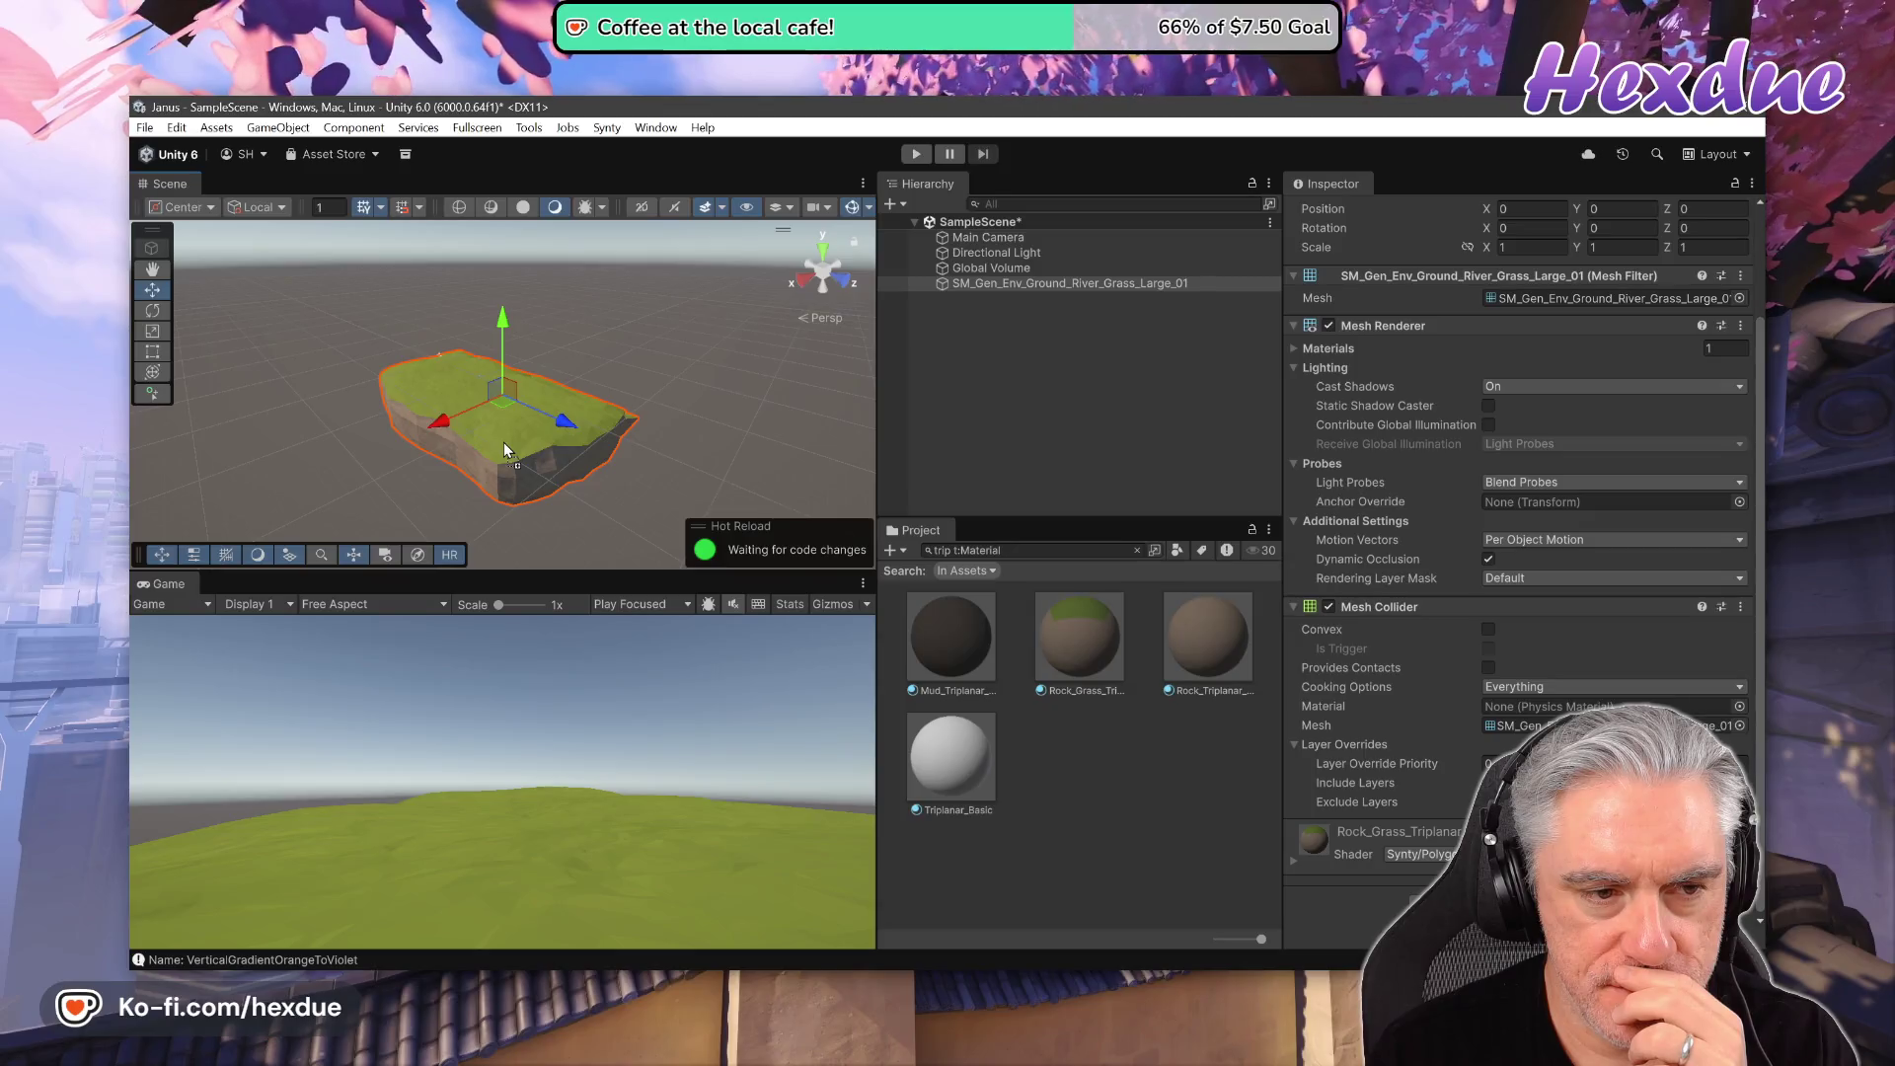
- Try Rock_Triplanar, Triplanar_Basic and Rock_Grass_Triplanar materials on the river grass ground
{"action": "mouse_move", "coordinate": [504, 449]}
{"action": "left_mouse_down"}
{"action": "mouse_move", "coordinate": [559, 450]}
{"action": "mouse_move", "coordinate": [1063, 637]}
{"action": "mouse_move", "coordinate": [568, 394]}
{"action": "mouse_move", "coordinate": [518, 427]}
{"action": "mouse_move", "coordinate": [936, 623]}
{"action": "left_mouse_up"}
{"action": "mouse_move", "coordinate": [1209, 632]}
{"action": "left_mouse_down"}
{"action": "mouse_move", "coordinate": [528, 423]}
{"action": "mouse_move", "coordinate": [1197, 634]}
{"action": "left_mouse_up"}
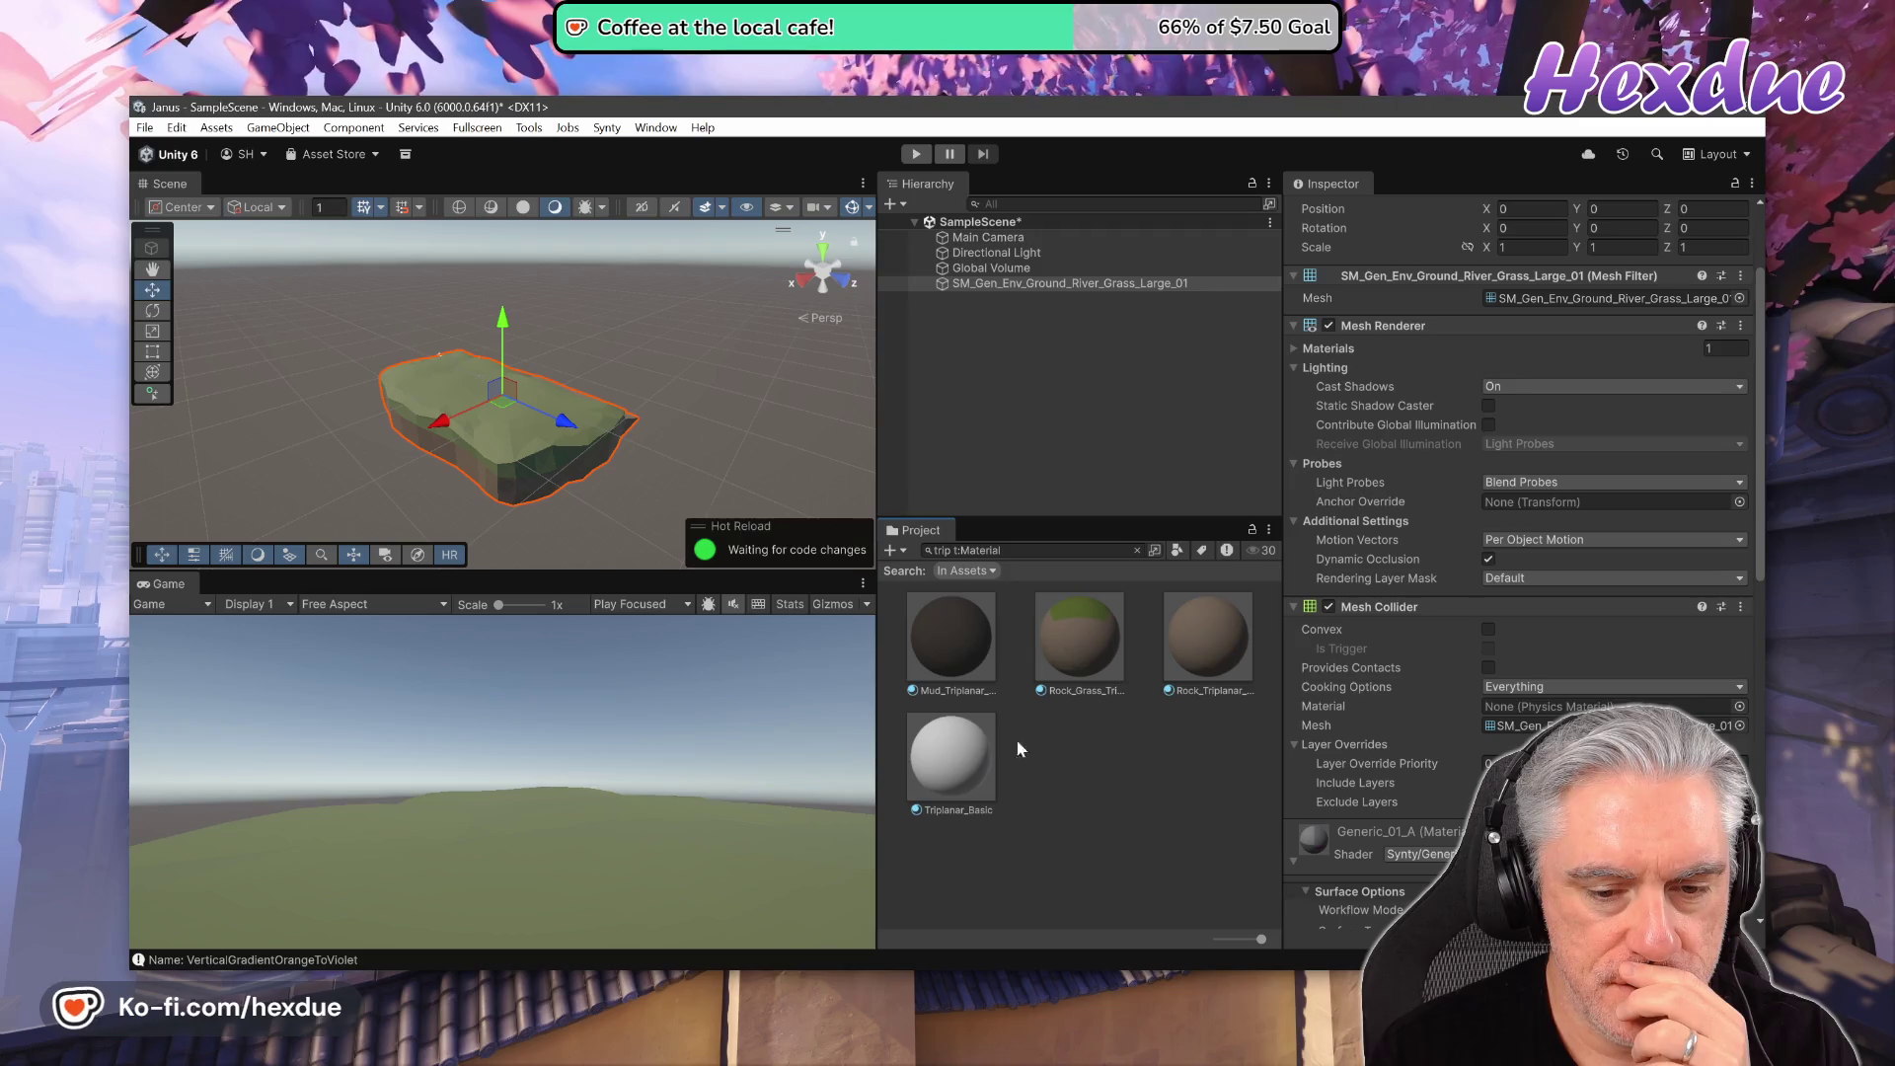
{"action": "mouse_move", "coordinate": [951, 758]}
{"action": "left_mouse_down"}
{"action": "mouse_move", "coordinate": [563, 423]}
{"action": "mouse_move", "coordinate": [977, 765]}
{"action": "left_mouse_up"}
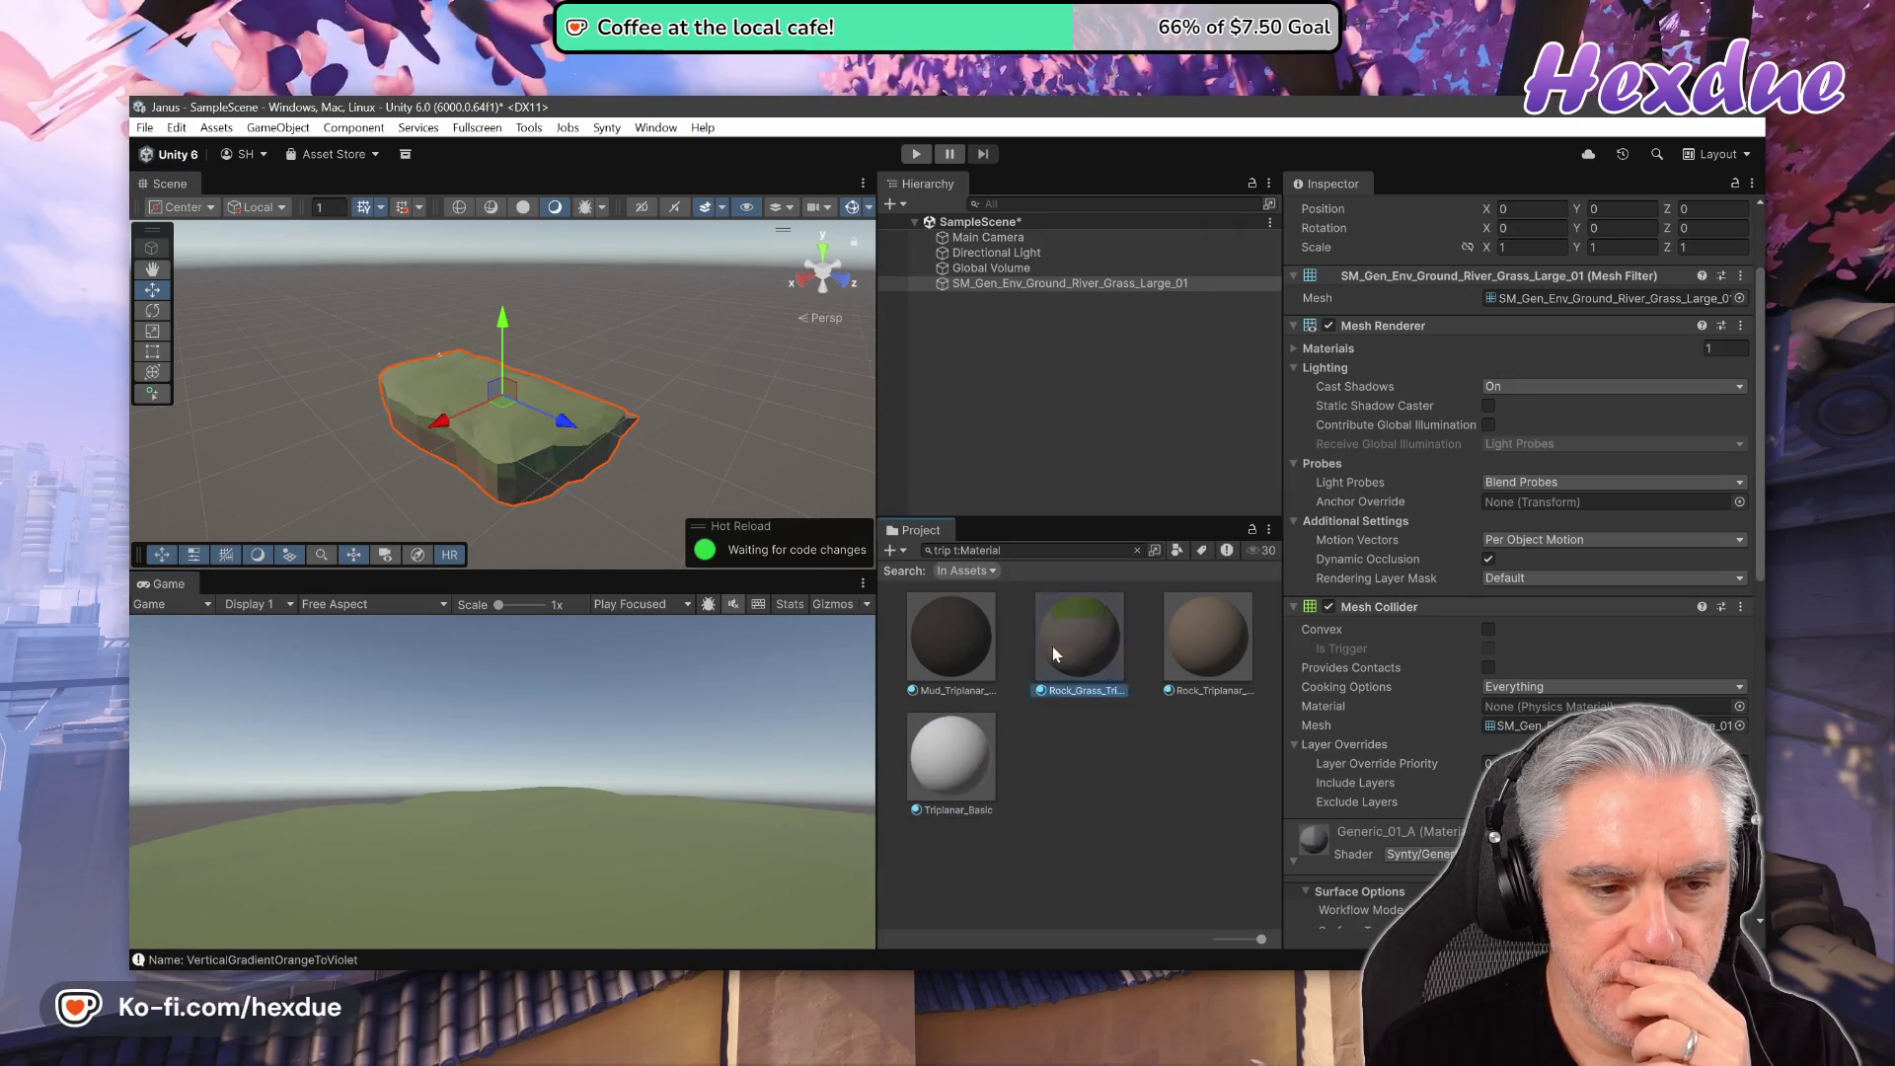
{"action": "left_click_drag", "start_coordinate": [1052, 646], "coordinate": [447, 411]}
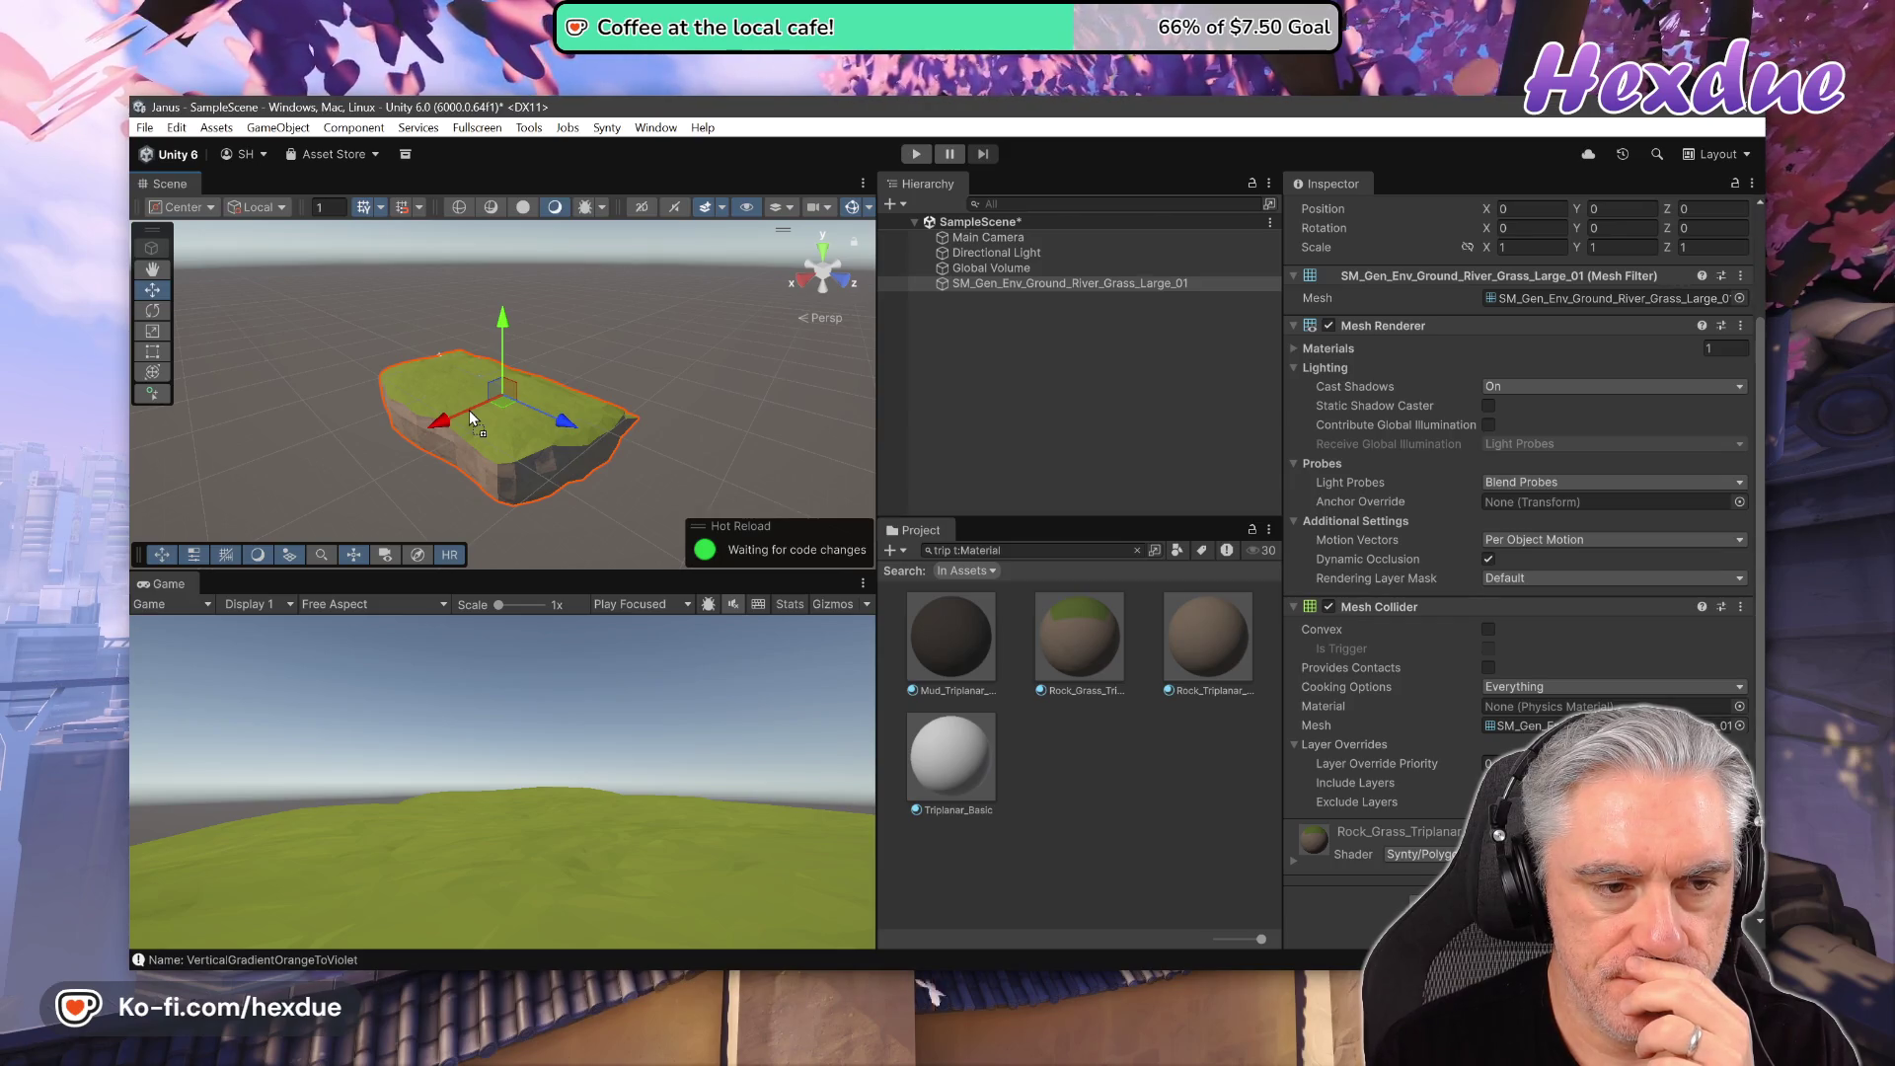
- Undo the last material change so the ground uses Generic_01_A again
{"action": "key", "text": "ctrl+z"}
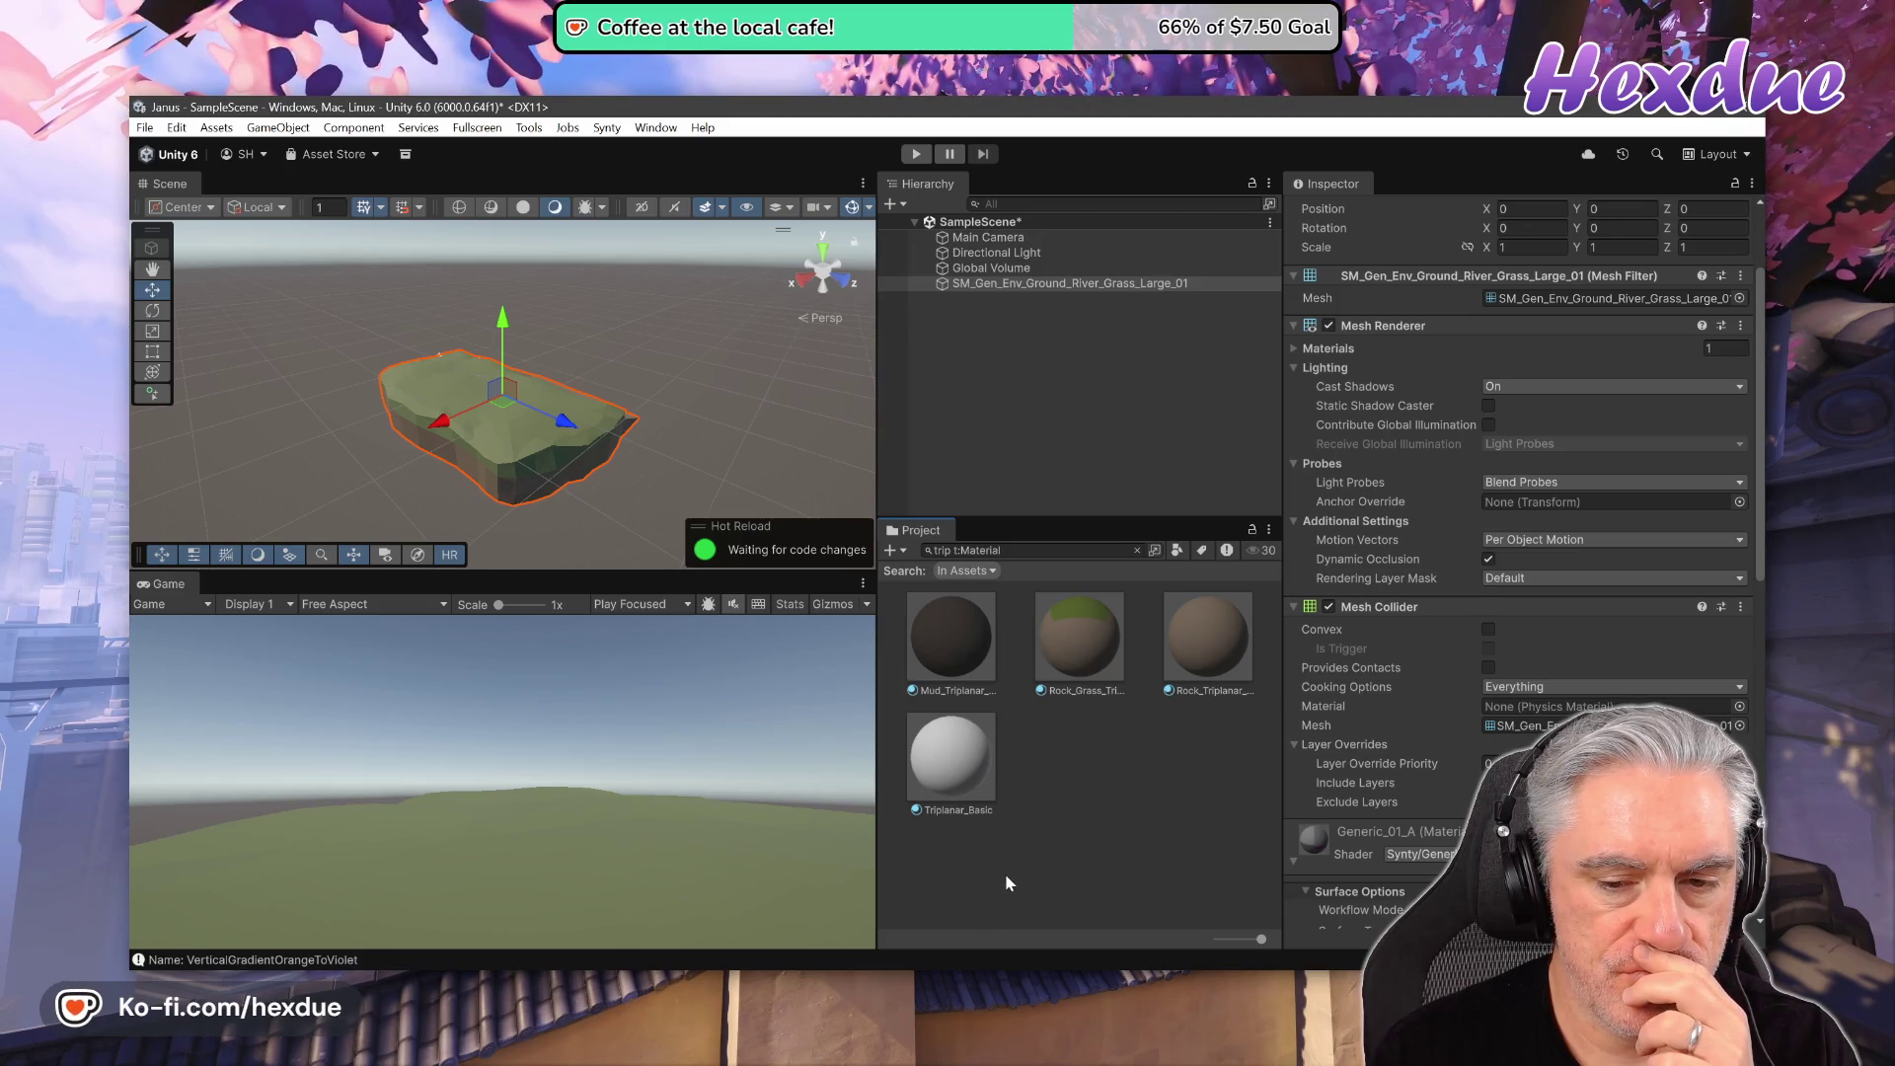
{"action": "left_click", "coordinate": [144, 127]}
{"action": "mouse_move", "coordinate": [176, 128]}
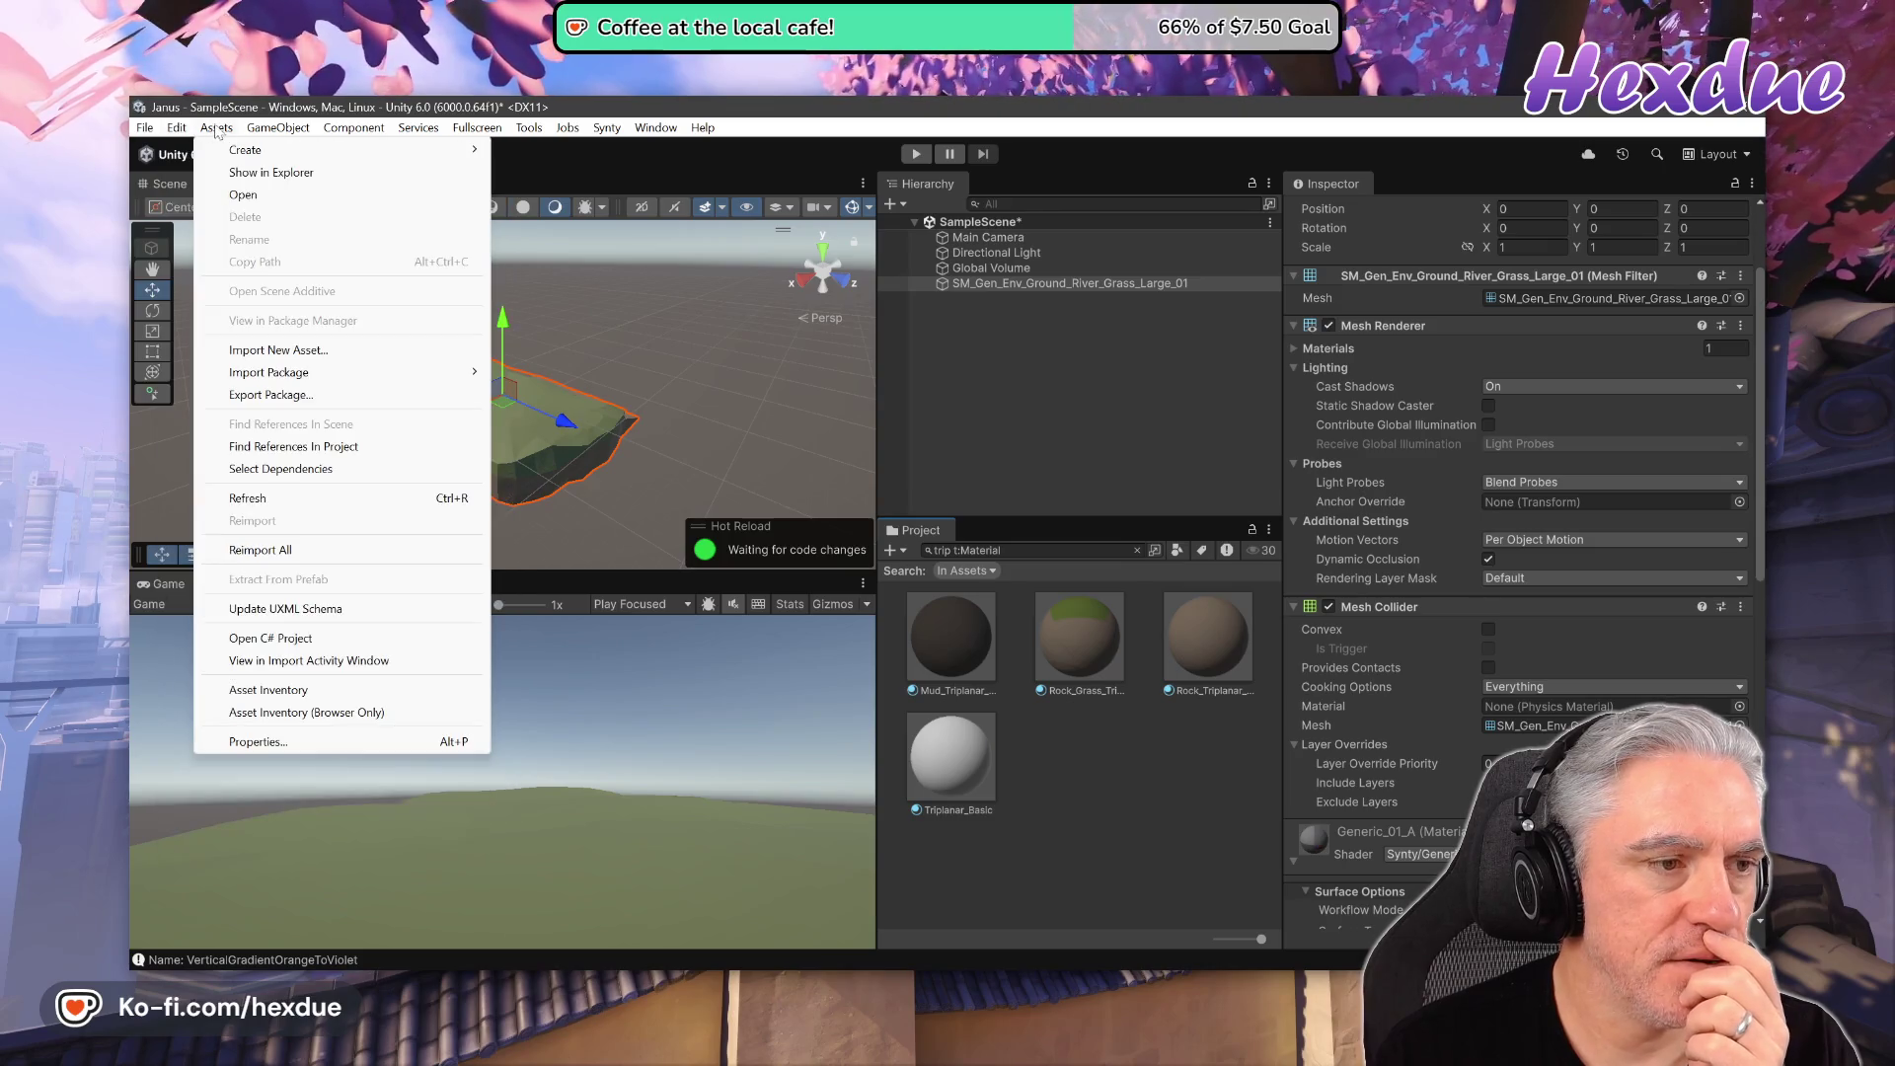
- Launch Asset Inventory, run git status in Git Bash, then return to Asset Inventory
{"action": "left_click", "coordinate": [296, 691]}
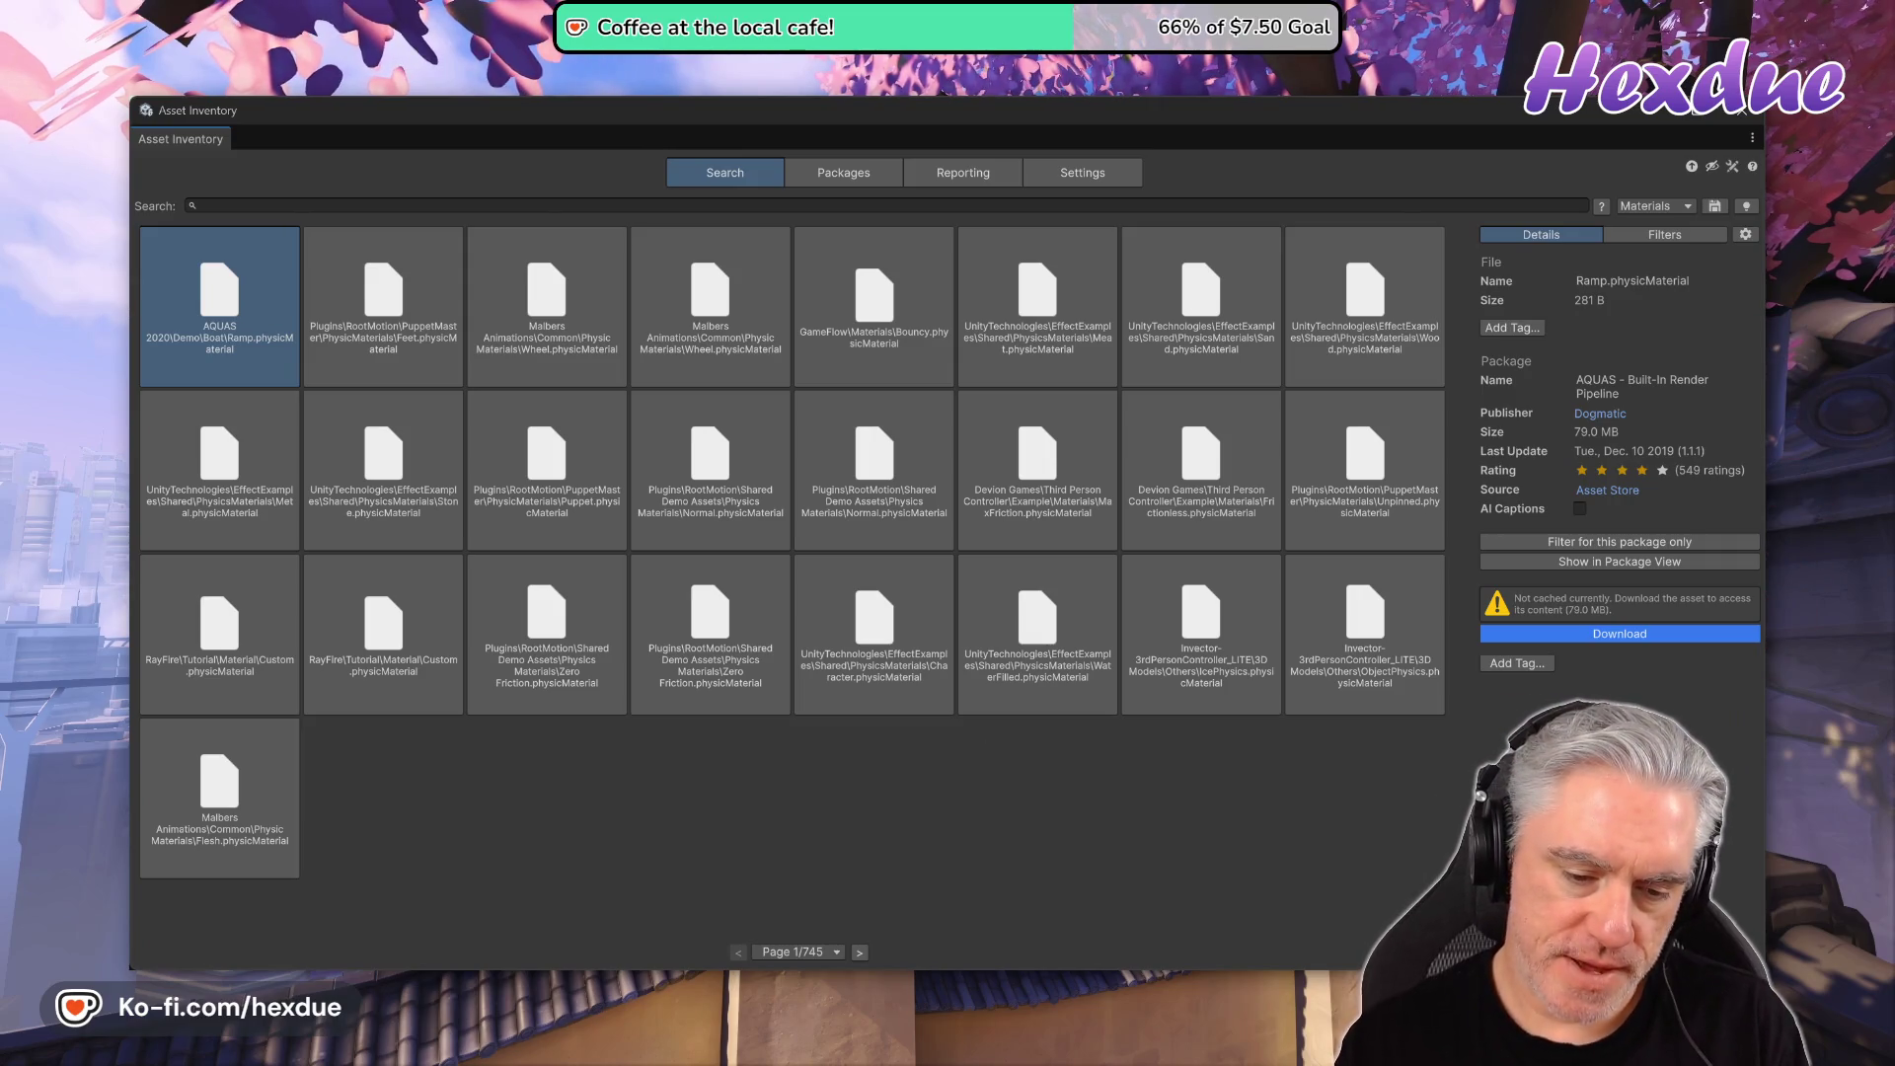
{"action": "key", "text": "alt+Tab"}
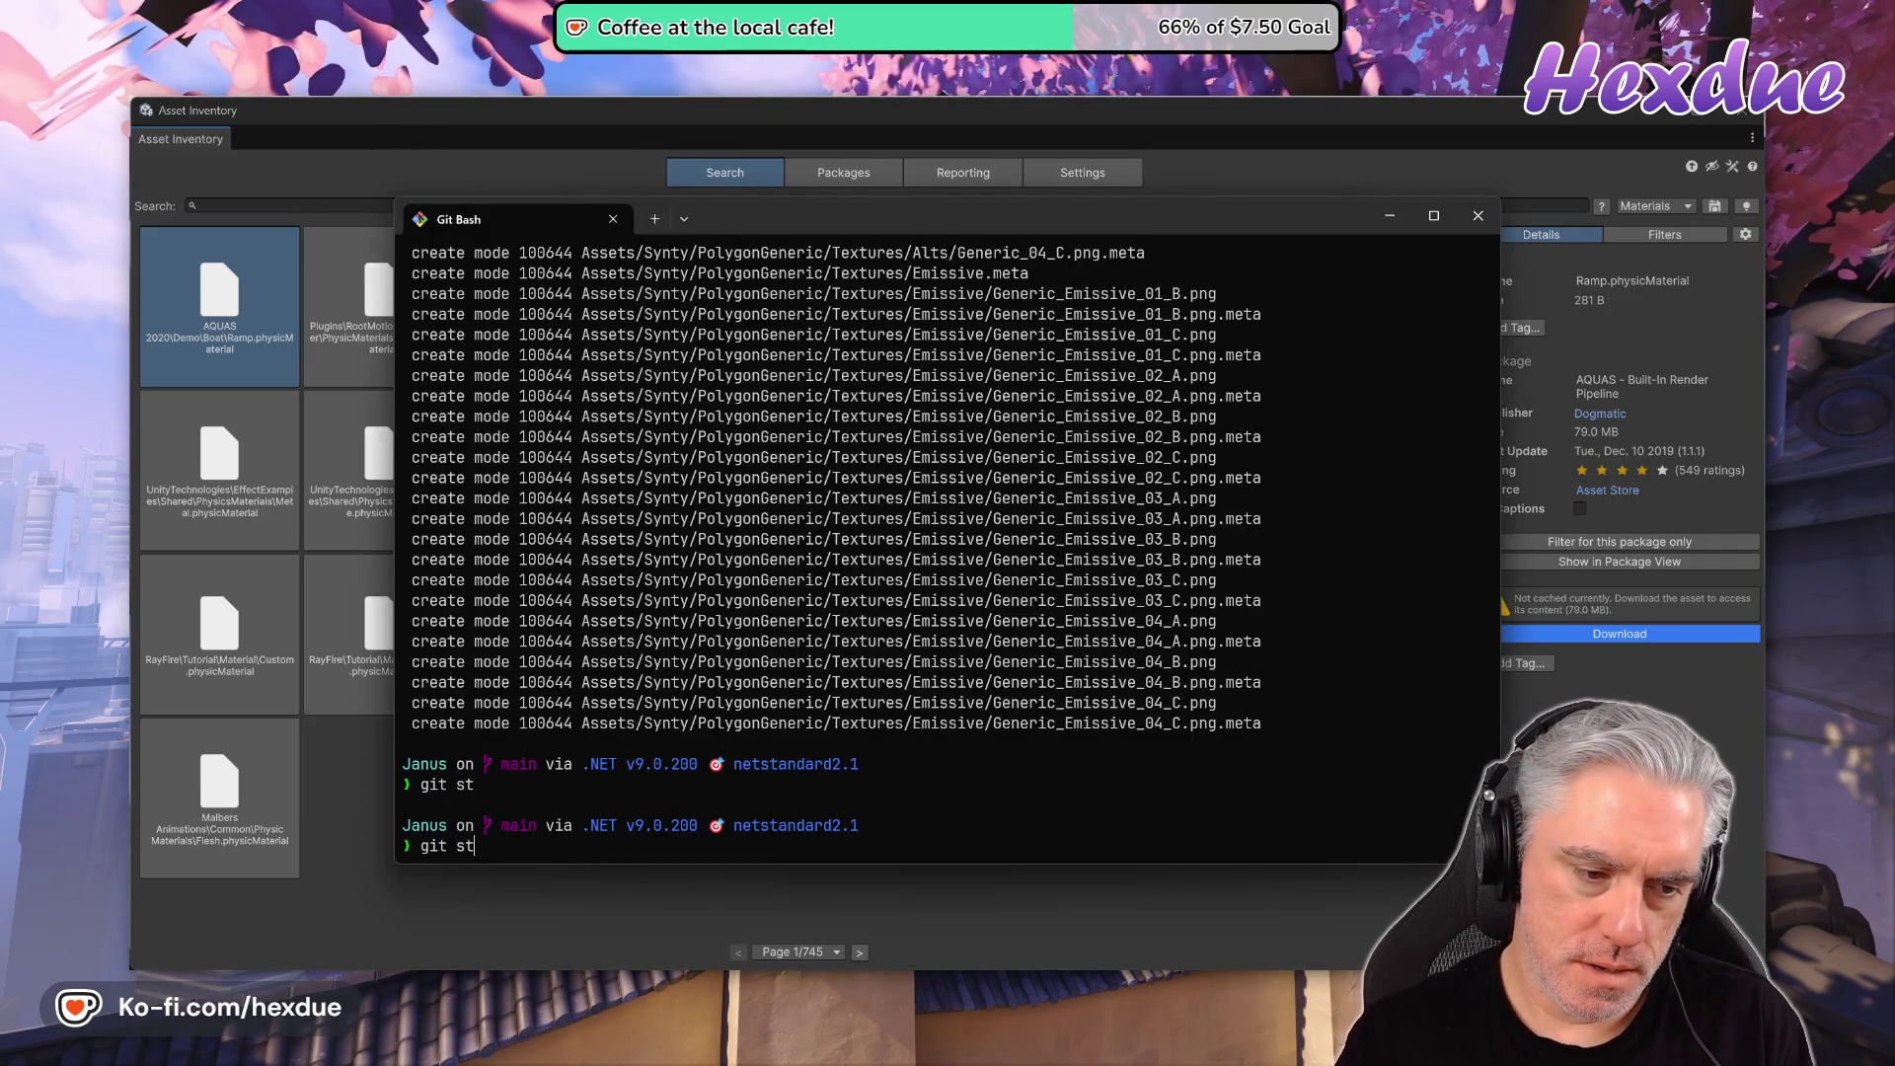
{"action": "key", "text": "Return"}
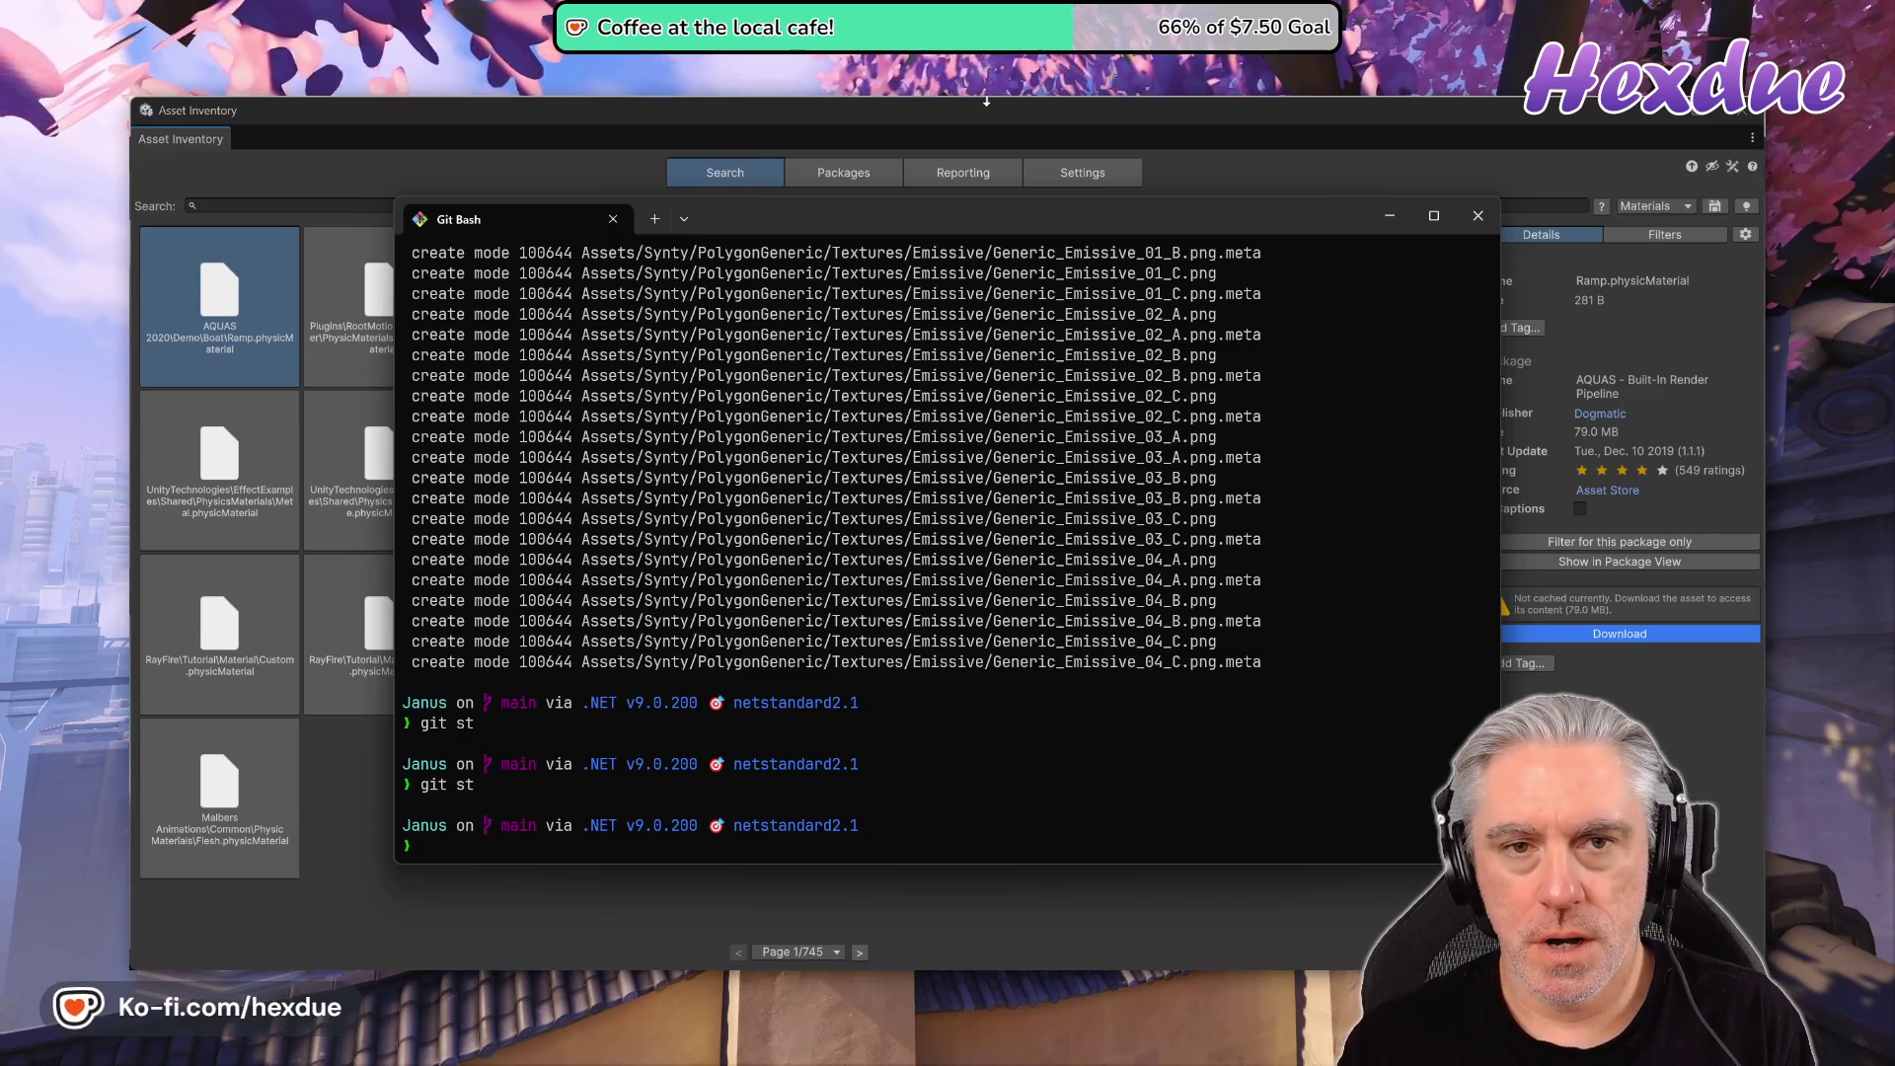
{"action": "left_click", "coordinate": [946, 115]}
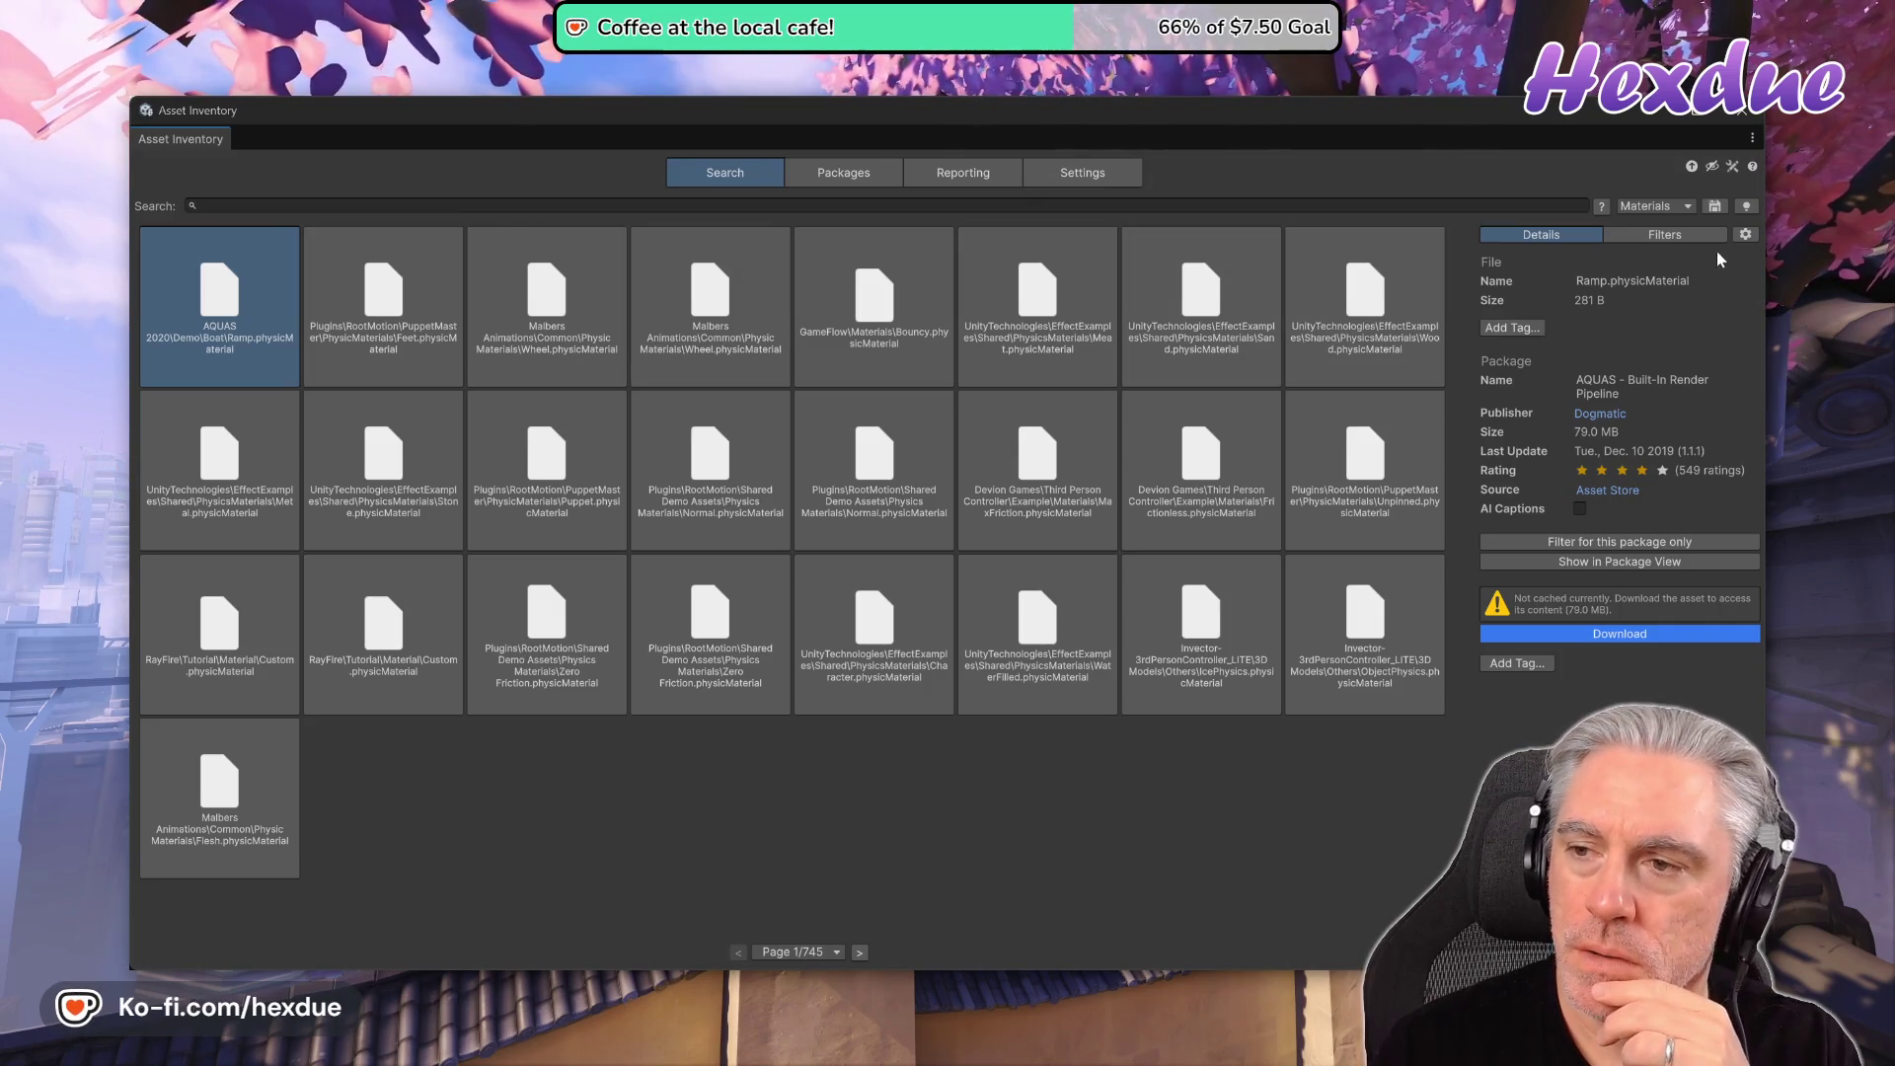
- Filter the search to publisher Synty Studios and the Prefabs type
{"action": "left_click", "coordinate": [1688, 235]}
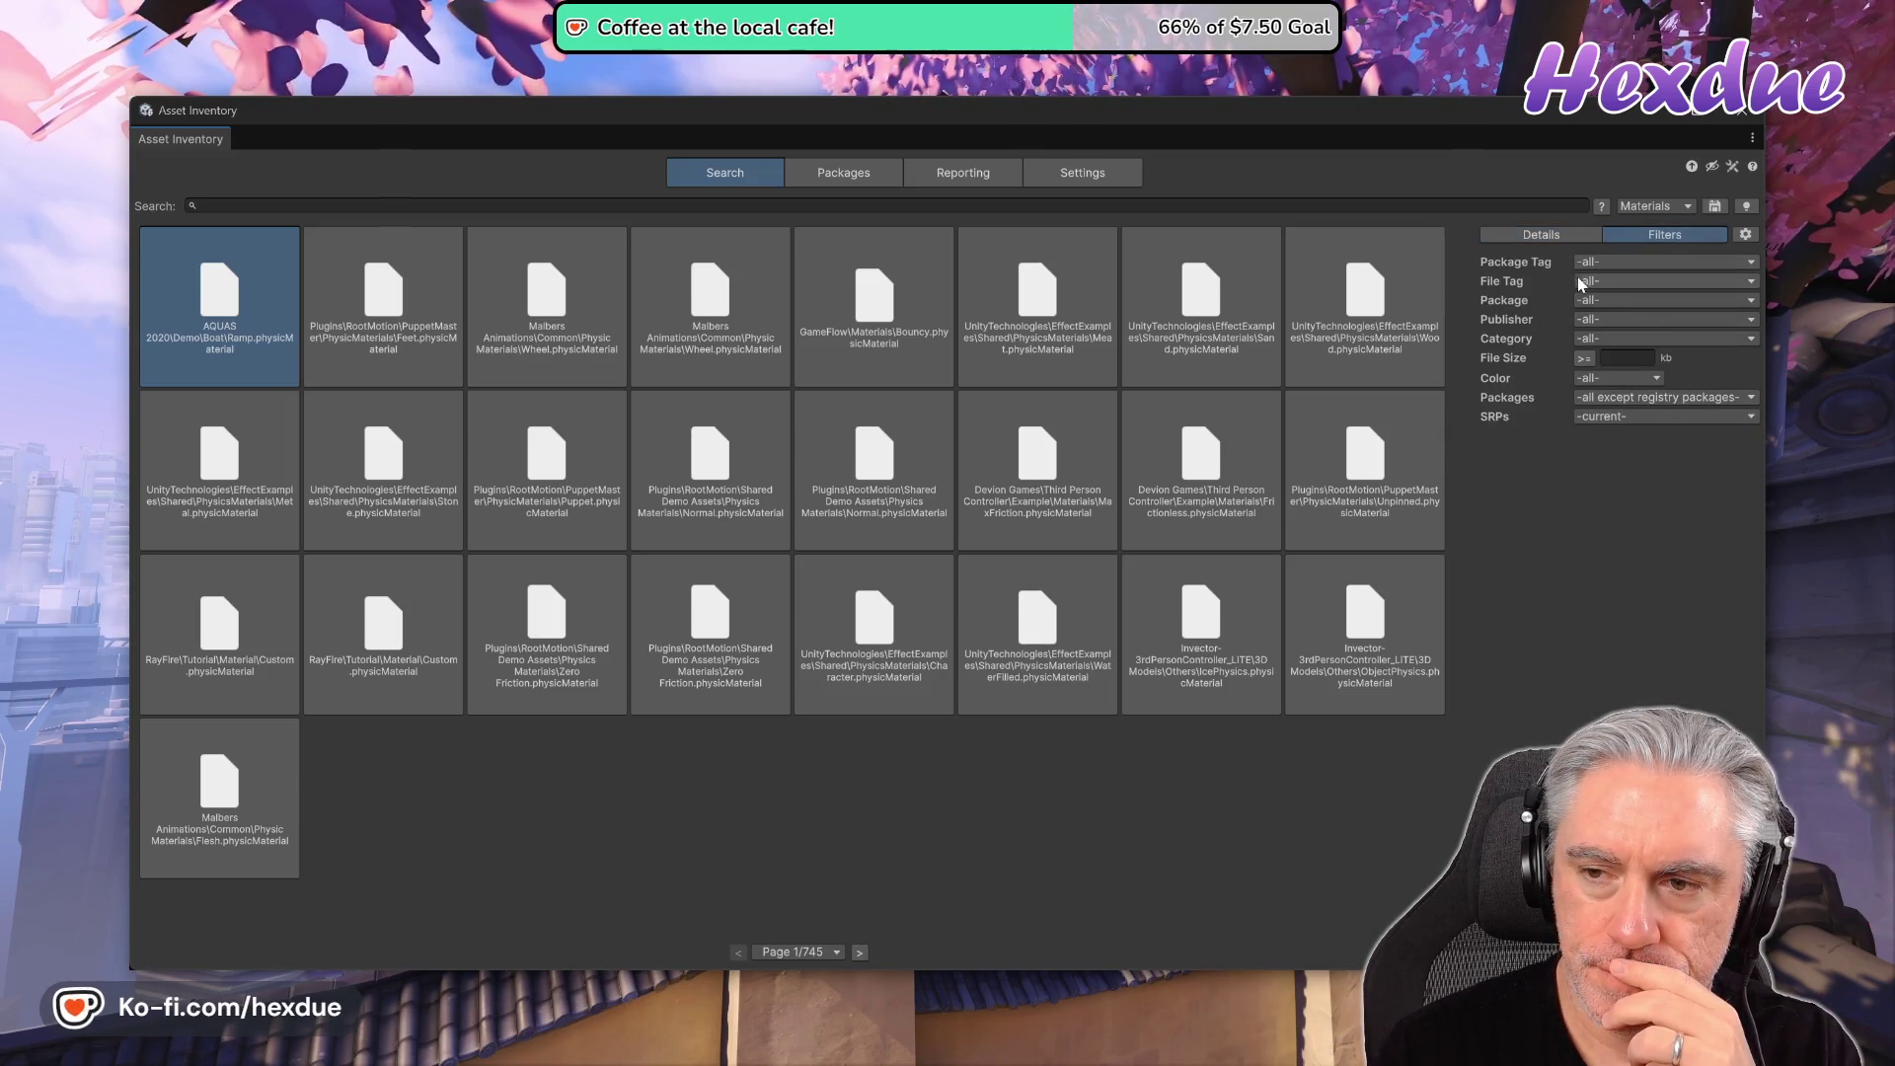
{"action": "left_click", "coordinate": [1582, 320]}
{"action": "mouse_move", "coordinate": [1619, 819]}
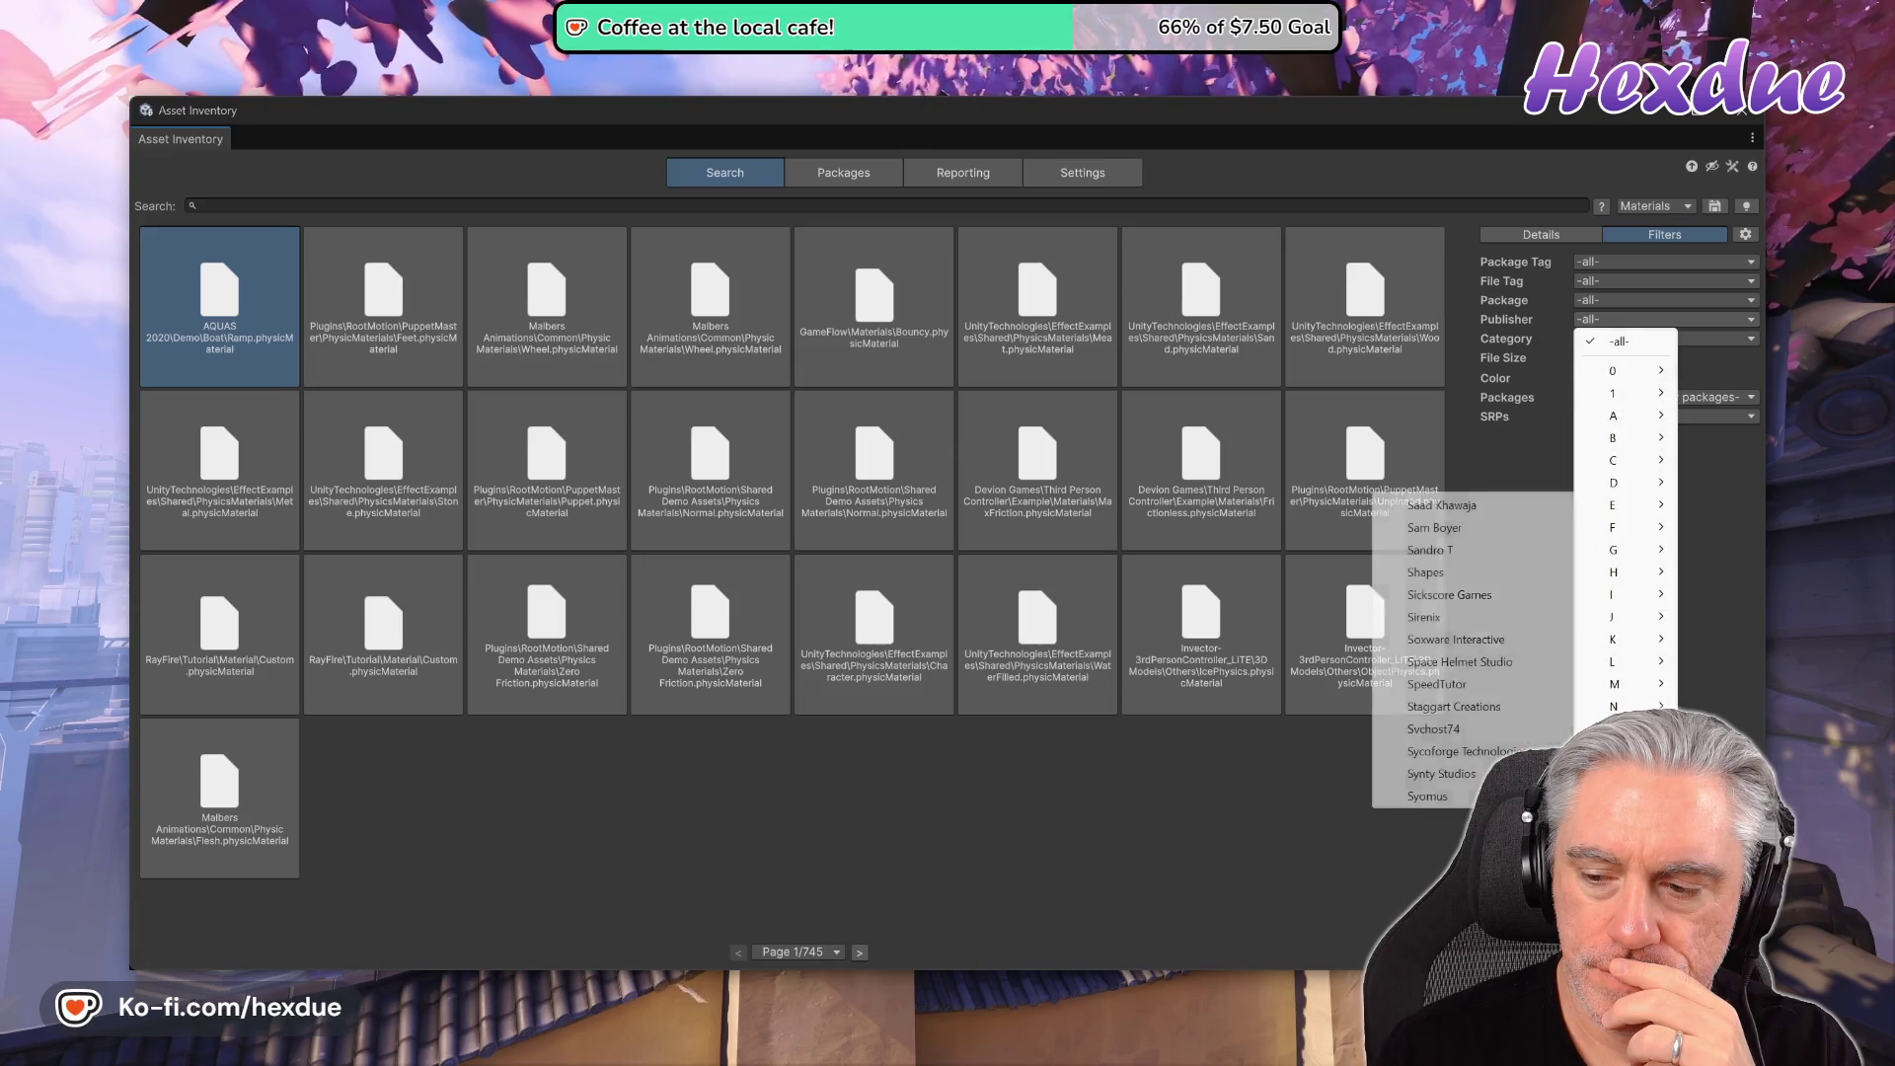
{"action": "left_click", "coordinate": [1441, 774]}
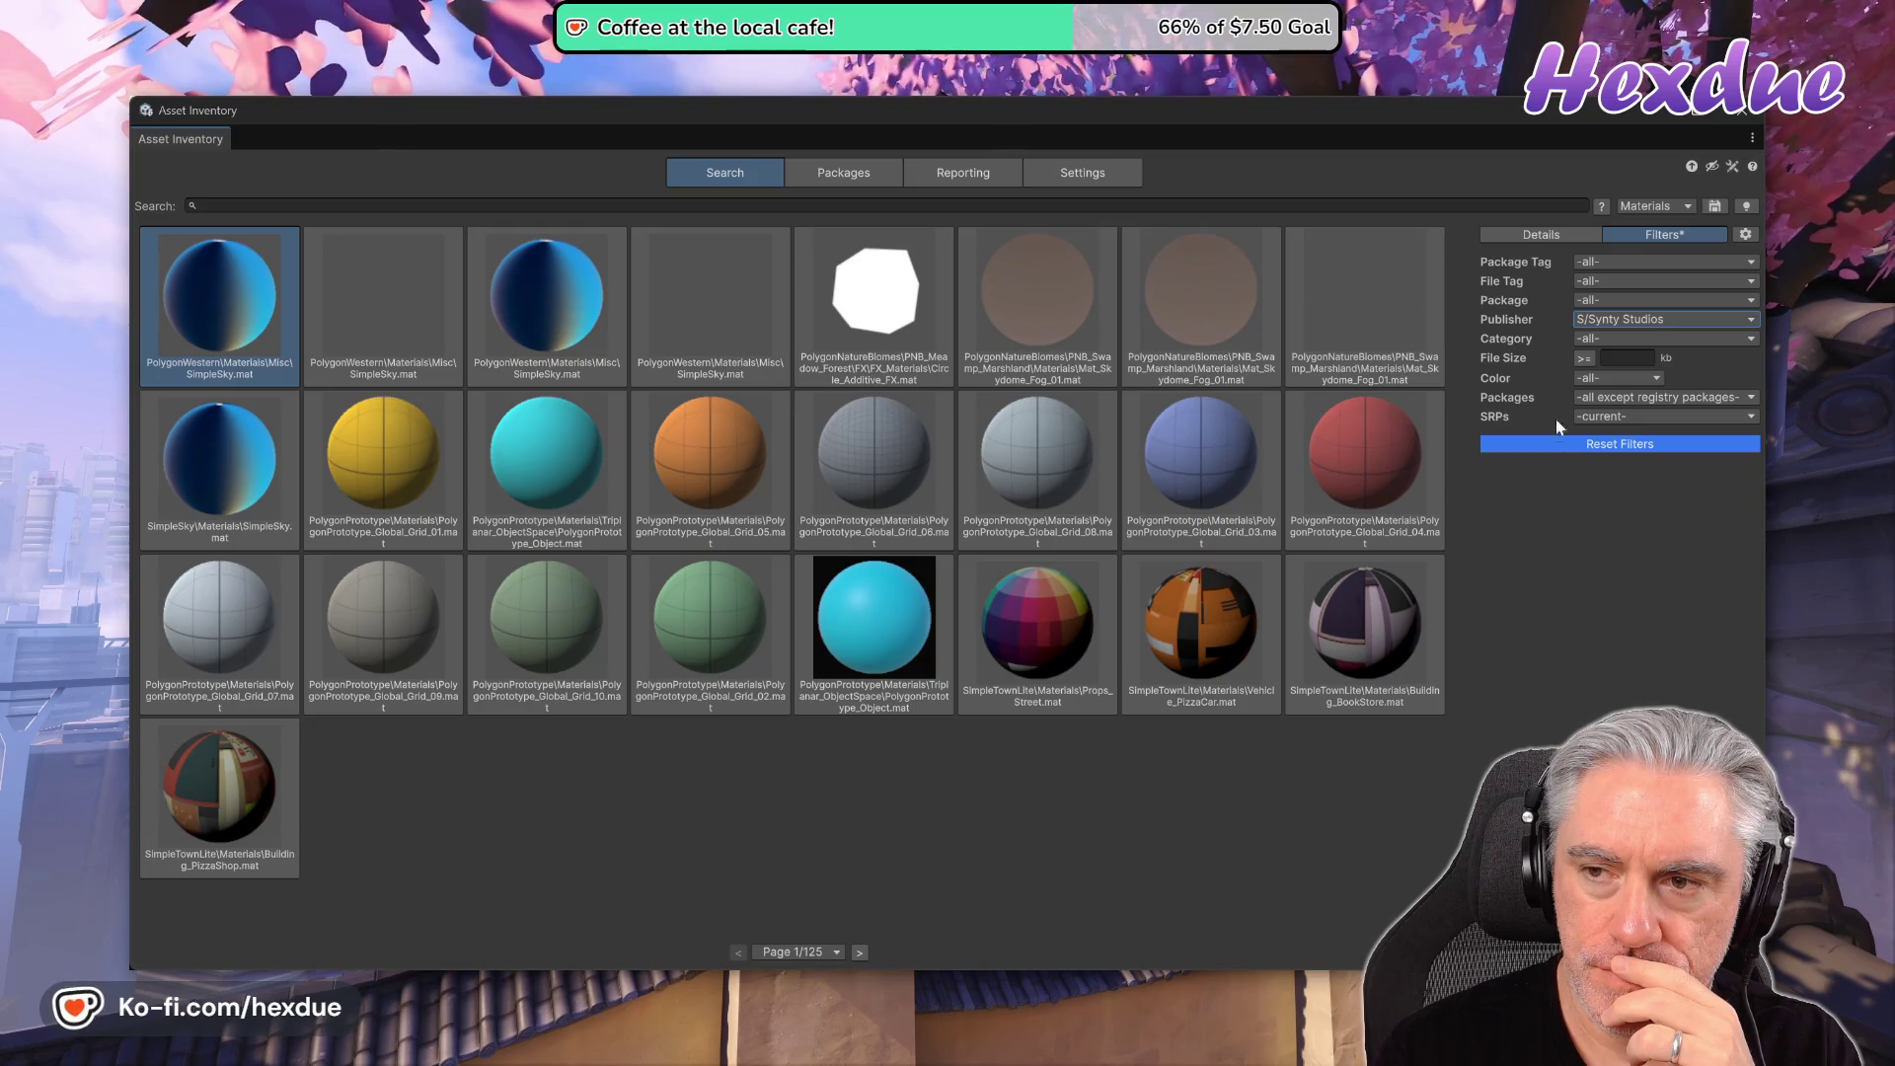
{"action": "left_click", "coordinate": [1644, 205]}
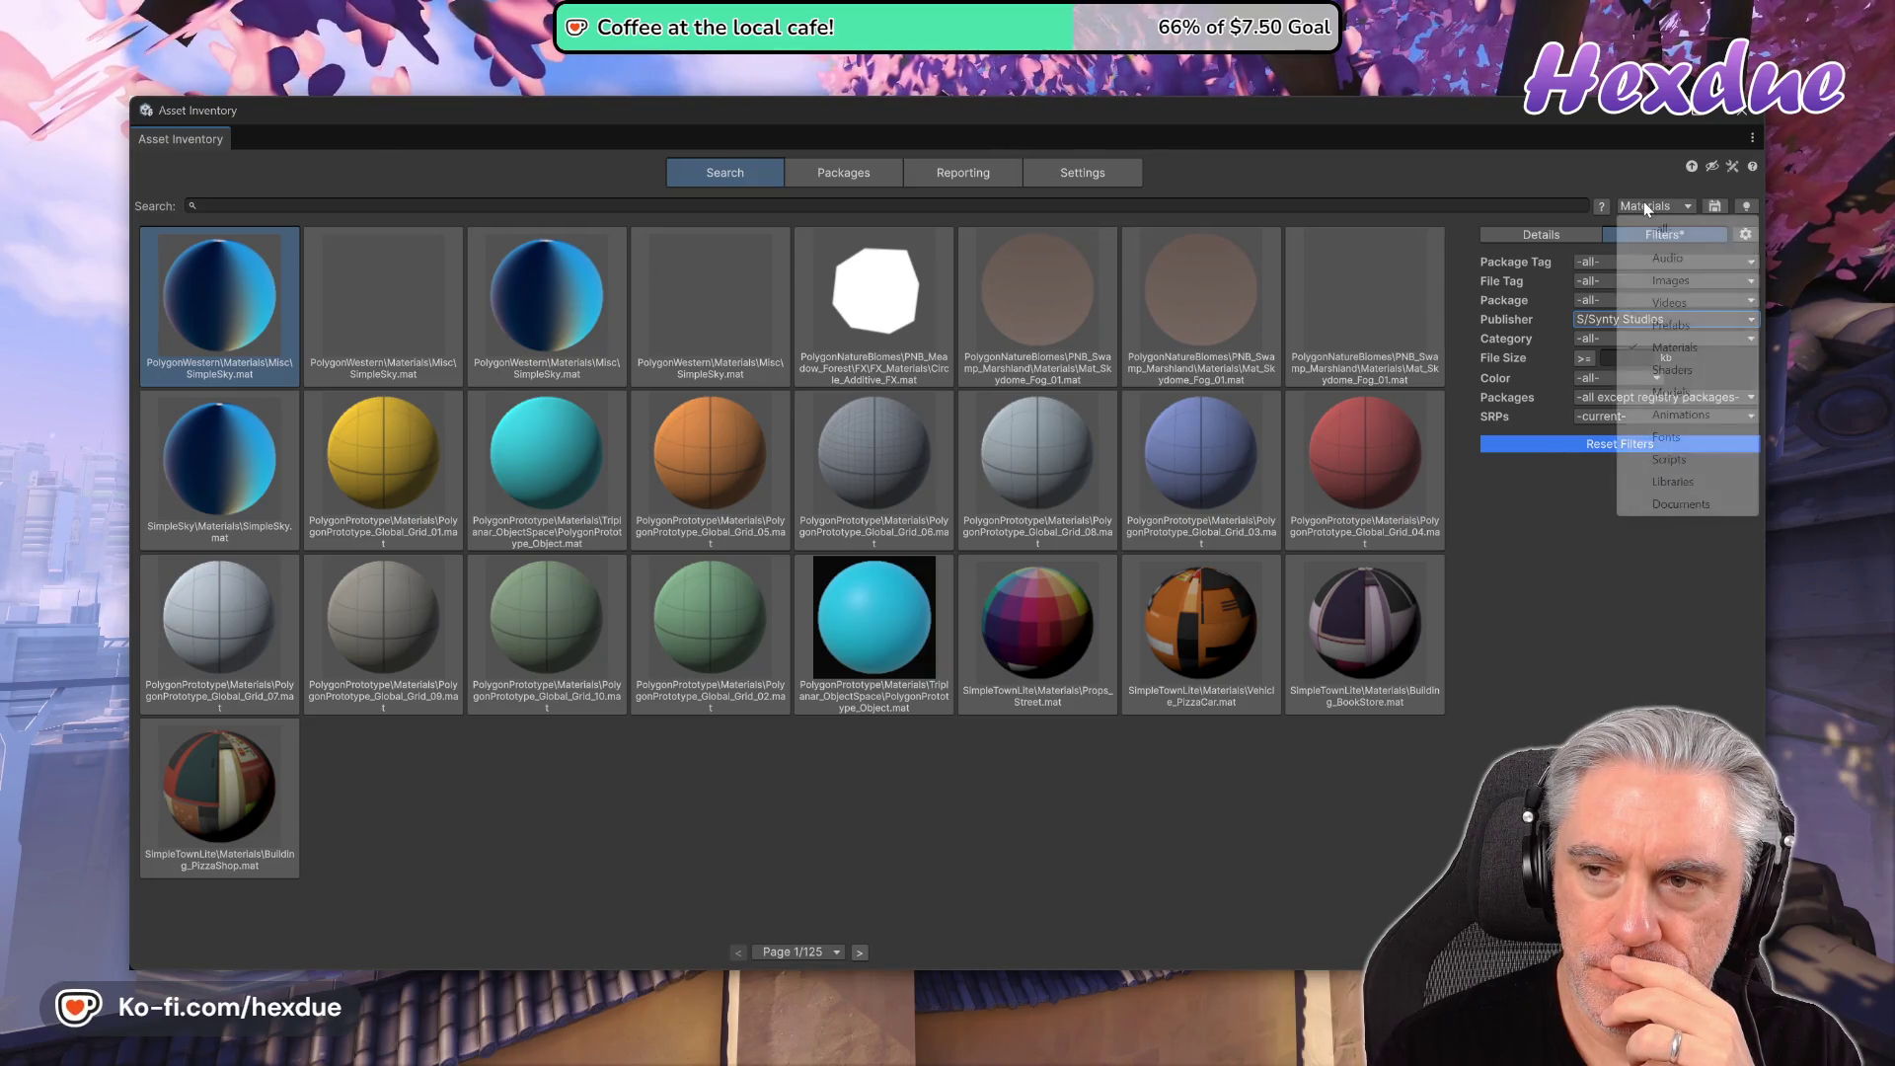
{"action": "left_click", "coordinate": [1670, 326]}
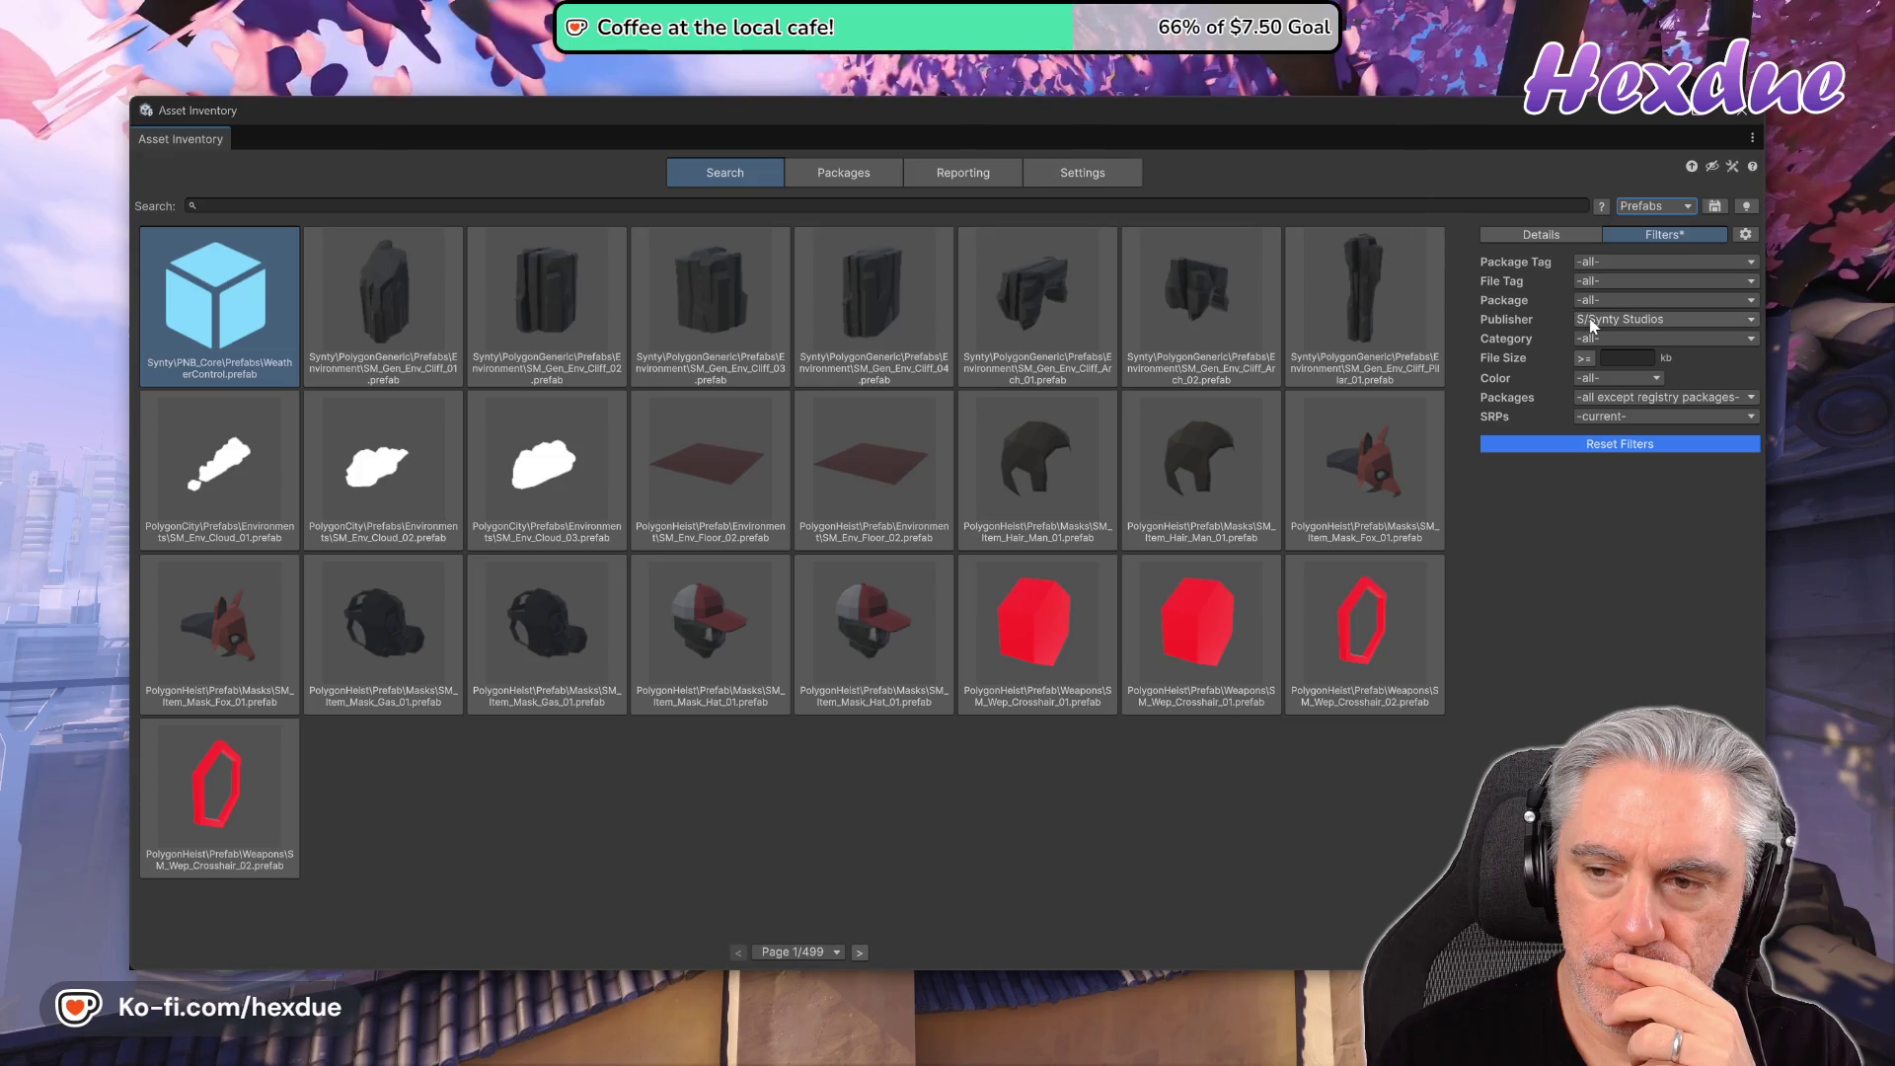
- Try the Landscapes category, then reset Category back to -all-
{"action": "left_click", "coordinate": [1609, 341]}
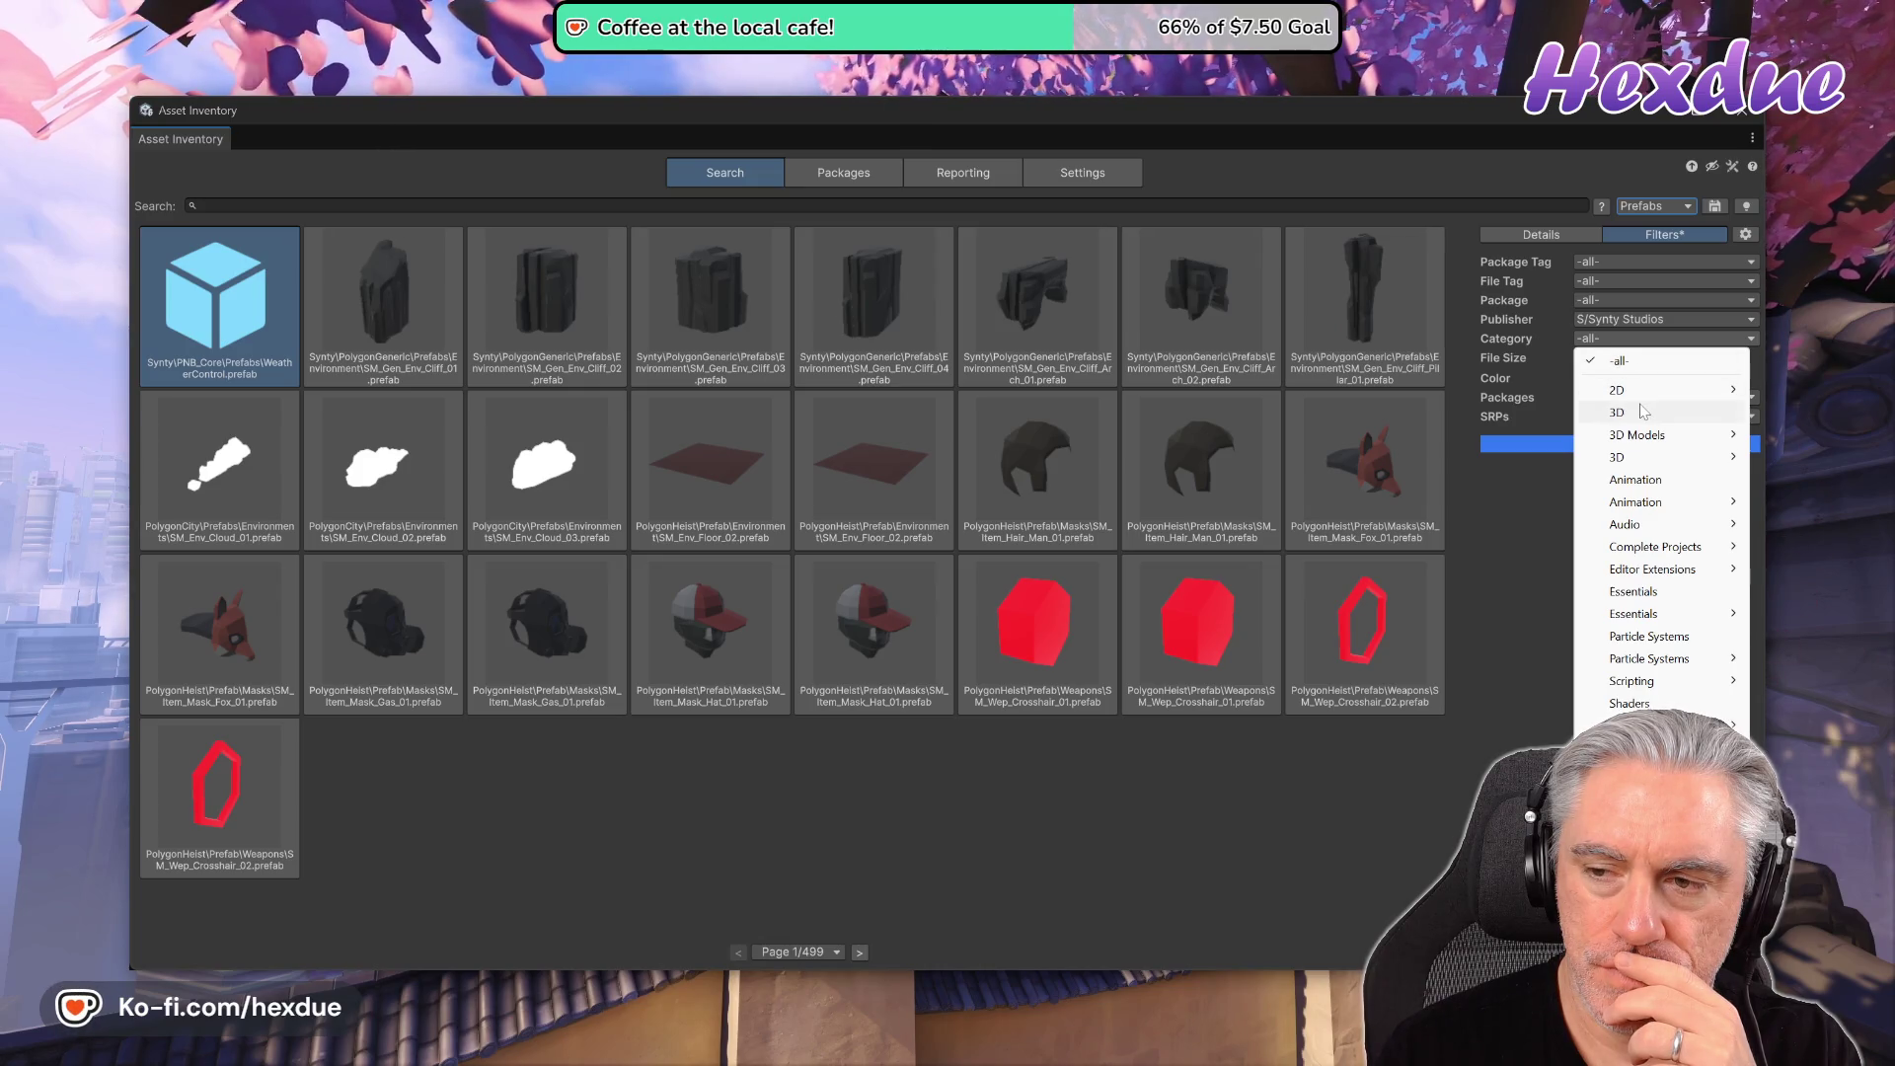
{"action": "mouse_move", "coordinate": [1644, 439]}
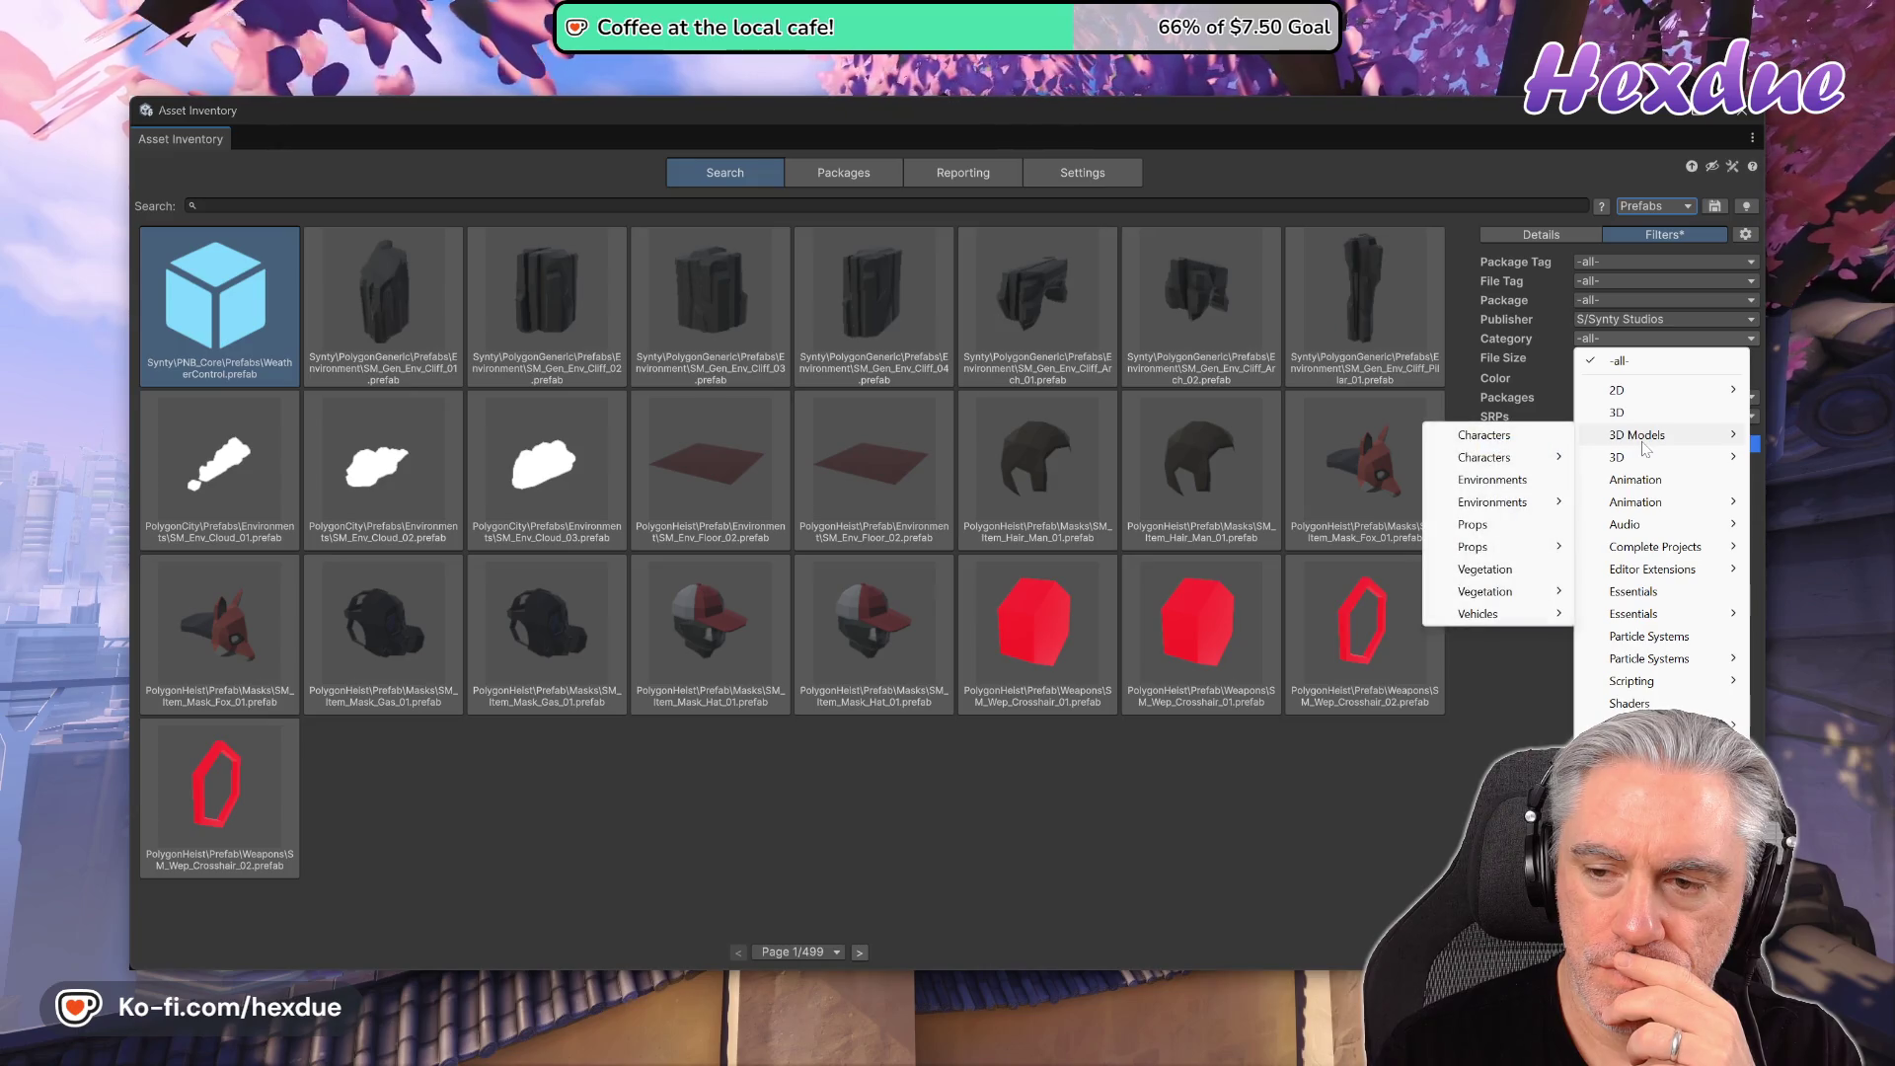
{"action": "mouse_move", "coordinate": [1540, 502]}
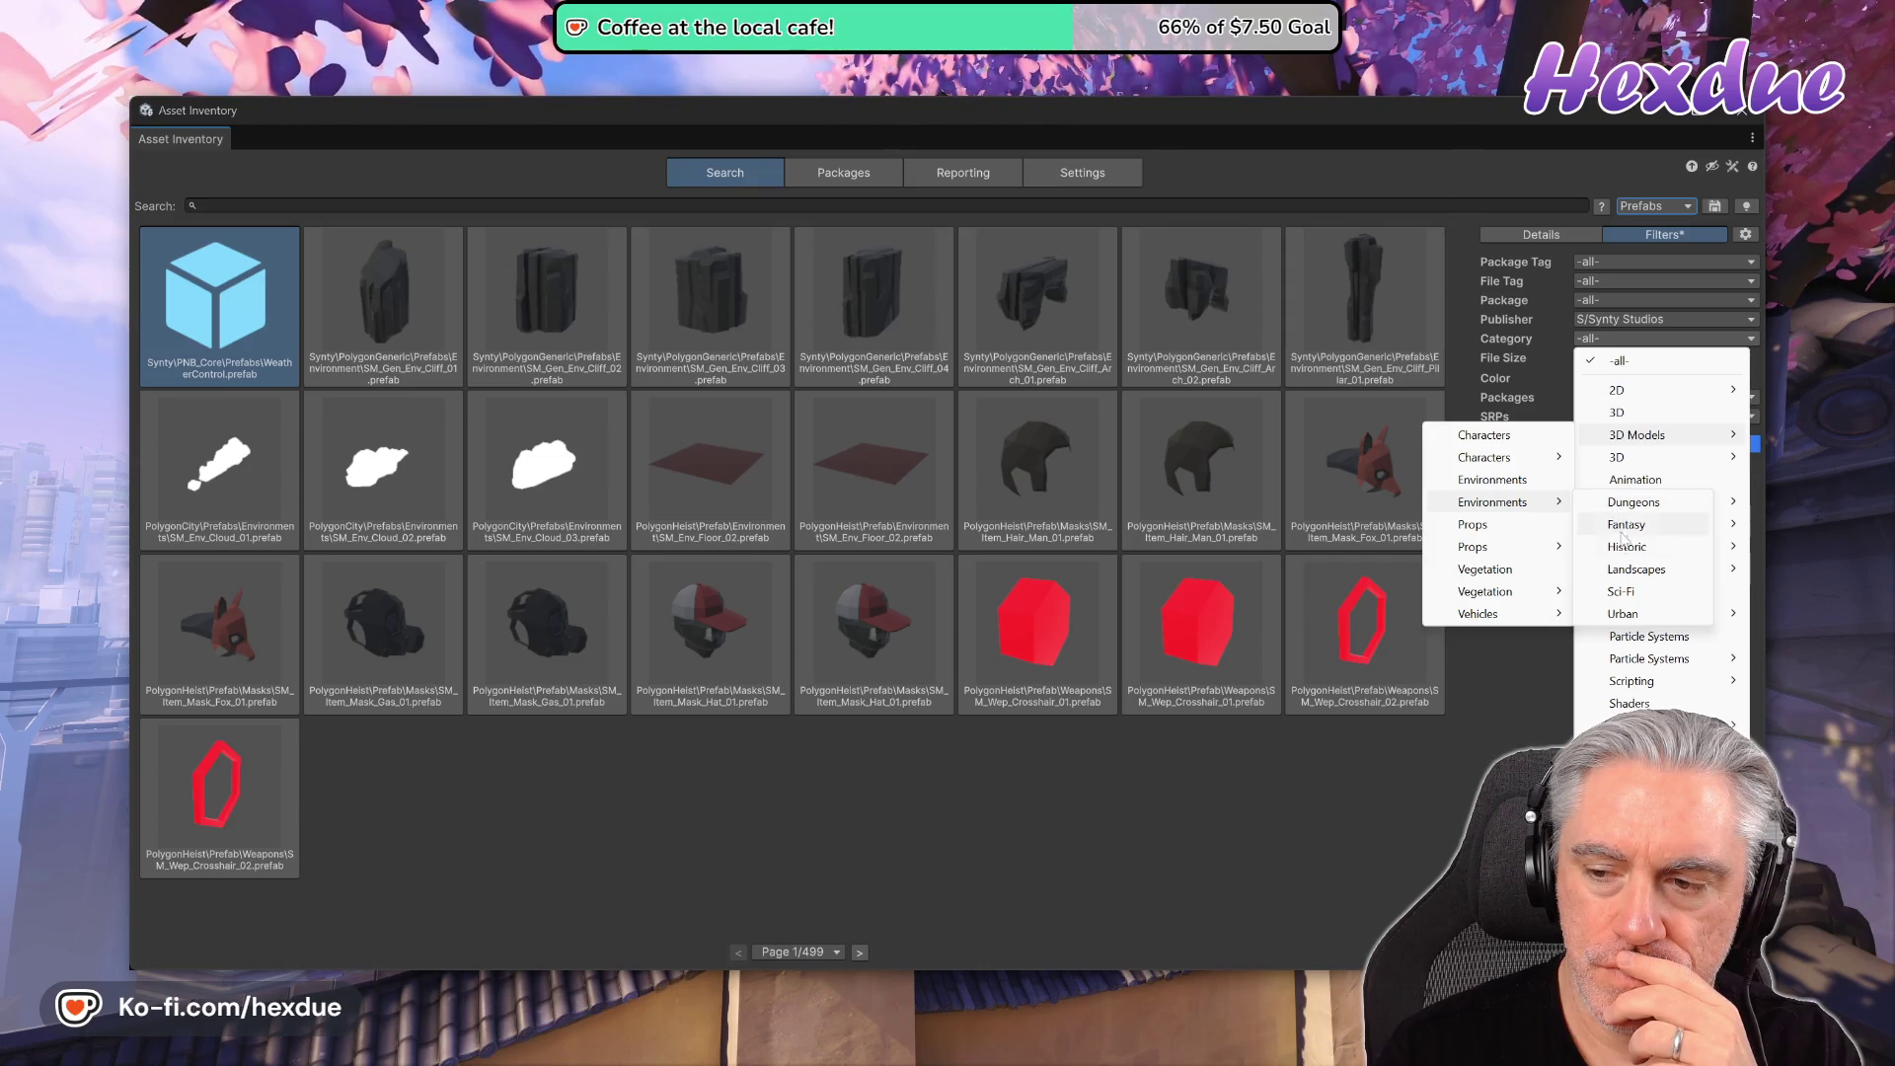
{"action": "left_click", "coordinate": [1620, 571]}
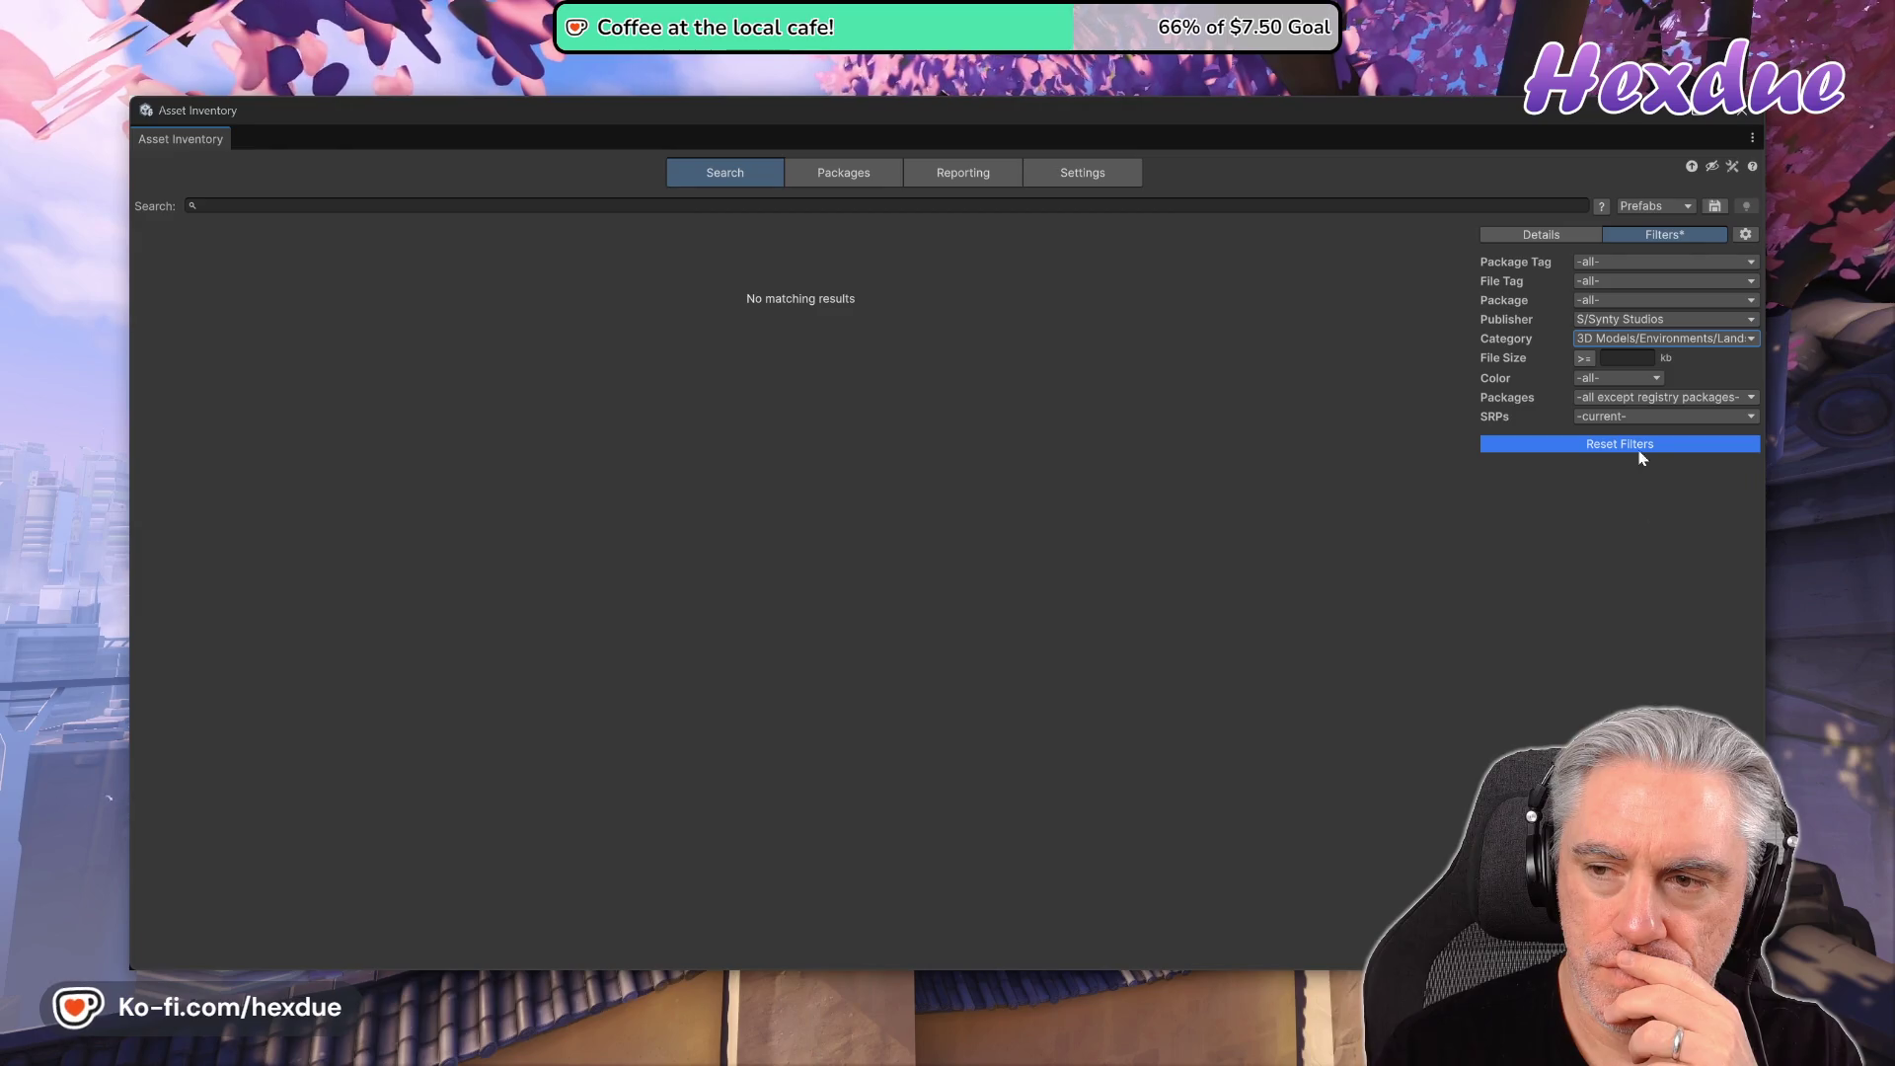
{"action": "left_click", "coordinate": [1627, 340]}
{"action": "left_click", "coordinate": [1624, 363]}
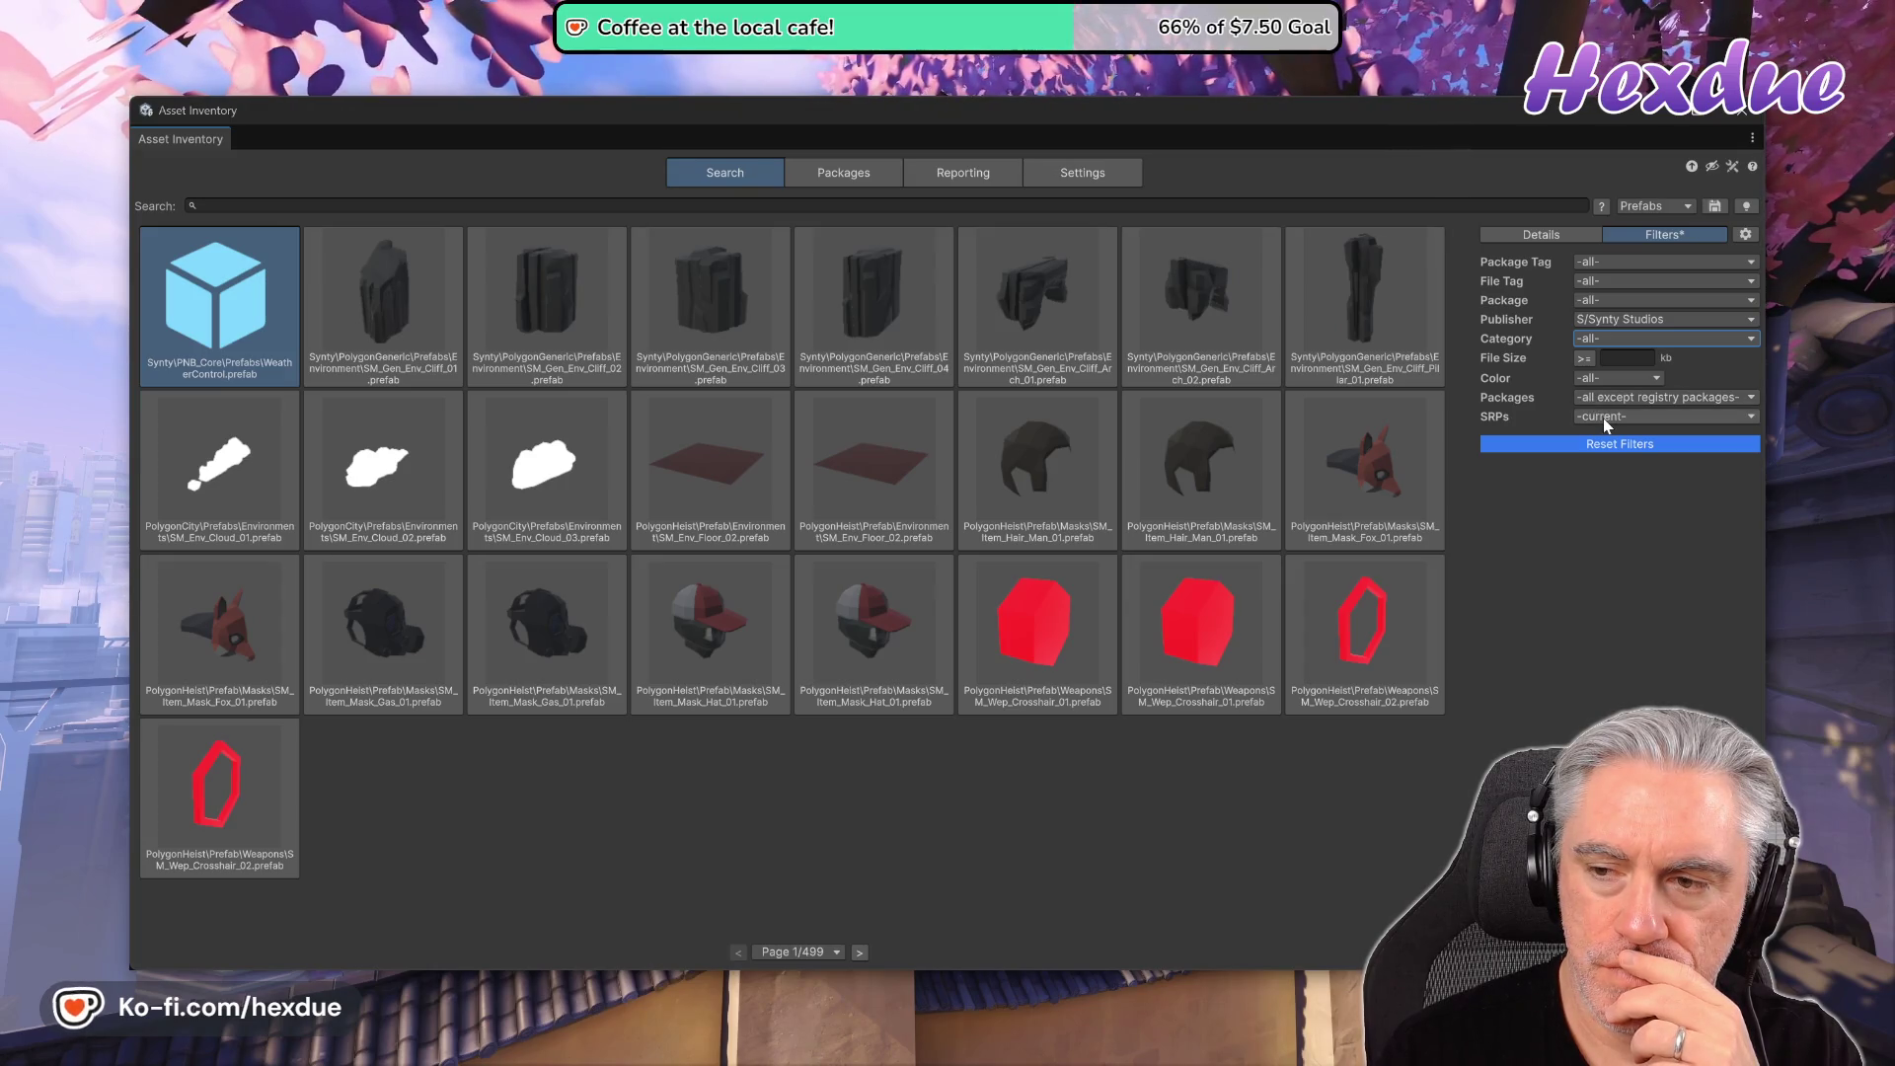
- Check the package and file tag lists without changes, then search for 'ground'
{"action": "left_click", "coordinate": [1583, 263]}
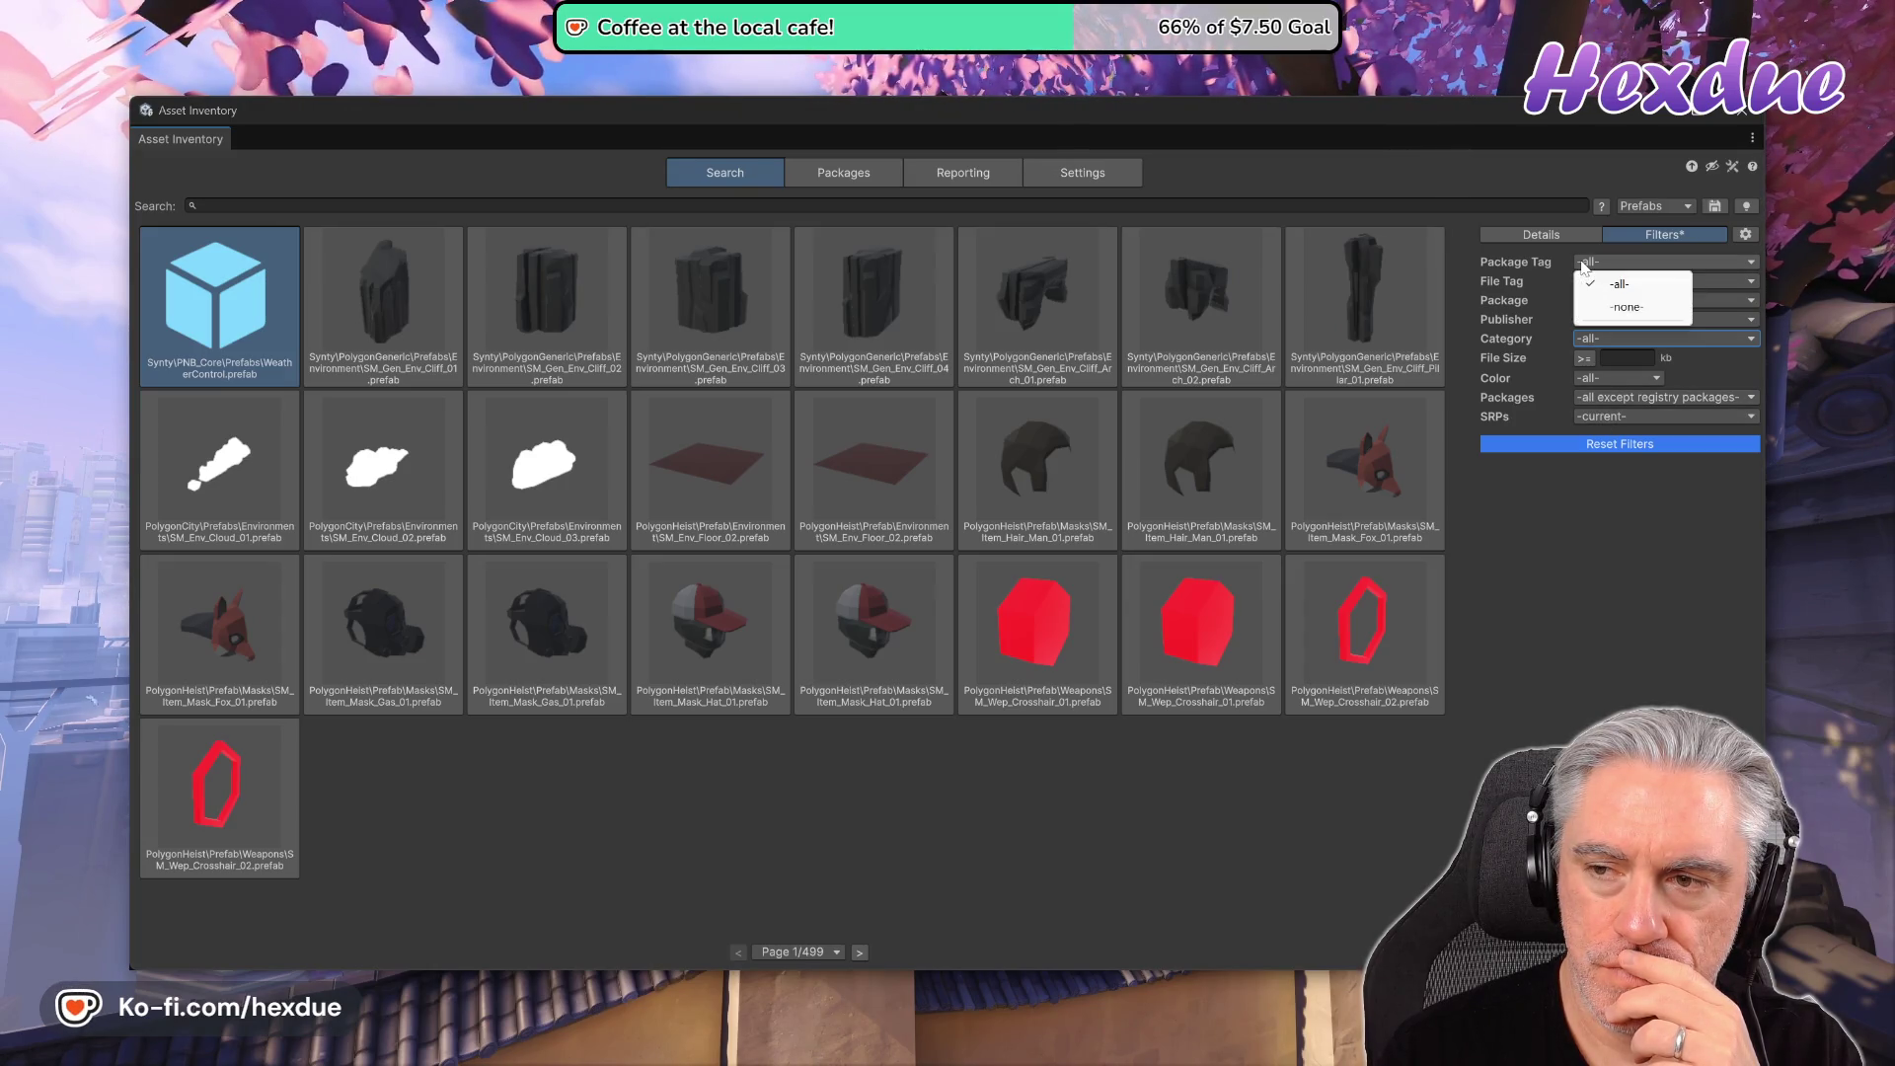
{"action": "left_click", "coordinate": [1558, 536]}
{"action": "left_click", "coordinate": [1619, 282]}
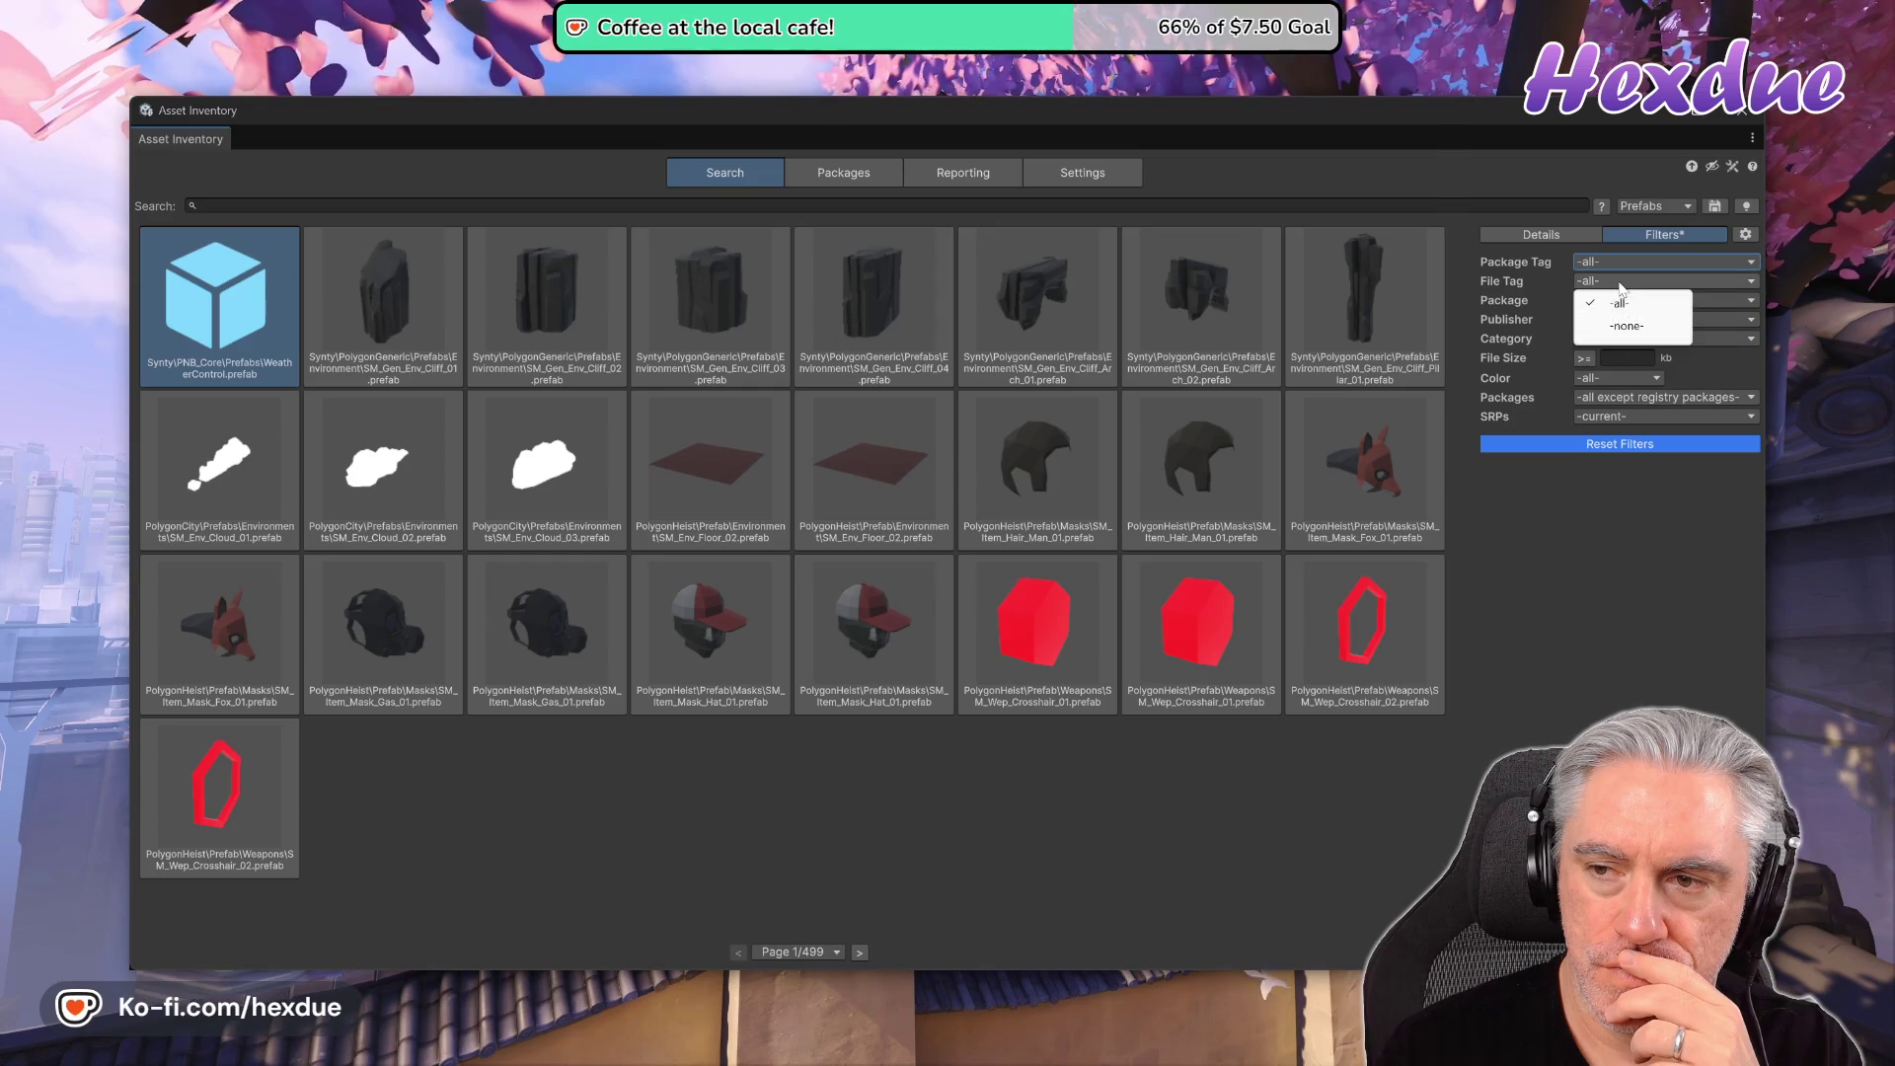
{"action": "left_click", "coordinate": [1595, 509]}
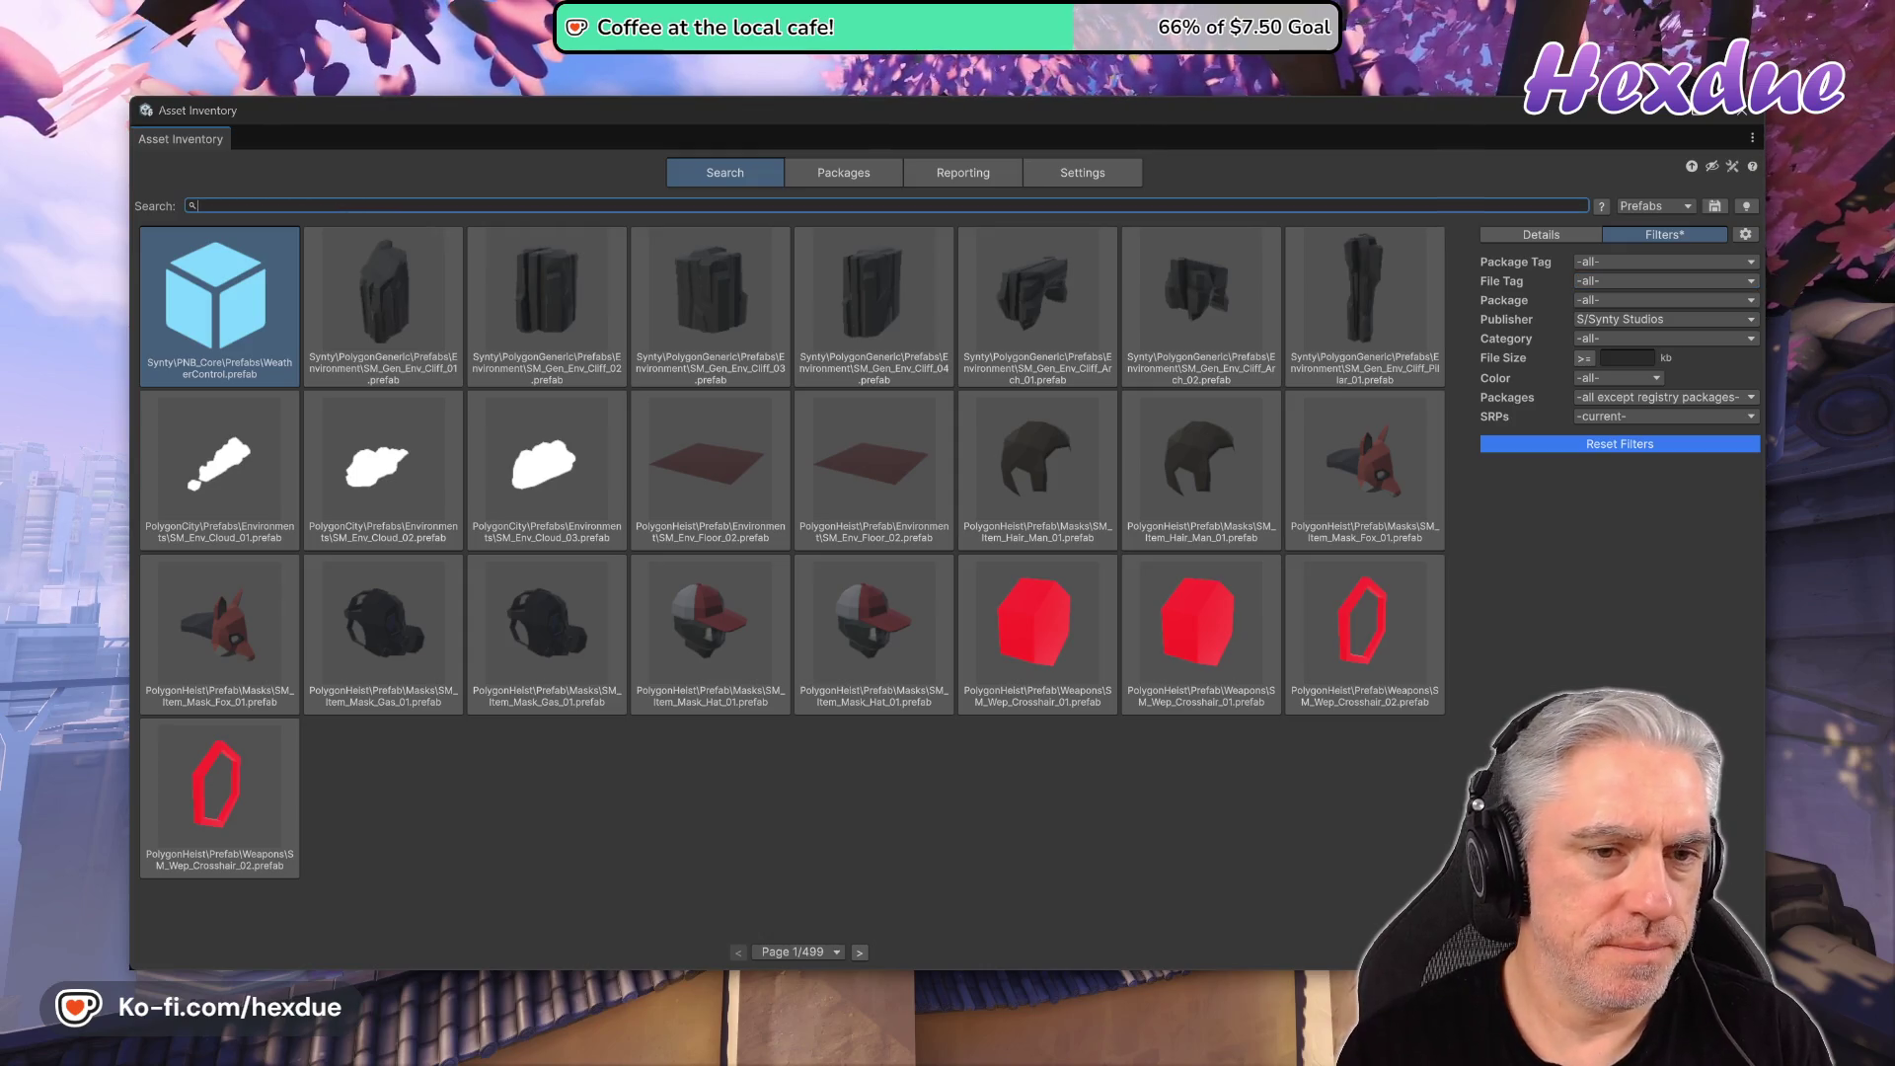
{"action": "type", "text": "ground"}
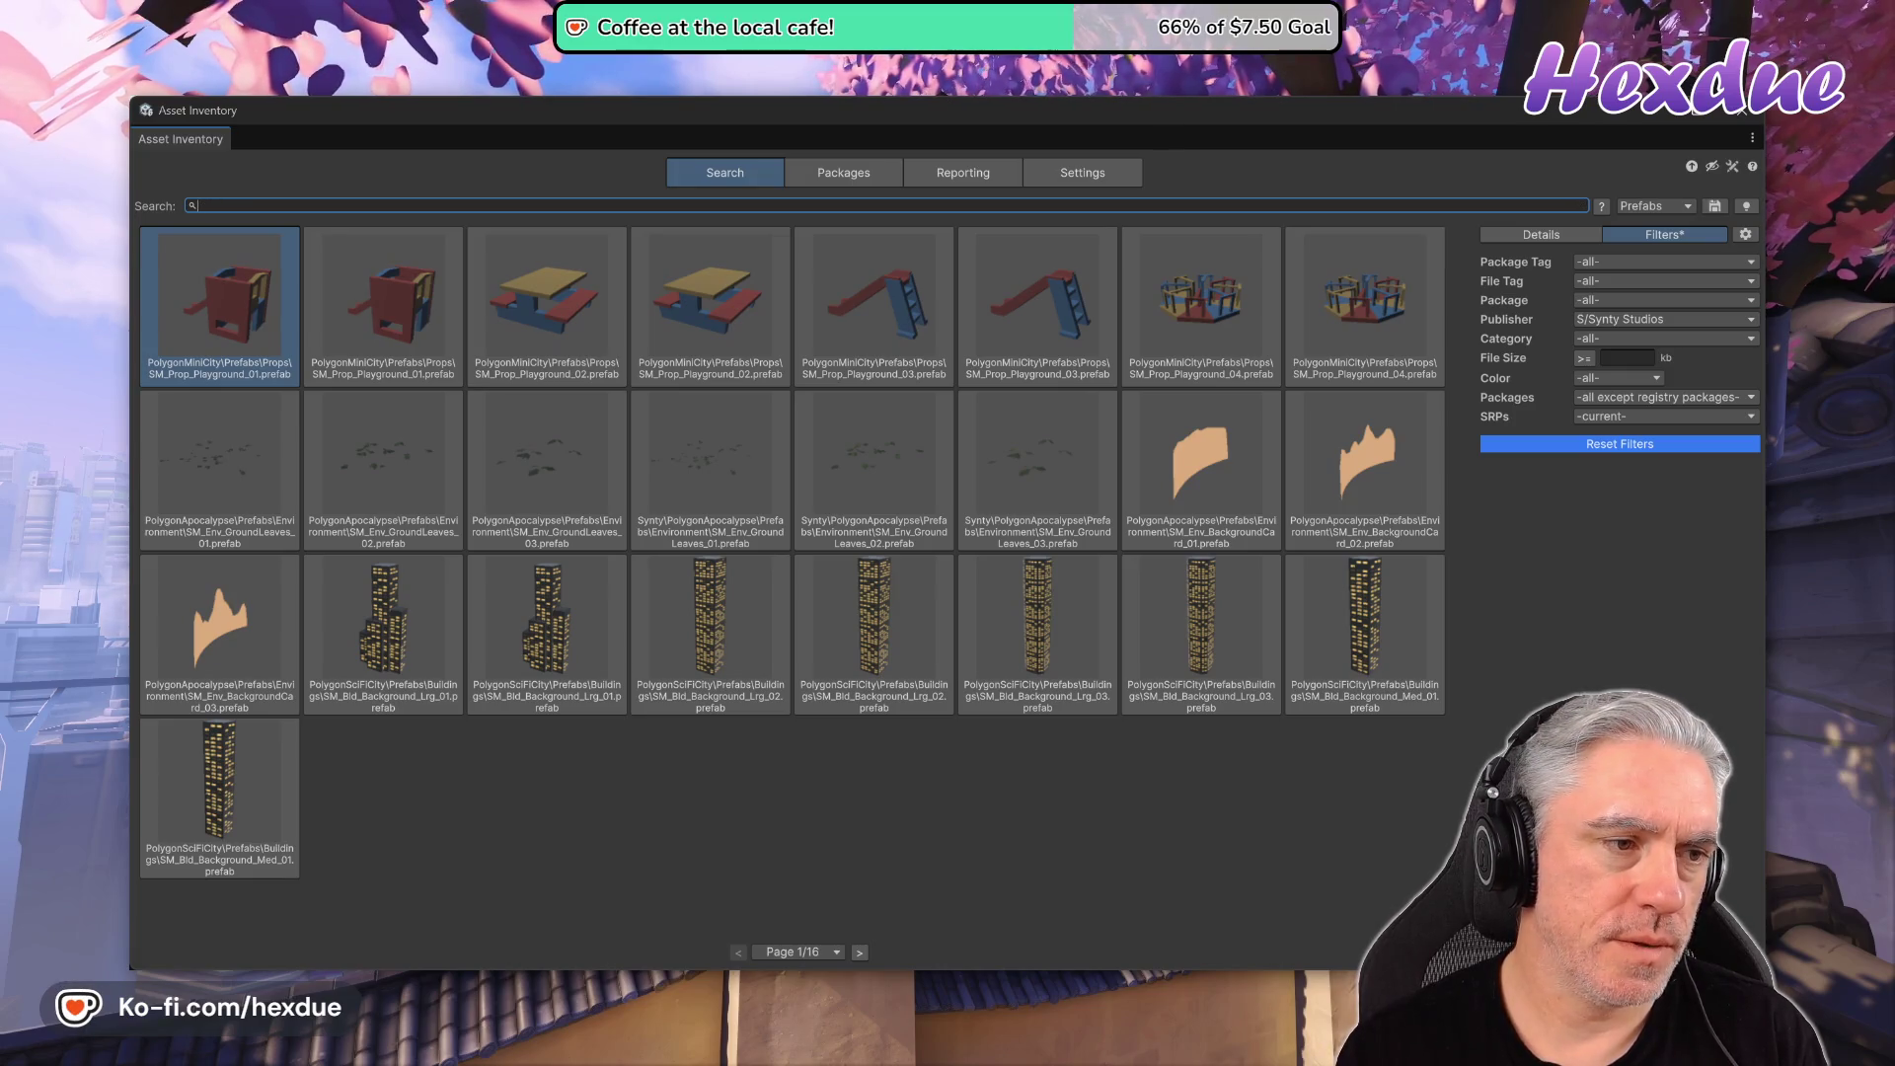
{"action": "type", "text": "v"}
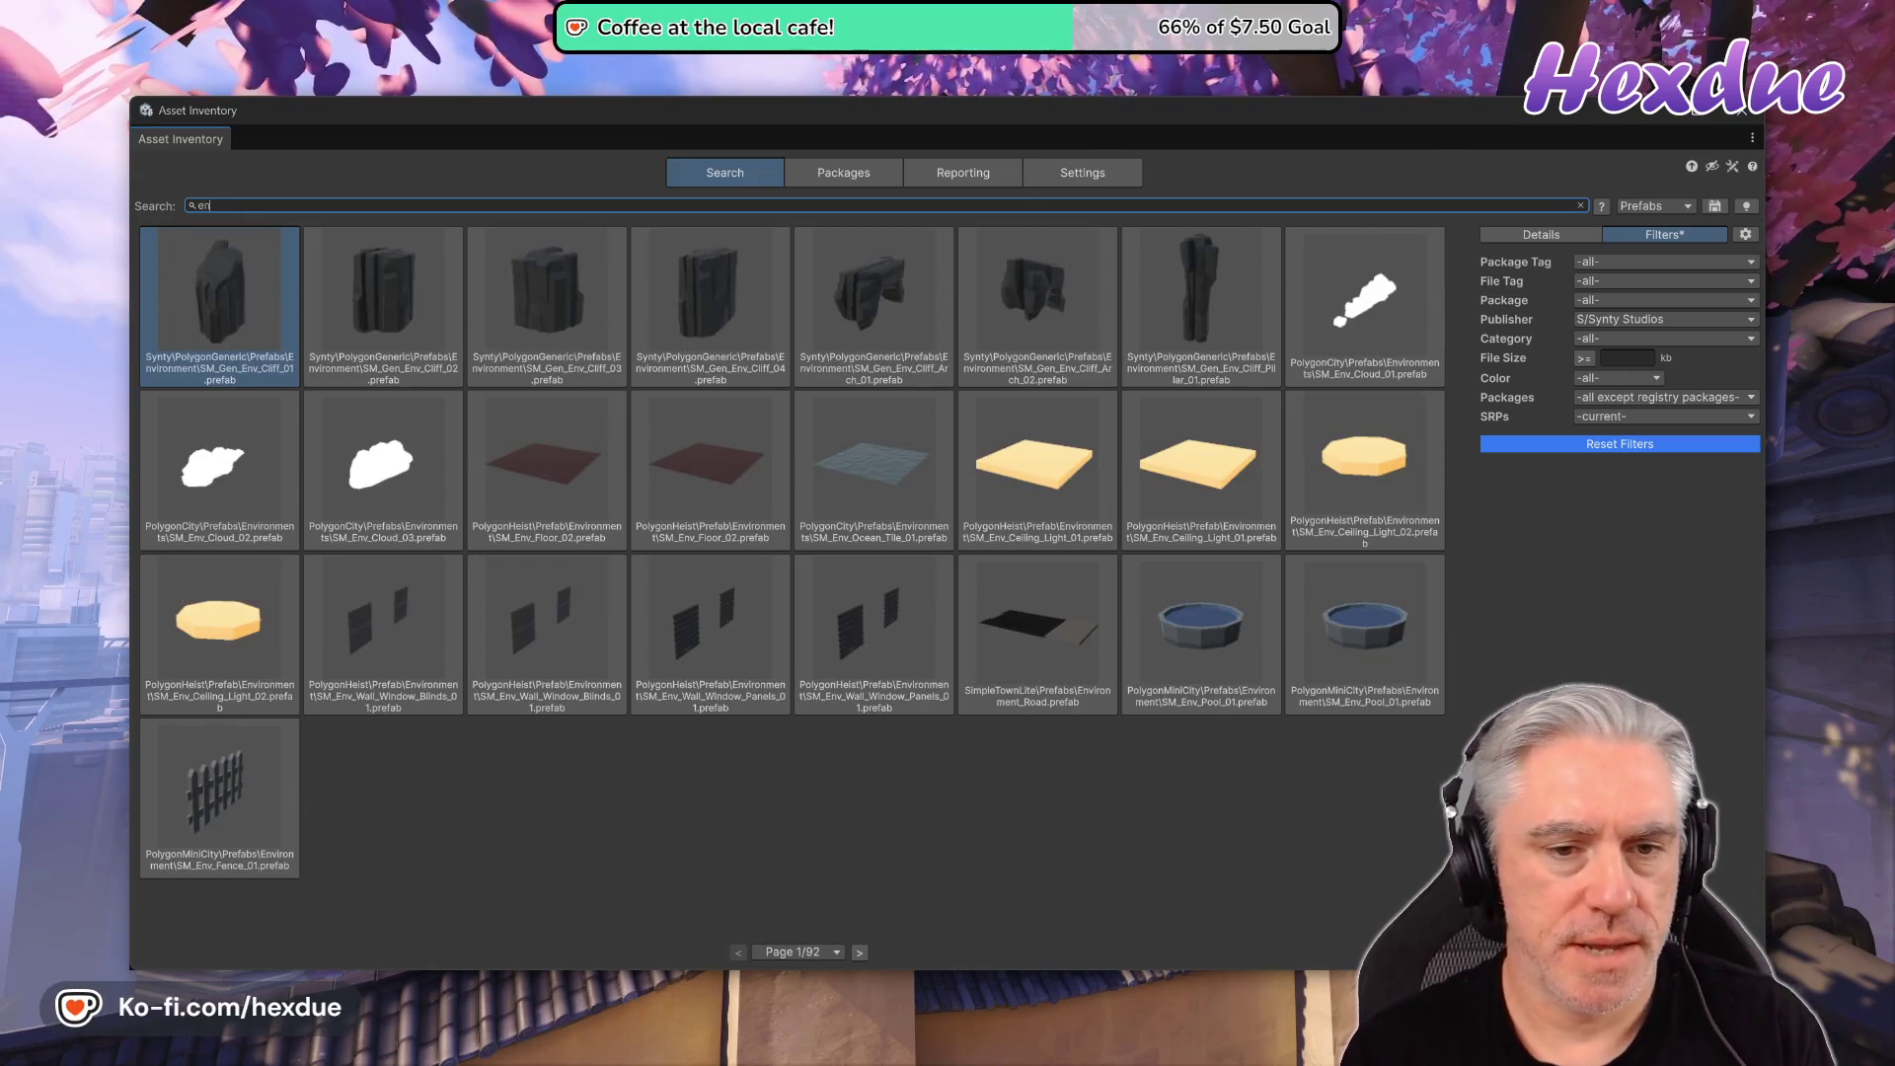
{"action": "type", "text": "sm_env"}
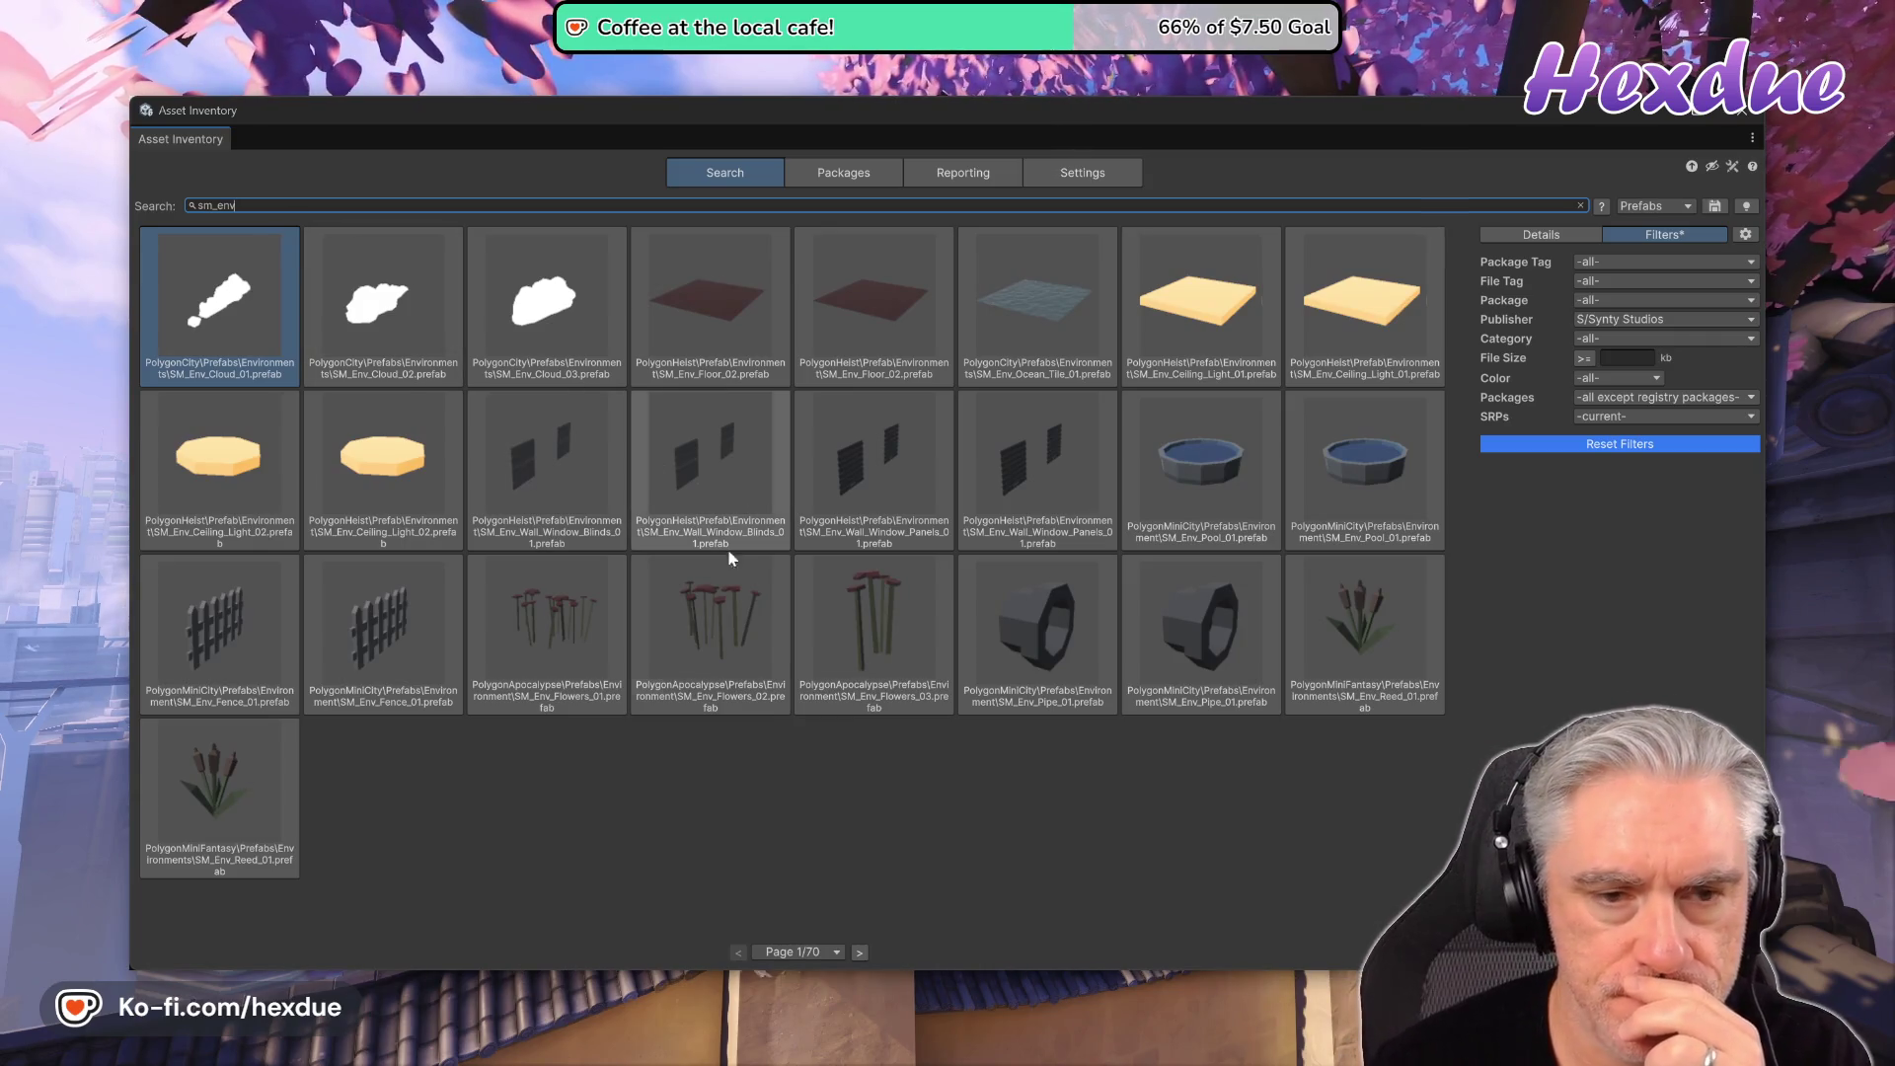
- Advance the sm_env prefab results six pages to reach page 7 of 70
{"action": "left_click", "coordinate": [857, 954]}
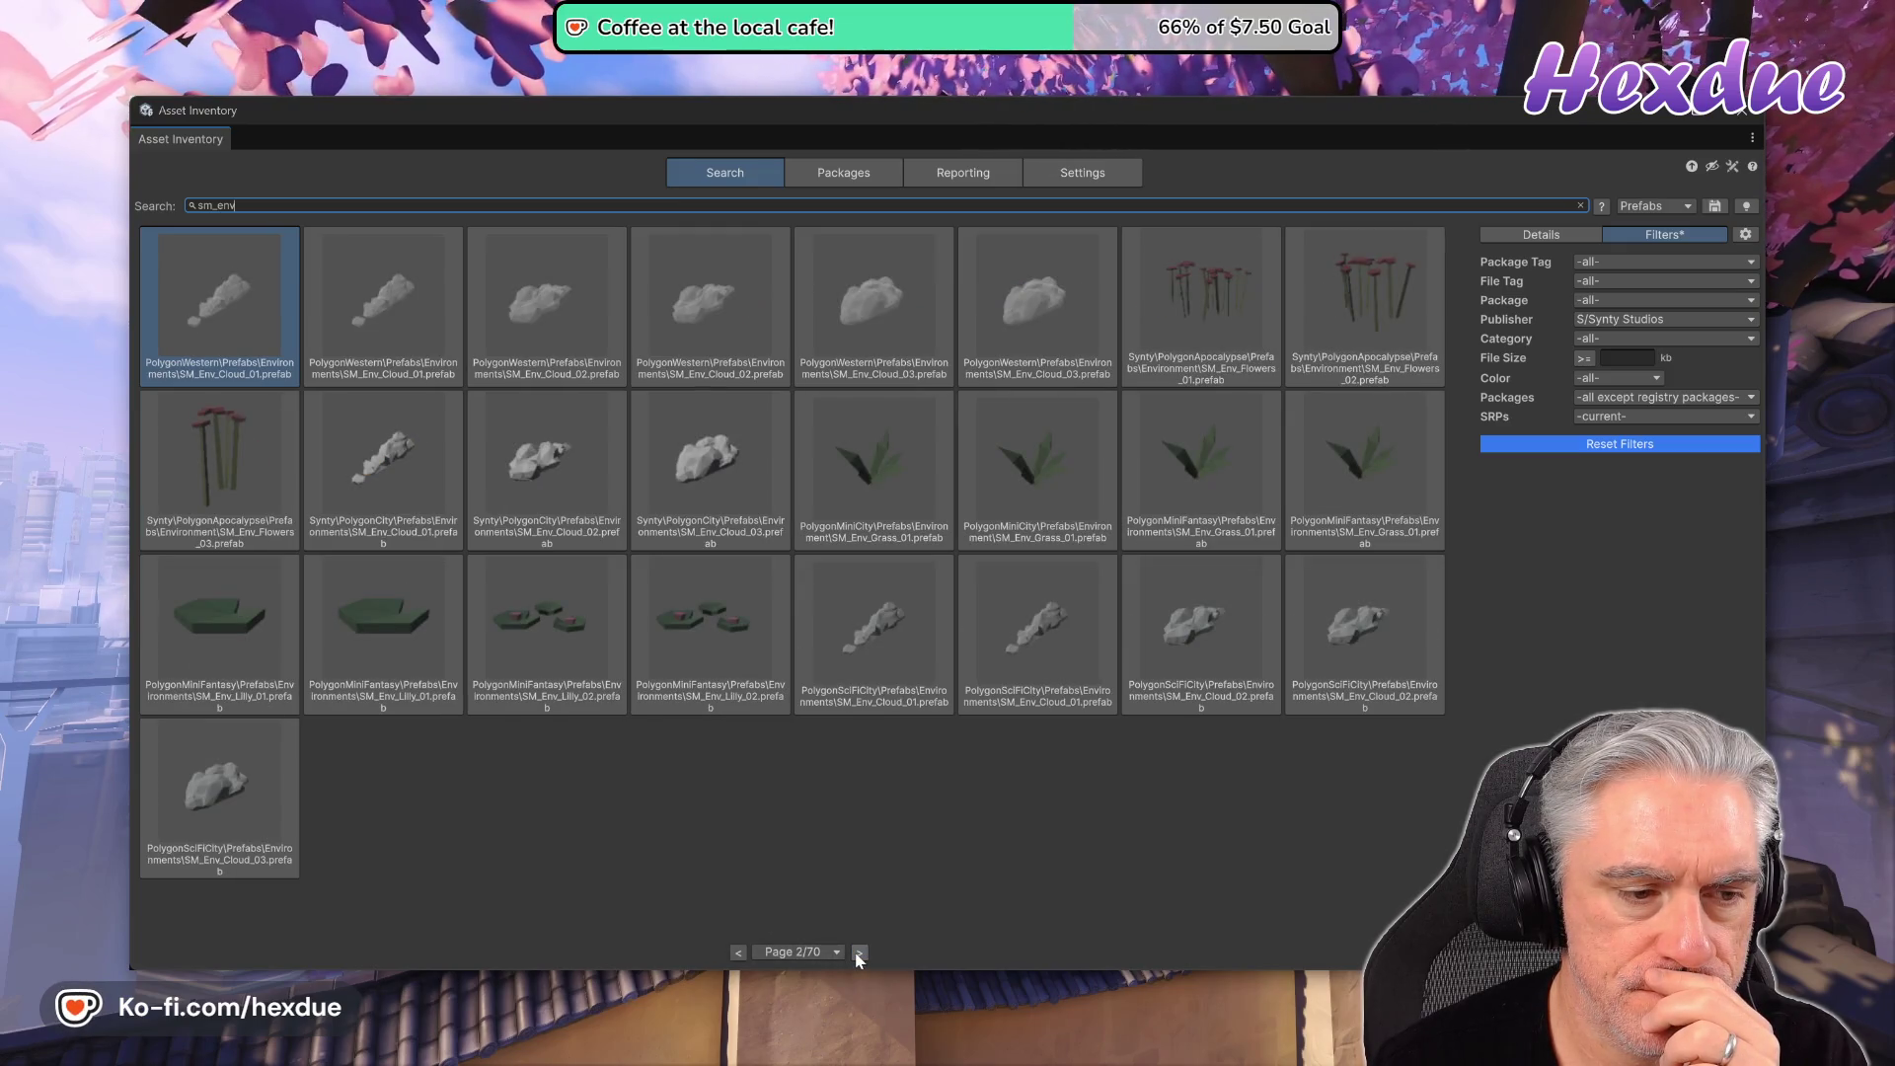
{"action": "left_click", "coordinate": [858, 954]}
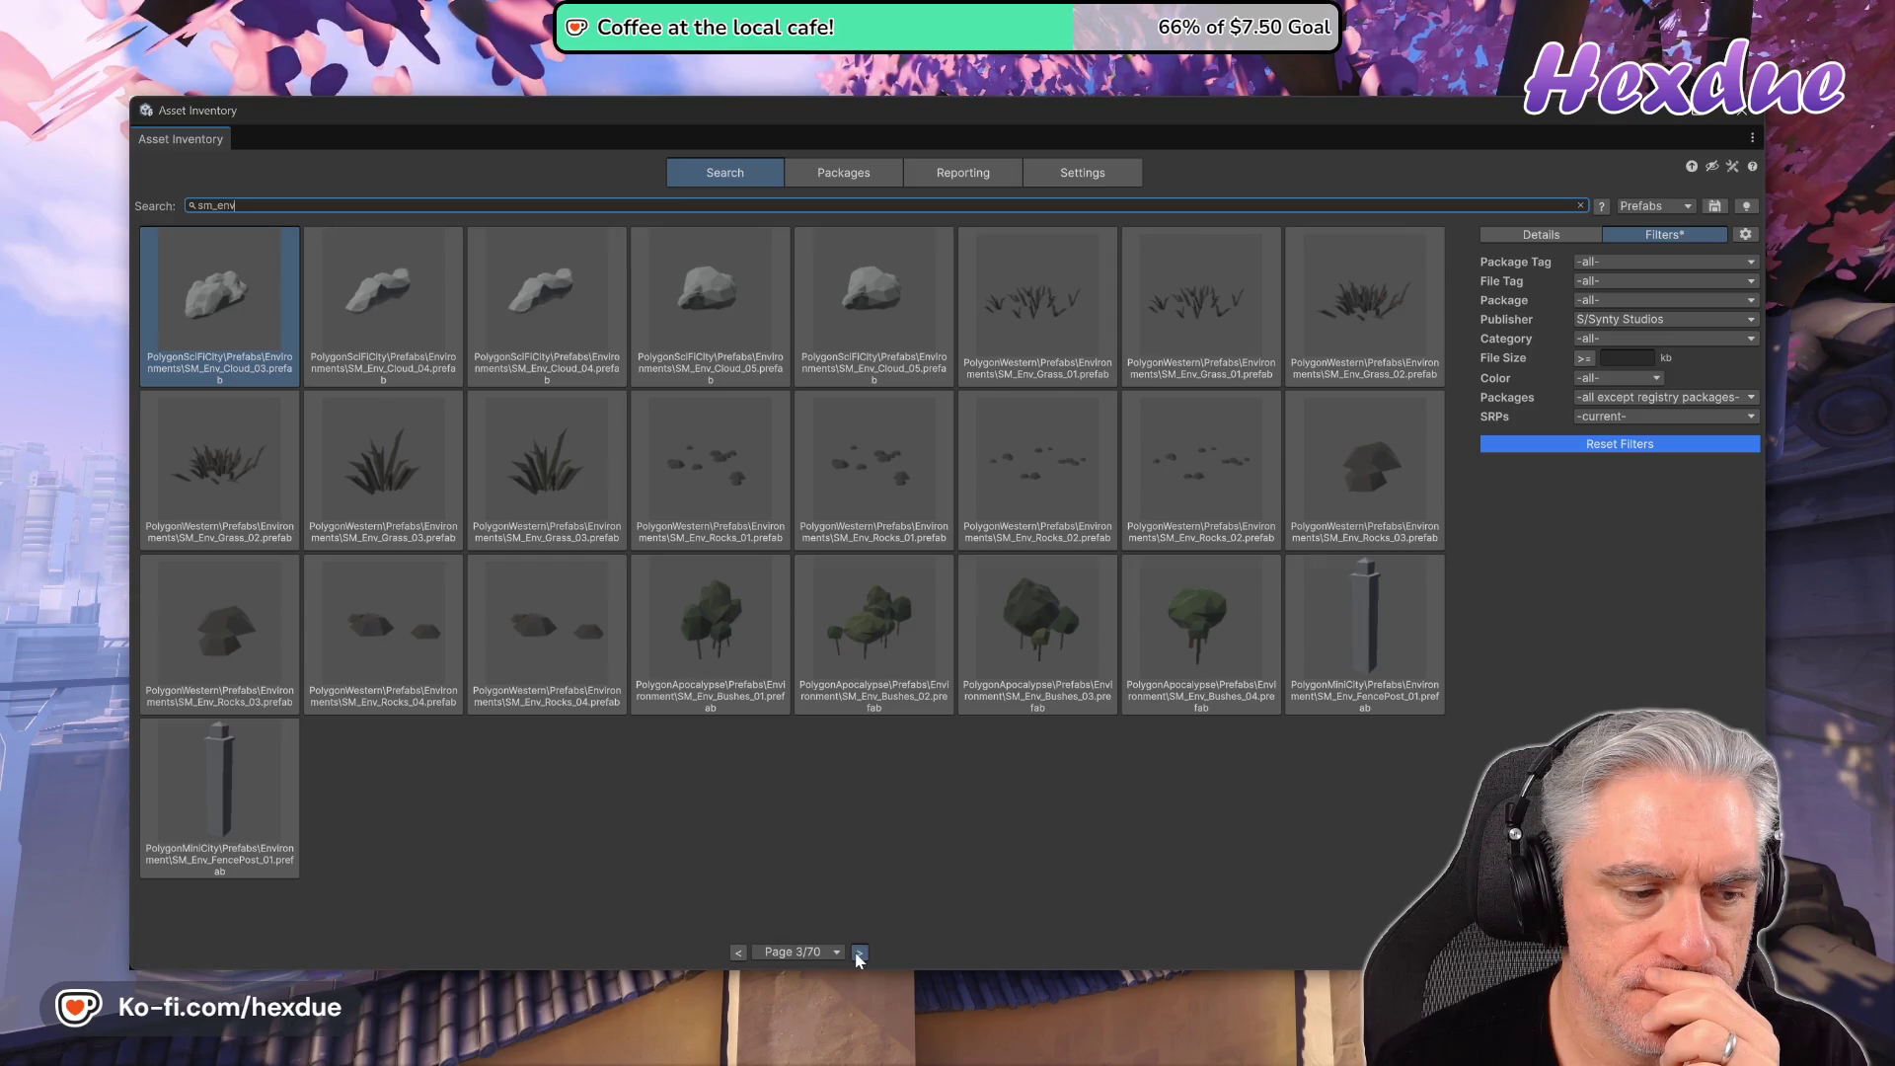
{"action": "left_click", "coordinate": [857, 954]}
{"action": "left_click", "coordinate": [858, 954]}
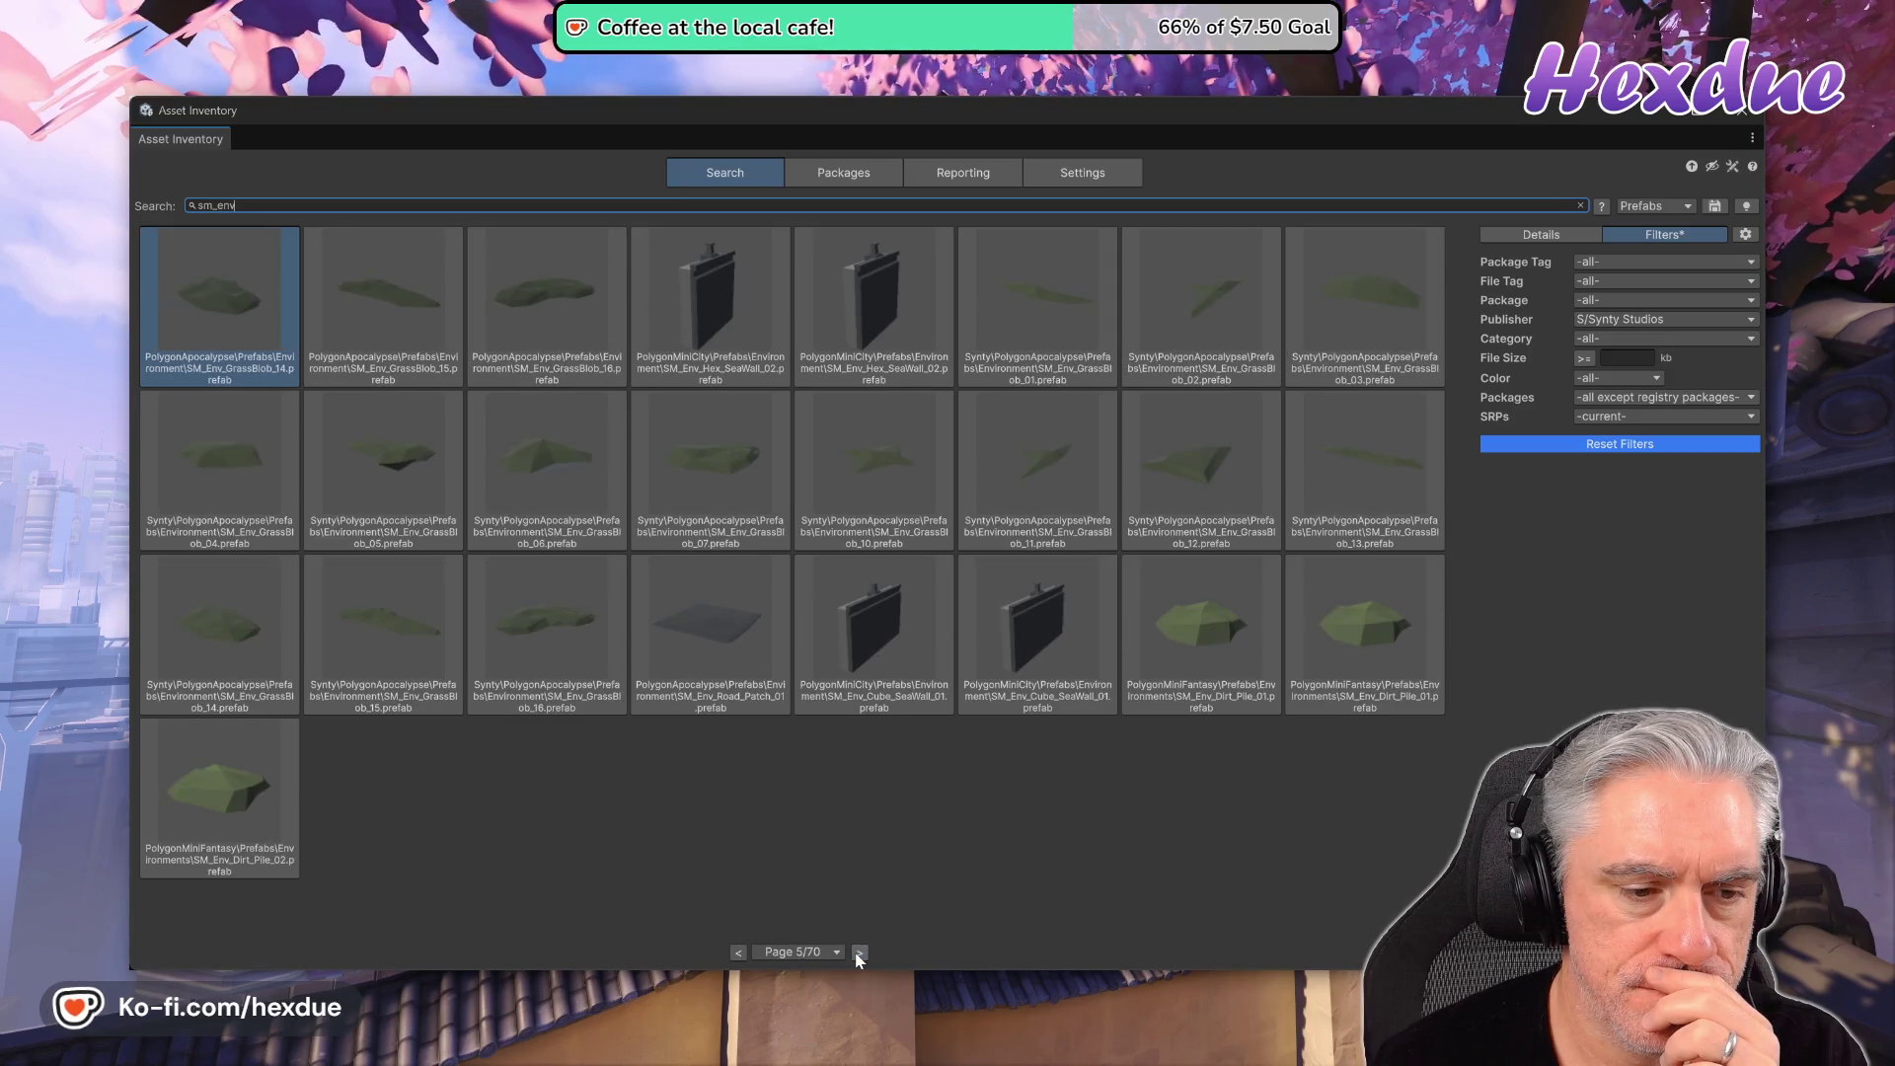
{"action": "left_click", "coordinate": [857, 954]}
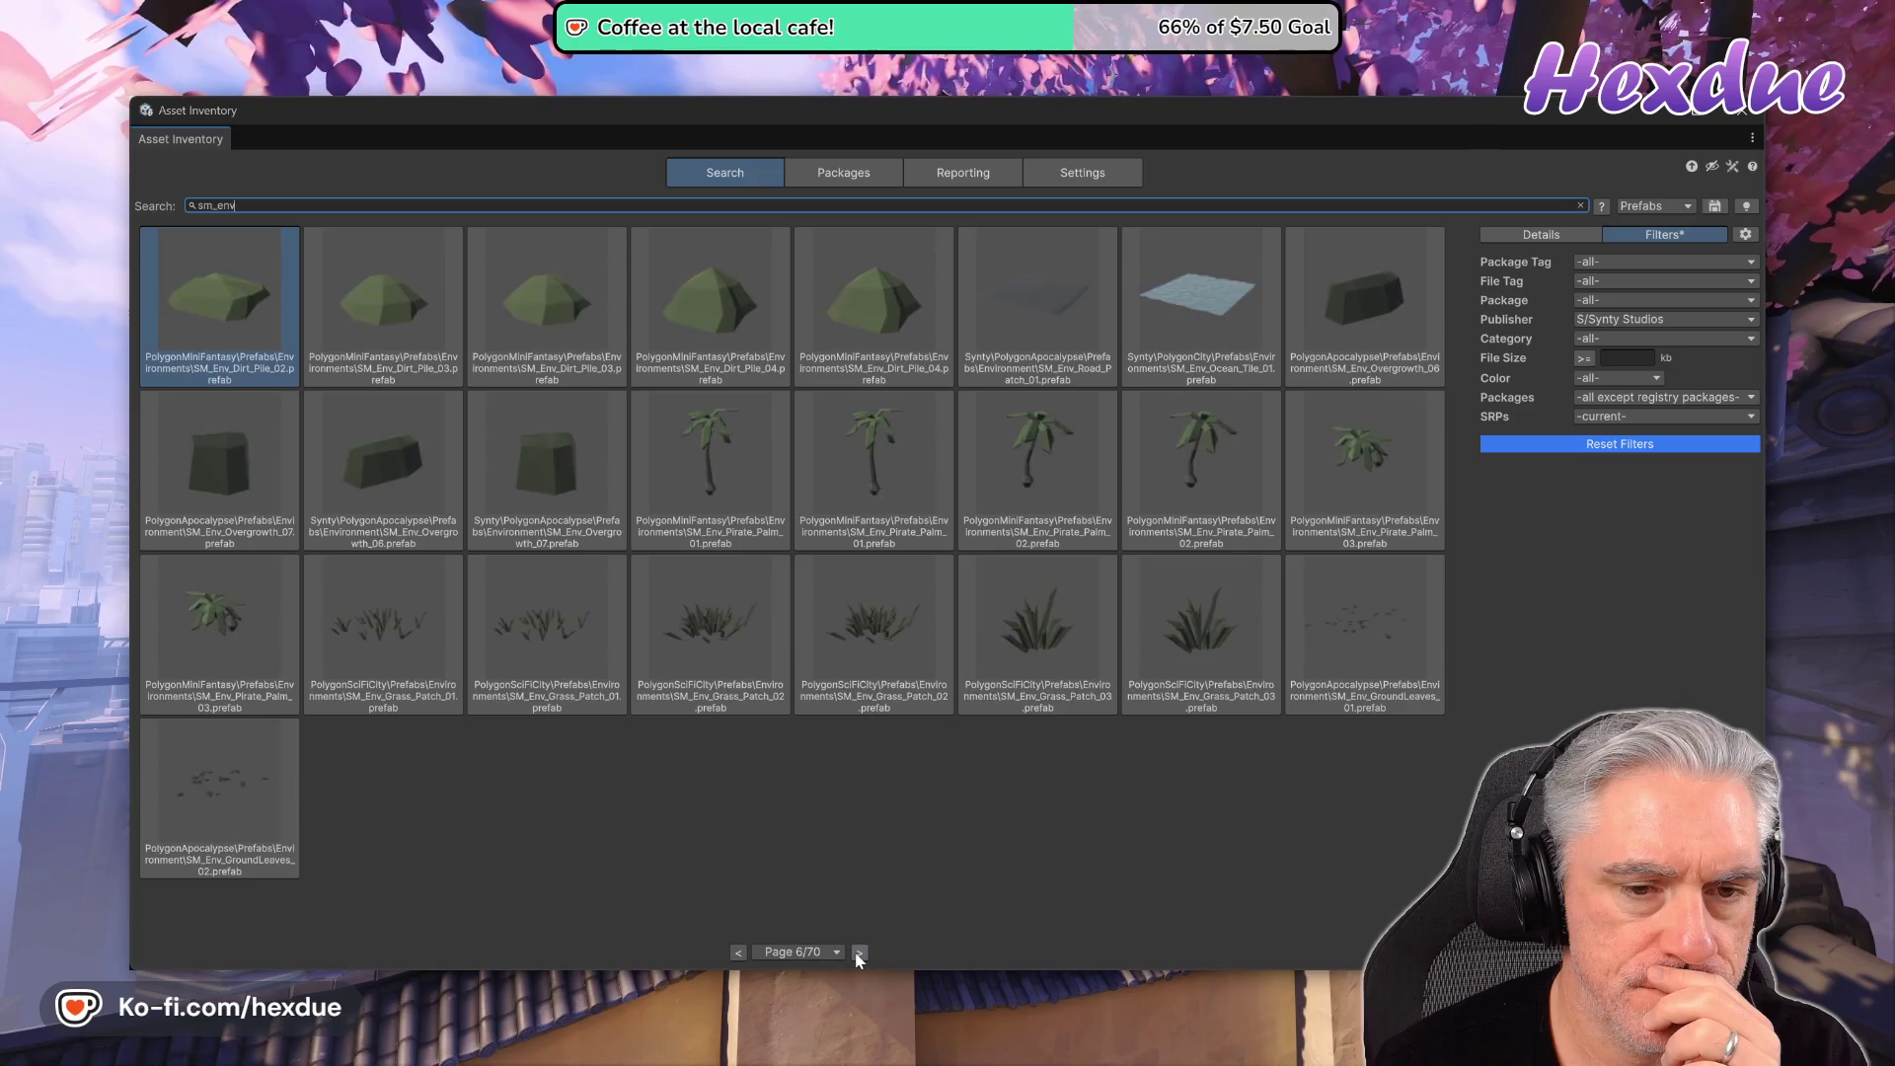
{"action": "left_click", "coordinate": [857, 953]}
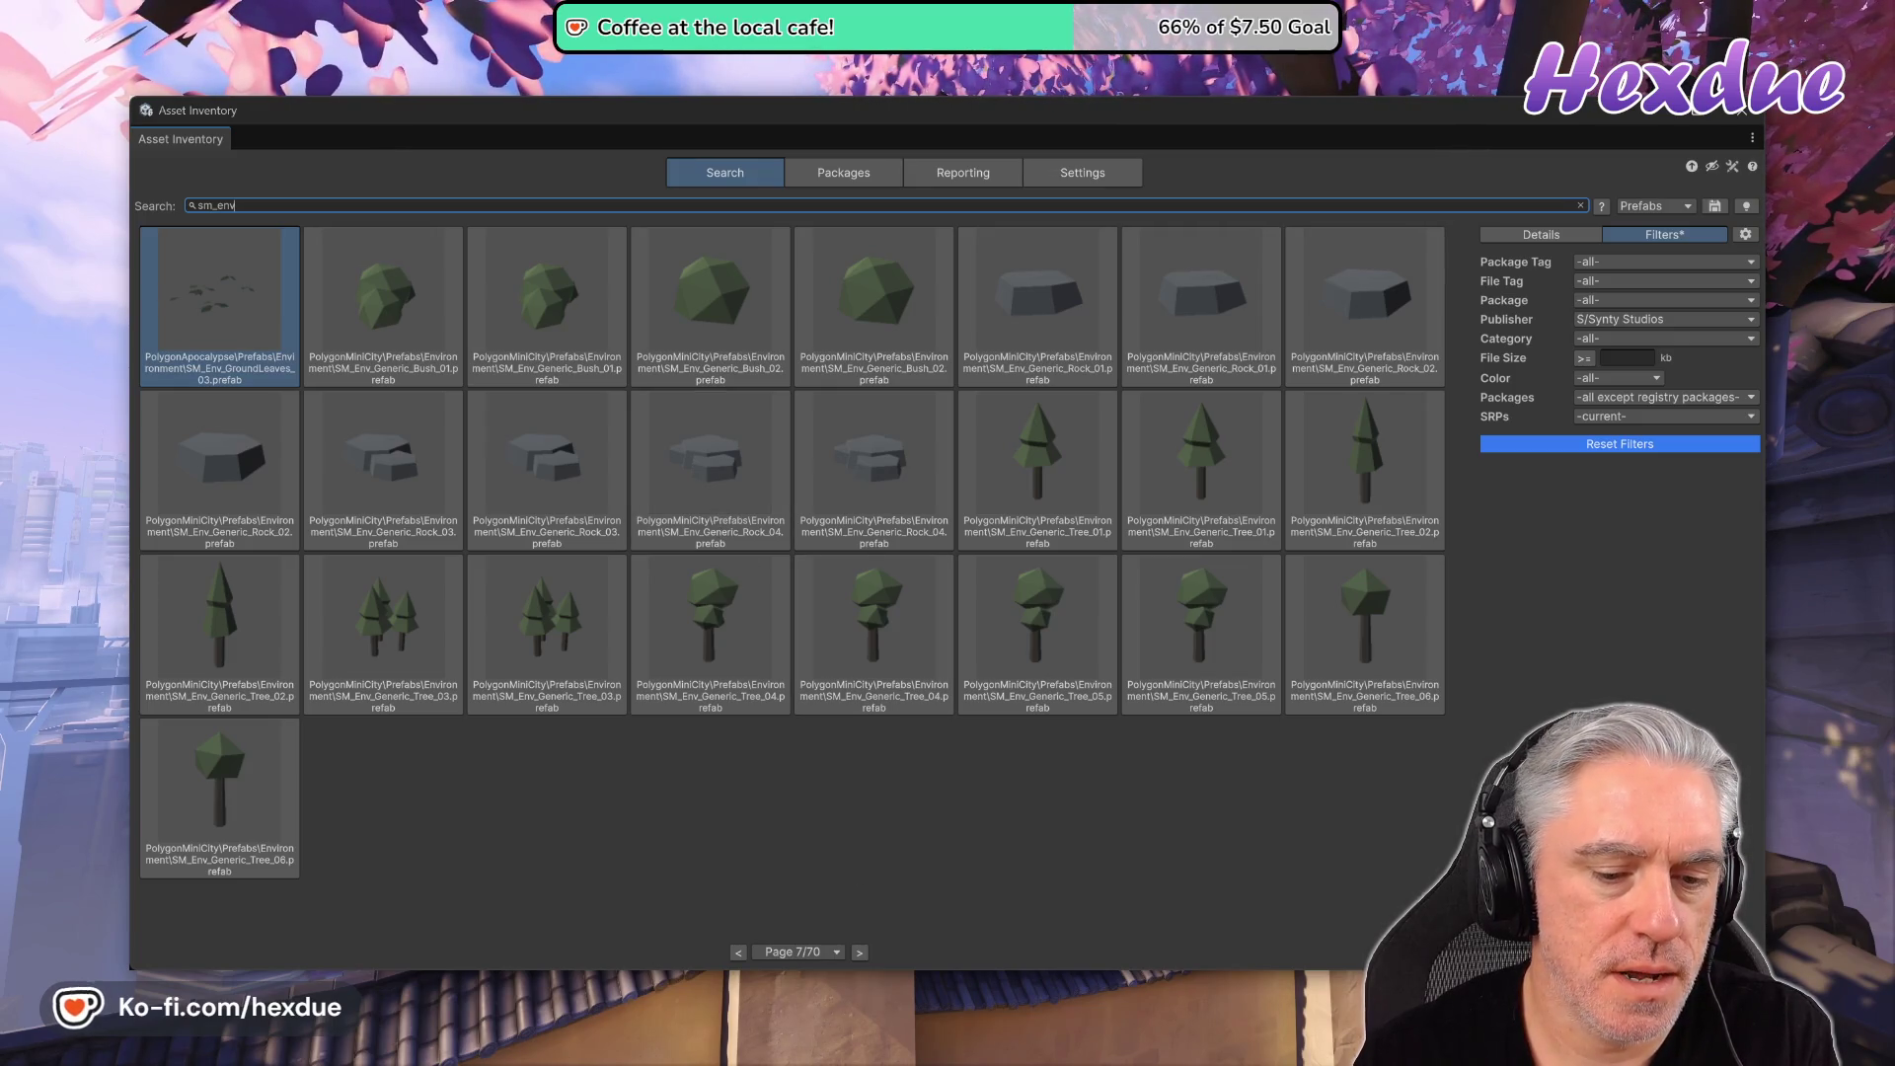
{"action": "mouse_move", "coordinate": [842, 1017]}
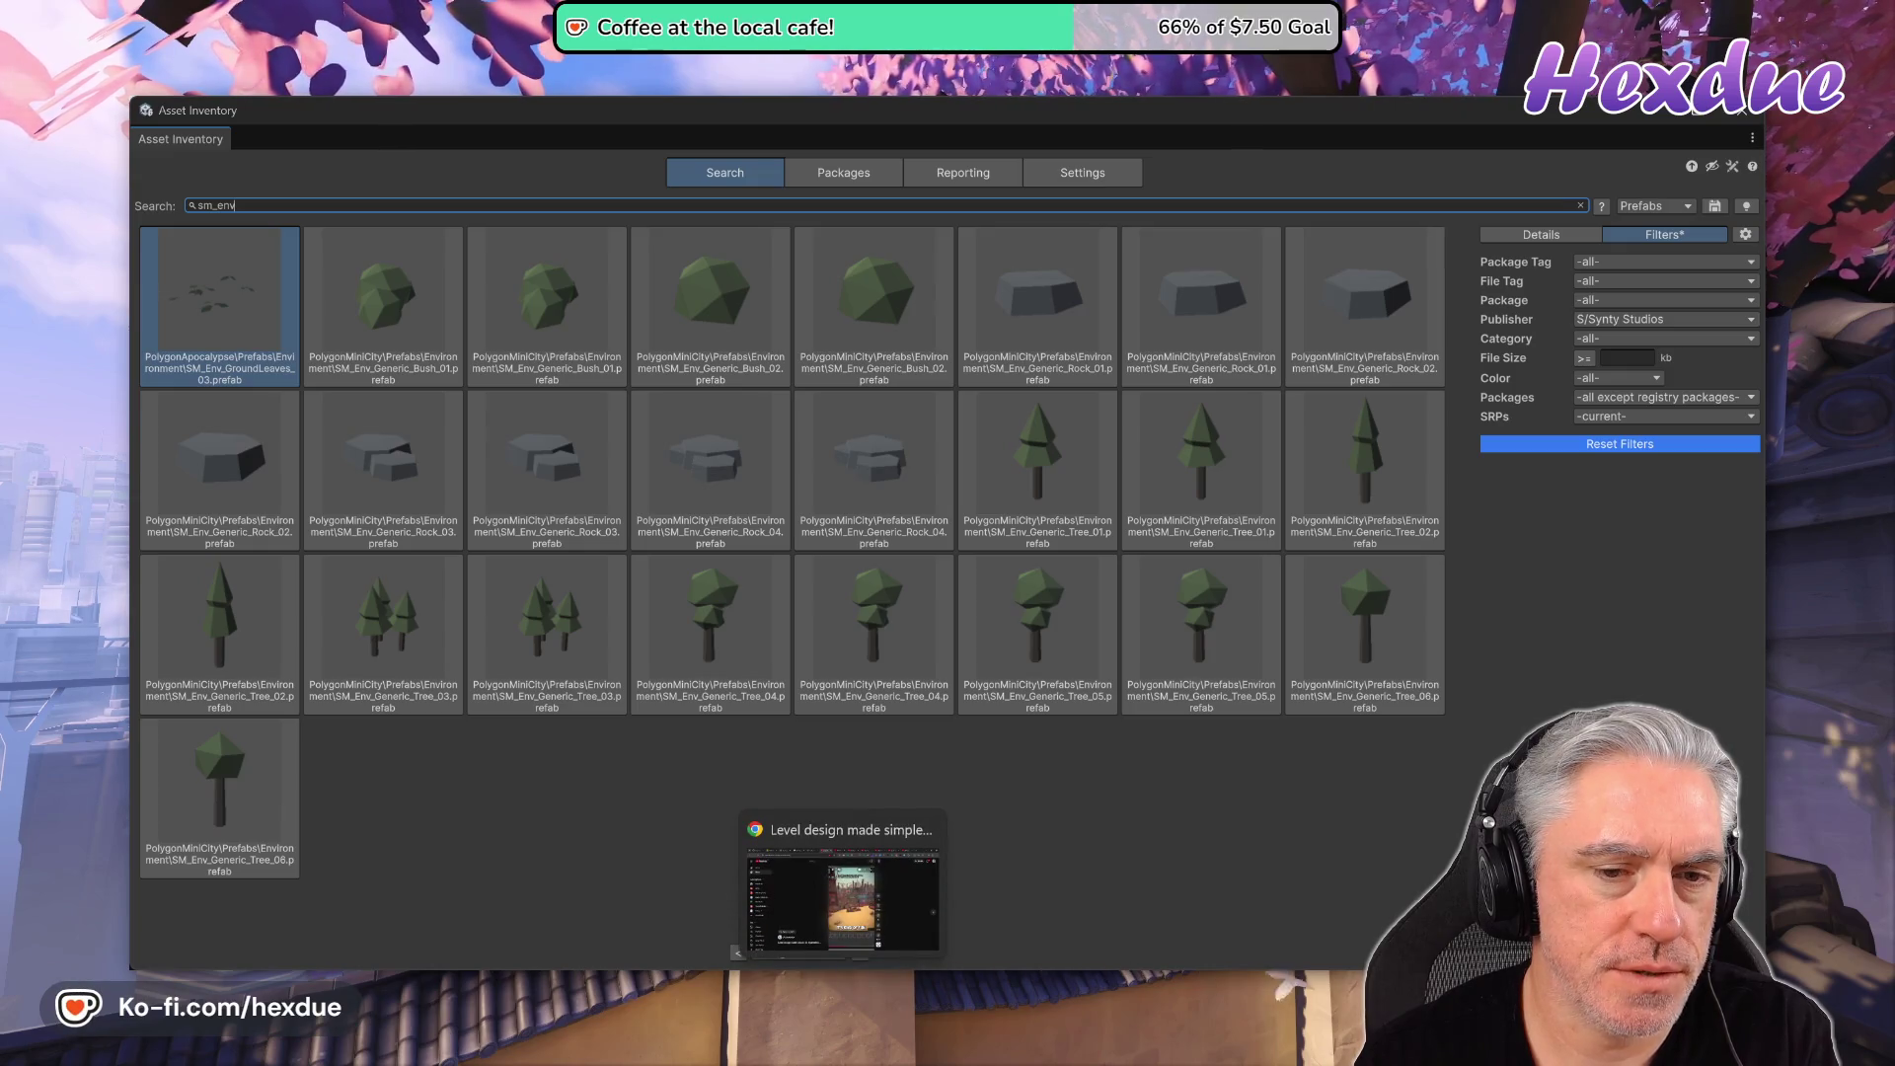
{"action": "left_click", "coordinate": [842, 898]}
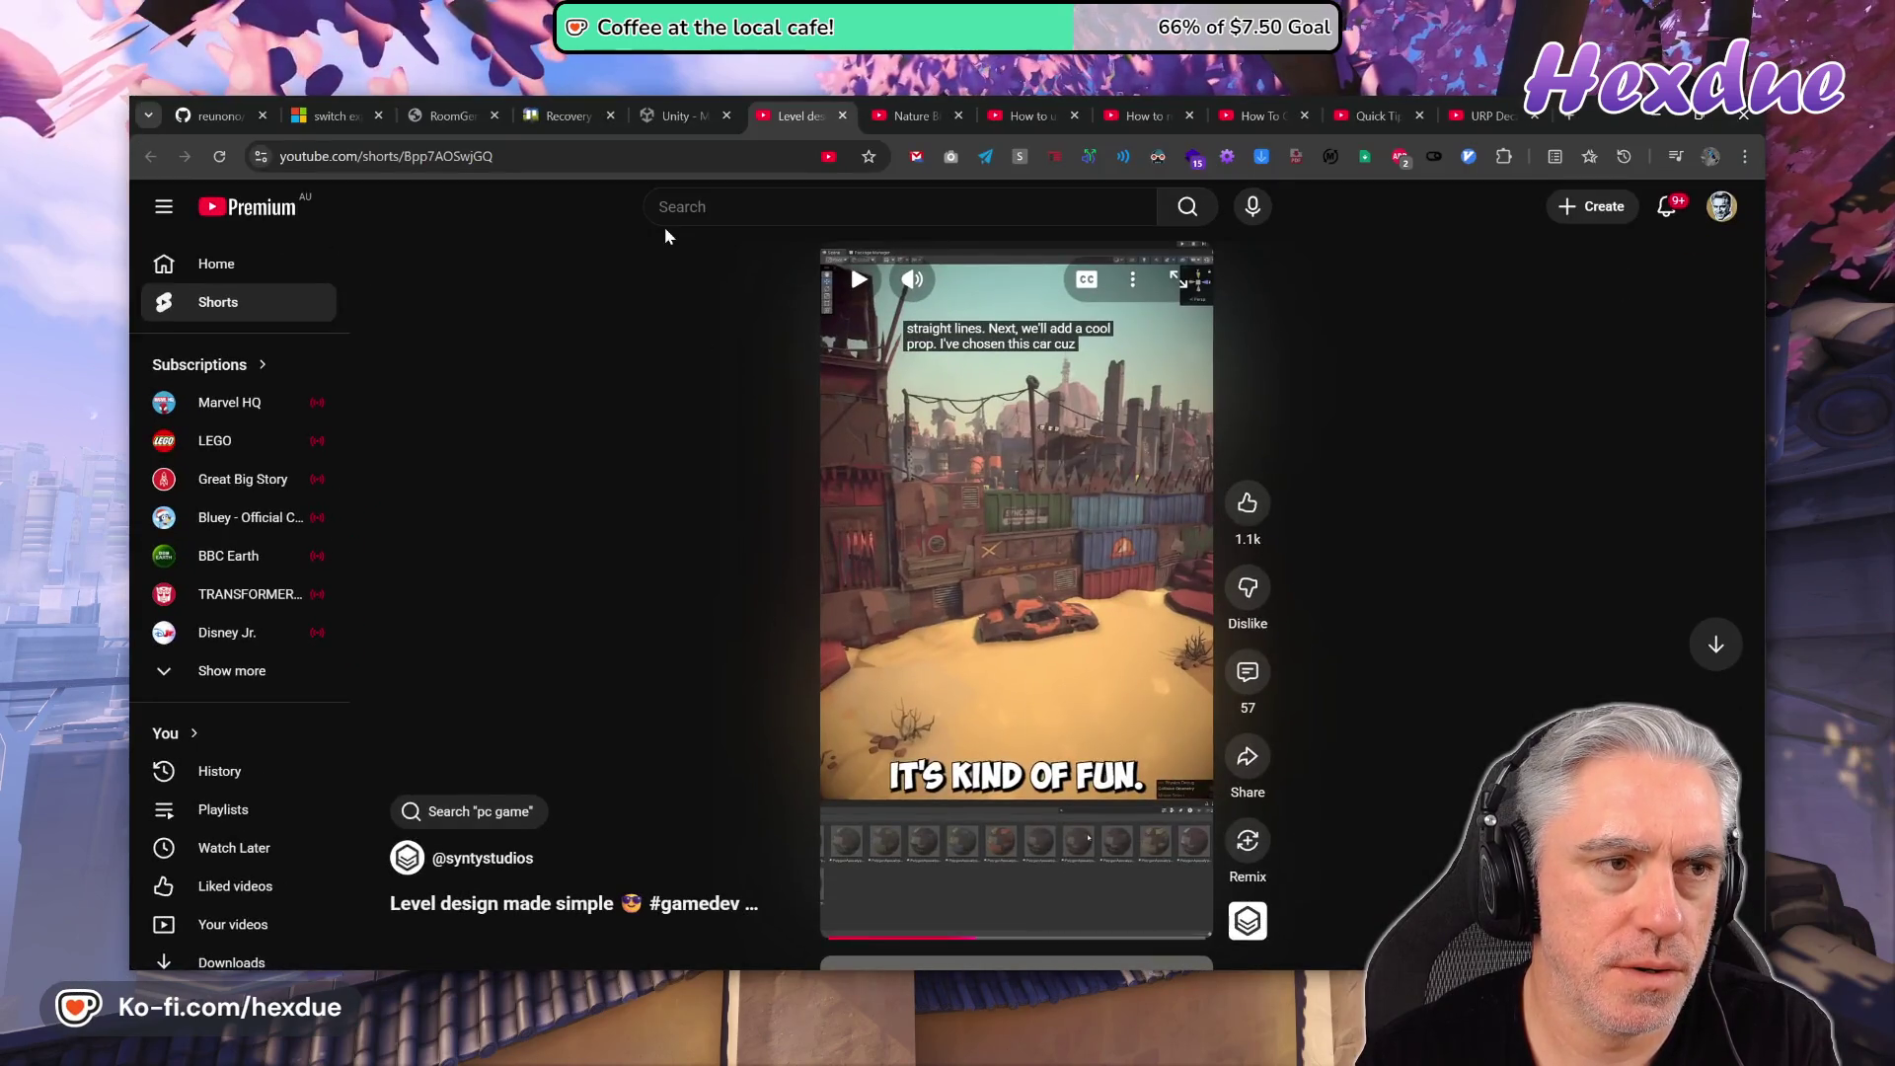
{"action": "left_click", "coordinate": [481, 118]}
{"action": "scroll", "coordinate": [1021, 801], "scroll_direction": "up", "scroll_amount": 2}
{"action": "scroll", "coordinate": [1022, 801], "scroll_direction": "down", "scroll_amount": 20}
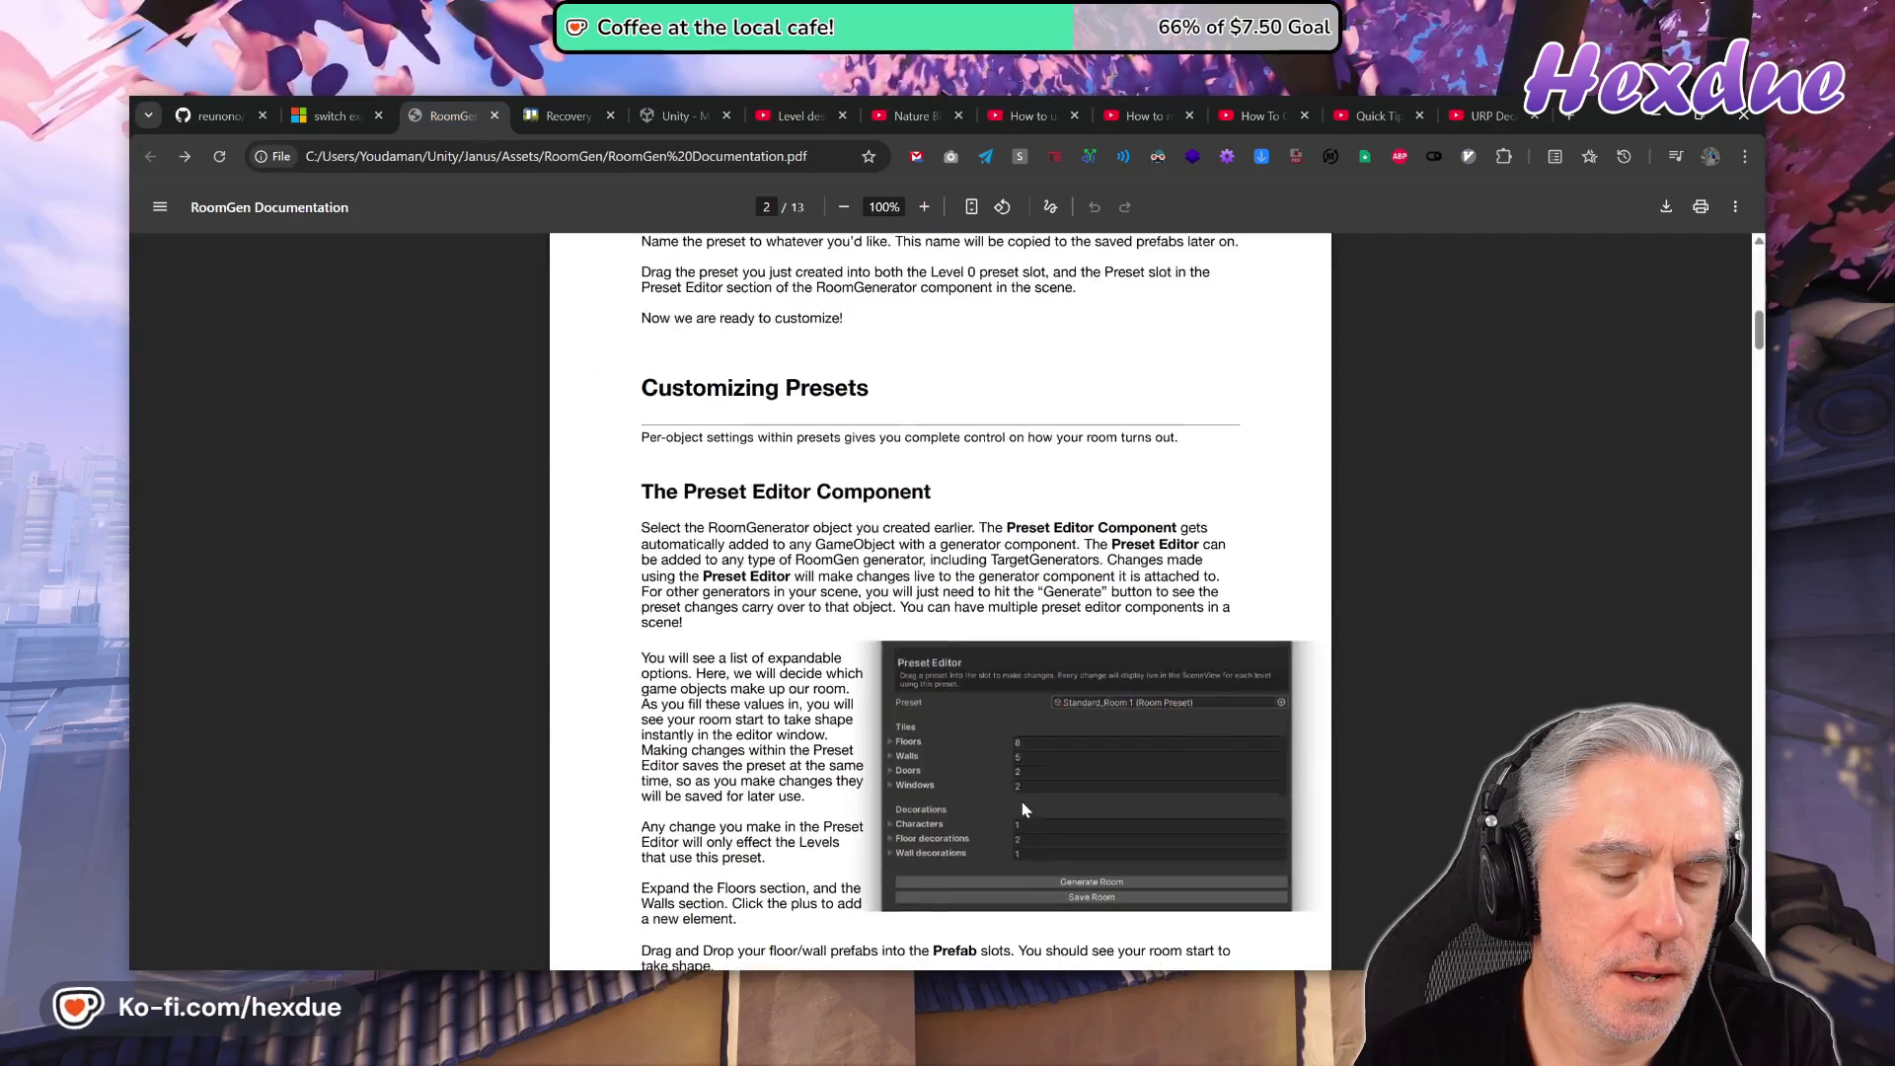
{"action": "scroll", "coordinate": [1035, 828], "scroll_direction": "down", "scroll_amount": 20}
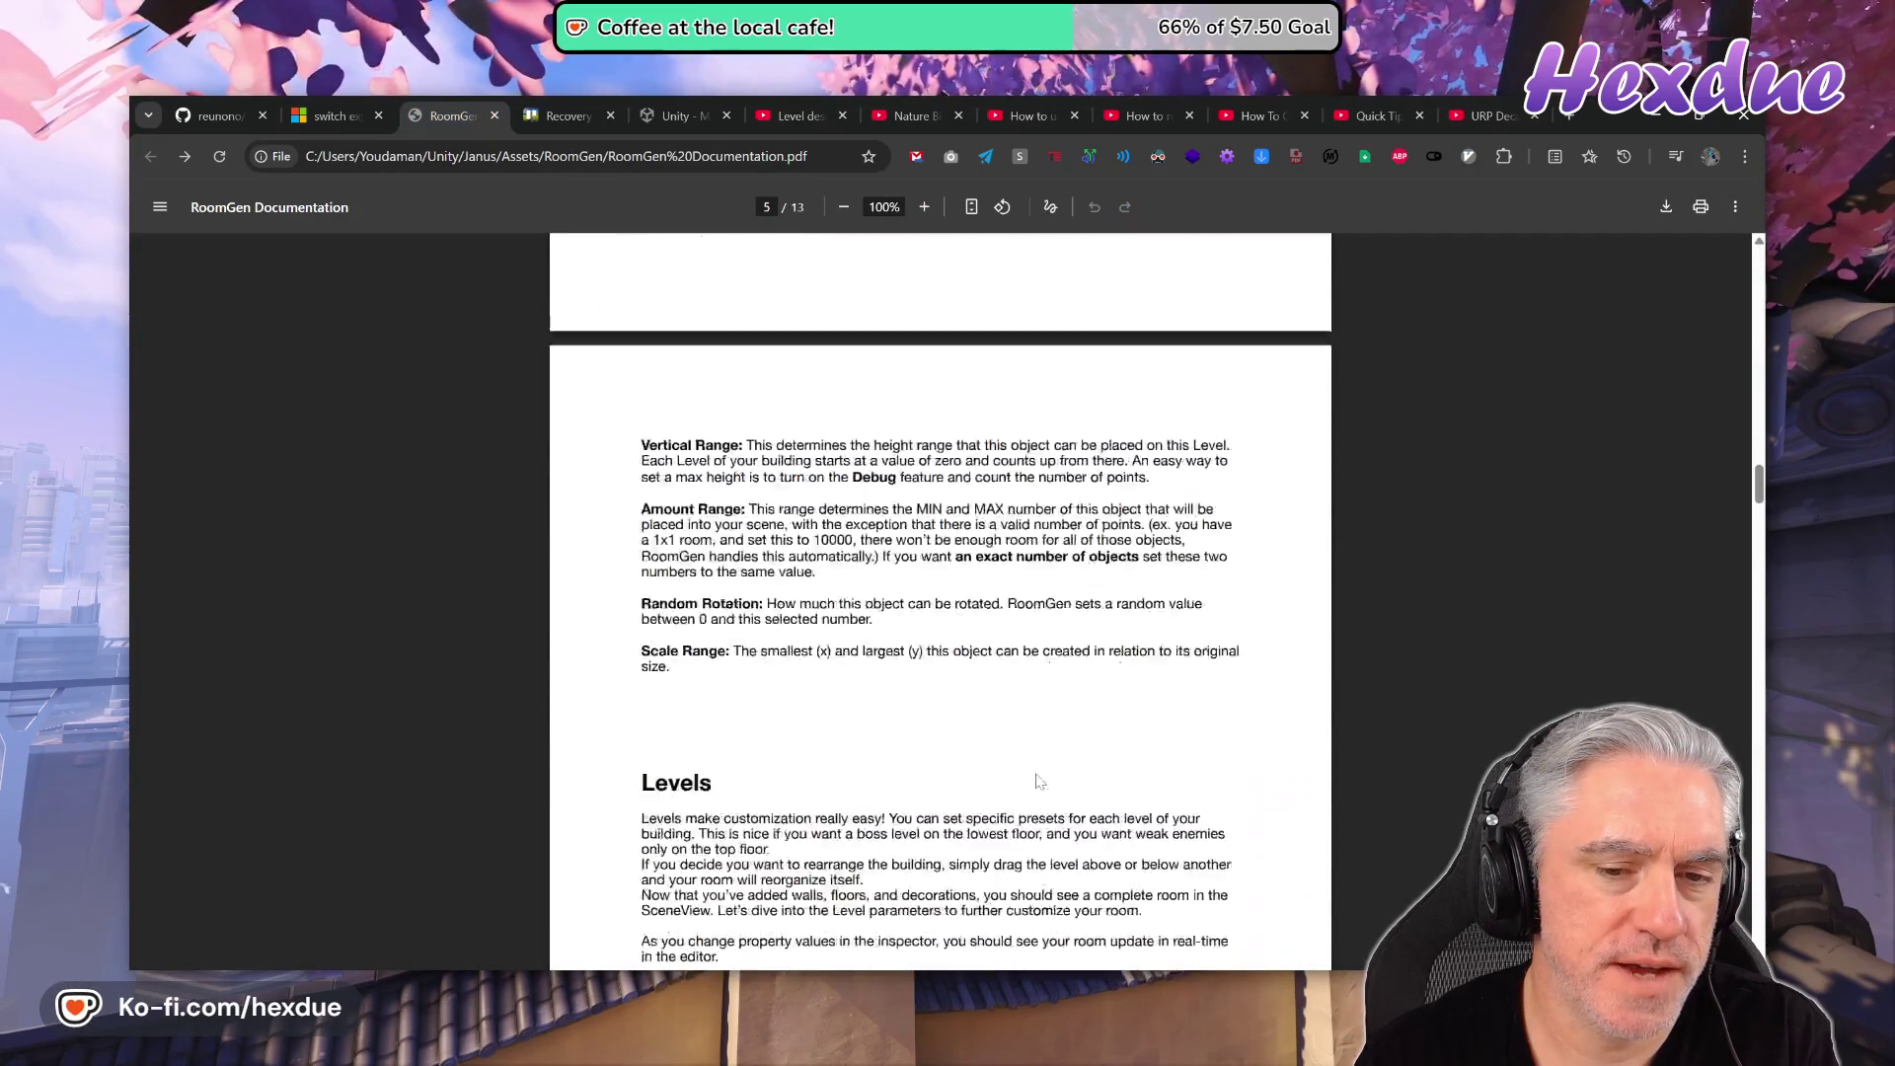
{"action": "scroll", "coordinate": [1048, 802], "scroll_direction": "down", "scroll_amount": 20}
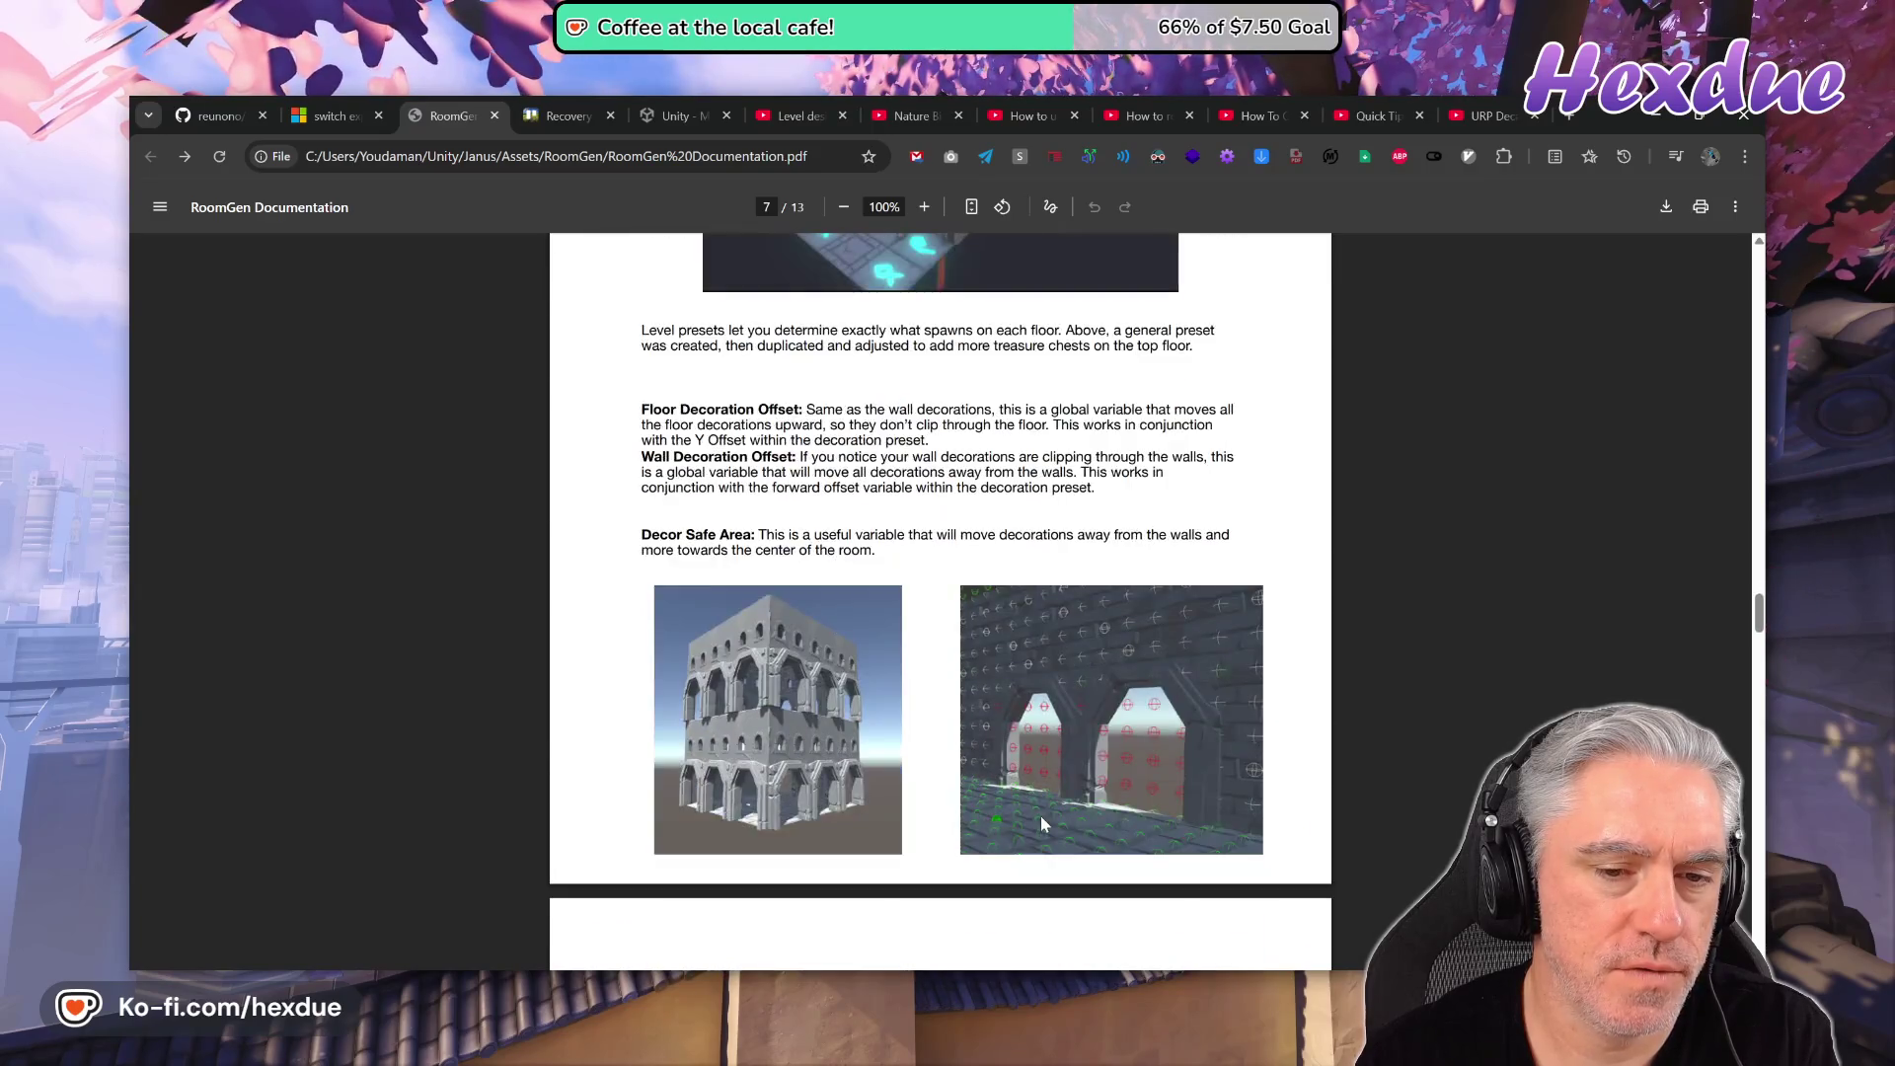
{"action": "scroll", "coordinate": [1051, 821], "scroll_direction": "down", "scroll_amount": 20}
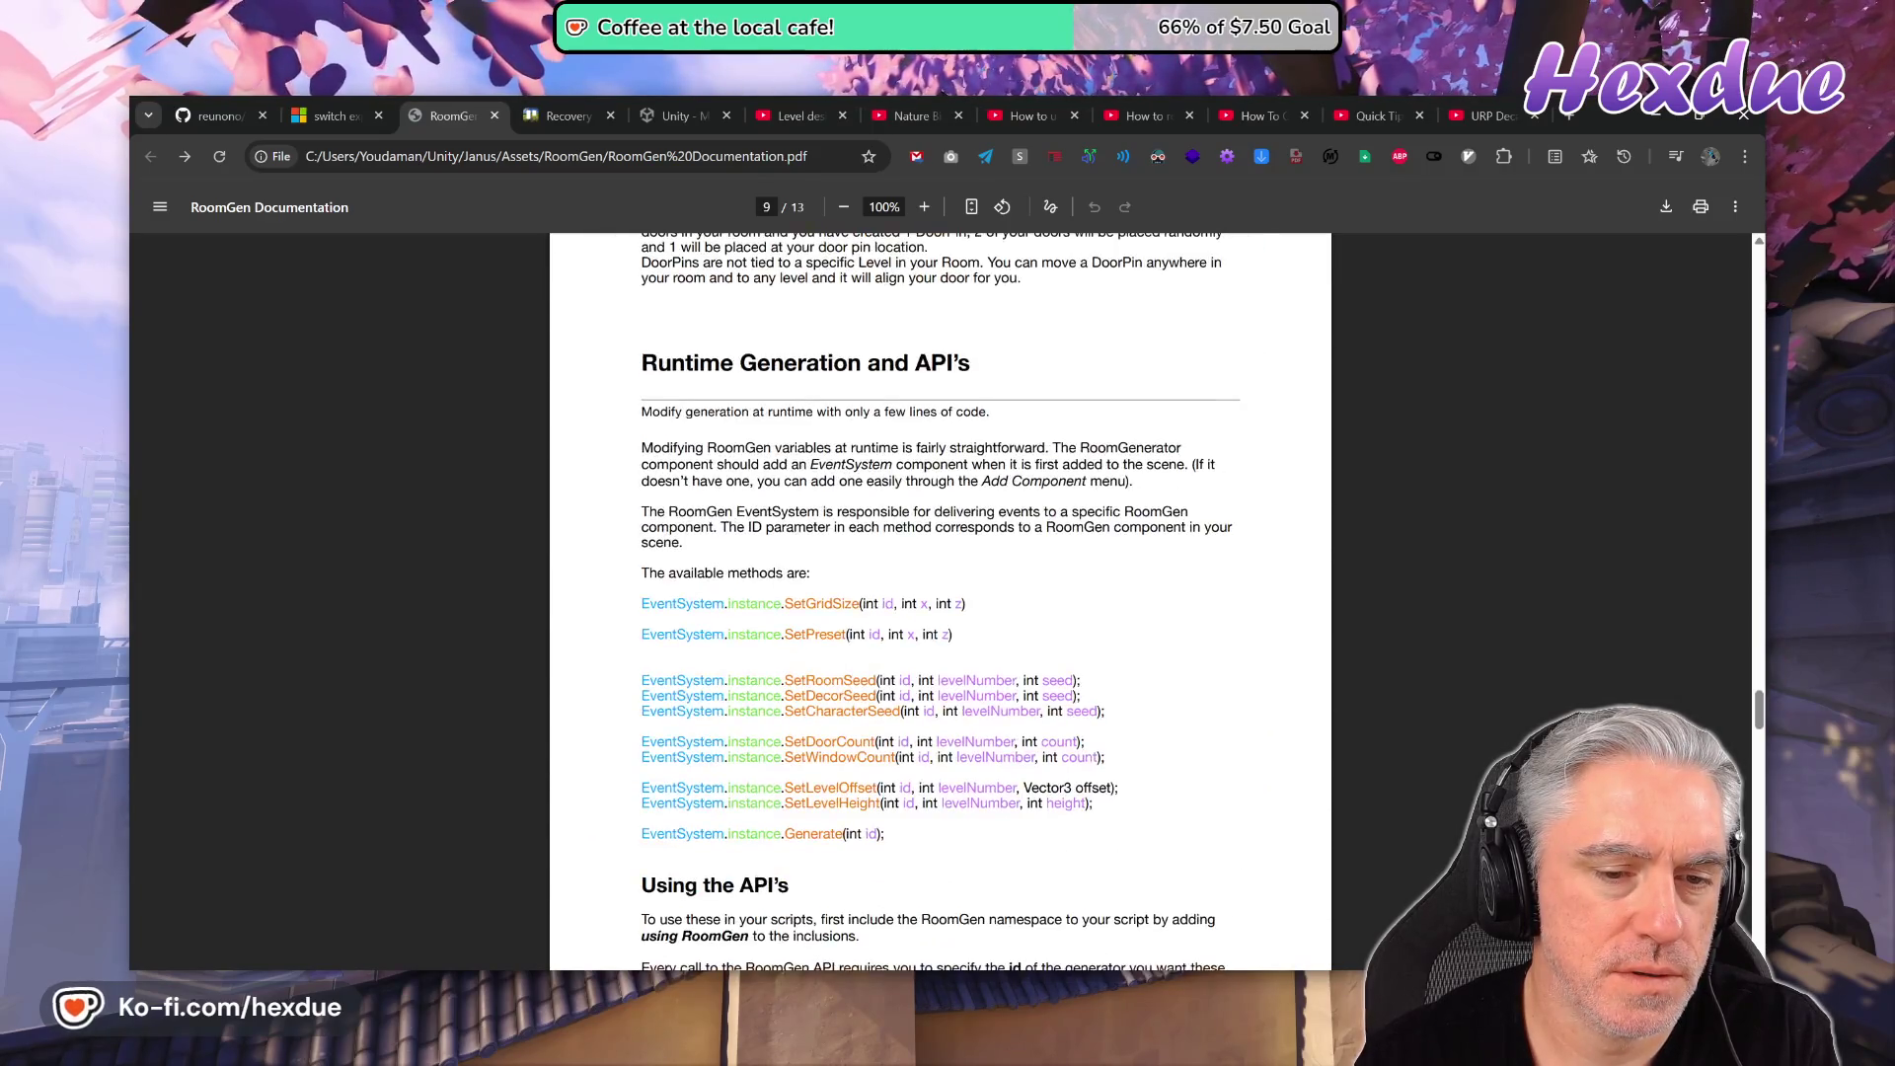
{"action": "scroll", "coordinate": [1055, 807], "scroll_direction": "down", "scroll_amount": 8}
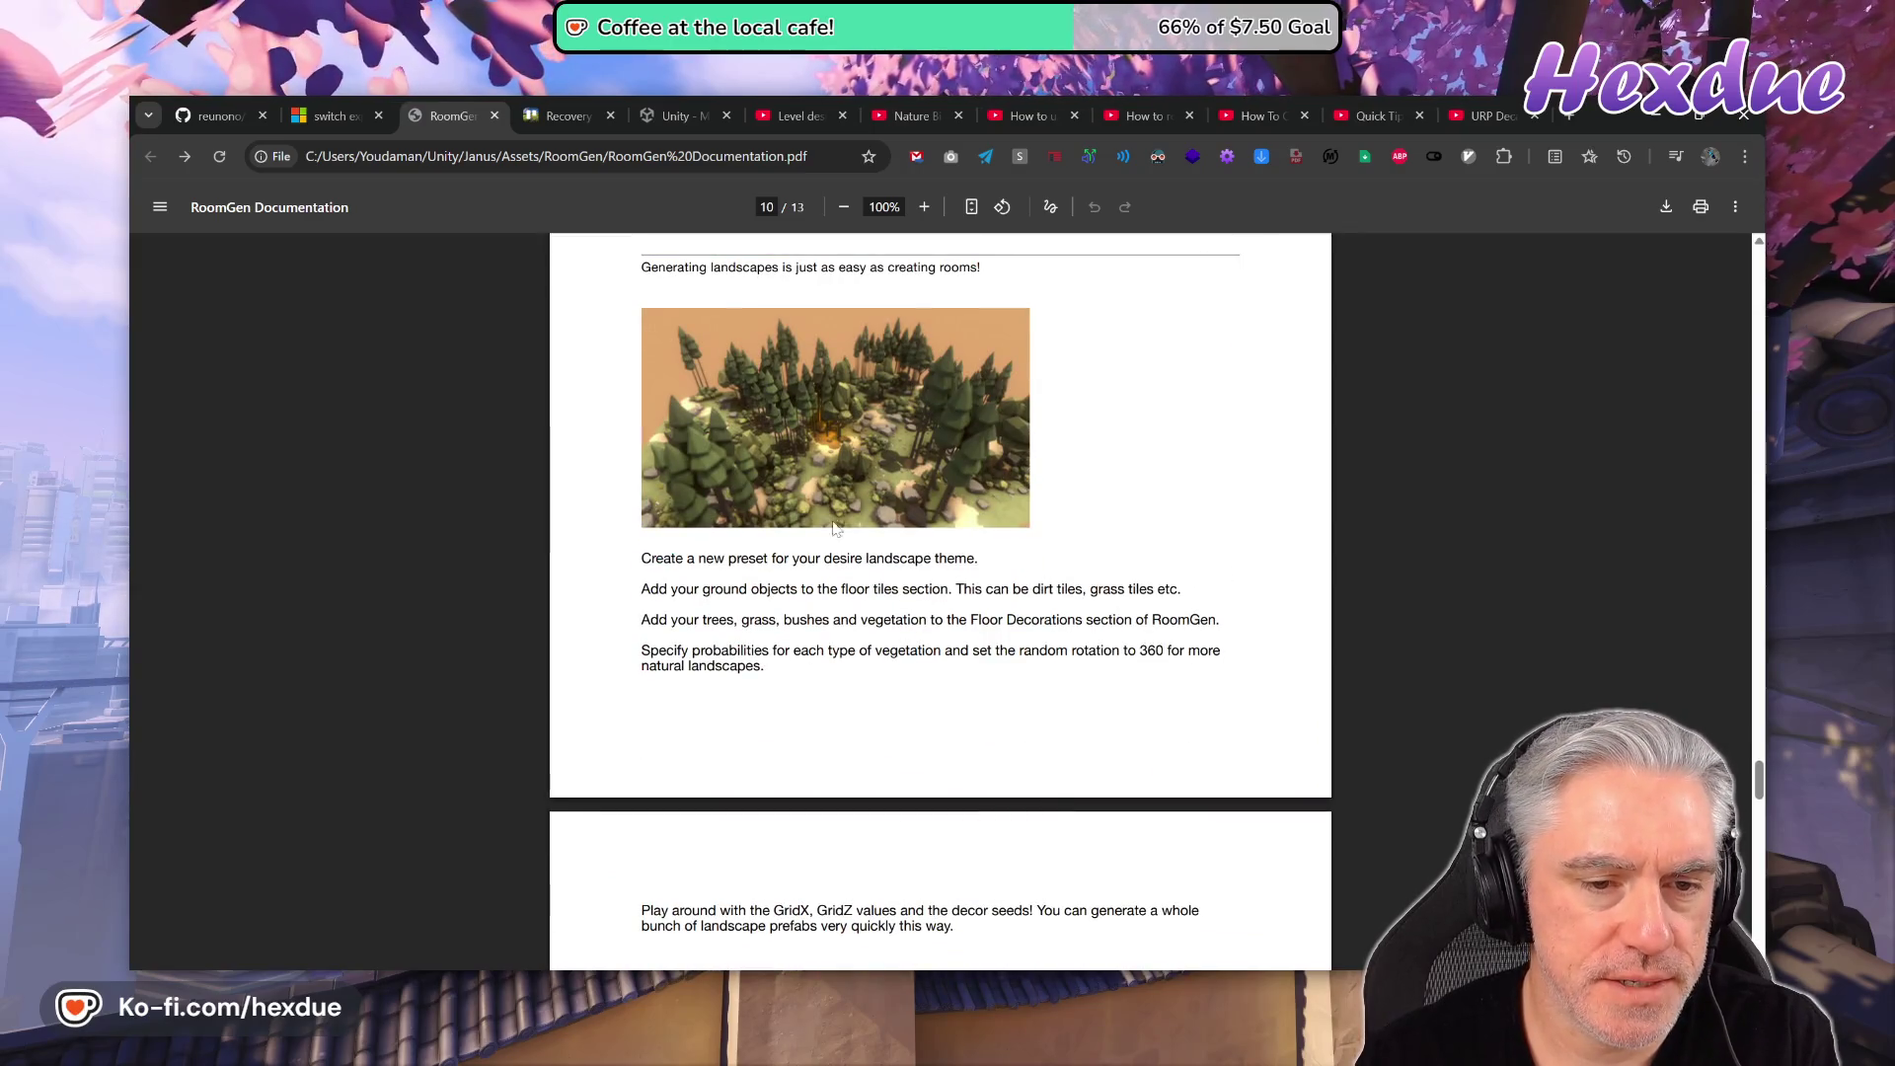
{"action": "scroll", "coordinate": [837, 473], "scroll_direction": "up", "scroll_amount": 2}
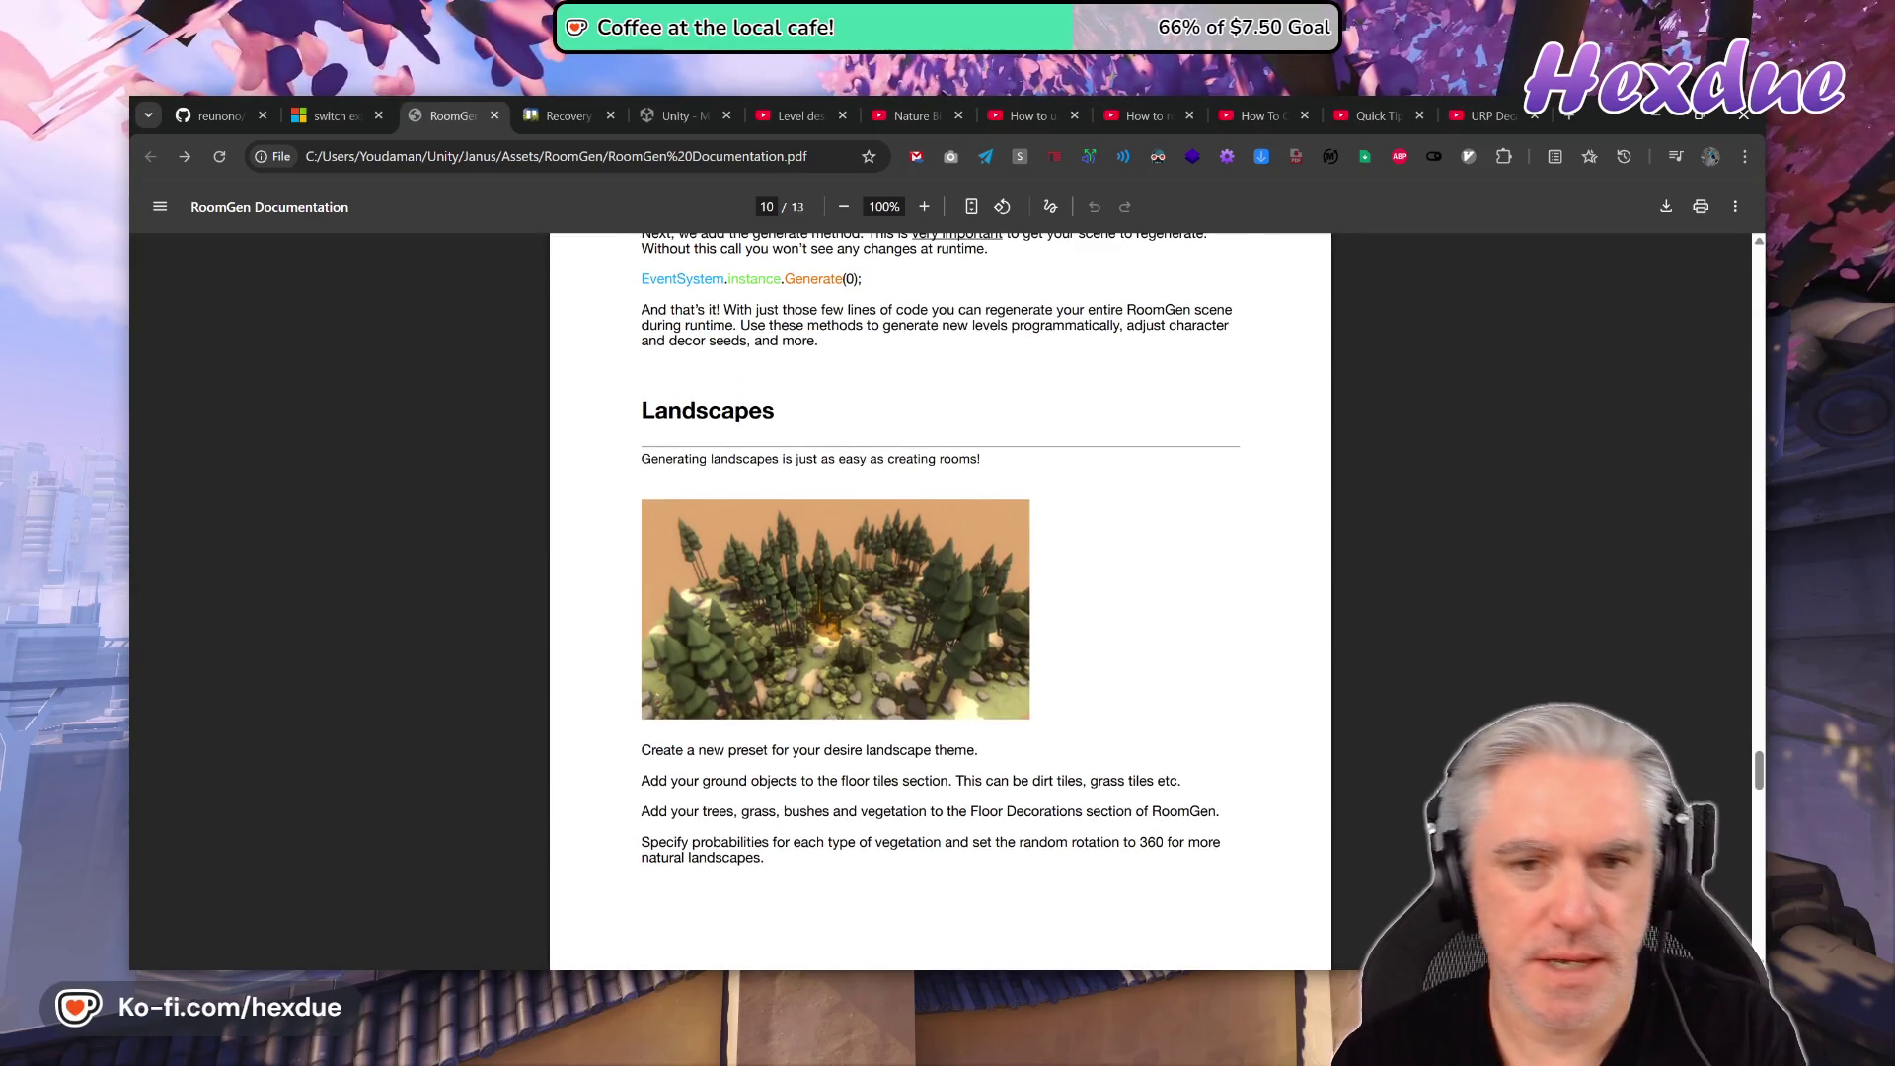
{"action": "left_click", "coordinate": [970, 207]}
{"action": "left_click", "coordinate": [971, 208]}
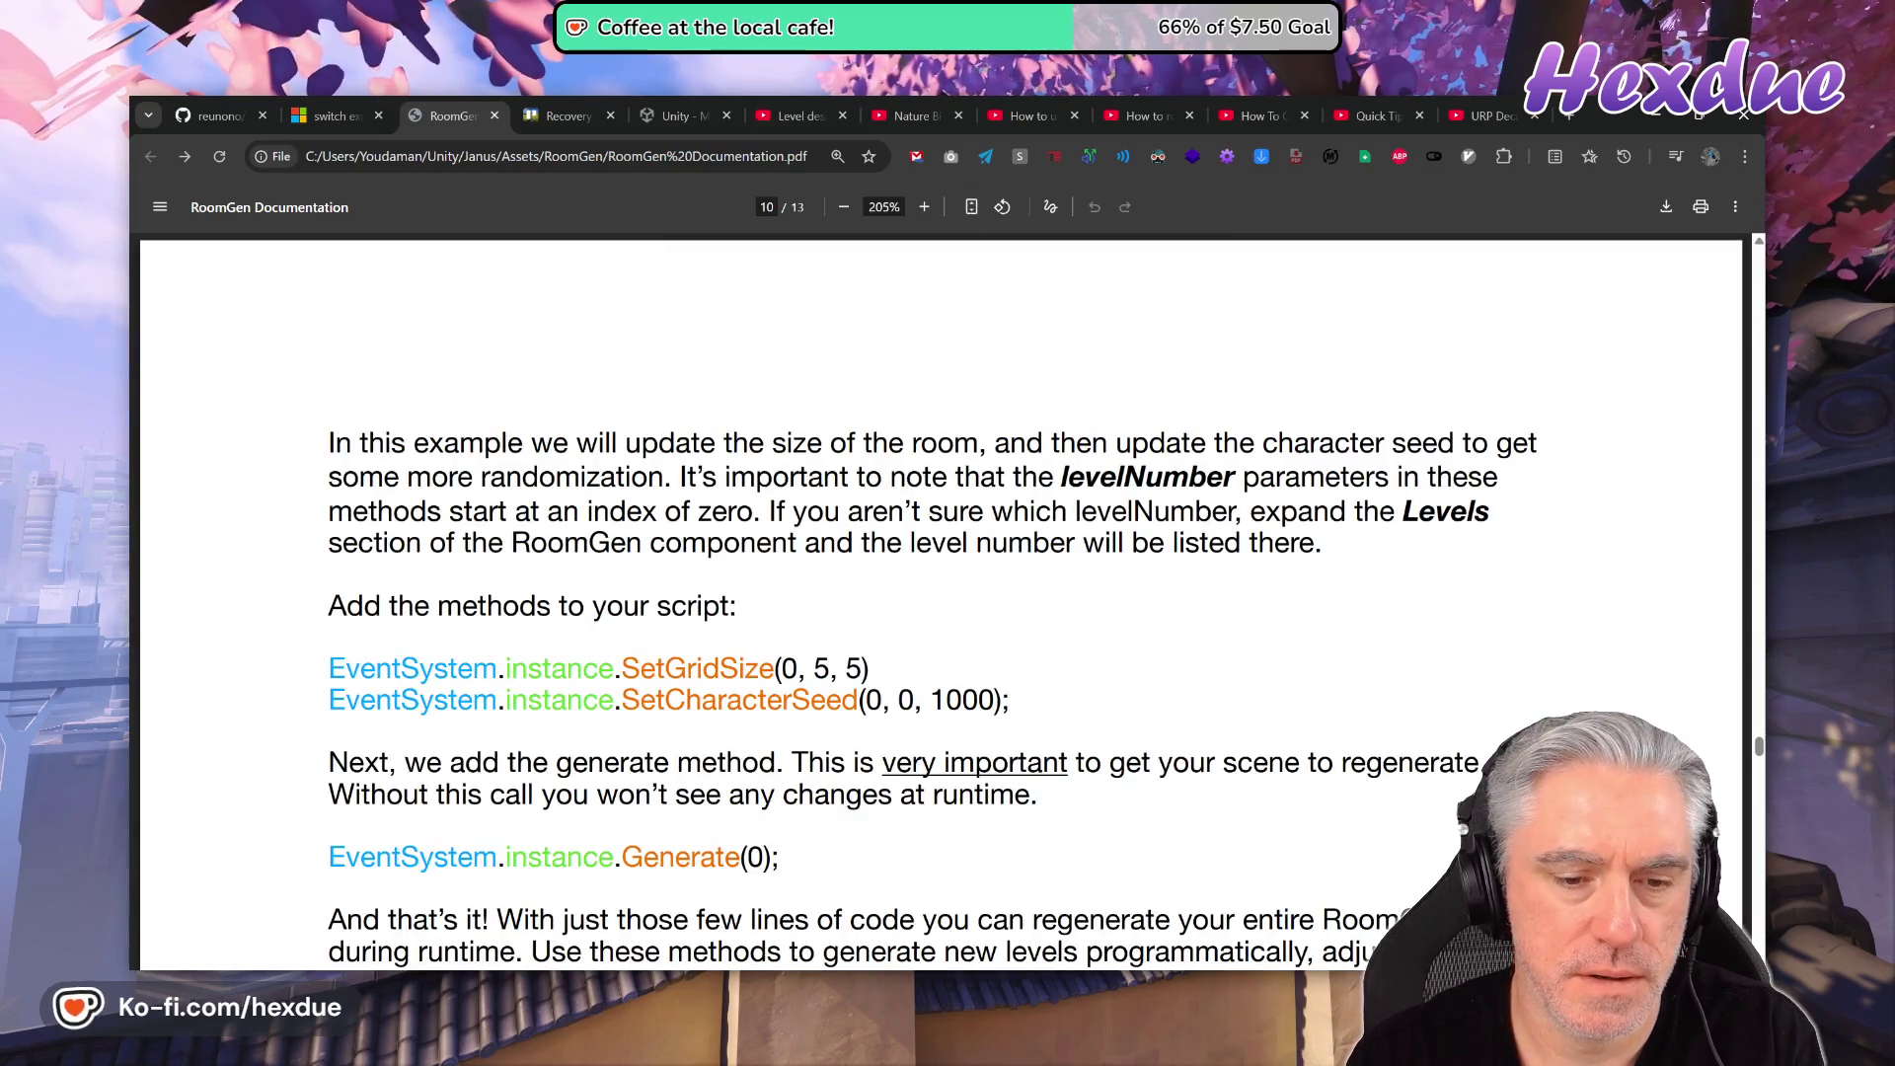
{"action": "scroll", "coordinate": [987, 705], "scroll_direction": "down", "scroll_amount": 10}
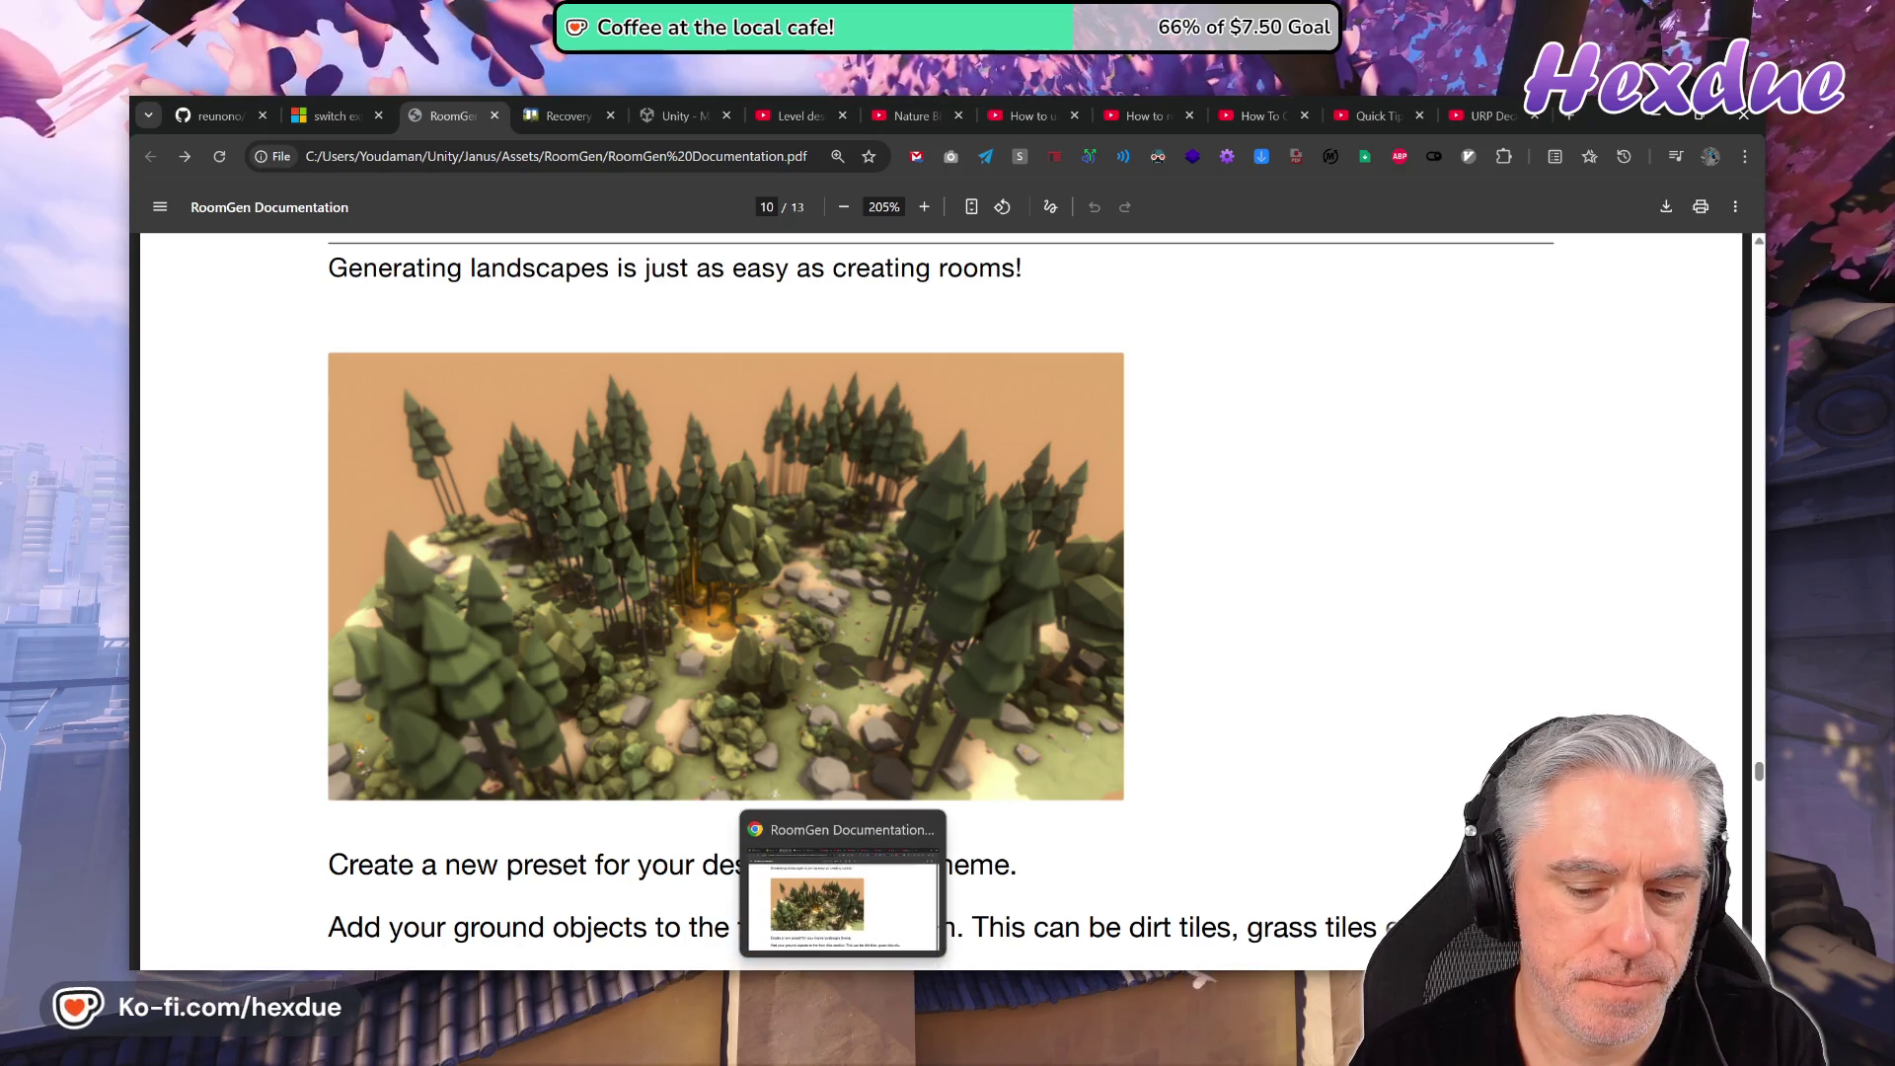
{"action": "left_click", "coordinate": [842, 987]}
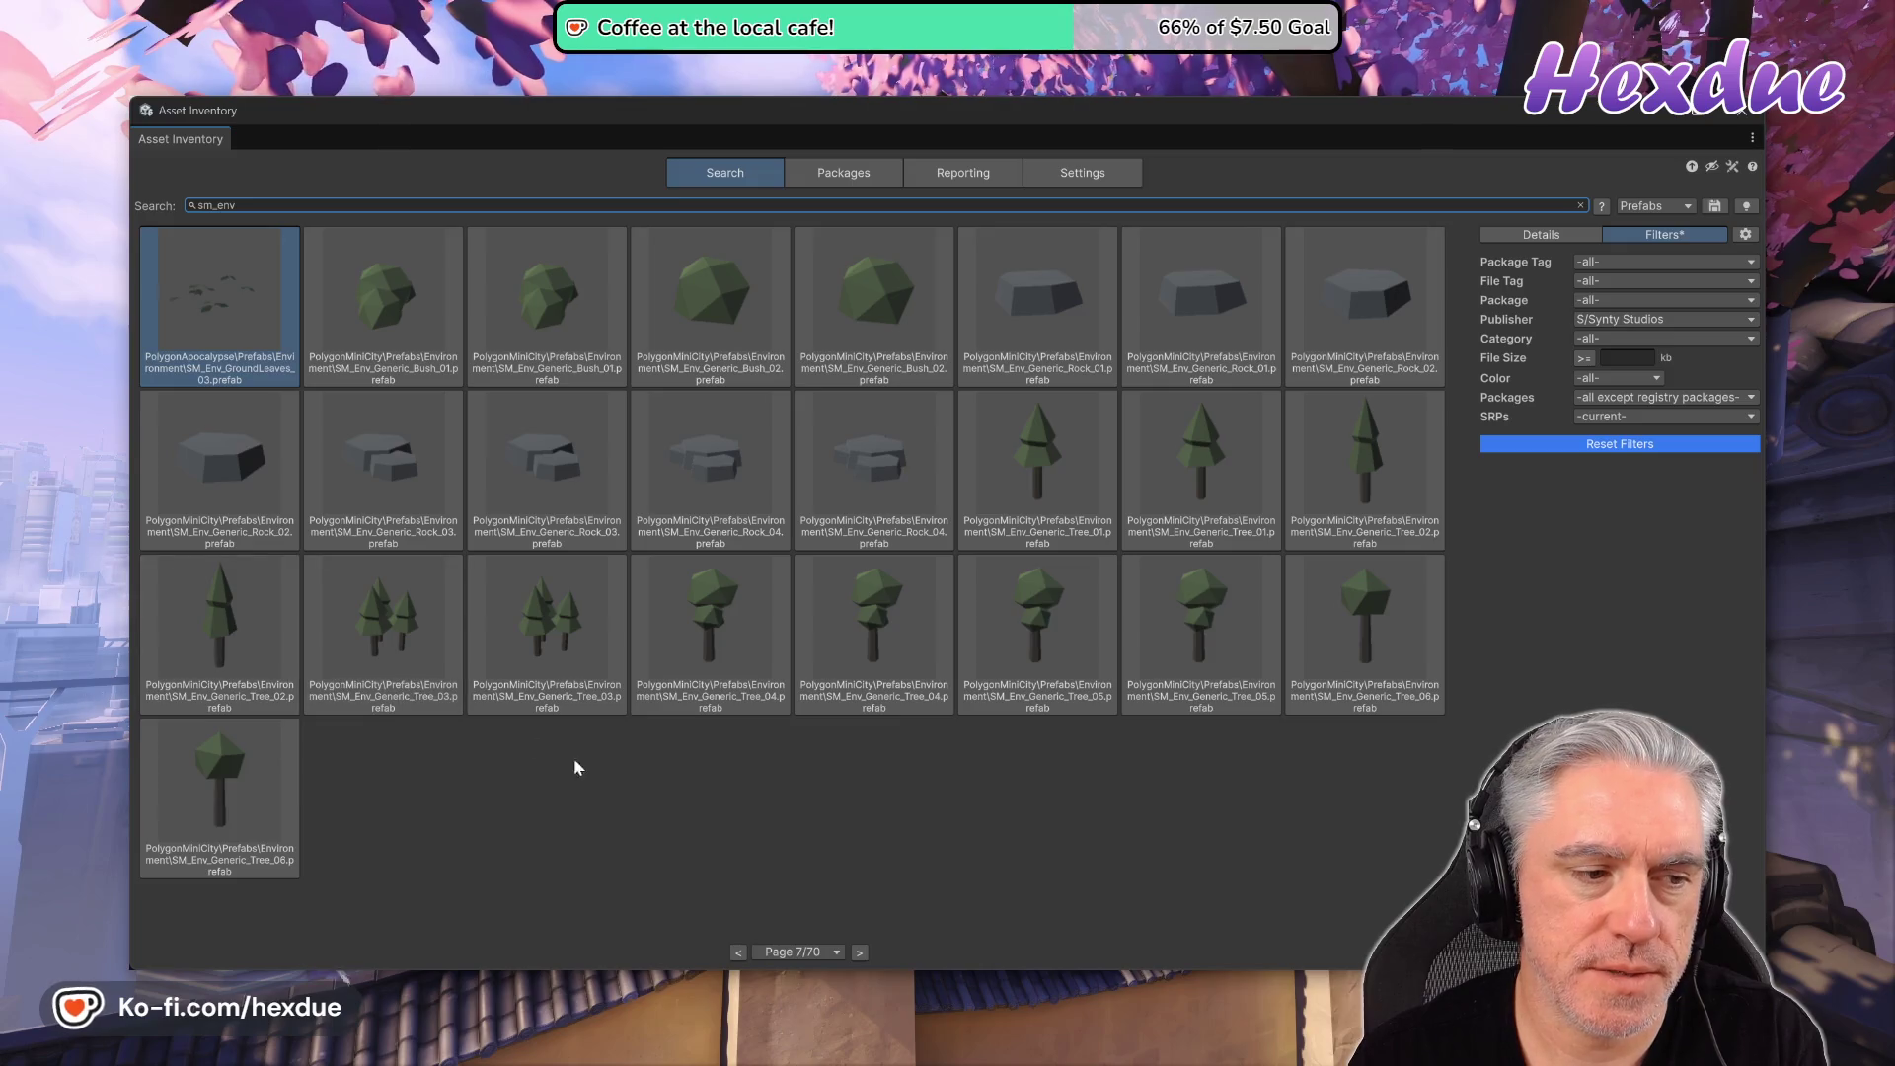
- Page forward through the sm_env prefab results from page 8 to page 15 of 70
{"action": "left_click", "coordinate": [860, 953]}
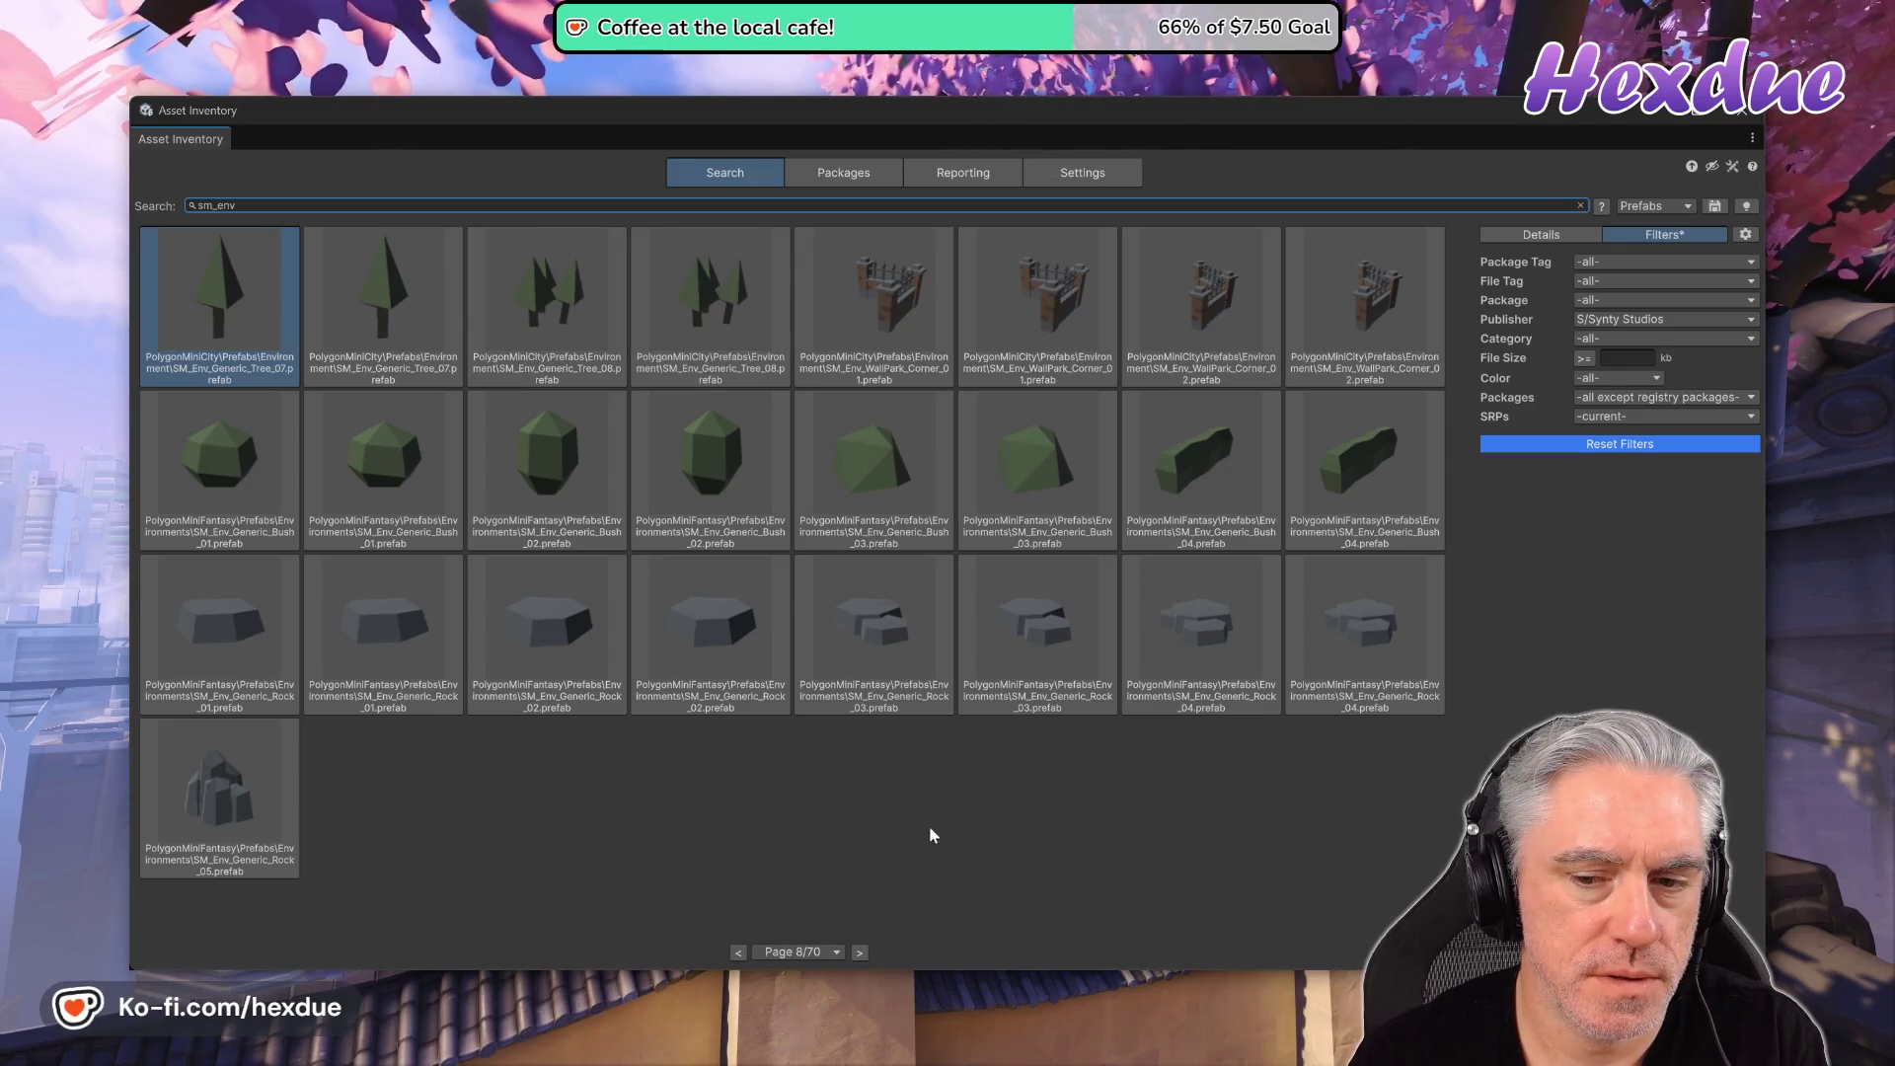
{"action": "left_click", "coordinate": [859, 953]}
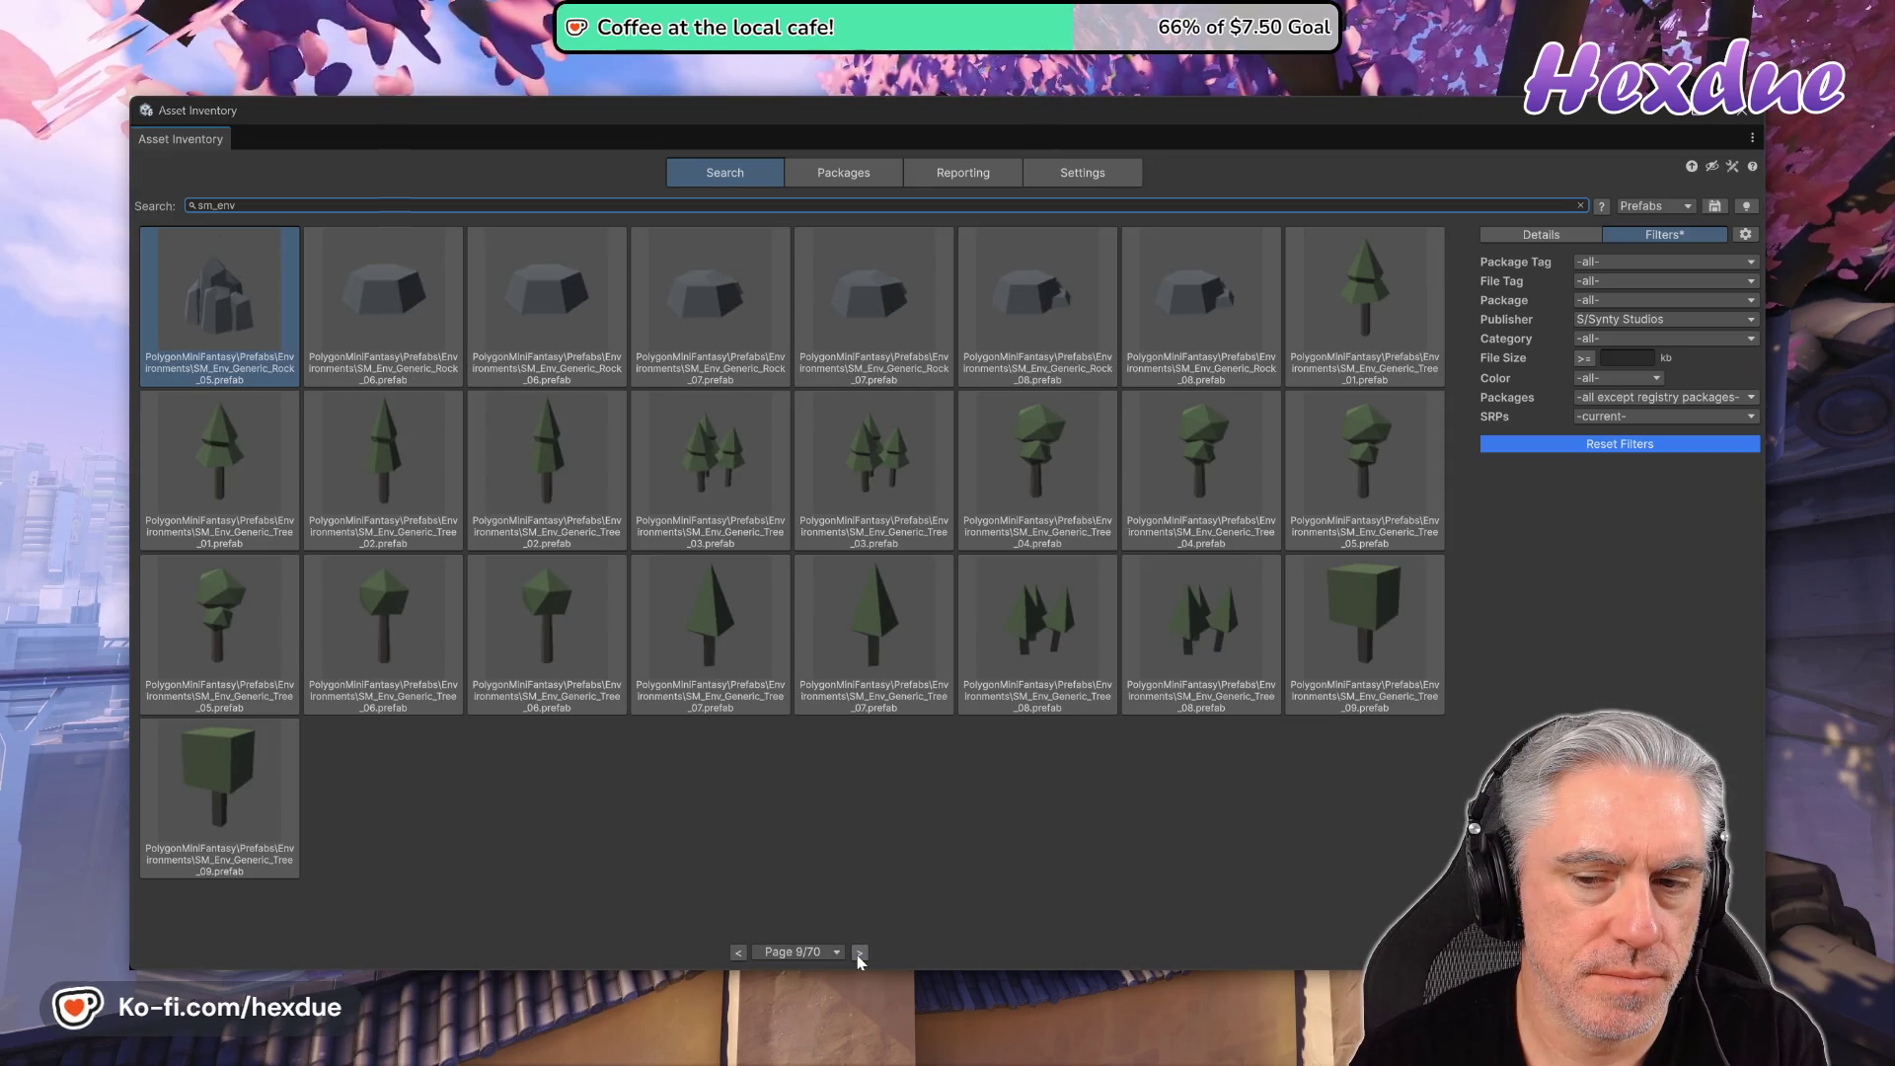
{"action": "left_click", "coordinate": [859, 954]}
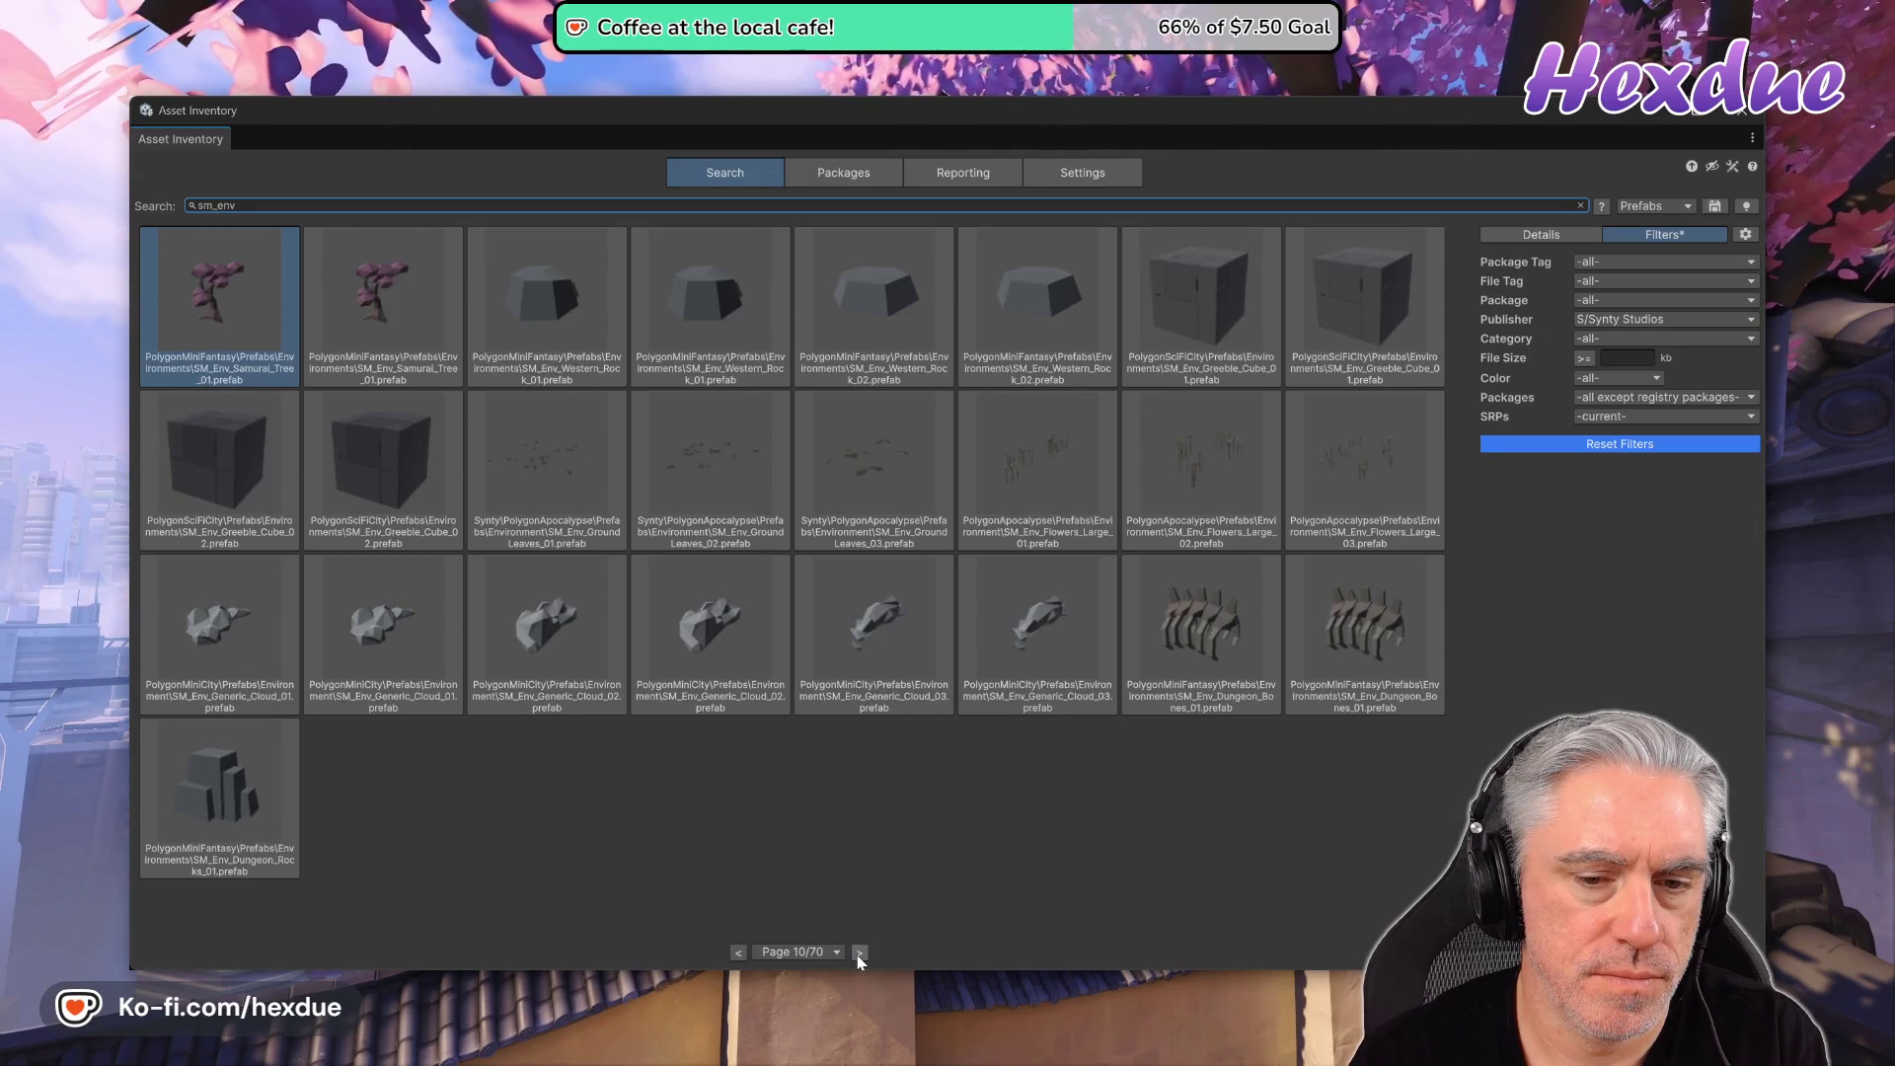
{"action": "left_click", "coordinate": [859, 953]}
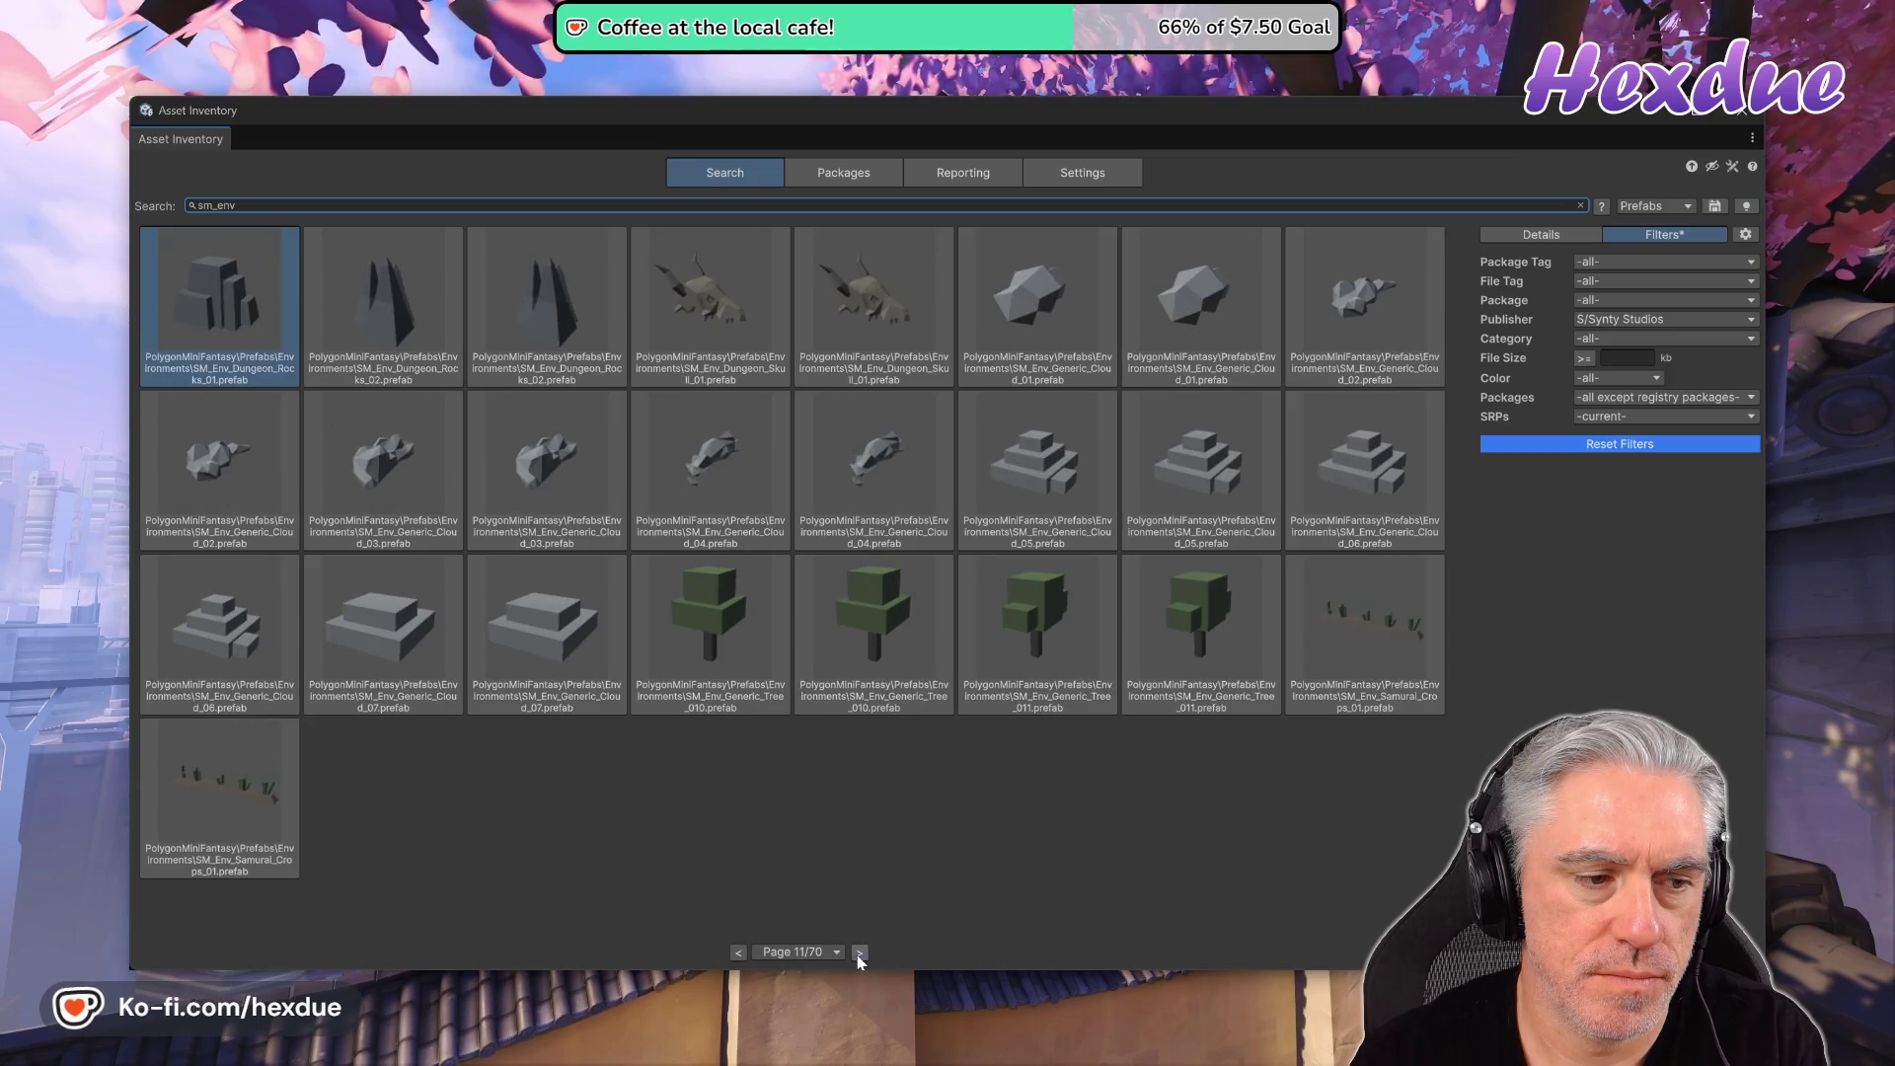
{"action": "left_click", "coordinate": [859, 953]}
{"action": "left_click", "coordinate": [859, 953]}
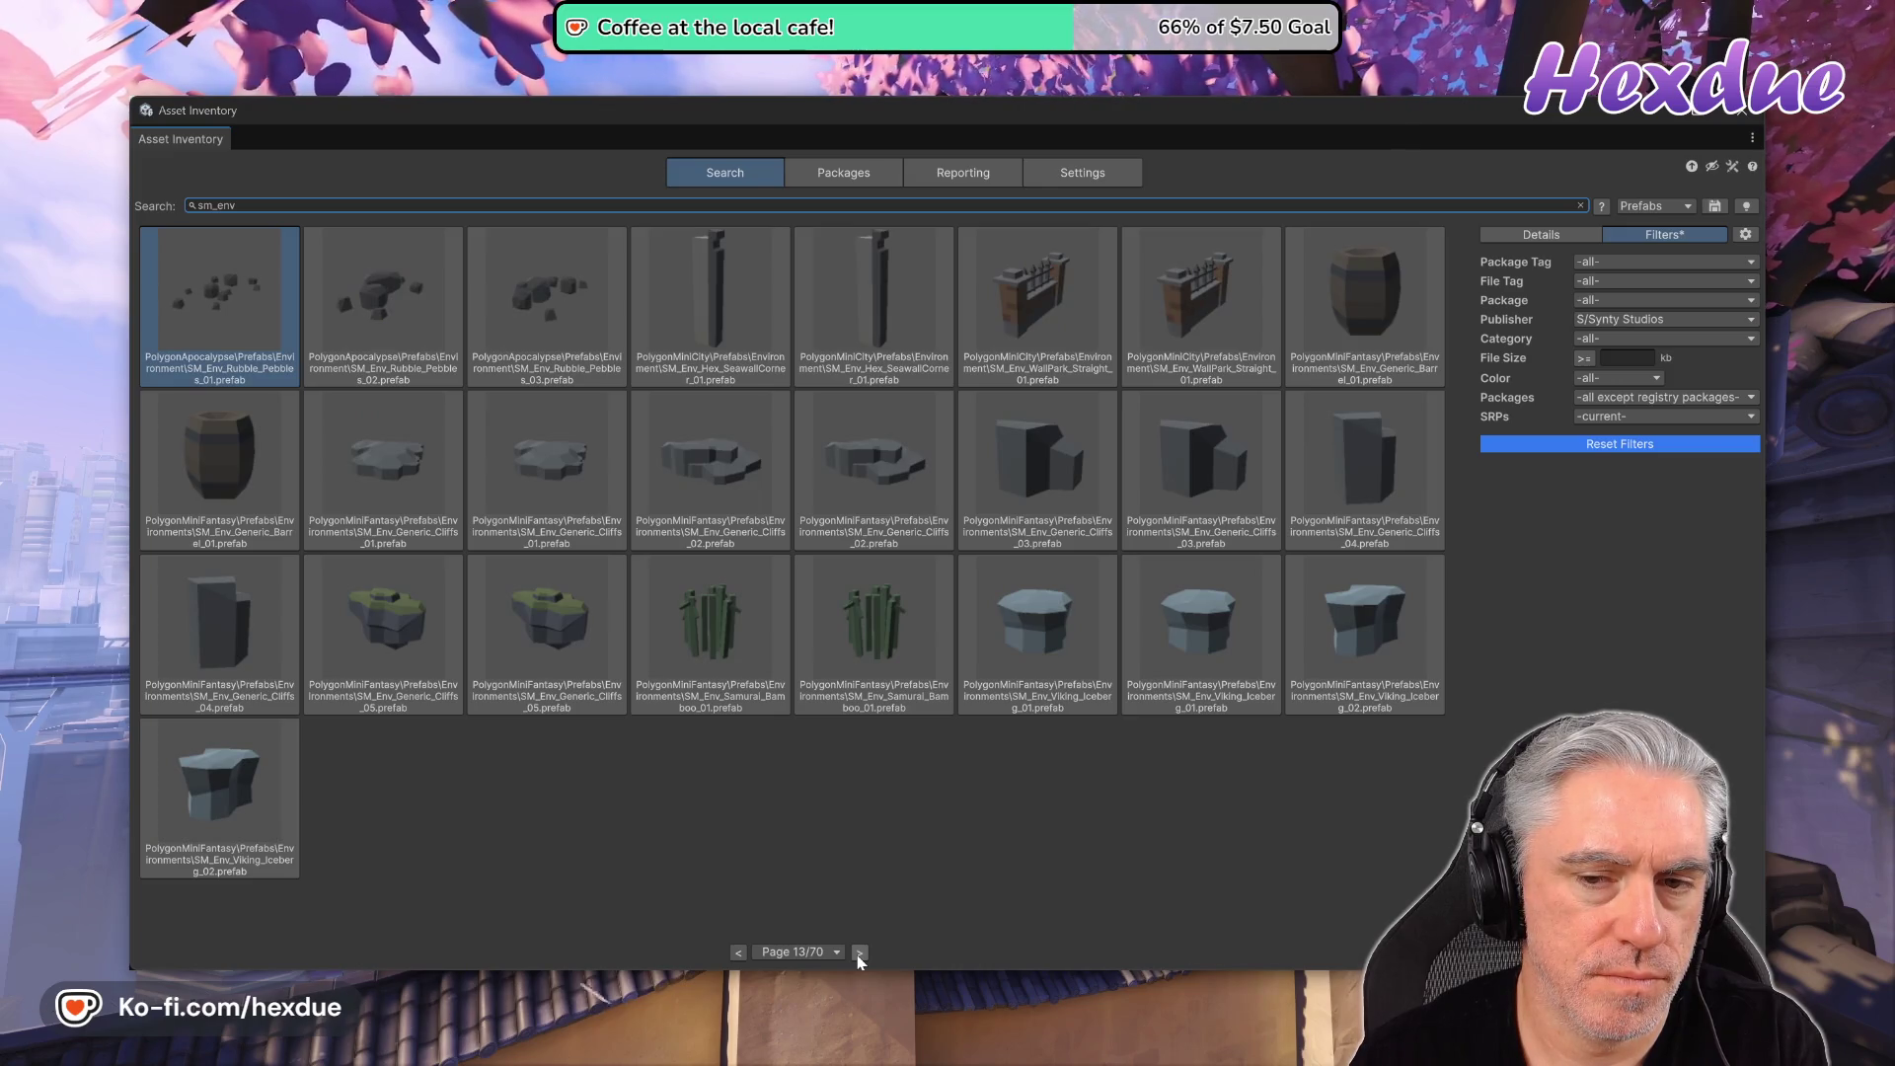
{"action": "left_click", "coordinate": [859, 953]}
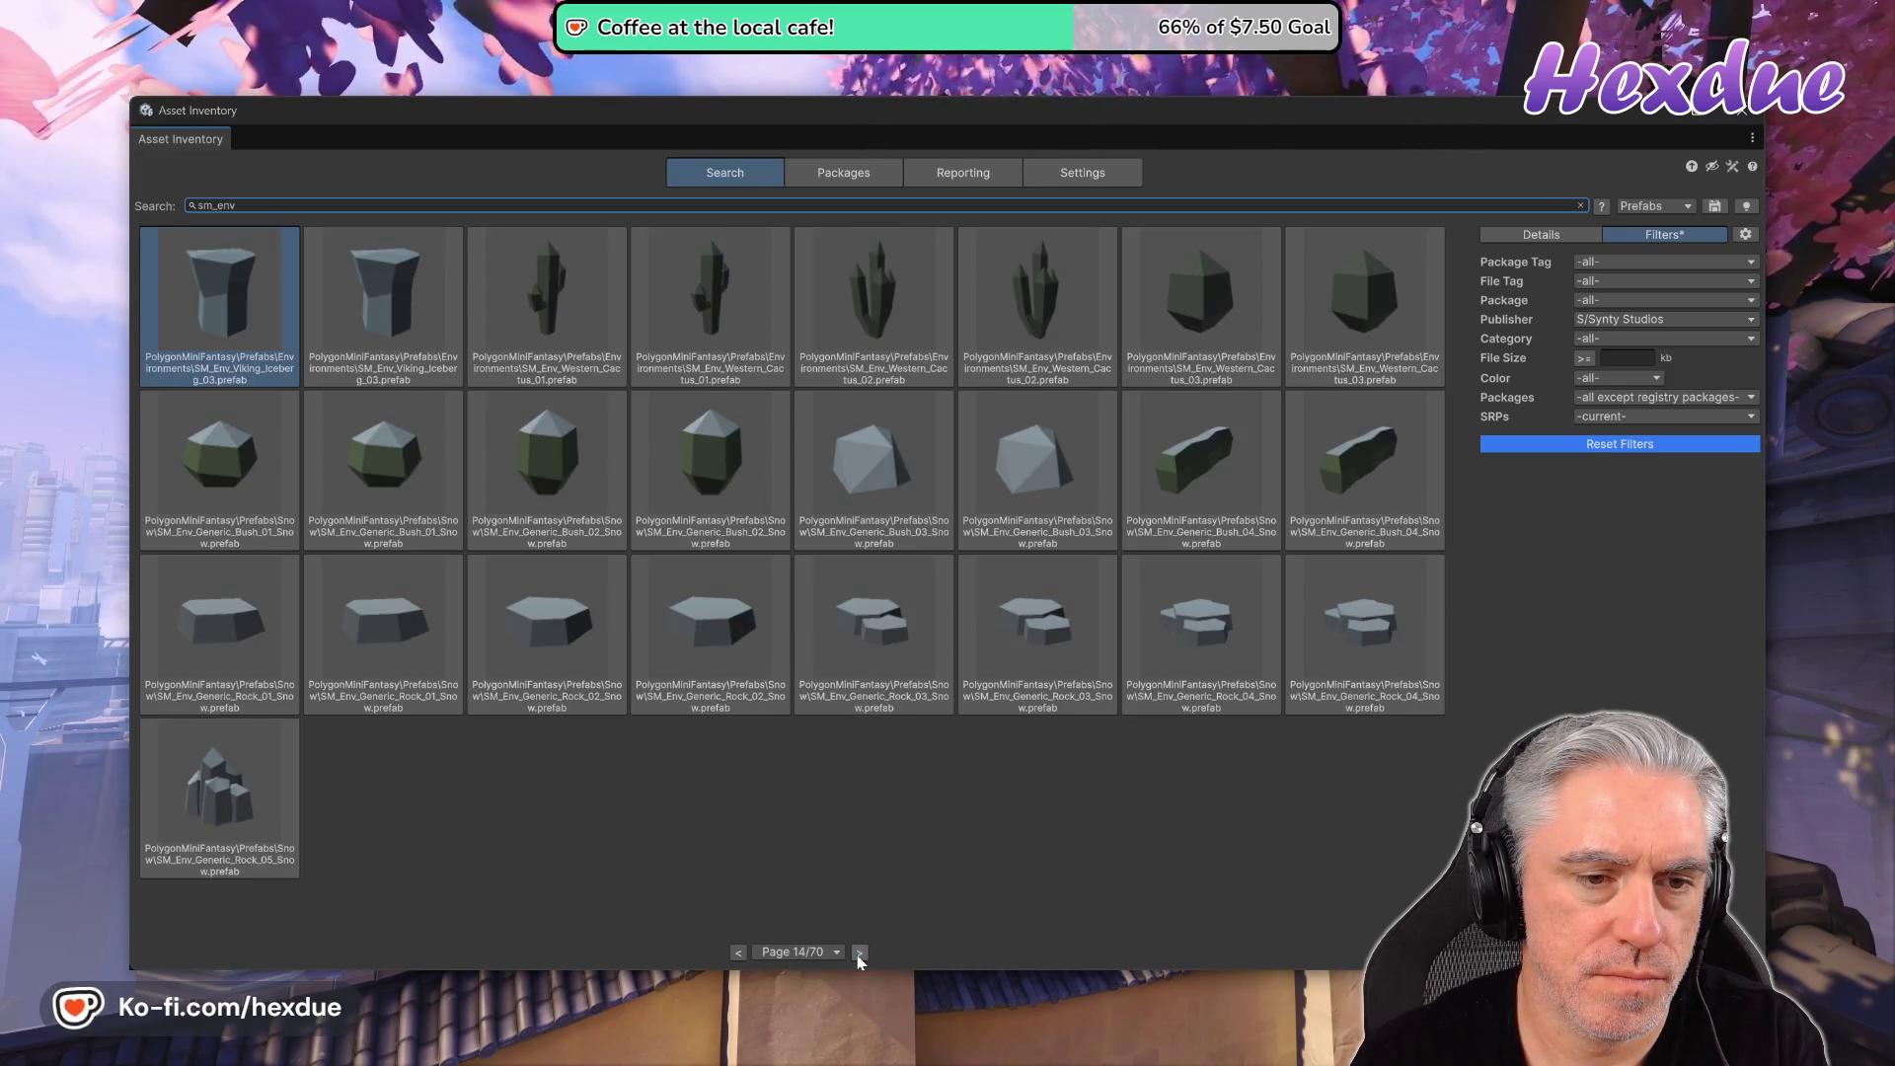
{"action": "left_click", "coordinate": [859, 954]}
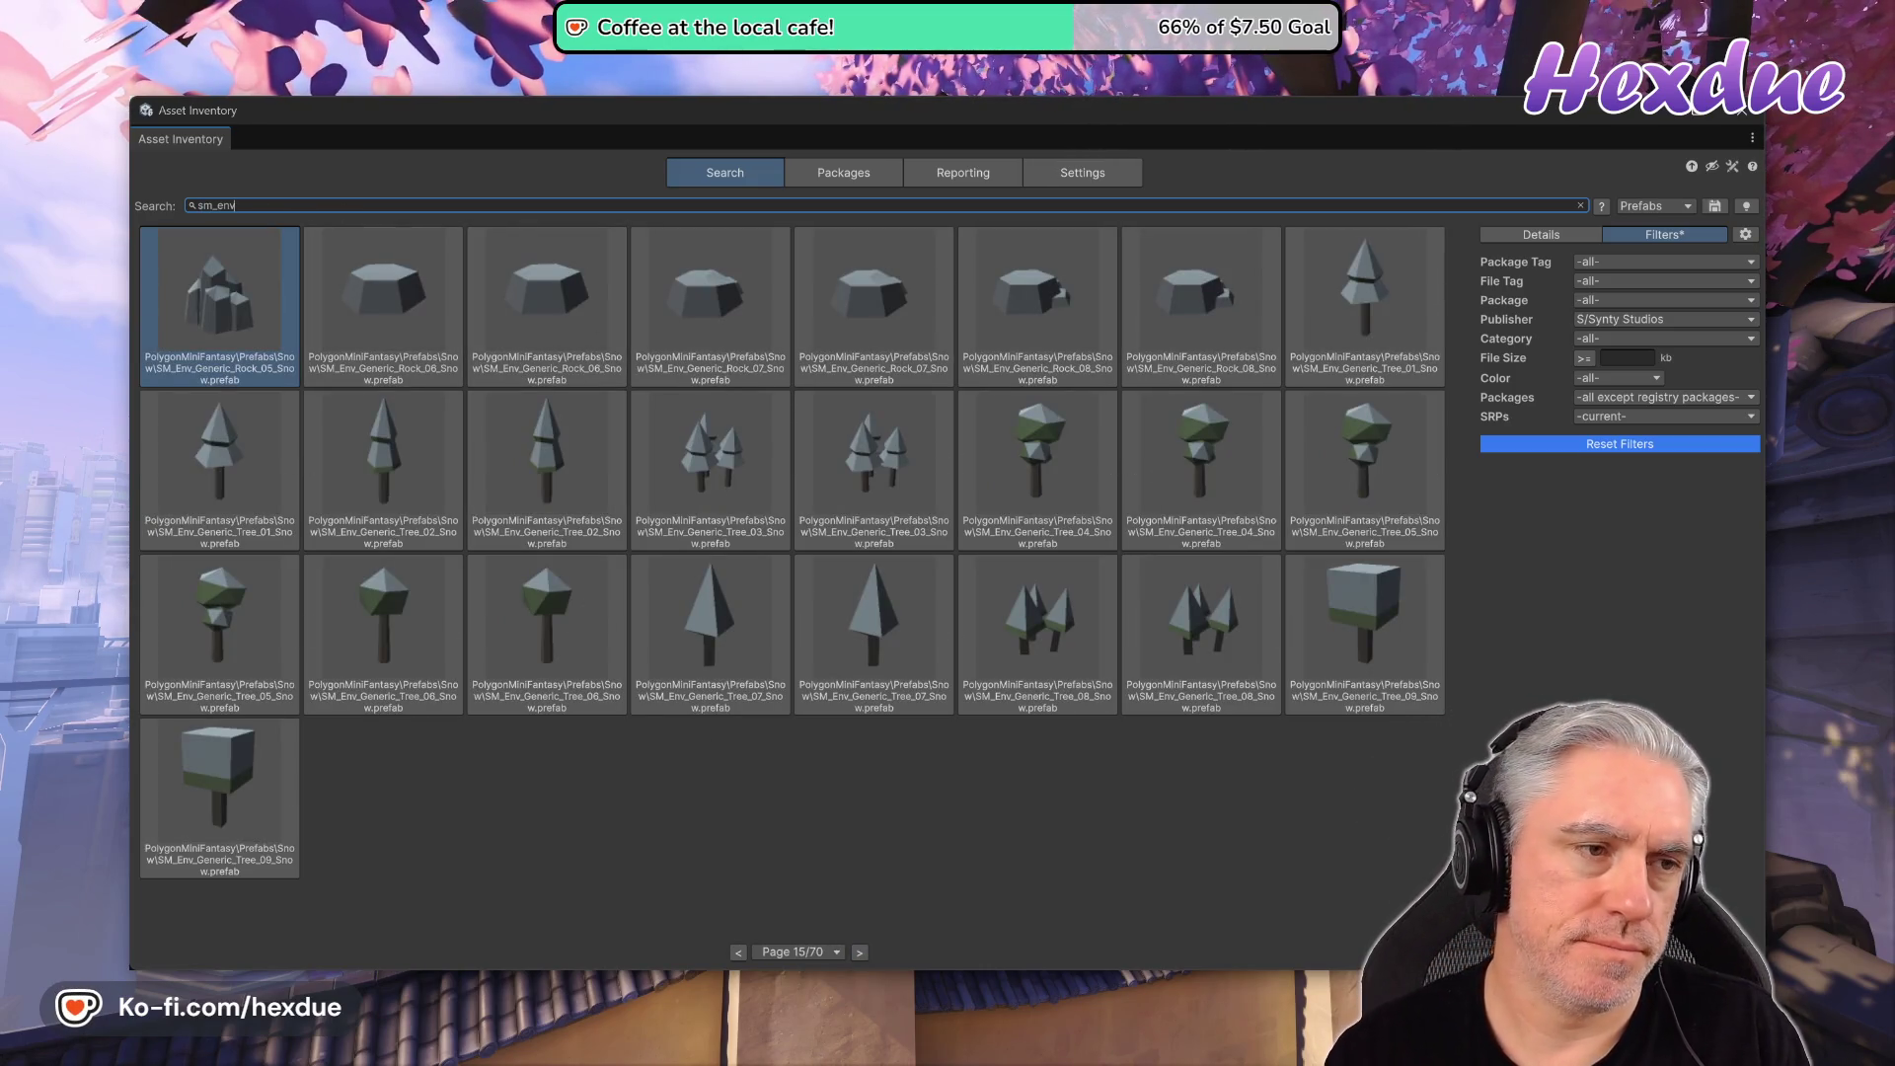
{"action": "type", "text": " ground"}
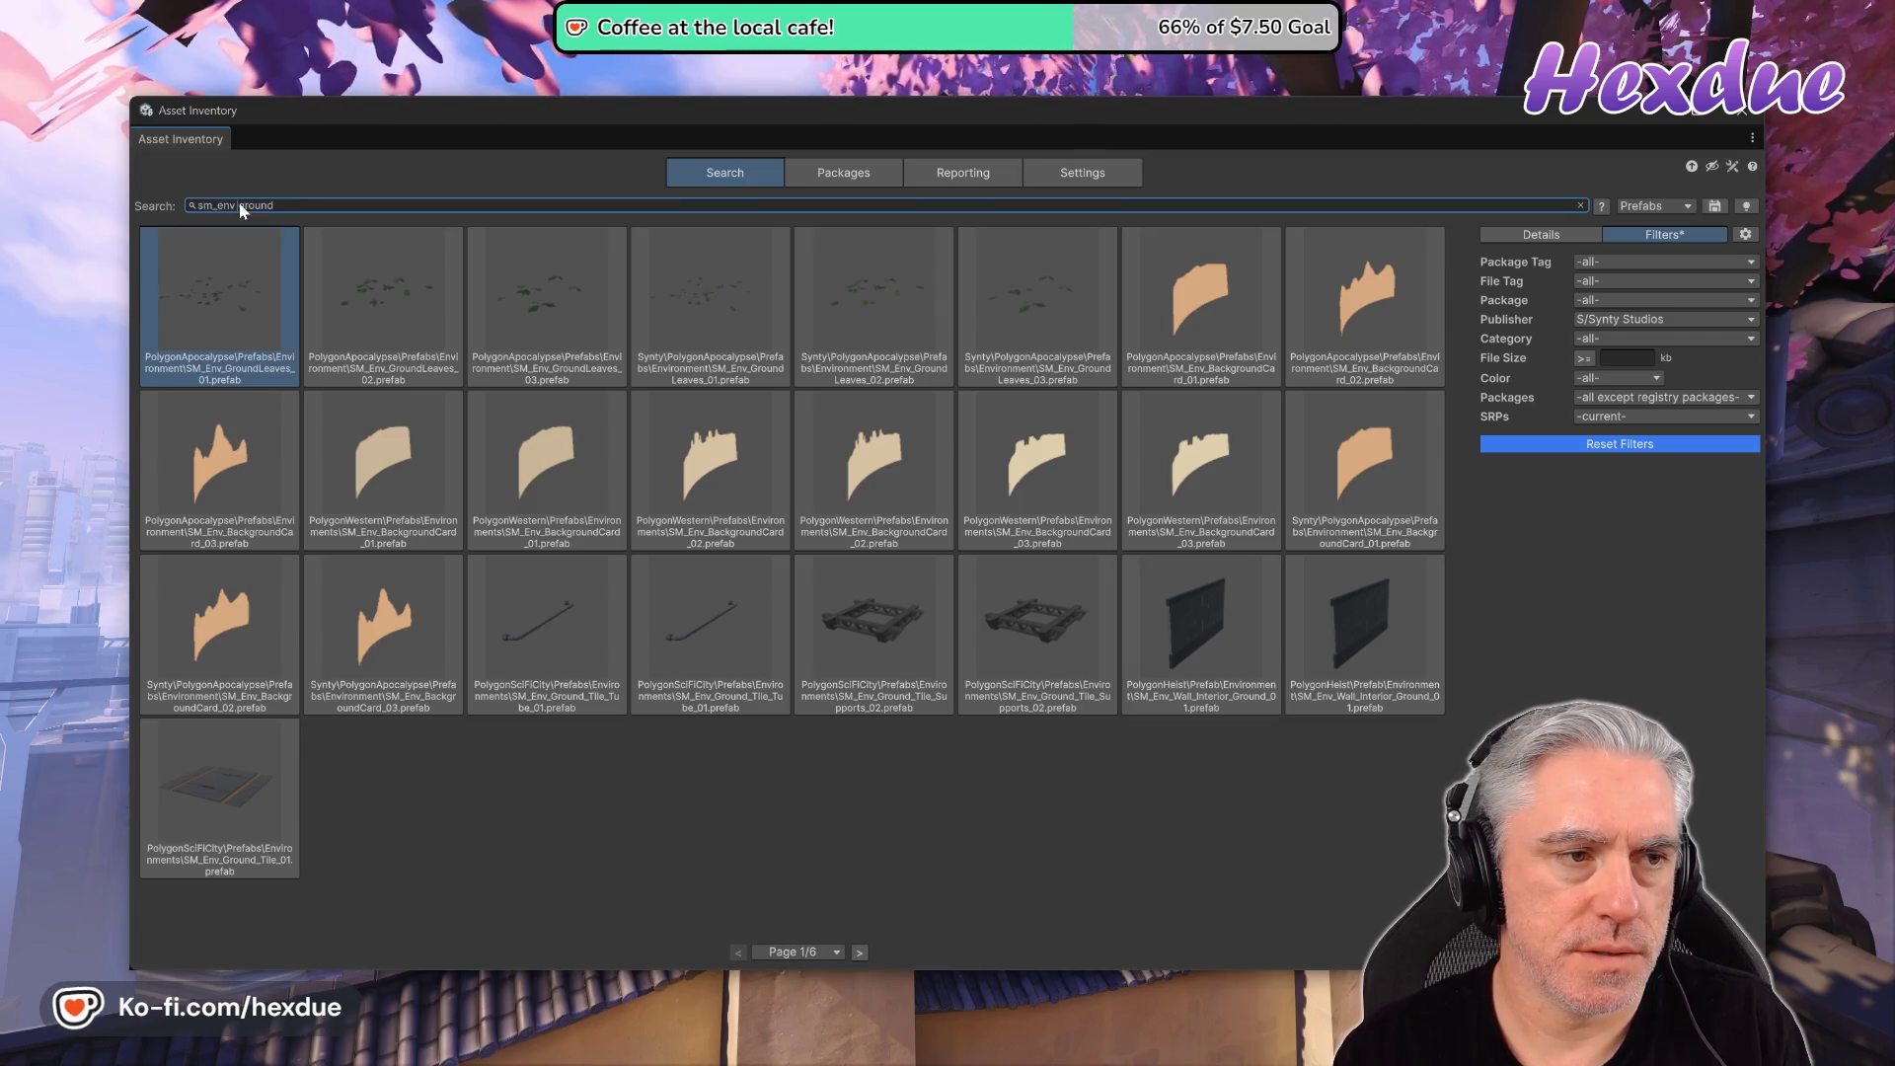
- Search 'sm_env_ground', go to page 3 of 3, and select the large meadow cliff prefab
{"action": "key", "text": "BackSpace"}
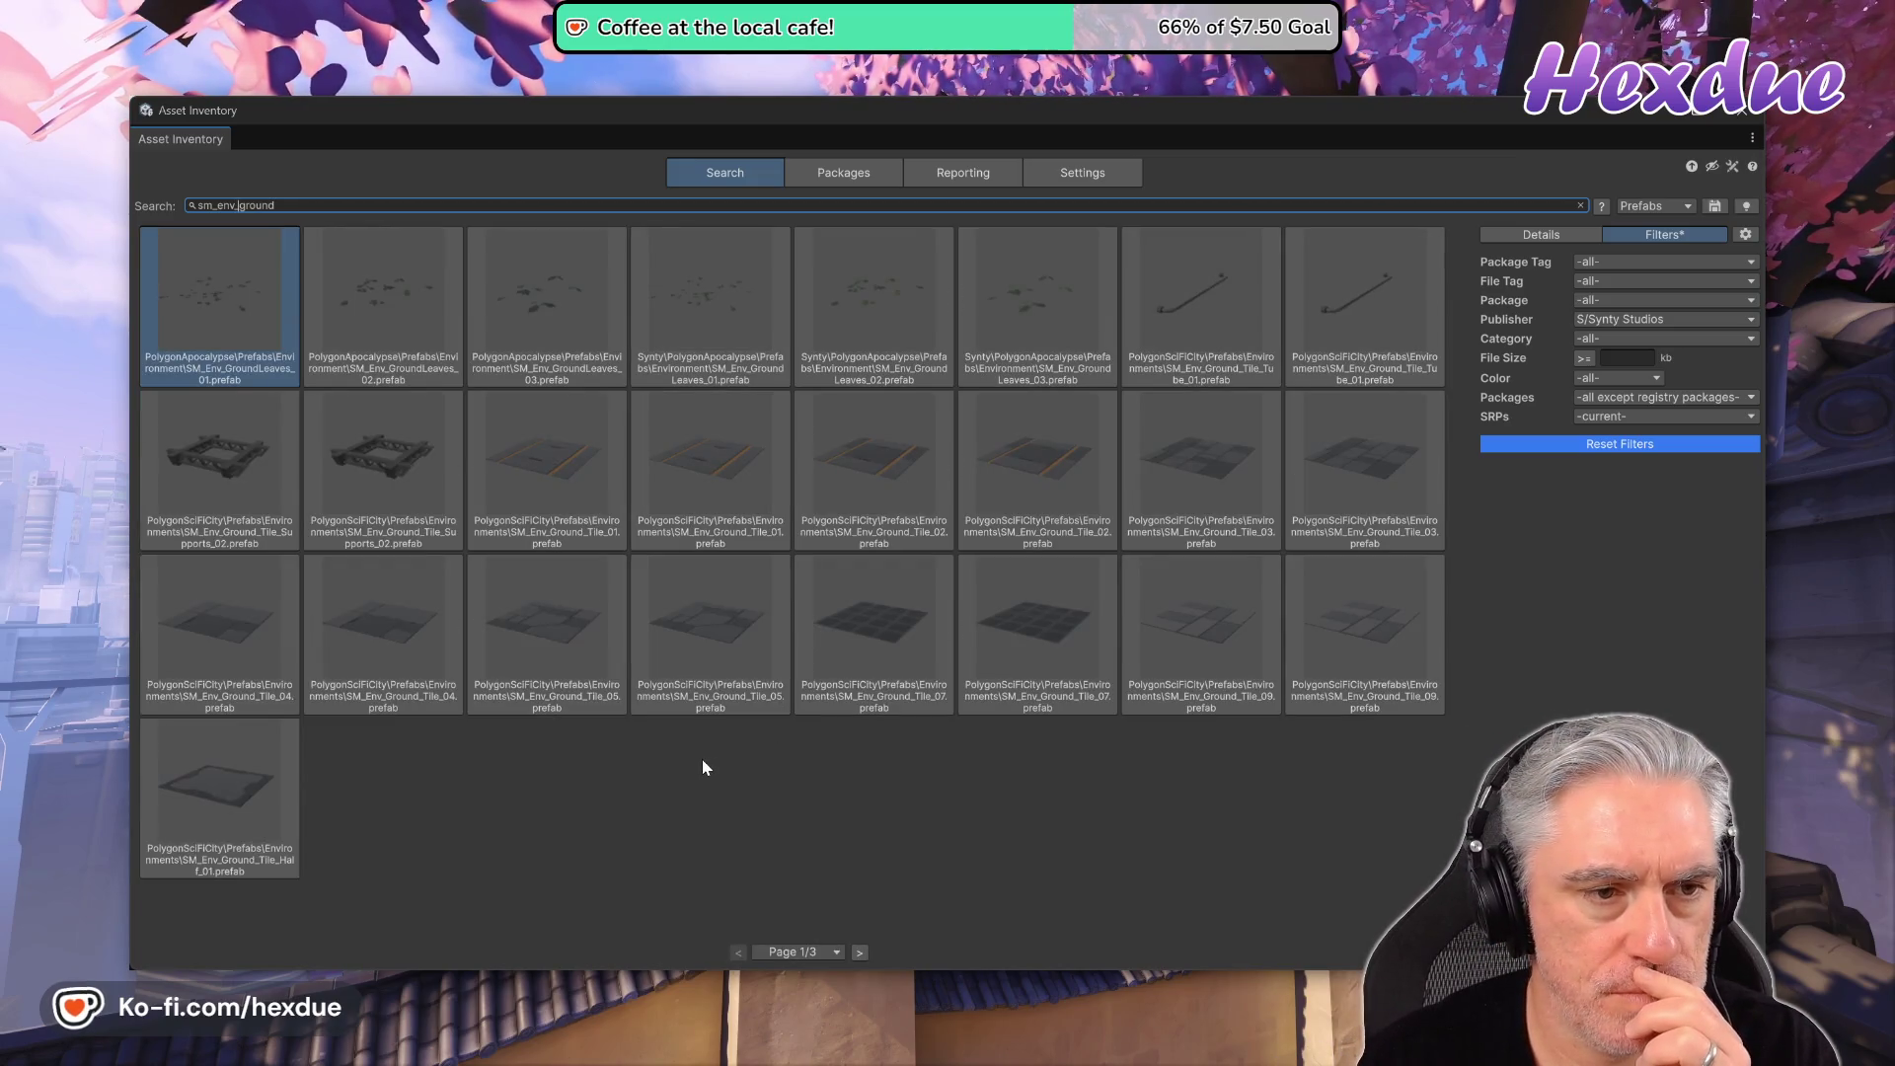
{"action": "left_click", "coordinate": [858, 951]}
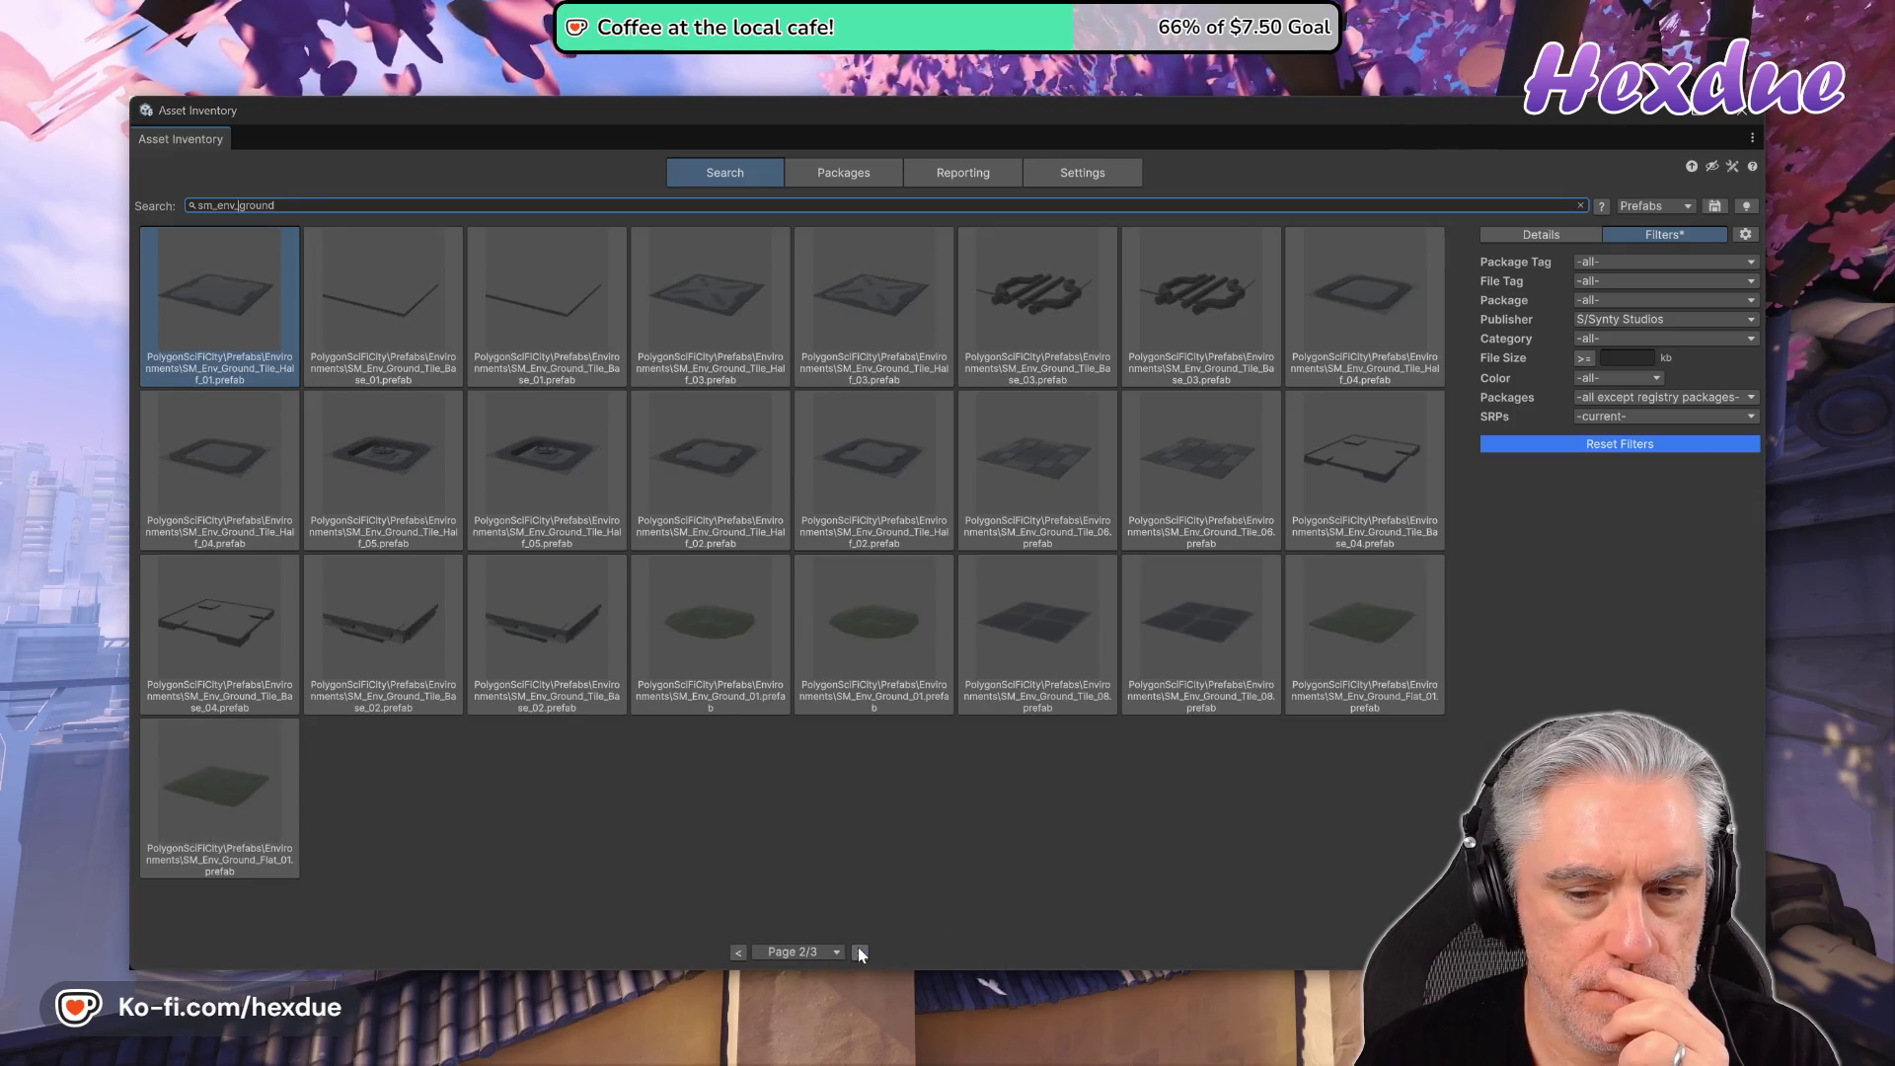
{"action": "left_click", "coordinate": [858, 952]}
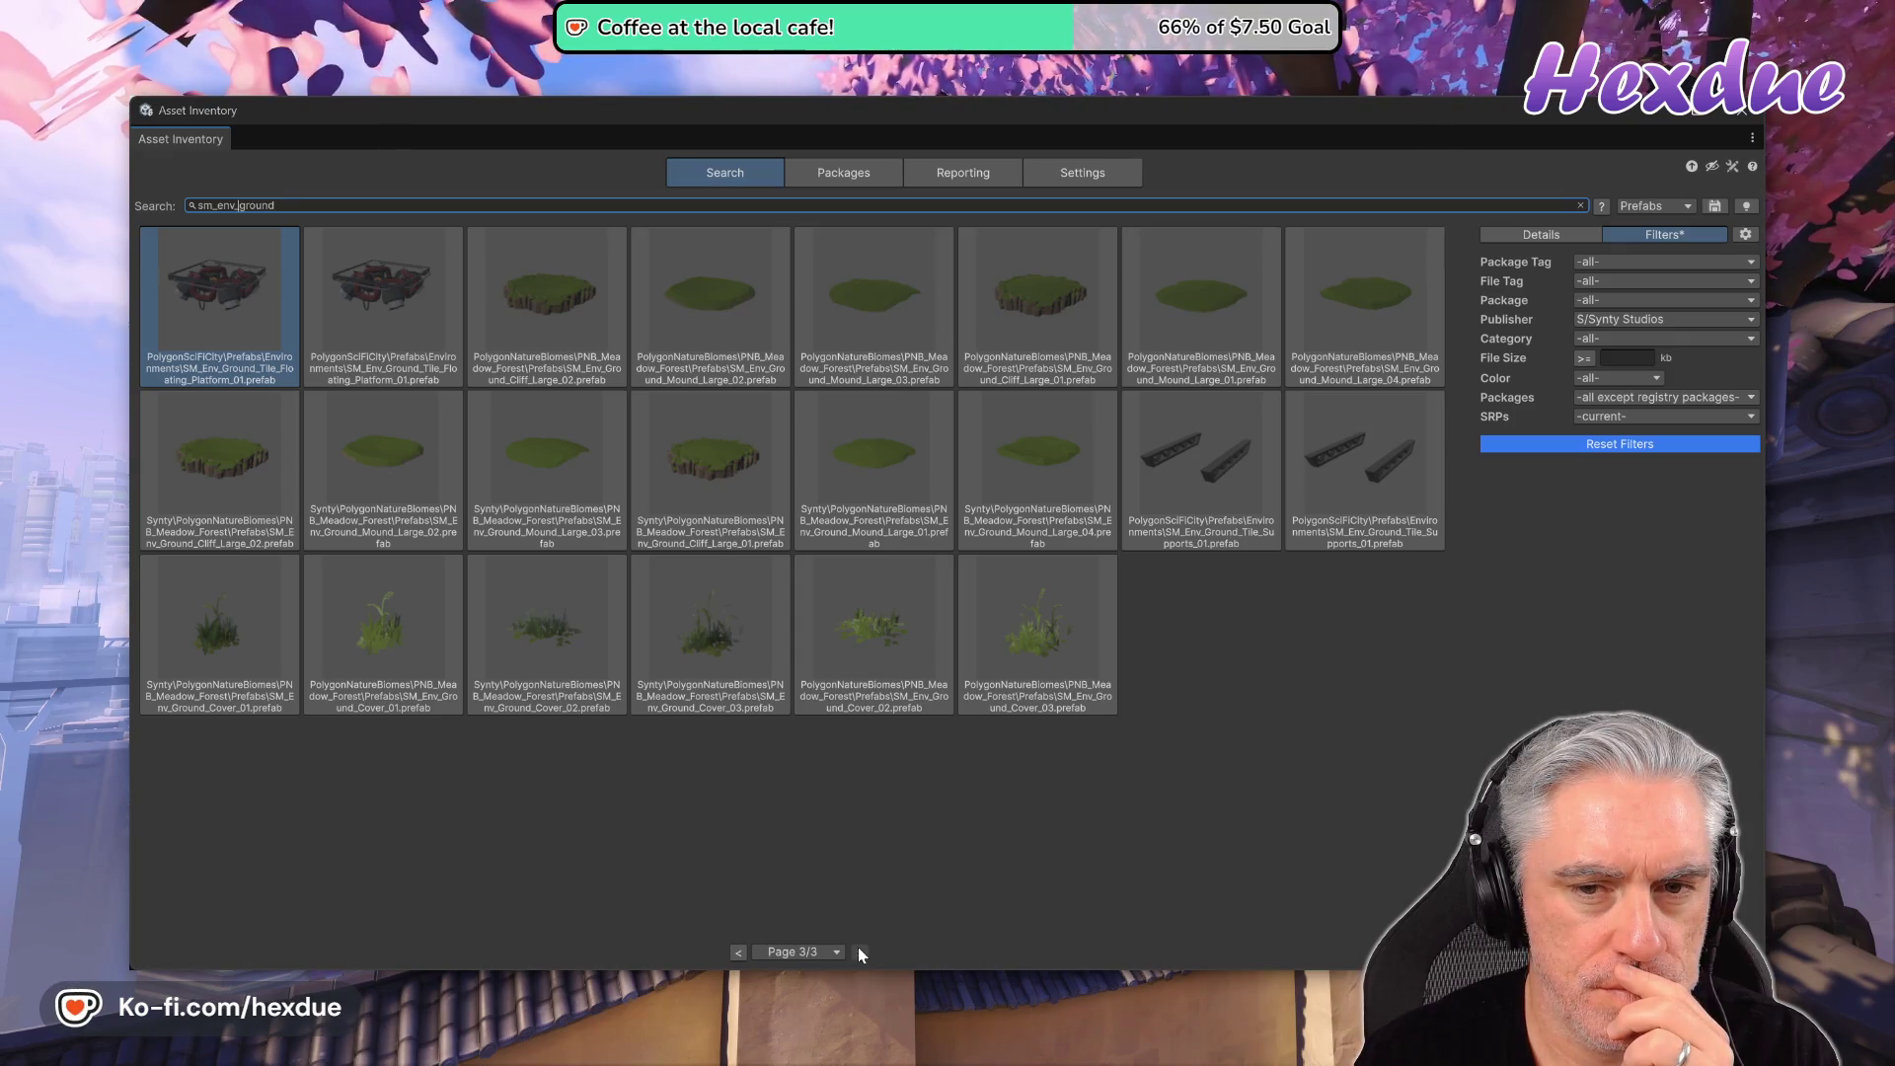
{"action": "left_click", "coordinate": [1036, 282]}
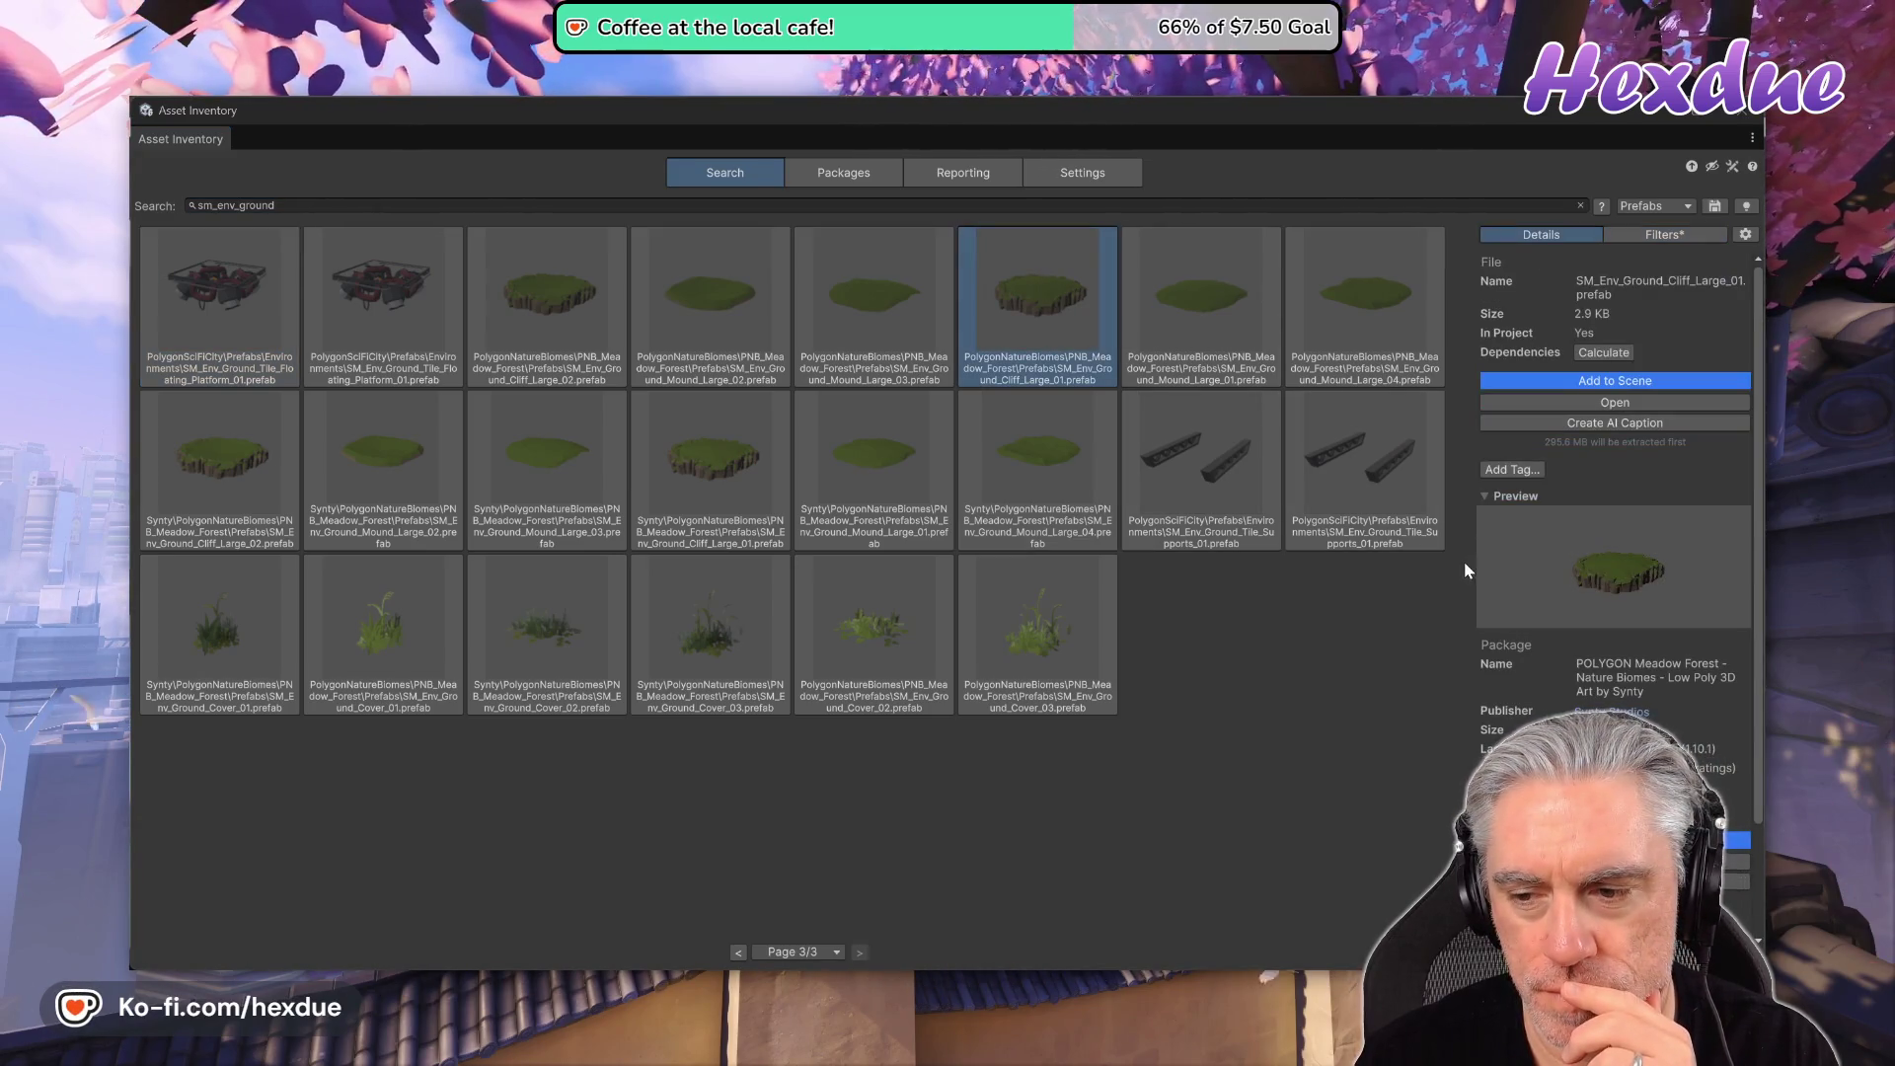
- Toggle the cliff prefab's preview, try opening its file, and dismiss the app chooser
{"action": "left_click", "coordinate": [1497, 499]}
{"action": "left_click", "coordinate": [1497, 500]}
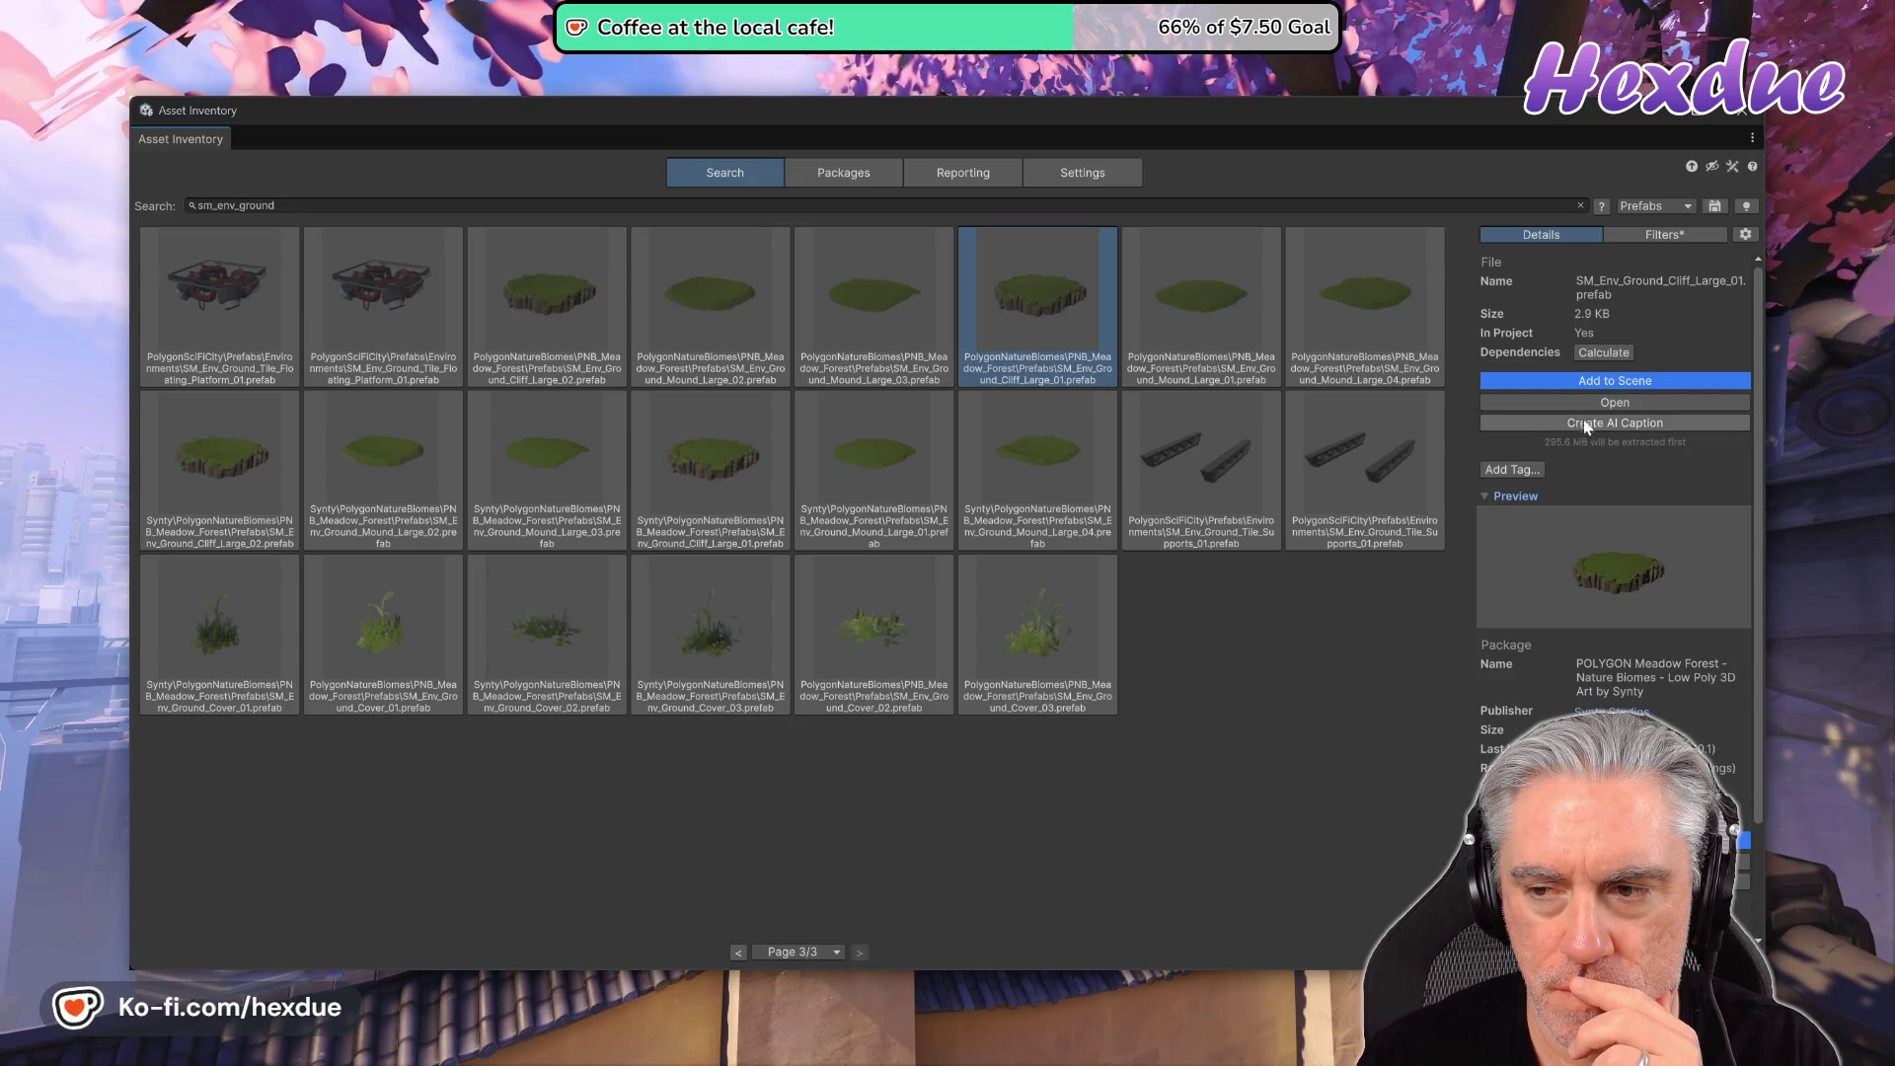
{"action": "left_click", "coordinate": [1582, 407]}
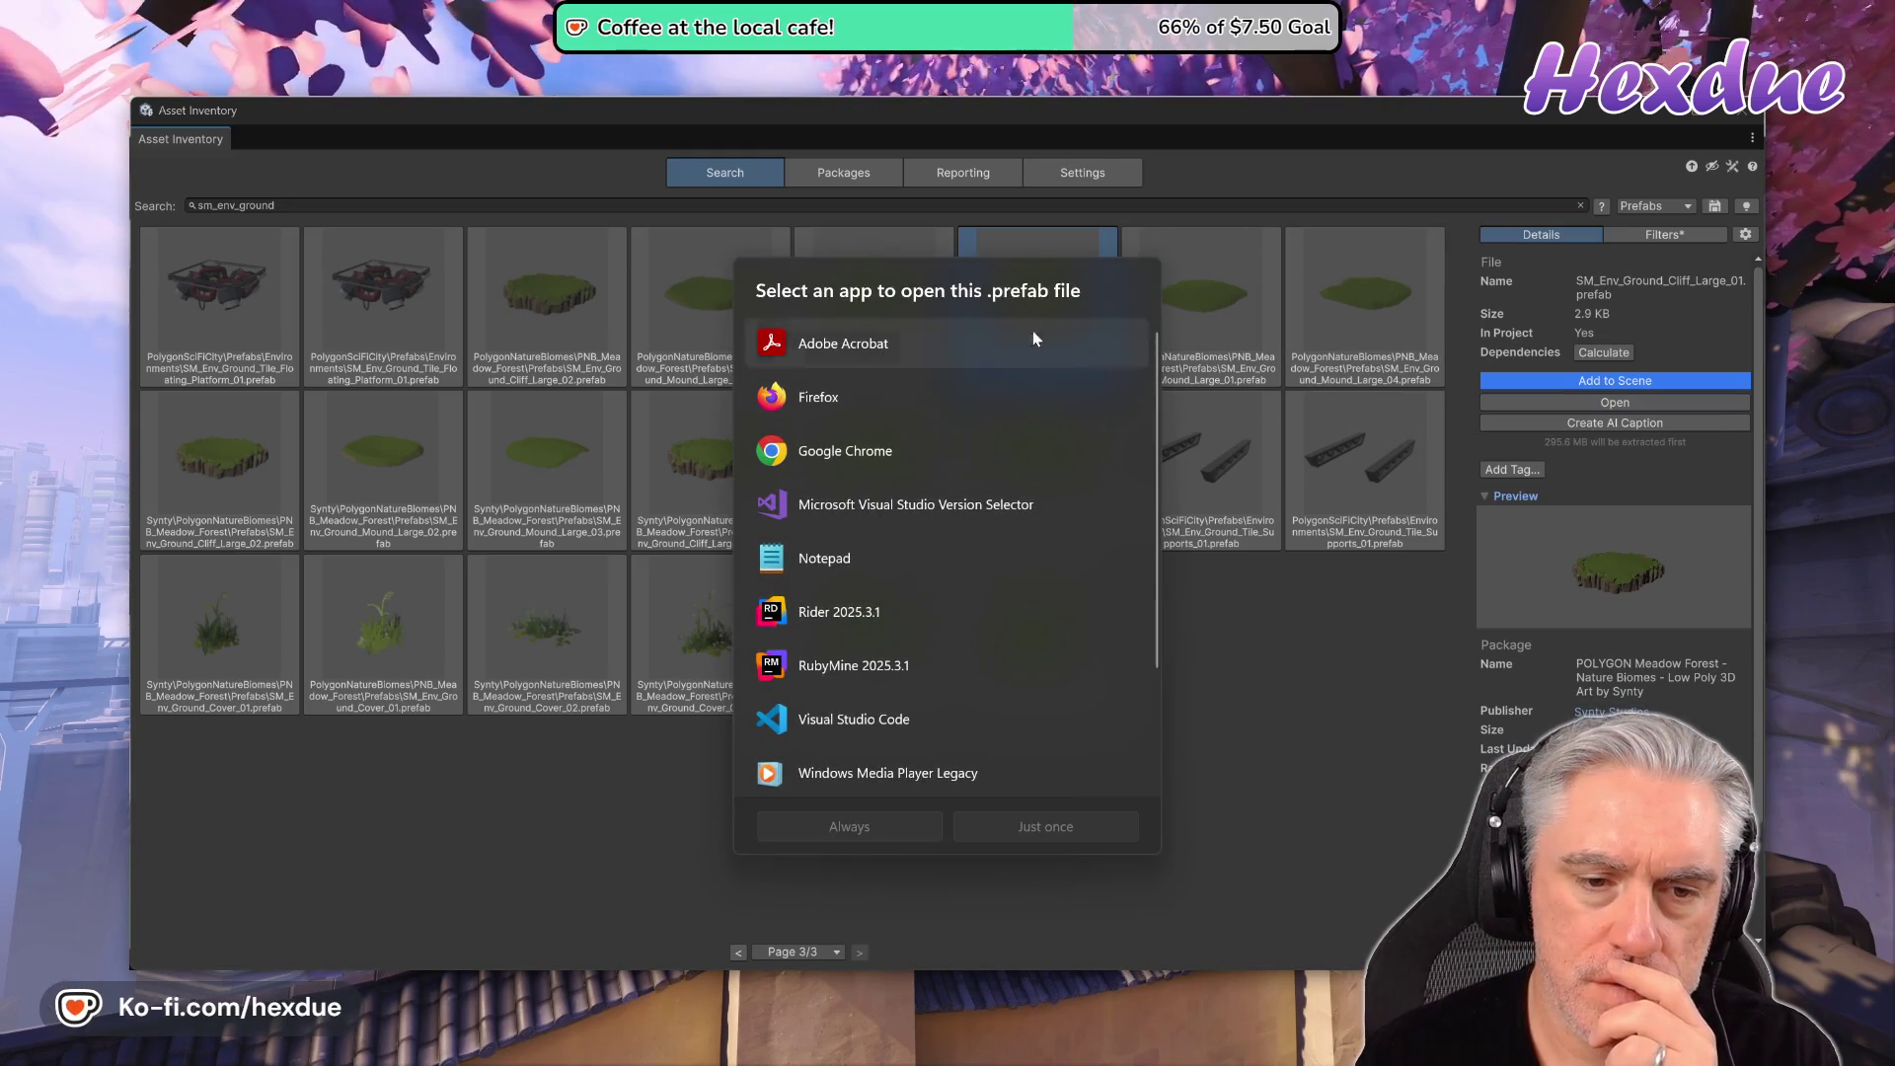
{"action": "left_click", "coordinate": [1328, 659]}
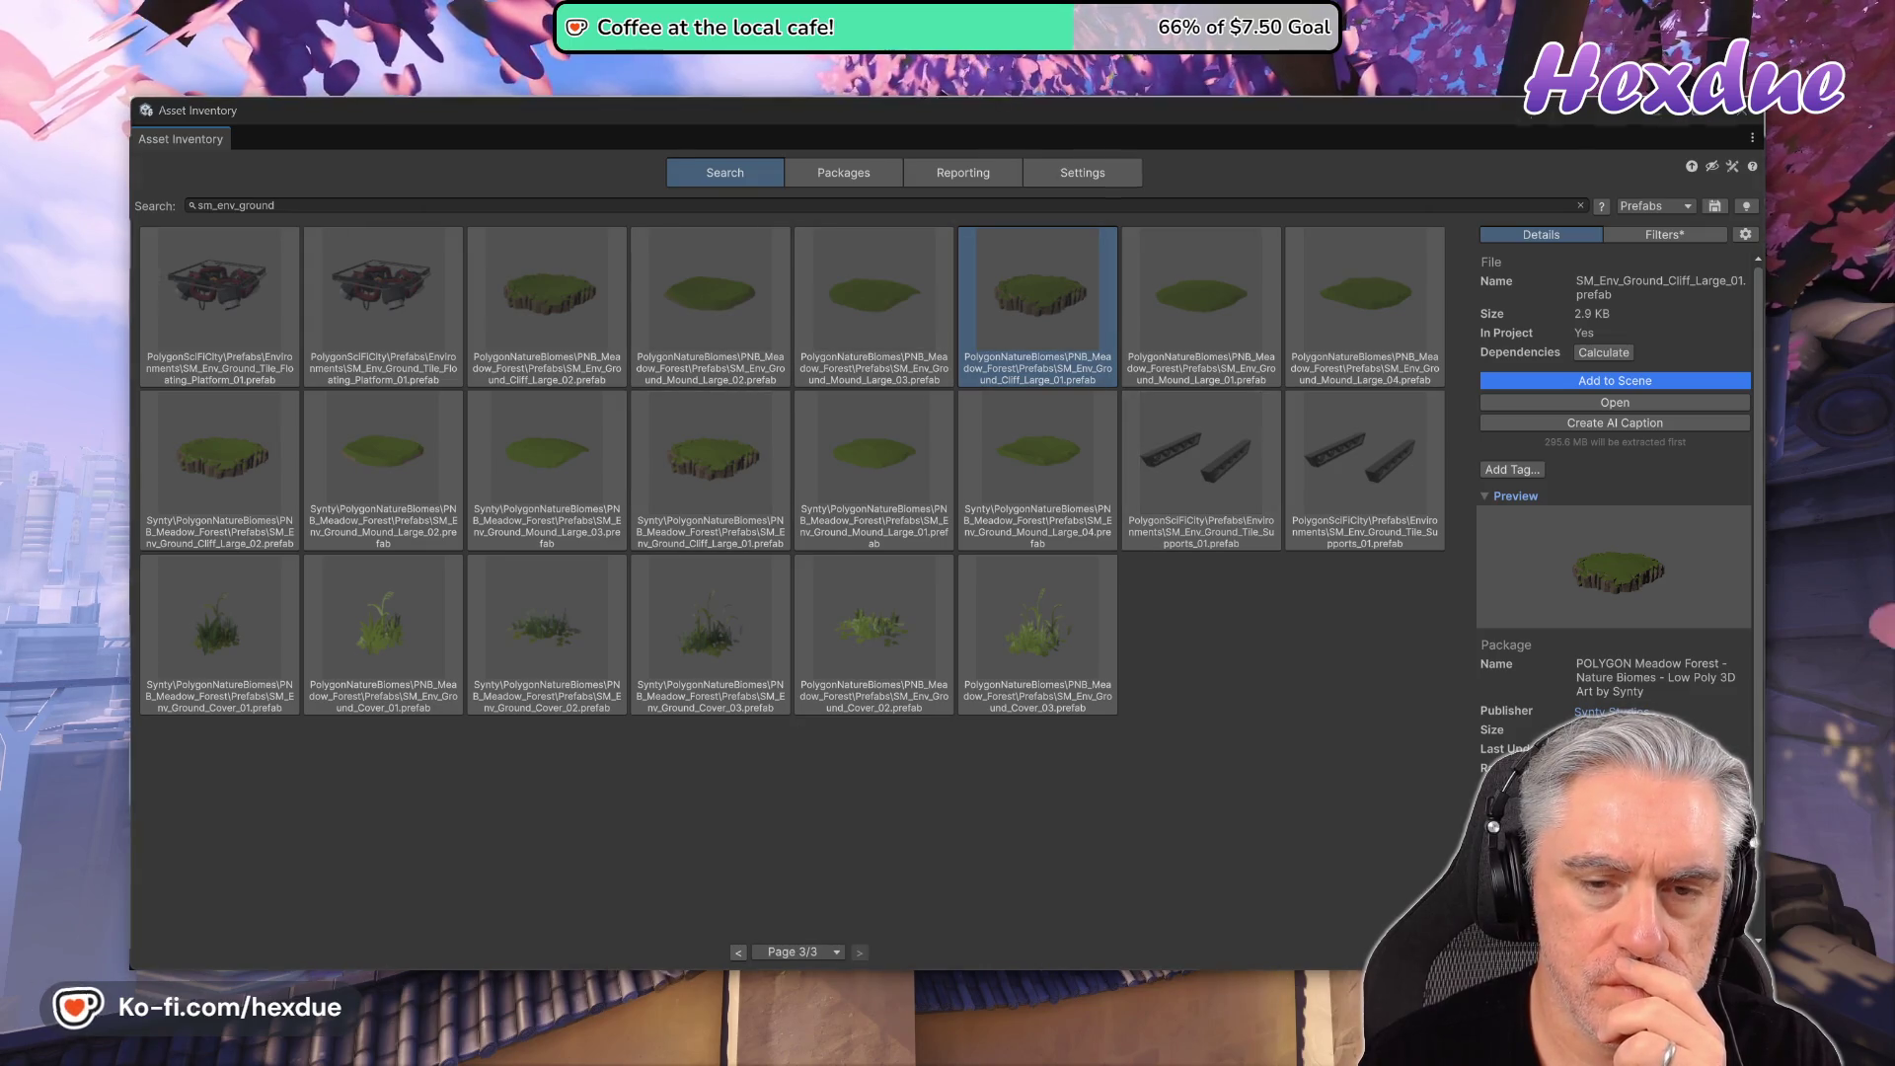
{"action": "key", "text": "alt+Tab"}
- Search Google for 'unity prefab viewer' in a new tab
{"action": "left_click", "coordinate": [1570, 116]}
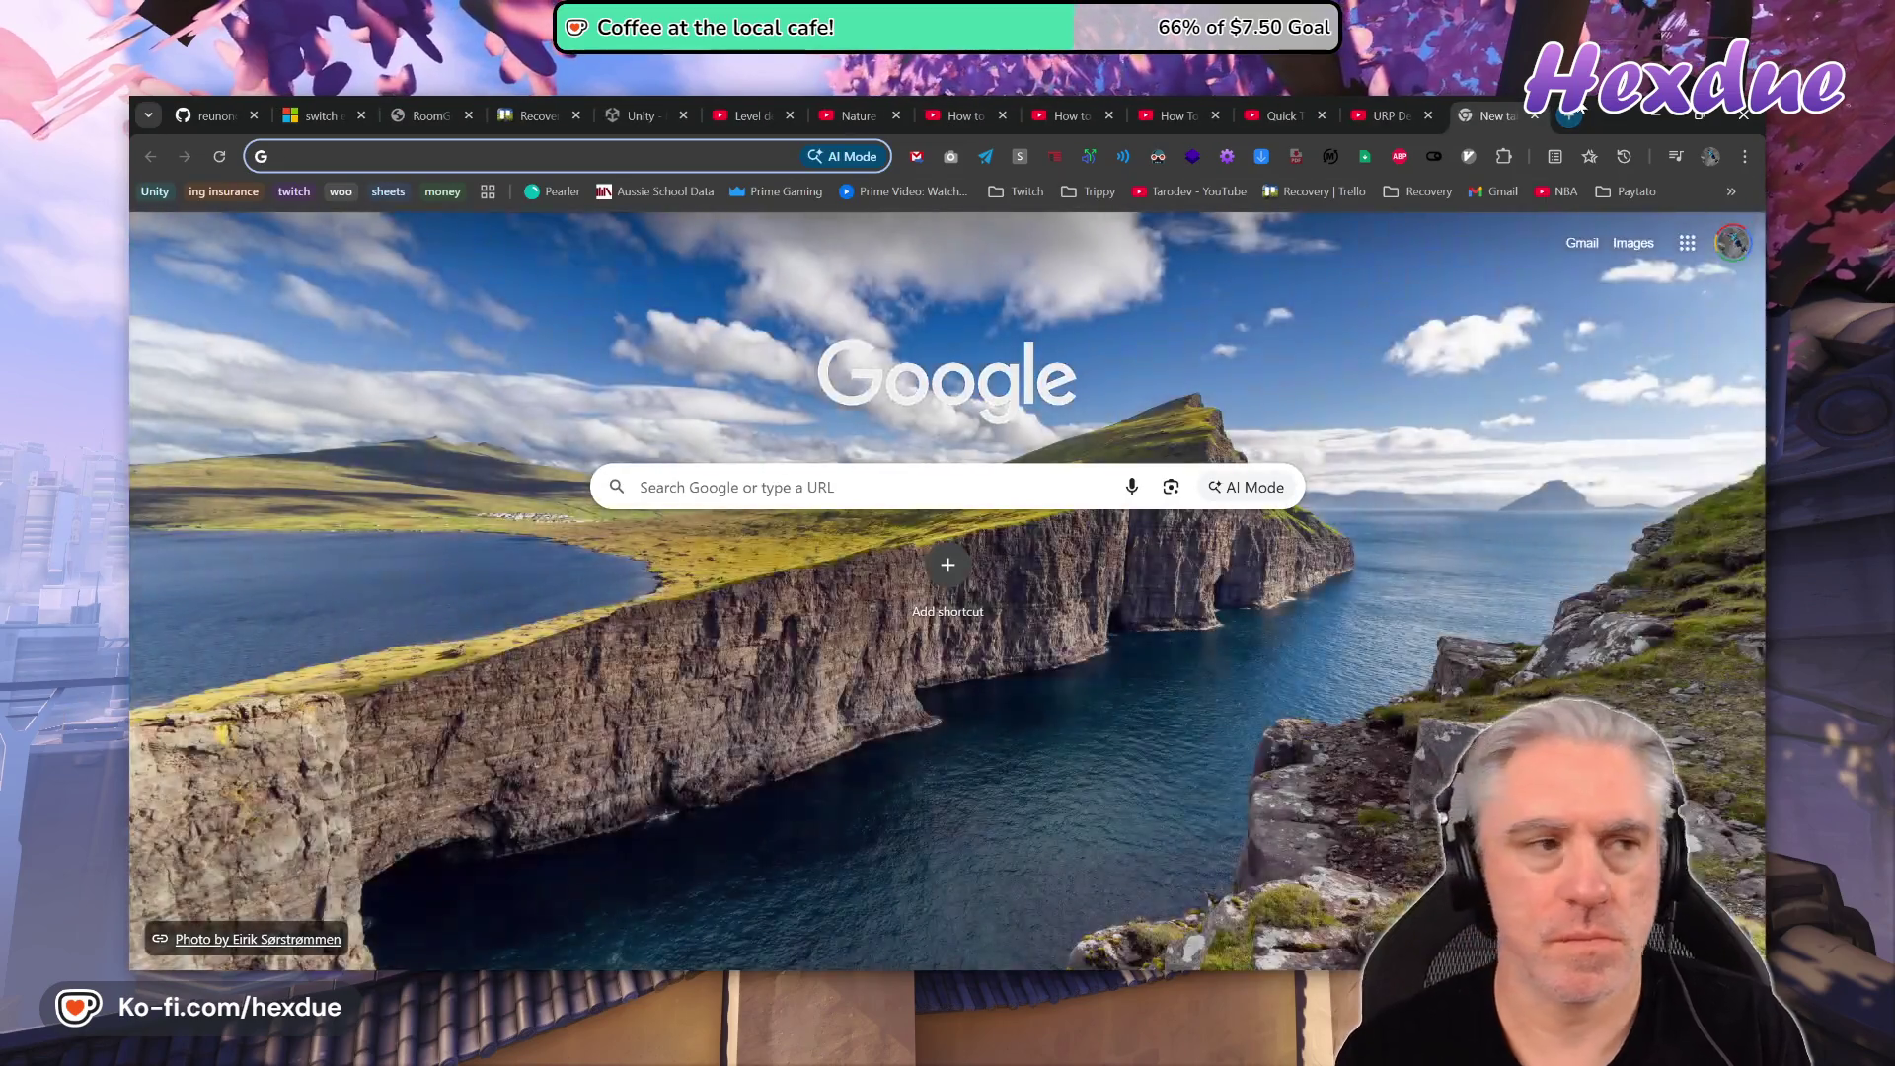
{"action": "type", "text": "unity "}
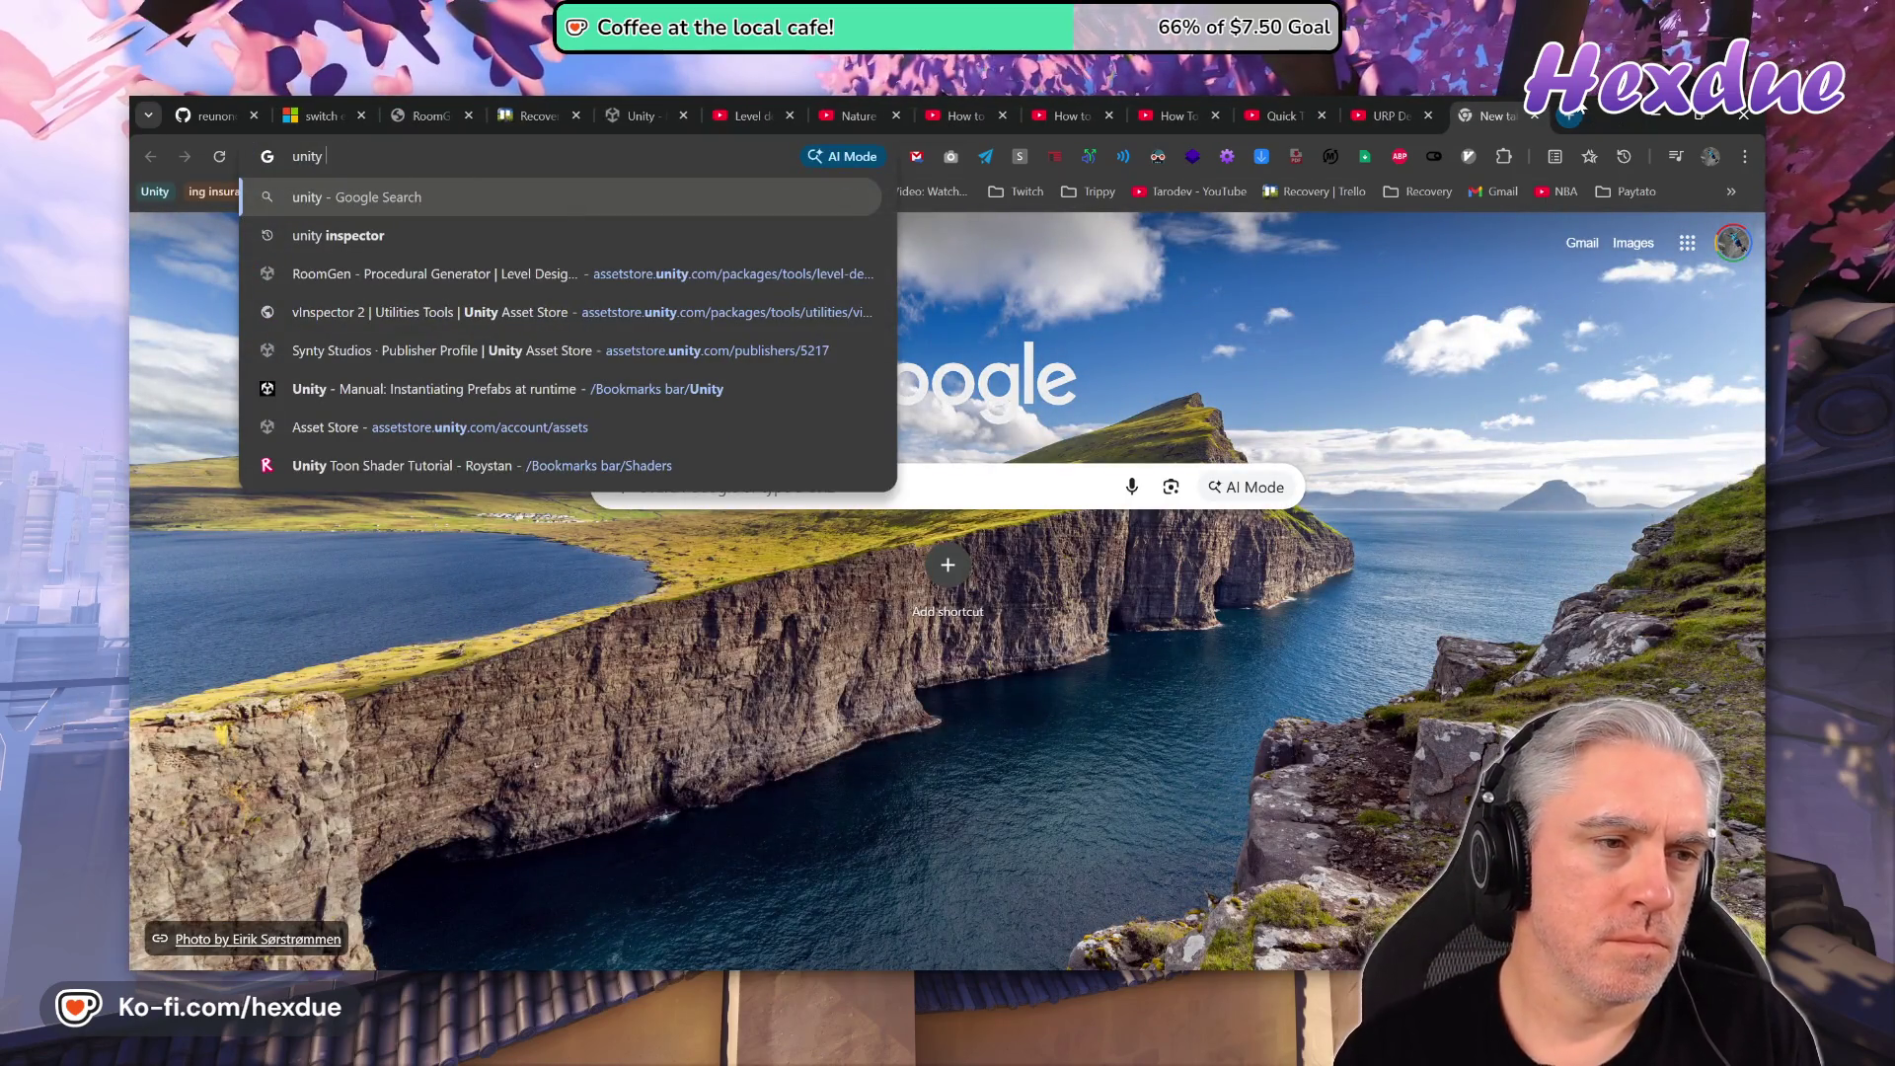
{"action": "type", "text": "prefab view"}
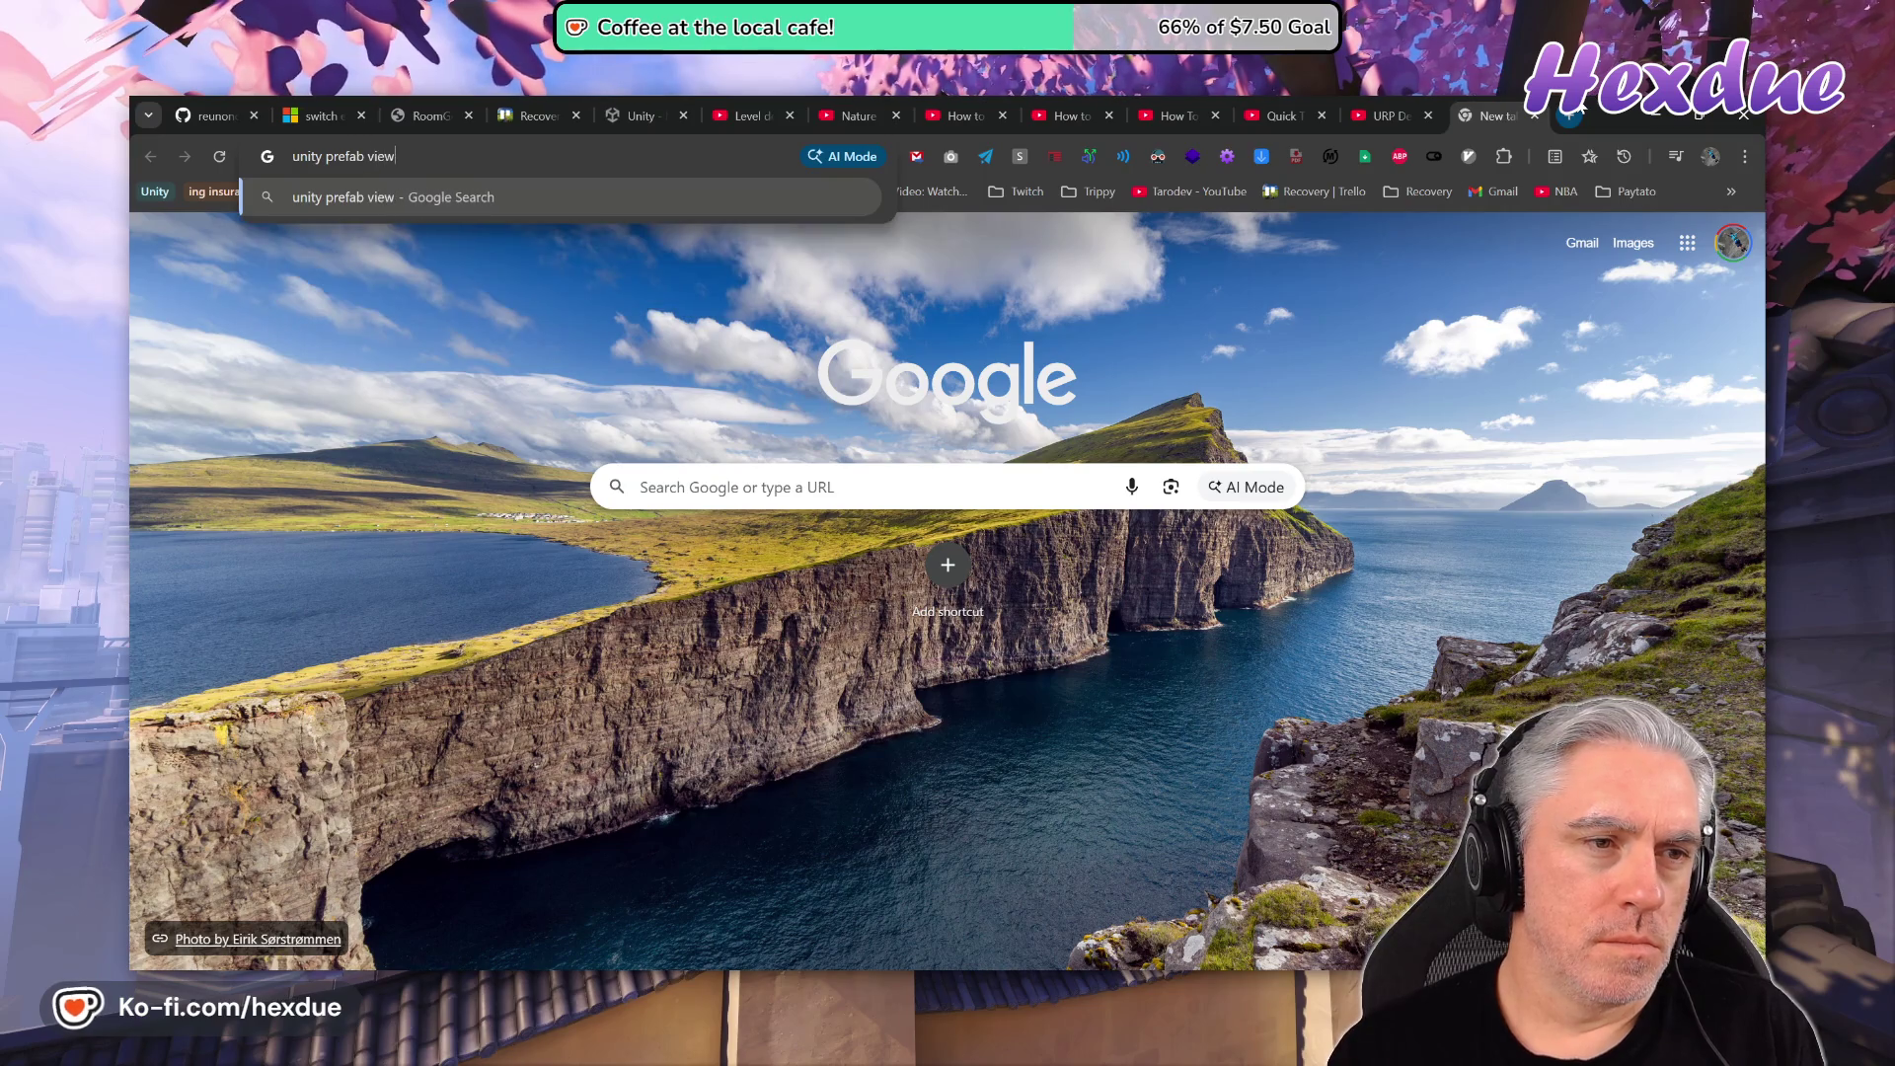
{"action": "type", "text": "er"}
{"action": "key", "text": "Return"}
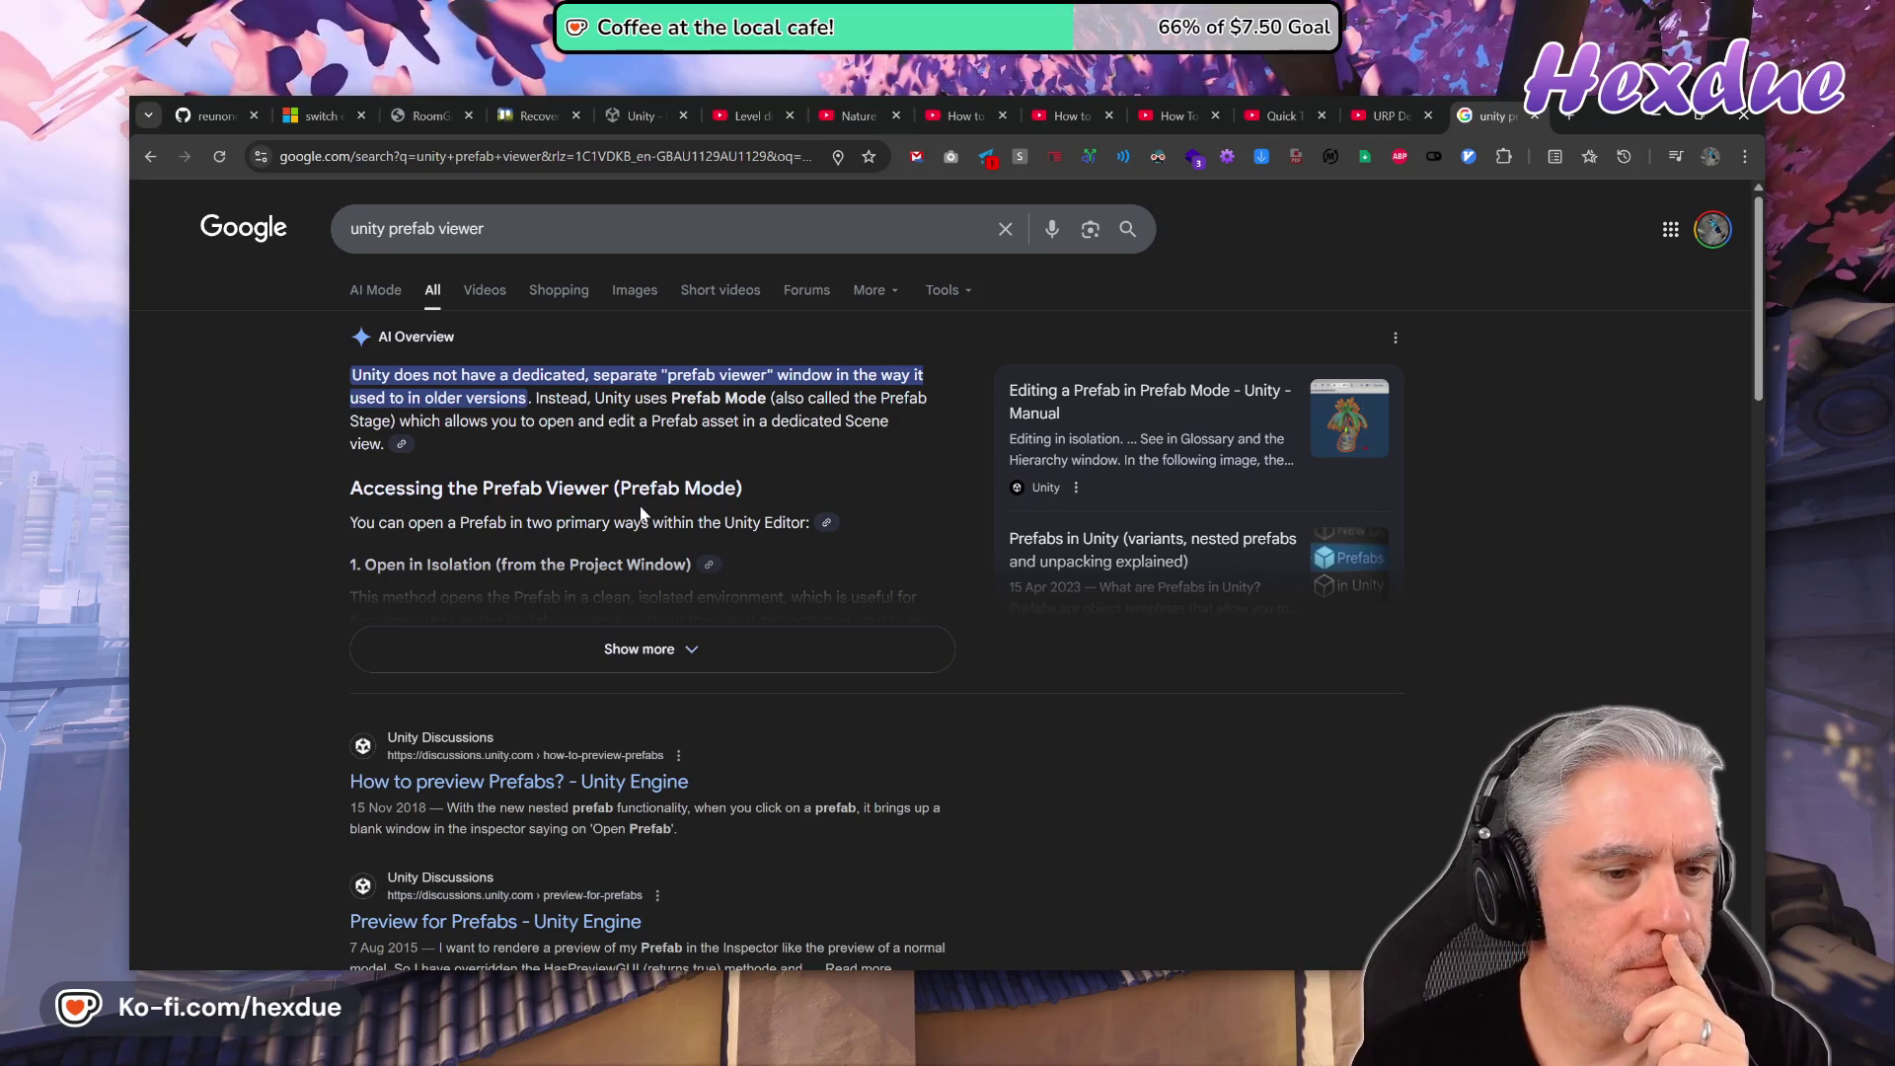
- Expand the full AI overview, read through the results, and return to Asset Inventory
{"action": "left_click", "coordinate": [668, 651]}
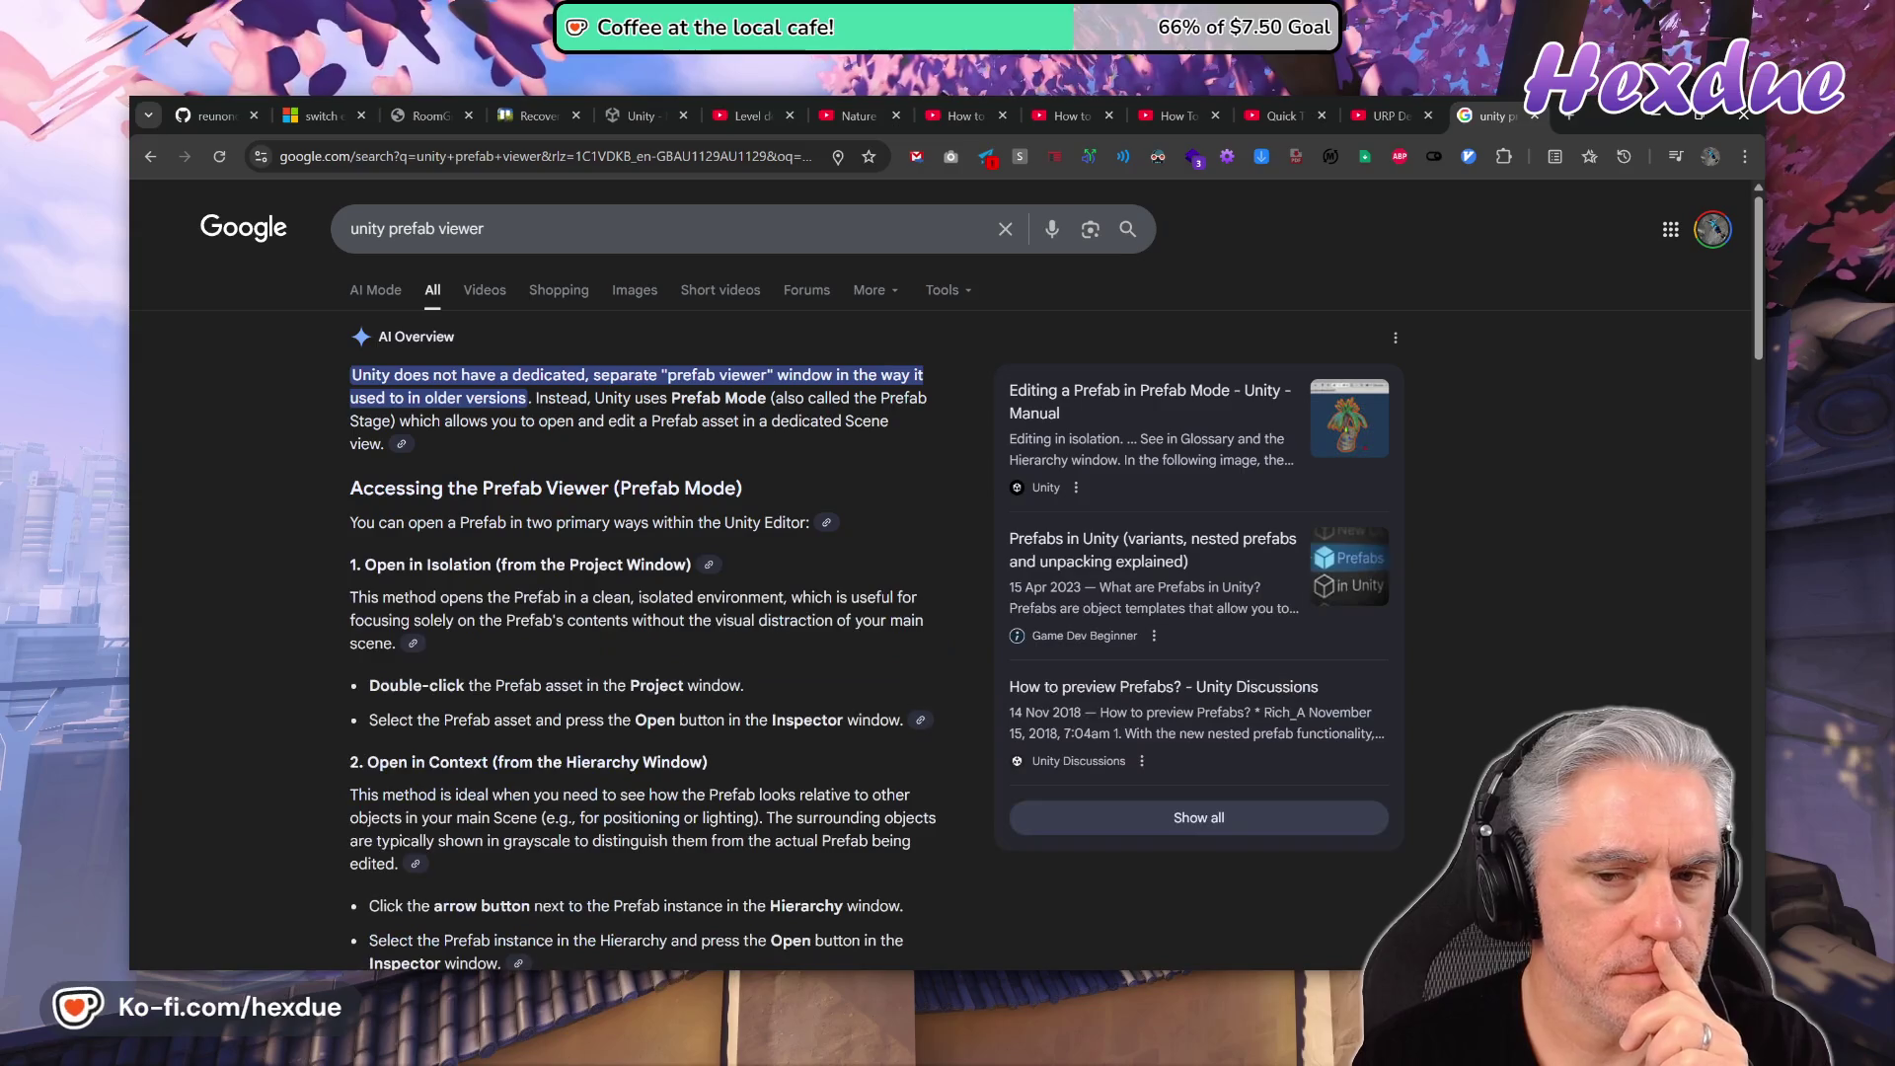
{"action": "scroll", "coordinate": [814, 622], "scroll_direction": "down", "scroll_amount": 10}
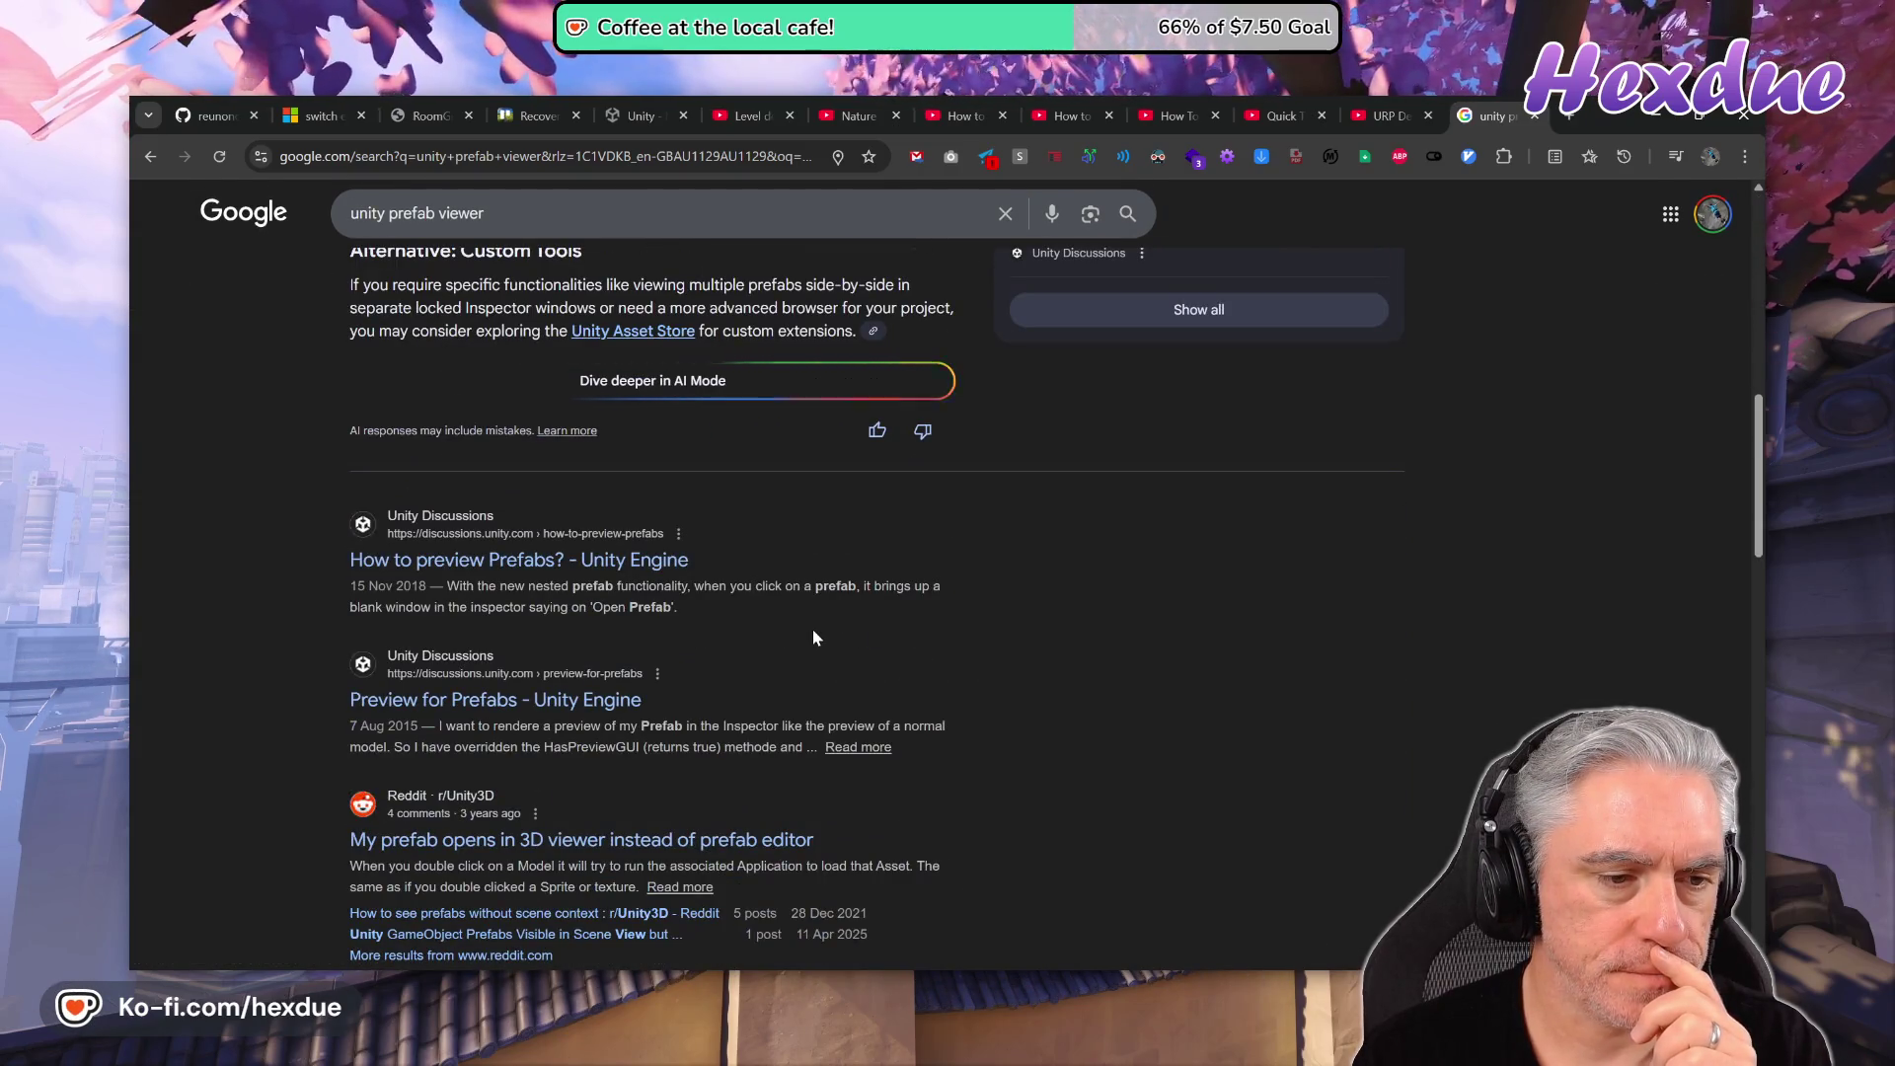
{"action": "scroll", "coordinate": [813, 630], "scroll_direction": "down", "scroll_amount": 3}
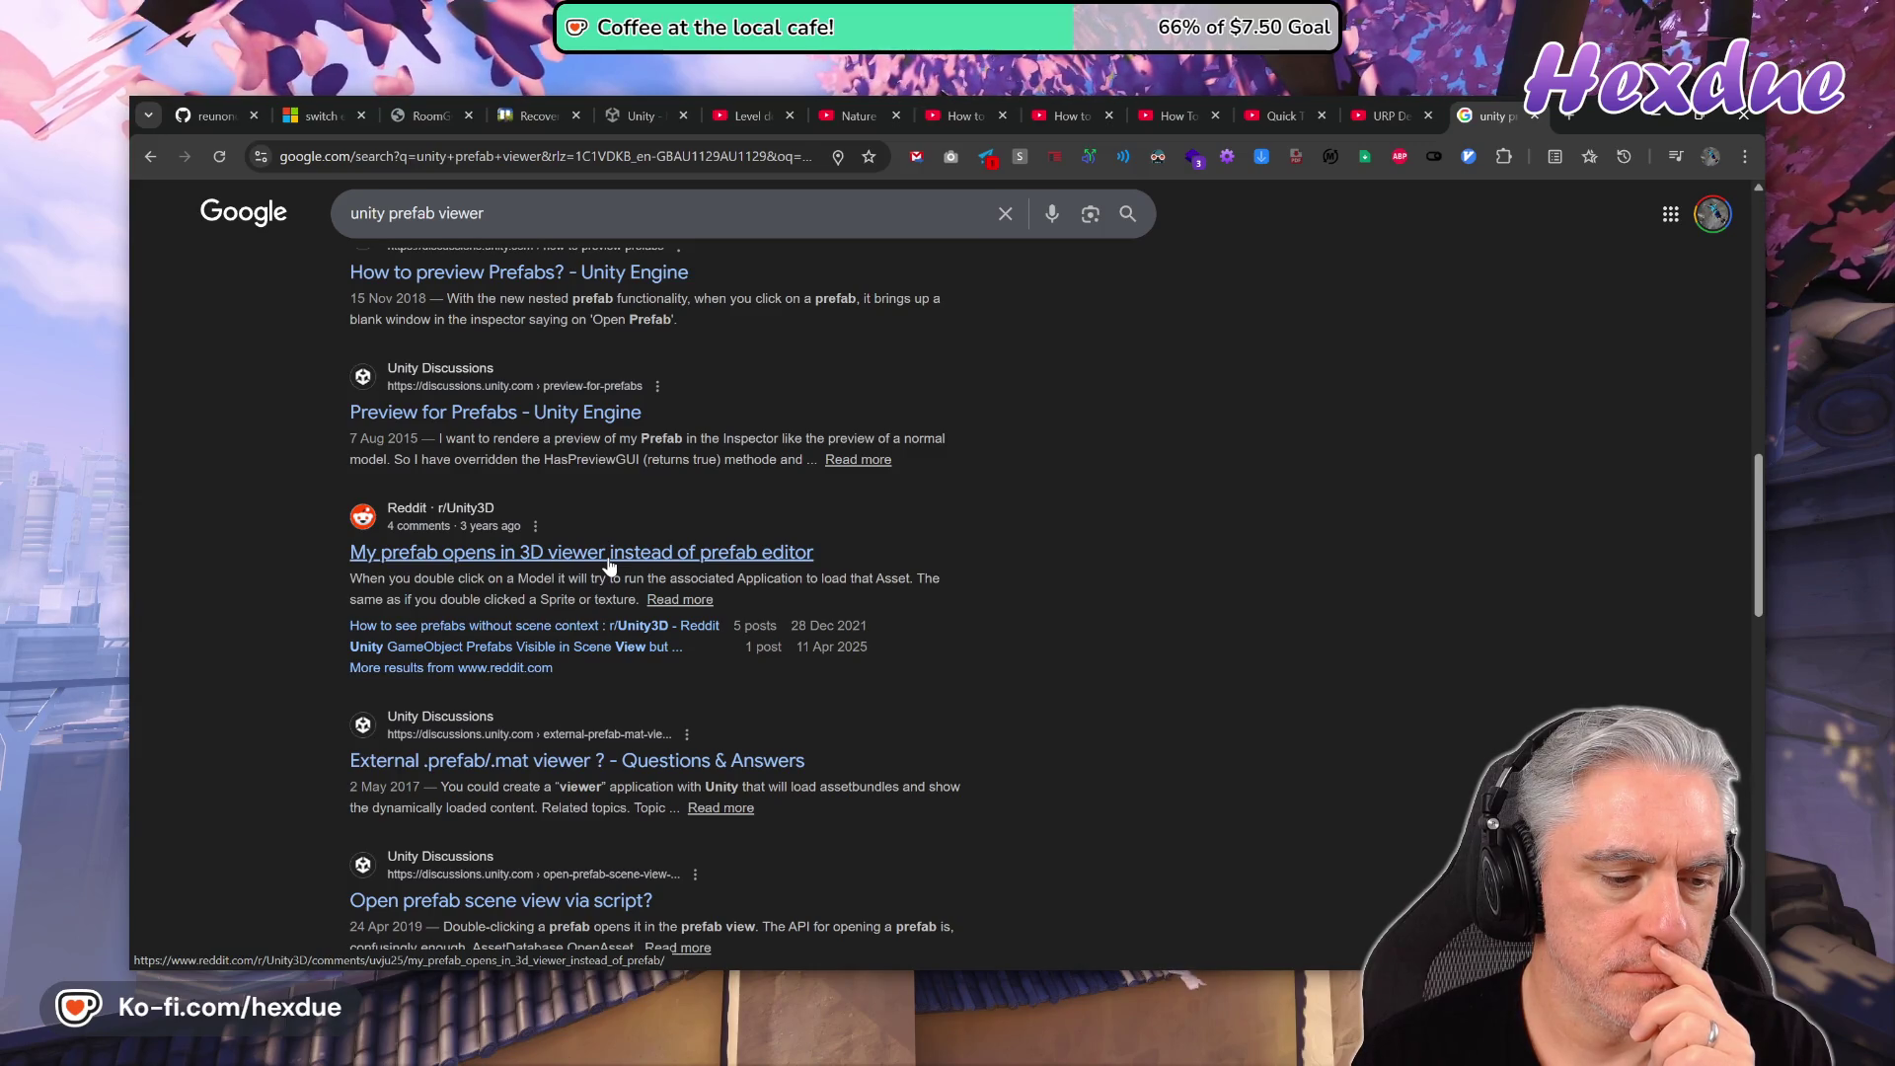
{"action": "key", "text": "alt+Tab"}
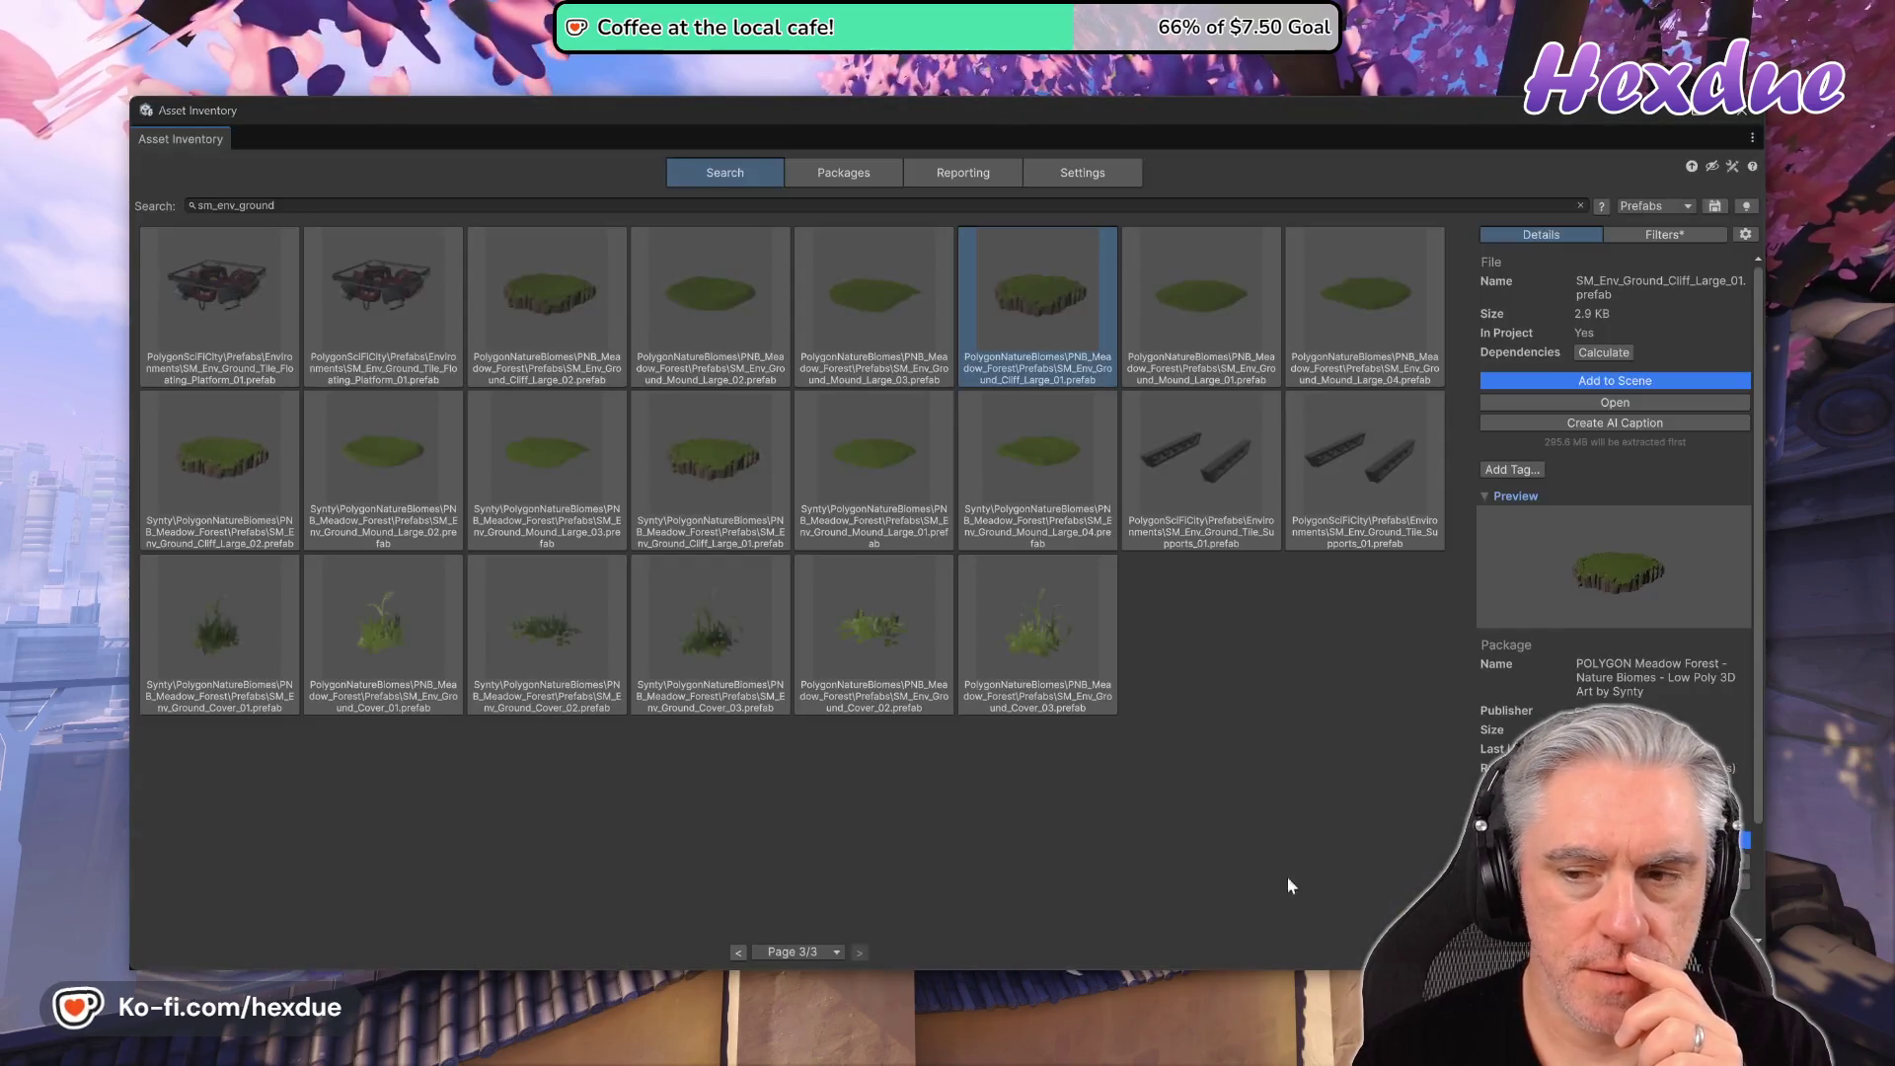
- Try opening the cliff prefab file, then cancel browsing the PC for an app
{"action": "left_click", "coordinate": [1582, 405]}
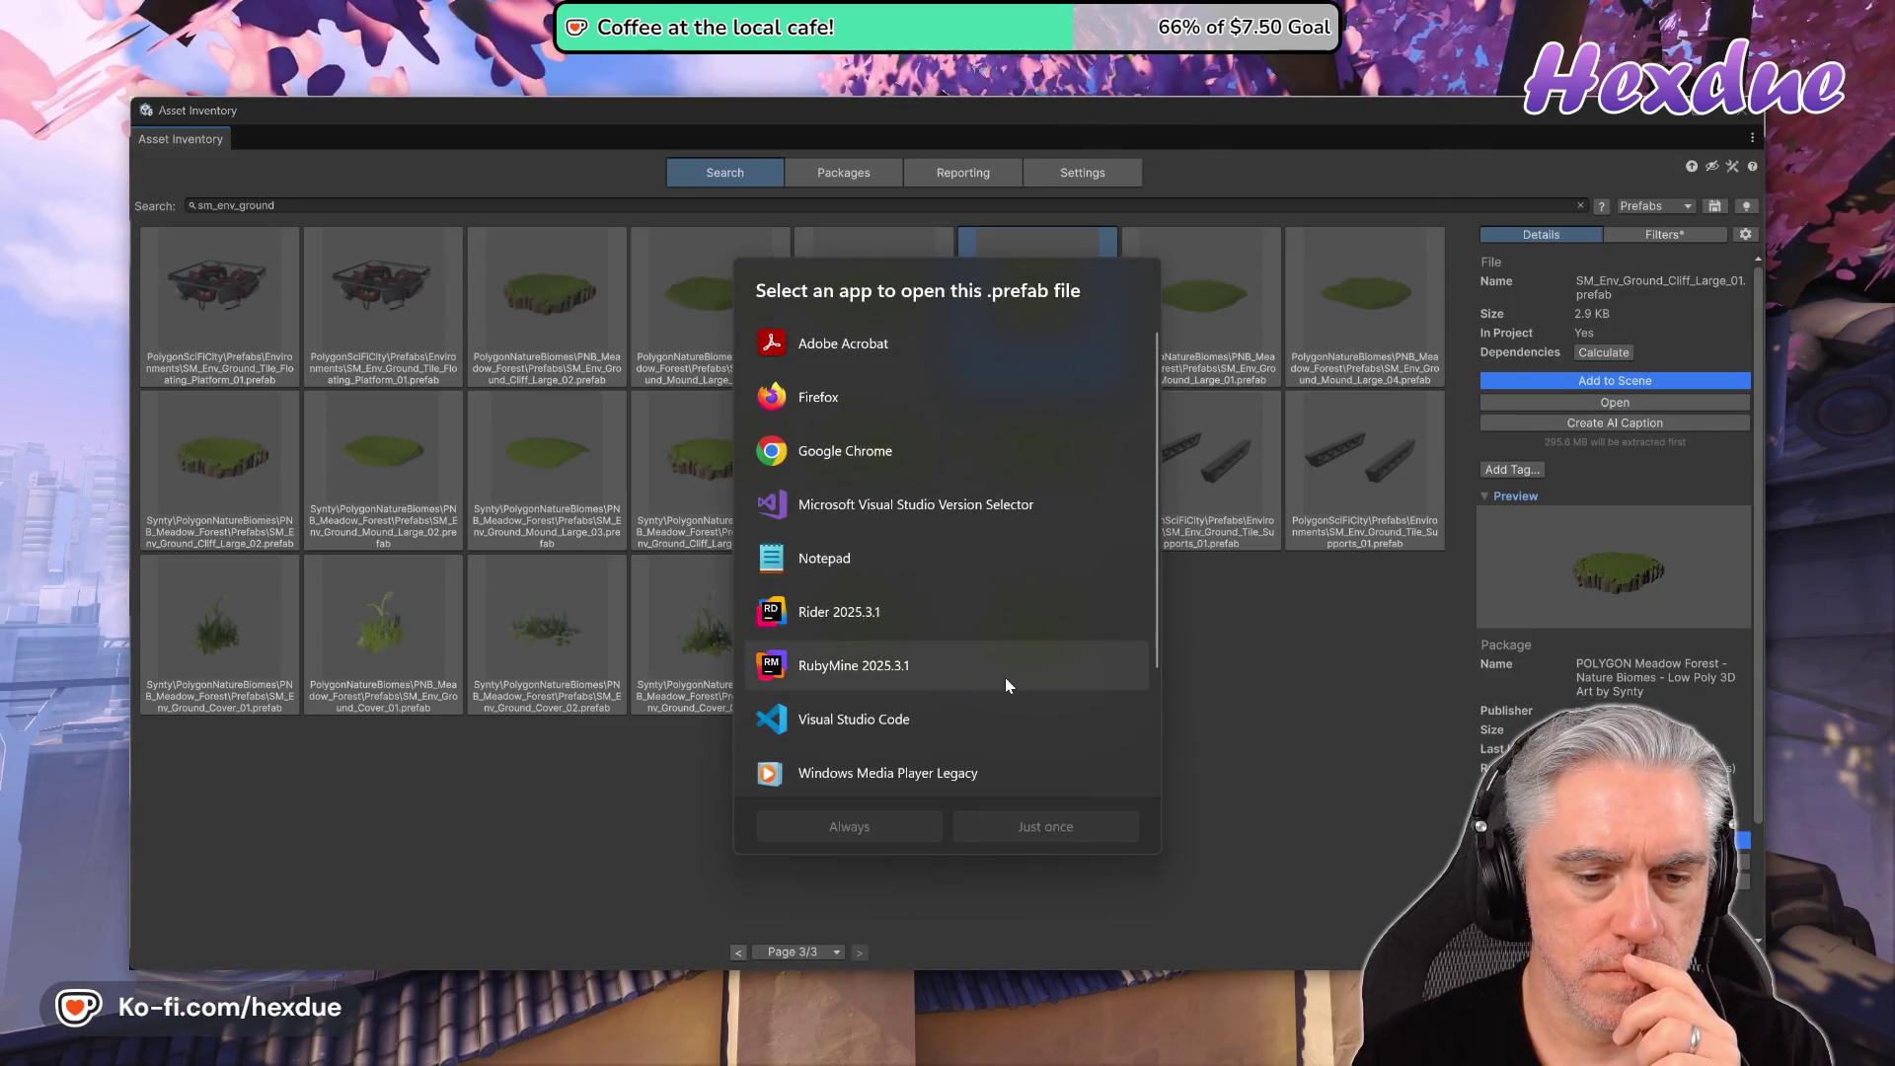
{"action": "scroll", "coordinate": [1005, 677], "scroll_direction": "down", "scroll_amount": 3}
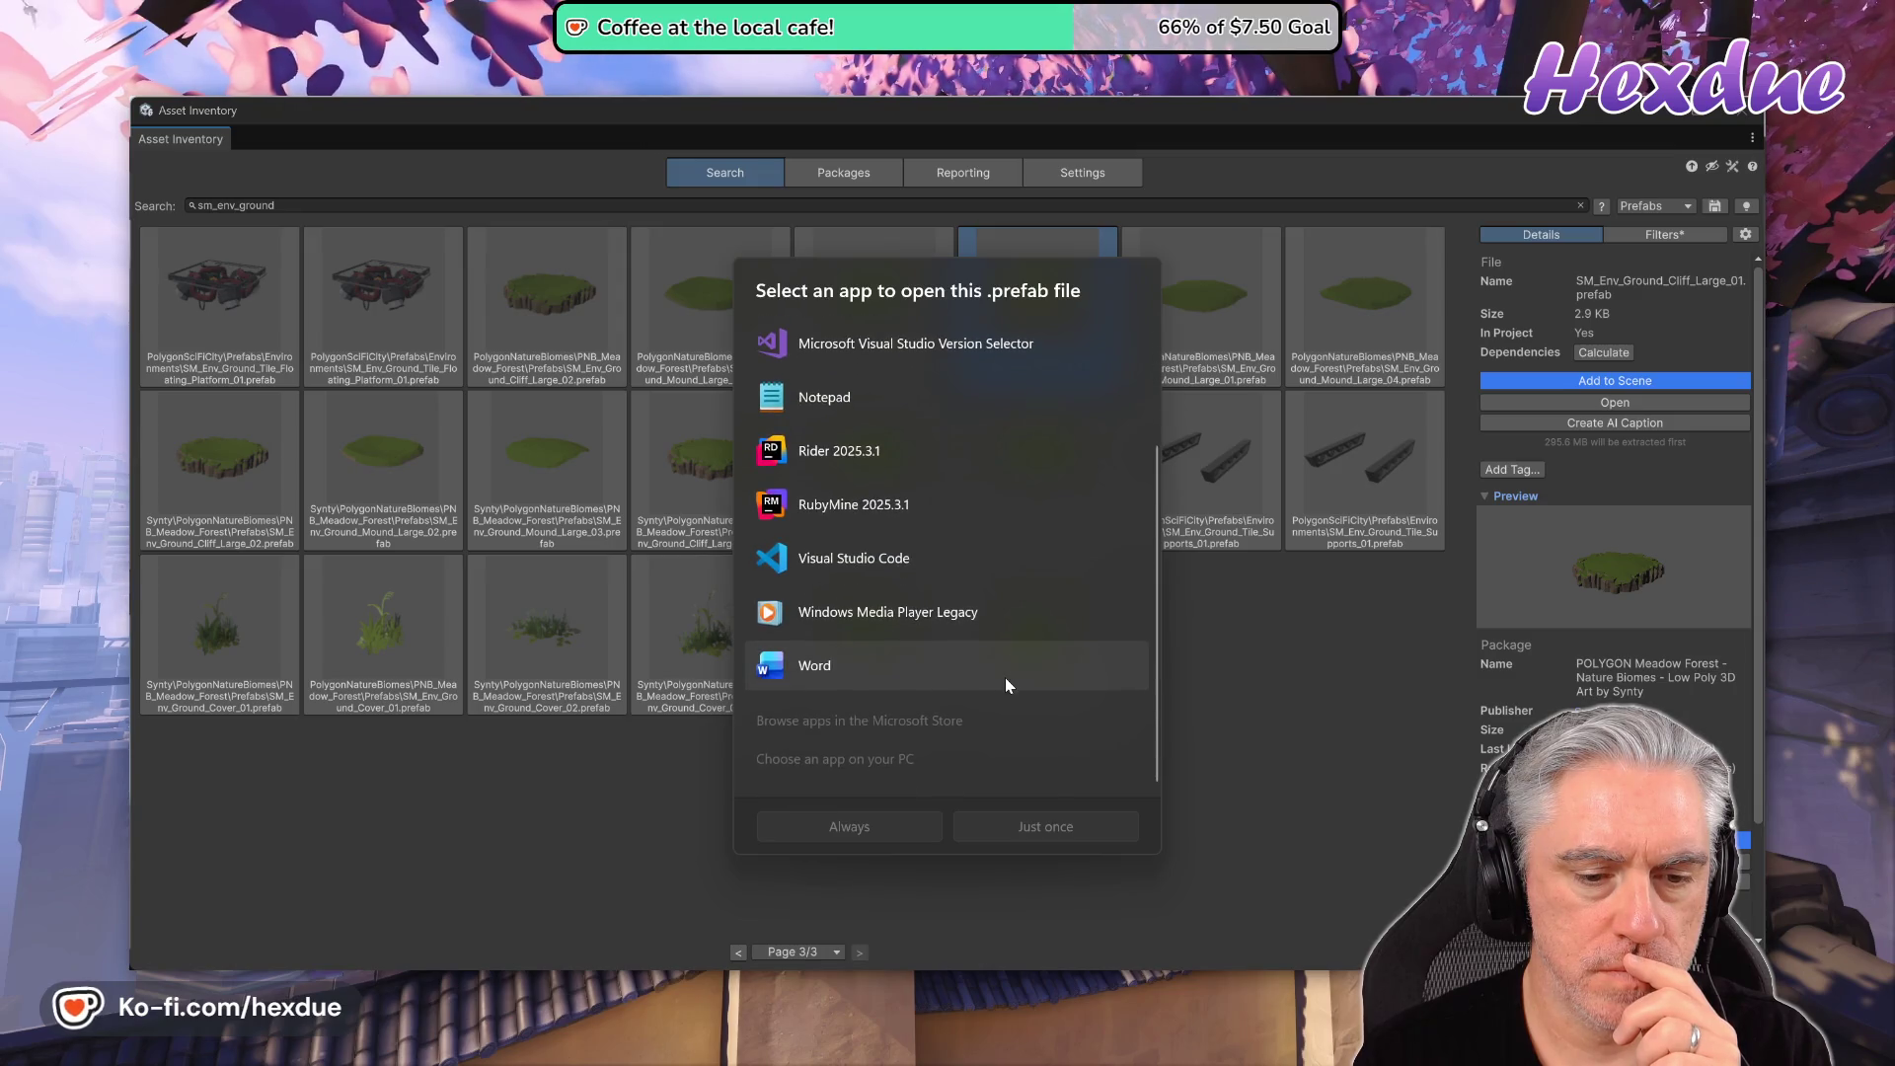
{"action": "left_click", "coordinate": [884, 762]}
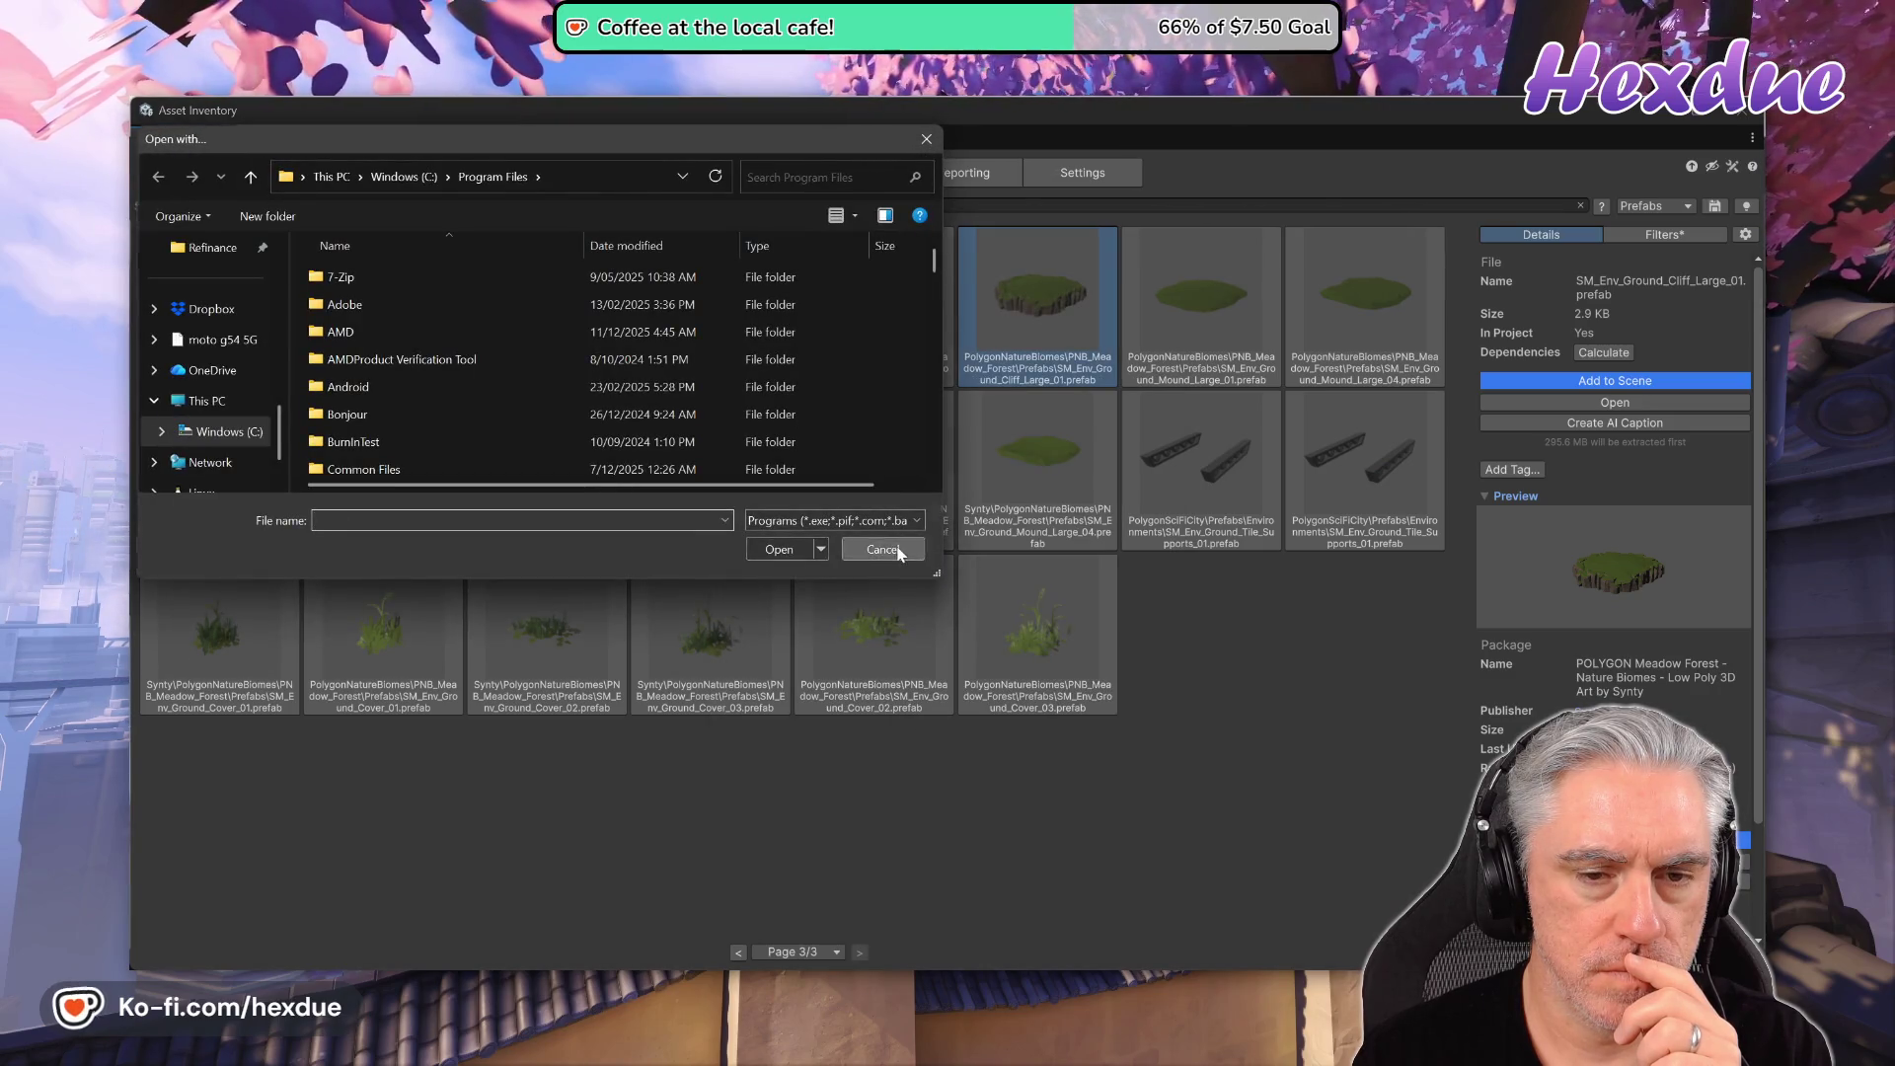
{"action": "left_click", "coordinate": [899, 553]}
- Launch 3D Viewer from the Start menu, close it, and reopen the prefab's app chooser
{"action": "key", "text": "super"}
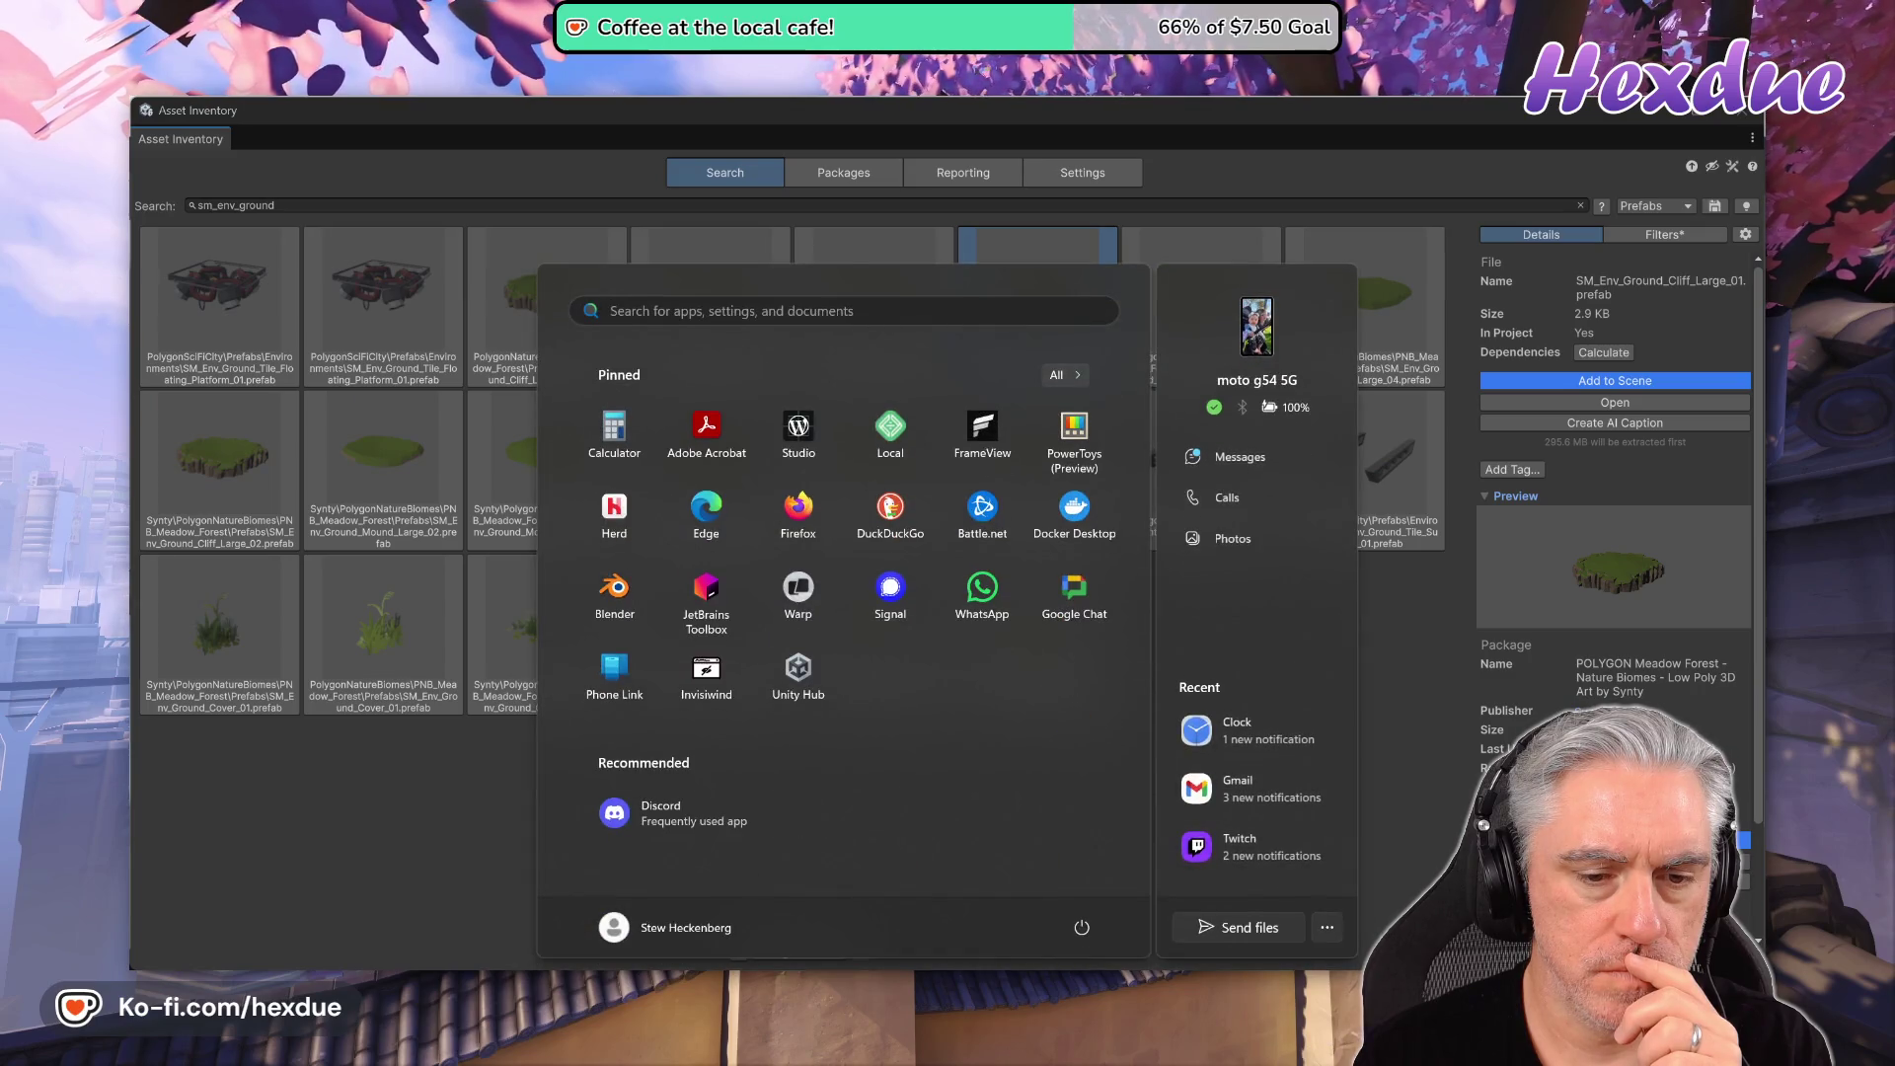
{"action": "key", "text": "Escape"}
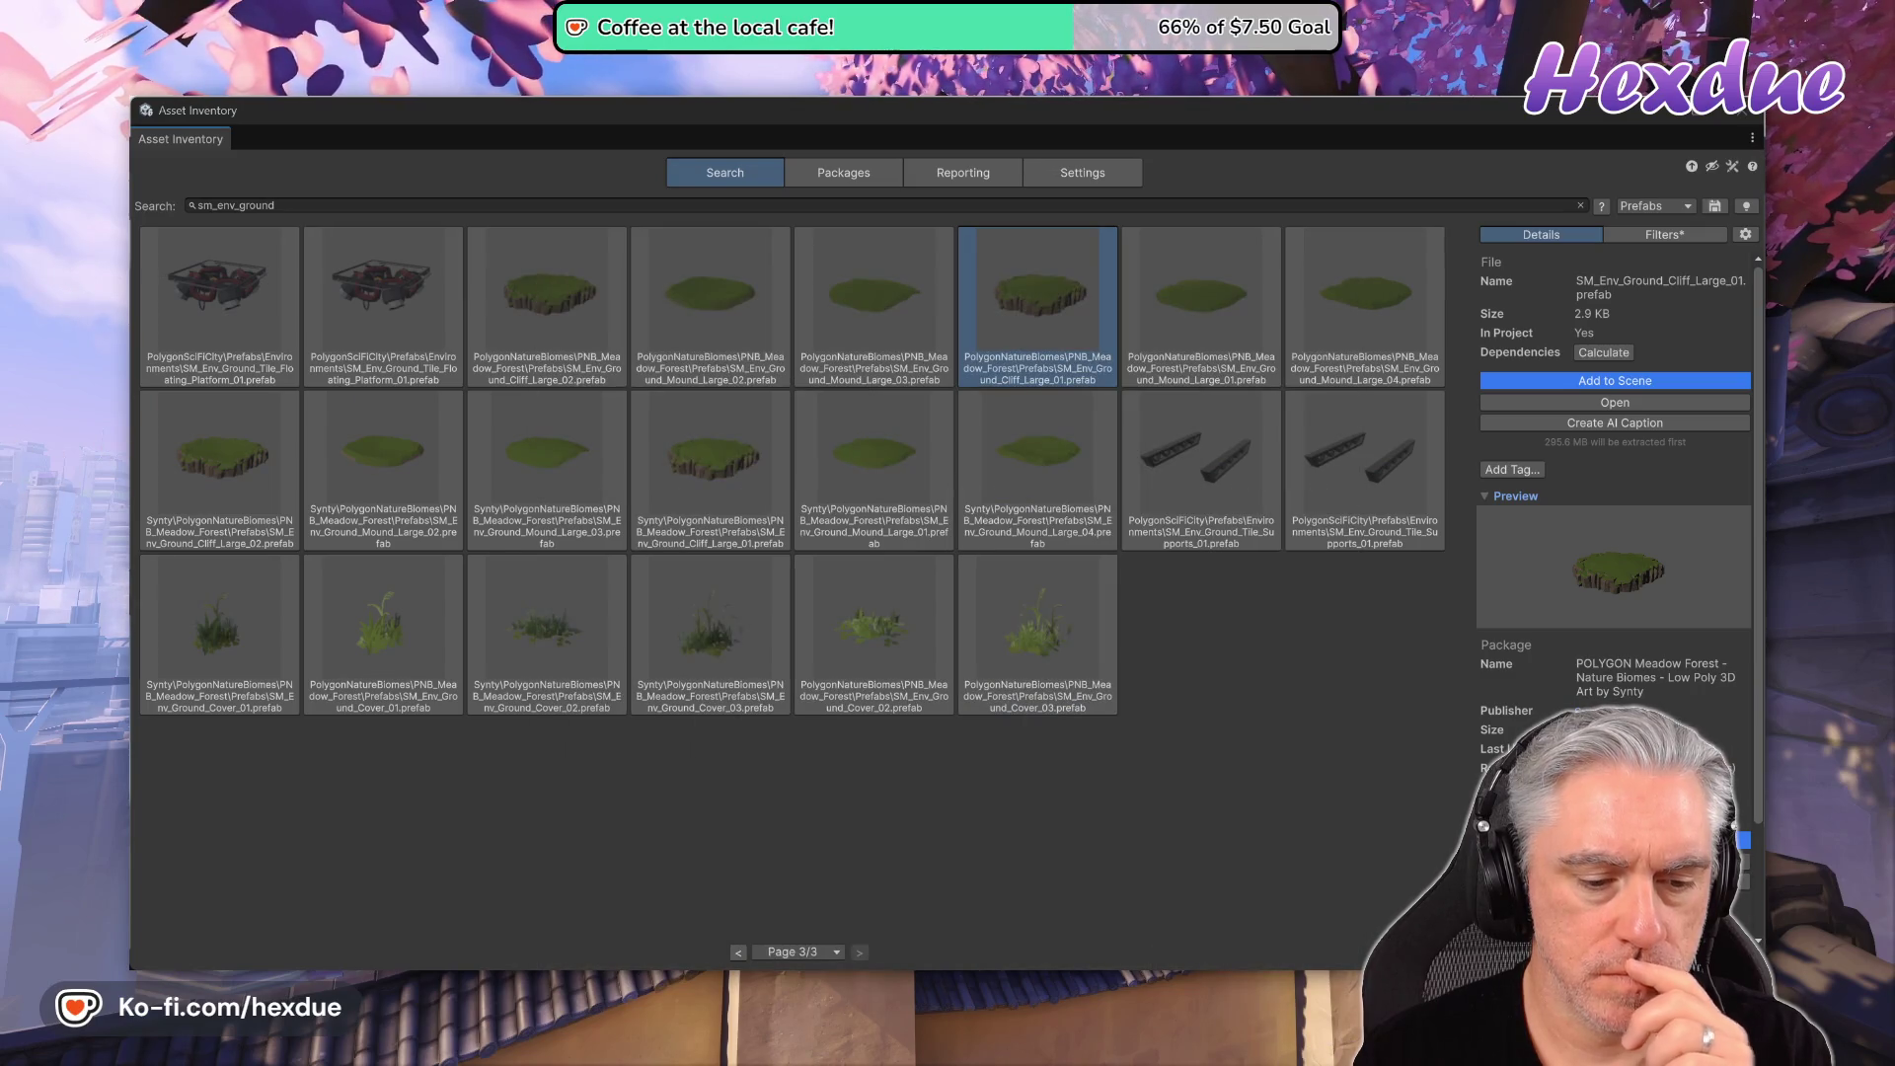
{"action": "key", "text": "super"}
{"action": "type", "text": "3"}
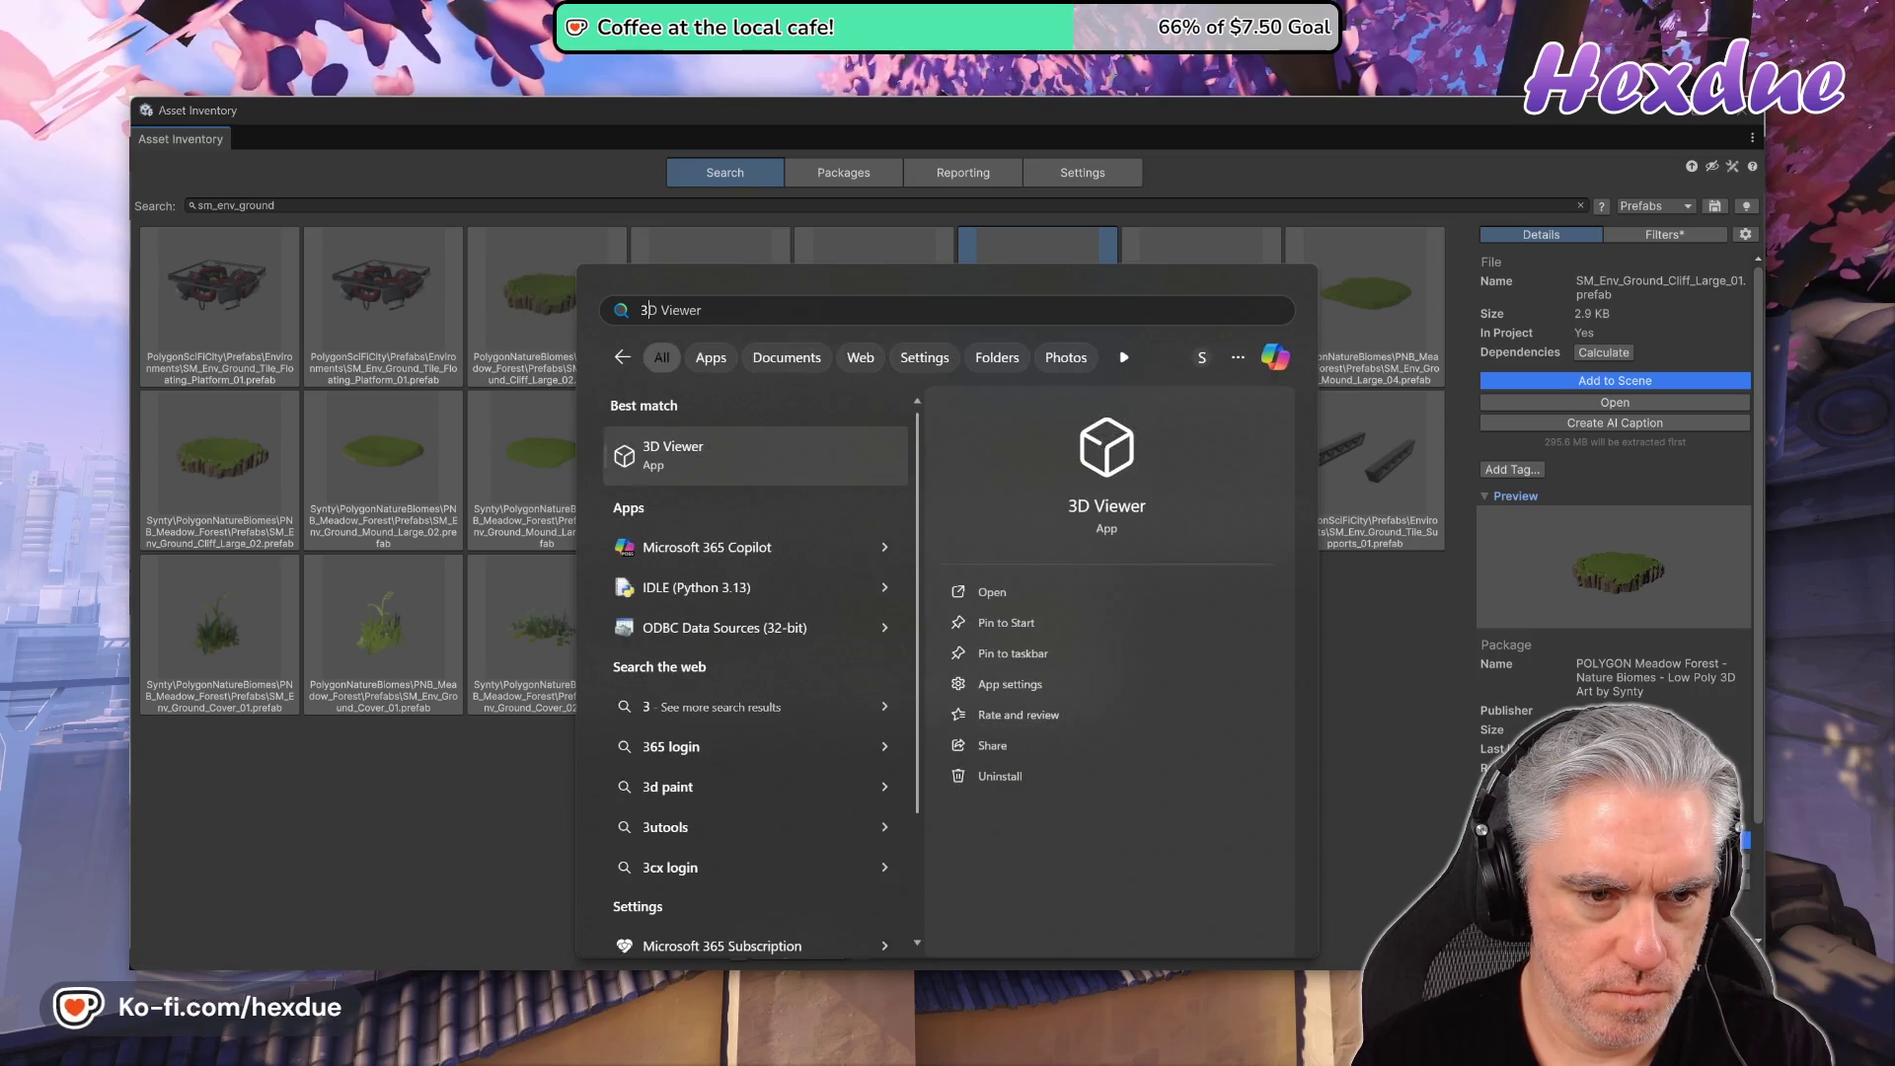
{"action": "left_click", "coordinate": [696, 457]}
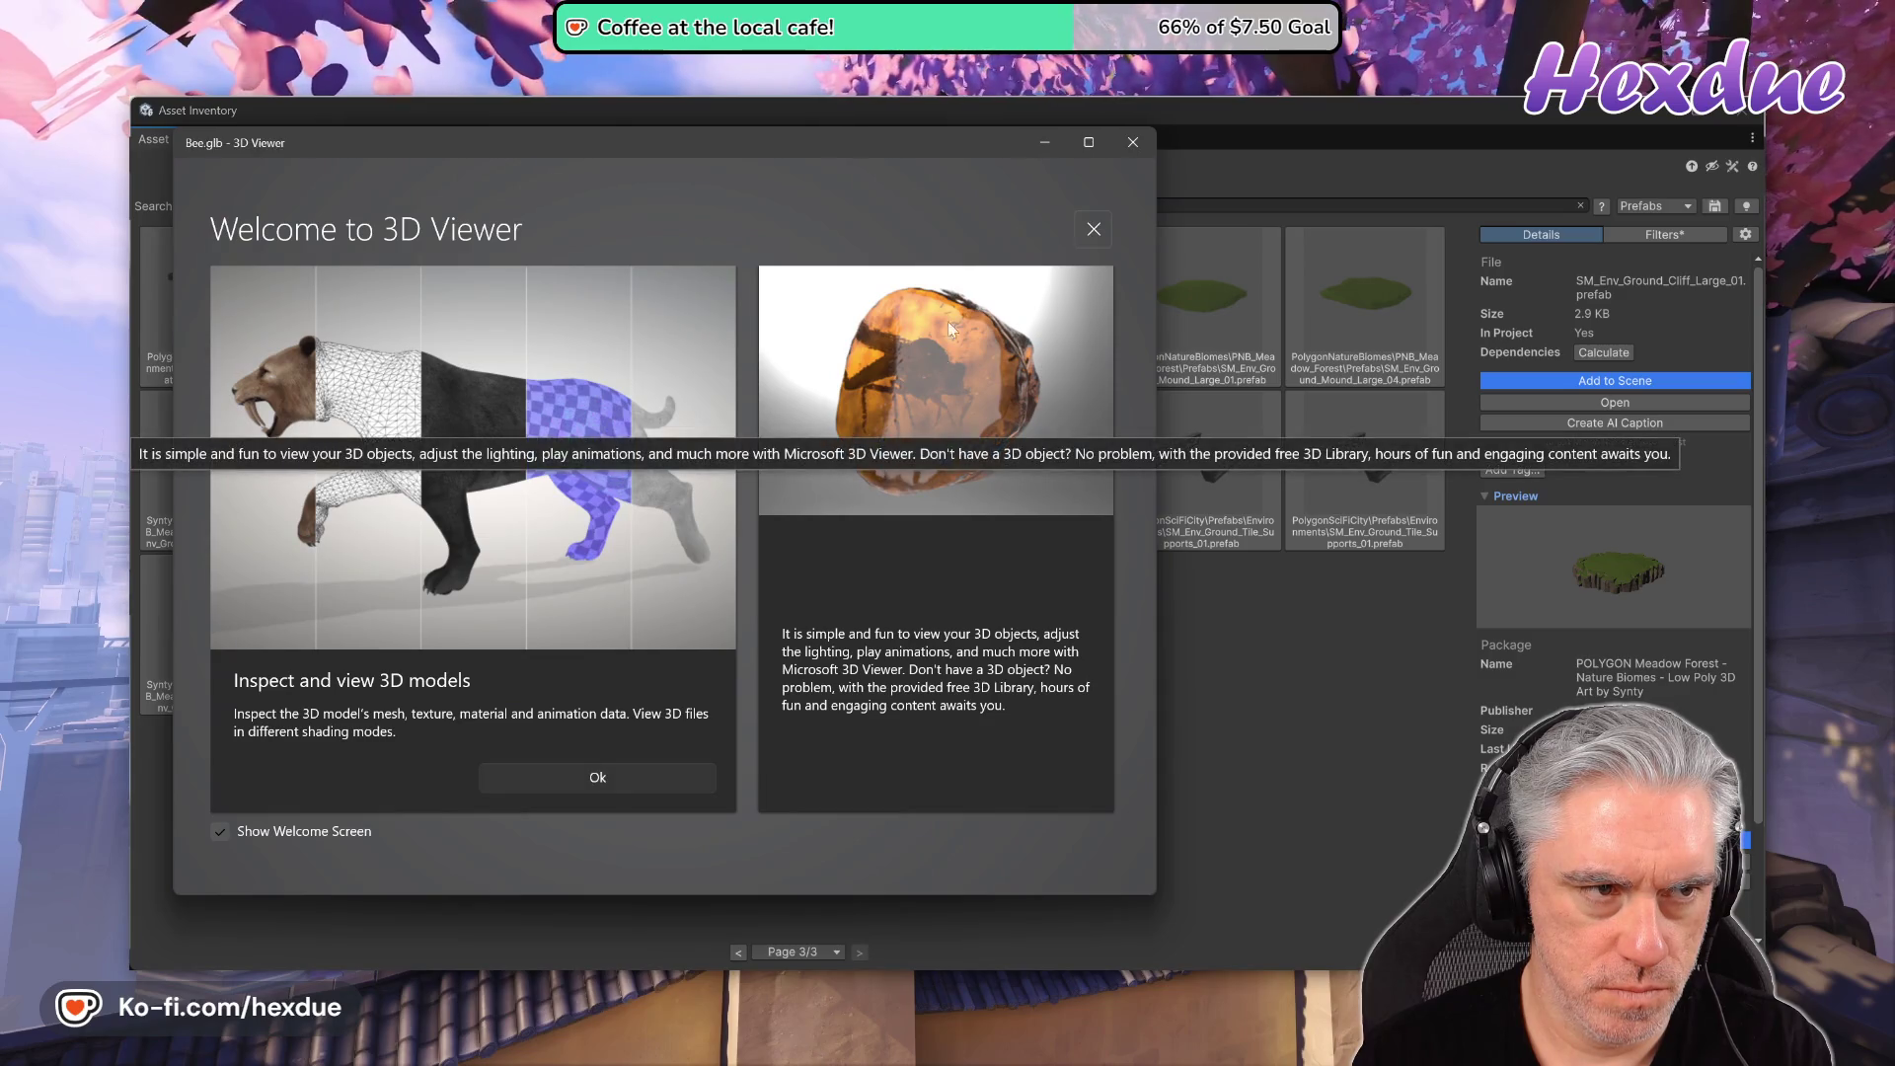
{"action": "left_click", "coordinate": [1131, 147]}
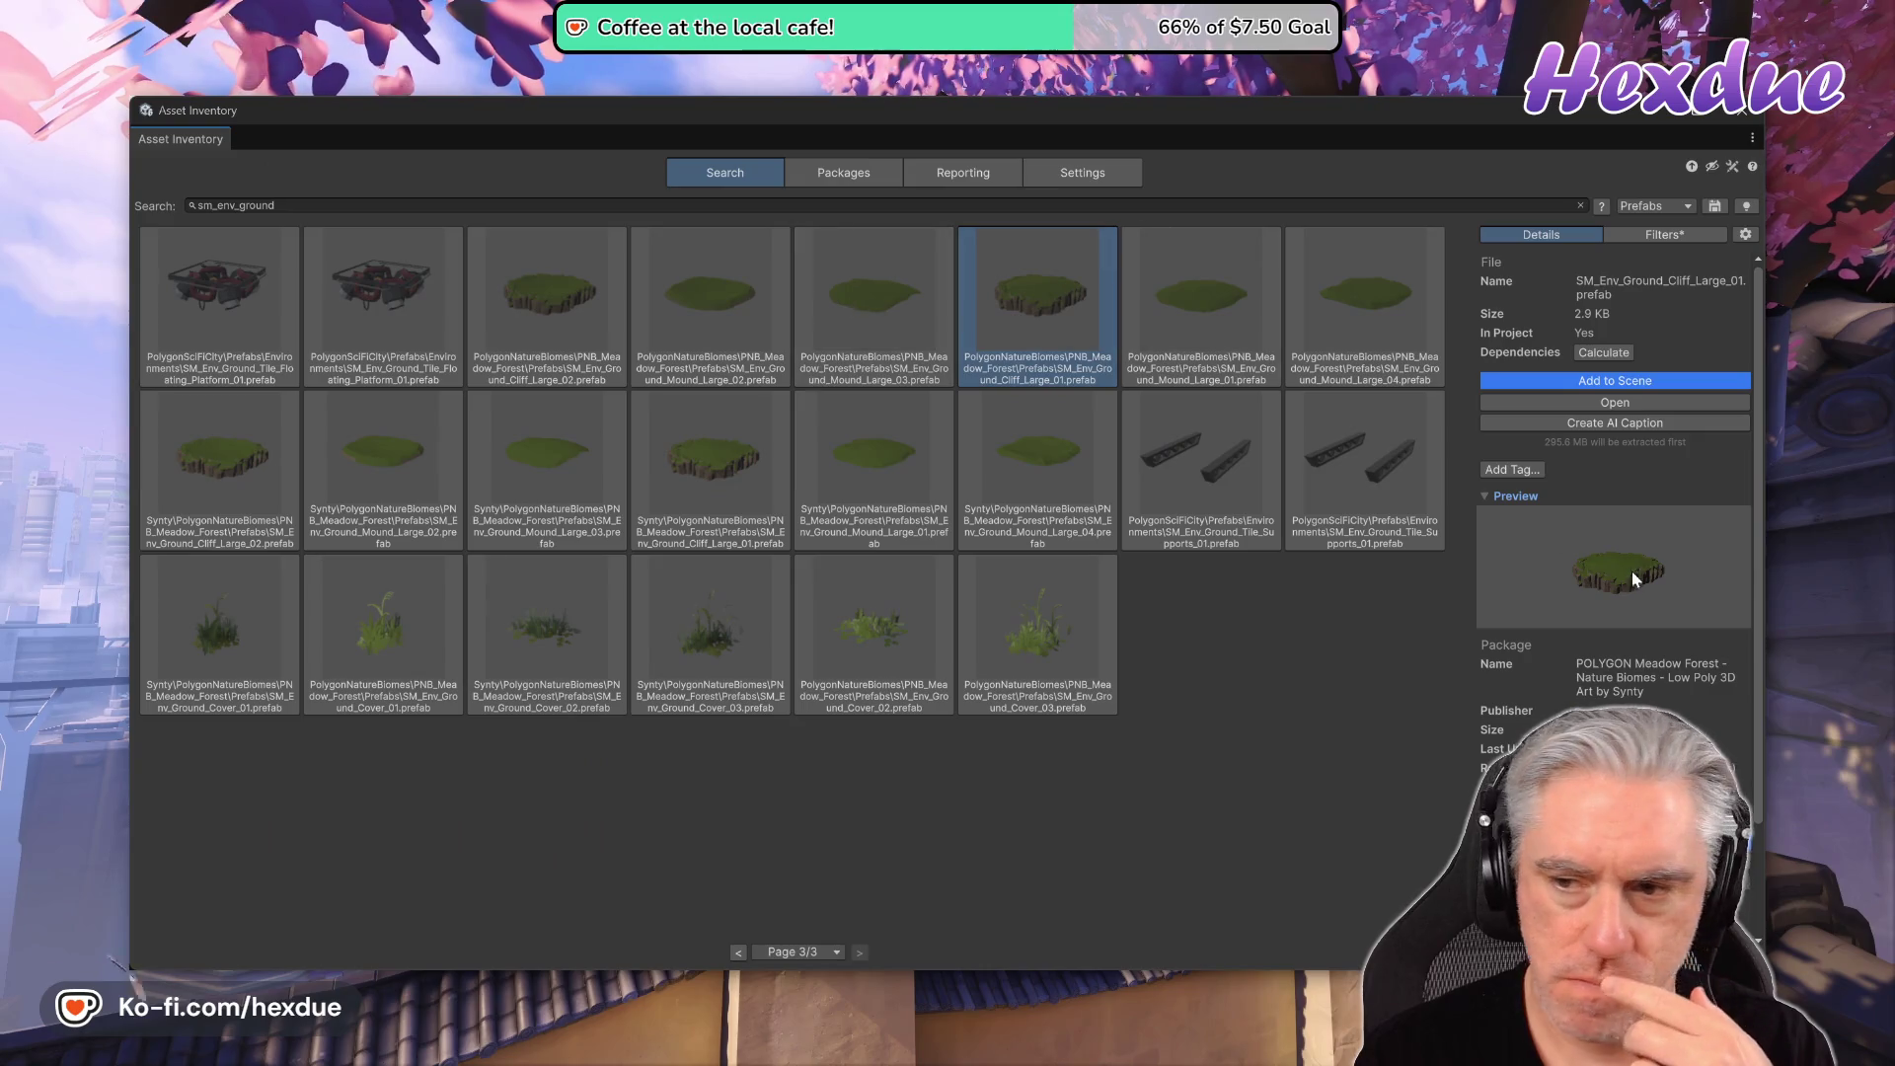
{"action": "left_click", "coordinate": [1604, 404]}
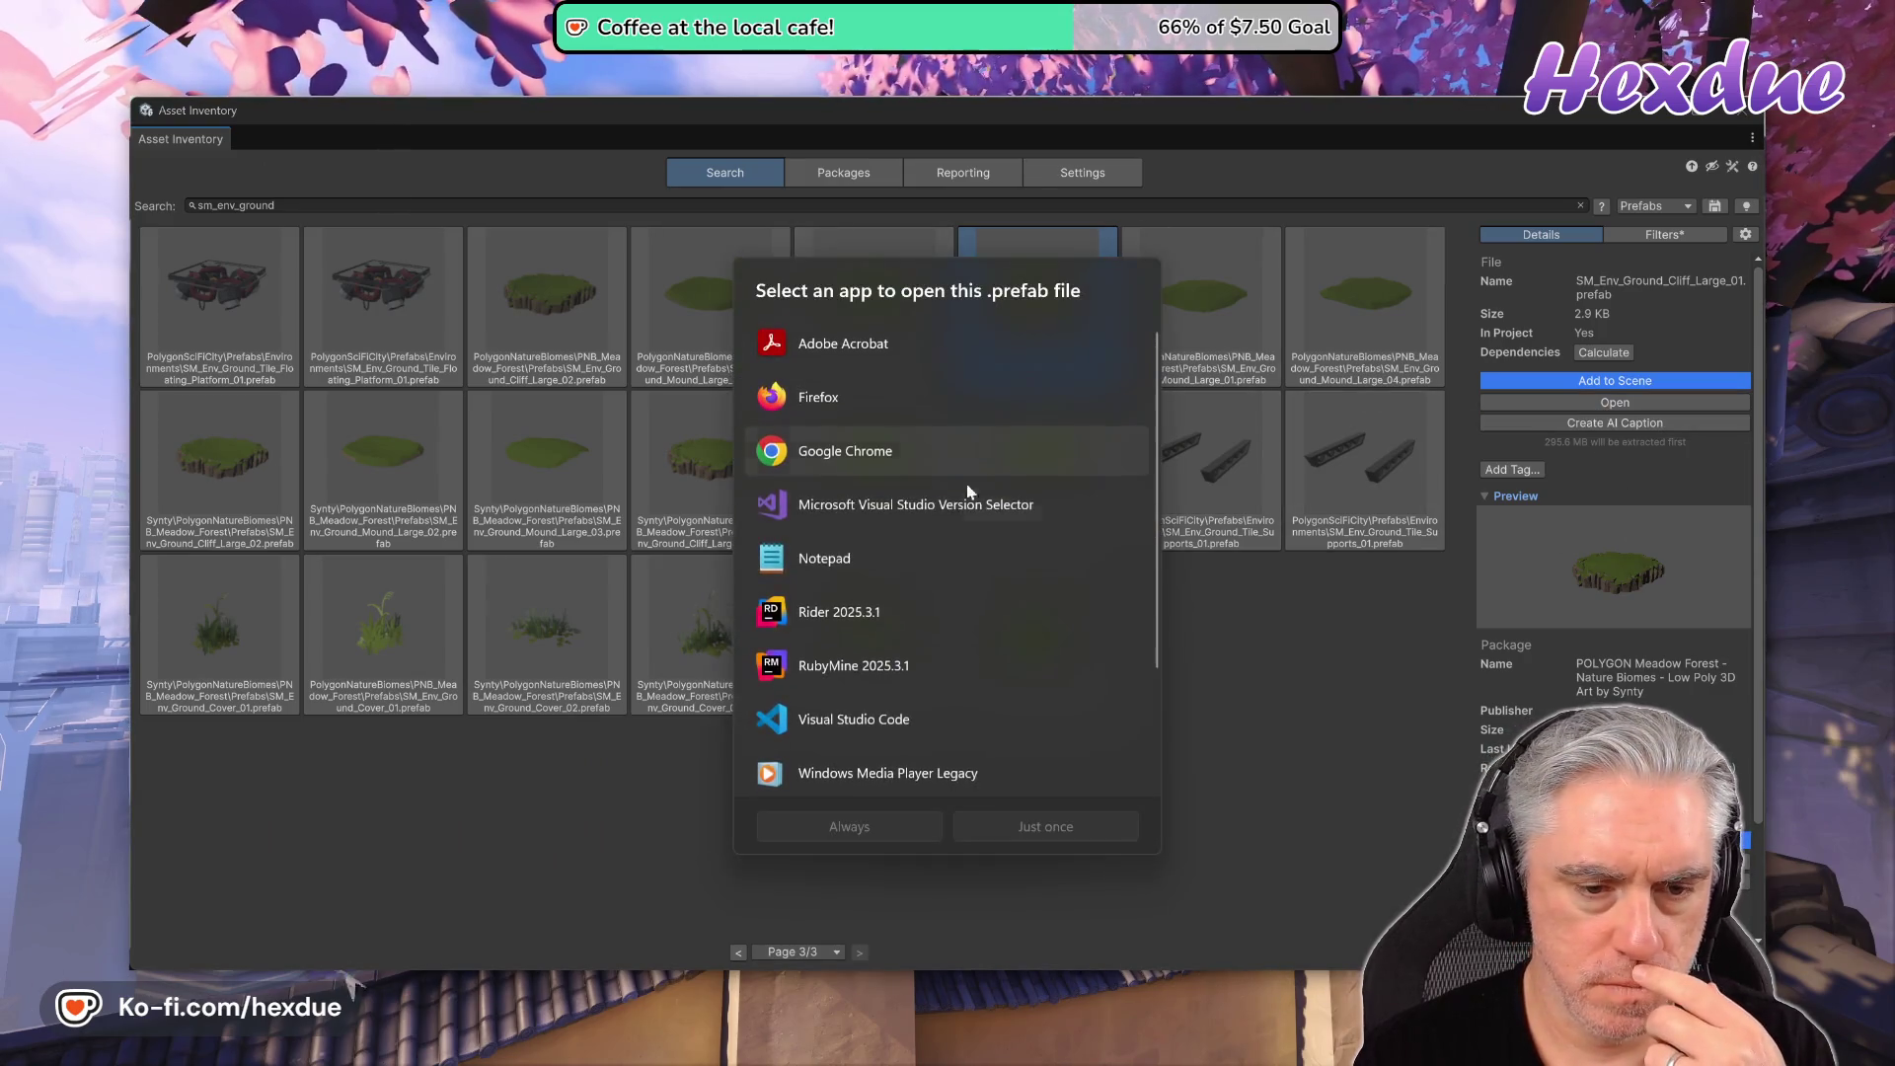
- Search the Microsoft Store for prefab-capable apps and view the Apps results
{"action": "scroll", "coordinate": [880, 665], "scroll_direction": "down", "scroll_amount": 3}
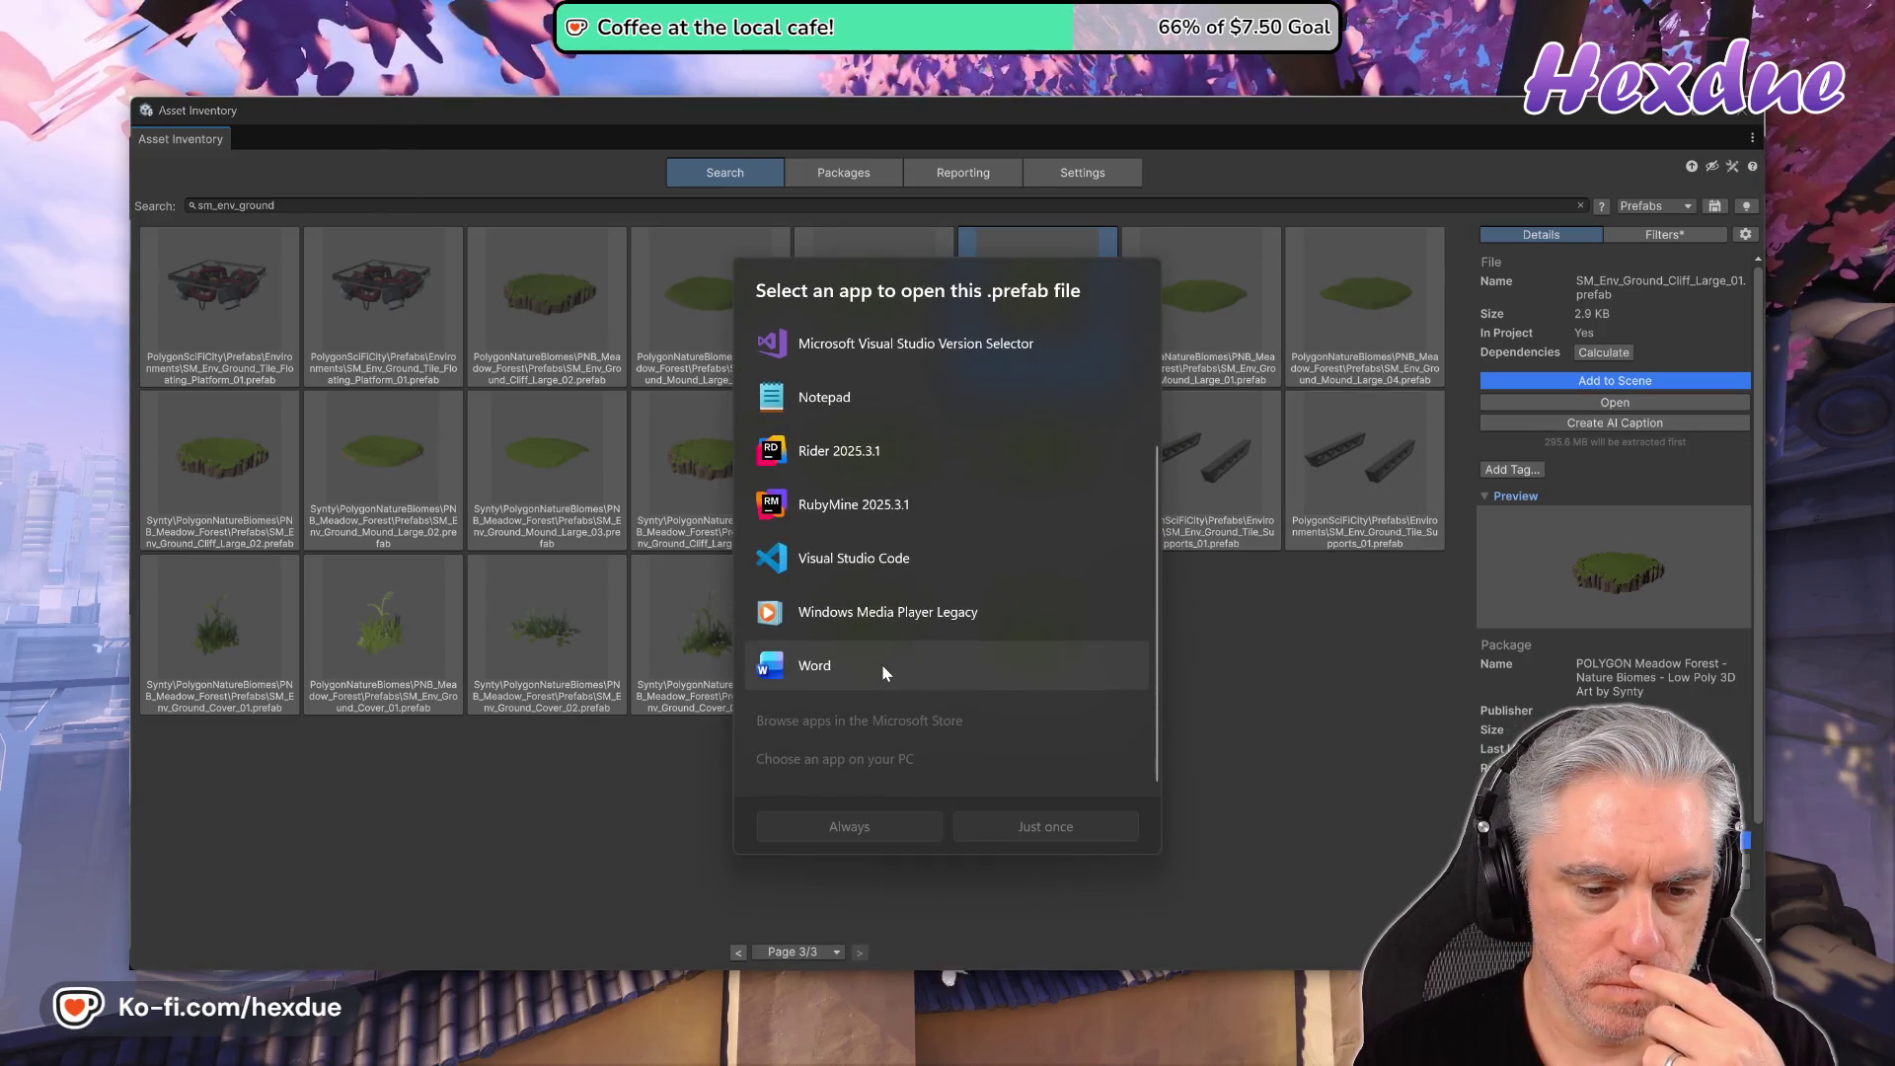
{"action": "left_click", "coordinate": [855, 728]}
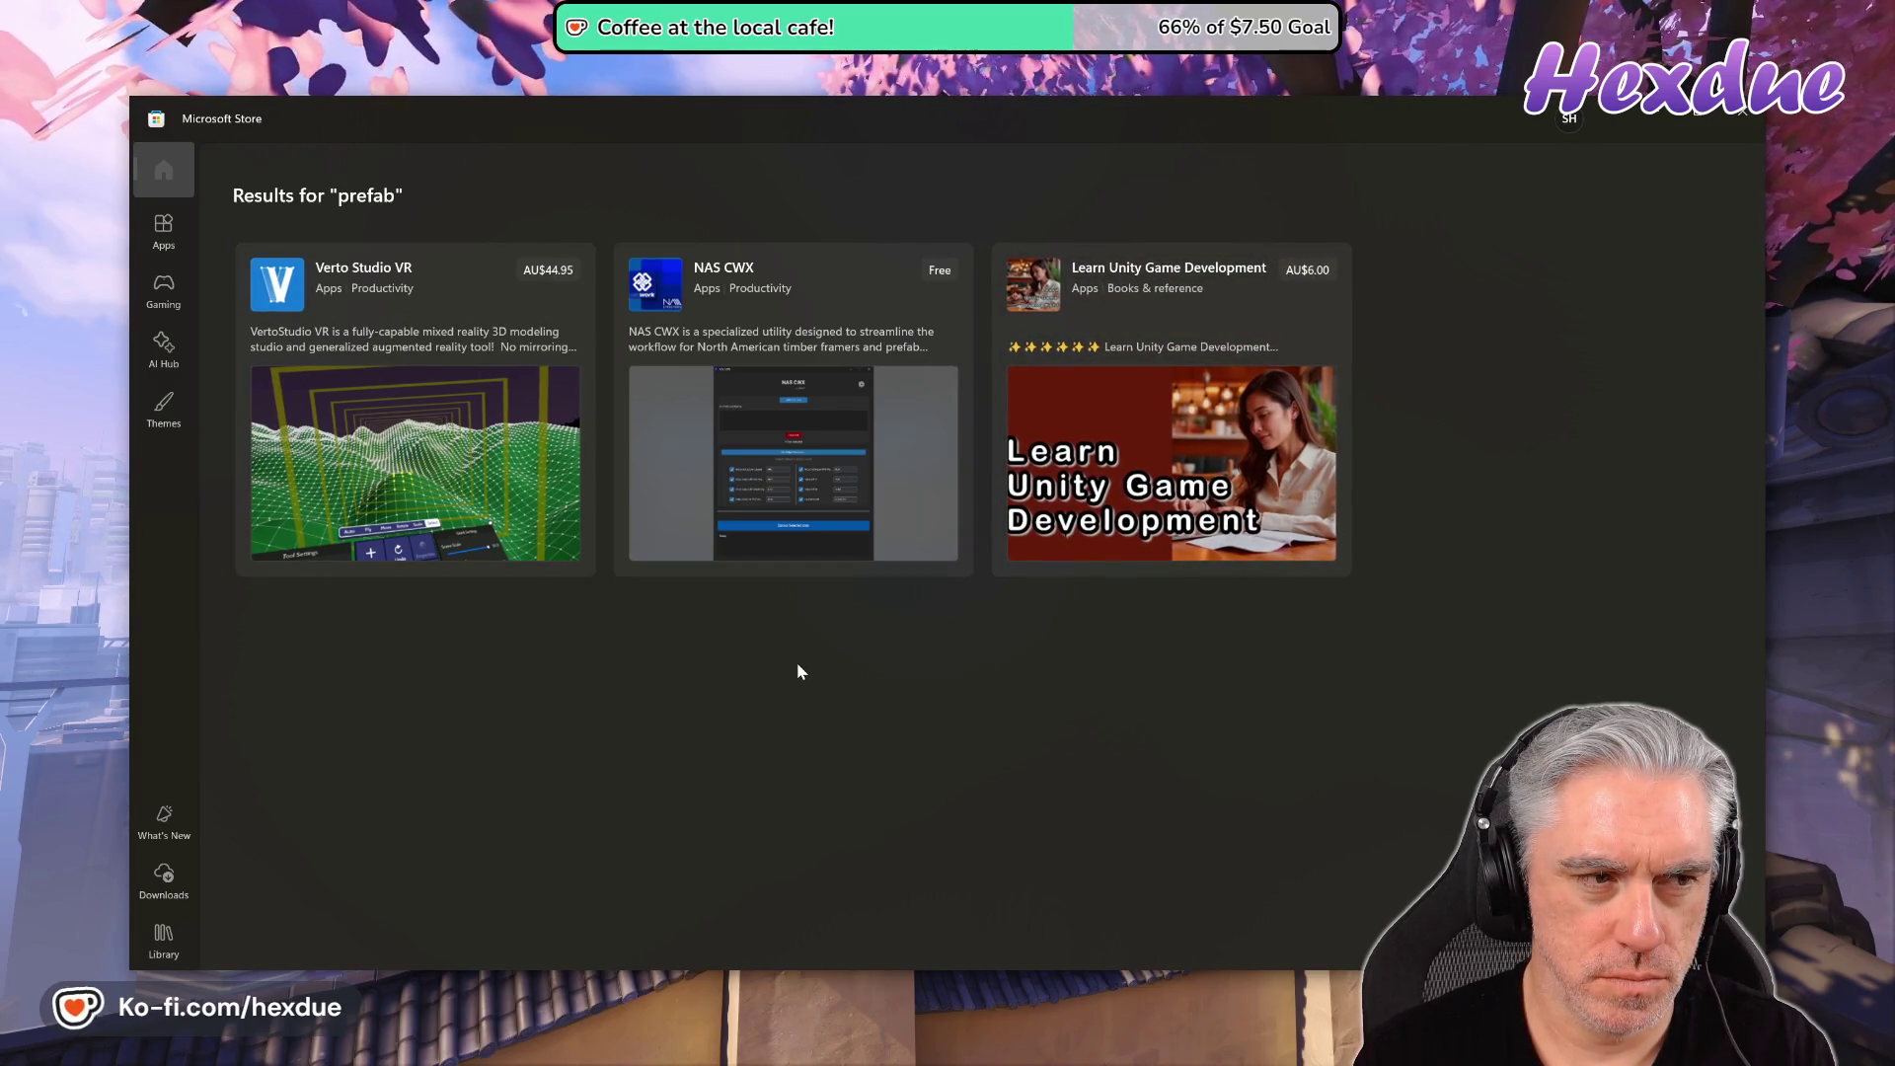
{"action": "left_click", "coordinate": [164, 229]}
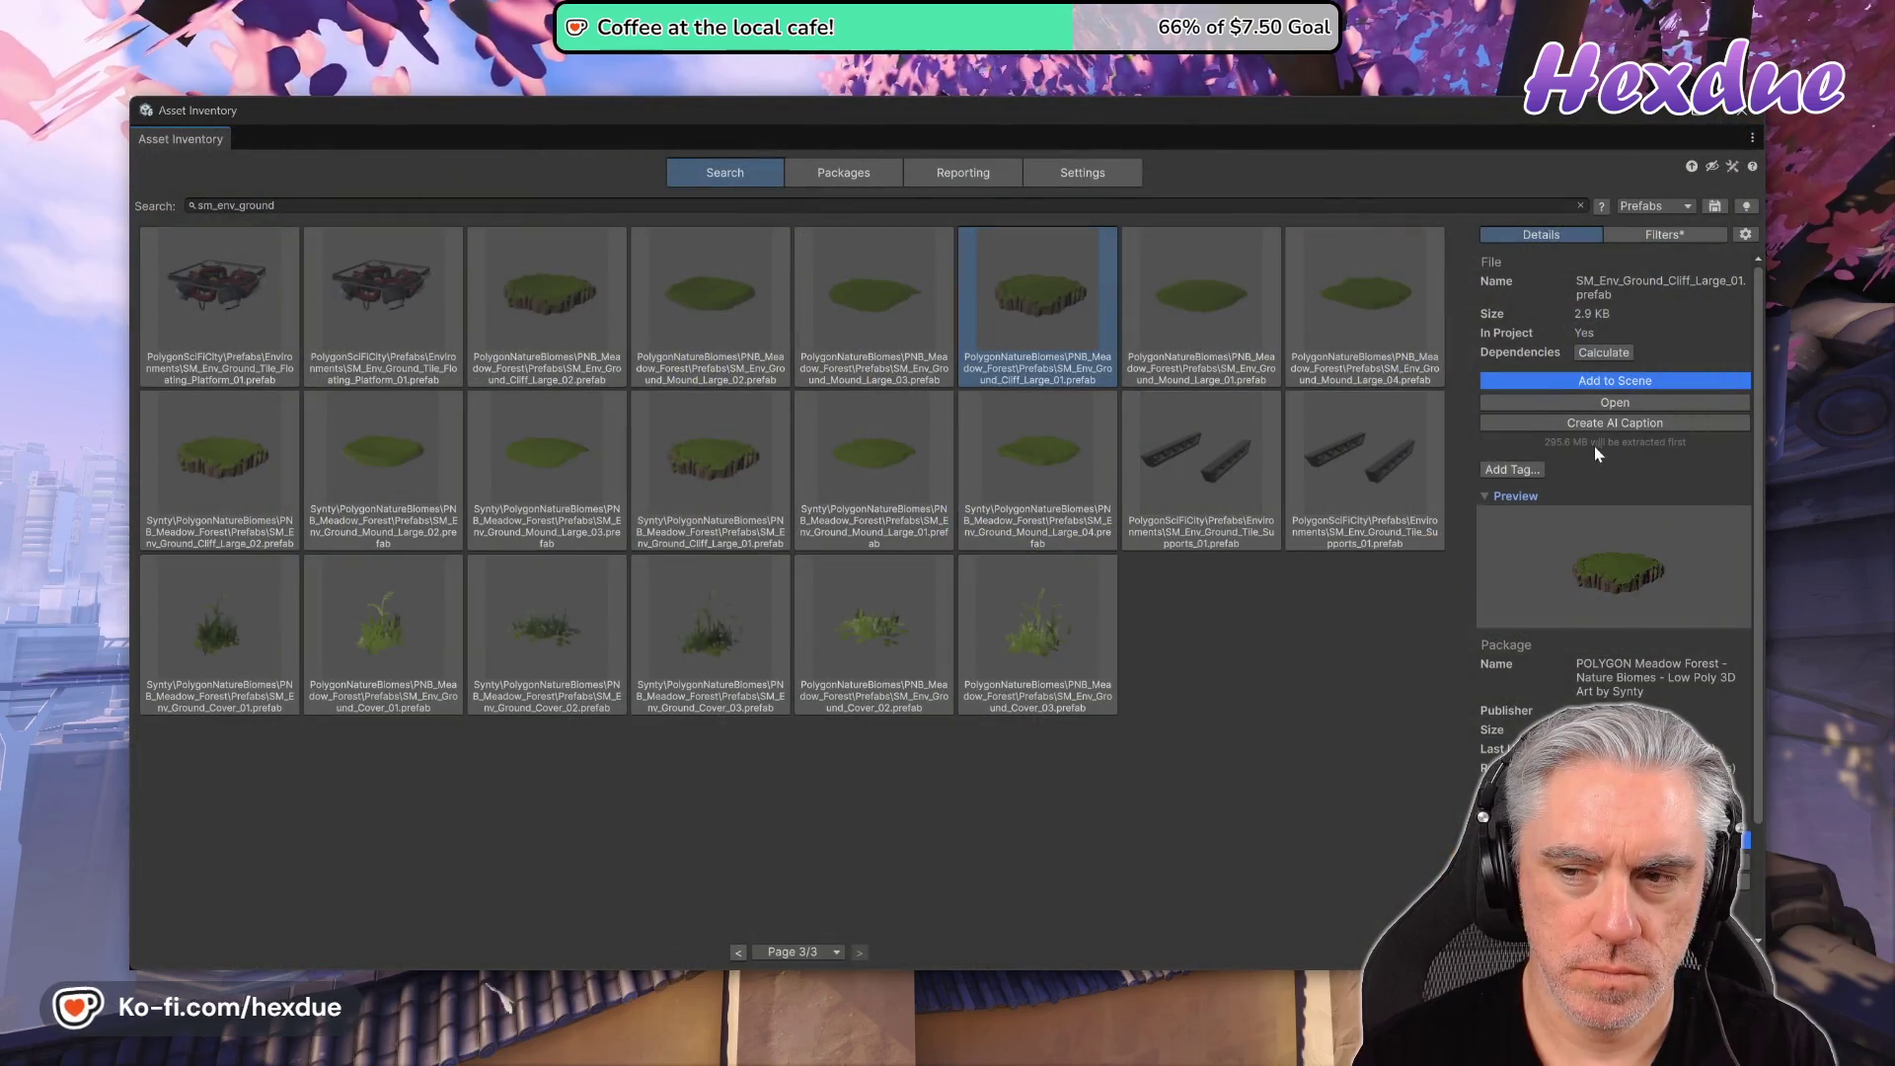
- Start choosing a program on the PC to open the prefab file
{"action": "left_click", "coordinate": [1607, 404]}
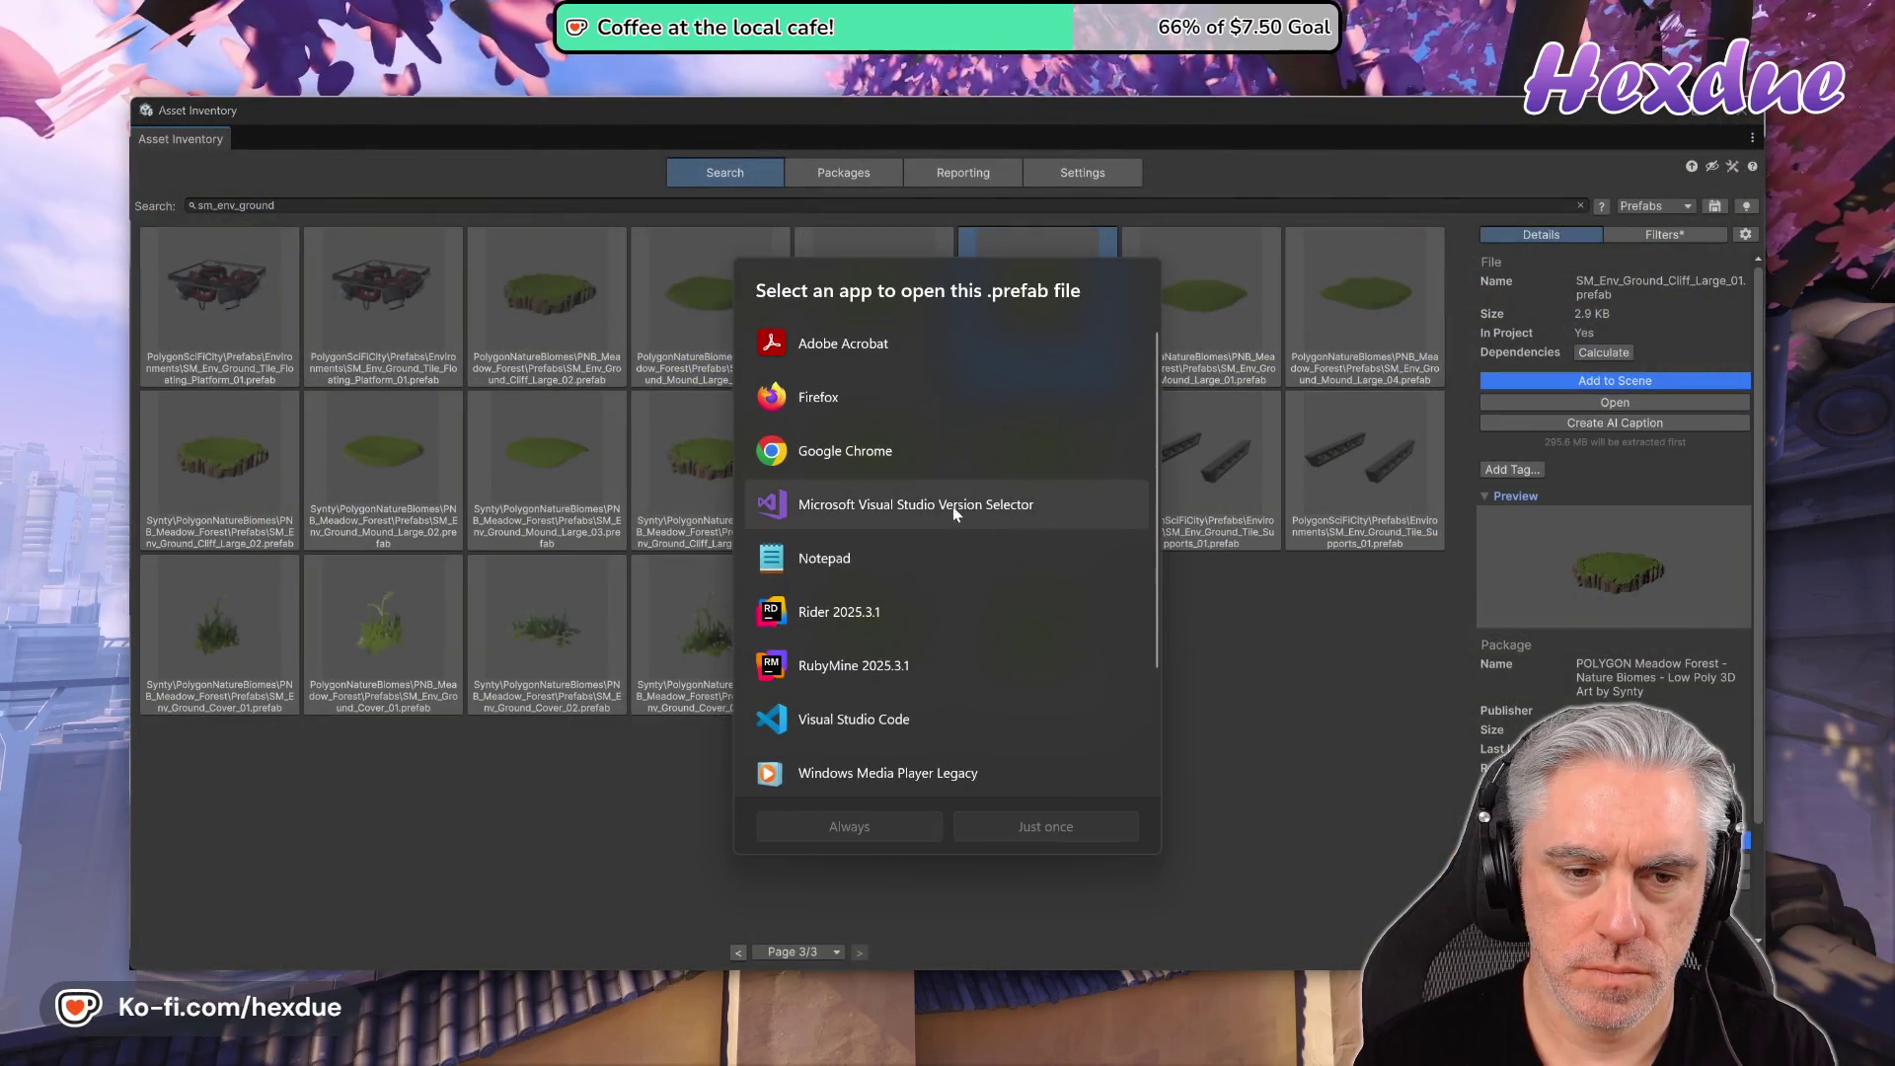
{"action": "scroll", "coordinate": [940, 679], "scroll_direction": "down", "scroll_amount": 2}
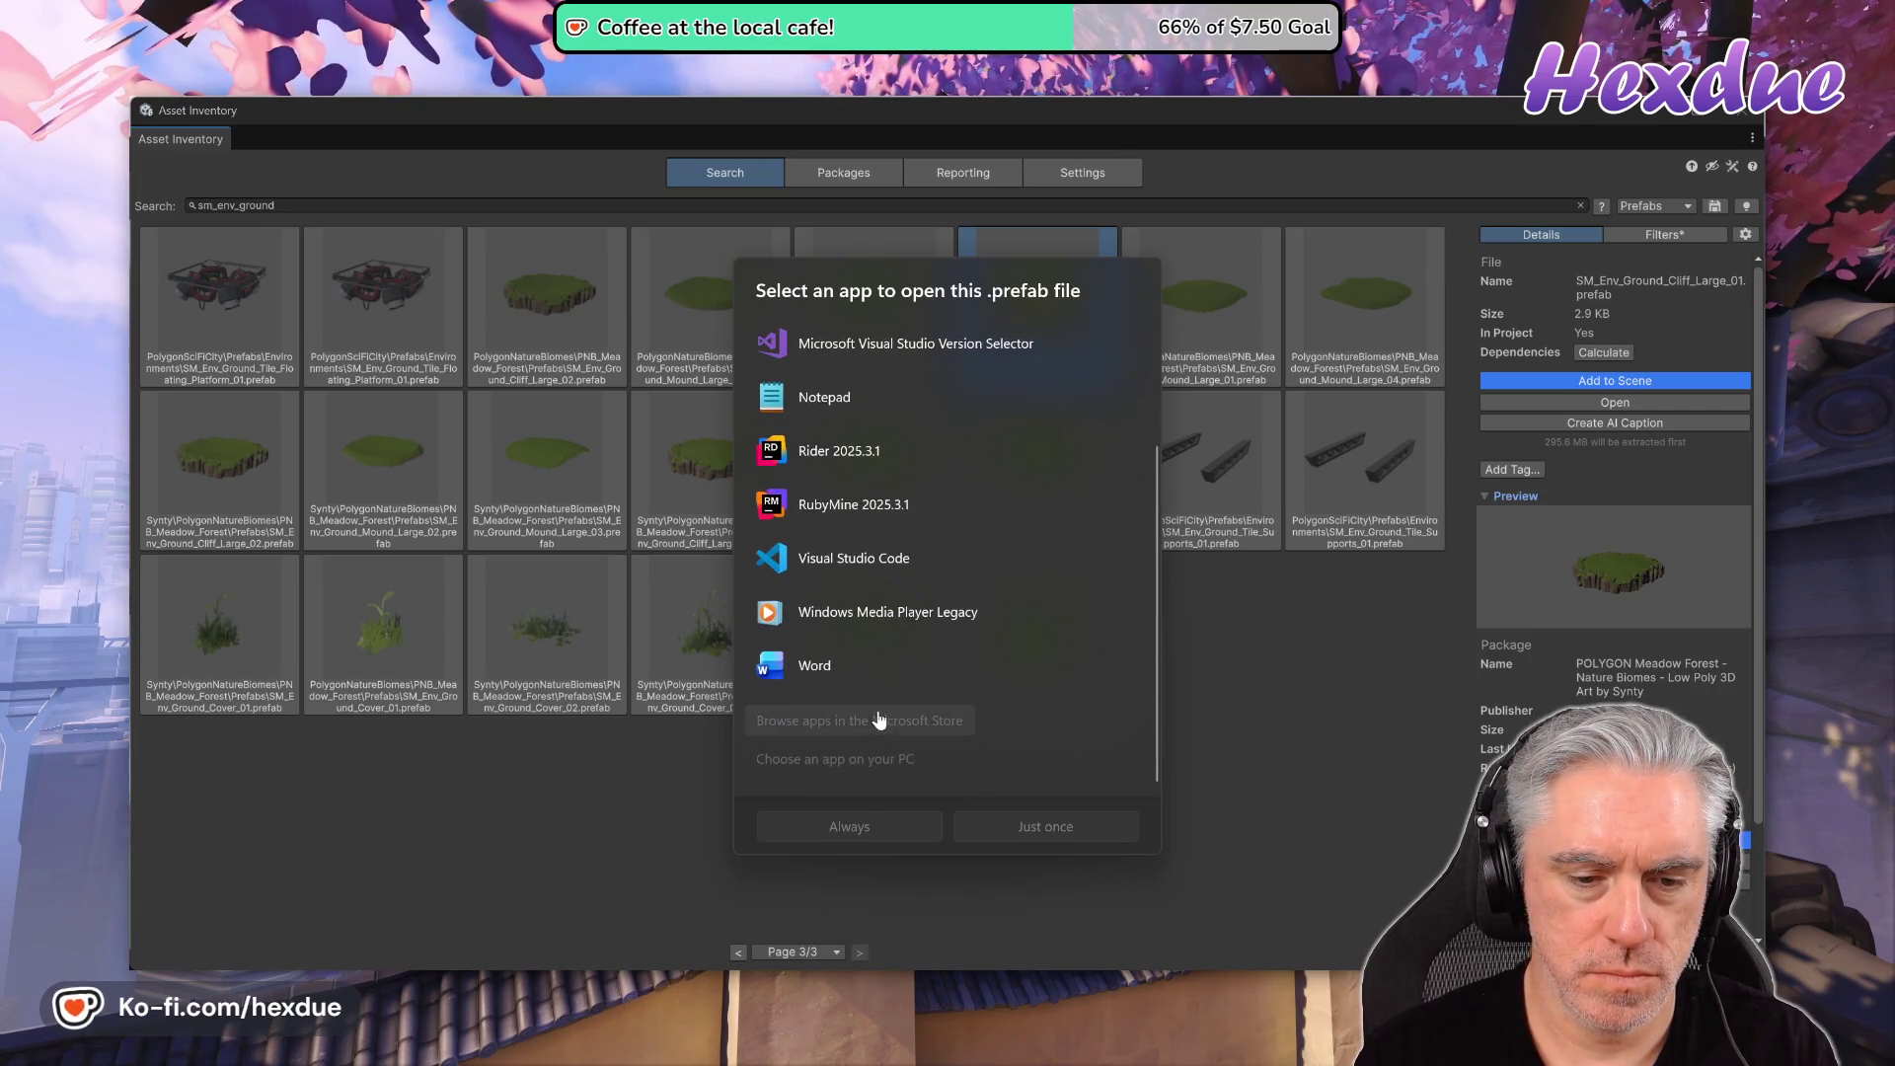
{"action": "left_click", "coordinate": [885, 762]}
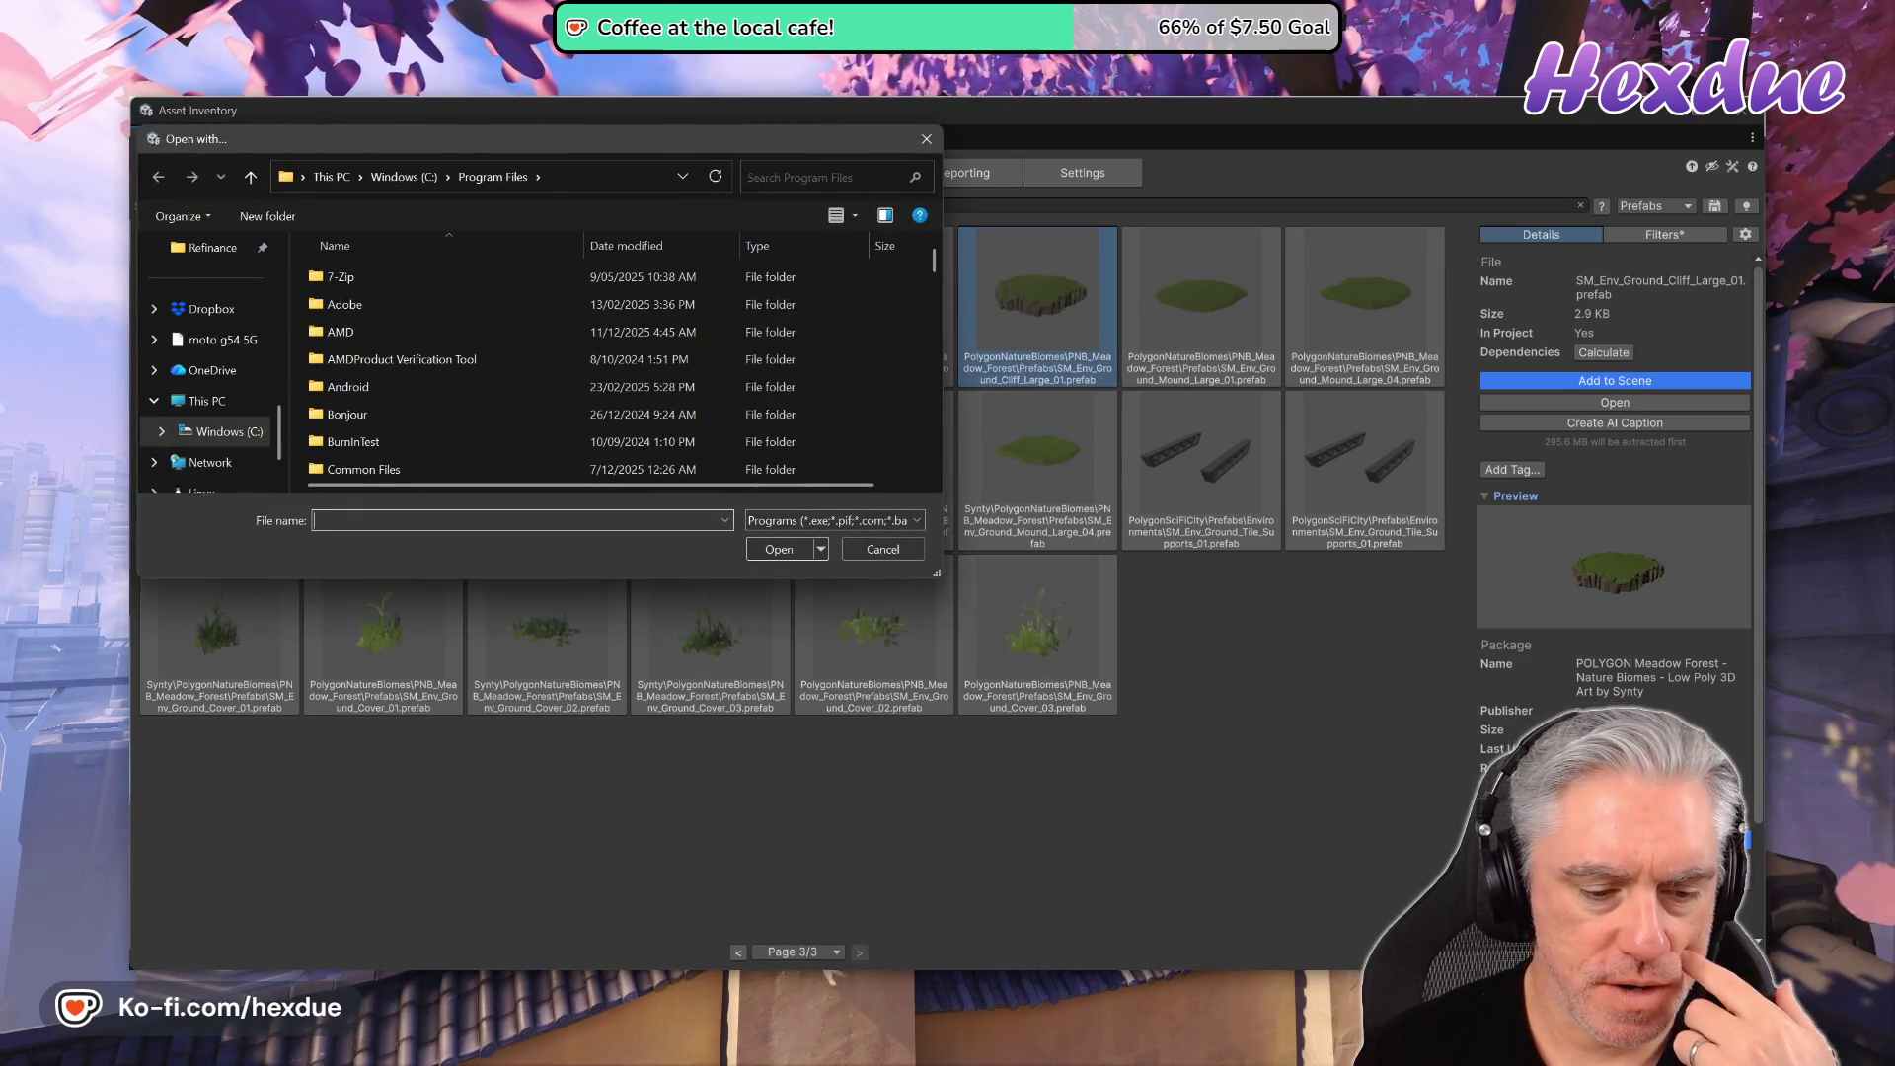
- Open the 3D Viewer app's Windows settings from the Start menu
{"action": "key", "text": "super"}
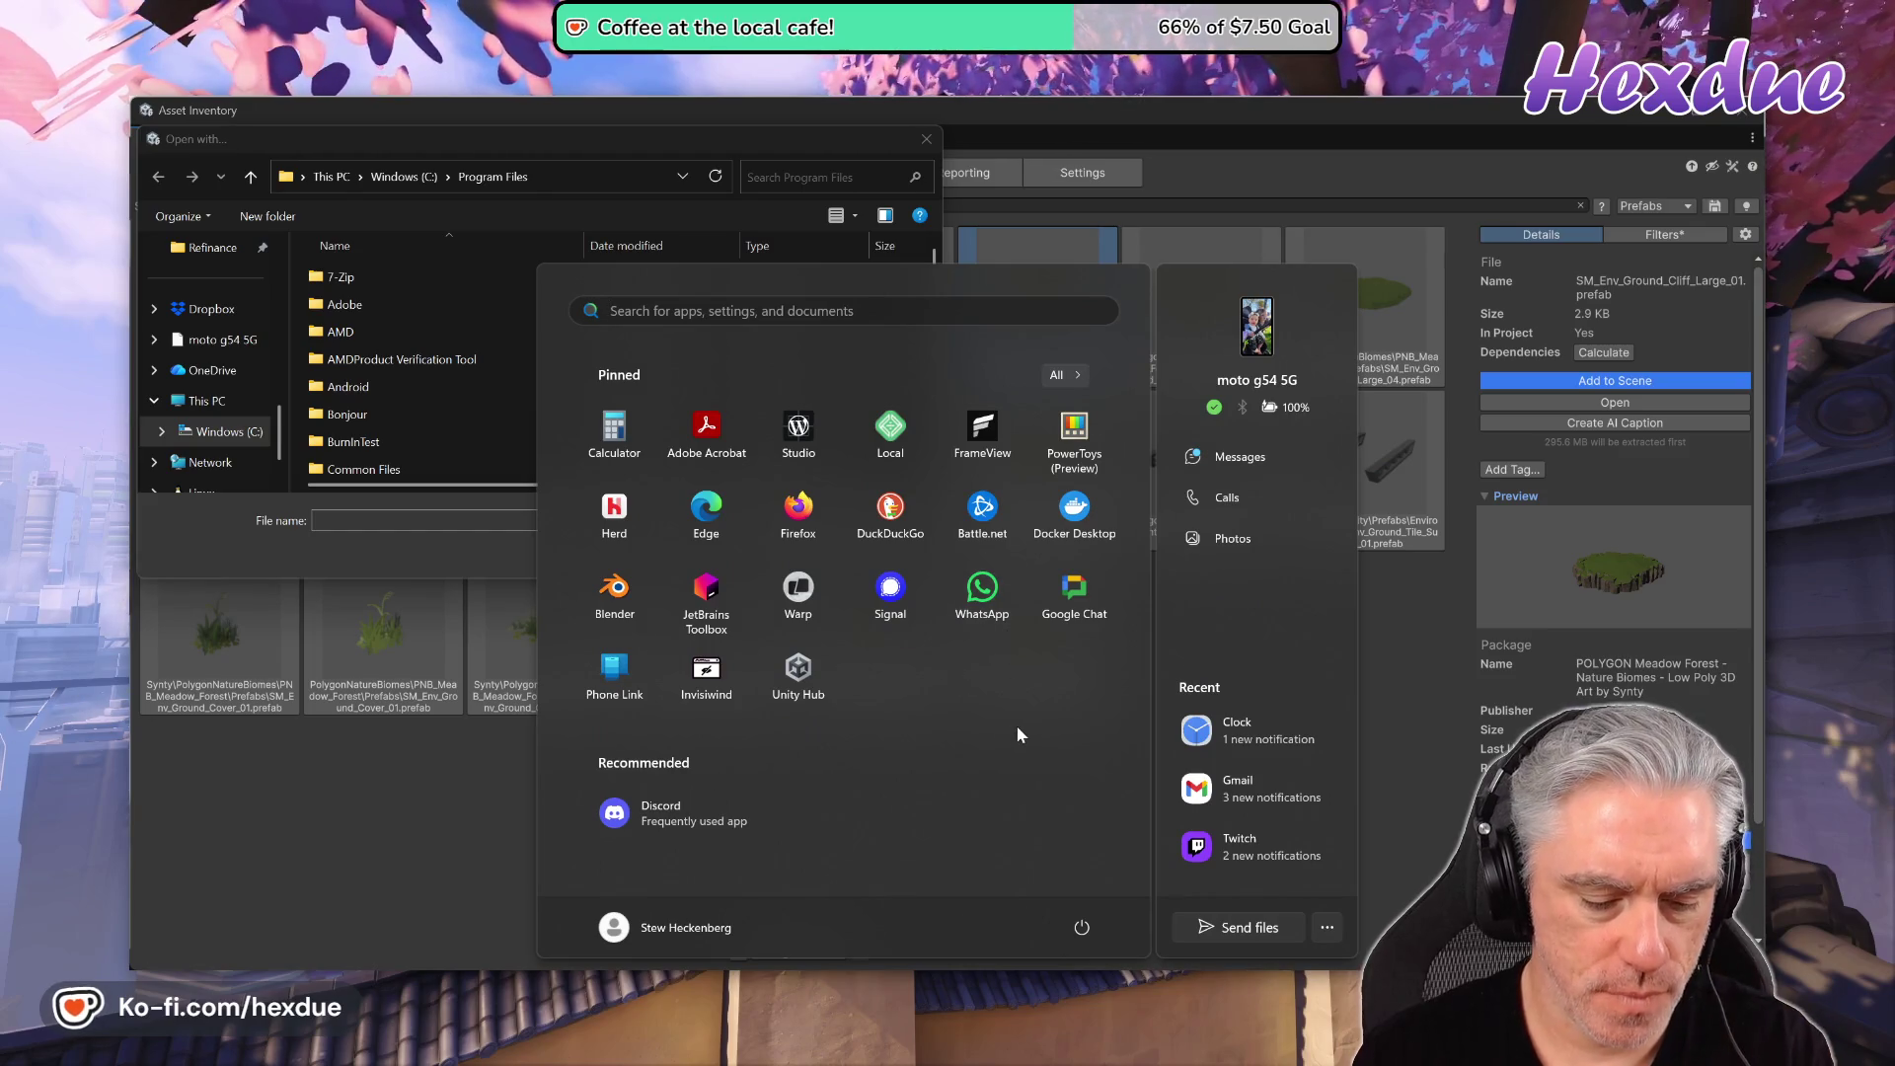
{"action": "type", "text": "3"}
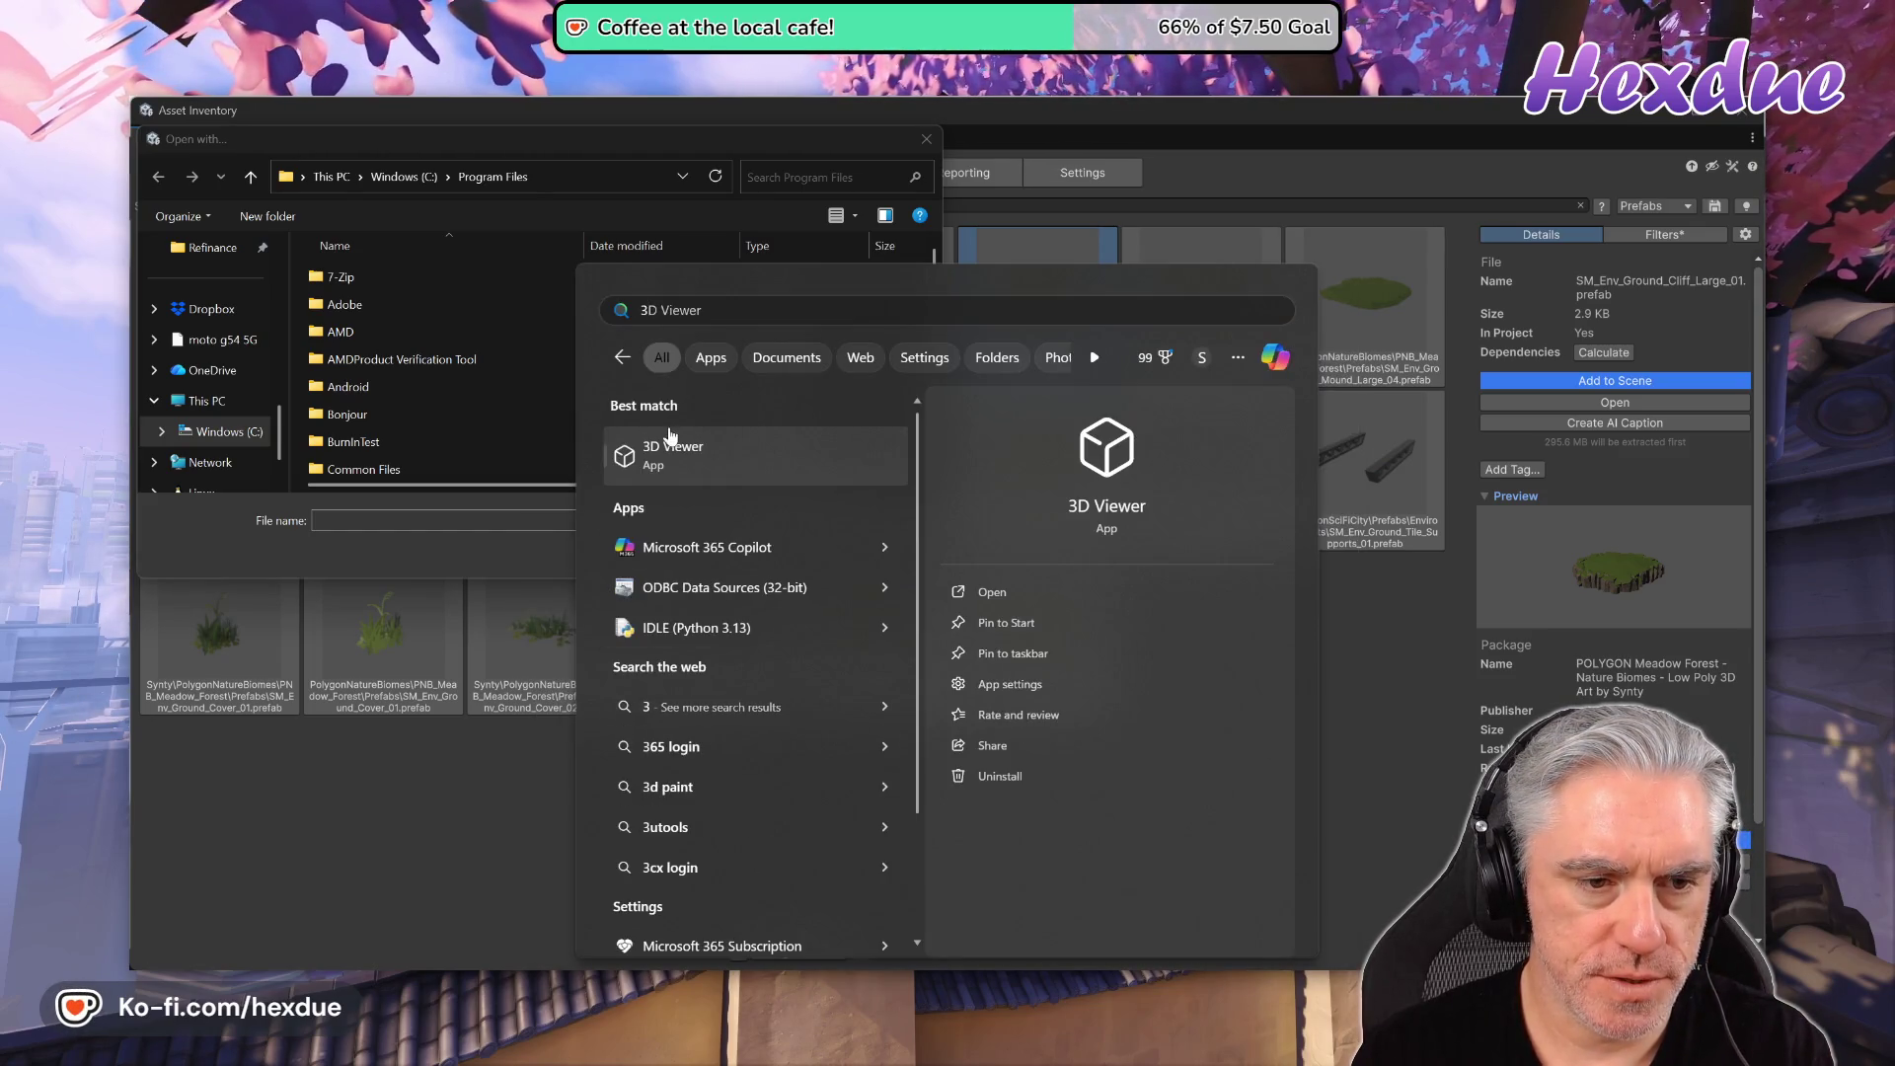
{"action": "right_click", "coordinate": [669, 436]}
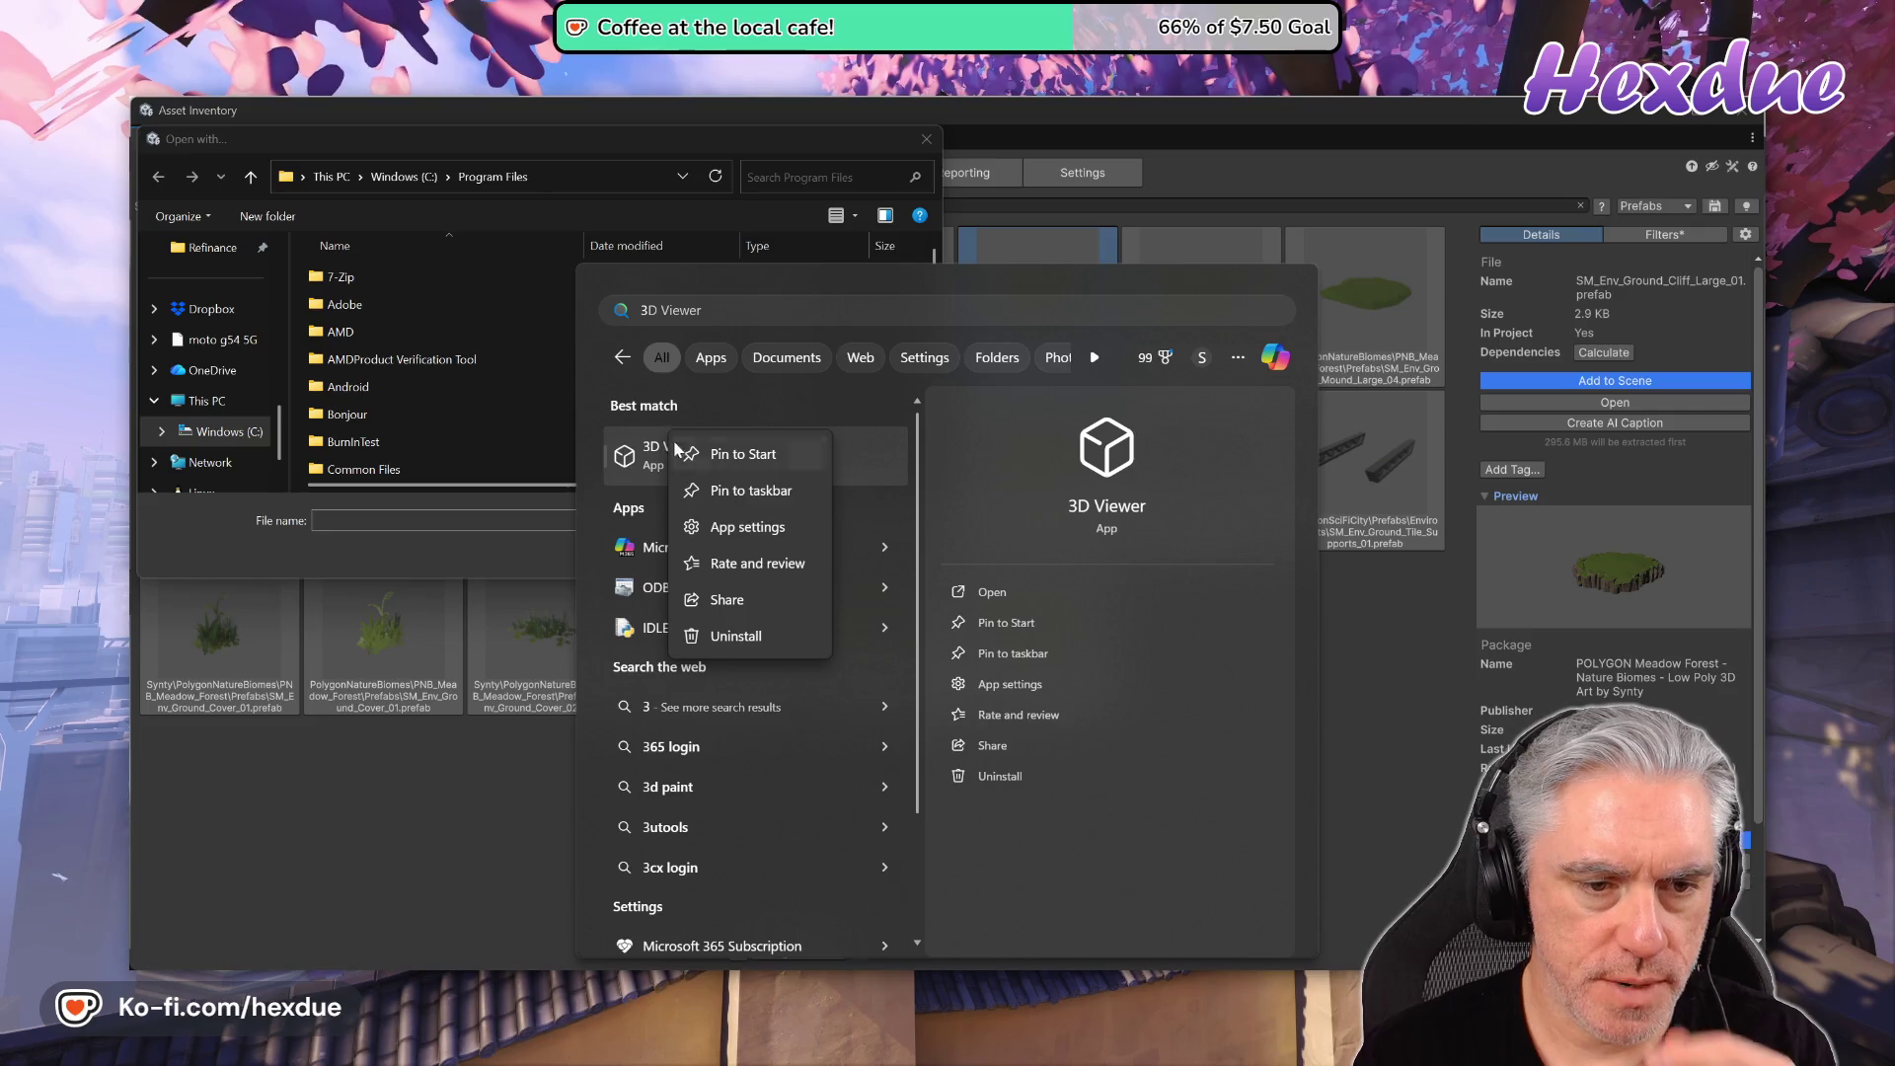
{"action": "left_click", "coordinate": [743, 528]}
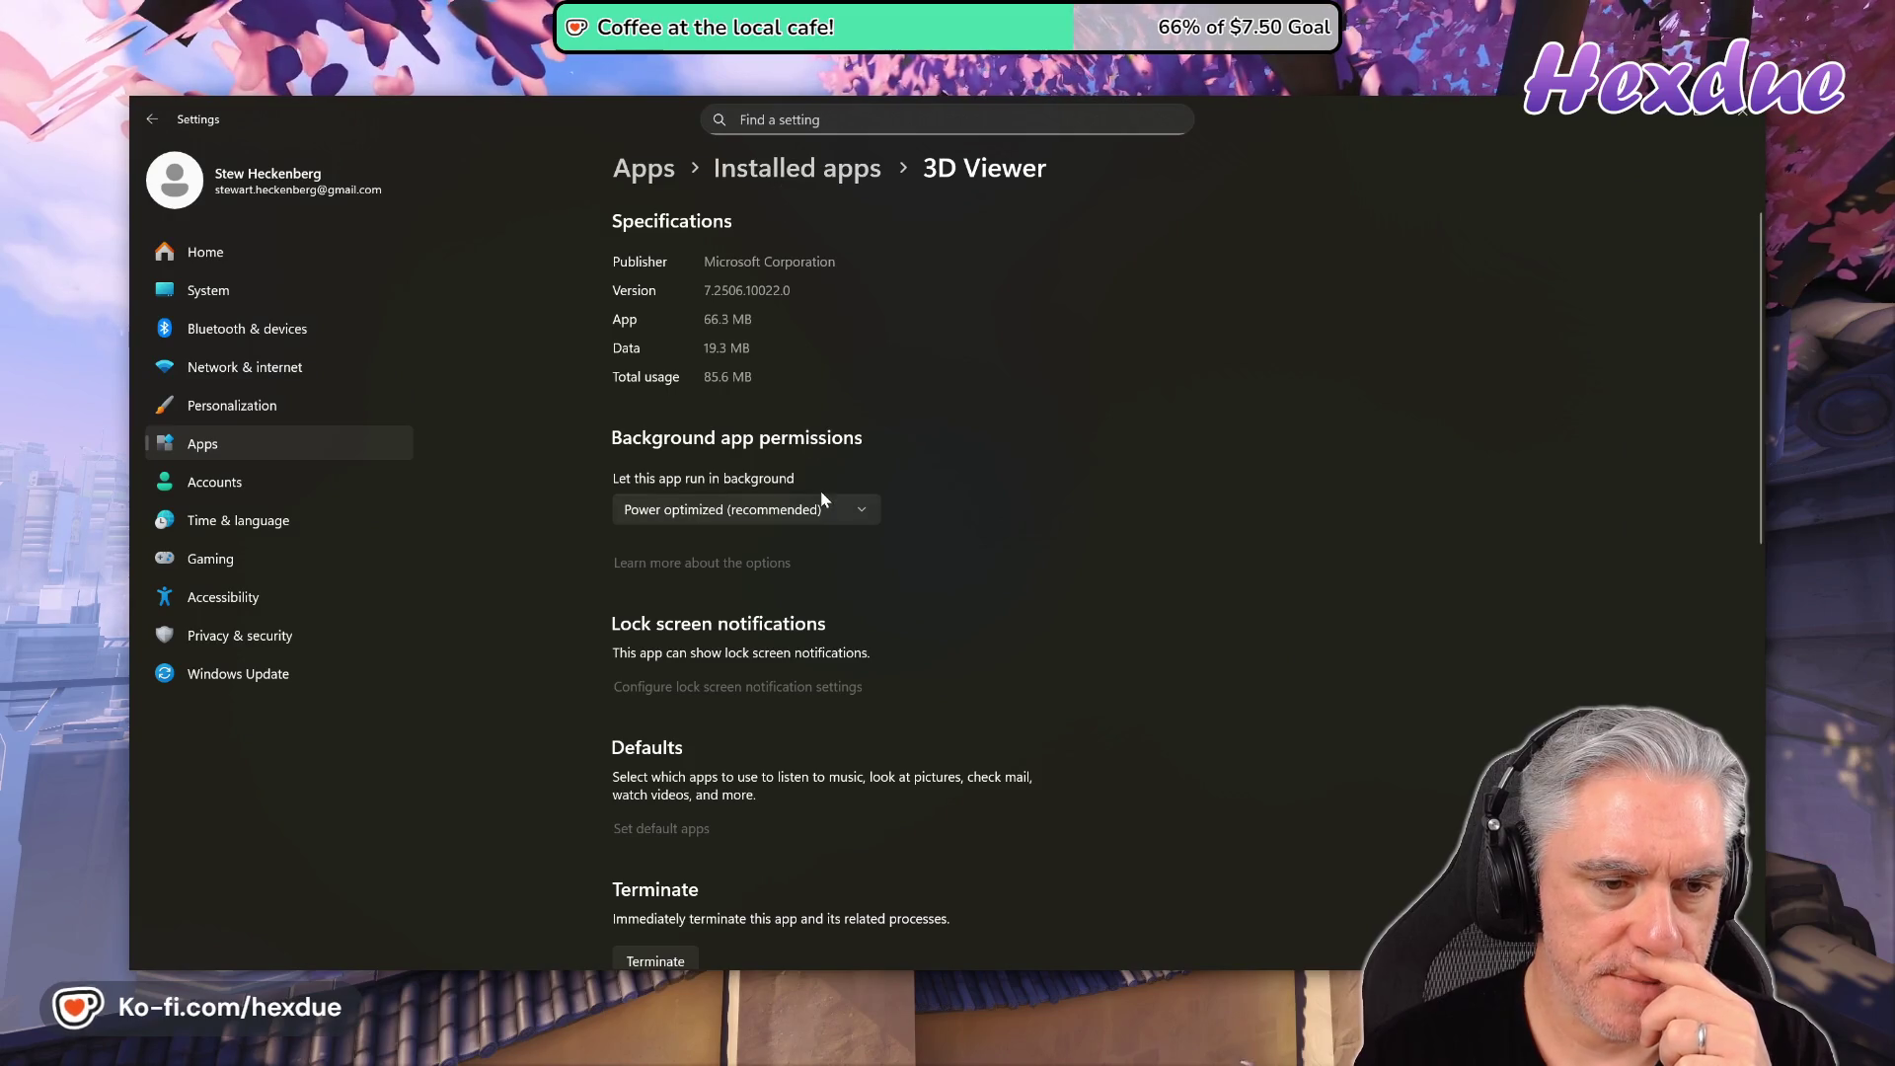
- Scroll the 3D Viewer settings page down to Reset/Uninstall and back up
{"action": "scroll", "coordinate": [935, 815], "scroll_direction": "down", "scroll_amount": 5}
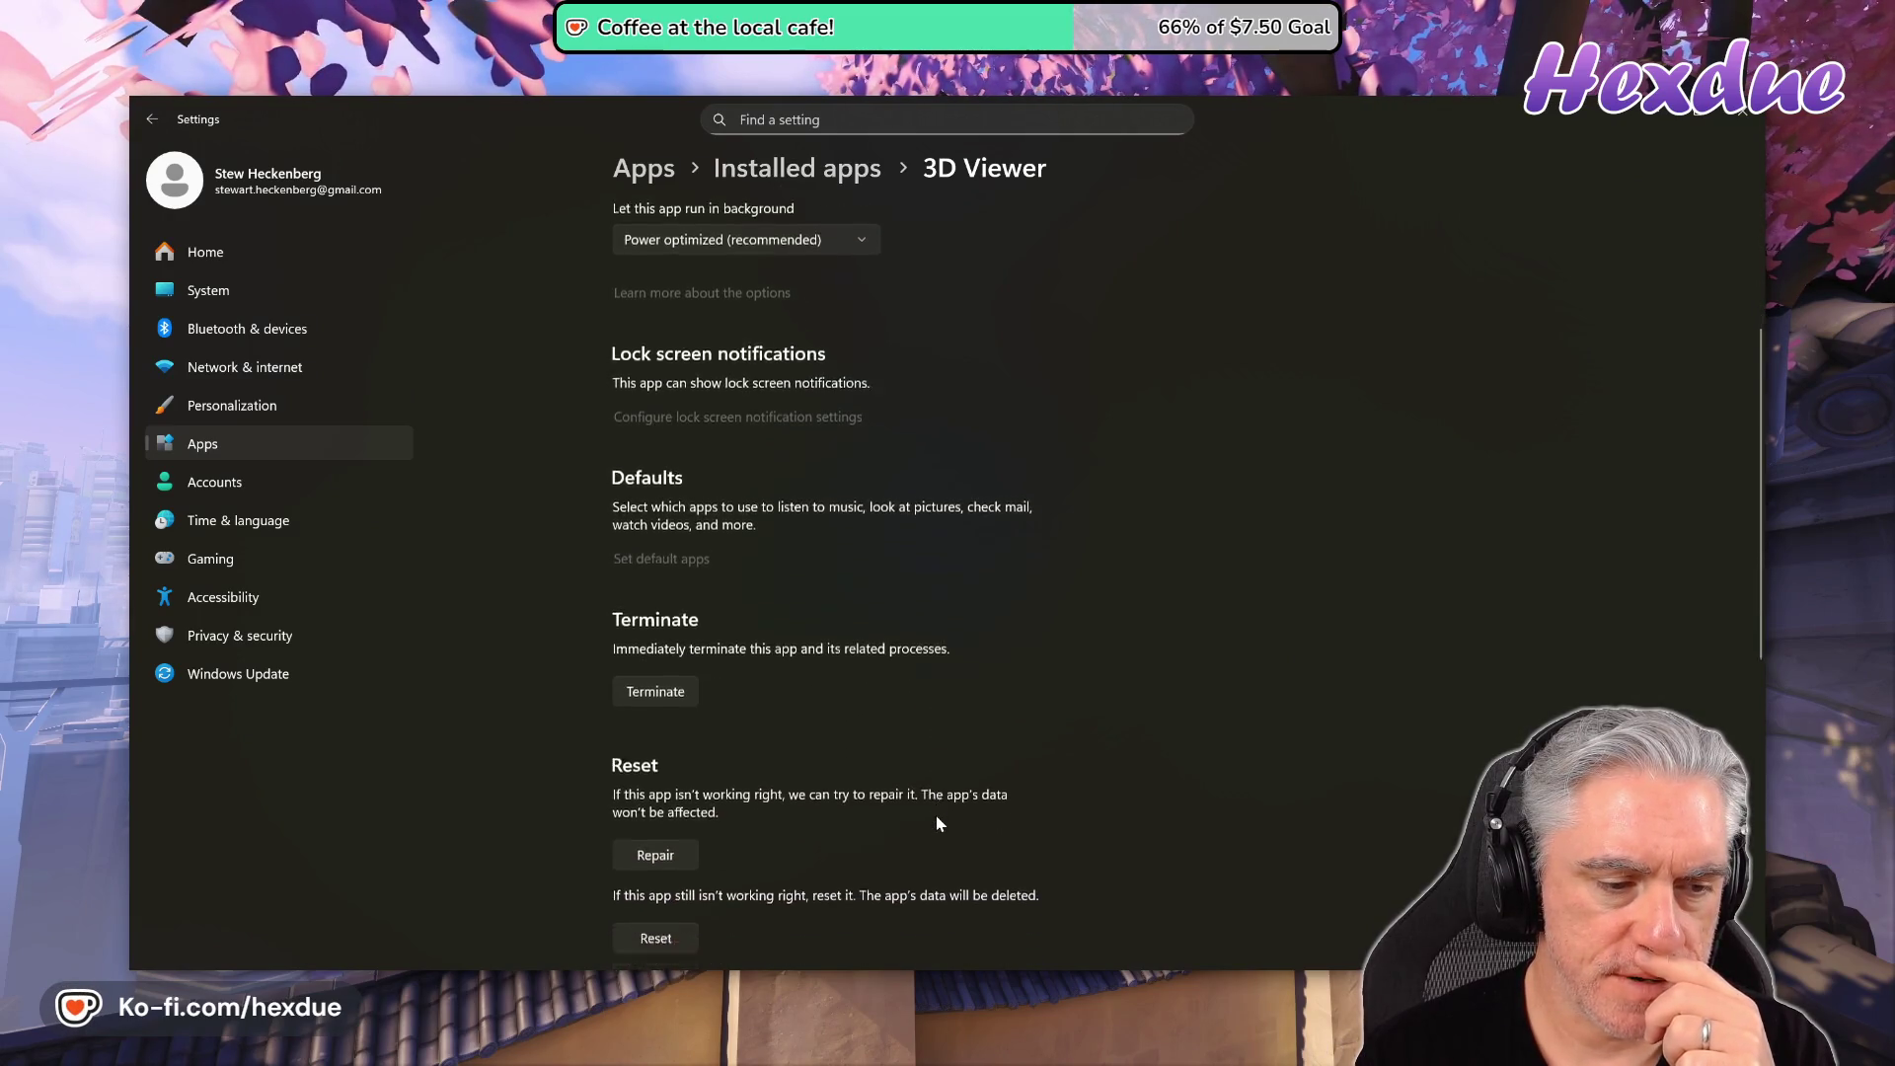
{"action": "scroll", "coordinate": [935, 815], "scroll_direction": "down", "scroll_amount": 3}
{"action": "scroll", "coordinate": [936, 815], "scroll_direction": "down", "scroll_amount": 2}
{"action": "scroll", "coordinate": [936, 819], "scroll_direction": "up", "scroll_amount": 5}
{"action": "scroll", "coordinate": [936, 819], "scroll_direction": "up", "scroll_amount": 5}
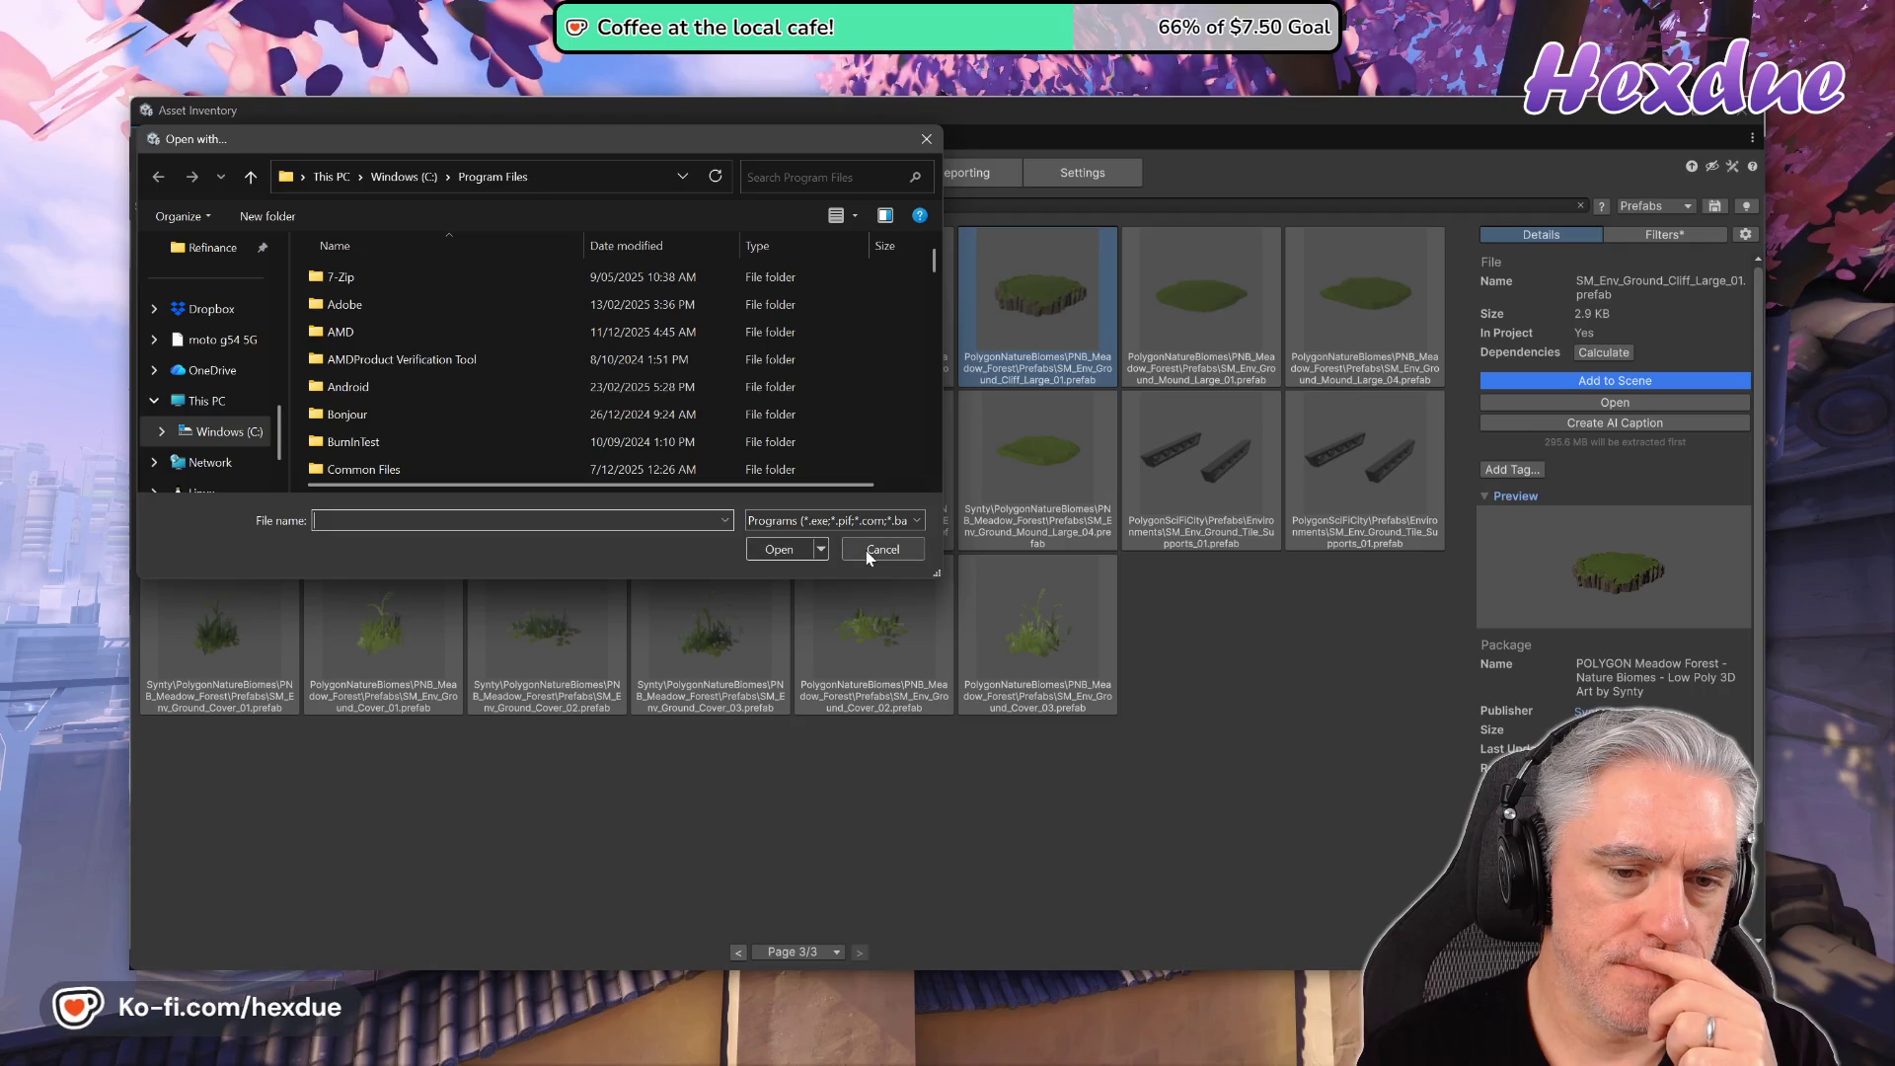
- Keep the Programs file filter, cancel the Open with browser, and scroll the .prefab app list
{"action": "left_click", "coordinate": [918, 520]}
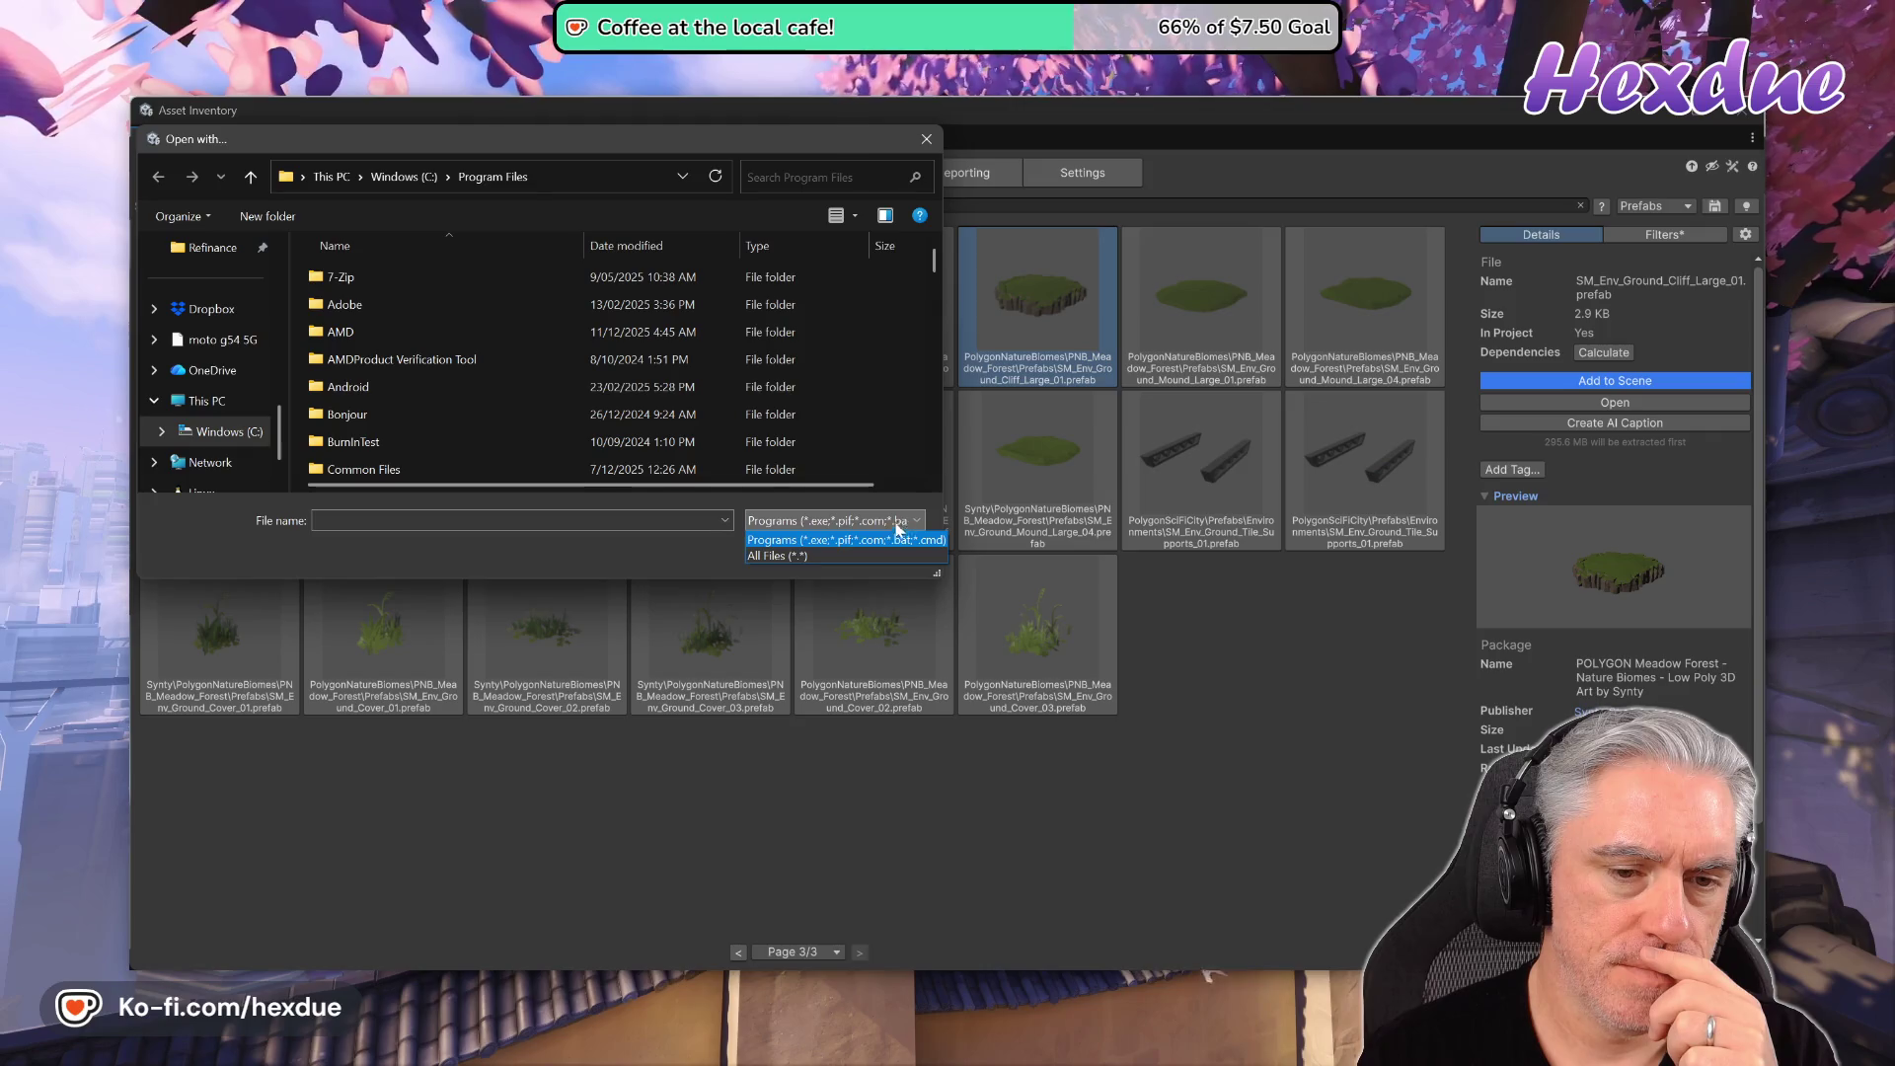
{"action": "left_click", "coordinate": [780, 540]}
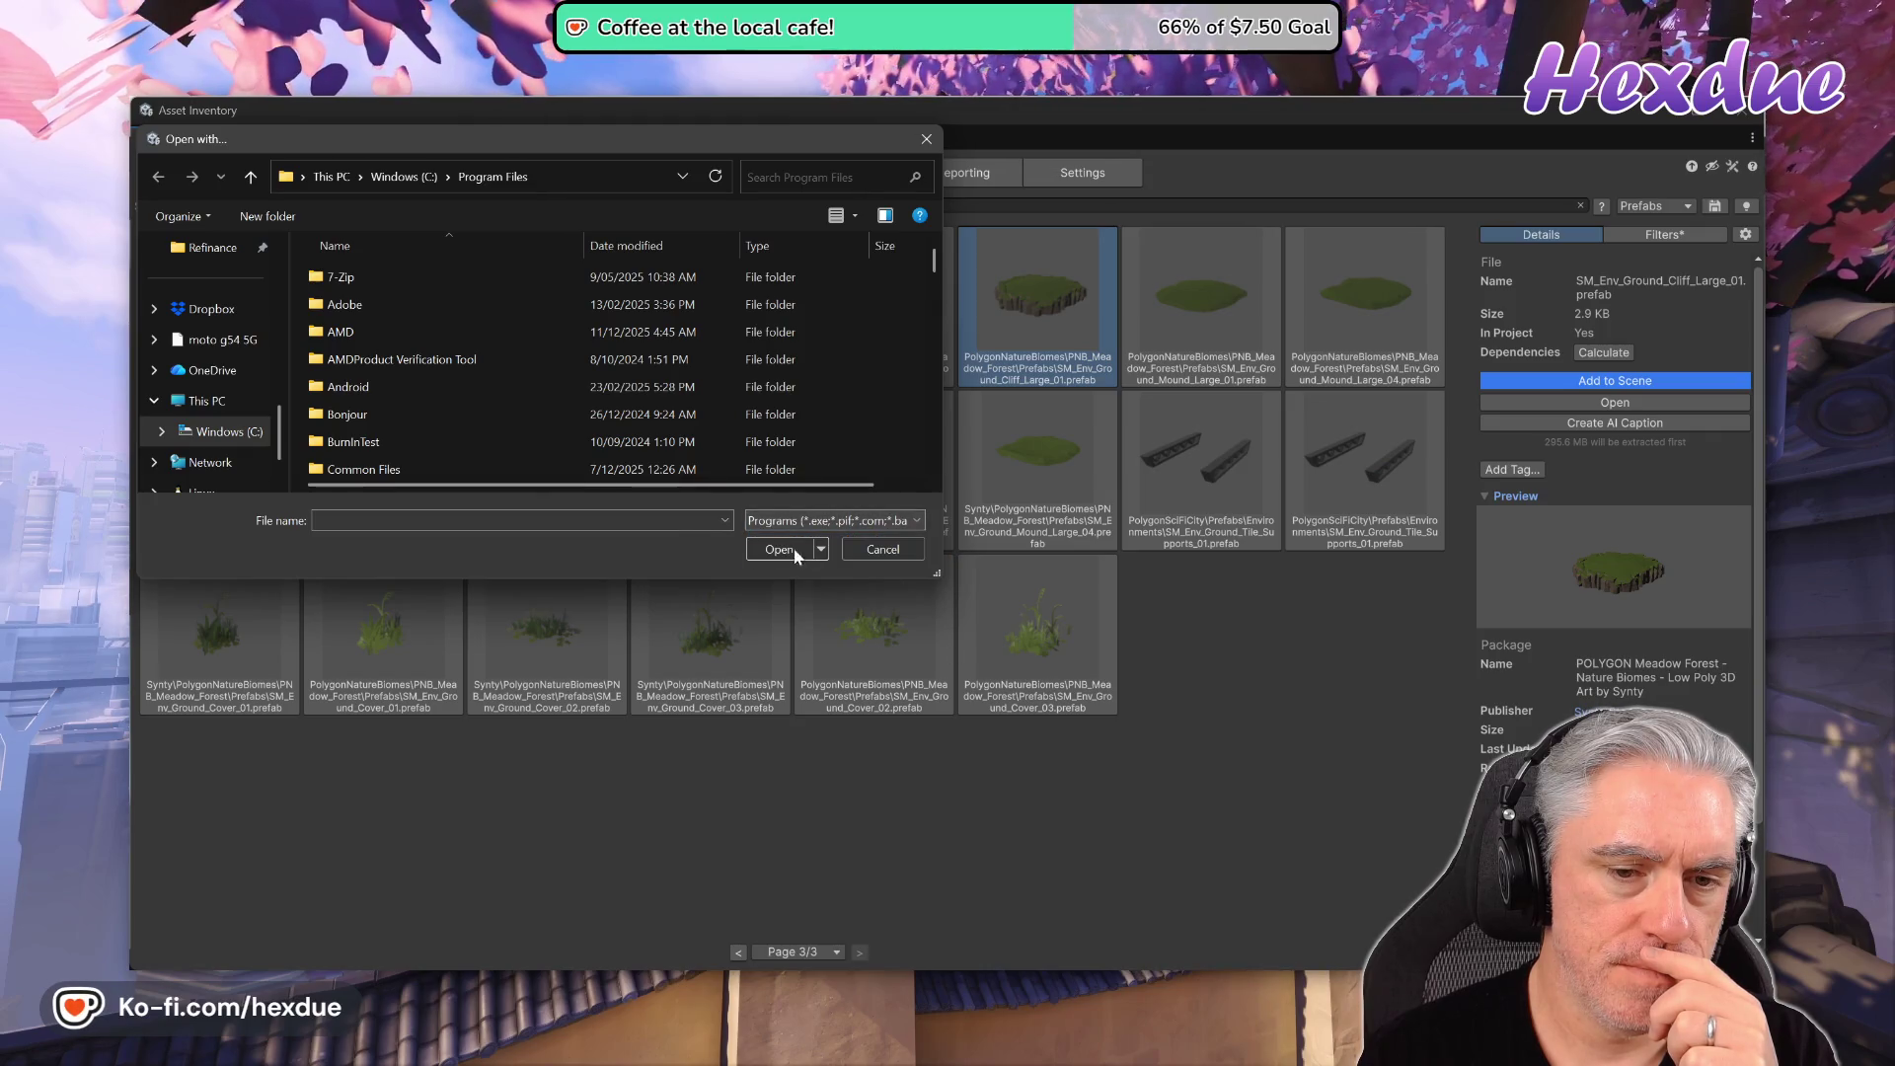
{"action": "left_click", "coordinate": [865, 548]}
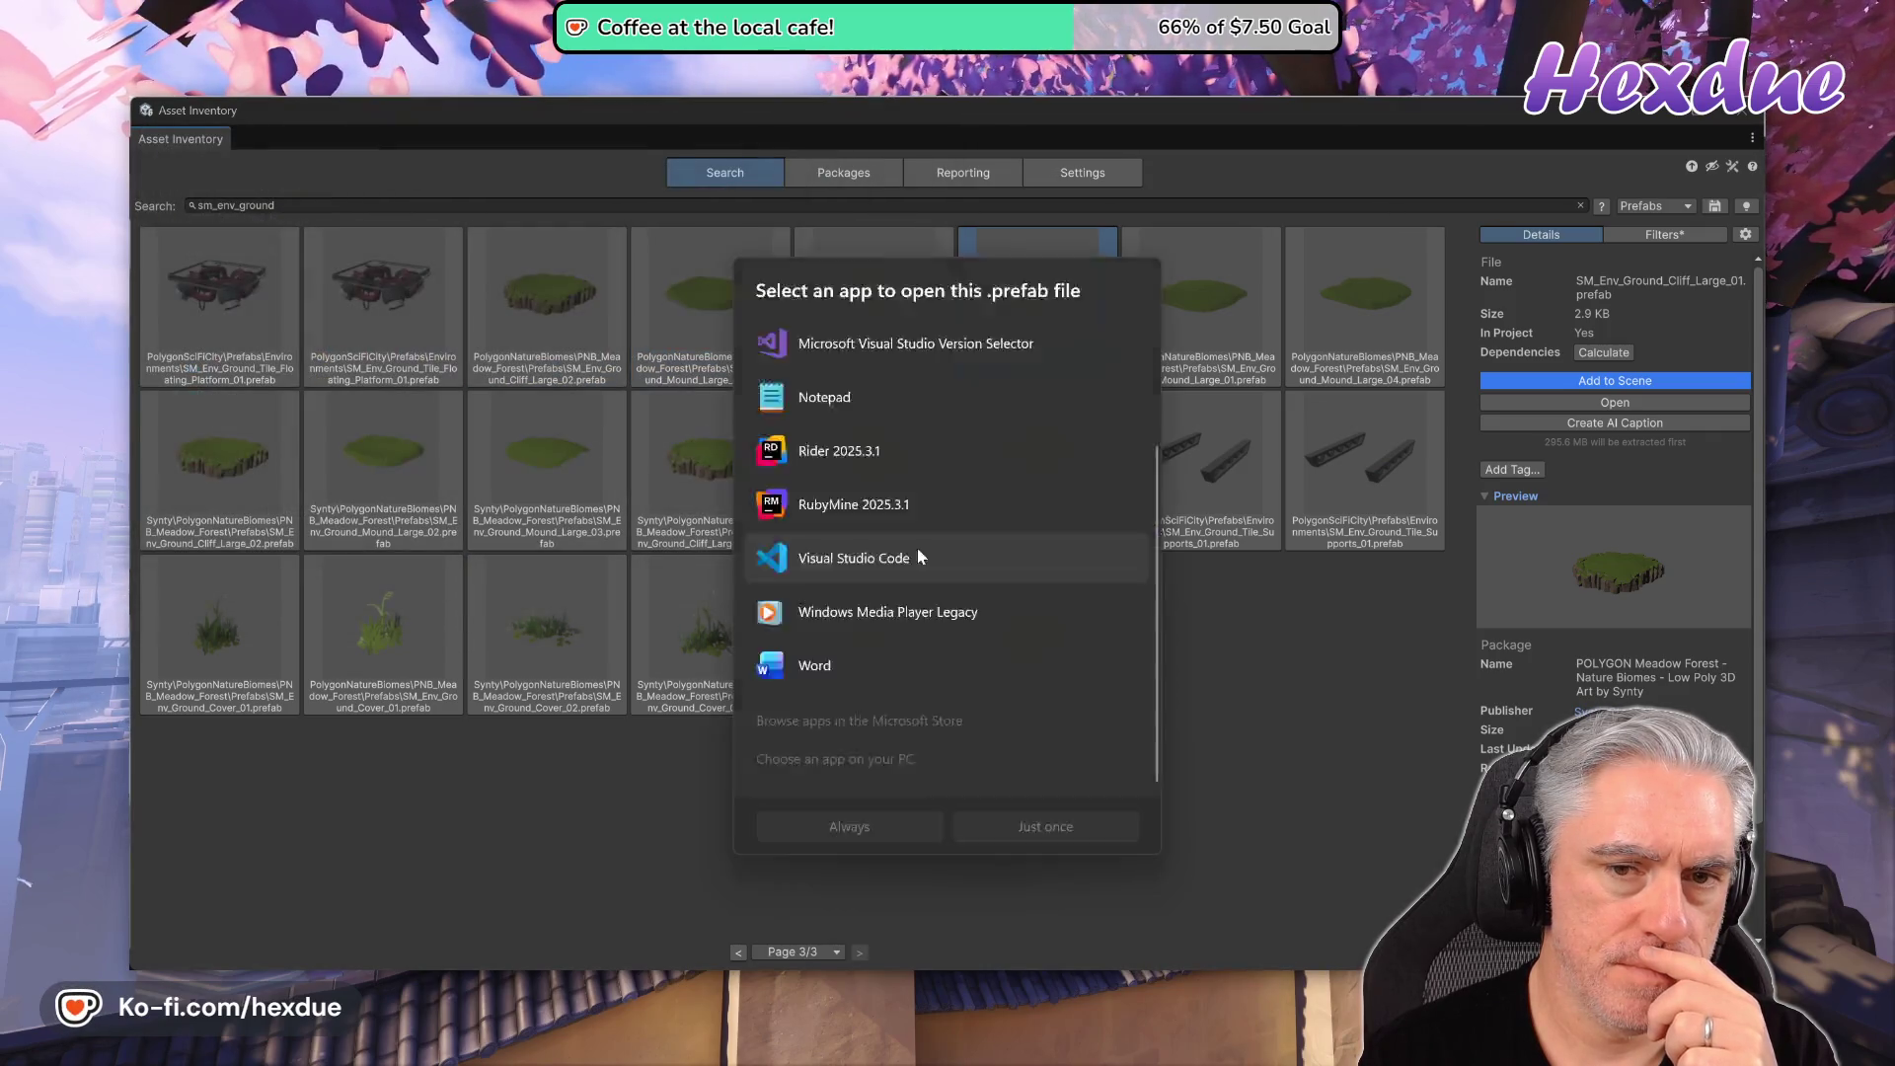
{"action": "scroll", "coordinate": [940, 686], "scroll_direction": "up", "scroll_amount": 2}
{"action": "scroll", "coordinate": [940, 686], "scroll_direction": "up", "scroll_amount": 1}
{"action": "scroll", "coordinate": [939, 681], "scroll_direction": "down", "scroll_amount": 3}
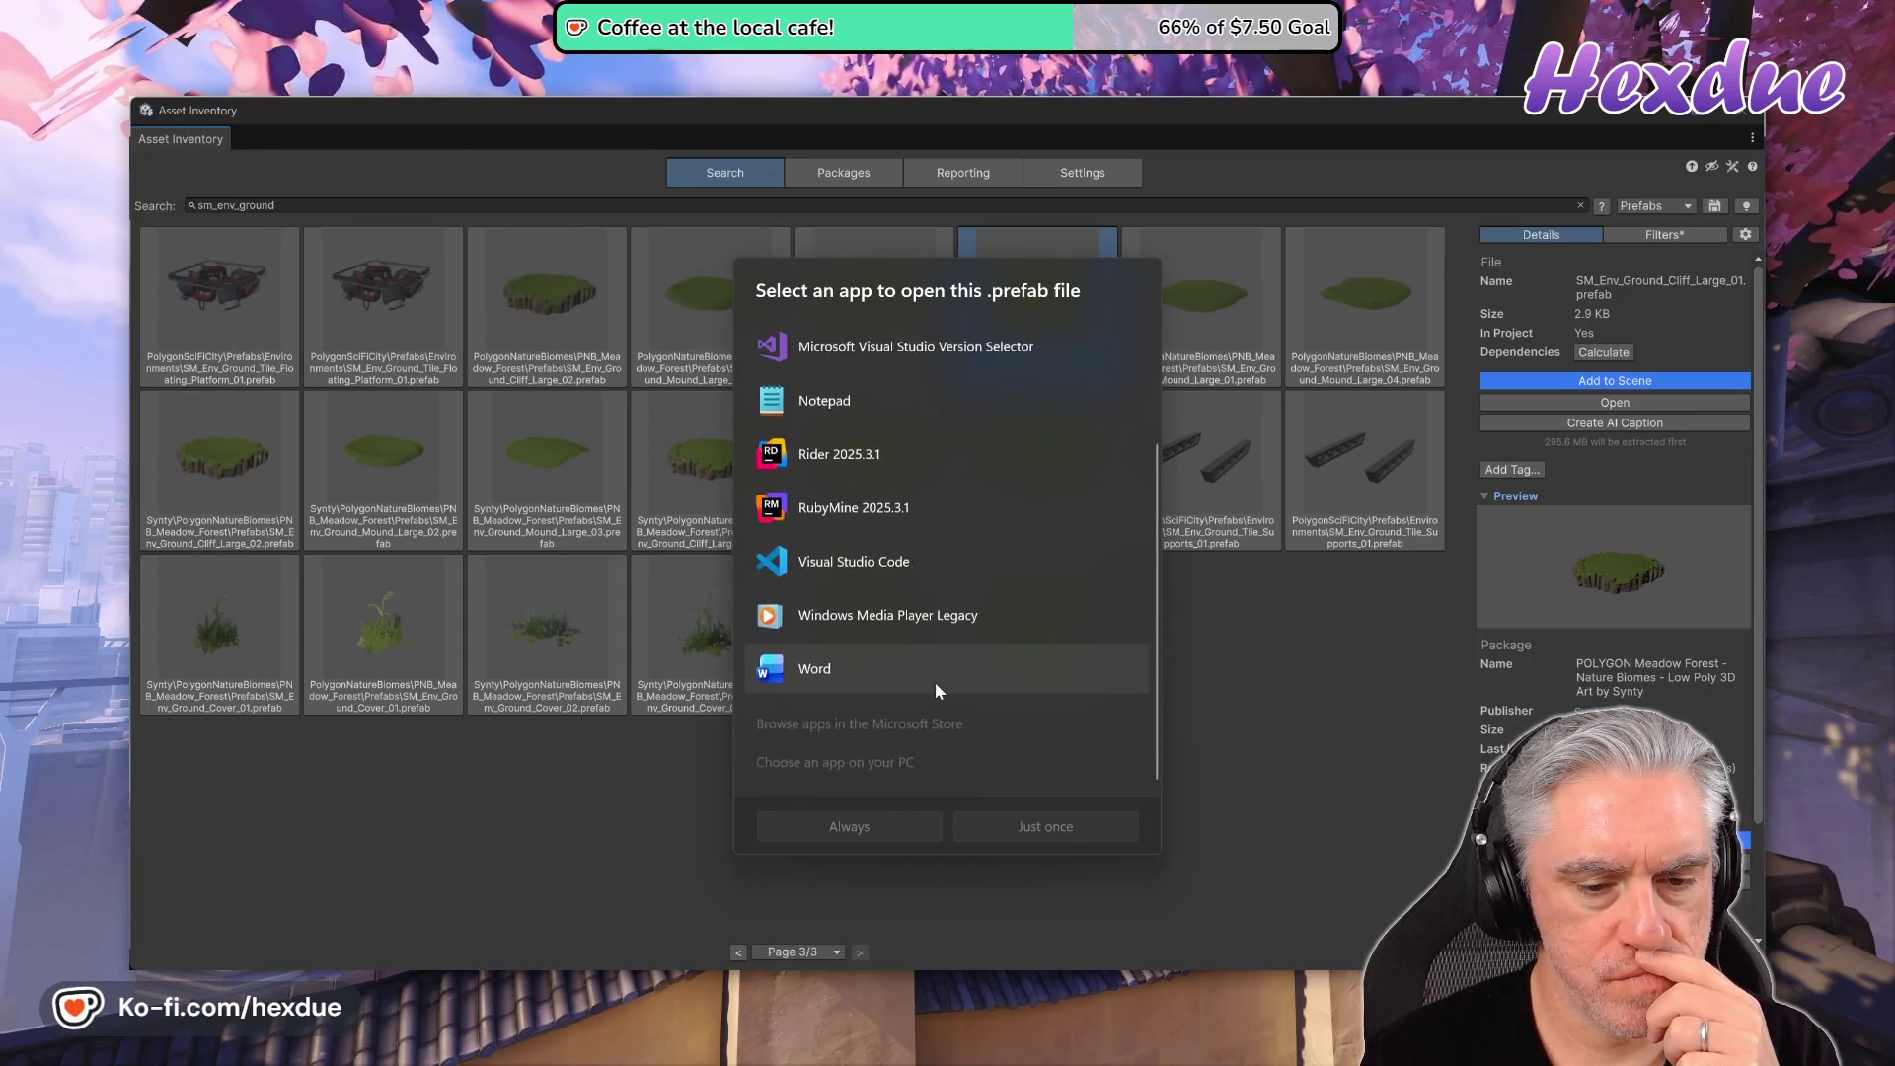
- Search Microsoft Store for '3d viewer' and launch the installed 3D Viewer app
{"action": "left_click", "coordinate": [862, 727]}
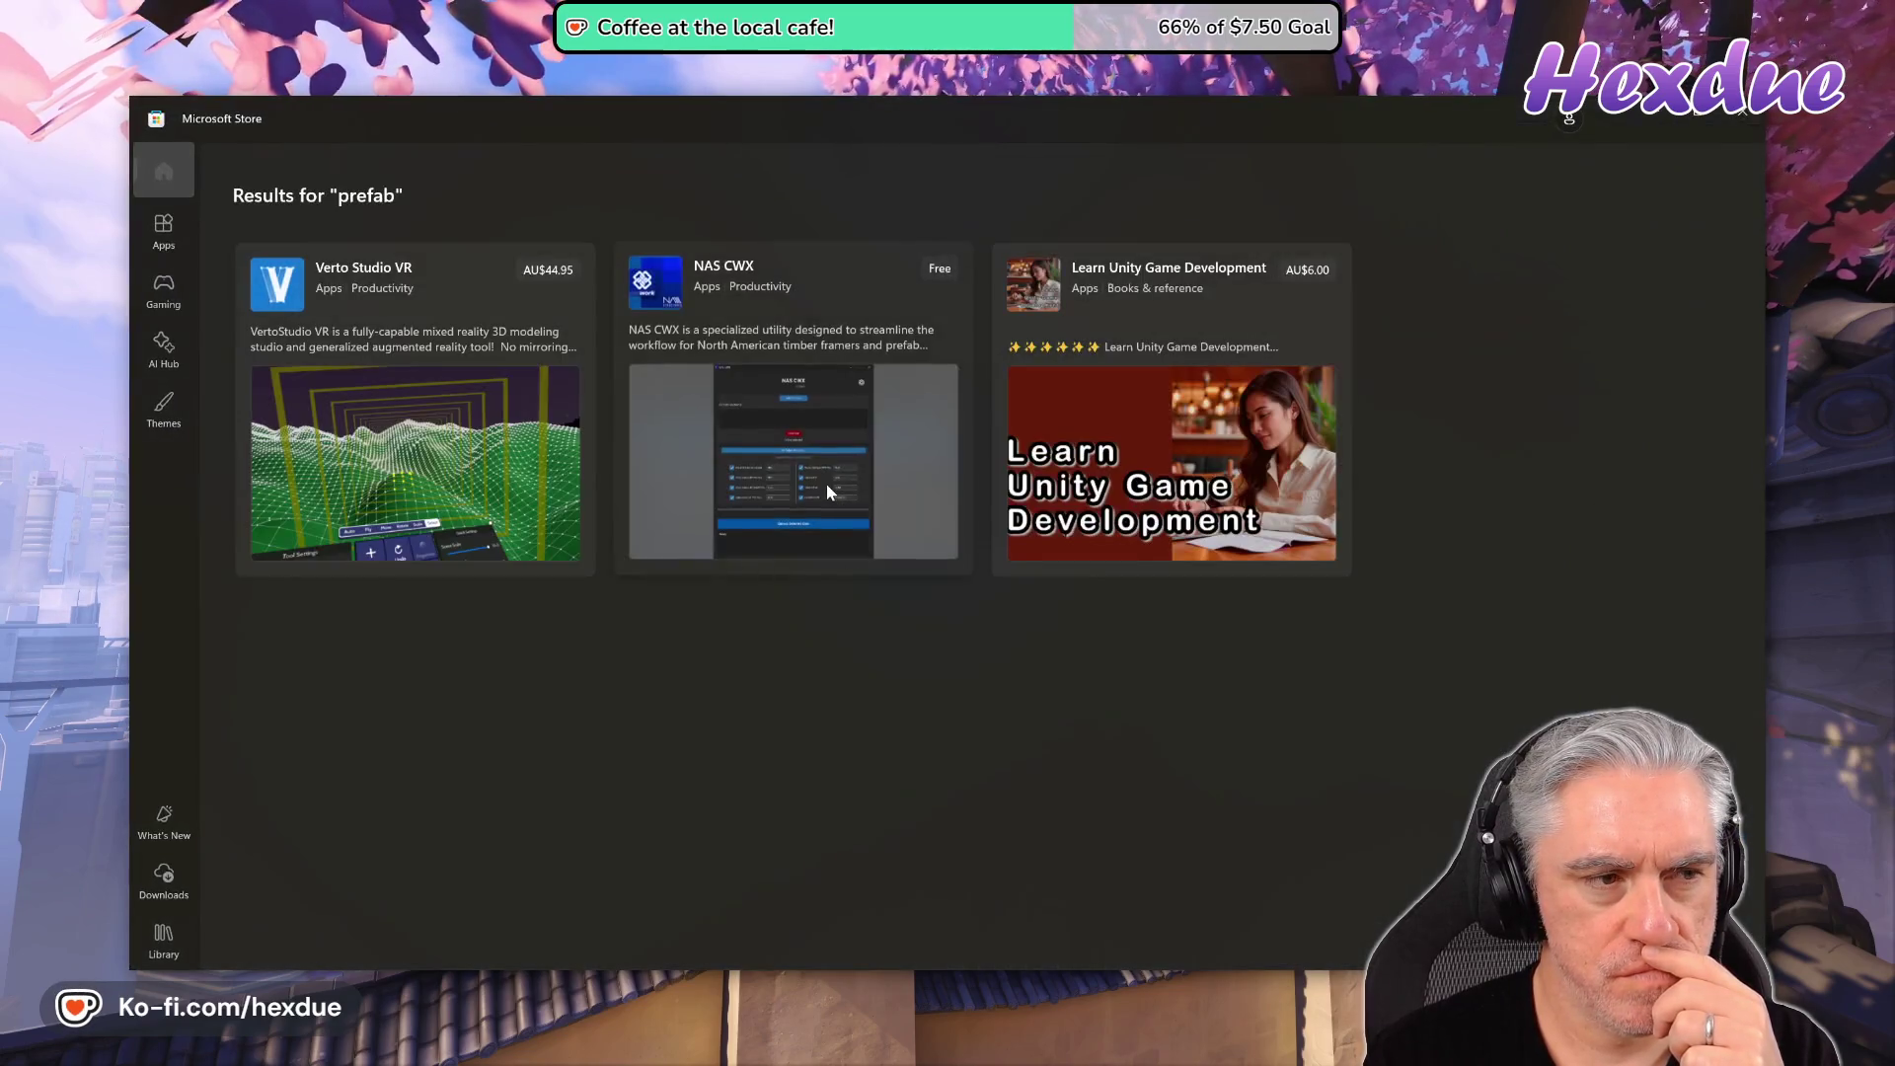
{"action": "left_click", "coordinate": [164, 242]}
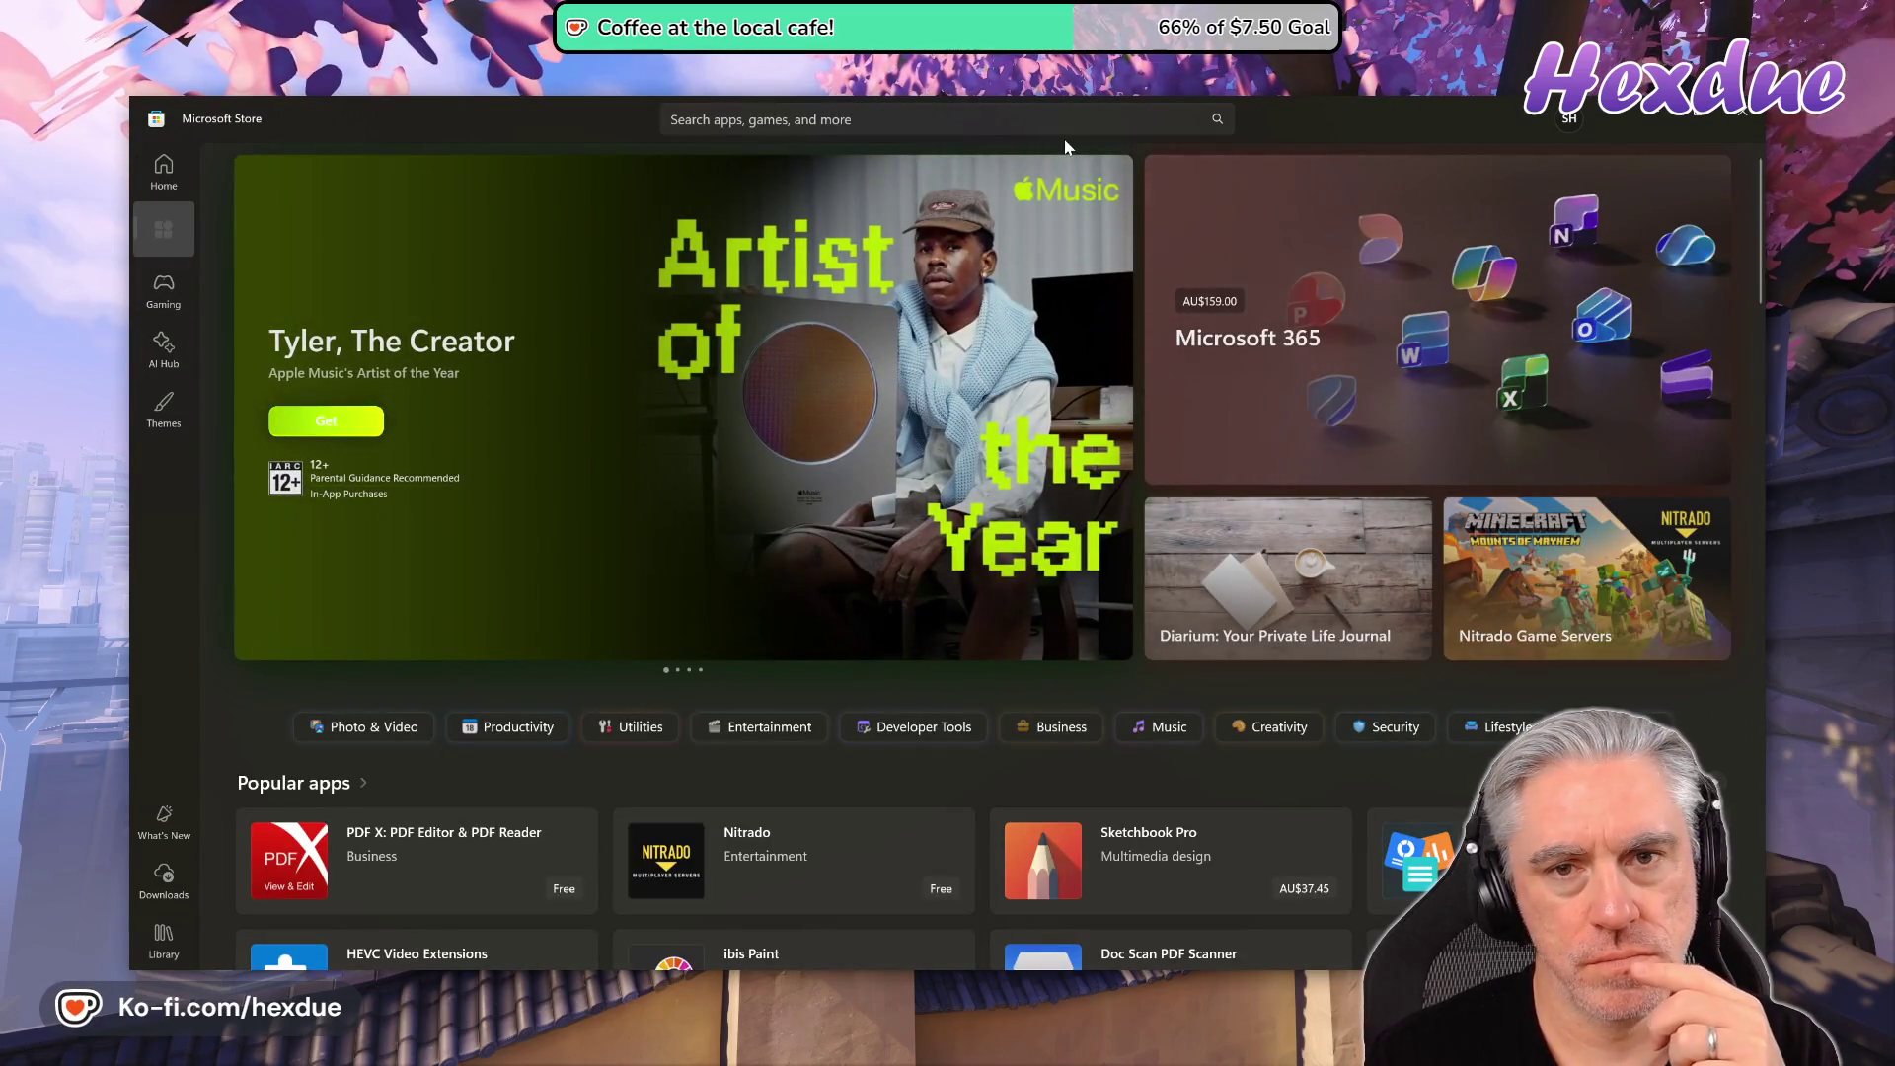
{"action": "key", "text": "ctrl+f"}
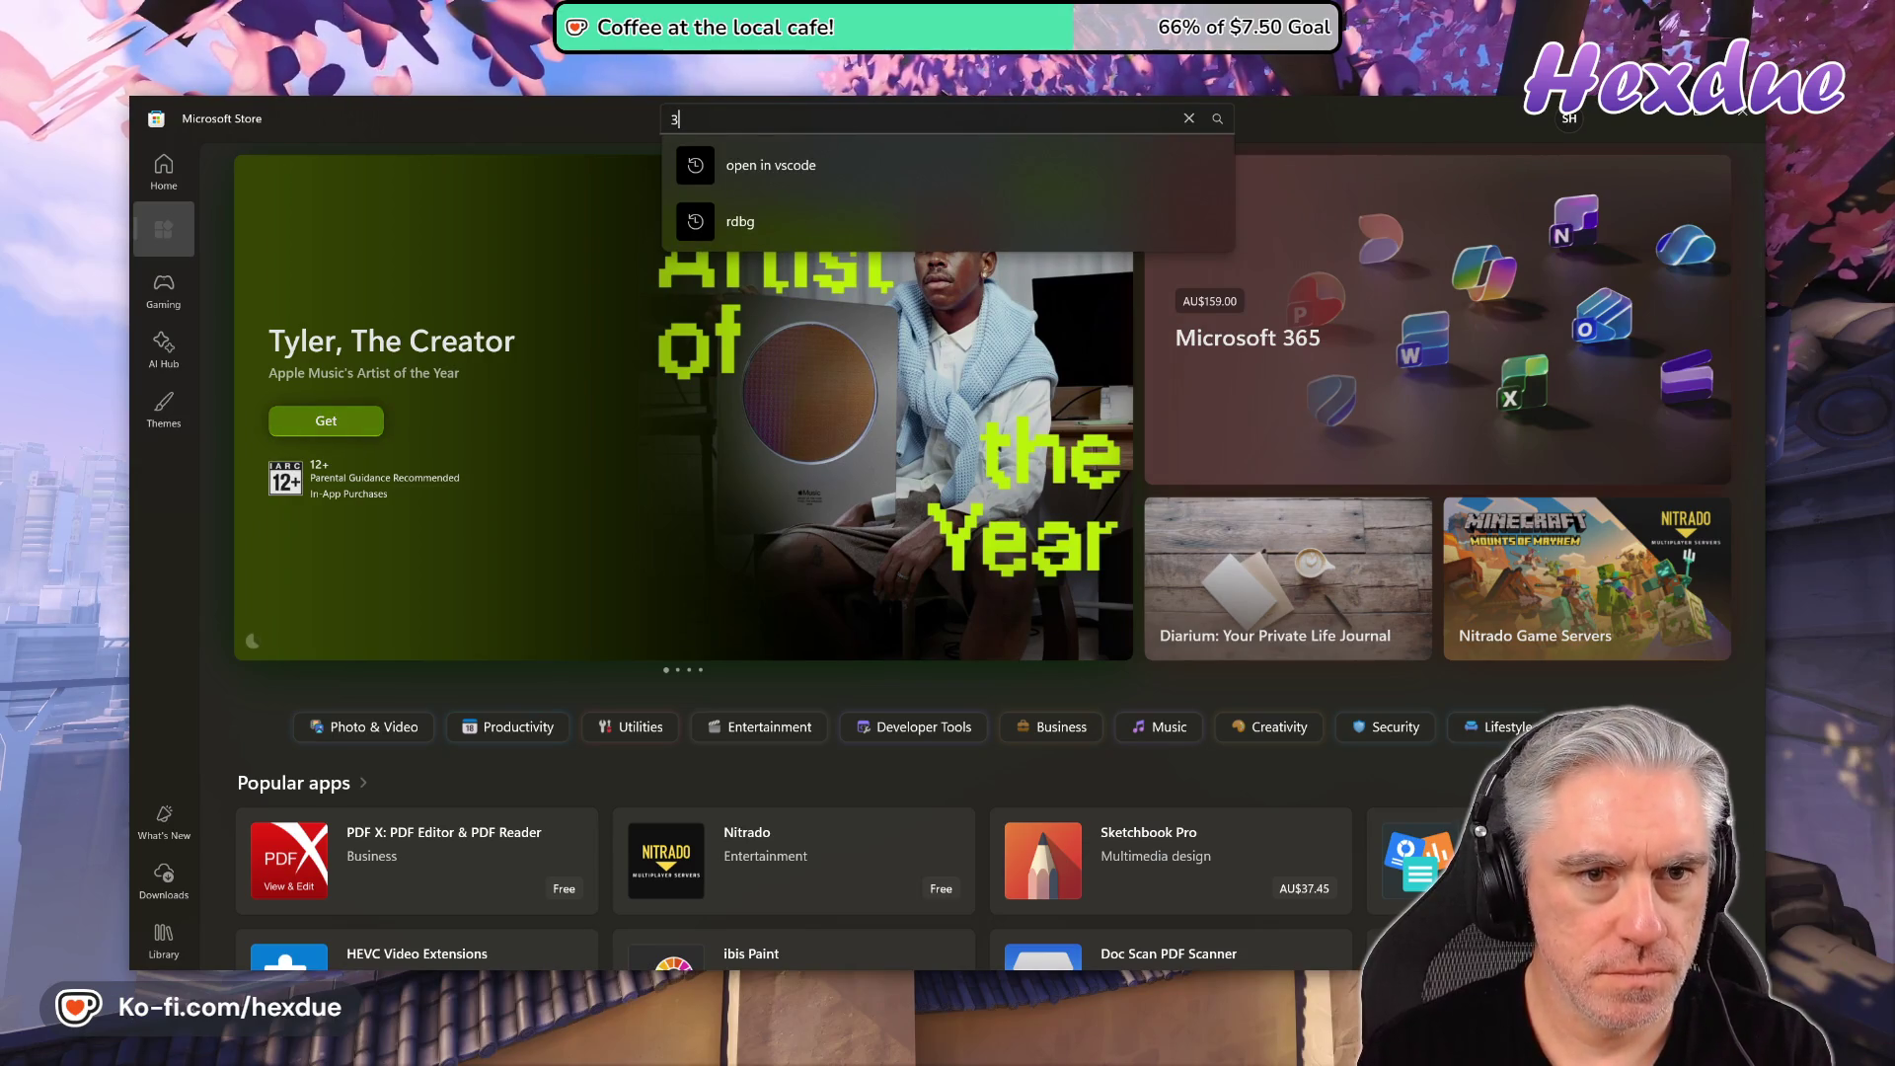
{"action": "type", "text": "3d vi"}
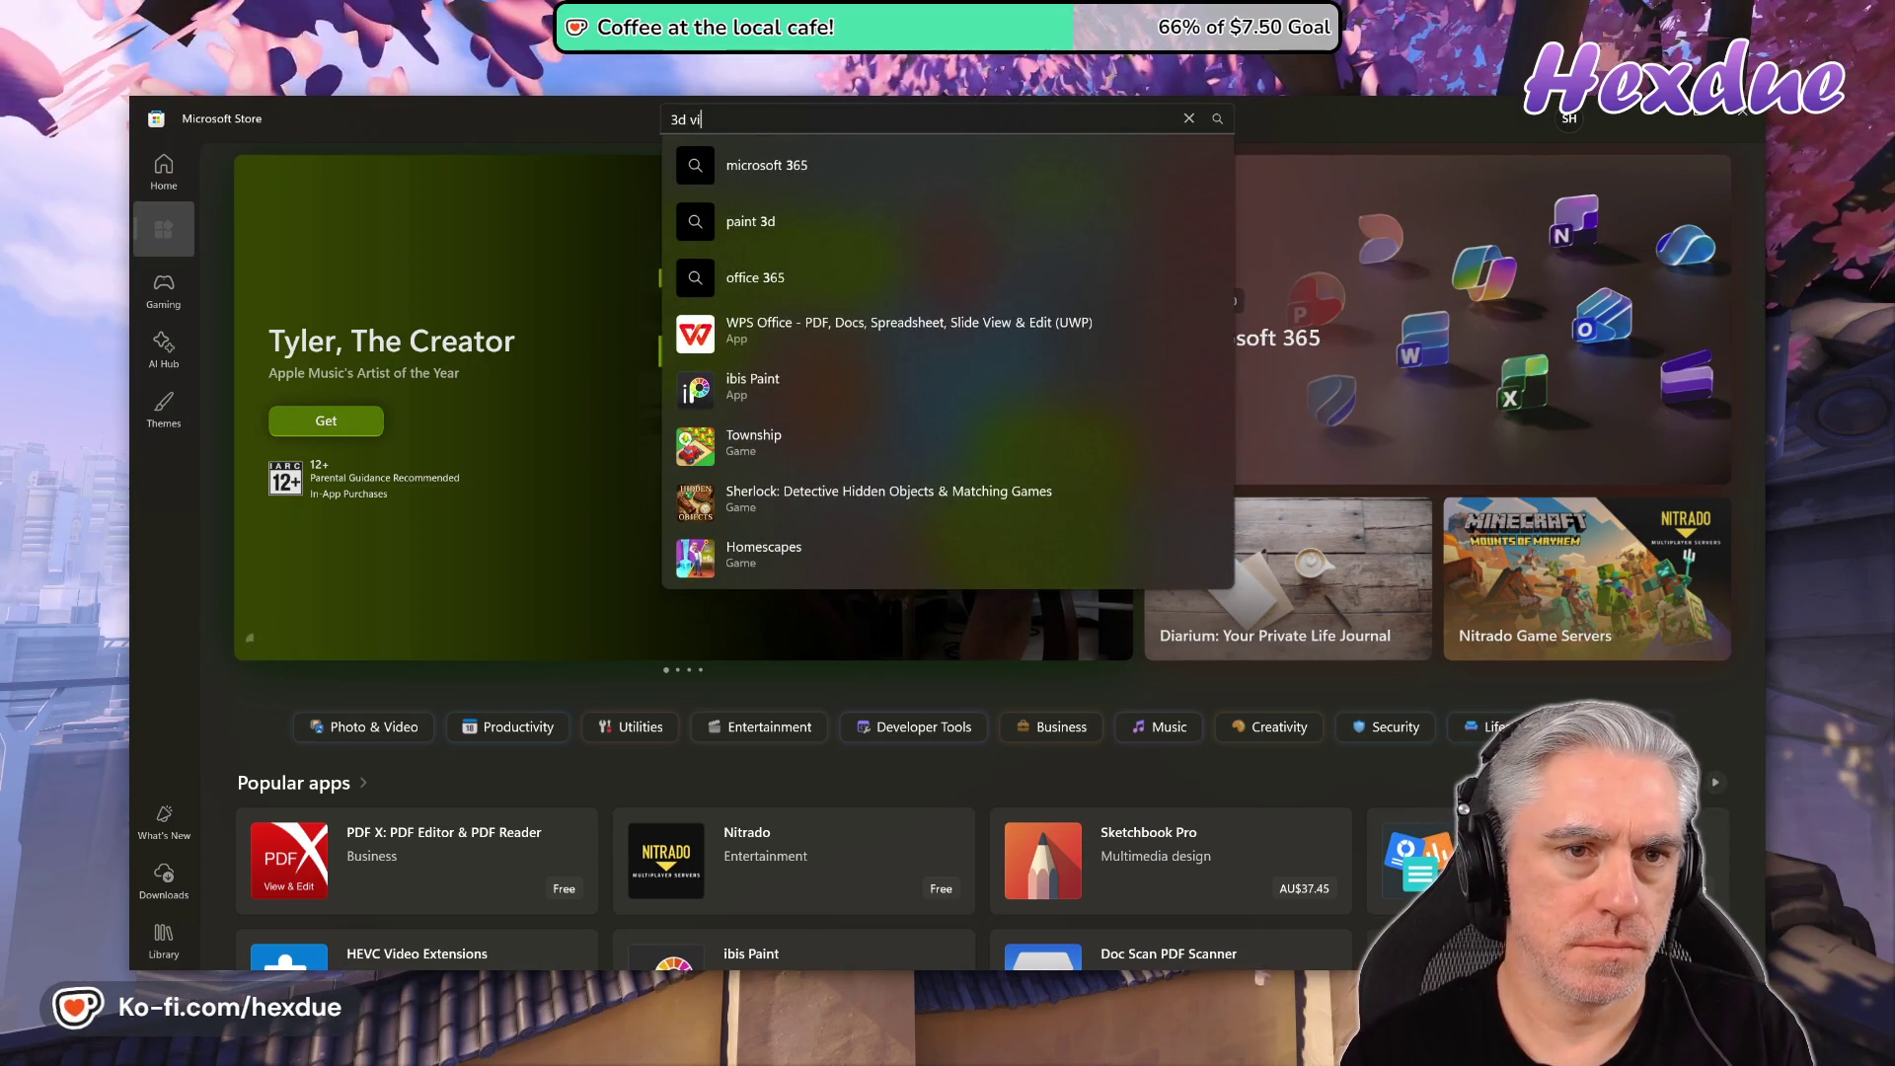
{"action": "key", "text": "Down"}
{"action": "key", "text": "Return"}
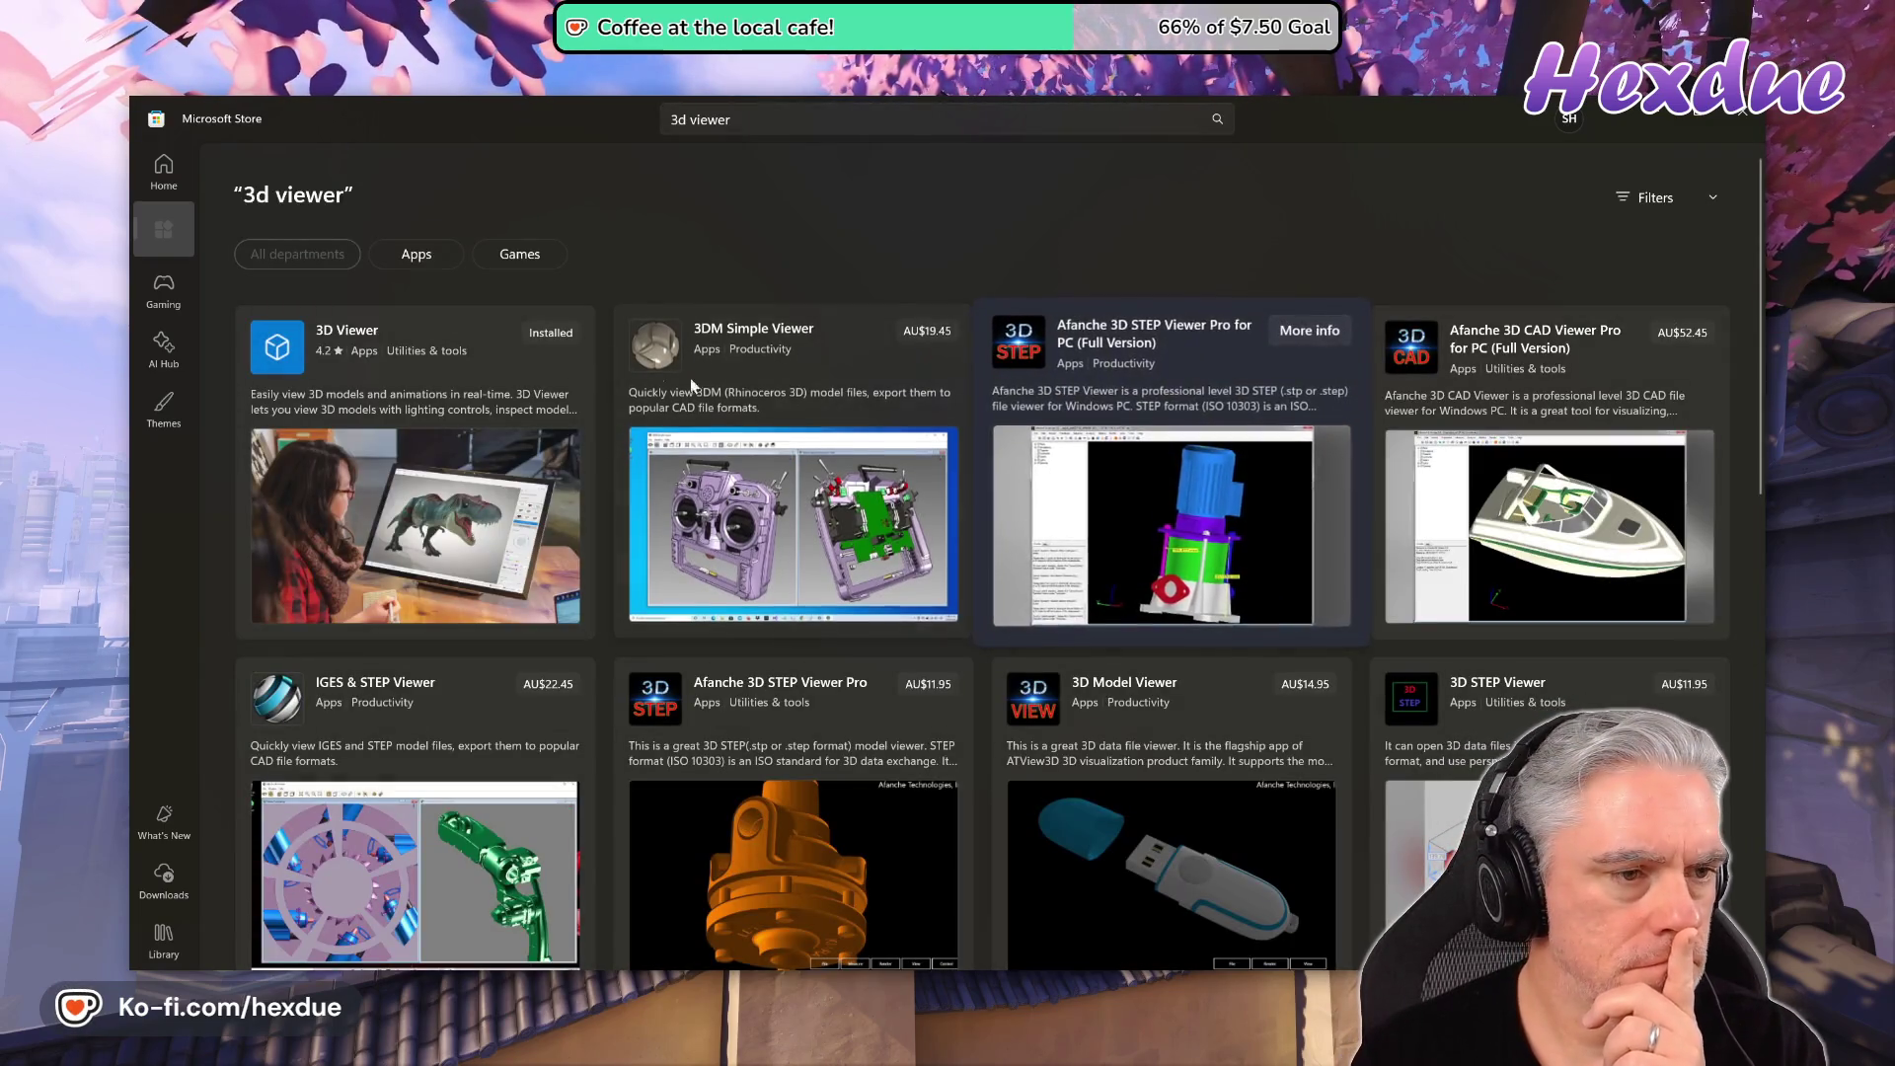
{"action": "left_click", "coordinate": [550, 334]}
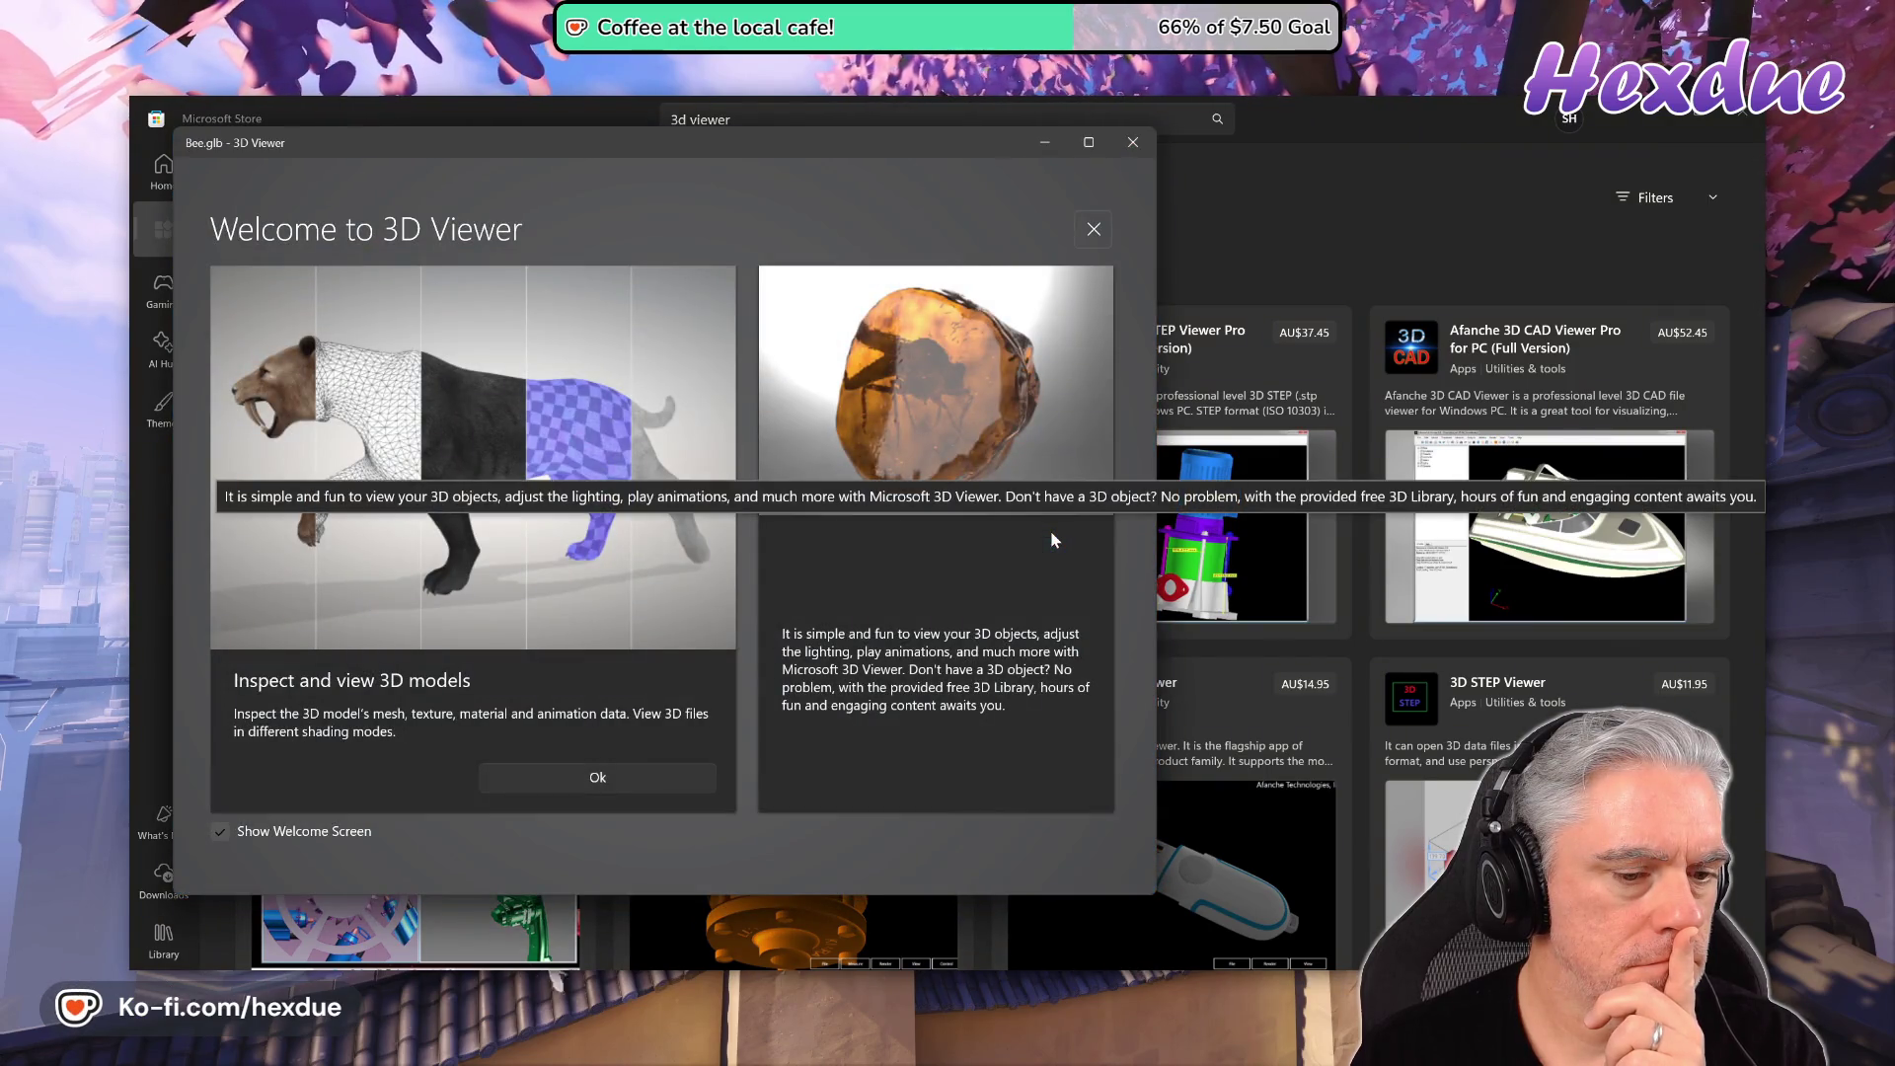
- Dismiss 3D Viewer's welcome screen to show the bee, then choose File > Open
{"action": "left_click", "coordinate": [1094, 230]}
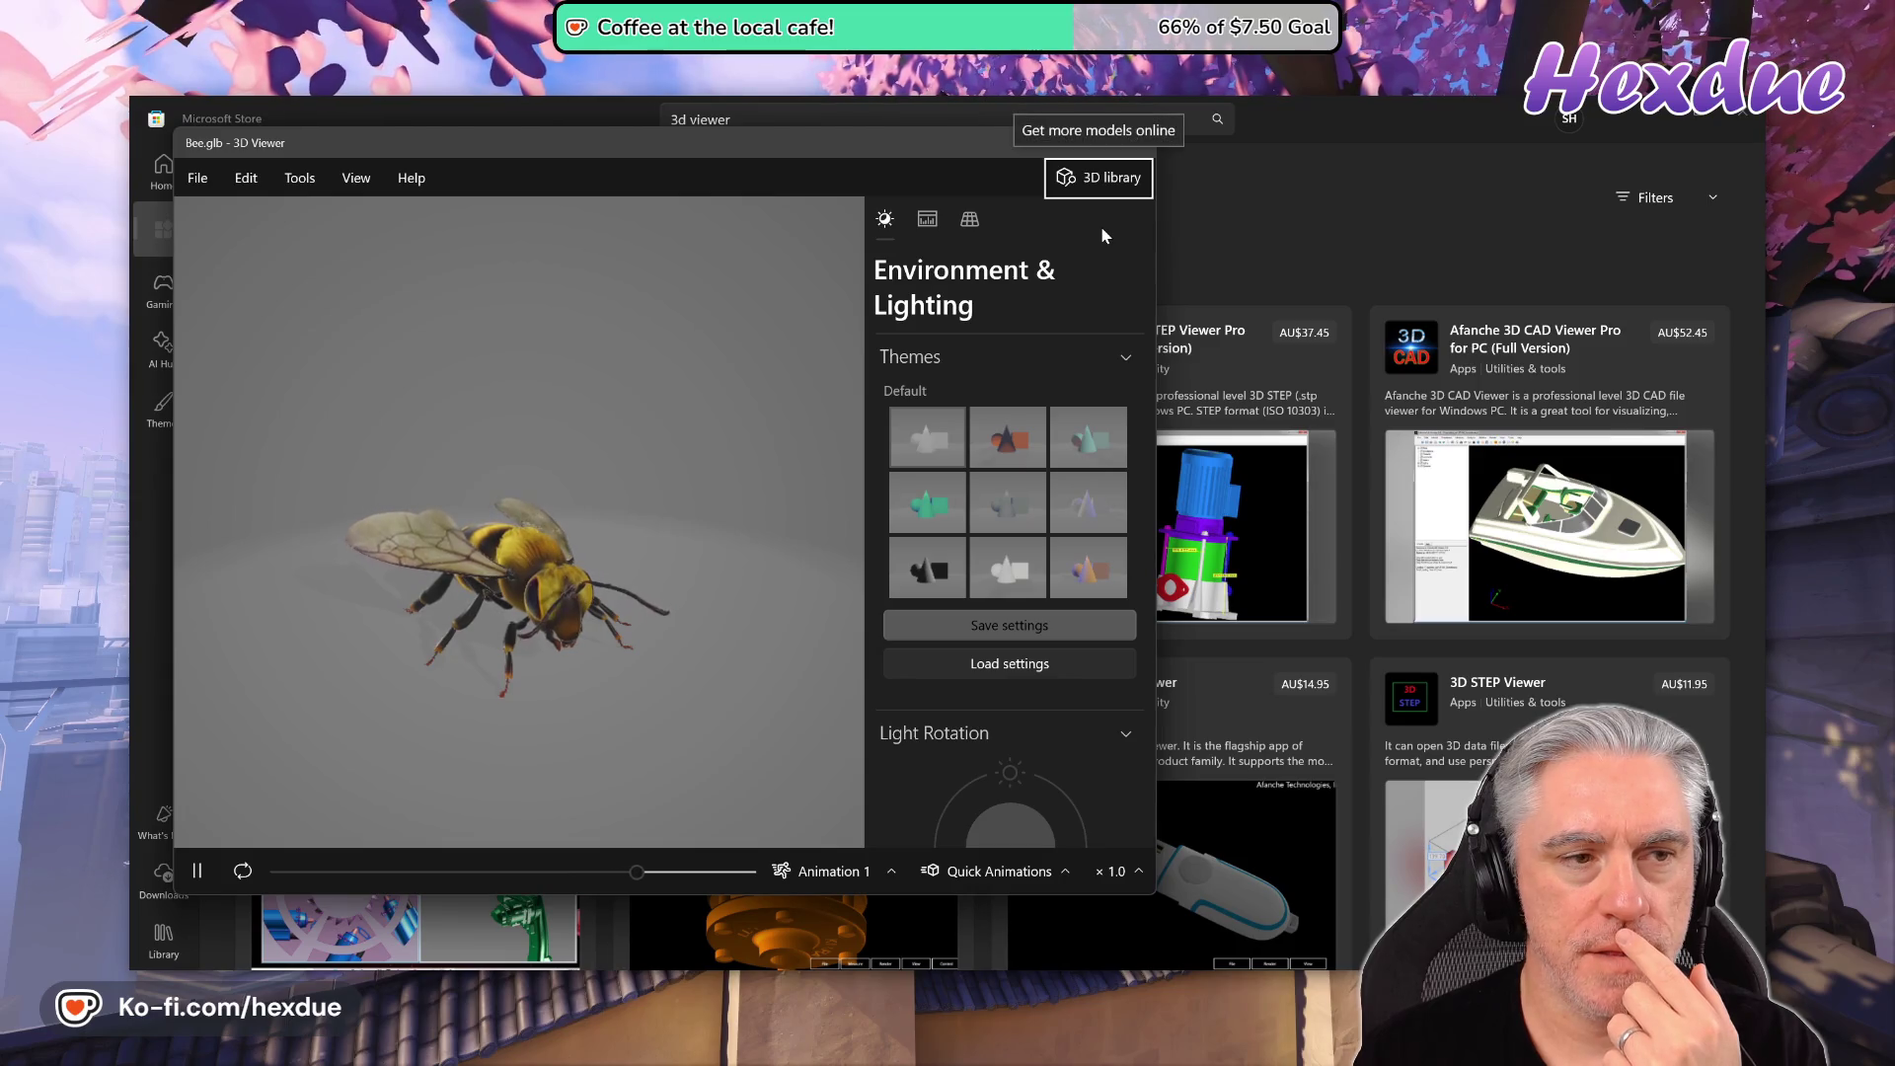
{"action": "left_click", "coordinate": [207, 185]}
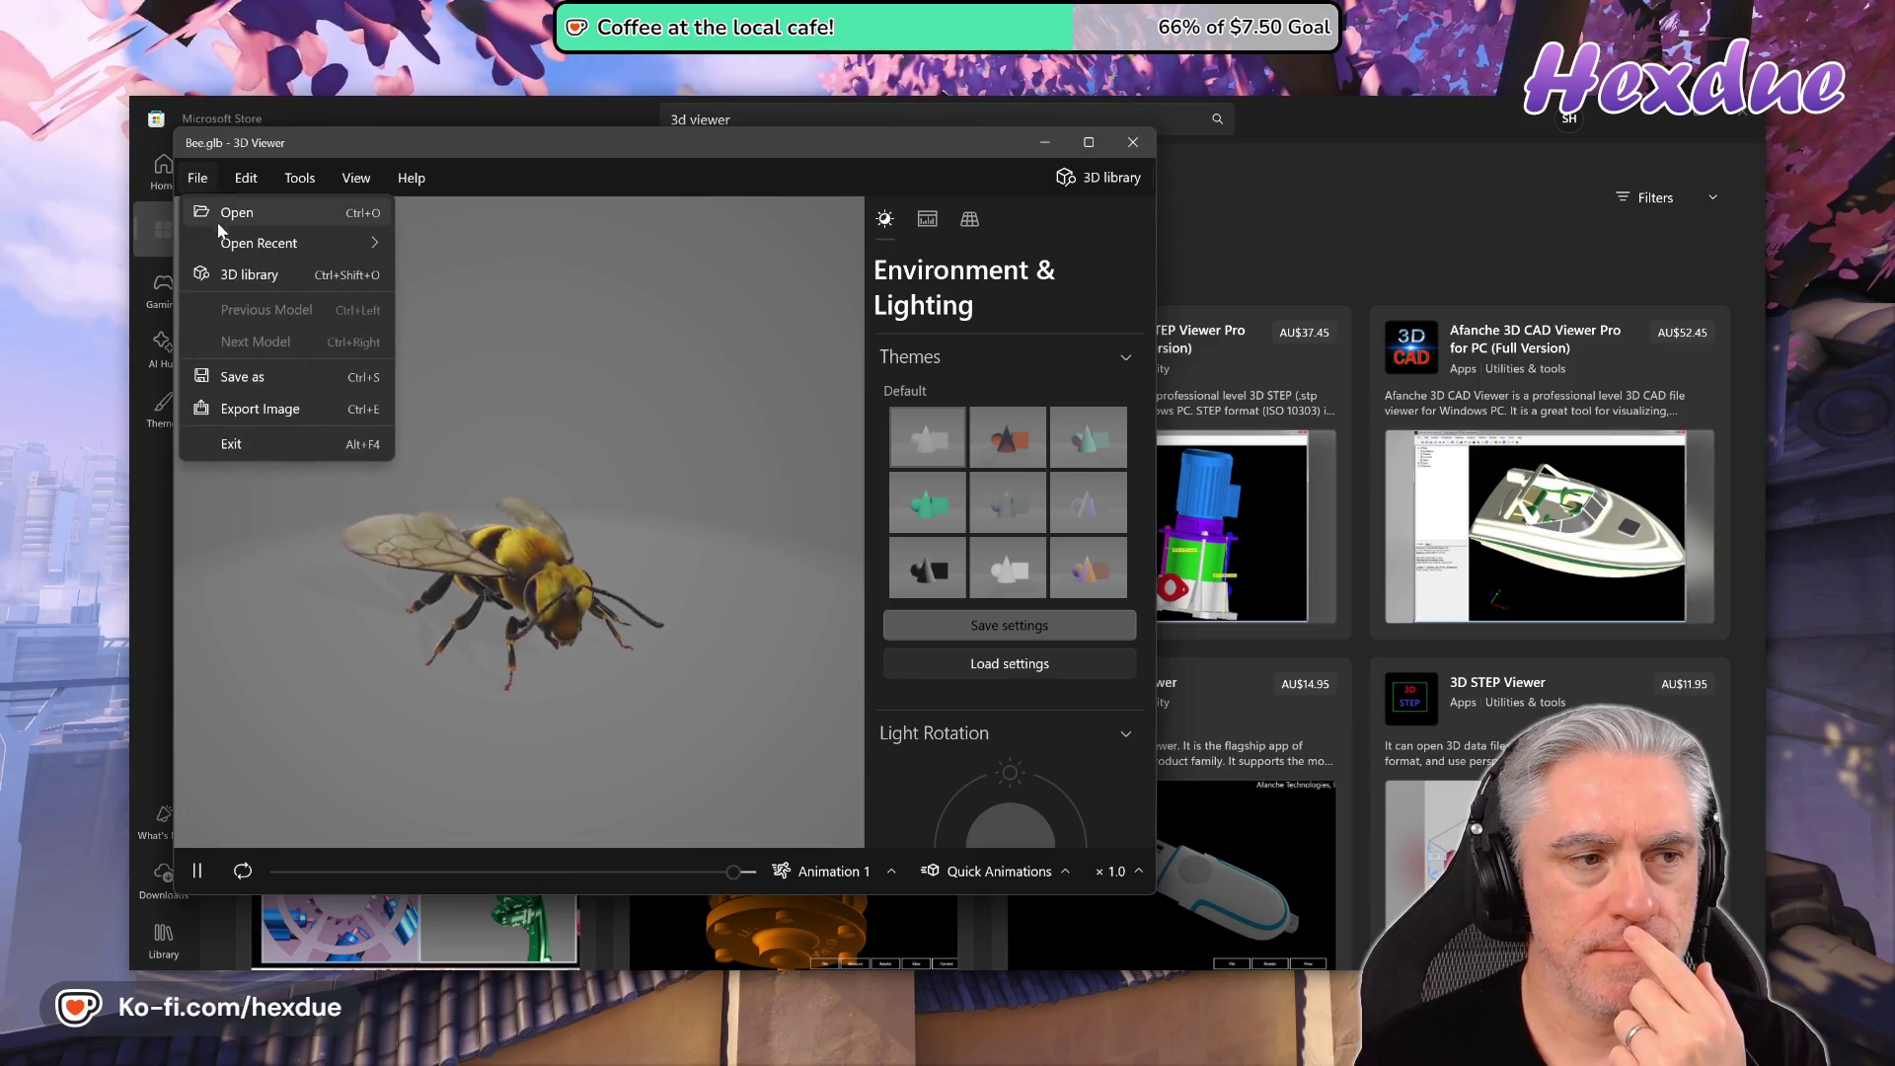
{"action": "mouse_move", "coordinate": [255, 244]}
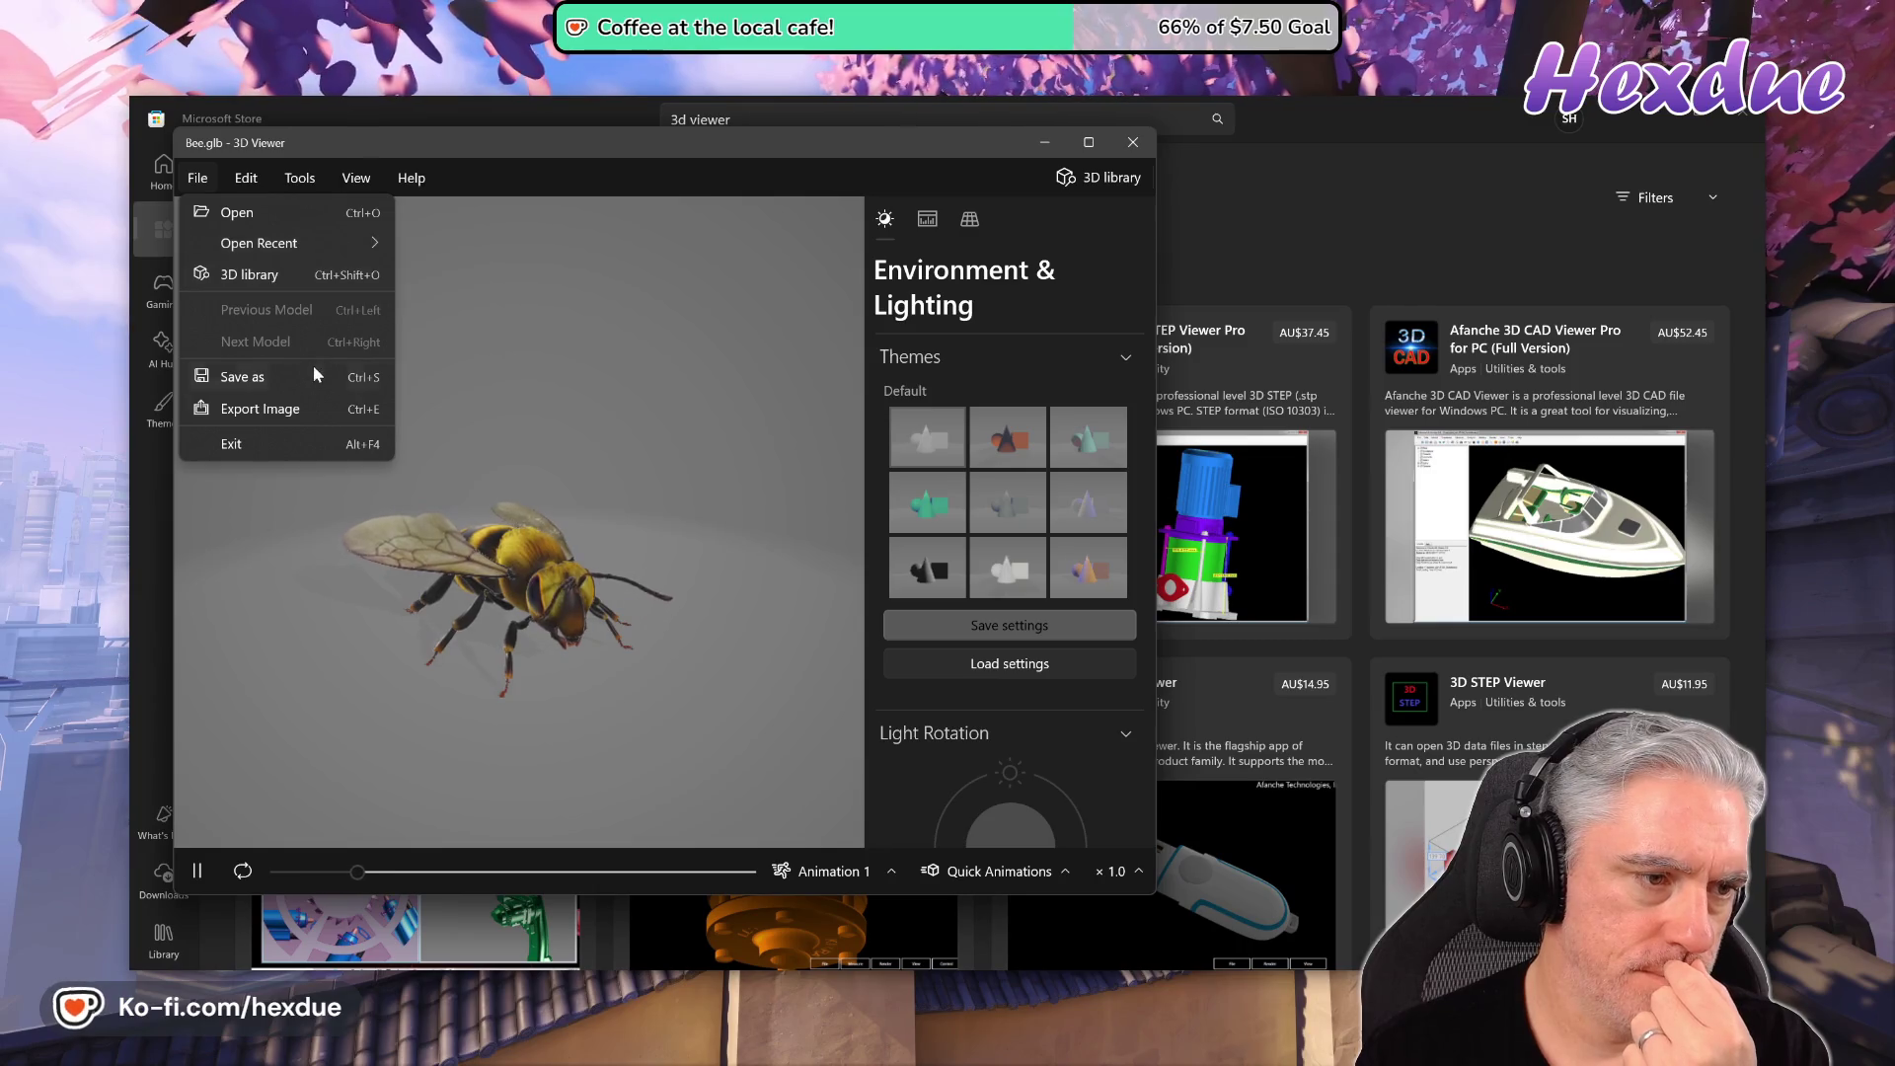
{"action": "left_click", "coordinate": [270, 219]}
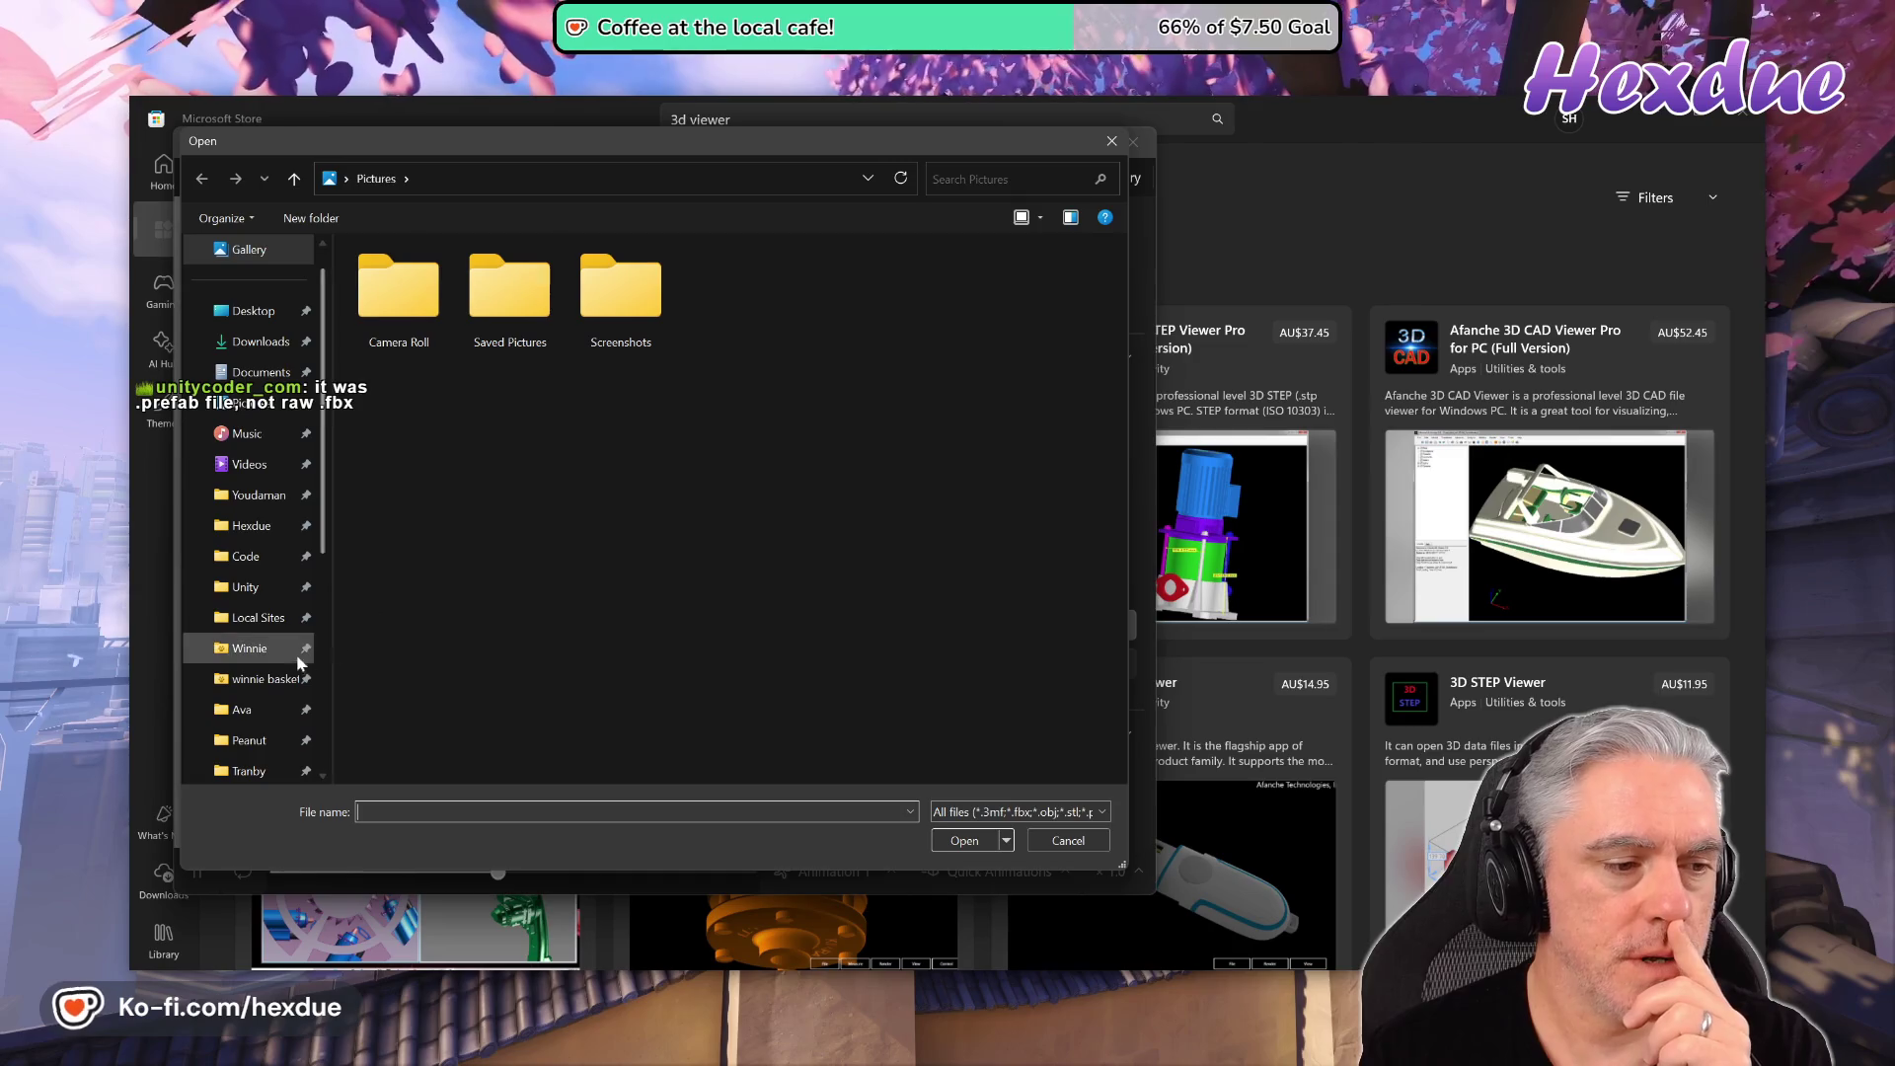
- Browse the Open dialog through Unity > Janus > Assets > Synty > PolygonGeneric > Prefabs > FX
{"action": "left_click", "coordinate": [245, 586]}
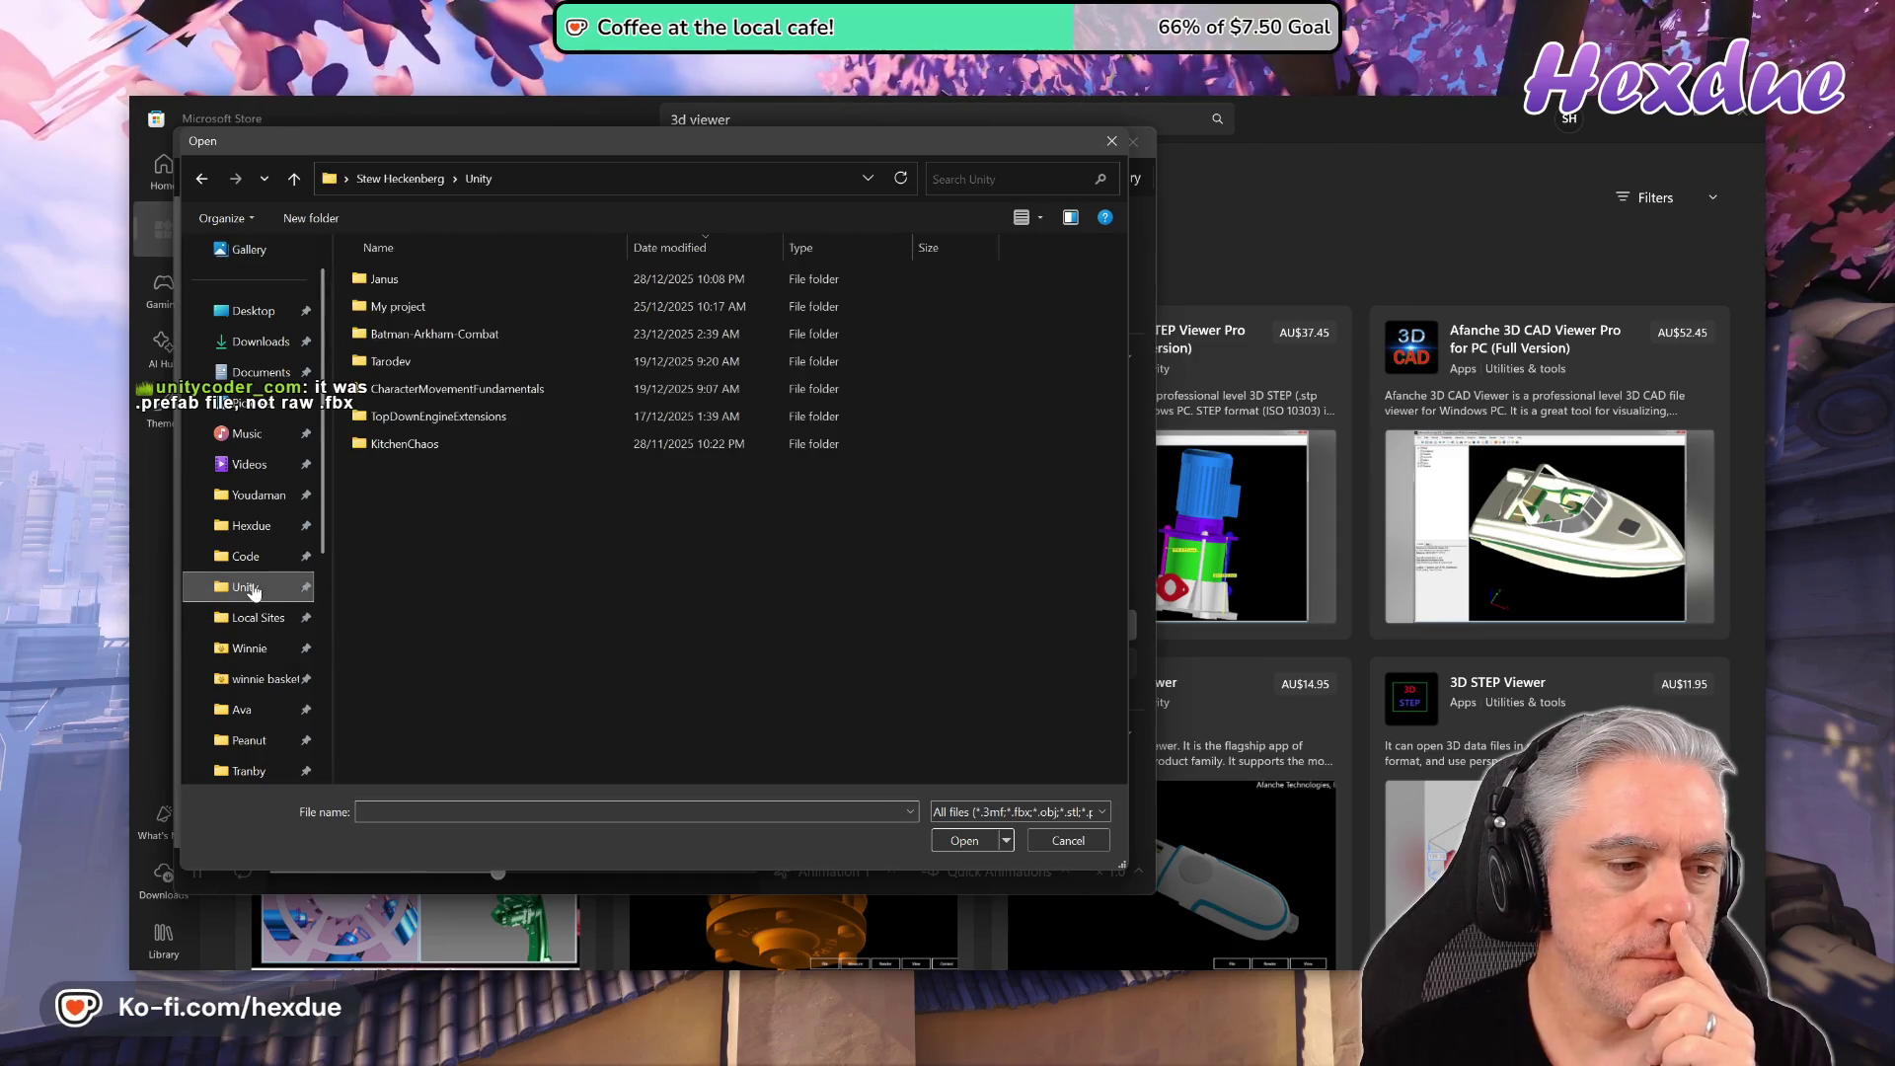
{"action": "double_click", "coordinate": [416, 279]}
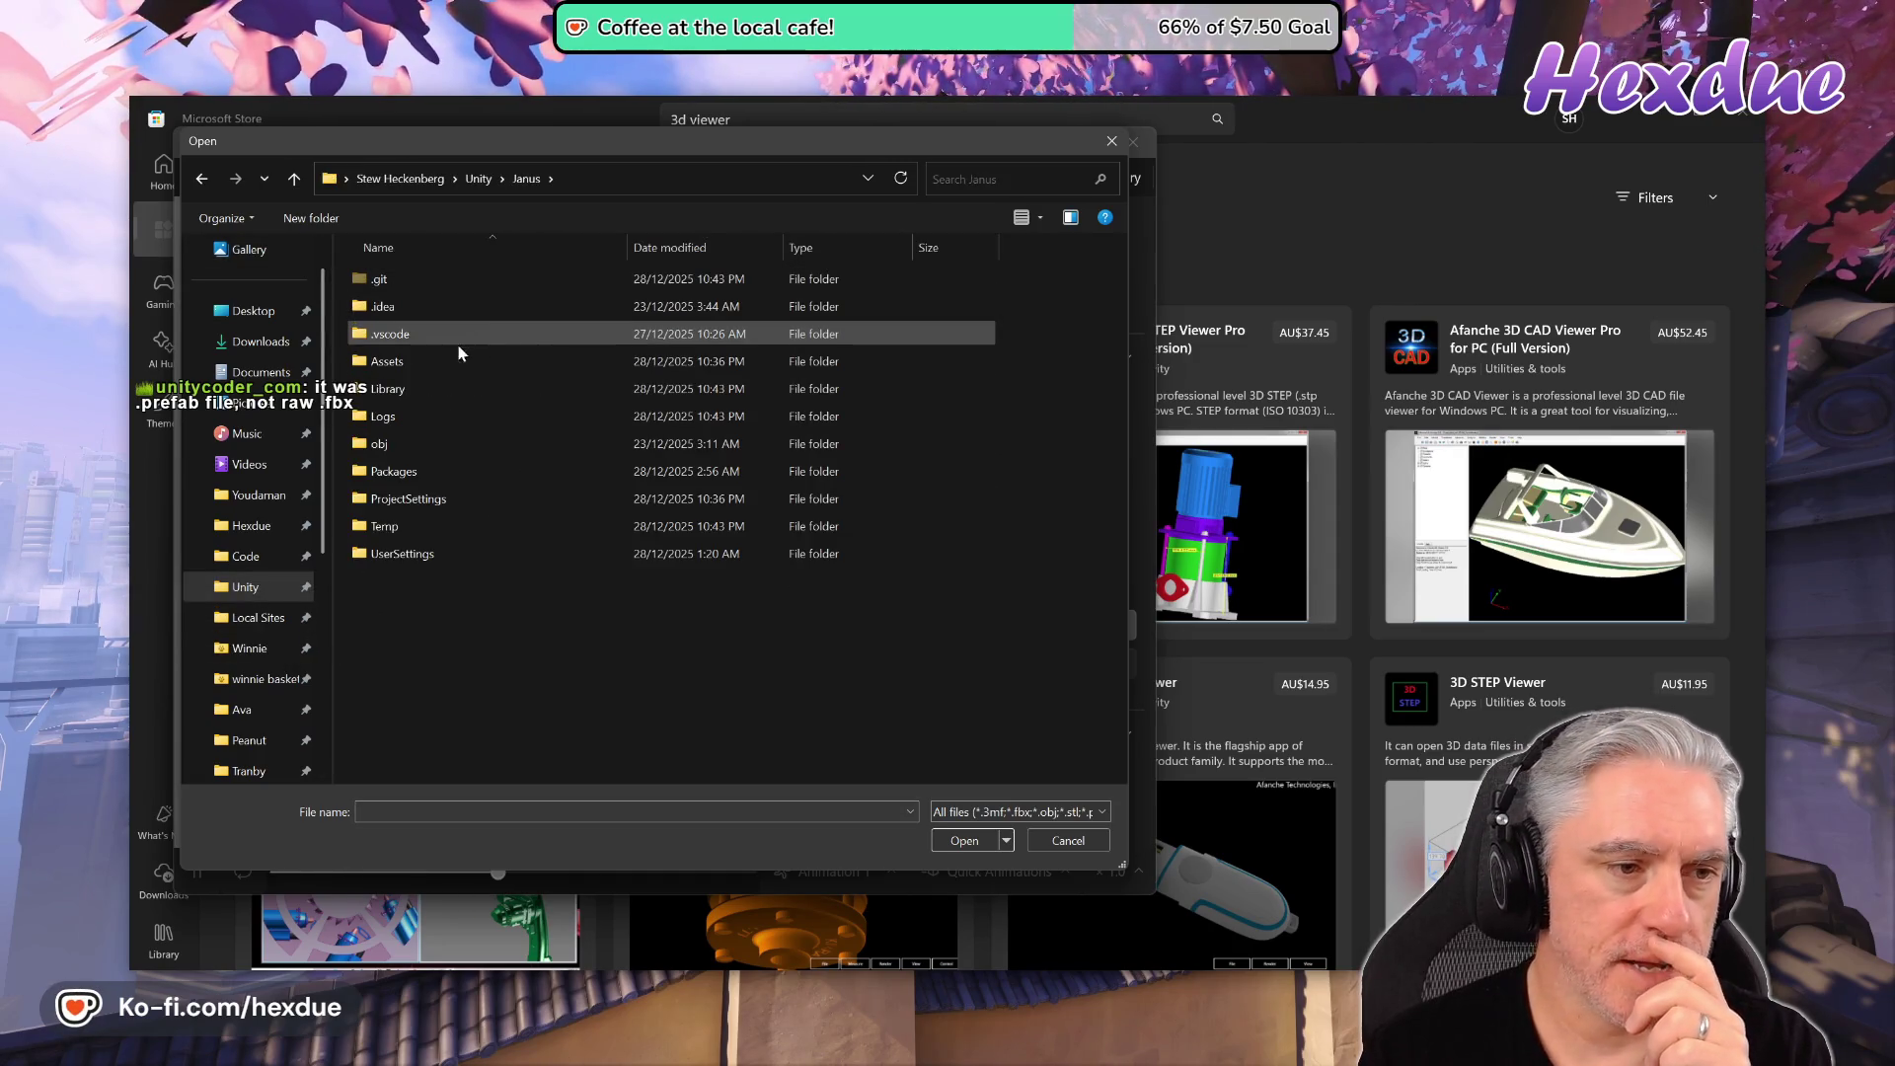
{"action": "double_click", "coordinate": [417, 360]}
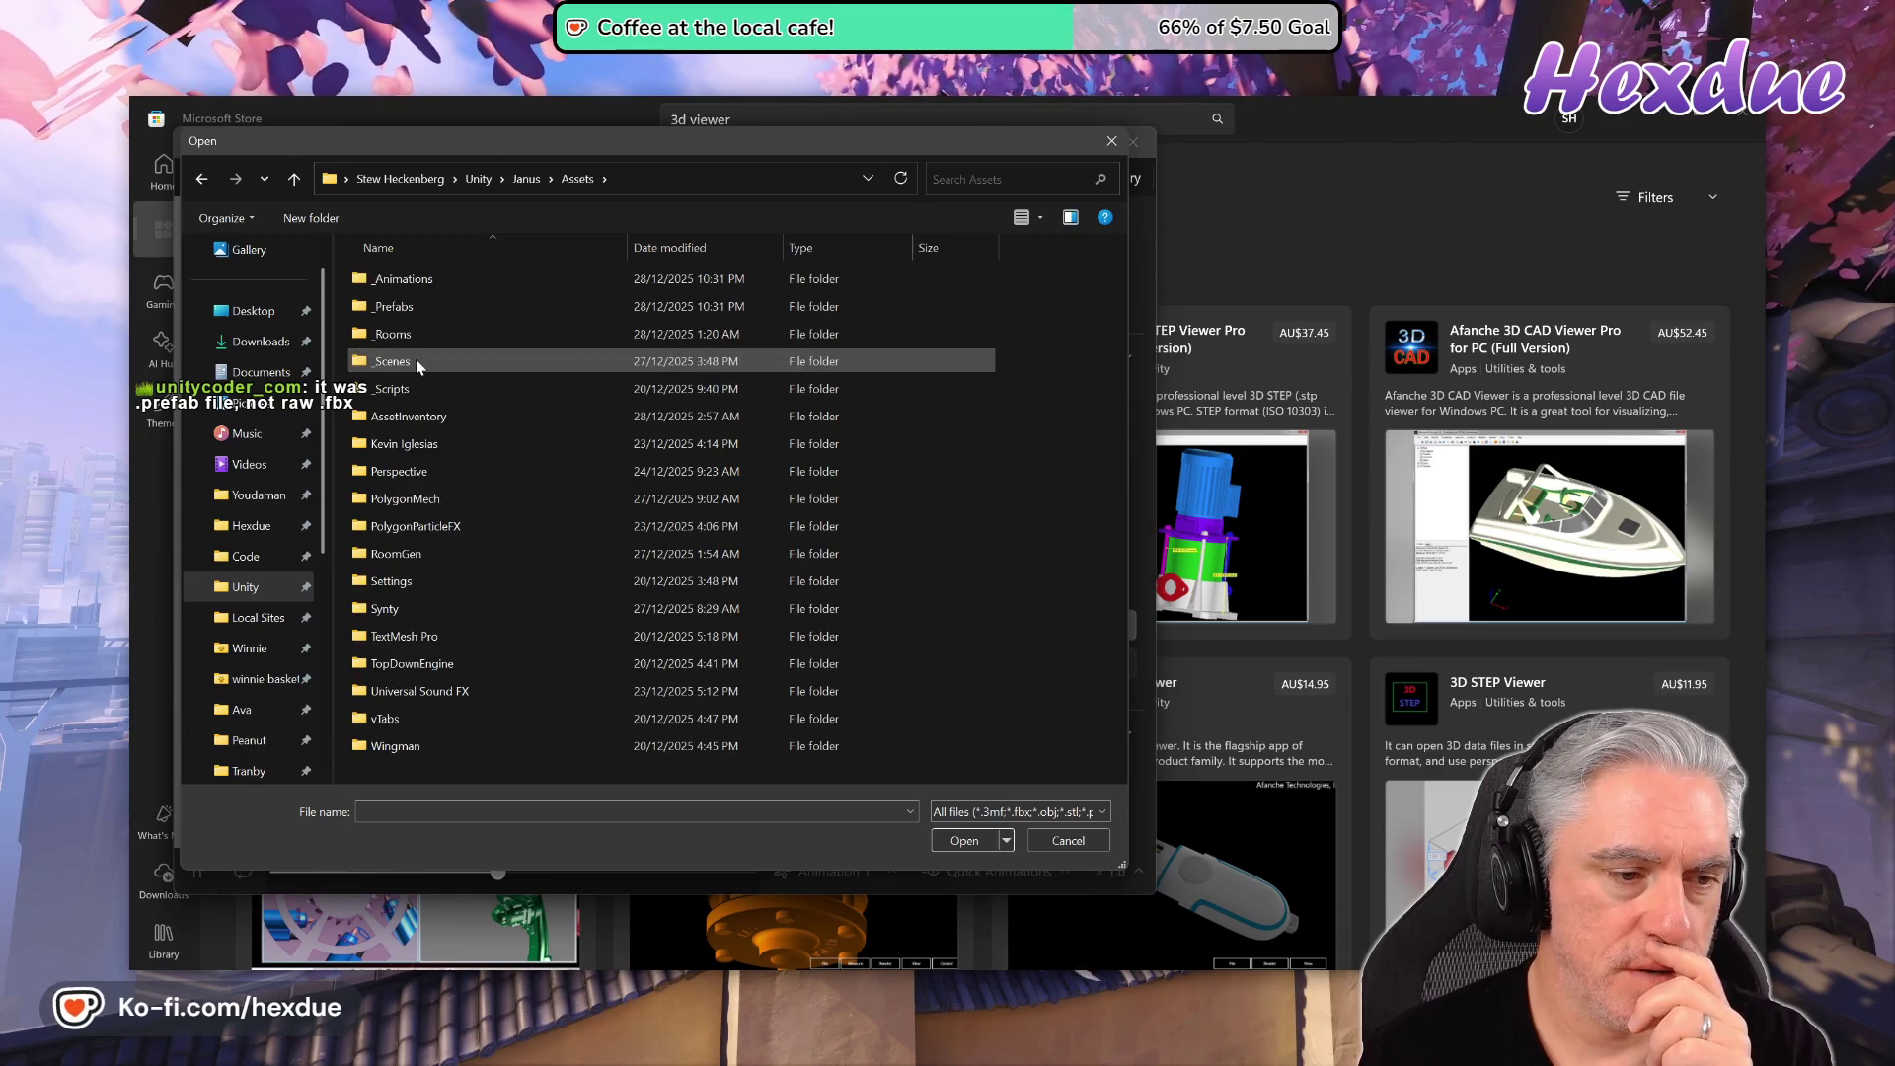
{"action": "left_click", "coordinate": [414, 309]}
{"action": "double_click", "coordinate": [413, 306]}
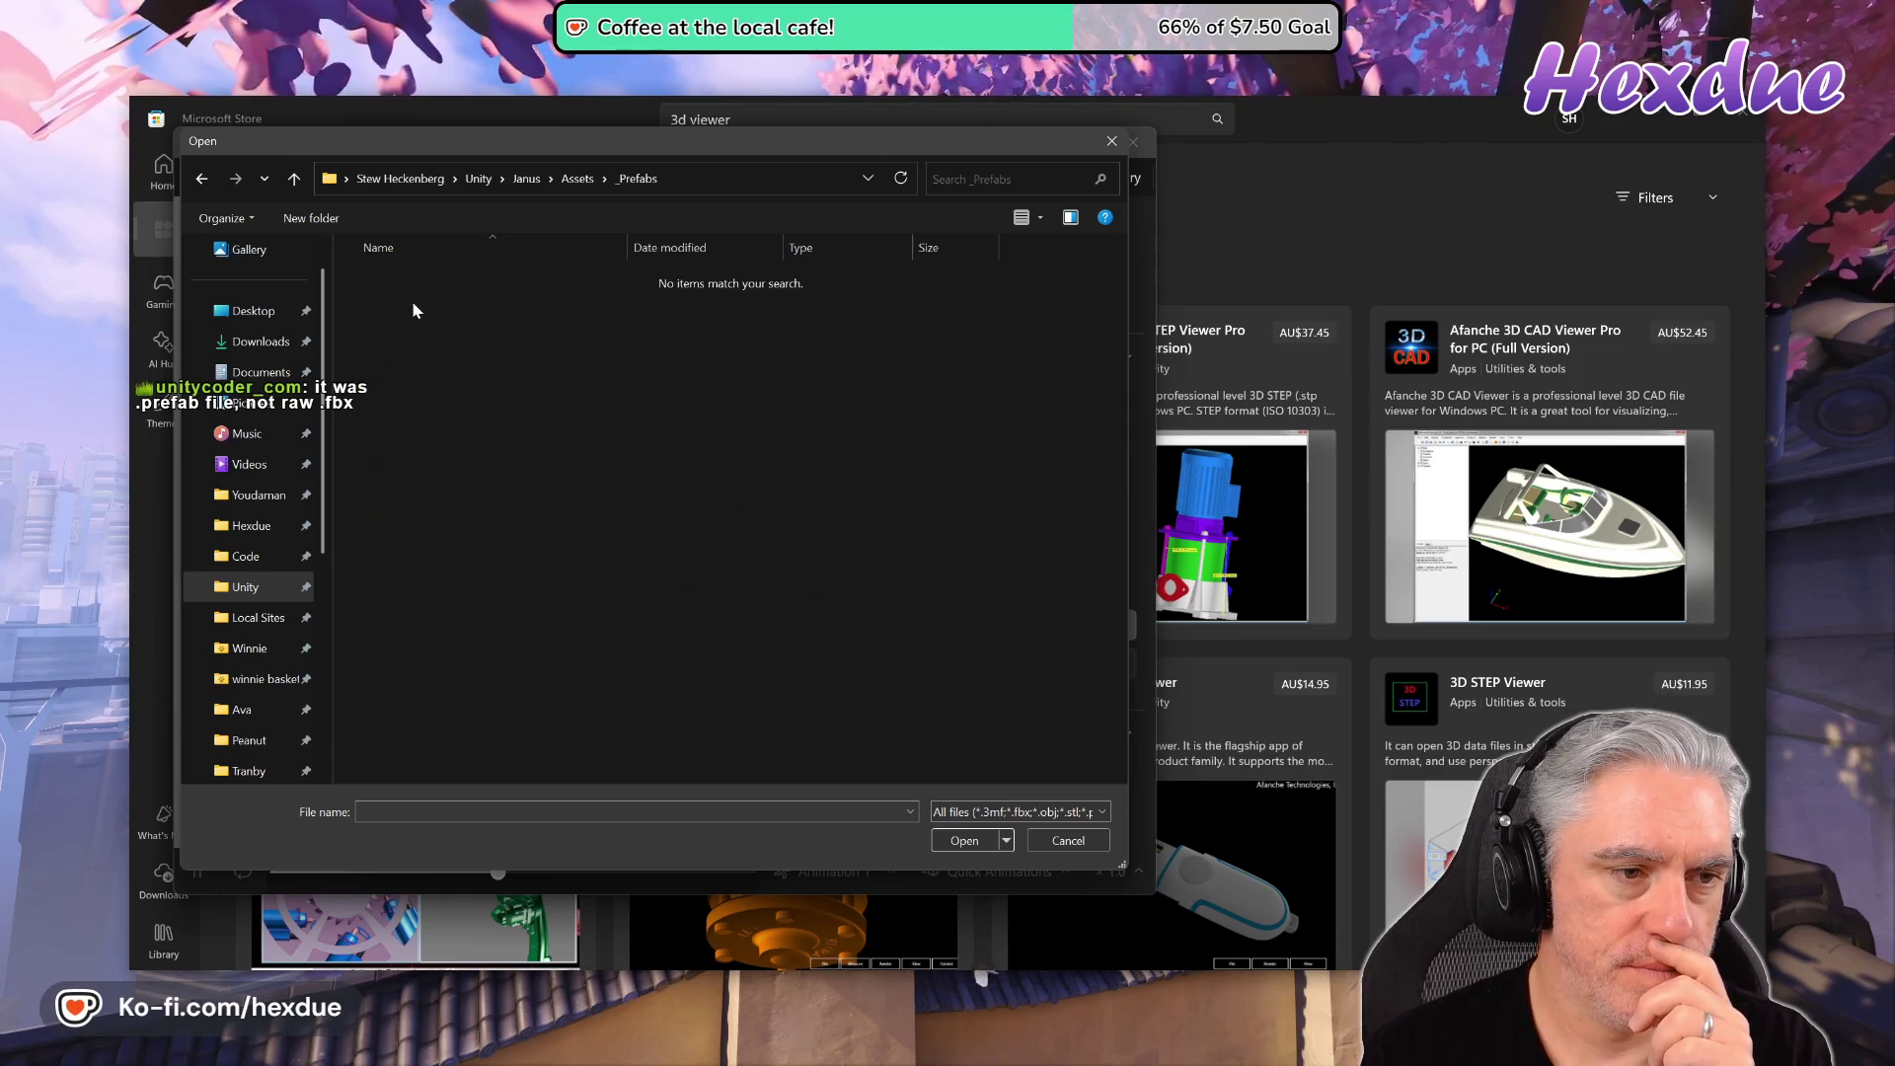
{"action": "key", "text": "alt+Left"}
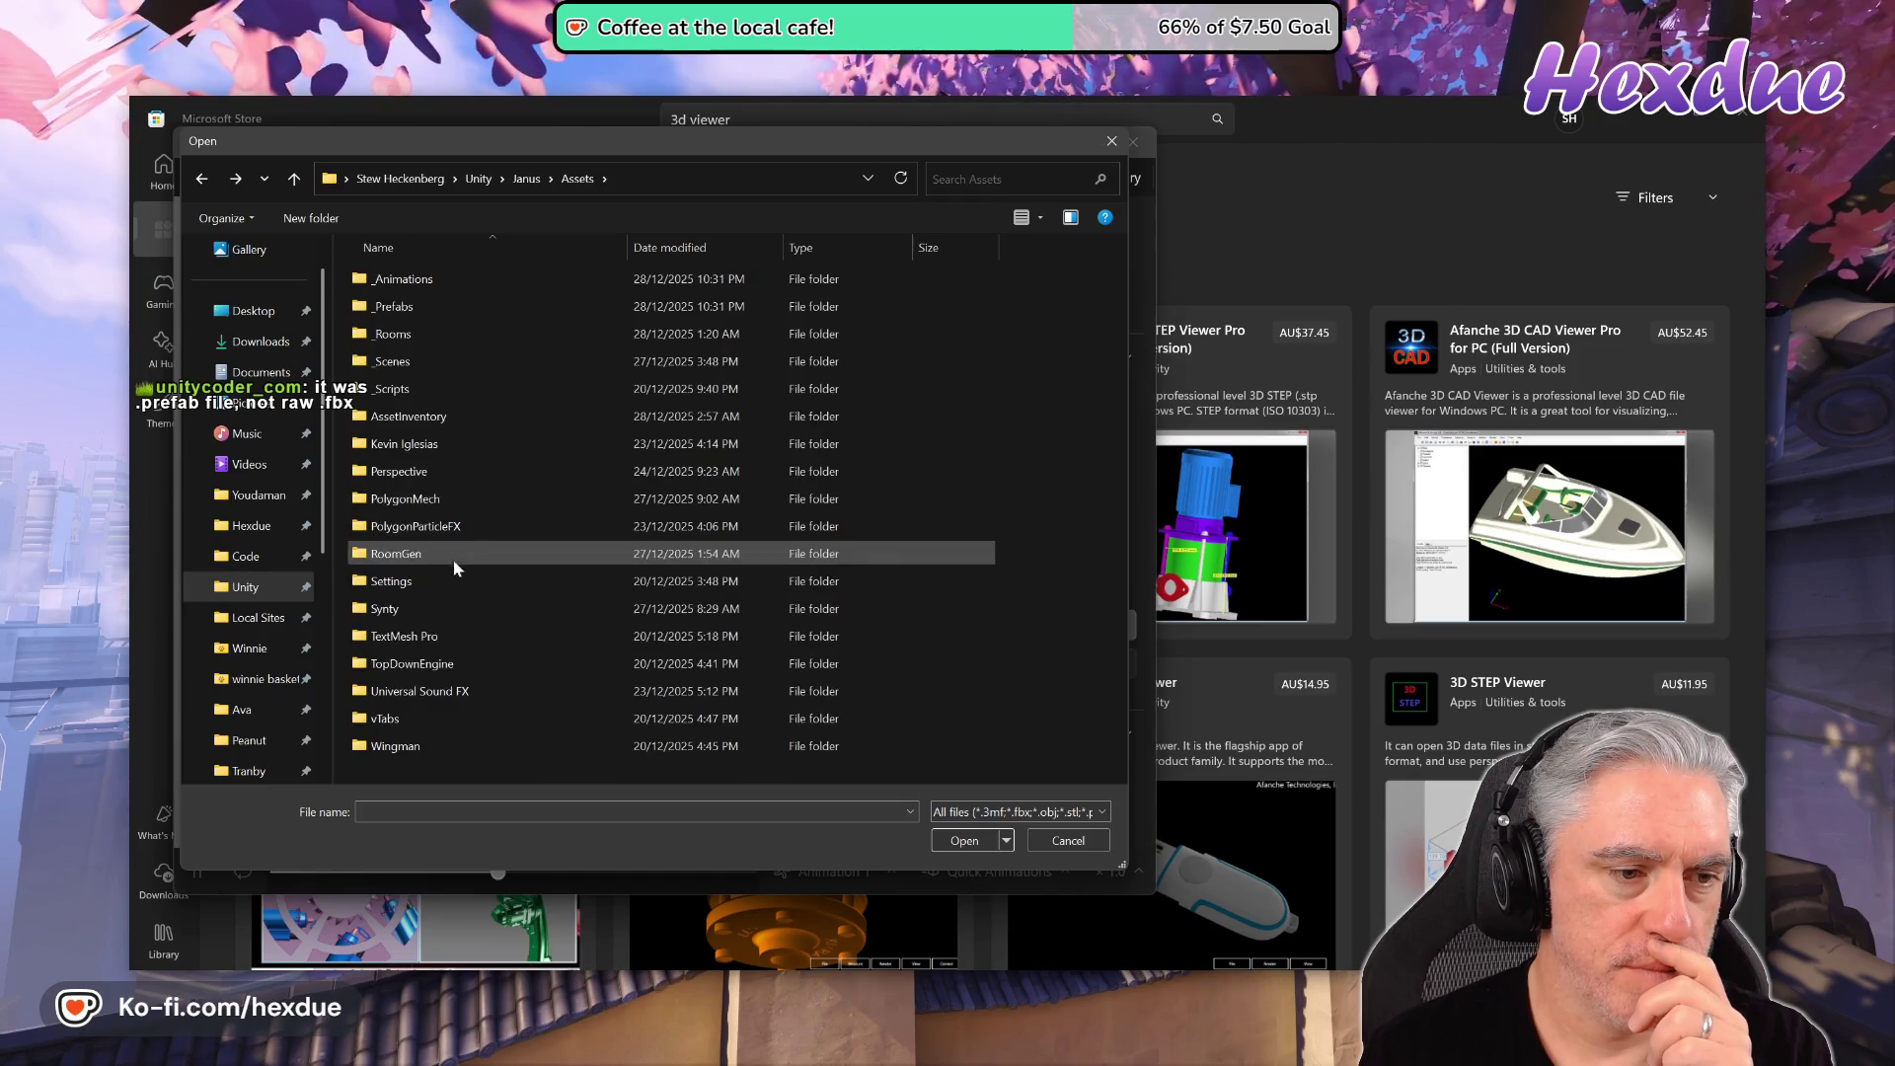
{"action": "mouse_move", "coordinate": [486, 604]}
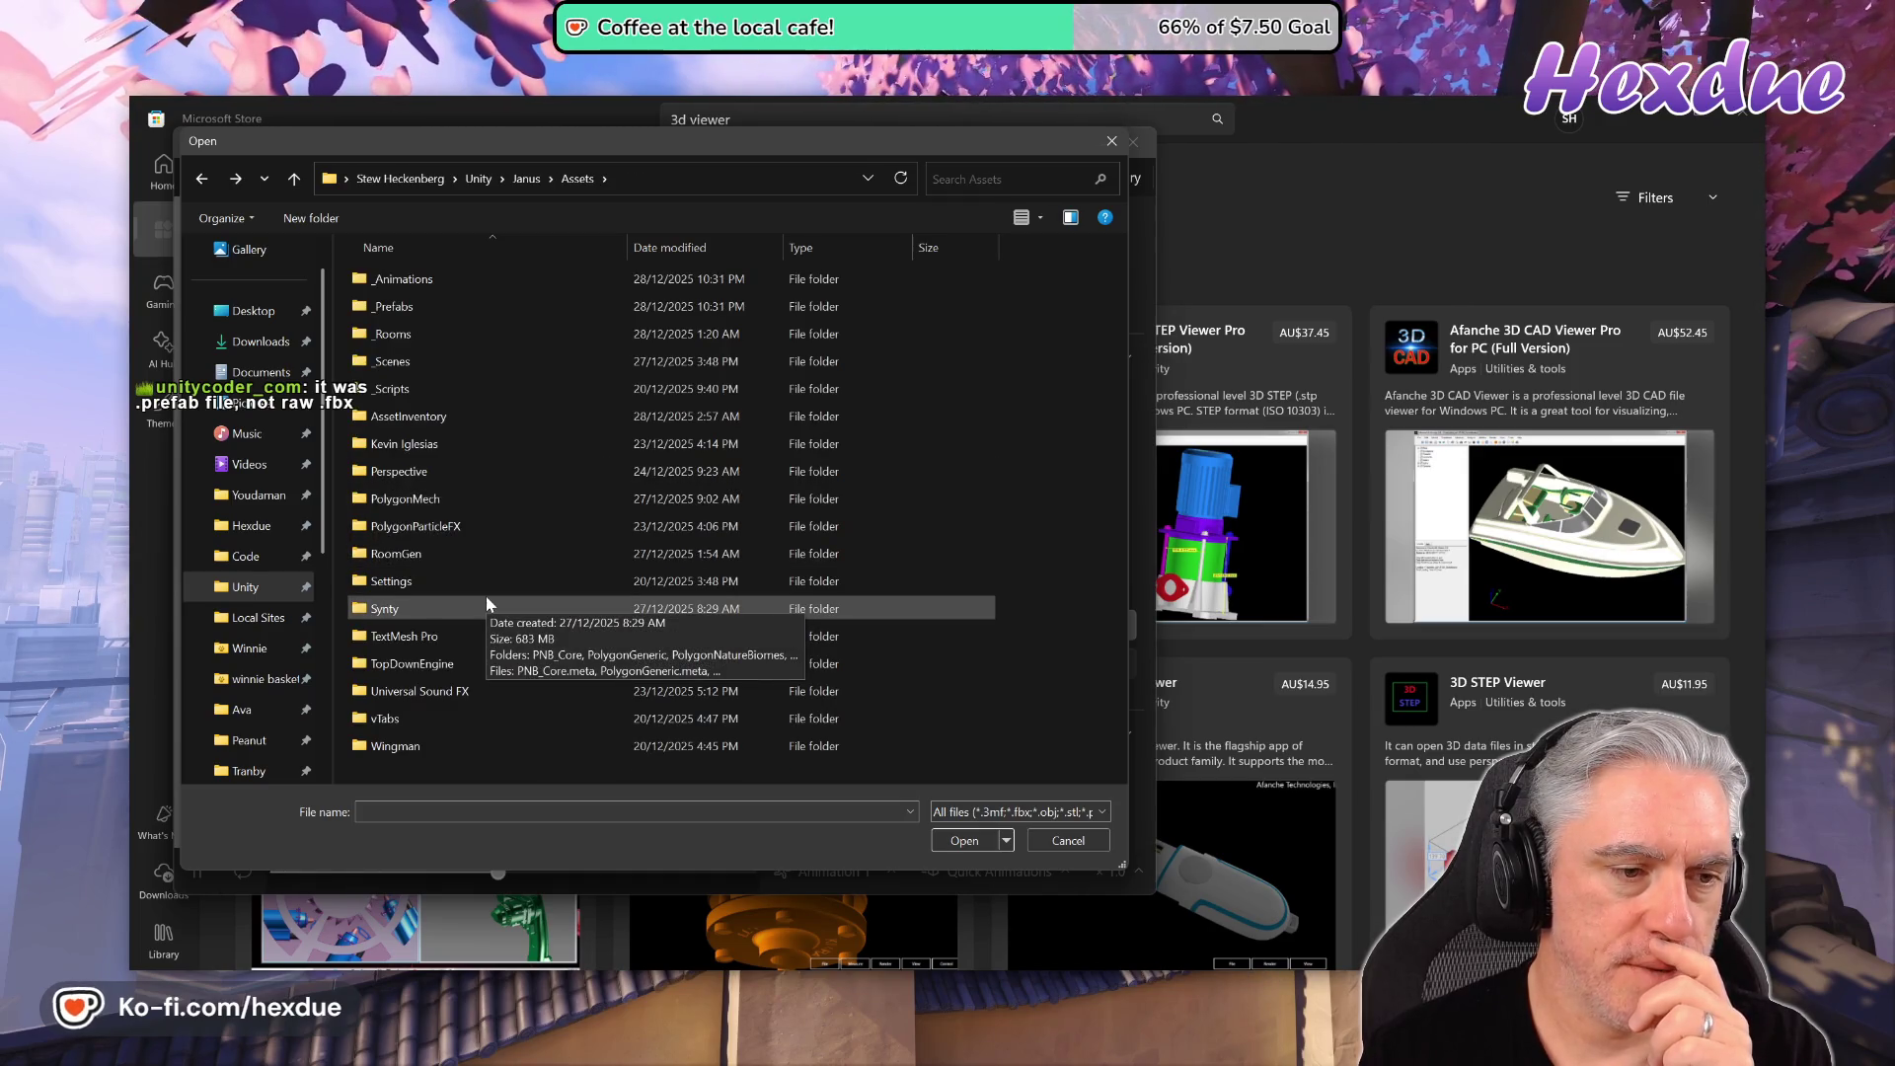
{"action": "double_click", "coordinate": [373, 610]}
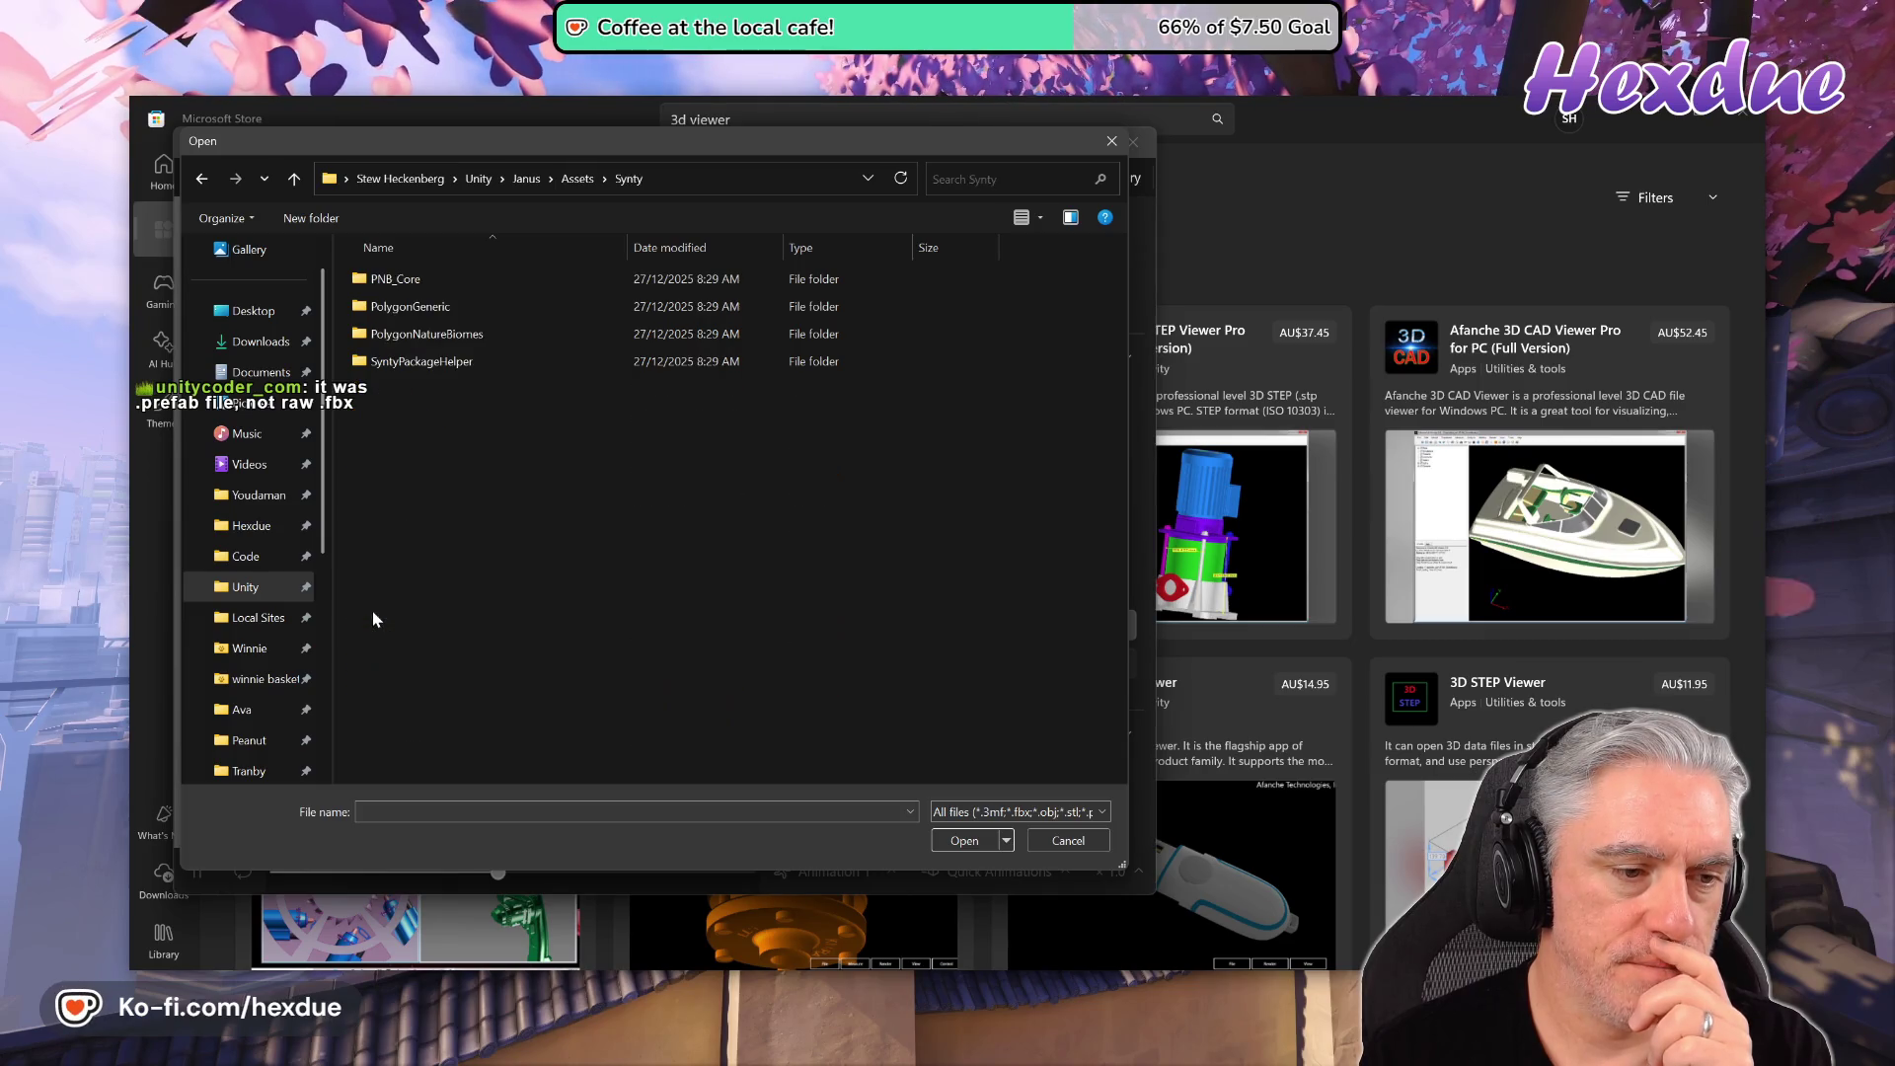
{"action": "double_click", "coordinate": [383, 306]}
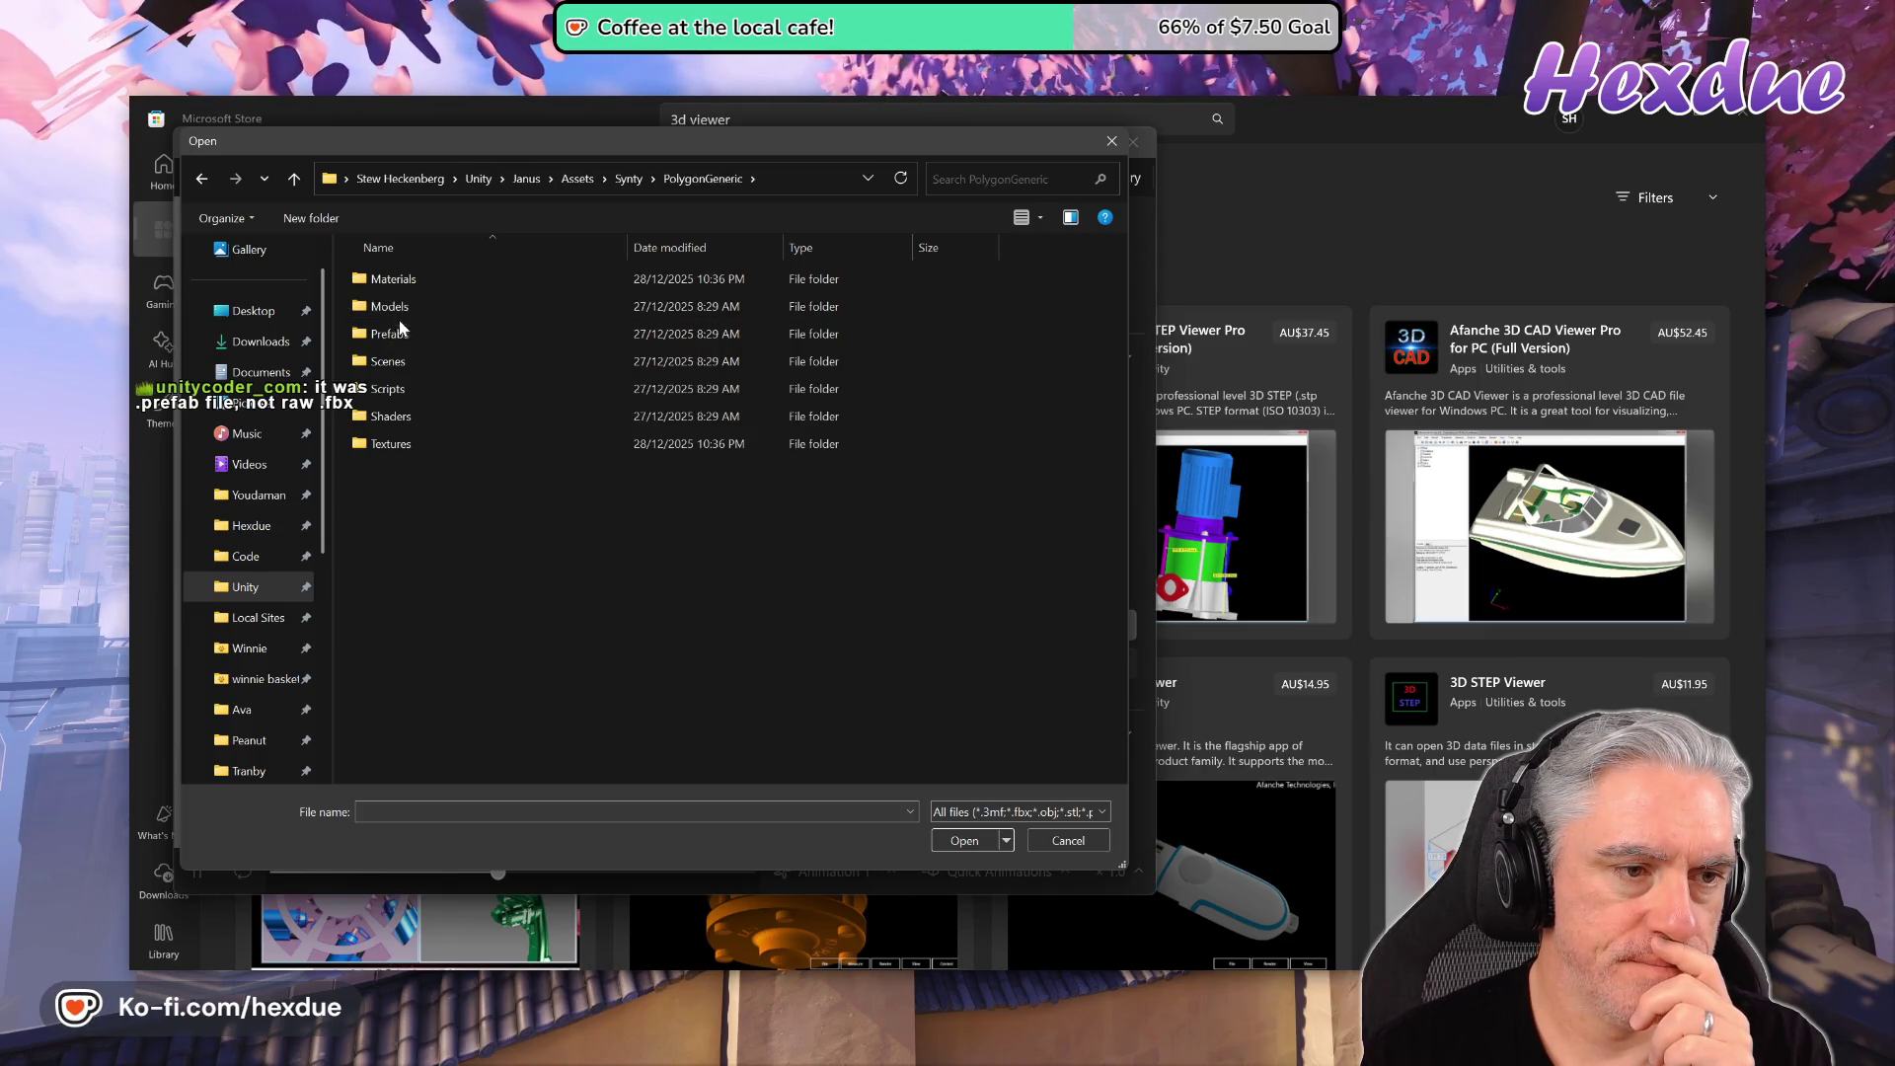
{"action": "double_click", "coordinate": [394, 333]}
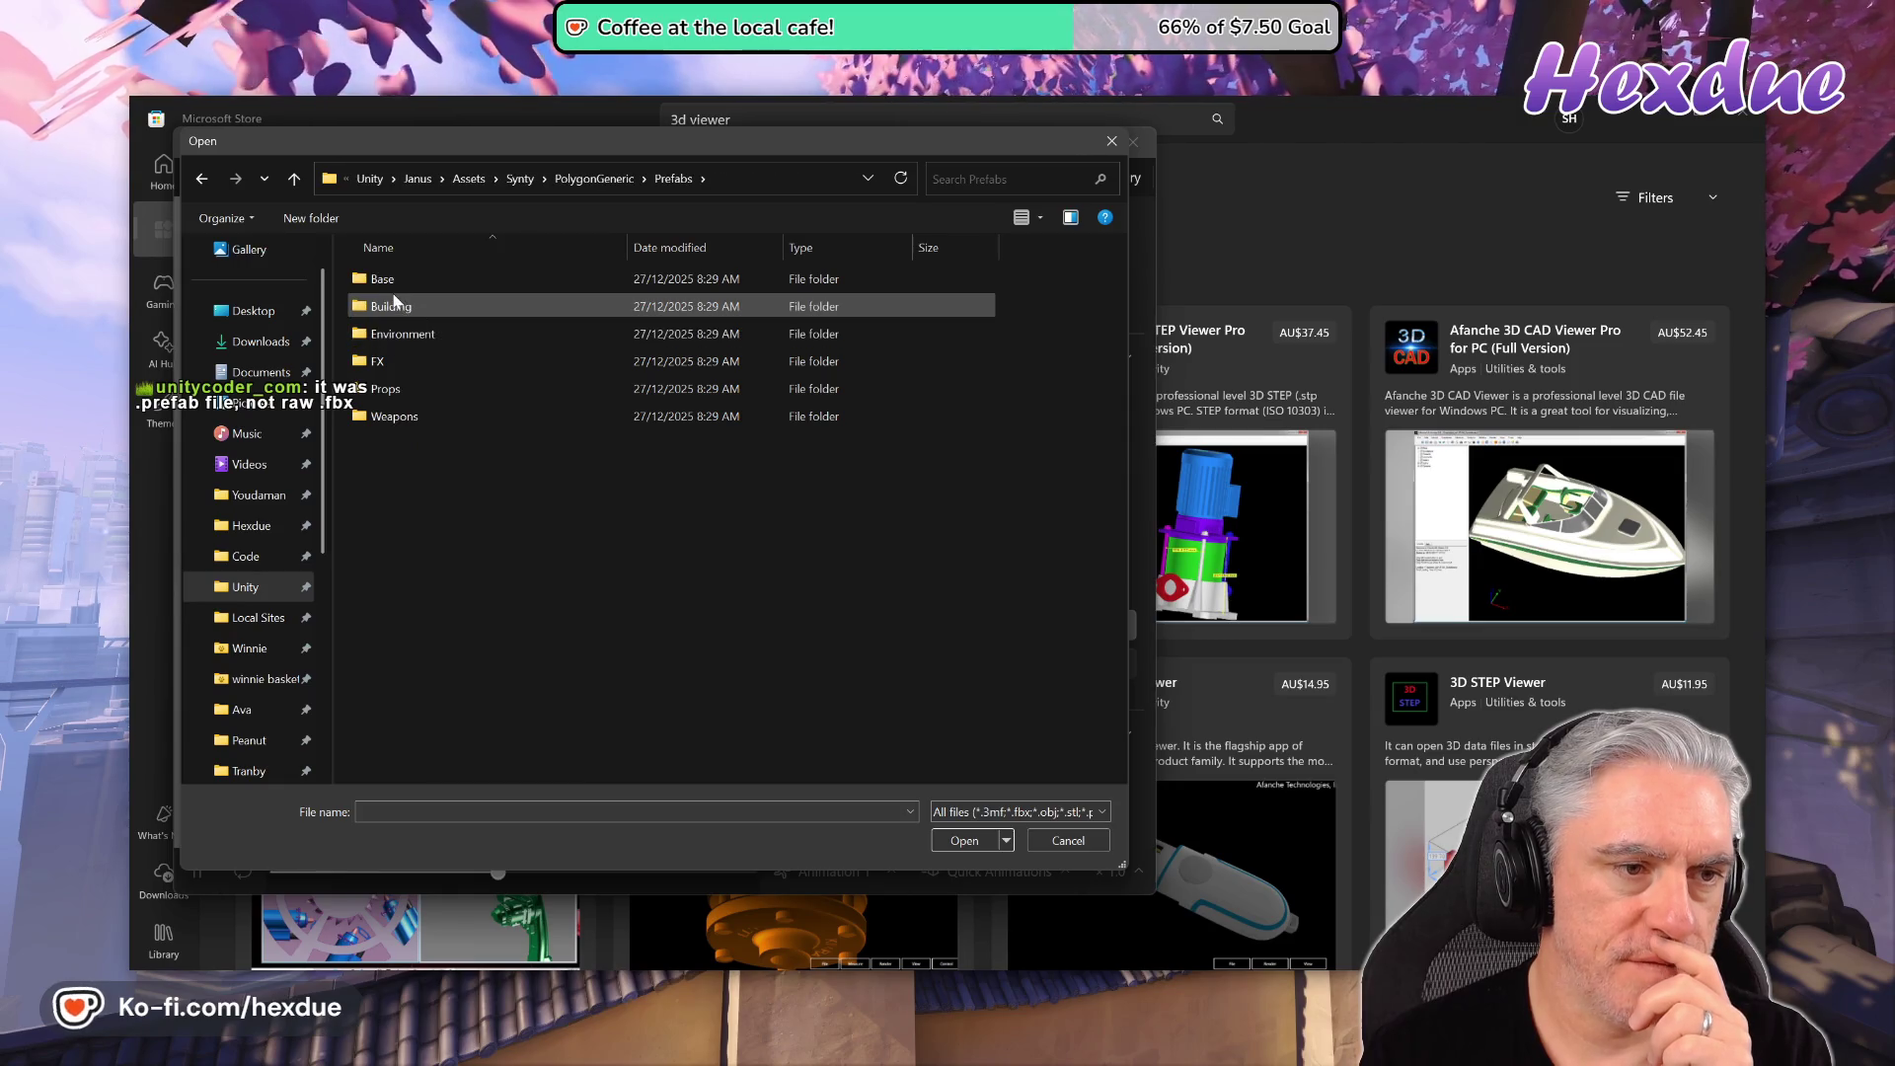
{"action": "double_click", "coordinate": [390, 361]}
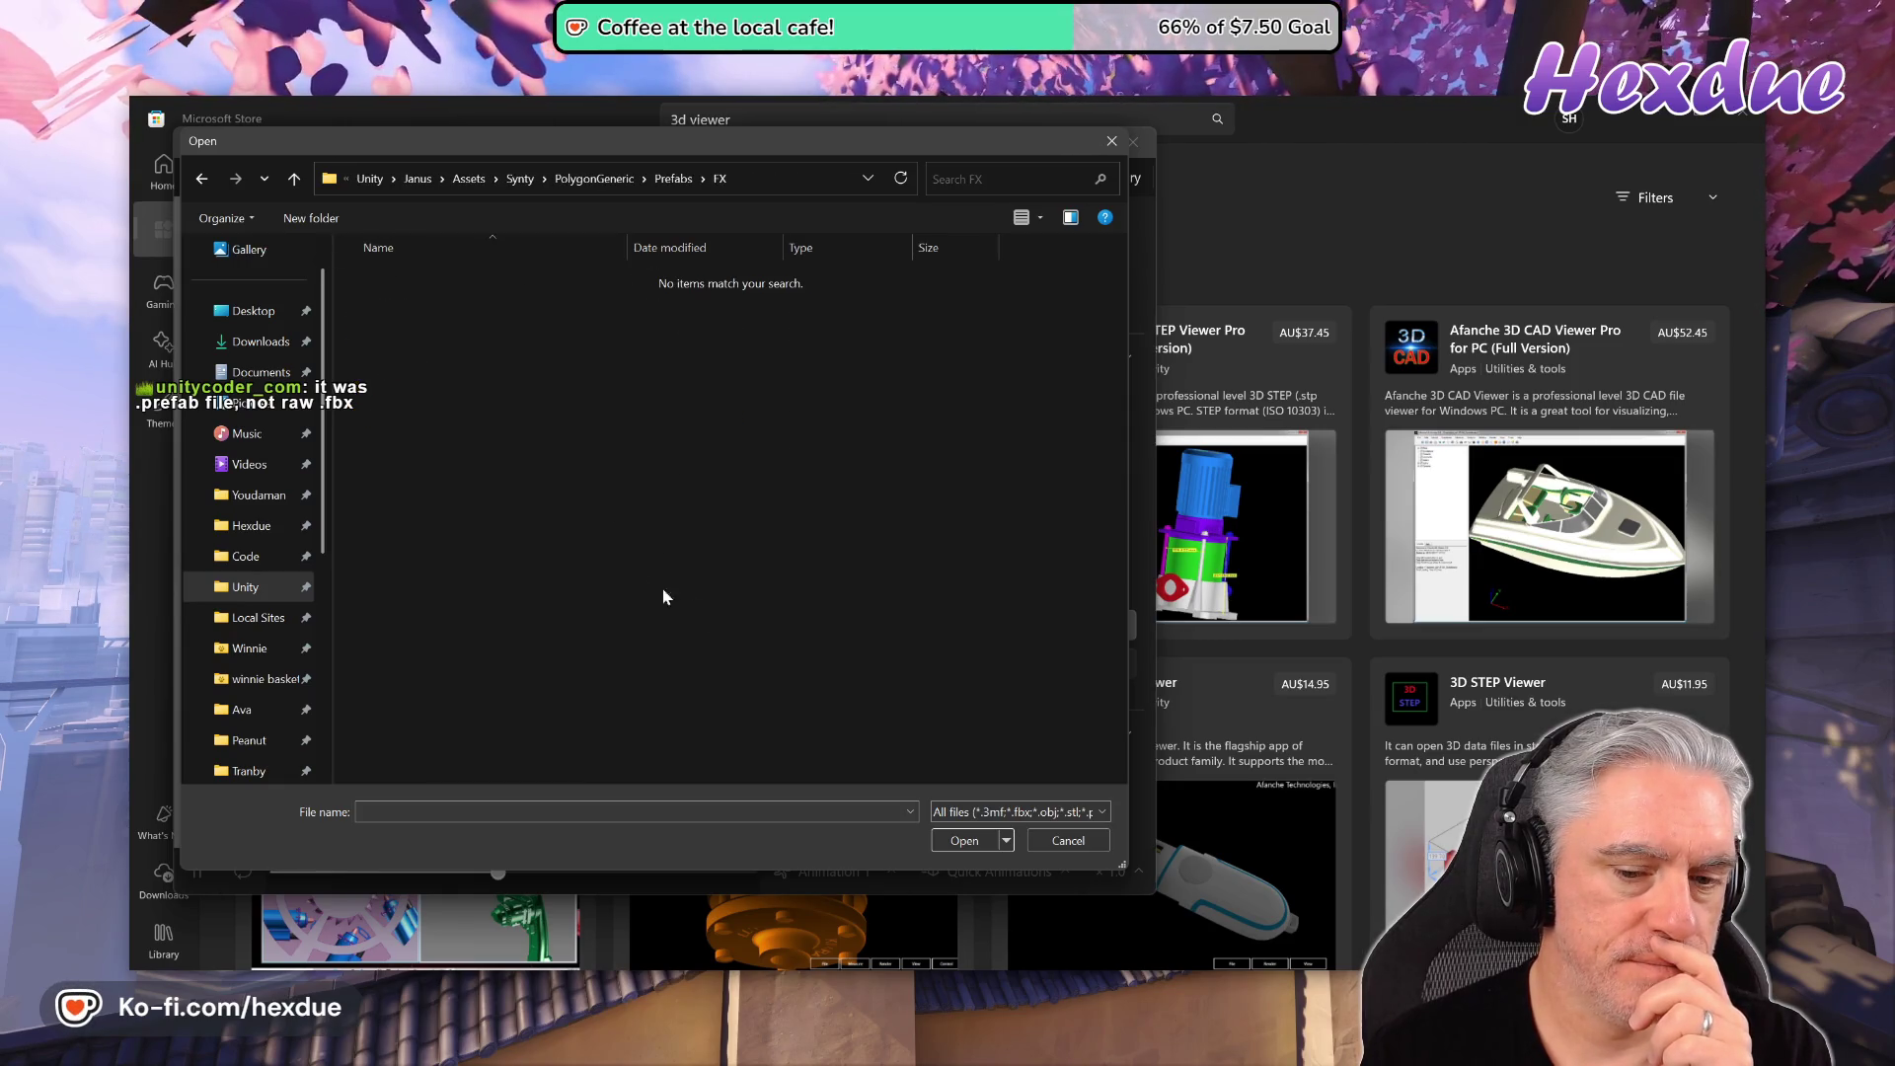
- Leave the filter on all supported files, cancel opening, and close 3D Viewer
{"action": "left_click", "coordinate": [1045, 815]}
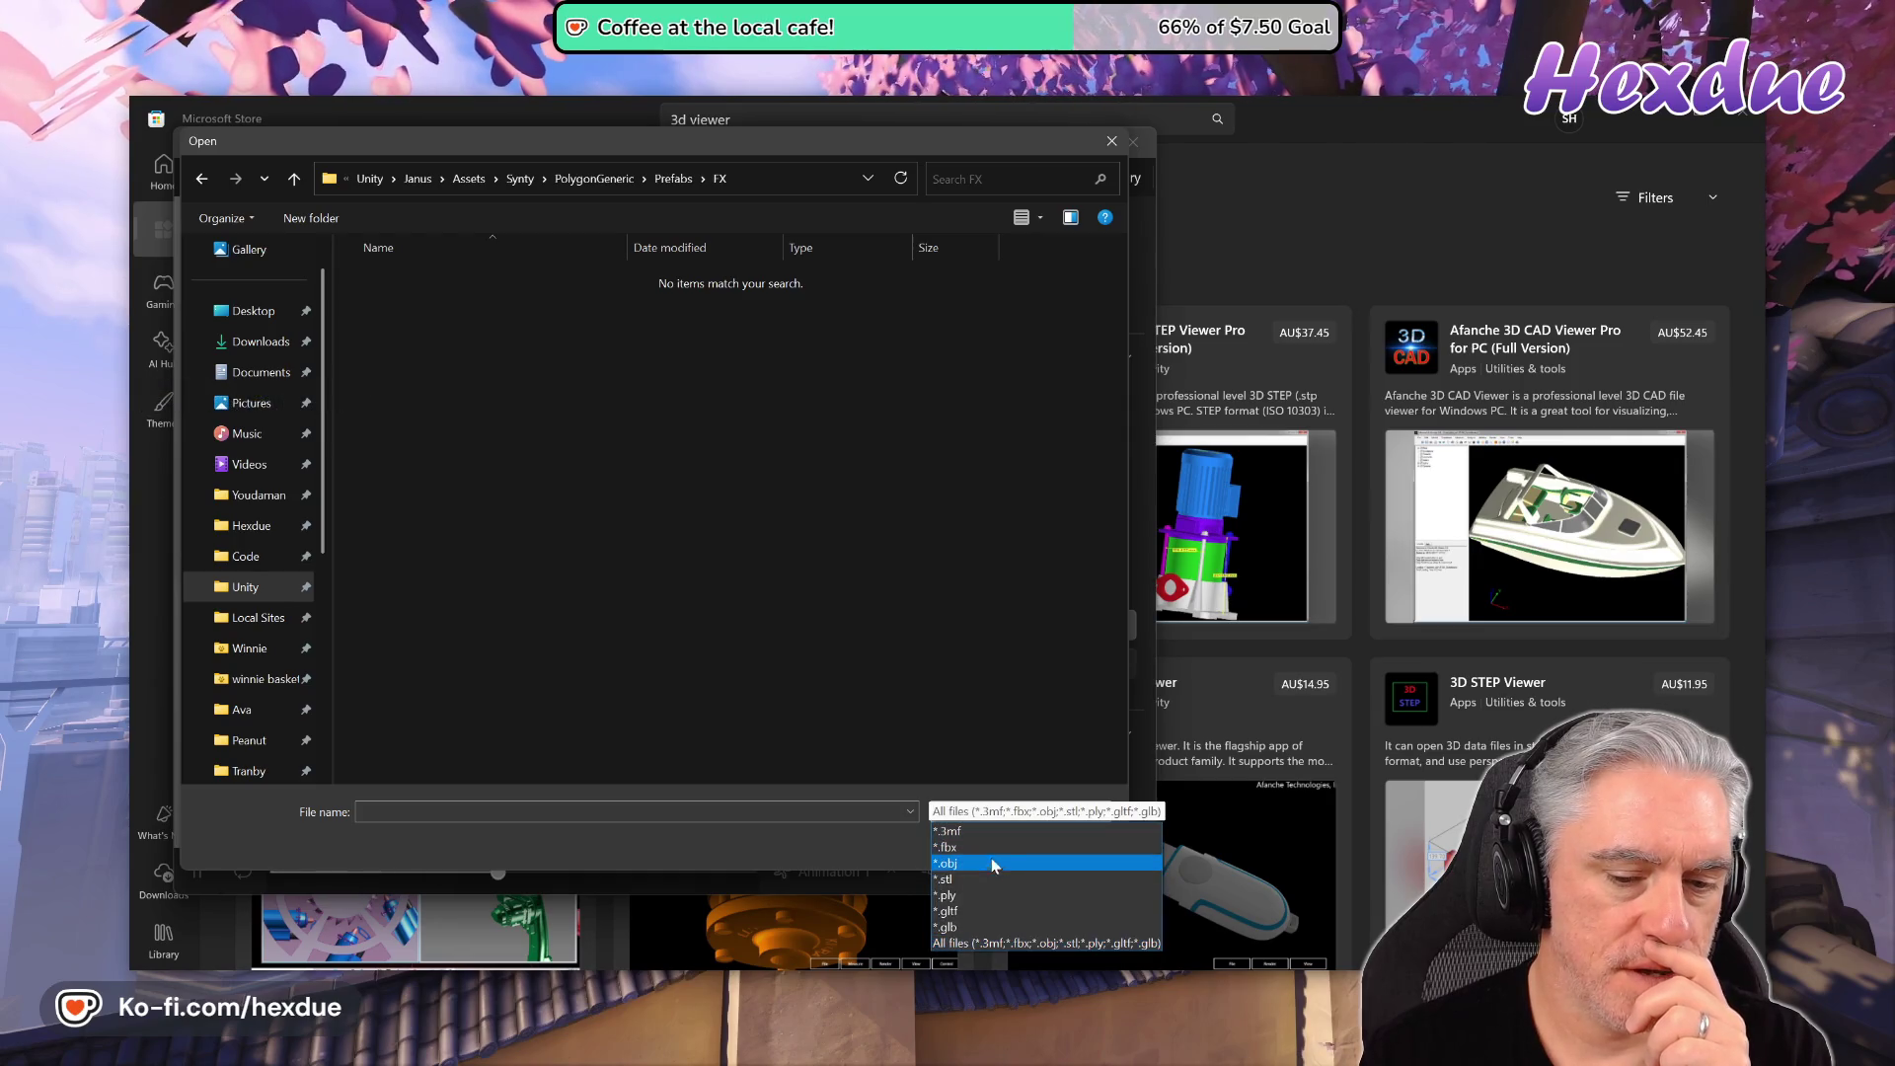
{"action": "left_click", "coordinate": [761, 823]}
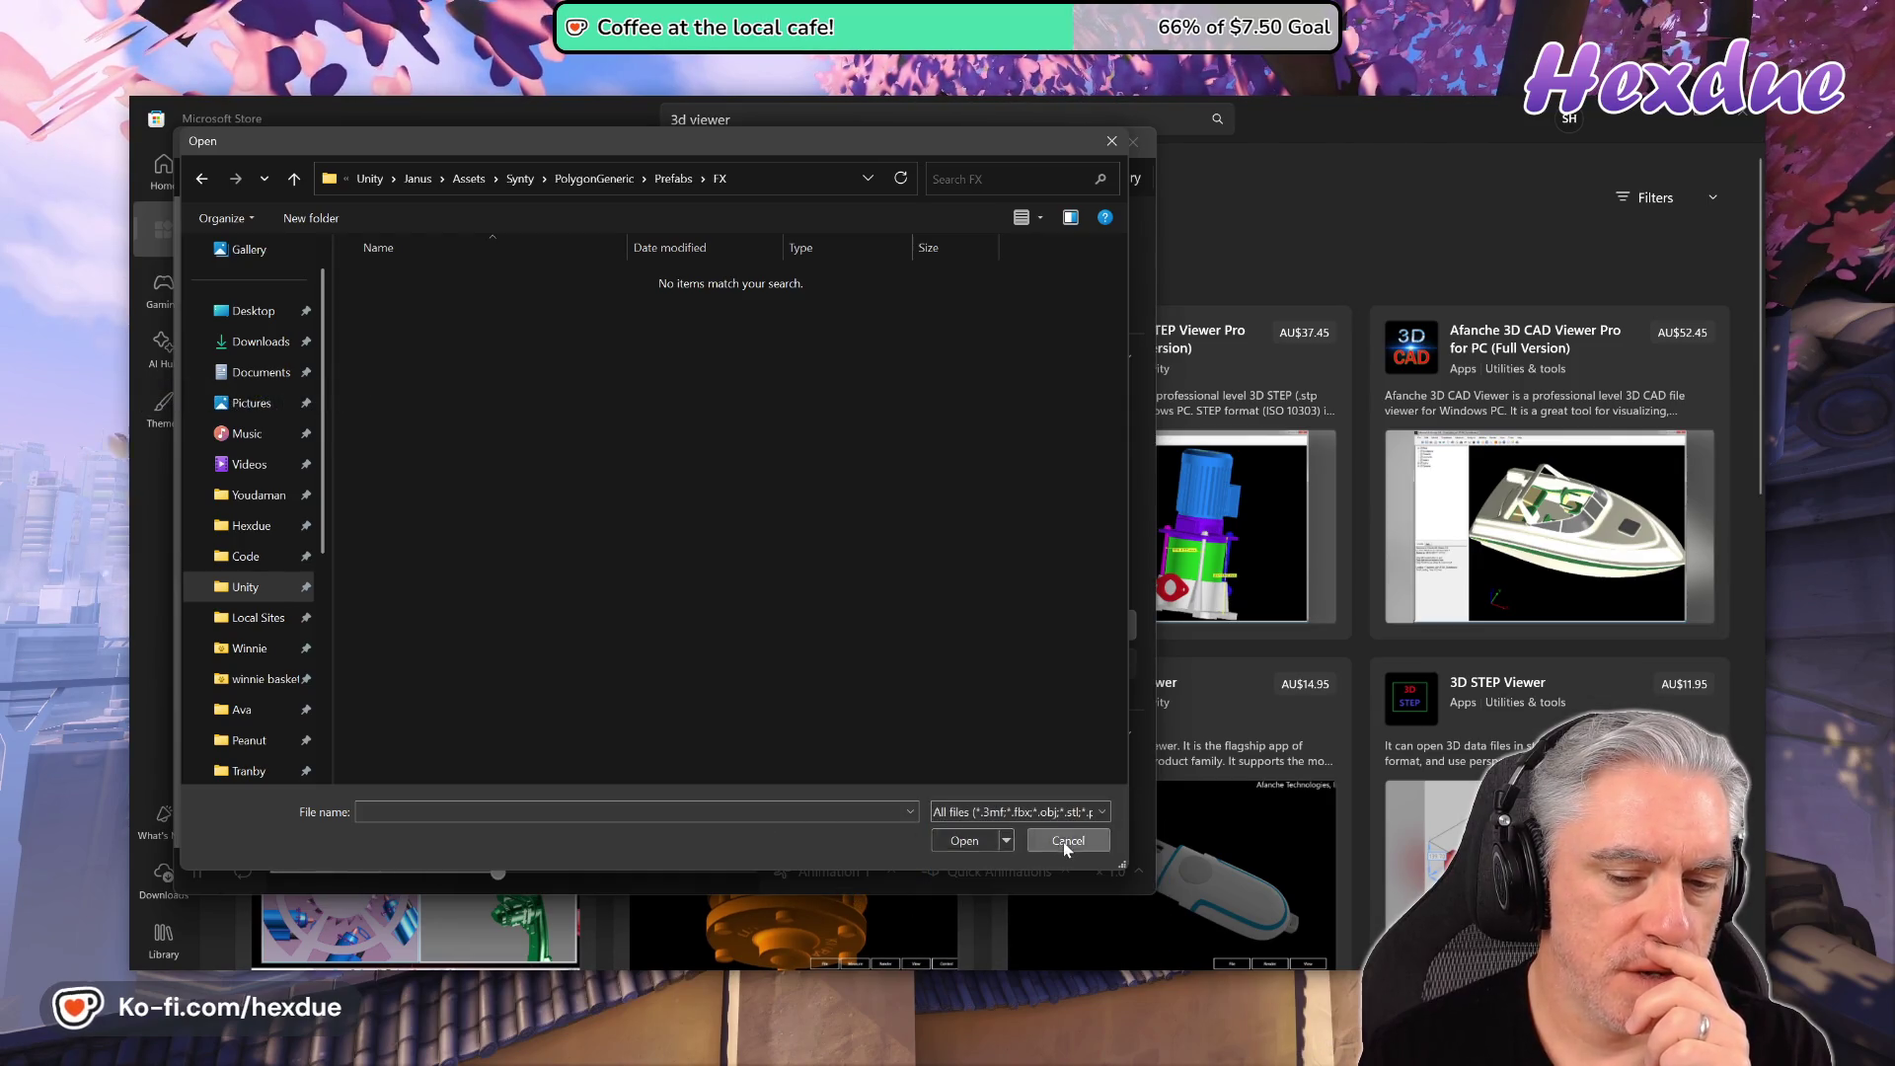
{"action": "left_click", "coordinate": [1069, 842]}
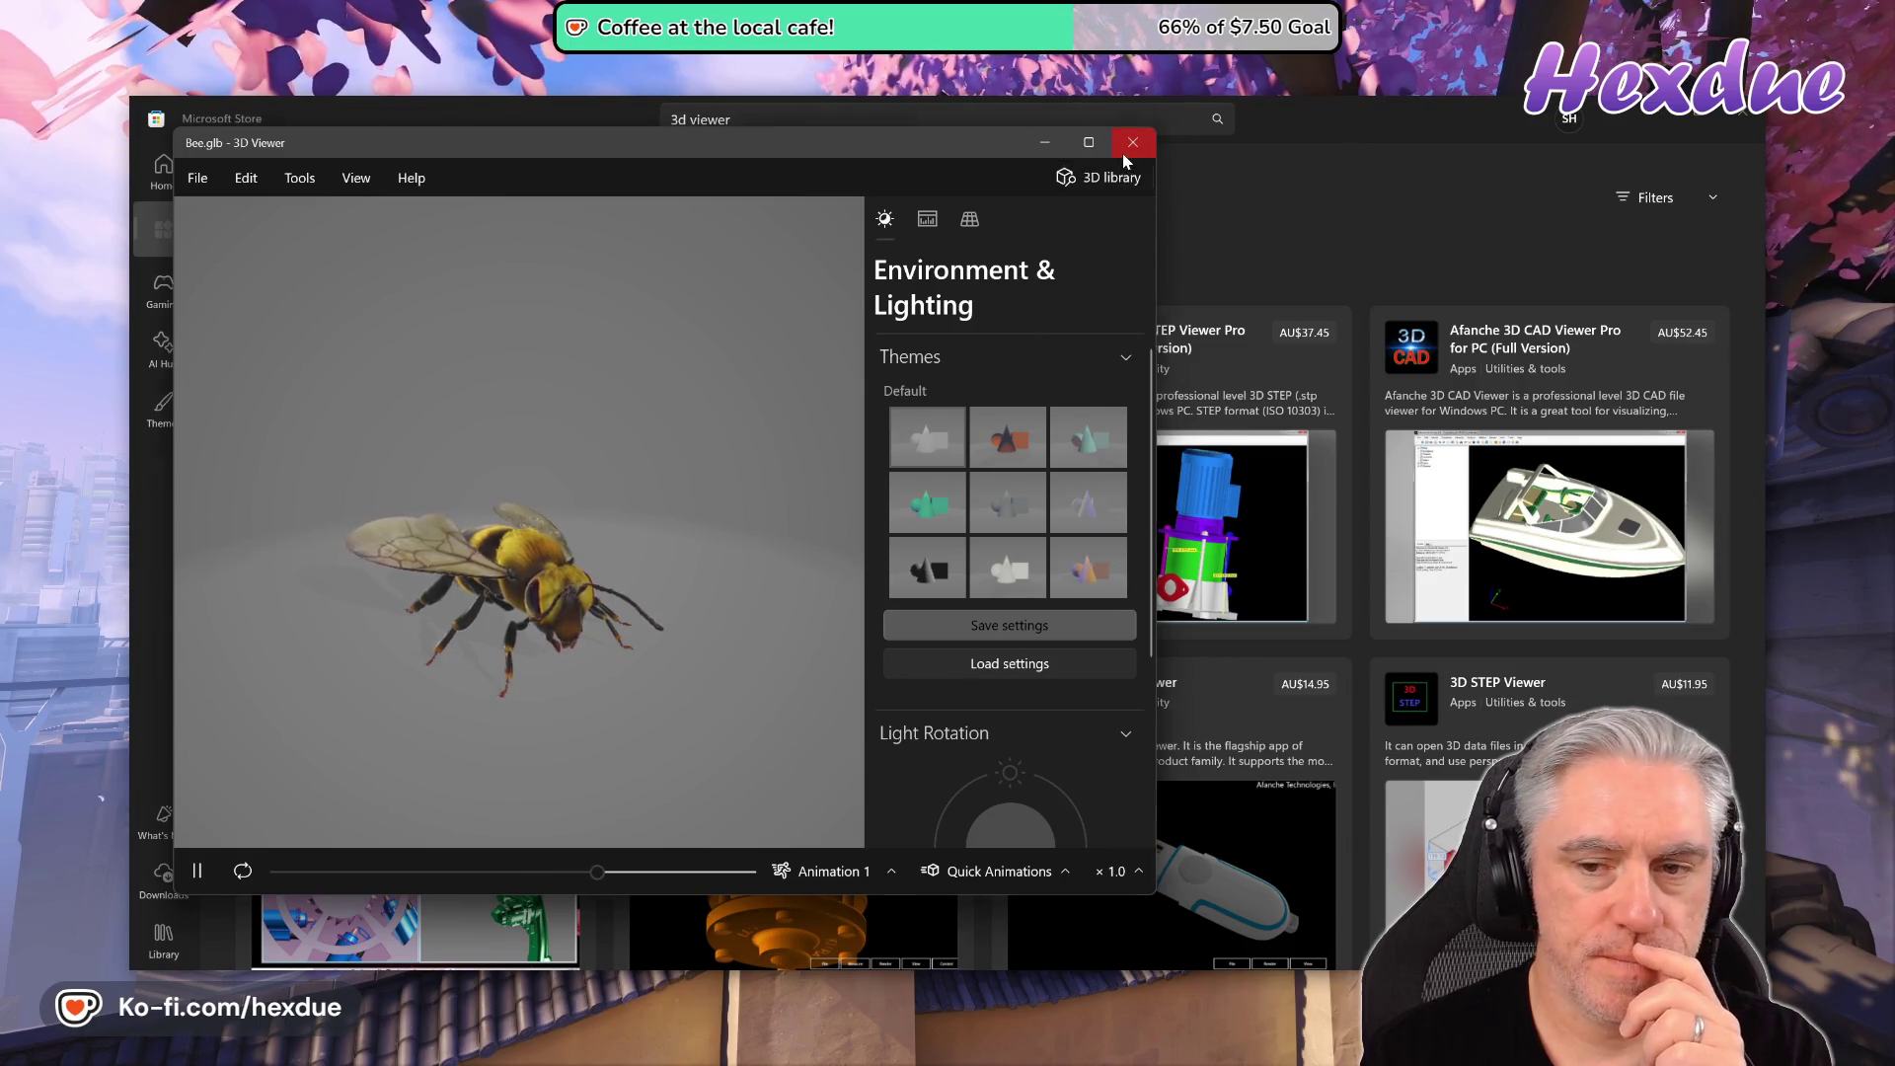
{"action": "left_click", "coordinate": [1133, 142]}
{"action": "key", "text": "alt+Tab"}
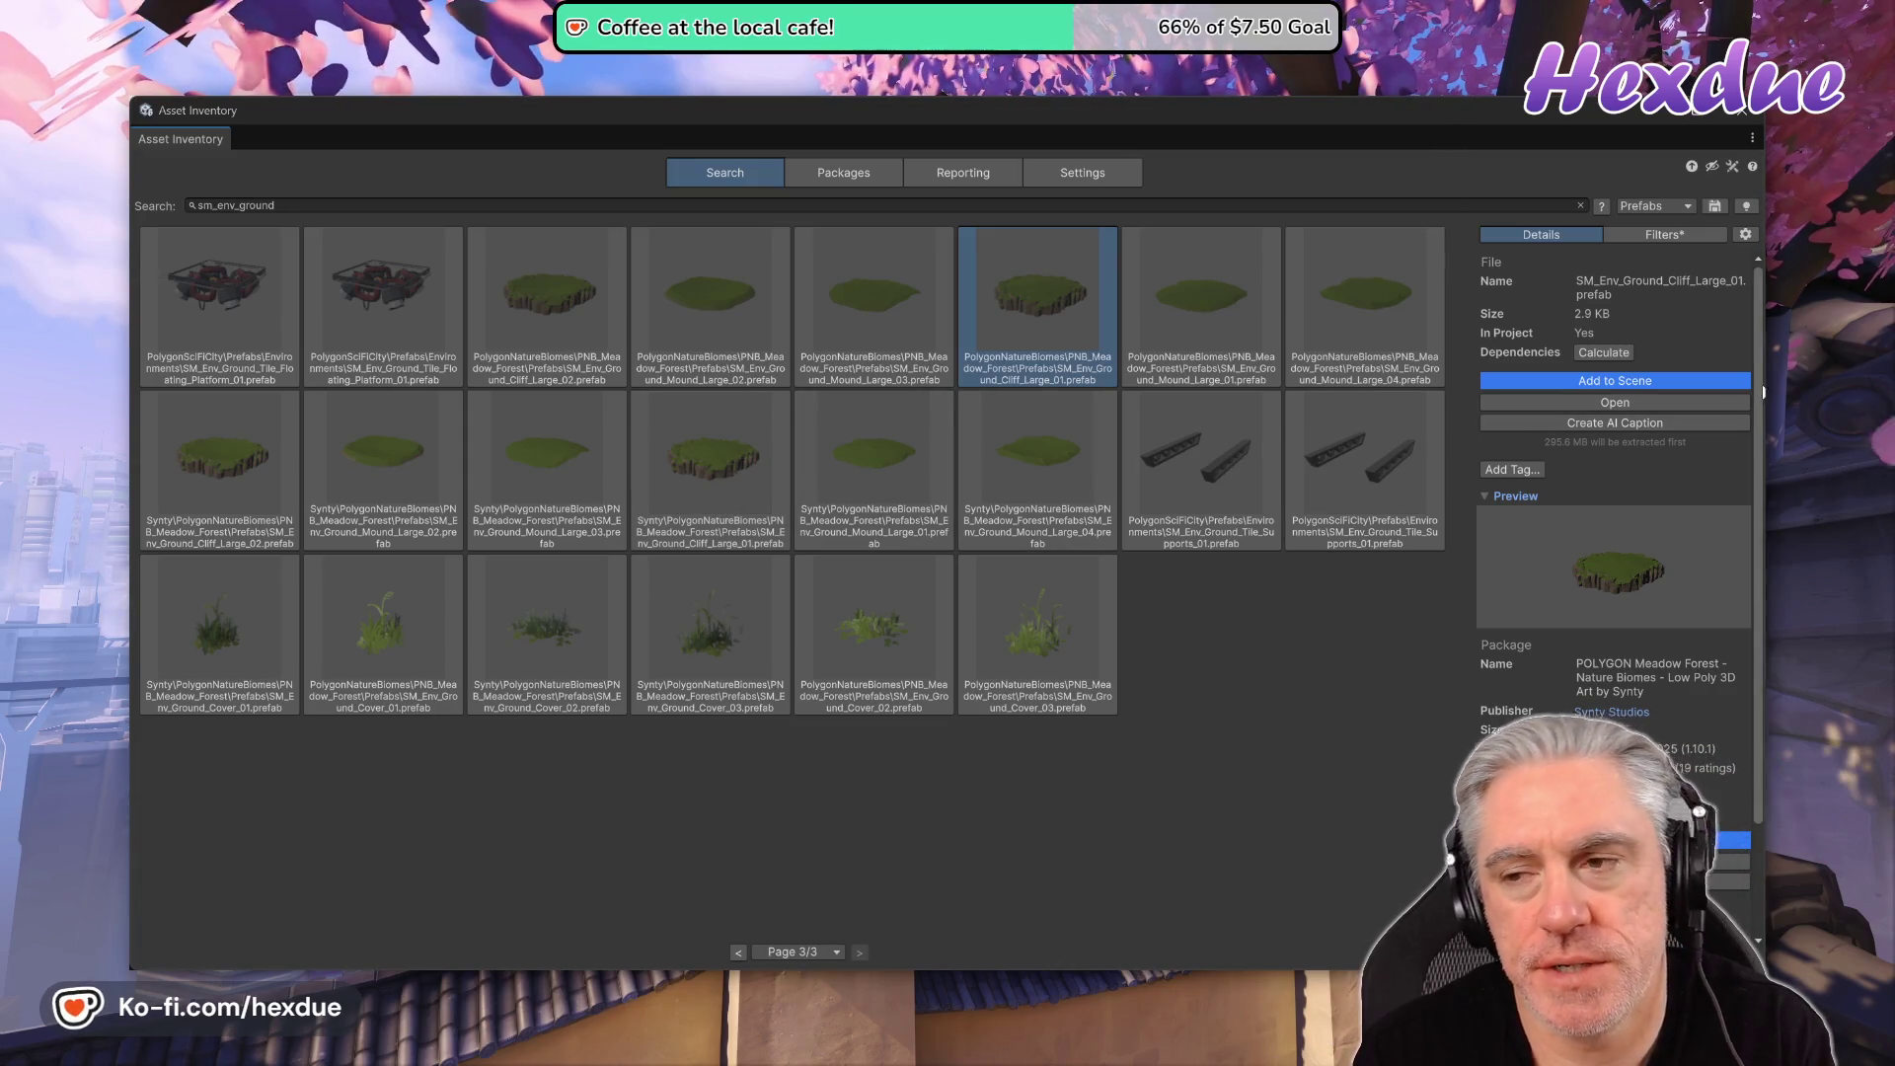
- Close the Asset Inventory window showing the sm_env_ground results
{"action": "left_click", "coordinate": [1729, 118]}
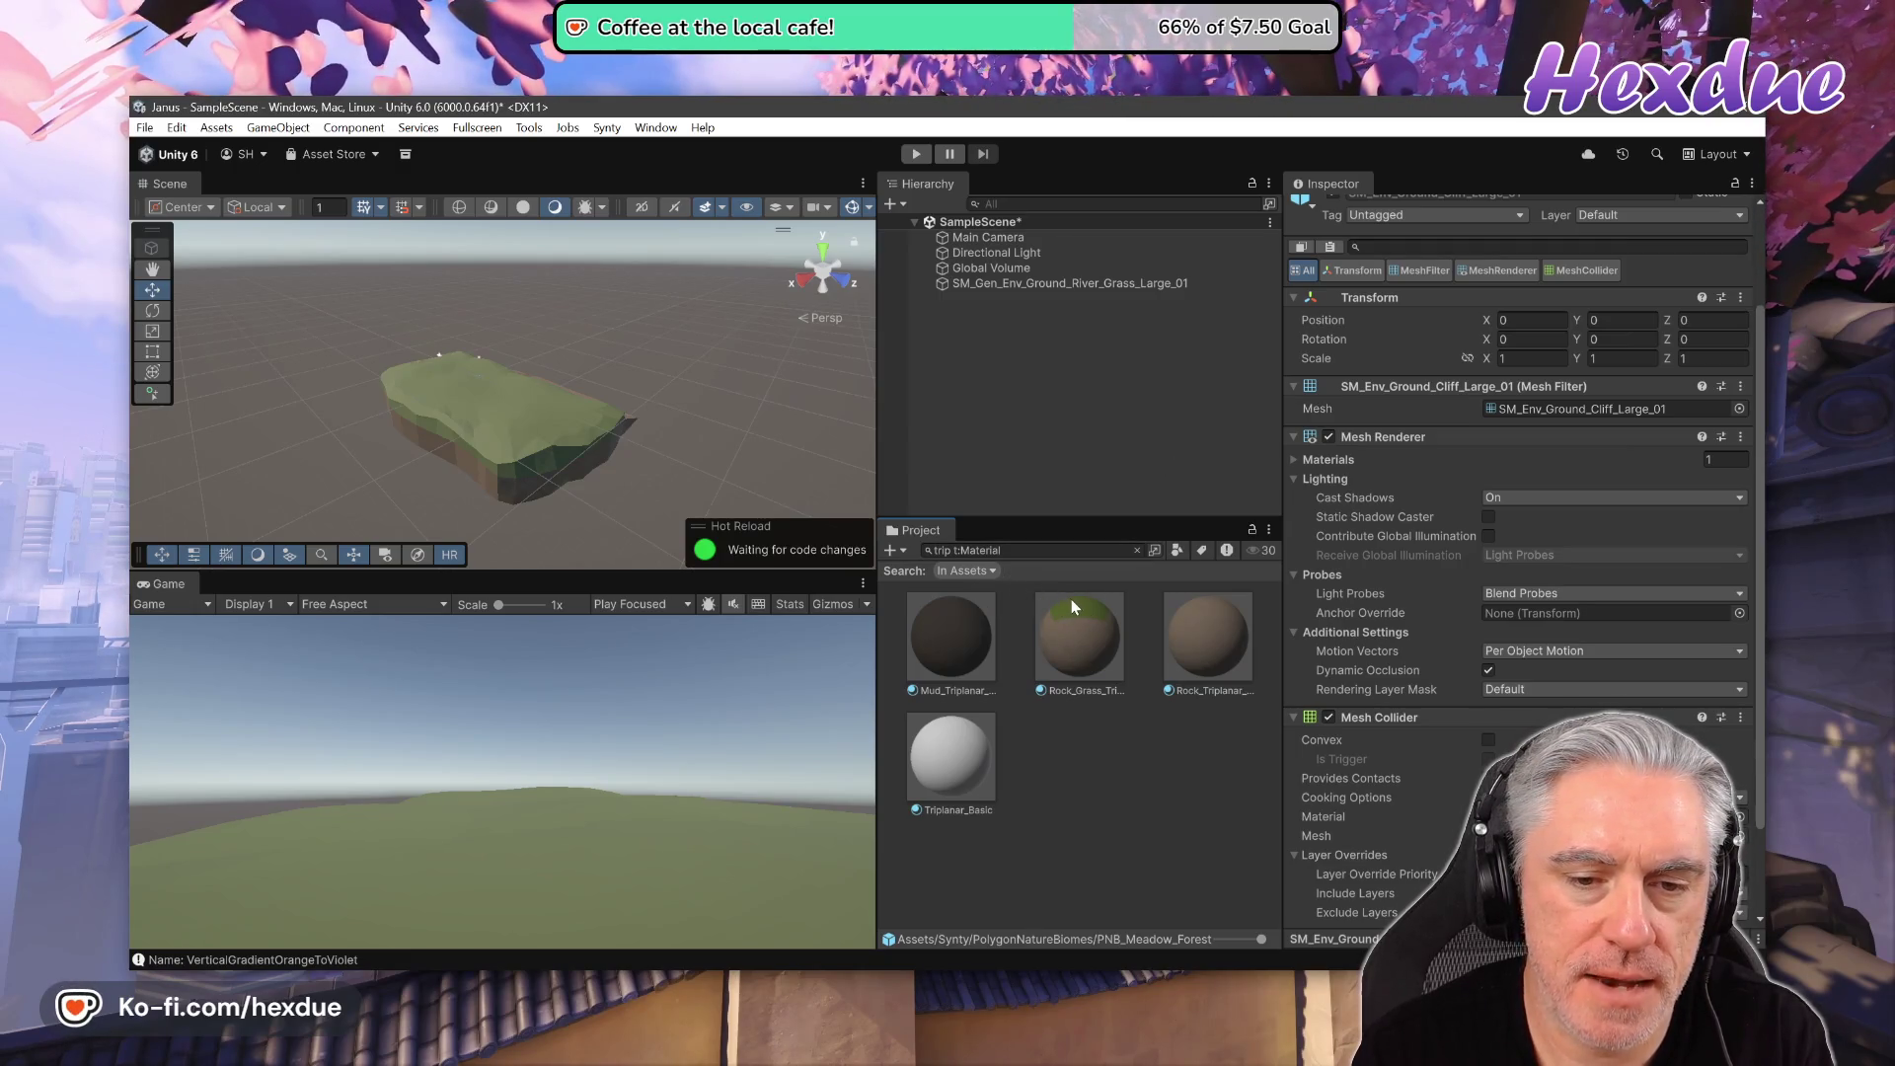
- Filter the Project search to Generic materials and preview Generic_01_C and Generic_02_B on the island
{"action": "left_click", "coordinate": [996, 550]}
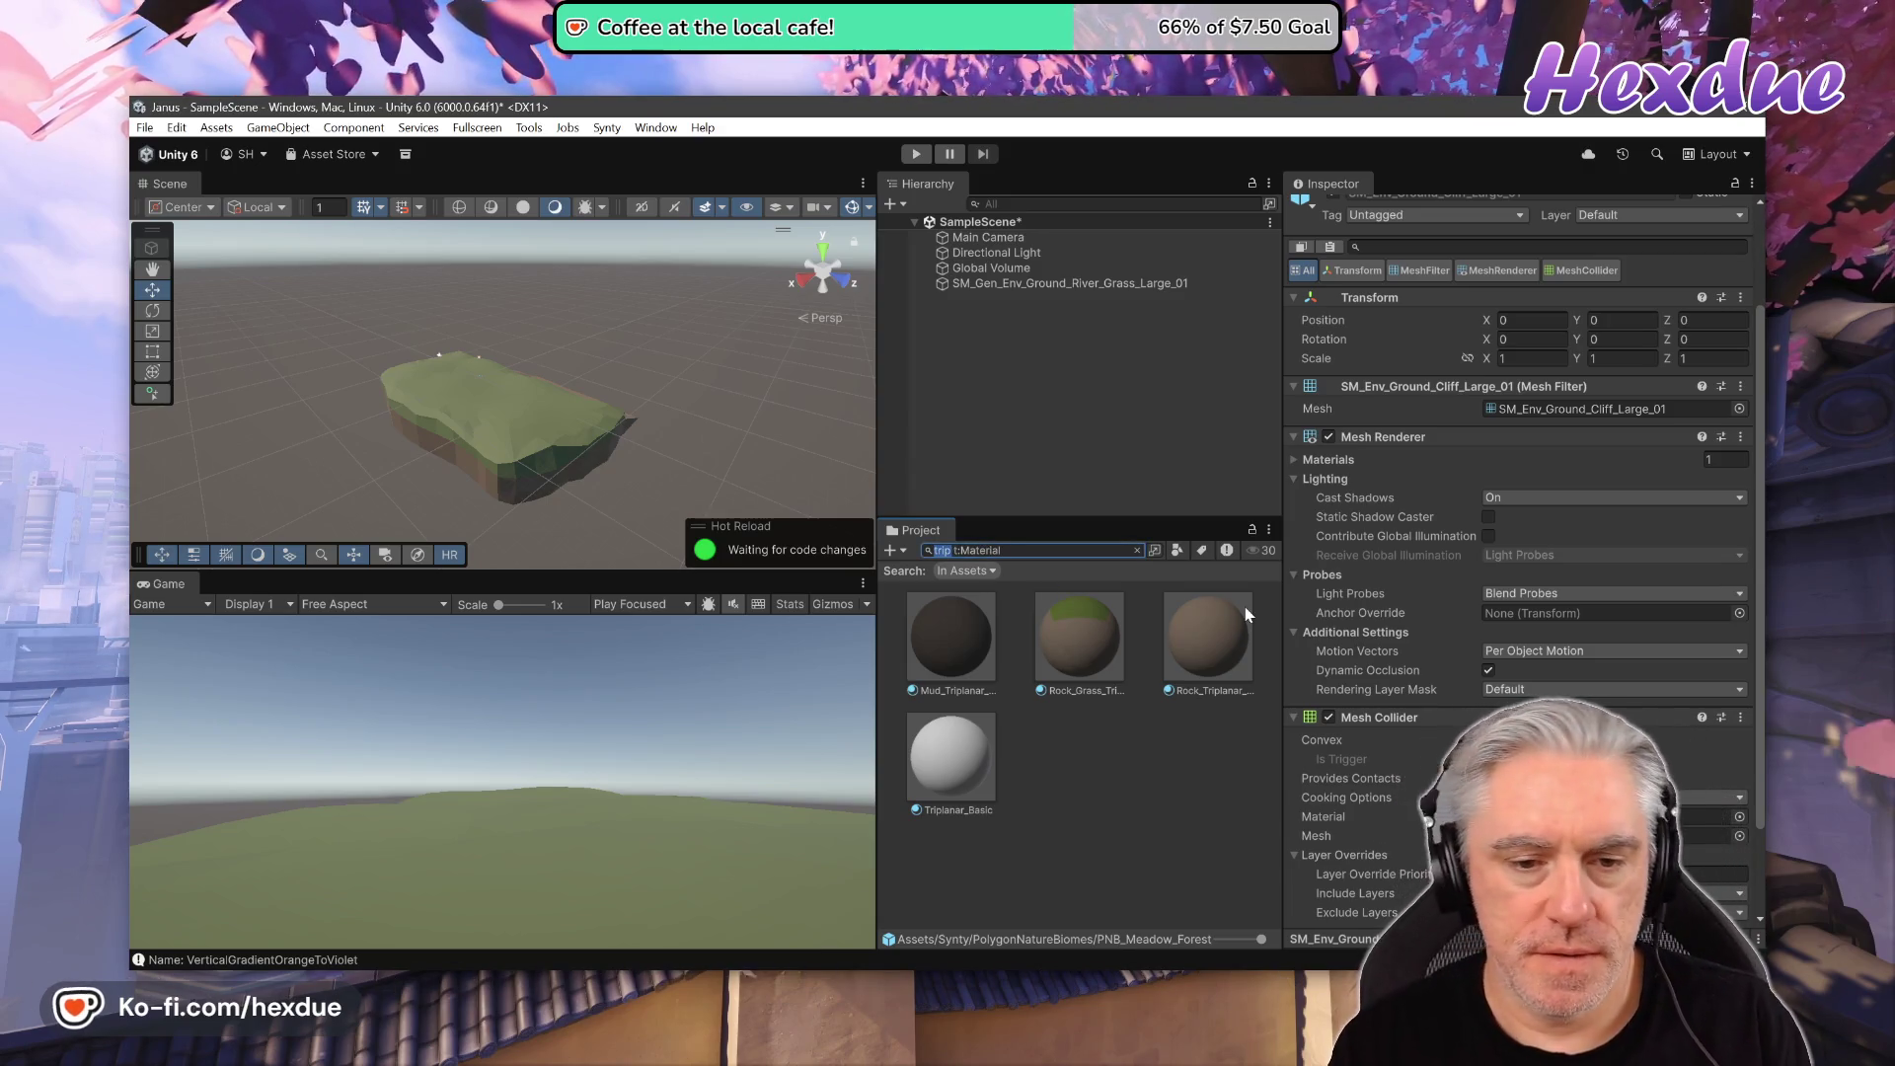
{"action": "type", "text": "ge"}
{"action": "type", "text": "_0"}
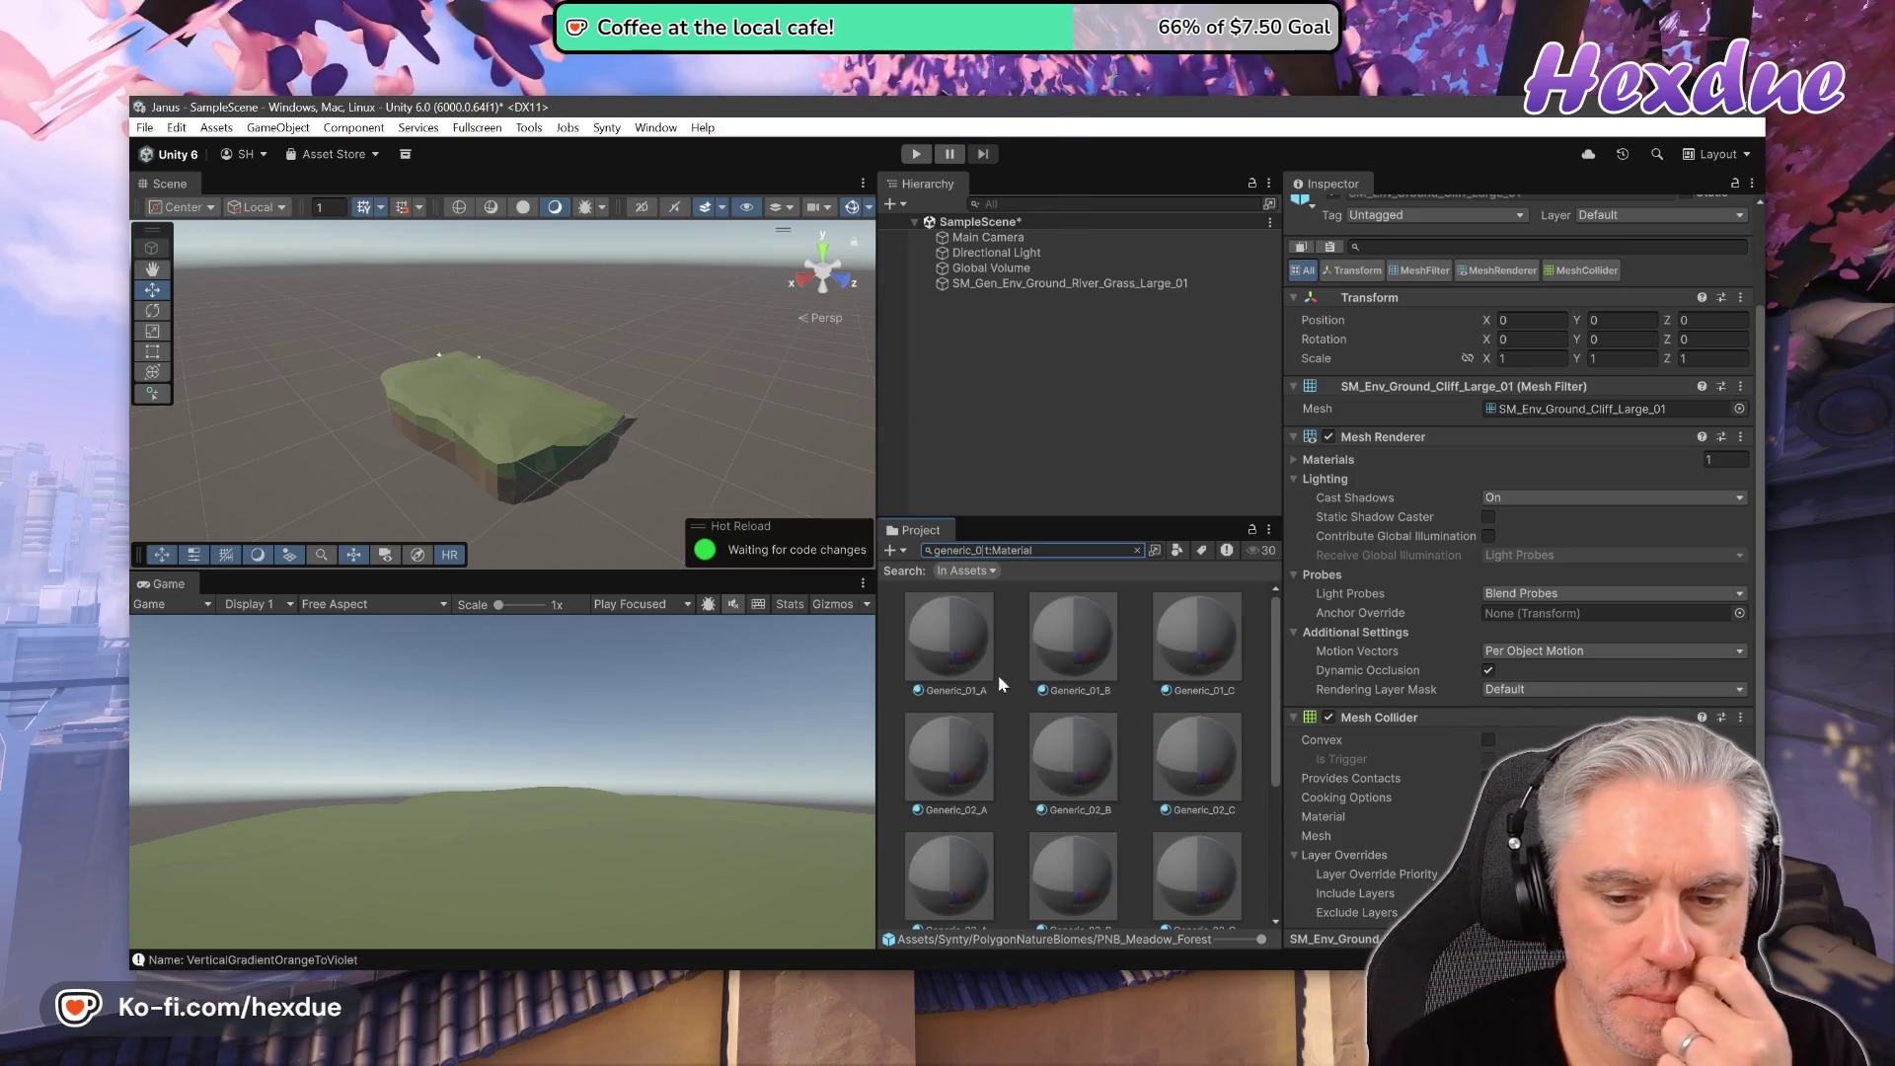
{"action": "mouse_move", "coordinate": [950, 643]}
{"action": "left_mouse_down"}
{"action": "mouse_move", "coordinate": [969, 589]}
{"action": "mouse_move", "coordinate": [509, 419]}
{"action": "left_mouse_up"}
{"action": "mouse_move", "coordinate": [1204, 652]}
{"action": "left_mouse_down"}
{"action": "mouse_move", "coordinate": [545, 423]}
{"action": "mouse_move", "coordinate": [1098, 624]}
{"action": "left_mouse_up"}
{"action": "mouse_move", "coordinate": [905, 642]}
{"action": "left_mouse_down"}
{"action": "mouse_move", "coordinate": [501, 389]}
{"action": "mouse_move", "coordinate": [823, 636]}
{"action": "left_mouse_up"}
{"action": "left_click_drag", "start_coordinate": [1074, 750], "coordinate": [499, 440]}
{"action": "left_click_drag", "start_coordinate": [872, 562], "coordinate": [480, 392]}
- Preview Generic_03_A, 03_B, 03_C and 04_A on the island without applying them
{"action": "mouse_move", "coordinate": [972, 886]}
{"action": "left_mouse_down"}
{"action": "mouse_move", "coordinate": [504, 414]}
{"action": "mouse_move", "coordinate": [806, 647]}
{"action": "left_mouse_up"}
{"action": "left_click_drag", "start_coordinate": [965, 857], "coordinate": [1007, 857]}
{"action": "scroll", "coordinate": [1044, 764], "scroll_direction": "down", "scroll_amount": 1}
{"action": "mouse_move", "coordinate": [1065, 768]}
{"action": "left_mouse_down"}
{"action": "mouse_move", "coordinate": [508, 375]}
{"action": "mouse_move", "coordinate": [504, 411]}
{"action": "mouse_move", "coordinate": [1030, 752]}
{"action": "left_mouse_up"}
{"action": "mouse_move", "coordinate": [1206, 772]}
{"action": "left_mouse_down"}
{"action": "mouse_move", "coordinate": [504, 414]}
{"action": "mouse_move", "coordinate": [869, 642]}
{"action": "mouse_move", "coordinate": [1185, 766]}
{"action": "left_mouse_up"}
{"action": "mouse_move", "coordinate": [995, 871]}
{"action": "left_mouse_down"}
{"action": "mouse_move", "coordinate": [504, 414]}
{"action": "mouse_move", "coordinate": [977, 859]}
{"action": "mouse_move", "coordinate": [582, 422]}
{"action": "mouse_move", "coordinate": [553, 412]}
{"action": "mouse_move", "coordinate": [1046, 861]}
{"action": "left_mouse_up"}
{"action": "mouse_move", "coordinate": [1192, 868]}
{"action": "left_mouse_down"}
{"action": "mouse_move", "coordinate": [565, 460]}
{"action": "mouse_move", "coordinate": [1181, 851]}
{"action": "left_mouse_up"}
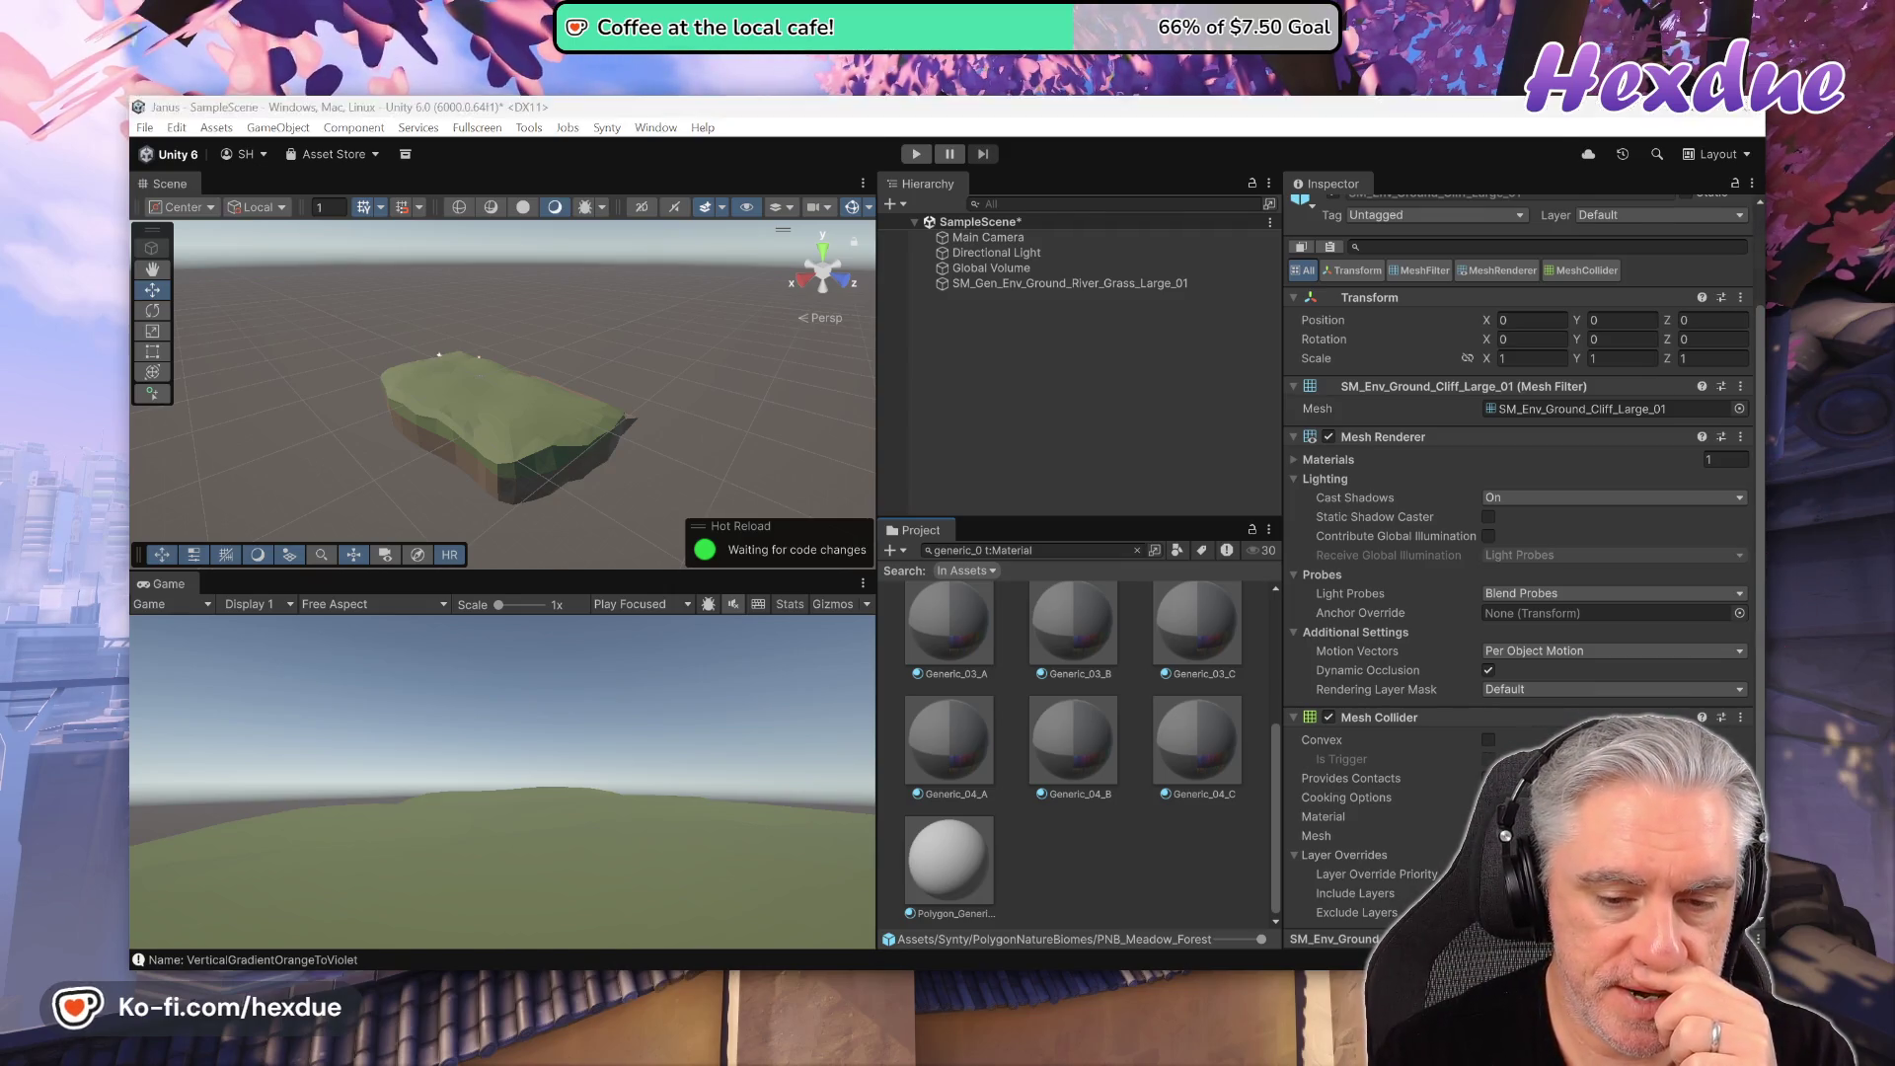
{"action": "key", "text": "alt+Tab"}
- Replay and pause the Synty level-design Short, then read the RoomGen documentation PDF
{"action": "left_click", "coordinate": [748, 115]}
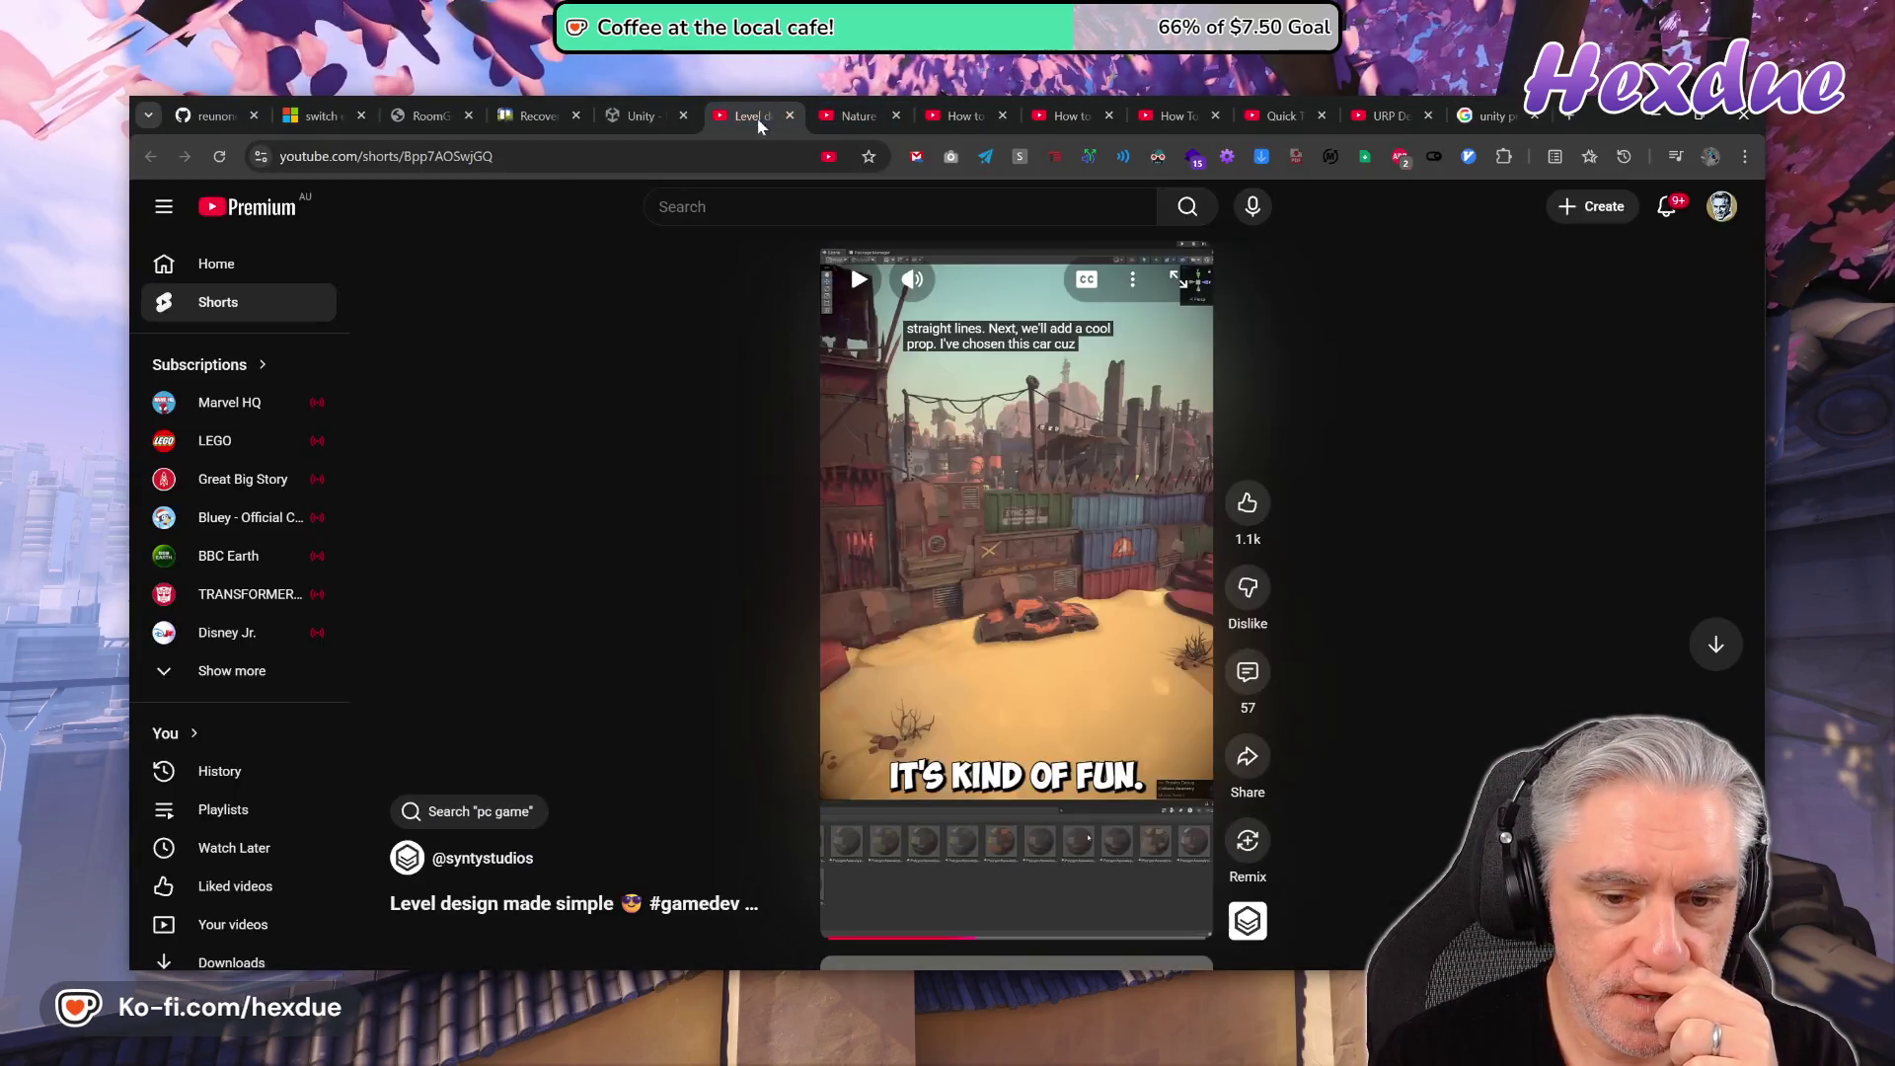
{"action": "left_click", "coordinate": [965, 946]}
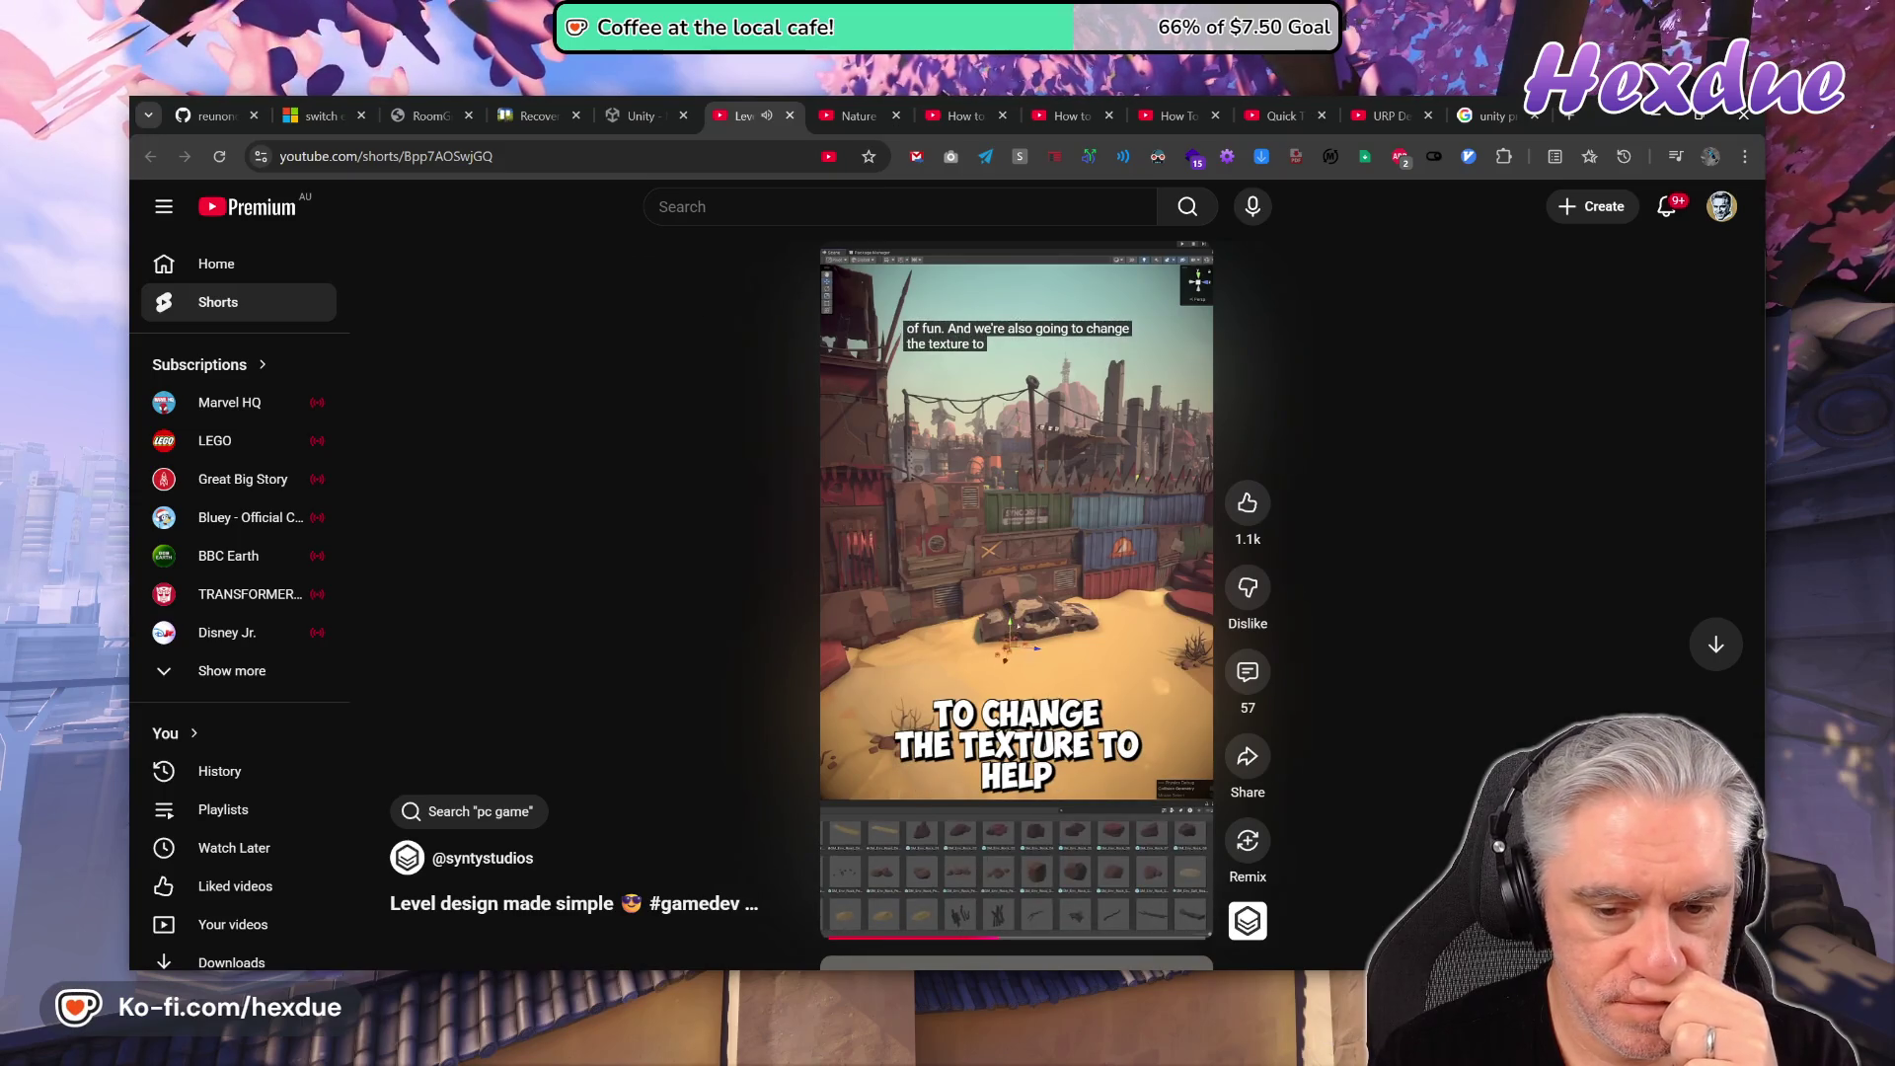
{"action": "left_click", "coordinate": [1161, 659]}
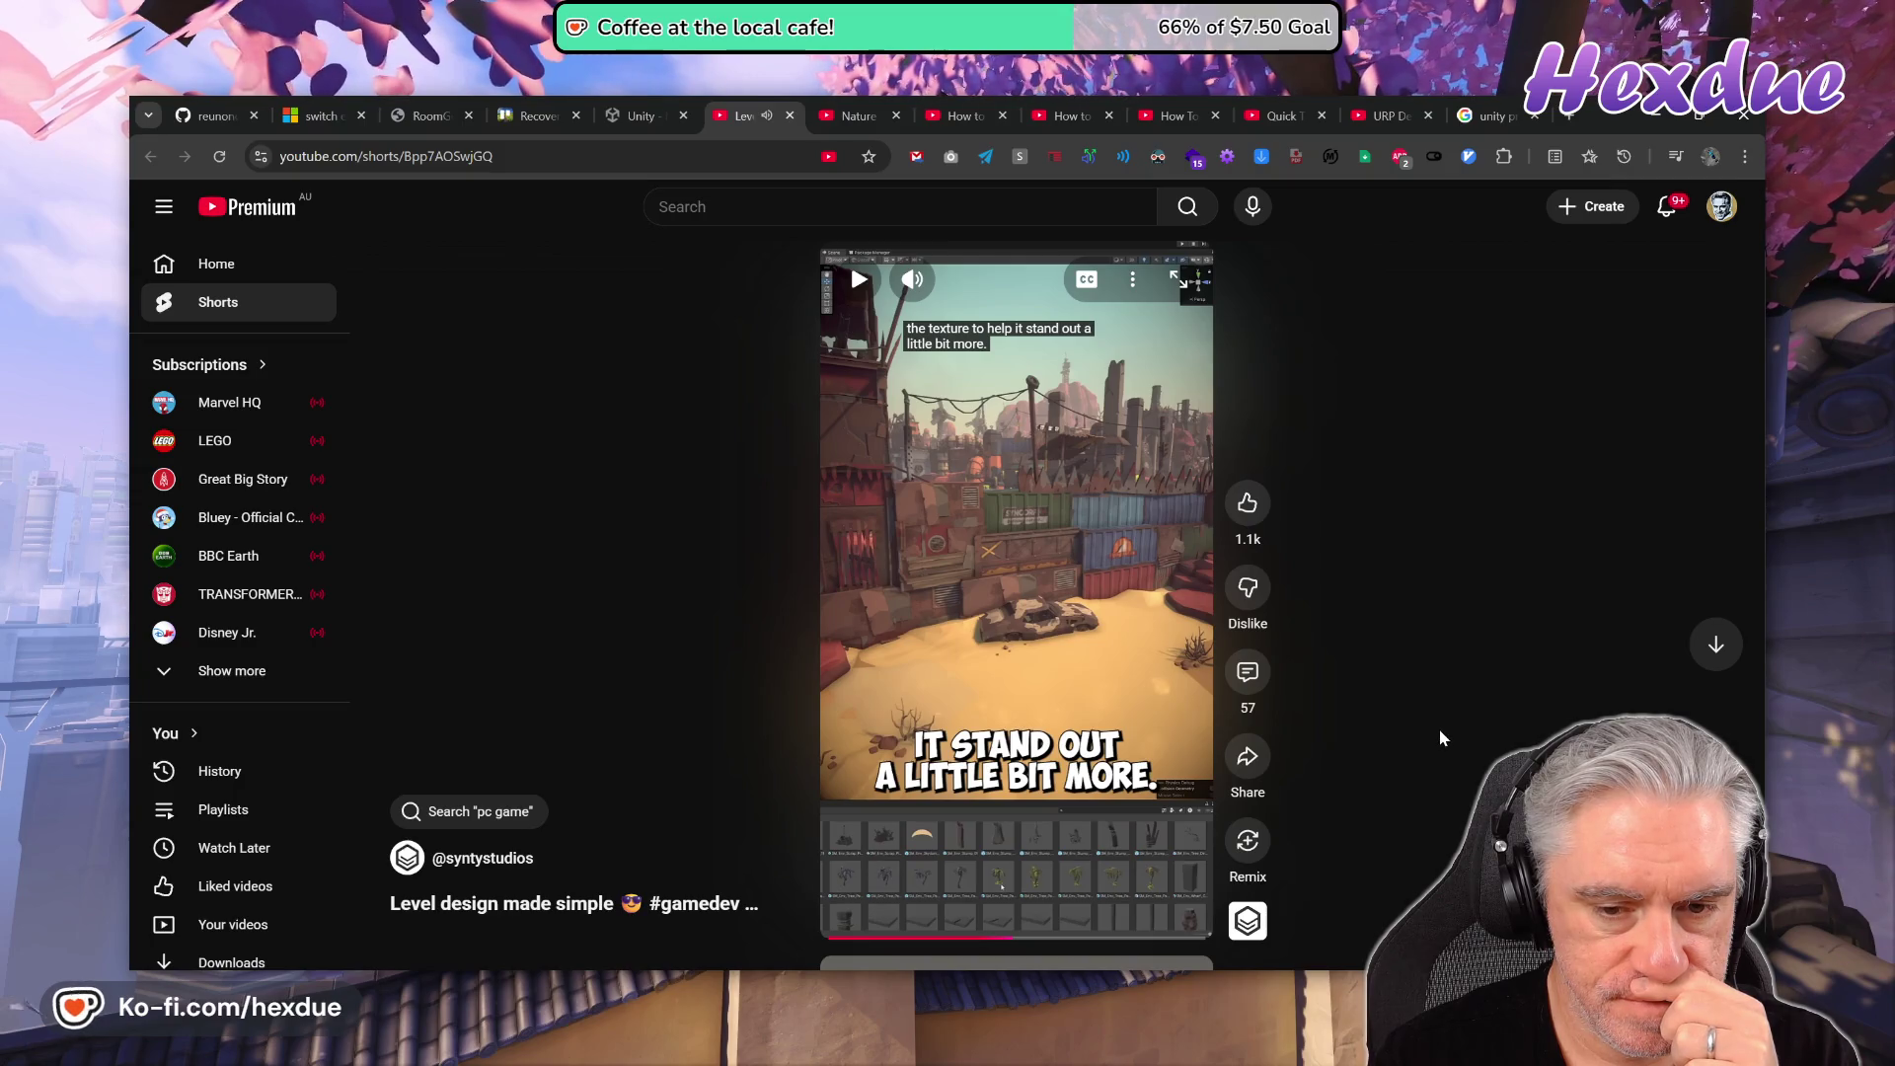
{"action": "mouse_move", "coordinate": [841, 987]}
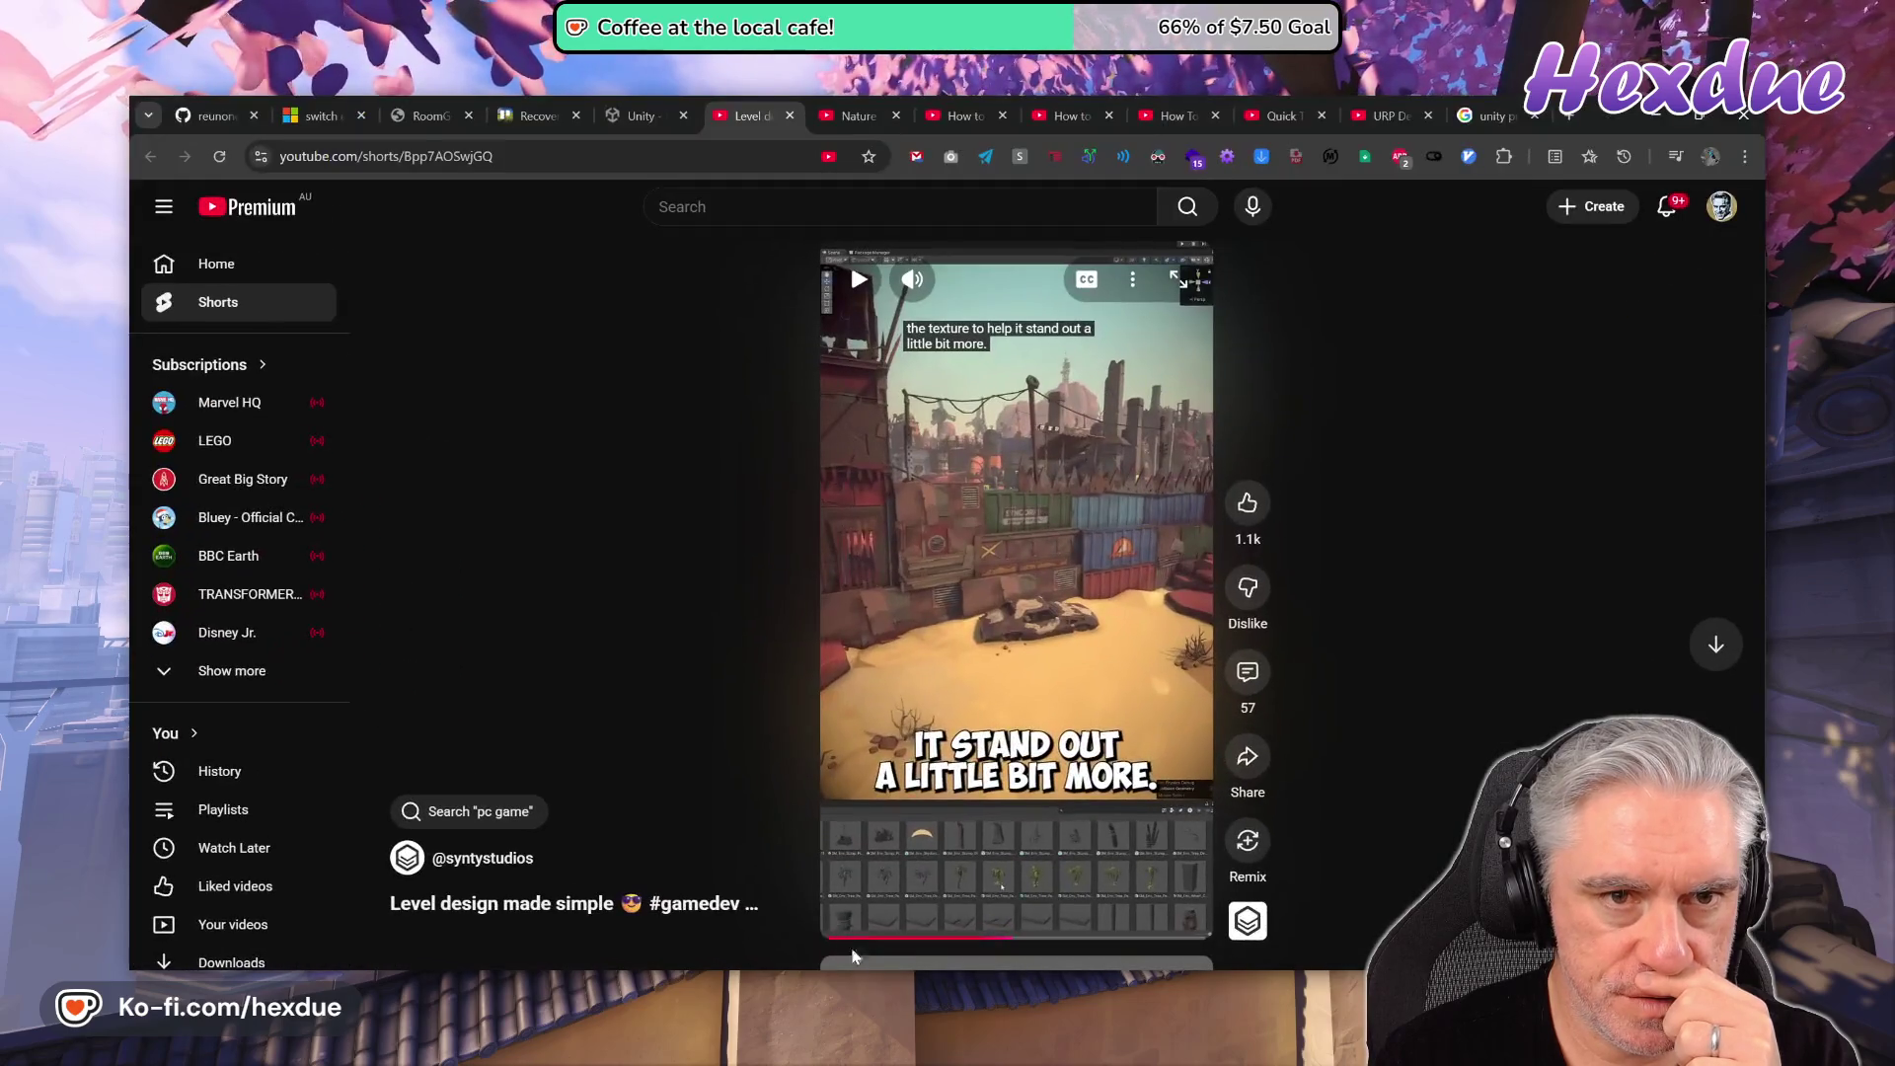
{"action": "left_click", "coordinate": [424, 115]}
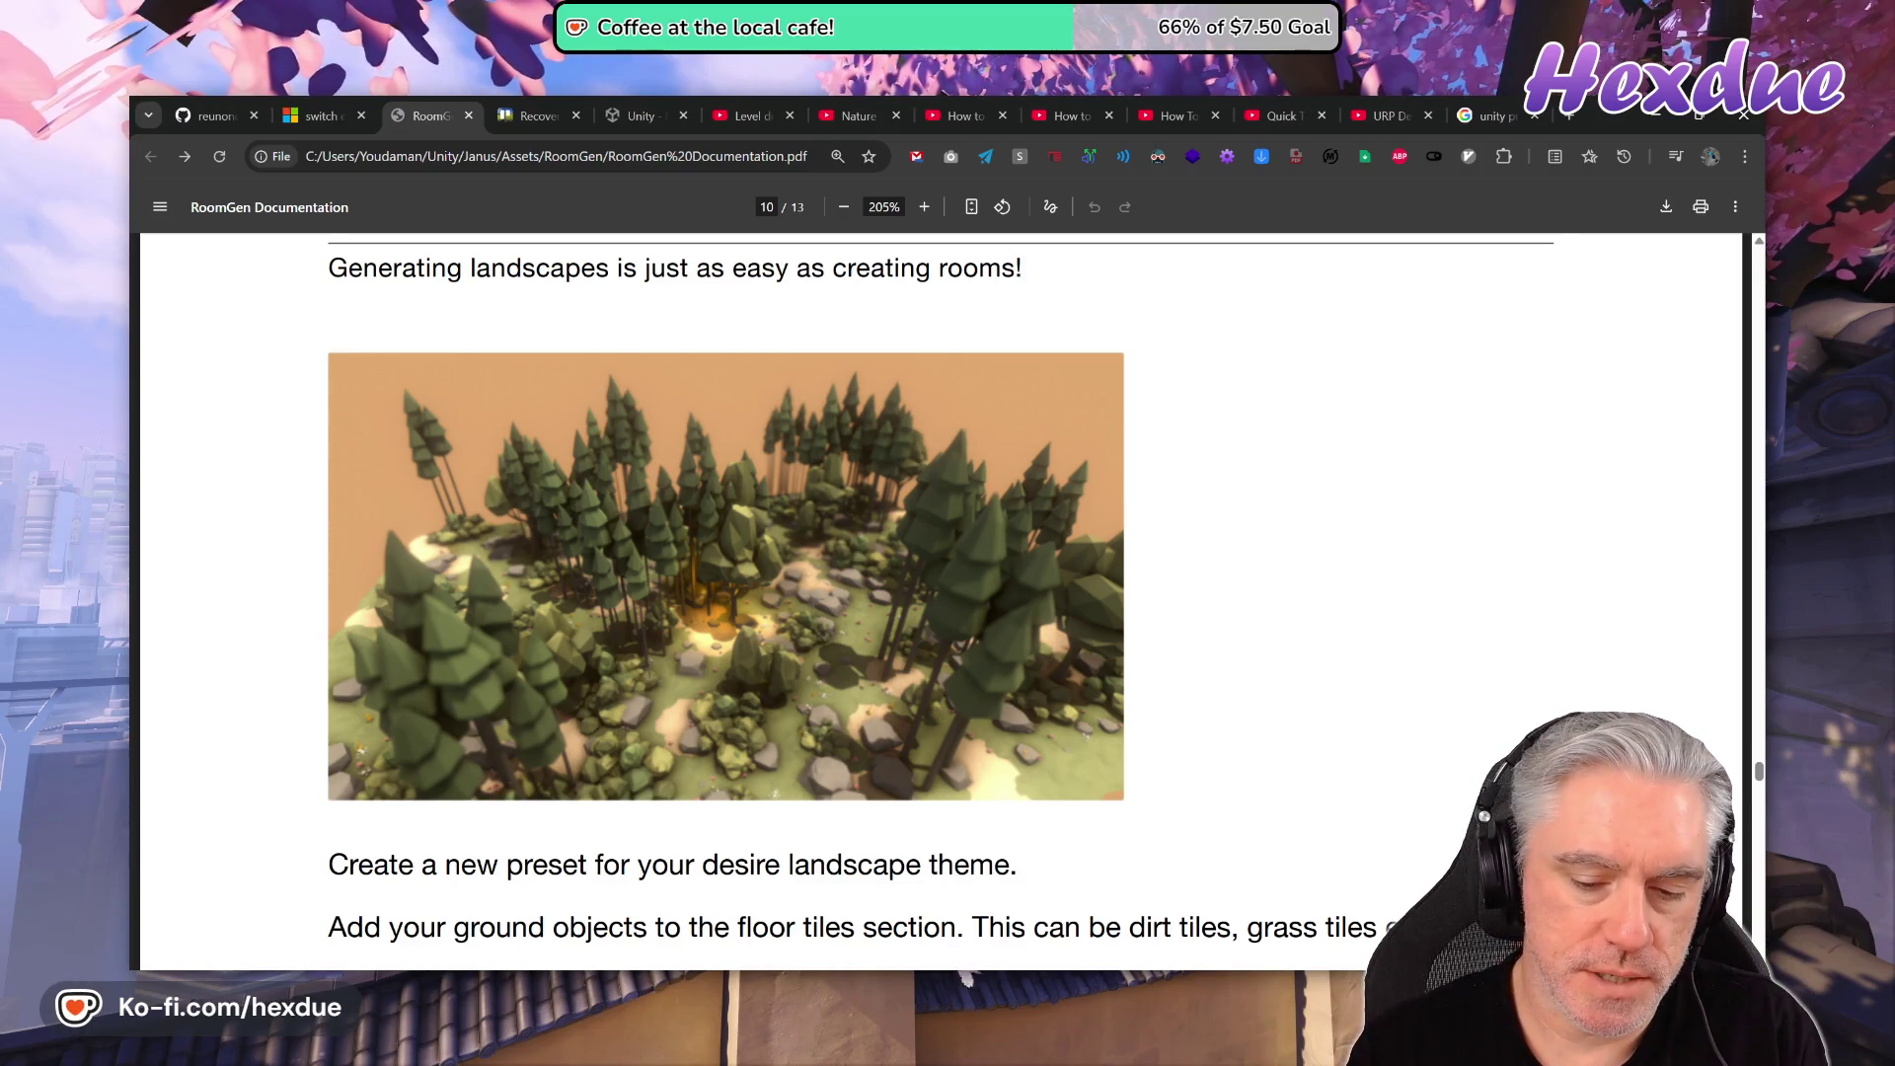
{"action": "key", "text": "alt+Tab"}
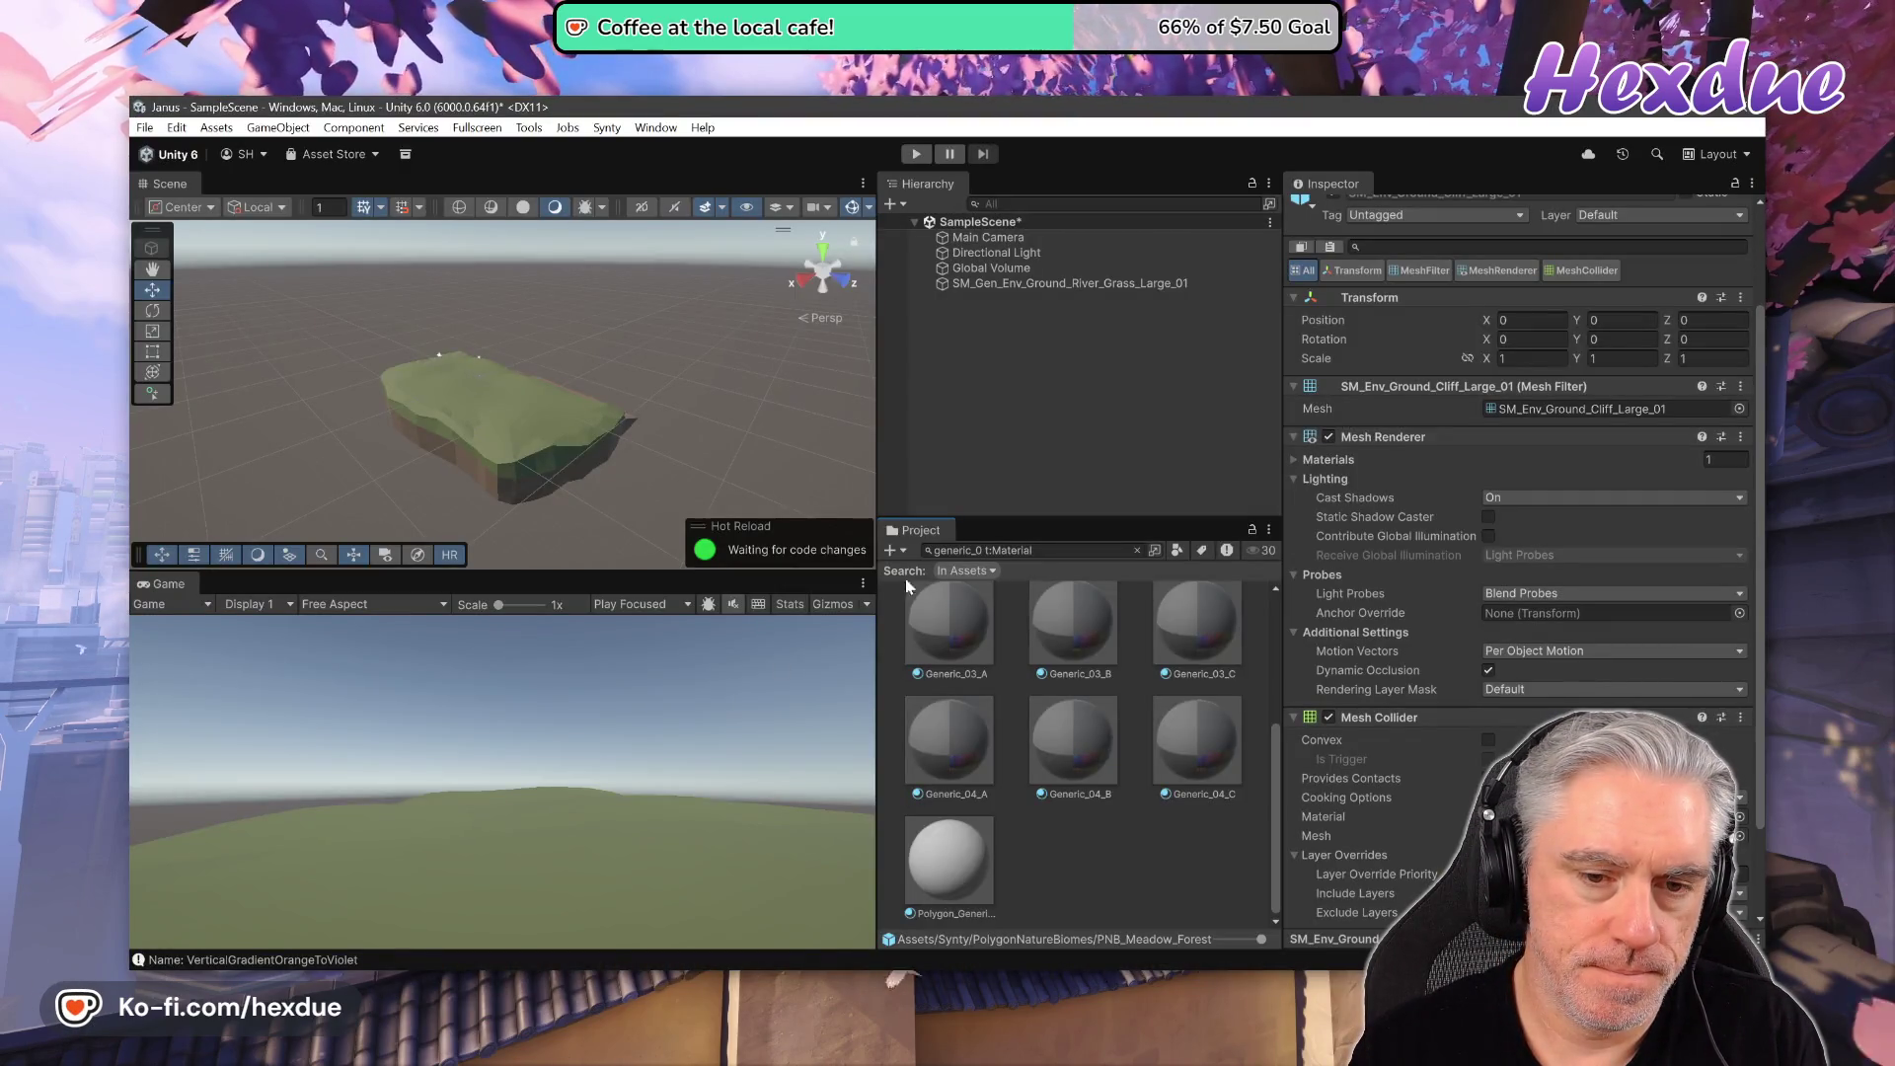
- Replace the Project search term with 'grass'
{"action": "double_click", "coordinate": [953, 550]}
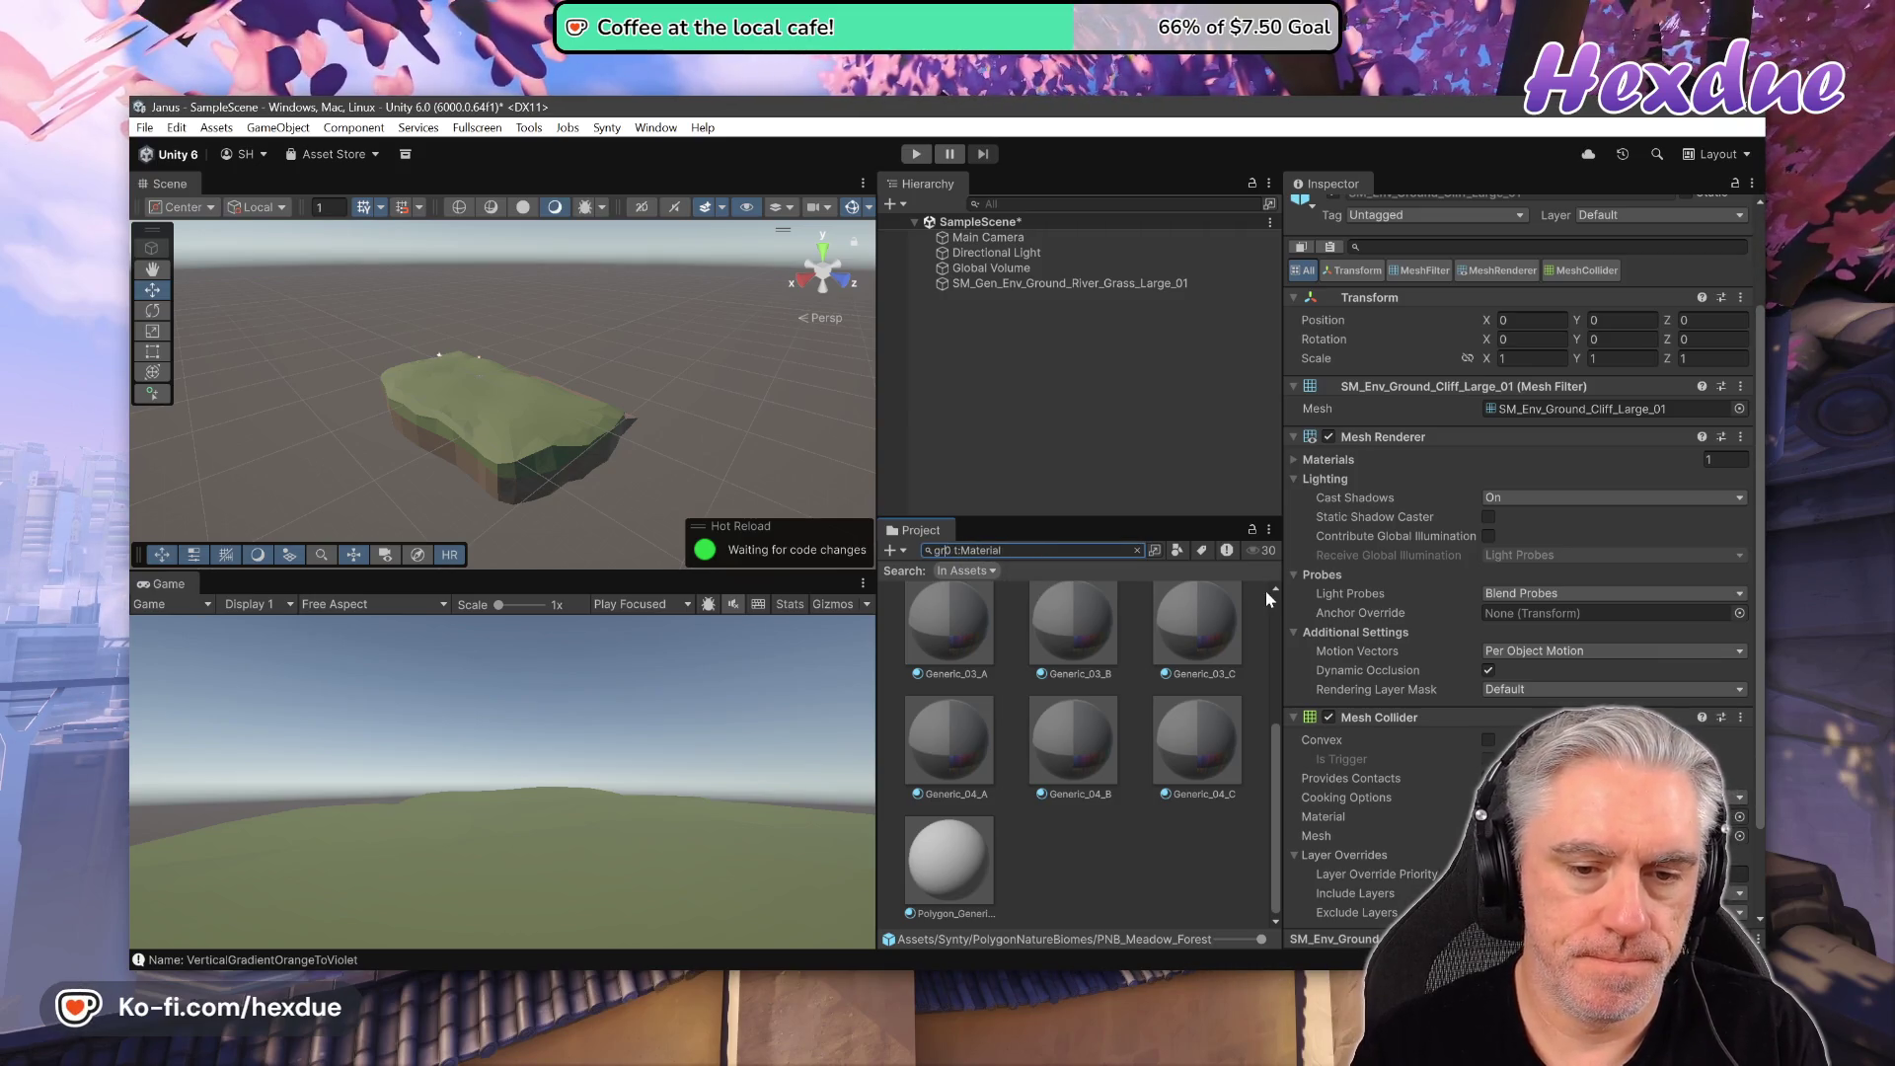
{"action": "type", "text": "grass"}
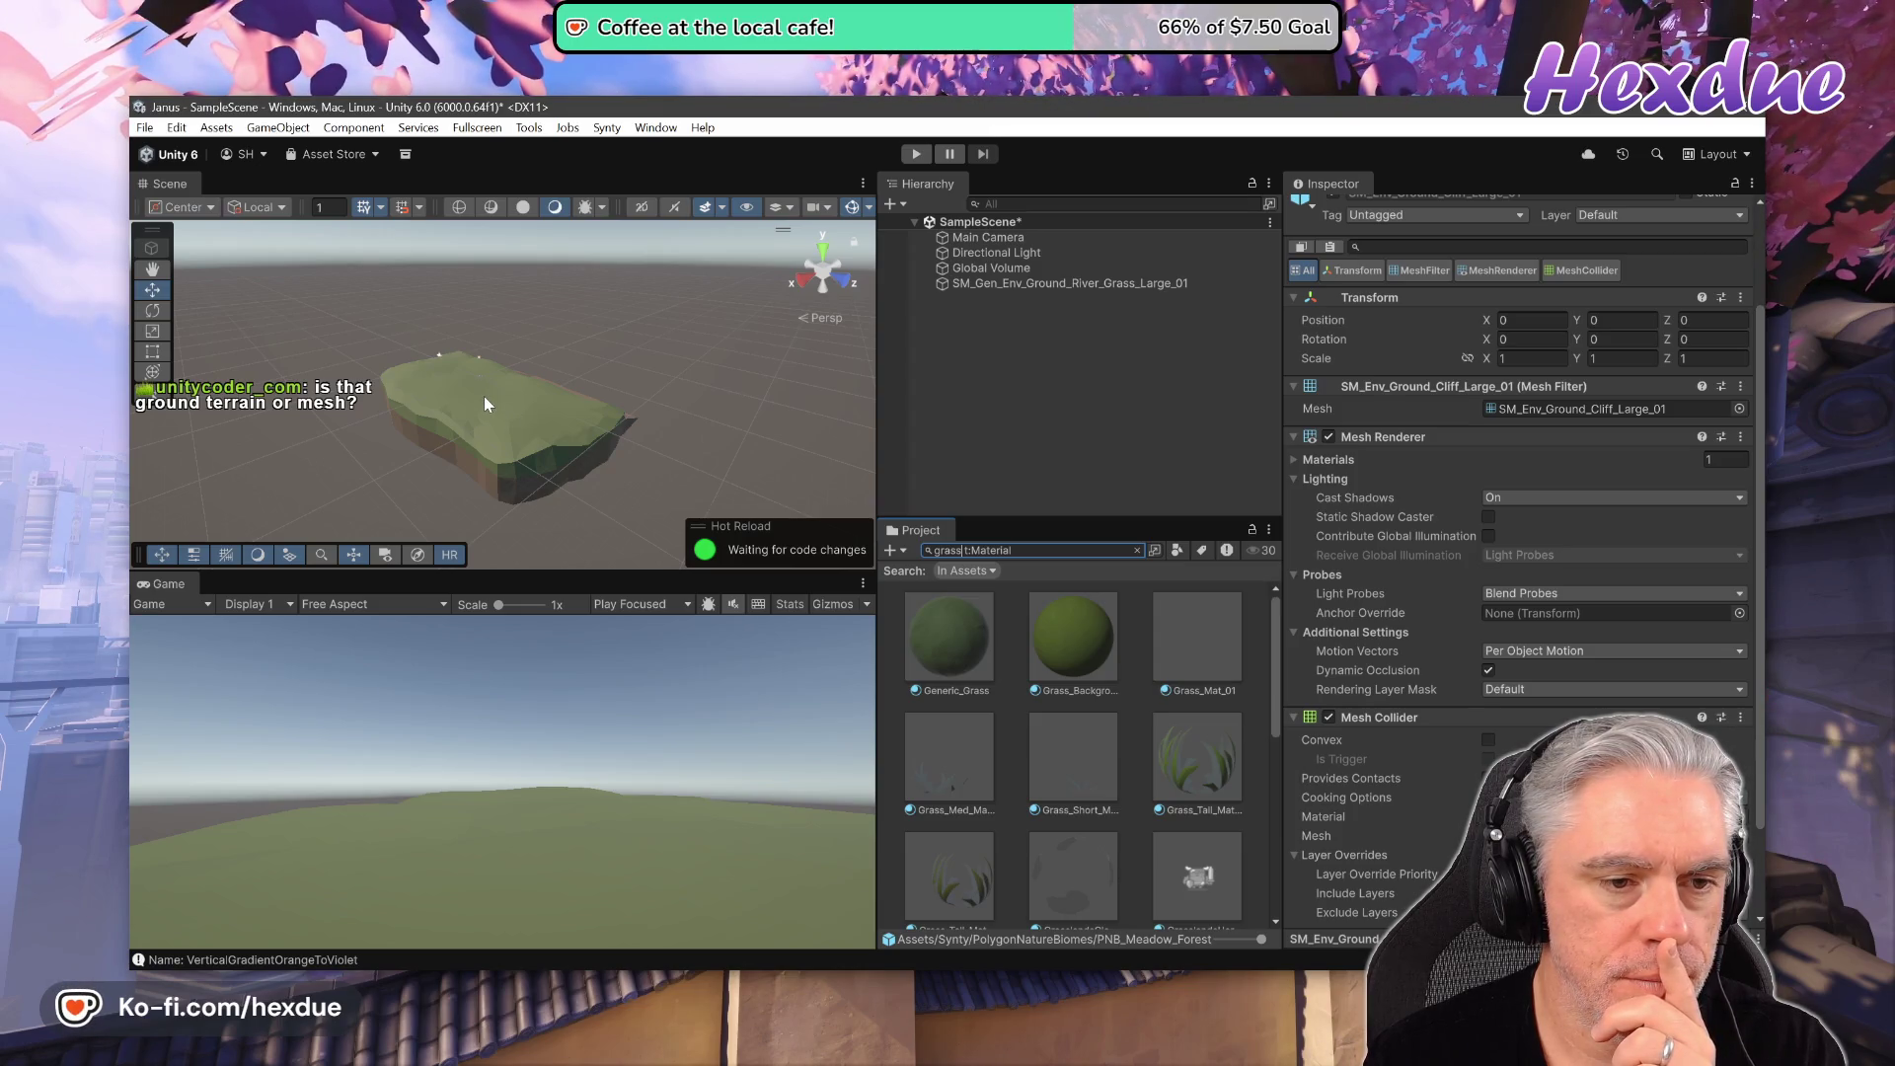
- Select the river grass island and preview Generic_Grass and Mat_Grass_Flowers on it
{"action": "left_click", "coordinate": [1007, 282]}
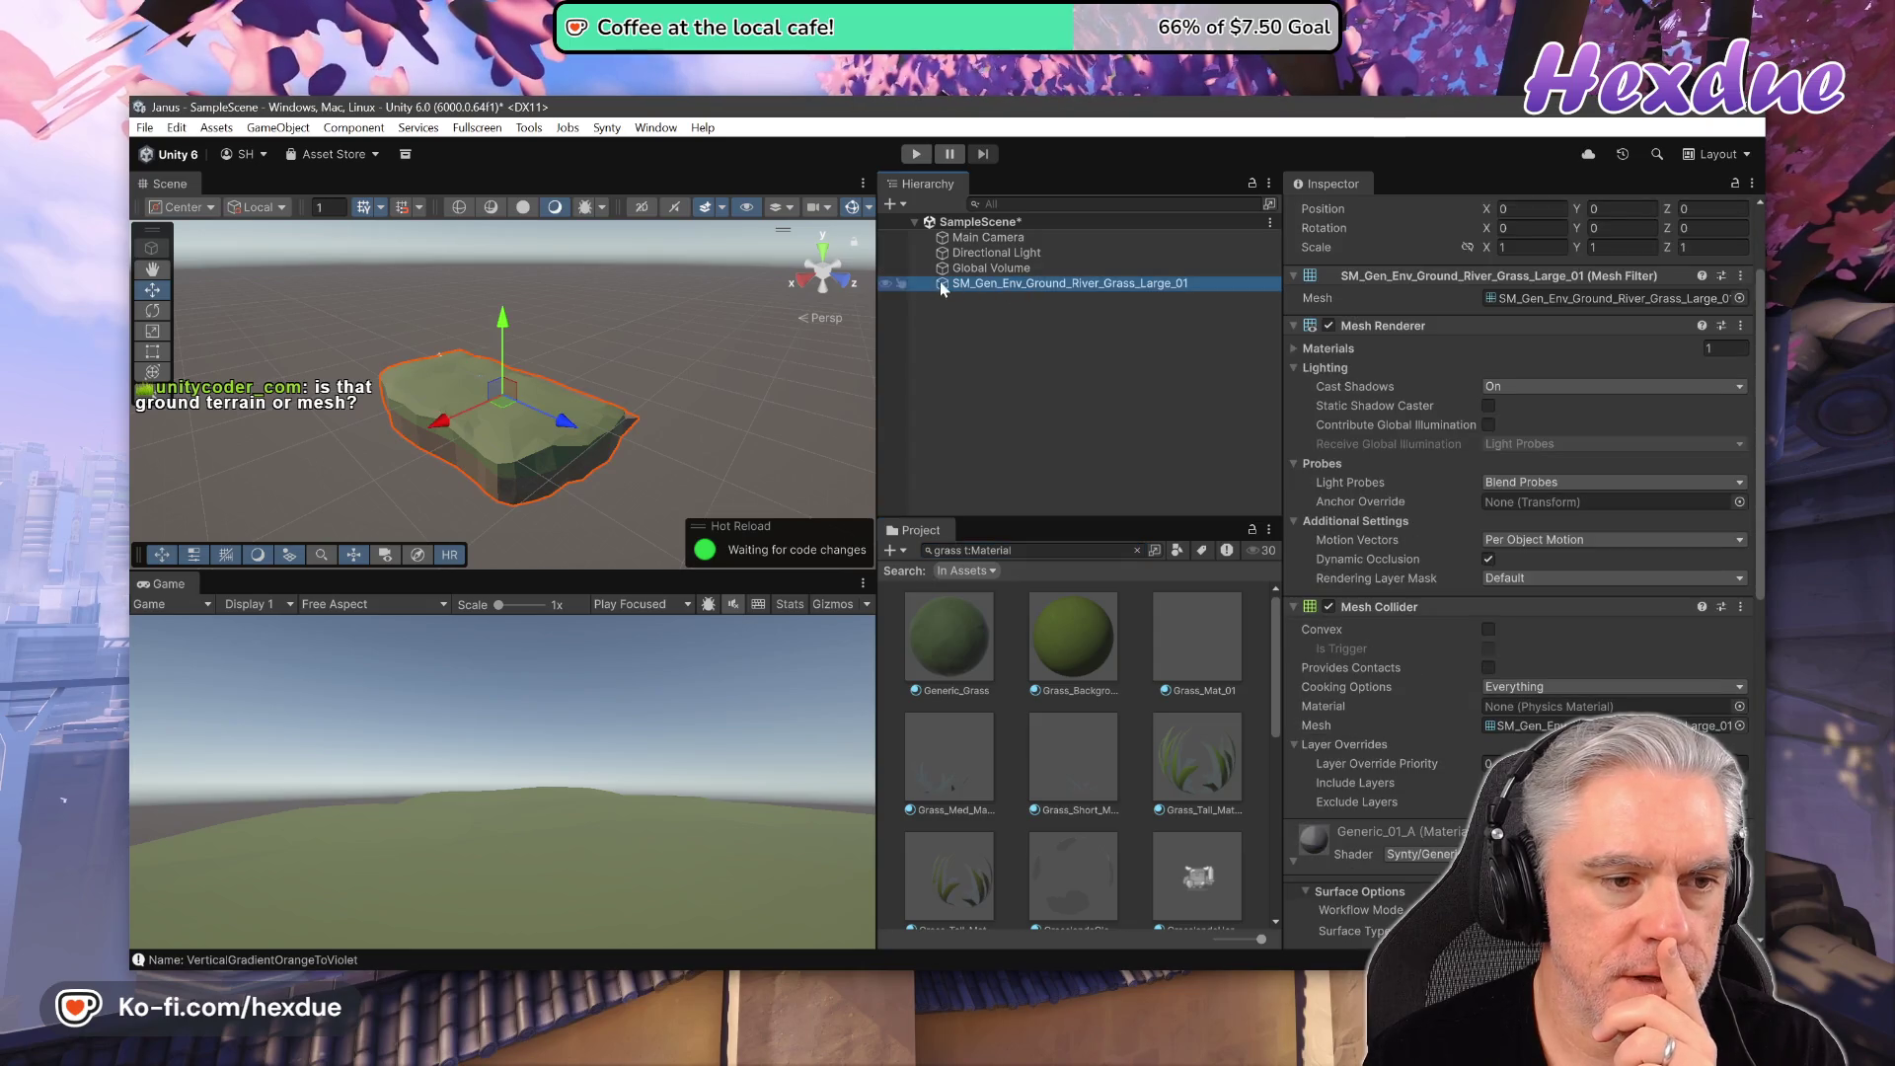
{"action": "mouse_move", "coordinate": [950, 640]}
{"action": "left_mouse_down"}
{"action": "mouse_move", "coordinate": [518, 419]}
{"action": "mouse_move", "coordinate": [980, 649]}
{"action": "mouse_move", "coordinate": [513, 420]}
{"action": "mouse_move", "coordinate": [1094, 645]}
{"action": "left_mouse_up"}
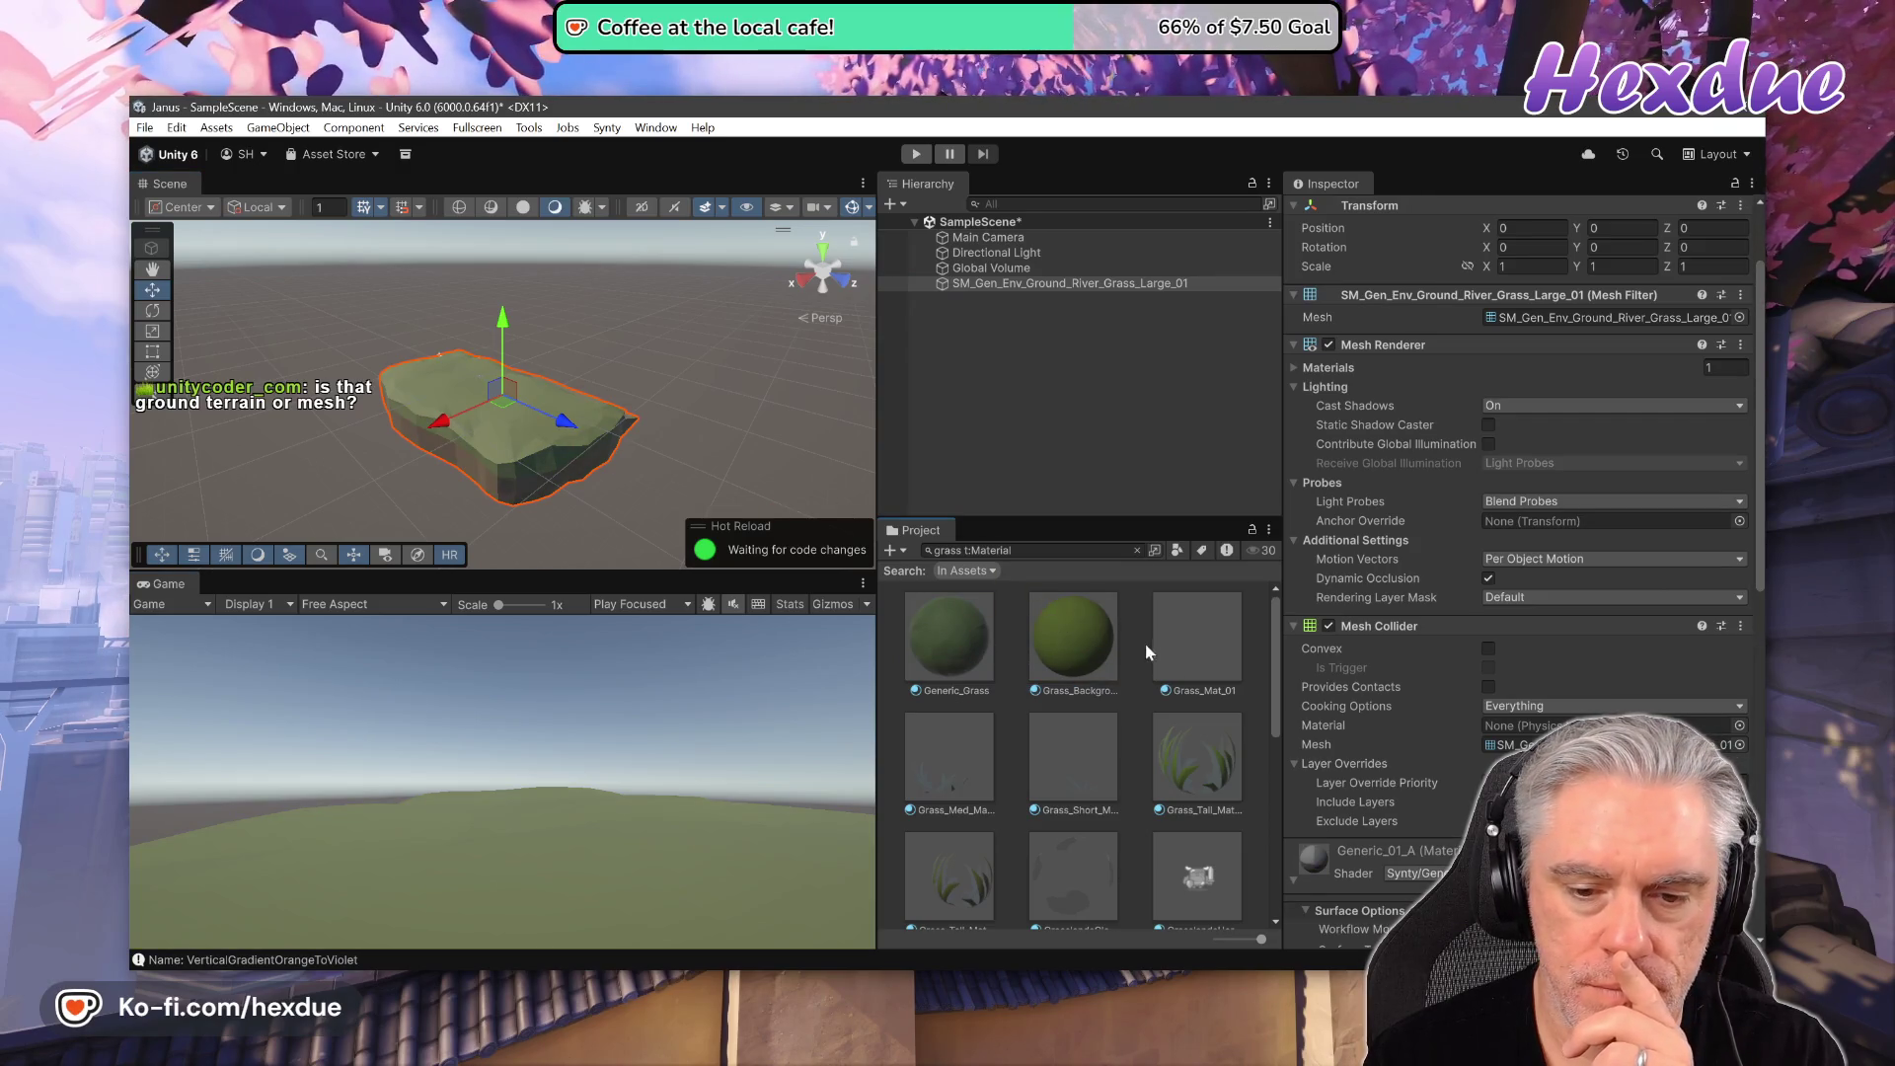
{"action": "scroll", "coordinate": [1076, 648], "scroll_direction": "down", "scroll_amount": 2}
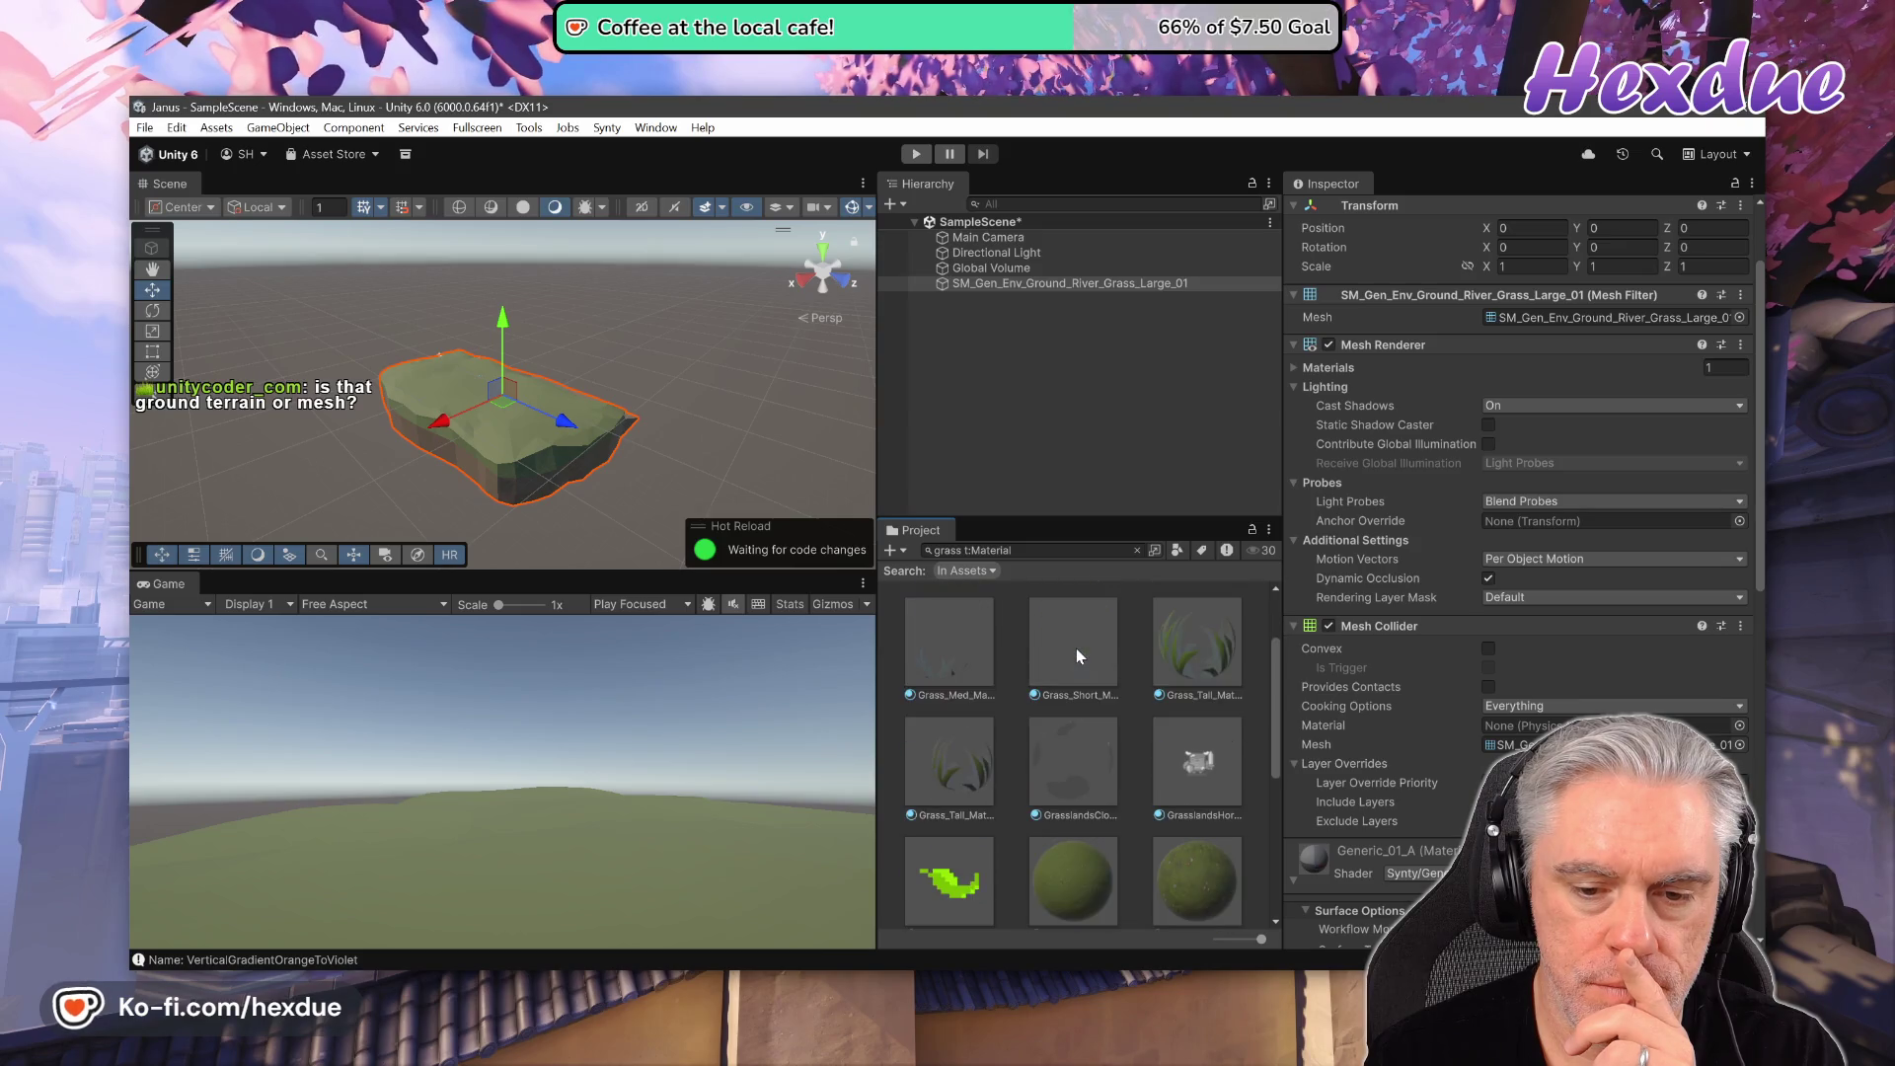
{"action": "scroll", "coordinate": [1169, 719], "scroll_direction": "down", "scroll_amount": 1}
{"action": "mouse_move", "coordinate": [1175, 730]}
{"action": "left_mouse_down"}
{"action": "mouse_move", "coordinate": [528, 447]}
{"action": "mouse_move", "coordinate": [1222, 753]}
{"action": "left_mouse_up"}
{"action": "mouse_move", "coordinate": [972, 857]}
{"action": "left_mouse_down"}
{"action": "mouse_move", "coordinate": [664, 520]}
{"action": "mouse_move", "coordinate": [553, 471]}
{"action": "mouse_move", "coordinate": [955, 844]}
{"action": "left_mouse_up"}
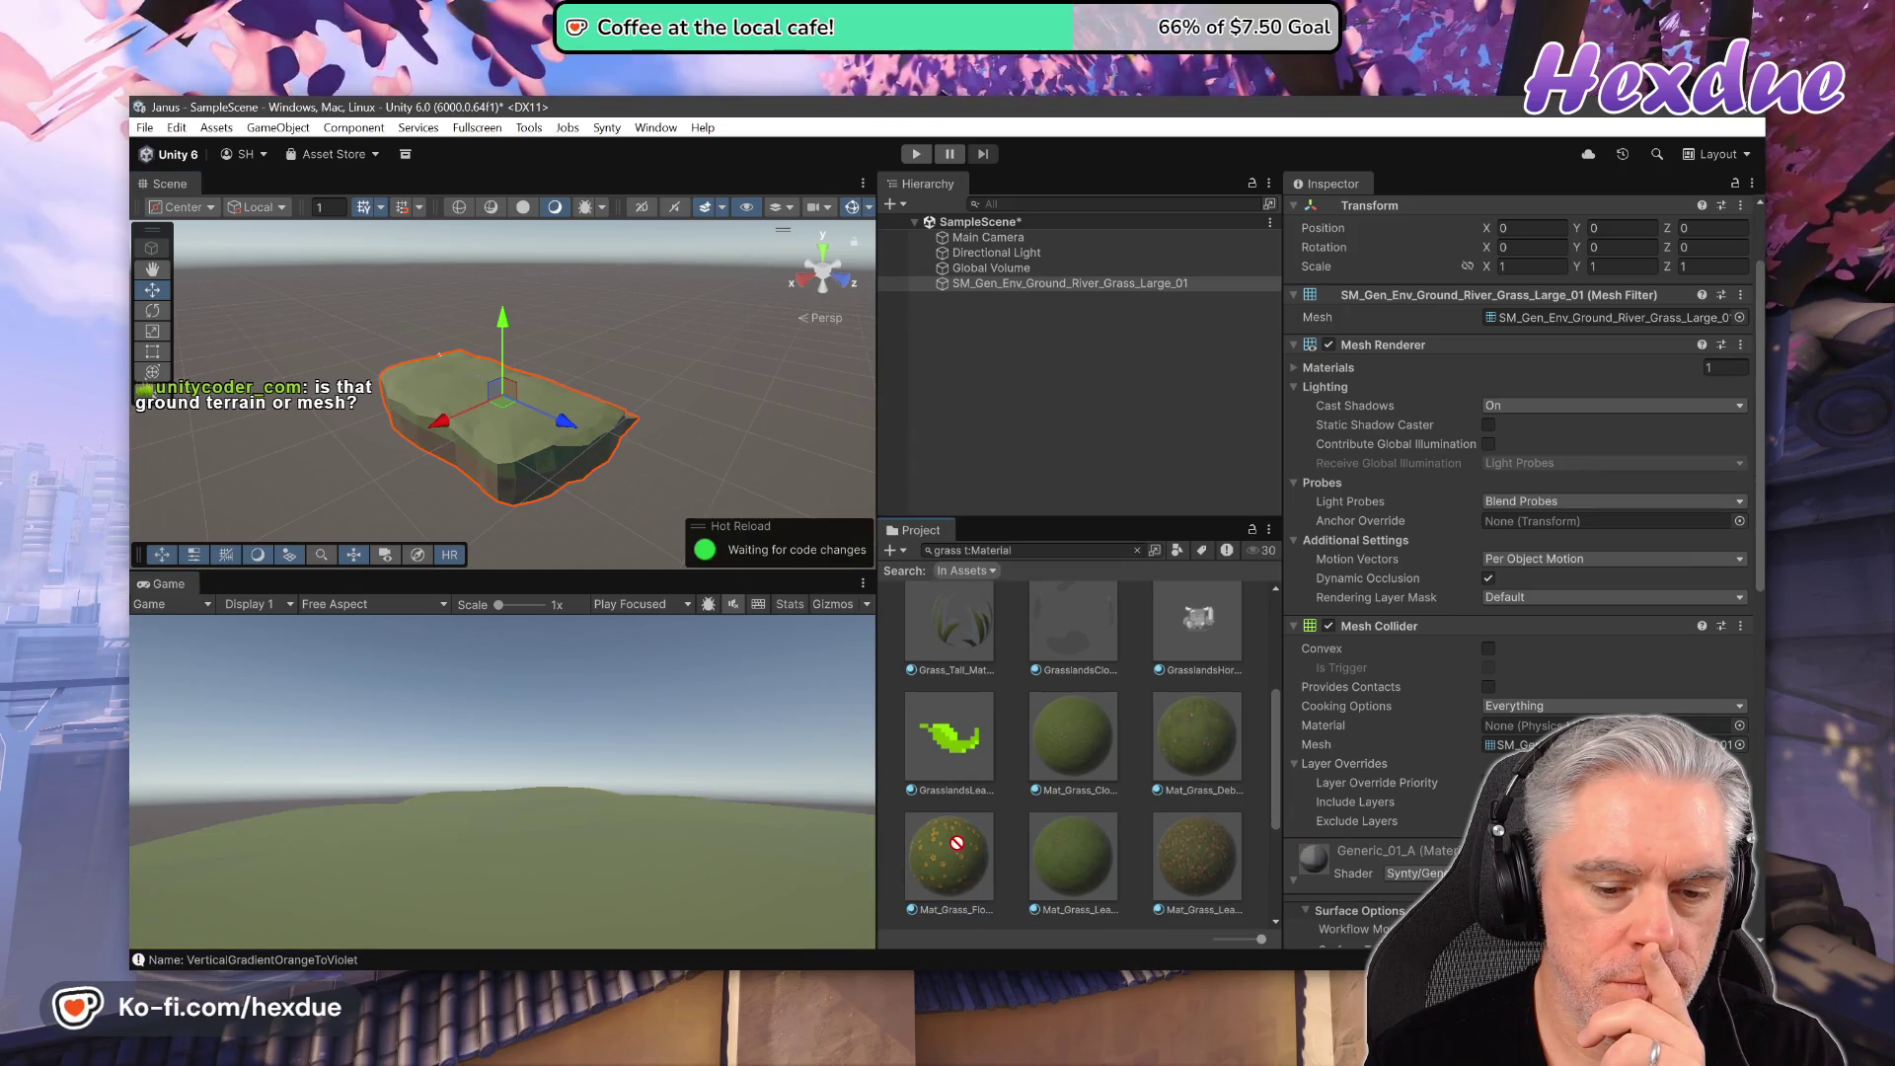
- Preview Rock_Grass, Mat_Grass_Pebbles and Mat_Grass_Flowers on the island, then select Mat_Grass_Flowers_01
{"action": "scroll", "coordinate": [987, 844], "scroll_direction": "down", "scroll_amount": 1}
{"action": "scroll", "coordinate": [1012, 839], "scroll_direction": "down", "scroll_amount": 1}
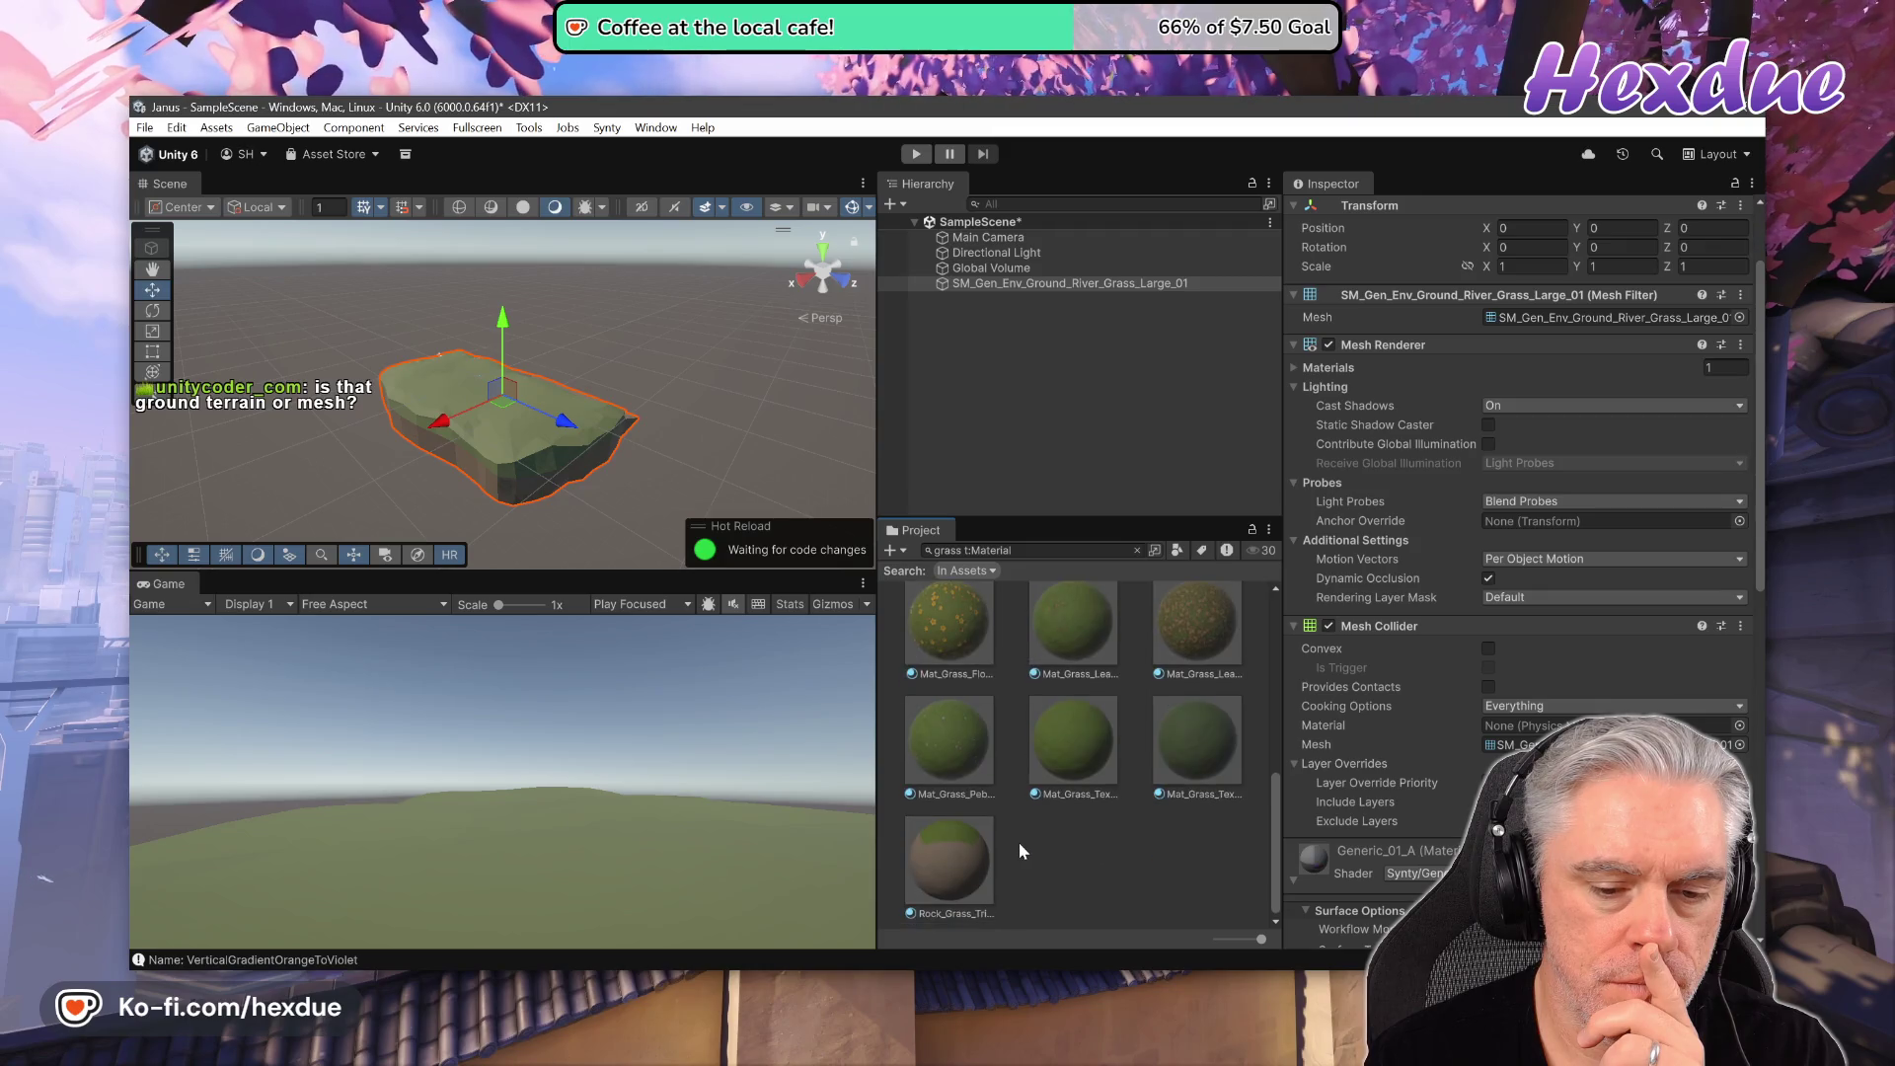
{"action": "left_click_drag", "start_coordinate": [952, 877], "coordinate": [525, 425]}
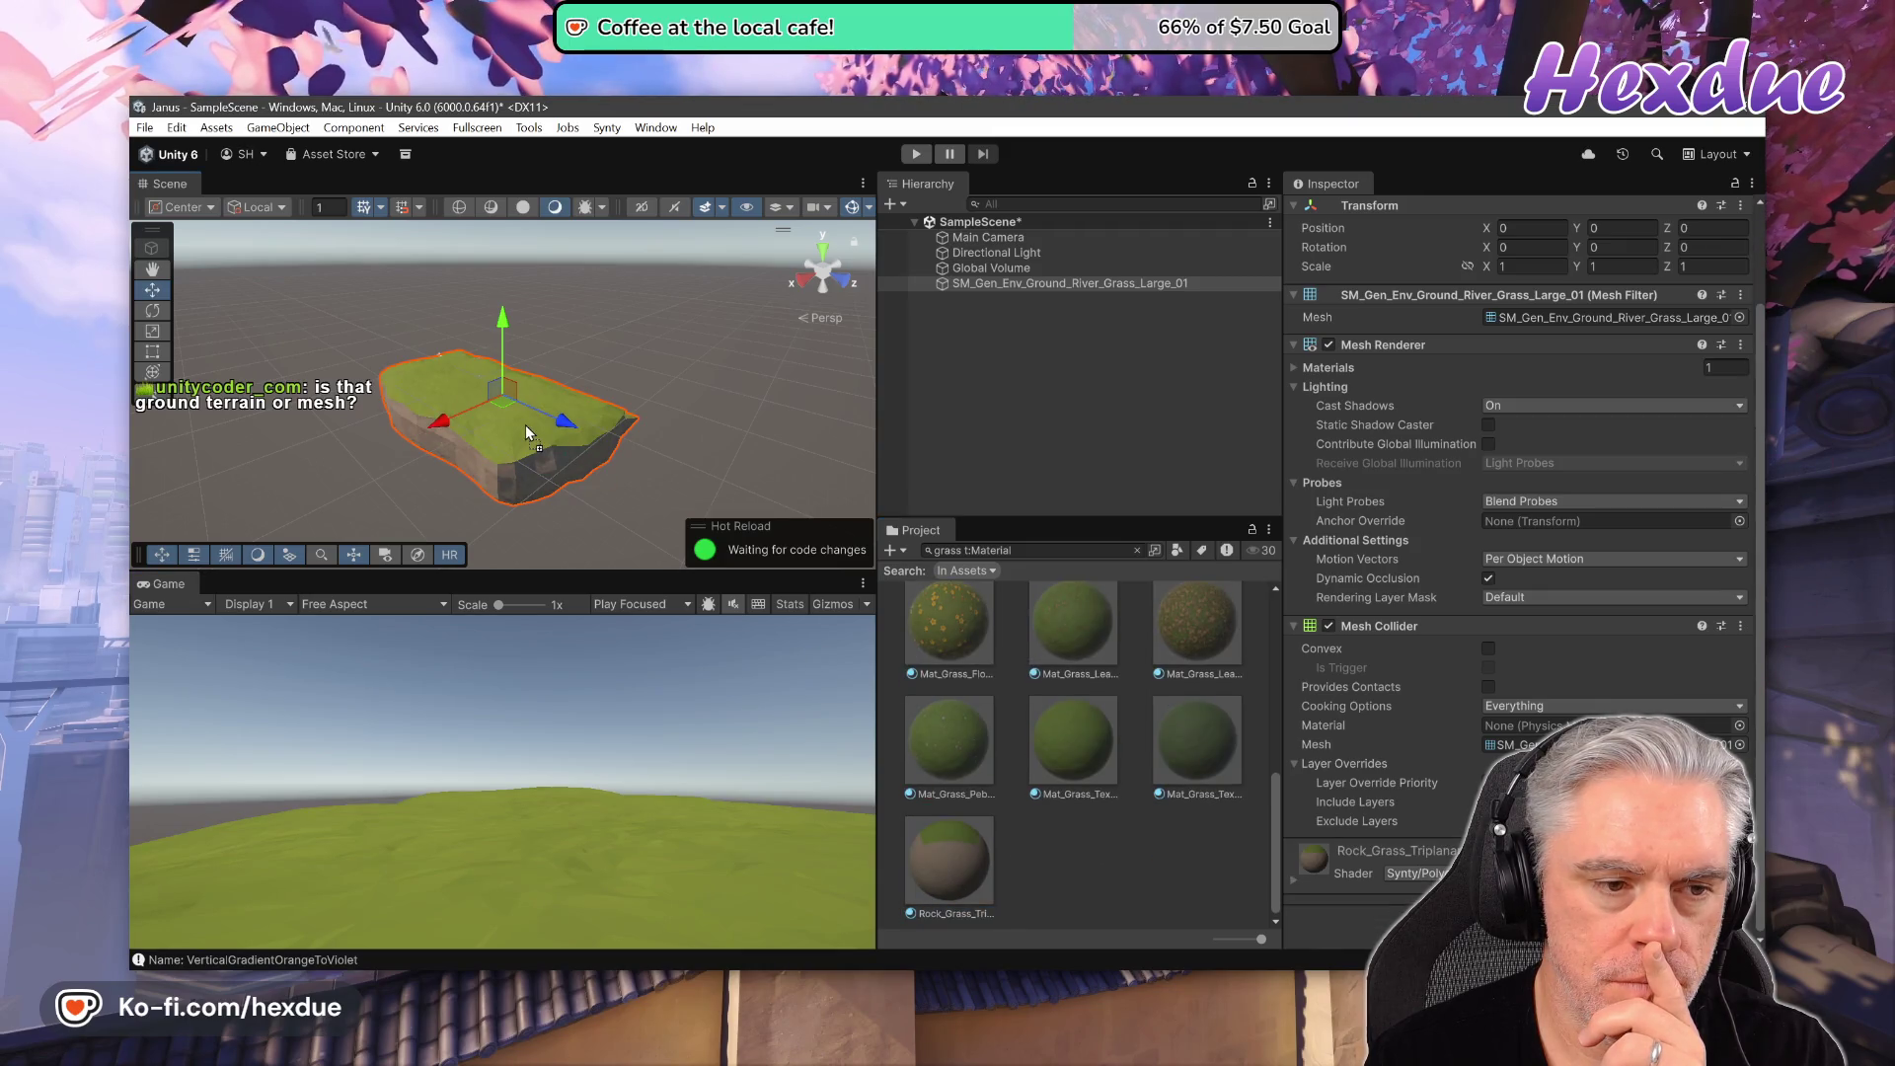
{"action": "left_click_drag", "start_coordinate": [526, 424], "coordinate": [959, 851]}
{"action": "mouse_move", "coordinate": [942, 761]}
{"action": "left_mouse_down"}
{"action": "mouse_move", "coordinate": [554, 452]}
{"action": "mouse_move", "coordinate": [968, 759]}
{"action": "mouse_move", "coordinate": [932, 623]}
{"action": "mouse_move", "coordinate": [537, 425]}
{"action": "mouse_move", "coordinate": [924, 651]}
{"action": "left_mouse_up"}
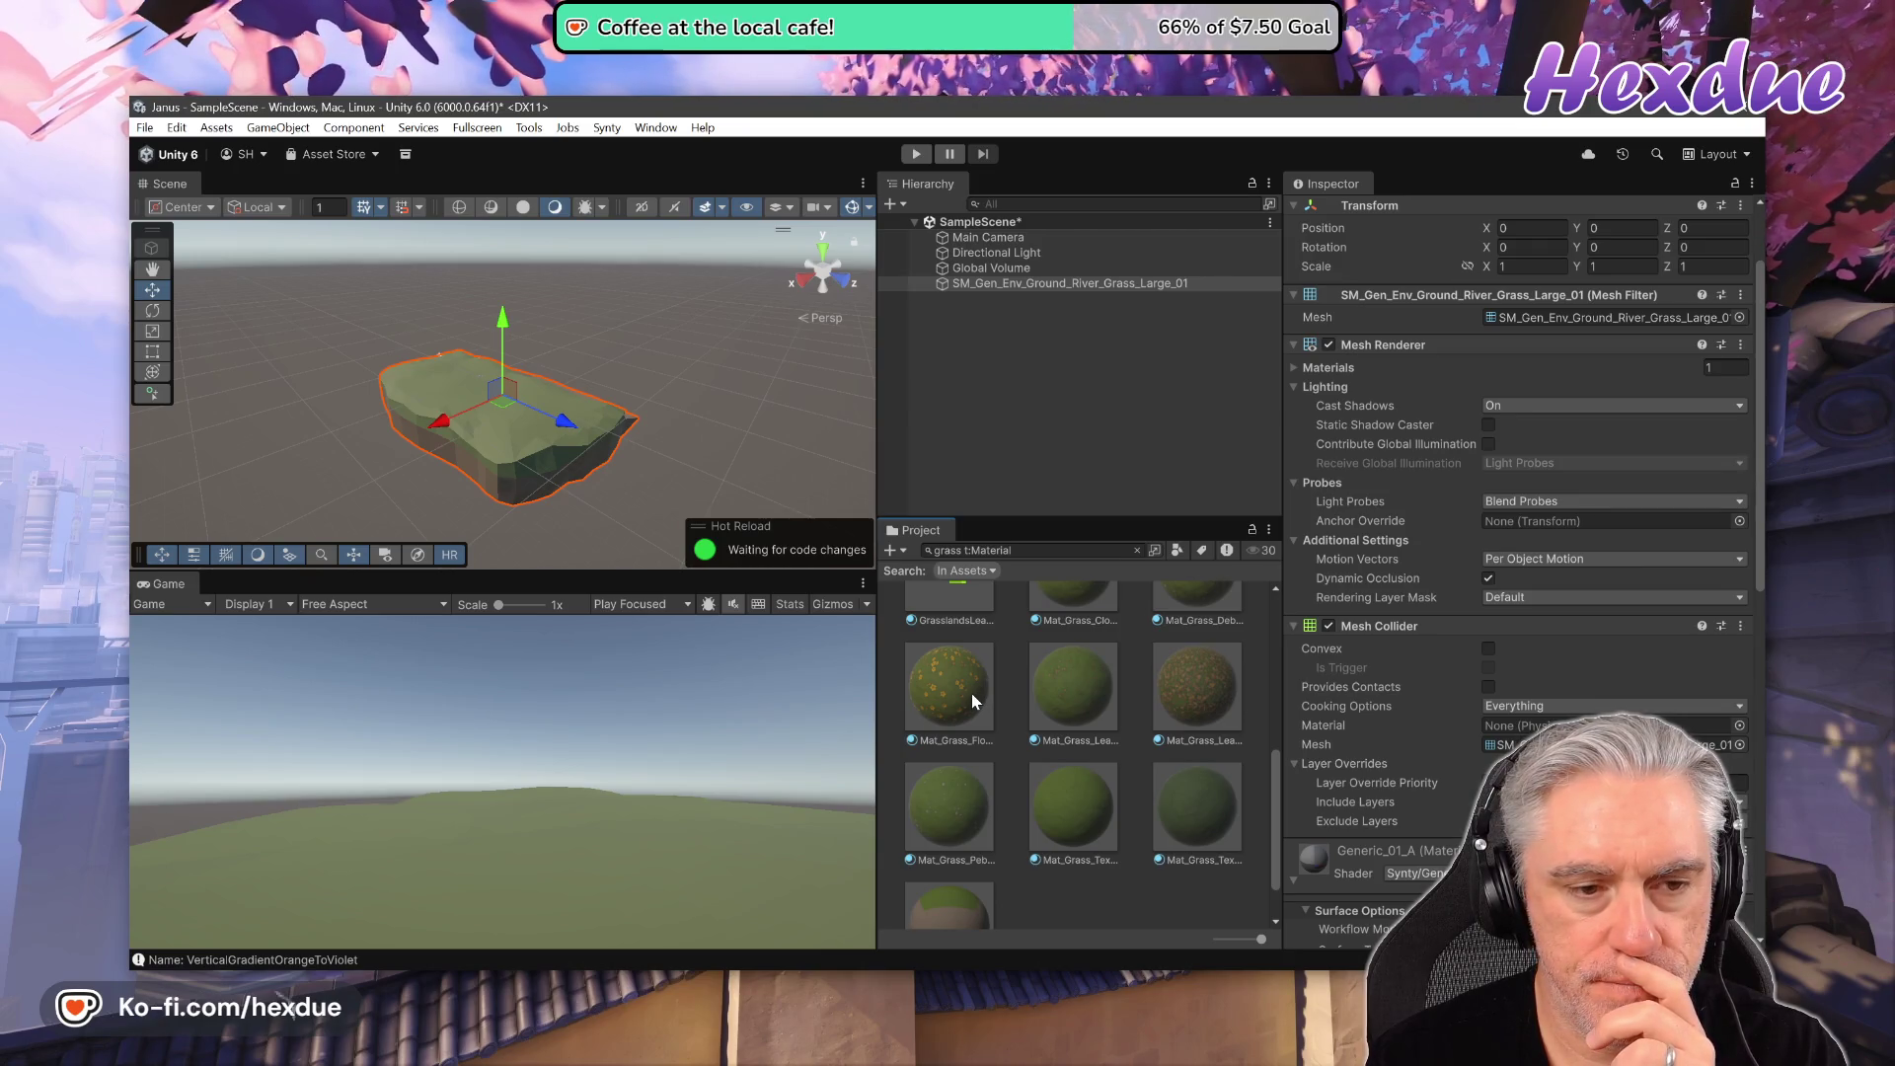
{"action": "mouse_move", "coordinate": [971, 693]}
{"action": "left_mouse_down"}
{"action": "mouse_move", "coordinate": [501, 423]}
{"action": "mouse_move", "coordinate": [779, 546]}
{"action": "mouse_move", "coordinate": [960, 727]}
{"action": "left_mouse_up"}
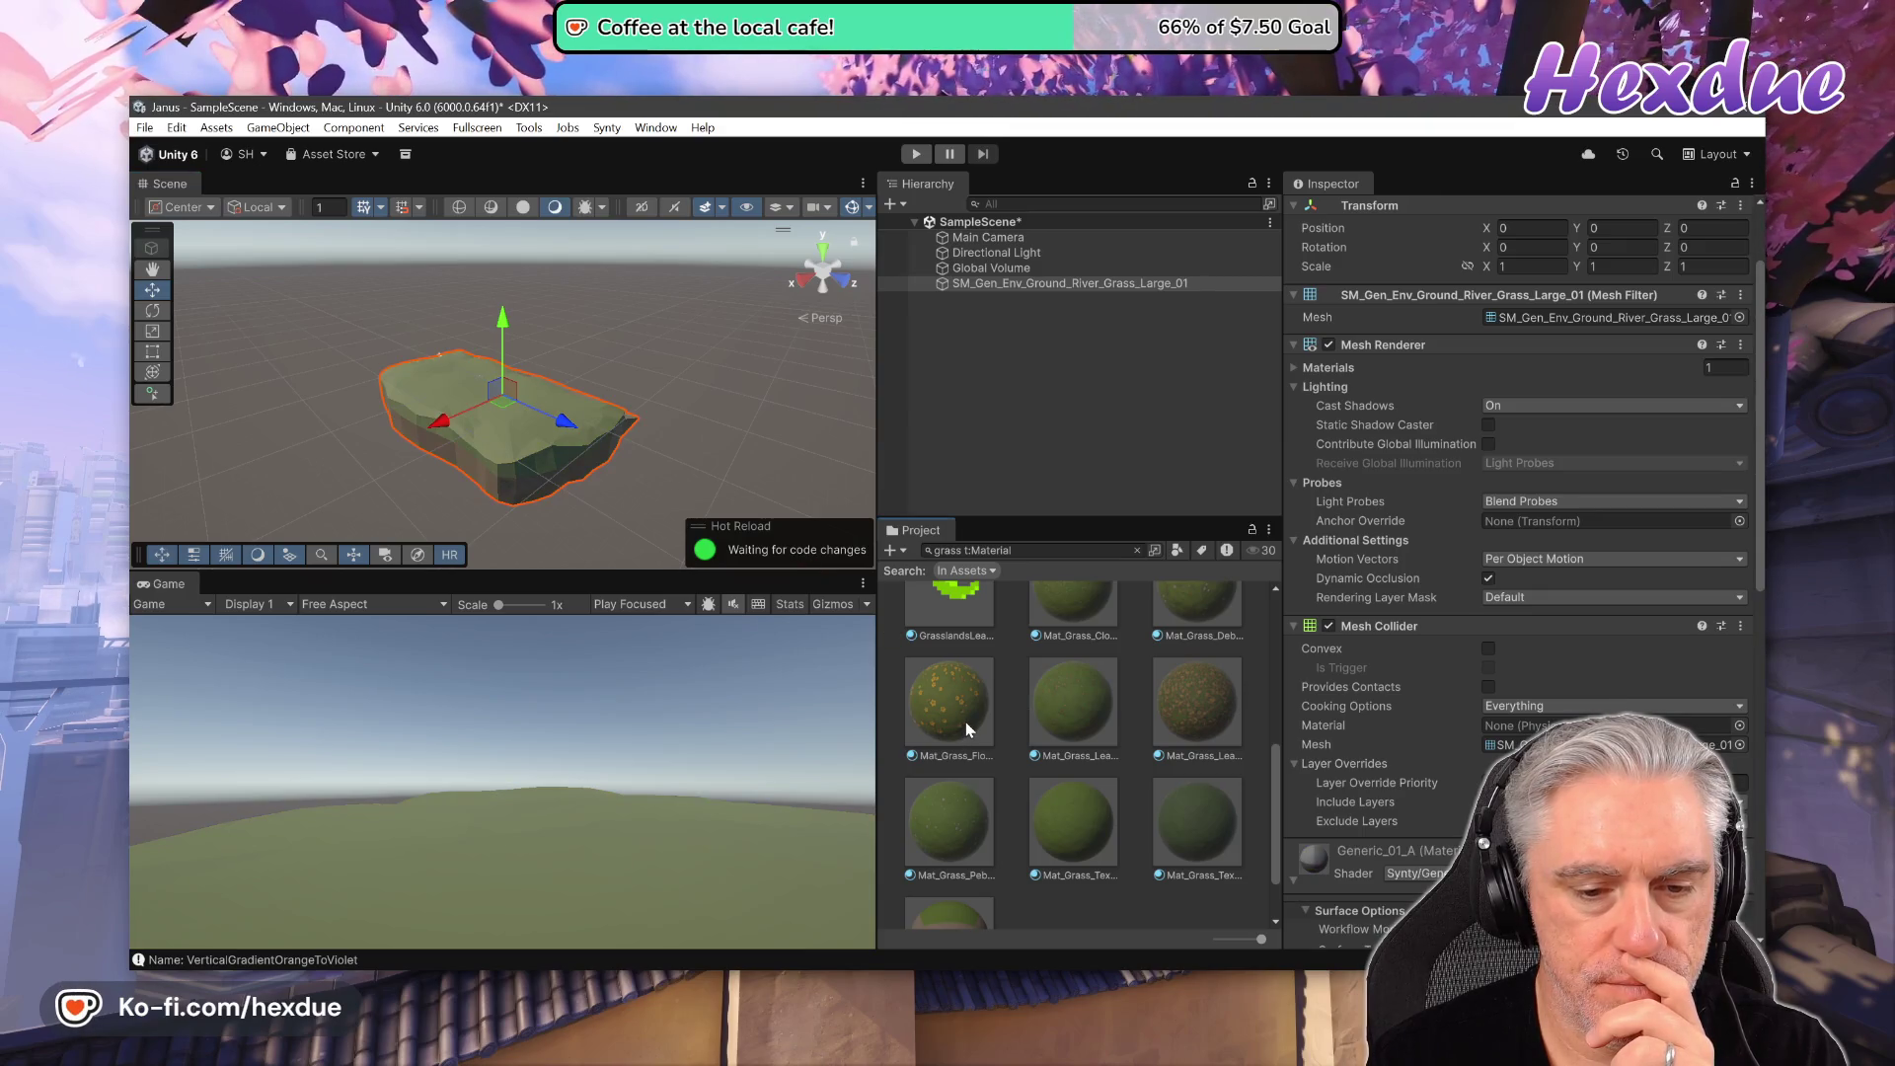
{"action": "left_click", "coordinate": [957, 708]}
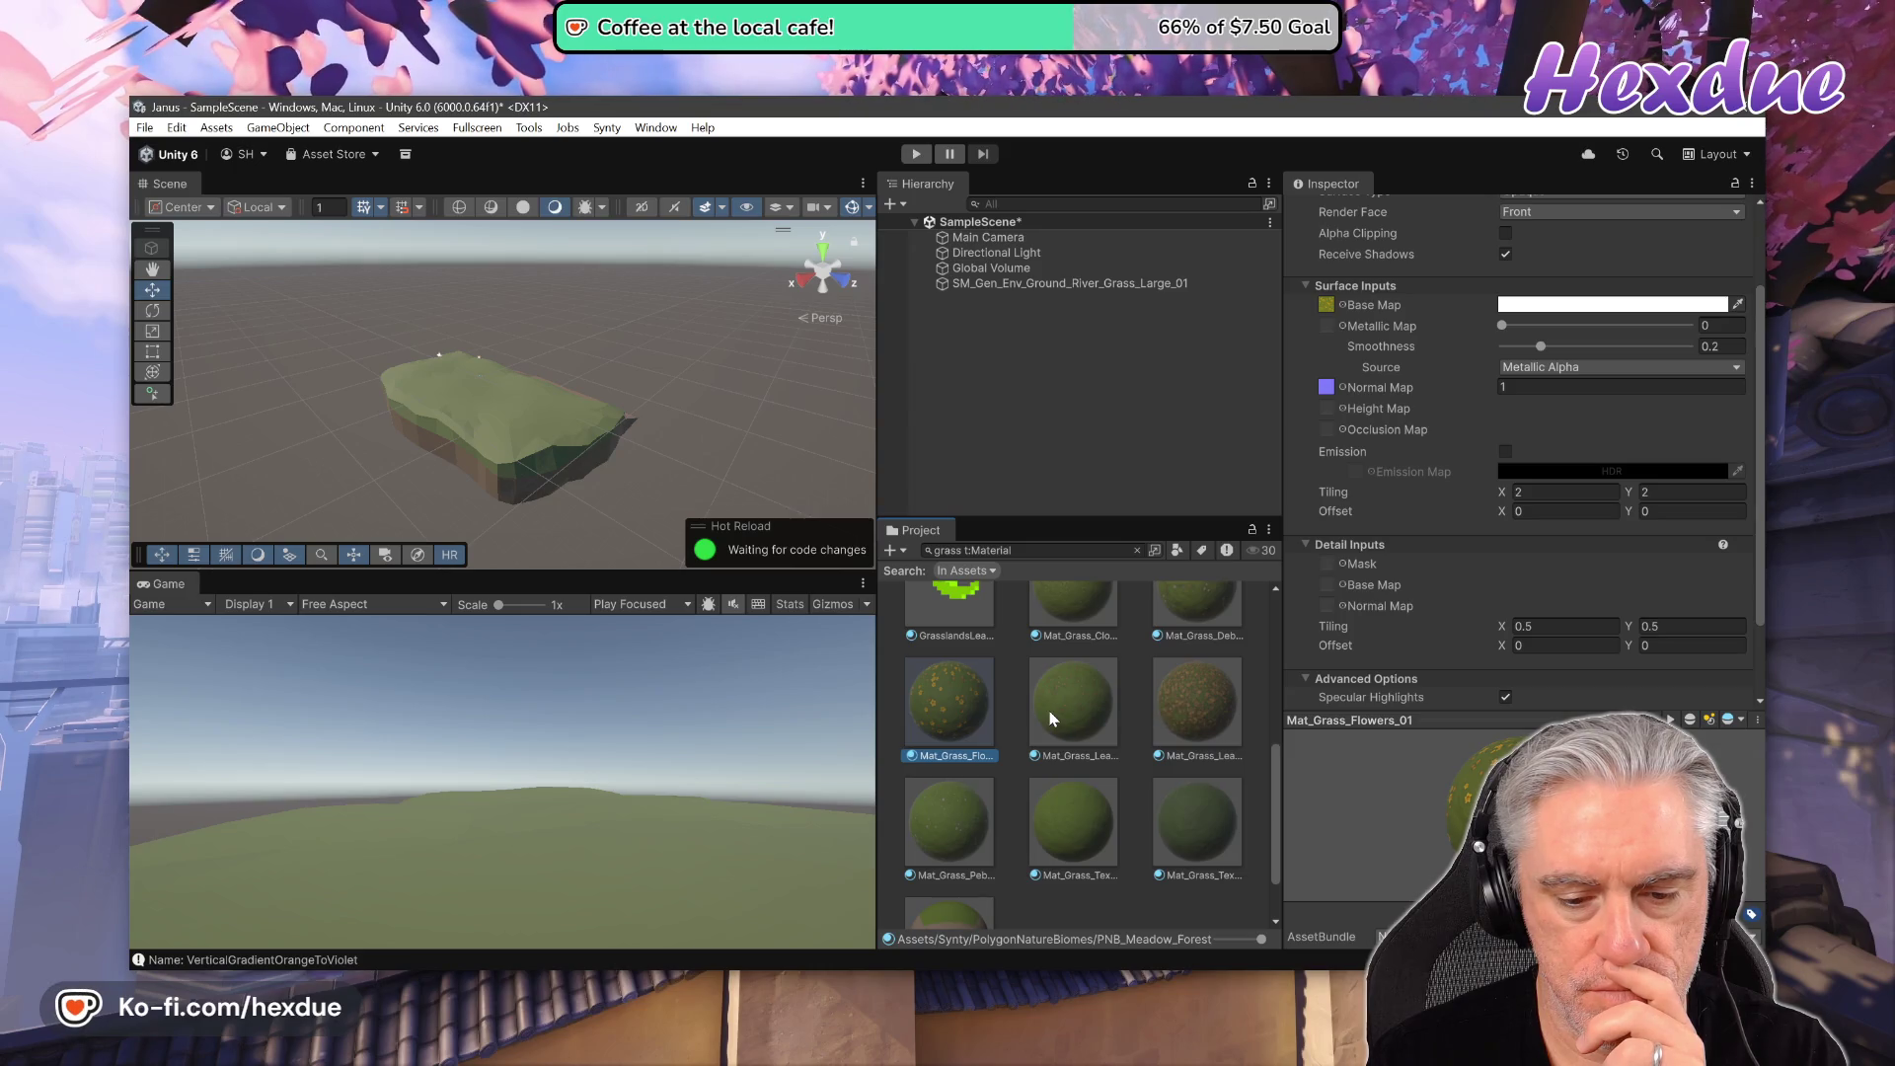
- Copy the Mat_Grass_Flowers_01 material using Edit > Copy
{"action": "right_click", "coordinate": [945, 707]}
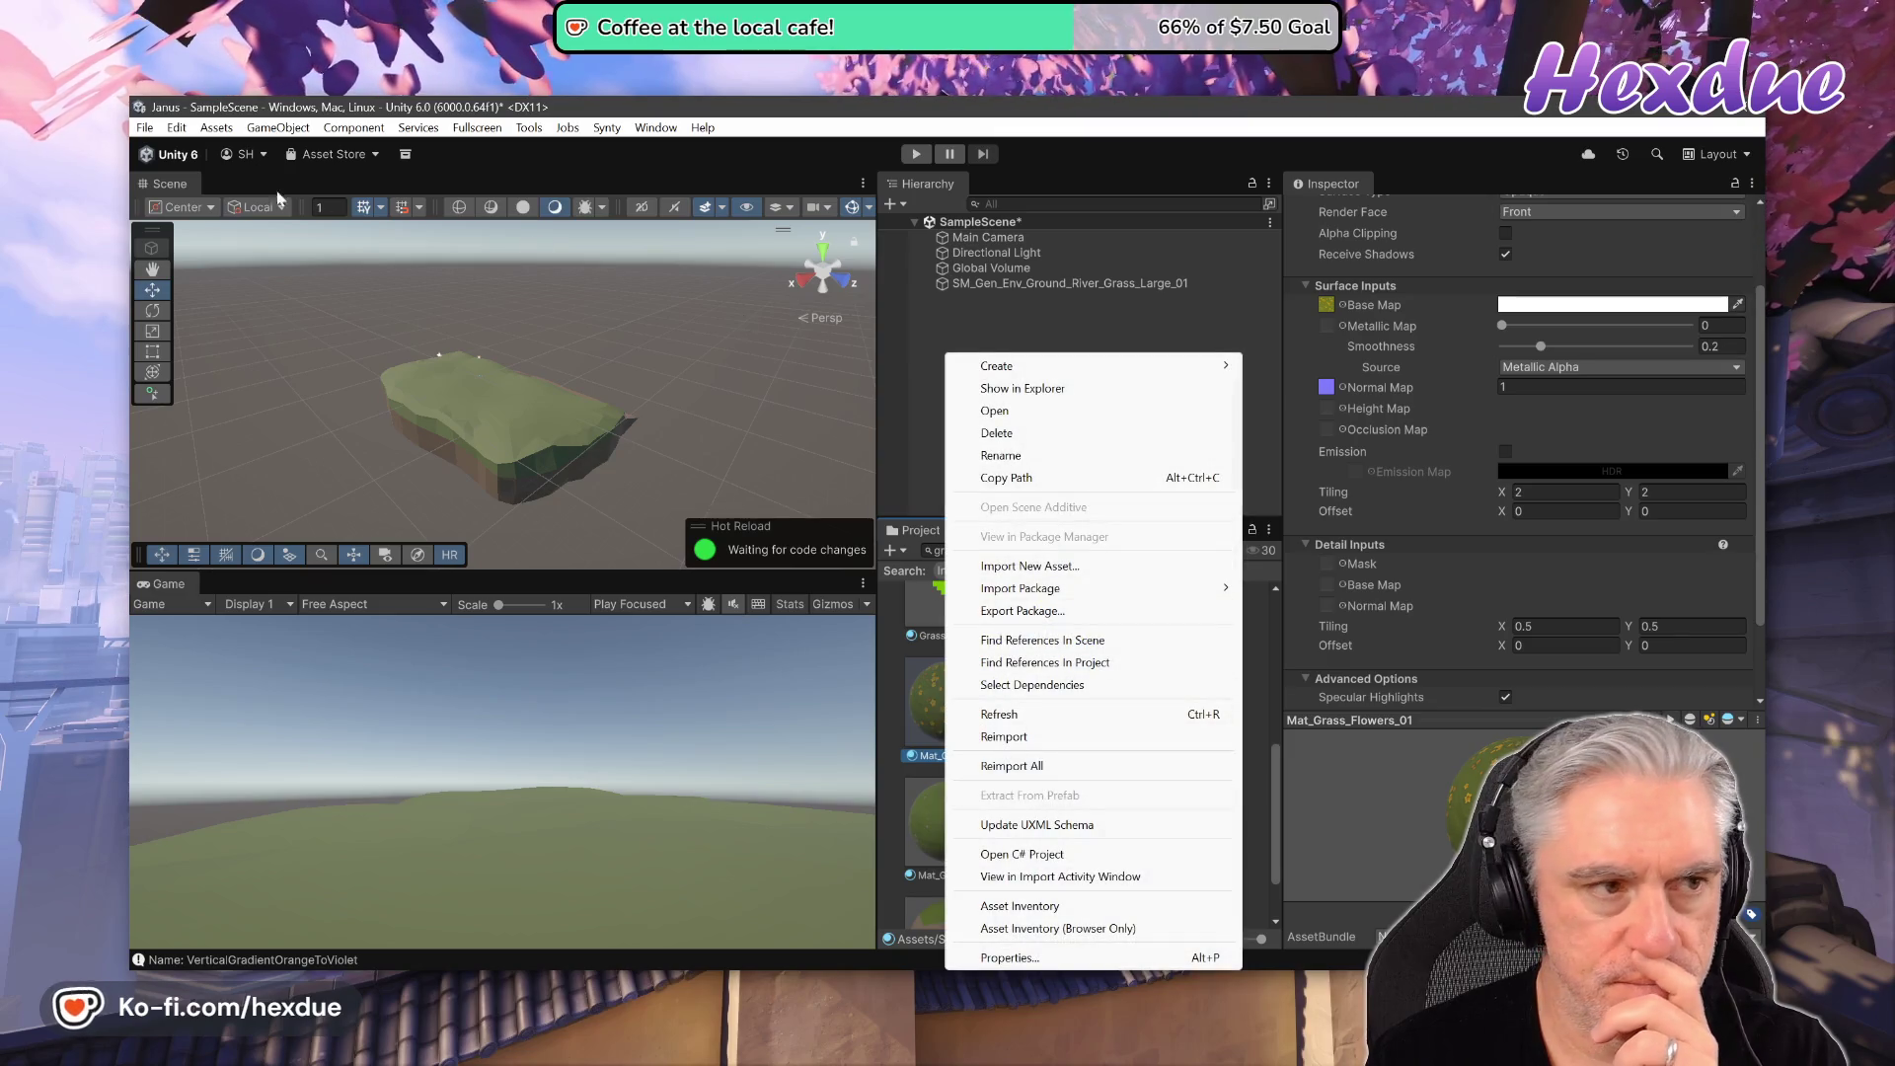
{"action": "left_click", "coordinate": [176, 127]}
{"action": "left_click", "coordinate": [278, 396]}
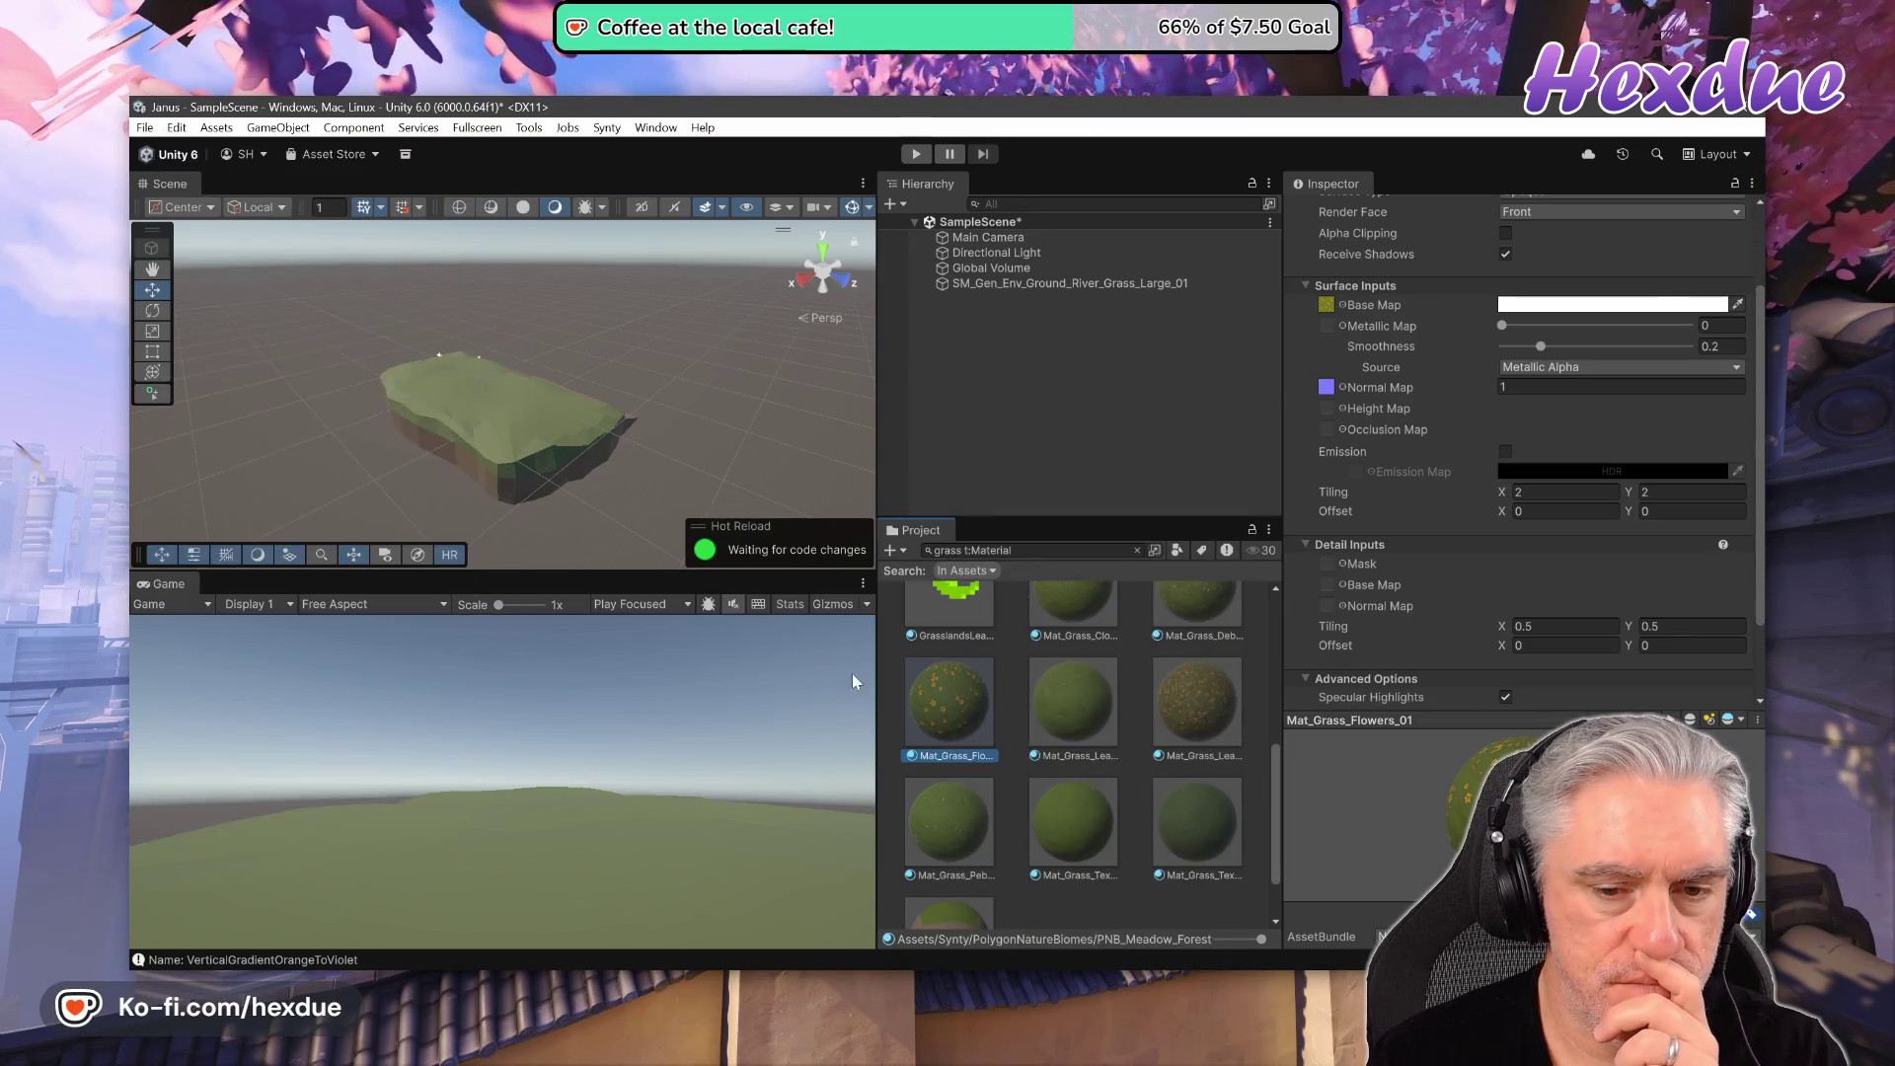
- Clear the grass material search and select the top-level Assets folder
{"action": "left_click", "coordinate": [1137, 551]}
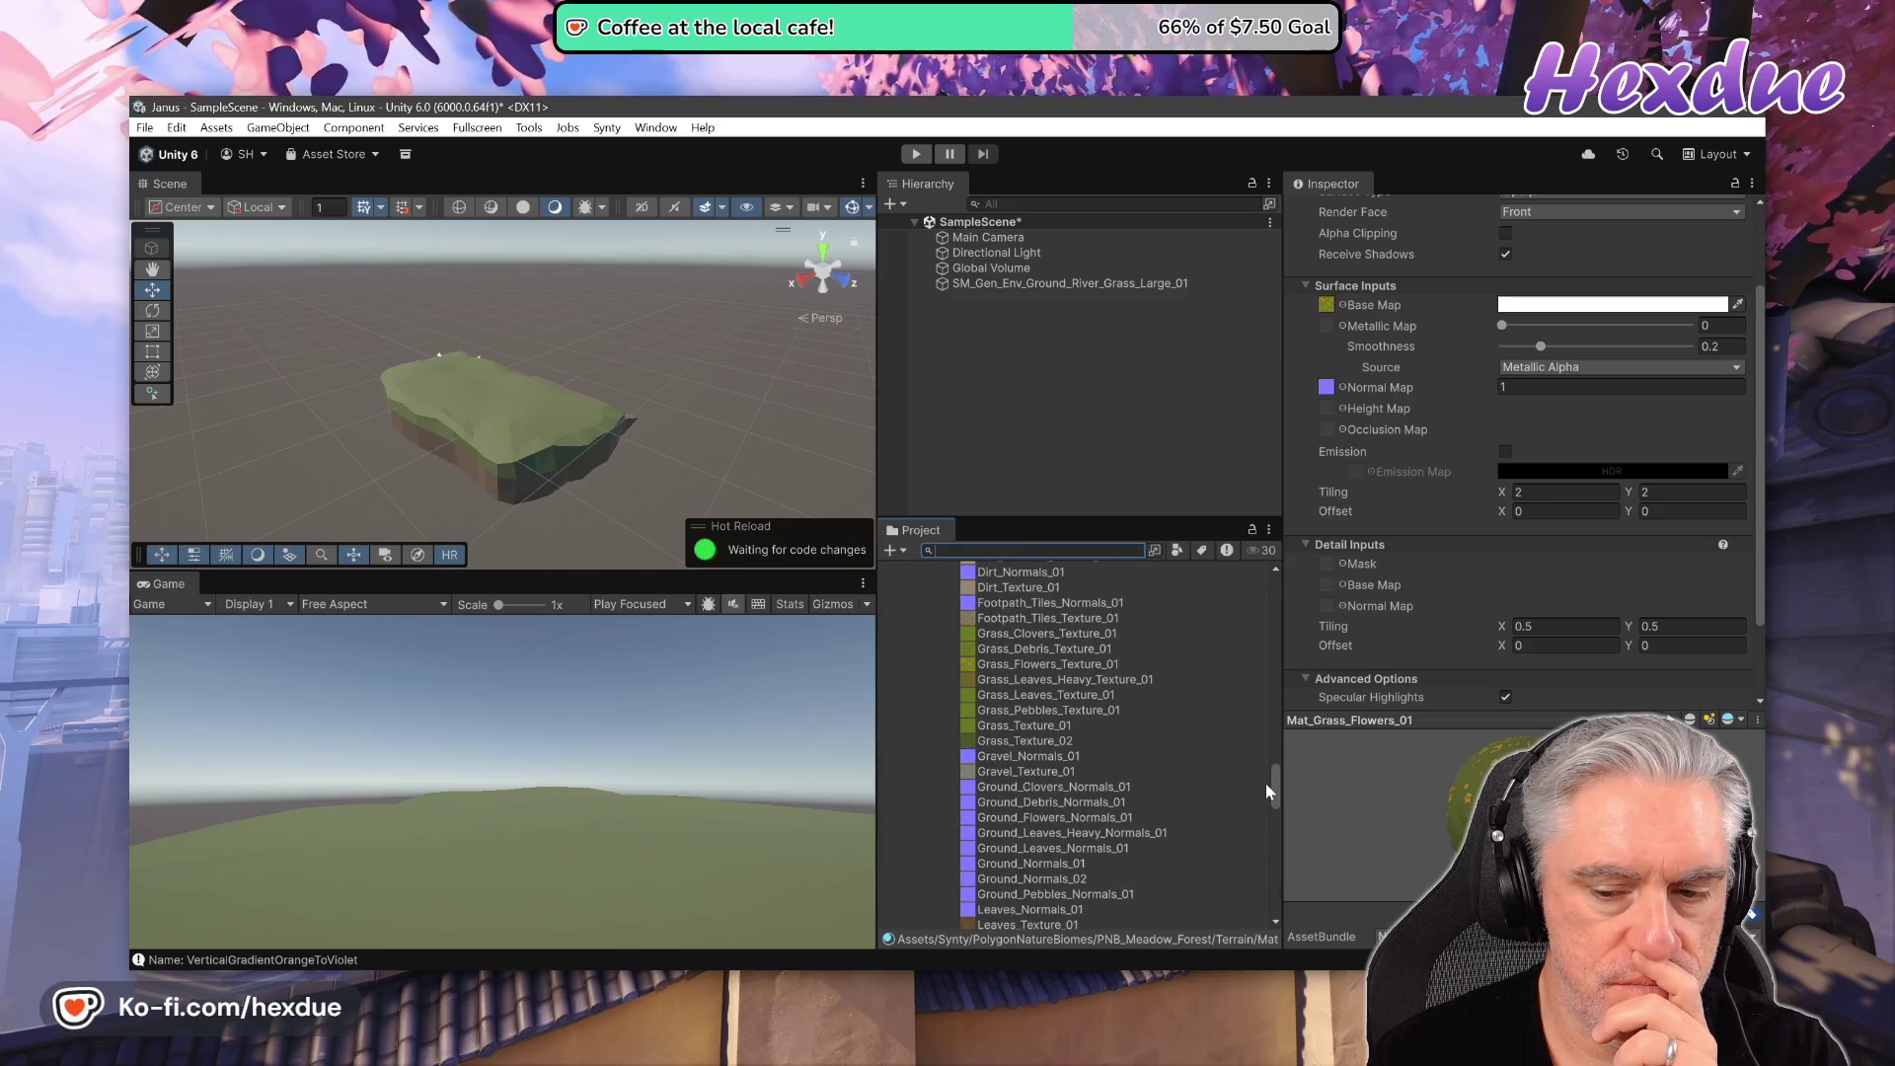
{"action": "scroll", "coordinate": [1277, 788], "scroll_direction": "up", "scroll_amount": 10}
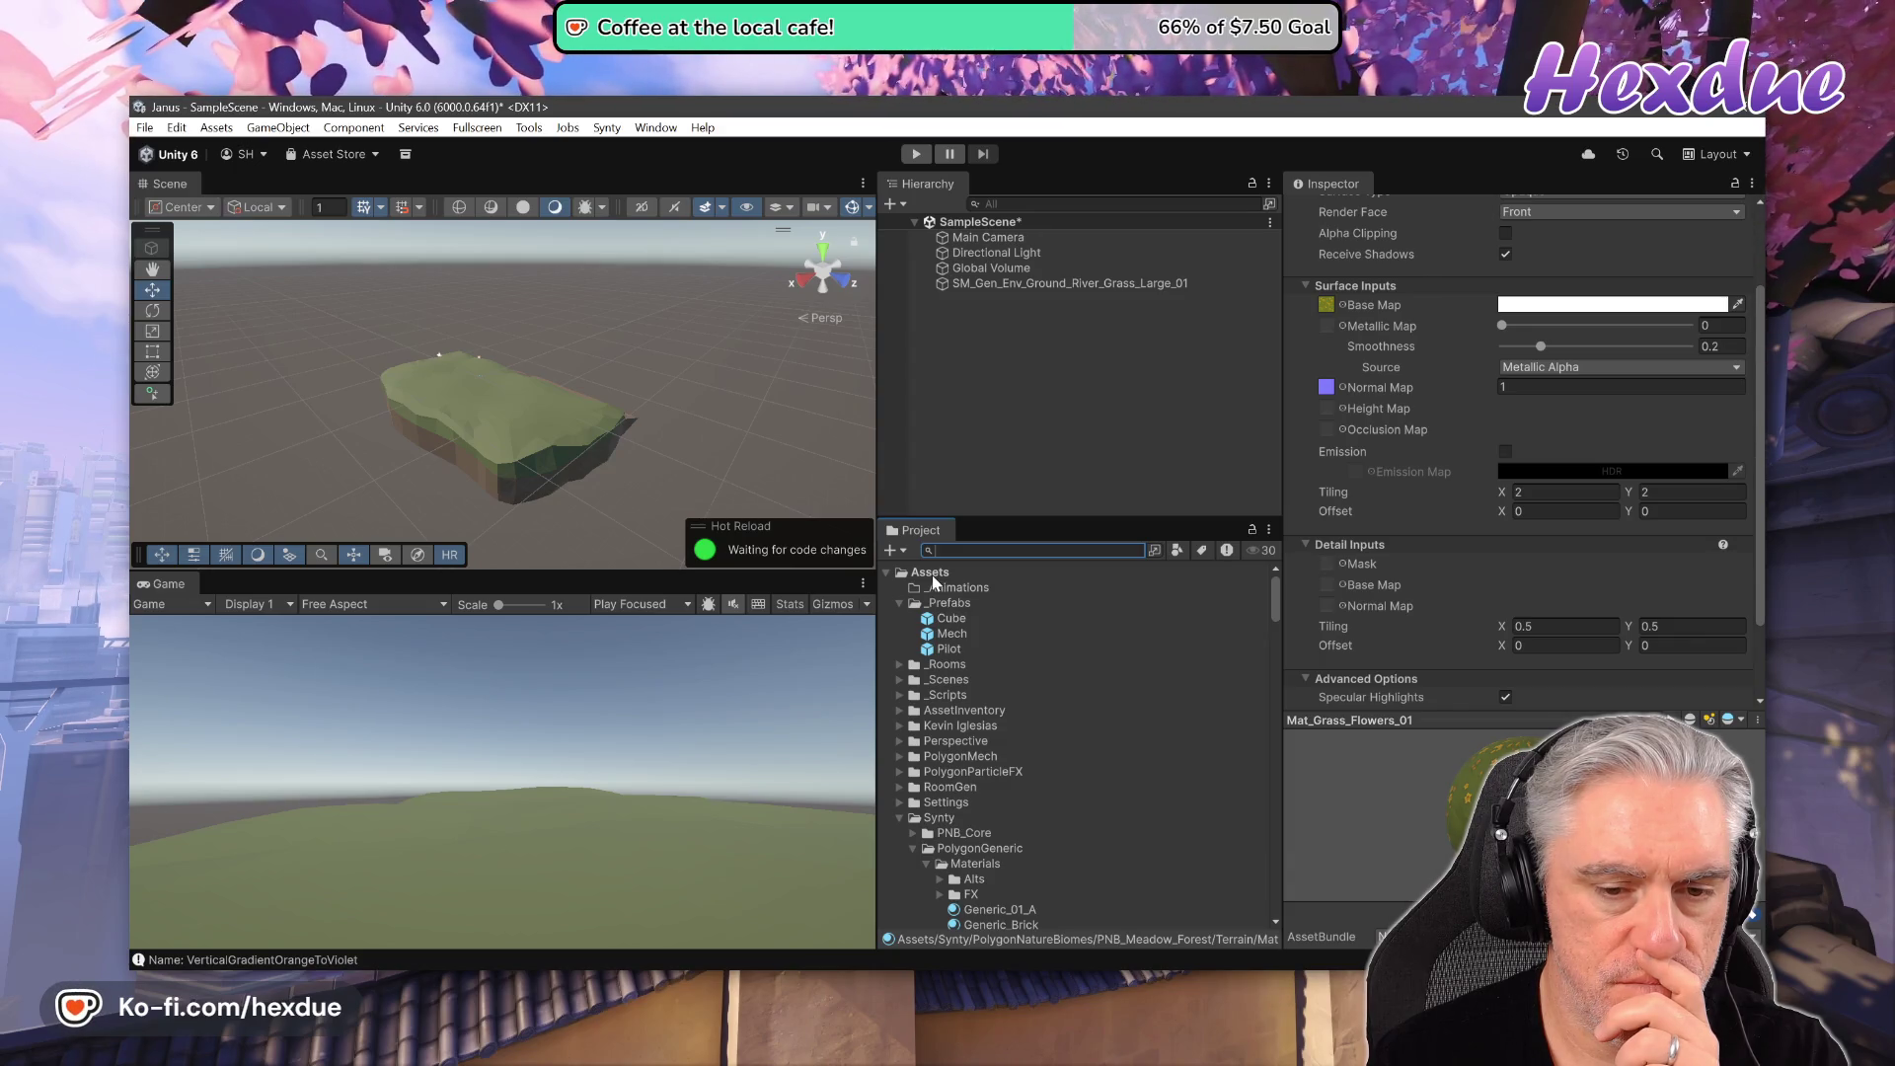
{"action": "left_click", "coordinate": [934, 574]}
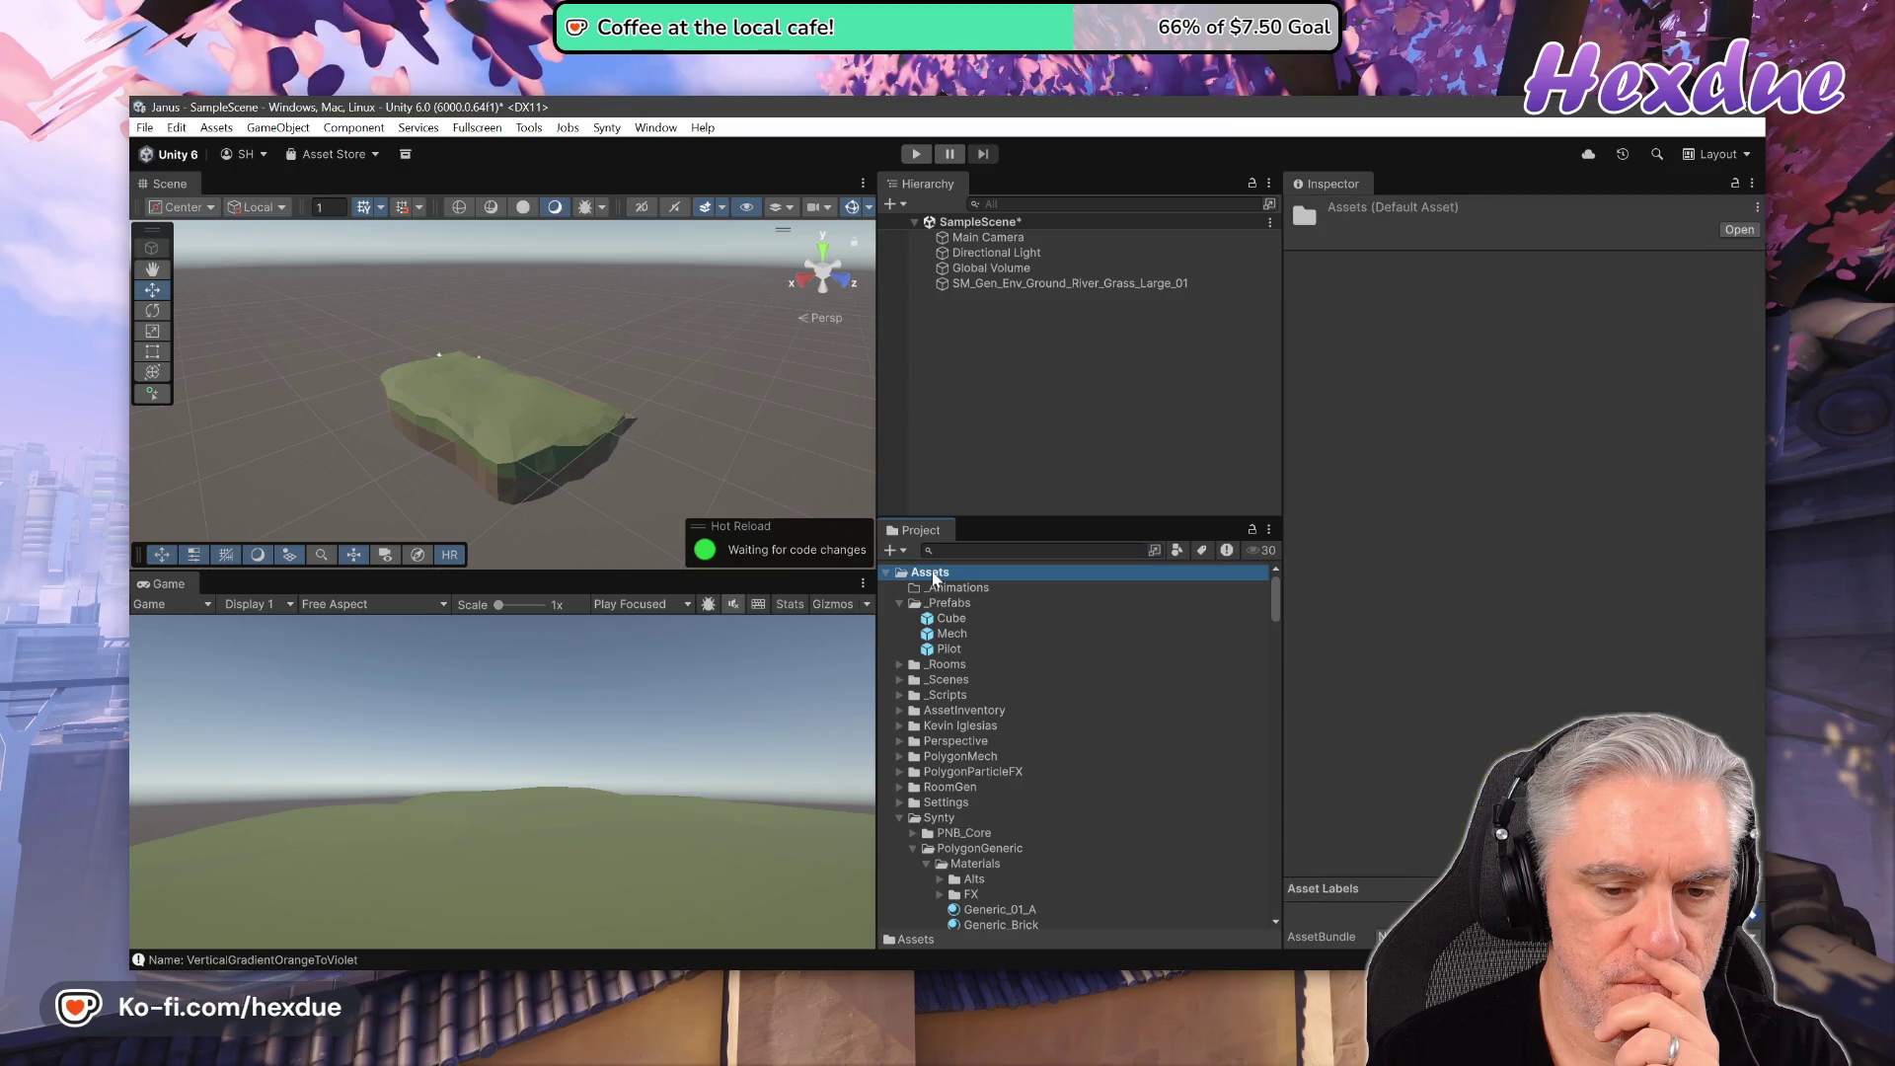
- Create a _Materials folder under Assets and paste the Mat_Grass_Flowers_01 copy into it
{"action": "right_click", "coordinate": [934, 577]}
{"action": "mouse_move", "coordinate": [987, 363]}
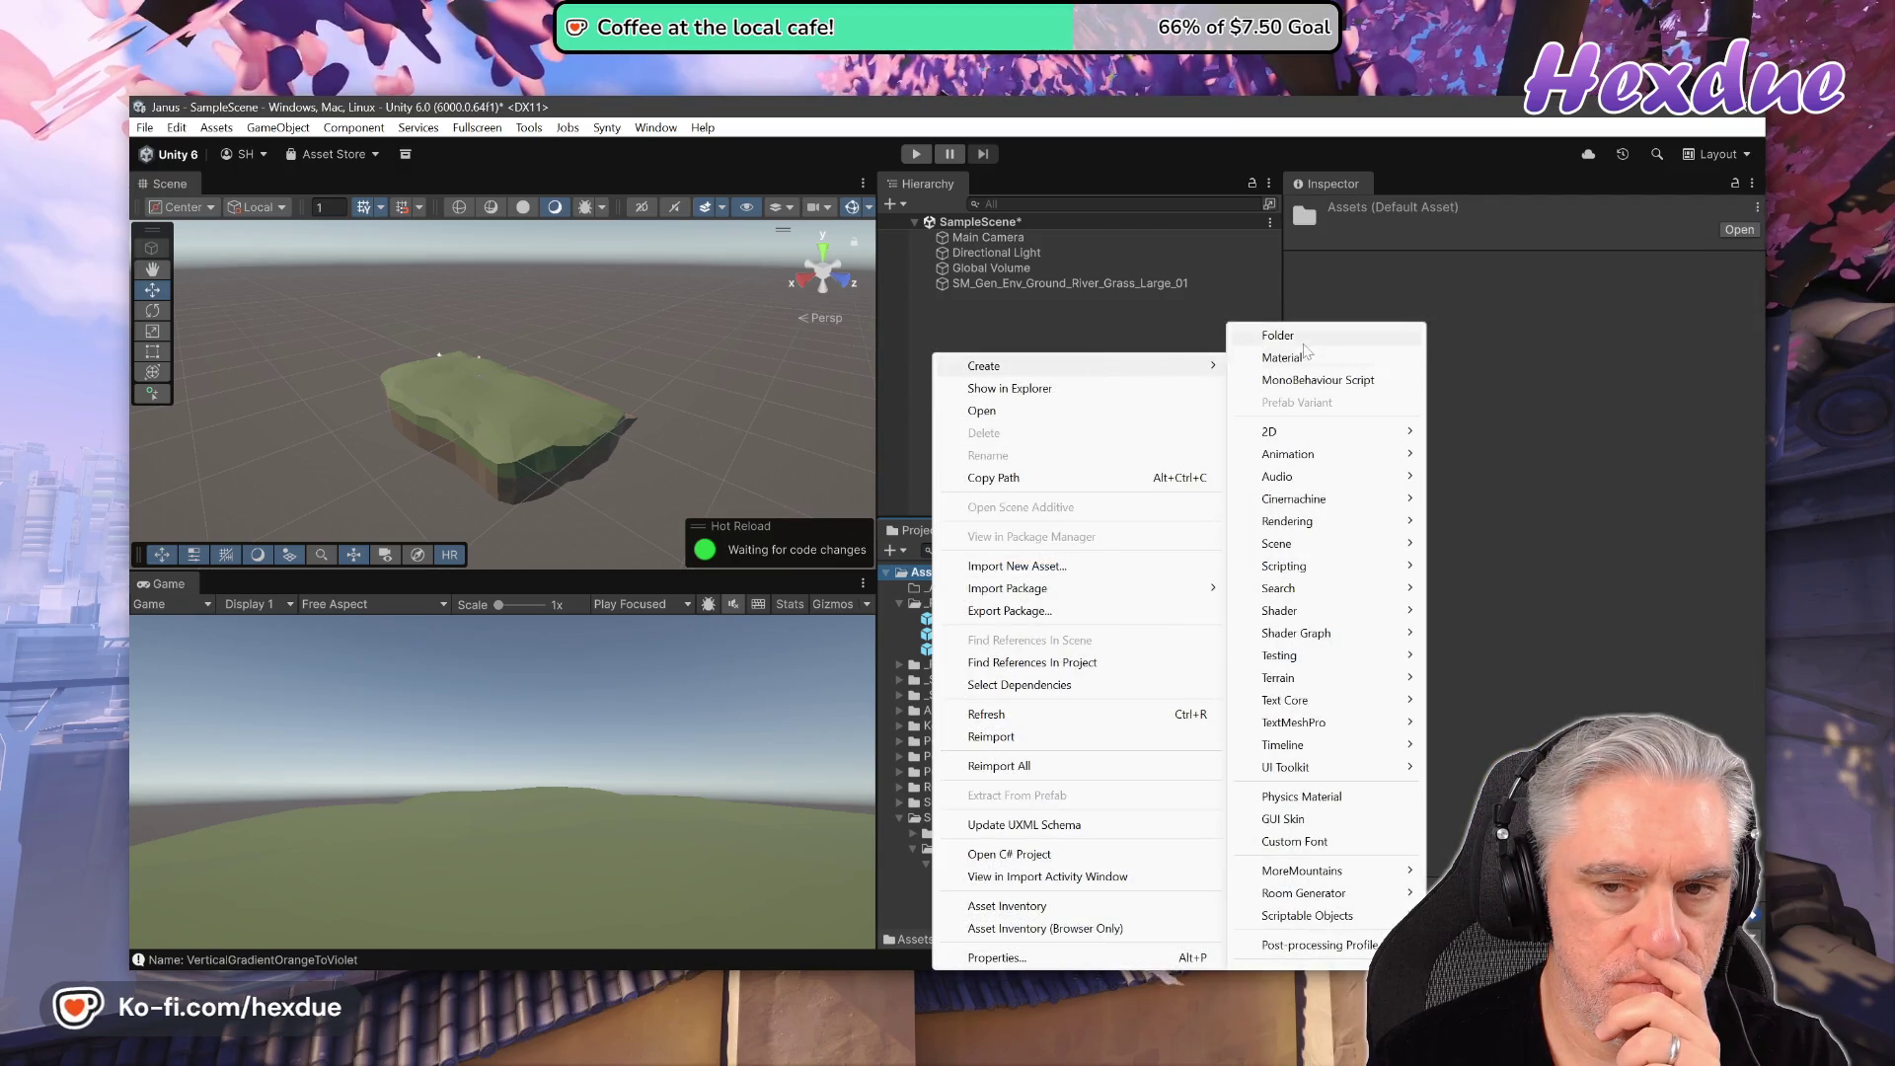
{"action": "left_click", "coordinate": [1303, 341]}
{"action": "type", "text": "_Materials"}
{"action": "key", "text": "Return"}
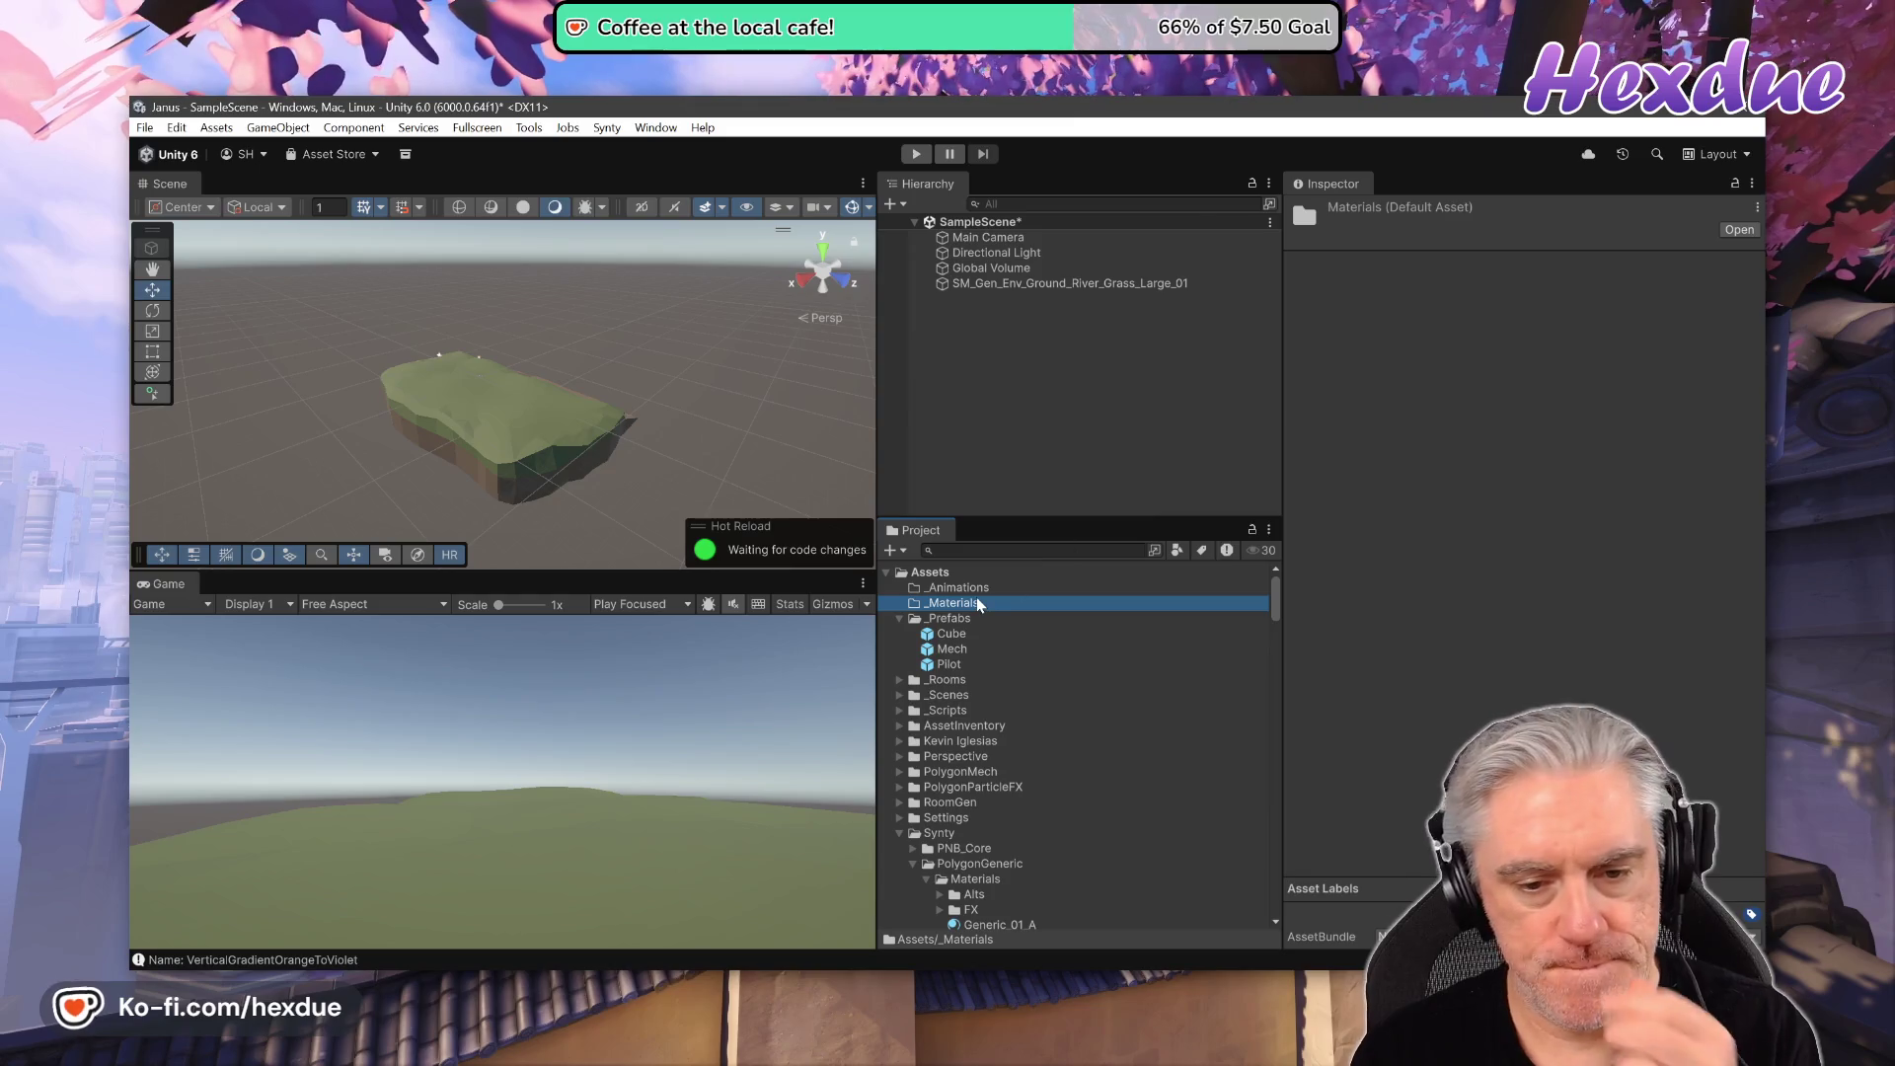
{"action": "left_click", "coordinate": [176, 127]}
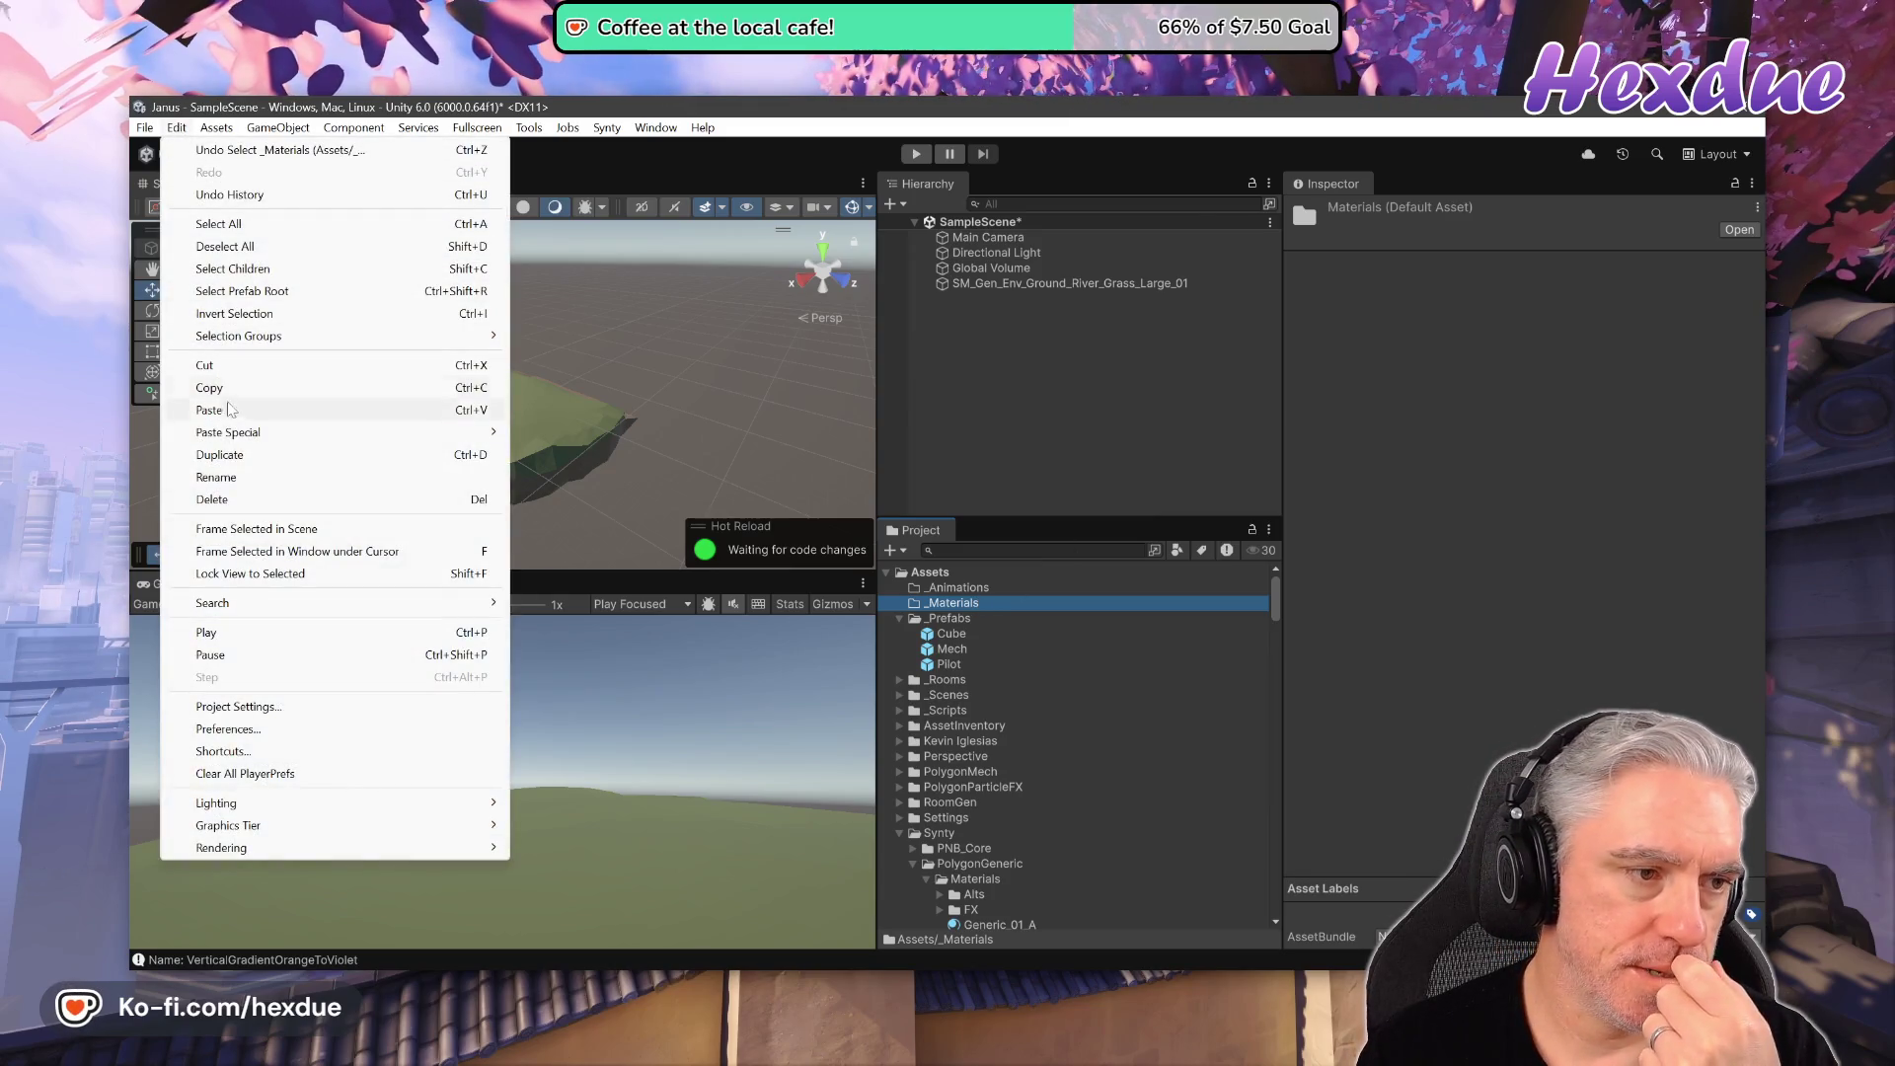
{"action": "left_click", "coordinate": [229, 408]}
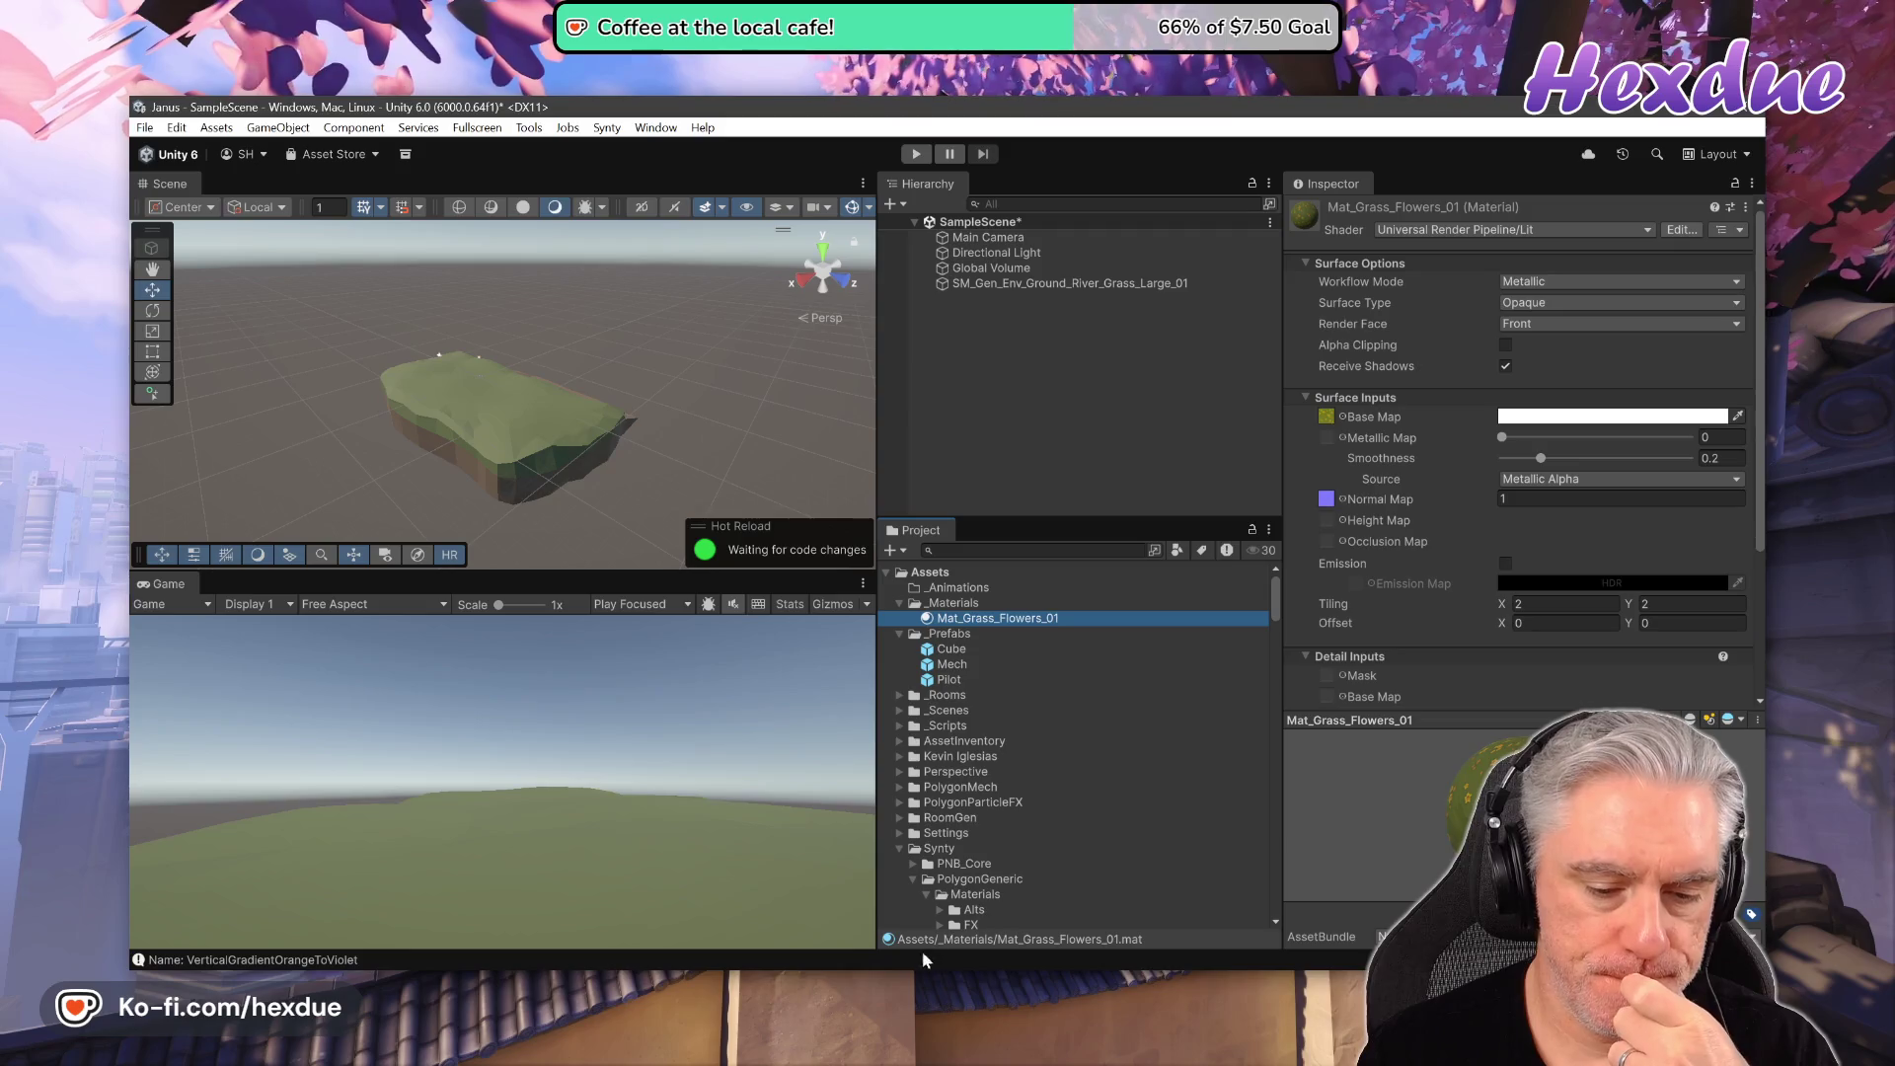
- Check the repository status in Git Bash with git st
{"action": "key", "text": "alt+Tab"}
{"action": "type", "text": "git st"}
{"action": "key", "text": "Return"}
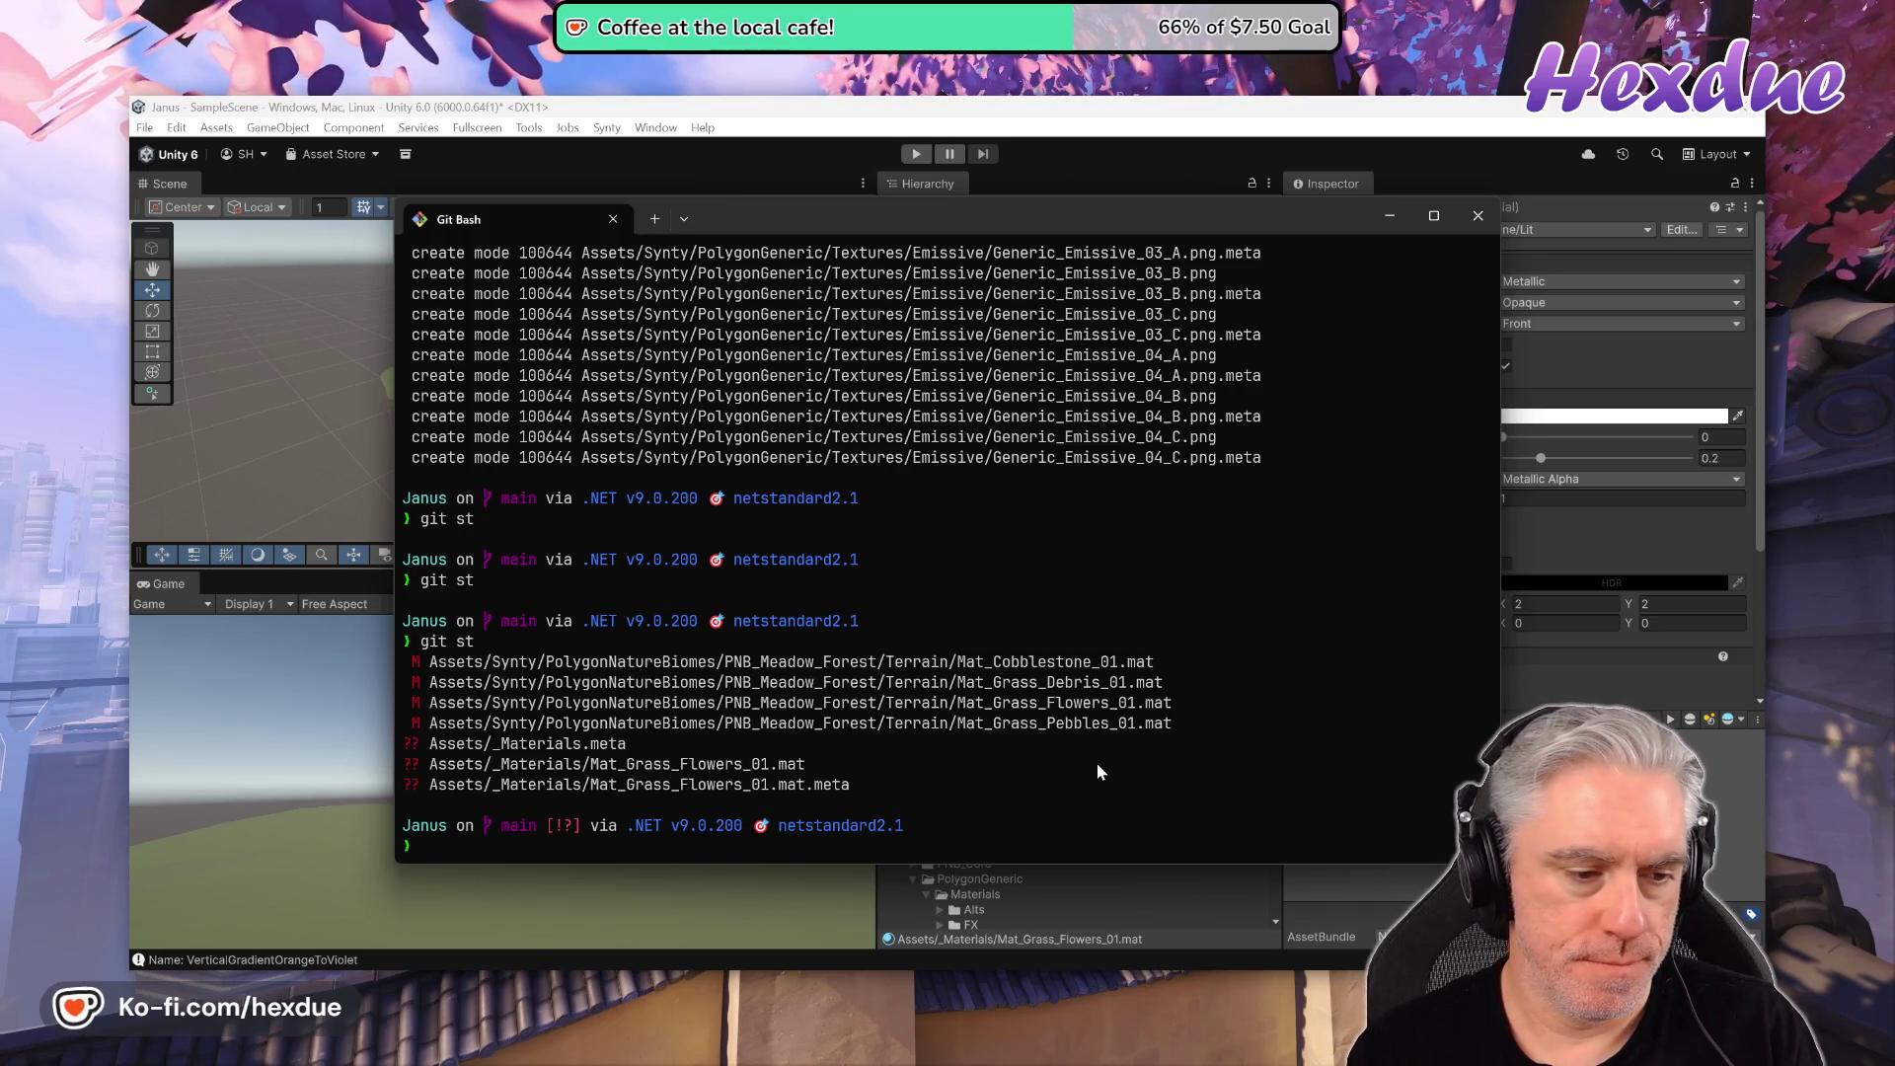
- Revert the four modified Synty materials with git co ., recheck with git st, and return to Unity
{"action": "type", "text": "git co ."}
{"action": "key", "text": "Return"}
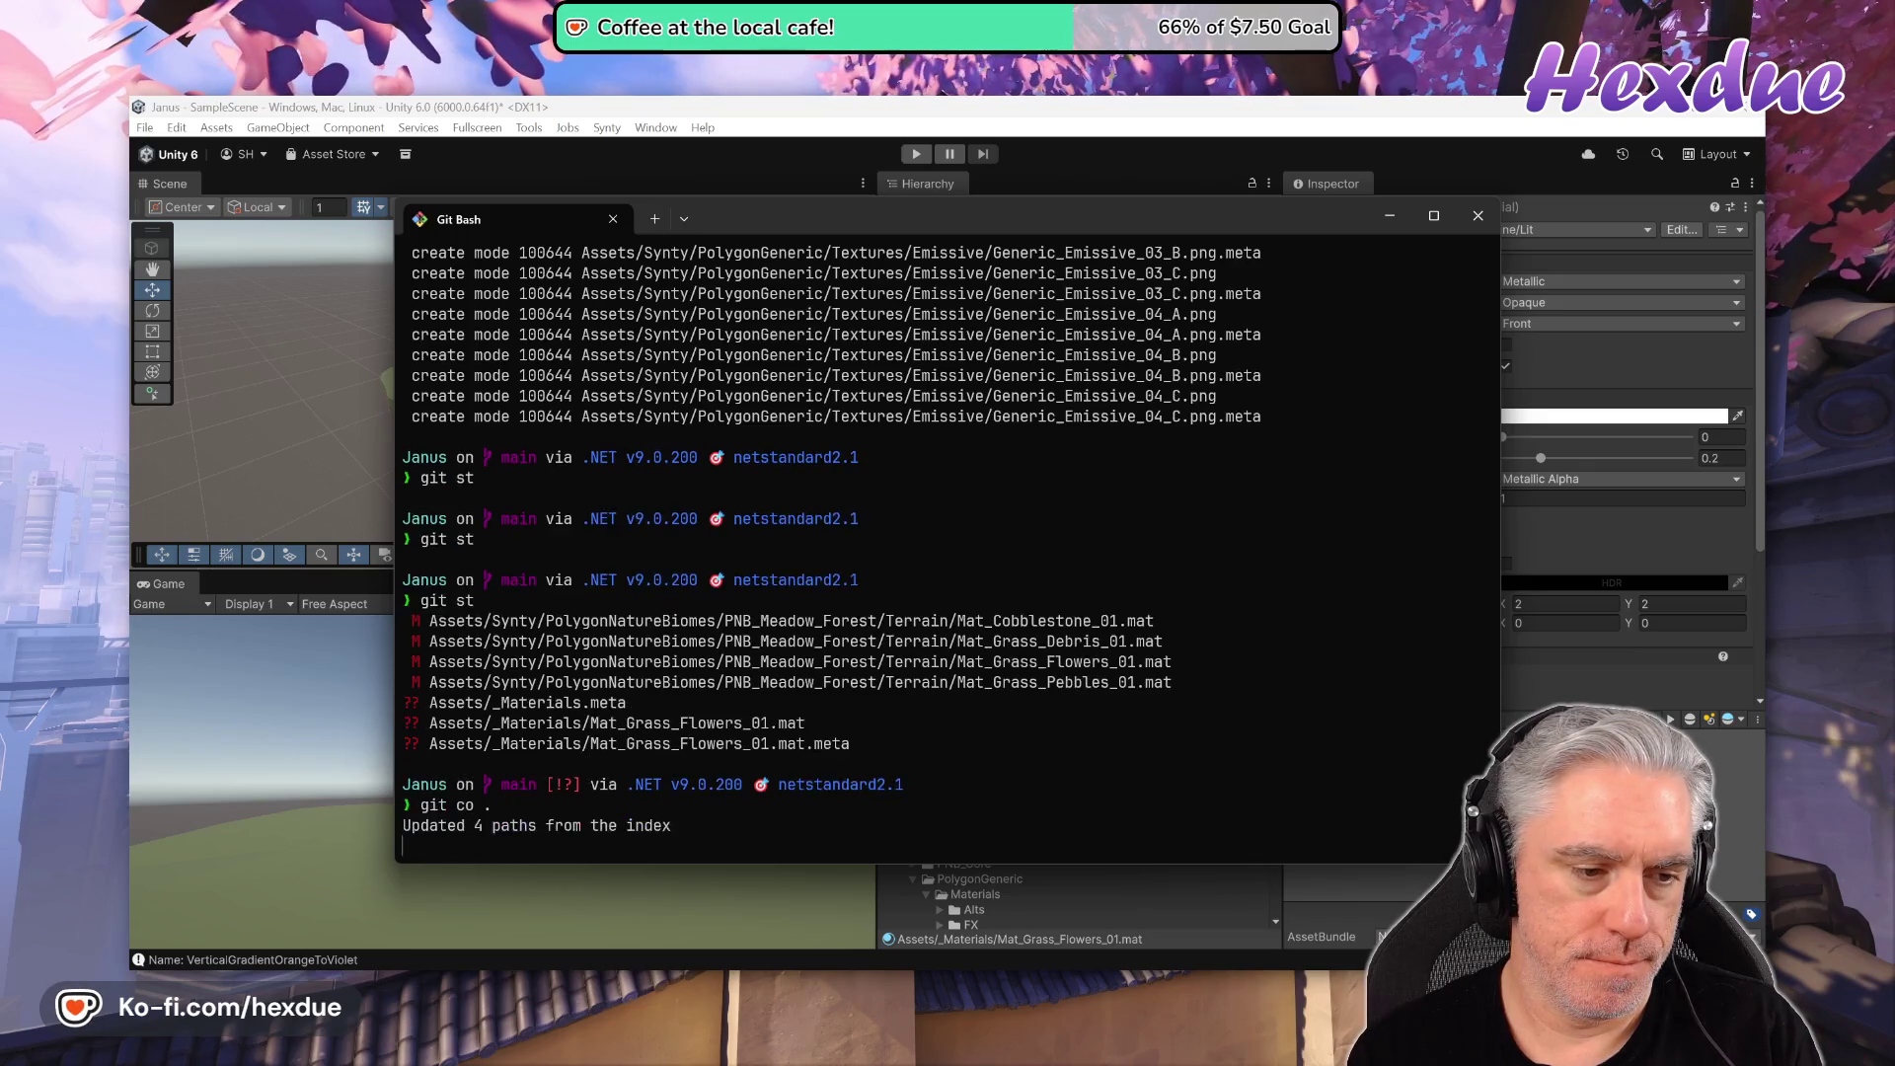
{"action": "type", "text": "git st"}
{"action": "key", "text": "Return"}
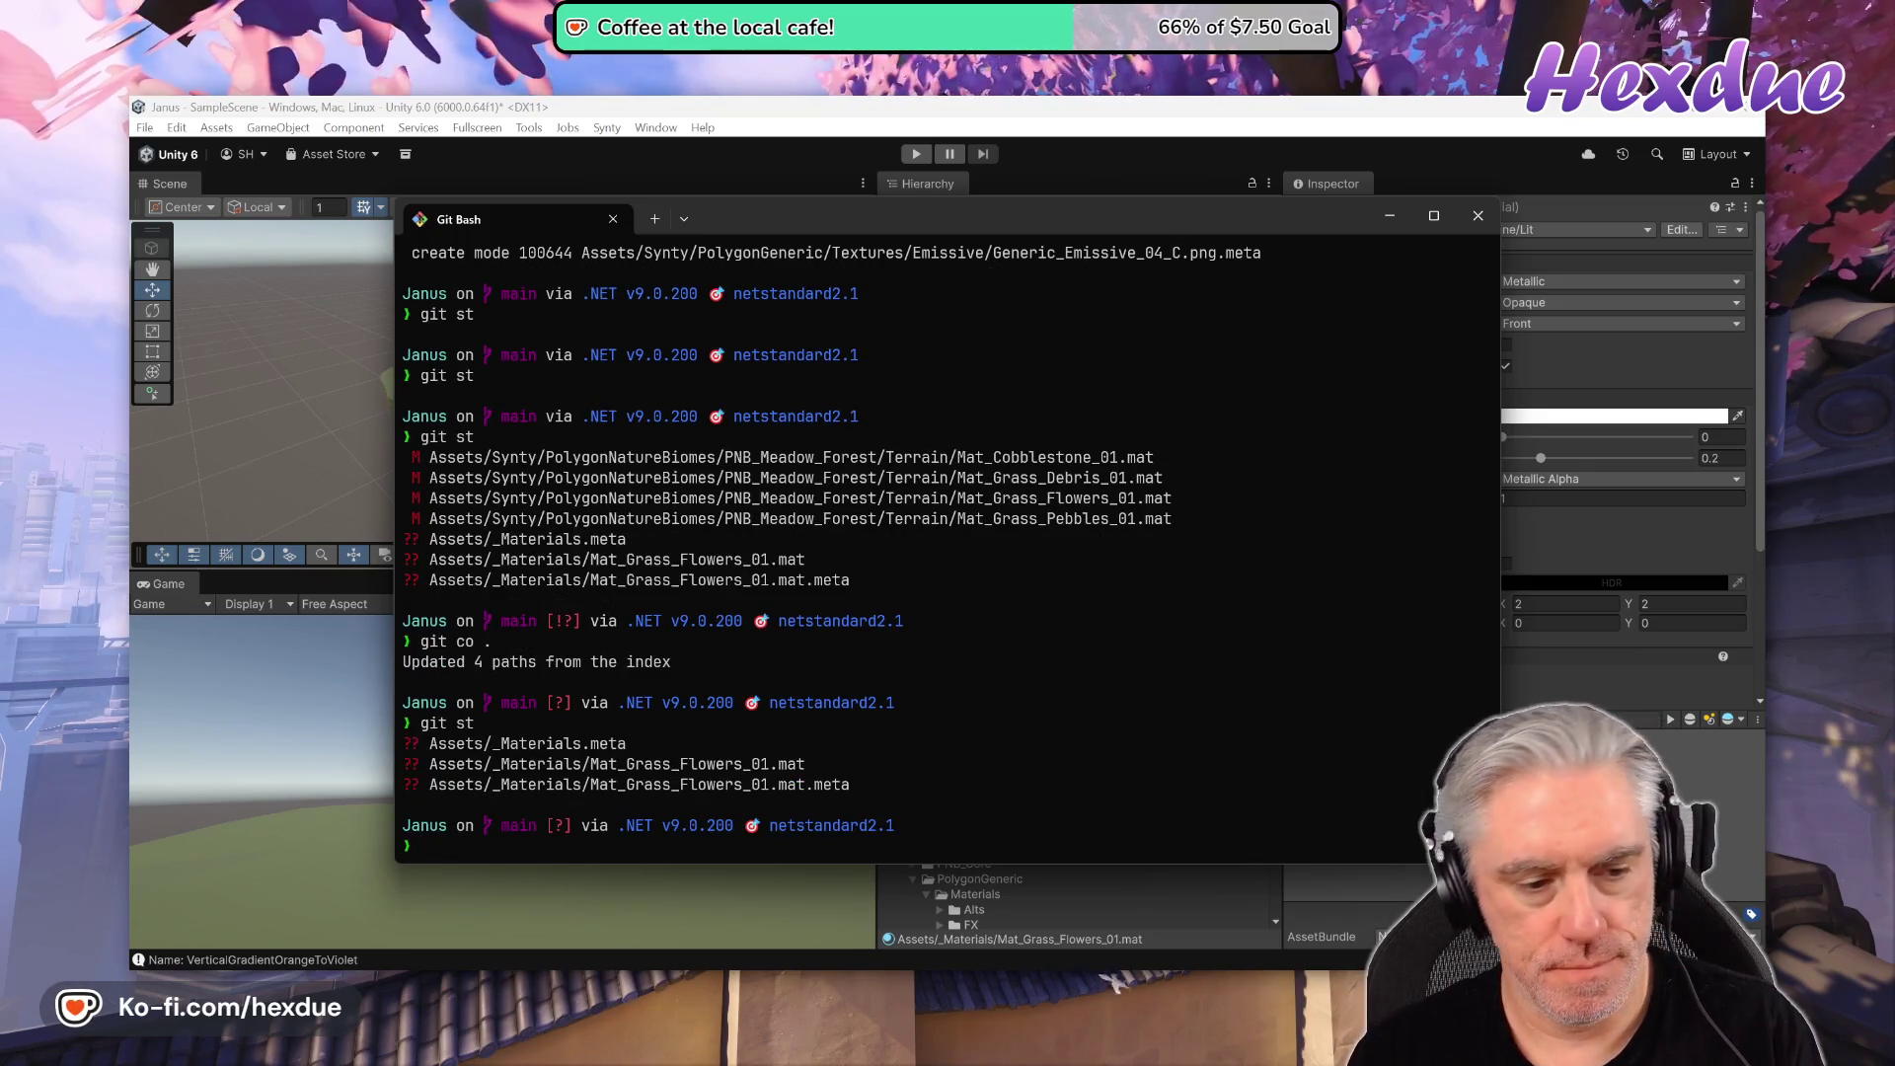
{"action": "left_click", "coordinate": [787, 104]}
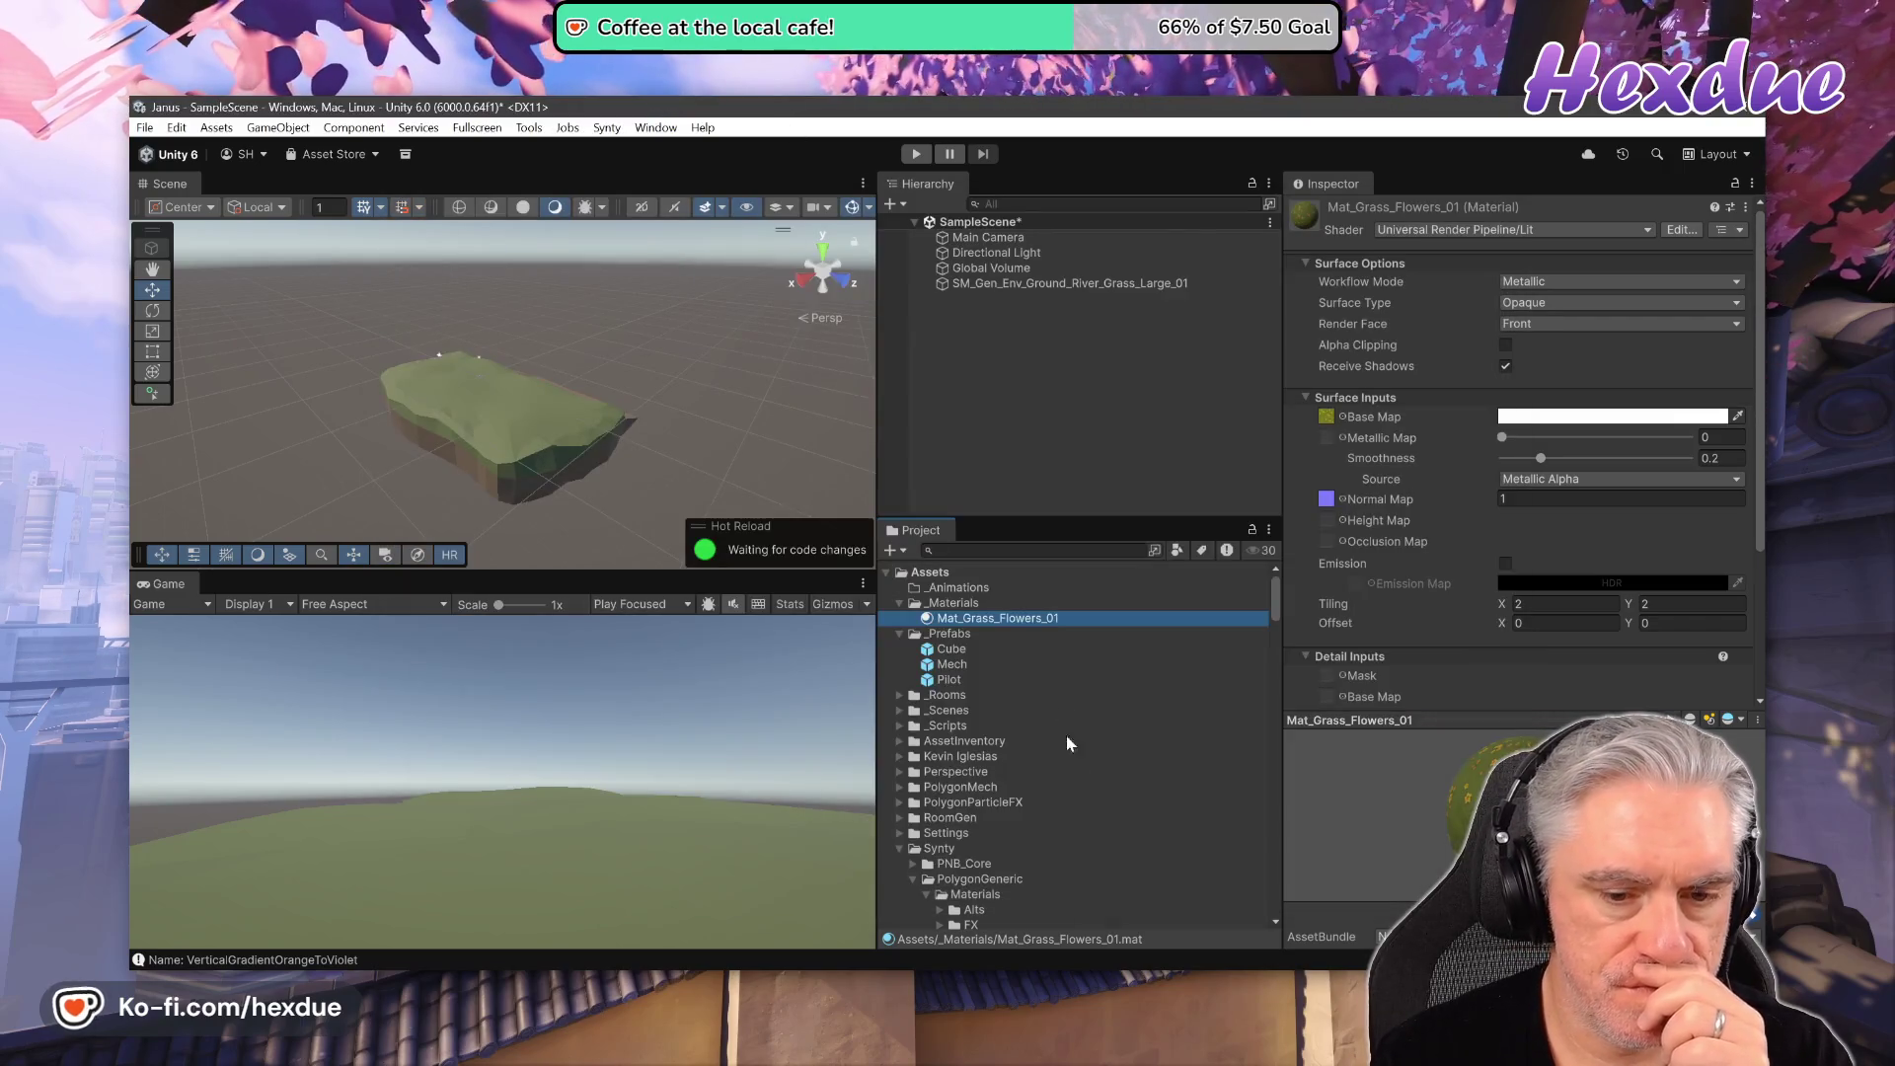
- Apply the copied Mat_Grass_Flowers_01 to the island, then add a 3D Object > Plane and drag it aside
{"action": "mouse_move", "coordinate": [974, 620]}
{"action": "left_mouse_down"}
{"action": "mouse_move", "coordinate": [608, 431]}
{"action": "mouse_move", "coordinate": [505, 407]}
{"action": "left_mouse_up"}
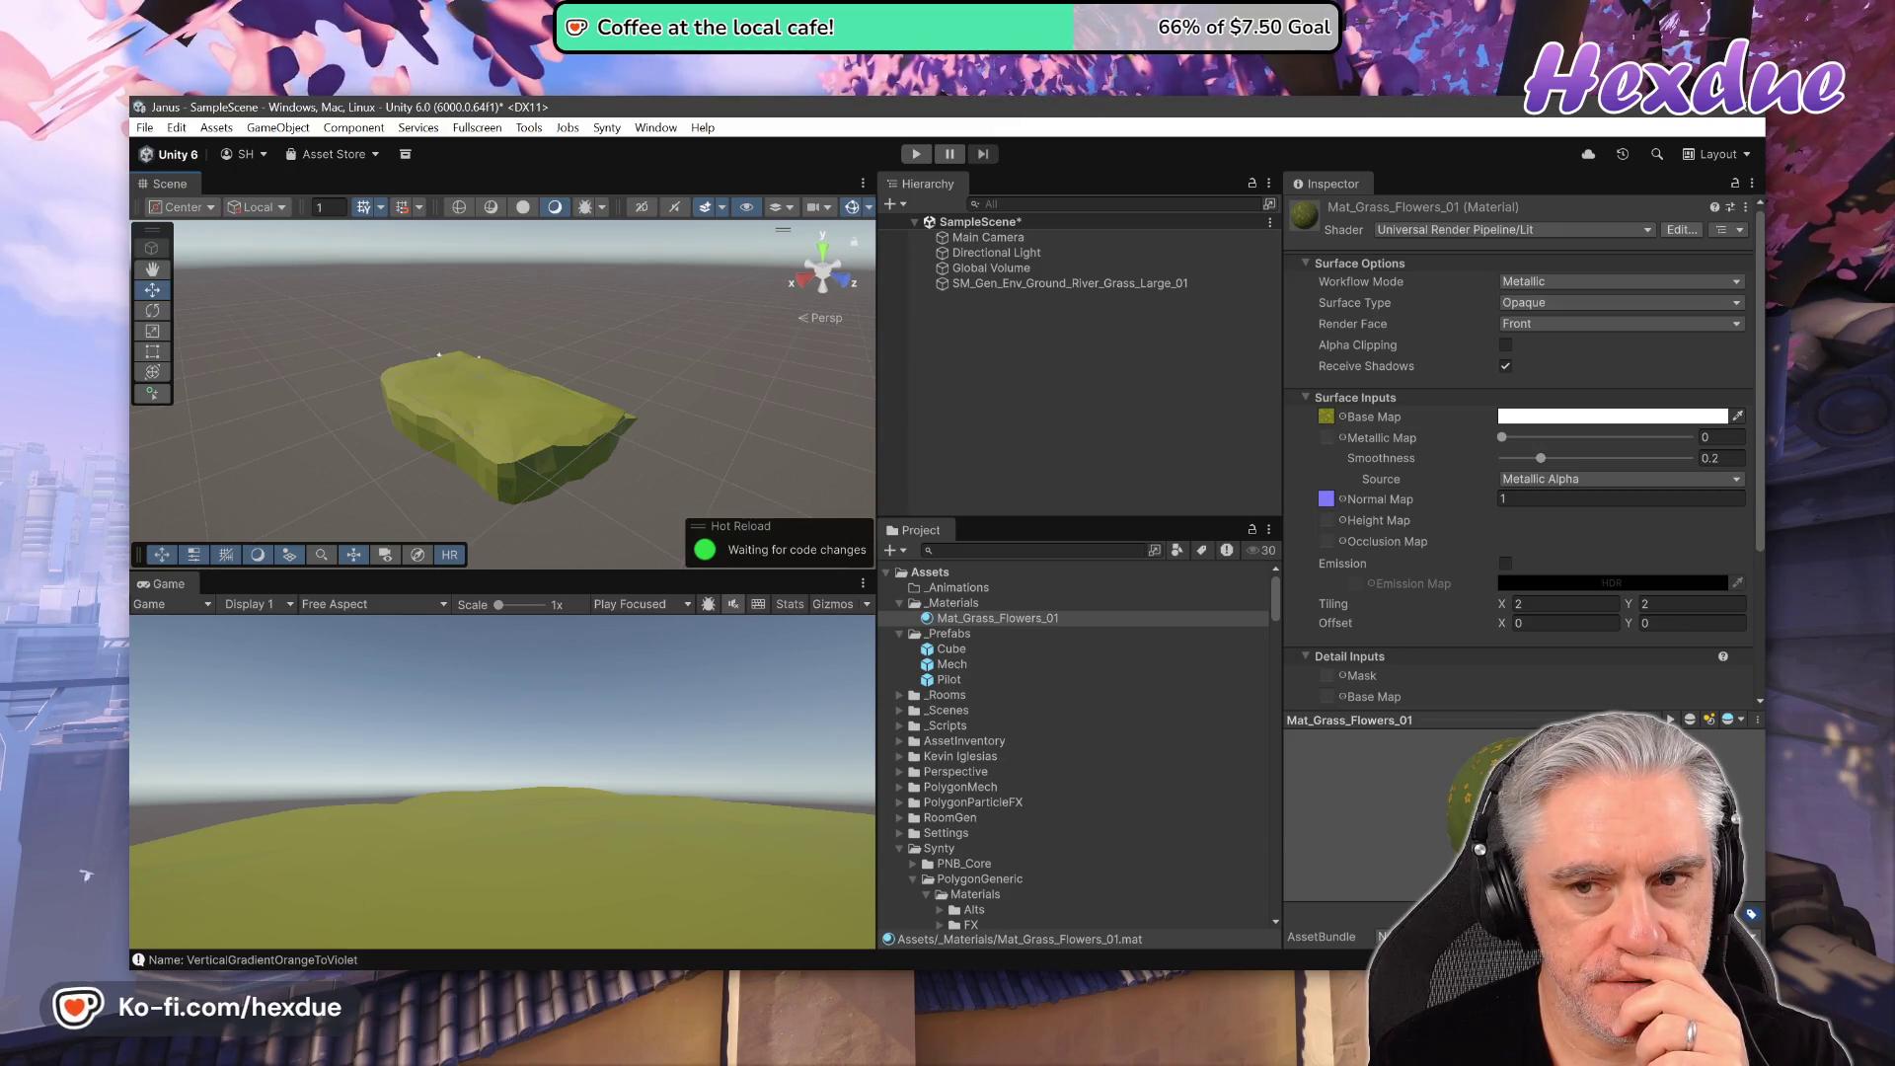
{"action": "left_click", "coordinate": [145, 127]}
{"action": "right_click", "coordinate": [1018, 293]}
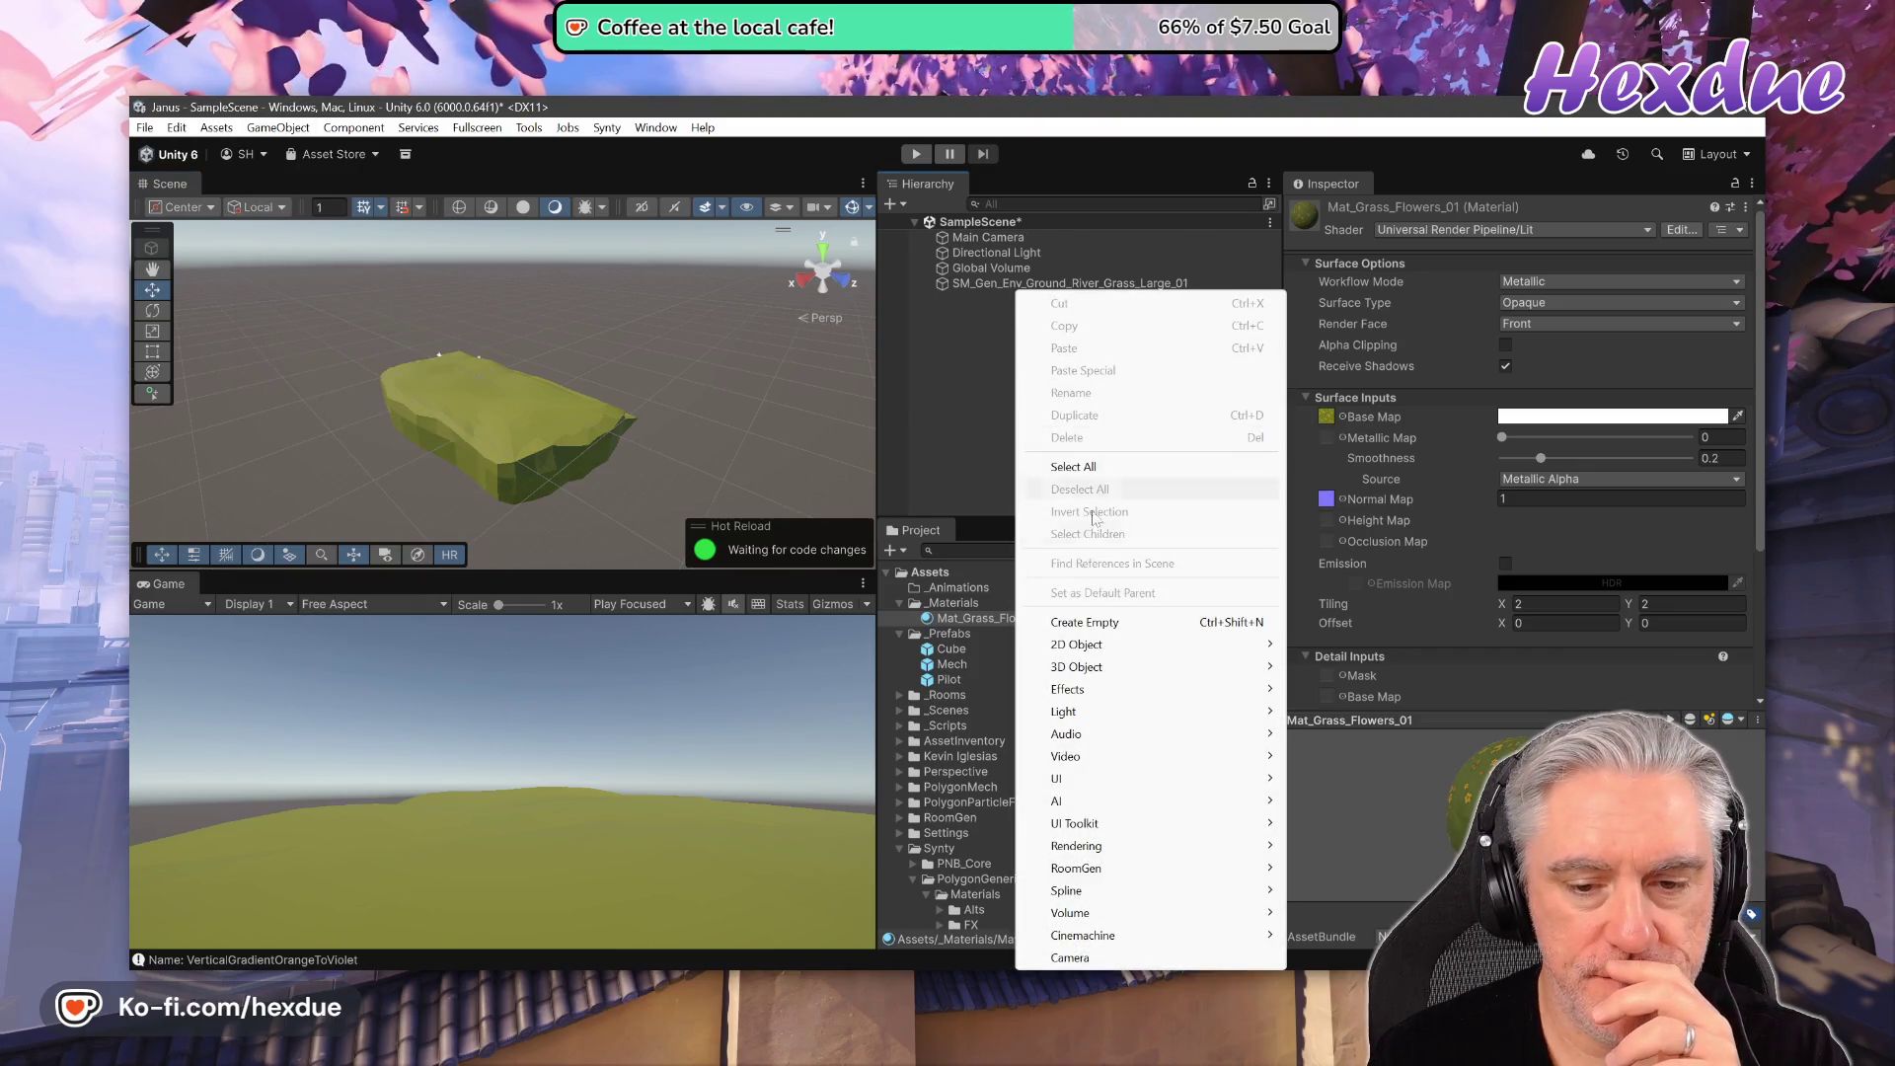
{"action": "mouse_move", "coordinate": [1125, 667]}
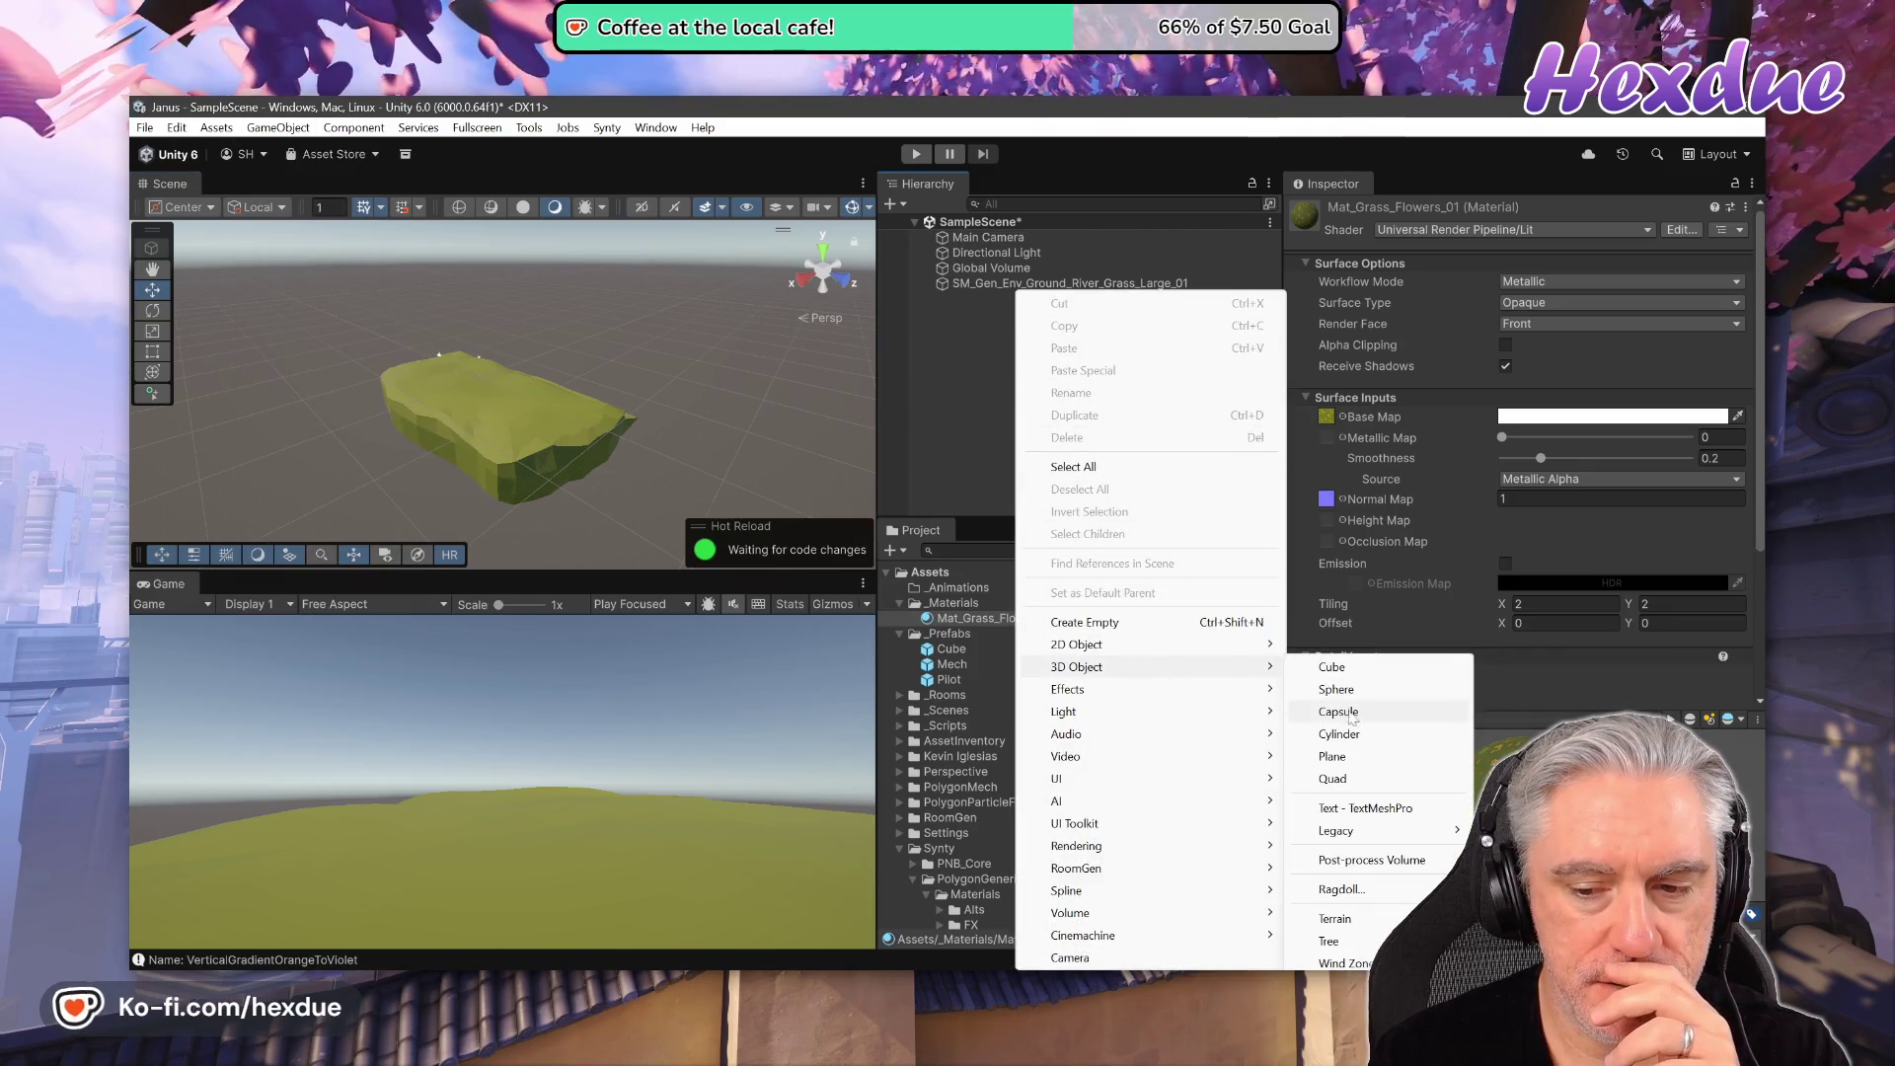
{"action": "left_click", "coordinate": [1353, 759]}
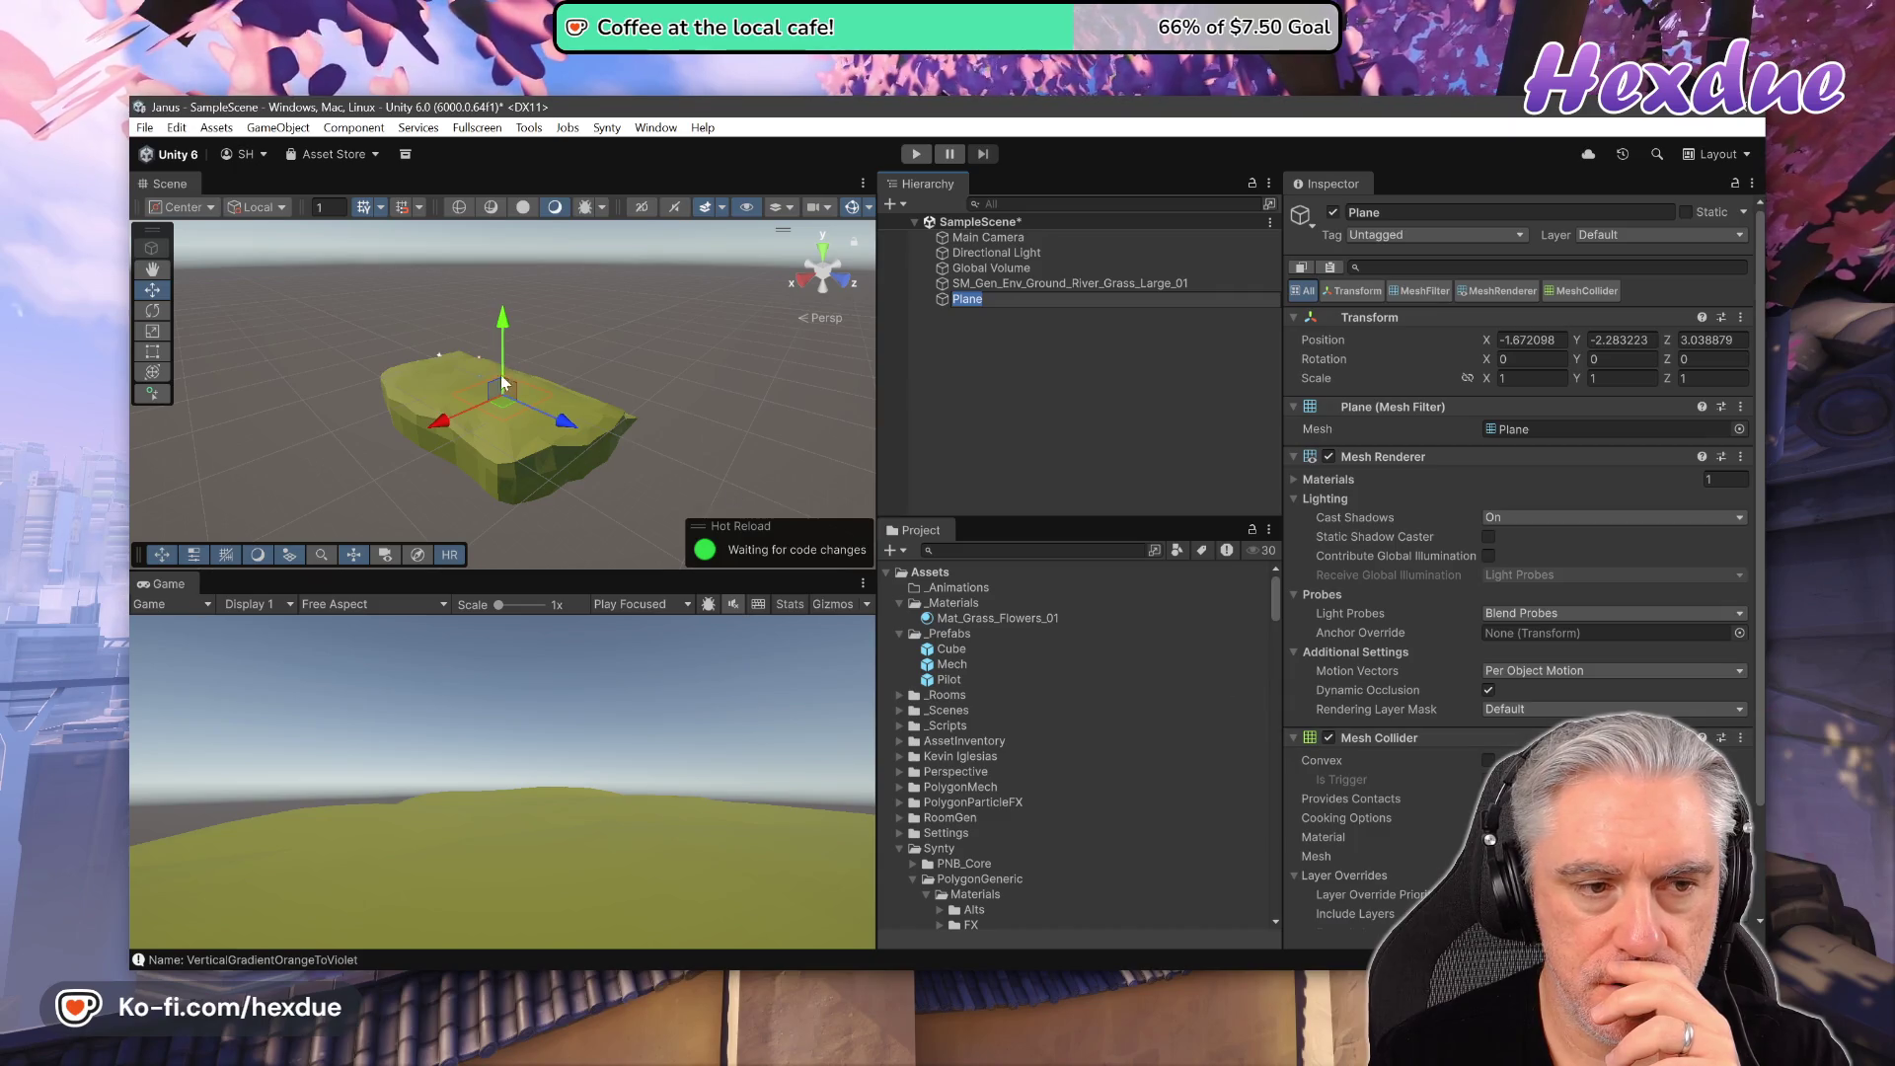
{"action": "mouse_move", "coordinate": [471, 418]}
{"action": "left_mouse_down"}
{"action": "mouse_move", "coordinate": [990, 614]}
{"action": "mouse_move", "coordinate": [593, 370]}
{"action": "mouse_move", "coordinate": [632, 395]}
{"action": "mouse_move", "coordinate": [192, 422]}
{"action": "mouse_move", "coordinate": [356, 456]}
{"action": "mouse_move", "coordinate": [246, 396]}
{"action": "mouse_move", "coordinate": [234, 356]}
{"action": "left_mouse_up"}
- Zoom and orbit the Scene view around the offset Plane, then select the grass island mesh
{"action": "scroll", "coordinate": [623, 382], "scroll_direction": "up", "scroll_amount": 5}
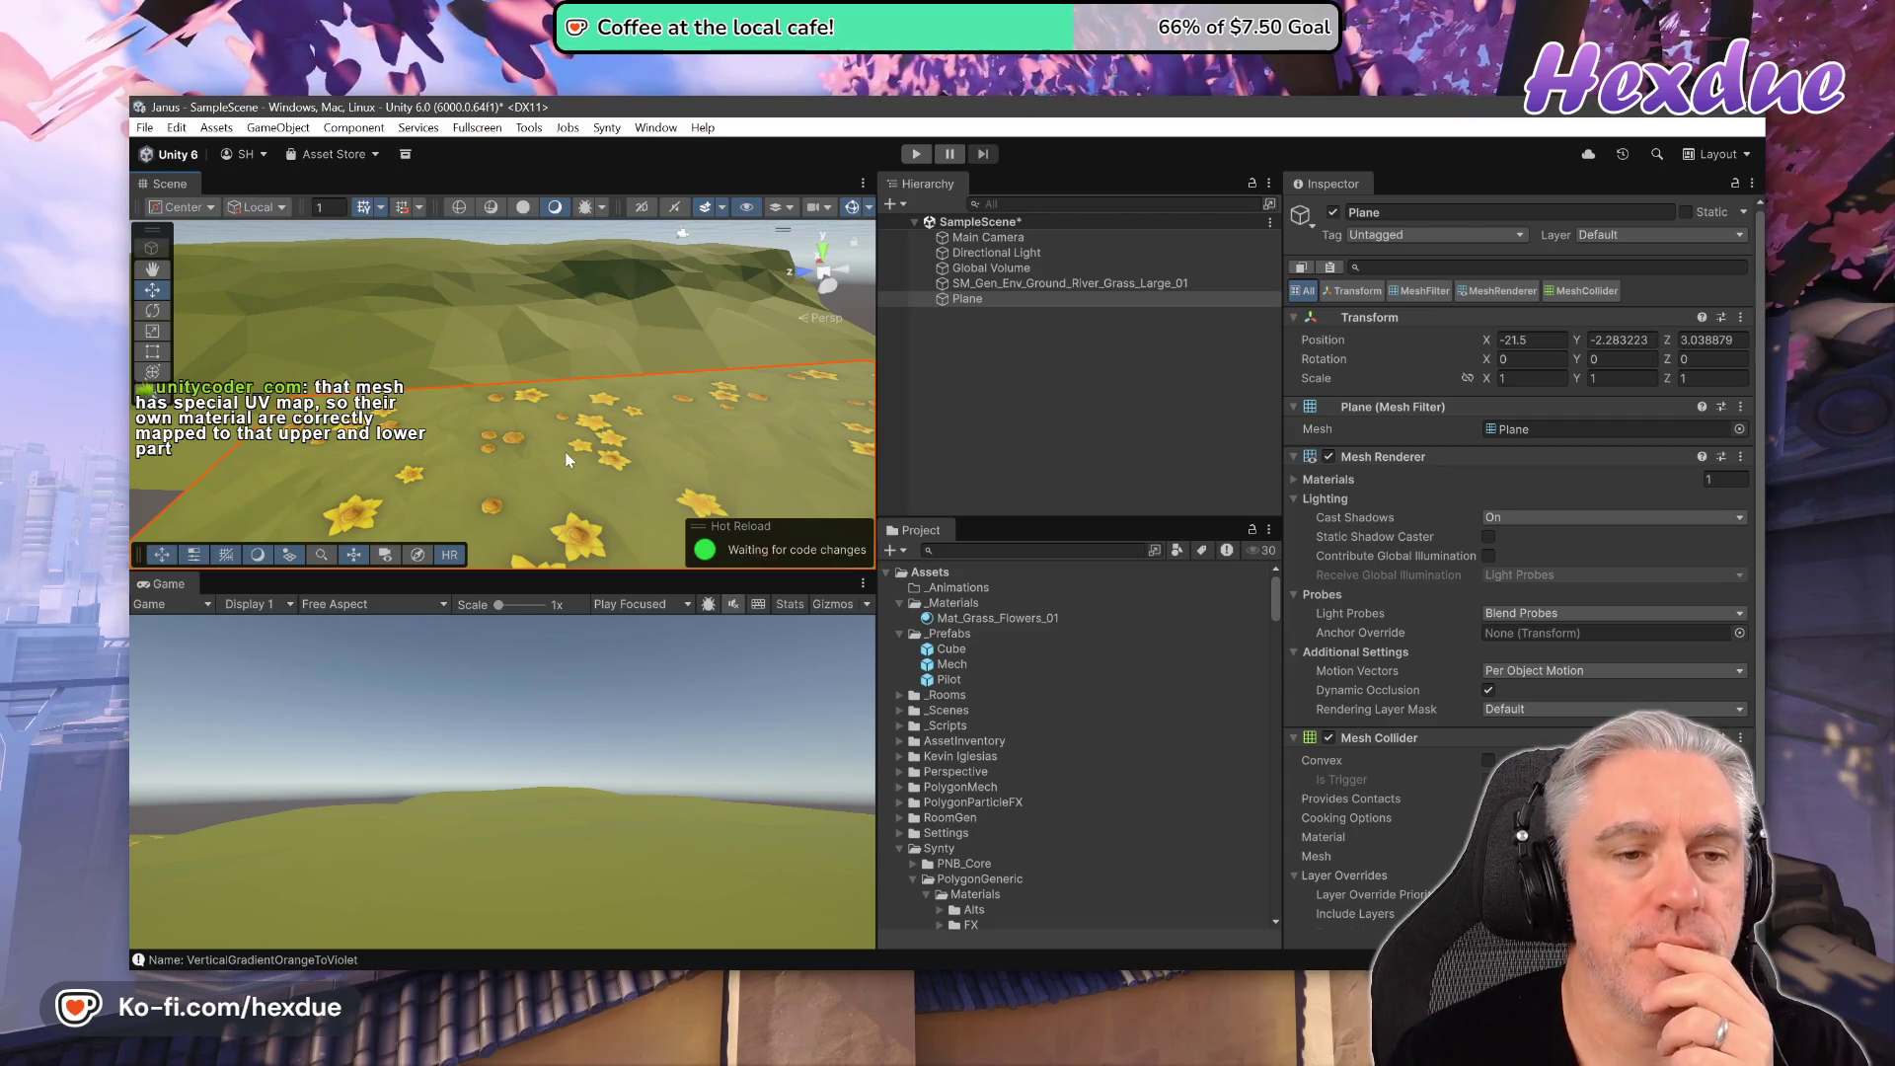
{"action": "mouse_move", "coordinate": [568, 459]}
{"action": "left_mouse_down"}
{"action": "mouse_move", "coordinate": [1027, 406]}
{"action": "mouse_move", "coordinate": [1176, 410]}
{"action": "mouse_move", "coordinate": [990, 414]}
{"action": "left_mouse_up"}
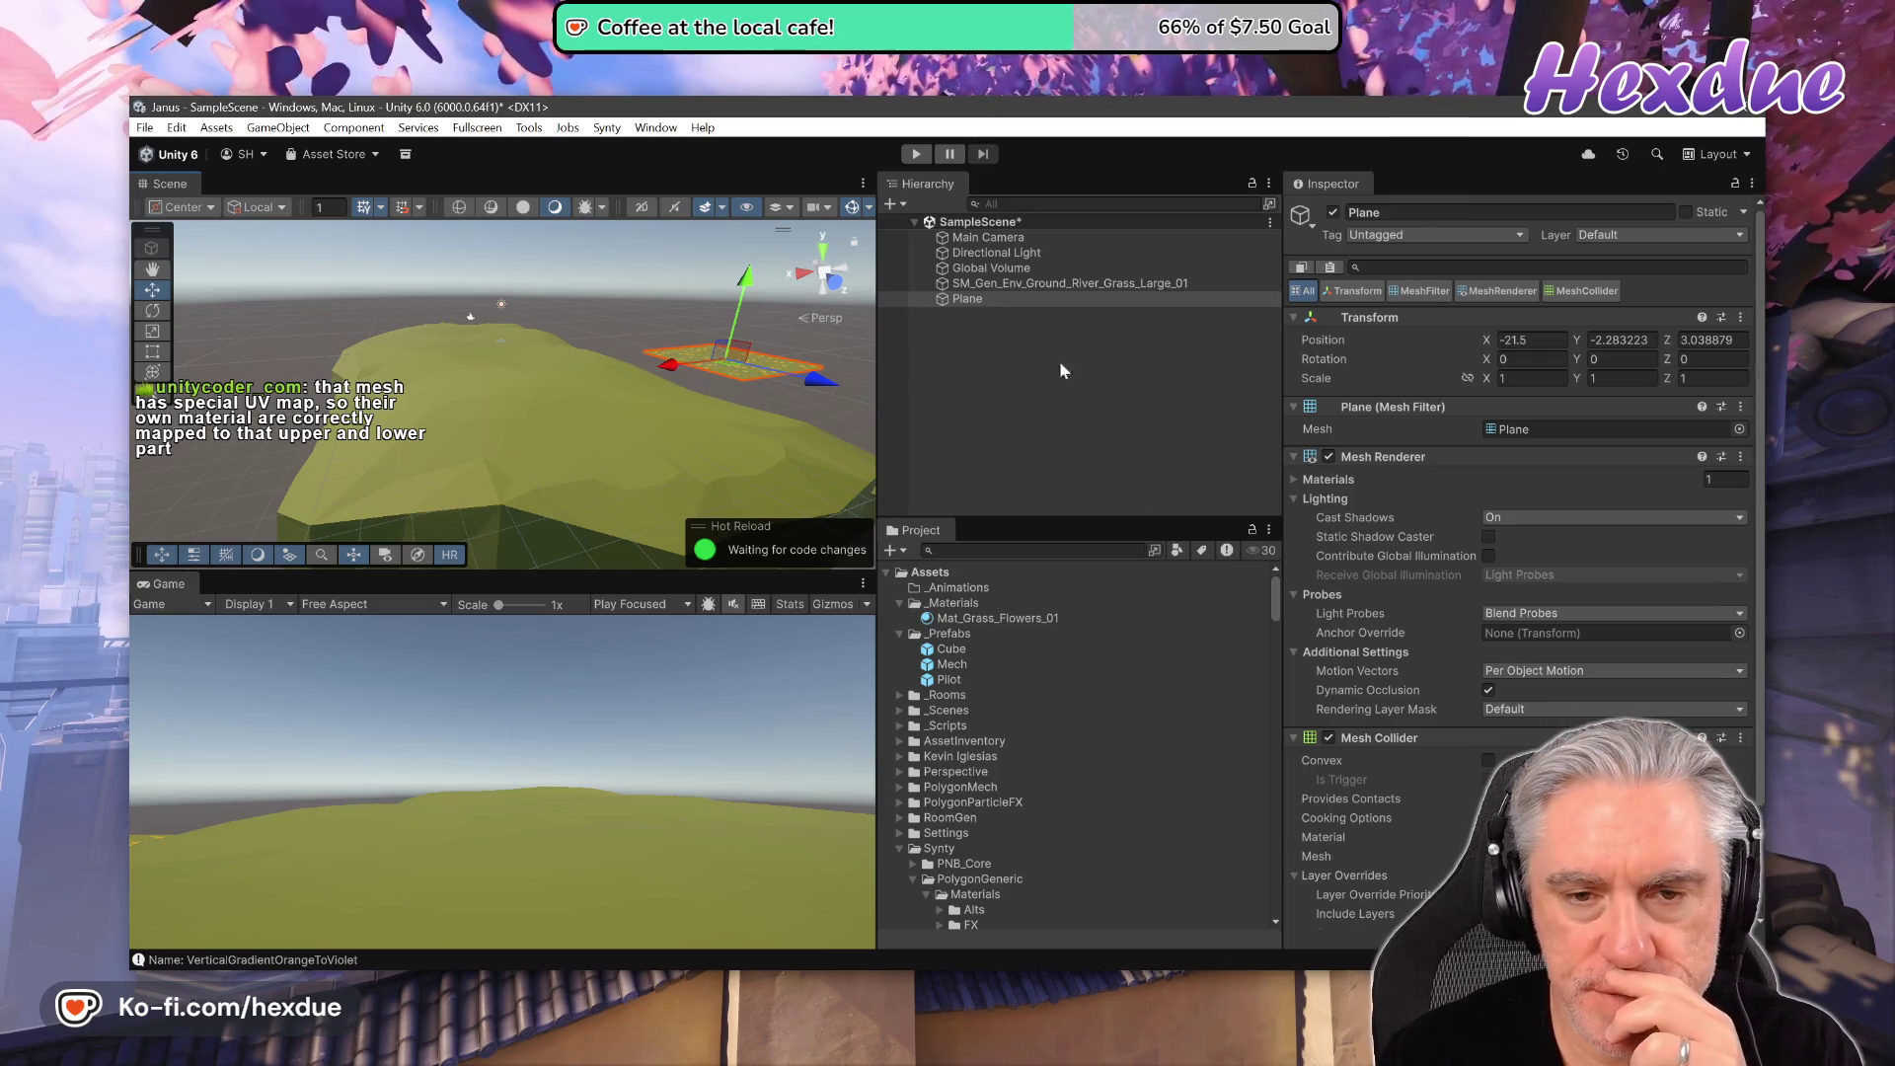
{"action": "left_click", "coordinate": [968, 282]}
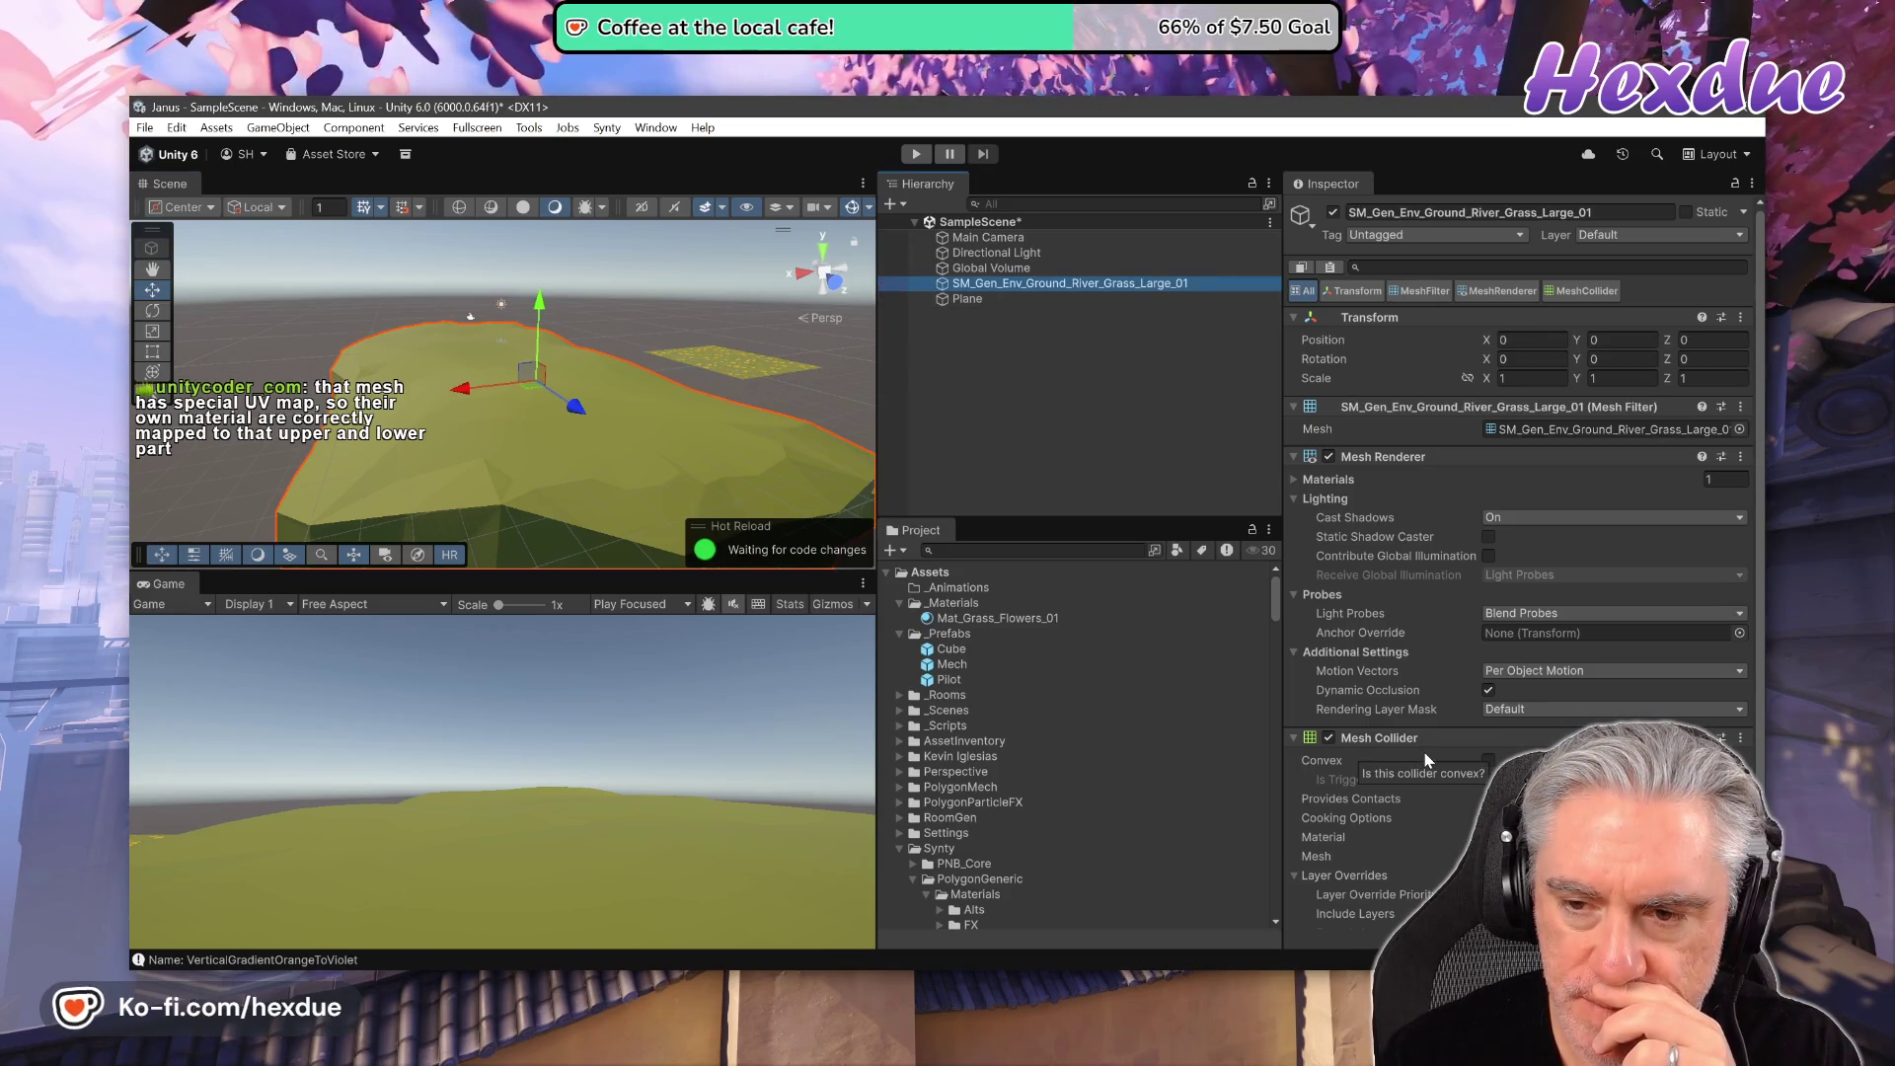
- Select the Plane and expand its material properties in the Inspector
{"action": "scroll", "coordinate": [1521, 592], "scroll_direction": "down", "scroll_amount": 2}
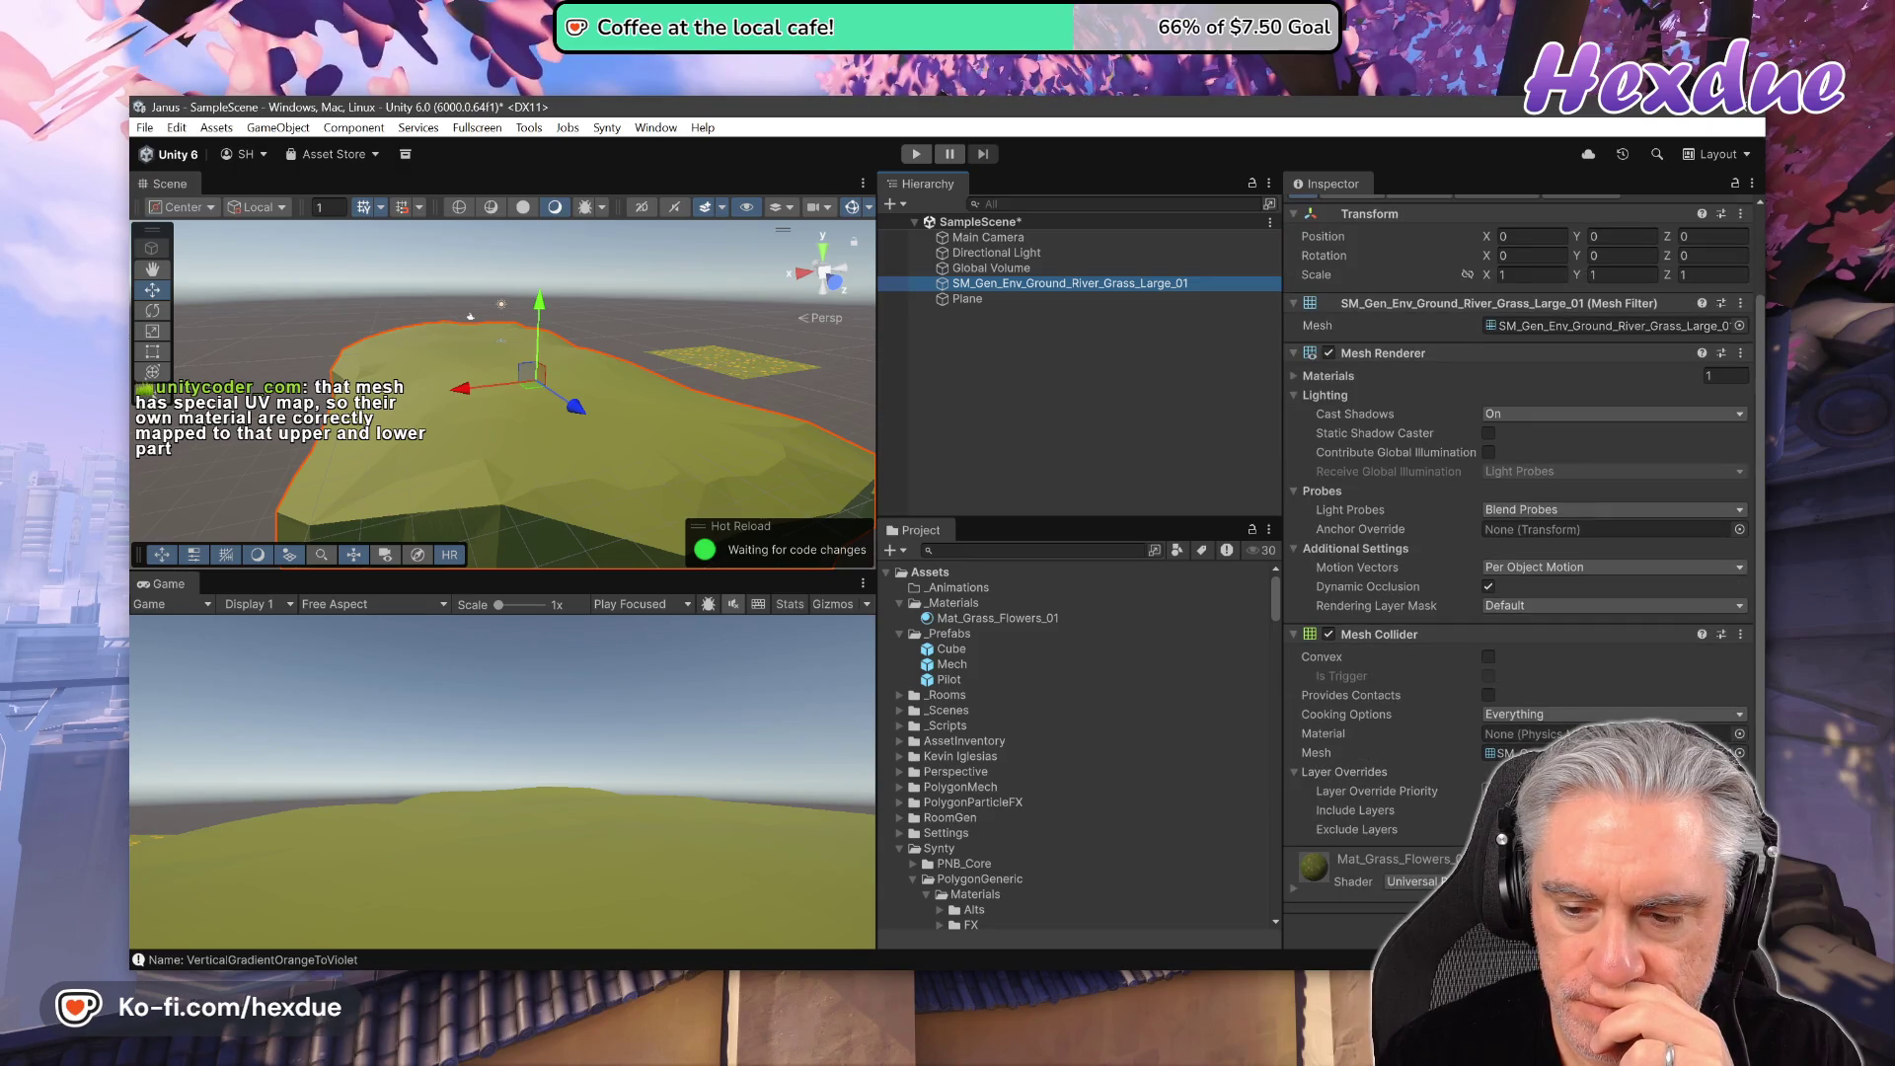
{"action": "scroll", "coordinate": [1426, 791], "scroll_direction": "down", "scroll_amount": 1}
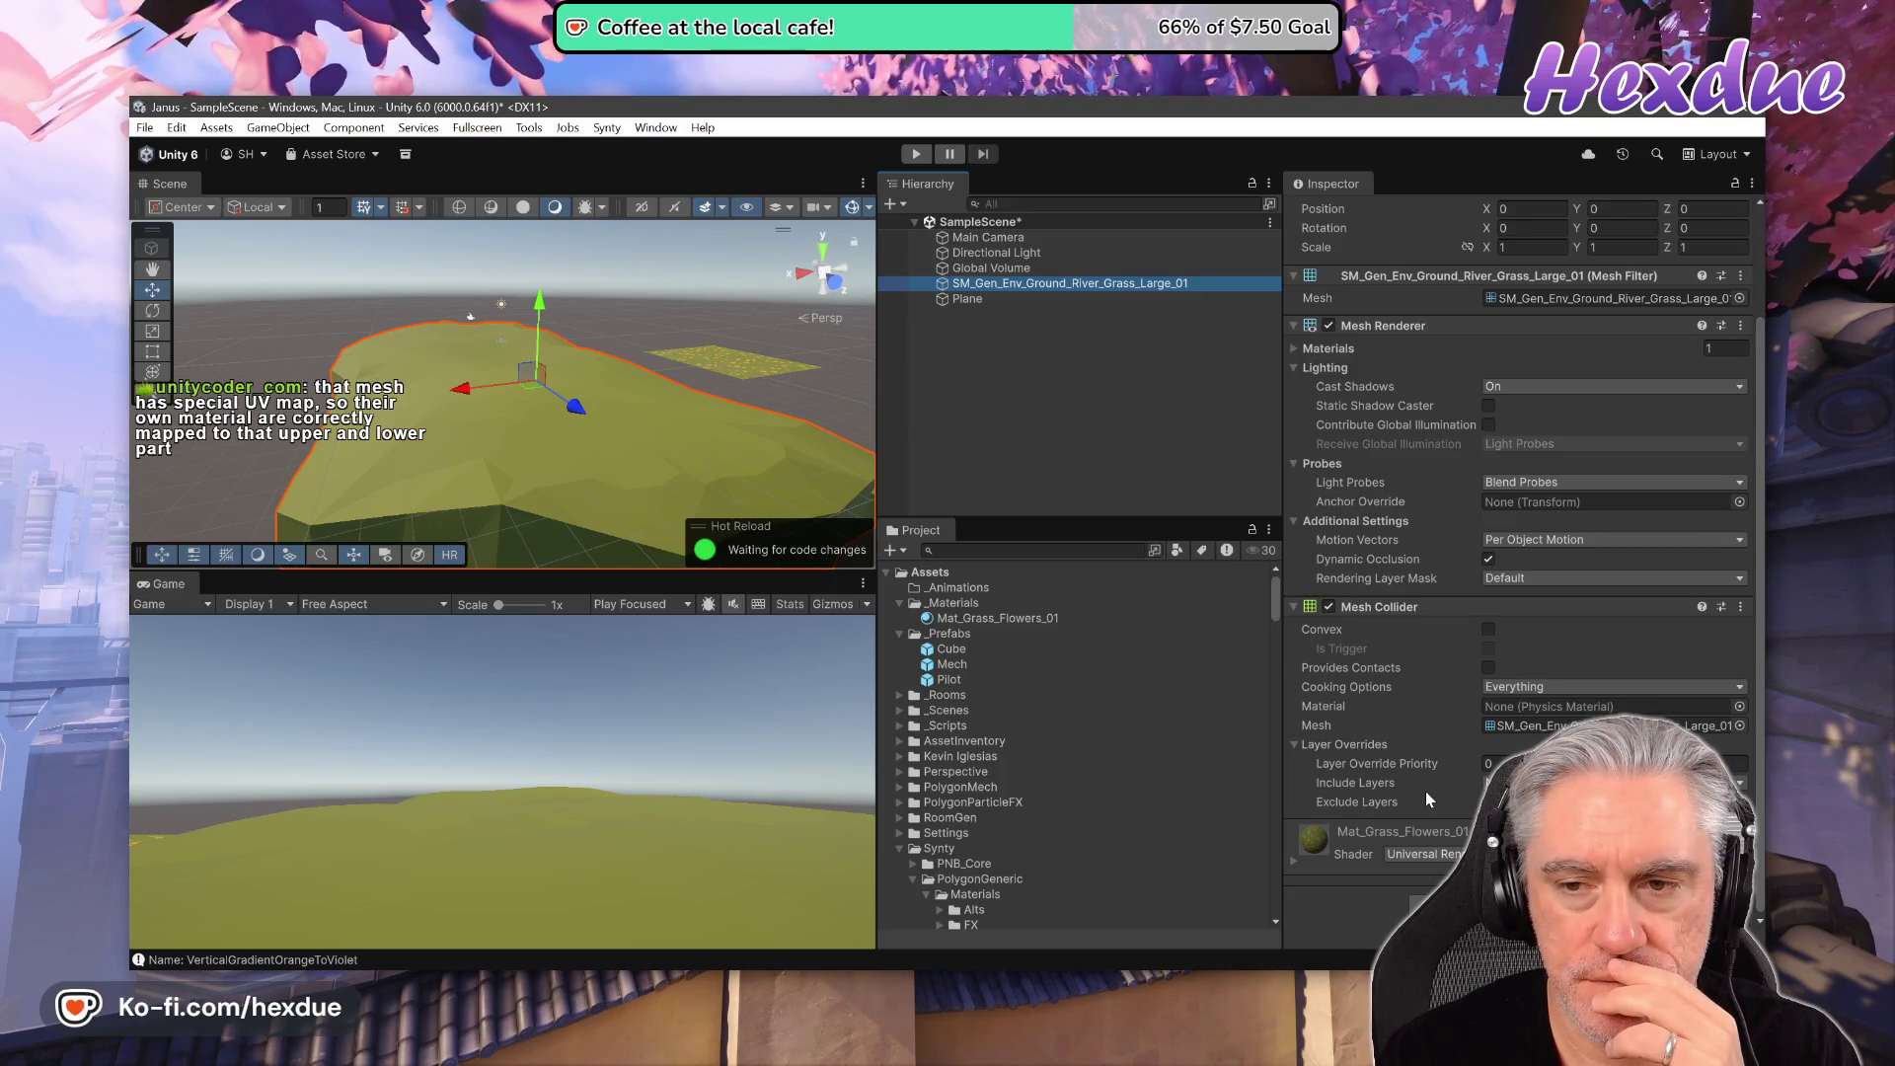
{"action": "scroll", "coordinate": [1426, 791], "scroll_direction": "up", "scroll_amount": 4}
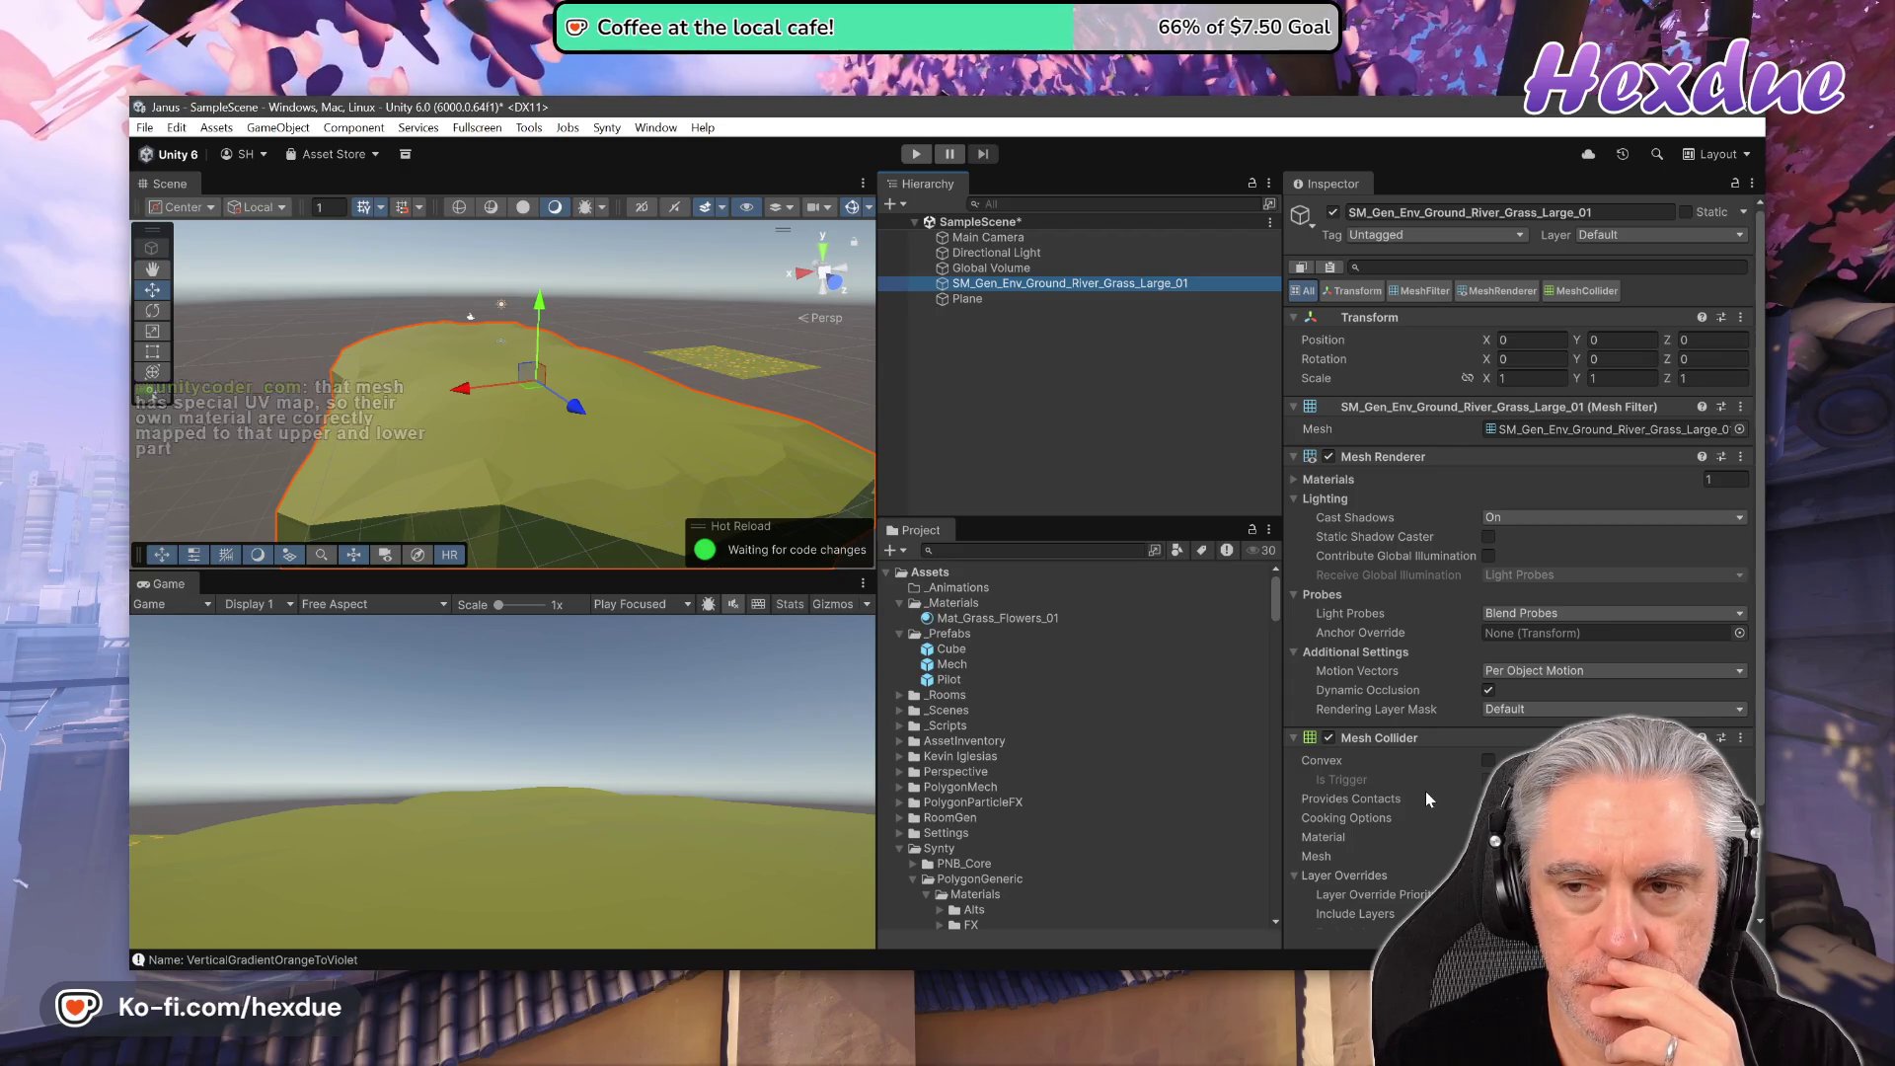
{"action": "left_click", "coordinate": [956, 299]}
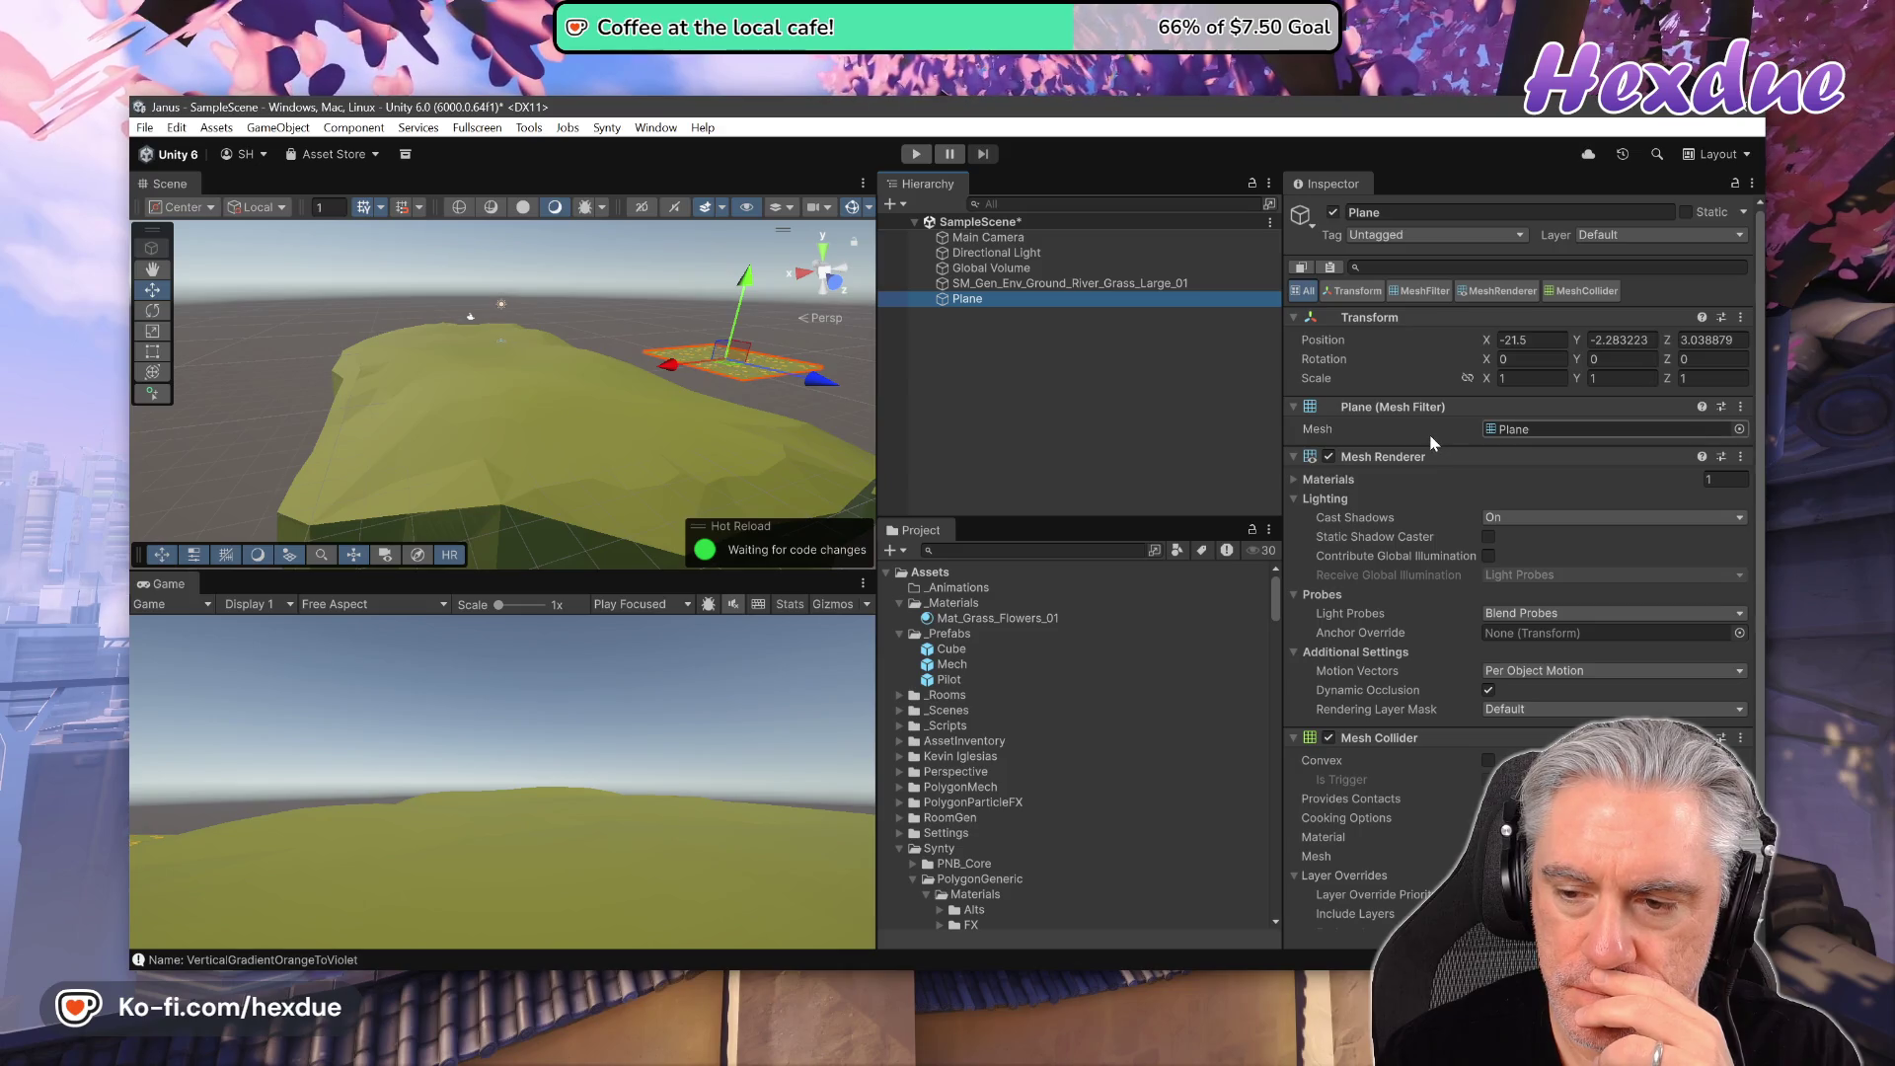
{"action": "scroll", "coordinate": [1378, 596], "scroll_direction": "down", "scroll_amount": 4}
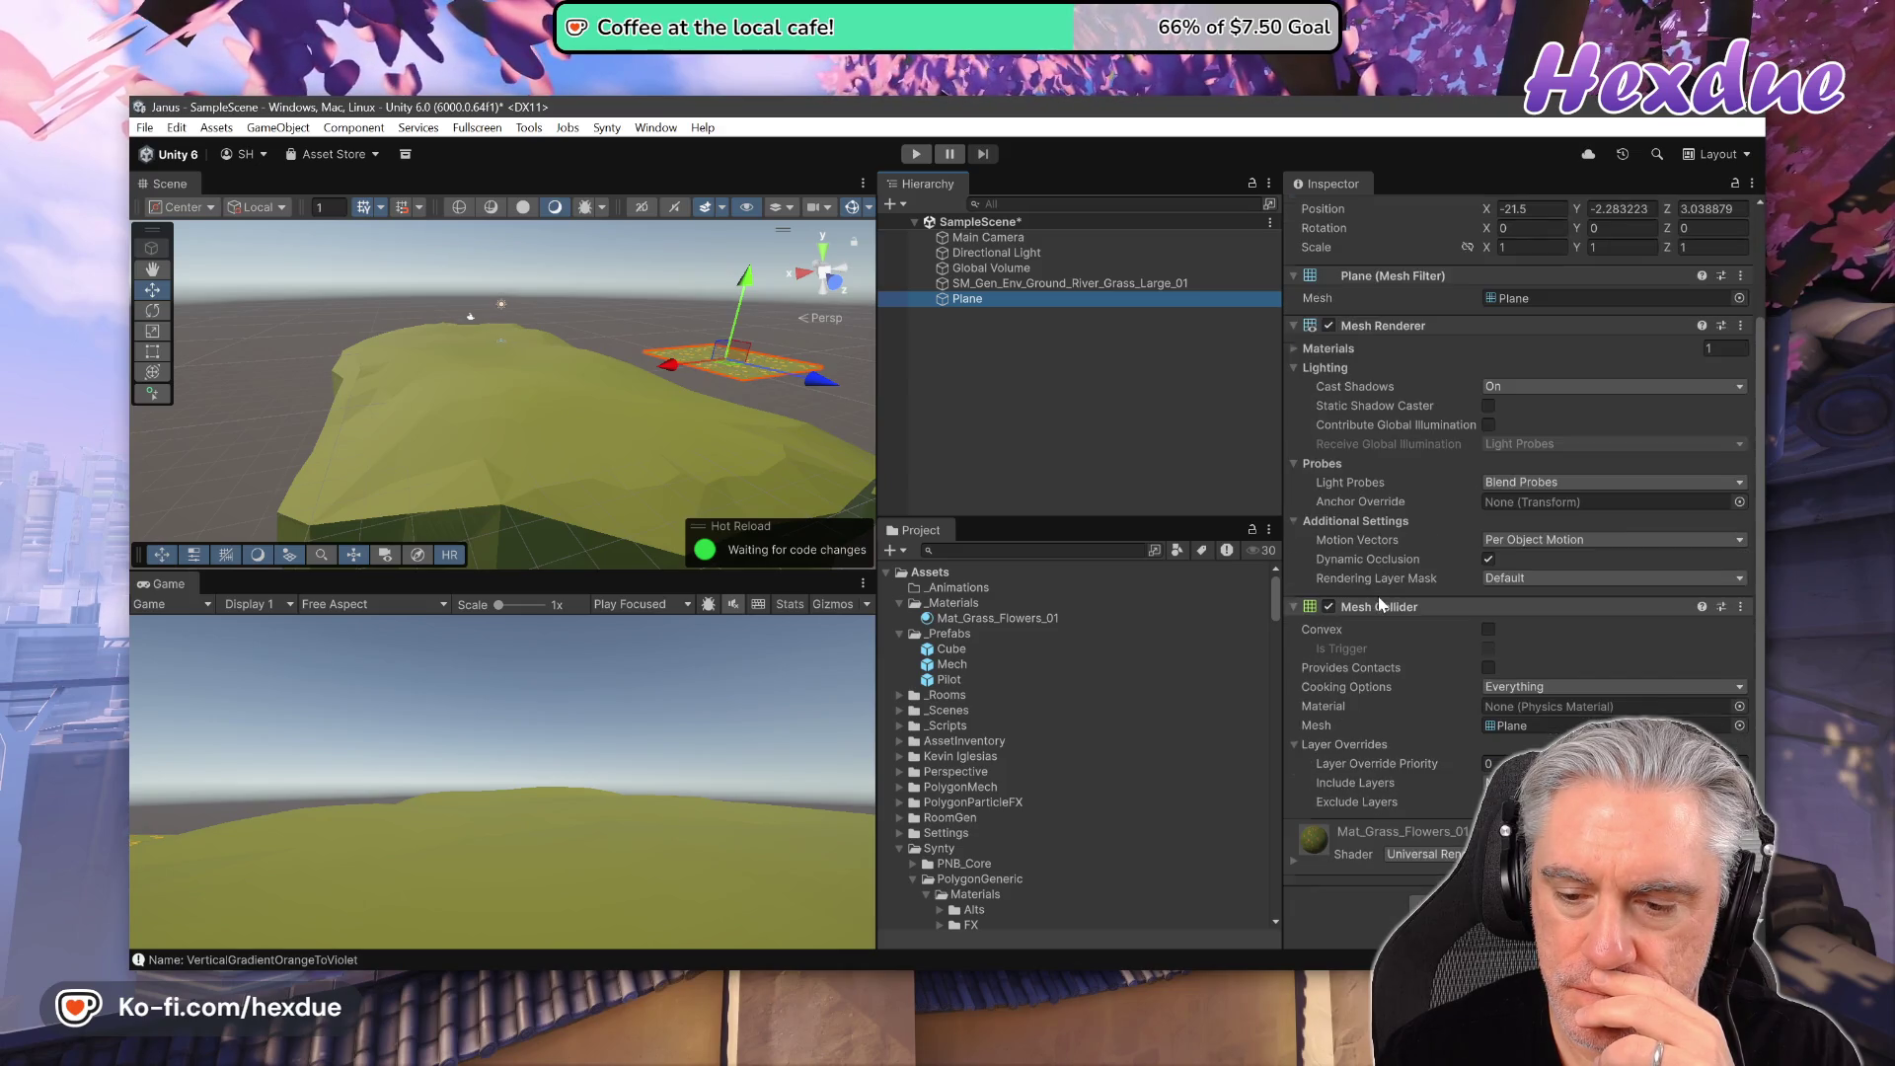
{"action": "left_click", "coordinate": [1295, 861]}
{"action": "scroll", "coordinate": [1237, 699], "scroll_direction": "down", "scroll_amount": 3}
{"action": "scroll", "coordinate": [1413, 703], "scroll_direction": "down", "scroll_amount": 6}
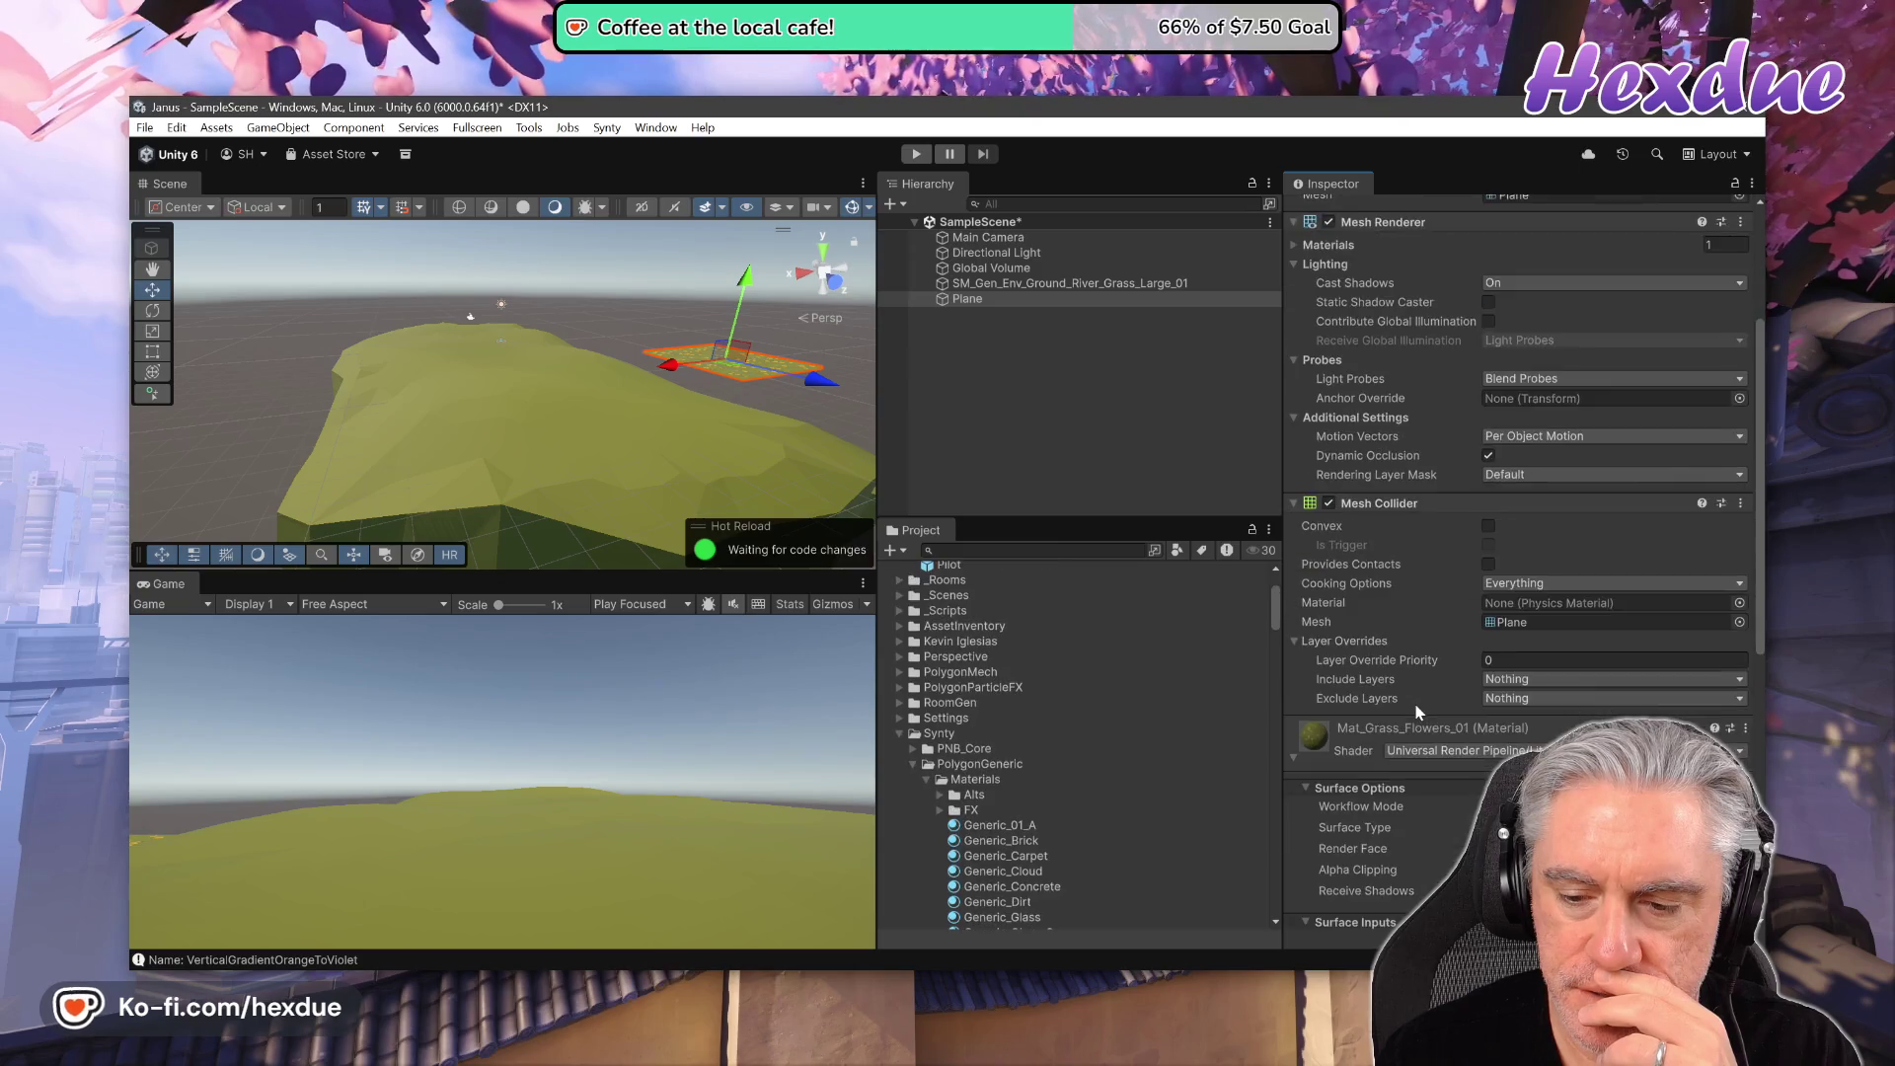
- Compare the island and Plane selections, then drag Mat_Grass_Flowers_01 onto the grass island
{"action": "left_click", "coordinate": [987, 283]}
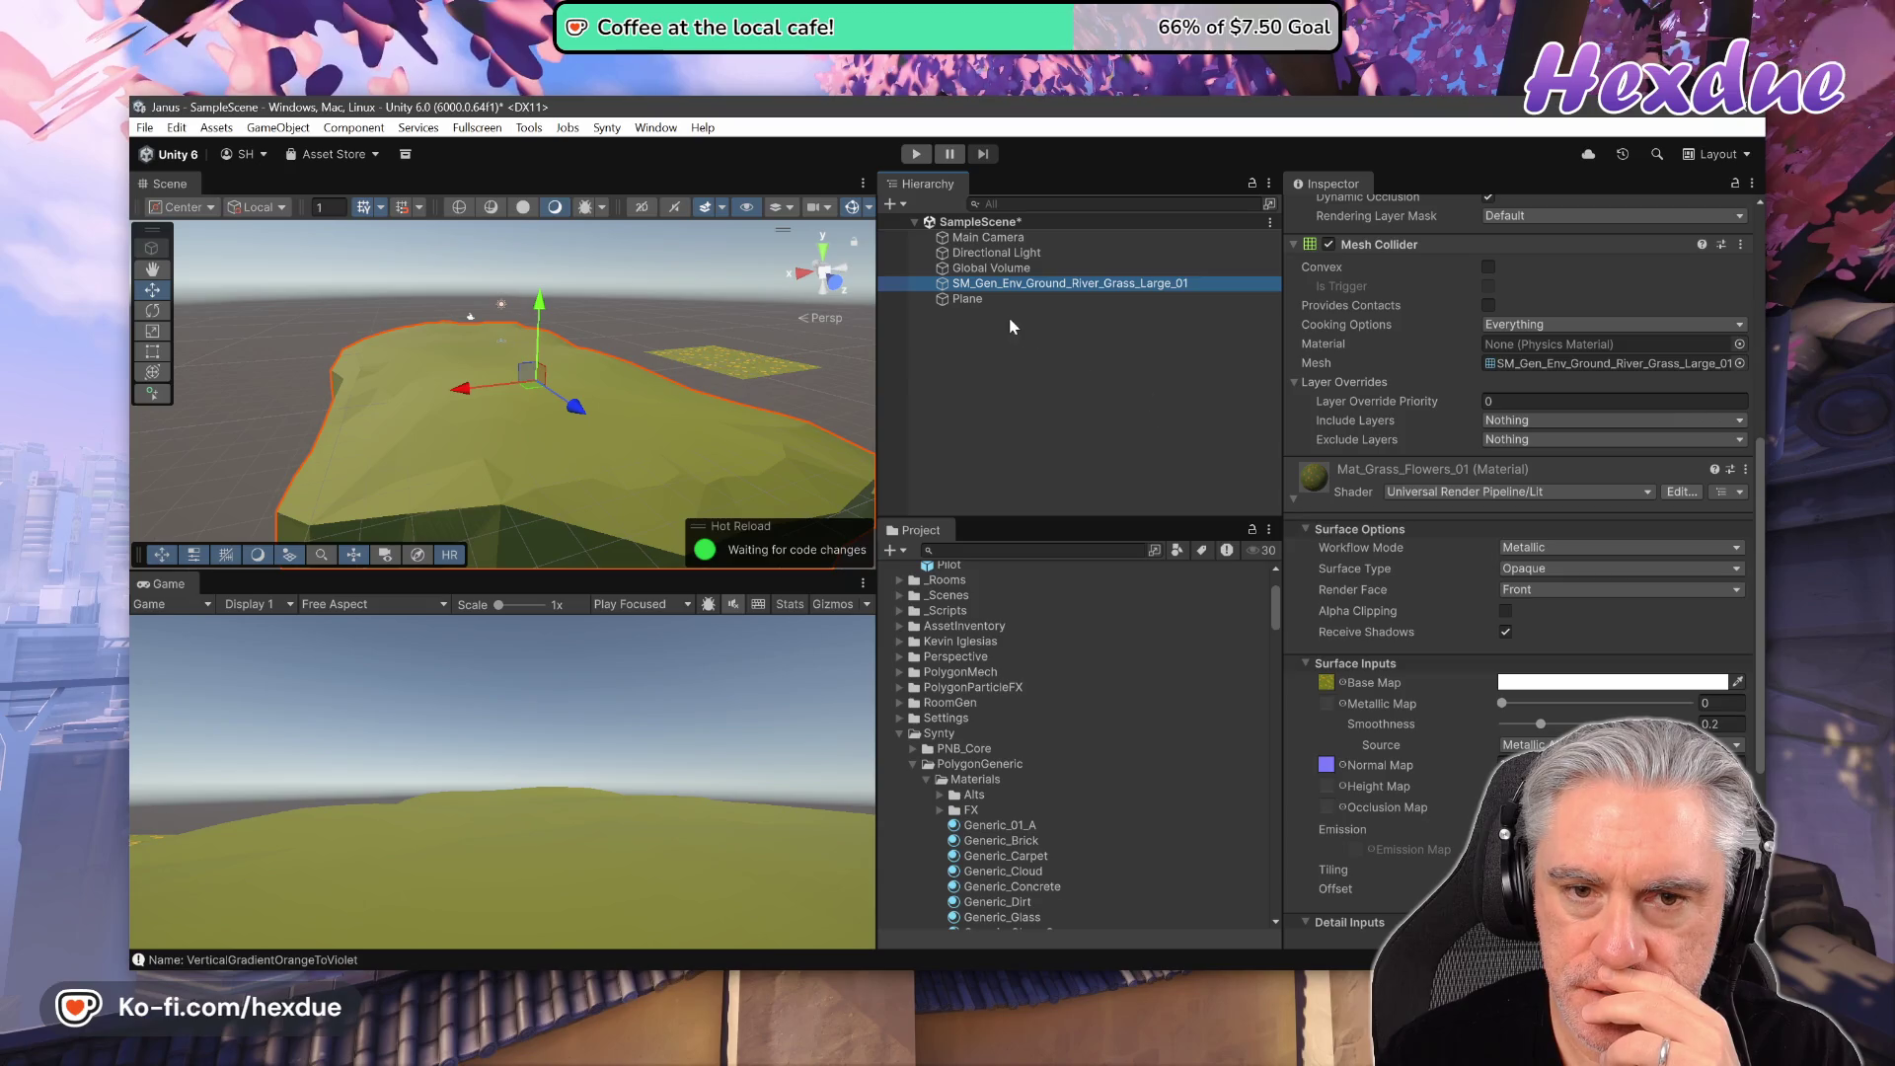
{"action": "left_click", "coordinate": [977, 298]}
{"action": "left_click", "coordinate": [985, 287]}
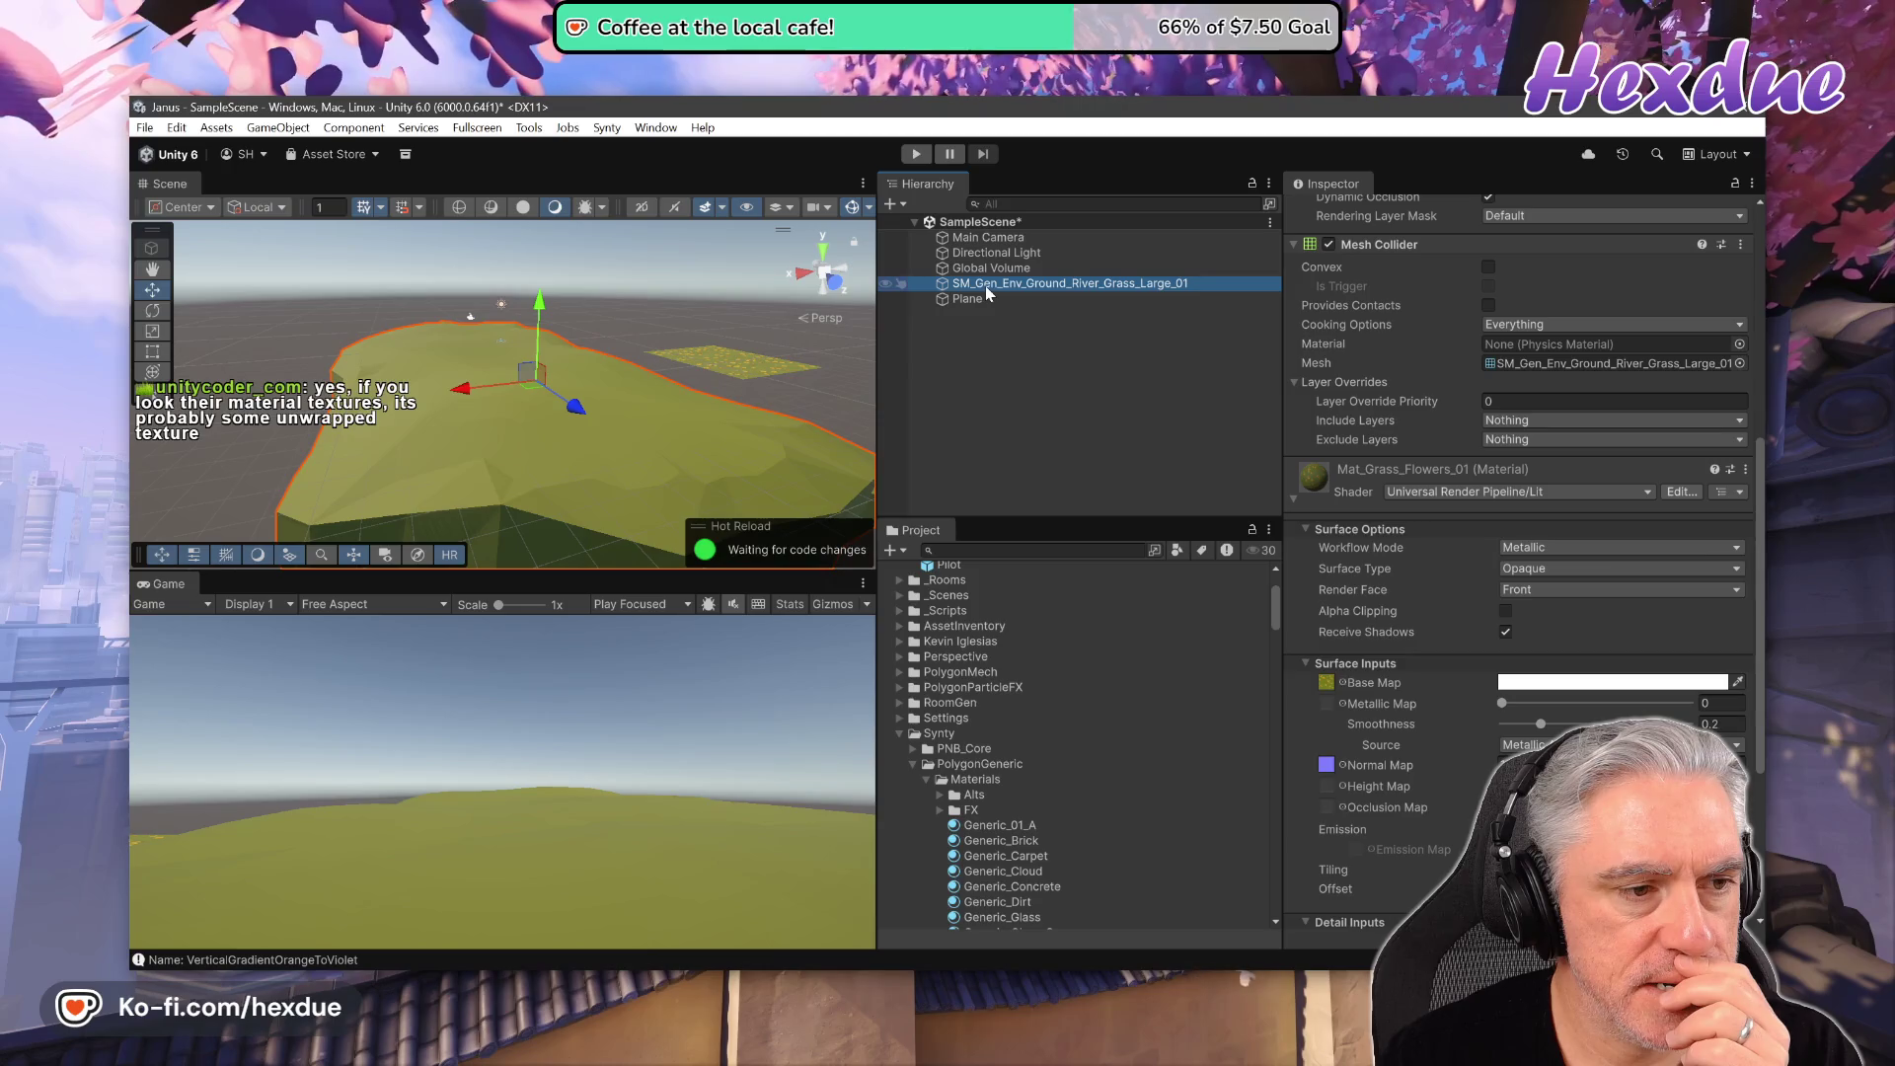
{"action": "left_click", "coordinate": [983, 300]}
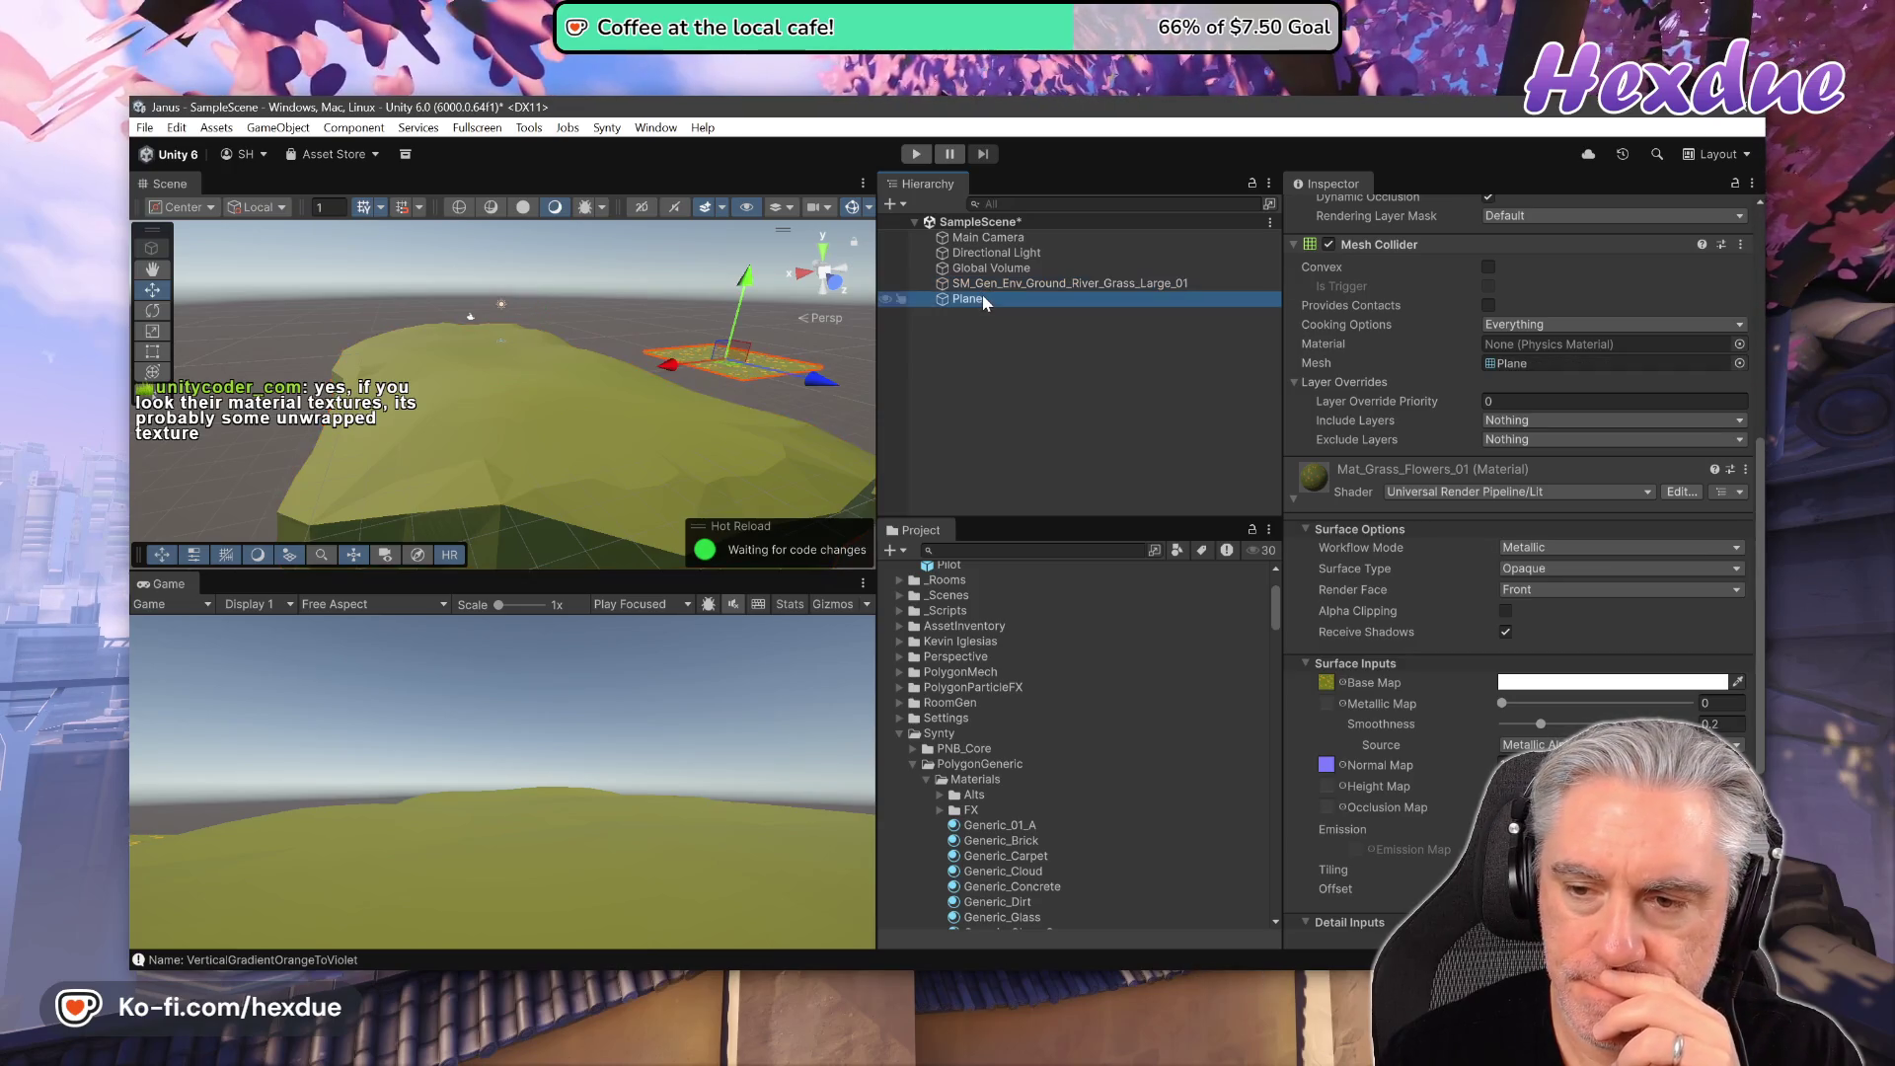
{"action": "left_click", "coordinate": [1065, 286]}
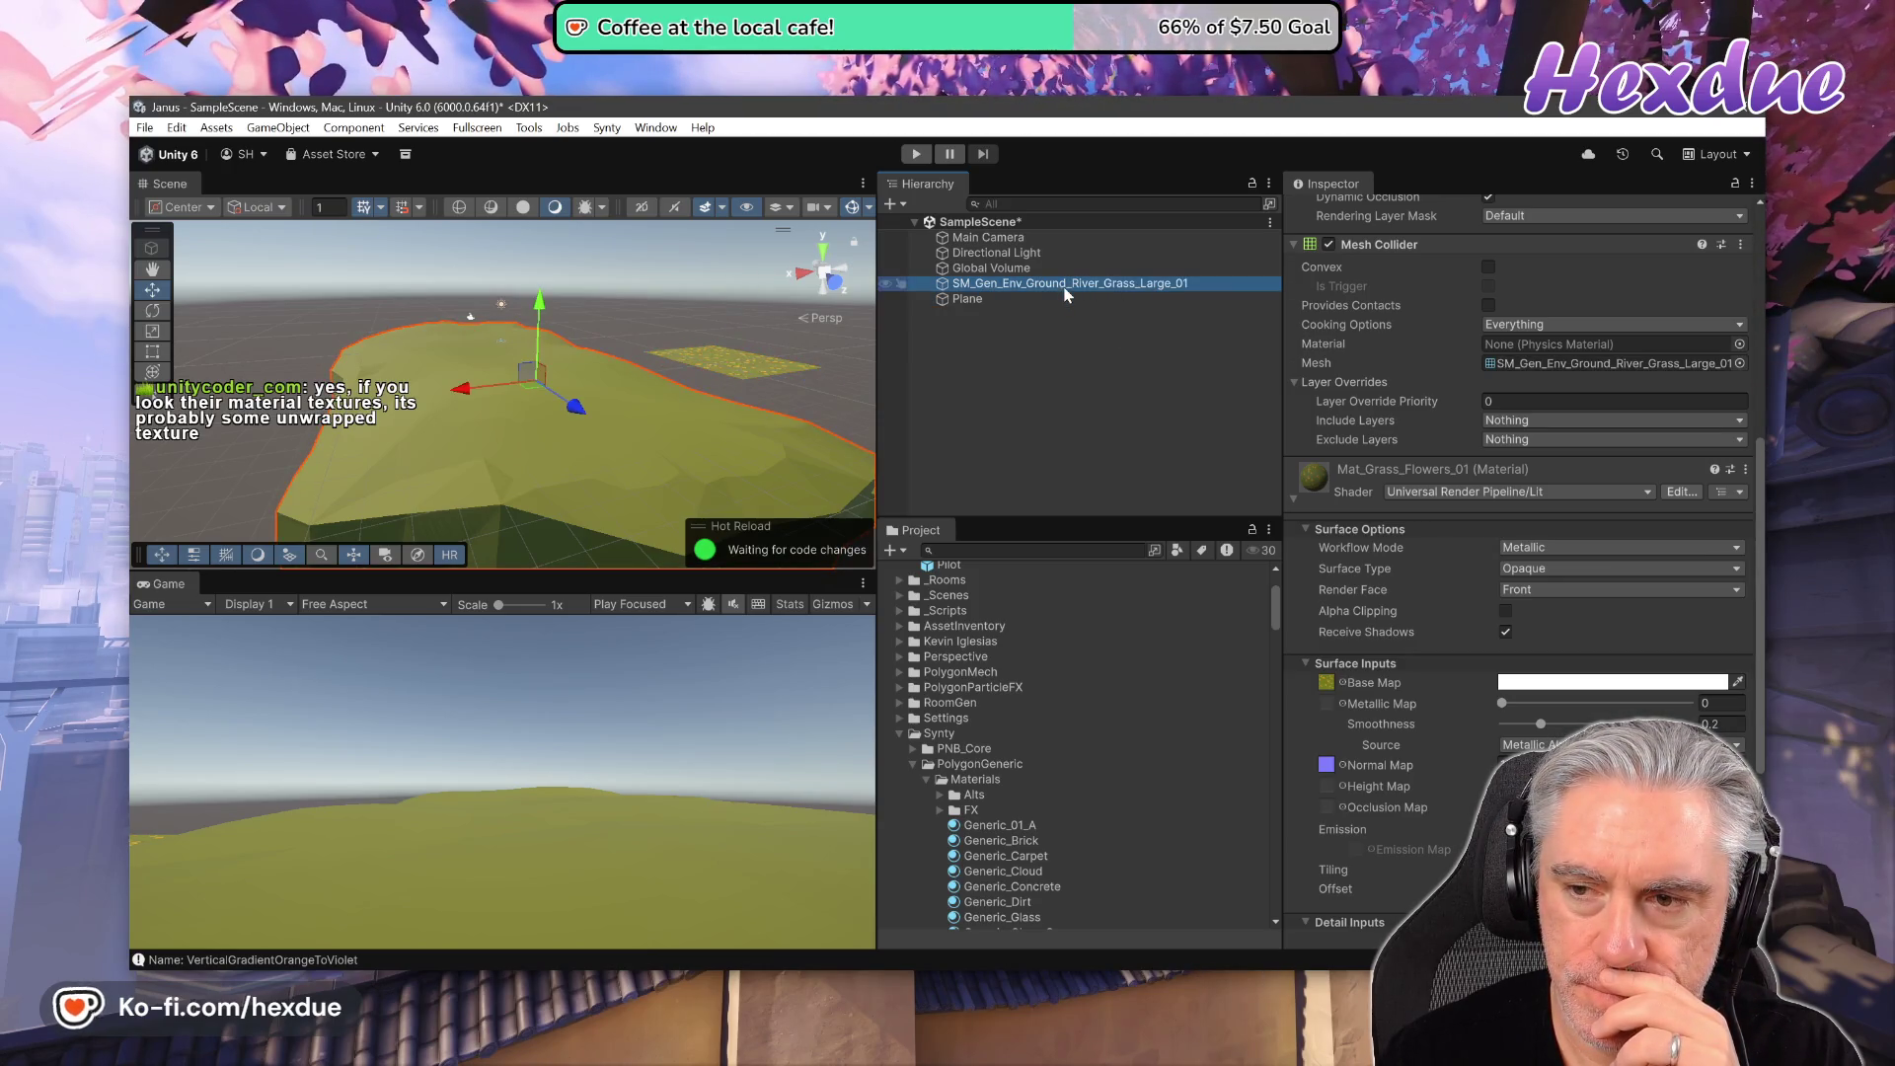
{"action": "left_click", "coordinate": [1004, 300]}
{"action": "left_click", "coordinate": [1009, 287]}
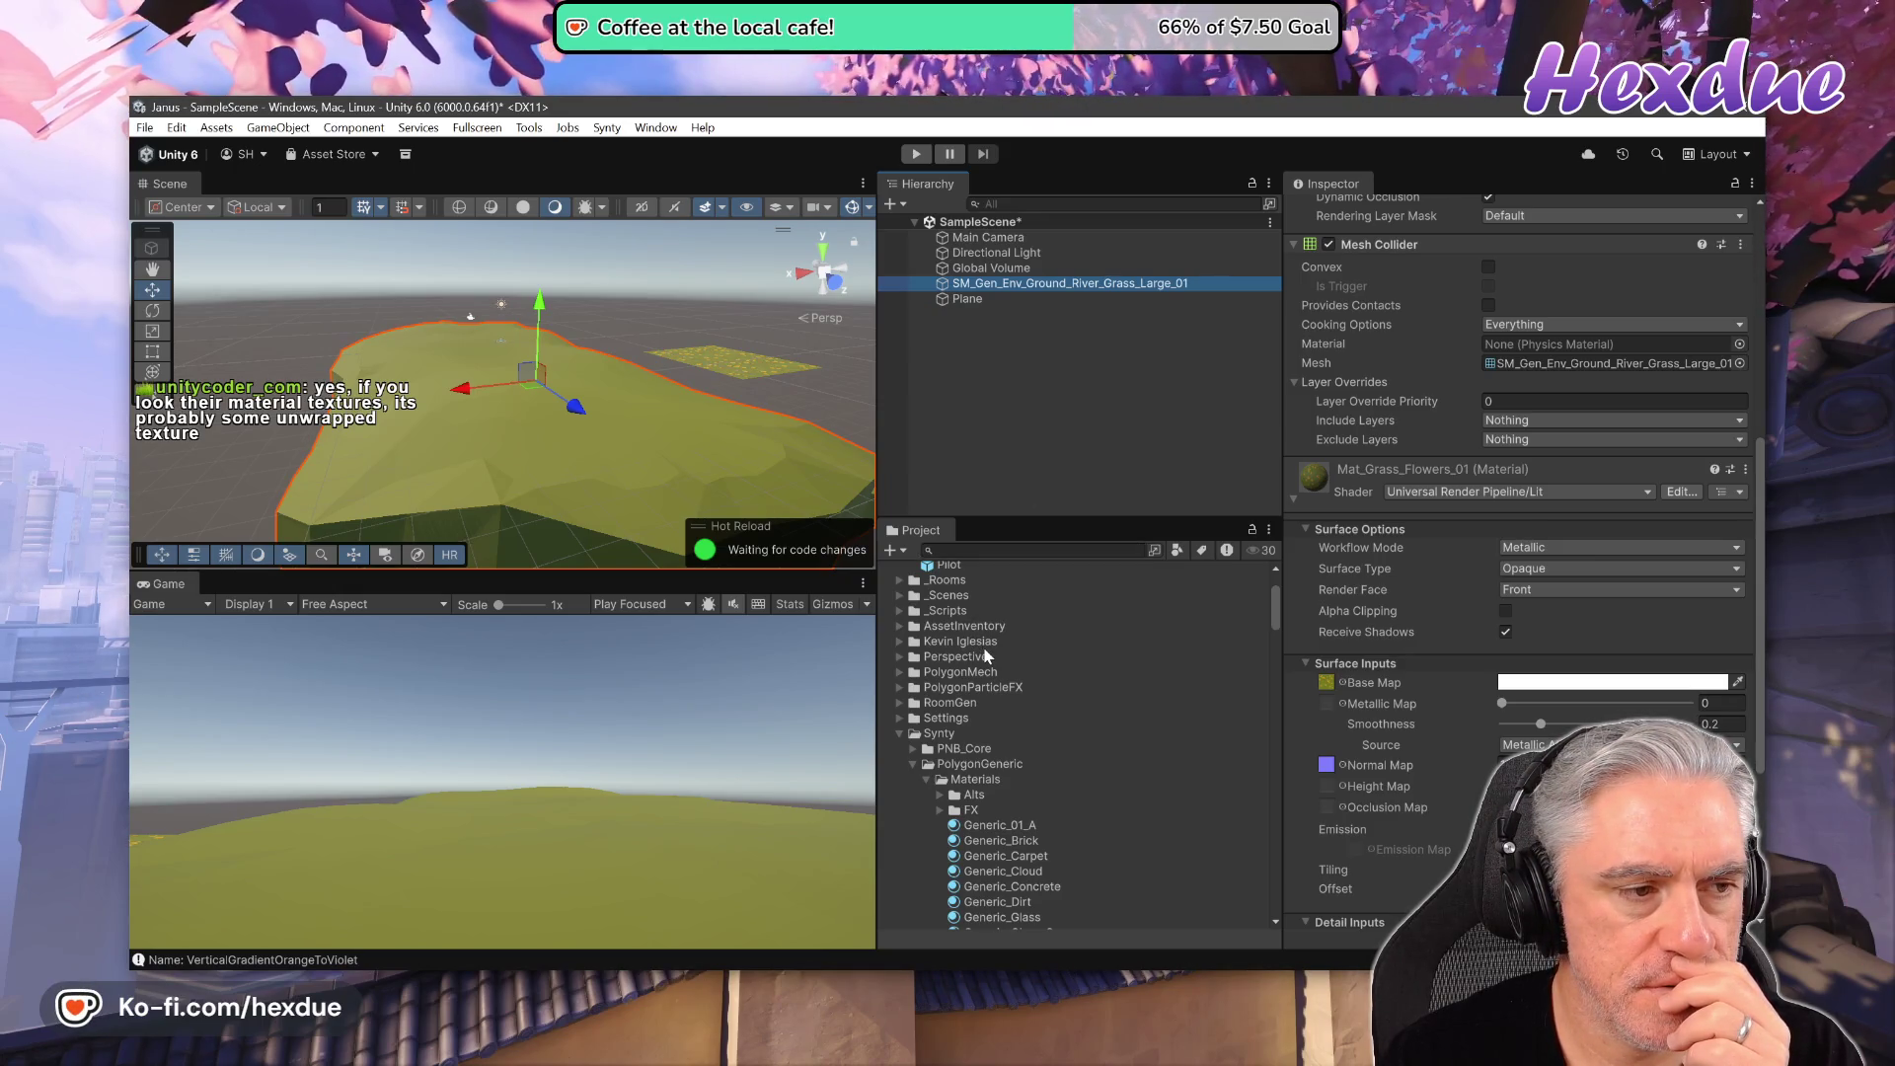
{"action": "scroll", "coordinate": [987, 656], "scroll_direction": "up", "scroll_amount": 3}
{"action": "left_click_drag", "start_coordinate": [997, 618], "coordinate": [637, 440]}
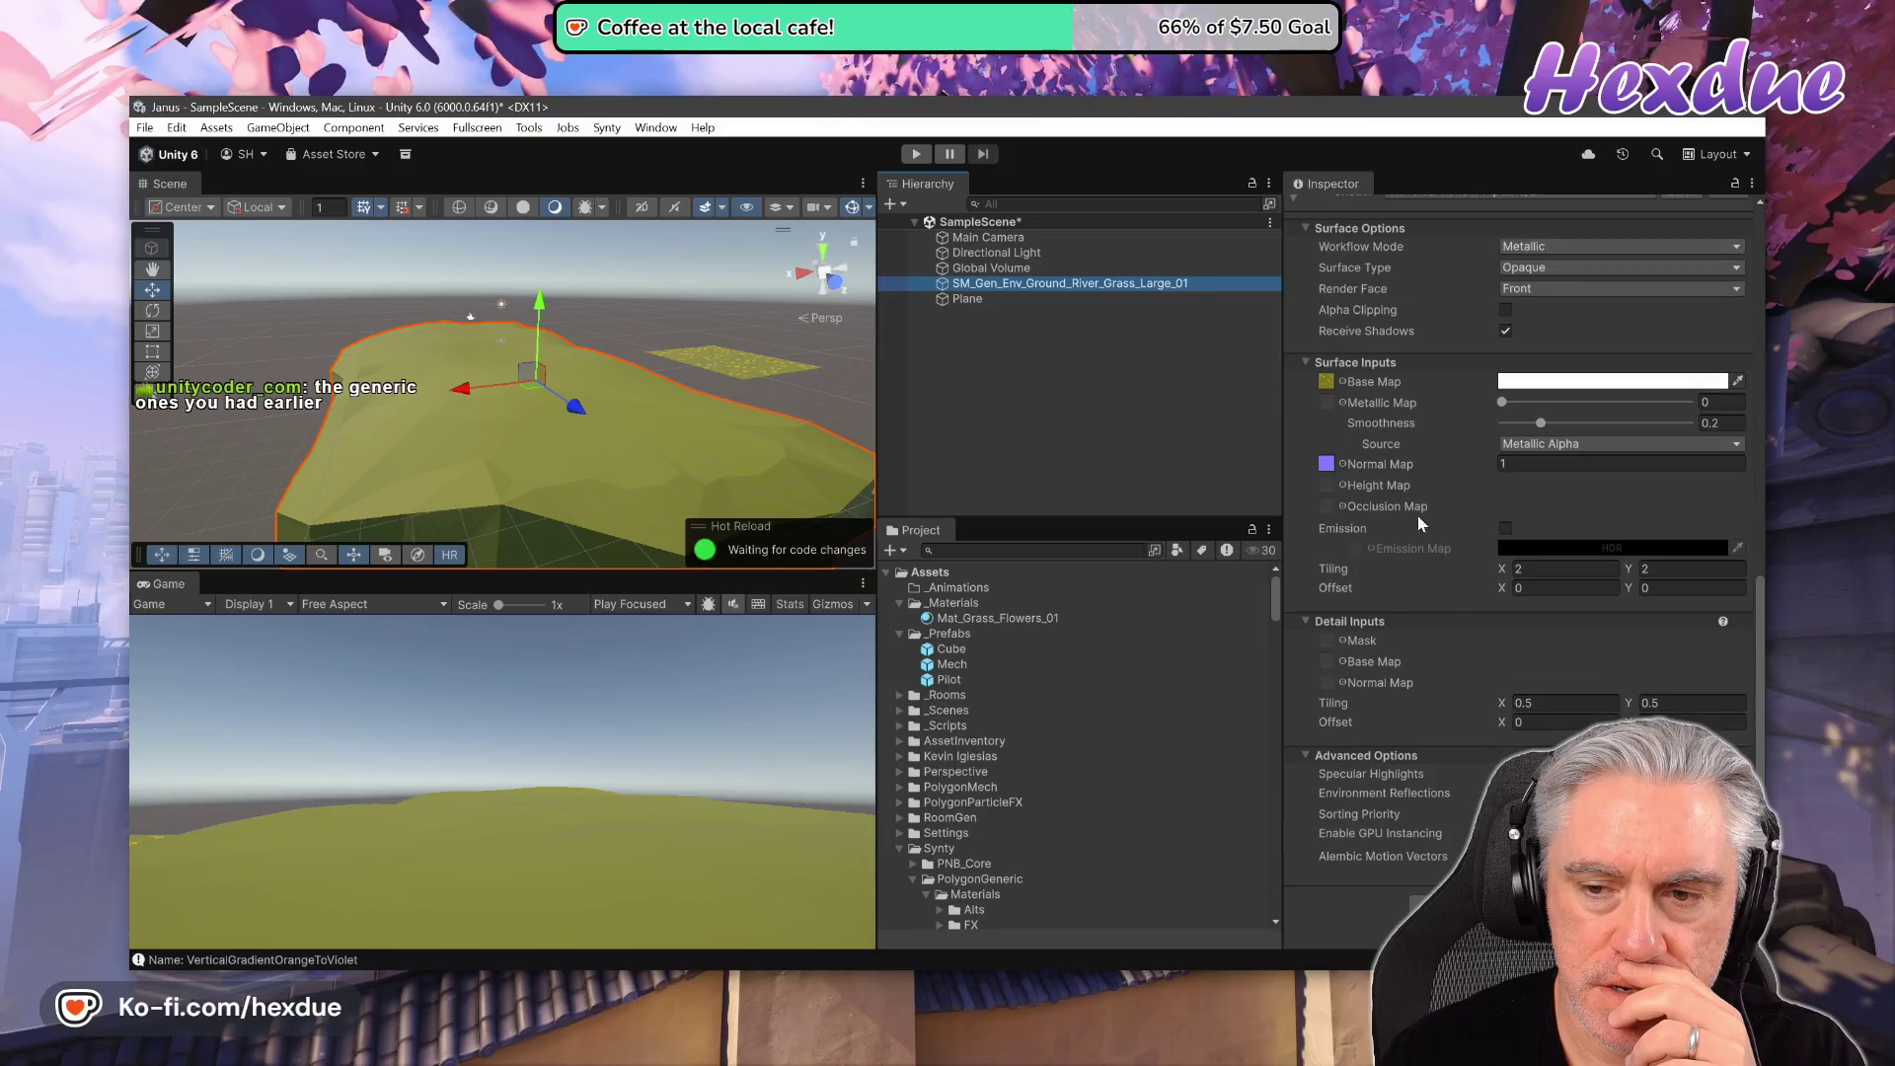
- Switch the selection back and forth between the Plane and grass island to compare their Inspectors
{"action": "left_click", "coordinate": [1003, 299]}
{"action": "left_click", "coordinate": [998, 286]}
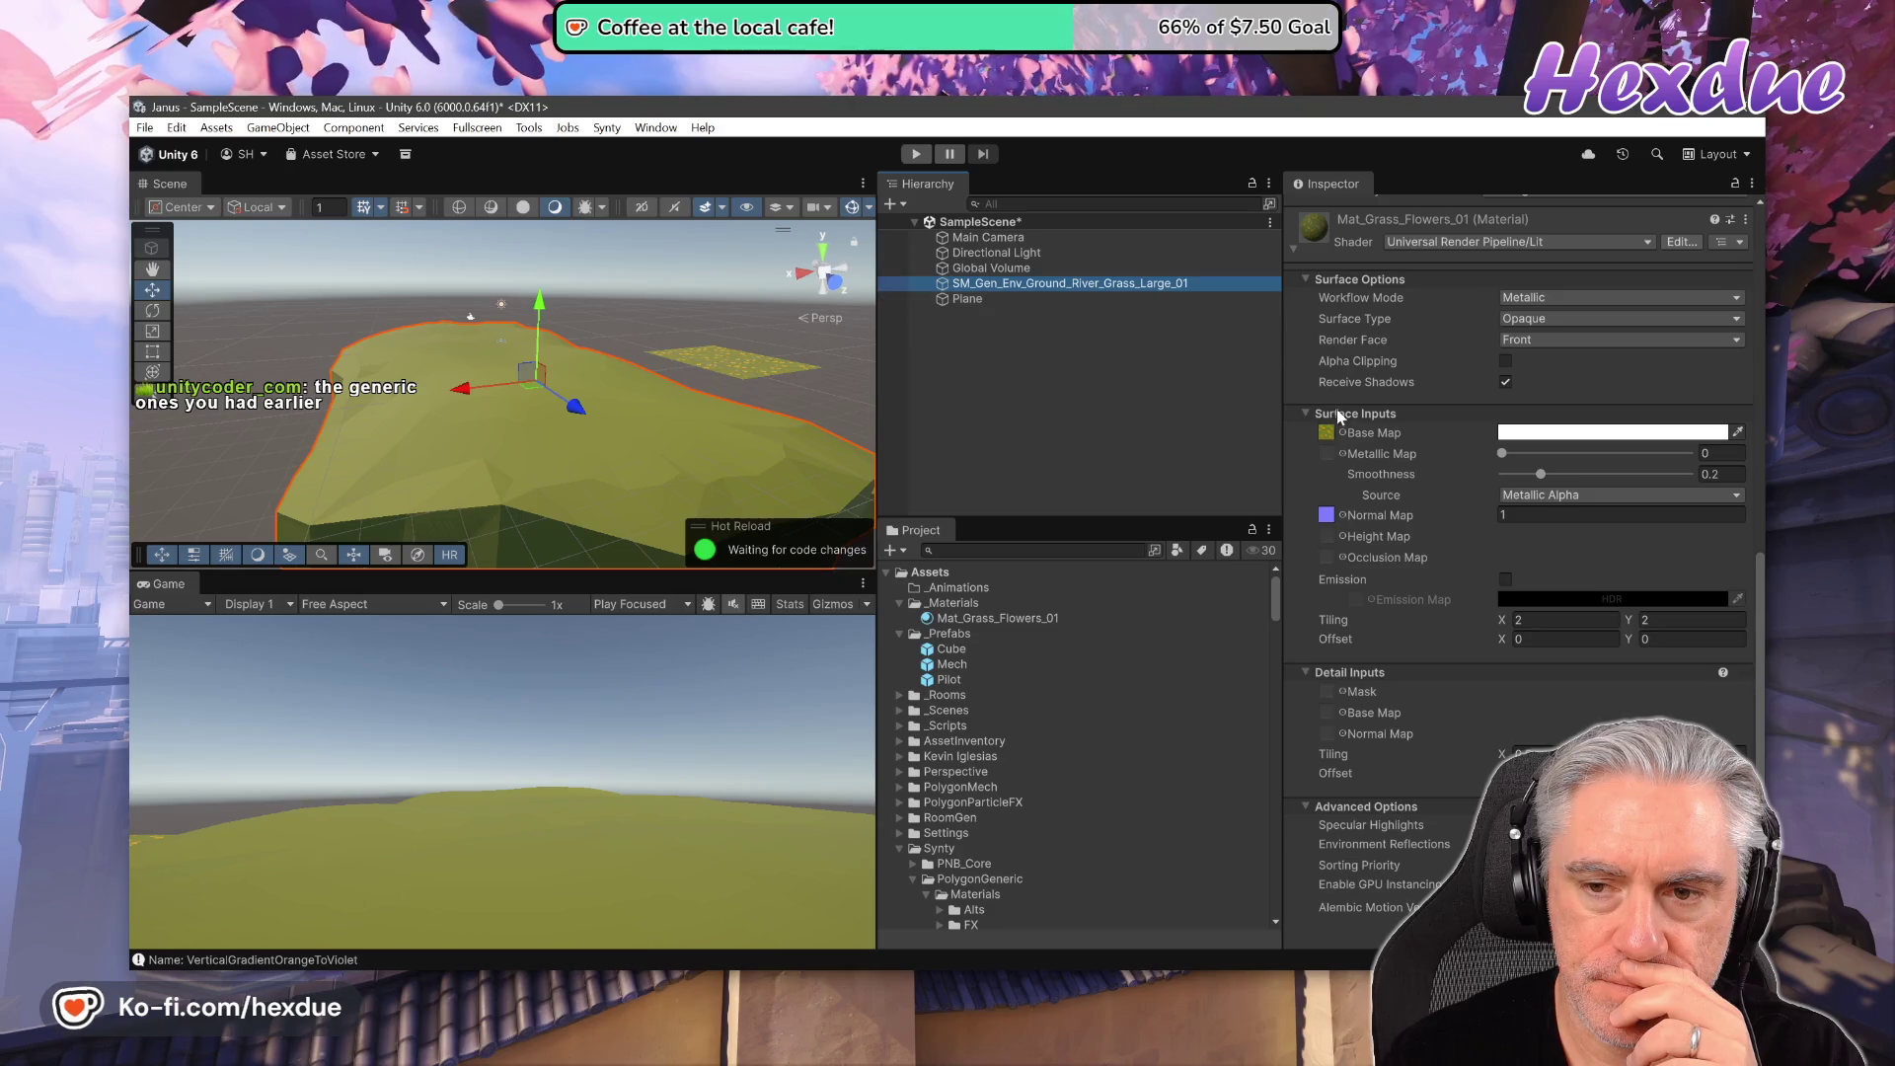
{"action": "left_click", "coordinate": [1002, 300]}
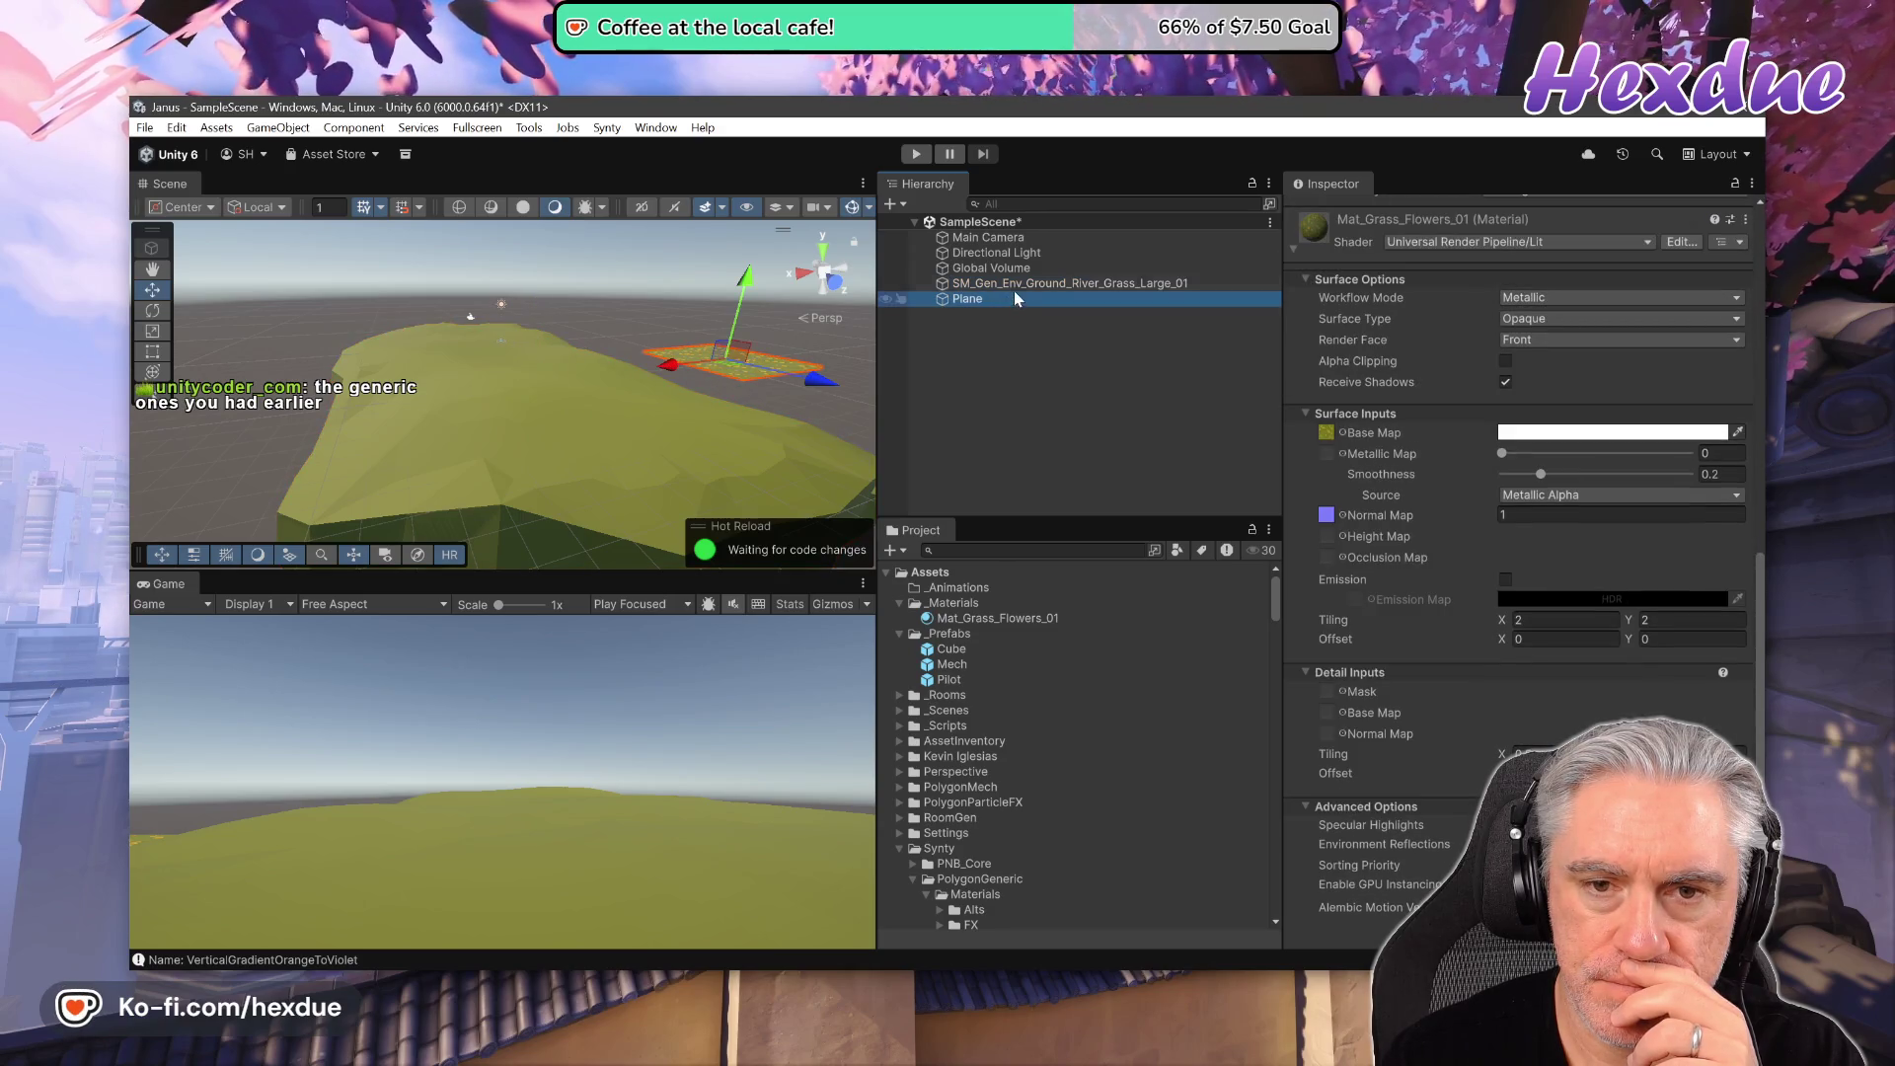
{"action": "left_click", "coordinate": [1011, 282]}
{"action": "left_click", "coordinate": [1004, 296]}
{"action": "left_click", "coordinate": [1020, 284]}
{"action": "left_click", "coordinate": [1027, 299]}
{"action": "left_click", "coordinate": [1034, 285]}
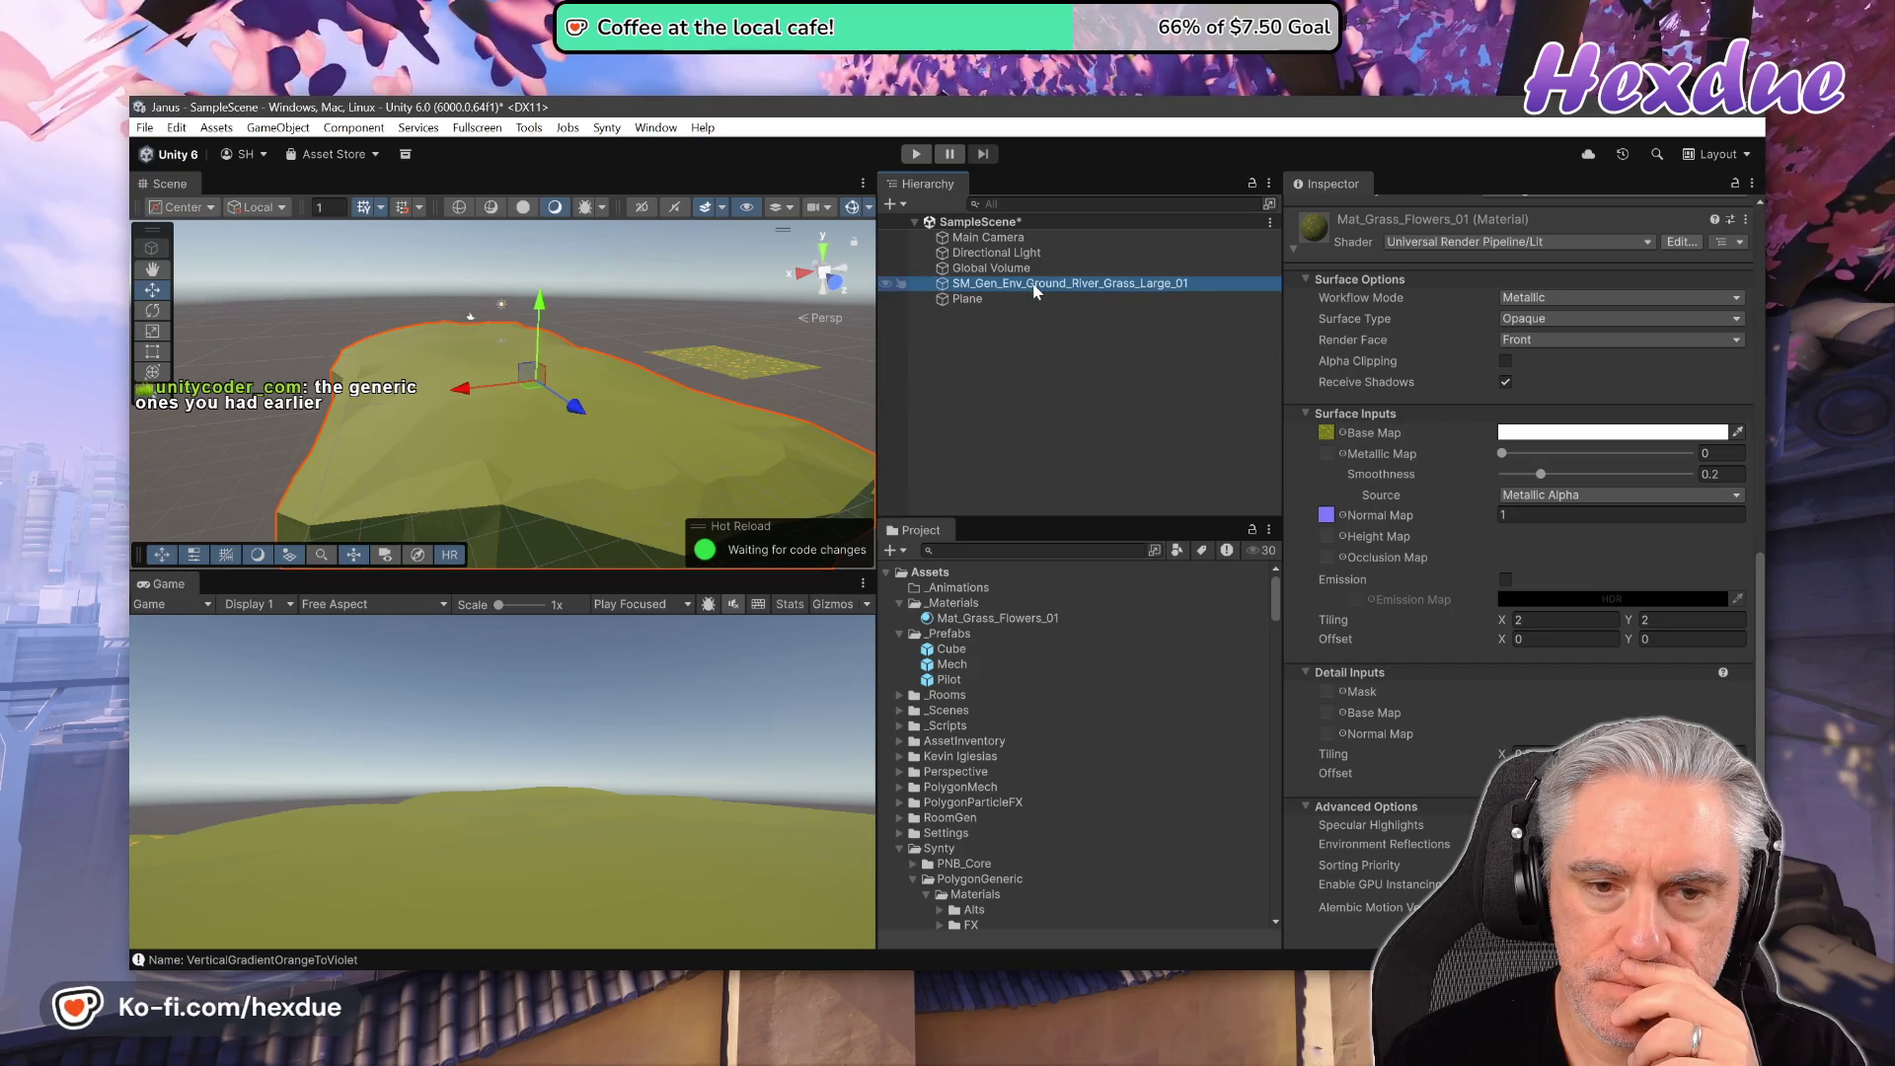
{"action": "left_click", "coordinate": [1048, 301]}
{"action": "left_click", "coordinate": [1050, 285]}
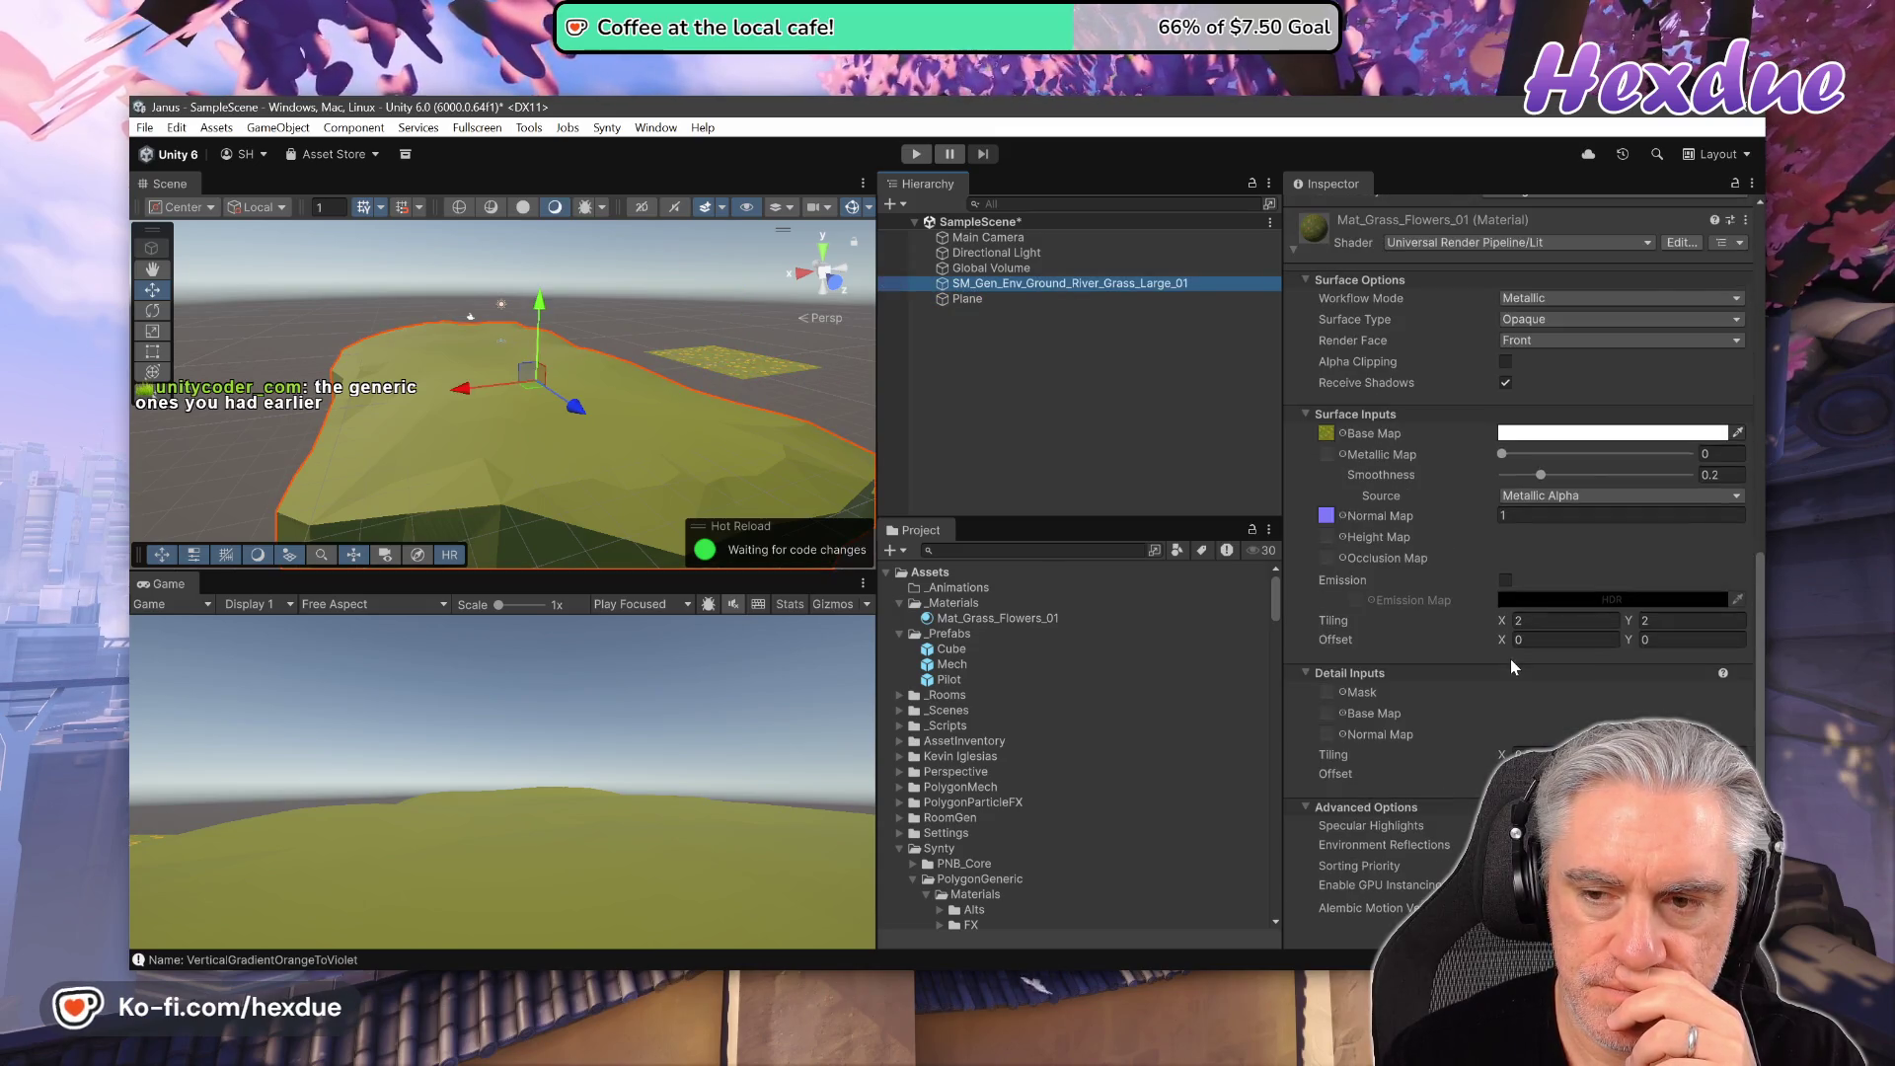
{"action": "left_click", "coordinate": [984, 300]}
{"action": "left_click", "coordinate": [999, 285]}
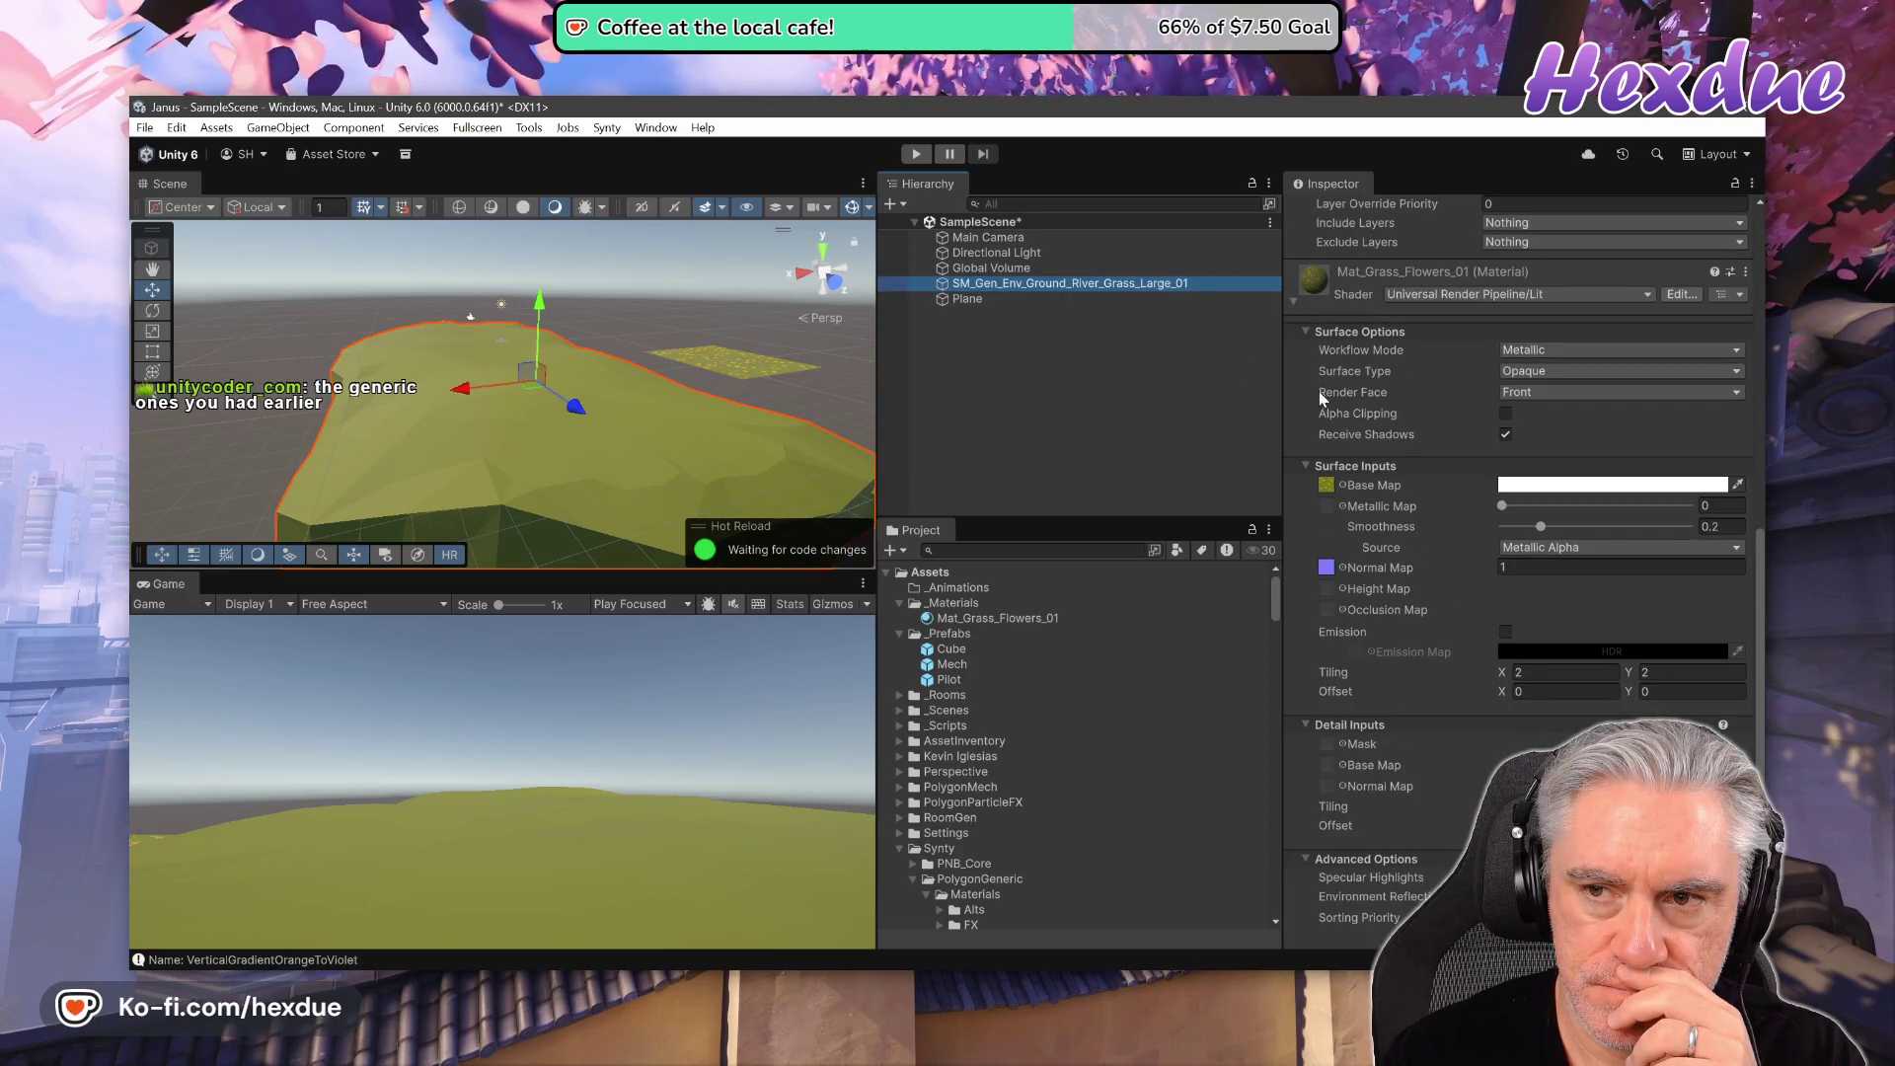
{"action": "left_click", "coordinate": [1033, 300]}
{"action": "left_click", "coordinate": [1050, 283]}
{"action": "left_click", "coordinate": [1058, 296]}
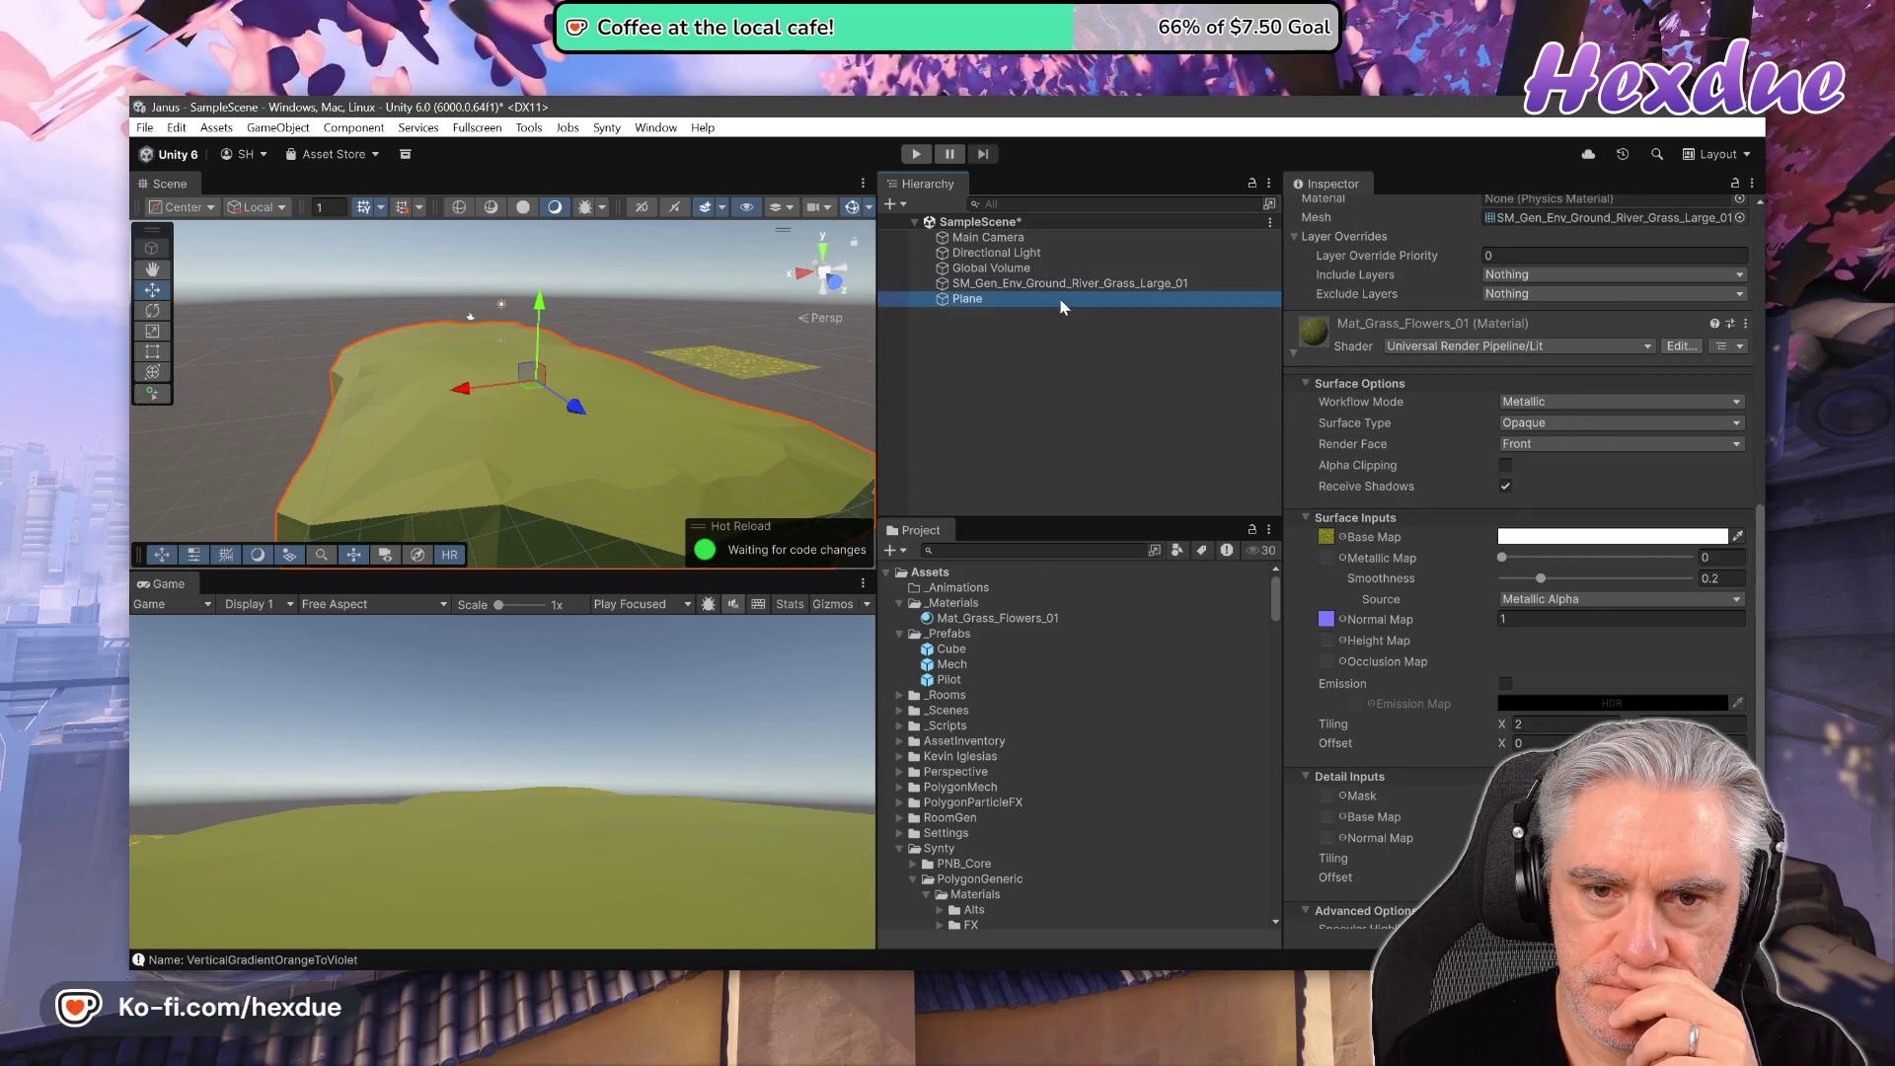
{"action": "left_click", "coordinate": [1068, 285]}
{"action": "left_click", "coordinate": [1072, 296]}
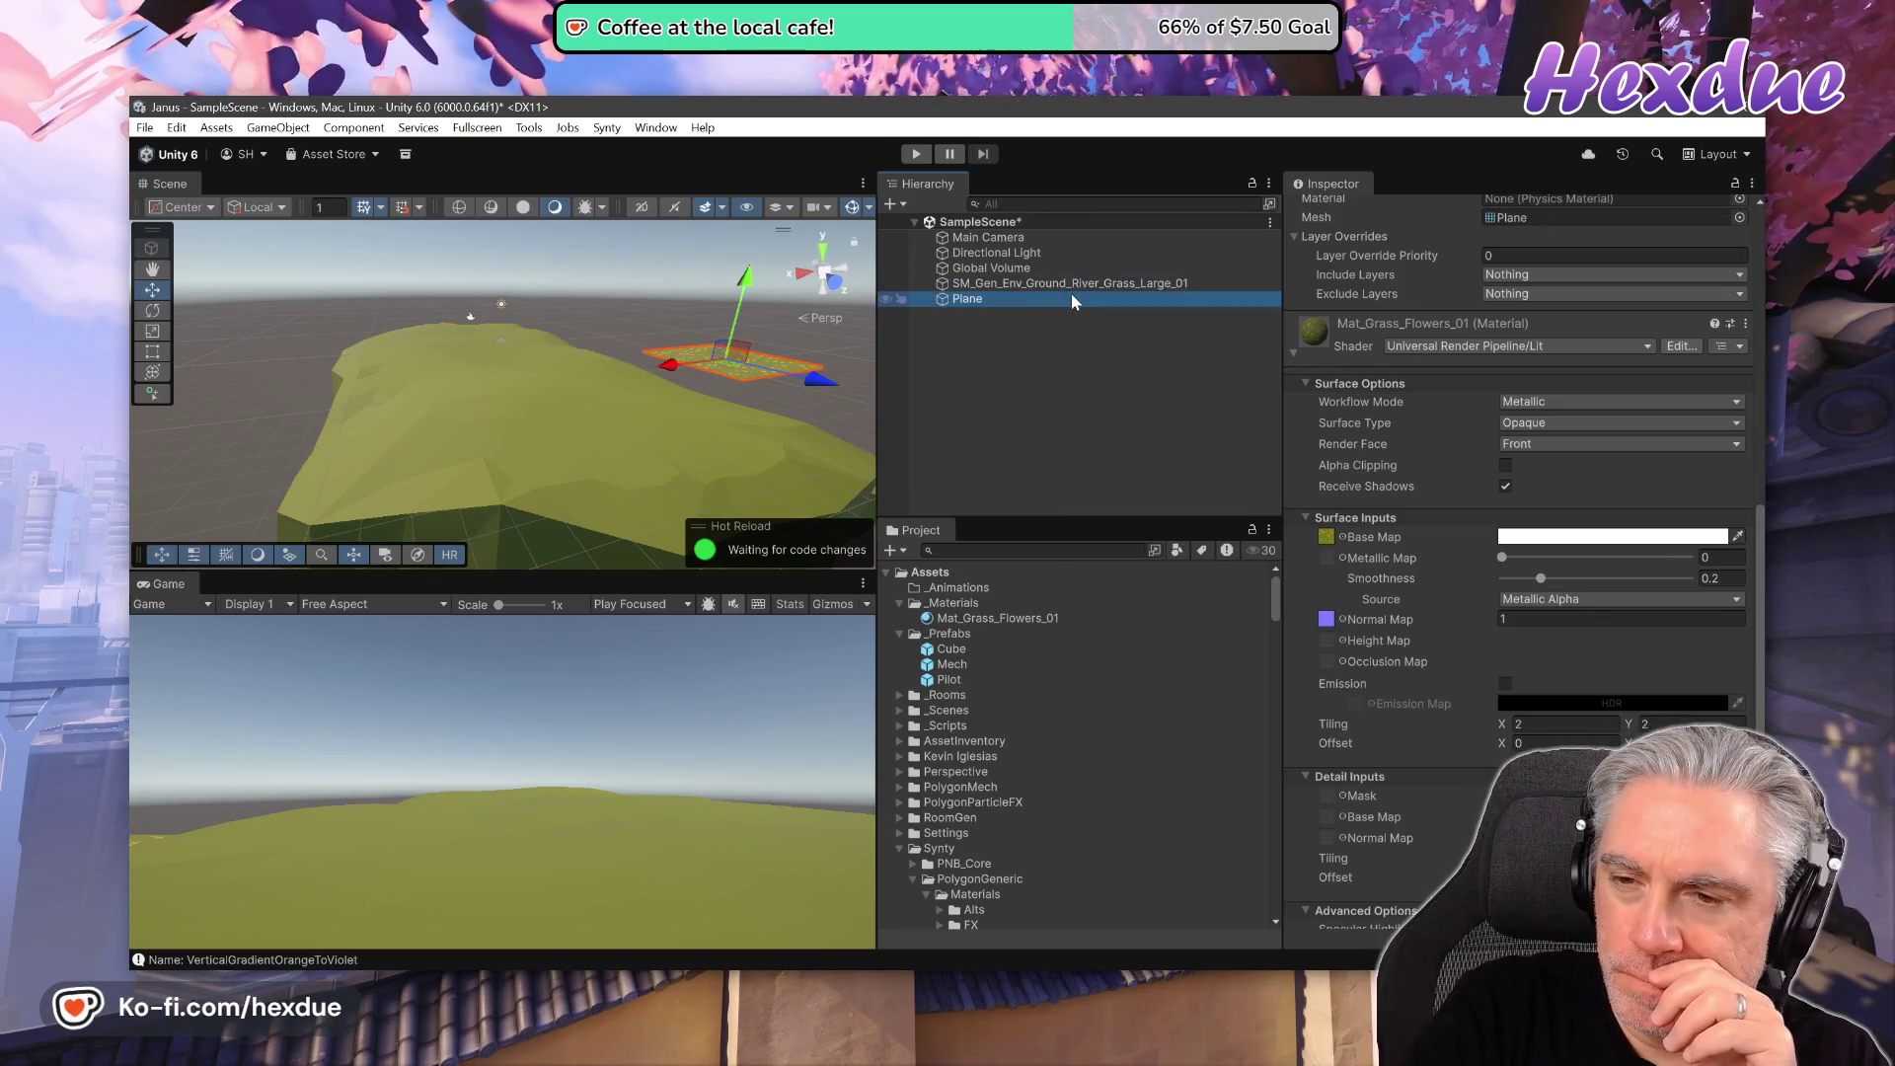
{"action": "left_click", "coordinate": [1079, 289]}
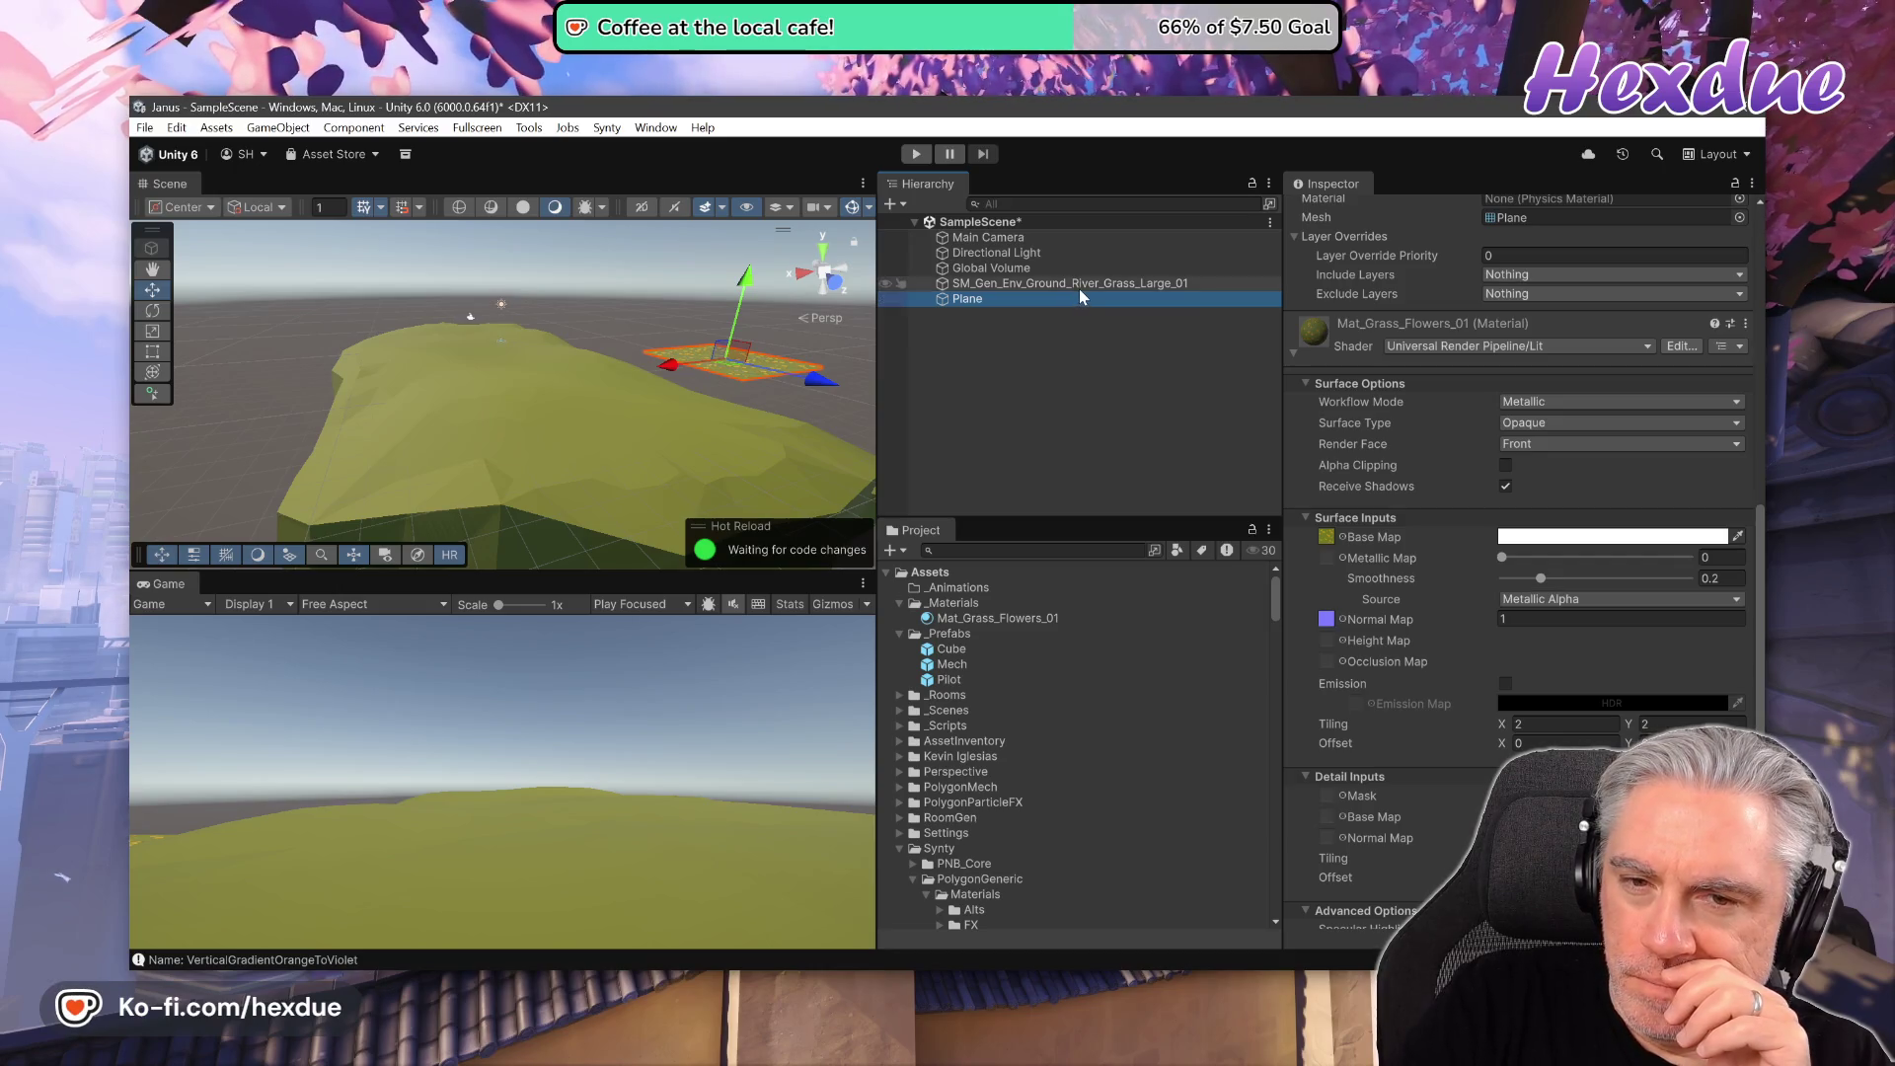
{"action": "left_click", "coordinate": [1092, 308]}
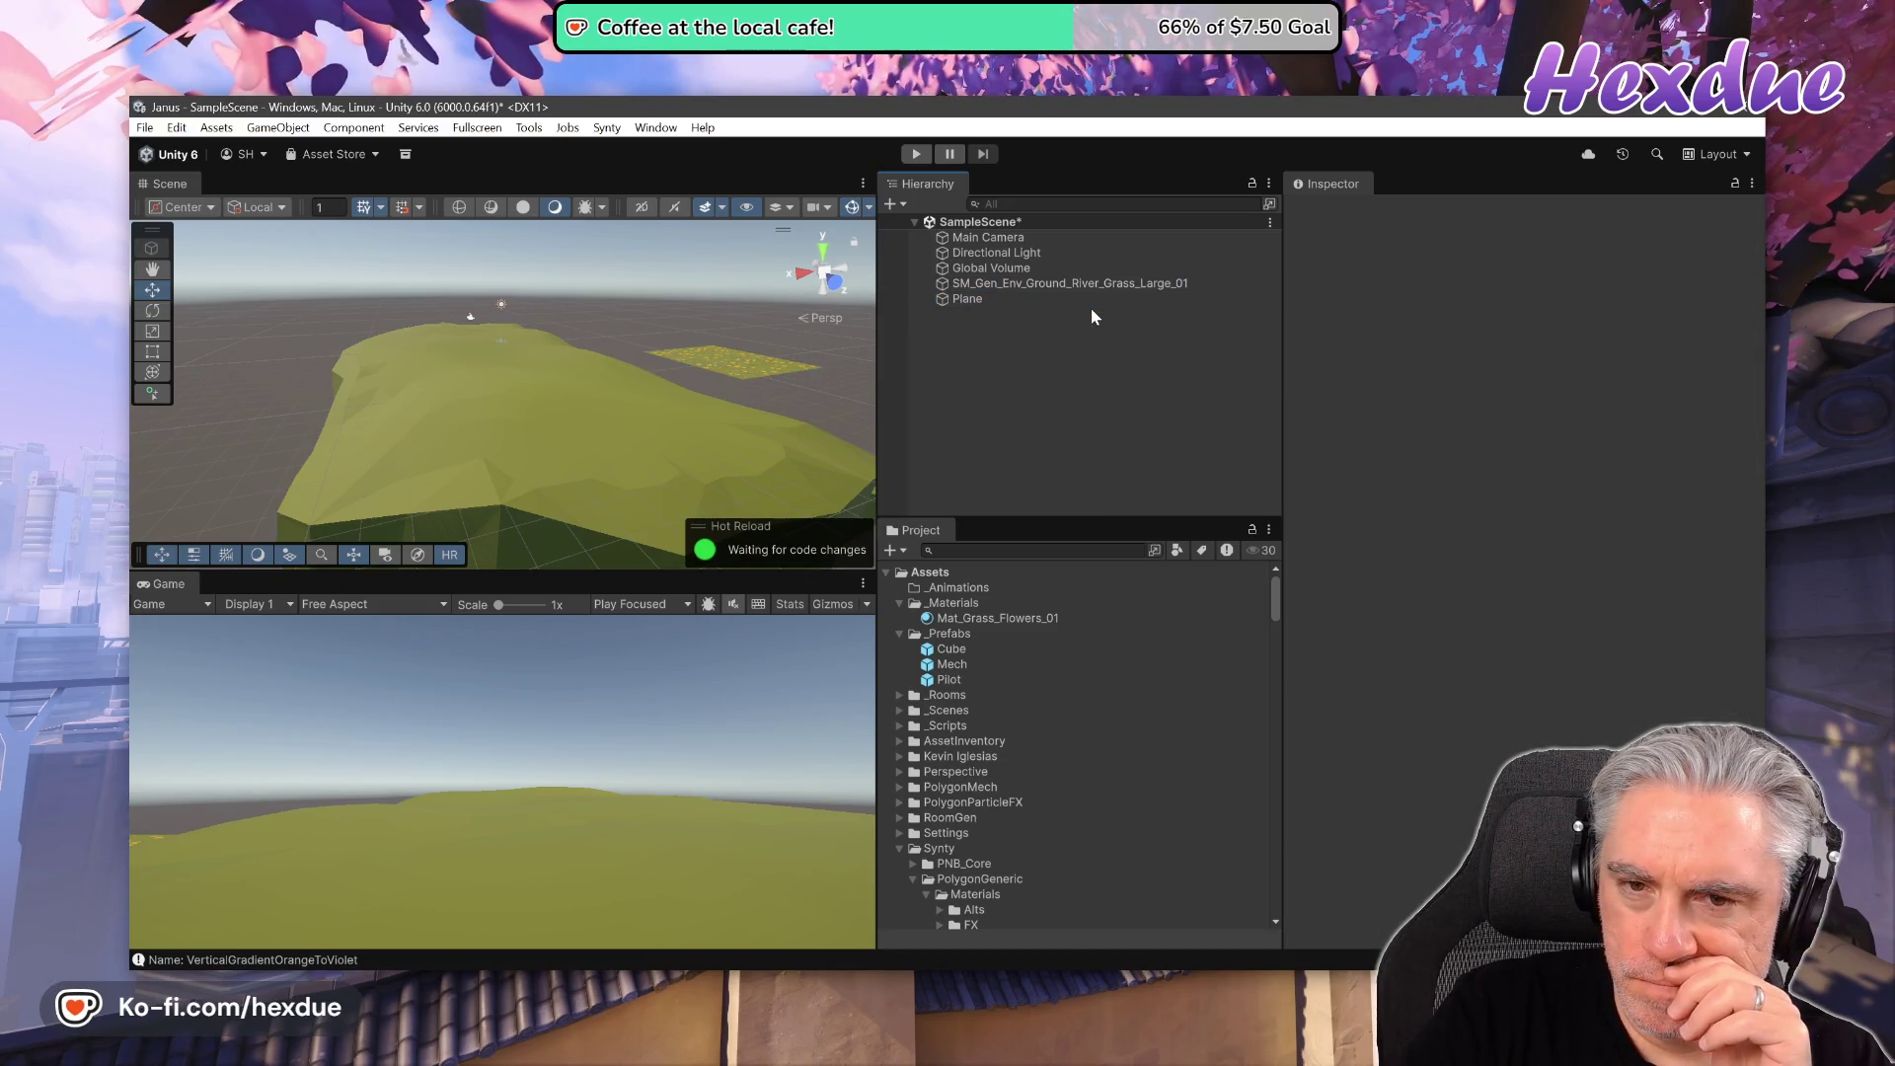
{"action": "left_click", "coordinate": [1045, 286]}
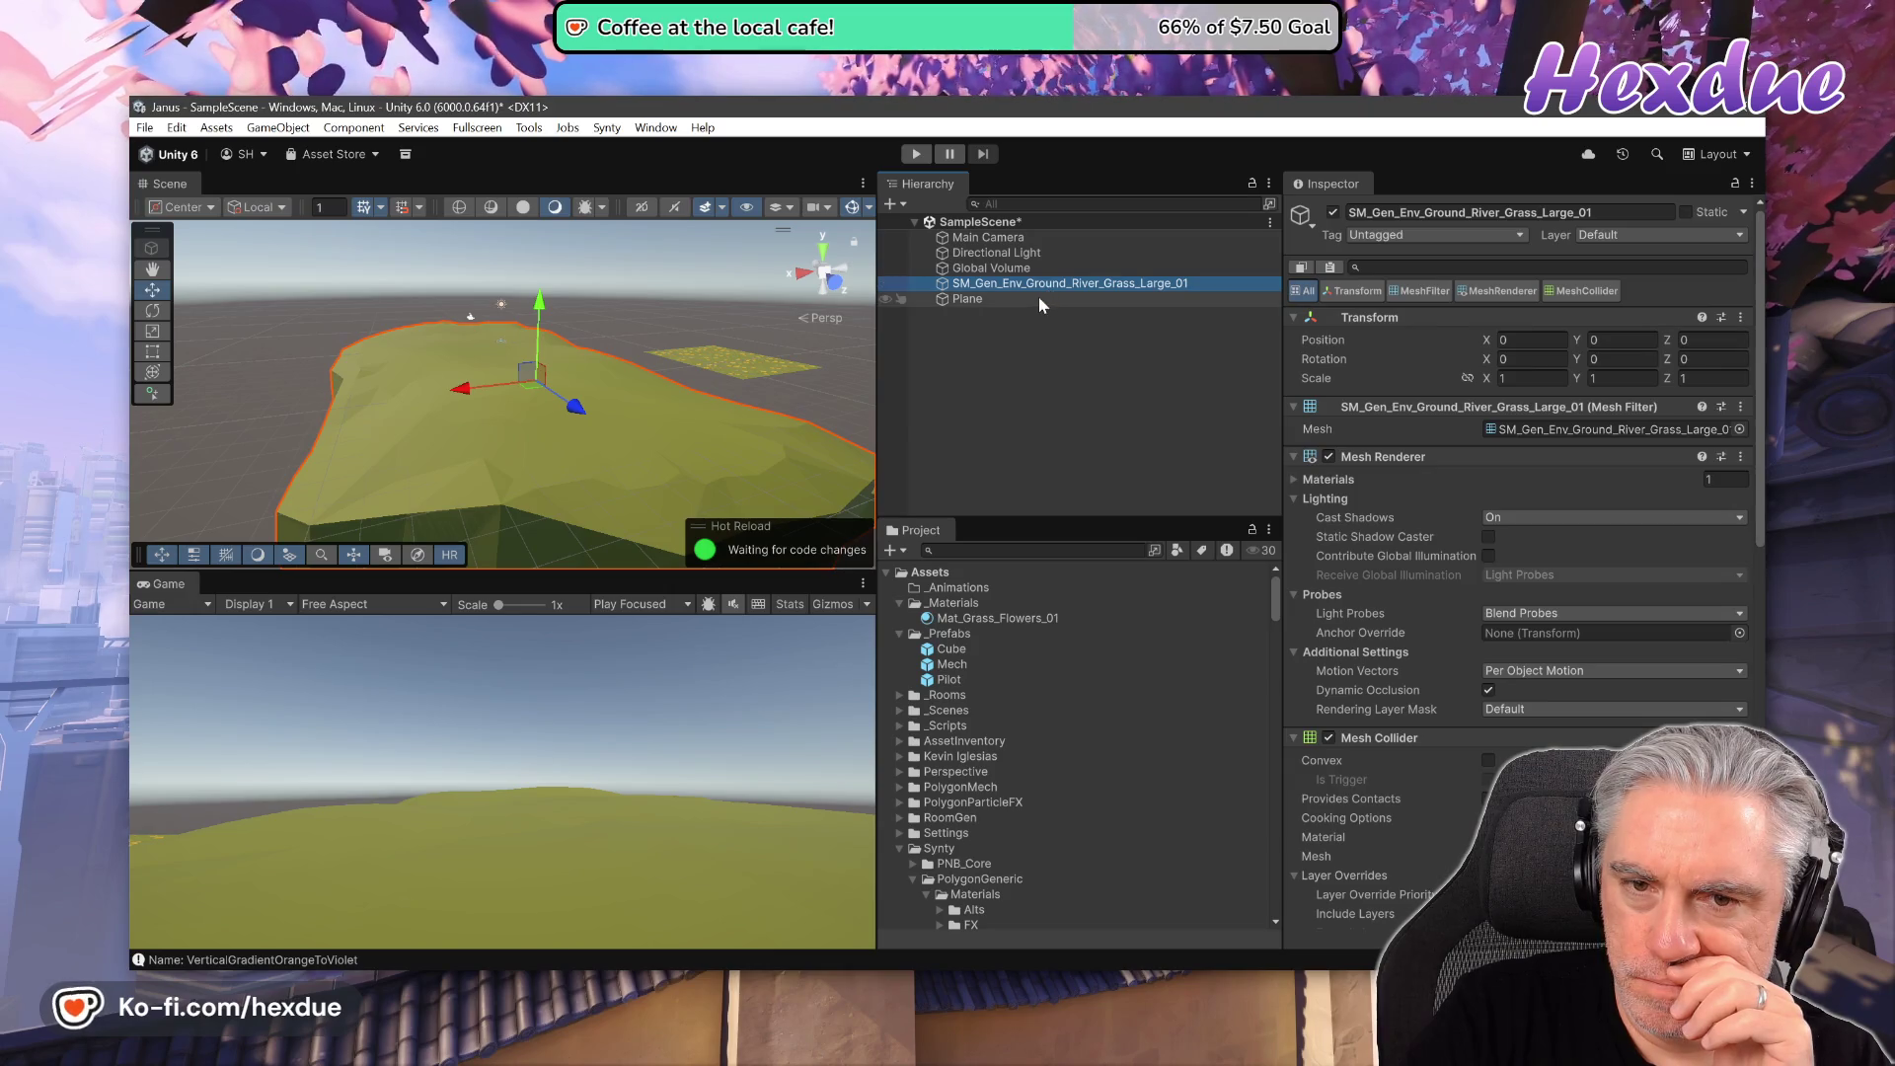
{"action": "left_click", "coordinate": [1038, 297]}
{"action": "left_click", "coordinate": [1066, 285]}
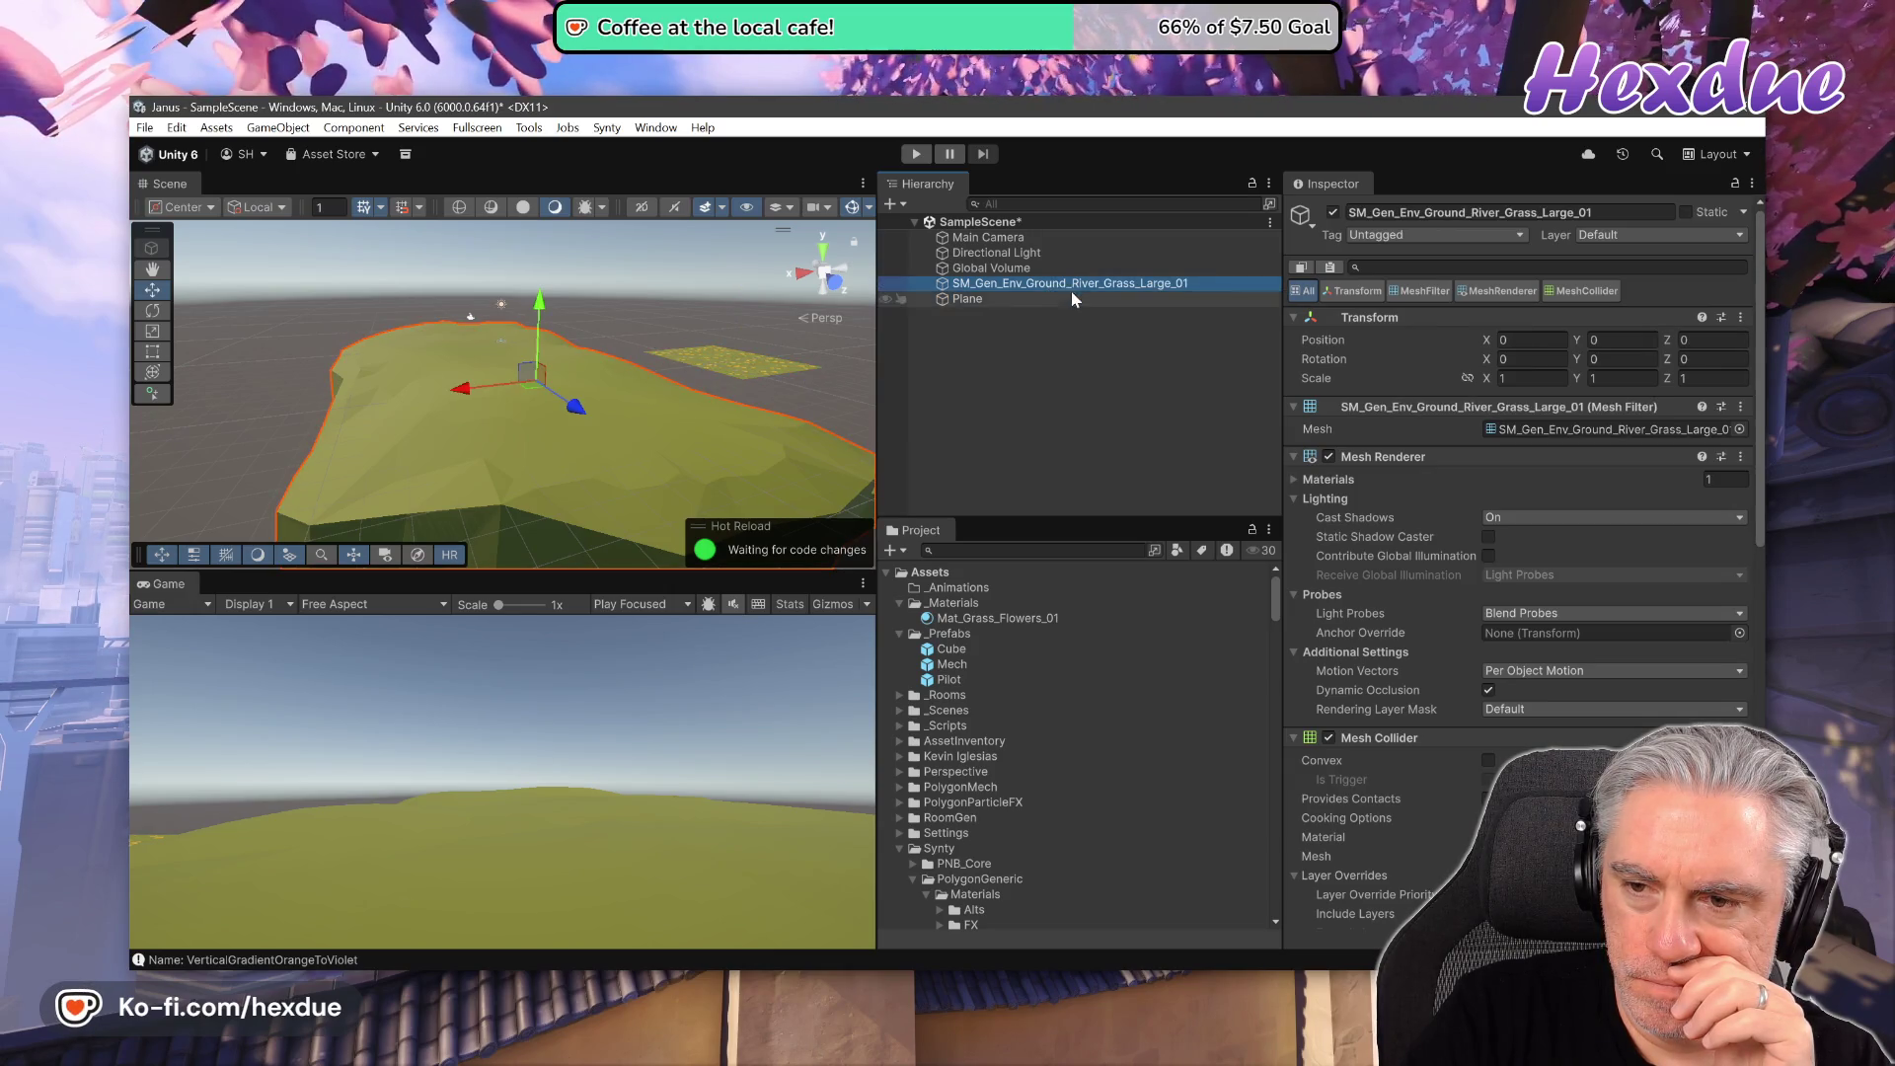
{"action": "left_click", "coordinate": [1081, 314]}
{"action": "left_click", "coordinate": [1078, 302]}
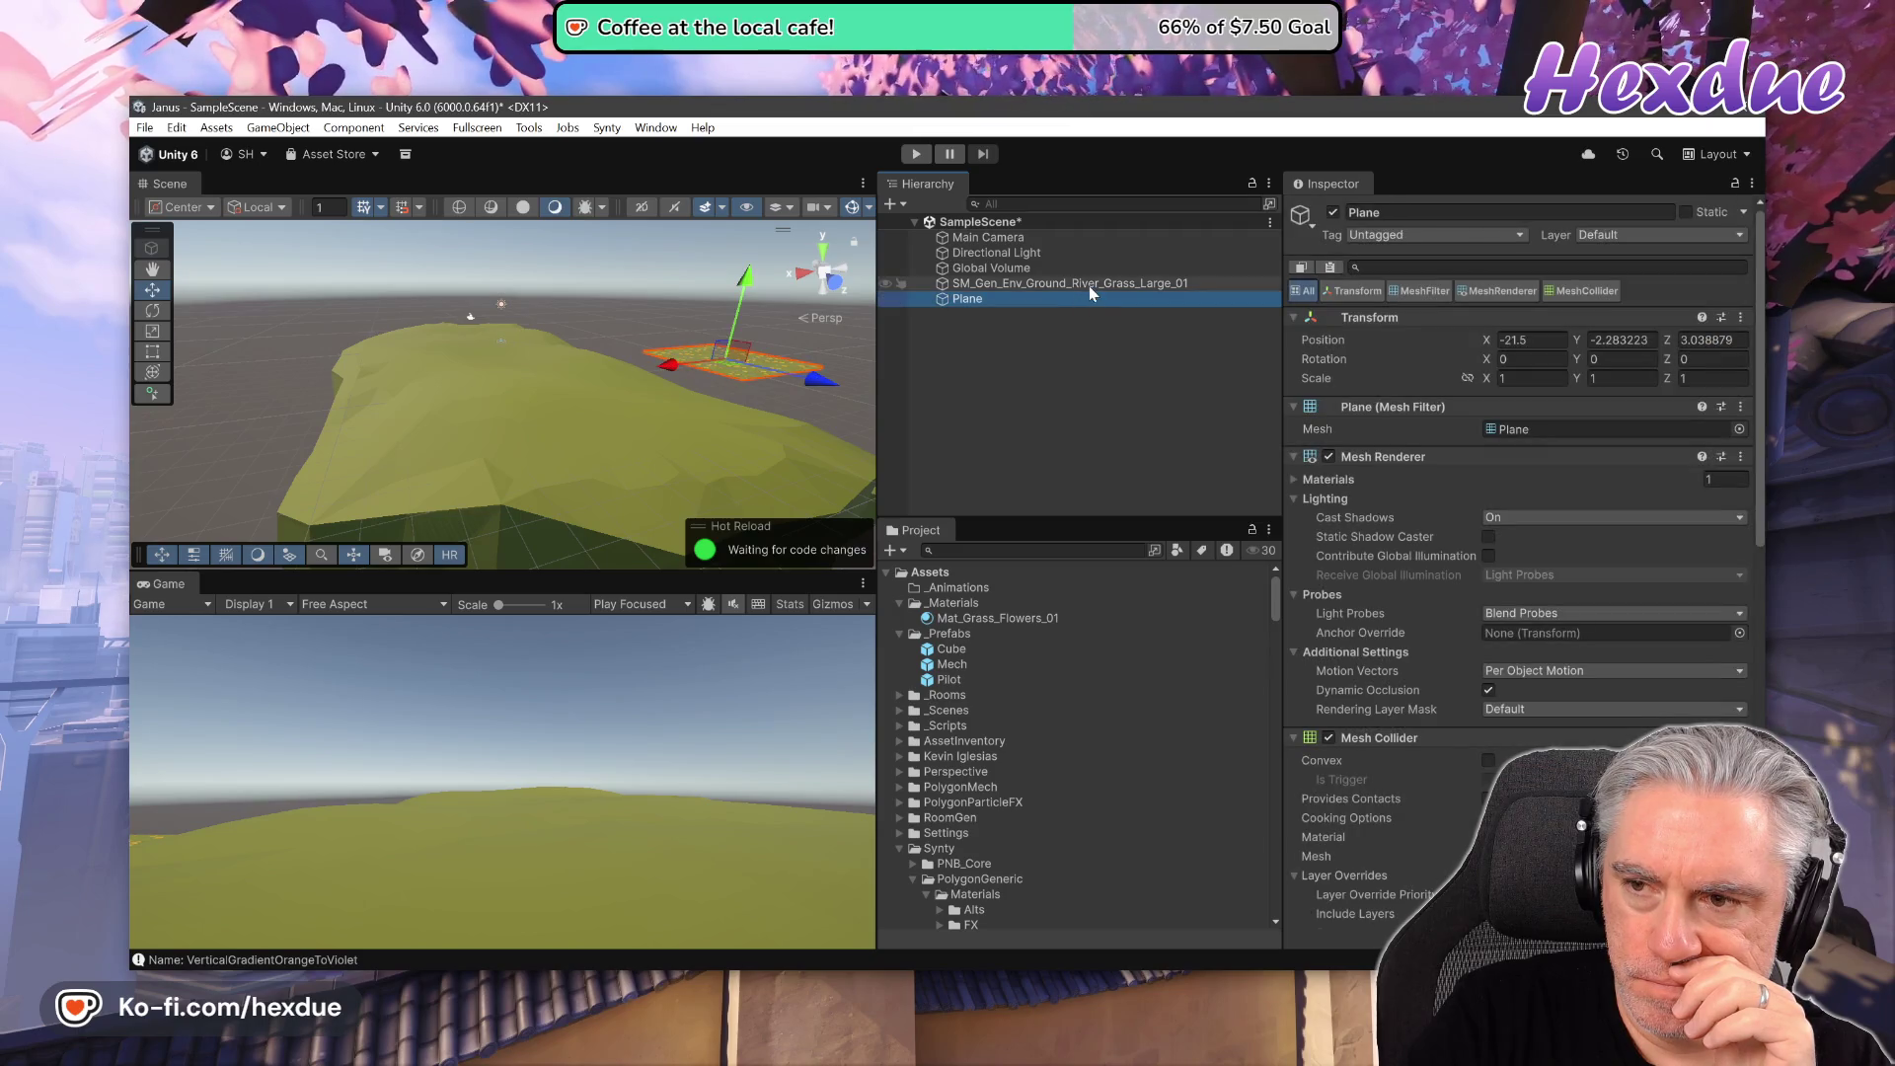
{"action": "left_click", "coordinate": [1090, 286]}
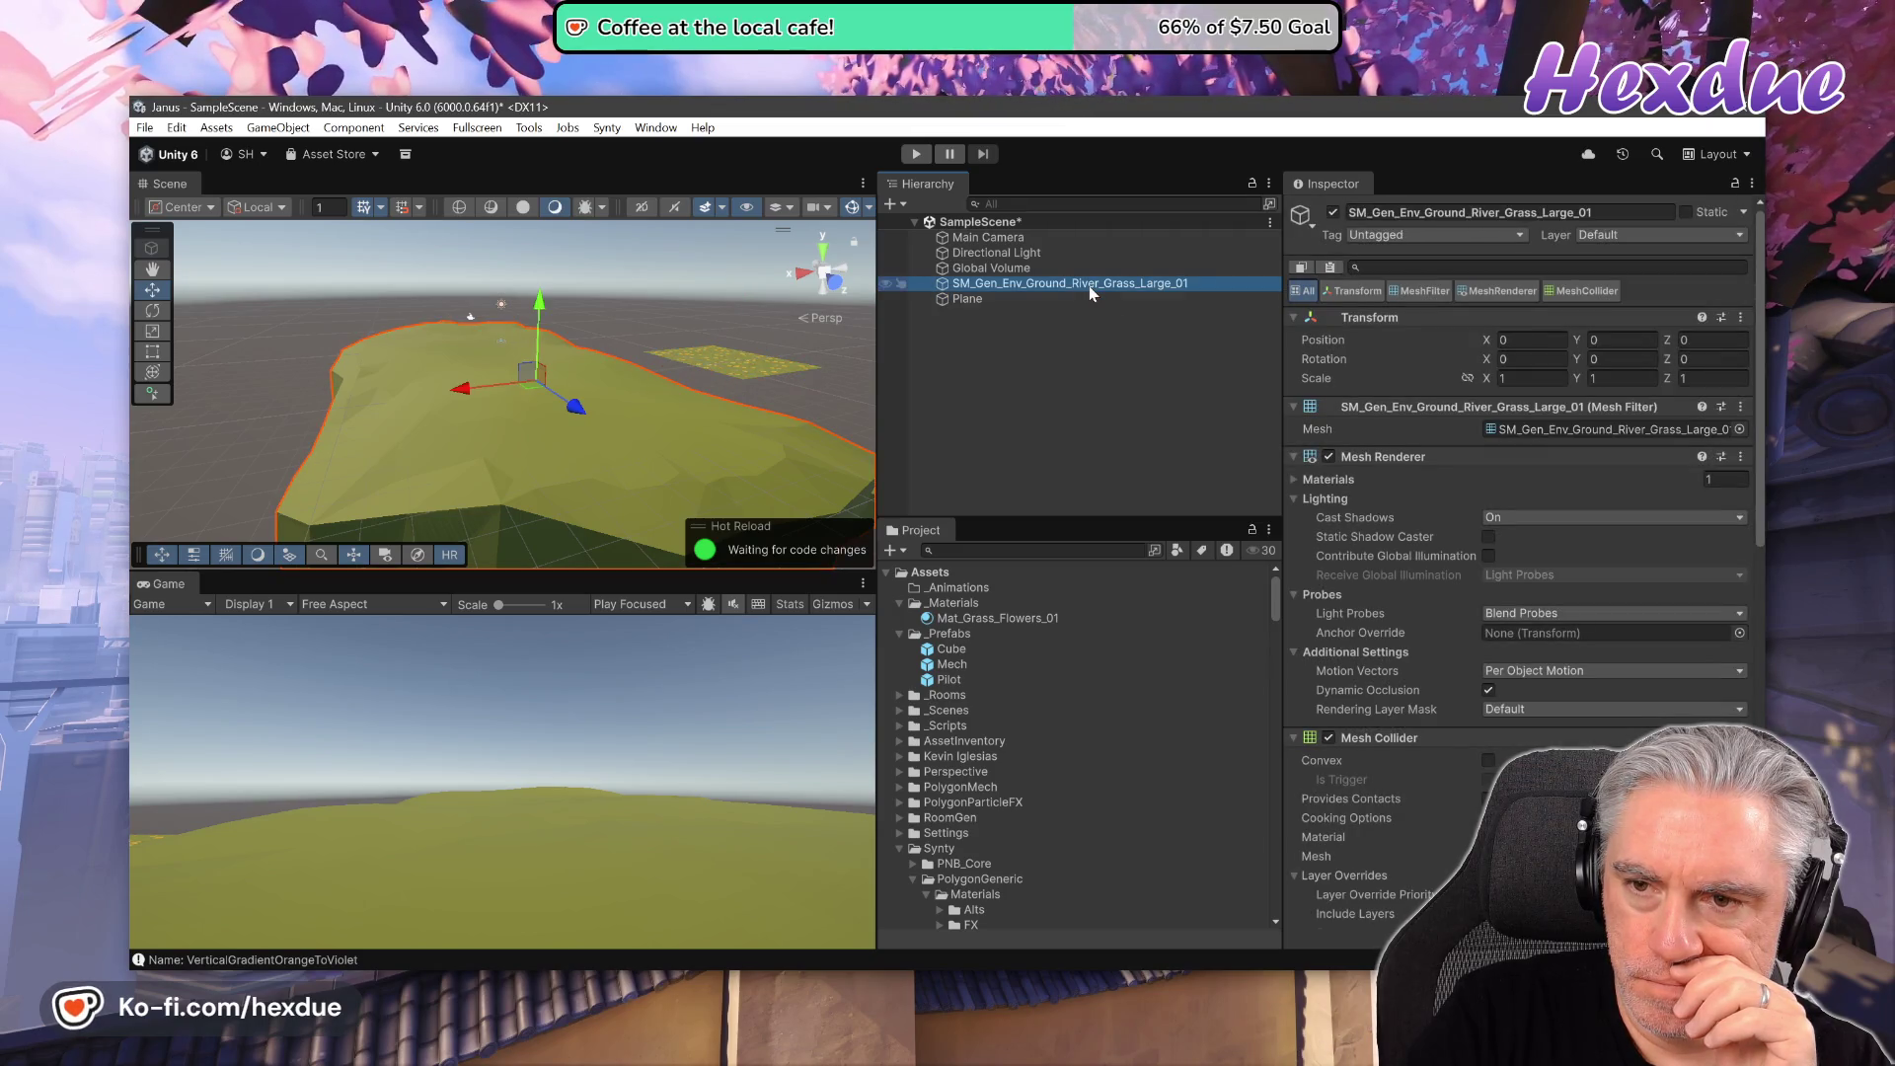
- Collapse and re-expand the island's Mesh Collider, then scroll back up to the Transform header
{"action": "scroll", "coordinate": [1402, 496], "scroll_direction": "down", "scroll_amount": 3}
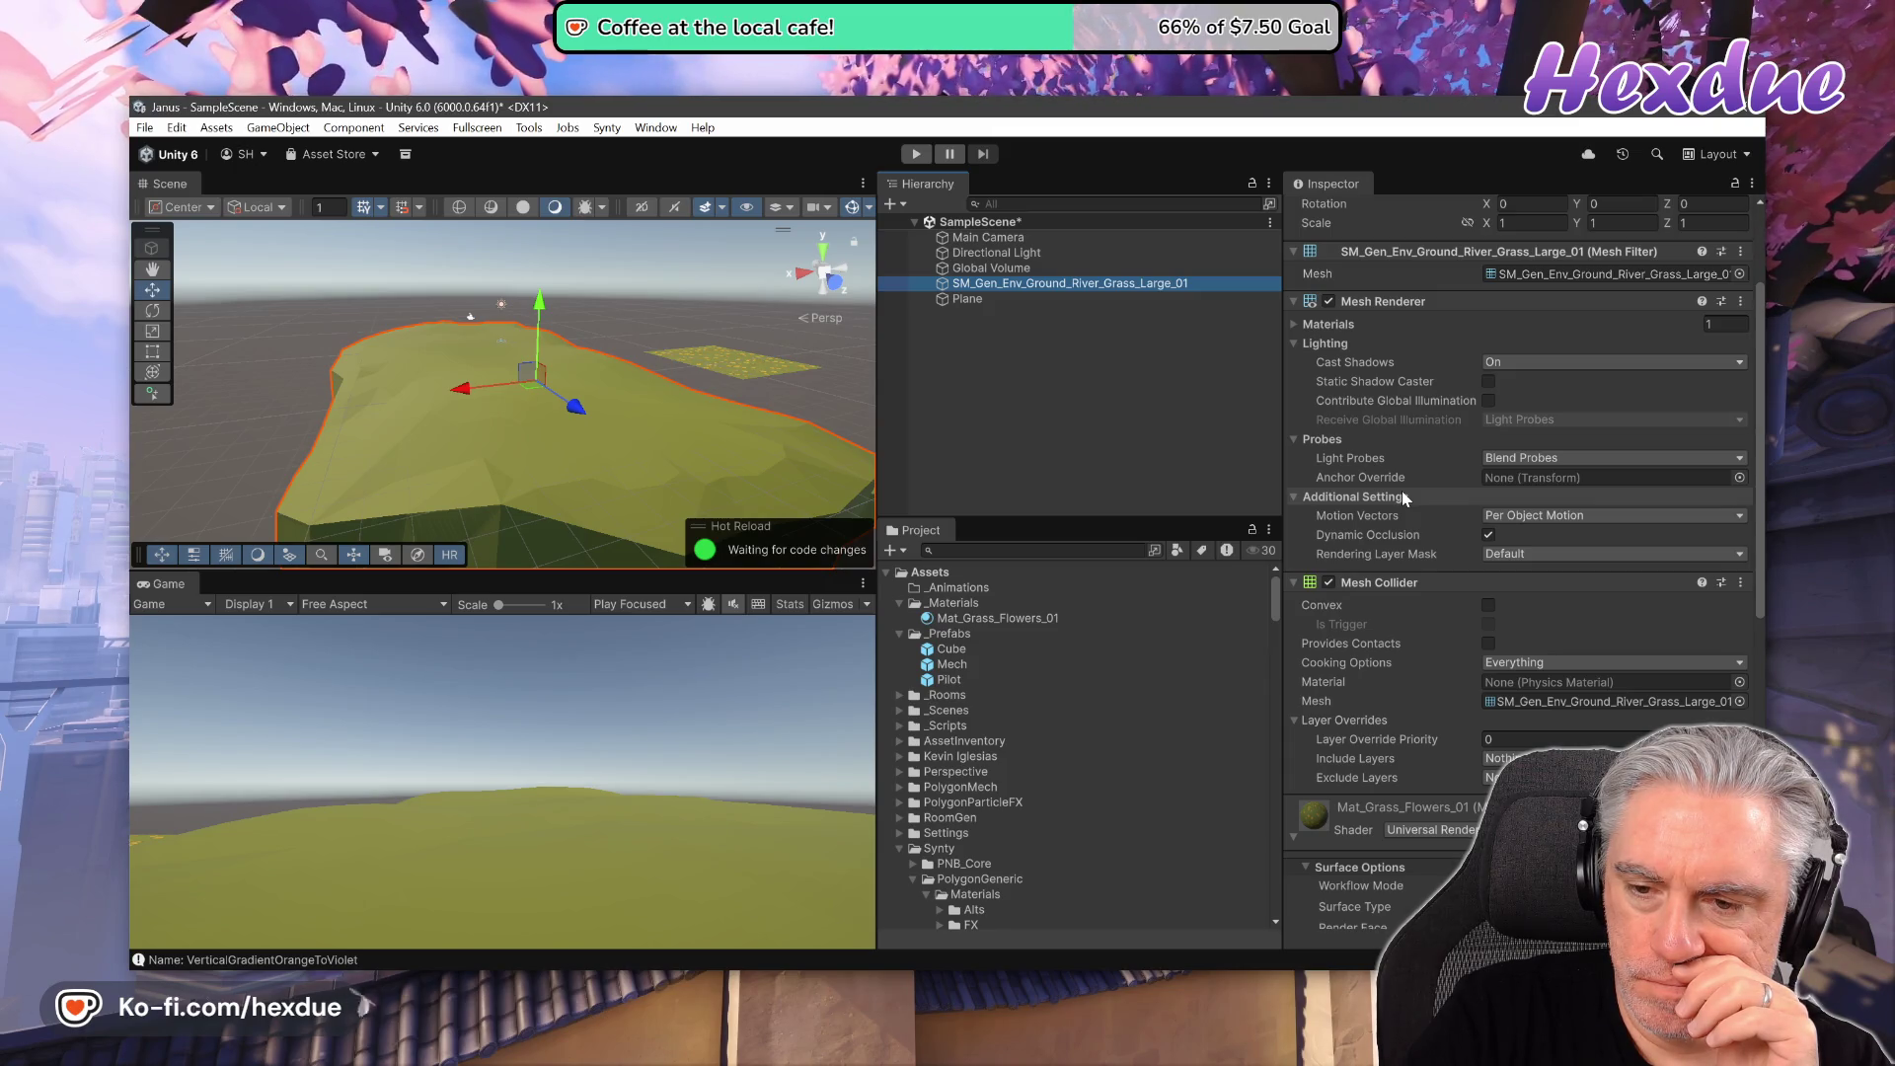
{"action": "left_click", "coordinate": [1293, 582]}
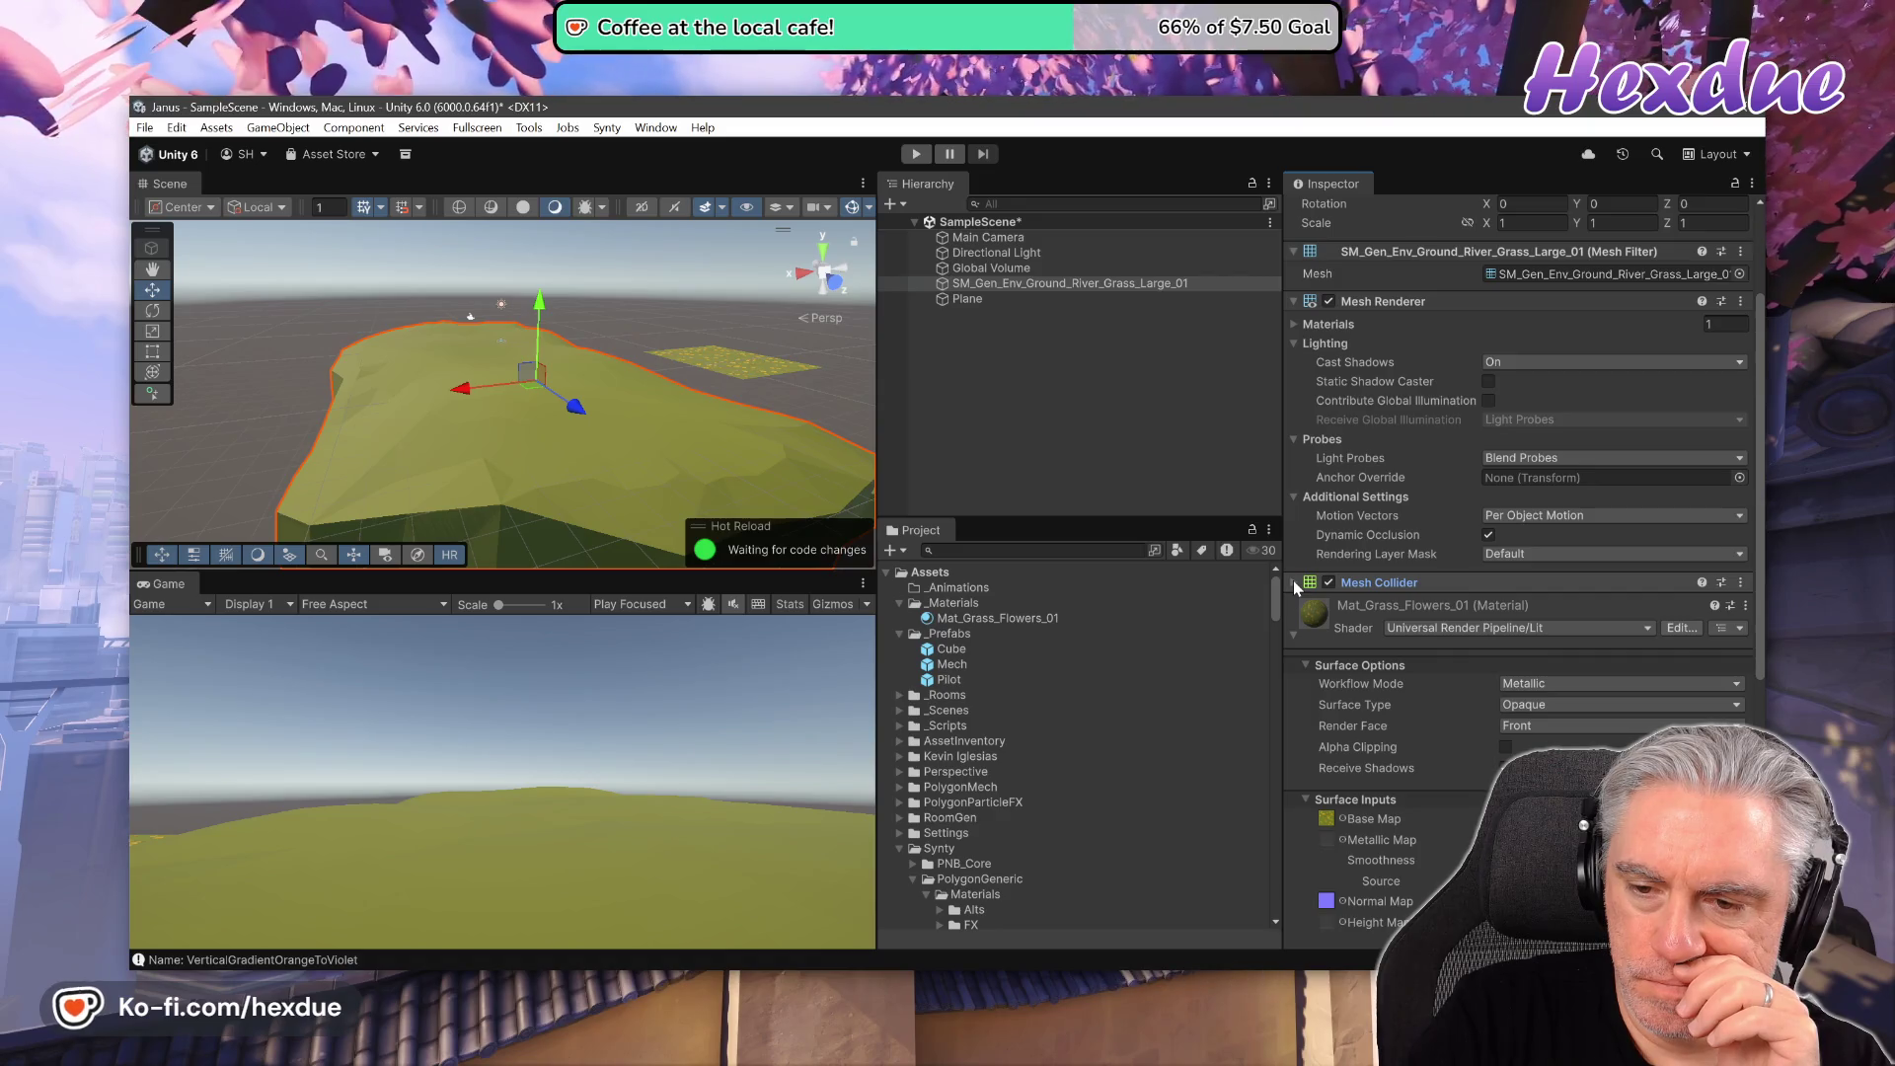
{"action": "left_click", "coordinate": [1293, 581]}
{"action": "scroll", "coordinate": [1461, 555], "scroll_direction": "up", "scroll_amount": 1}
{"action": "scroll", "coordinate": [1461, 554], "scroll_direction": "up", "scroll_amount": 3}
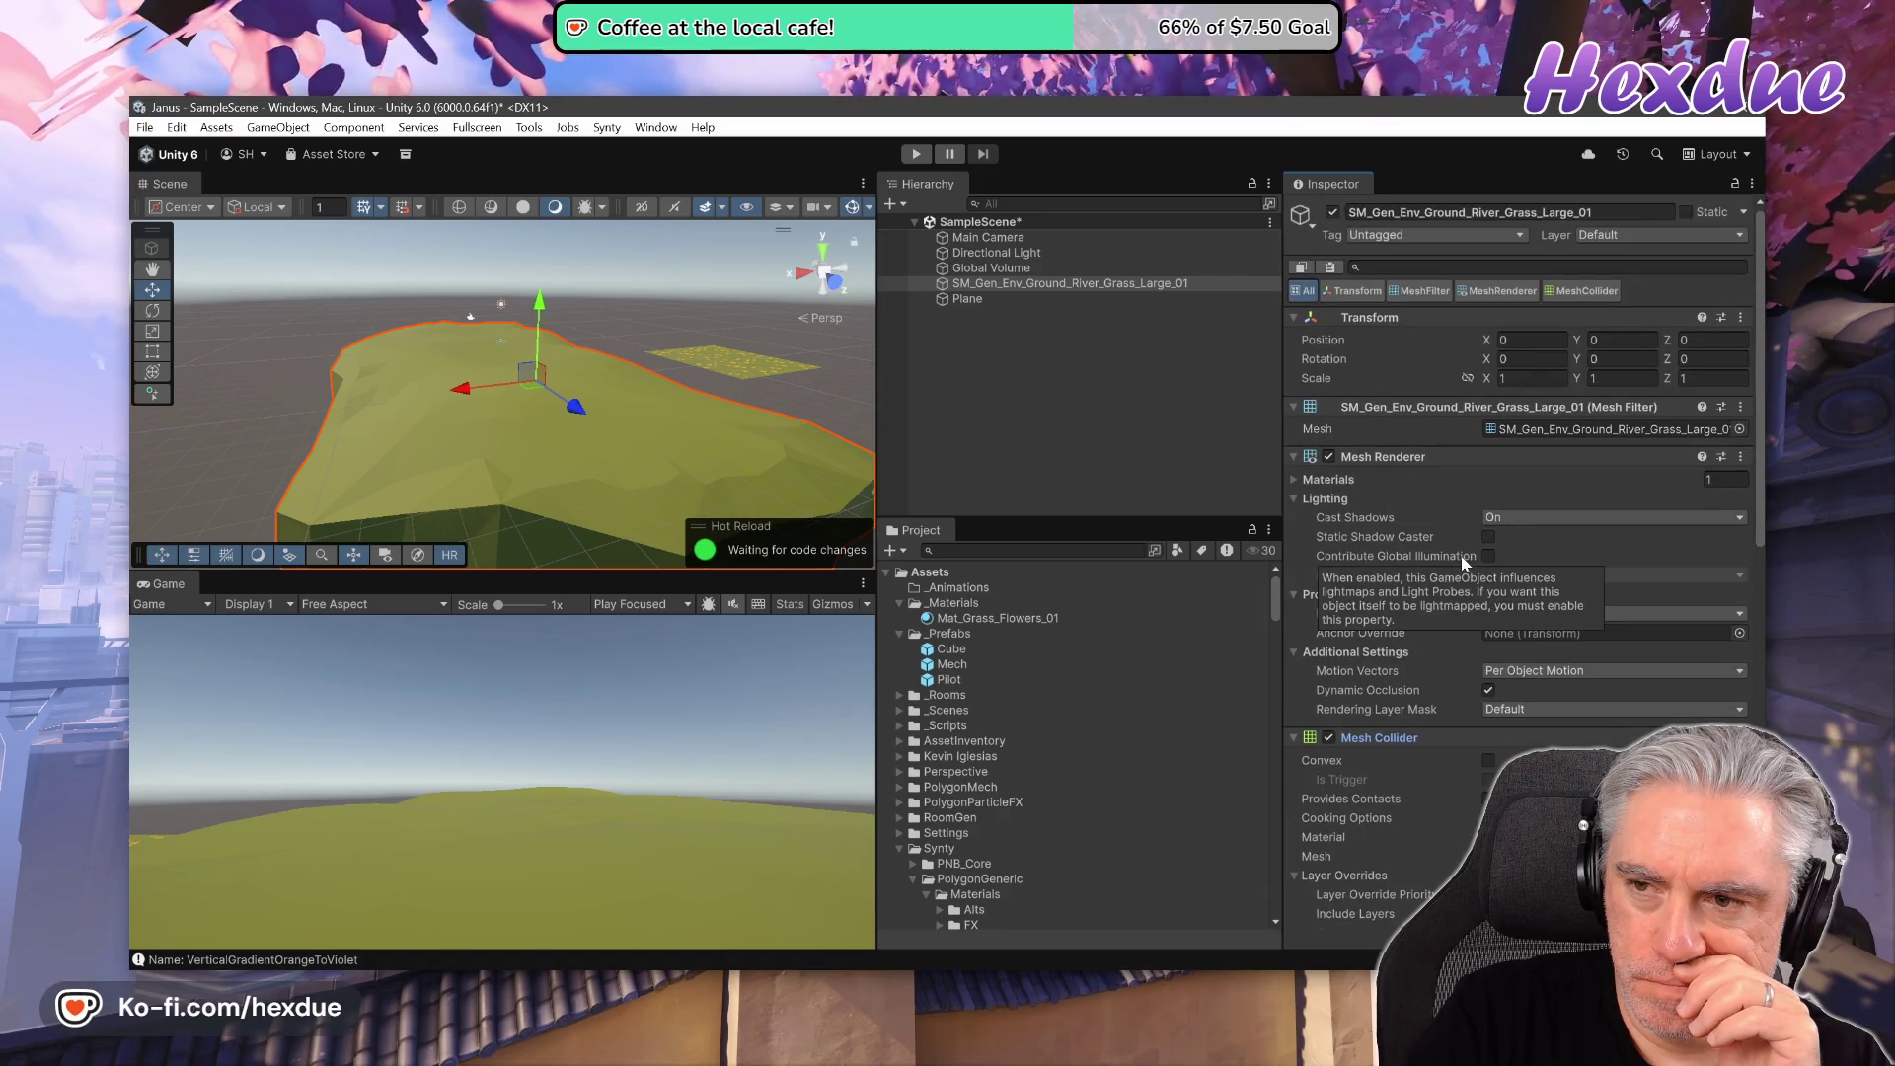
- Filter the island's Inspector to Mesh Filter, Transform, Mesh Renderer and Mesh Collider in turn, collapsing the material
{"action": "left_click", "coordinate": [1416, 291]}
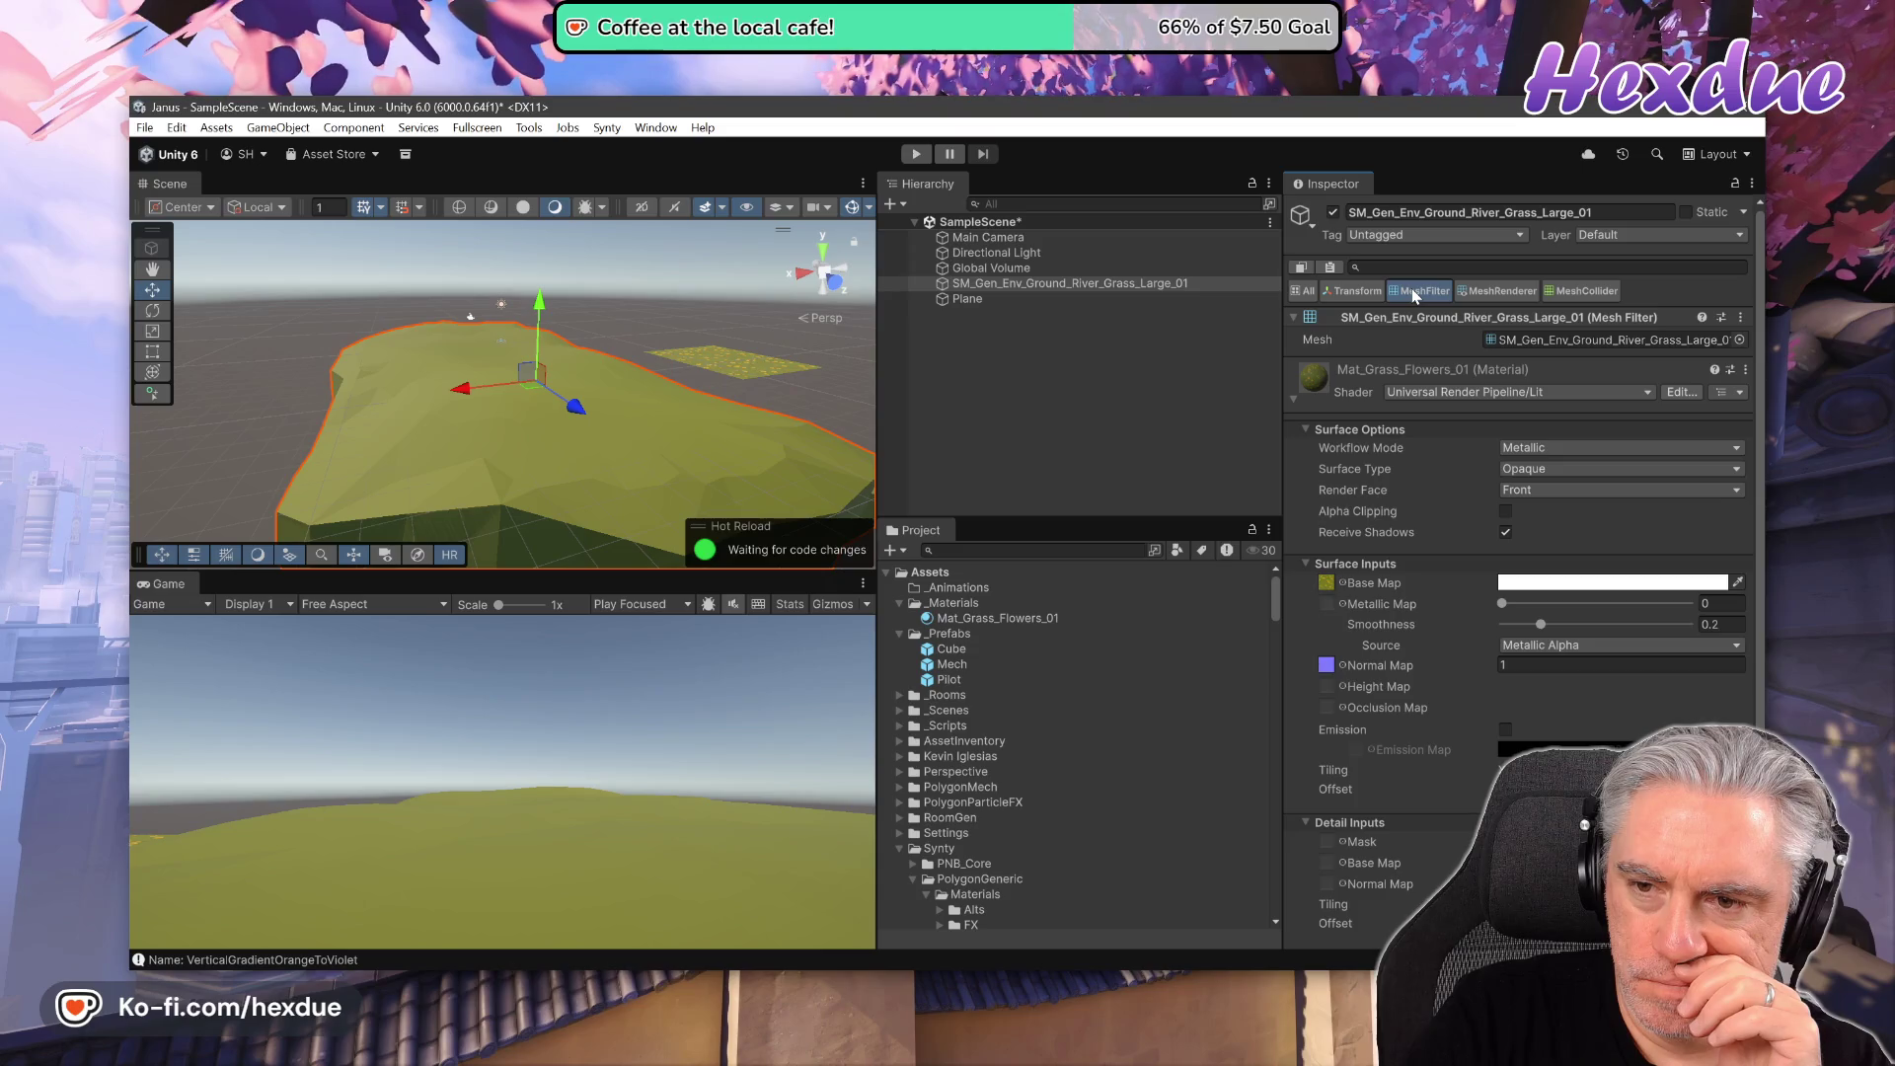
{"action": "left_click", "coordinate": [1365, 291]}
{"action": "left_click", "coordinate": [1422, 291]}
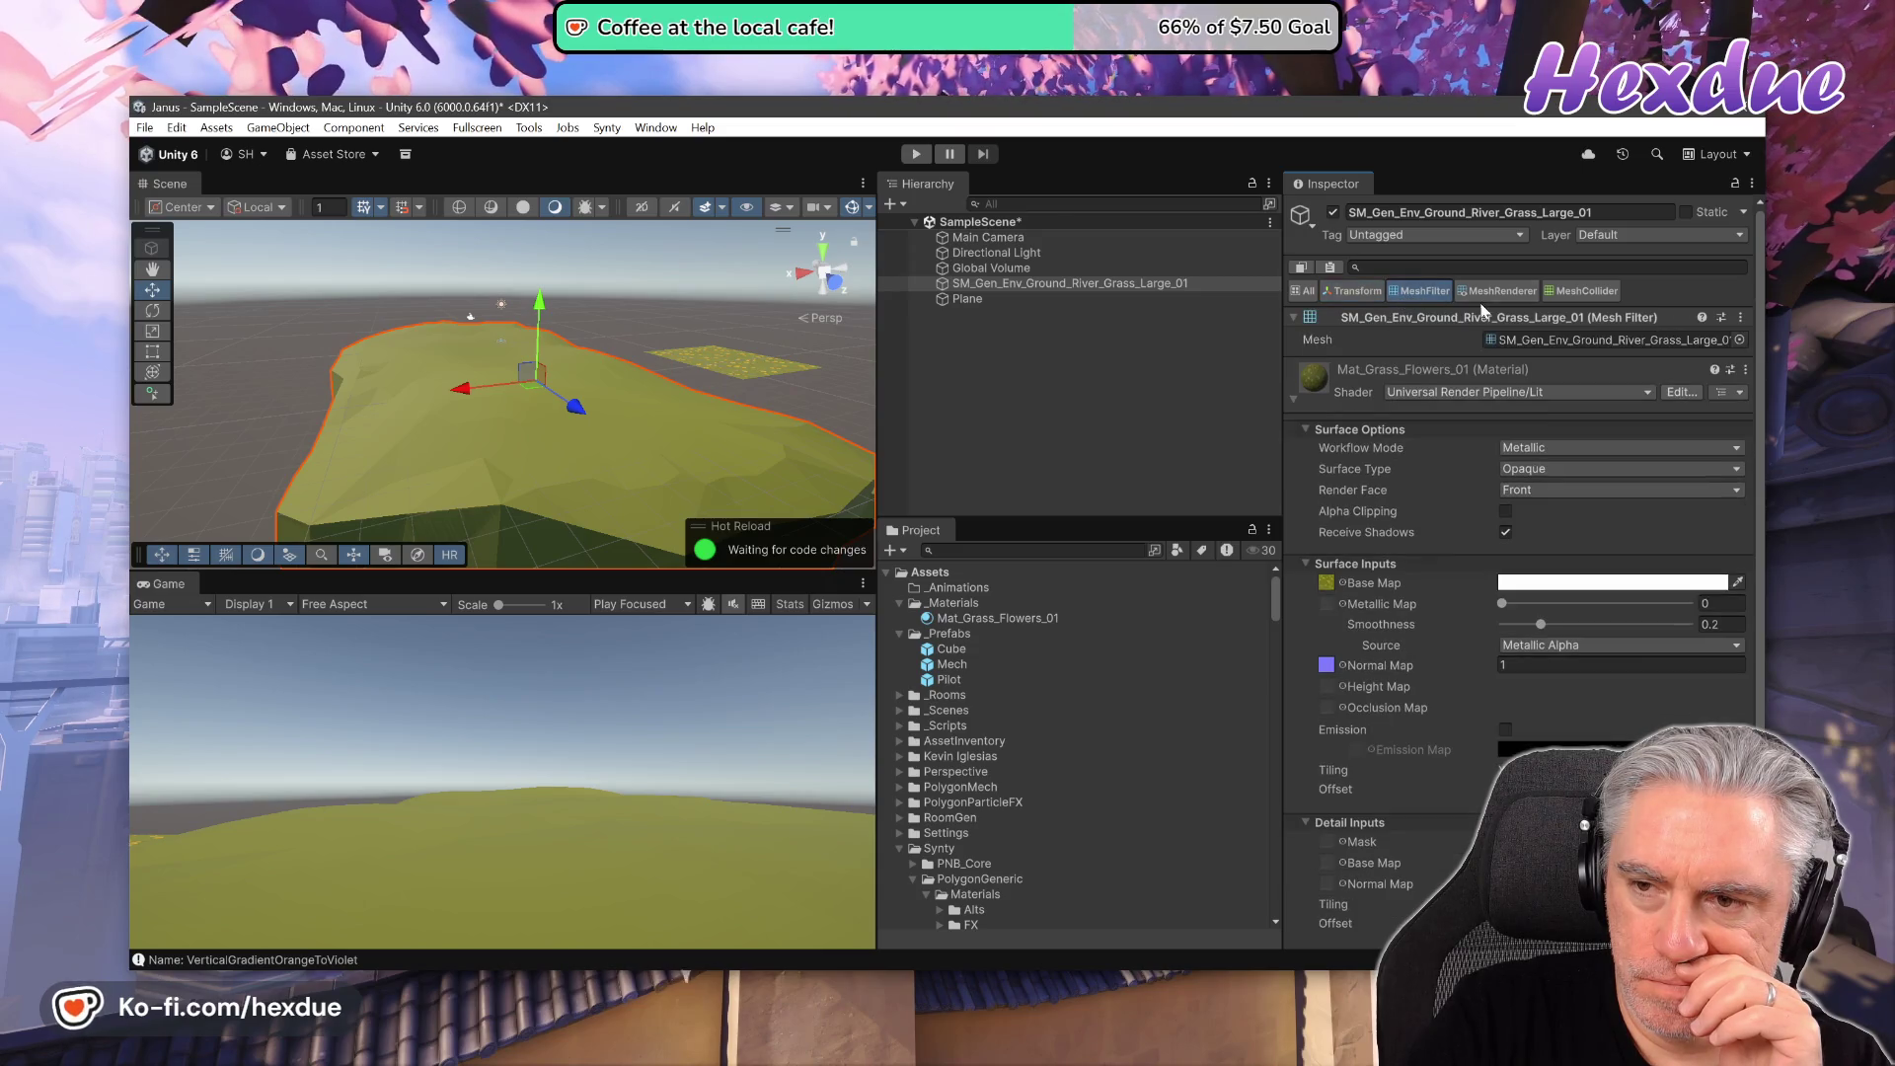
{"action": "left_click", "coordinate": [1496, 292]}
{"action": "left_click", "coordinate": [1566, 292]}
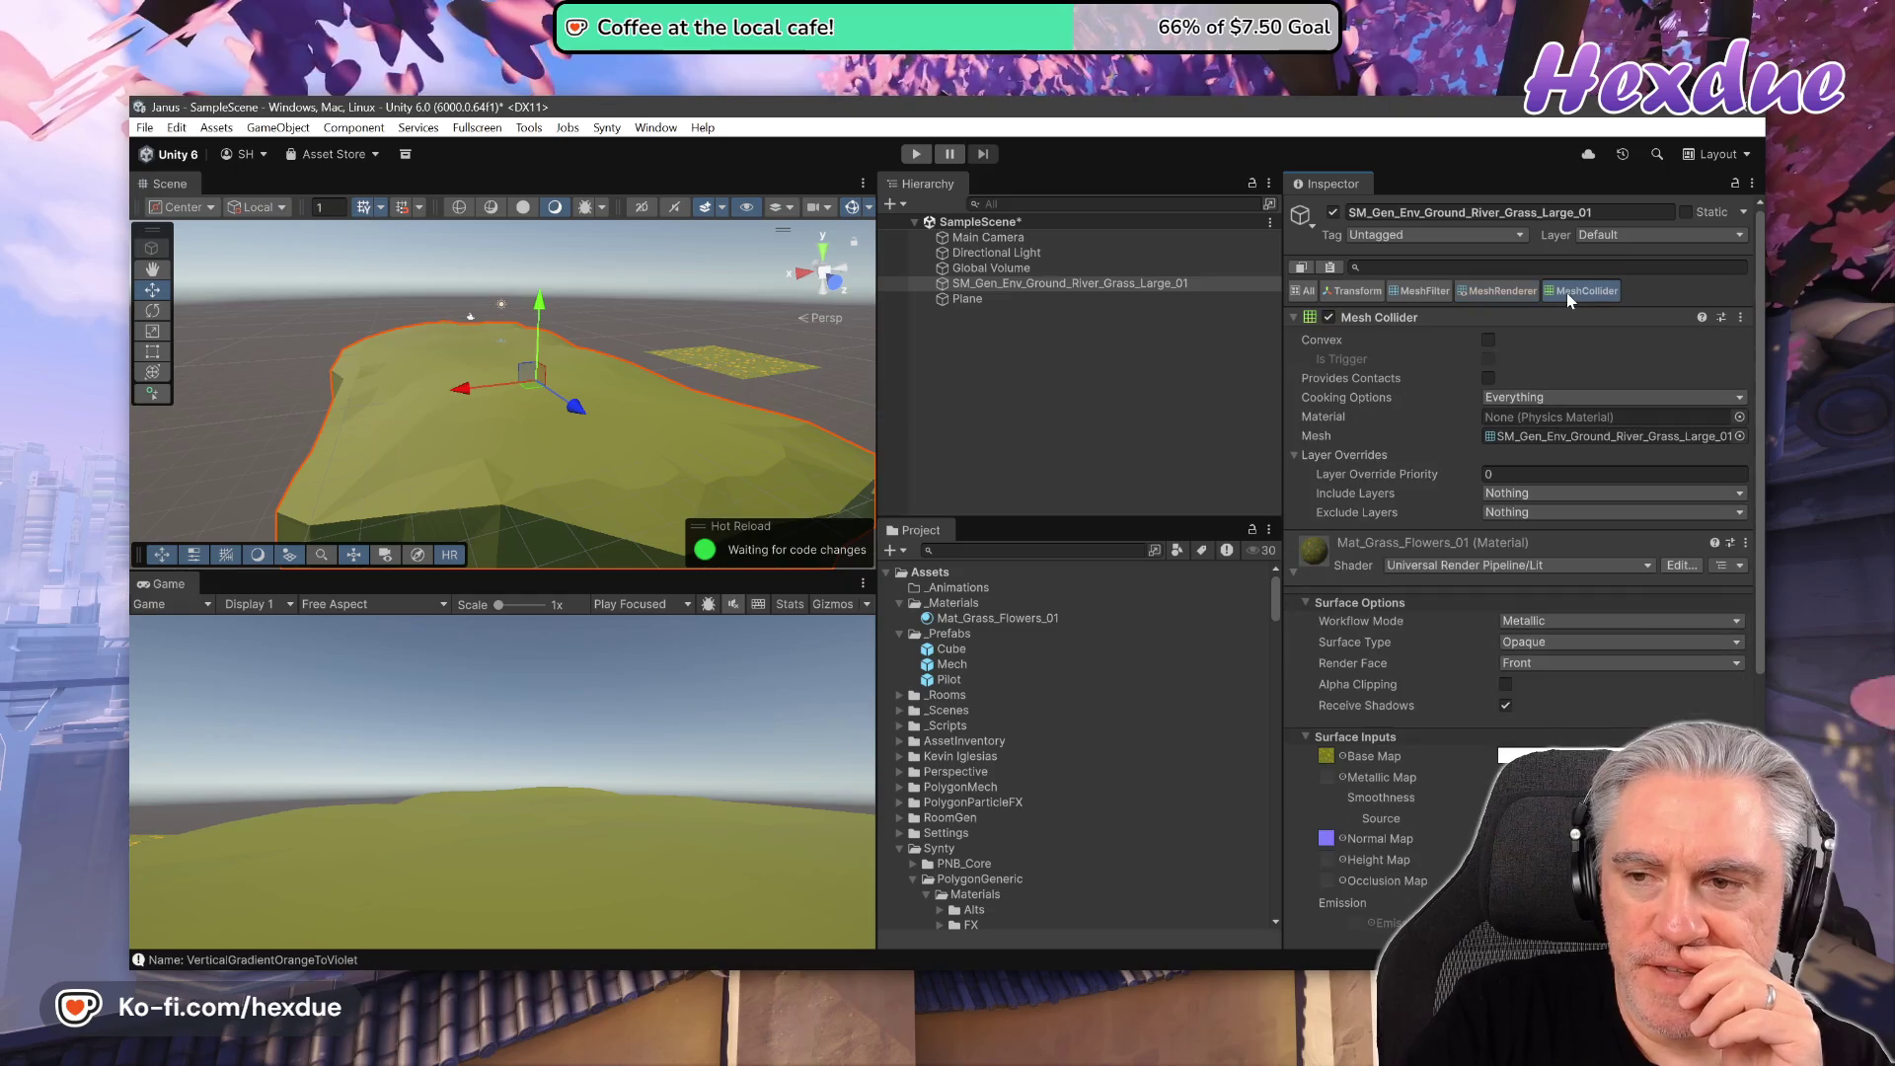
{"action": "left_click", "coordinate": [1347, 291]}
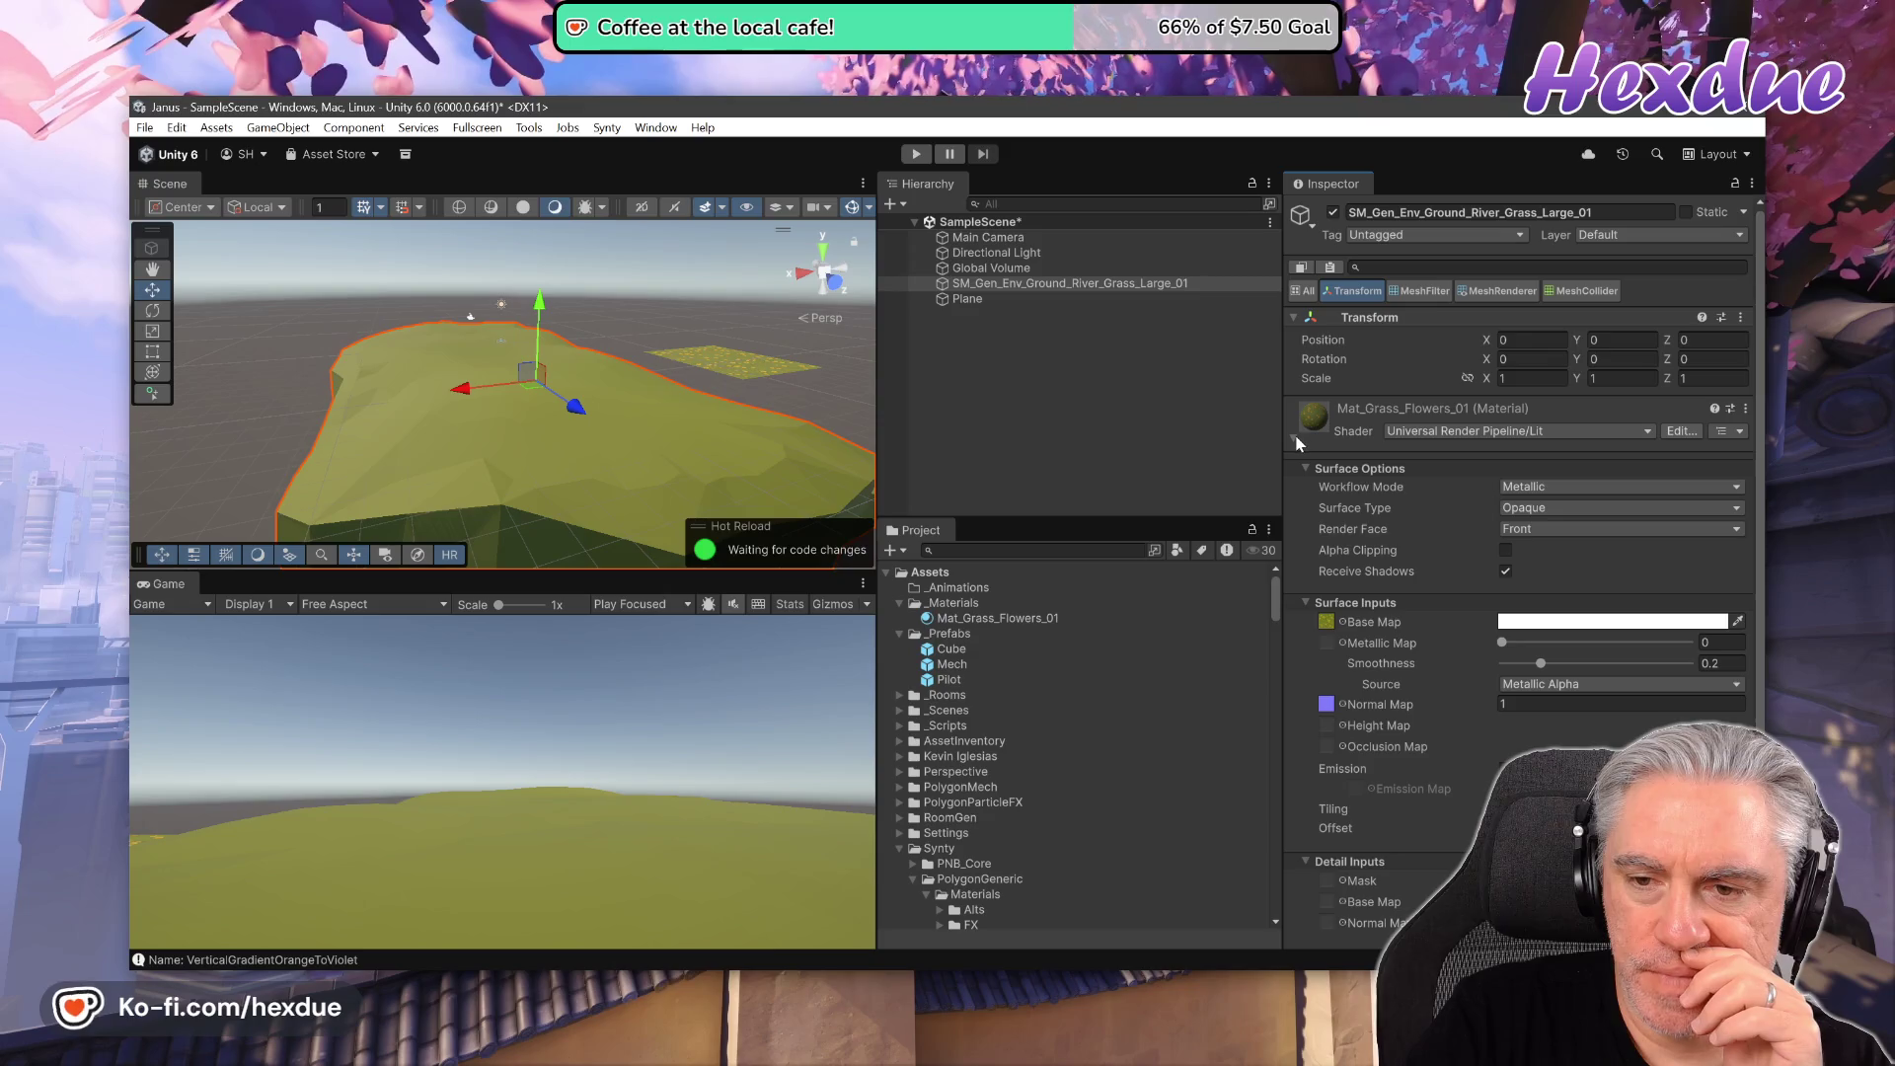
{"action": "left_click", "coordinate": [1295, 440]}
- Cycle through the component filters again, expand Mat_Grass_Flowers_01's settings, then select the Plane
{"action": "left_click", "coordinate": [1419, 291]}
{"action": "left_click", "coordinate": [1497, 291]}
{"action": "left_click", "coordinate": [1589, 291]}
{"action": "left_click", "coordinate": [1488, 289]}
{"action": "left_click", "coordinate": [1418, 291]}
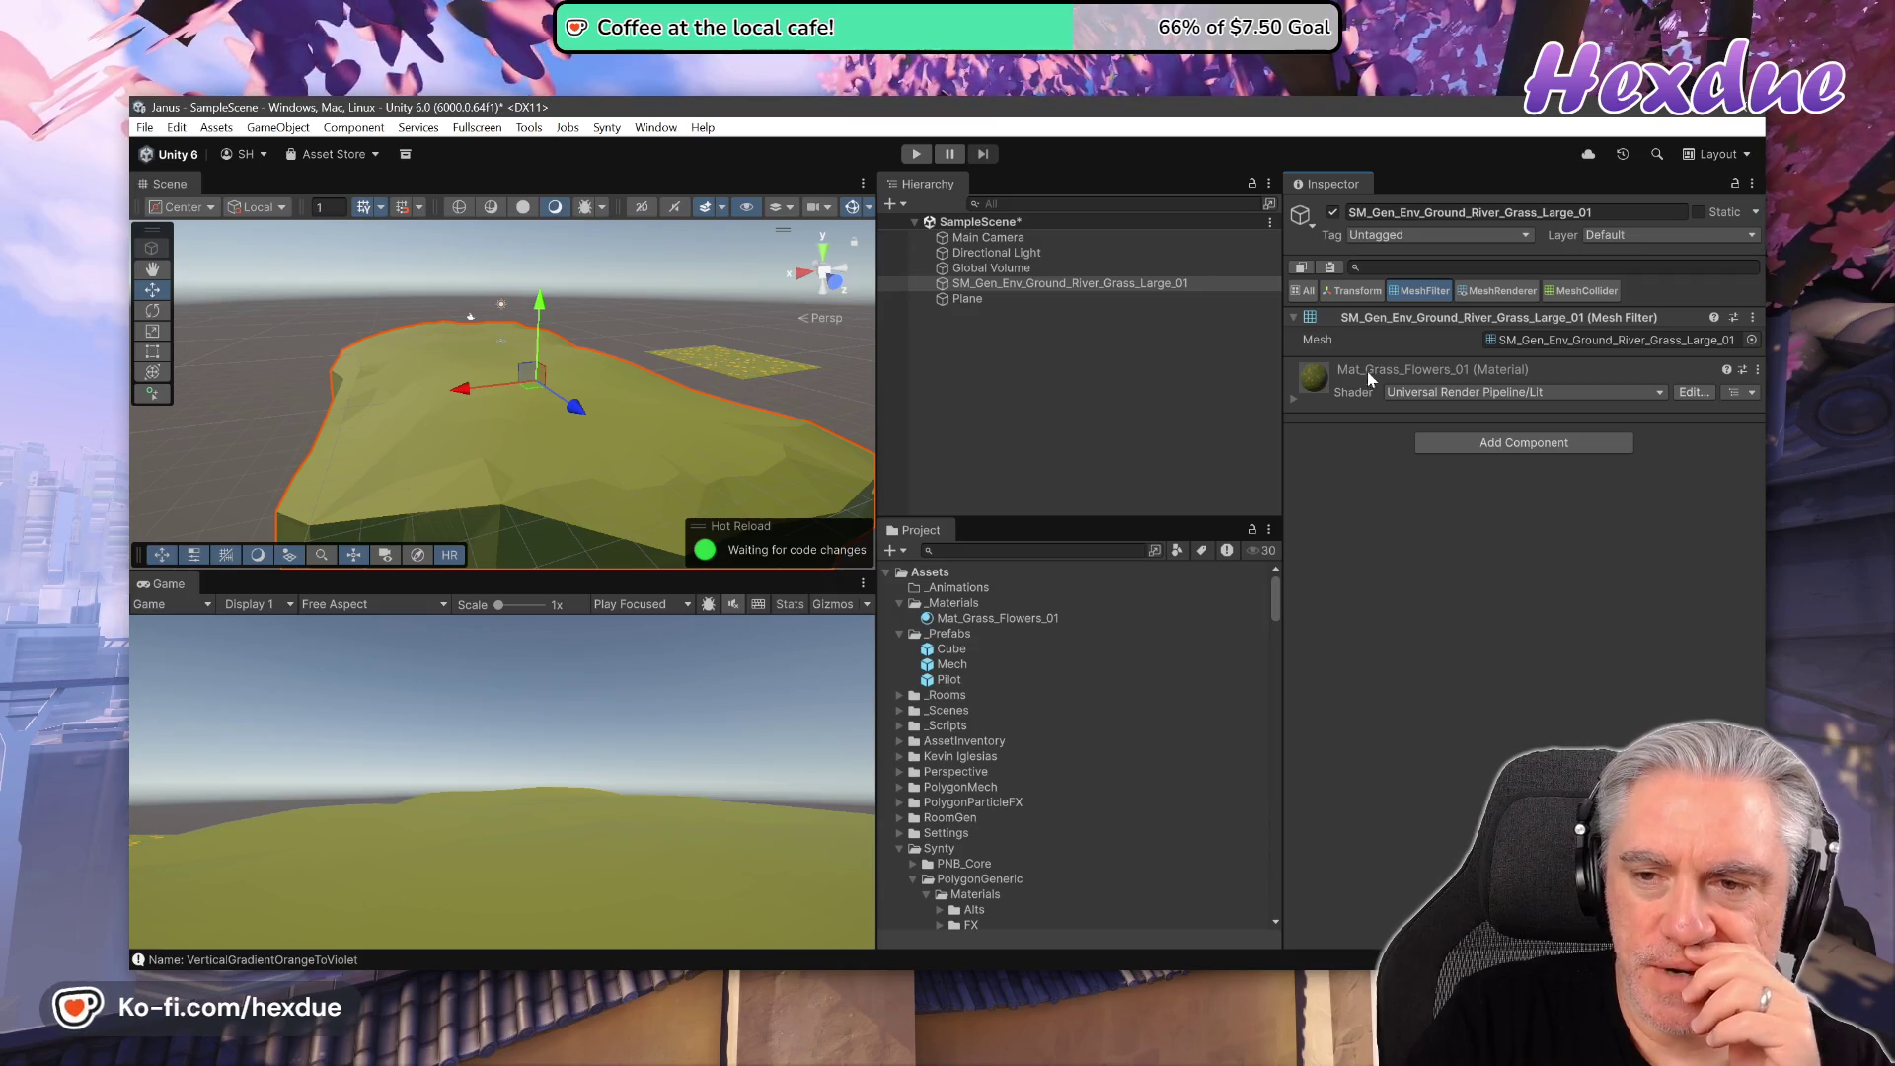
{"action": "left_click", "coordinate": [1497, 291]}
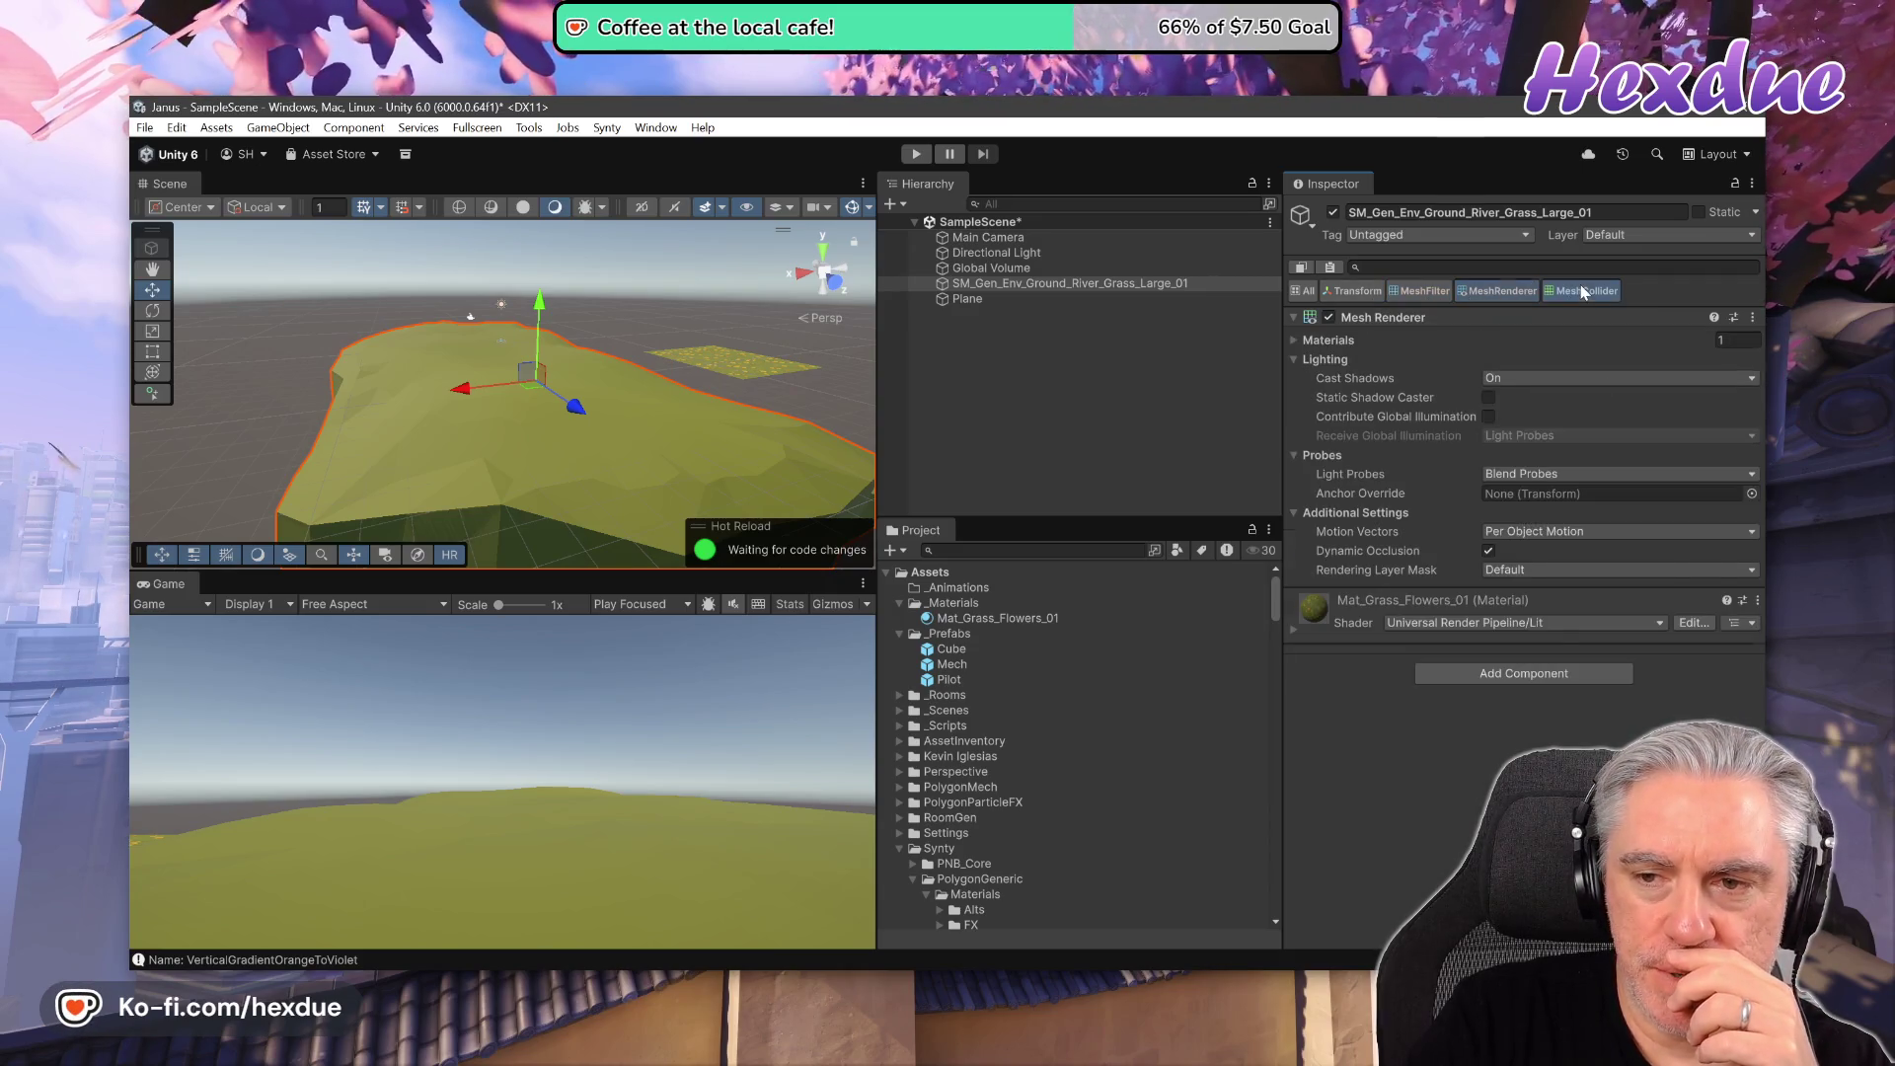
{"action": "left_click", "coordinate": [1583, 291]}
{"action": "left_click", "coordinate": [1369, 291]}
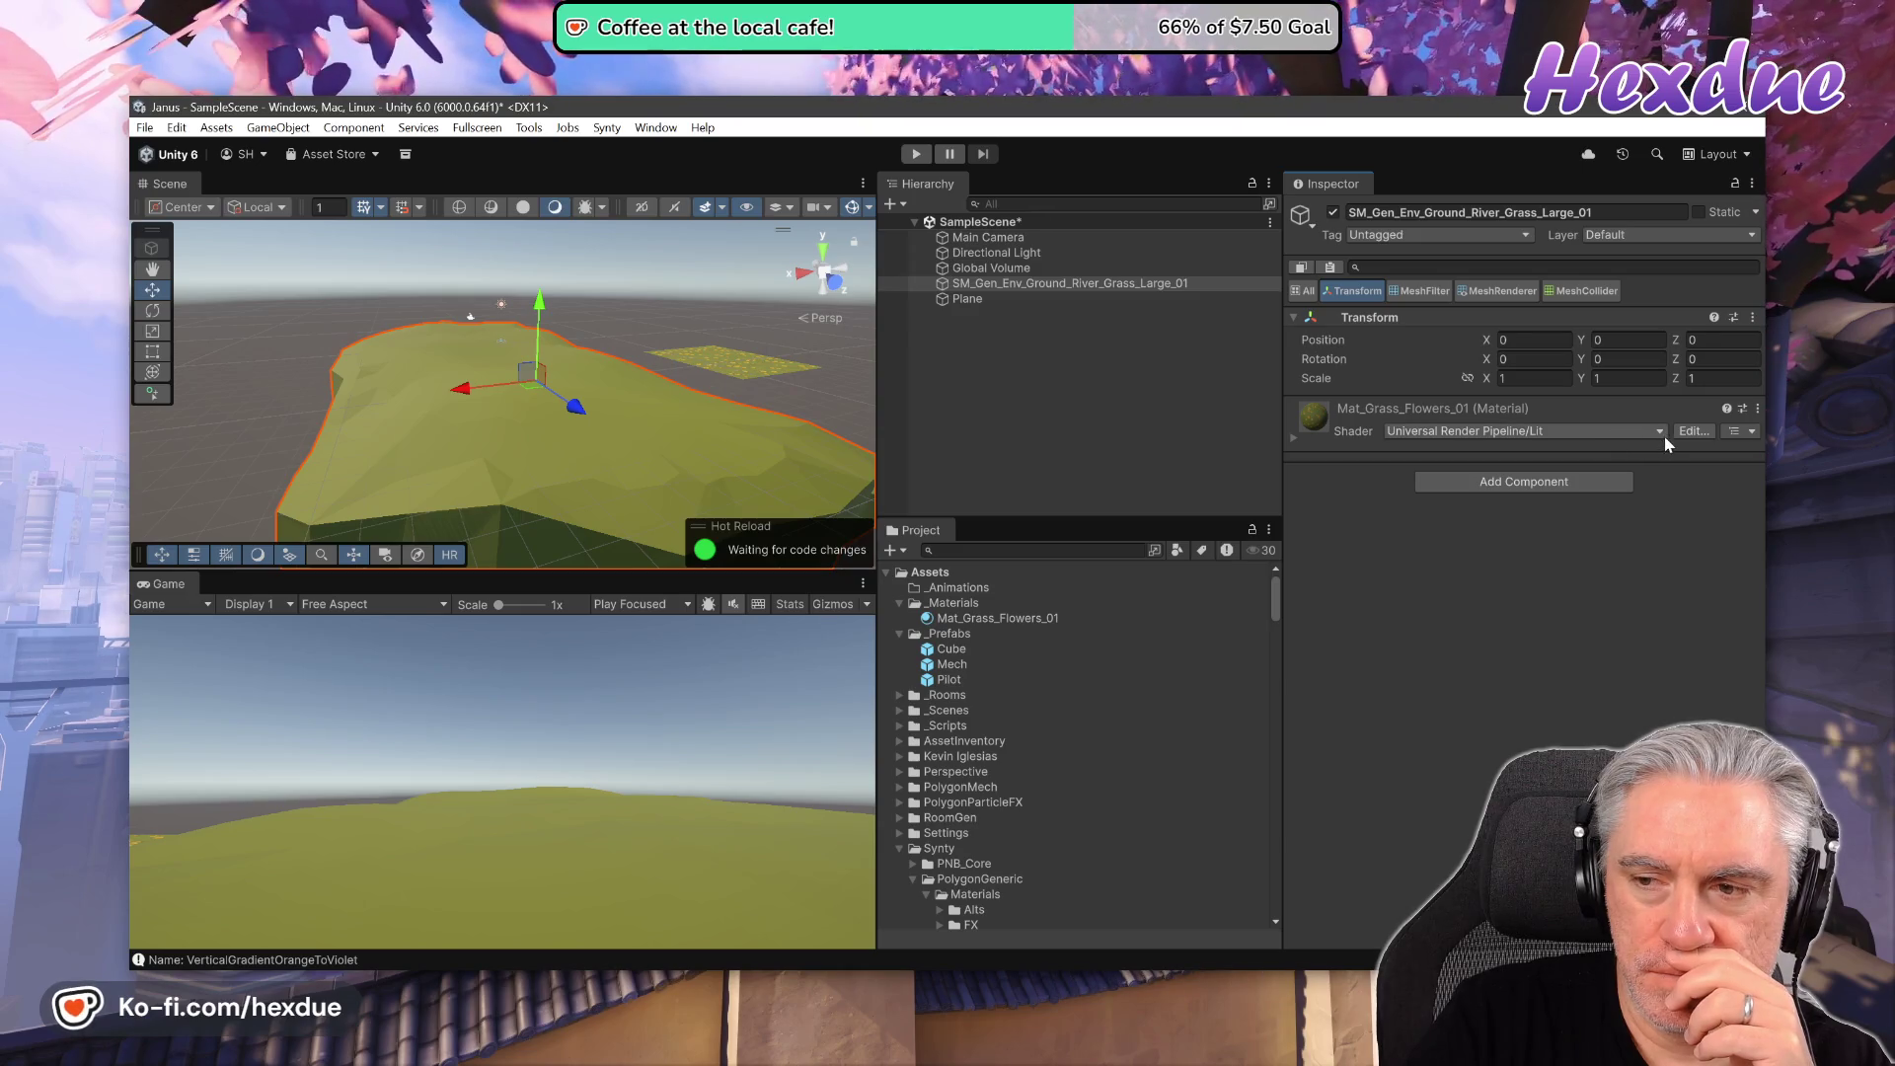
{"action": "left_click", "coordinate": [1296, 439]}
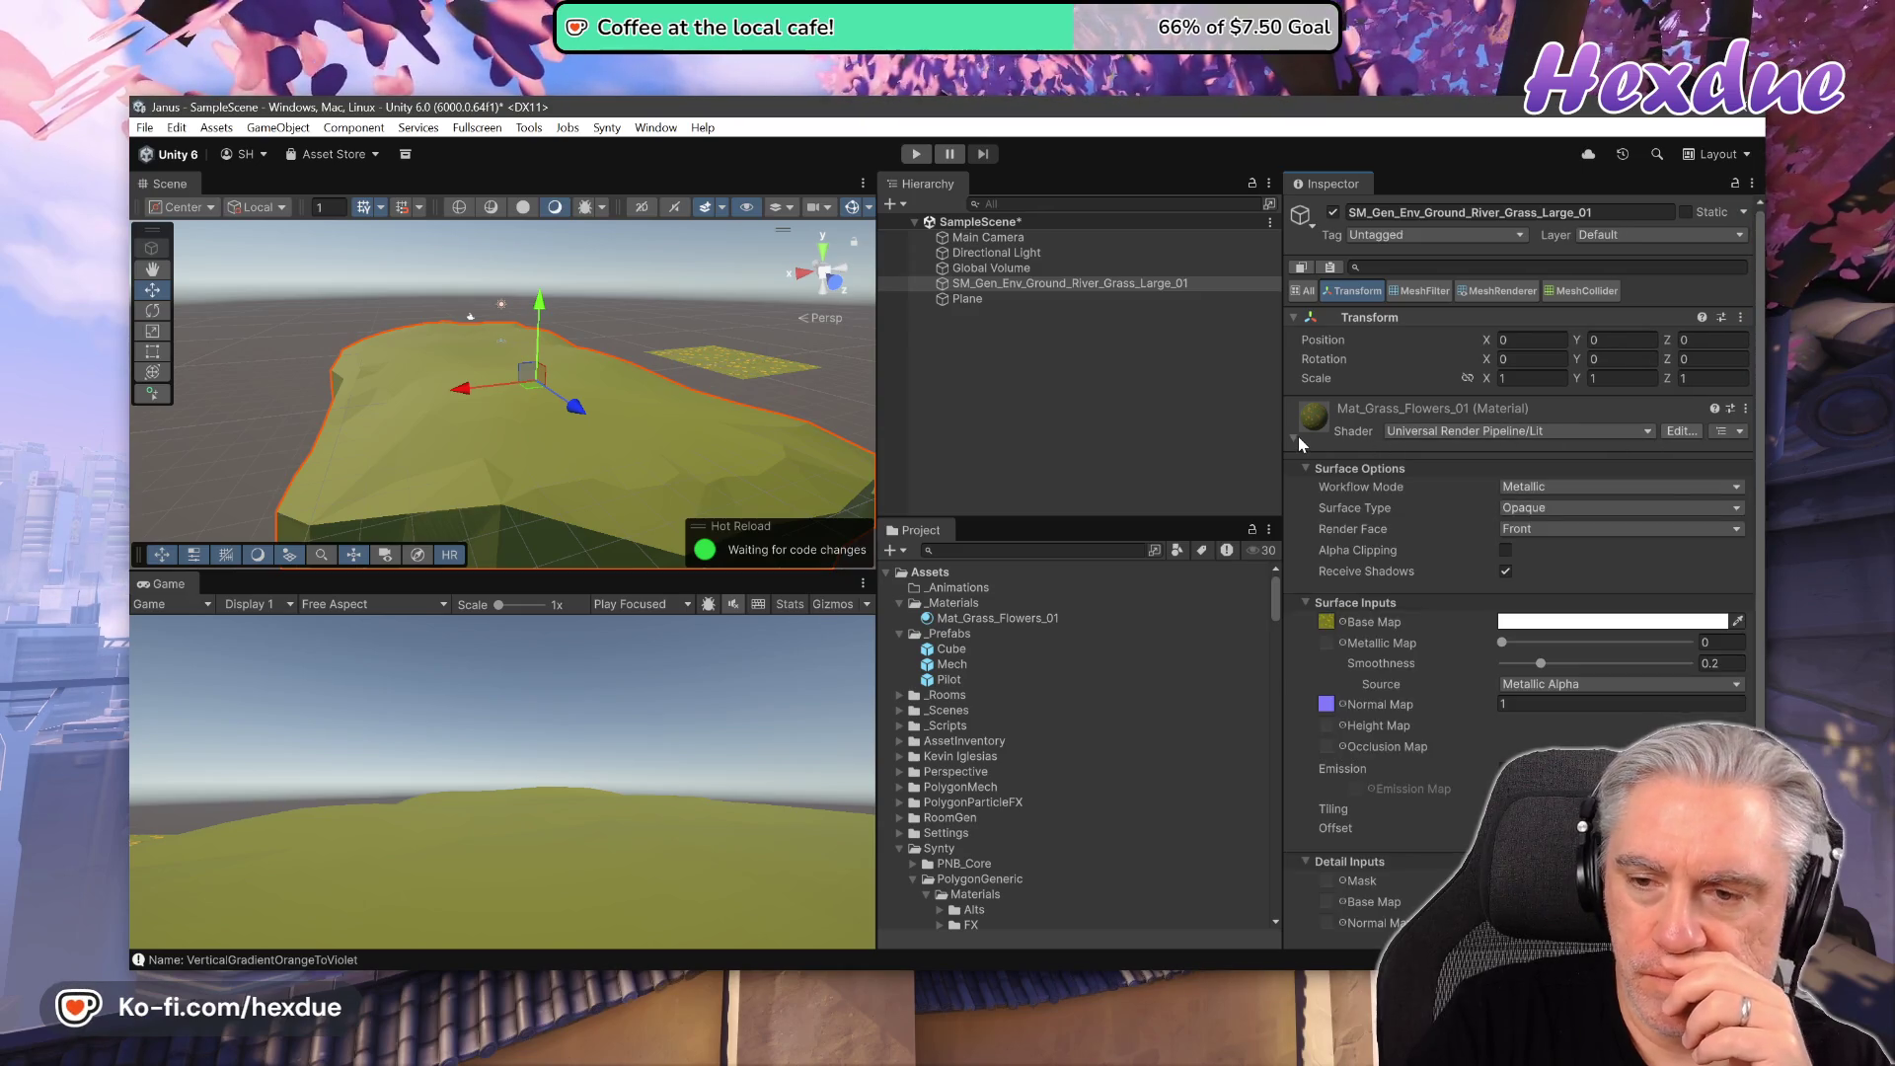
{"action": "left_click", "coordinate": [1074, 295]}
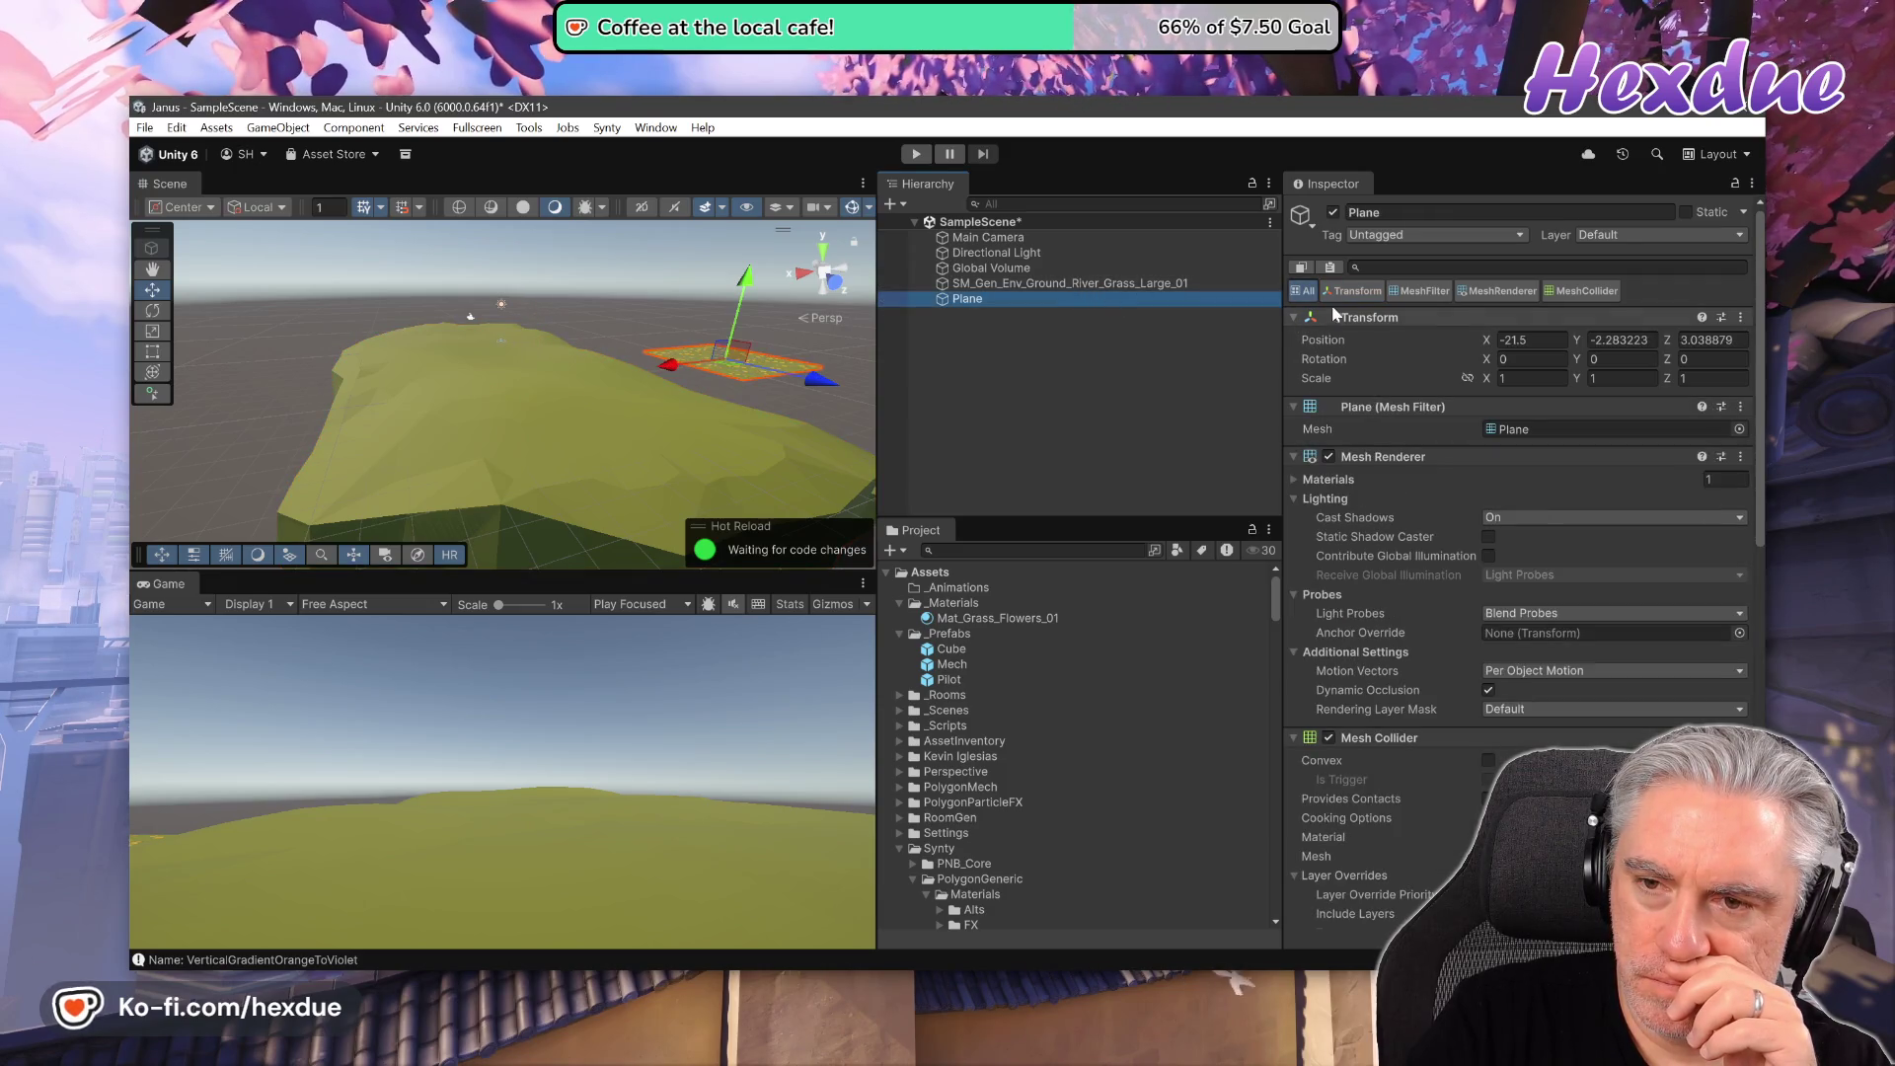
- Show only Transform and material, then flip between the Plane and grass island to compare them
{"action": "left_click", "coordinate": [1355, 290]}
{"action": "left_click", "coordinate": [1100, 285]}
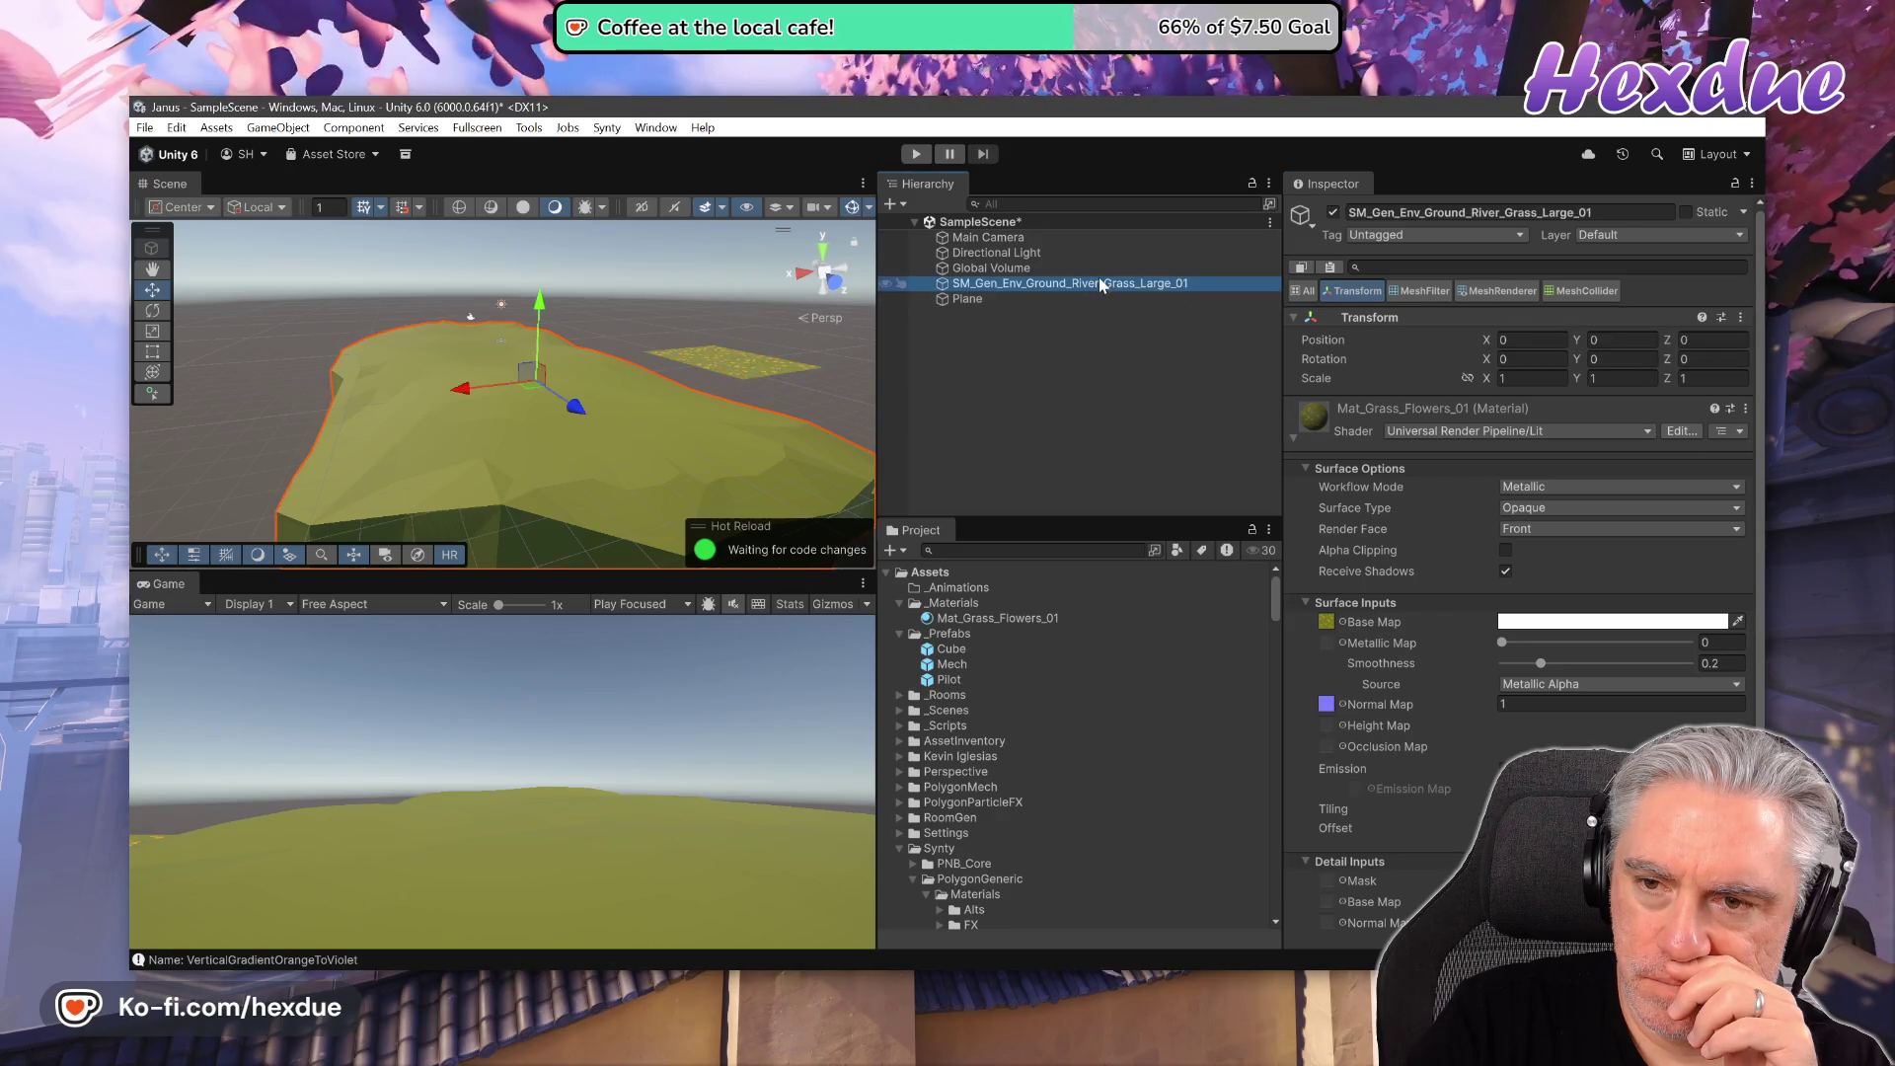
{"action": "left_click", "coordinate": [1097, 295]}
{"action": "left_click", "coordinate": [1110, 286]}
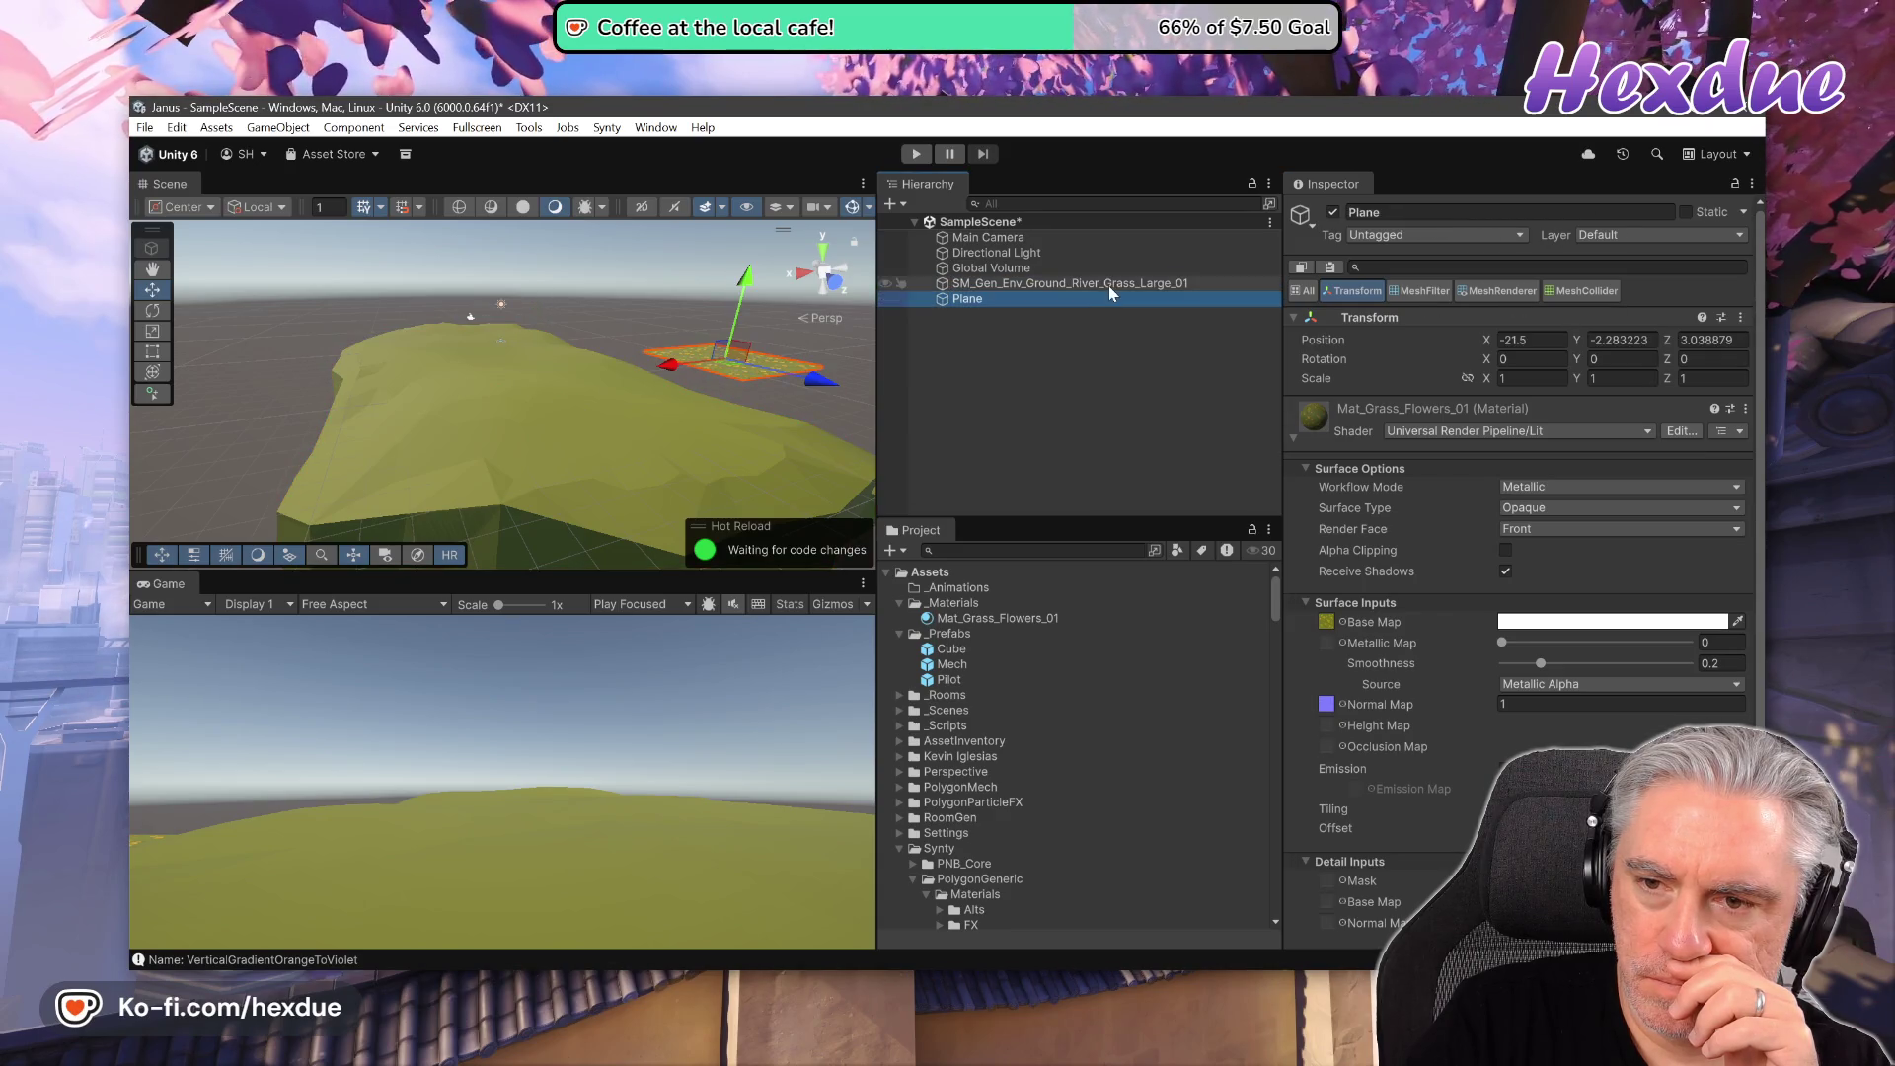
{"action": "left_click", "coordinate": [1104, 298]}
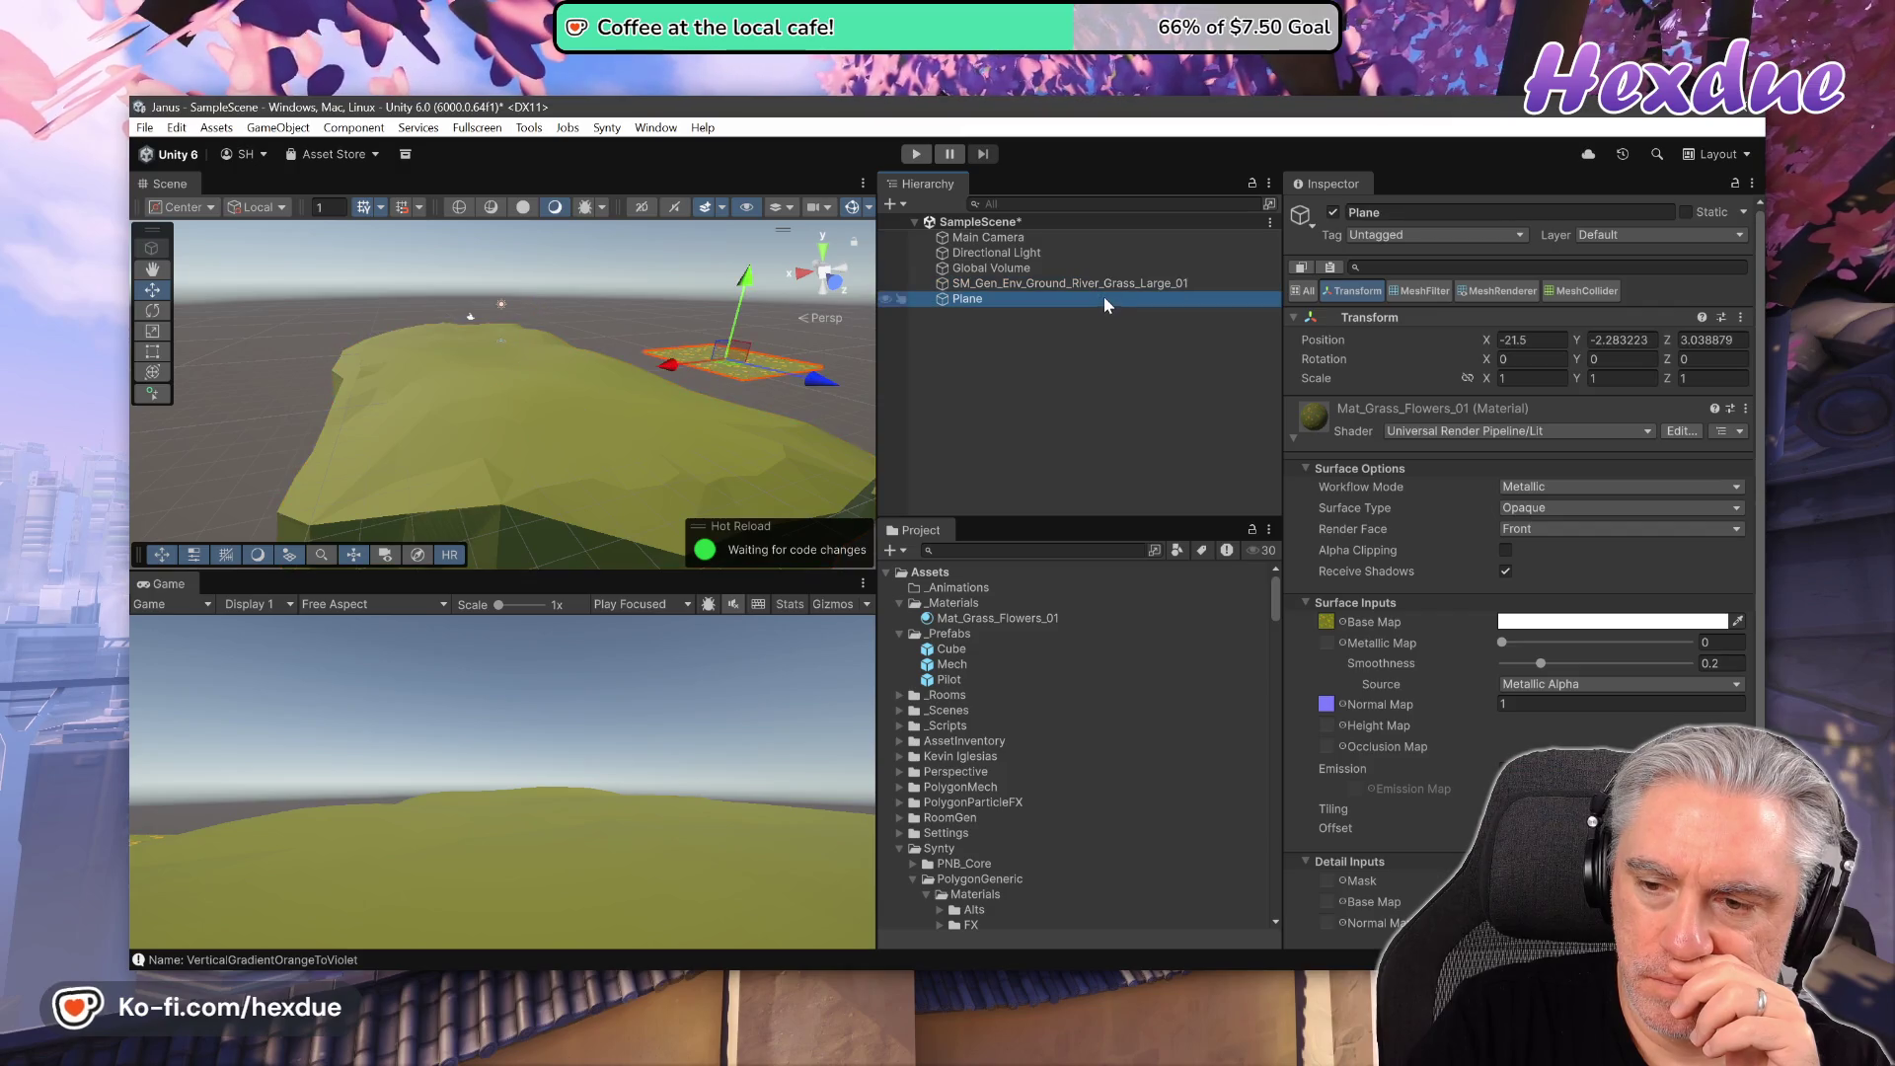
{"action": "left_click", "coordinate": [1117, 288]}
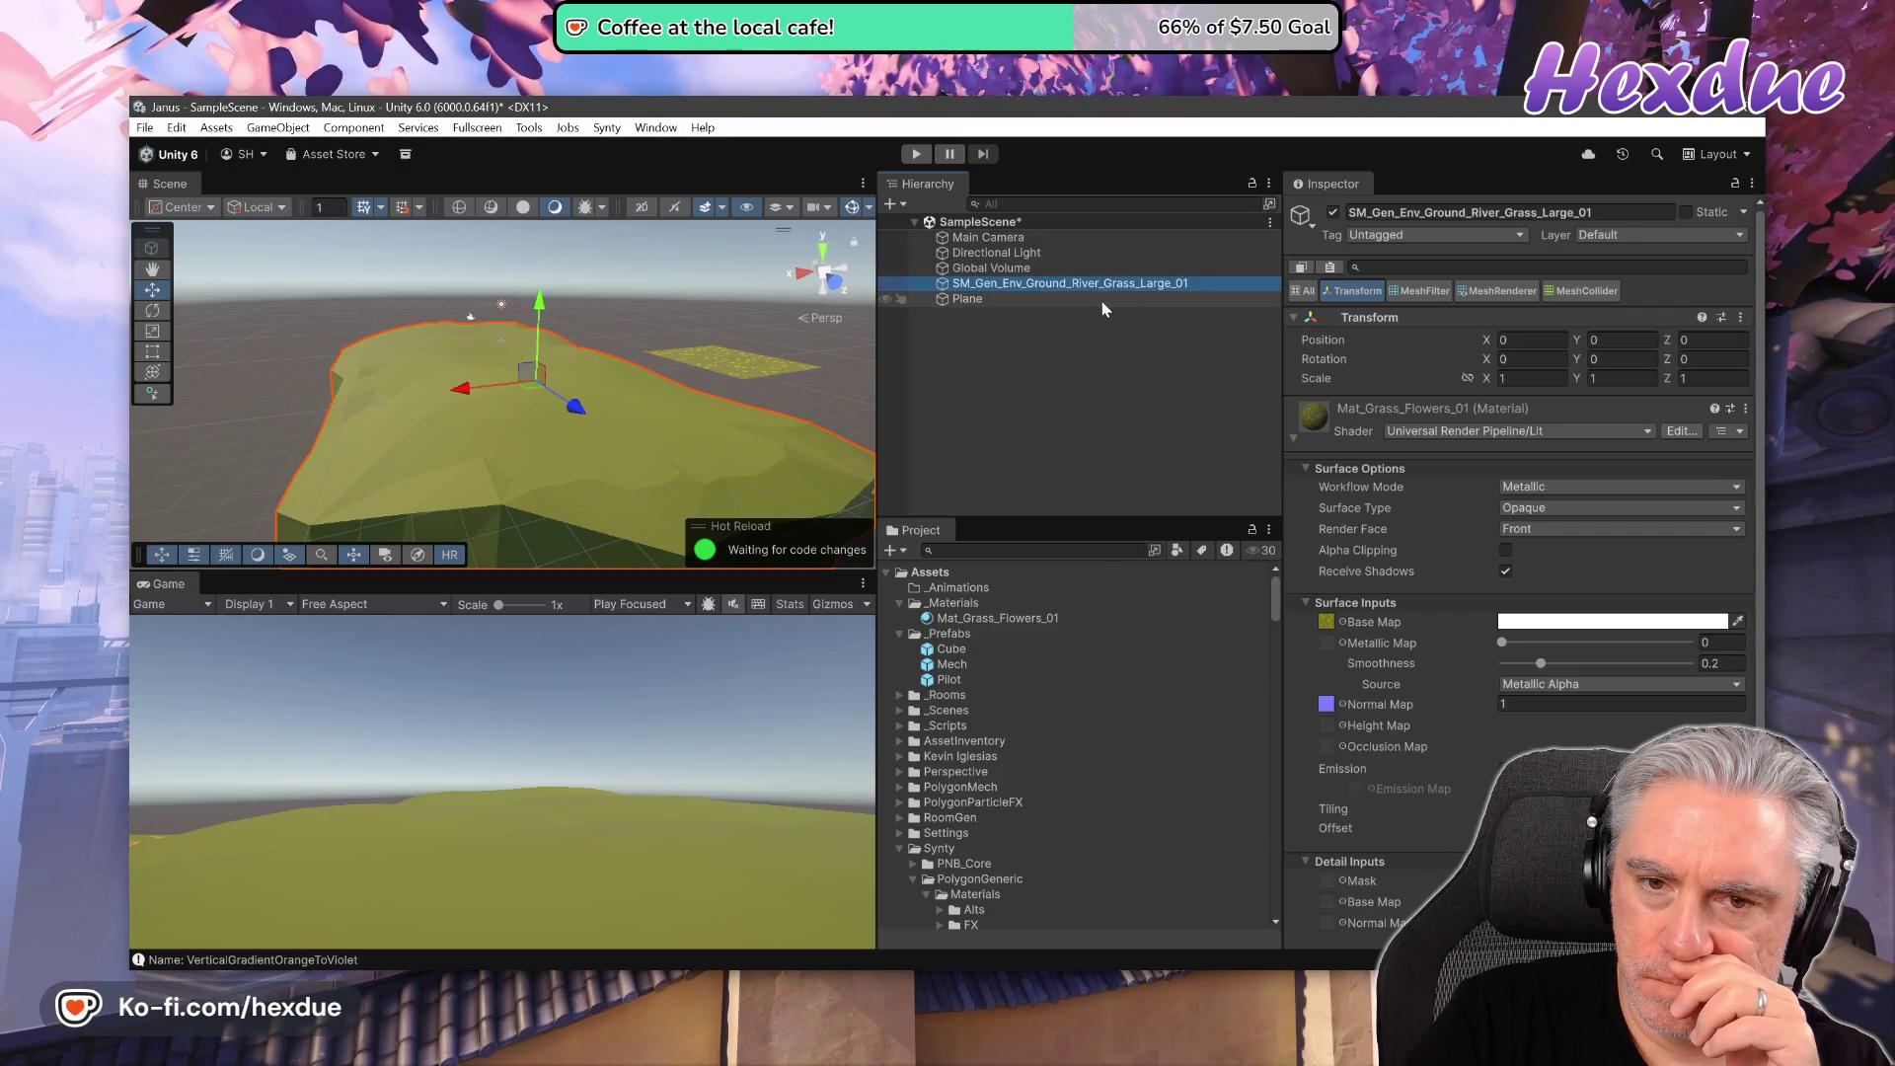
{"action": "left_click", "coordinate": [1101, 300]}
{"action": "left_click", "coordinate": [1104, 287]}
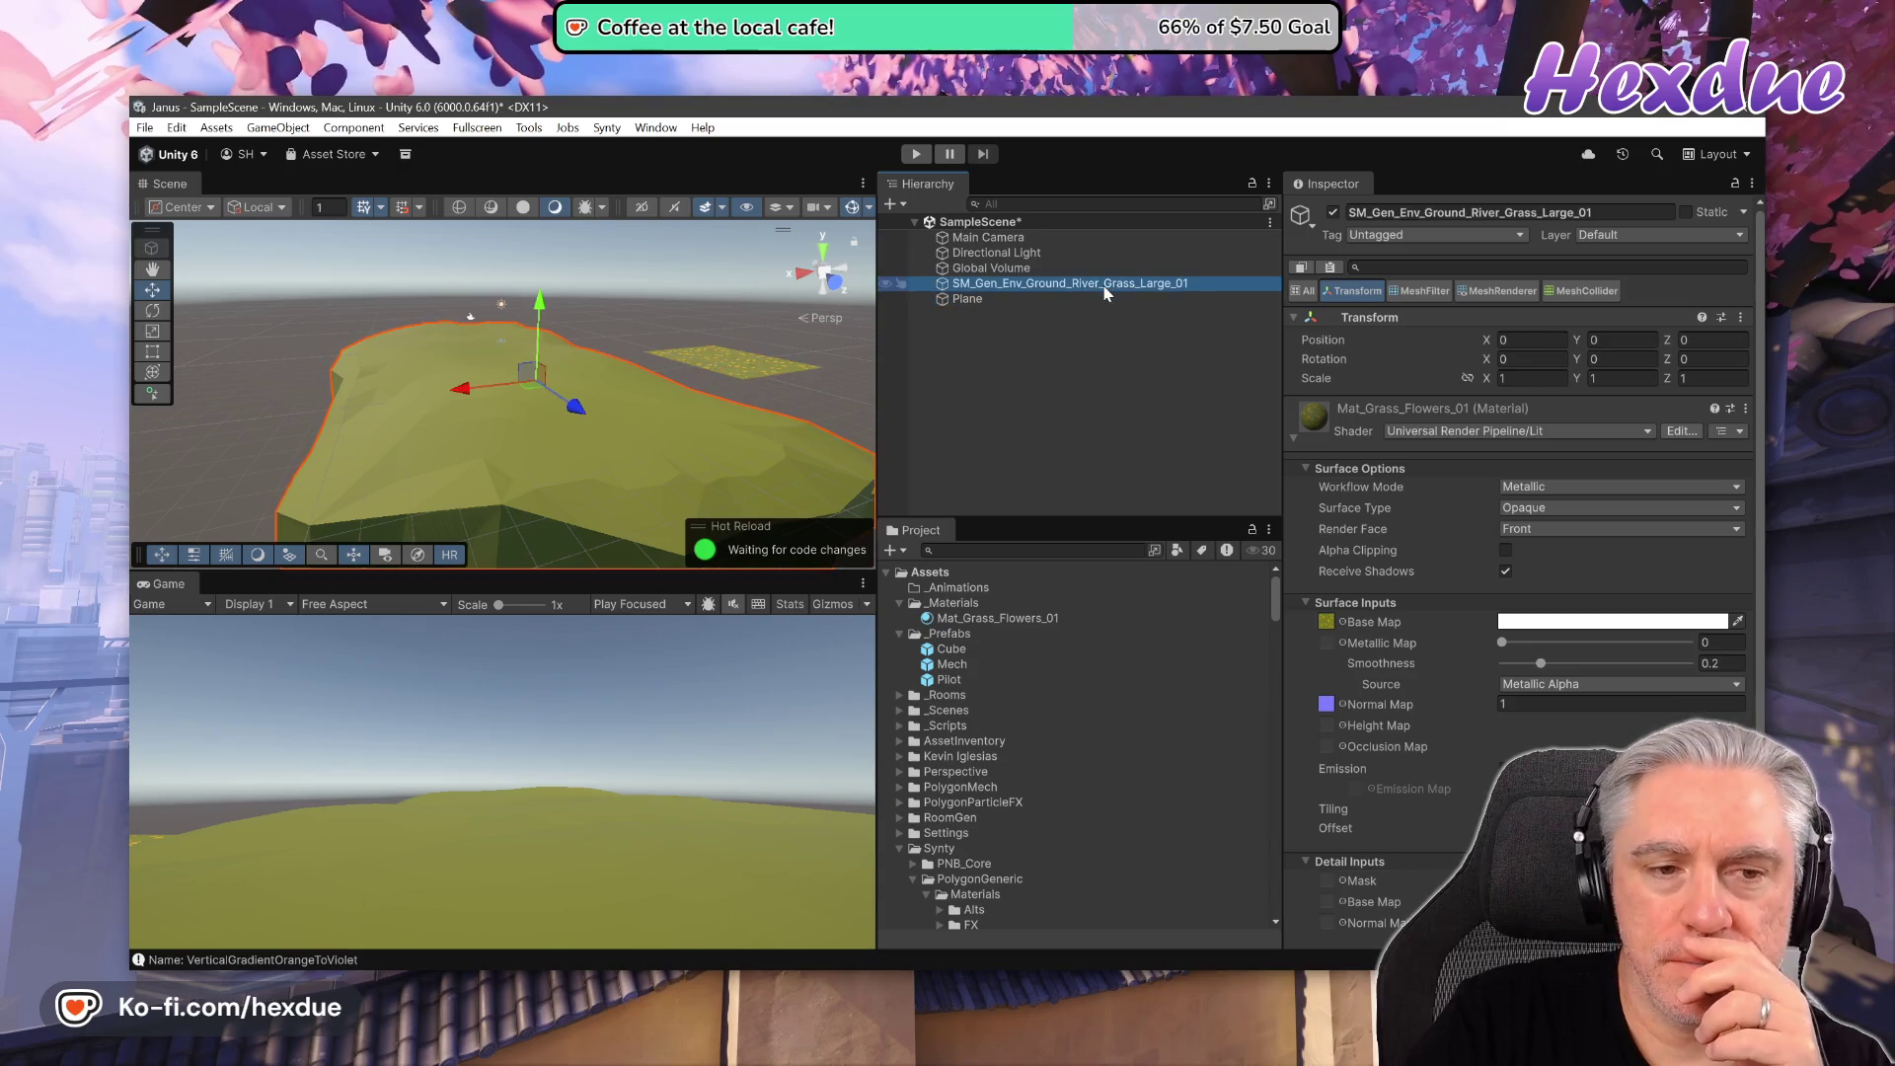
{"action": "left_click", "coordinate": [1092, 300]}
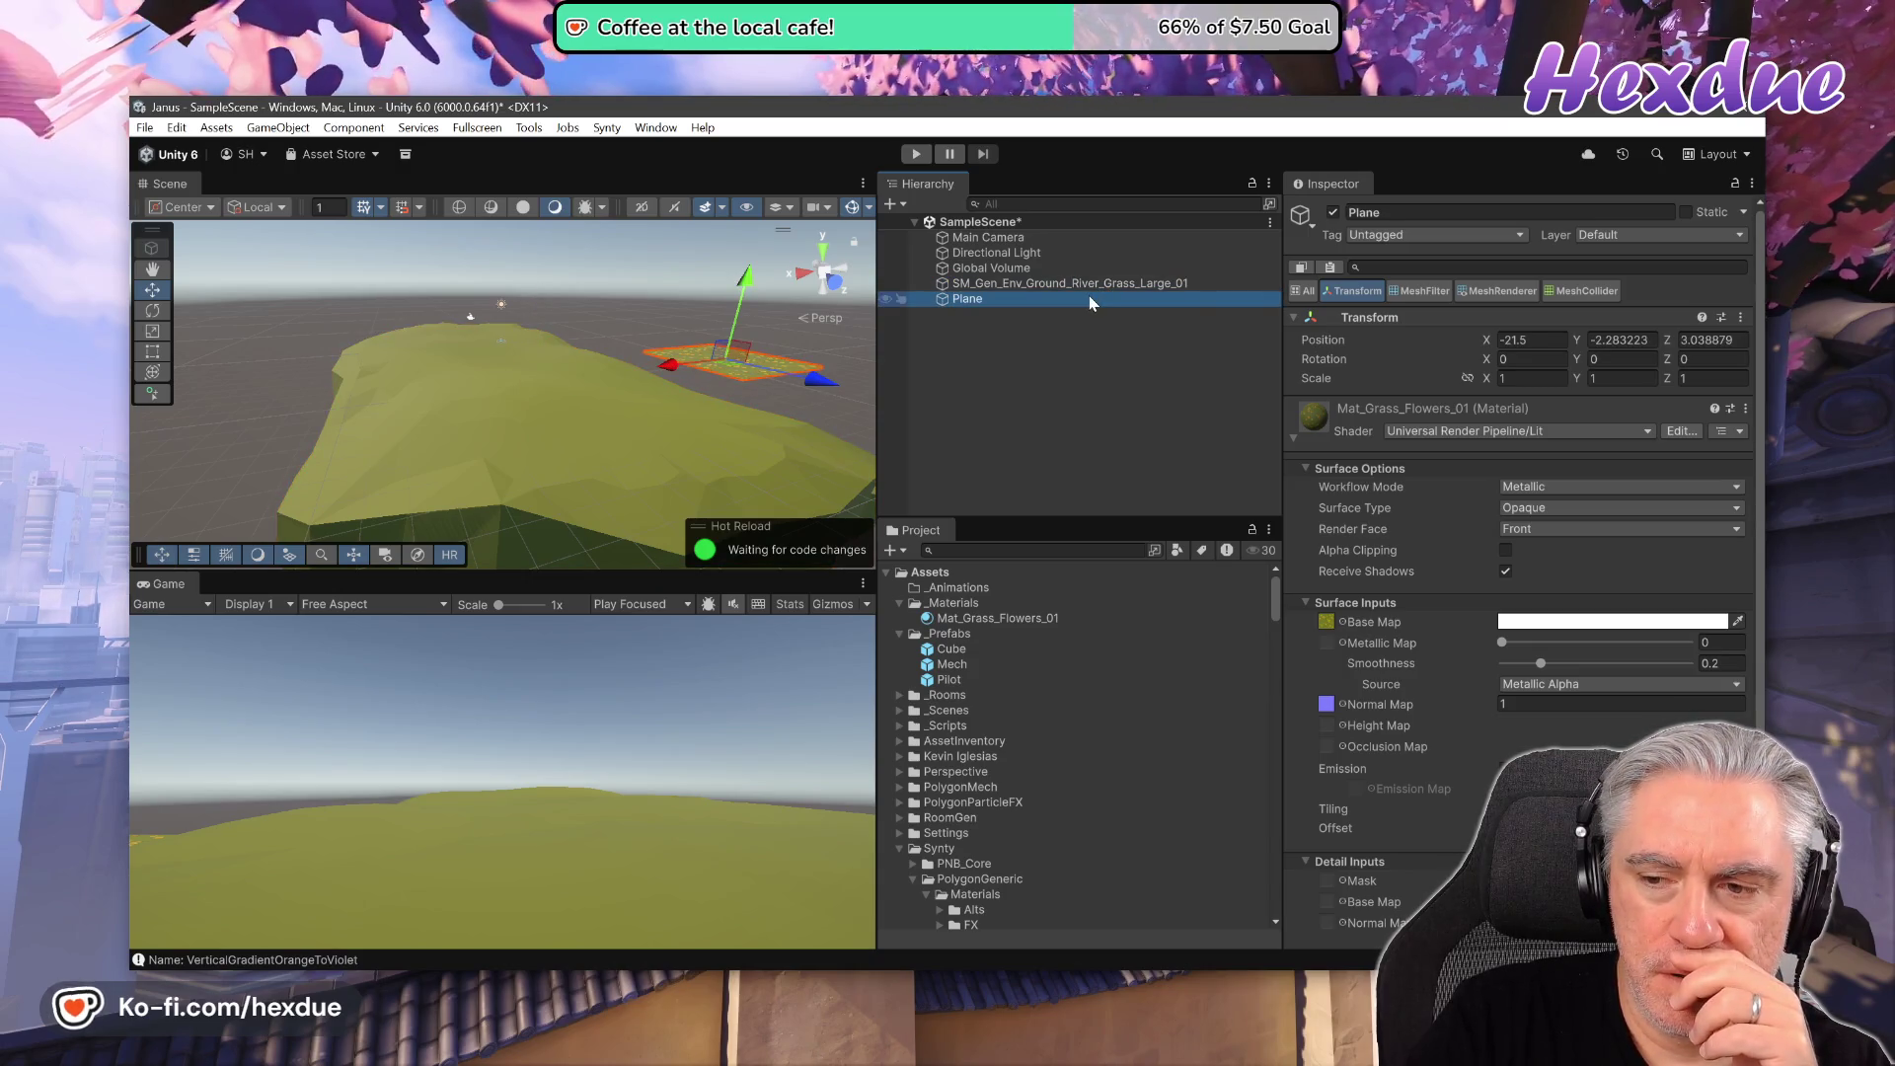
{"action": "left_click", "coordinate": [1103, 284]}
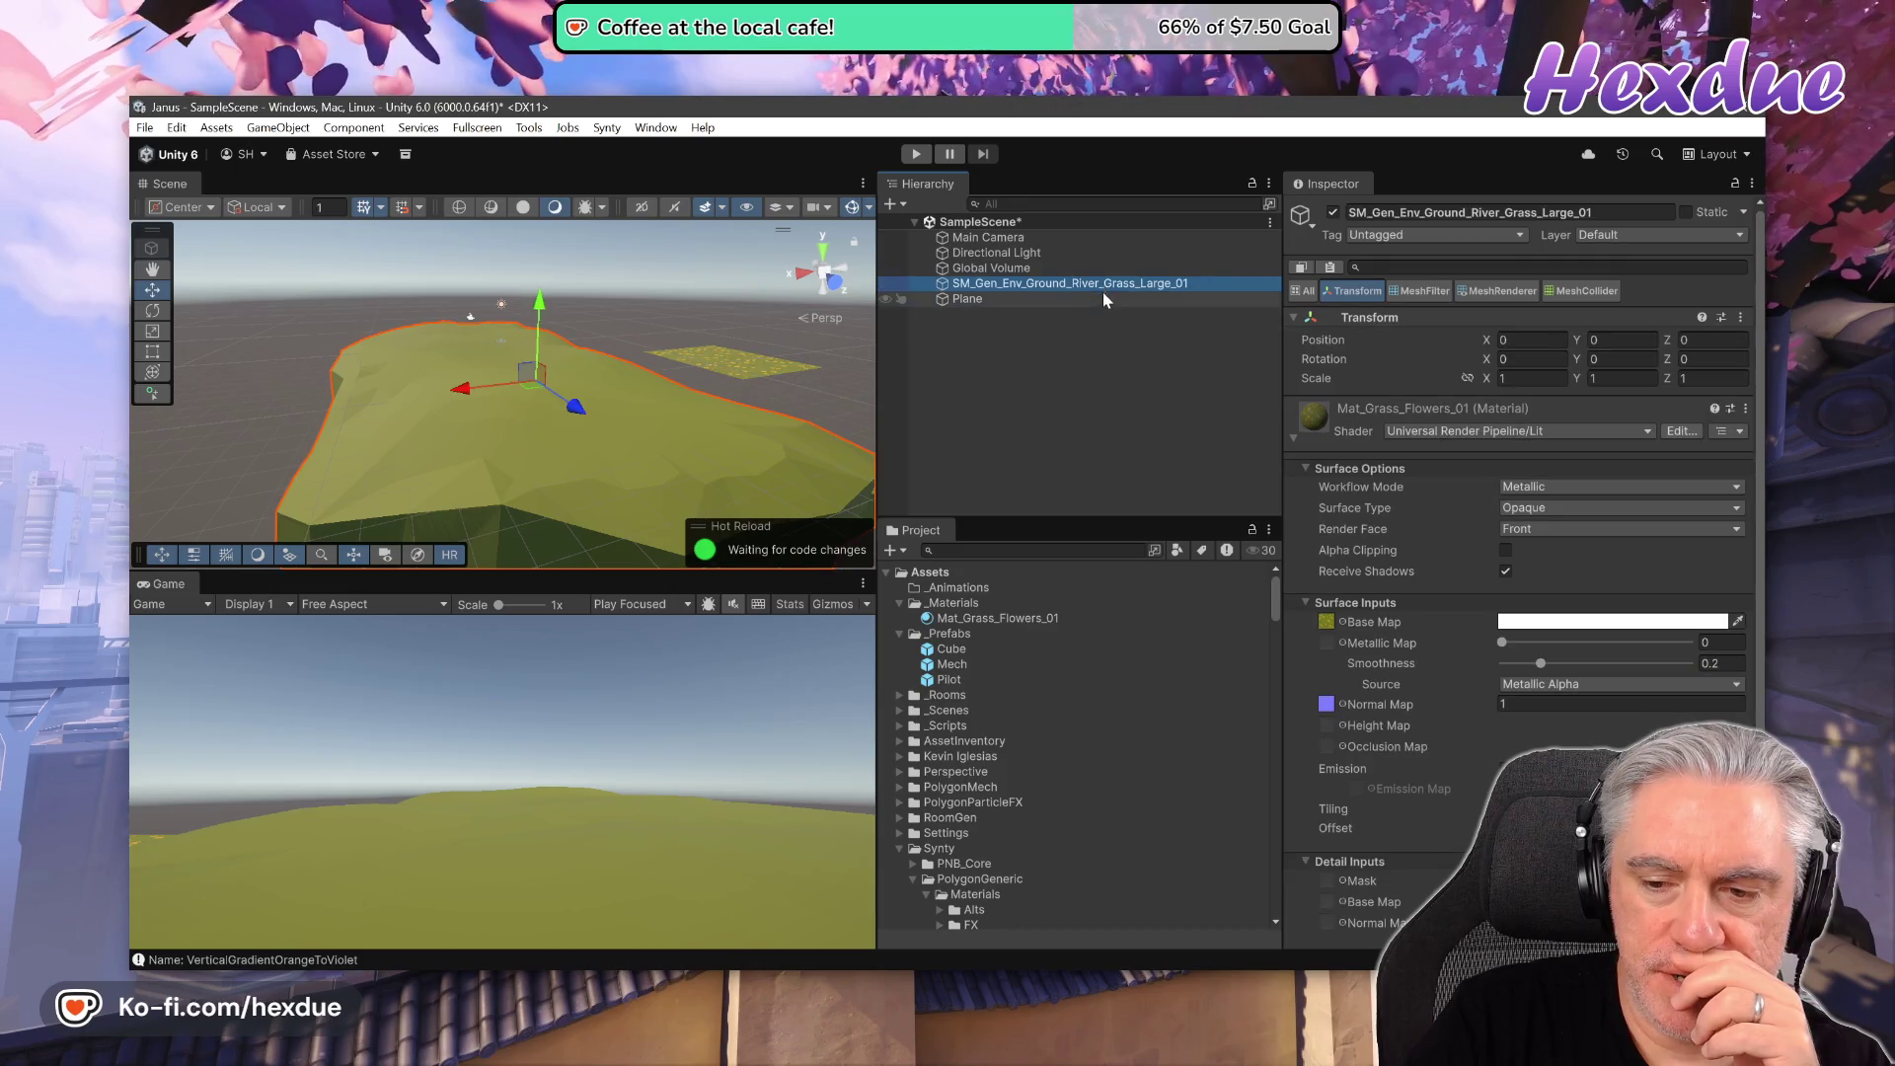
{"action": "left_click", "coordinate": [1098, 298]}
{"action": "left_click", "coordinate": [1110, 286]}
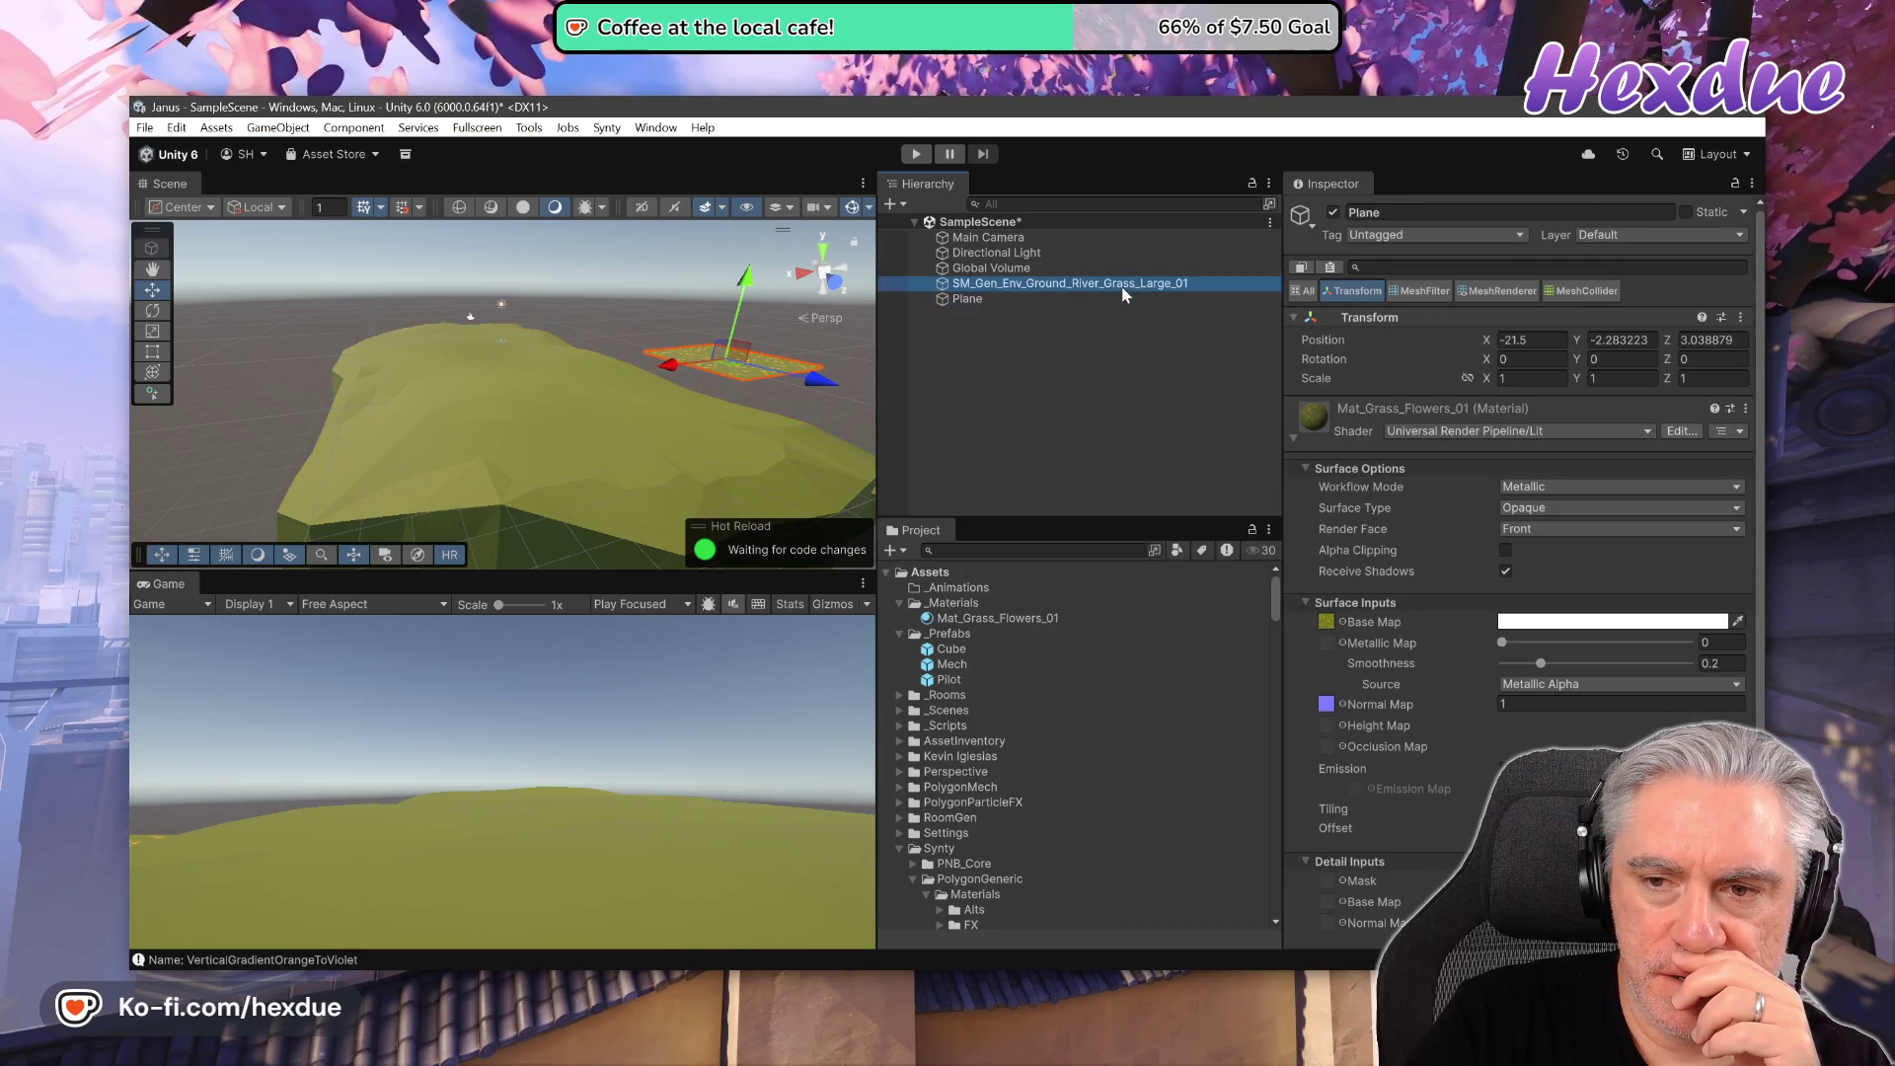
- Compare the Mesh Filter components of the Plane and the grass island
{"action": "left_click", "coordinate": [1405, 288]}
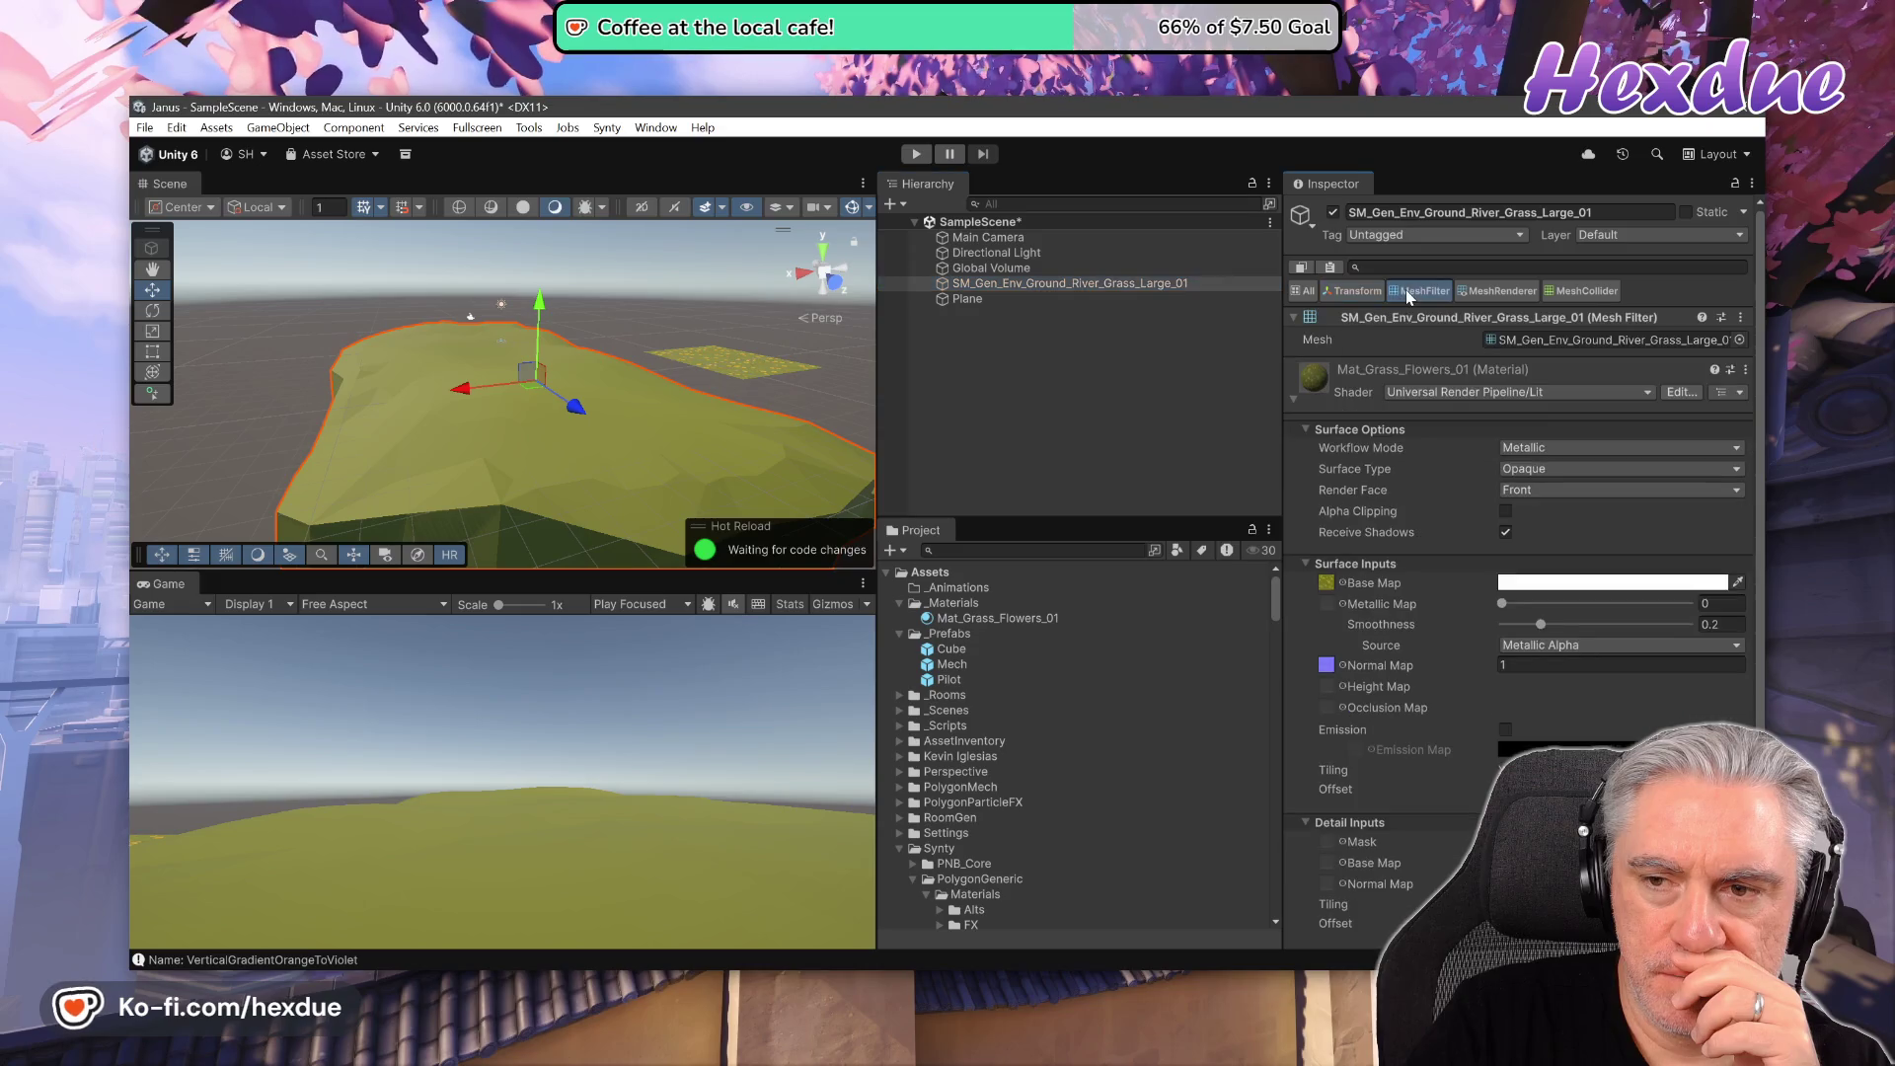
{"action": "left_click", "coordinate": [1153, 300]}
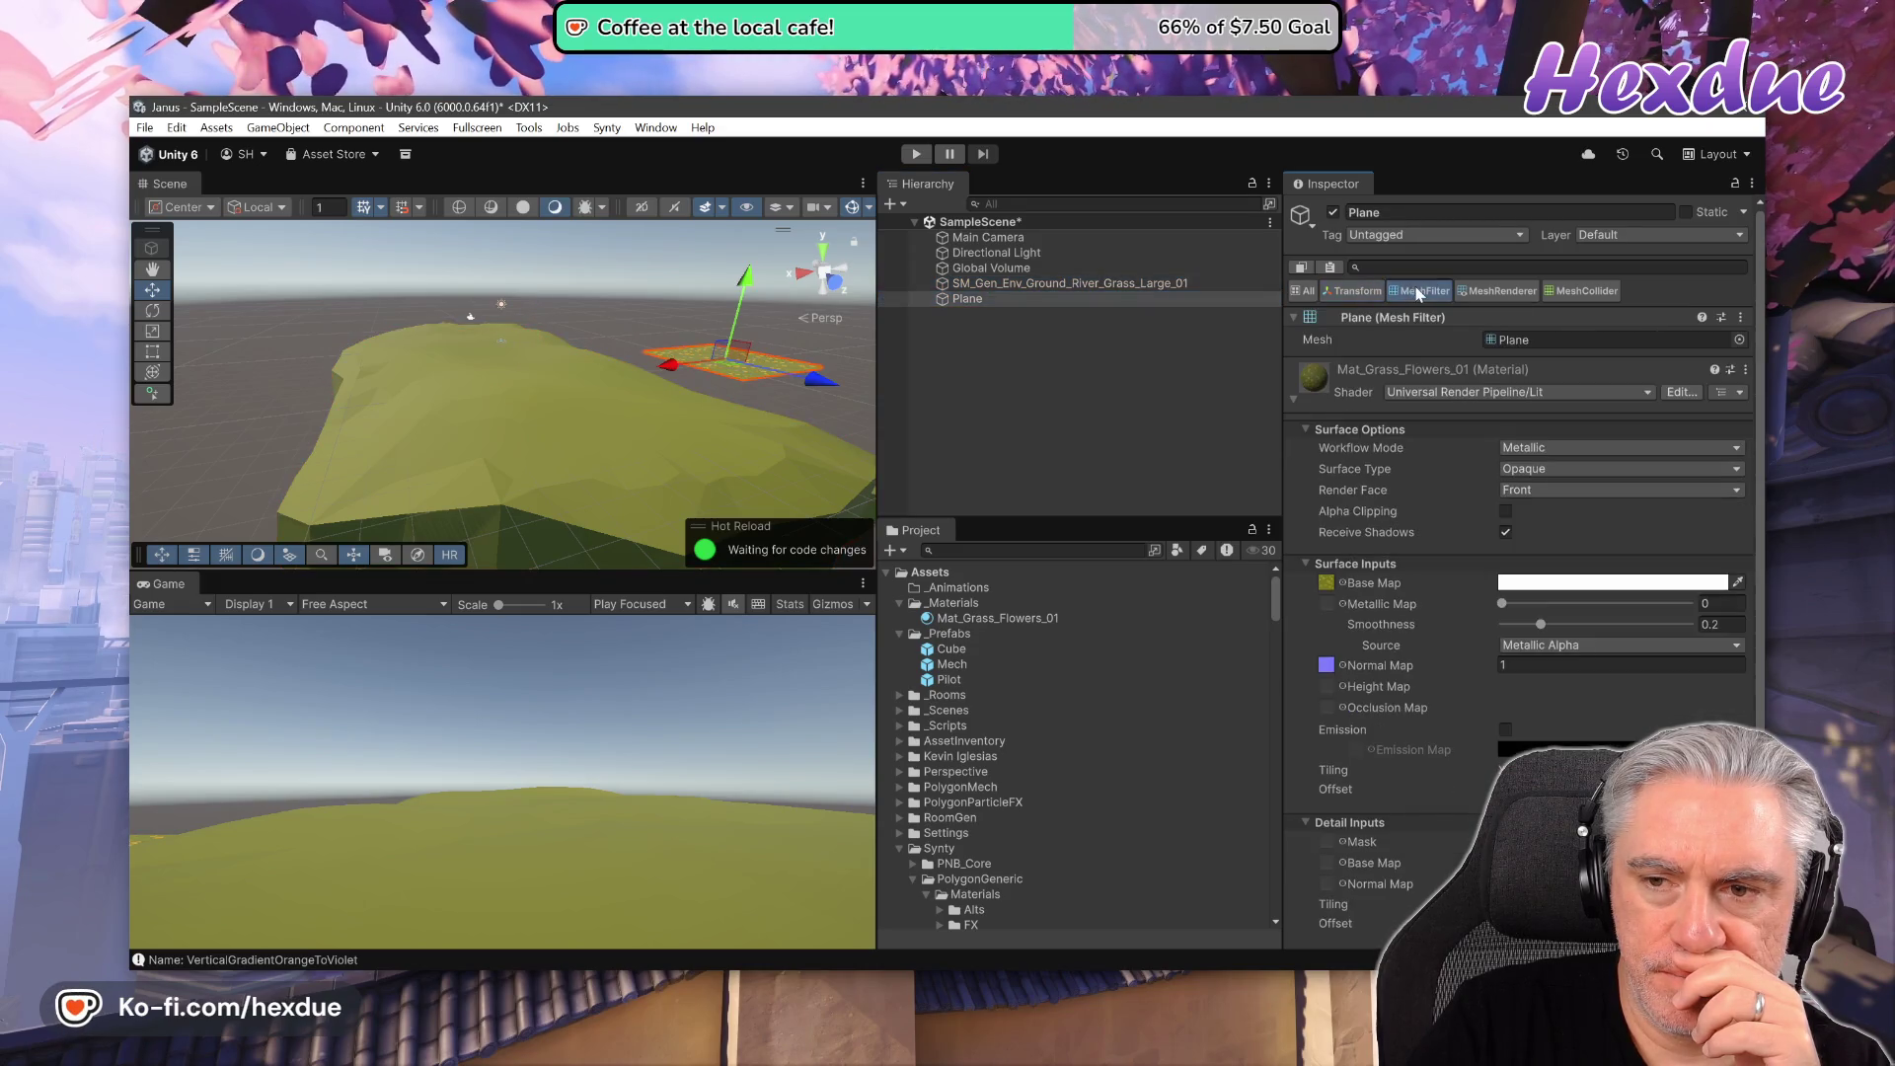
{"action": "left_click", "coordinate": [1123, 285]}
{"action": "left_click", "coordinate": [1131, 298]}
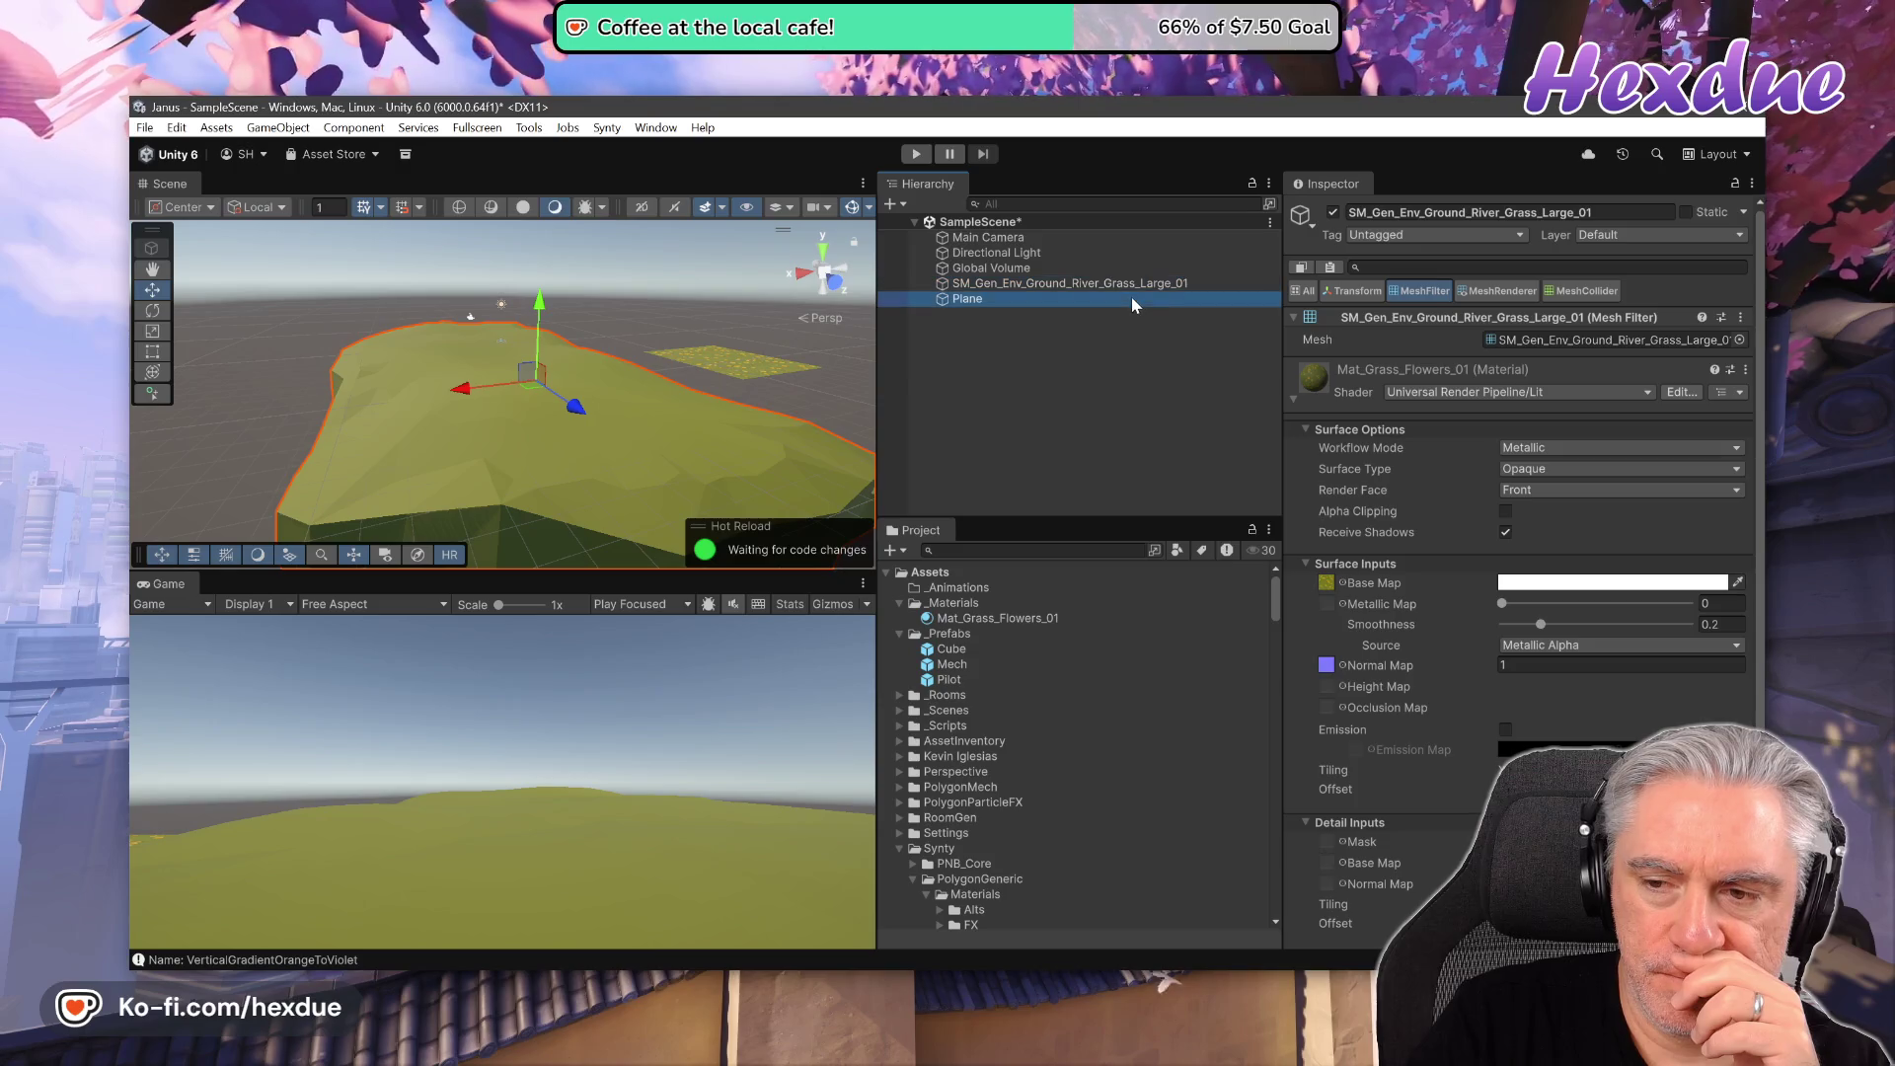
{"action": "left_click", "coordinate": [1133, 285]}
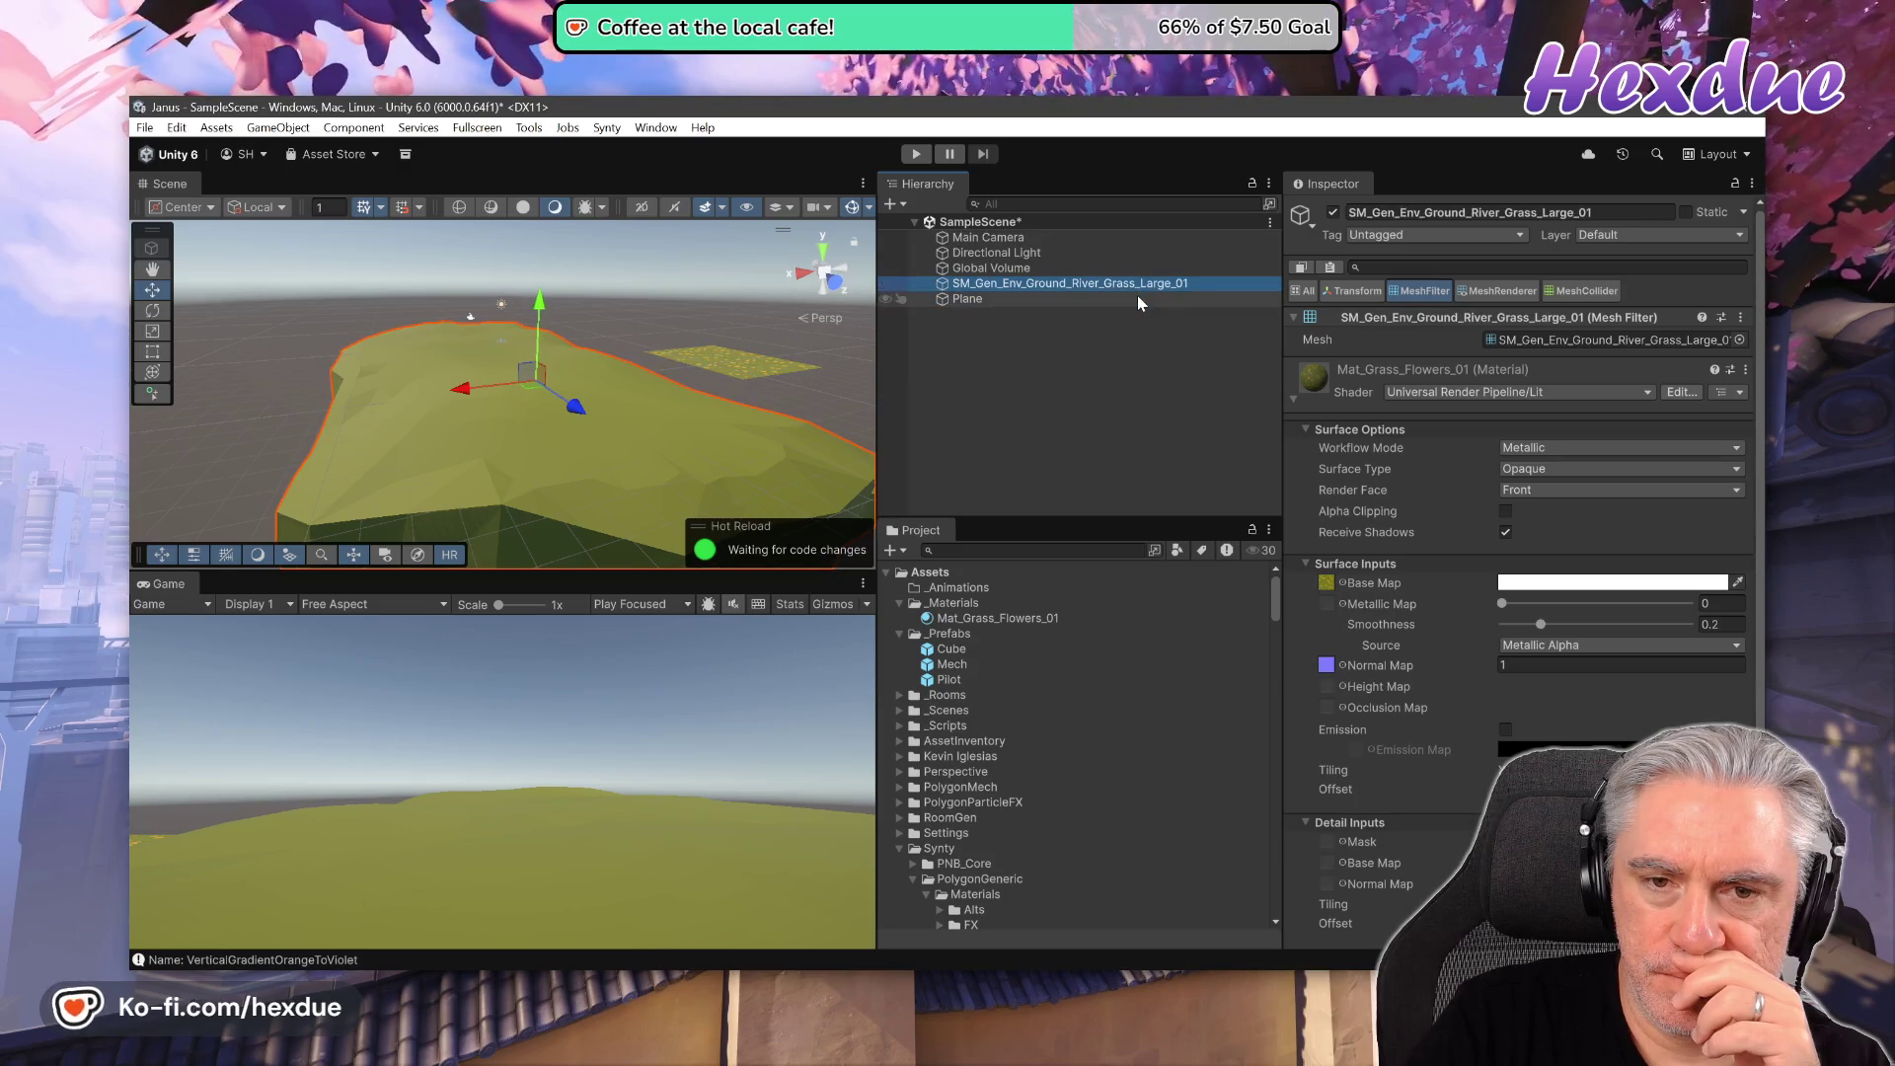
{"action": "left_click", "coordinate": [1140, 298]}
- Compare the Mesh Renderer components of the Plane and the grass island
{"action": "left_click", "coordinate": [1480, 289]}
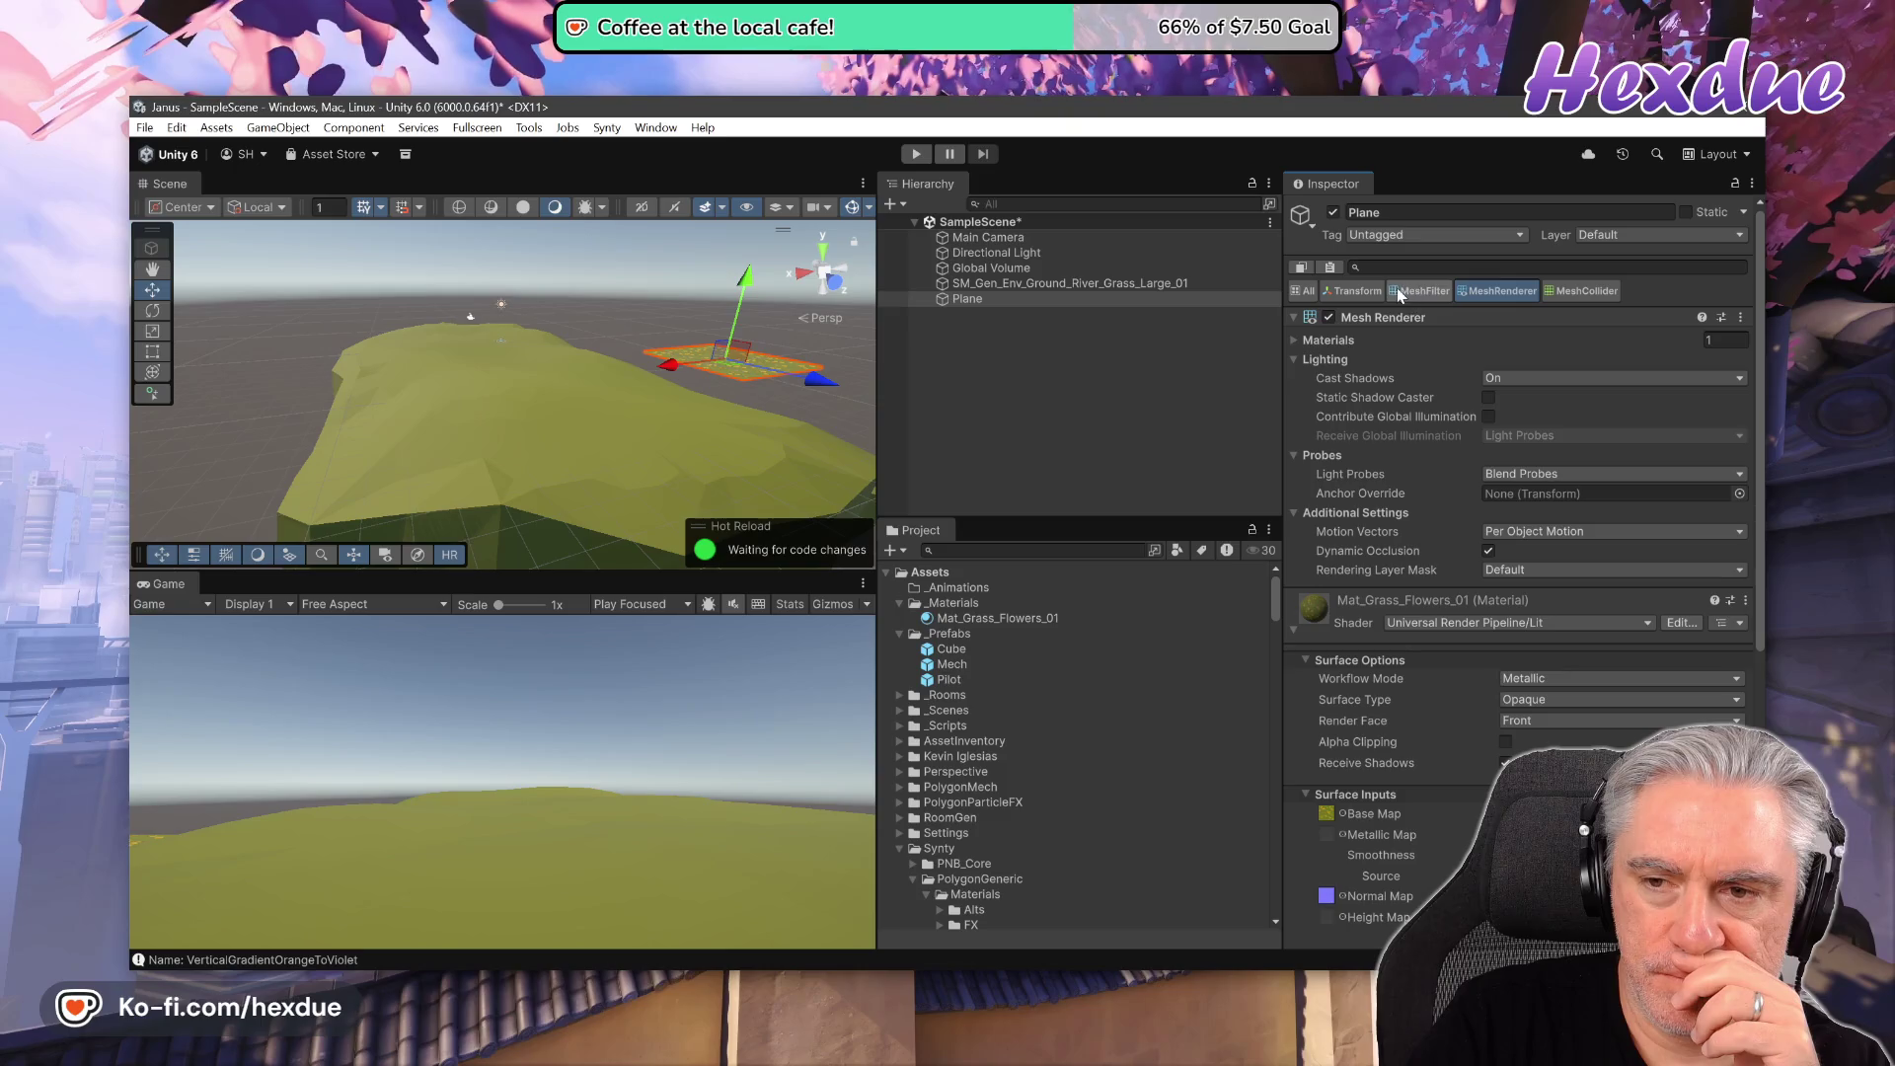
{"action": "left_click", "coordinate": [1162, 286]}
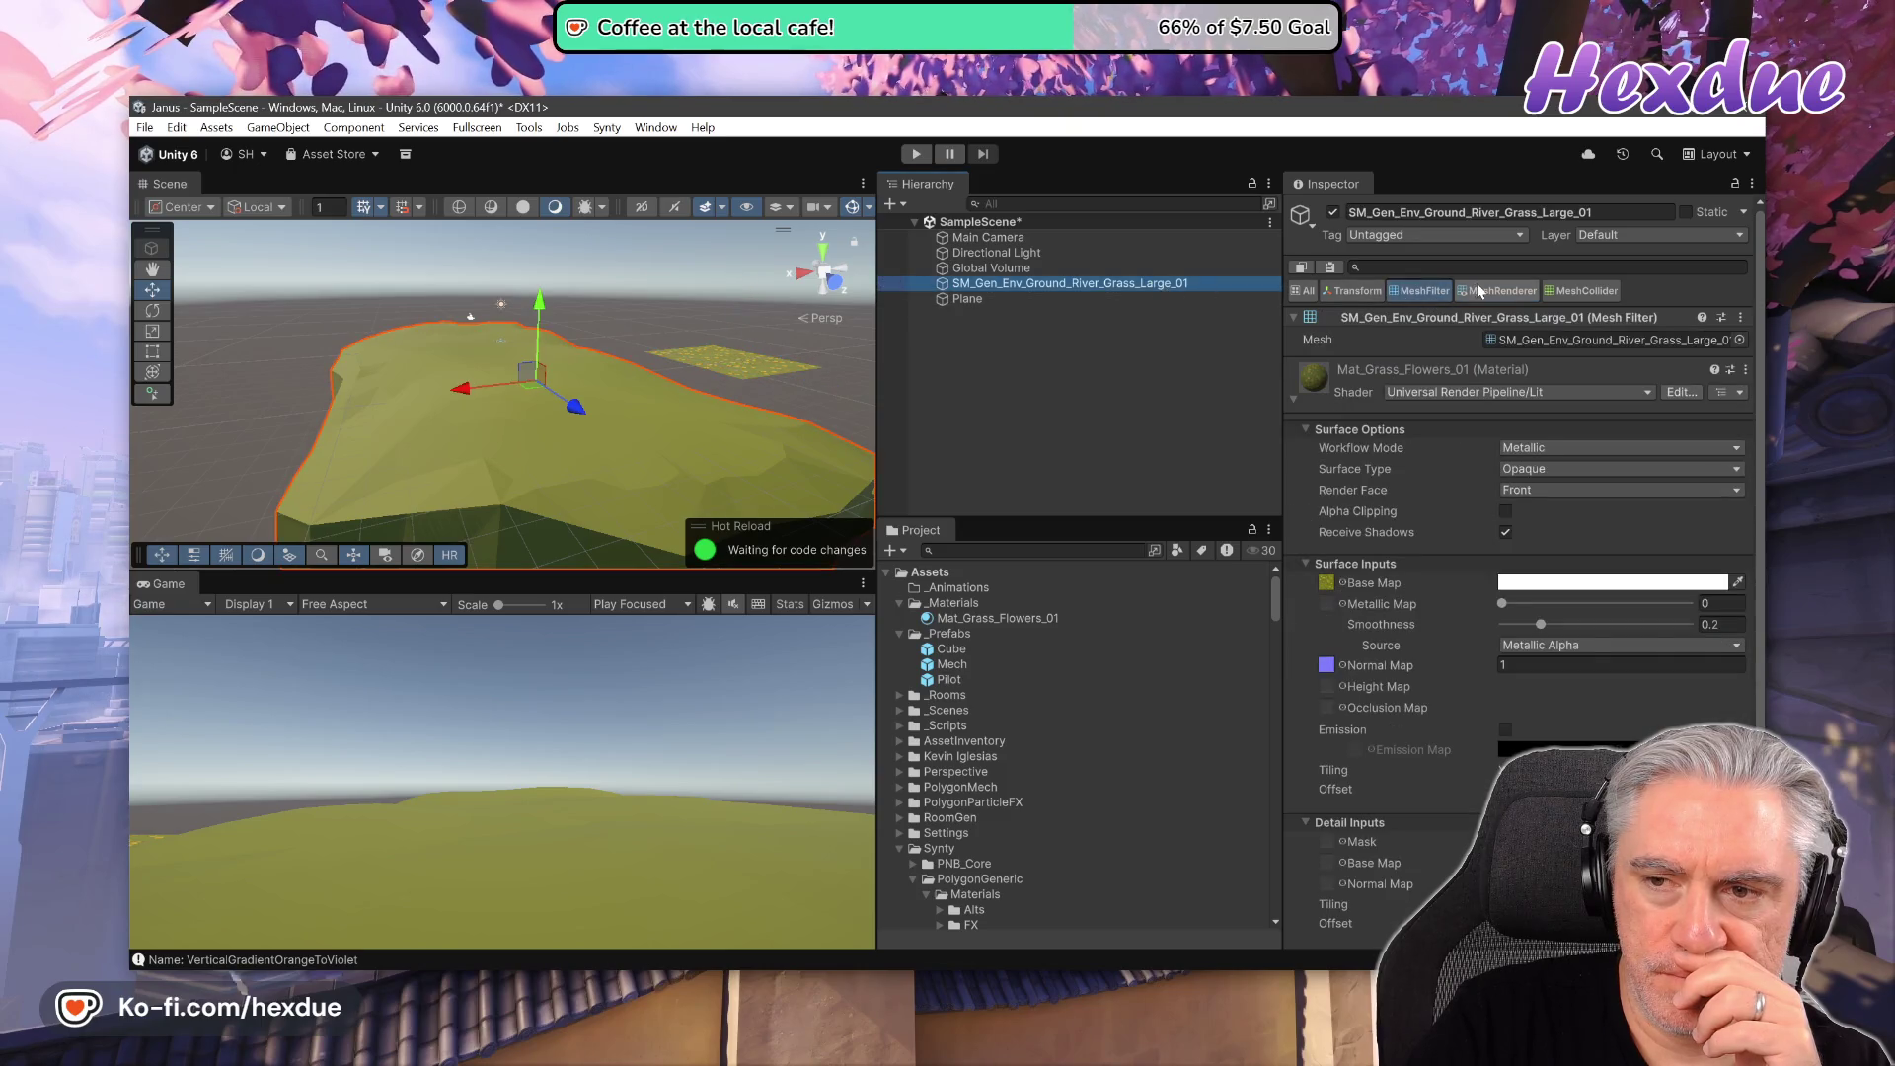
{"action": "left_click", "coordinate": [1480, 290]}
{"action": "left_click", "coordinate": [1109, 300]}
{"action": "left_click", "coordinate": [1135, 287]}
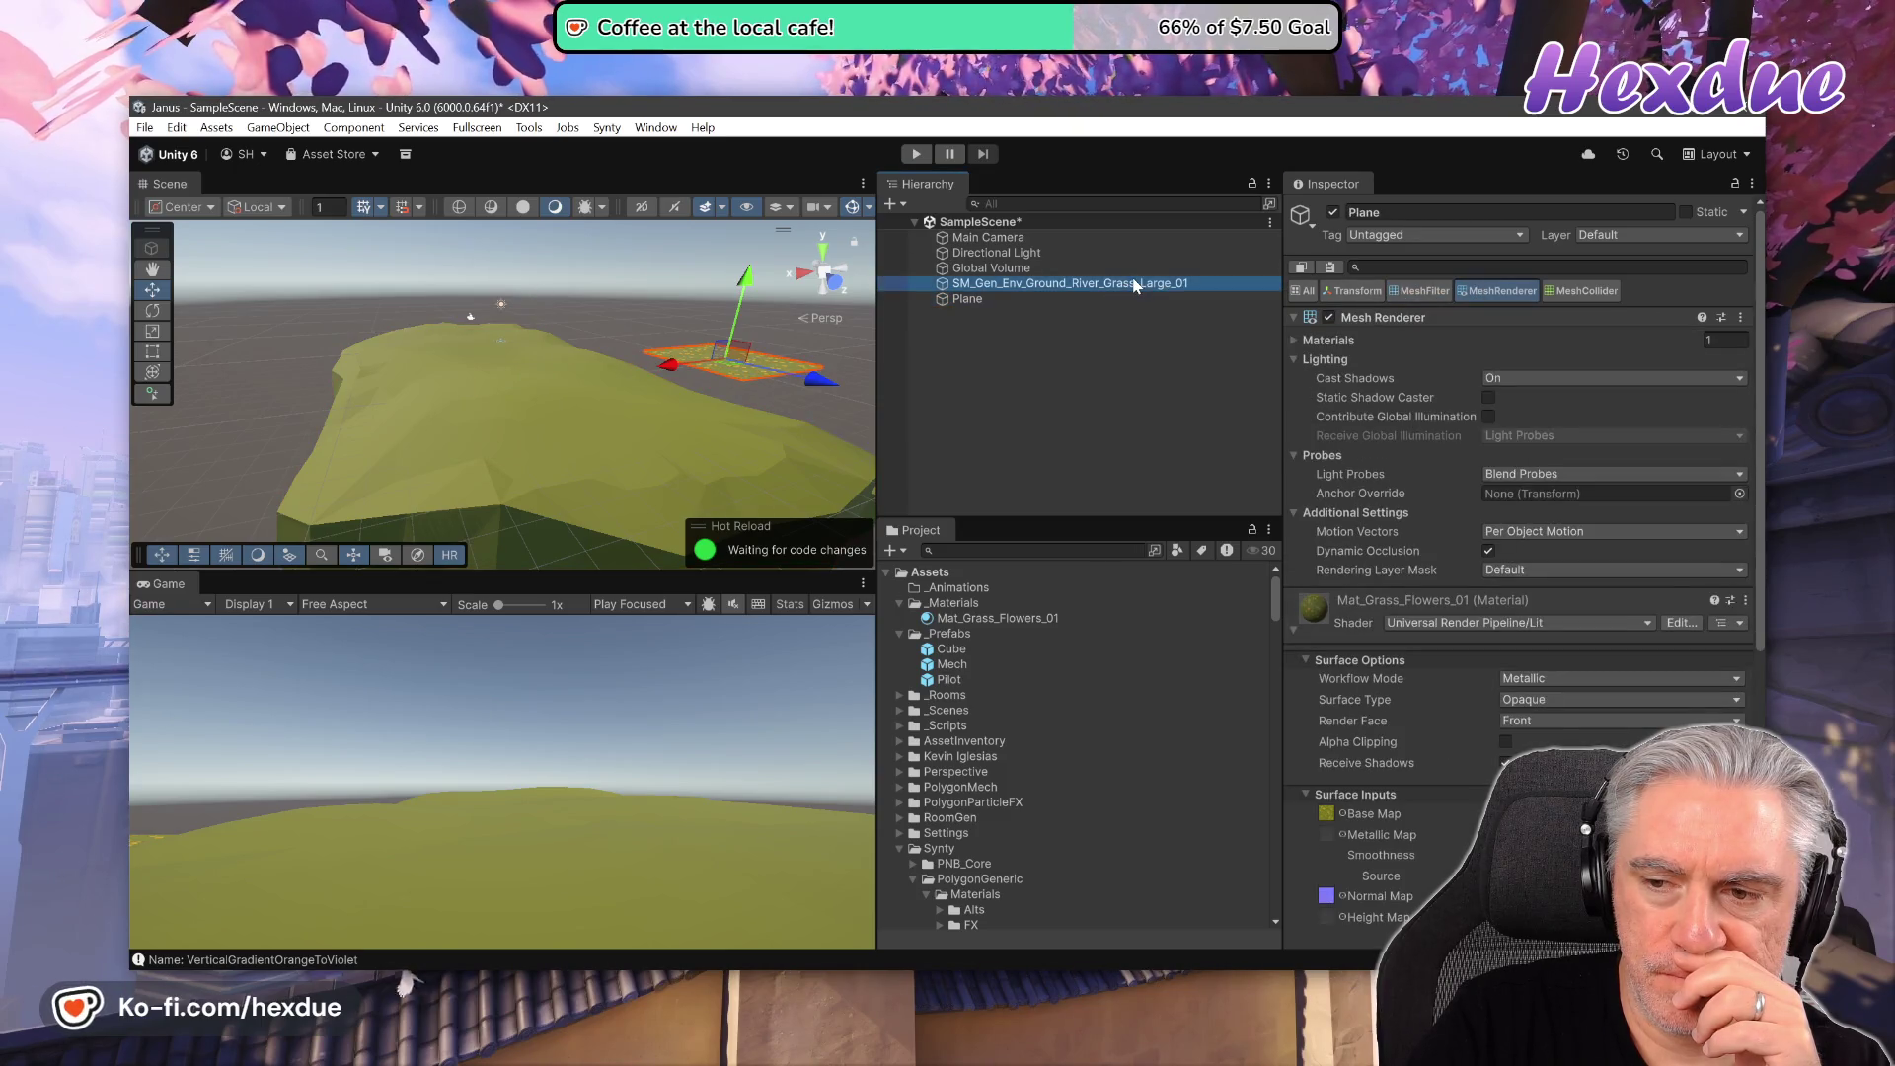
{"action": "left_click", "coordinate": [1141, 293]}
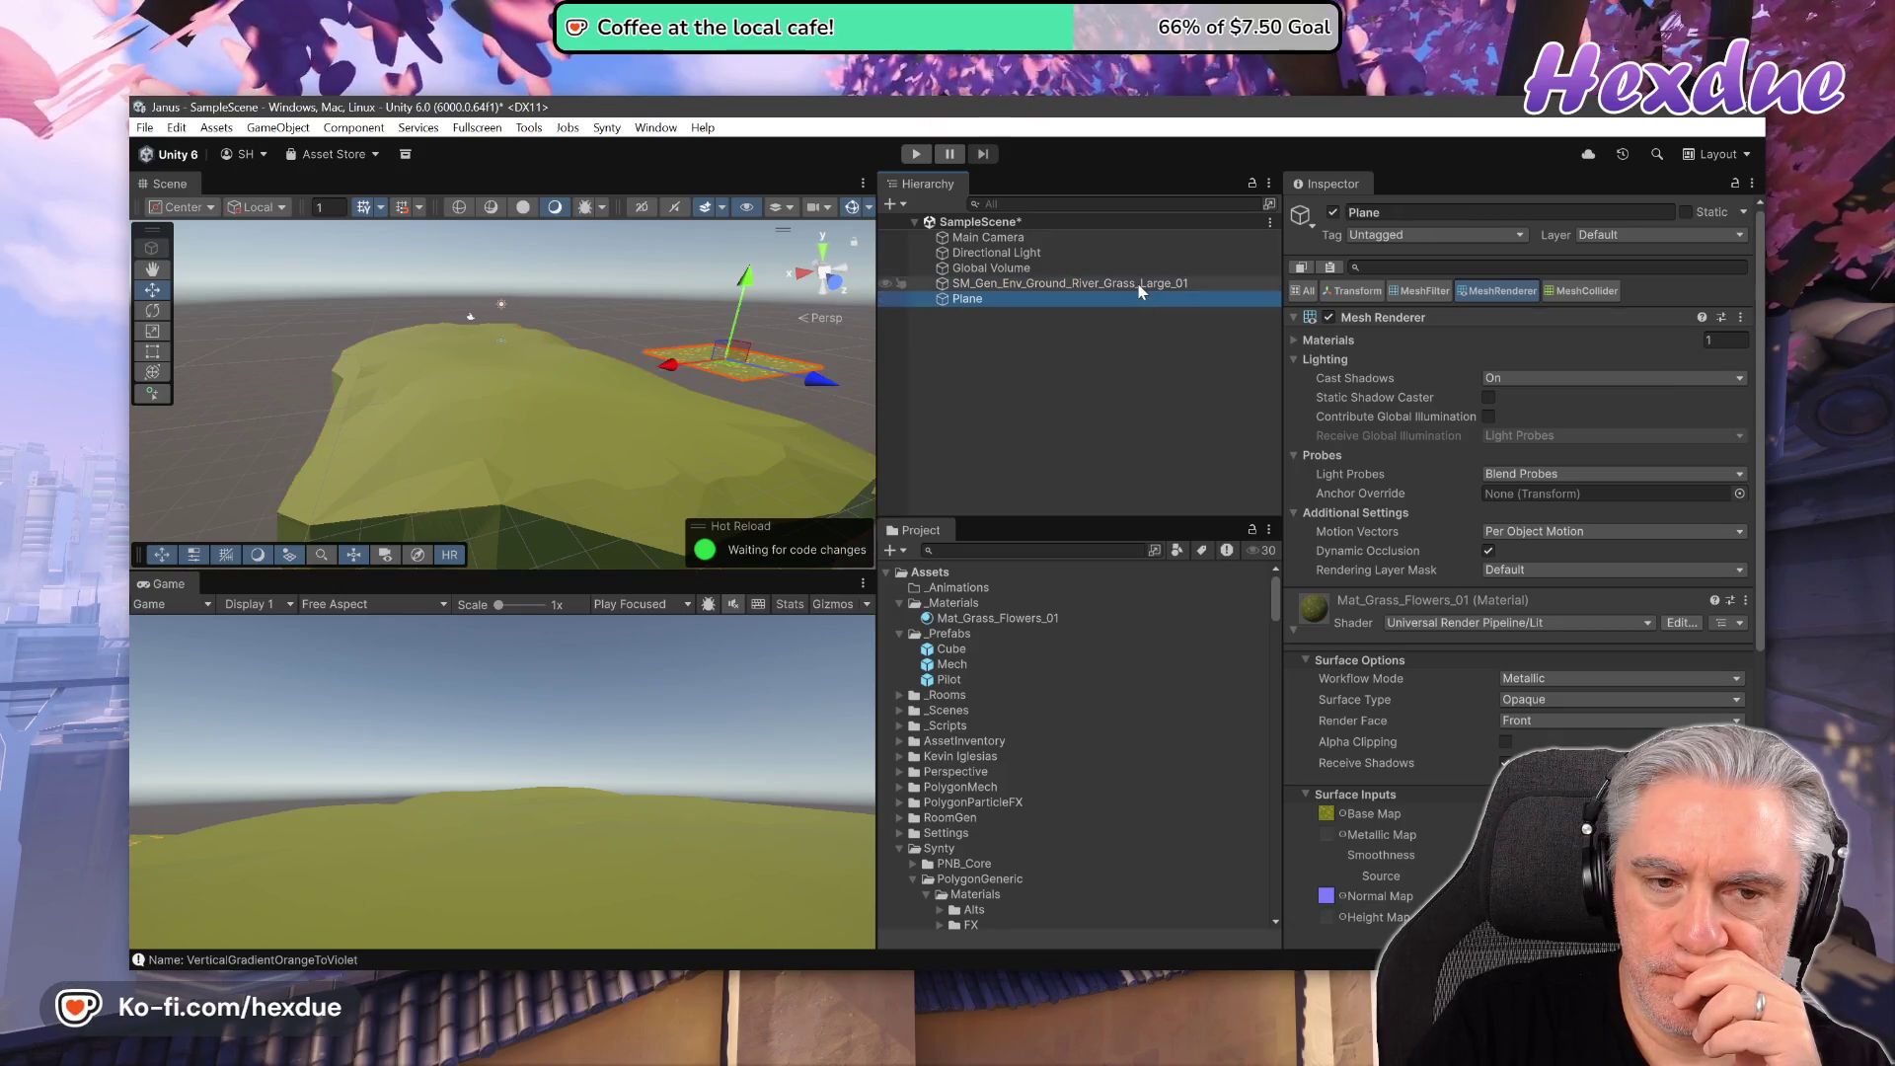
{"action": "left_click", "coordinate": [1139, 285]}
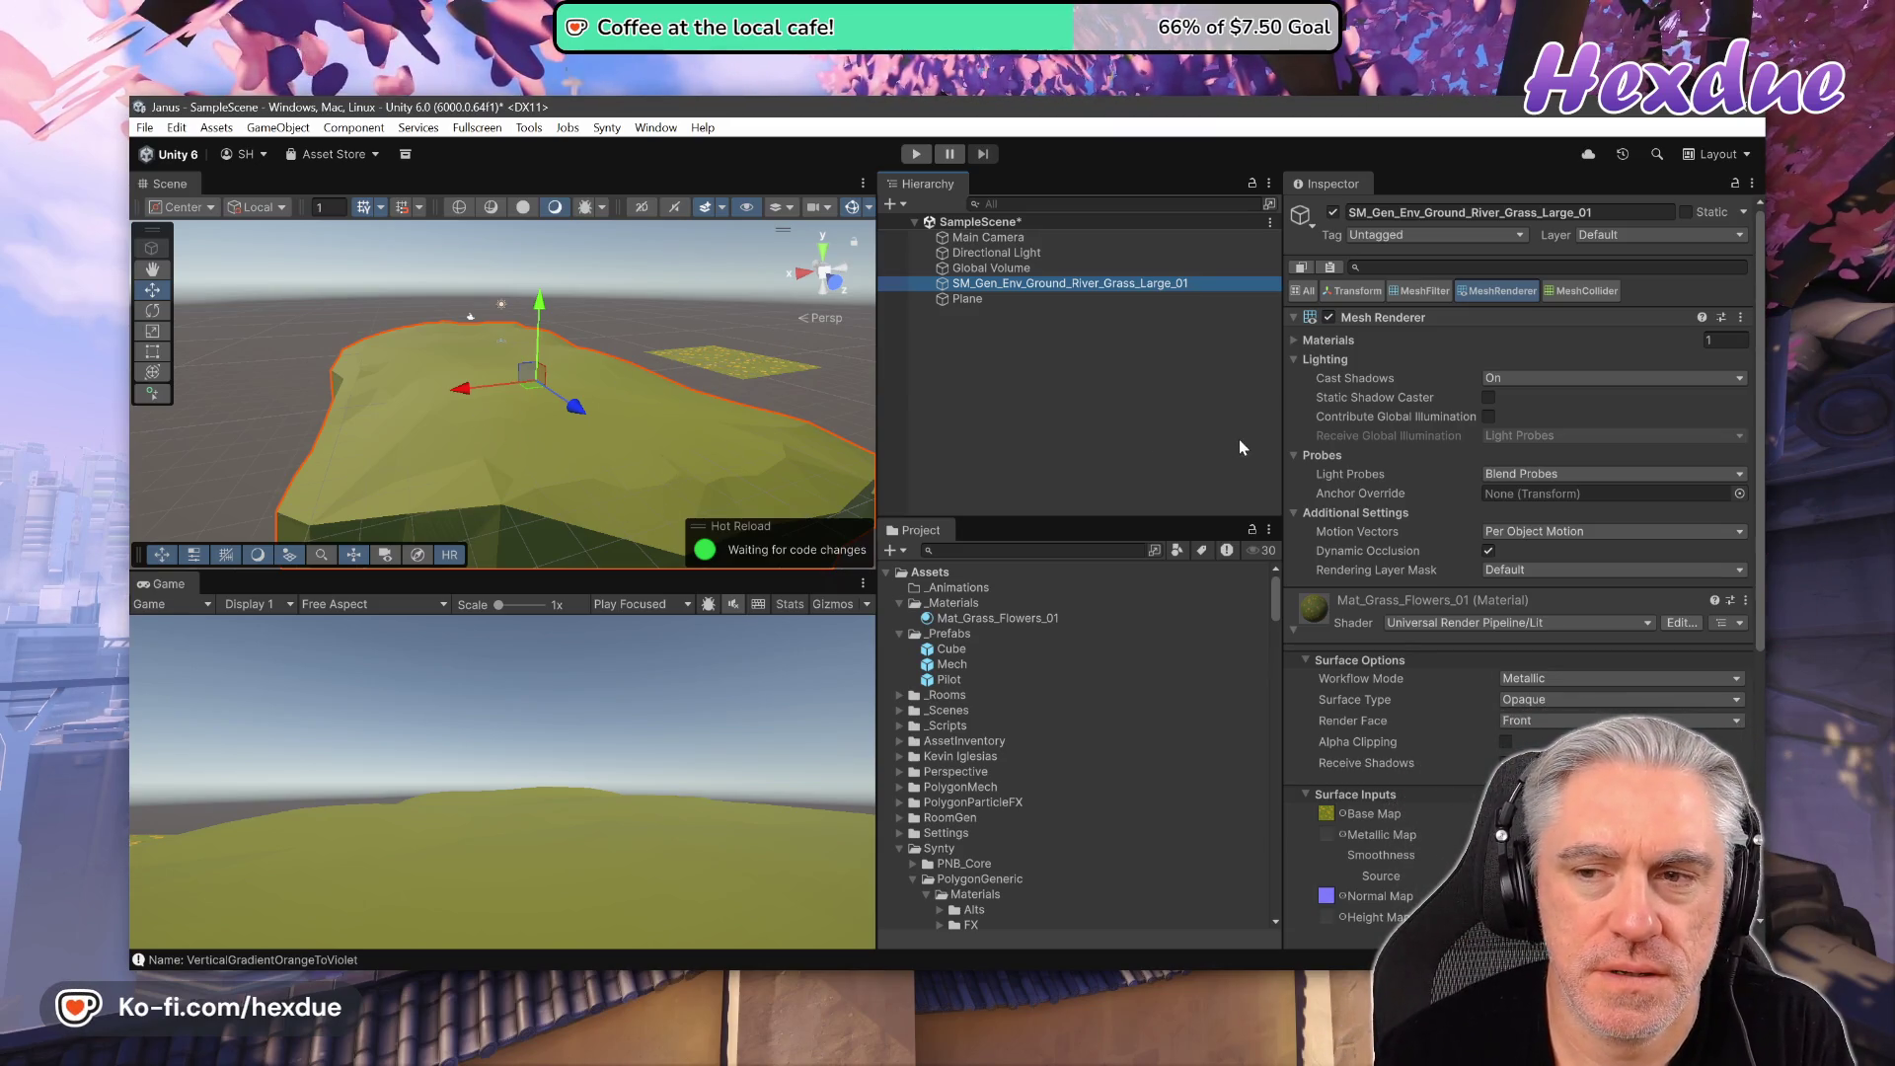
- Compare both objects' non-convex Mesh Colliders, ending on the Plane collider's Mesh reference
{"action": "left_click", "coordinate": [1586, 290]}
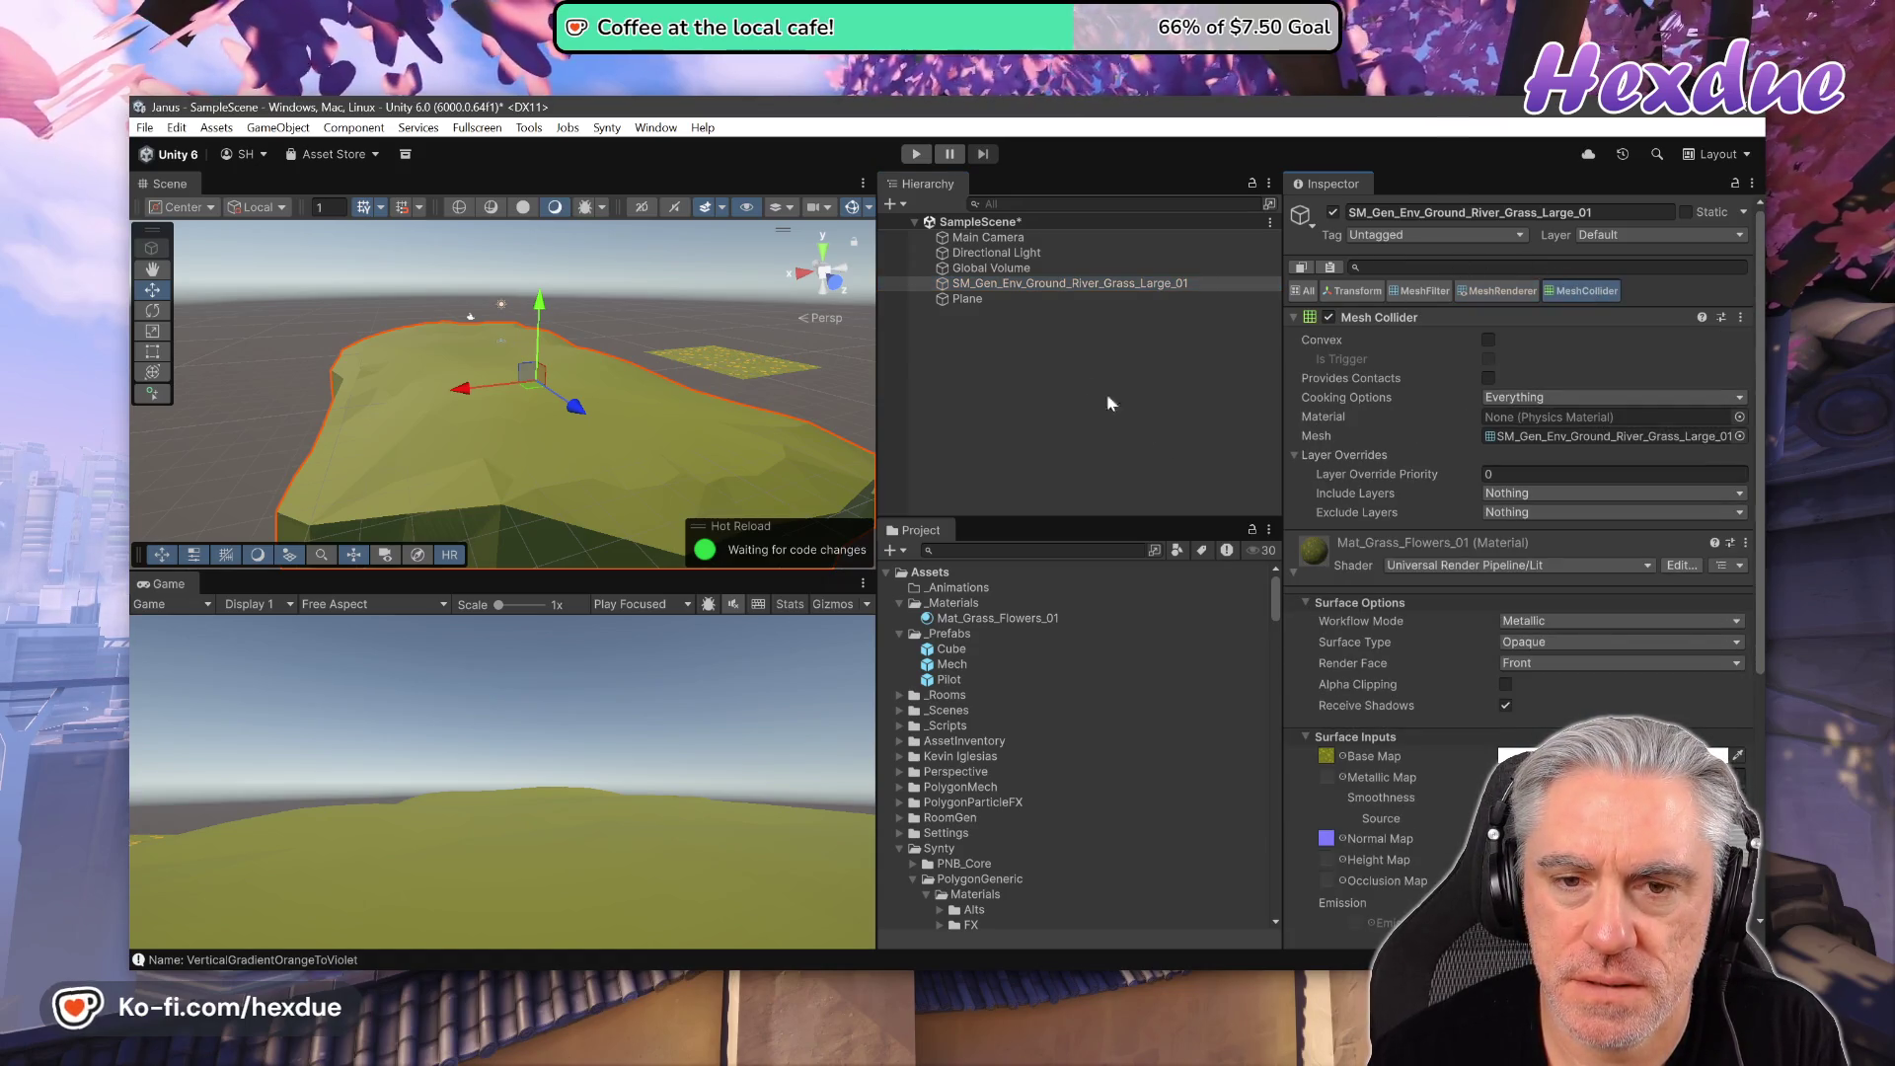
{"action": "left_click", "coordinate": [998, 298]}
{"action": "left_click", "coordinate": [1577, 291]}
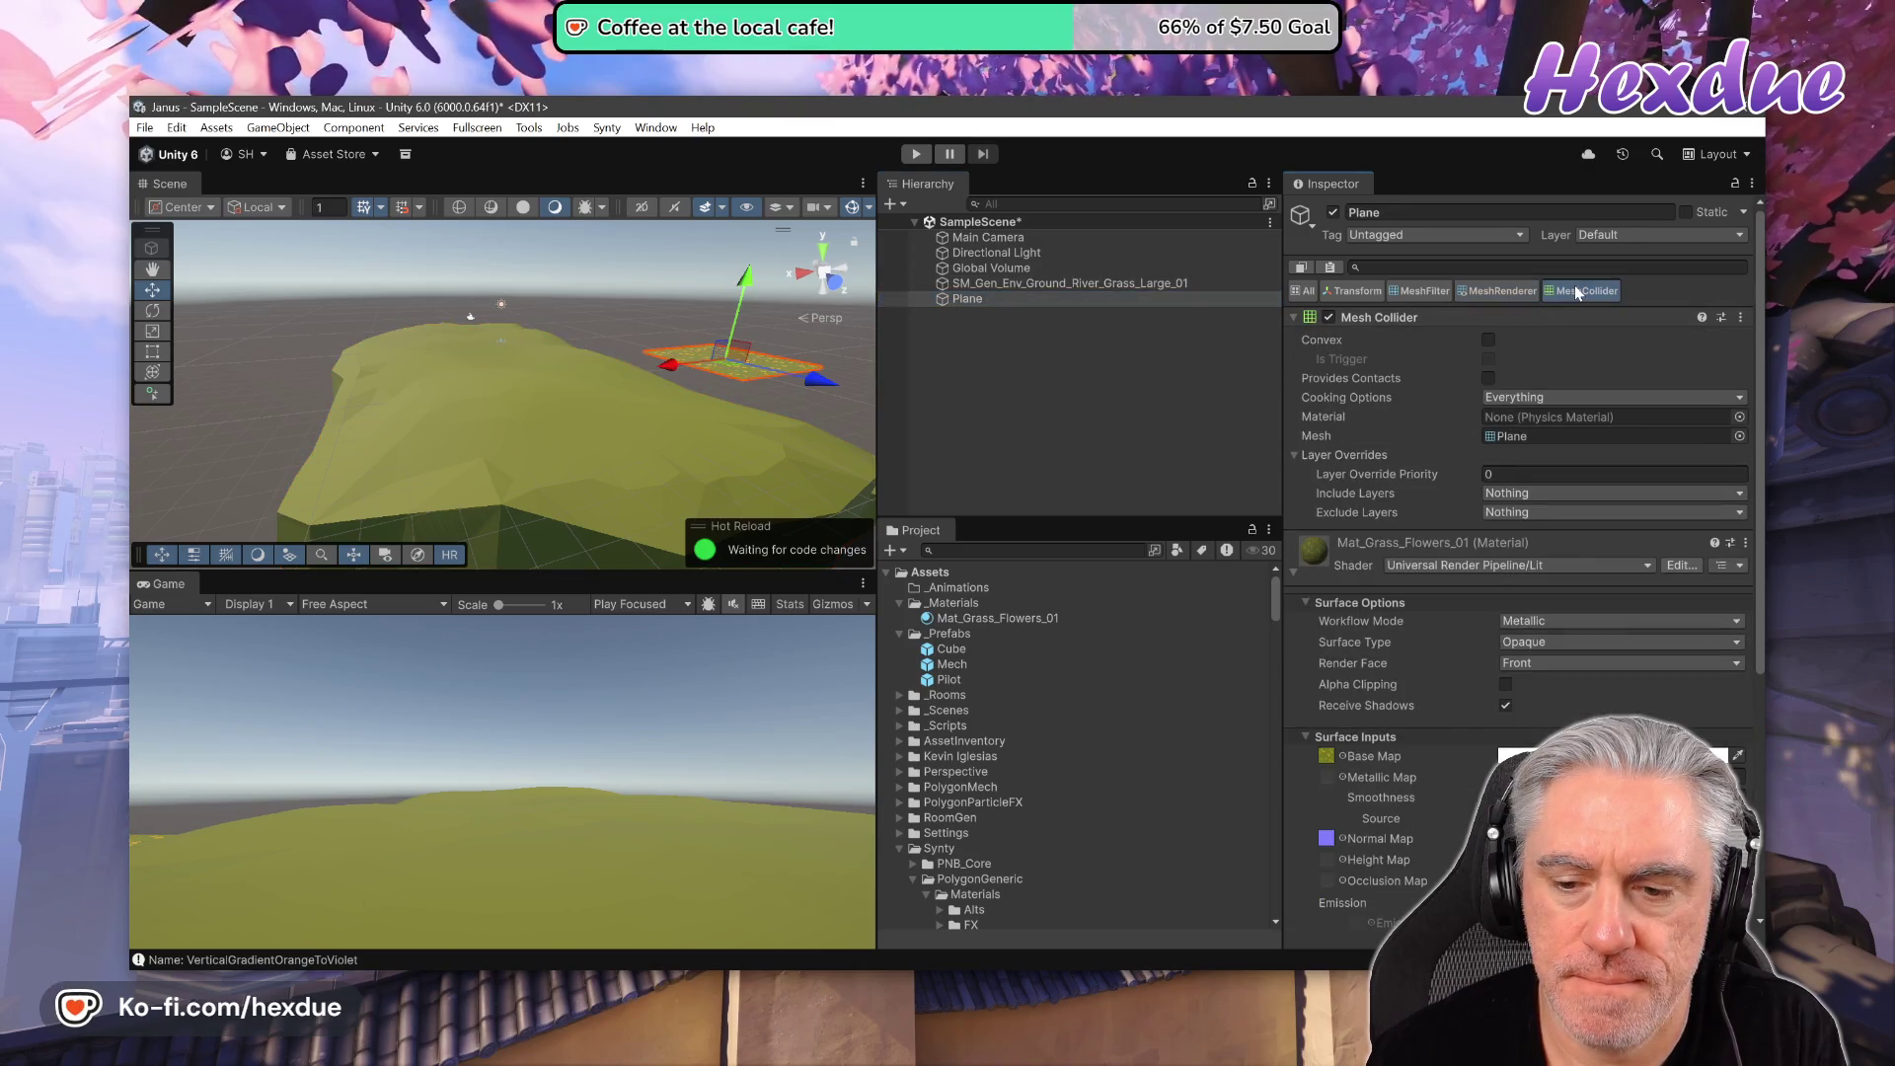
{"action": "left_click", "coordinate": [1005, 283]}
{"action": "left_click", "coordinate": [999, 299]}
{"action": "left_click", "coordinate": [1004, 285]}
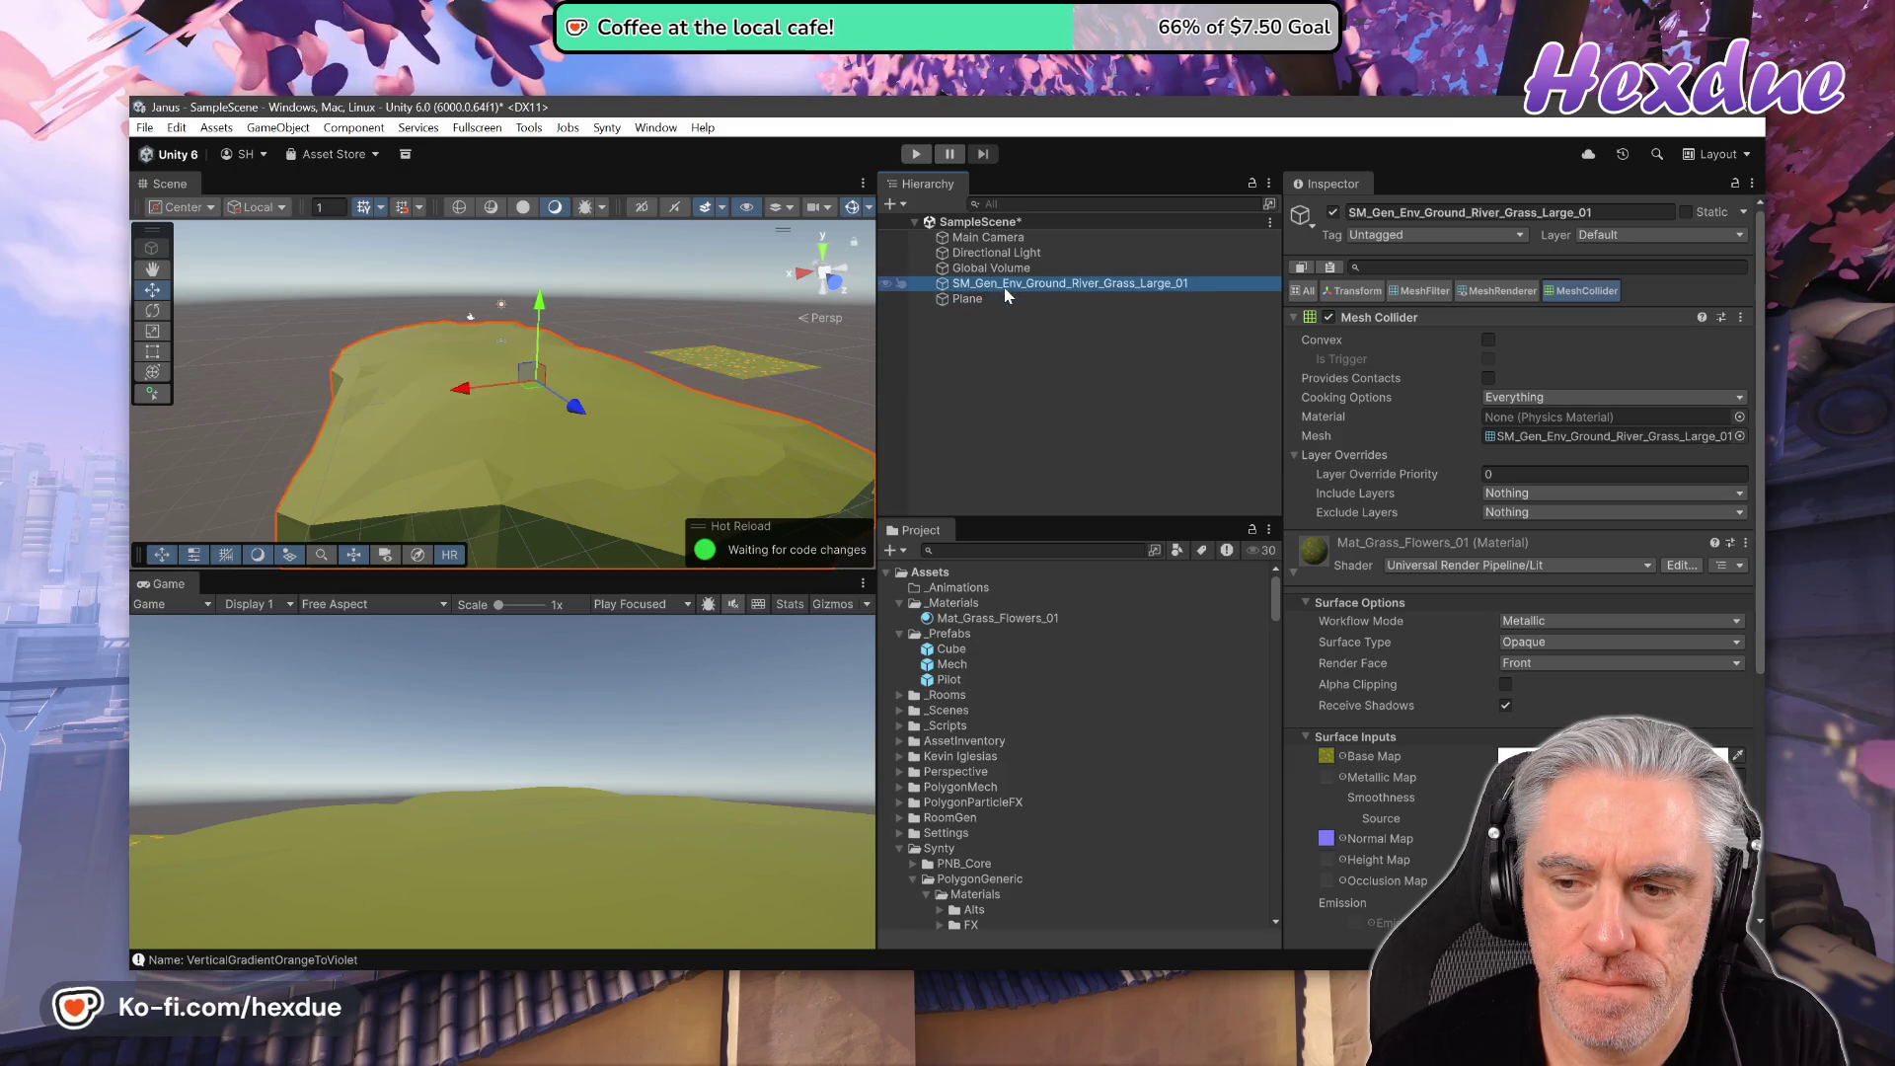
{"action": "left_click", "coordinate": [1019, 302]}
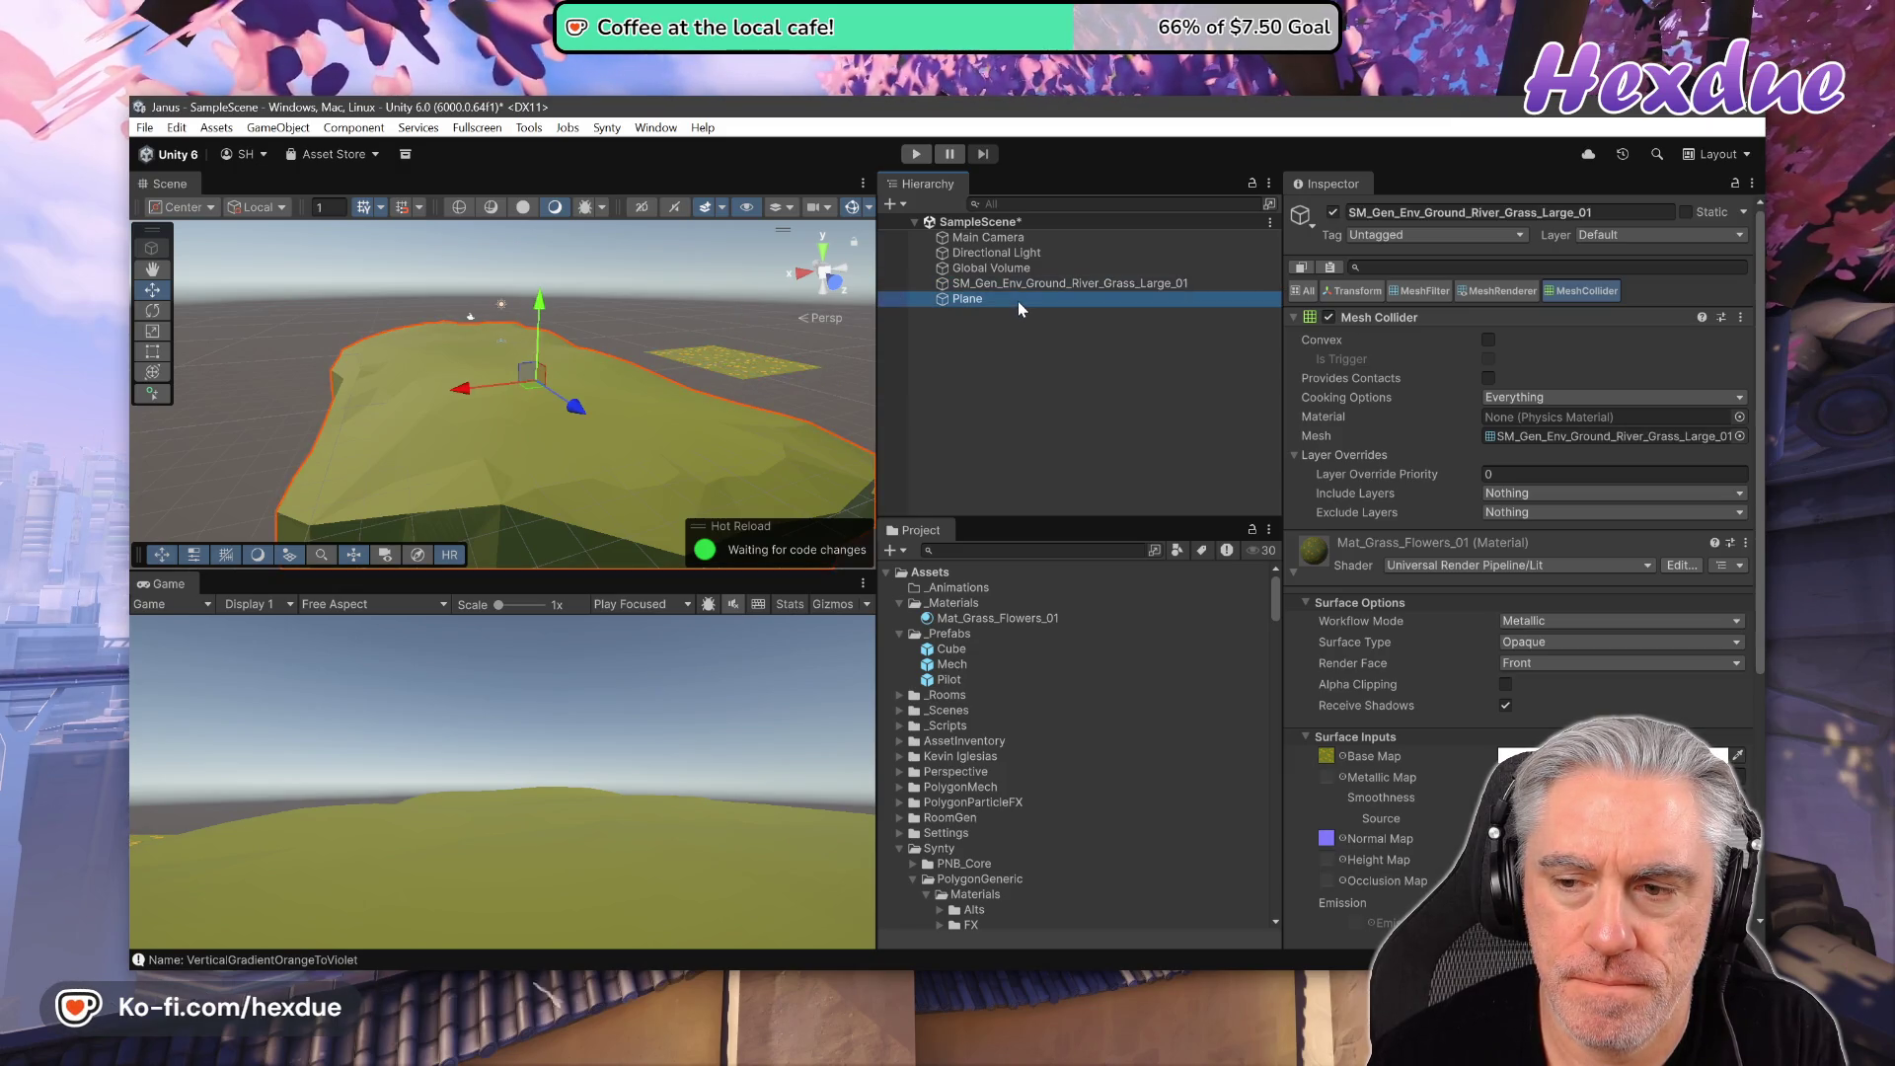
{"action": "left_click", "coordinate": [1027, 283]}
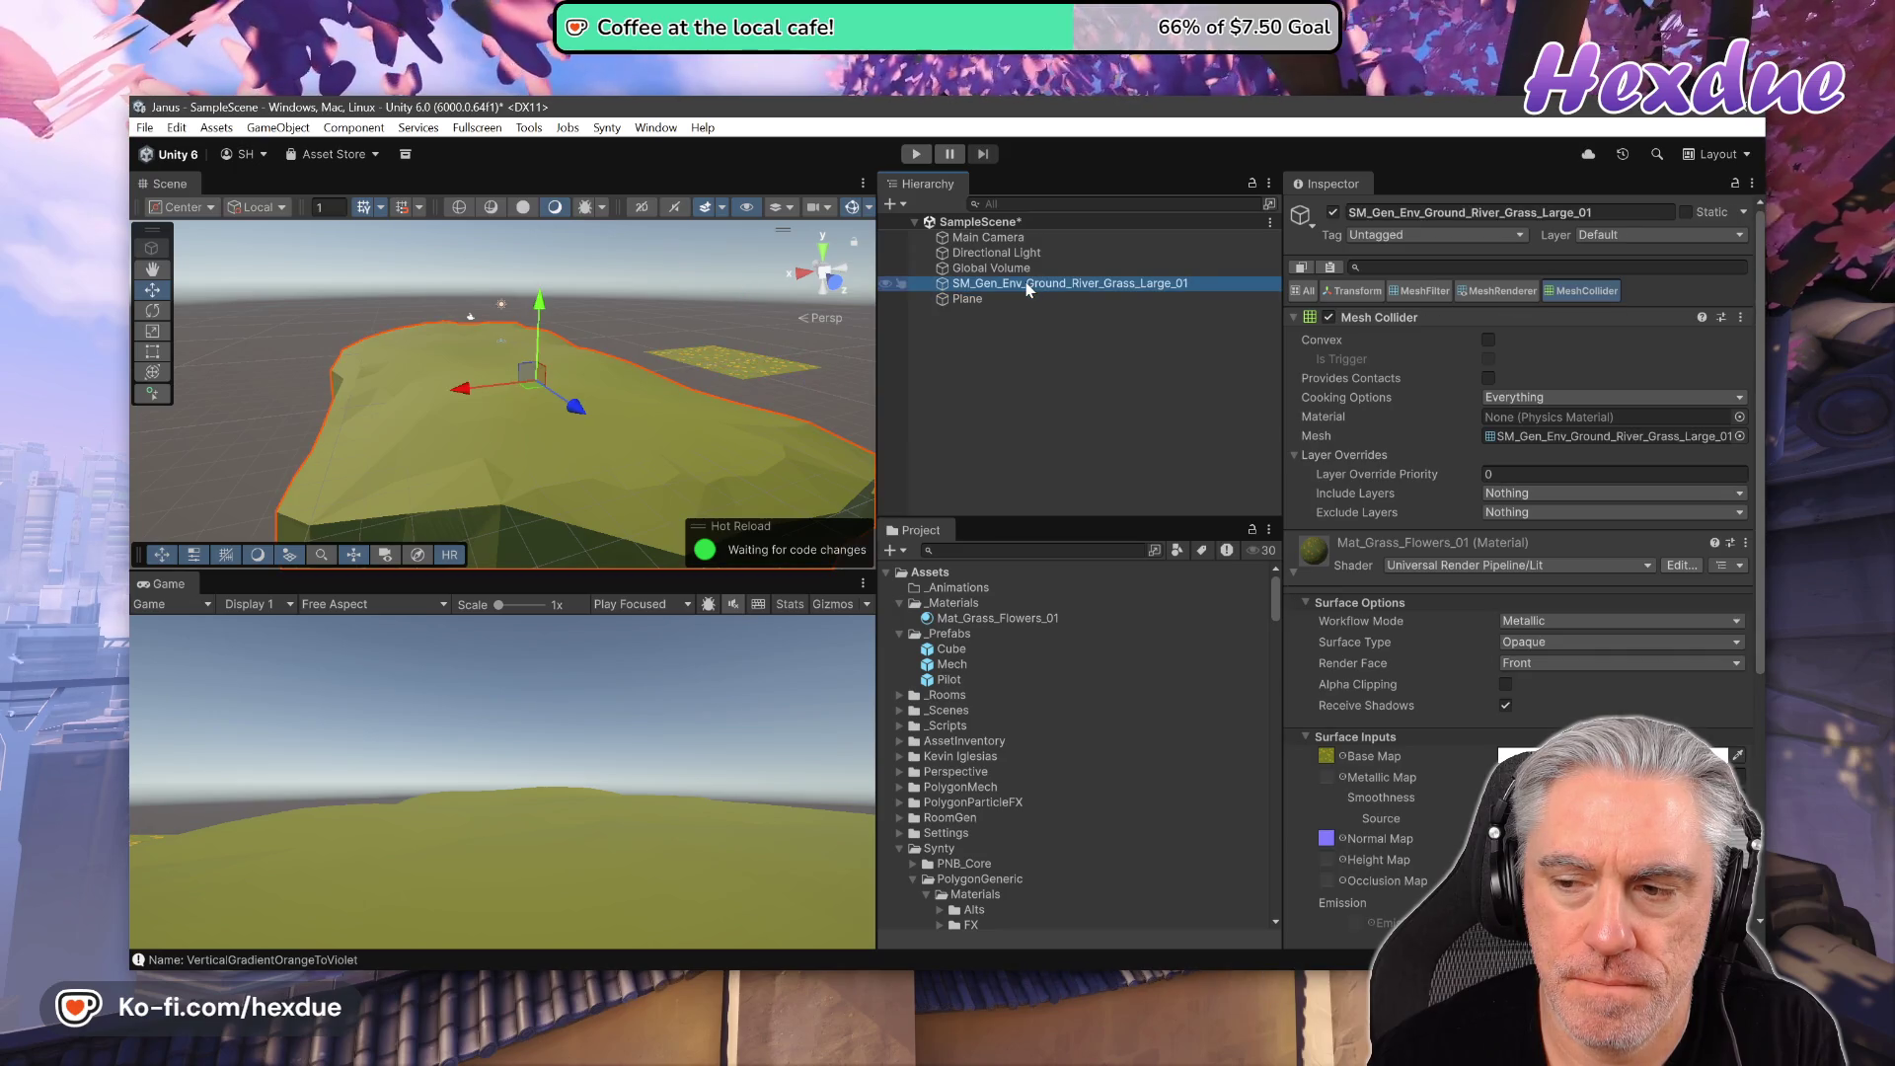
{"action": "left_click", "coordinate": [1032, 298]}
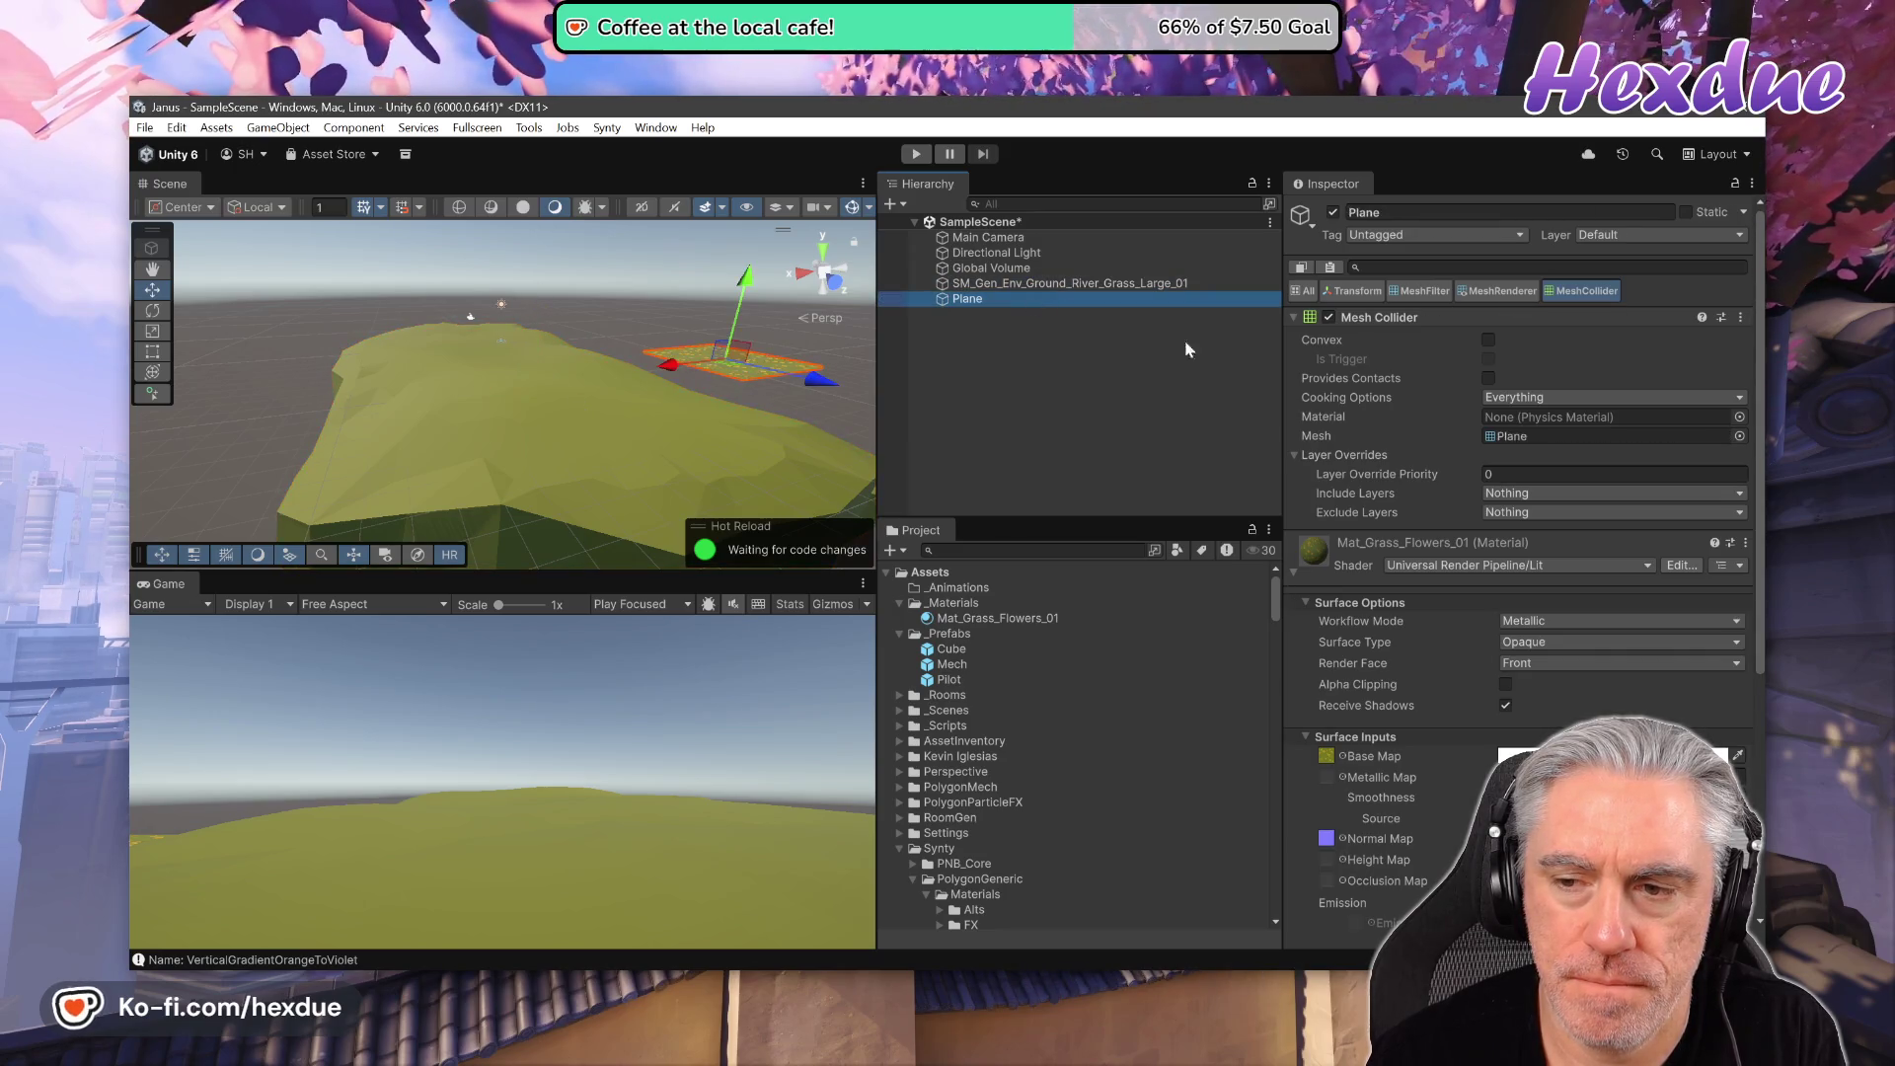
{"action": "left_click", "coordinate": [1499, 437]}
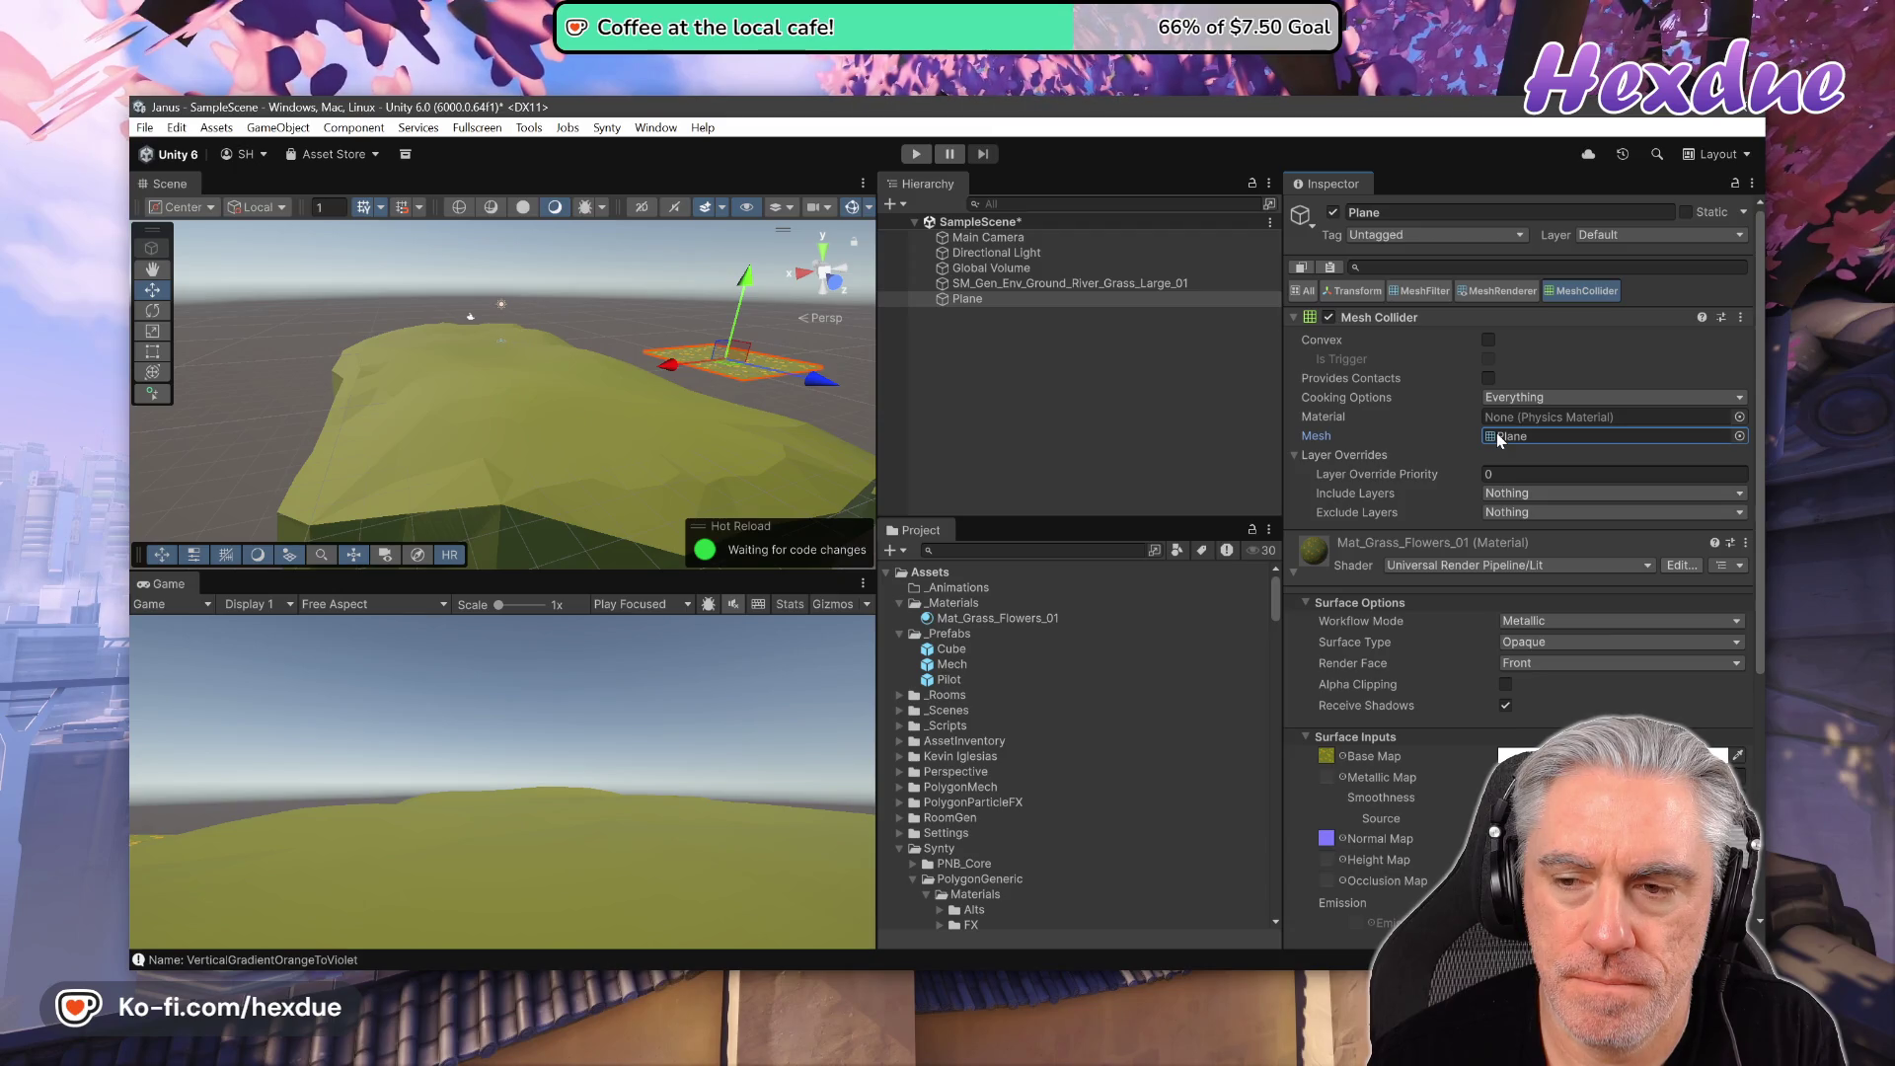
- Try opening the island's mesh in 3D Viewer, dismiss the unsupported-FBX error and close the viewer
{"action": "double_click", "coordinate": [1497, 435]}
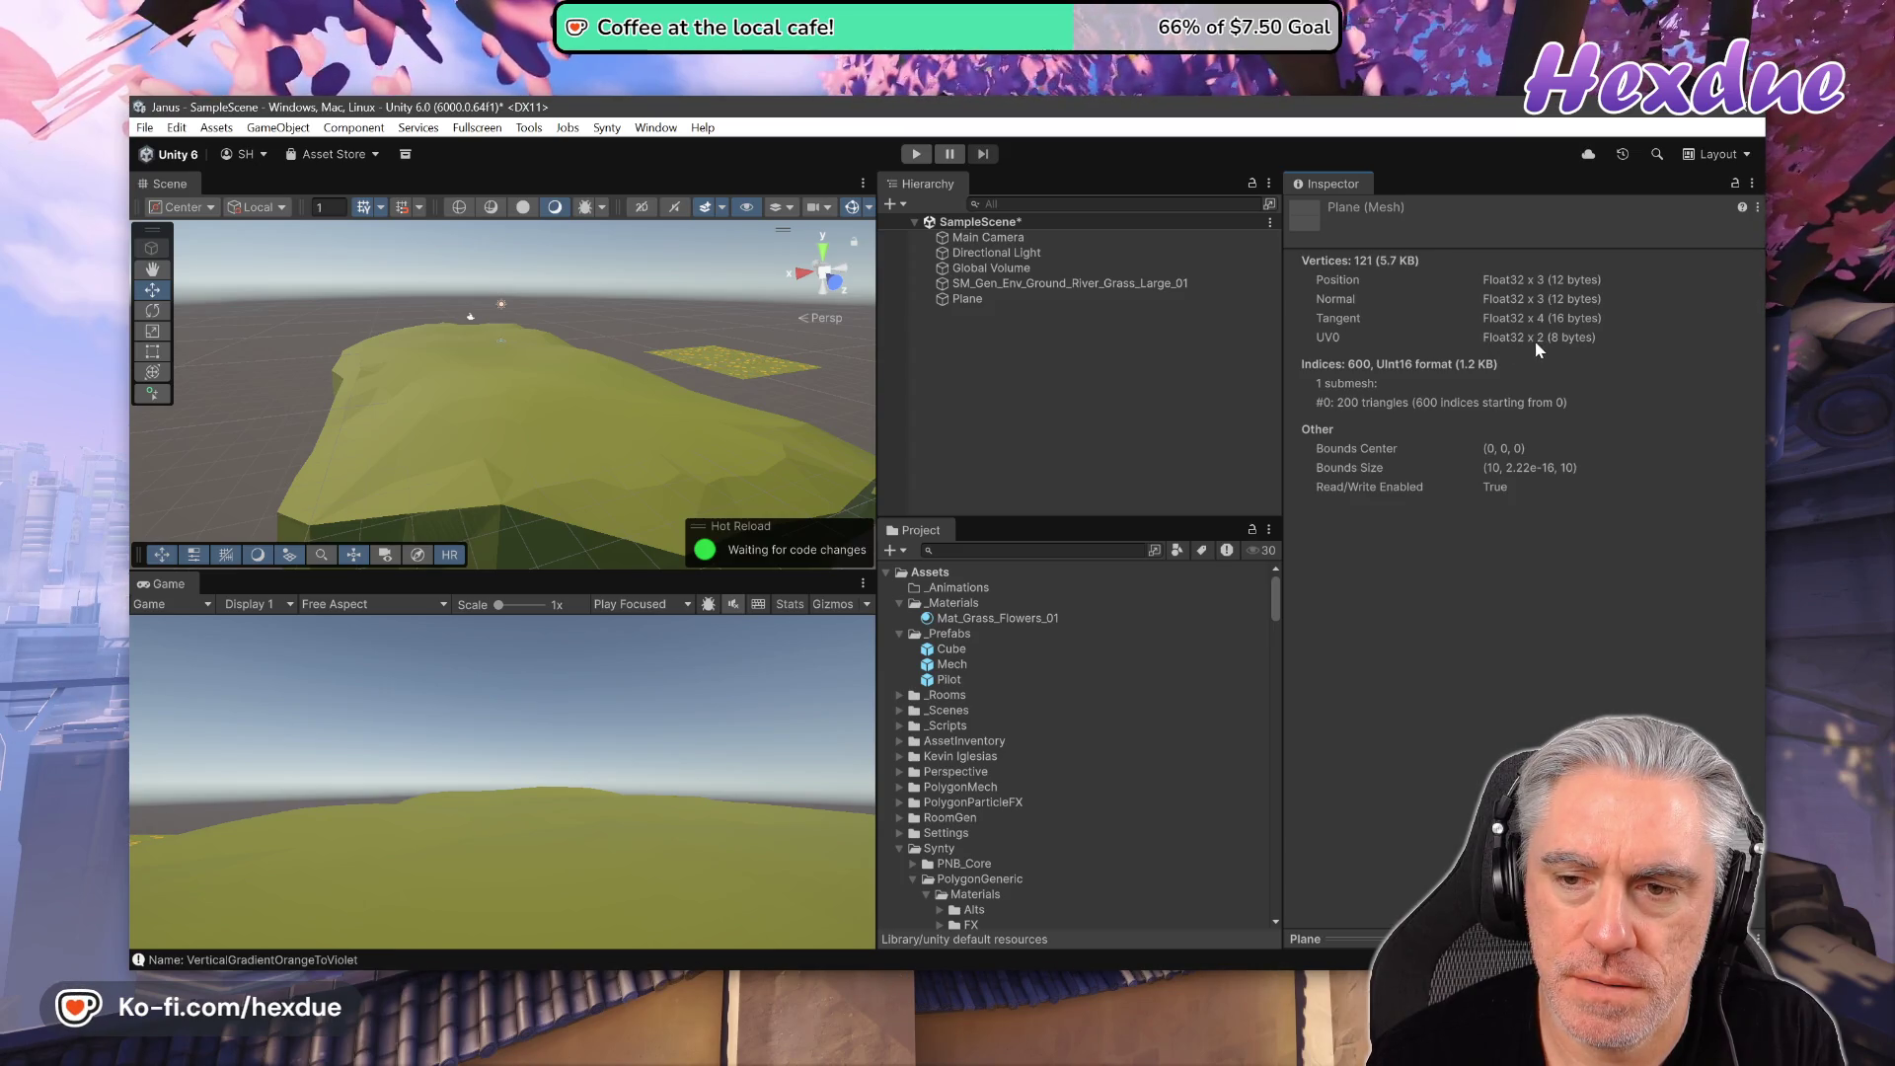
{"action": "left_click", "coordinate": [1004, 285]}
{"action": "double_click", "coordinate": [1491, 436]}
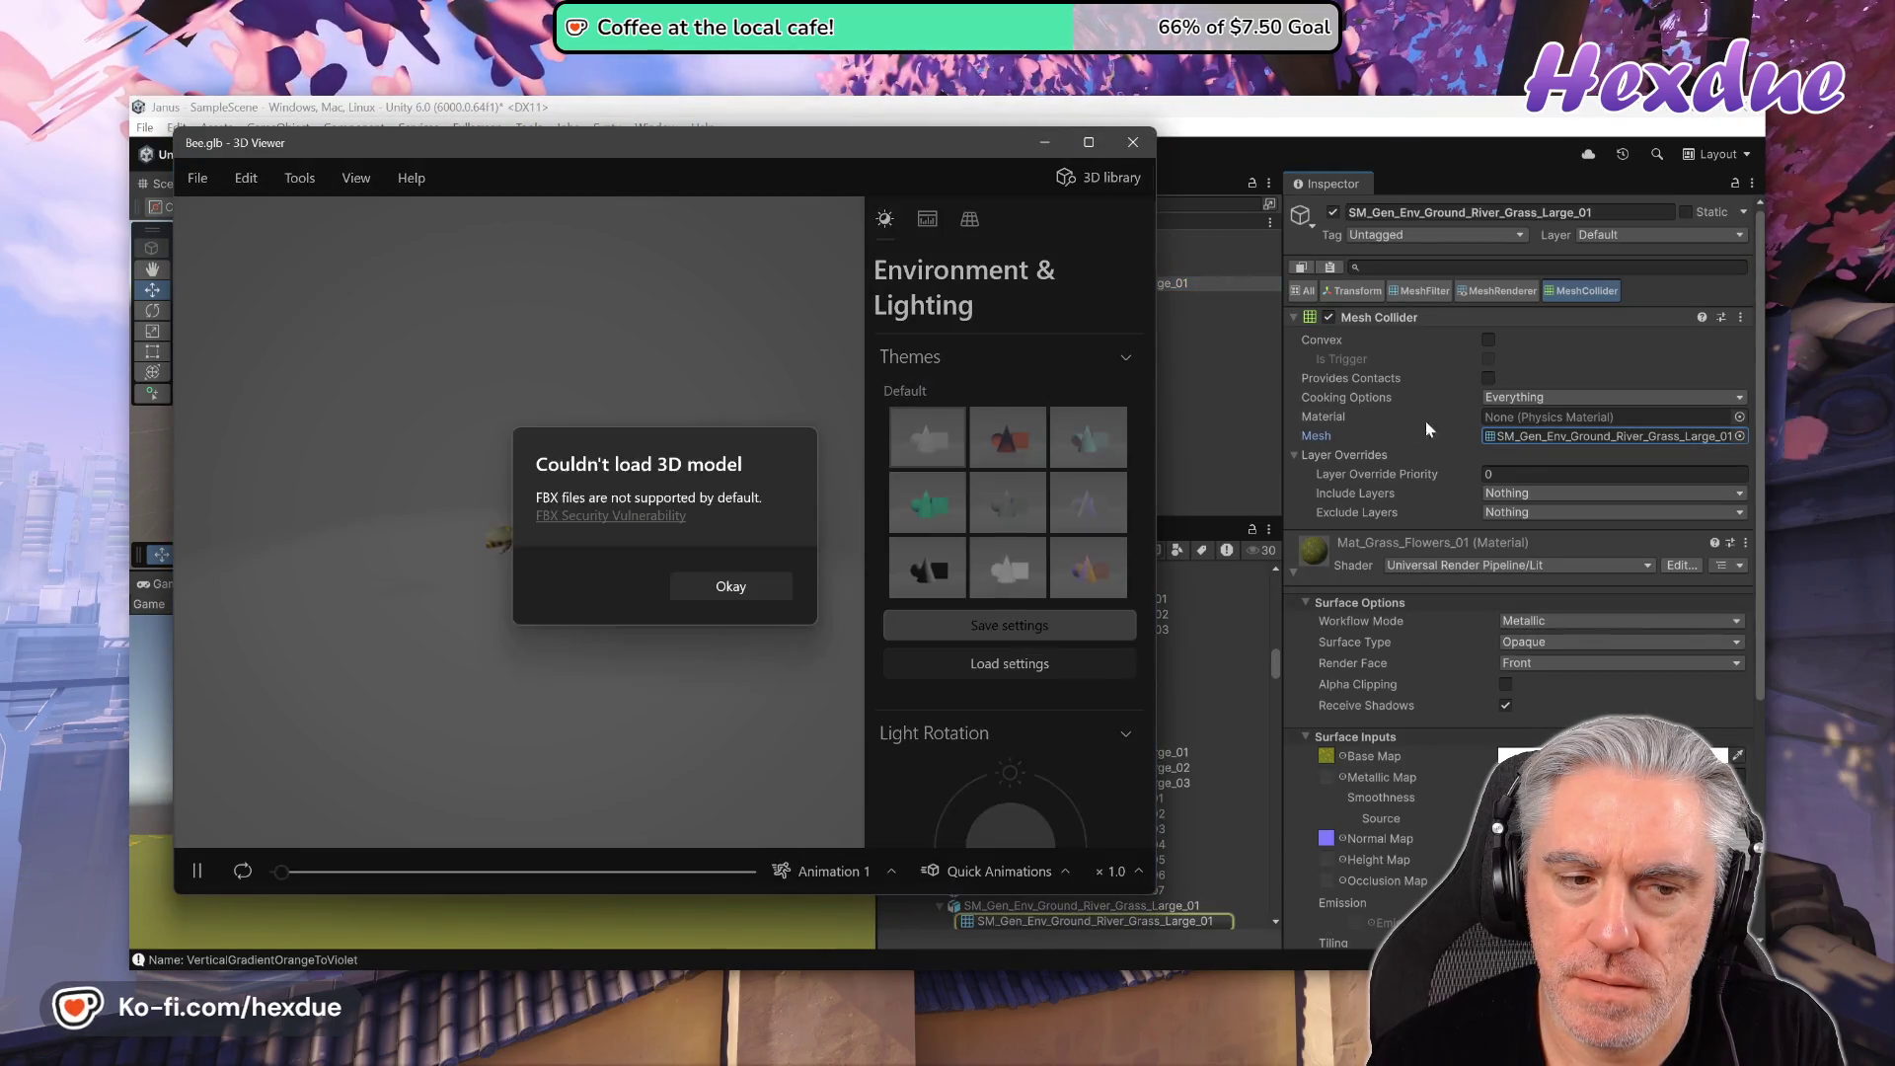
{"action": "left_click", "coordinate": [745, 592]}
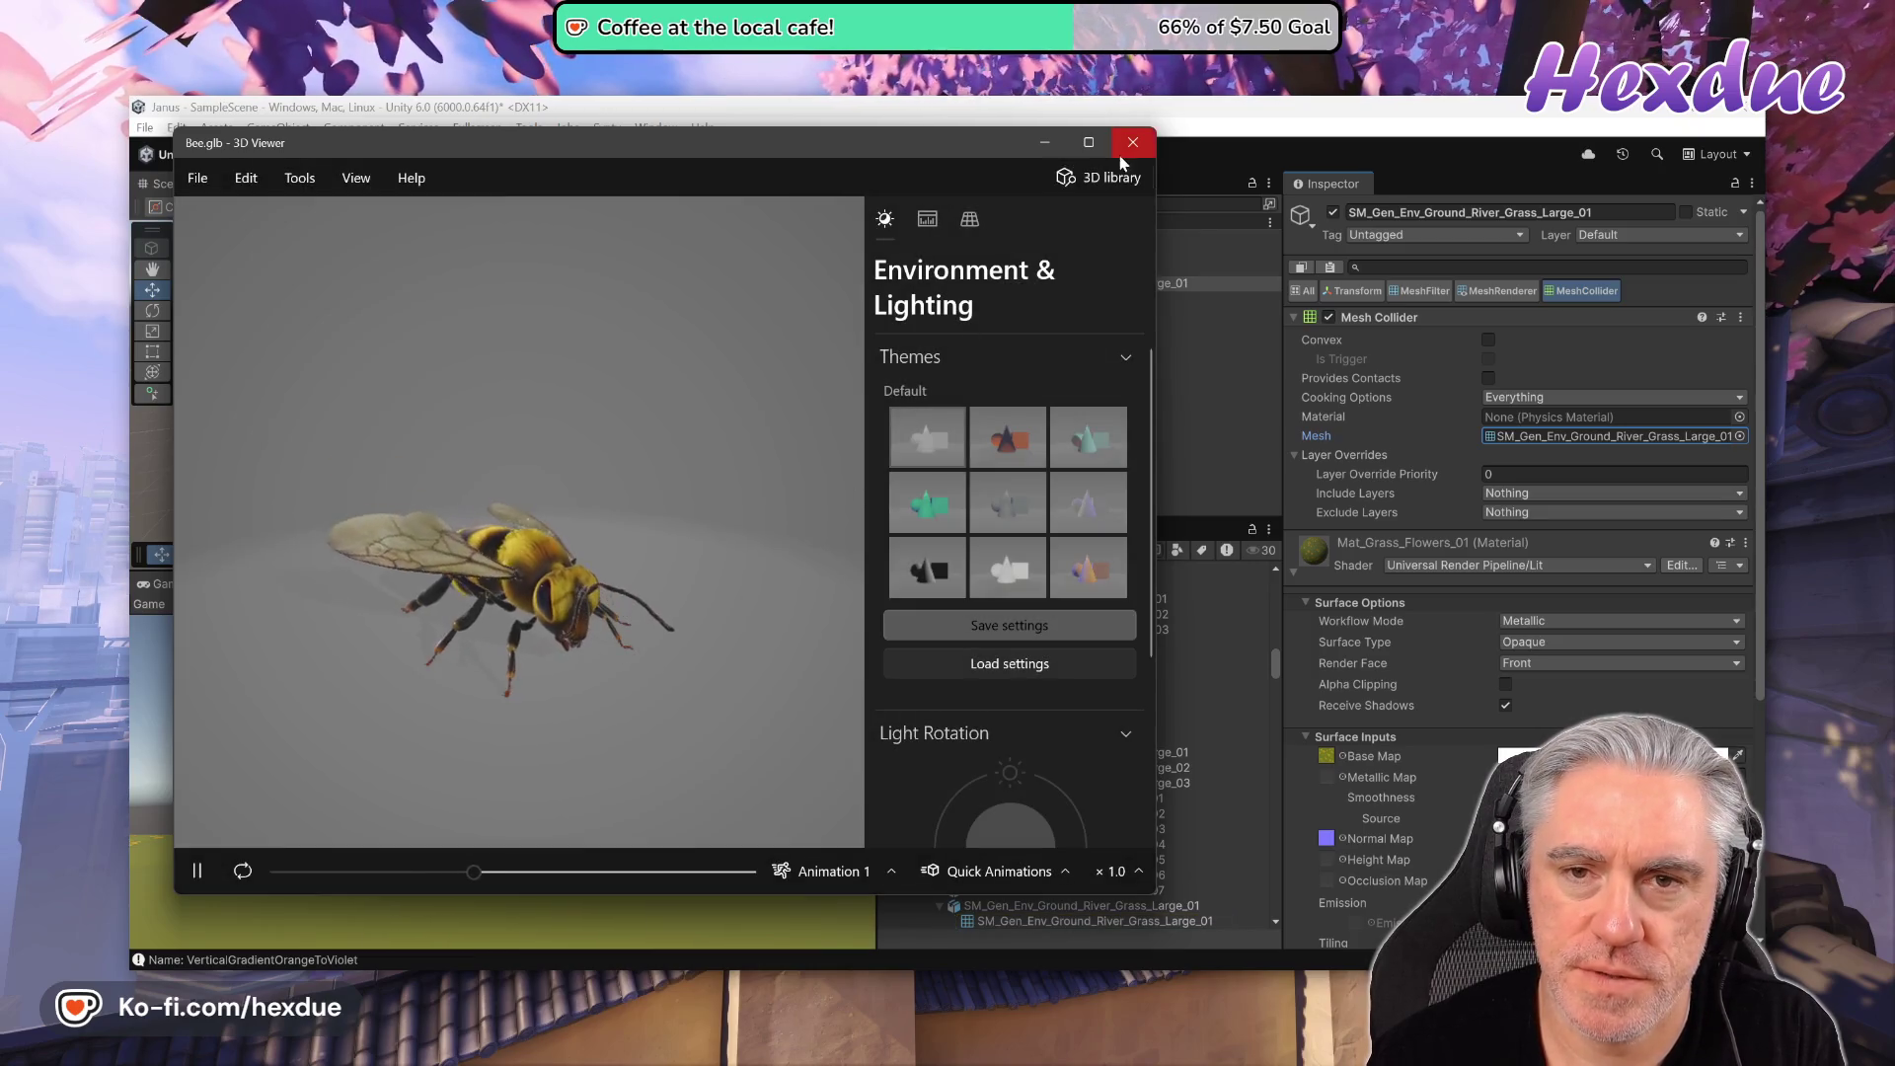
{"action": "left_click", "coordinate": [1133, 142]}
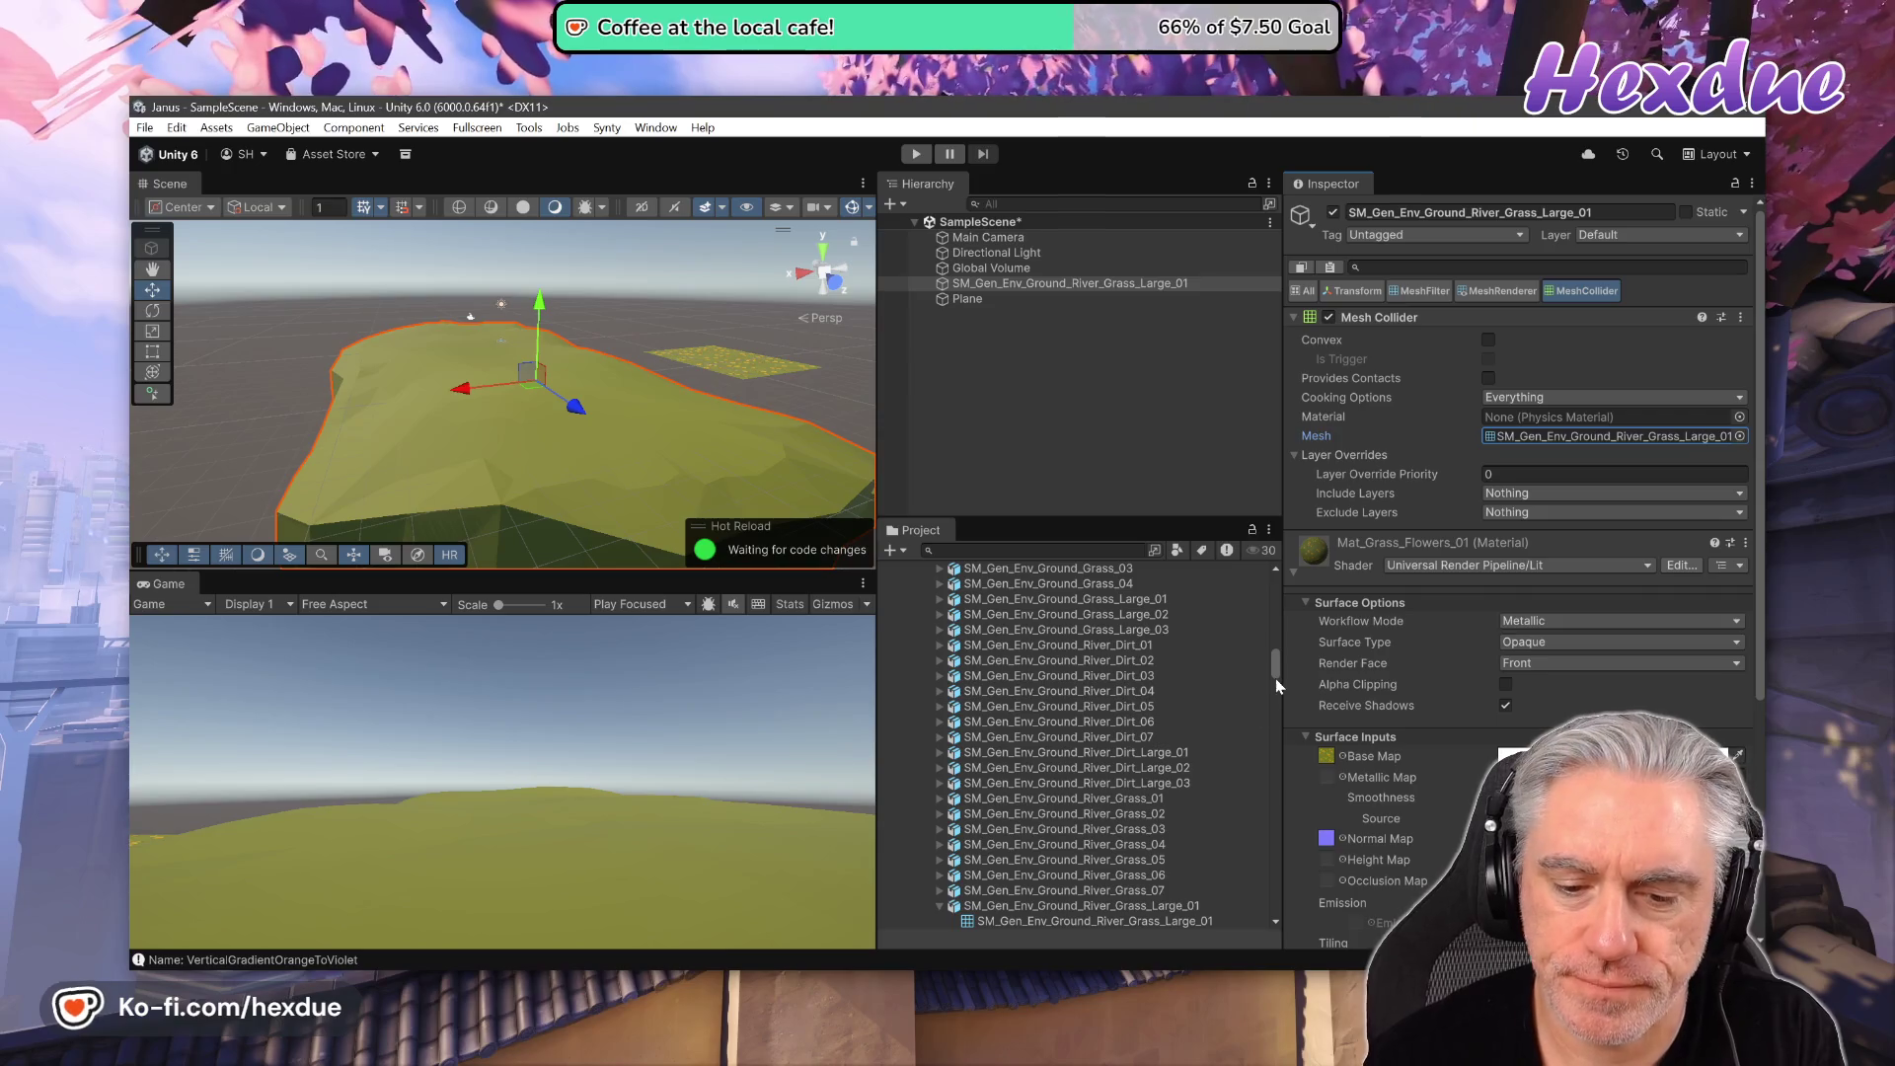
- Check the island mesh's vertex and index details, then open and collapse the model's import settings
{"action": "scroll", "coordinate": [1205, 801], "scroll_direction": "down", "scroll_amount": 2}
{"action": "left_click", "coordinate": [1173, 867]}
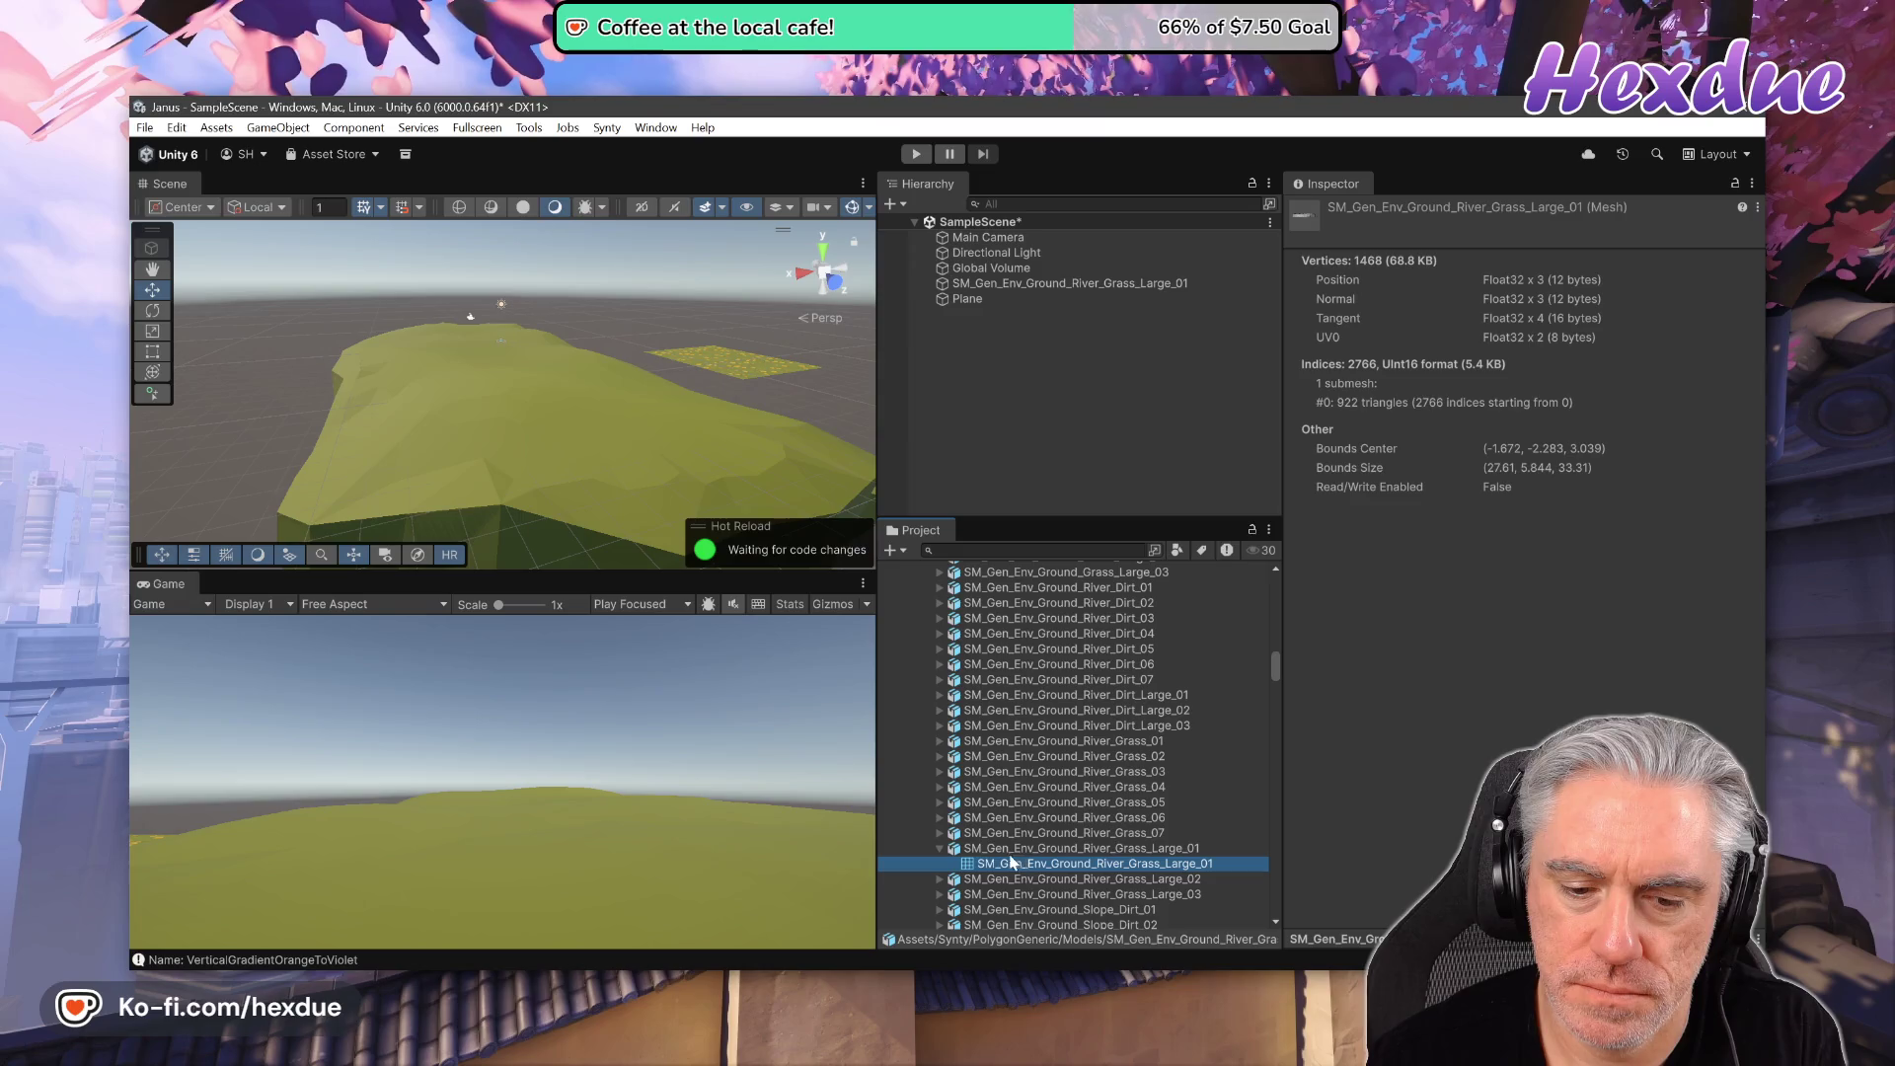
{"action": "left_click", "coordinate": [956, 851]}
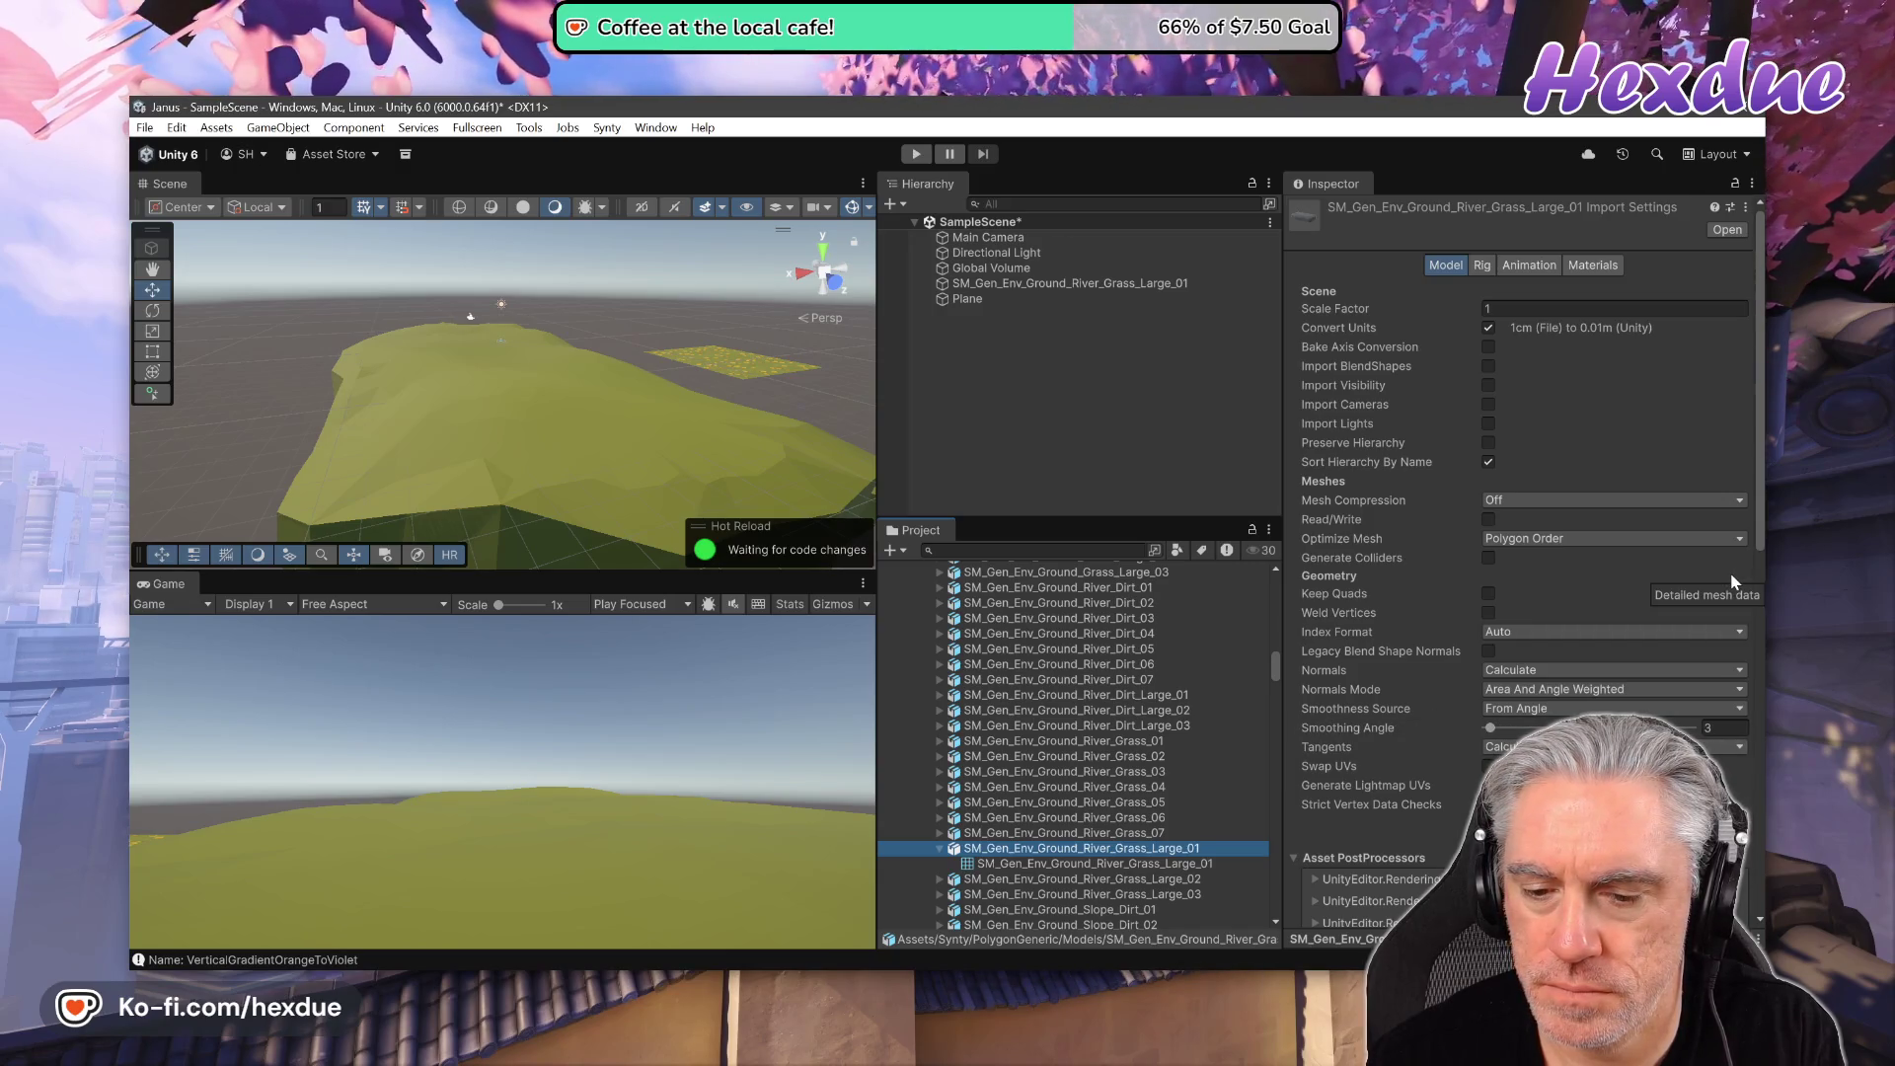
{"action": "left_click", "coordinate": [939, 849]}
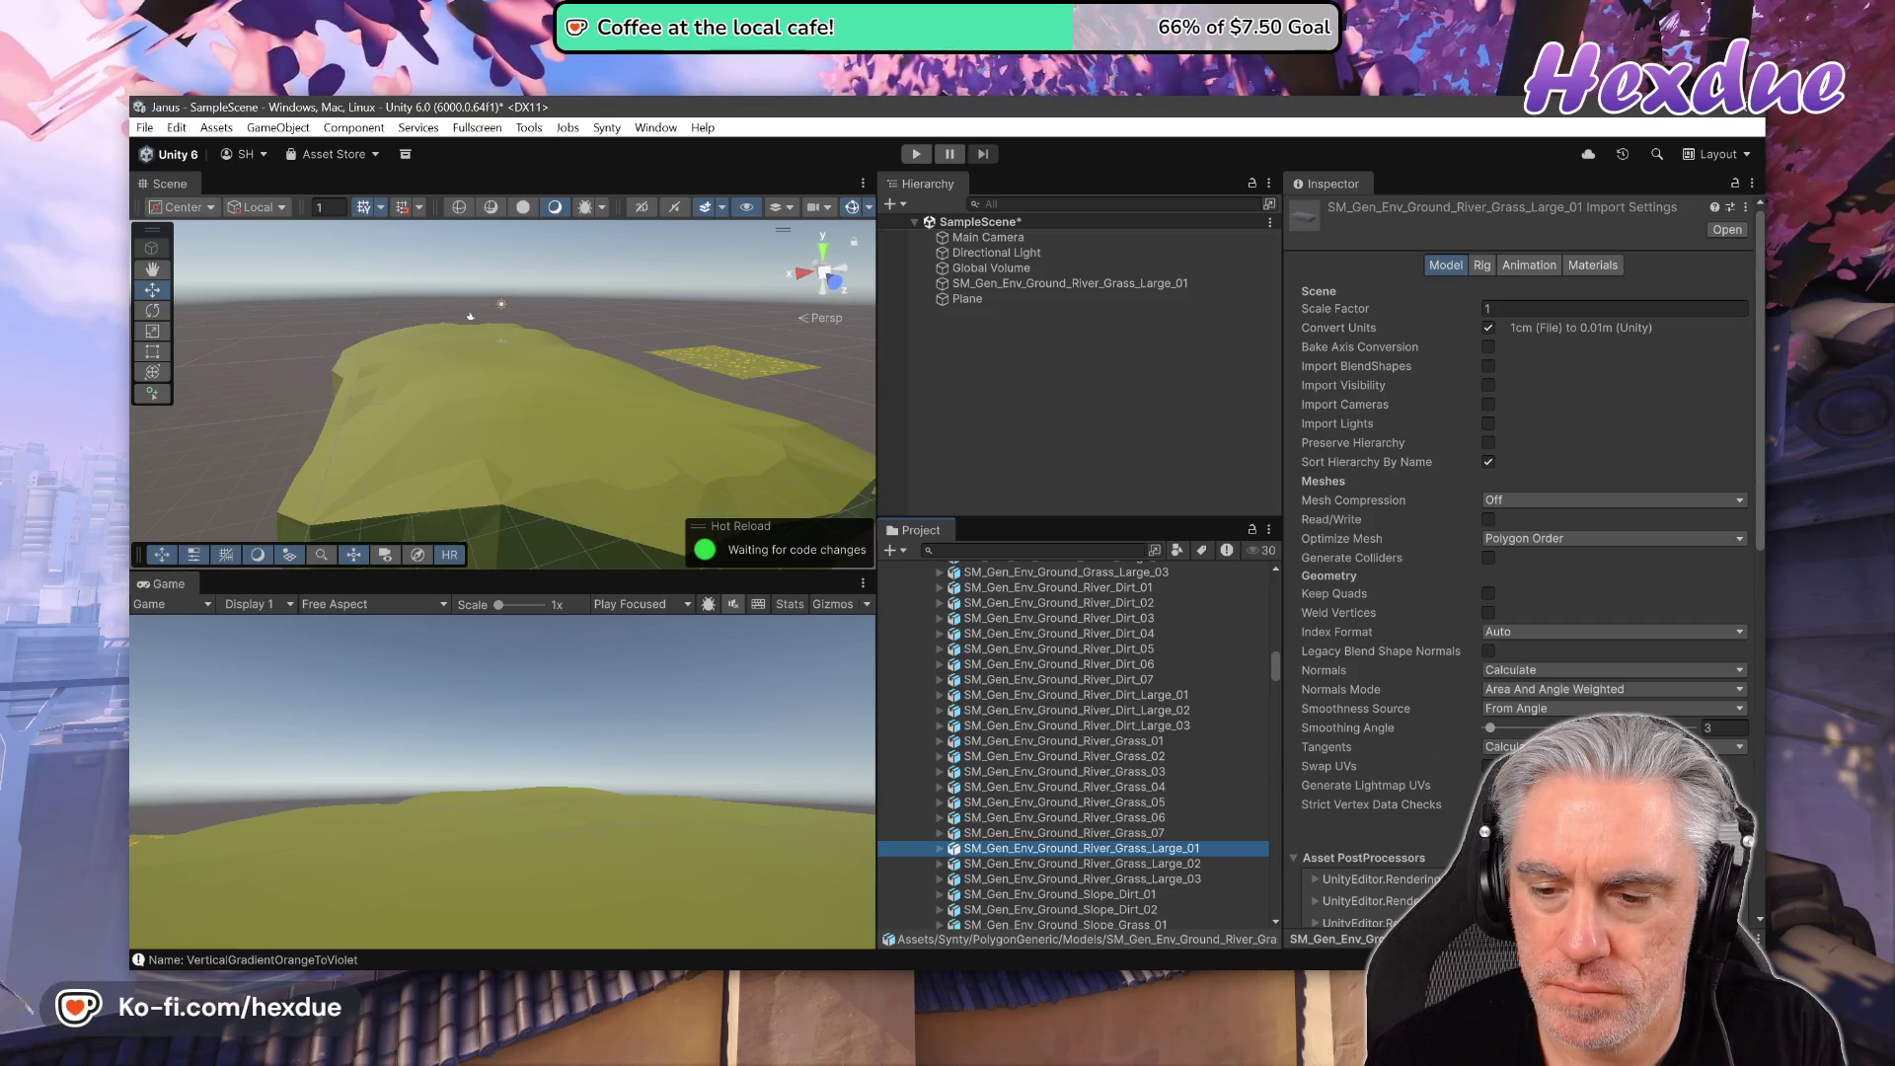
- Scroll the import settings down to Asset PostProcessors and open the model in 3D Viewer again
{"action": "scroll", "coordinate": [1520, 553], "scroll_direction": "down", "scroll_amount": 3}
{"action": "scroll", "coordinate": [1520, 553], "scroll_direction": "down", "scroll_amount": 5}
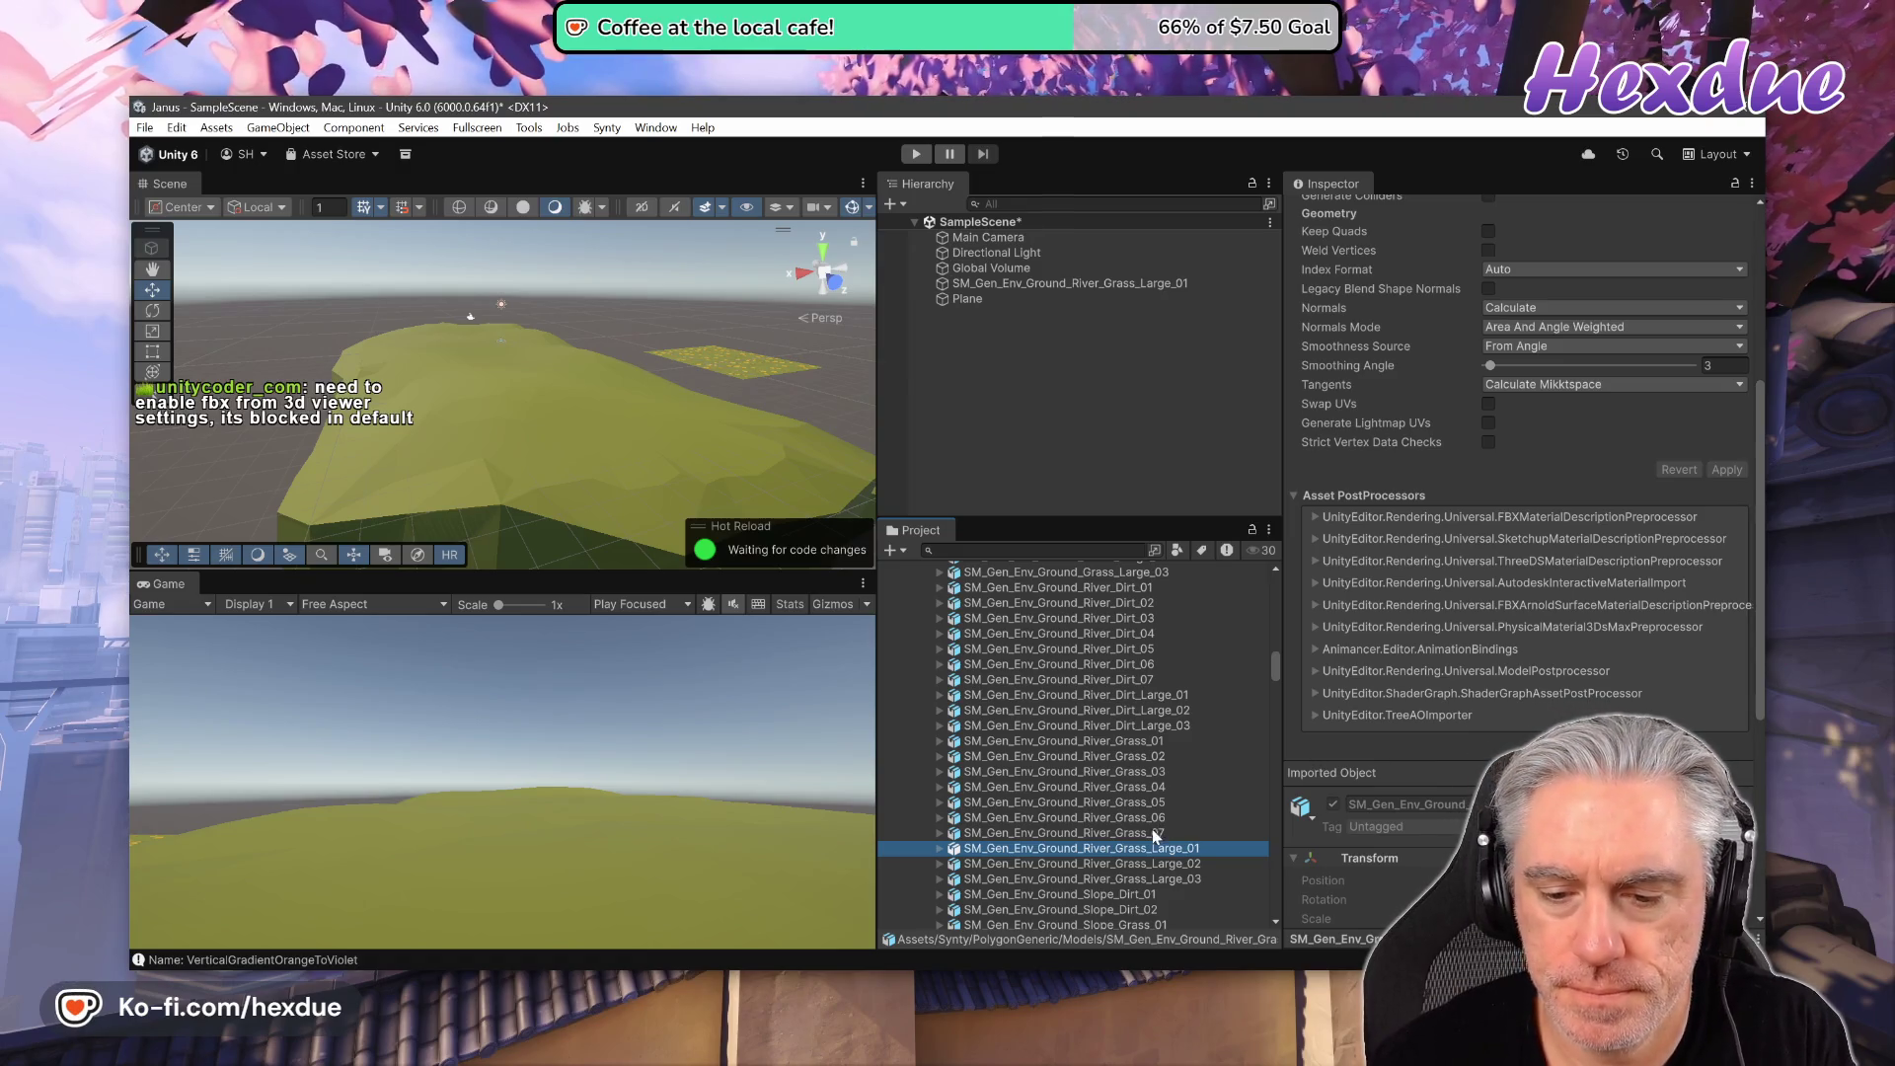
{"action": "double_click", "coordinate": [1133, 851]}
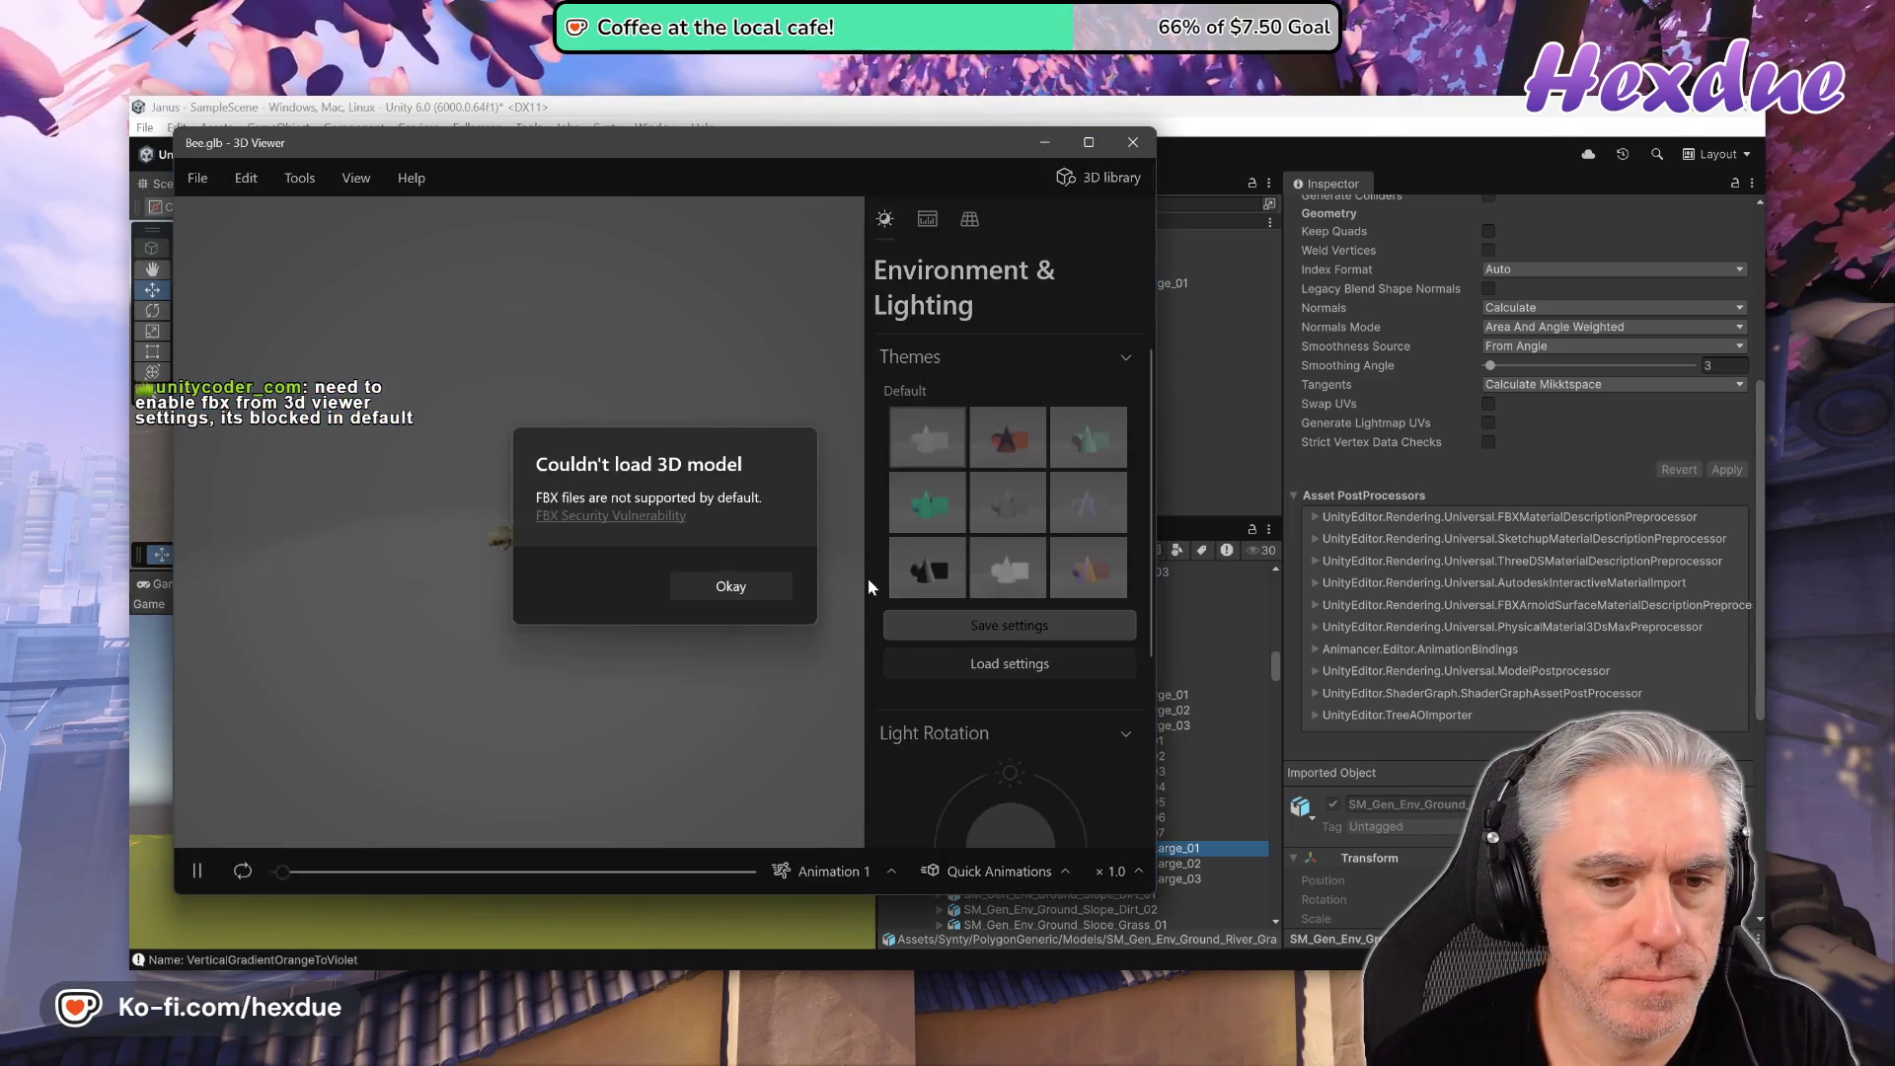
- Read Microsoft's FBX Security Vulnerability article and mark it as not helpful
{"action": "left_click", "coordinate": [627, 516]}
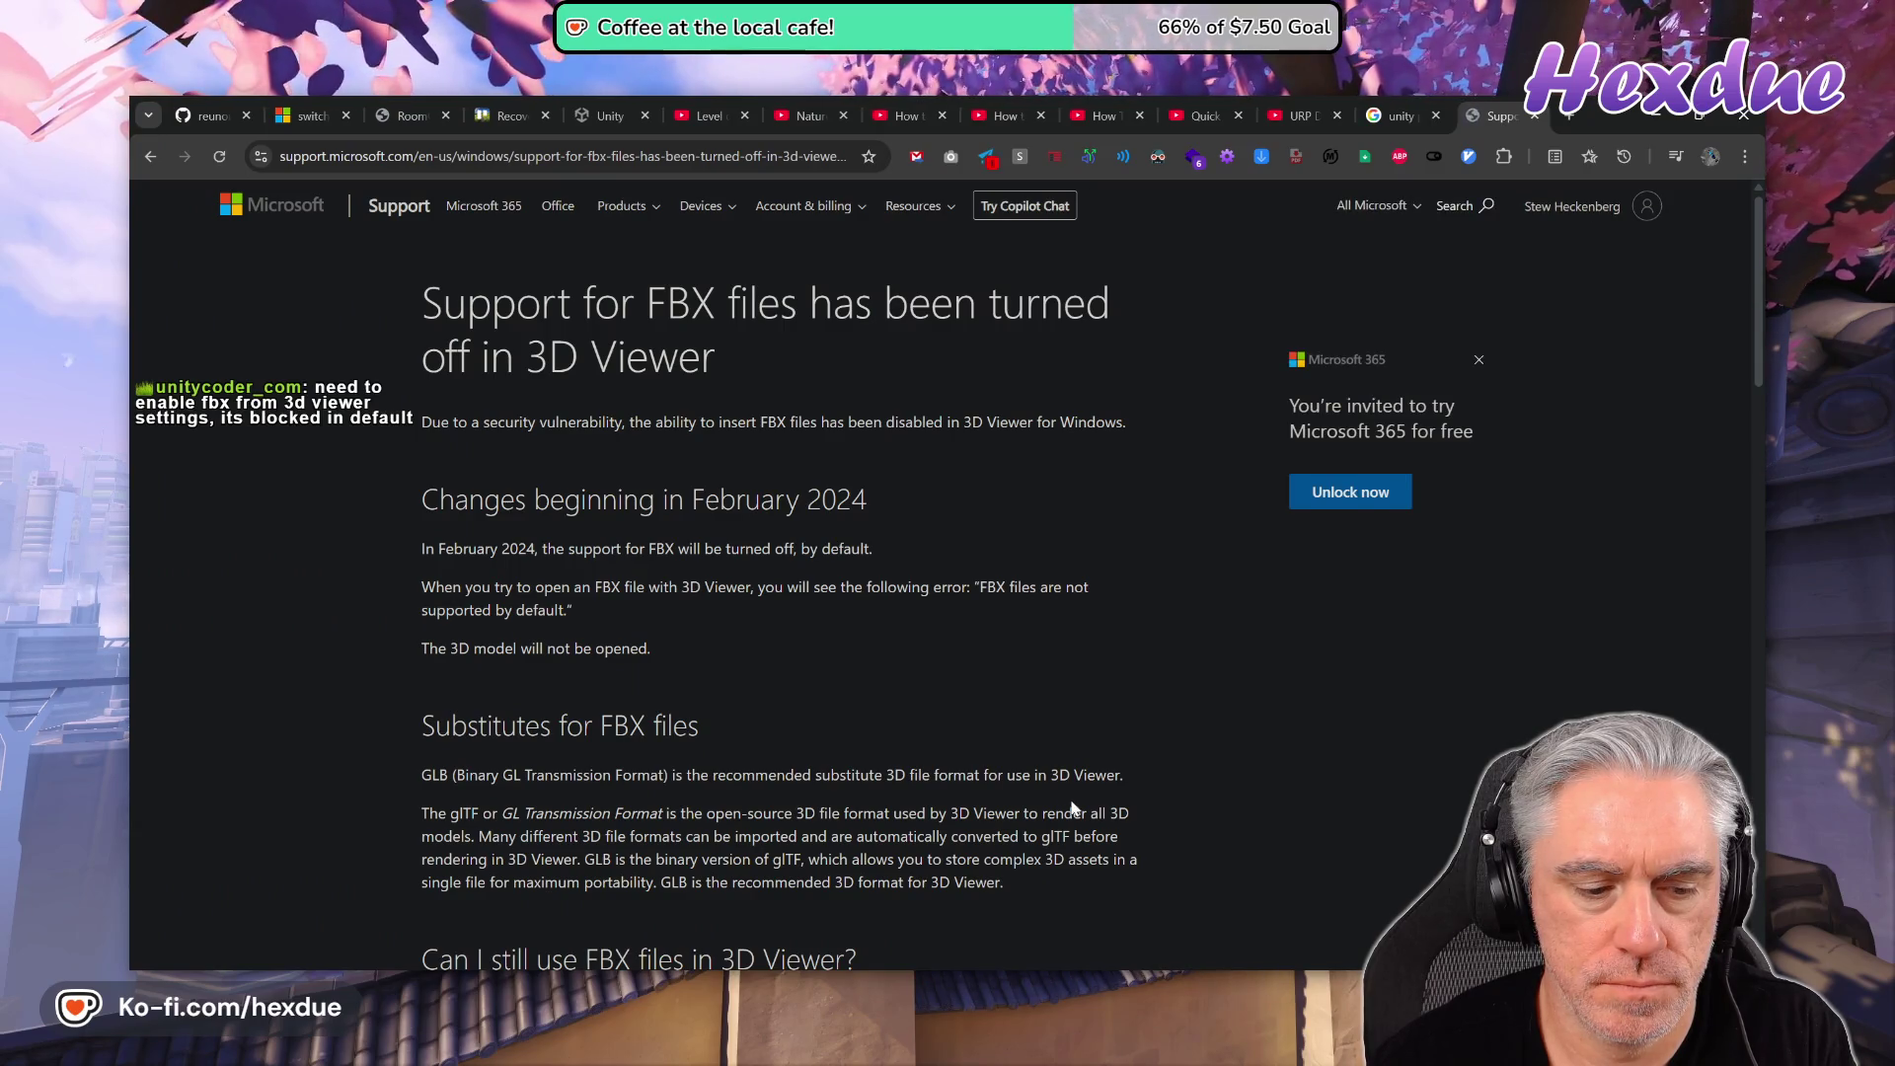
{"action": "scroll", "coordinate": [1106, 691], "scroll_direction": "down", "scroll_amount": 5}
{"action": "scroll", "coordinate": [1105, 817], "scroll_direction": "down", "scroll_amount": 3}
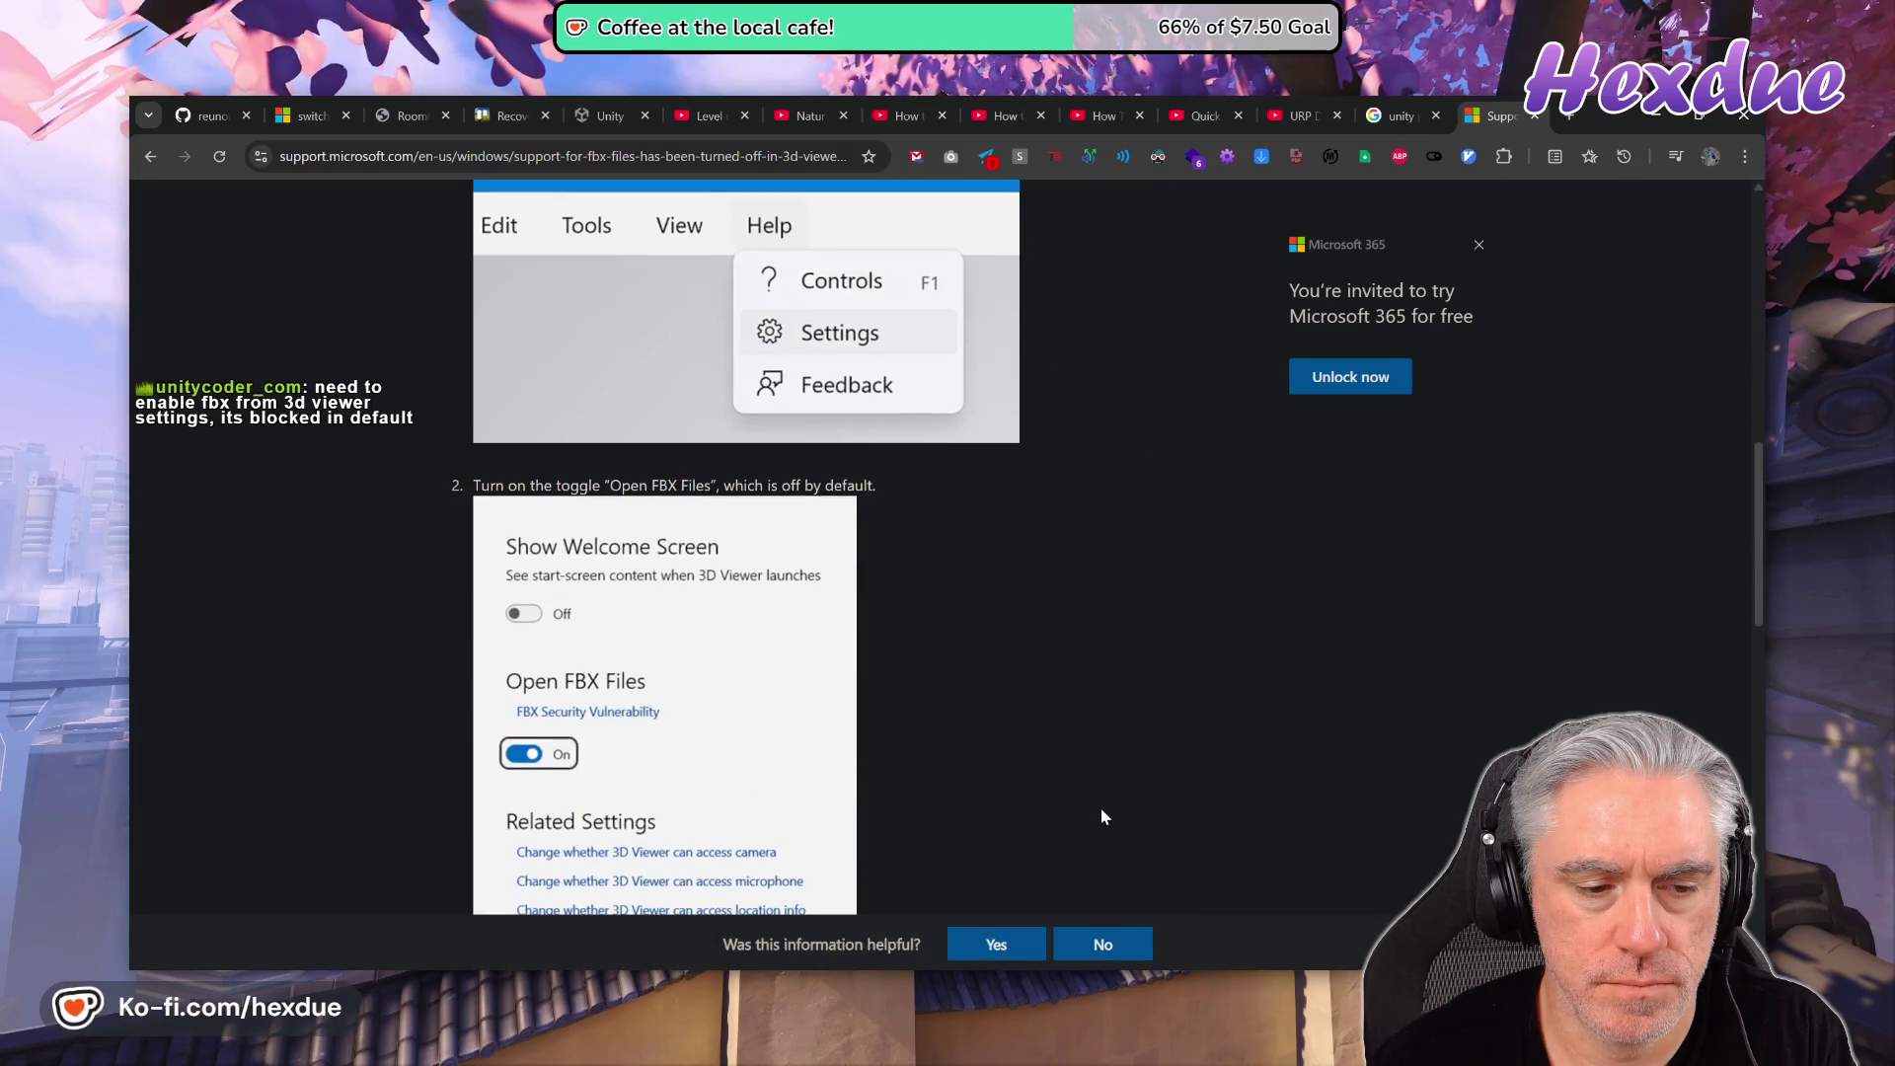
{"action": "left_click", "coordinate": [1140, 948]}
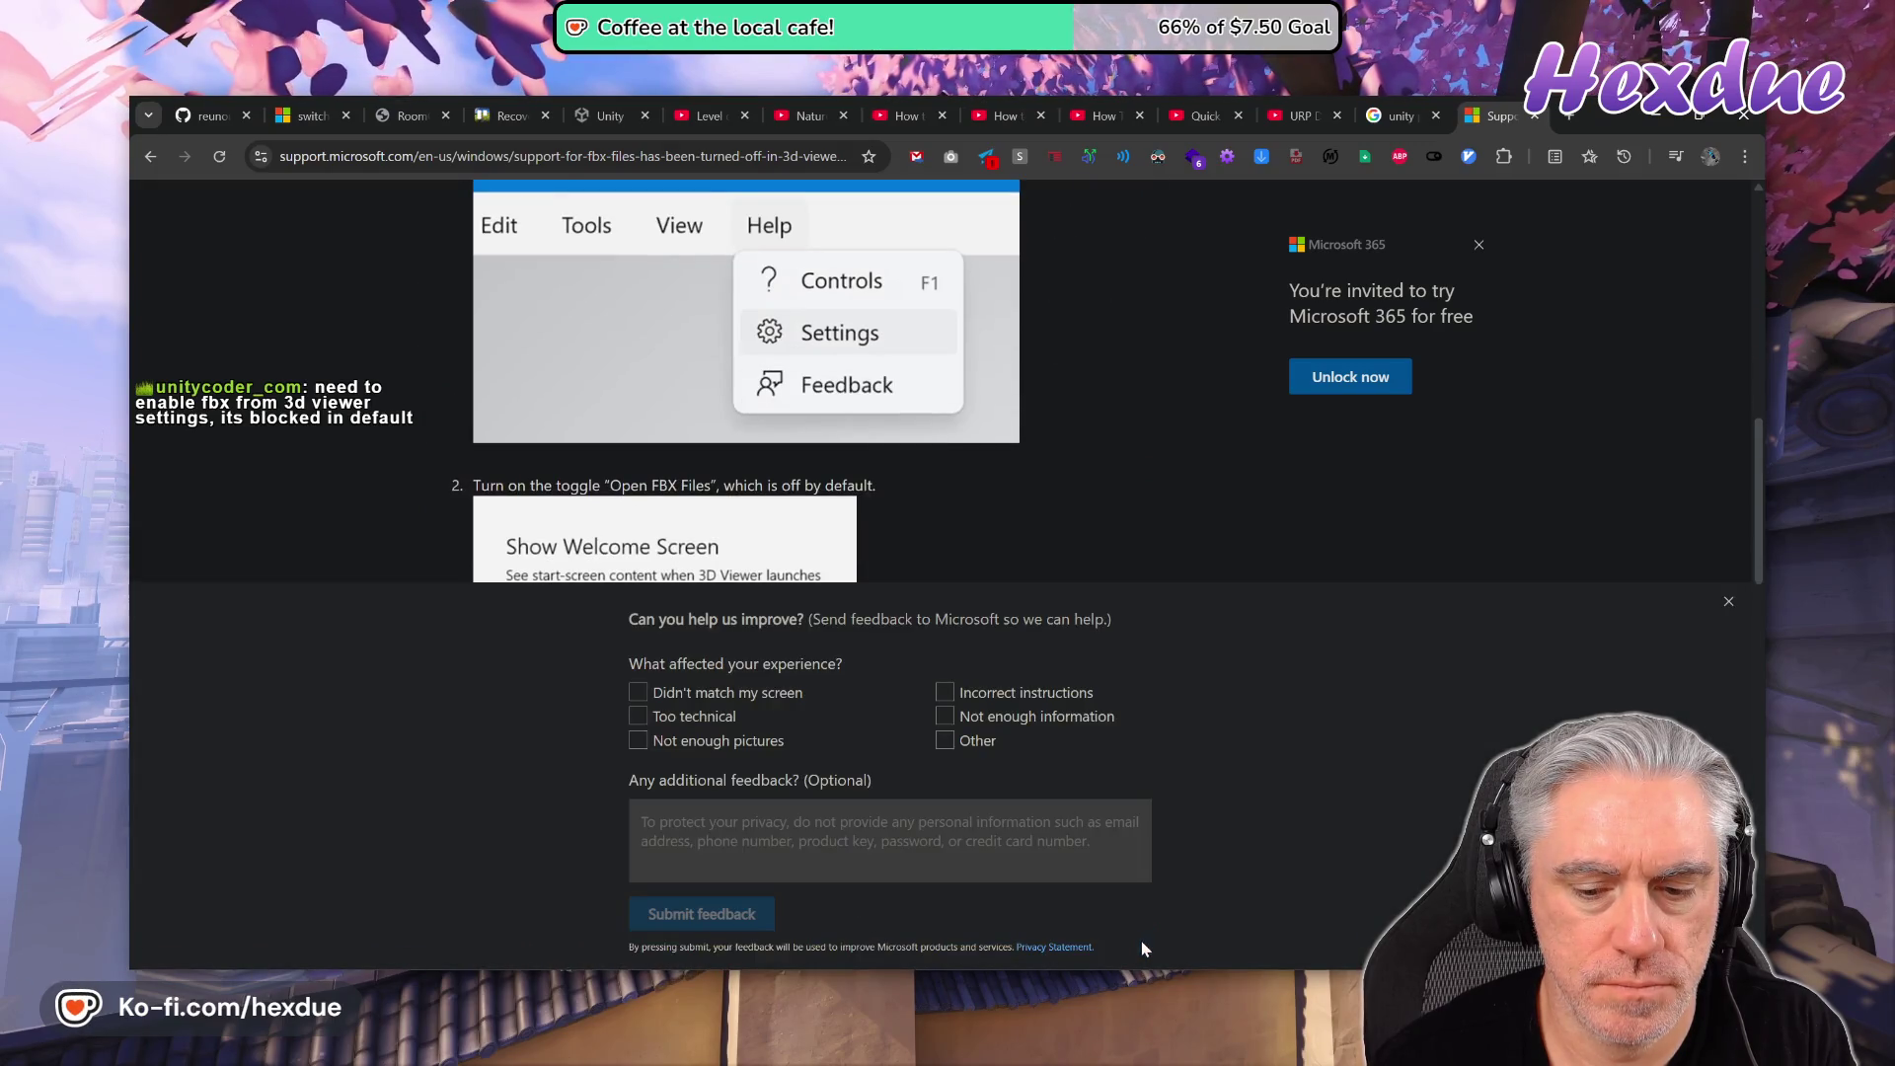
- Switch on Open FBX Files in 3D Viewer's Settings, then return to Unity
{"action": "key", "text": "alt+Tab"}
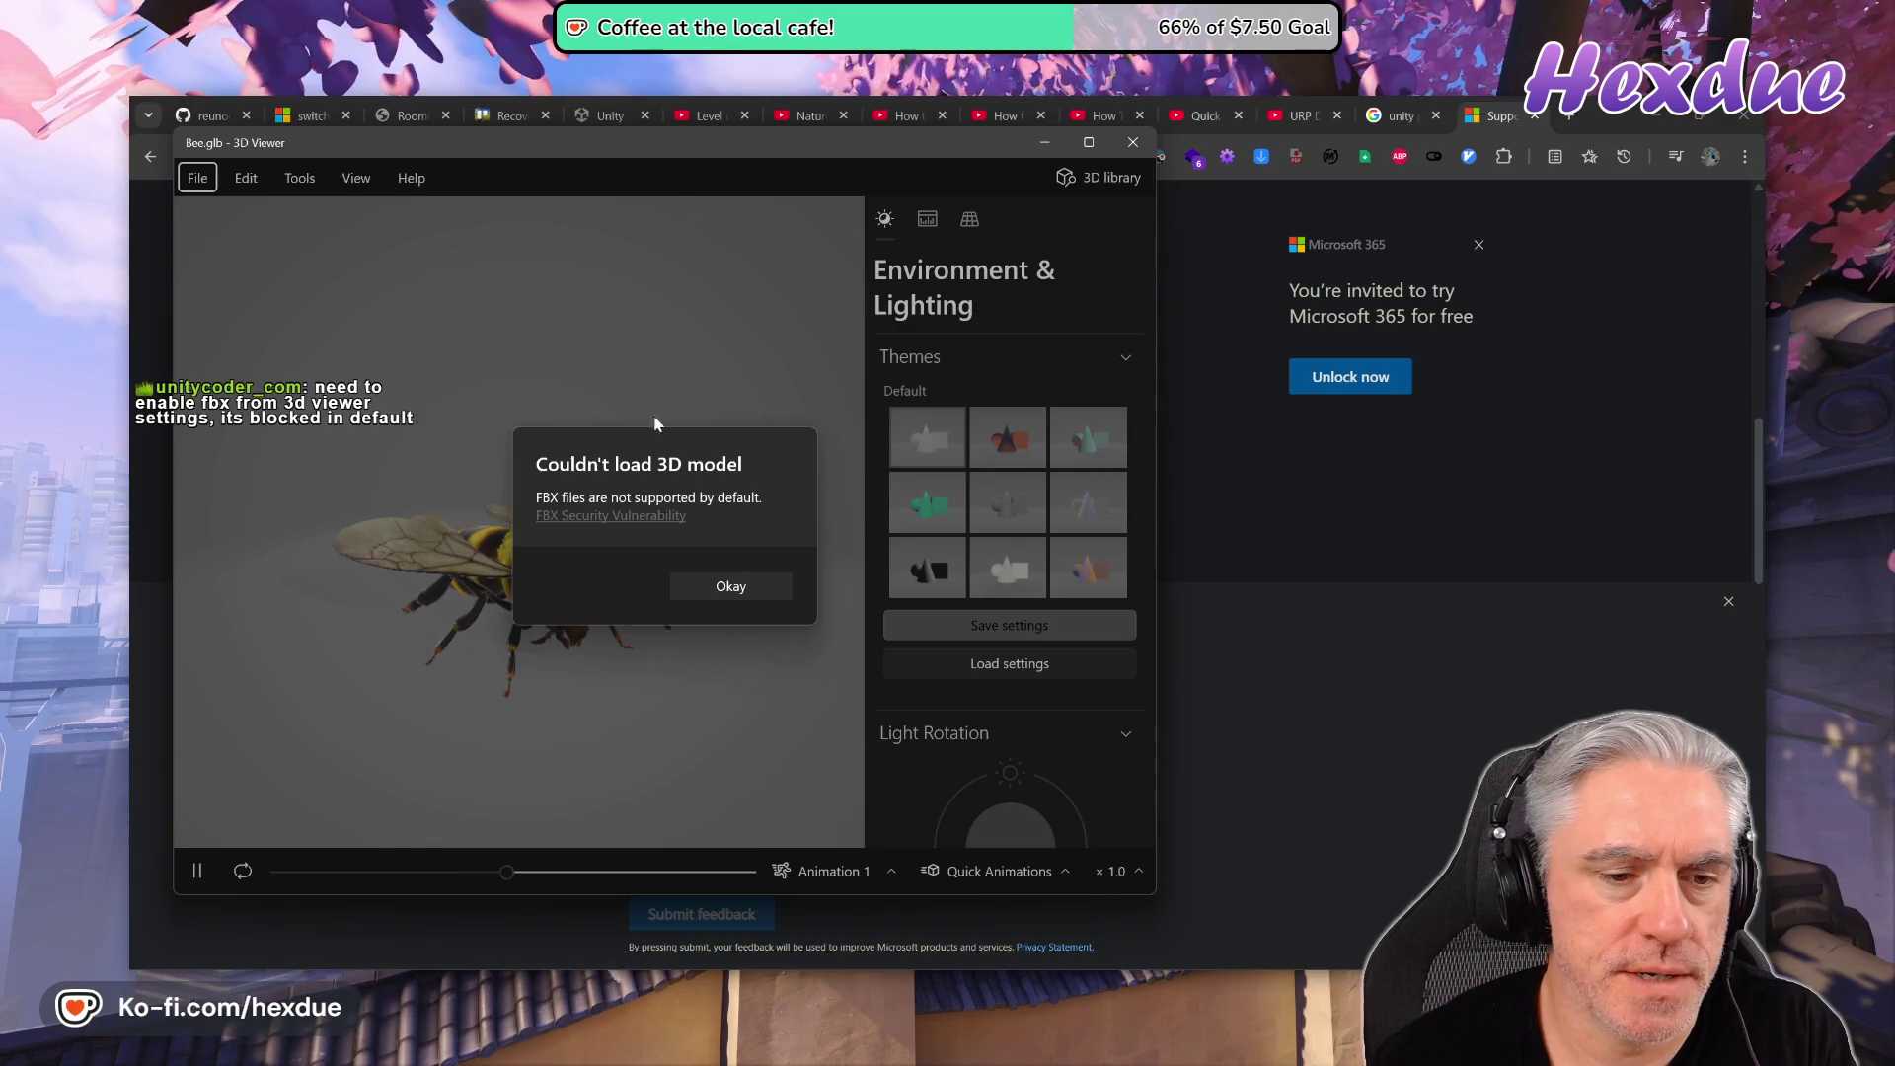
{"action": "left_click", "coordinate": [730, 588]}
{"action": "left_click", "coordinate": [411, 178]}
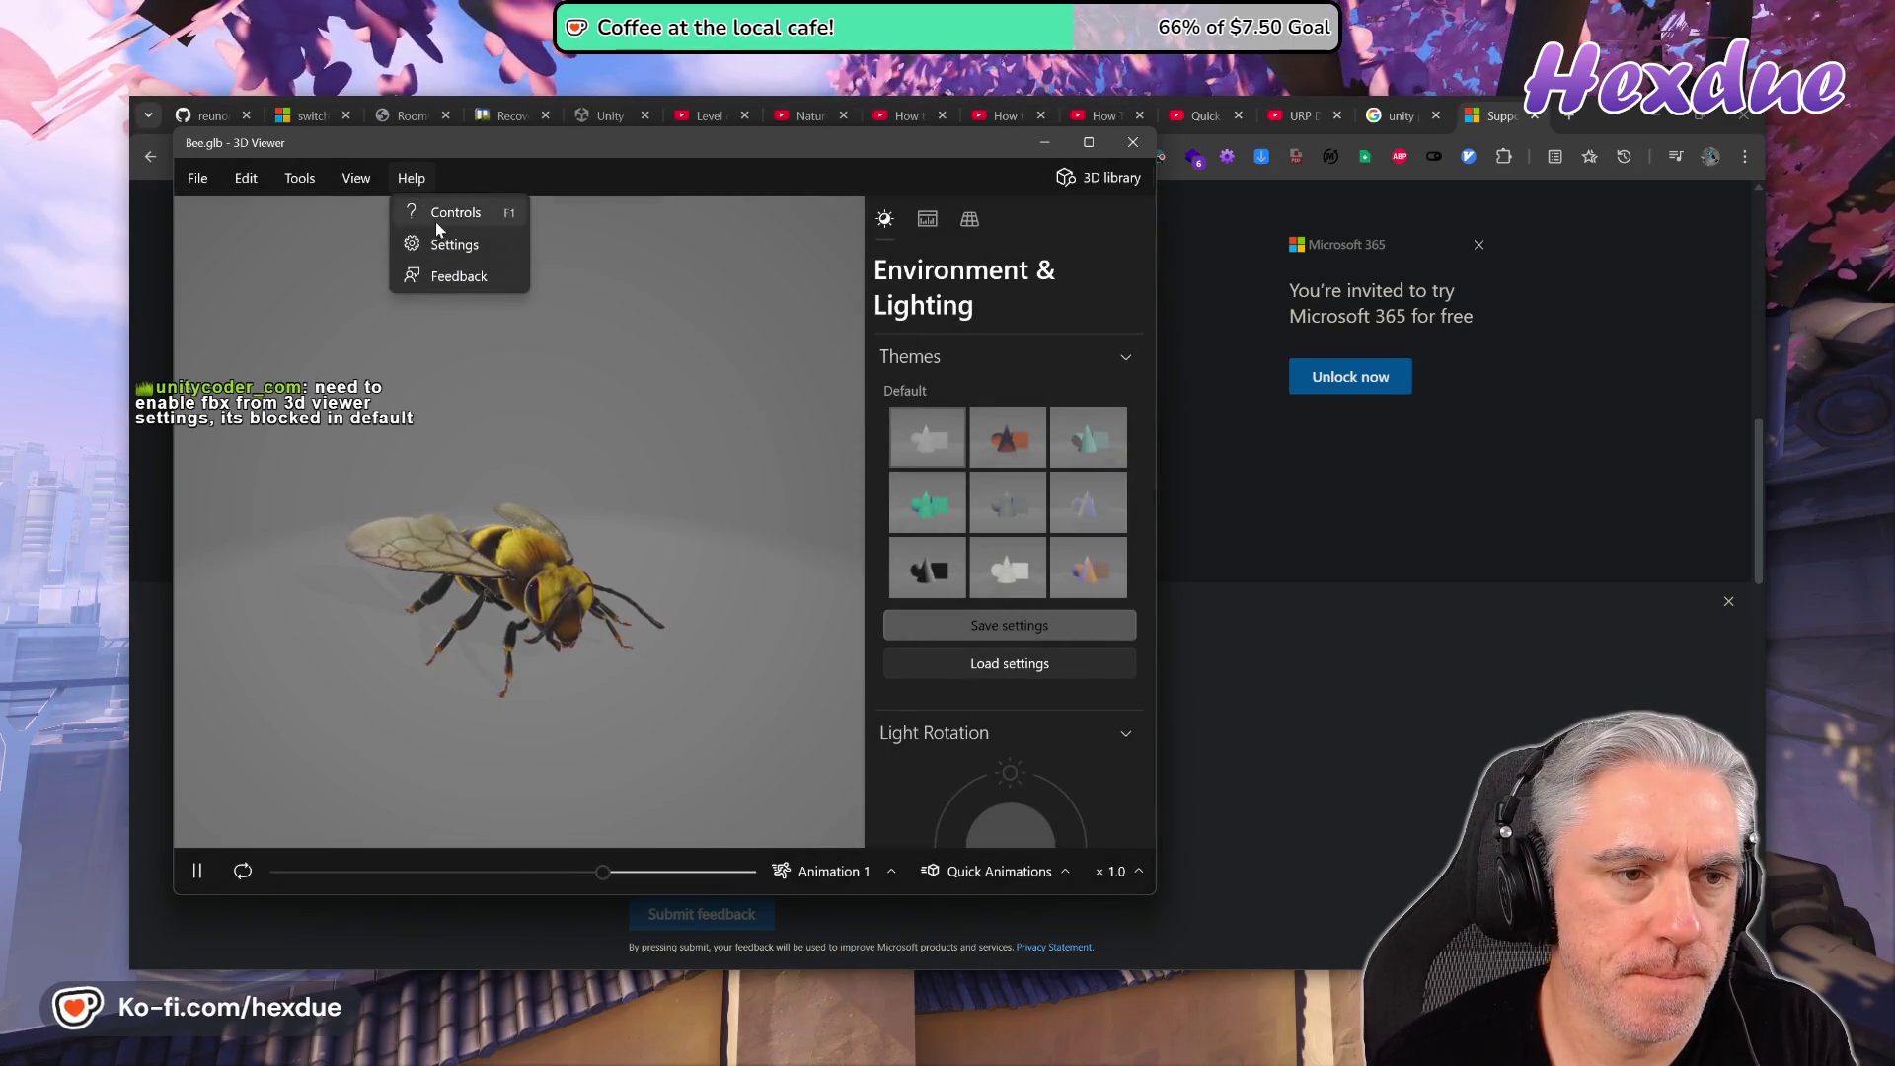
{"action": "left_click", "coordinate": [436, 221]}
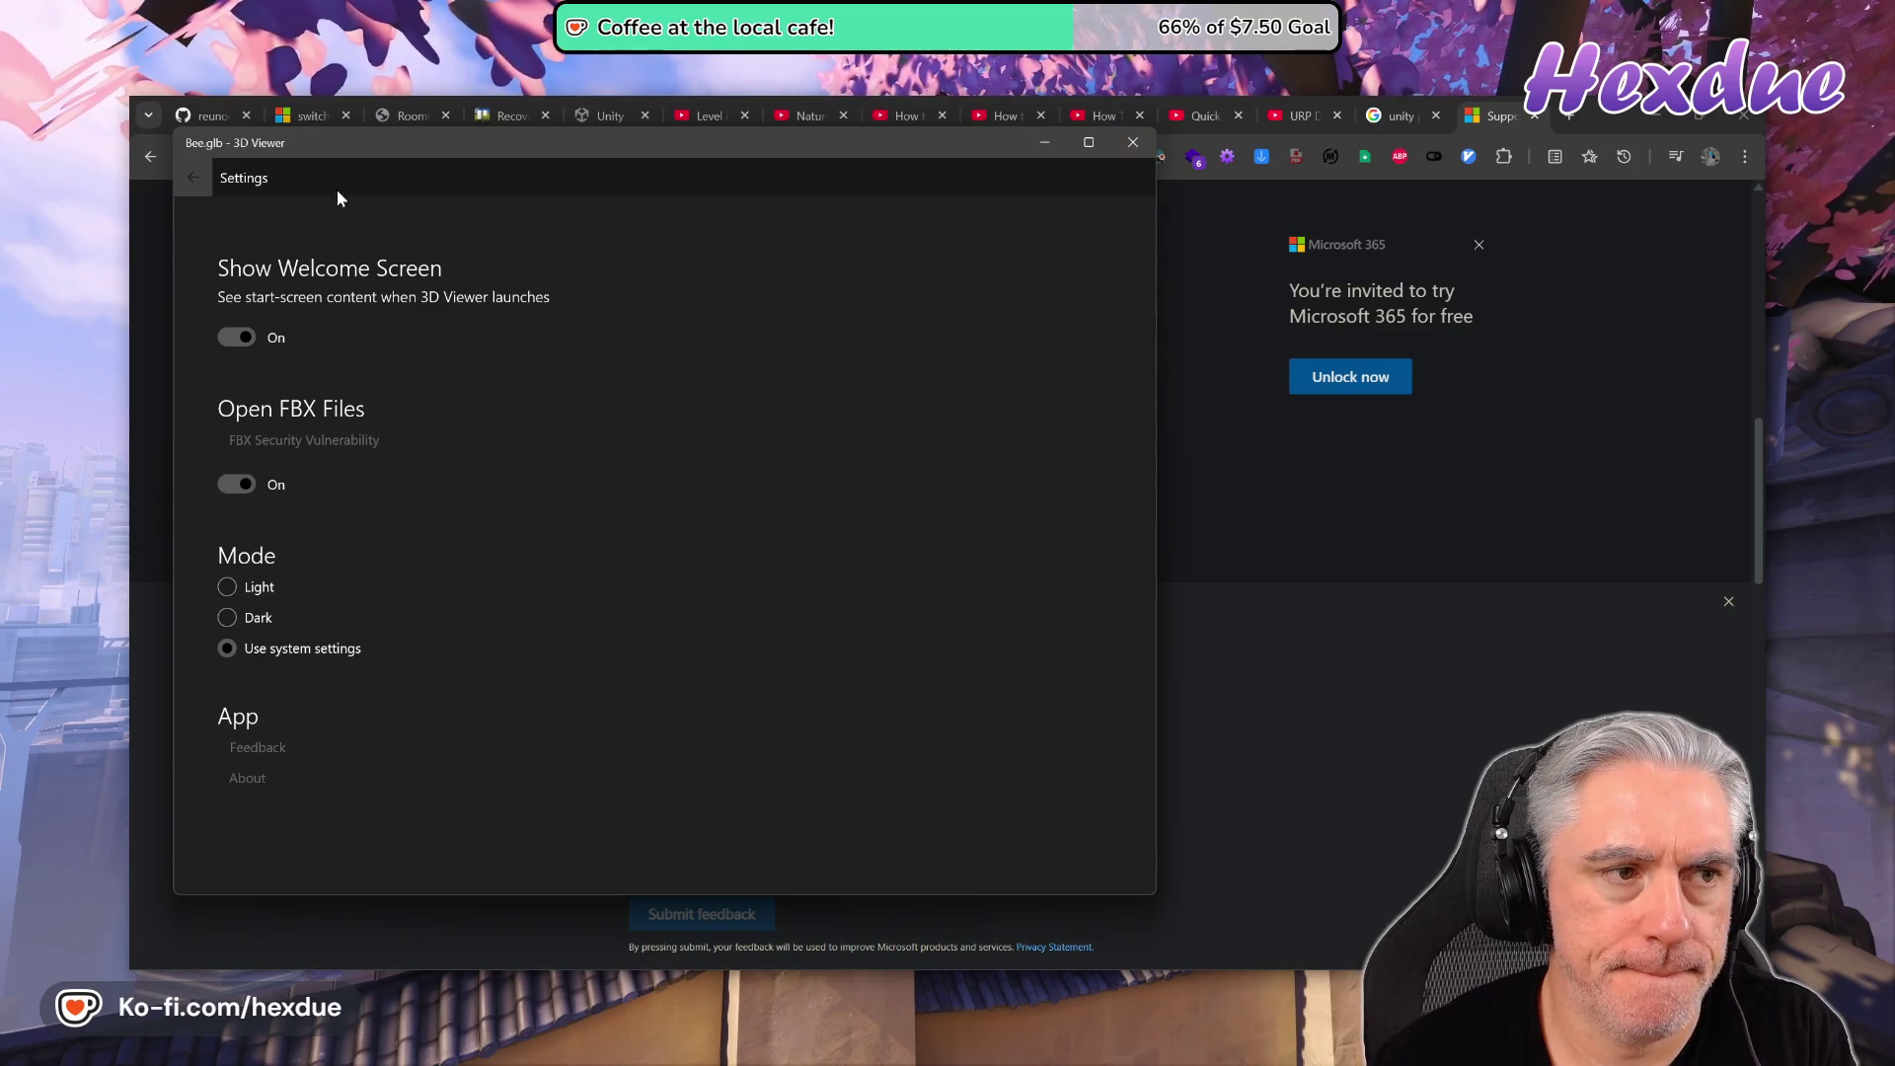
{"action": "left_click", "coordinate": [193, 177]}
{"action": "key", "text": "alt+Tab"}
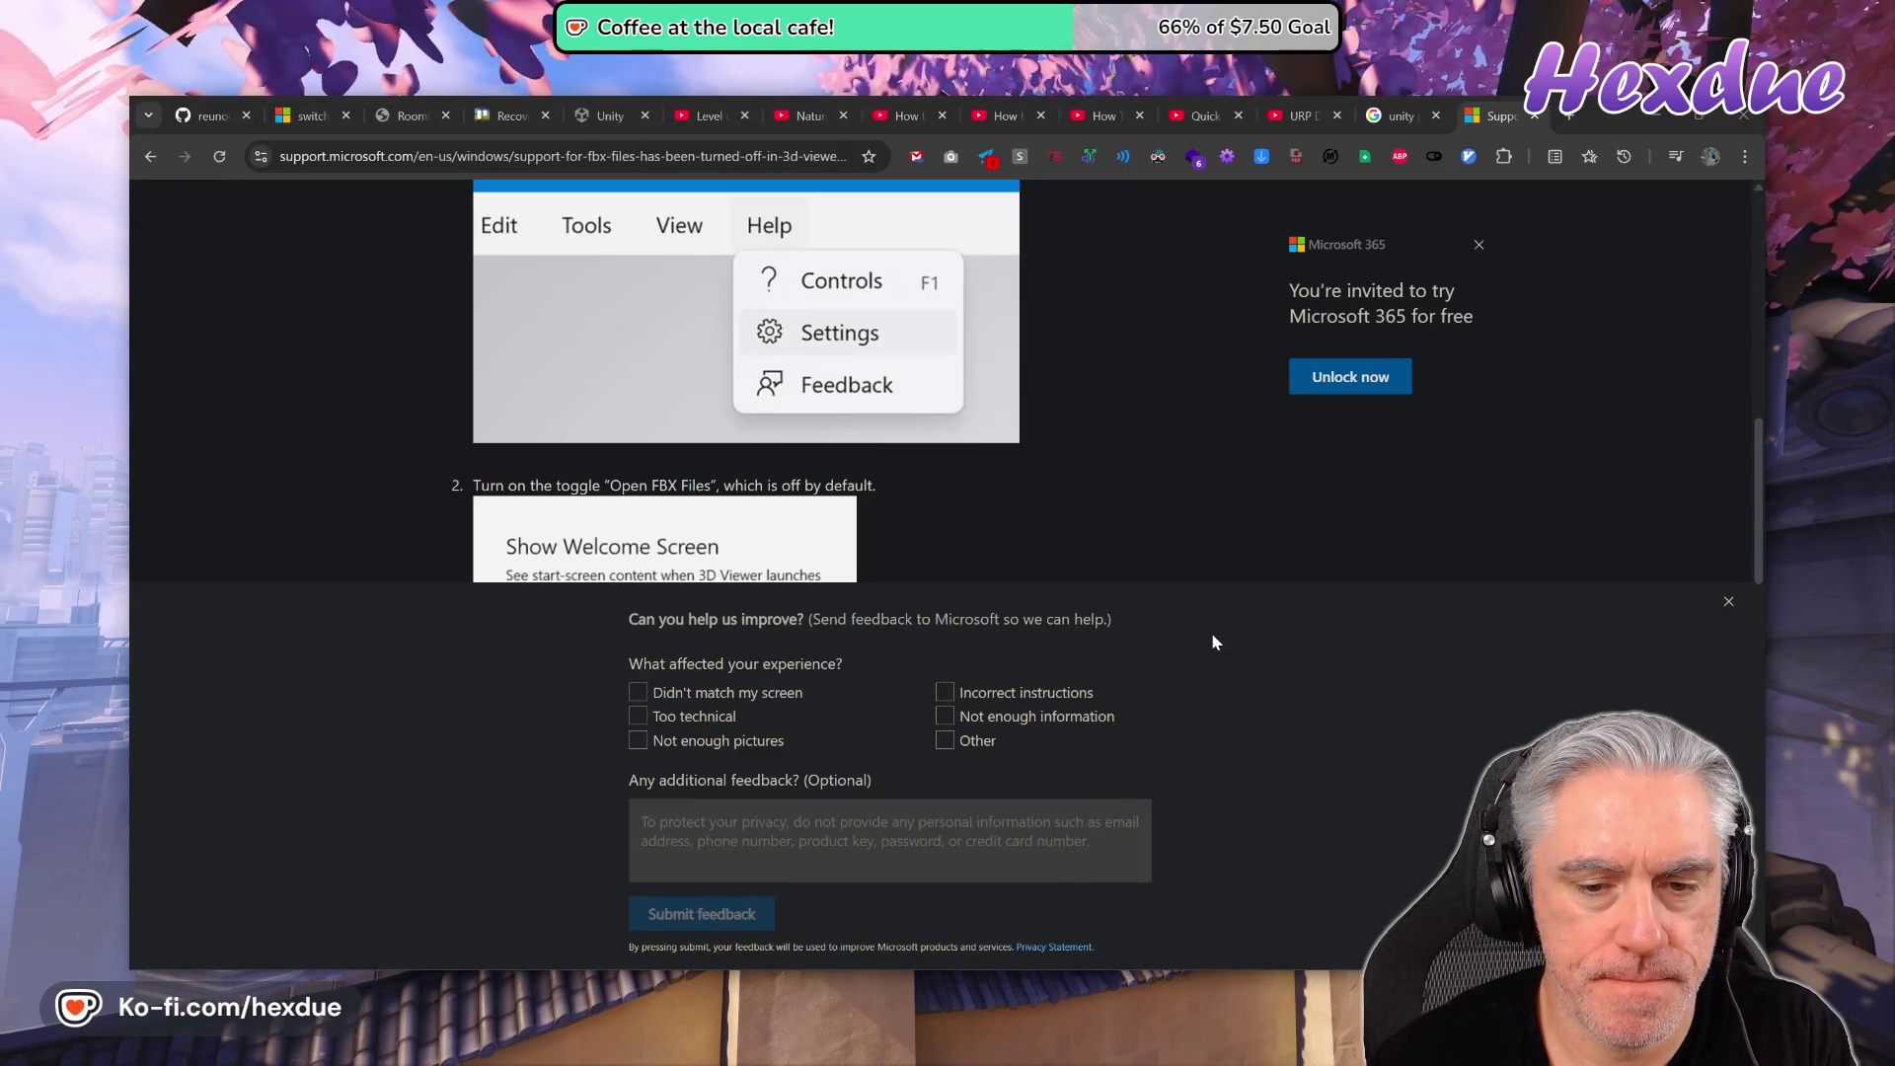
{"action": "scroll", "coordinate": [1115, 888], "scroll_direction": "down", "scroll_amount": 3}
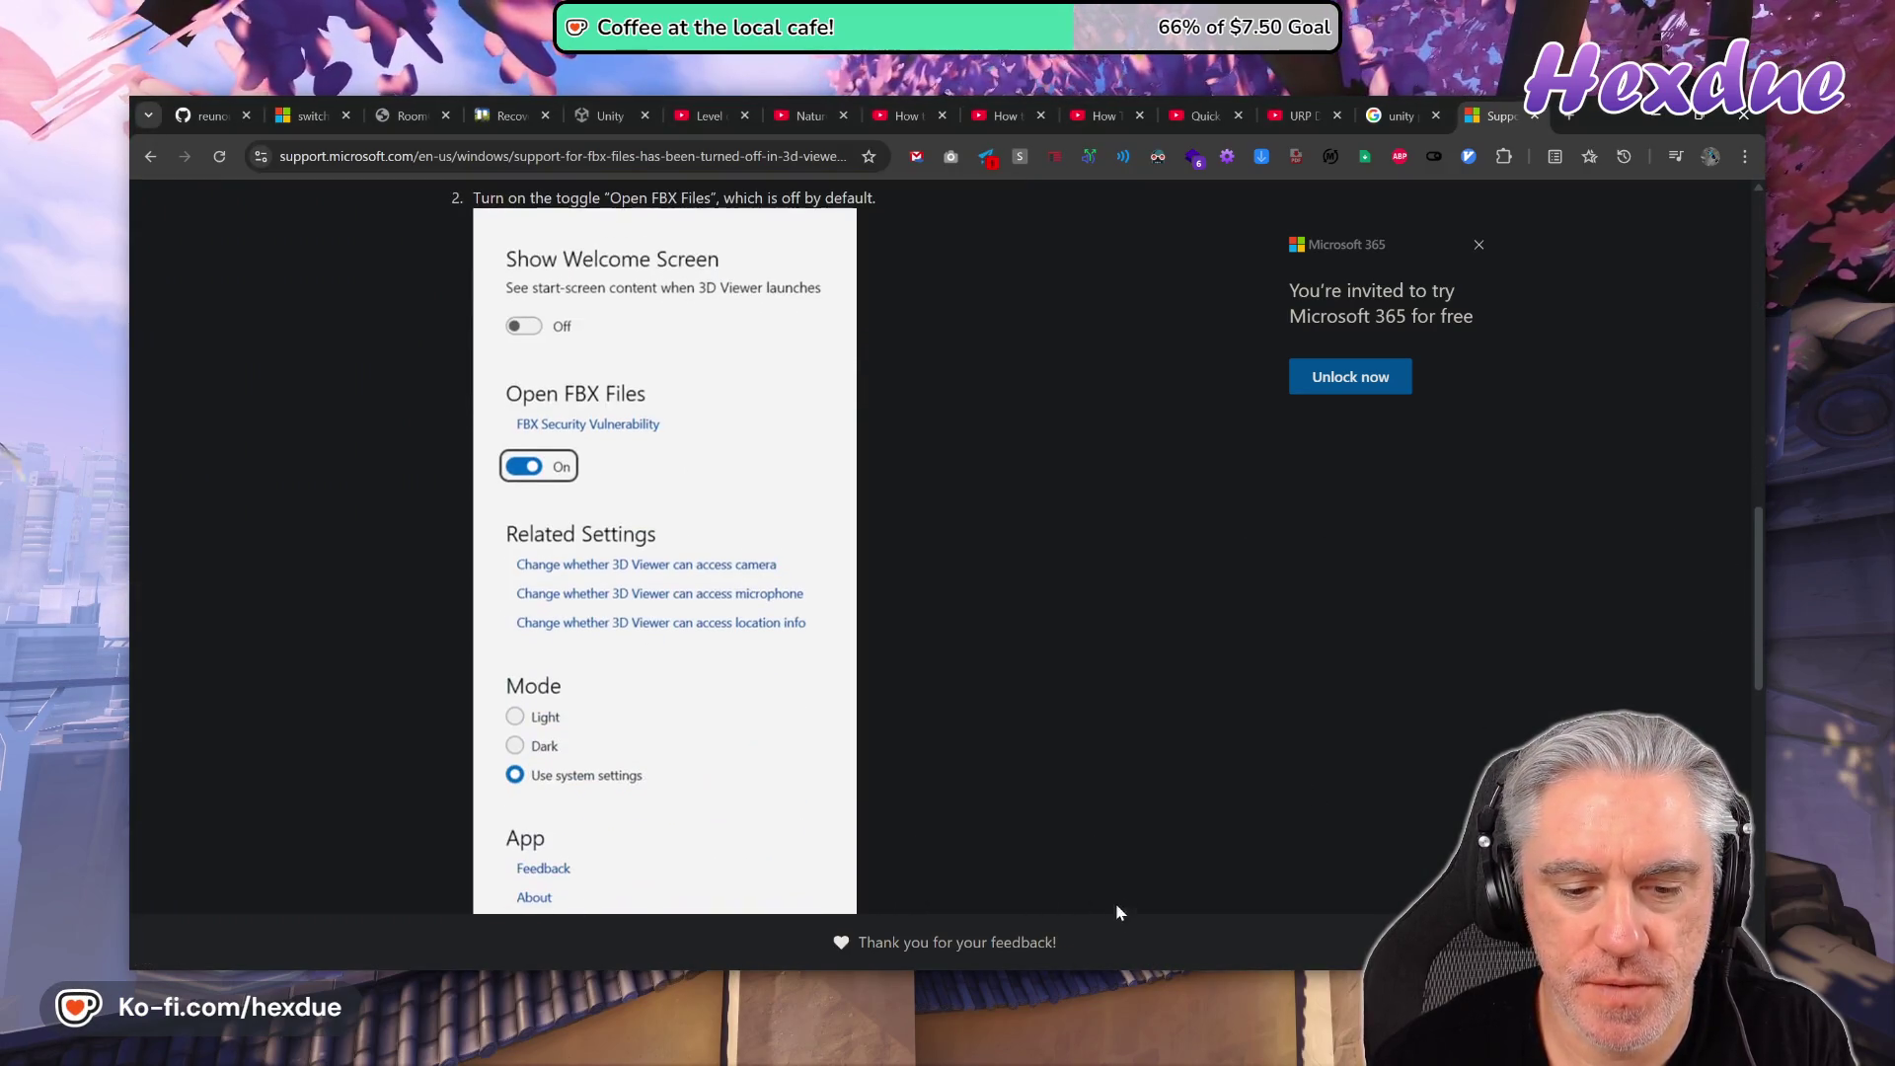
{"action": "key", "text": "alt+Tab"}
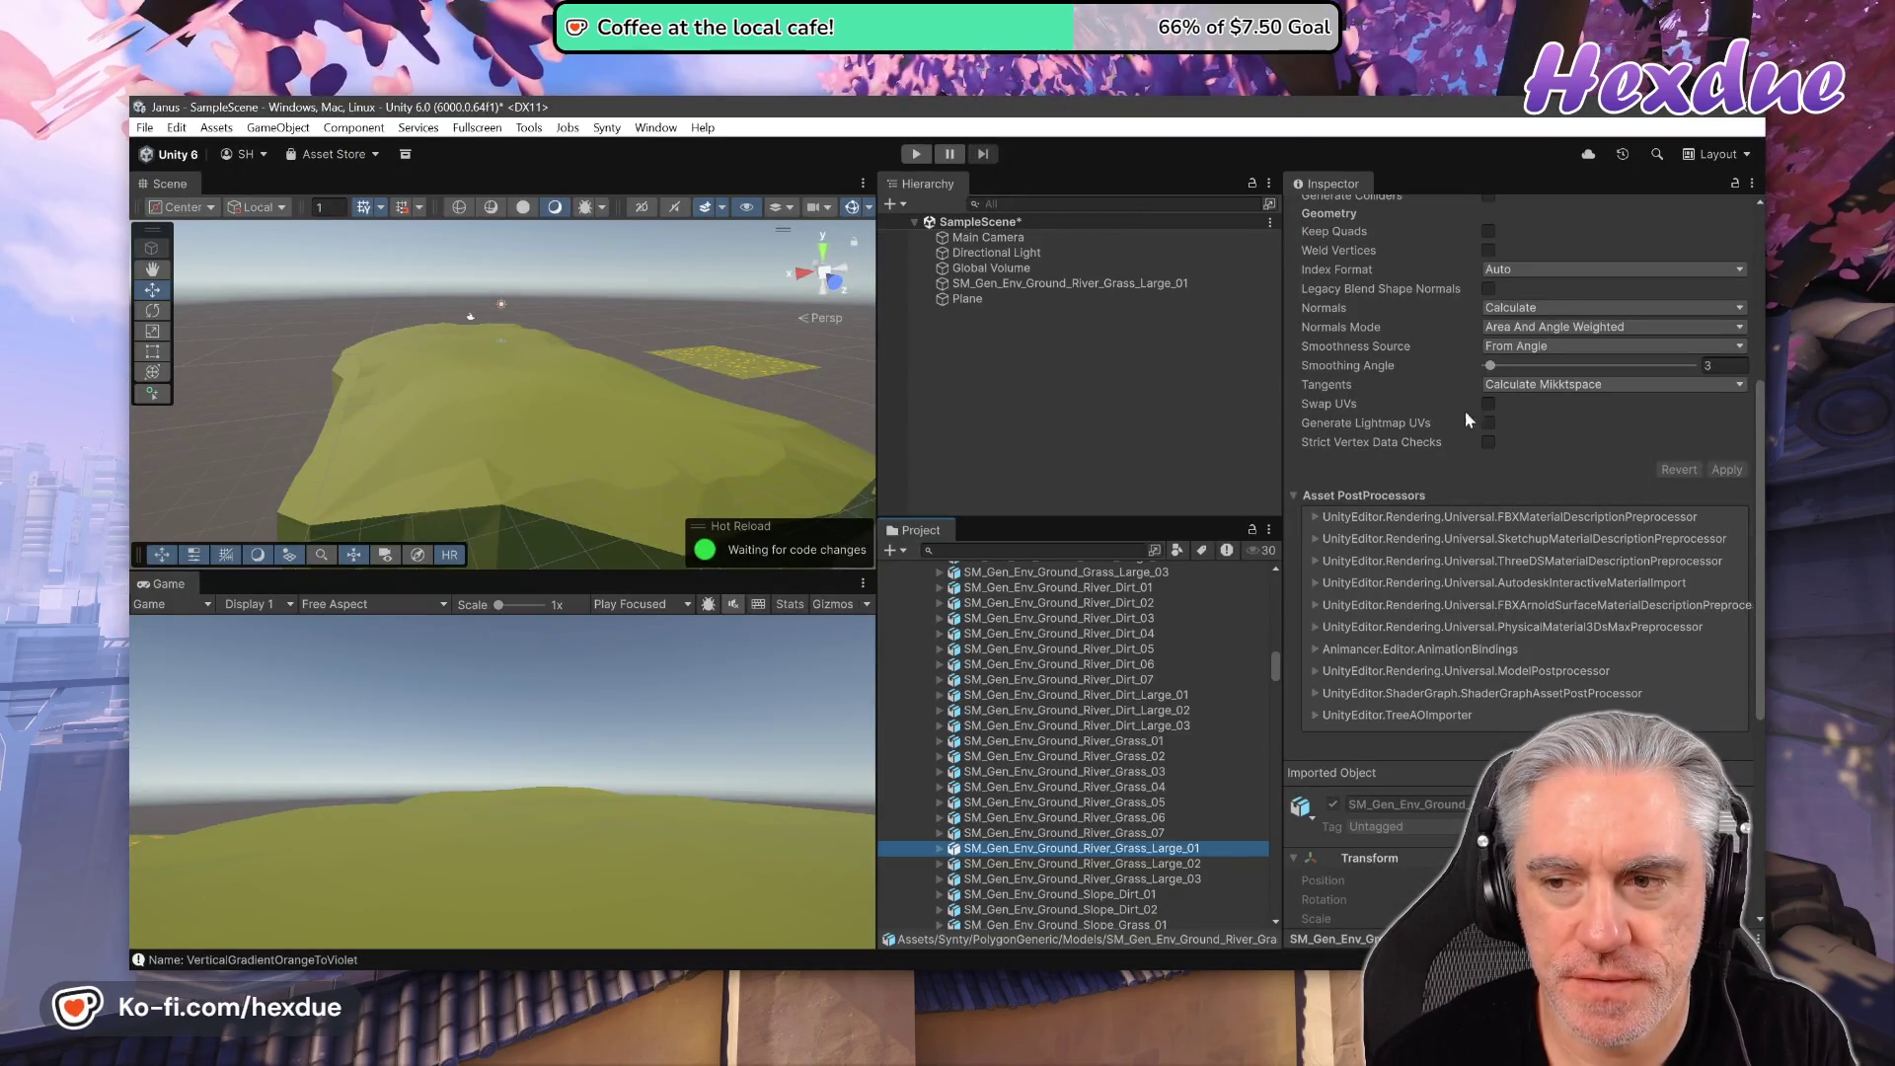
{"action": "double_click", "coordinate": [1138, 849]}
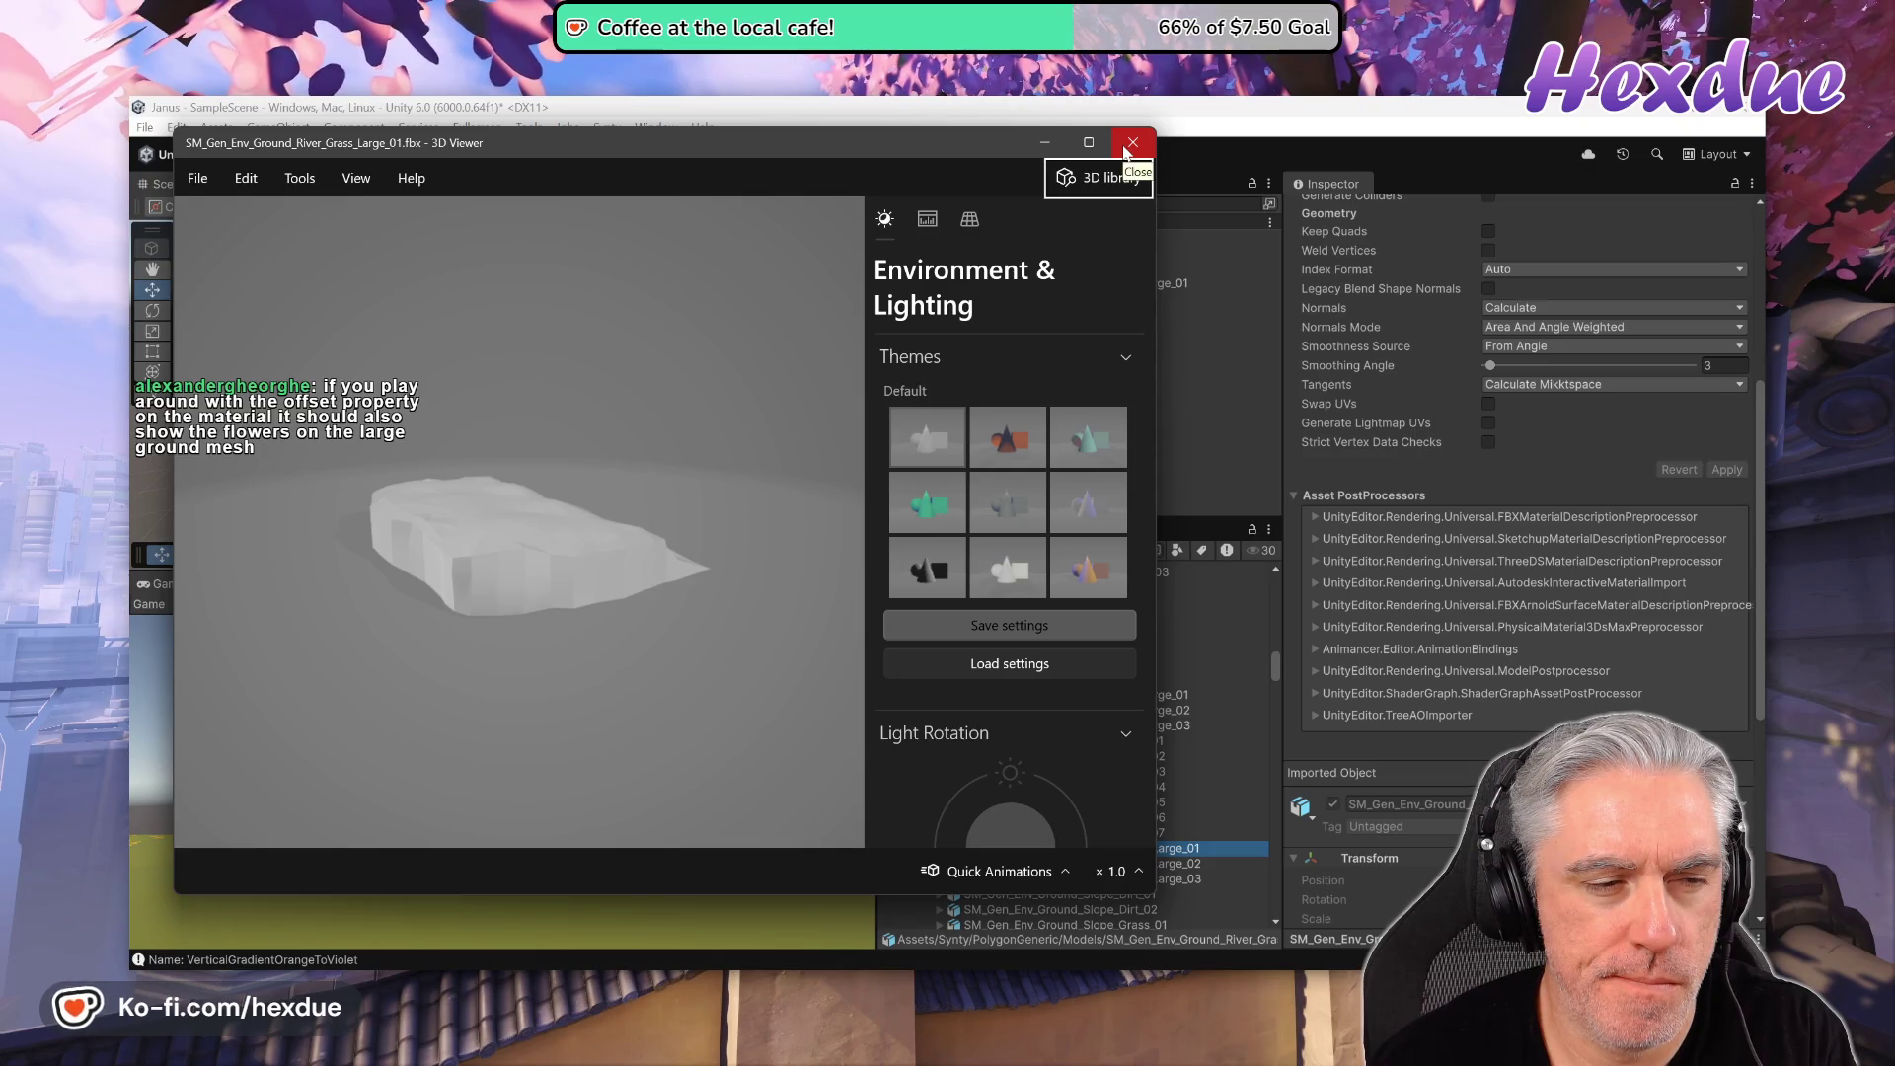
{"action": "left_click", "coordinate": [1132, 145]}
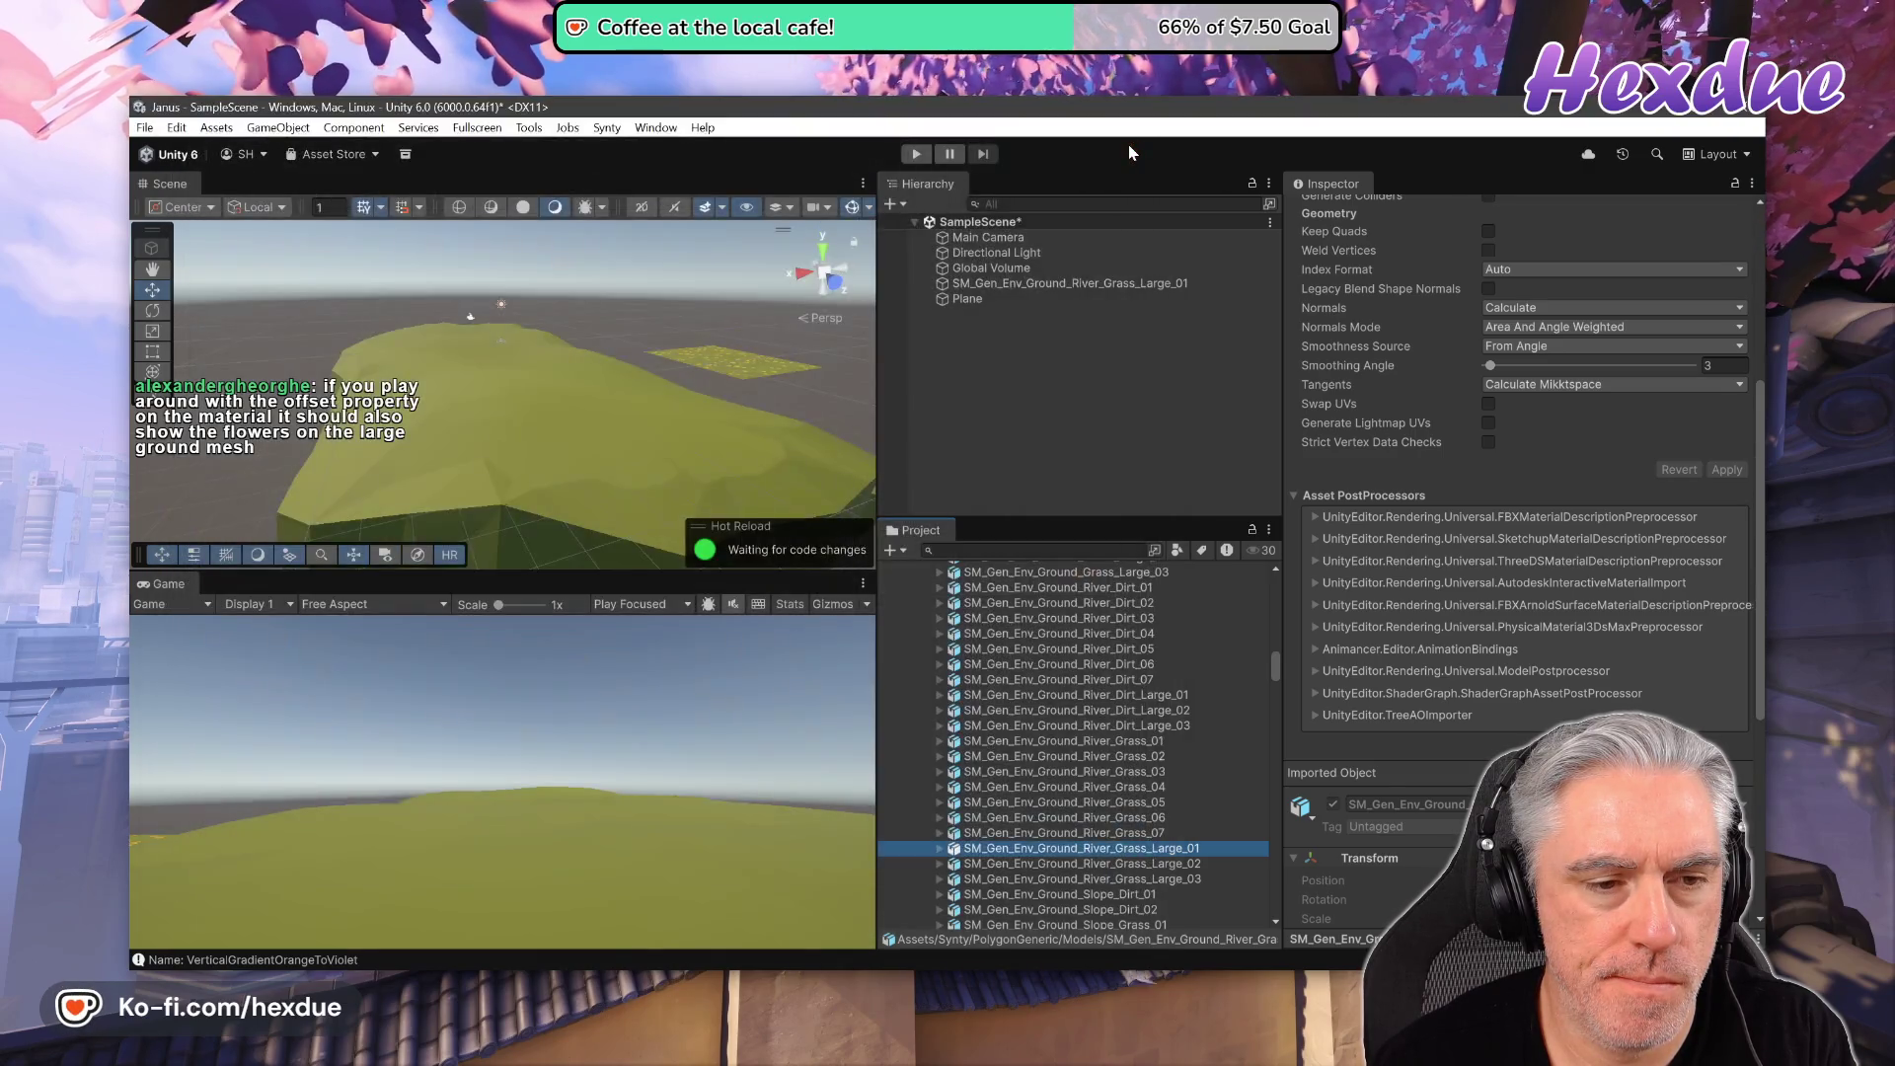
- Alternate between the Plane and grass island to compare Mat_Grass_Flowers_01, ending on the island
{"action": "left_click", "coordinate": [1005, 285]}
{"action": "left_click", "coordinate": [1022, 298]}
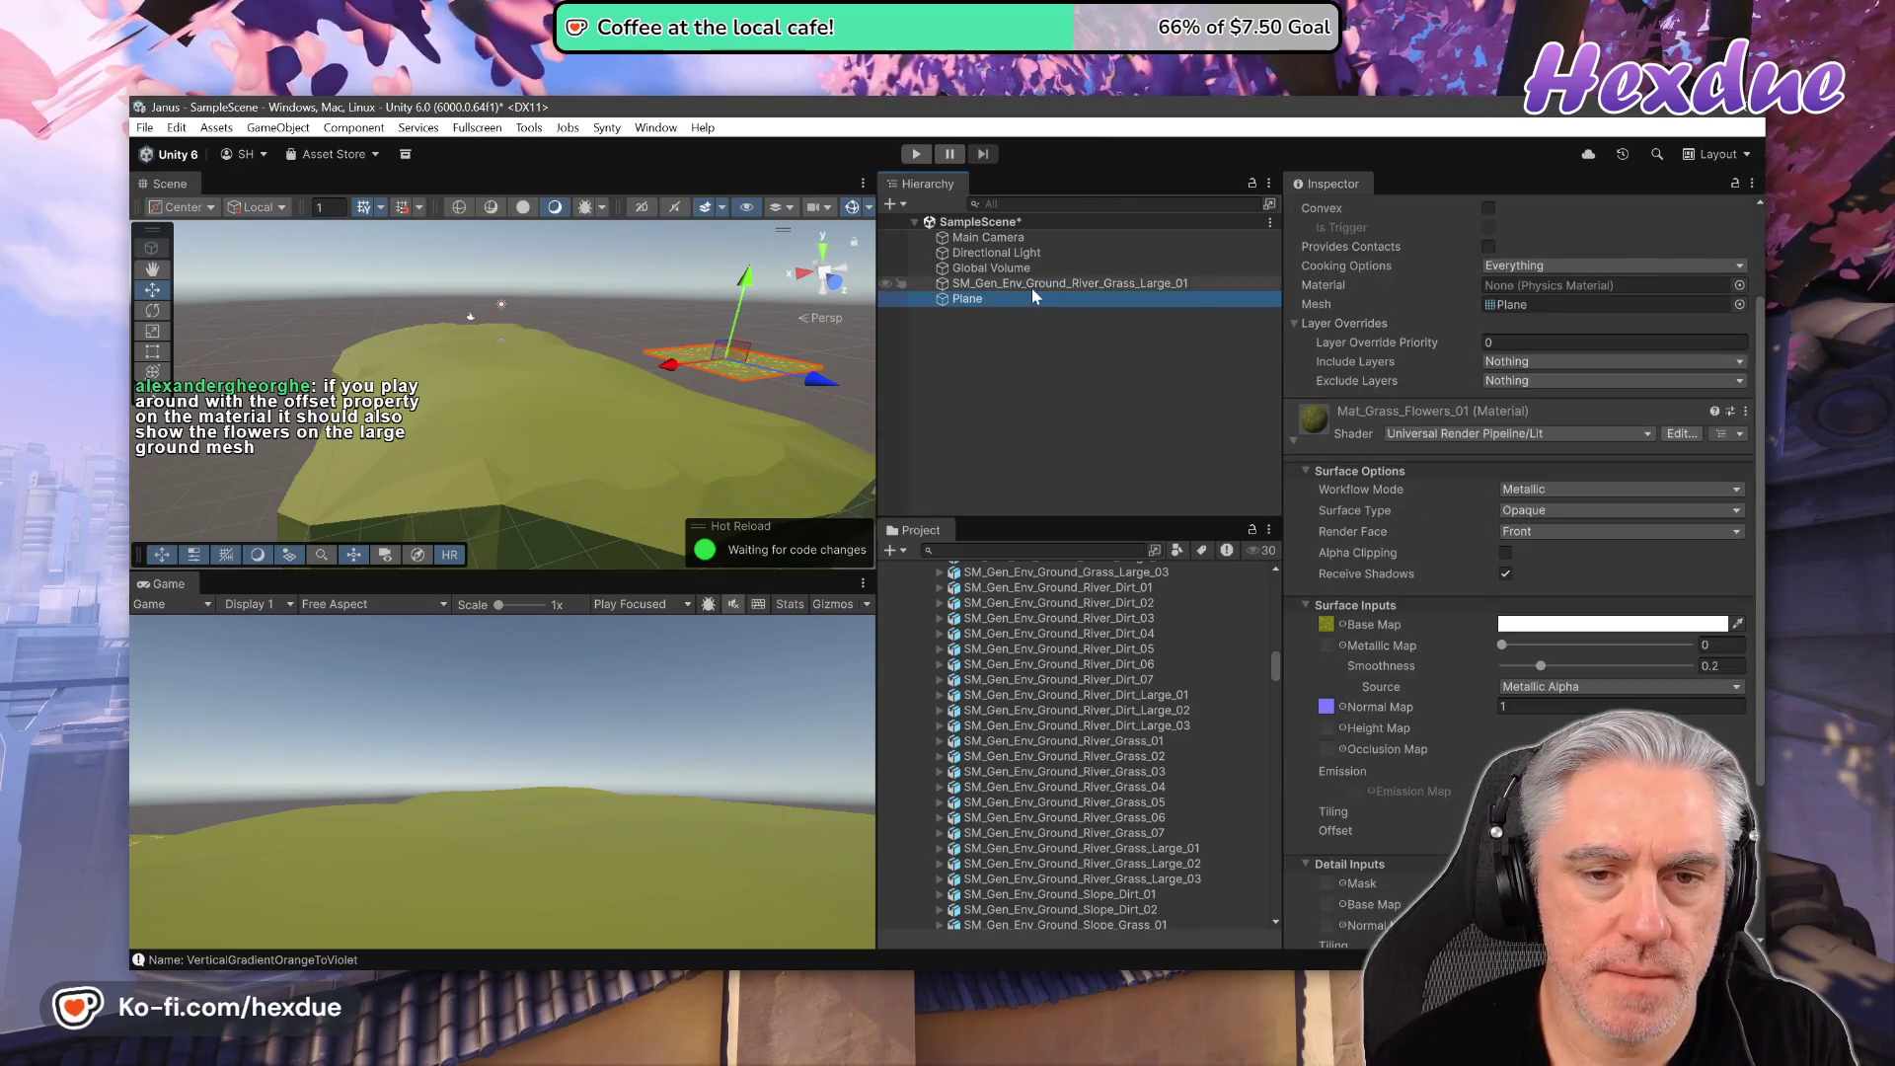
{"action": "left_click", "coordinate": [1034, 285]}
{"action": "left_click", "coordinate": [1050, 300]}
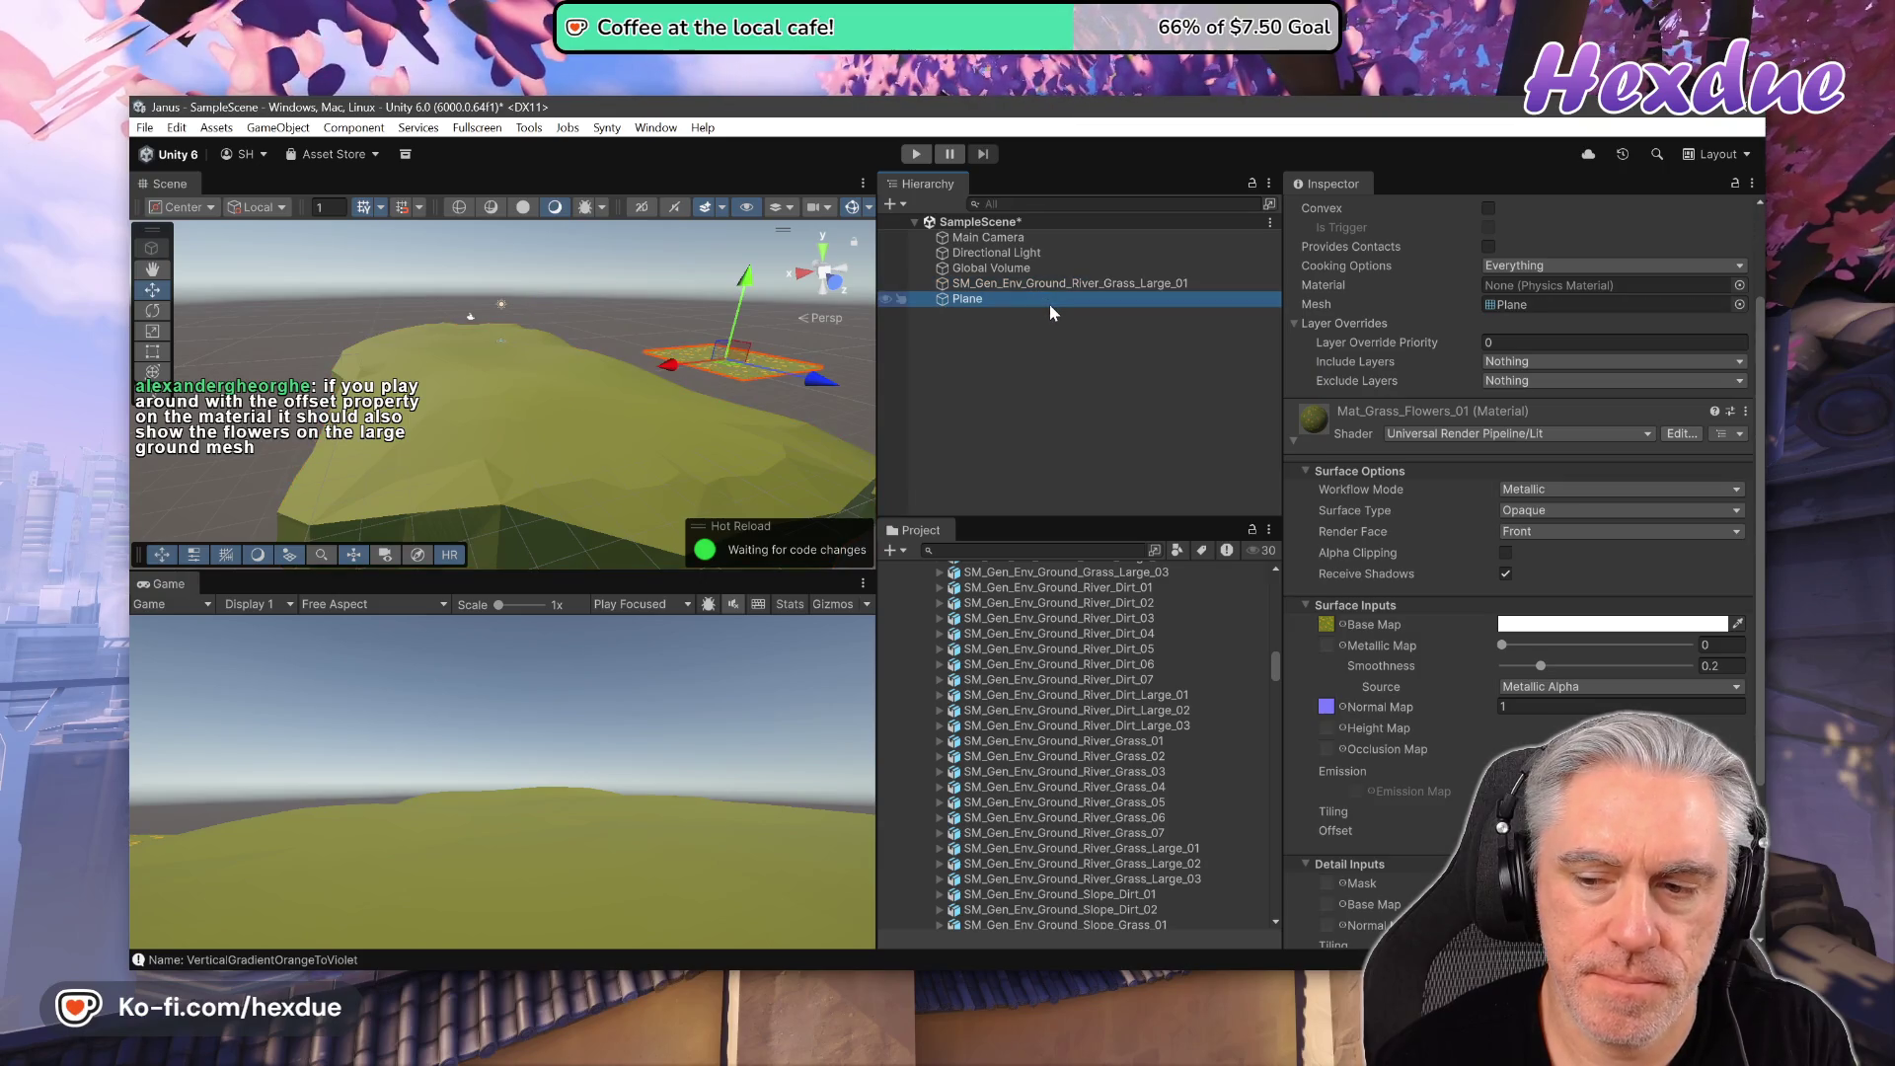
{"action": "left_click", "coordinate": [1051, 287]}
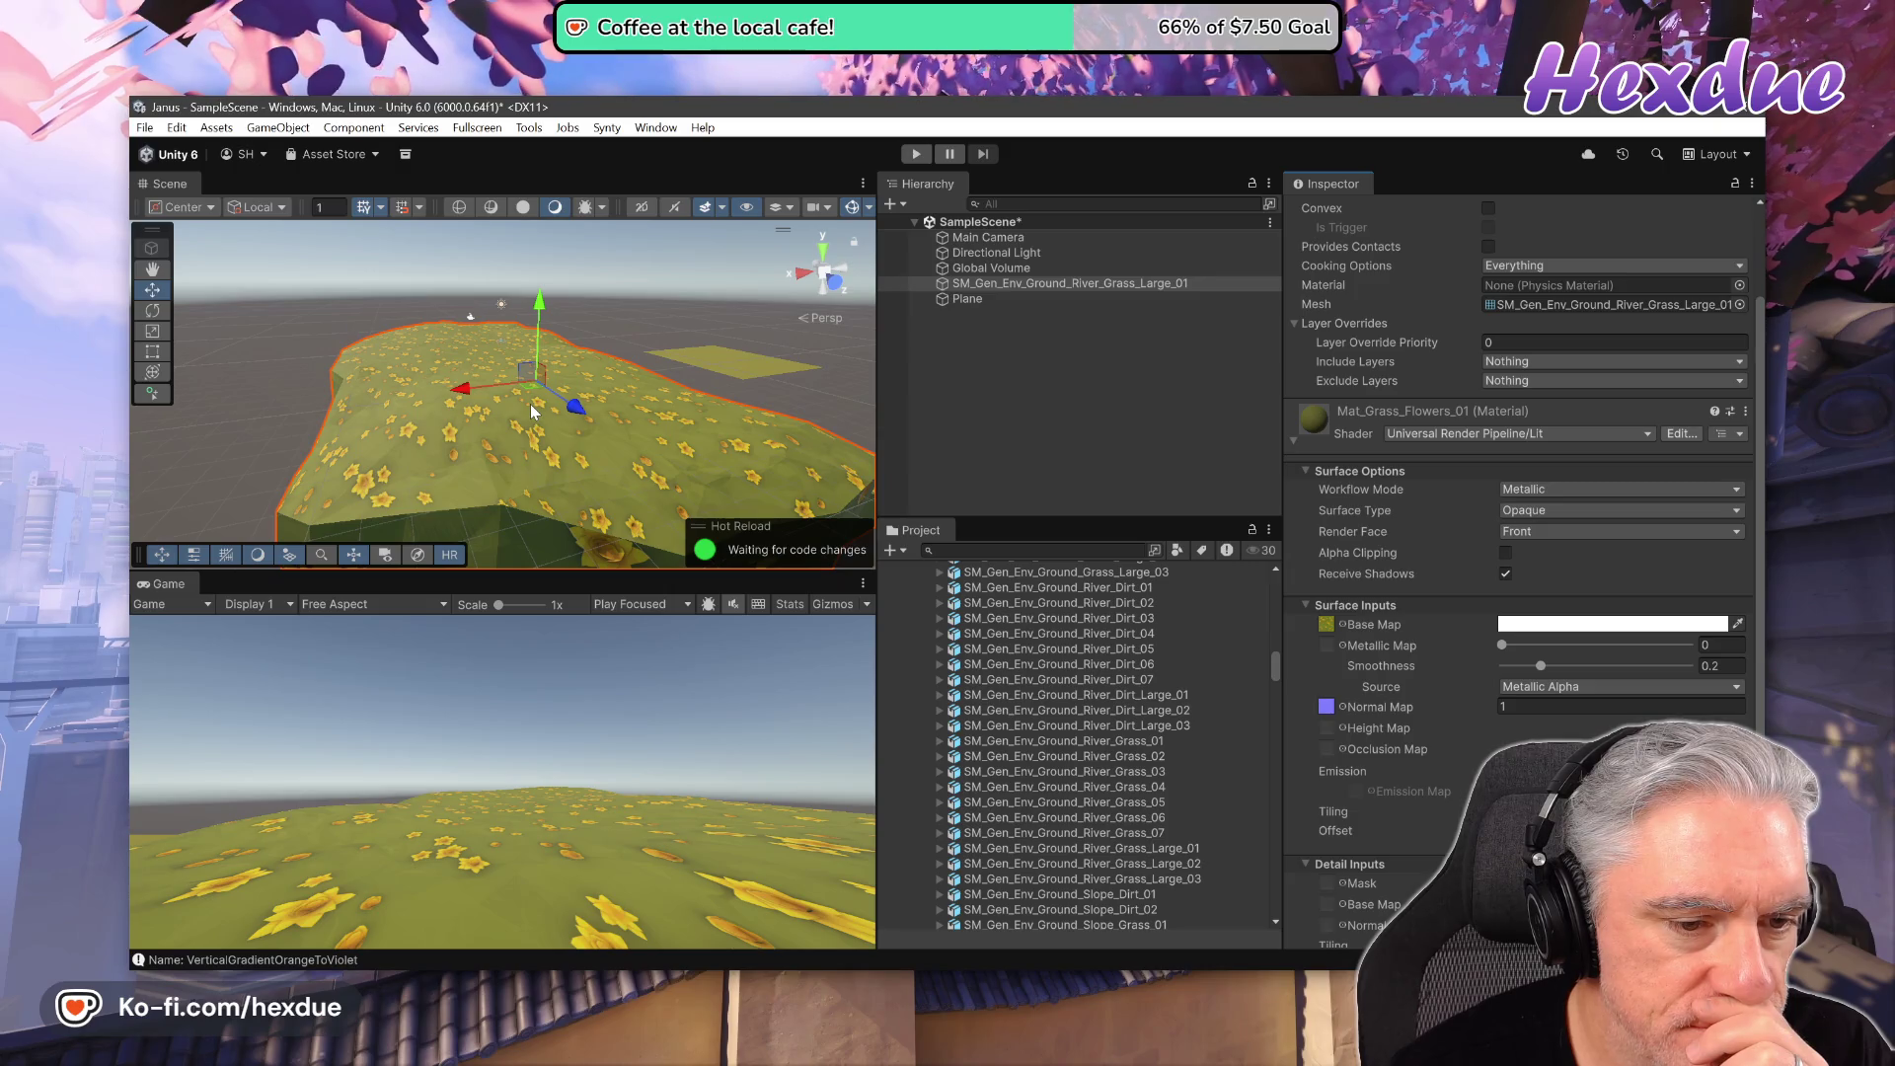
- Orbit the Scene view around the grass island from several sides, switching back to the Move tool
{"action": "mouse_move", "coordinate": [422, 460]}
{"action": "left_mouse_down"}
{"action": "mouse_move", "coordinate": [418, 515]}
{"action": "mouse_move", "coordinate": [812, 461]}
{"action": "mouse_move", "coordinate": [1285, 452]}
{"action": "mouse_move", "coordinate": [1530, 423]}
{"action": "mouse_move", "coordinate": [702, 409]}
{"action": "mouse_move", "coordinate": [355, 500]}
{"action": "mouse_move", "coordinate": [259, 565]}
{"action": "mouse_move", "coordinate": [364, 648]}
{"action": "left_mouse_up"}
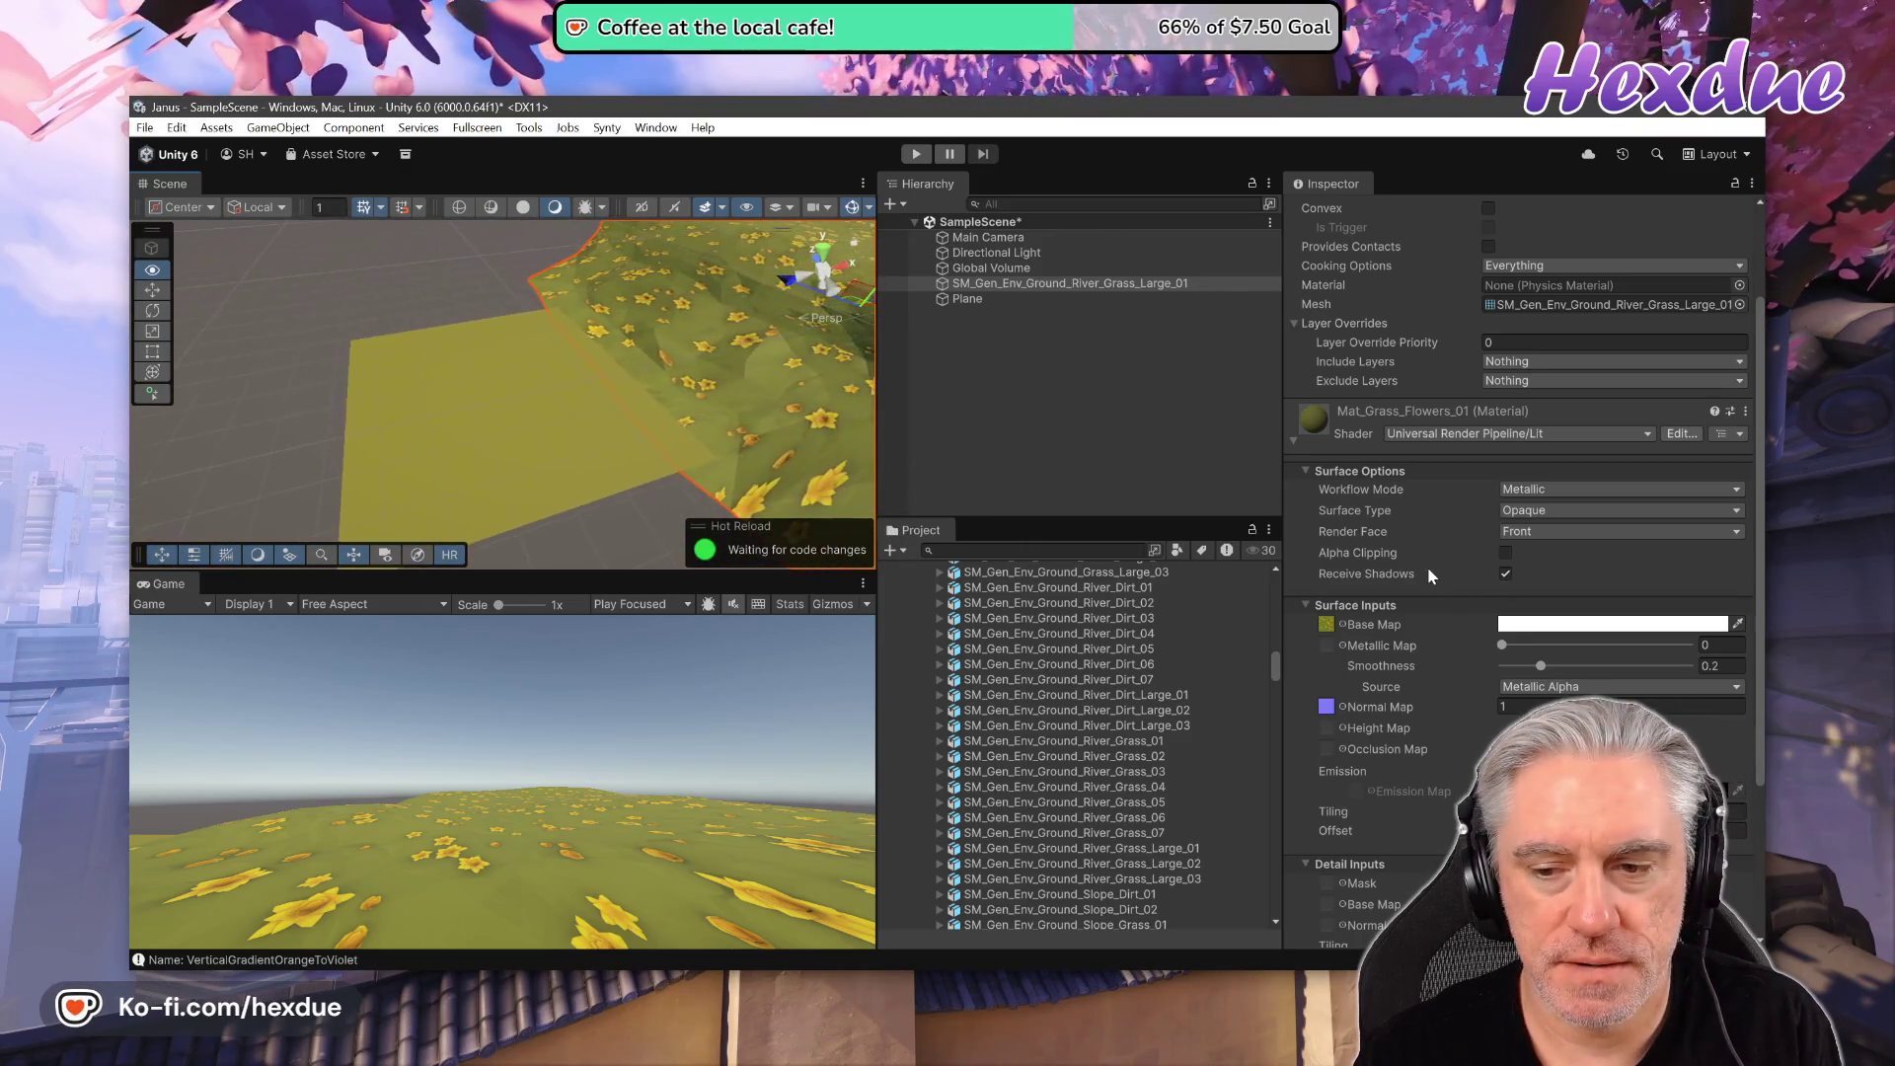
{"action": "key", "text": "w"}
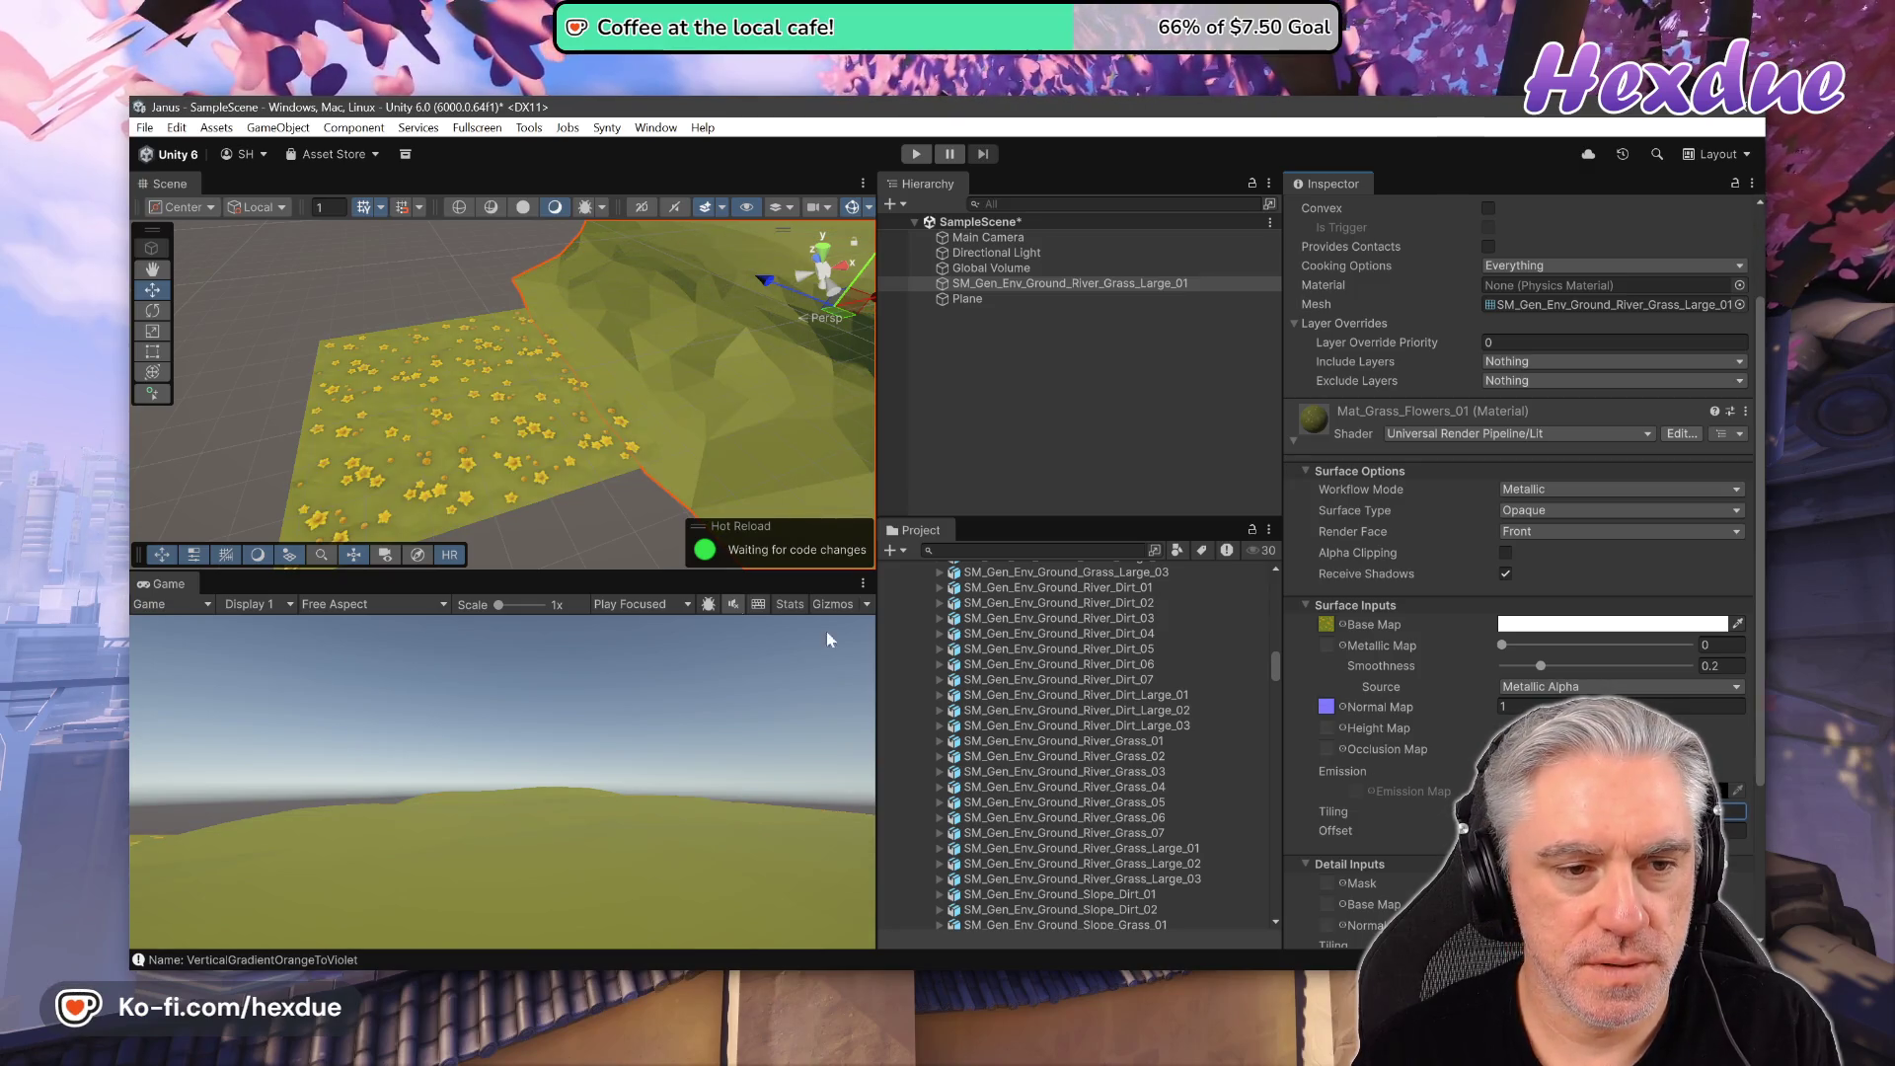
{"action": "mouse_move", "coordinate": [750, 366]}
{"action": "left_mouse_down"}
{"action": "mouse_move", "coordinate": [590, 339]}
{"action": "mouse_move", "coordinate": [644, 346]}
{"action": "mouse_move", "coordinate": [663, 405]}
{"action": "left_mouse_up"}
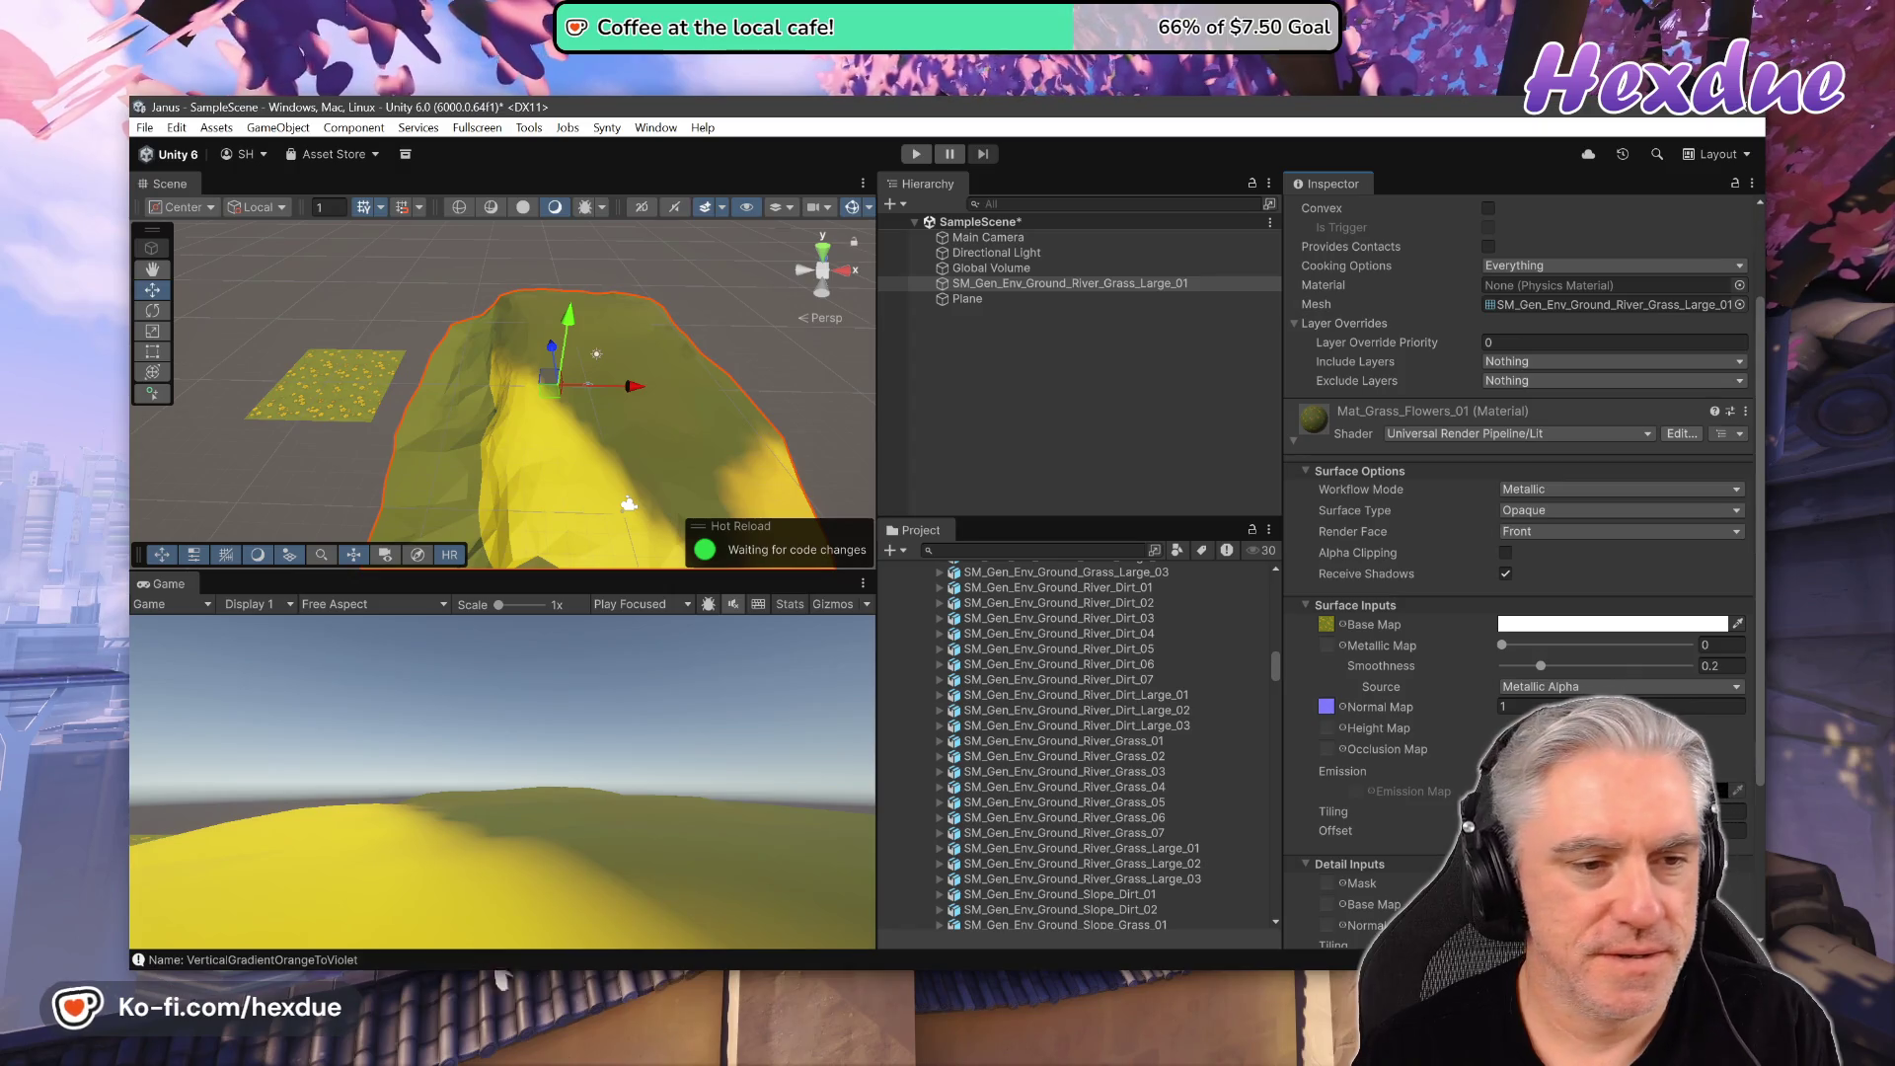
{"action": "mouse_move", "coordinate": [671, 460]}
{"action": "left_mouse_down"}
{"action": "mouse_move", "coordinate": [497, 492]}
{"action": "mouse_move", "coordinate": [849, 385]}
{"action": "mouse_move", "coordinate": [642, 415]}
{"action": "mouse_move", "coordinate": [572, 361]}
{"action": "mouse_move", "coordinate": [1278, 373]}
{"action": "mouse_move", "coordinate": [1342, 412]}
{"action": "mouse_move", "coordinate": [772, 485]}
{"action": "mouse_move", "coordinate": [794, 481]}
{"action": "left_mouse_up"}
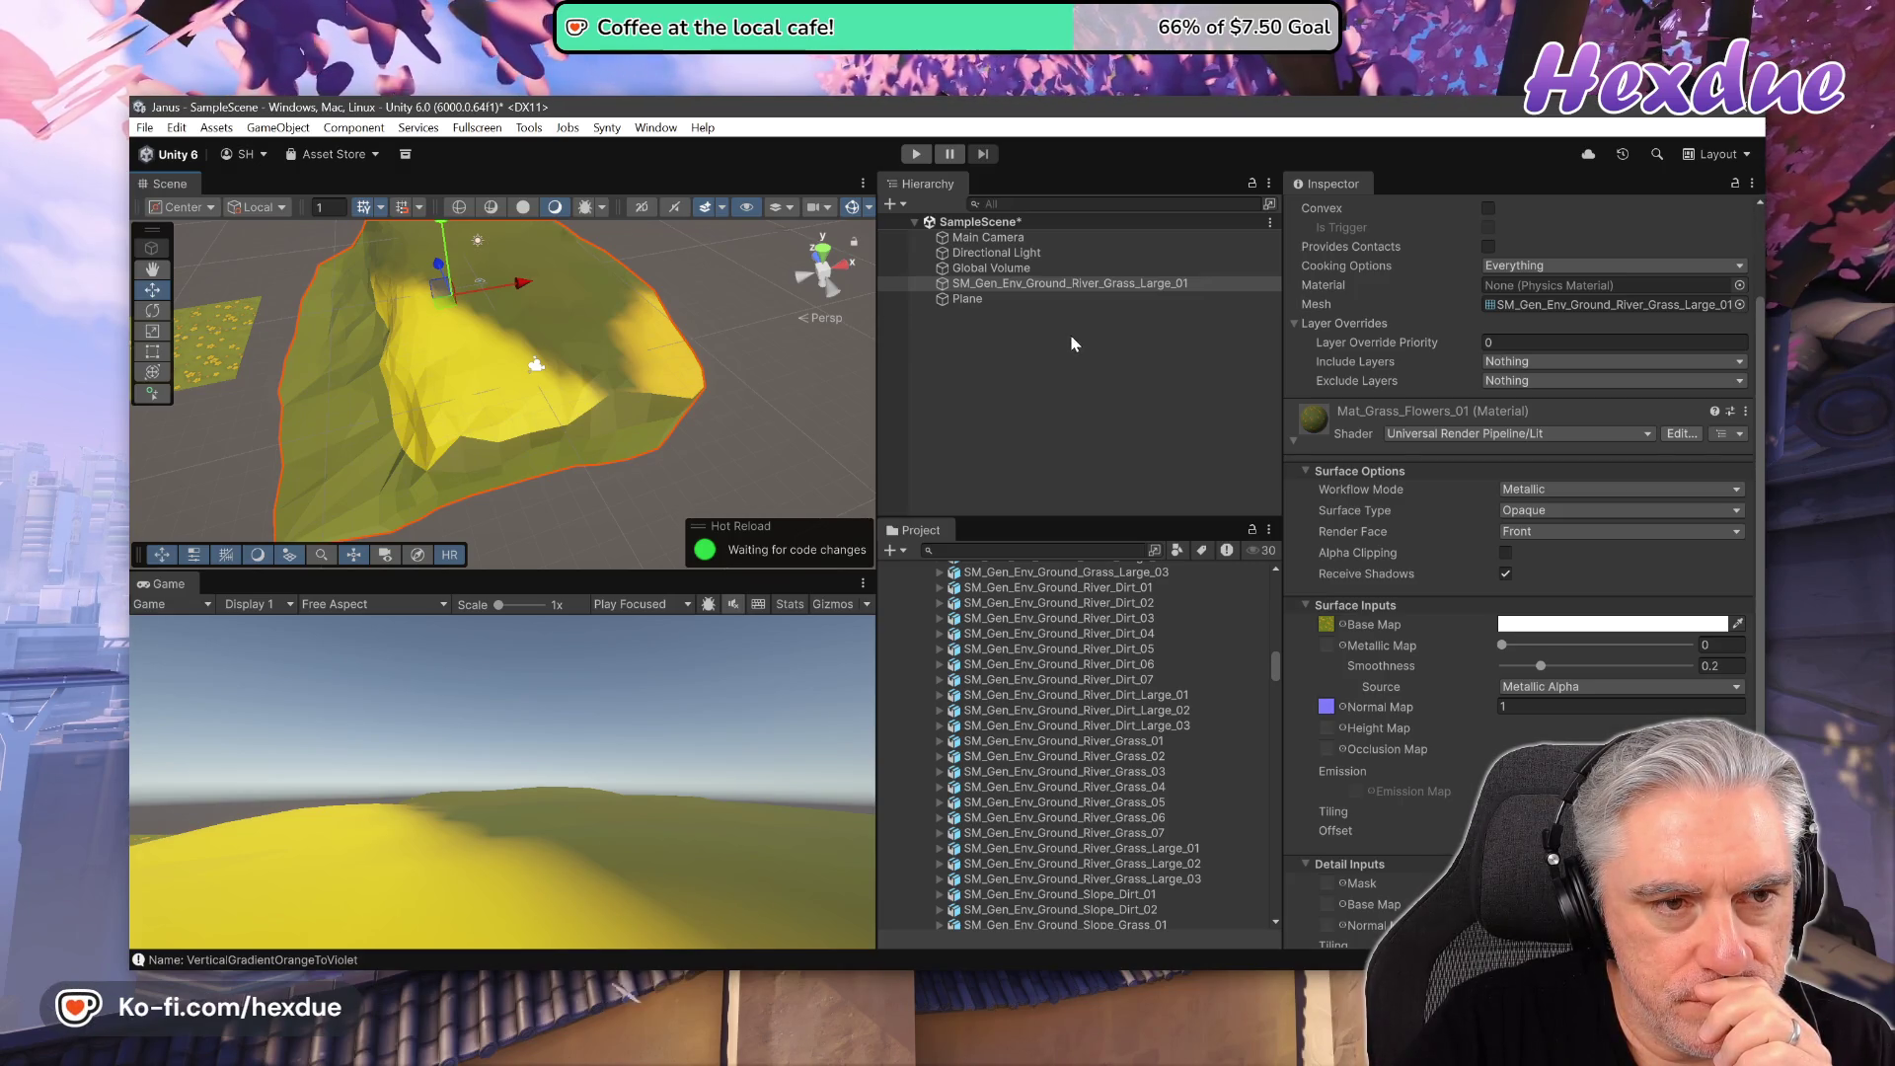
{"action": "left_click", "coordinate": [216, 127]}
- Open Asset Inventory, skip database optimization, and filter results by publisher Synty Studios
{"action": "left_click", "coordinate": [345, 690]}
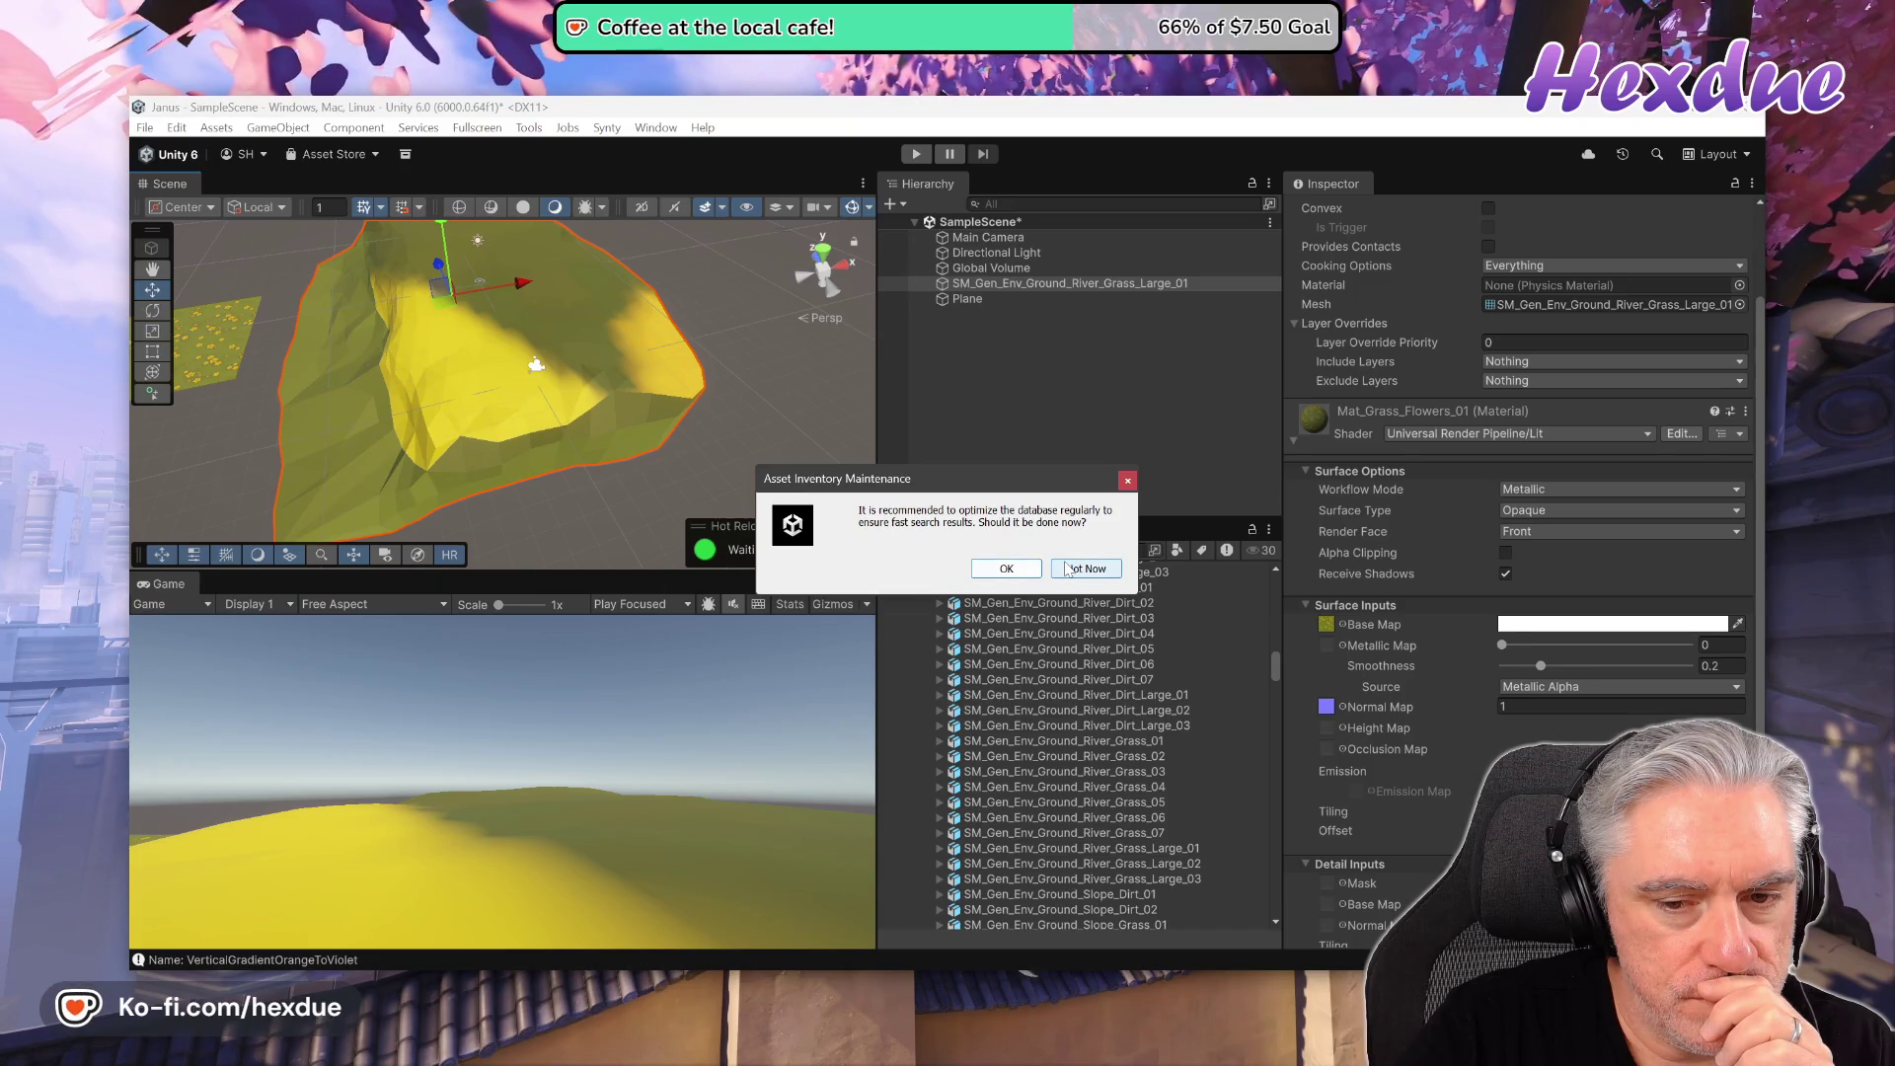
{"action": "left_click", "coordinate": [1067, 569]}
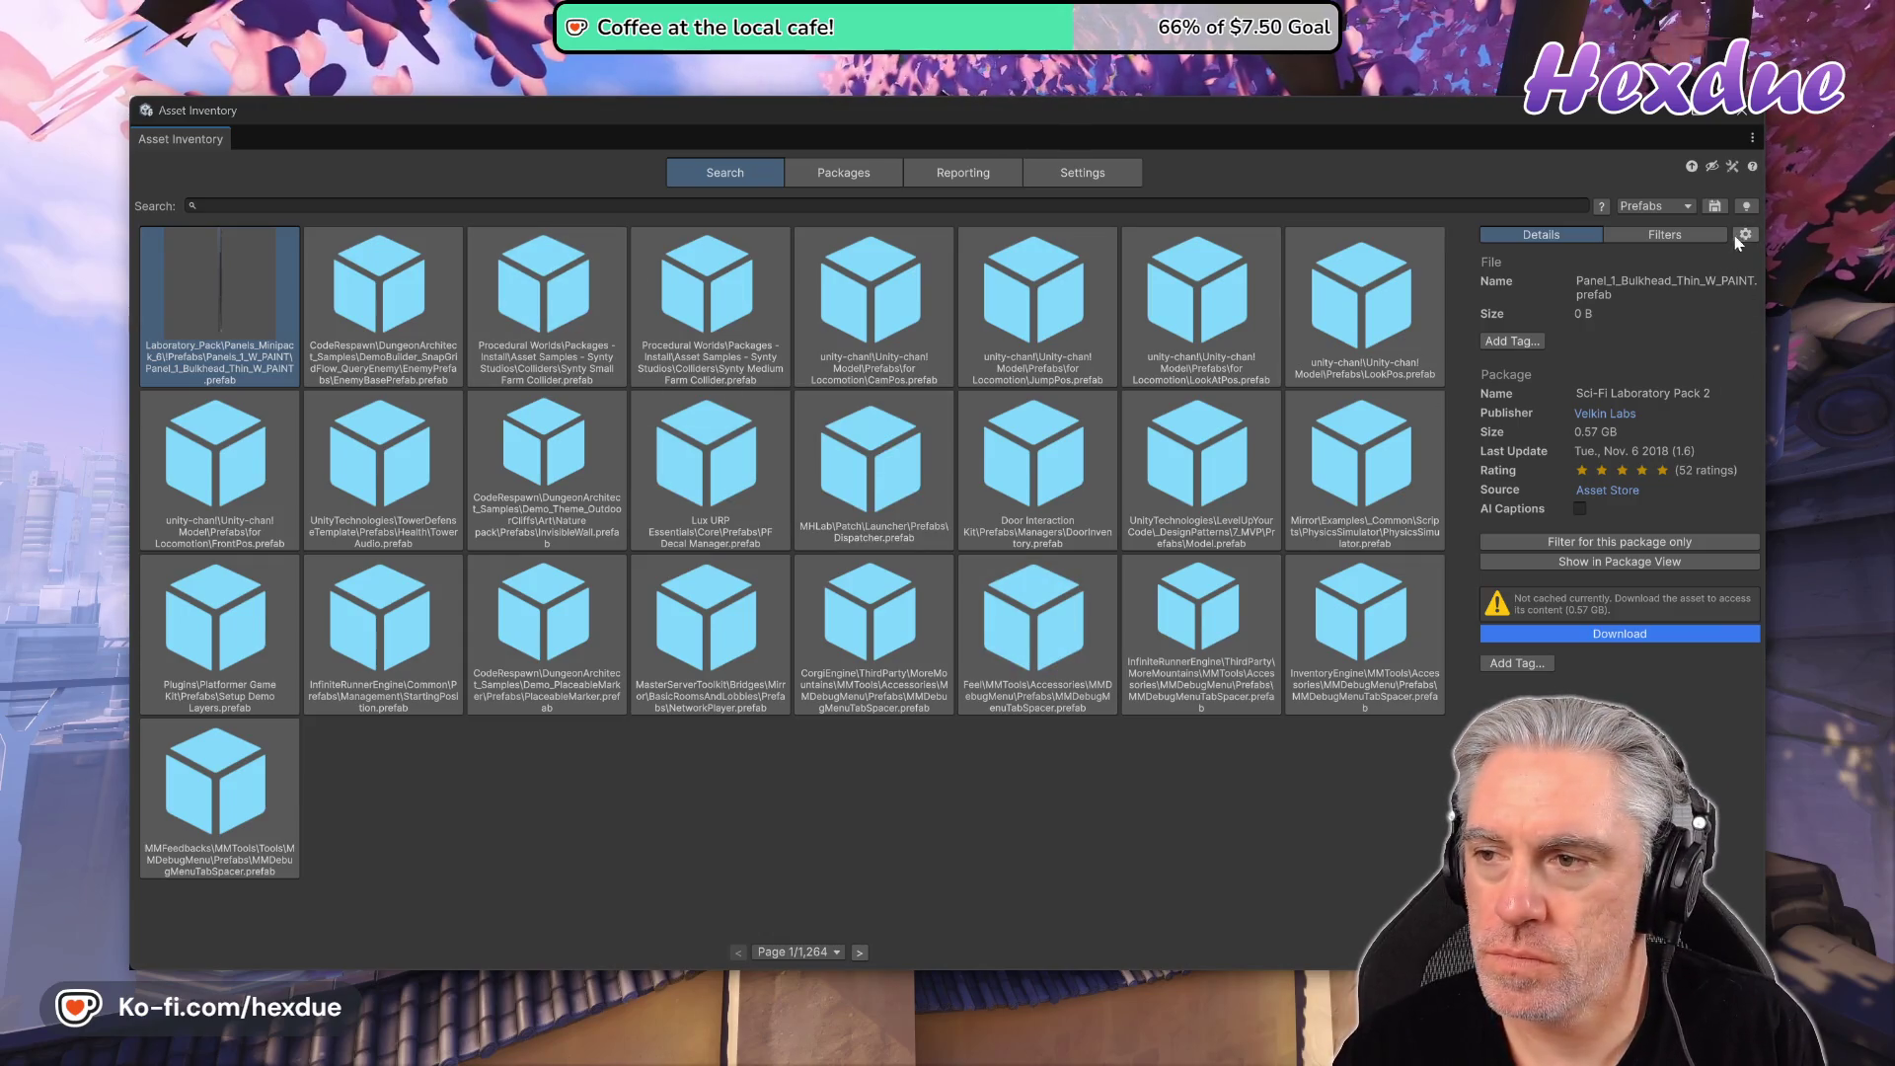
{"action": "left_click", "coordinate": [1679, 235]}
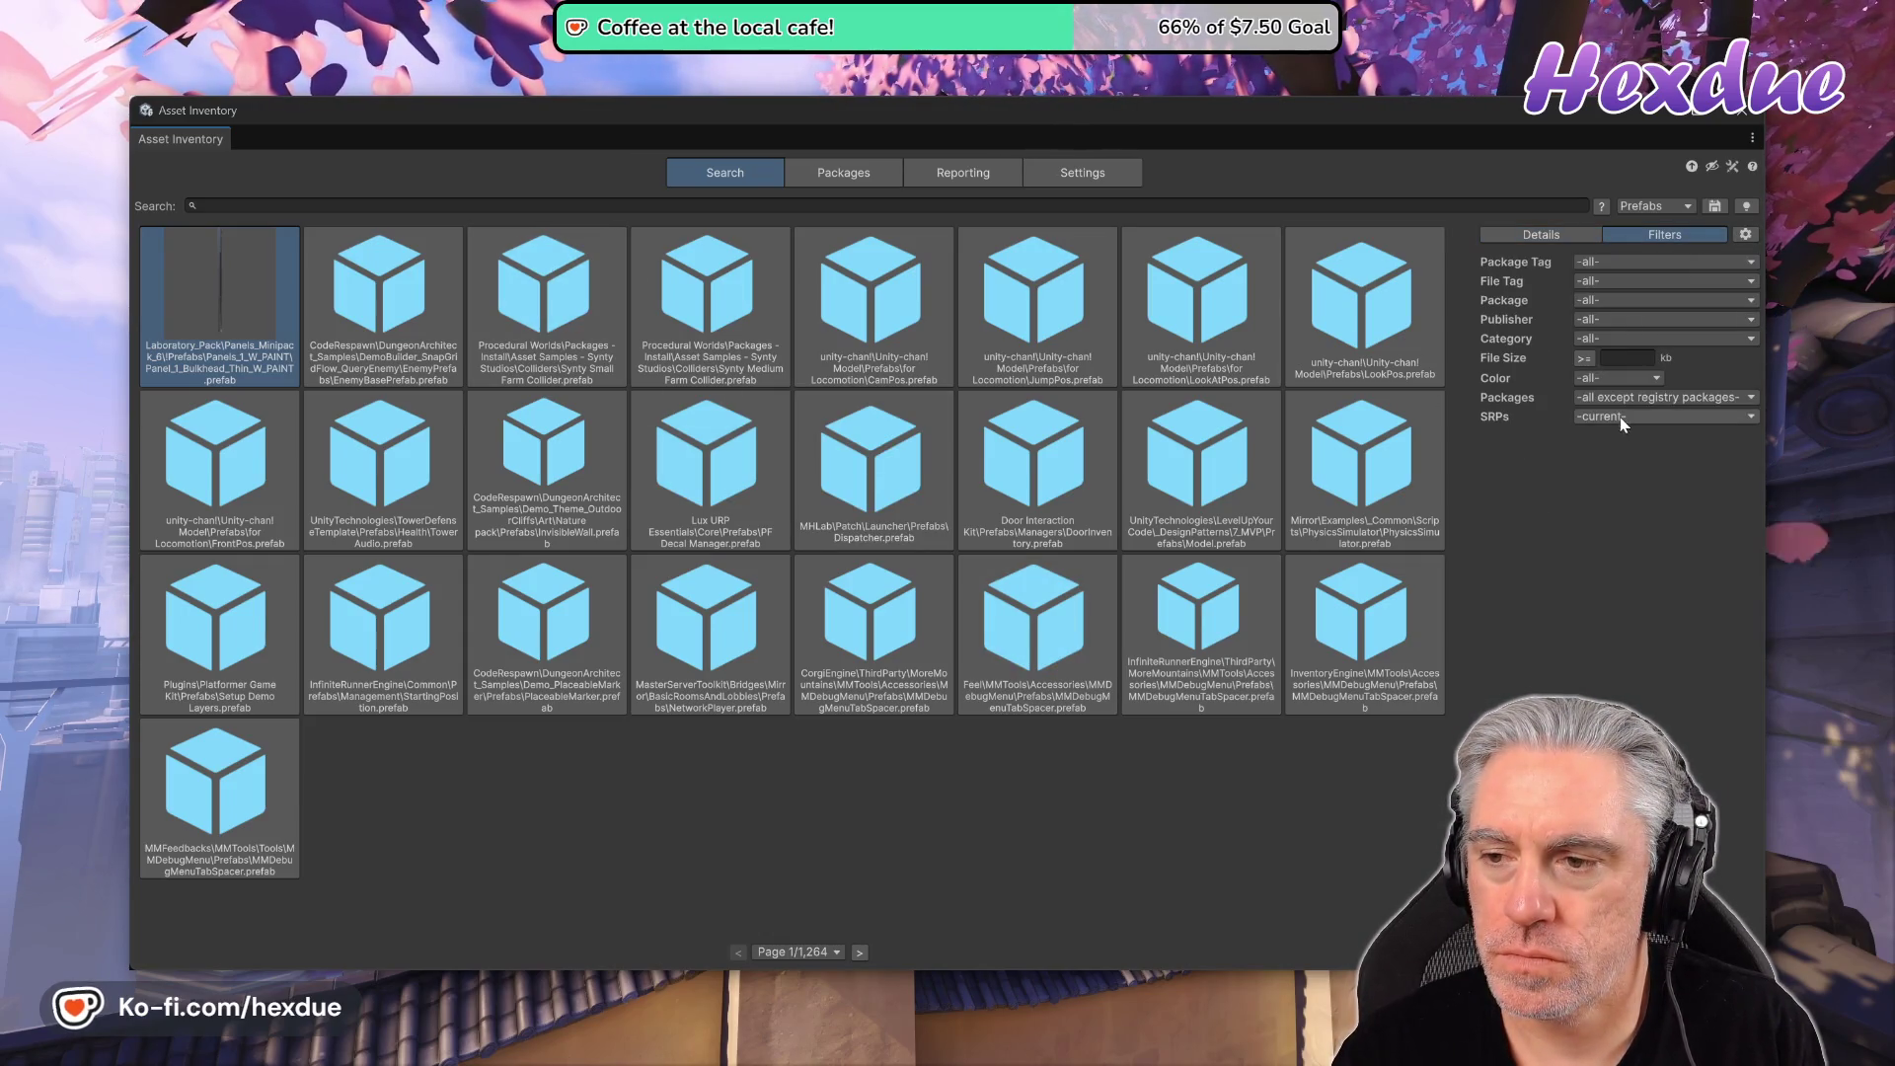
{"action": "left_click", "coordinate": [1591, 321]}
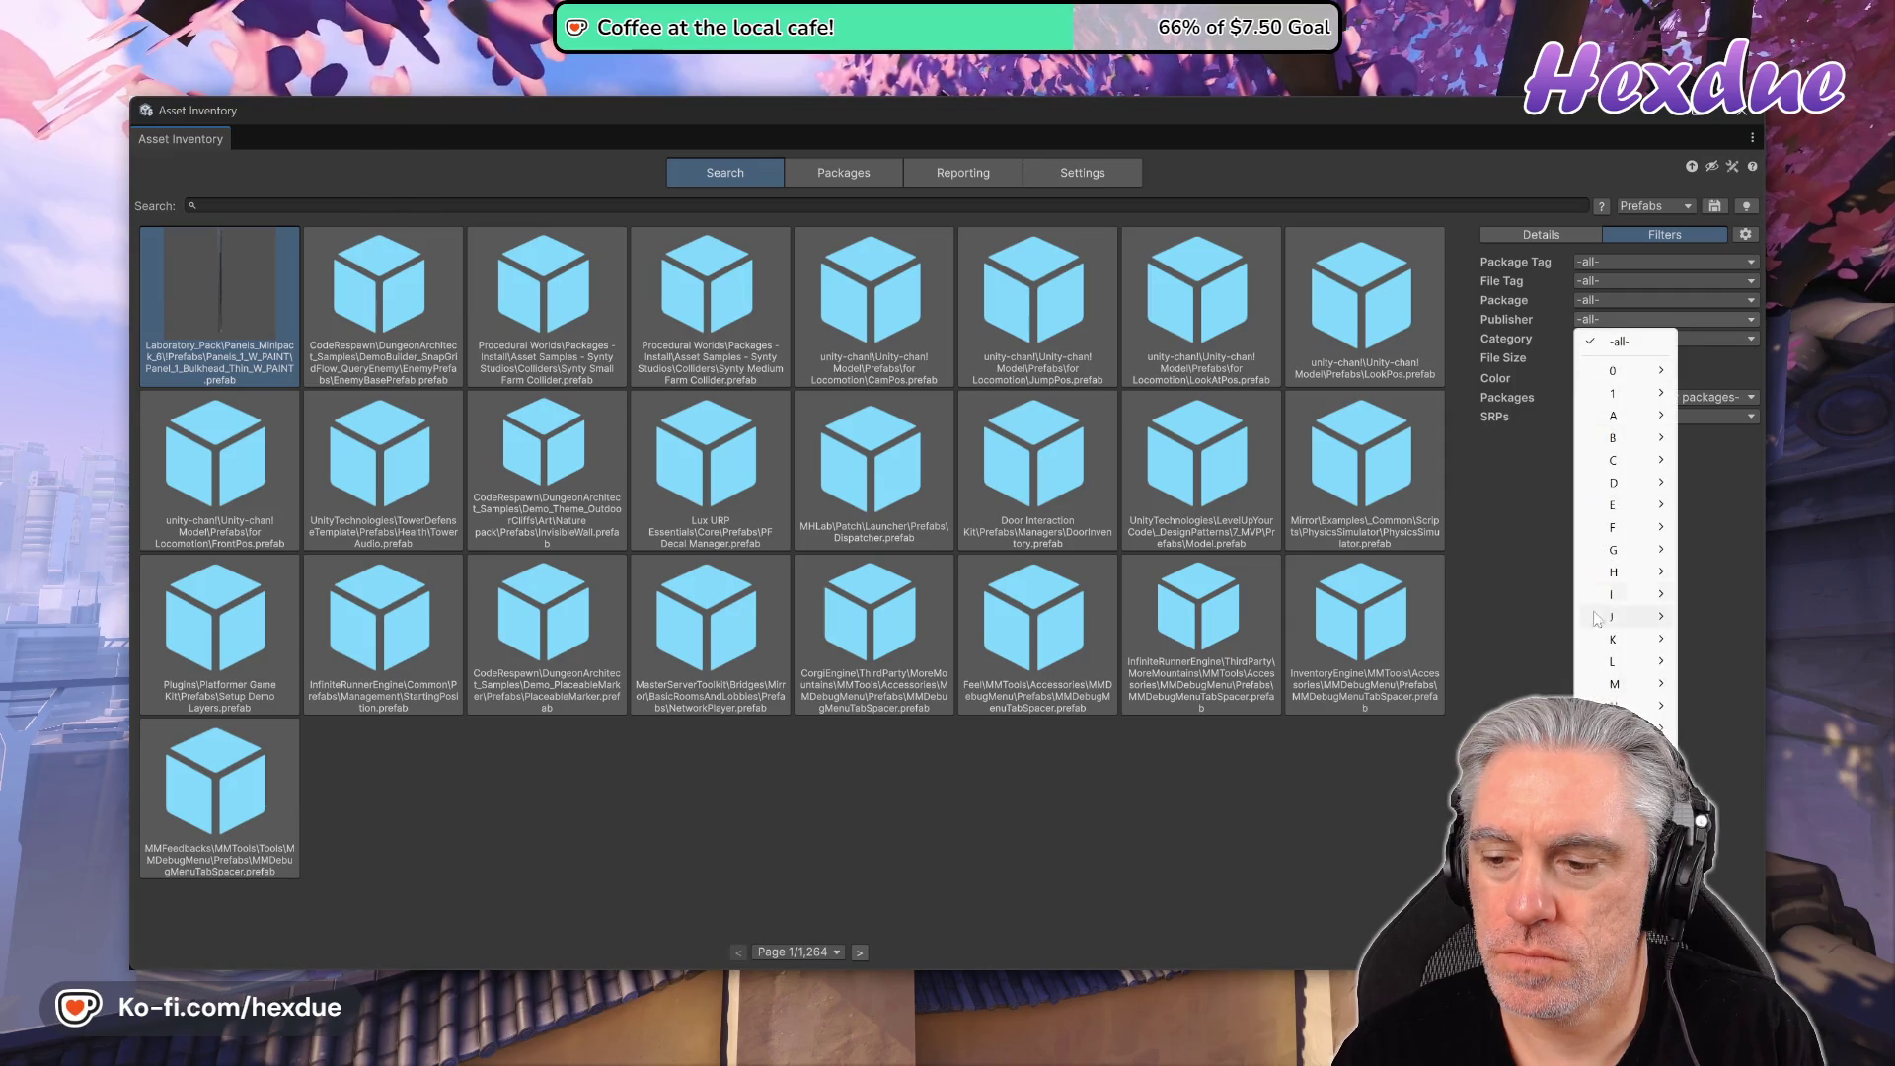
{"action": "mouse_move", "coordinate": [1614, 819]}
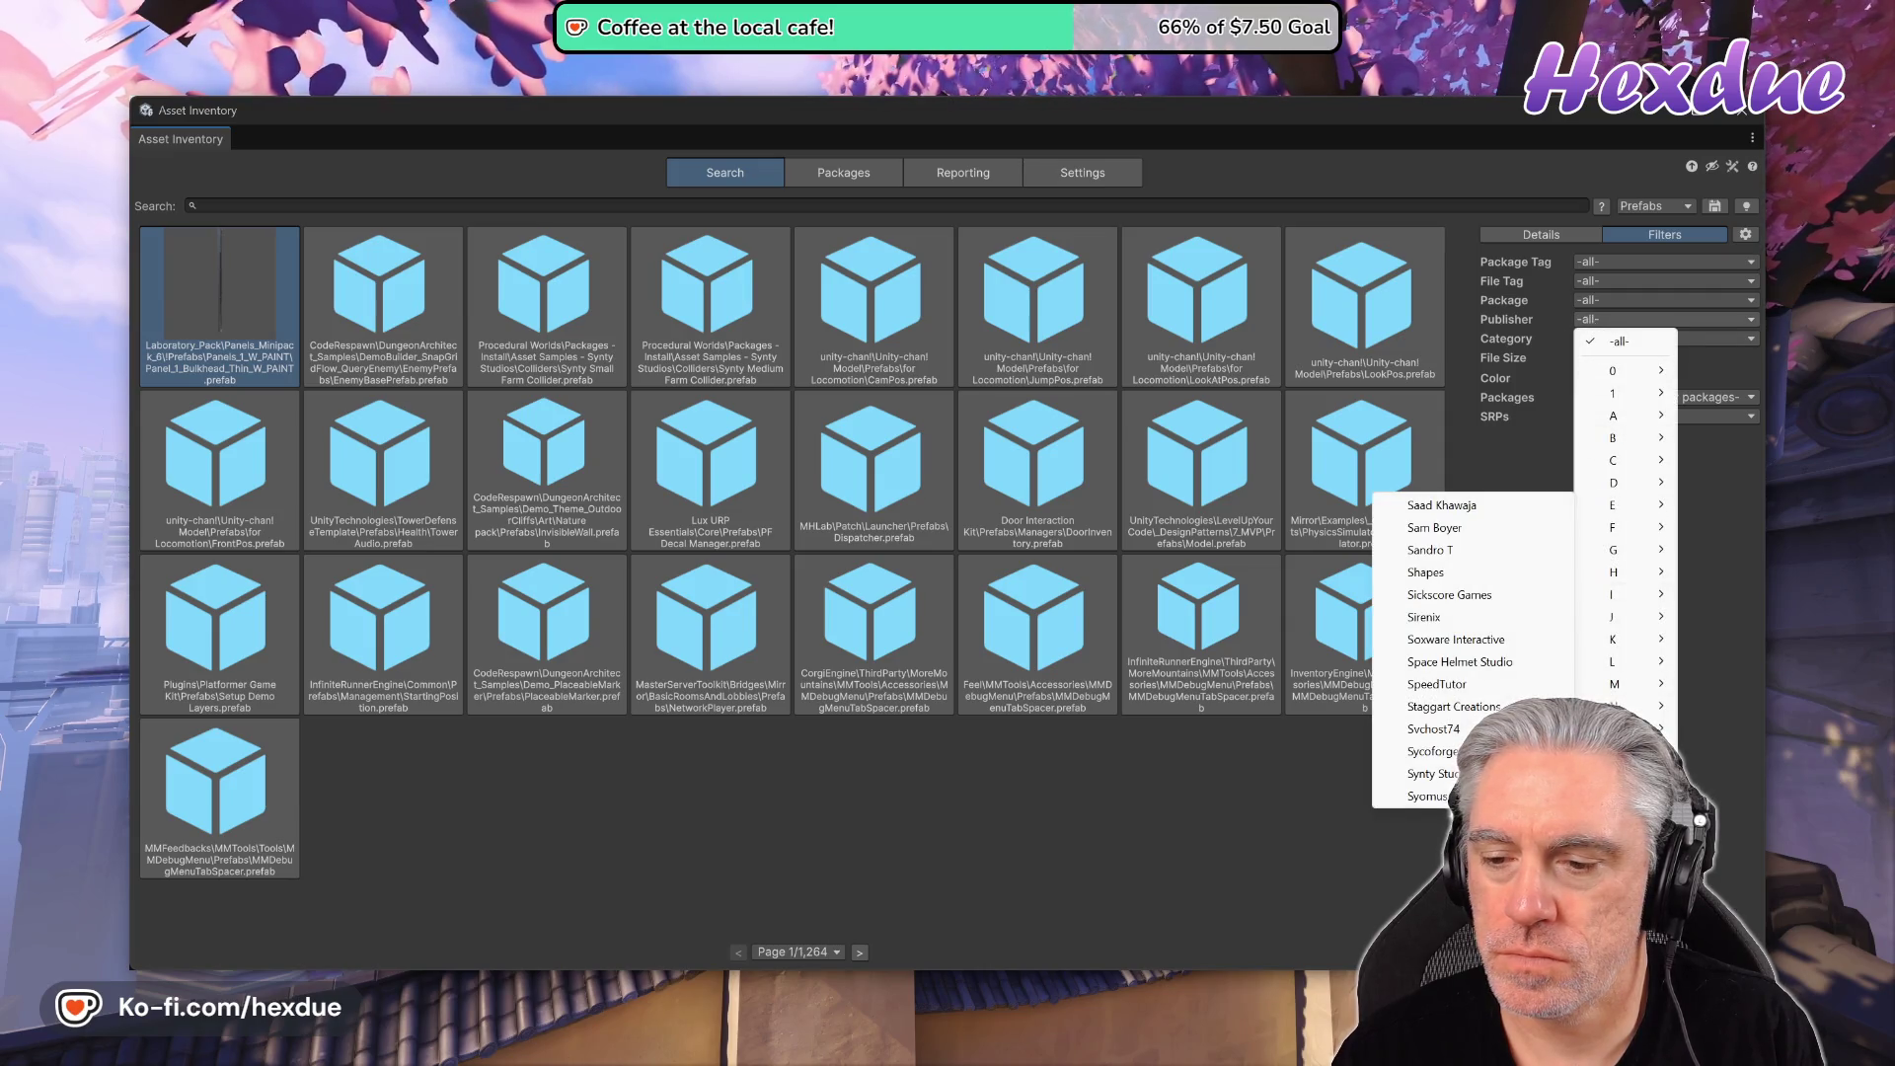
{"action": "left_click", "coordinate": [1435, 776]}
{"action": "left_click", "coordinate": [490, 212]}
{"action": "type", "text": "sm env ground"}
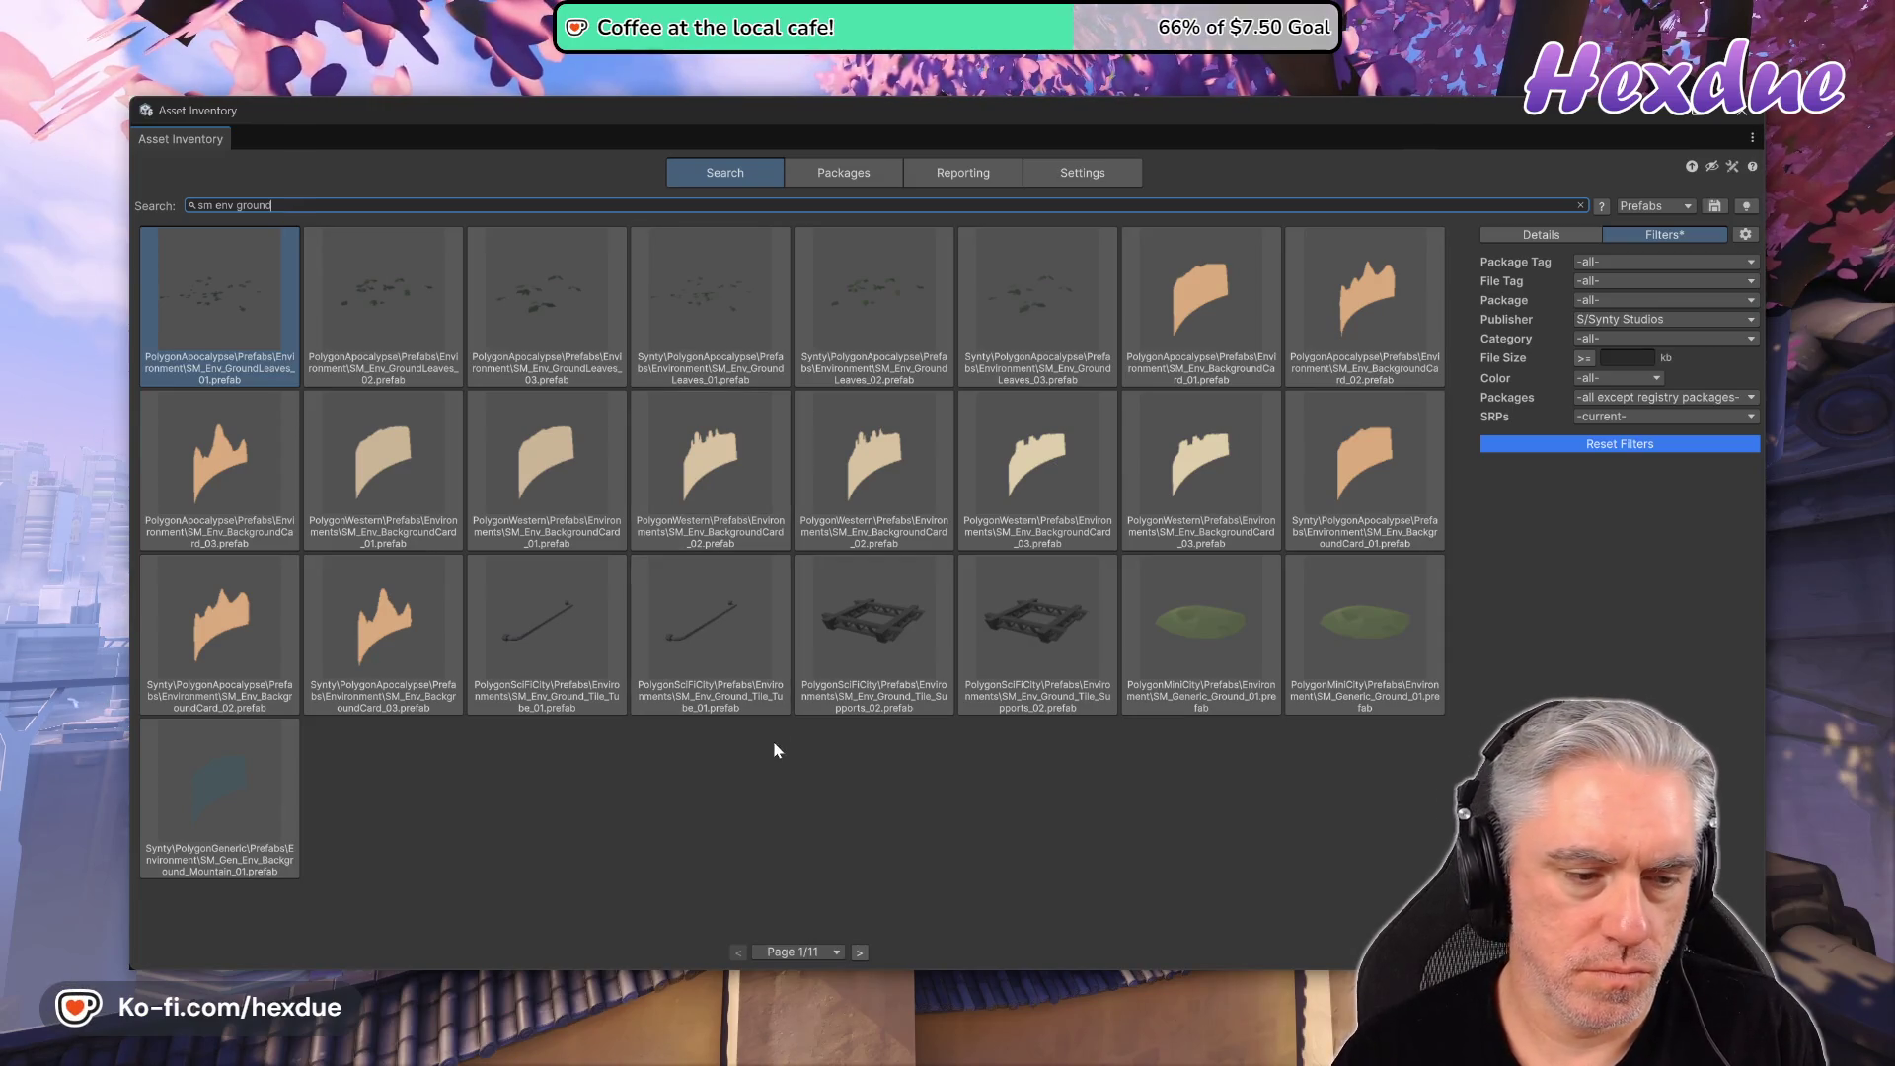
- Page through the Synty ground prefab results to page 8 of 11, then switch to the RoomGen PDF
{"action": "left_click", "coordinate": [862, 950]}
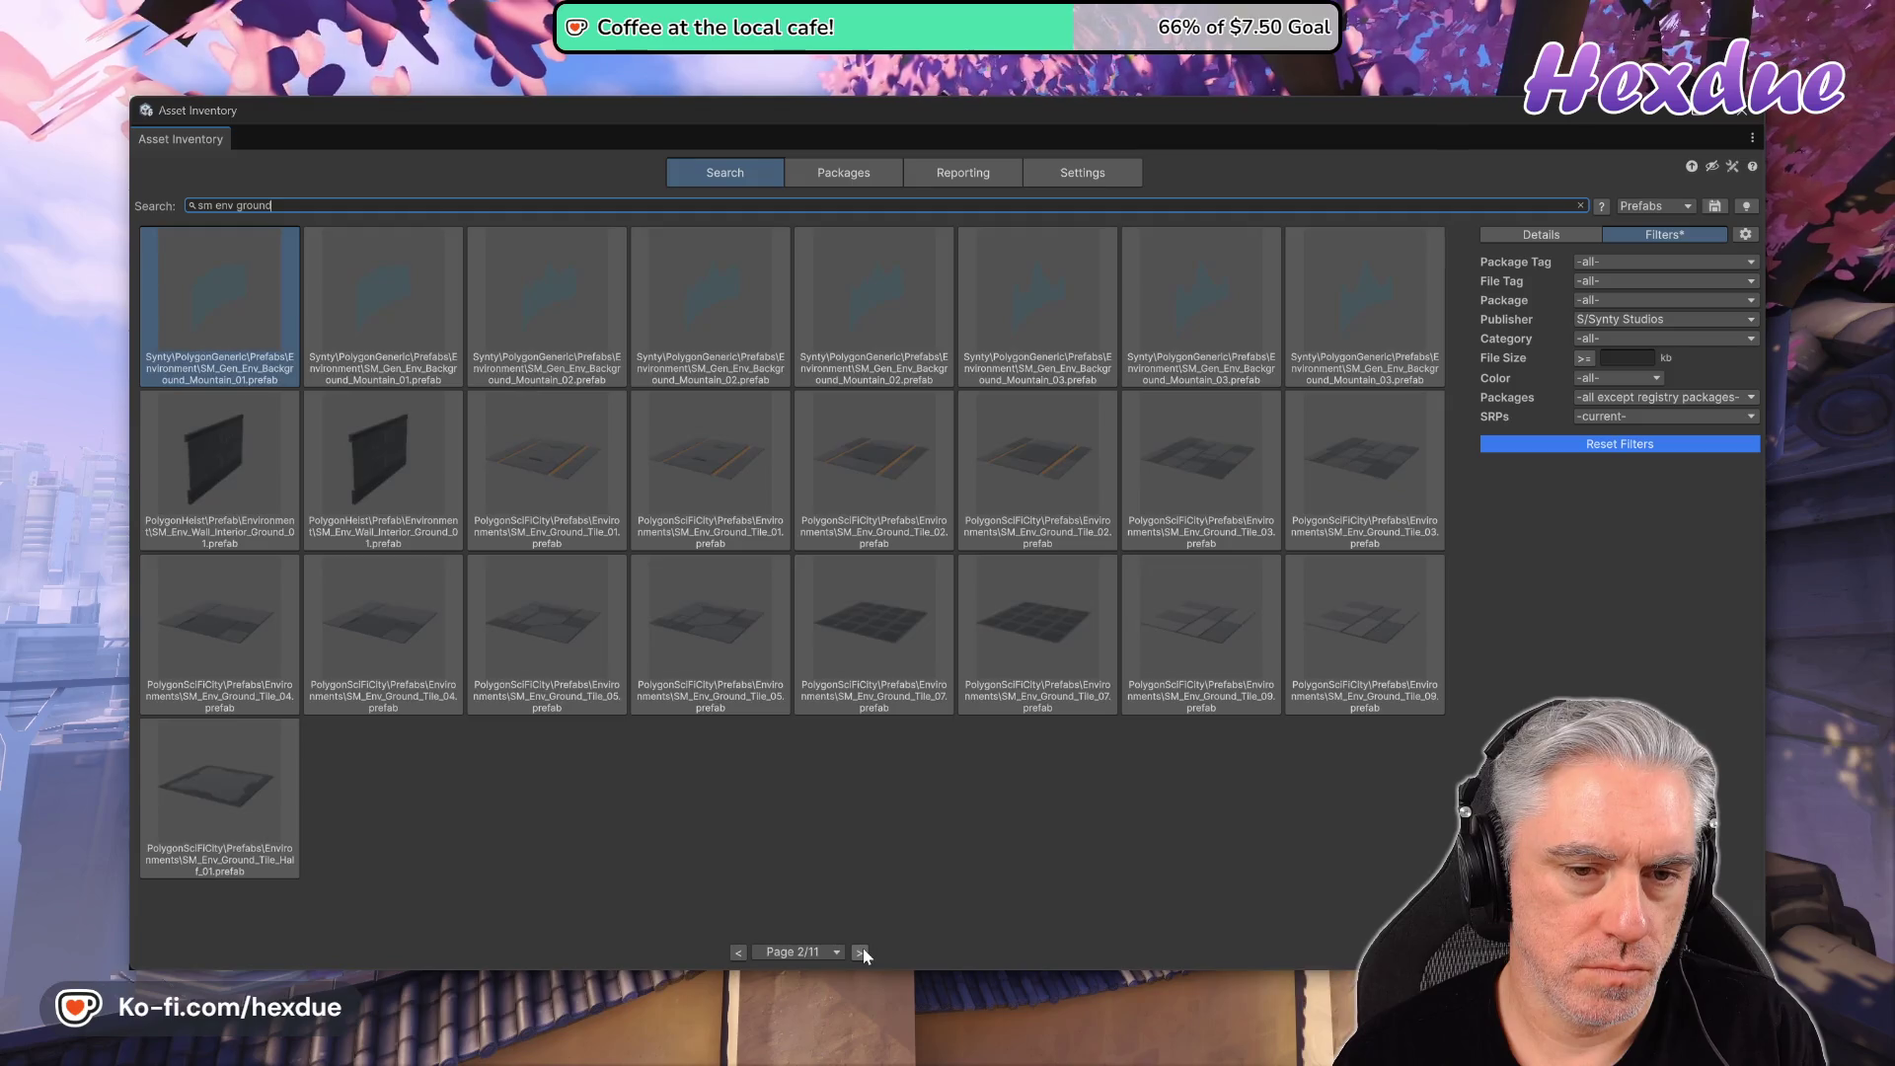
{"action": "left_click", "coordinate": [863, 950]}
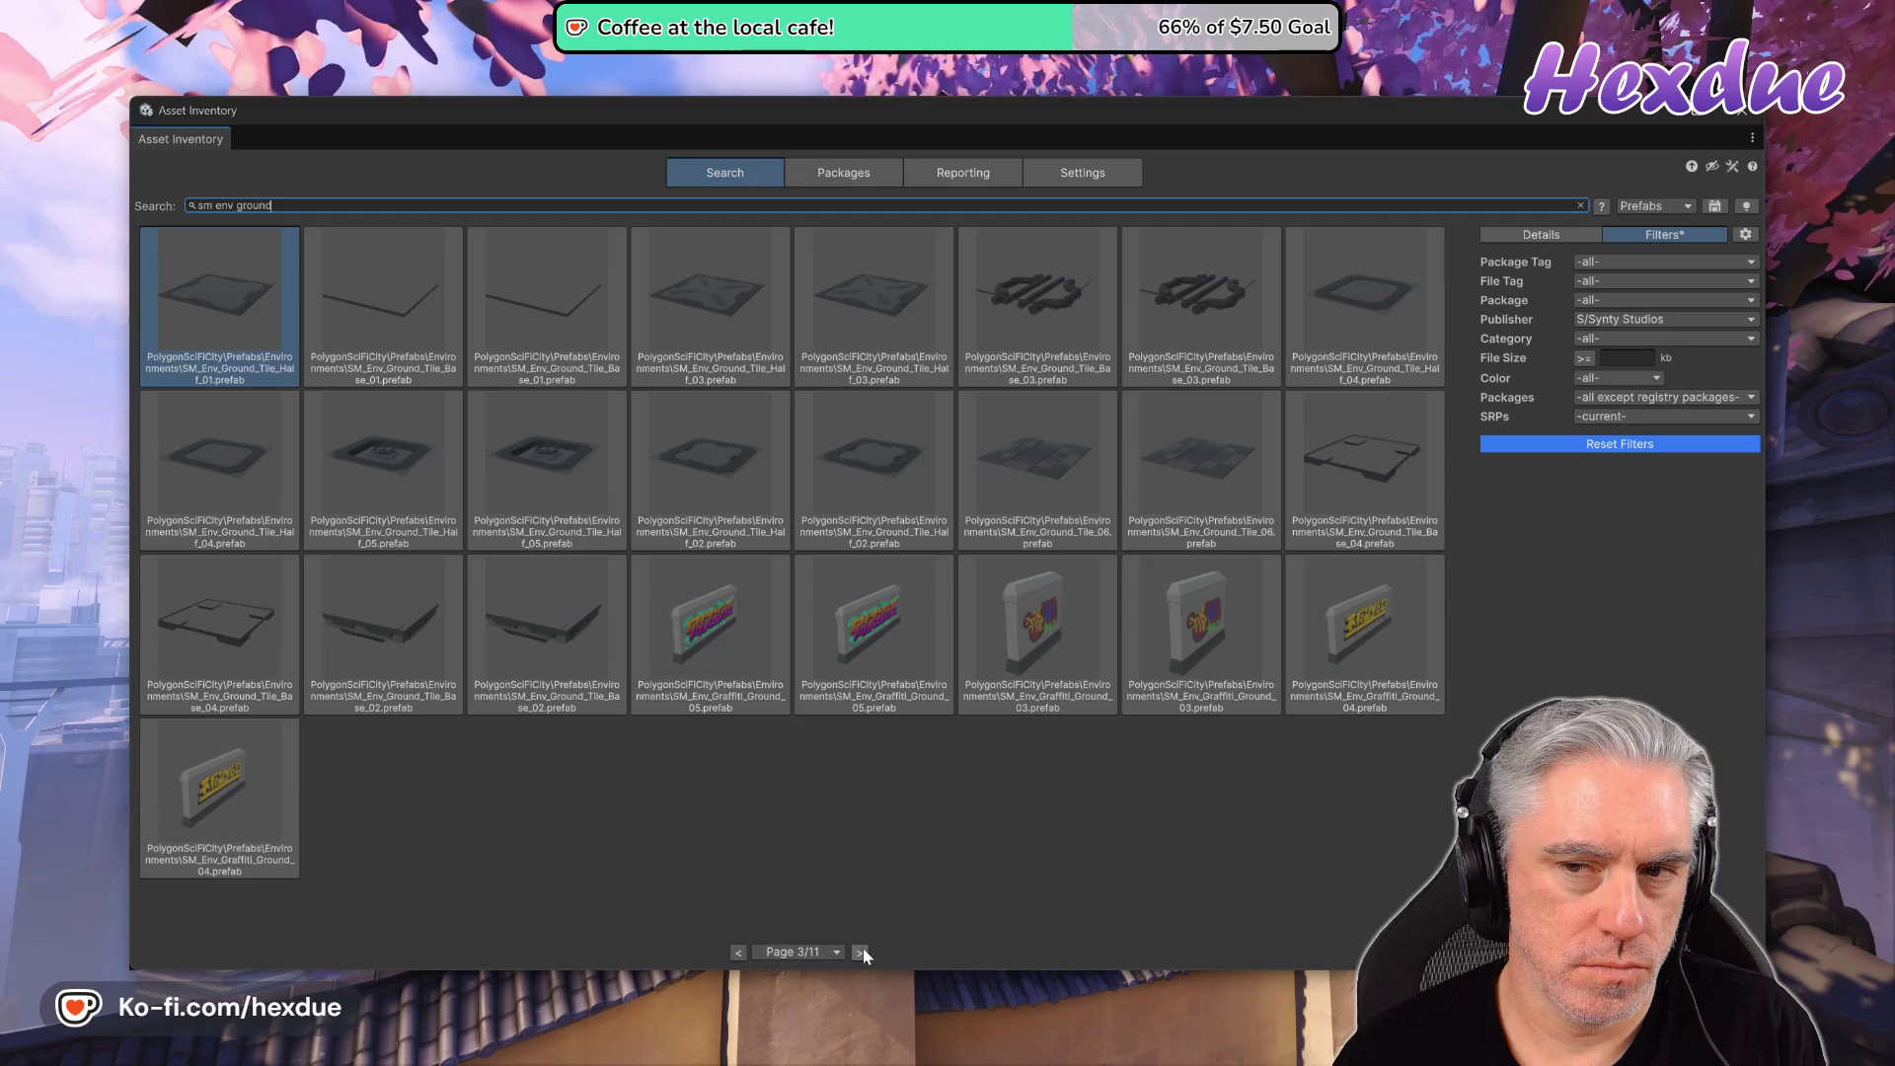
{"action": "left_click", "coordinate": [861, 952]}
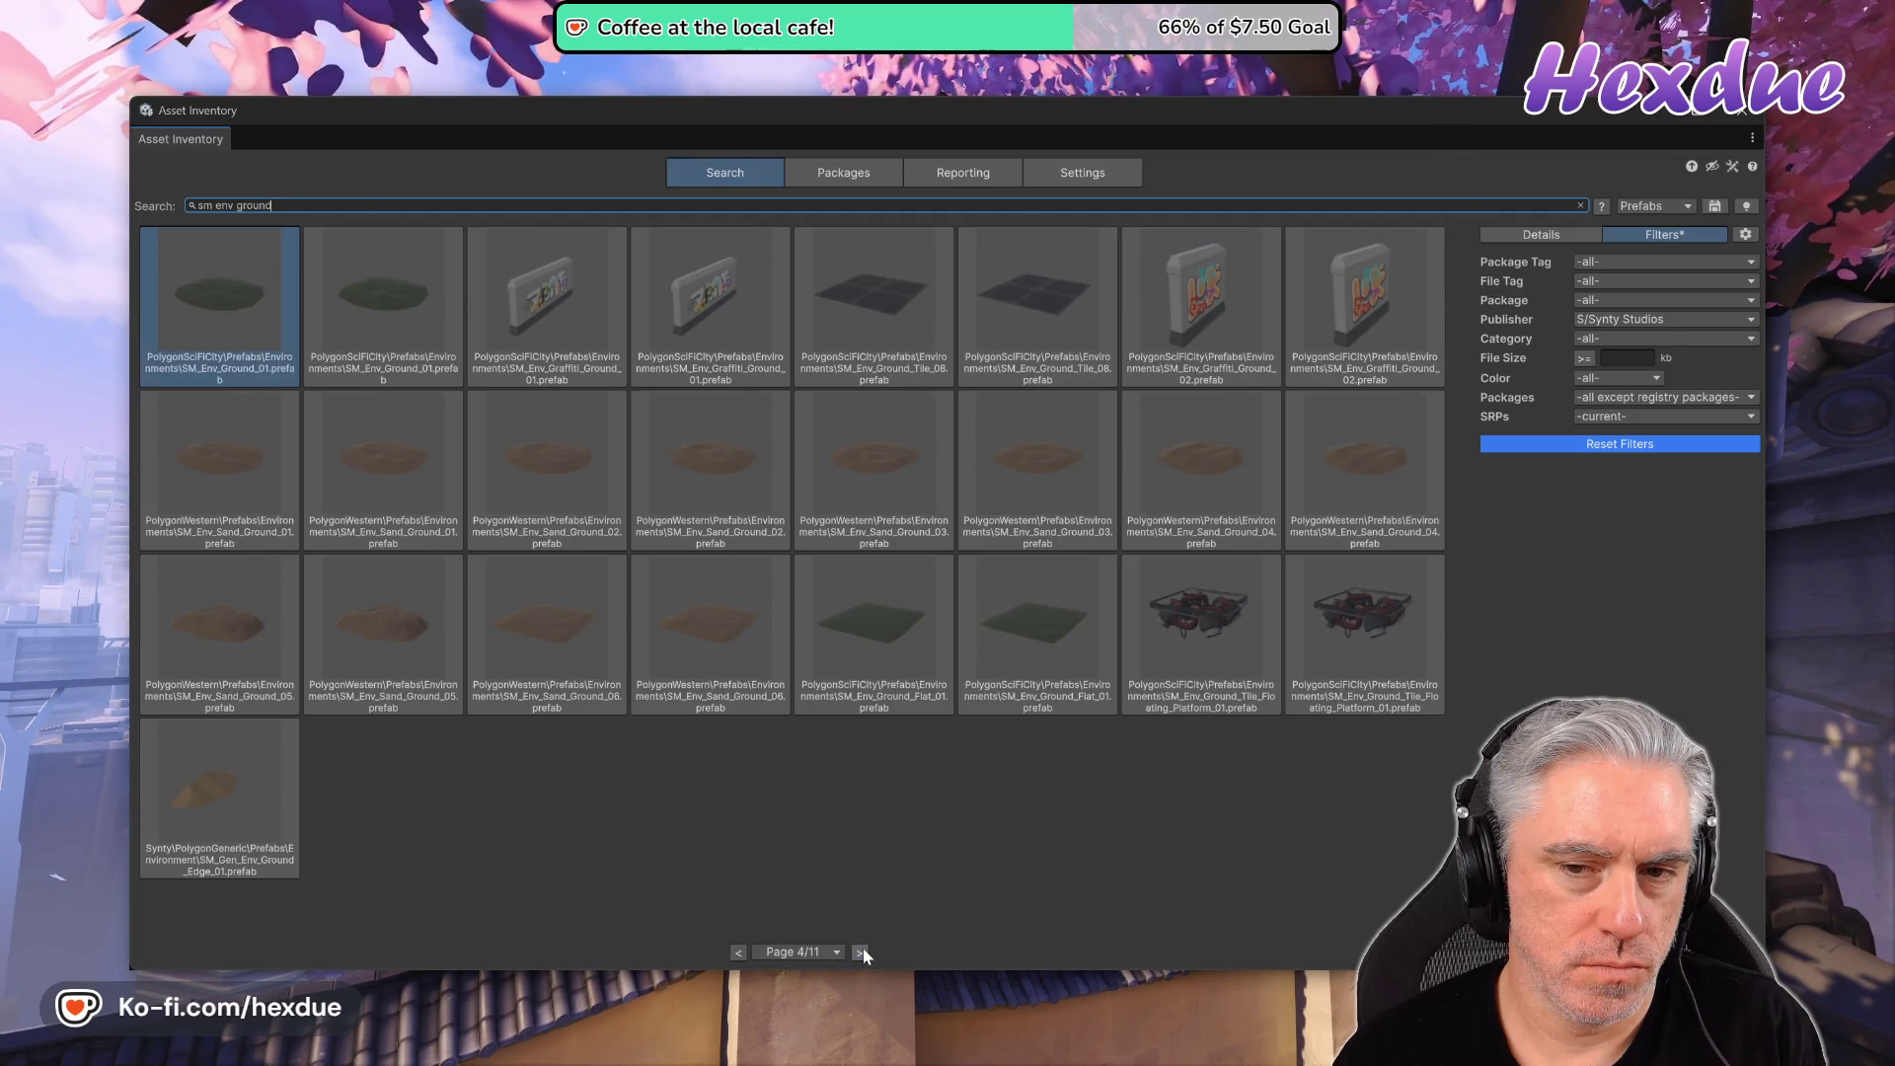
{"action": "left_click", "coordinate": [861, 951]}
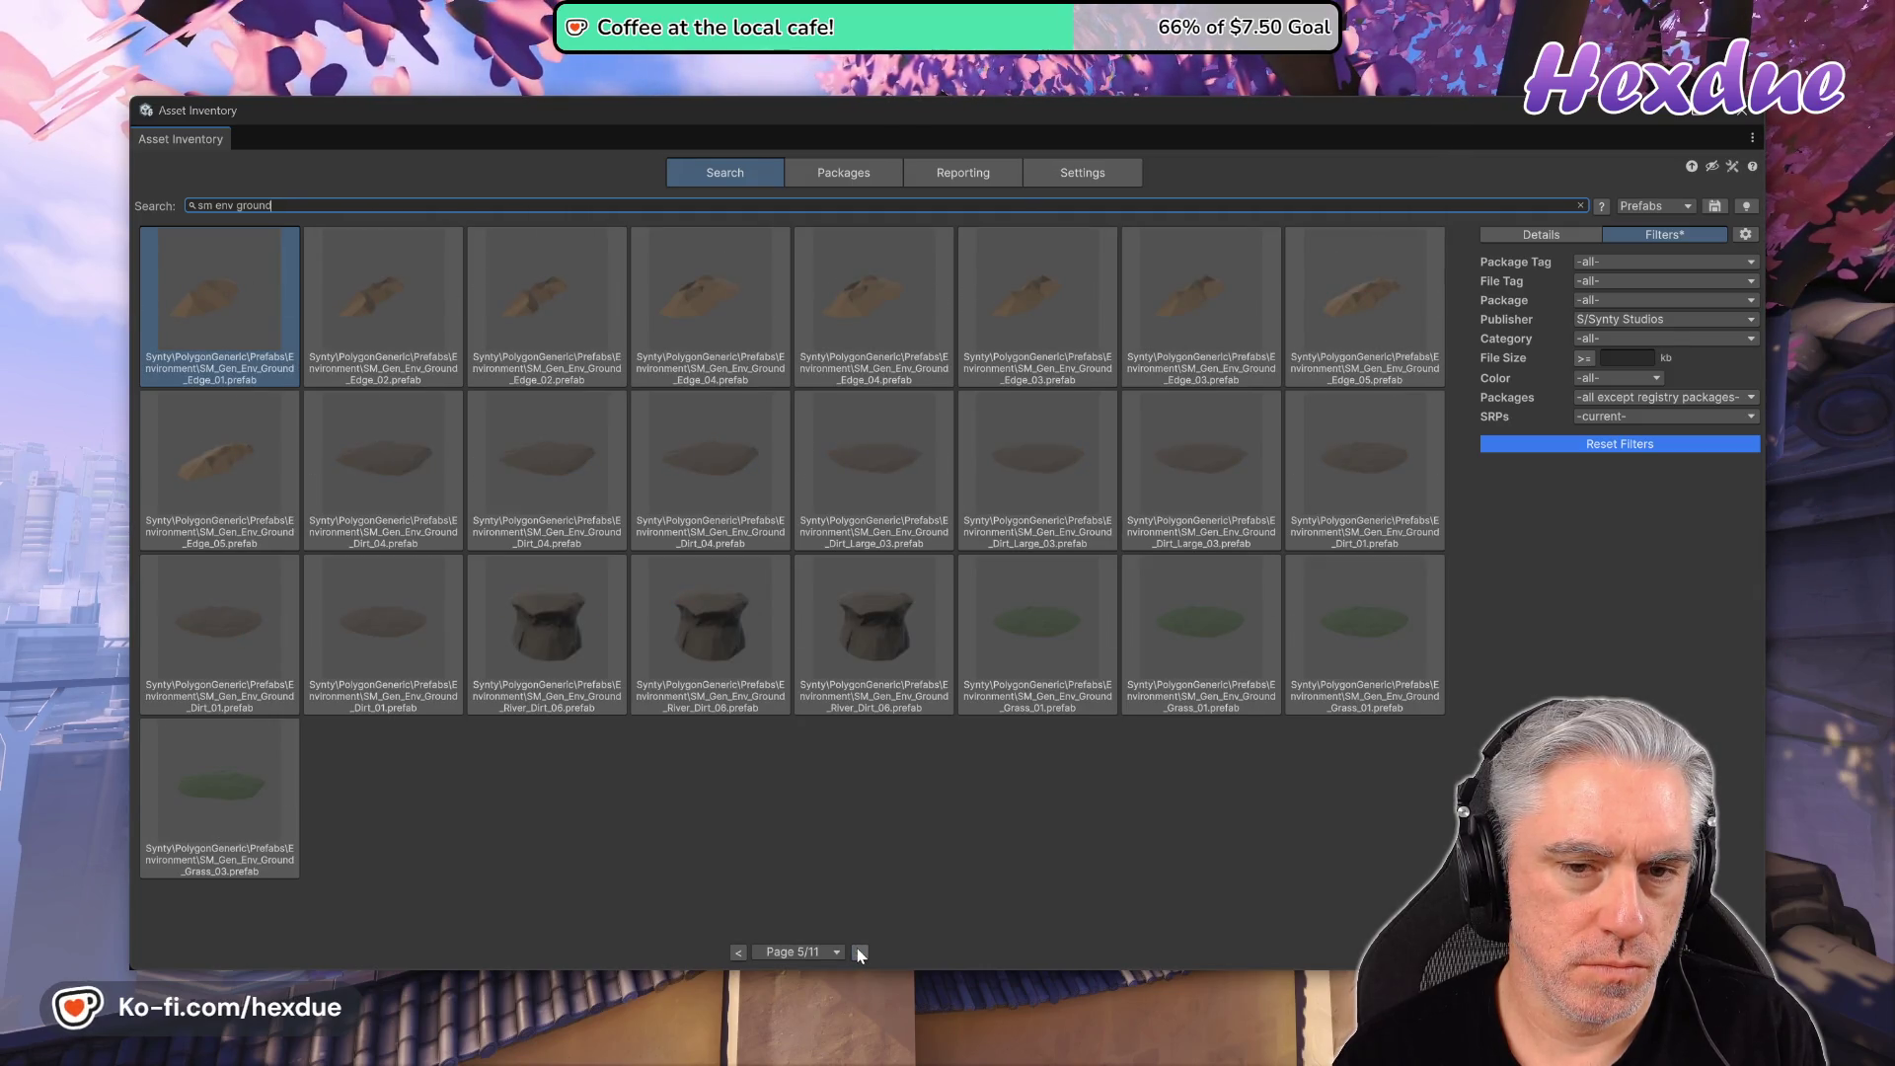
{"action": "left_click", "coordinate": [861, 951]}
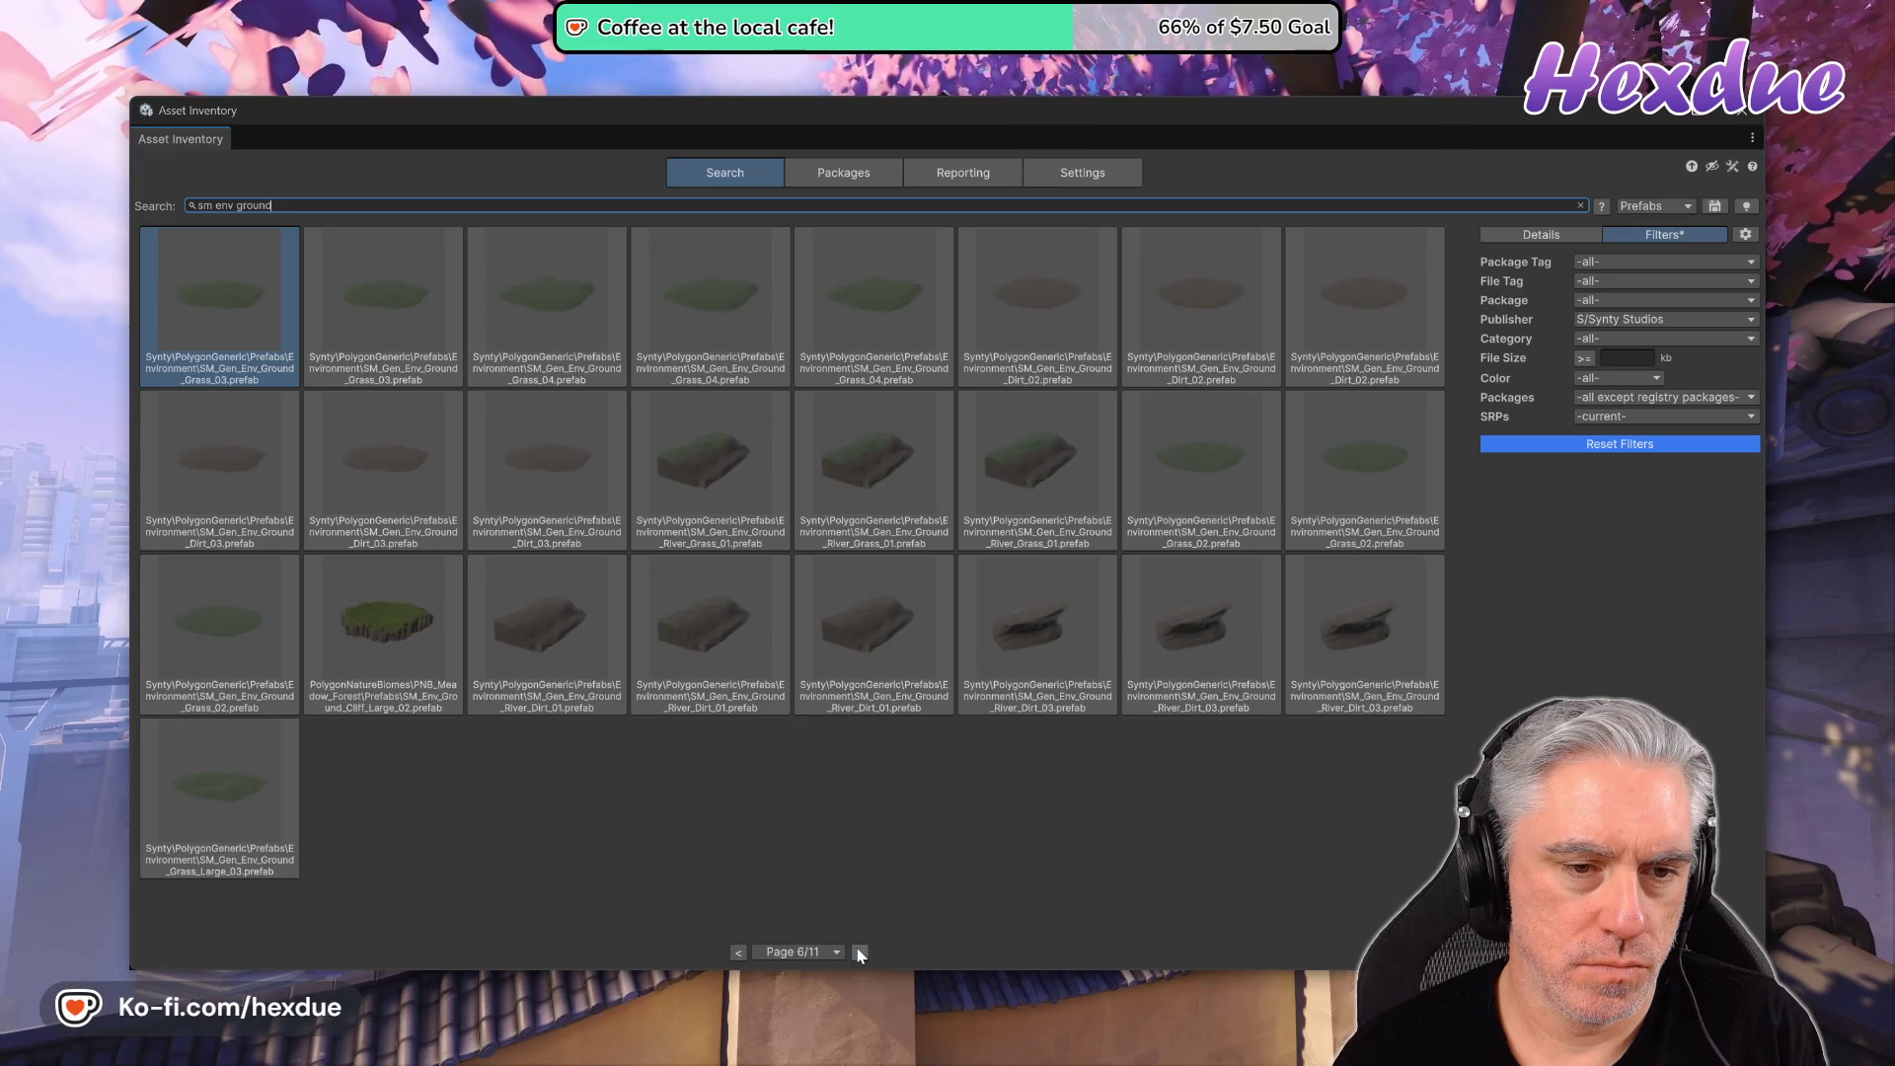
{"action": "left_click", "coordinate": [860, 952]}
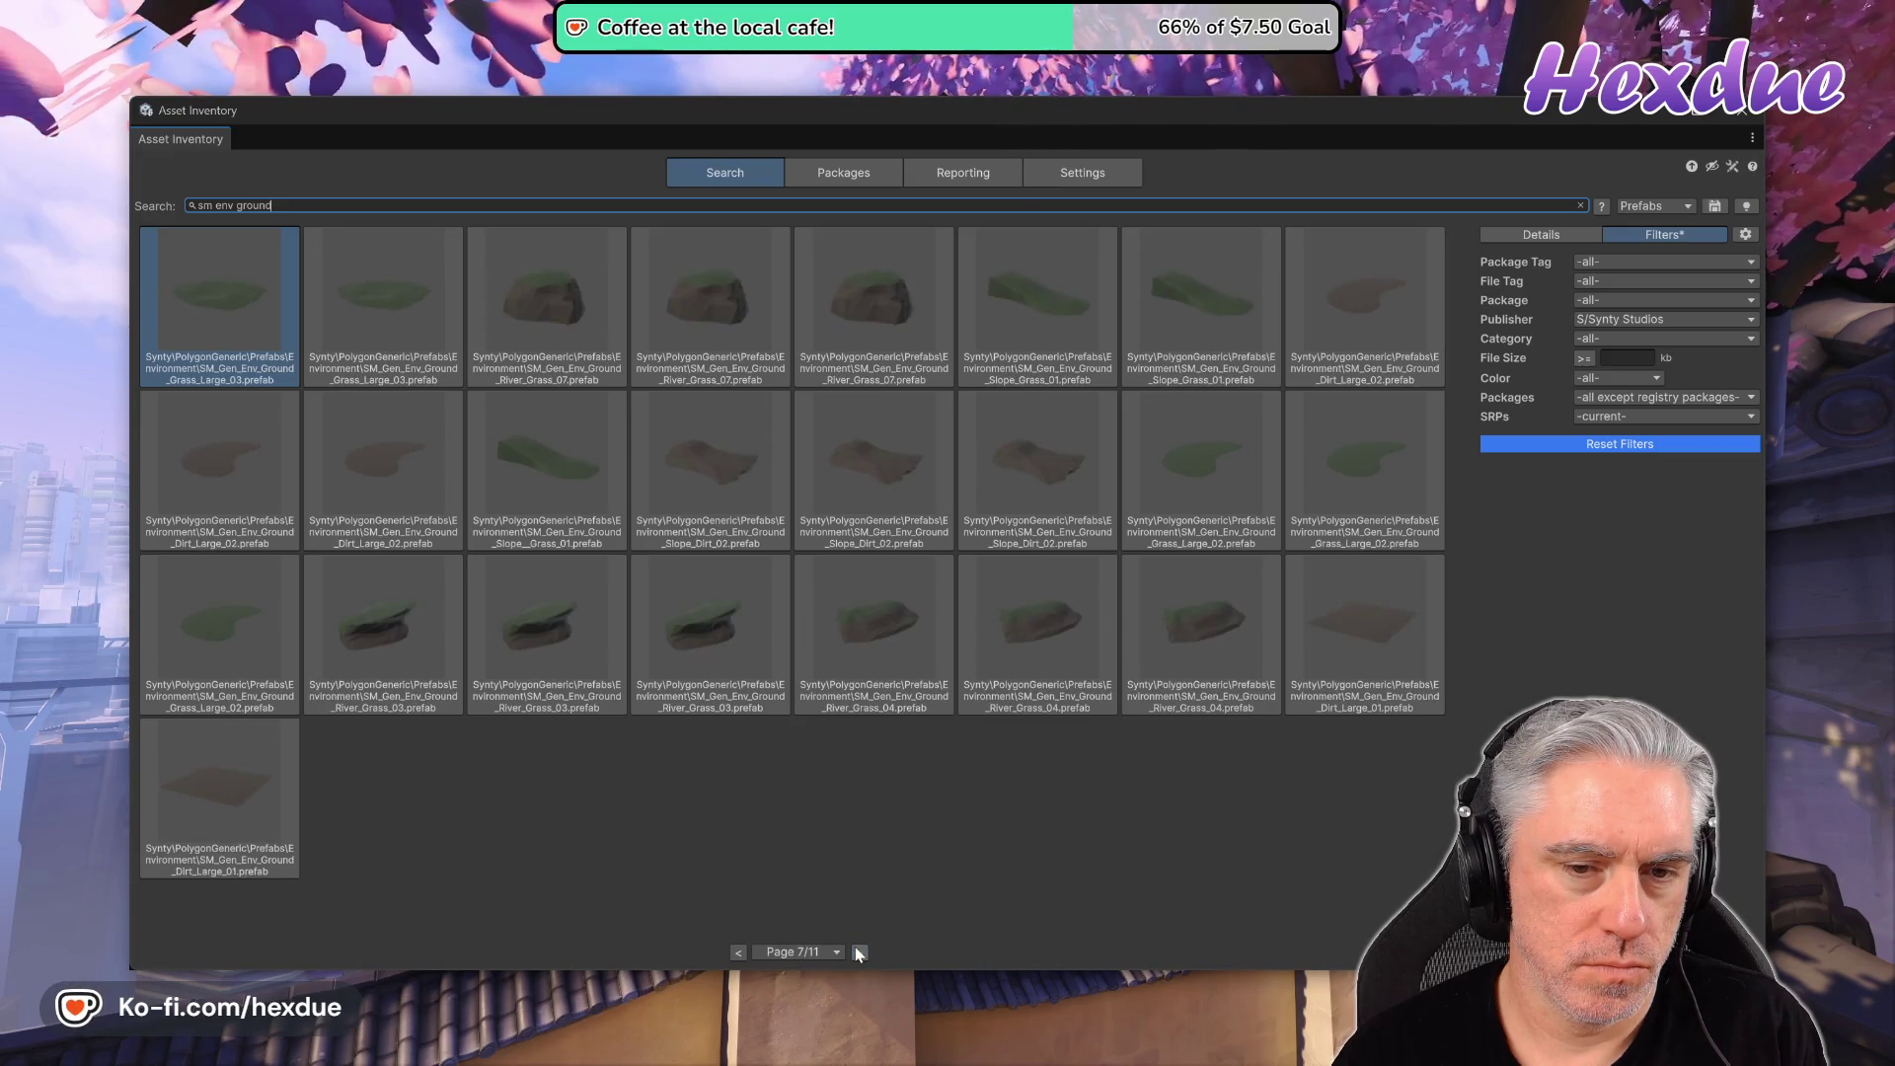
{"action": "left_click", "coordinate": [860, 952]}
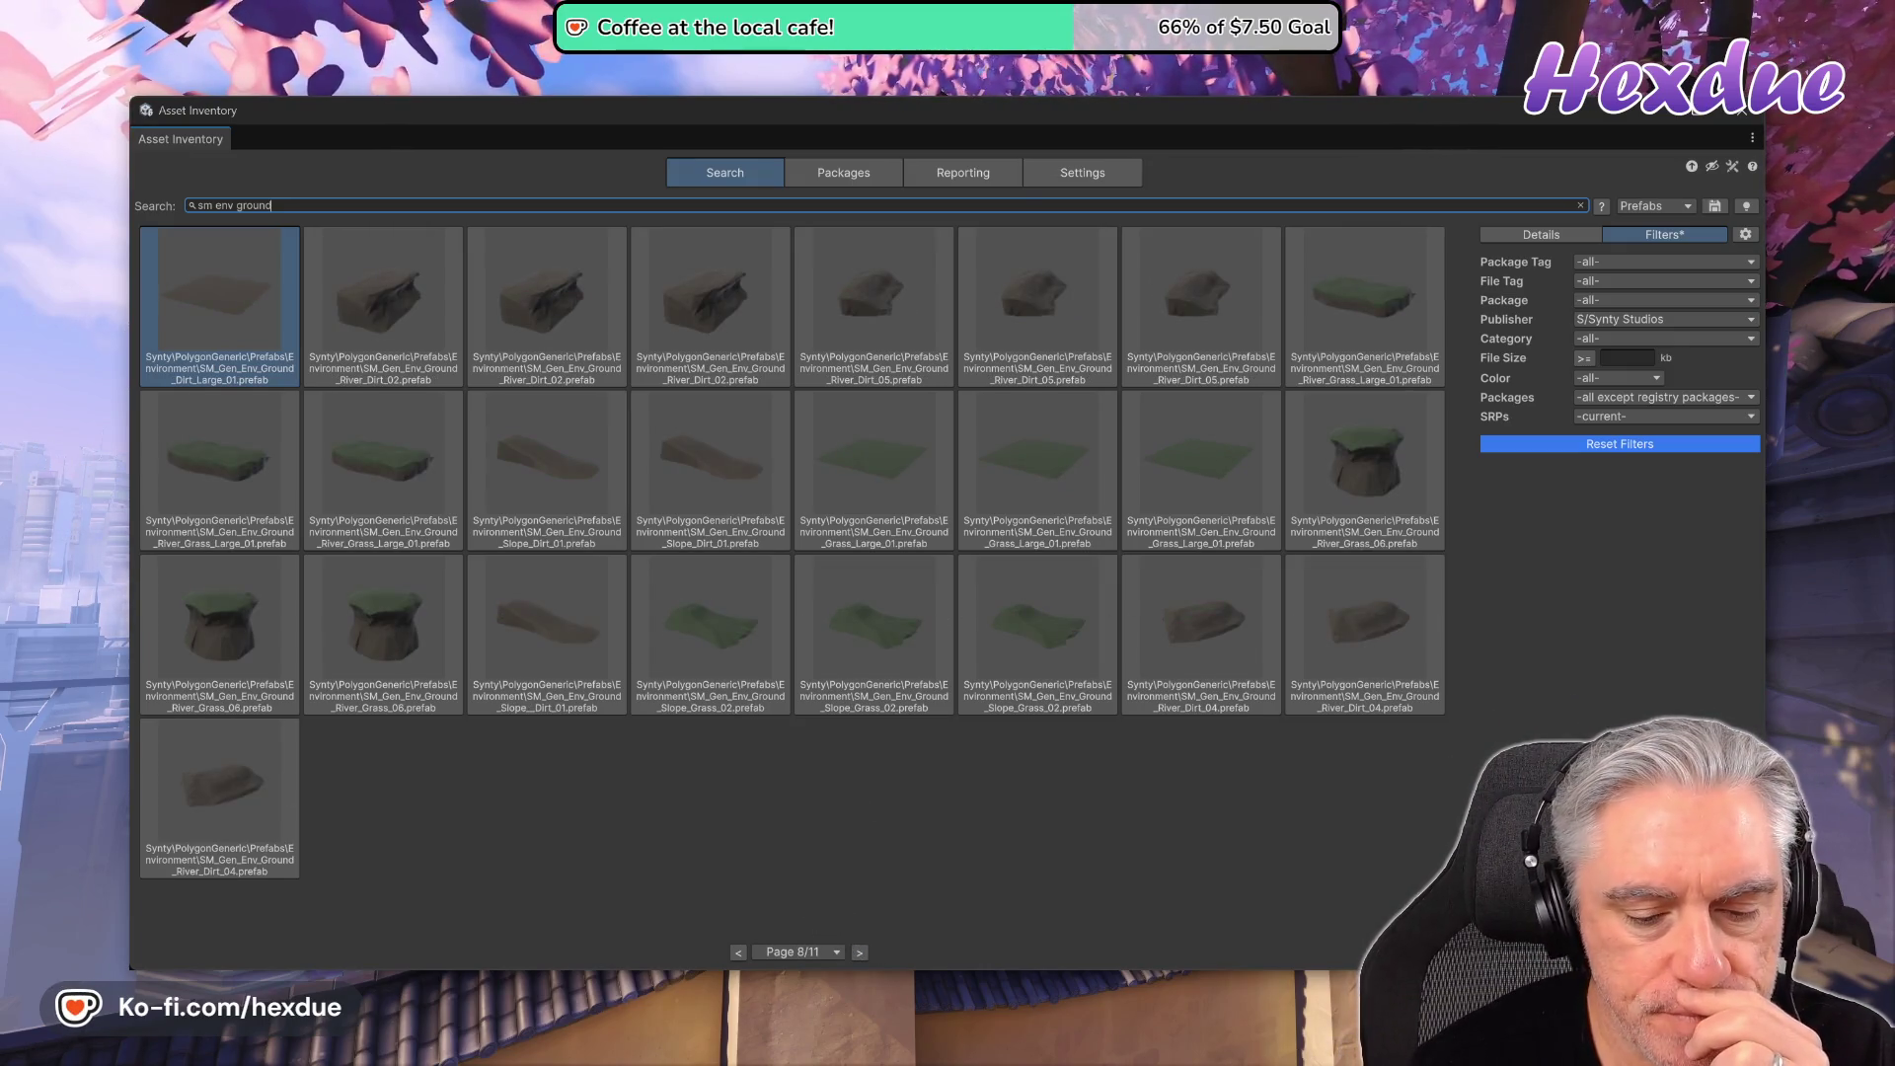
{"action": "key", "text": "alt+Tab"}
{"action": "left_click", "coordinate": [419, 110]}
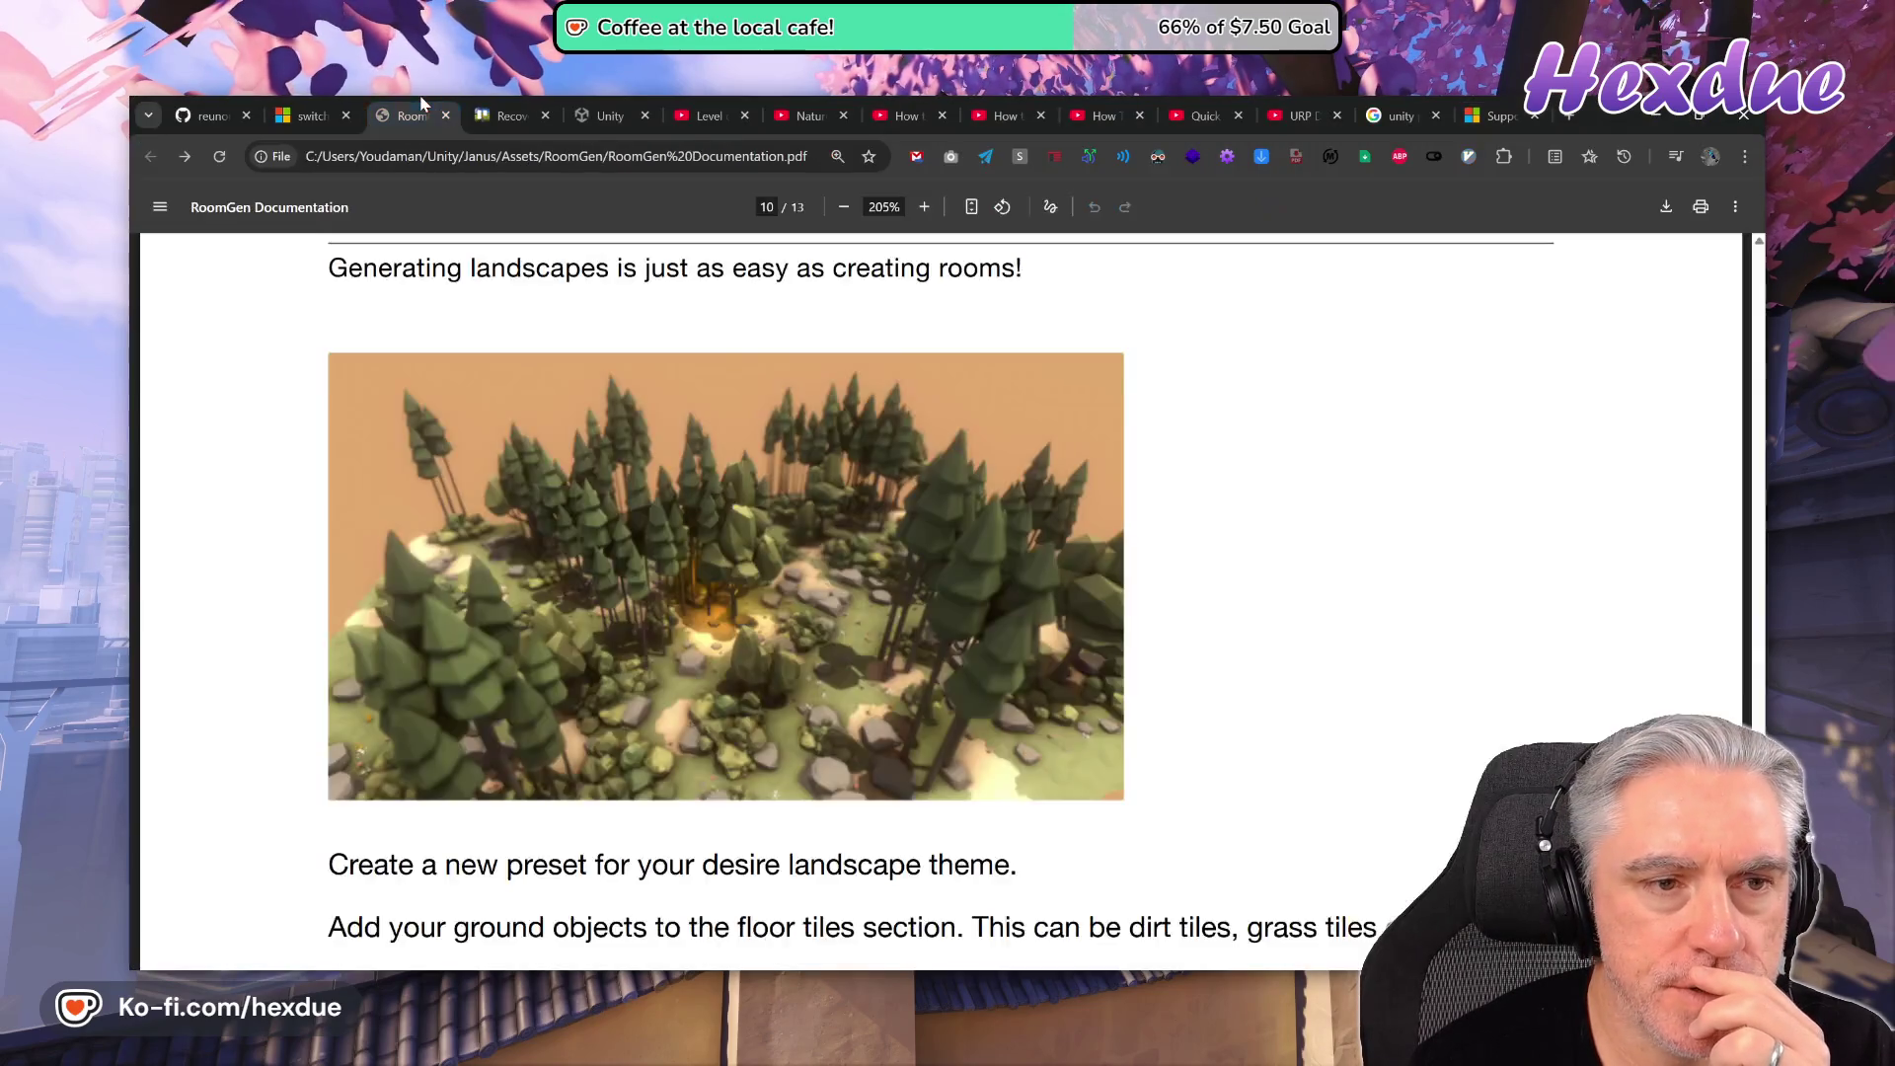
- Scroll the RoomGen documentation to the page-10 Landscapes section, then open a new tab
{"action": "scroll", "coordinate": [696, 646], "scroll_direction": "down", "scroll_amount": 3}
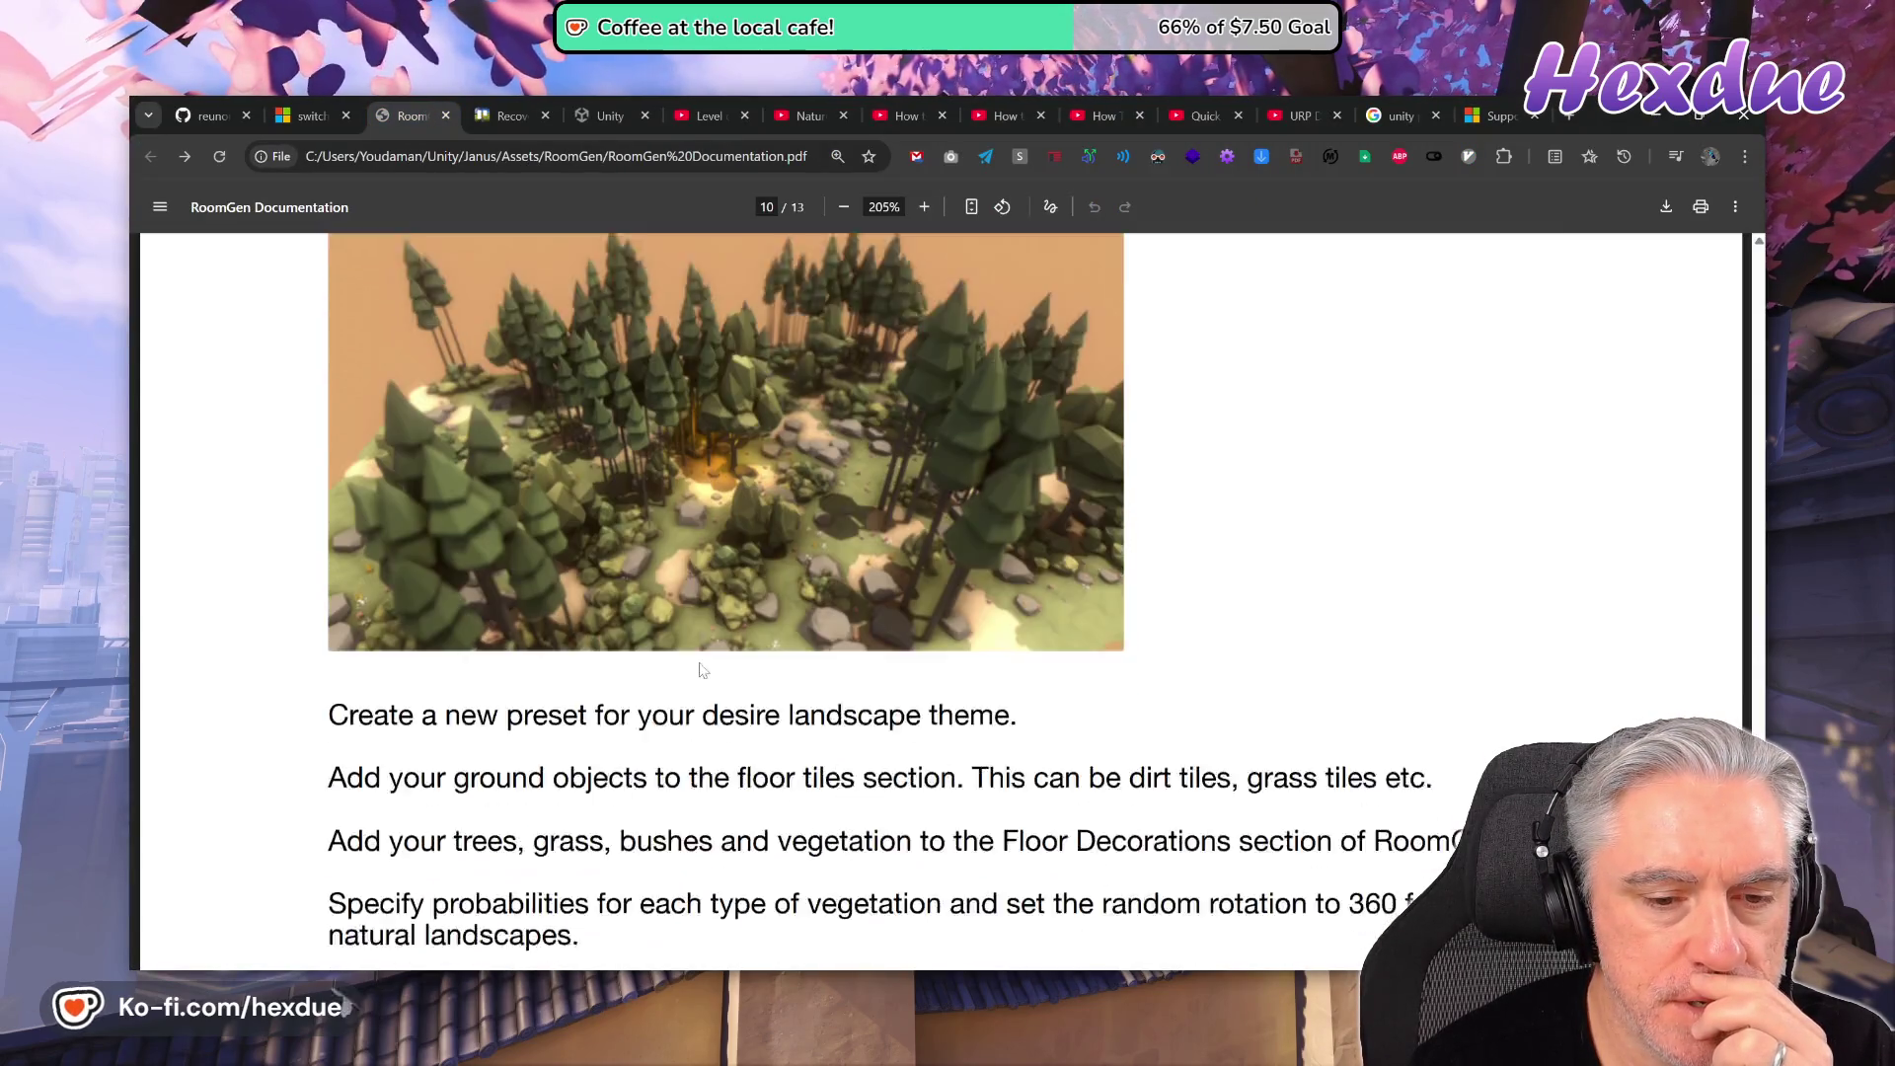
{"action": "scroll", "coordinate": [701, 671], "scroll_direction": "up", "scroll_amount": 3}
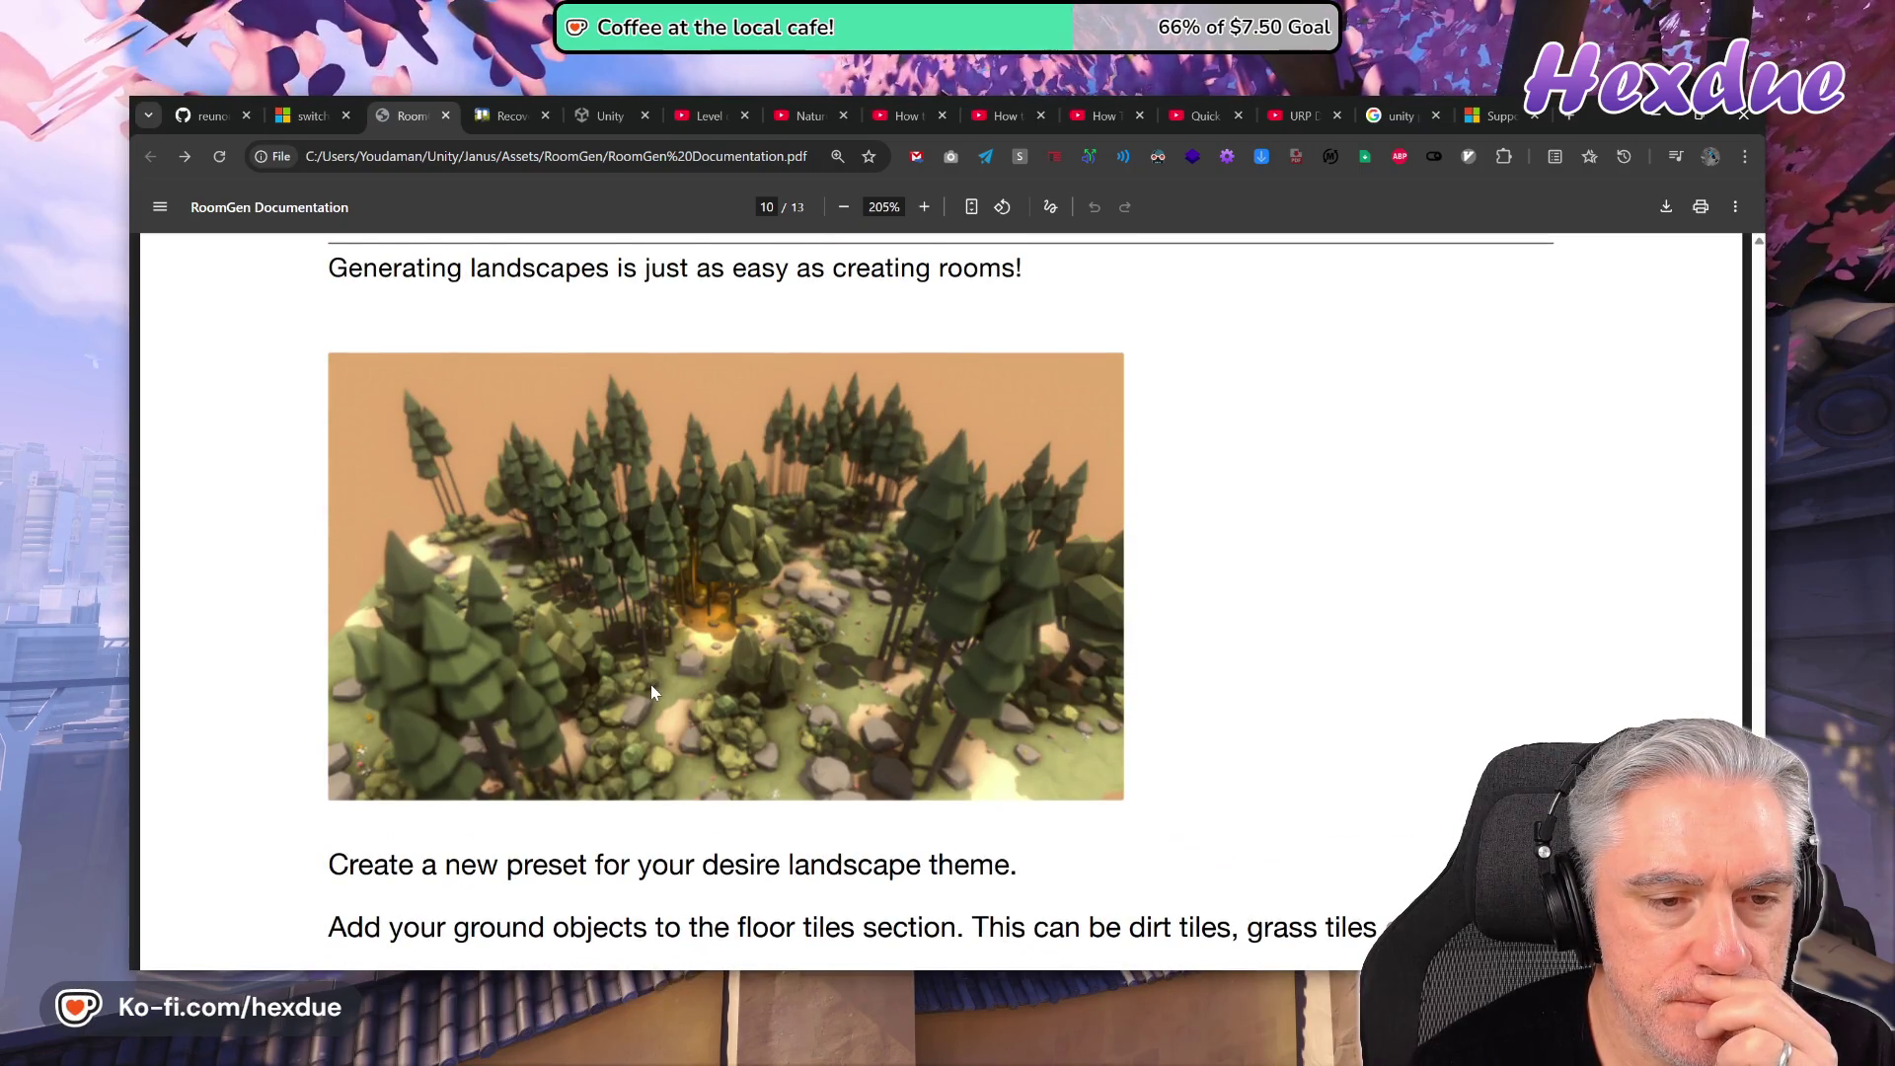
{"action": "scroll", "coordinate": [768, 724], "scroll_direction": "up", "scroll_amount": 5}
{"action": "scroll", "coordinate": [769, 724], "scroll_direction": "up", "scroll_amount": 12}
{"action": "scroll", "coordinate": [762, 731], "scroll_direction": "down", "scroll_amount": 7}
{"action": "scroll", "coordinate": [761, 728], "scroll_direction": "down", "scroll_amount": 12}
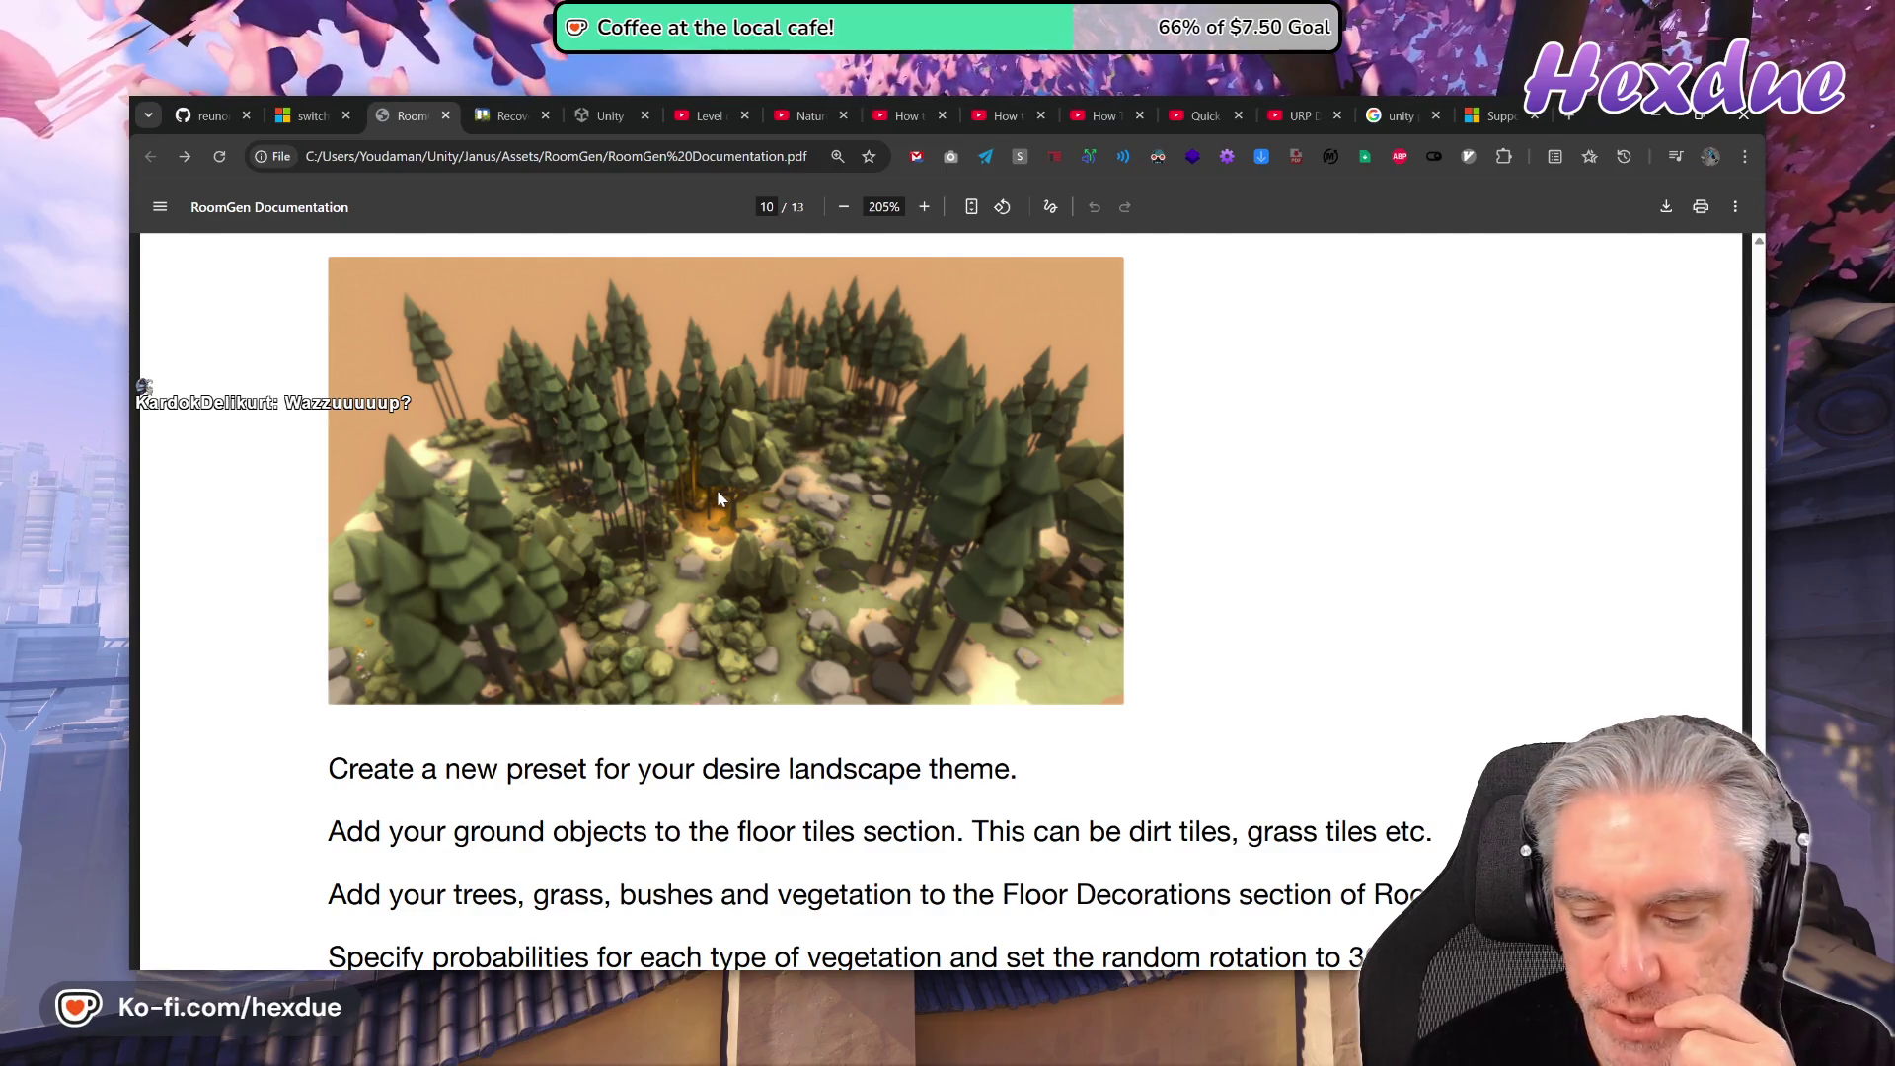
{"action": "key", "text": "ctrl+t"}
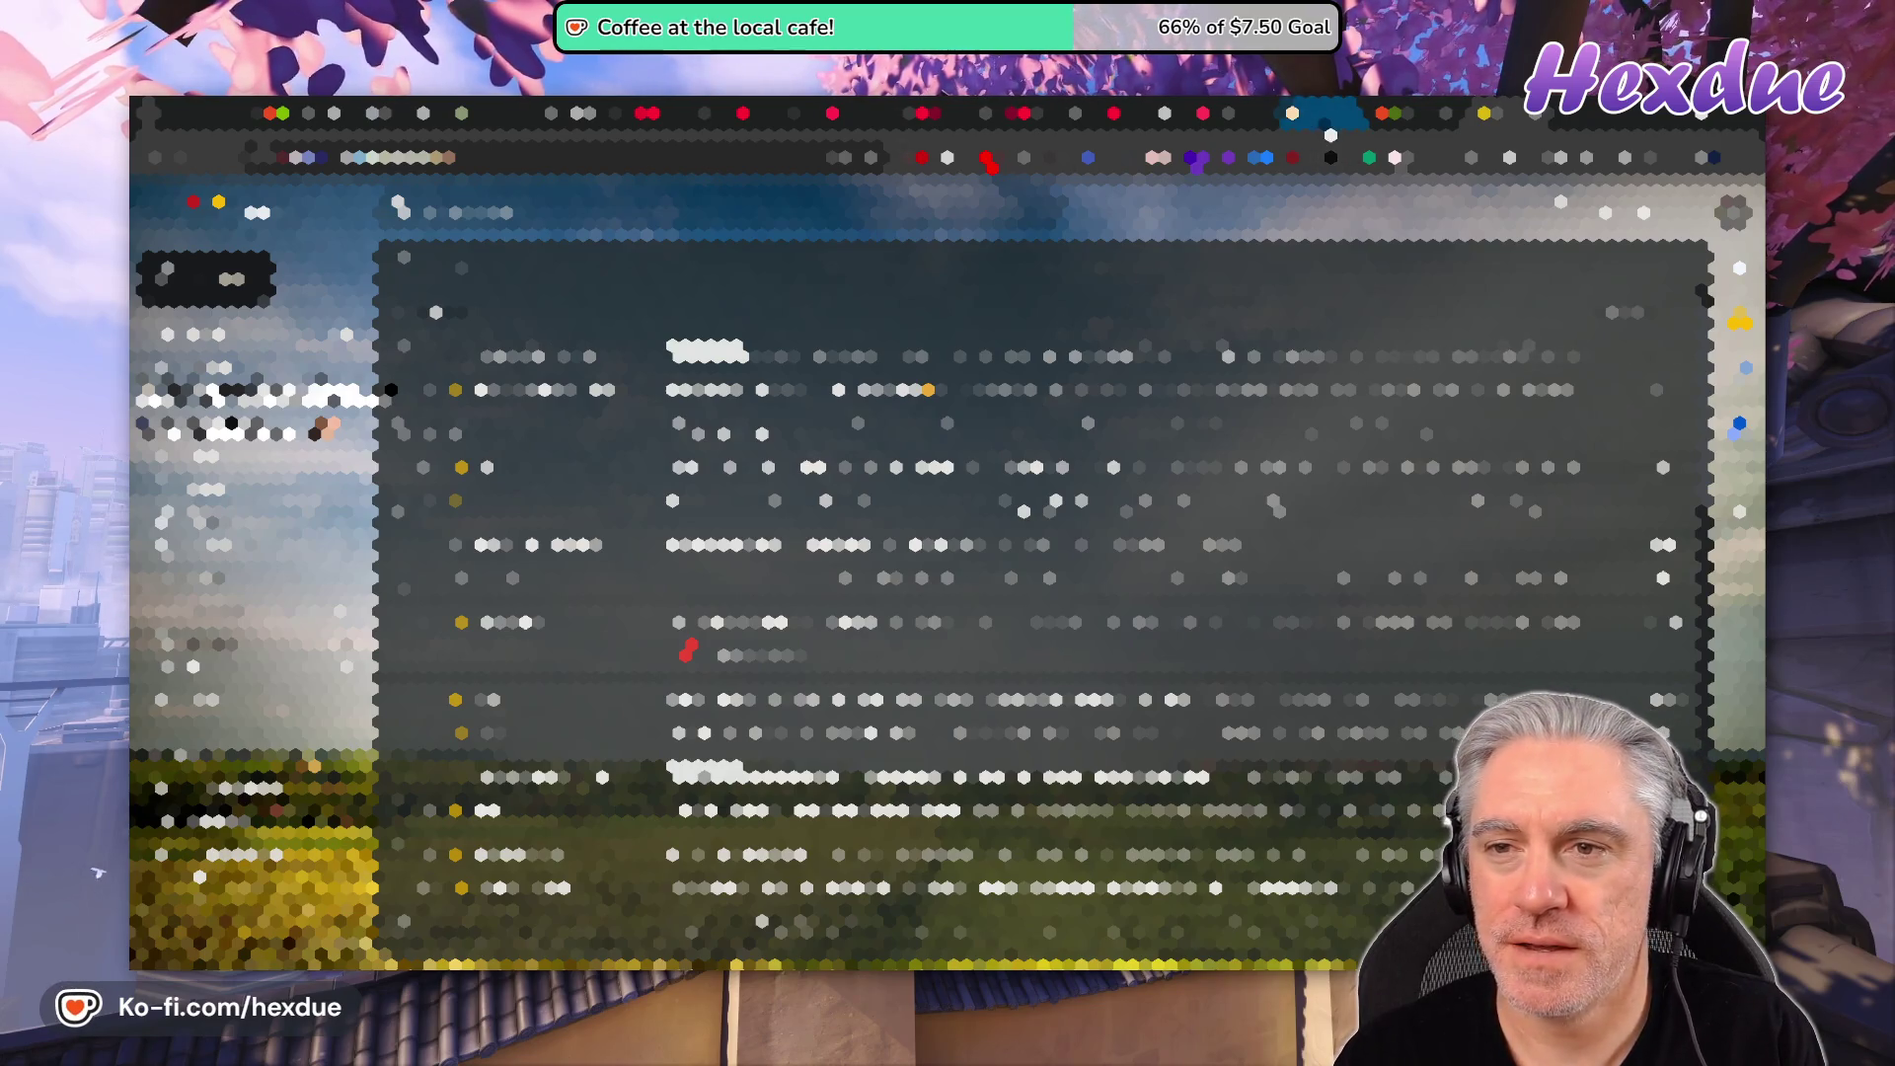
- Open and close an extension's panel, then switch to the mail inbox tab
{"action": "left_click", "coordinate": [1328, 117]}
{"action": "left_click", "coordinate": [1330, 135]}
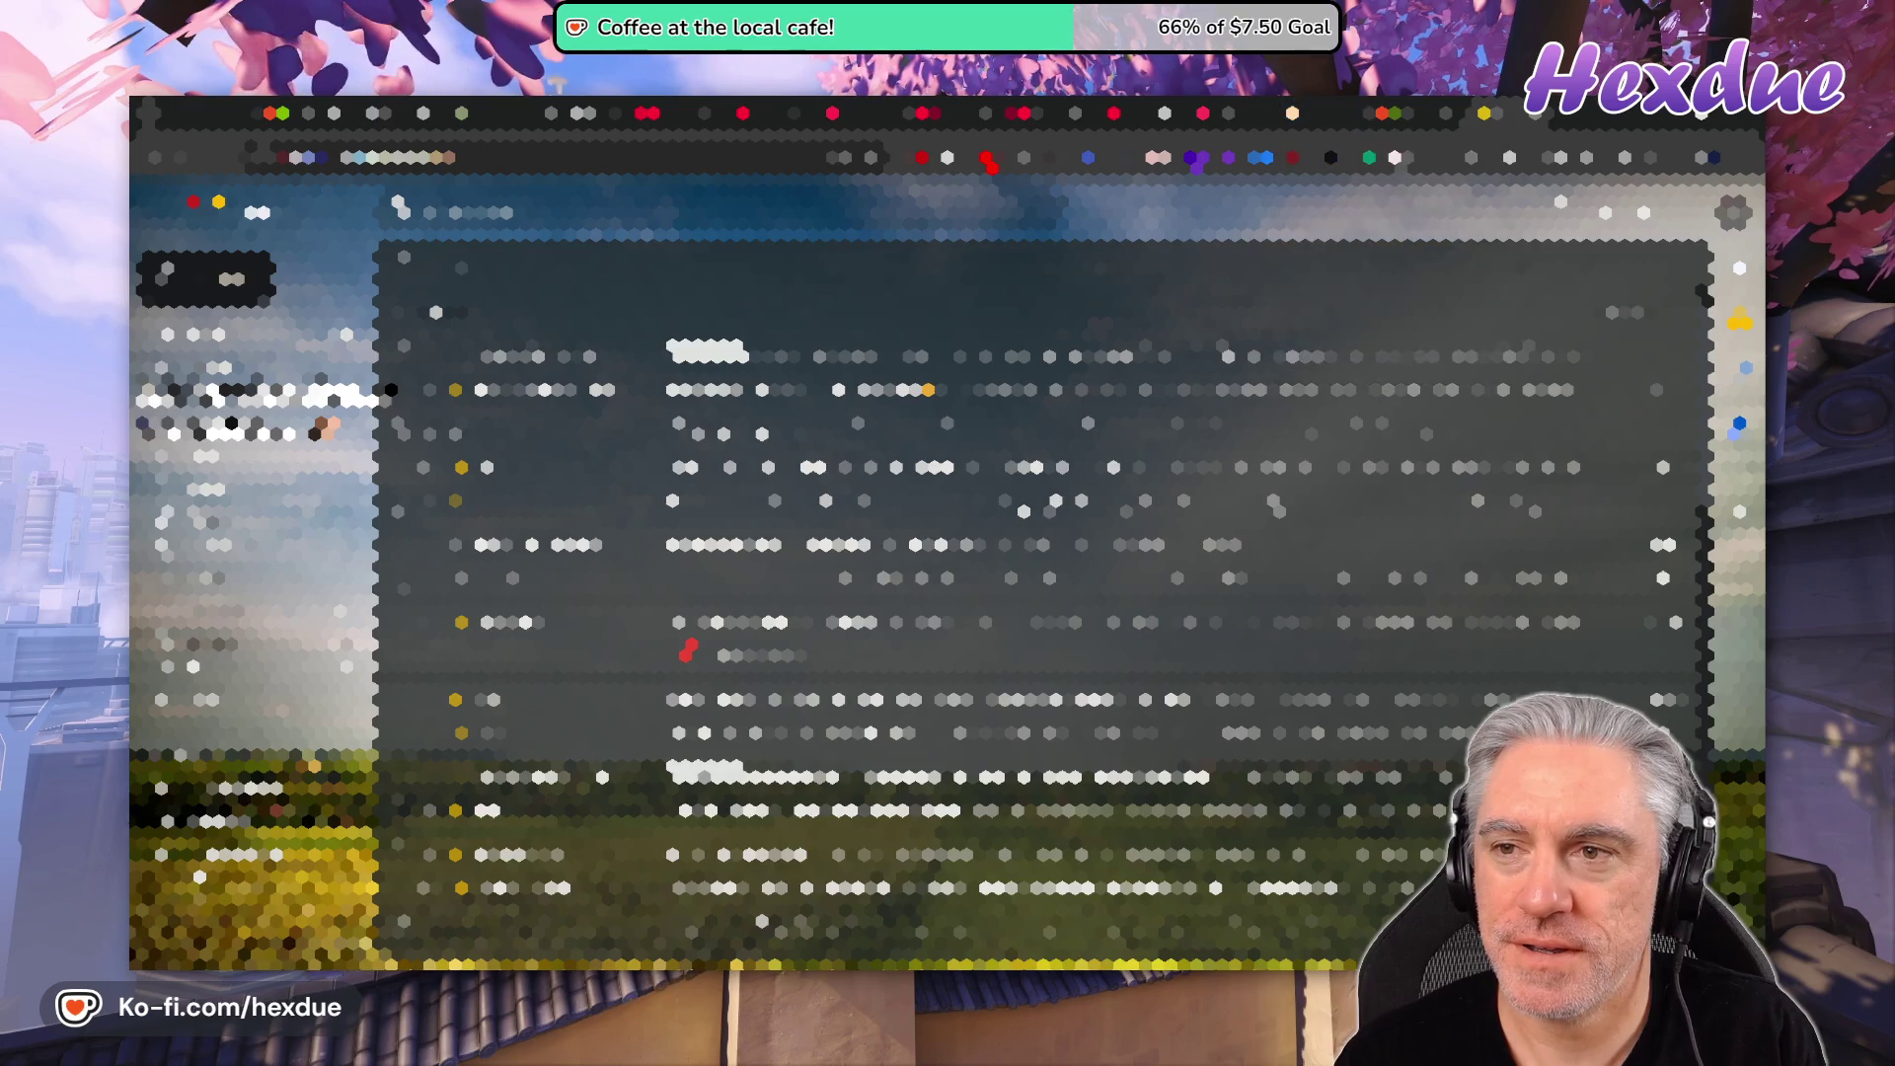
{"action": "left_click", "coordinate": [1311, 123]}
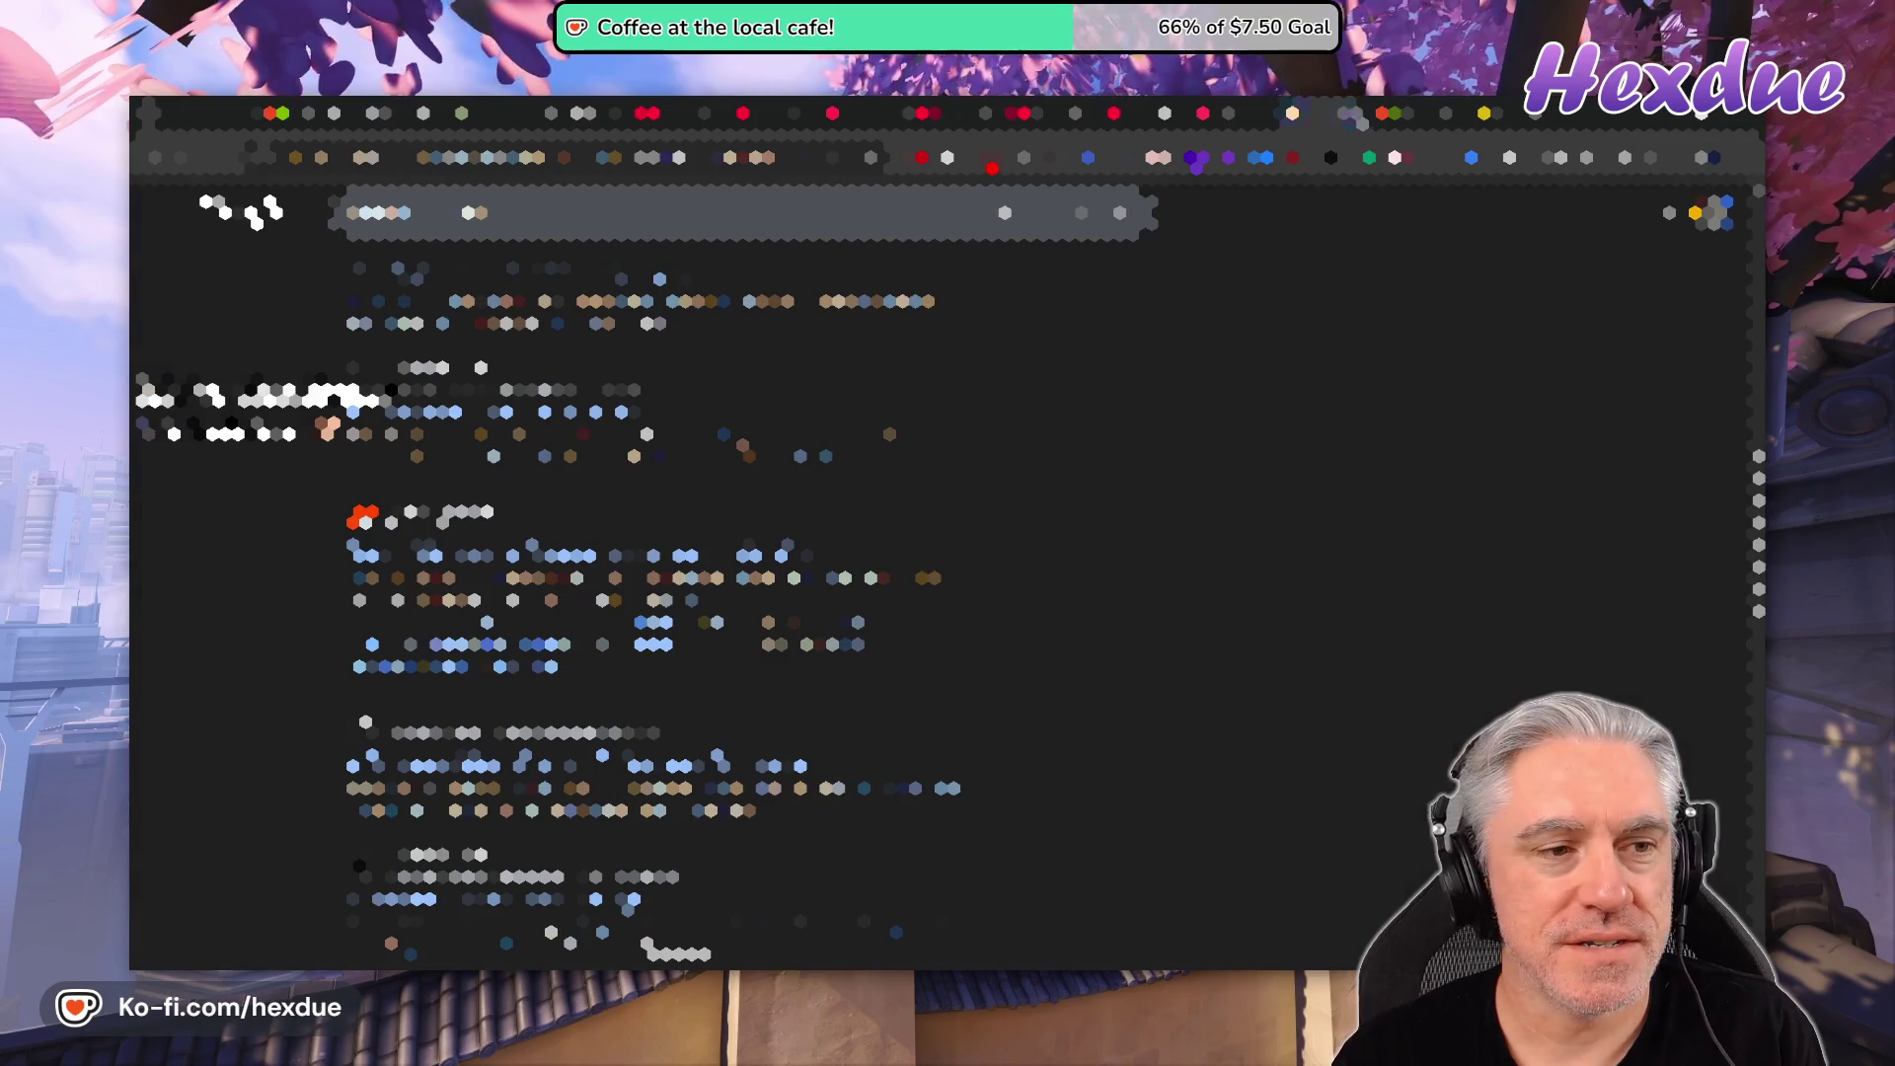
{"action": "left_click", "coordinate": [1349, 123]}
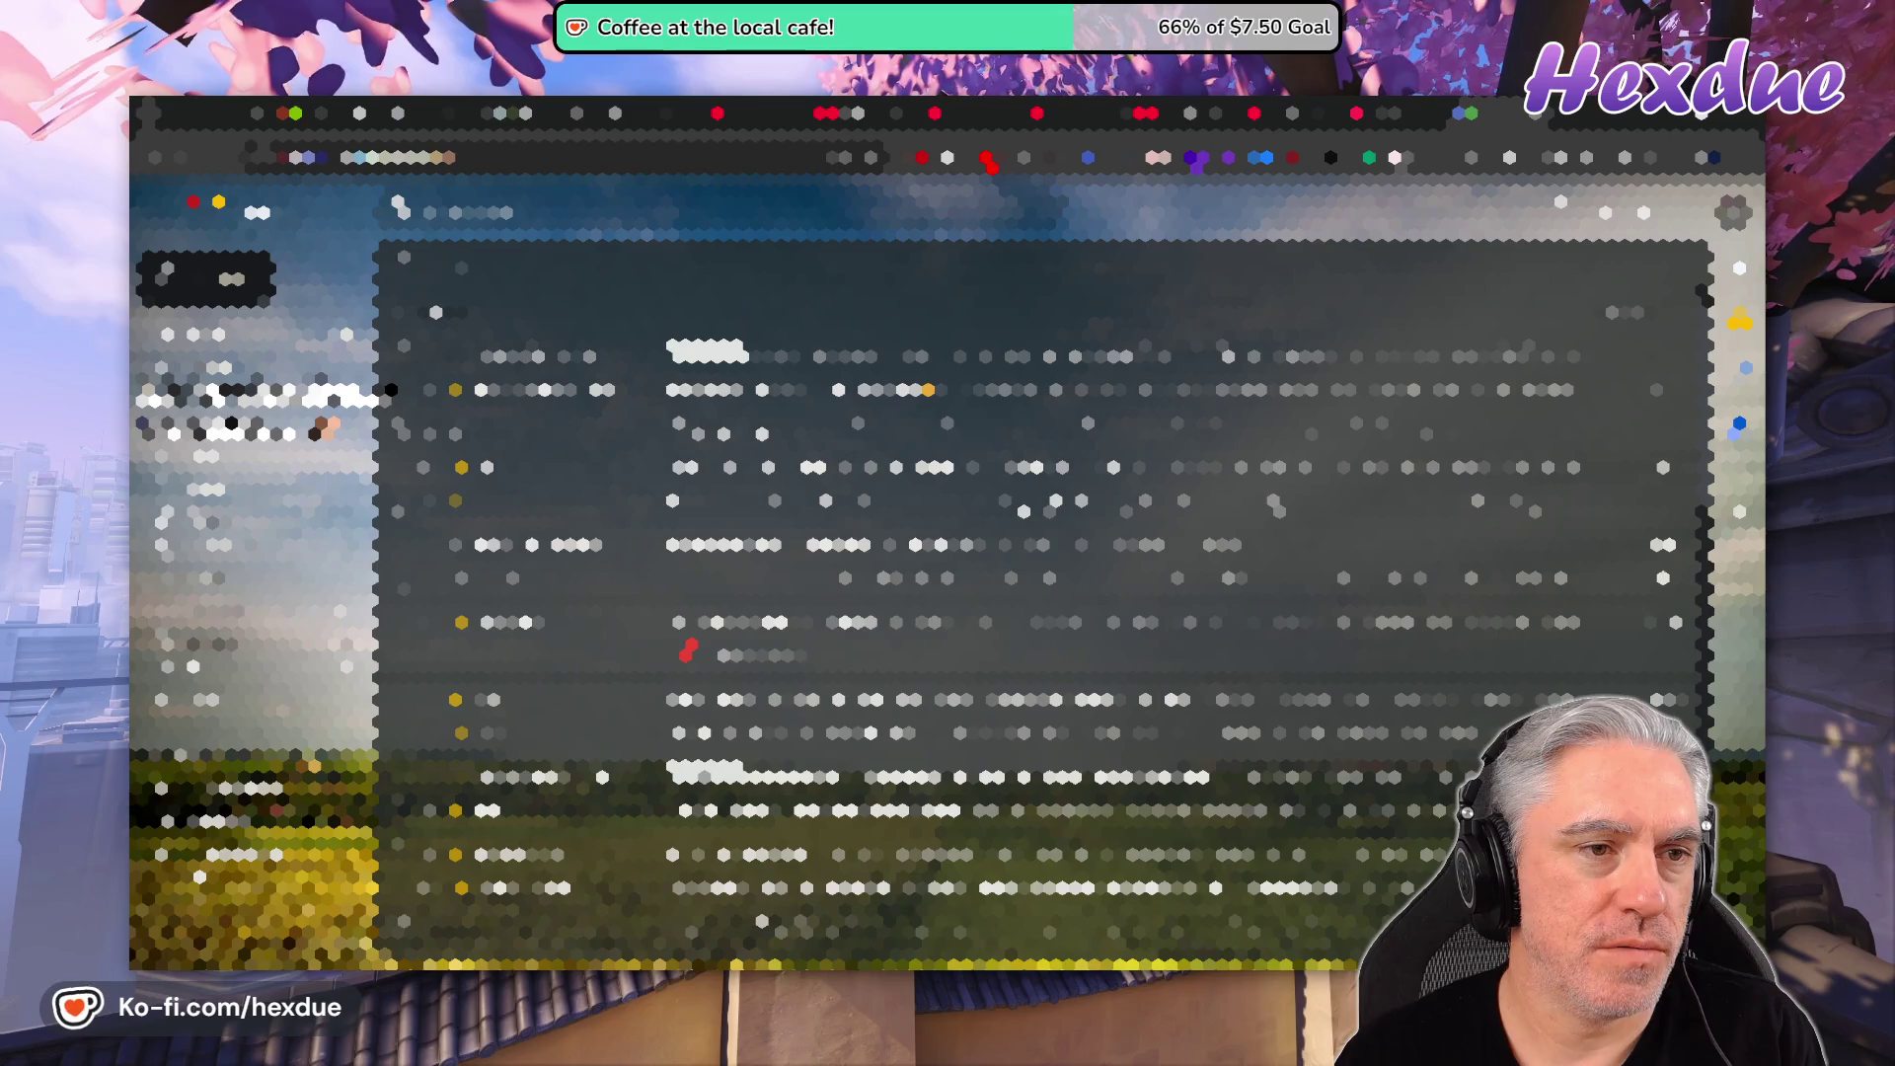
- Load the RoomGen - Procedural Generator Asset Store page via address-bar autocomplete
{"action": "key", "text": "ctrl+l"}
{"action": "type", "text": "d"}
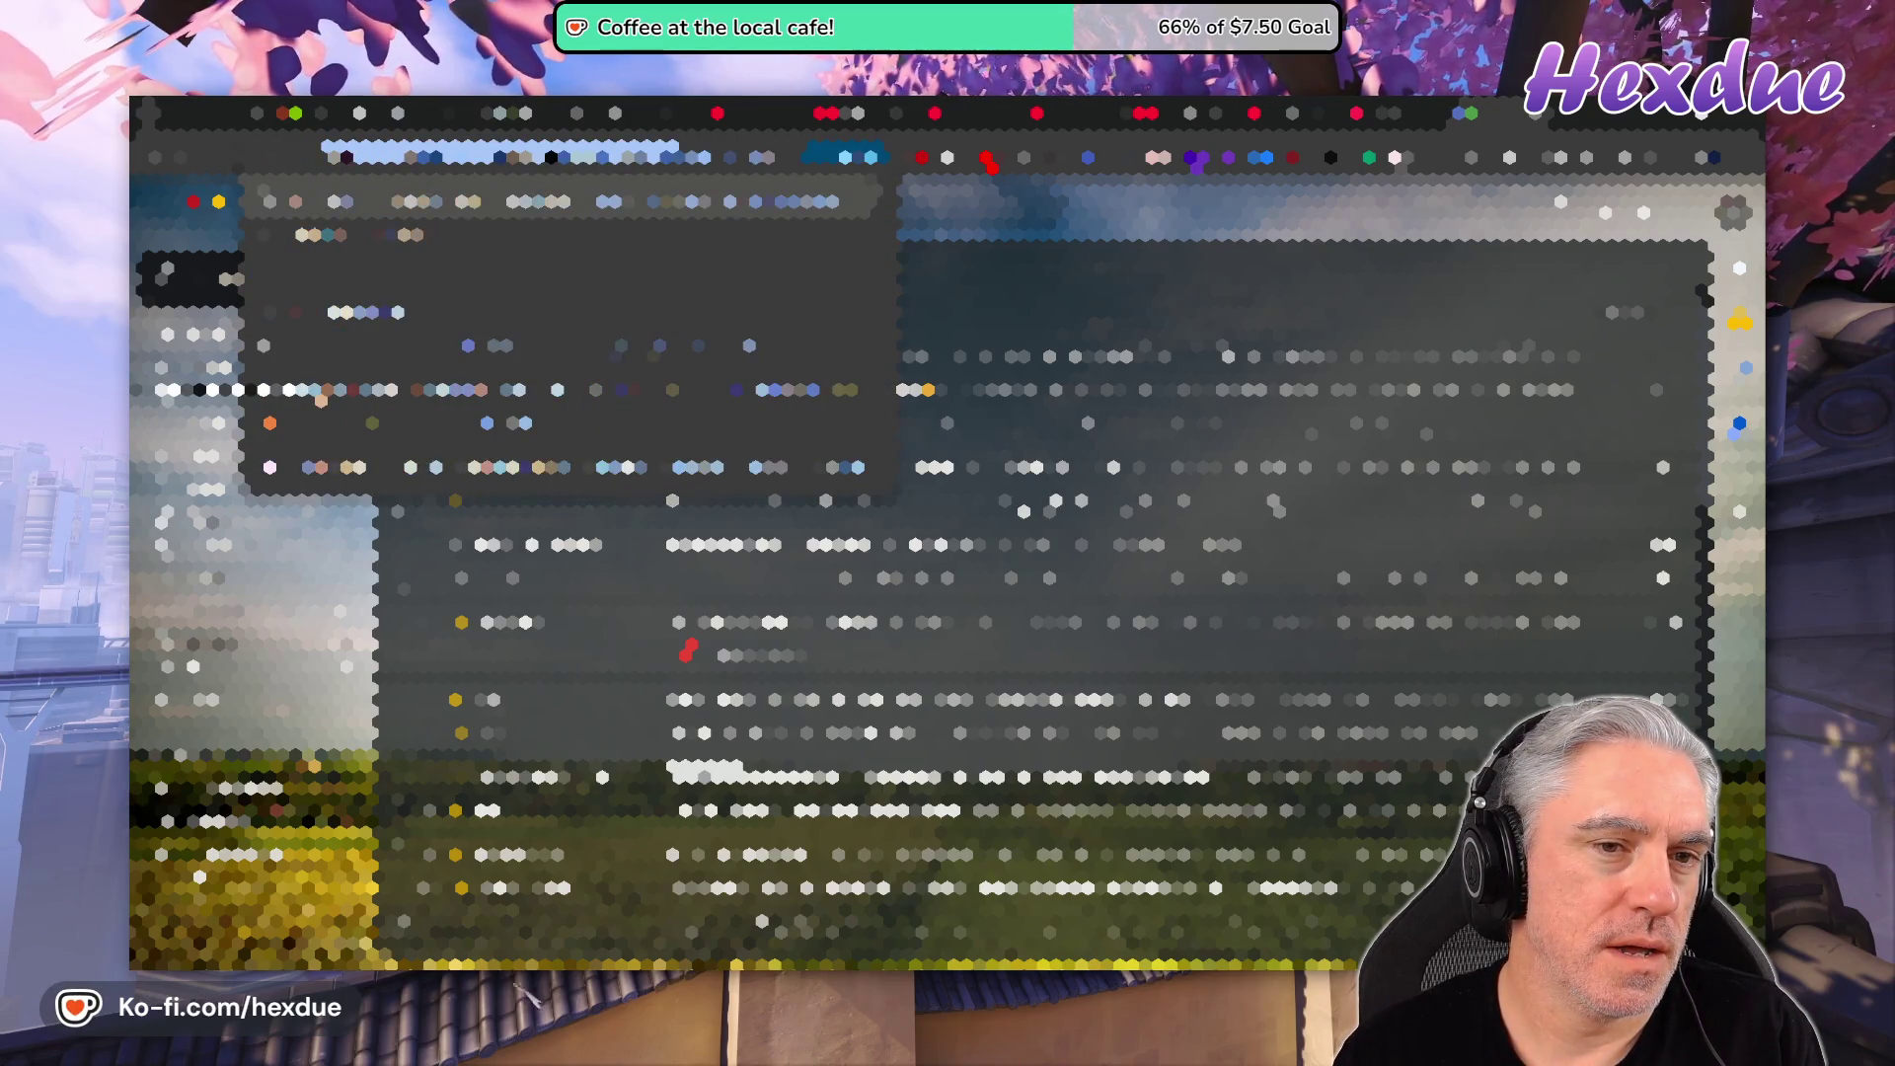
{"action": "key", "text": "Return"}
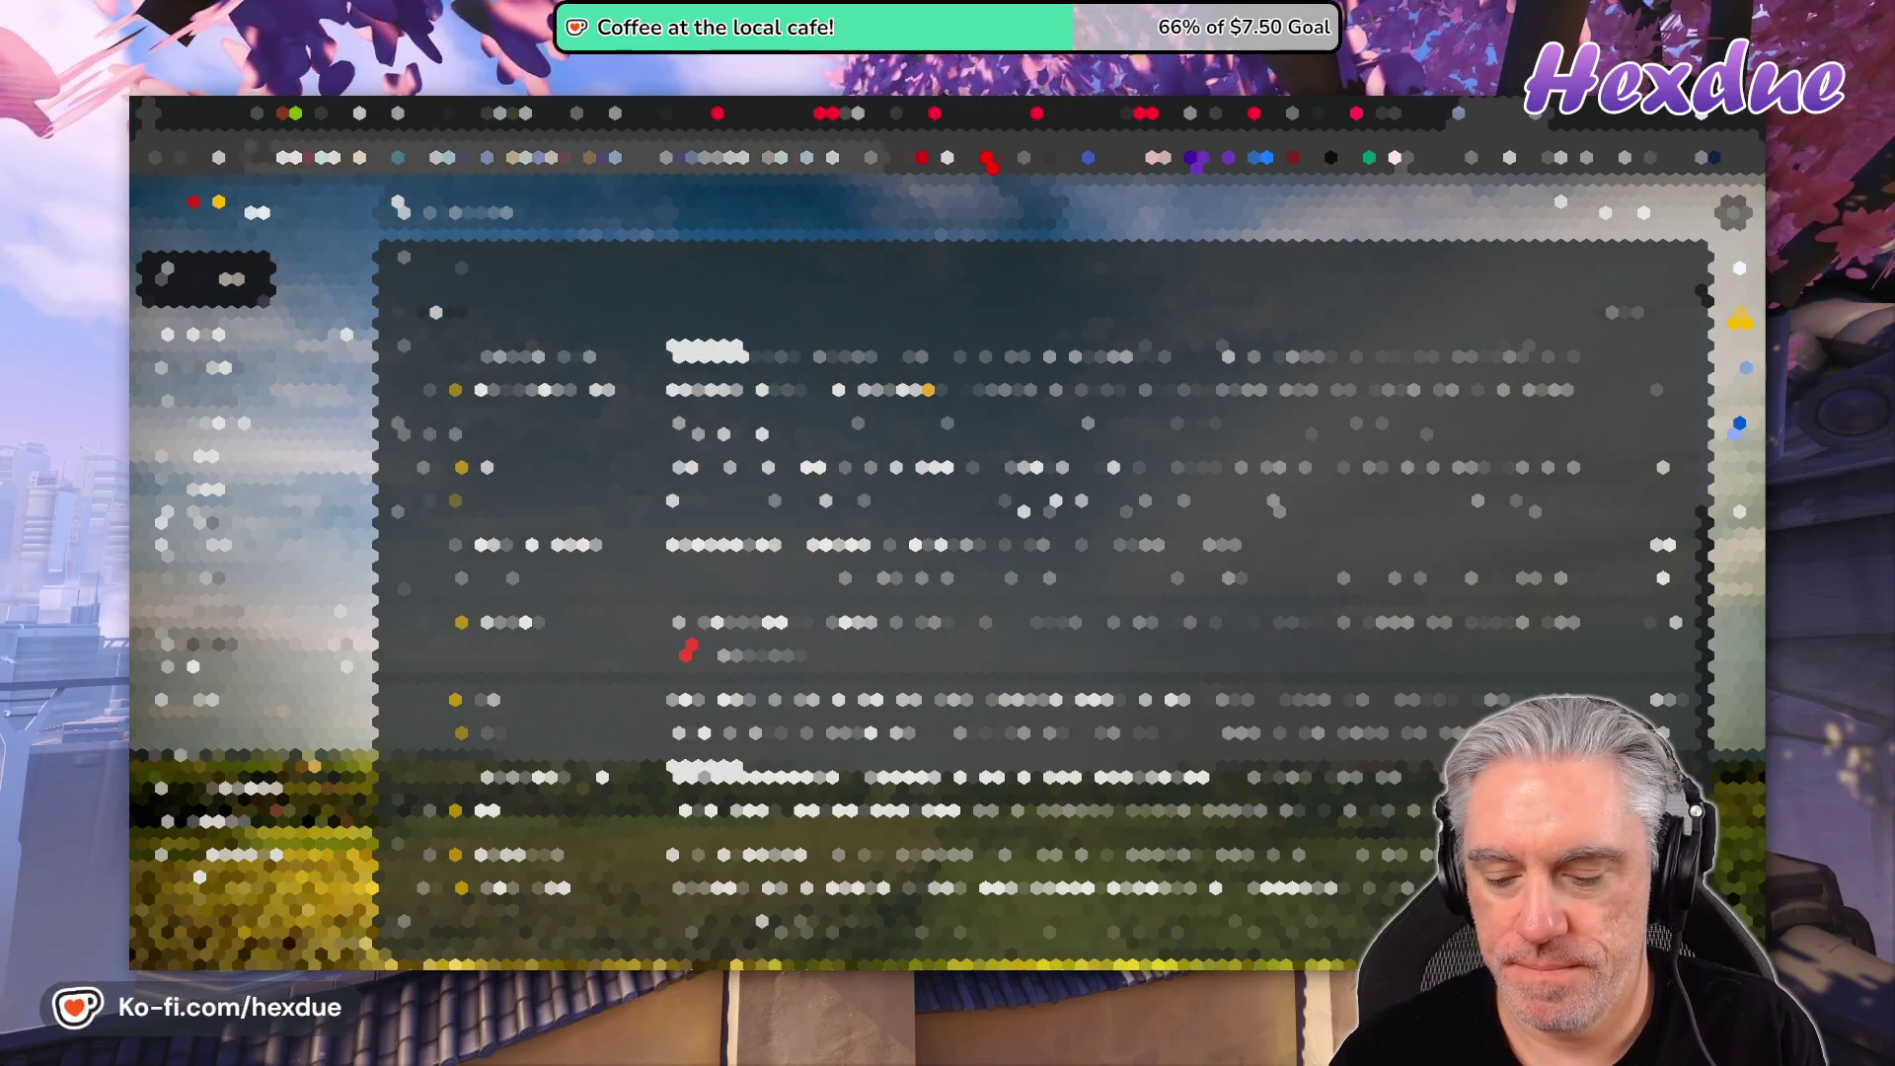
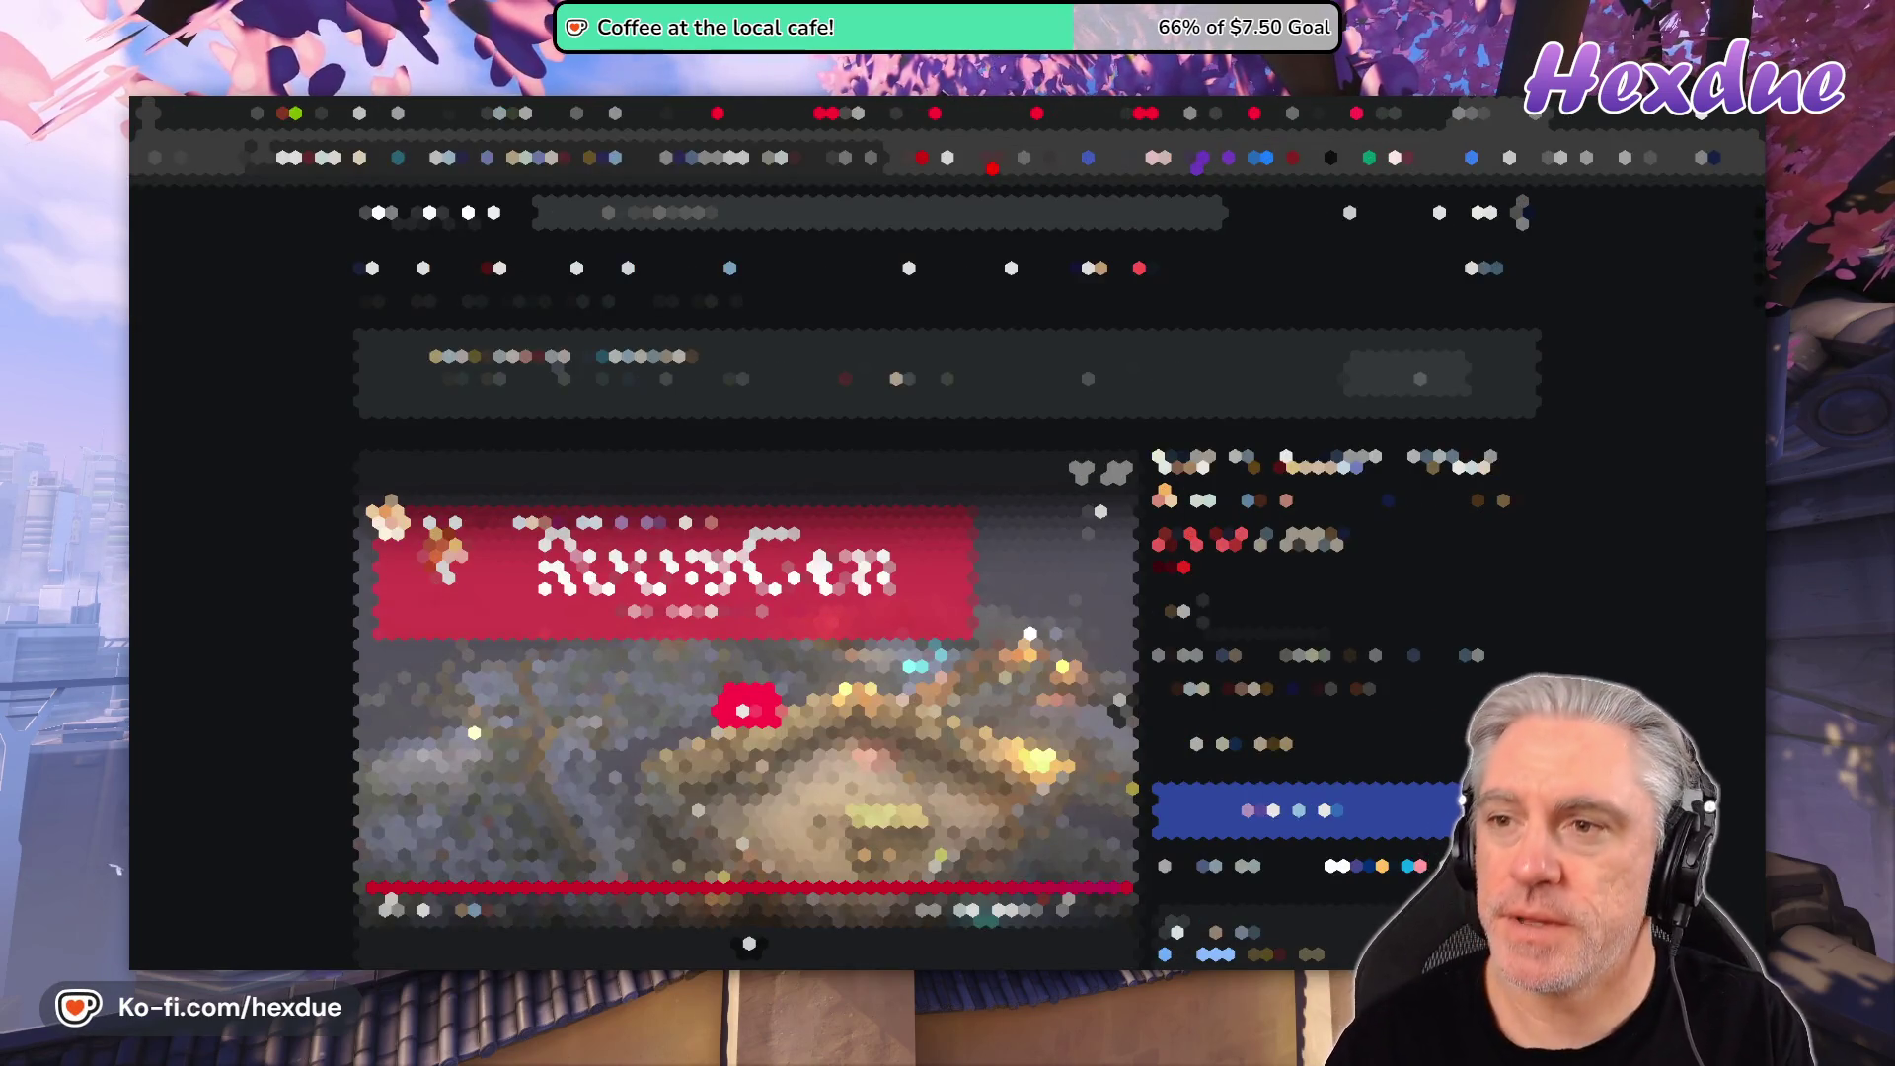
- Open Gmail in a new tab and expand the first message of the drawing-pictures email
{"action": "key", "text": "ctrl+t"}
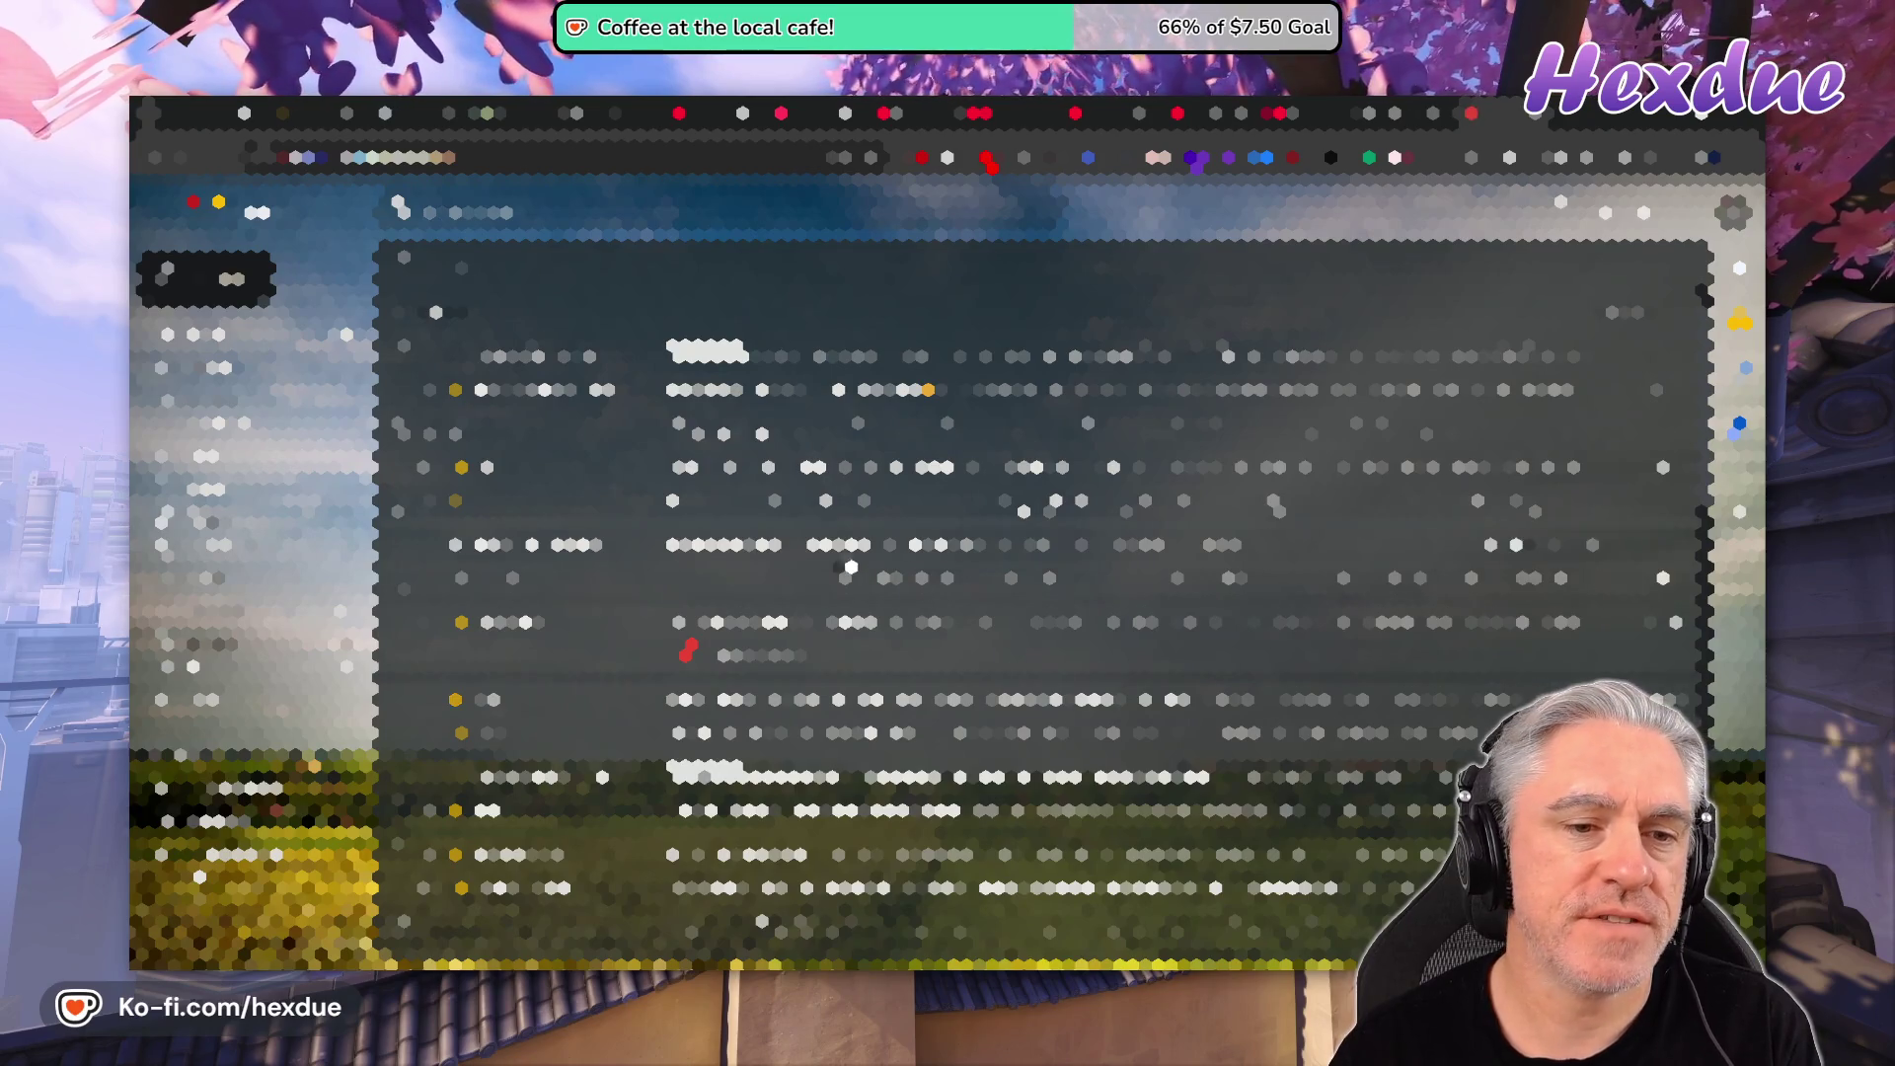
{"action": "scroll", "coordinate": [1037, 592], "scroll_direction": "down", "scroll_amount": 1}
{"action": "scroll", "coordinate": [1036, 592], "scroll_direction": "up", "scroll_amount": 1}
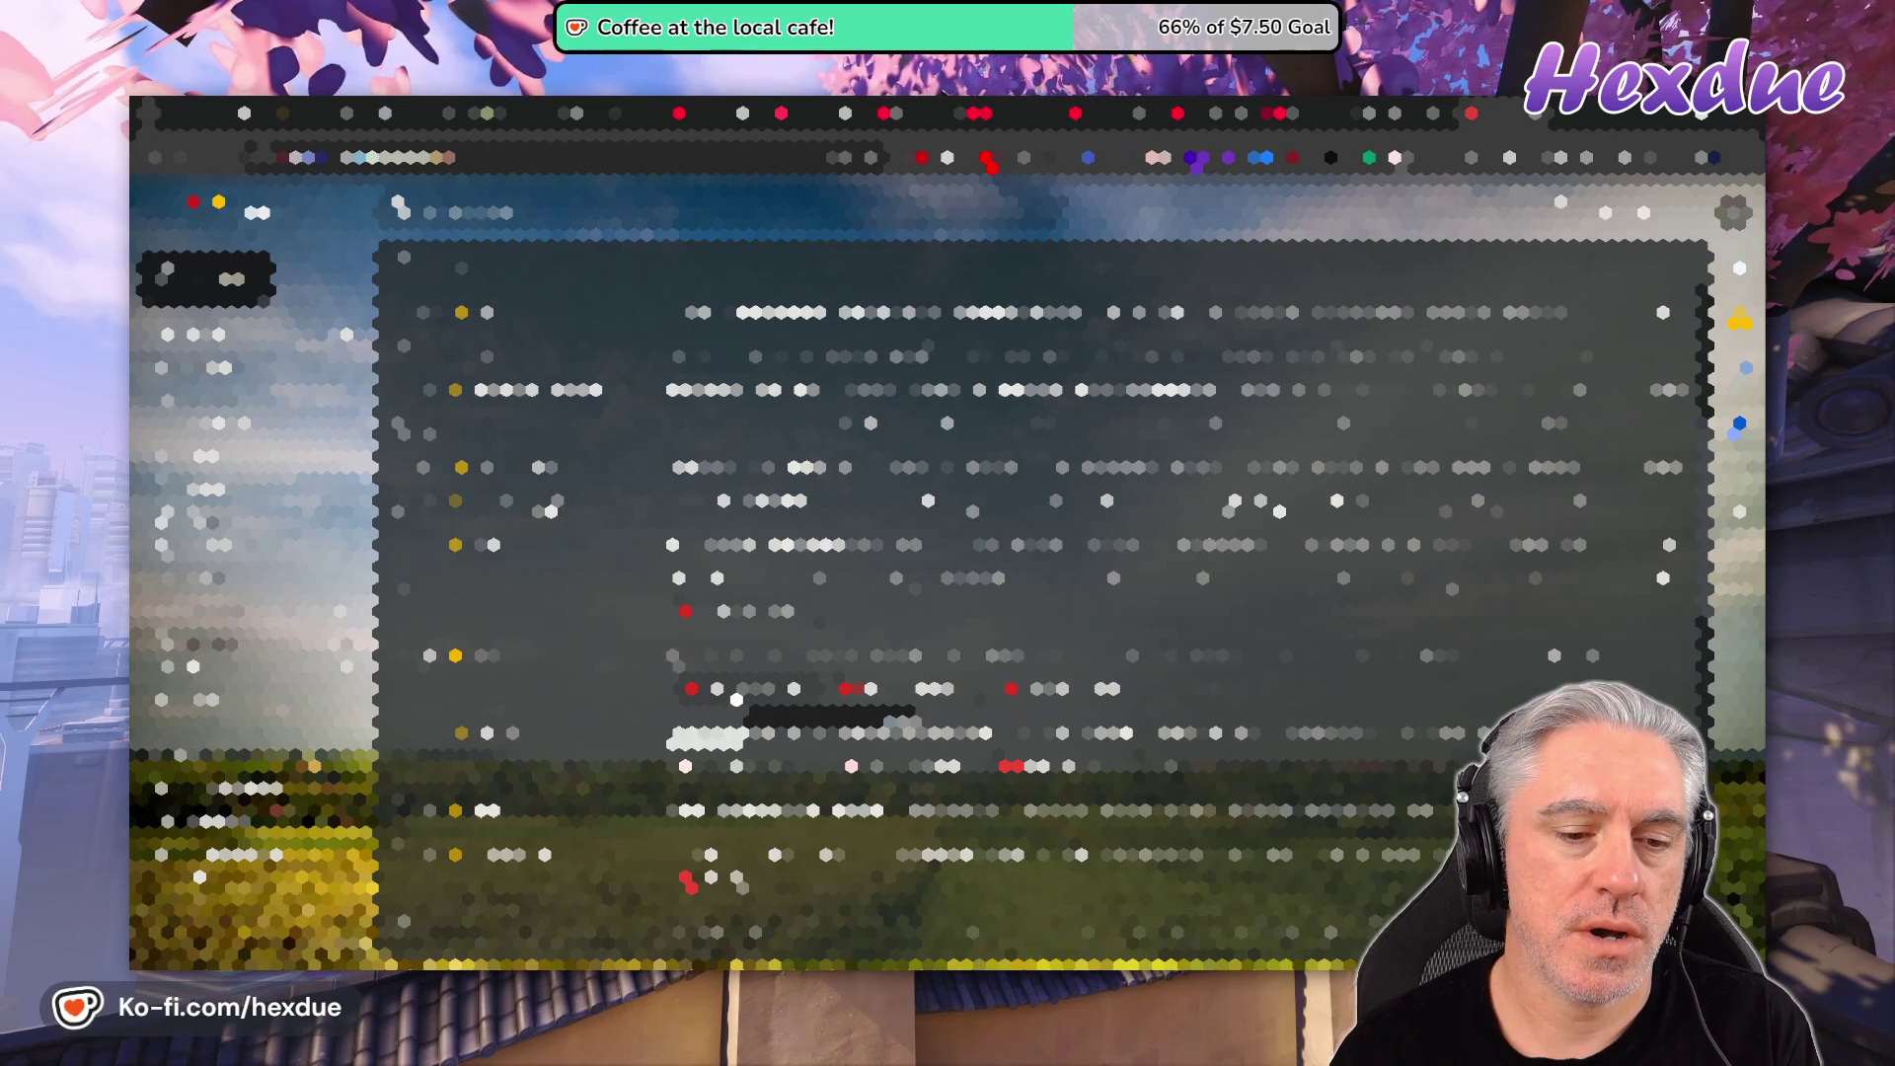
{"action": "left_click", "coordinate": [755, 666]}
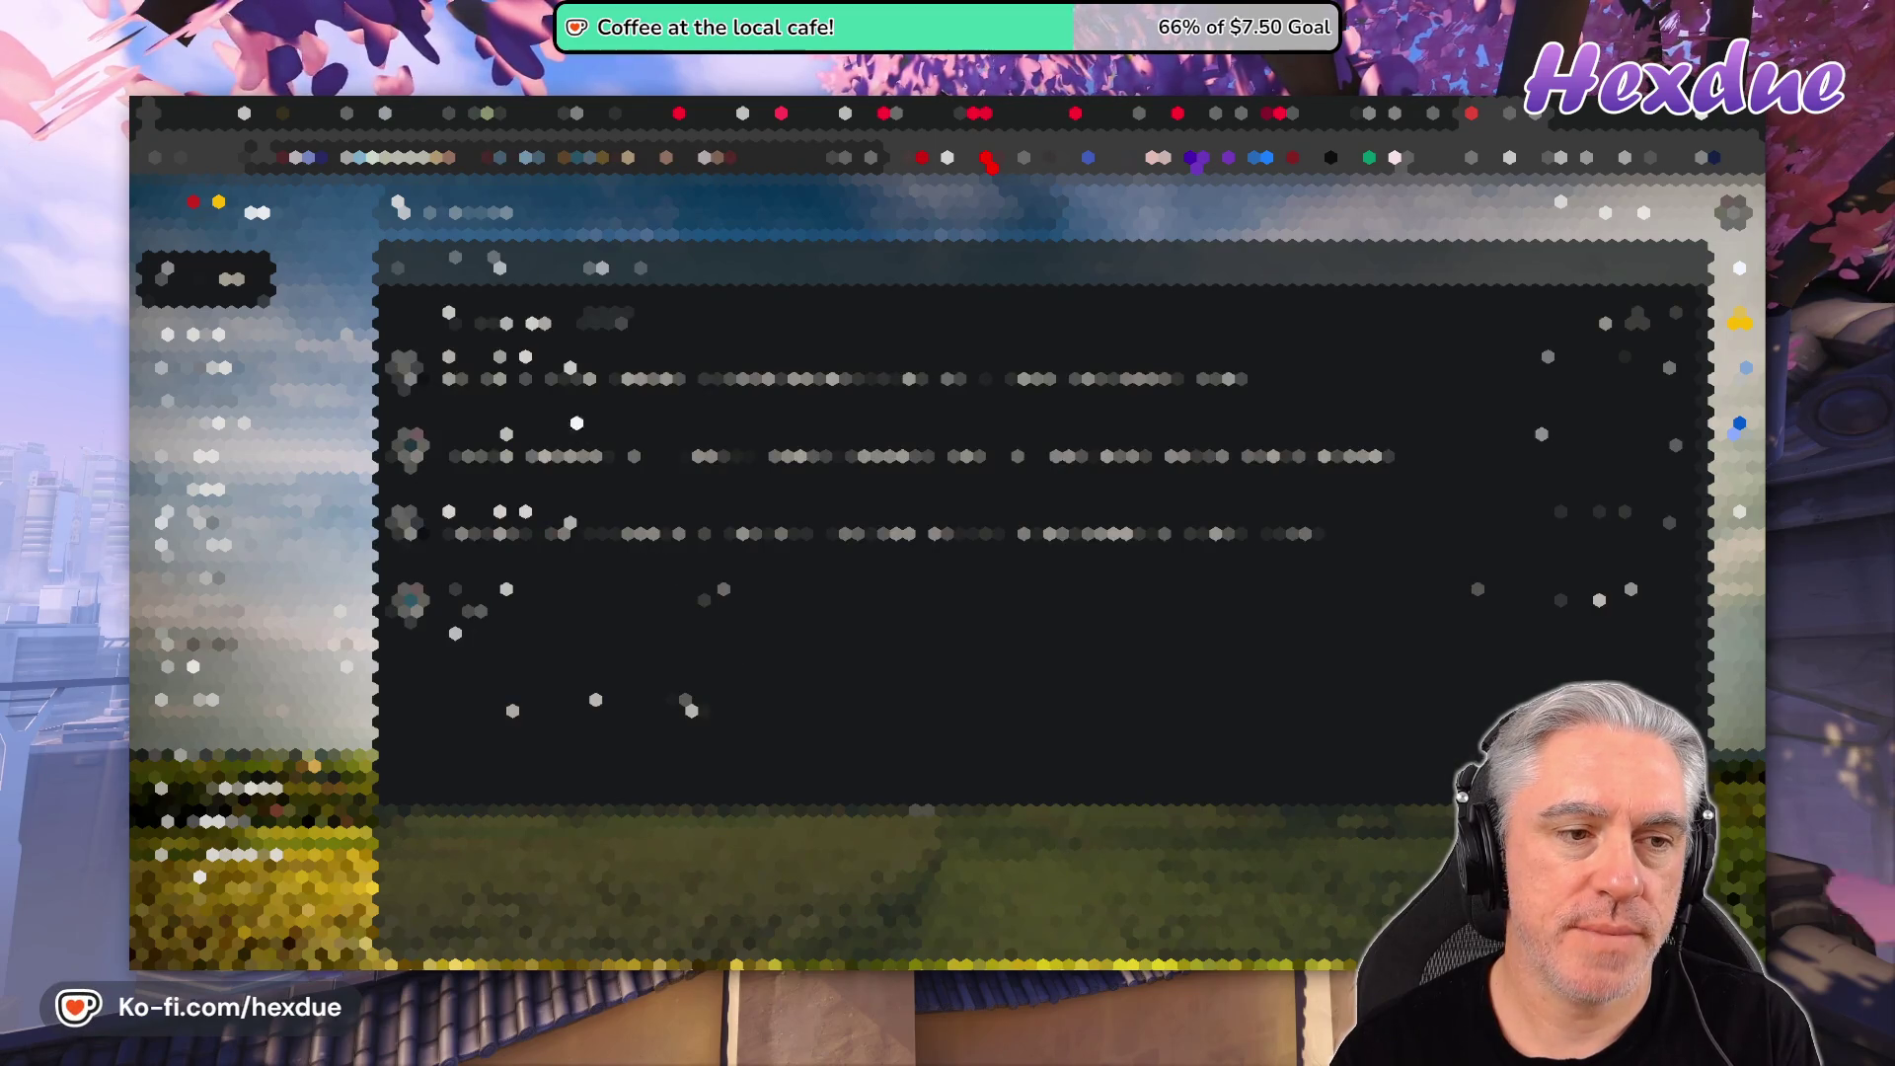
{"action": "left_click", "coordinate": [575, 379]}
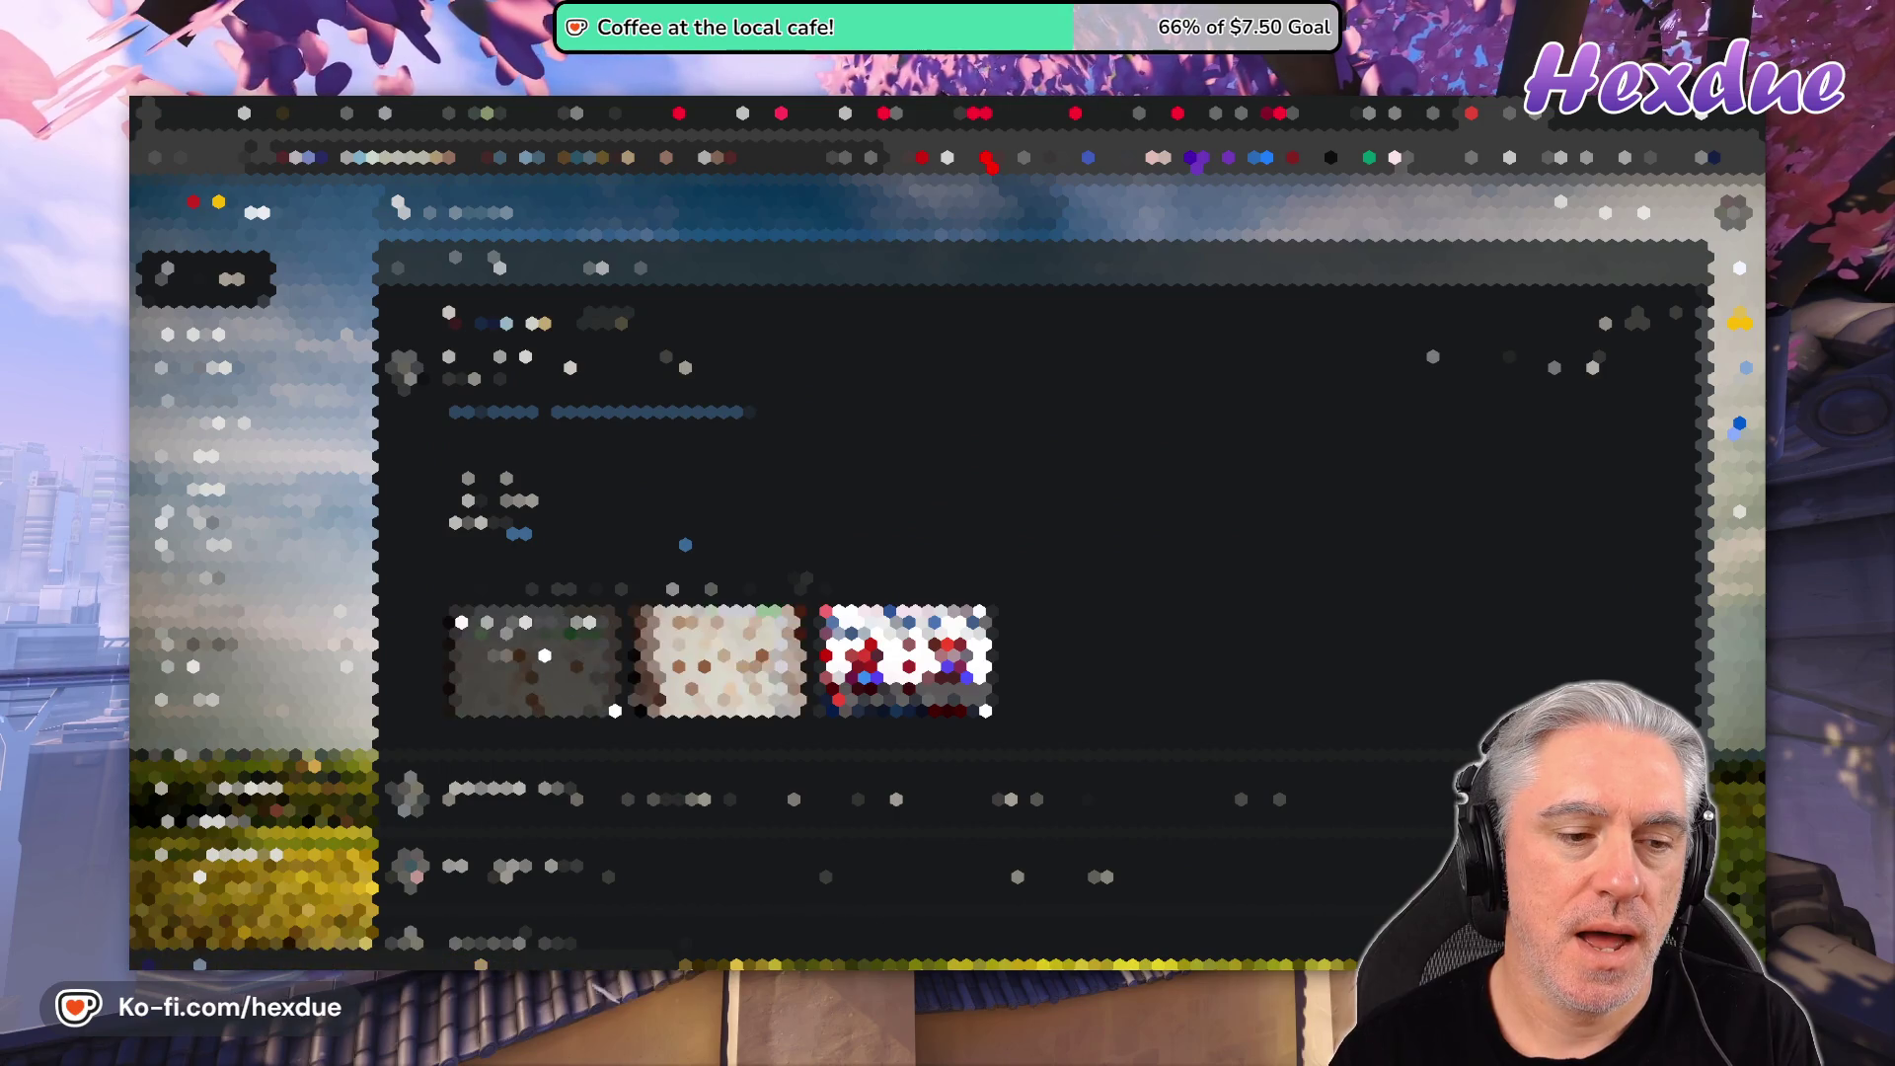
- Preview the first image, then start the How To Draw Cartoon Spider-Man attachment
{"action": "left_click", "coordinate": [533, 662]}
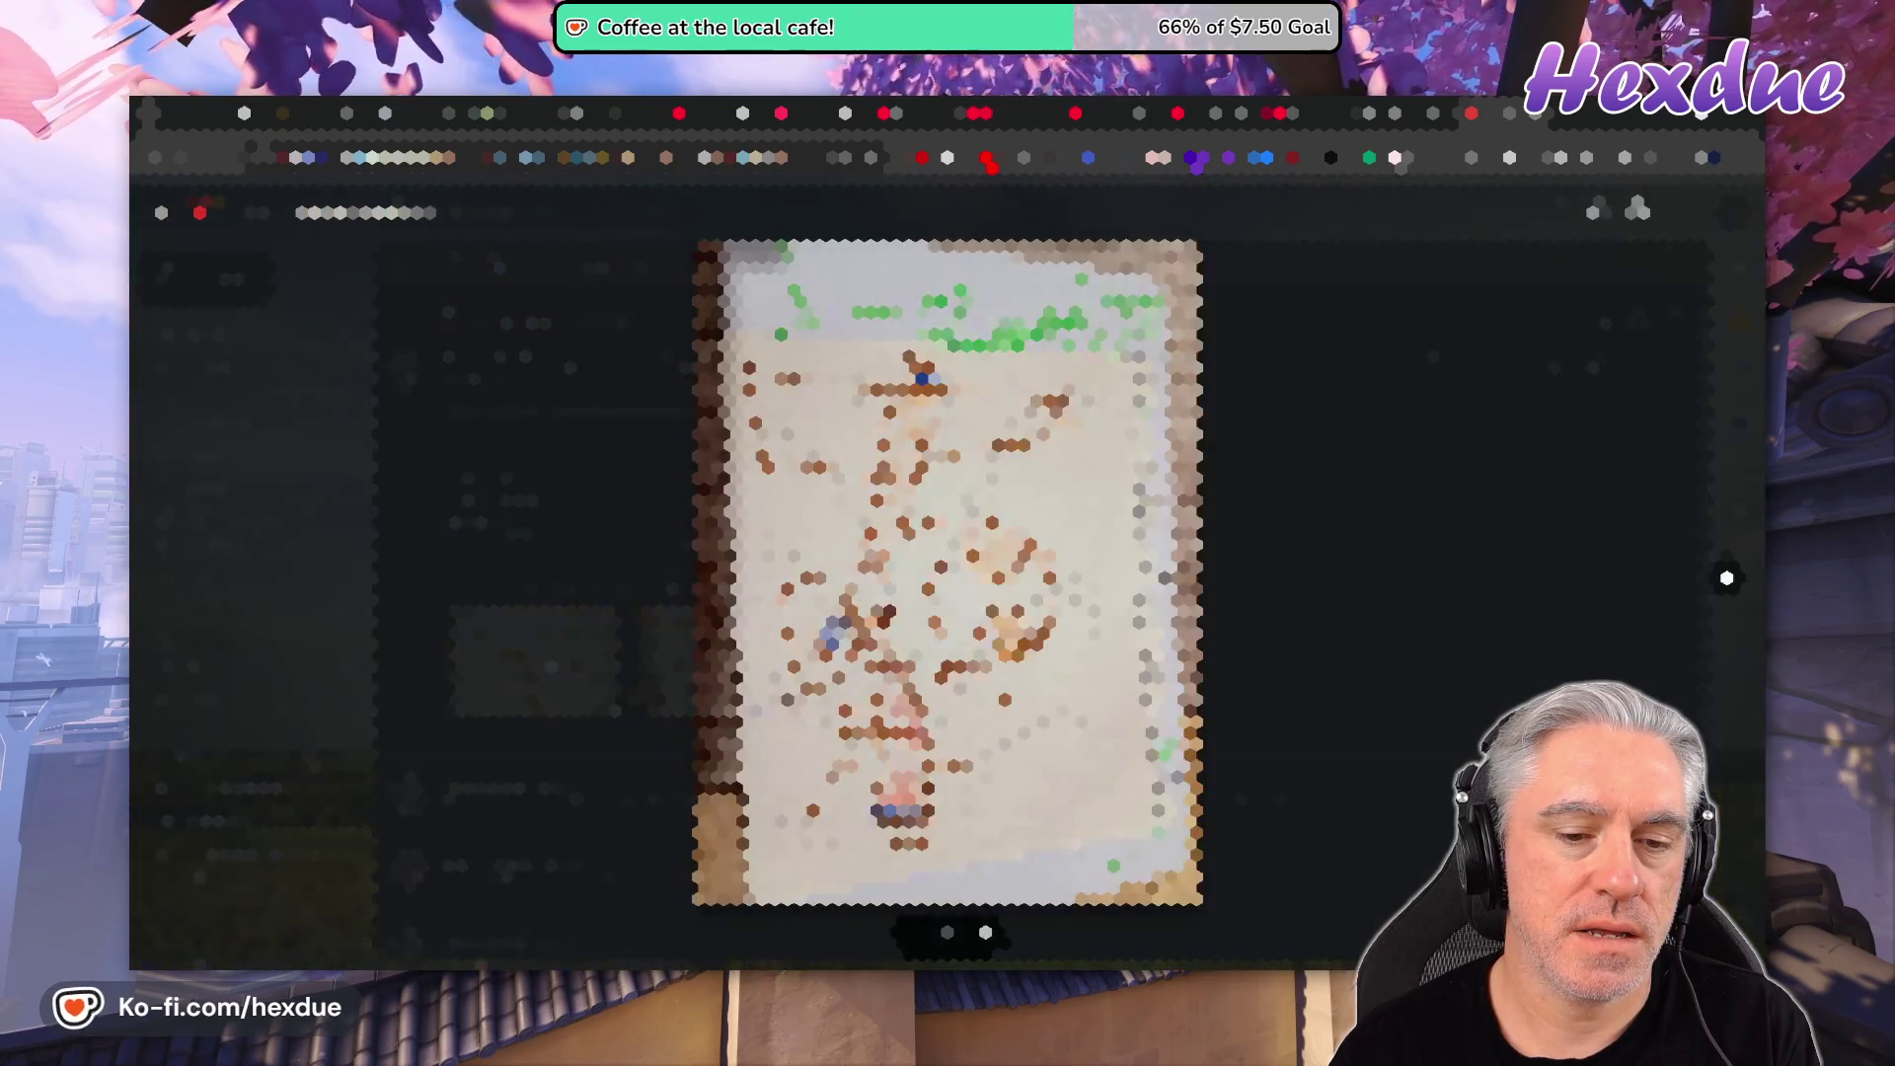
{"action": "left_click", "coordinate": [1307, 622]}
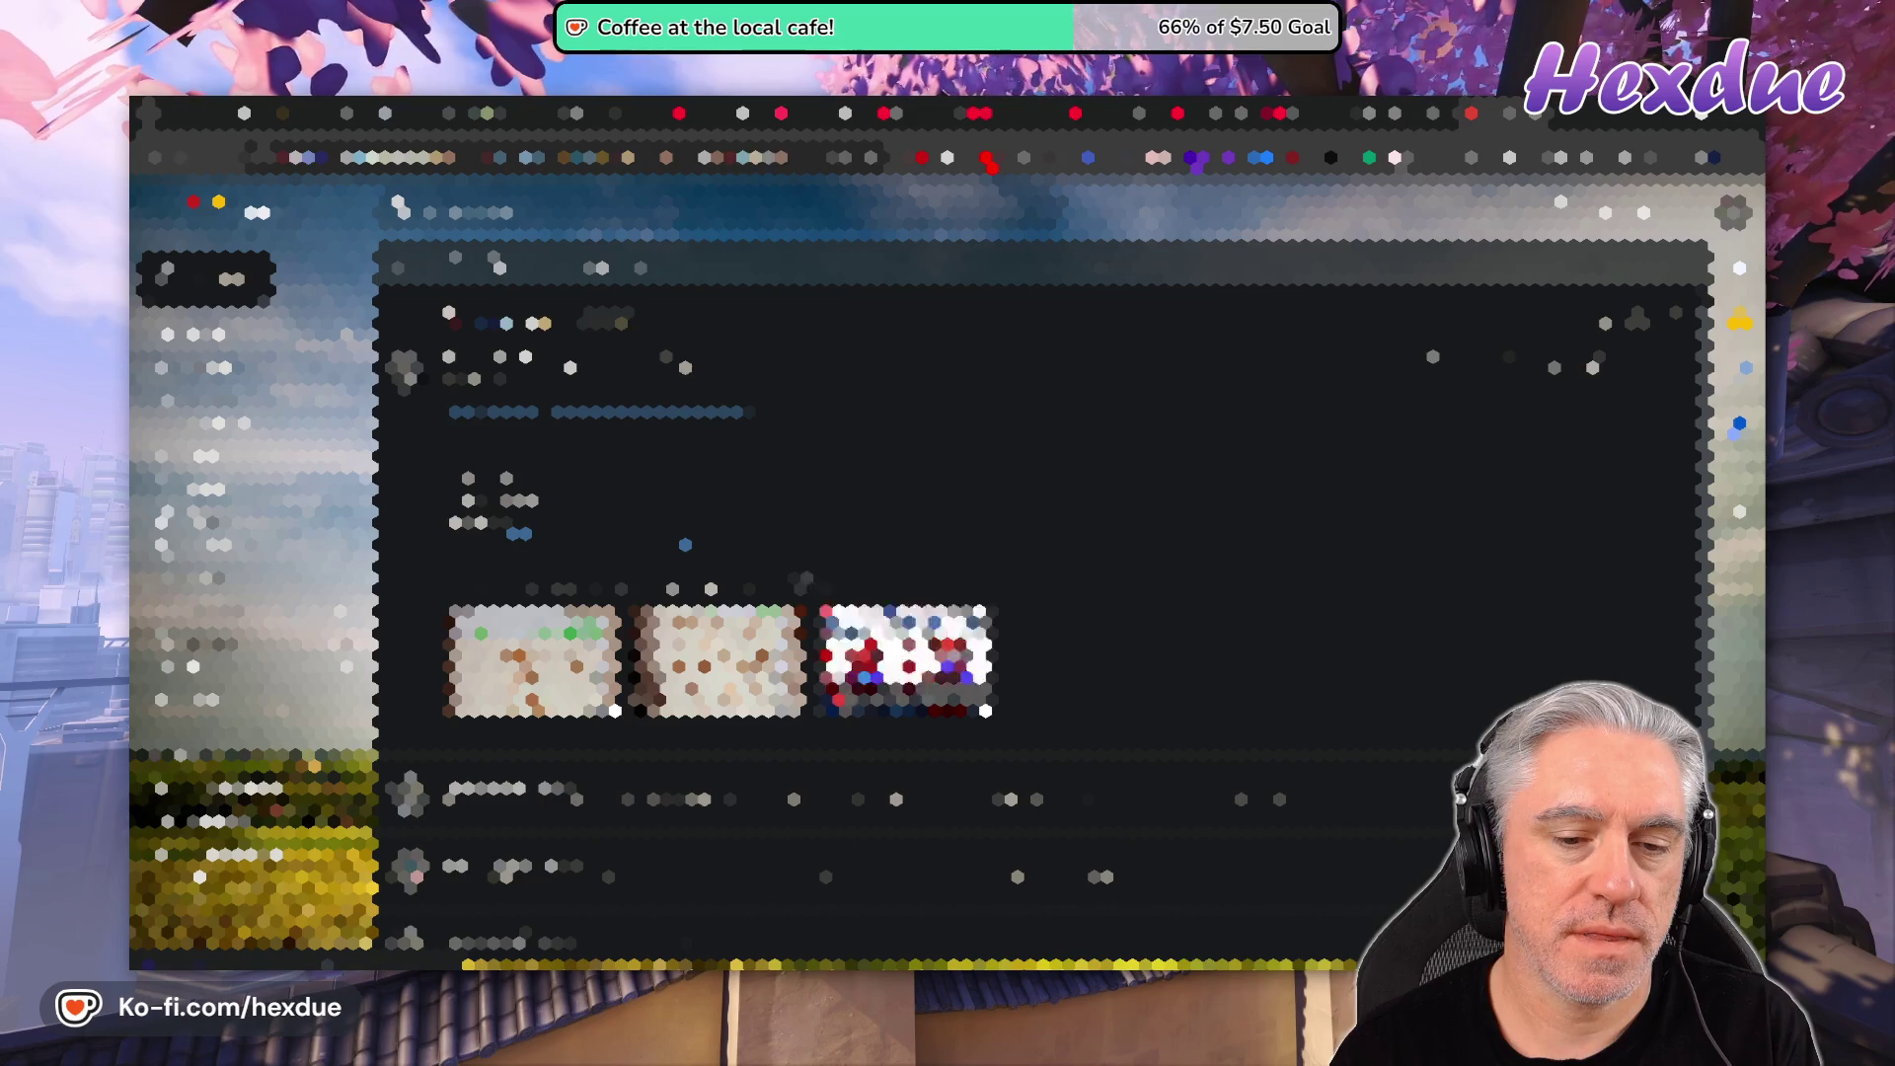
{"action": "left_click", "coordinate": [913, 661]}
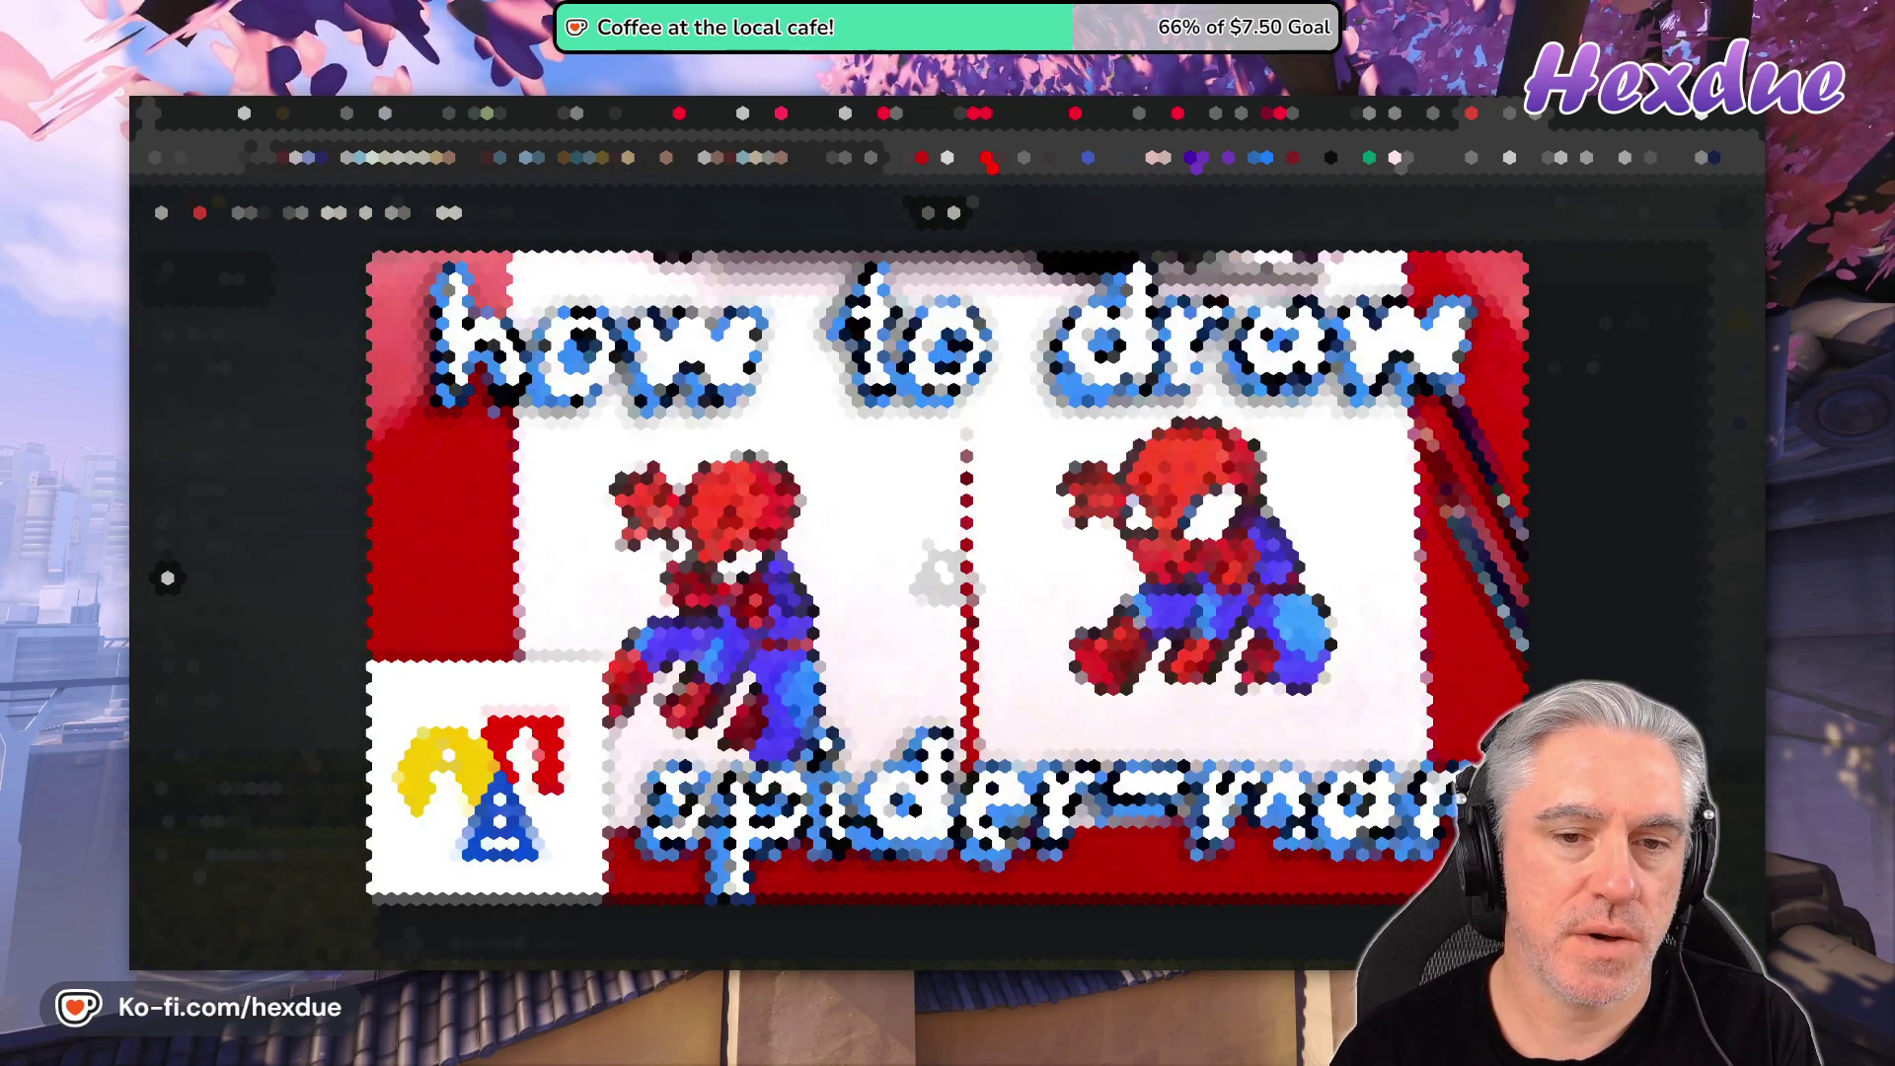
{"action": "key", "text": "Left"}
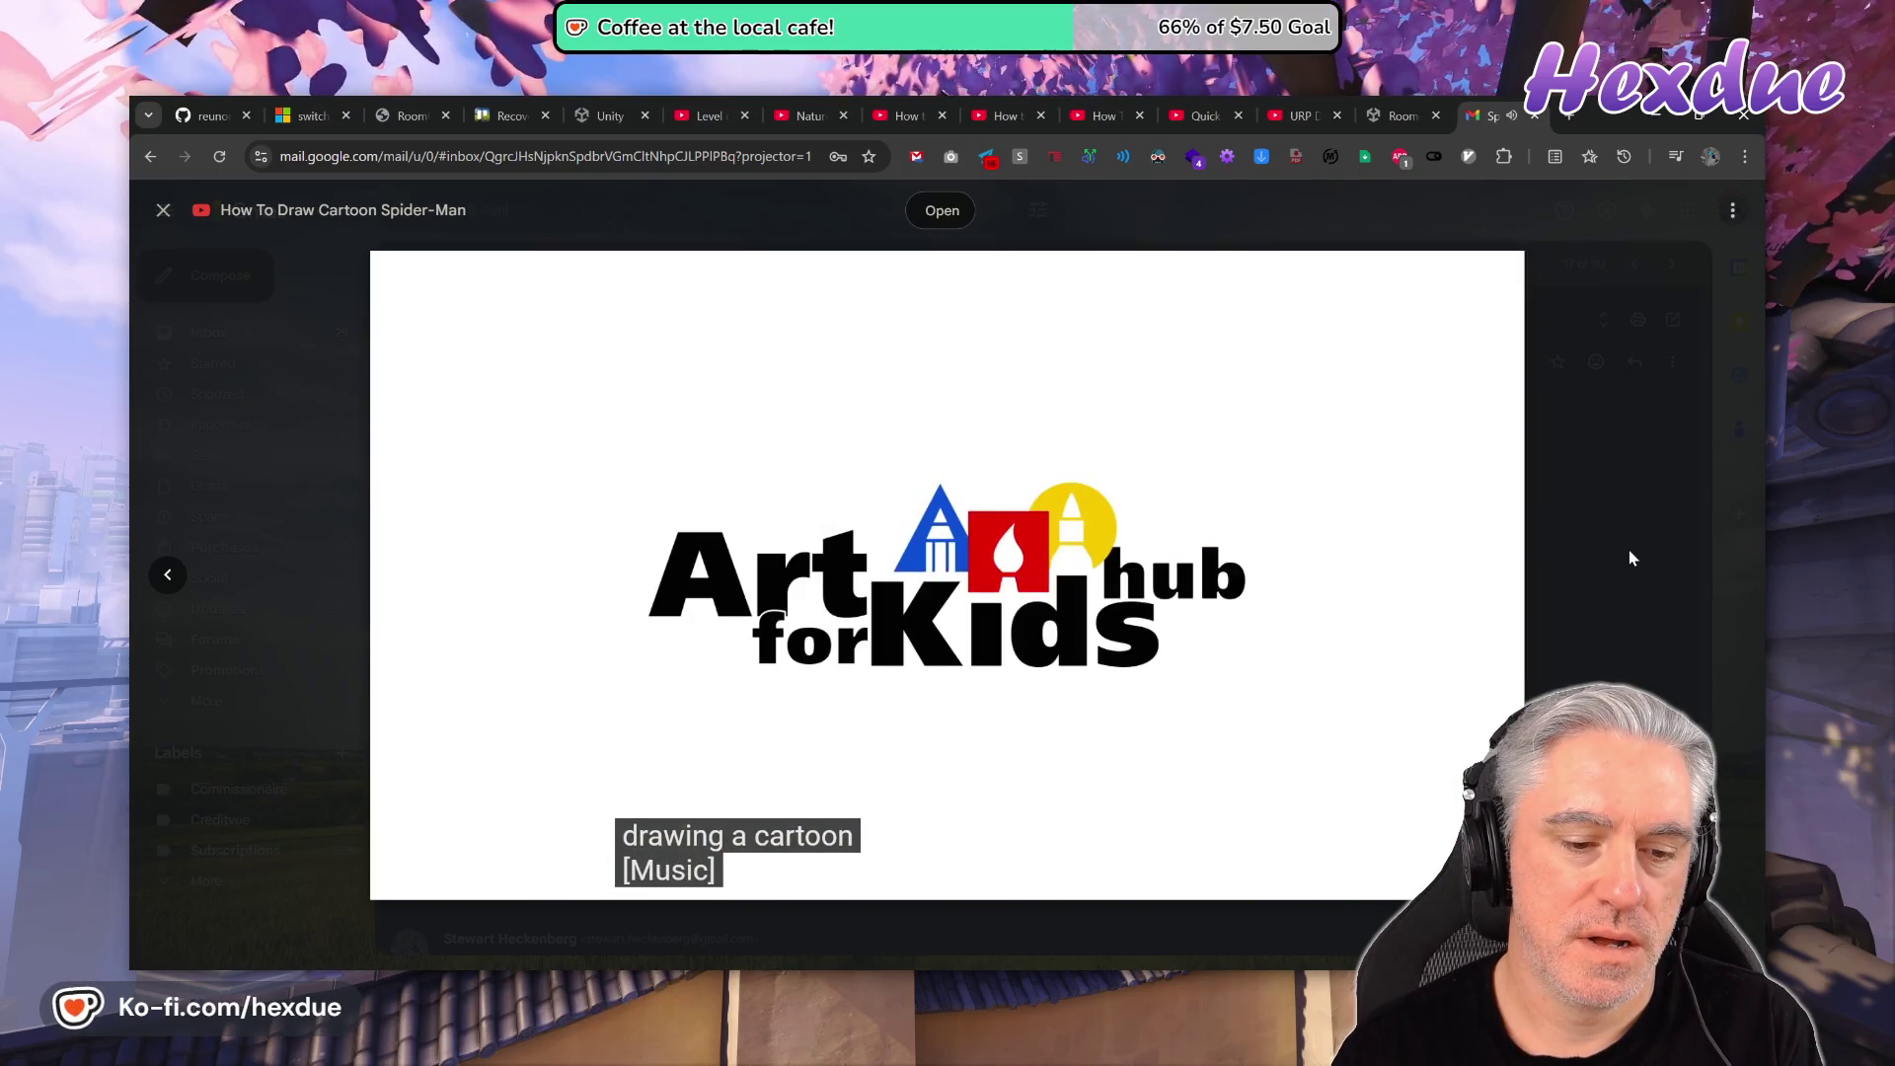
- Turn off captions, skip the Spider-Man video ahead, pause it at 5:35, and close the viewer
{"action": "left_click", "coordinate": [1327, 879]}
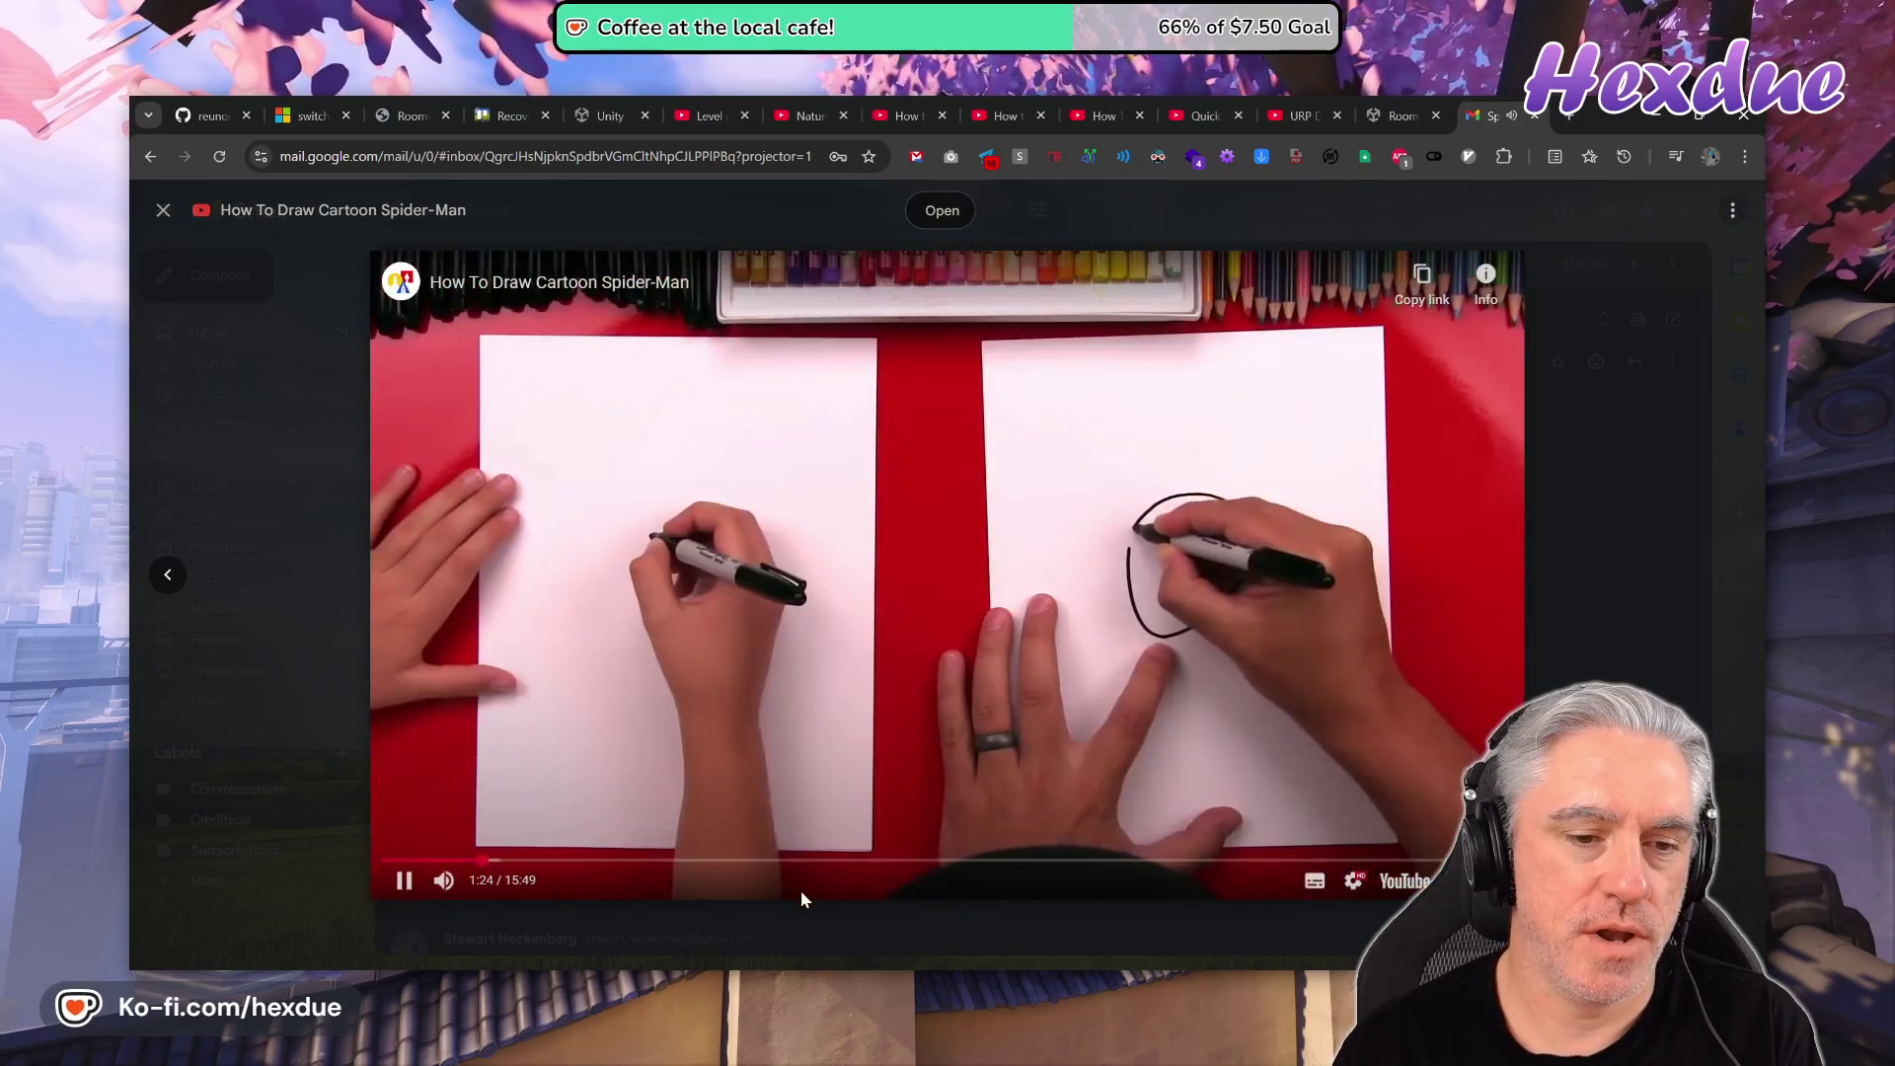
{"action": "left_click", "coordinate": [572, 864]}
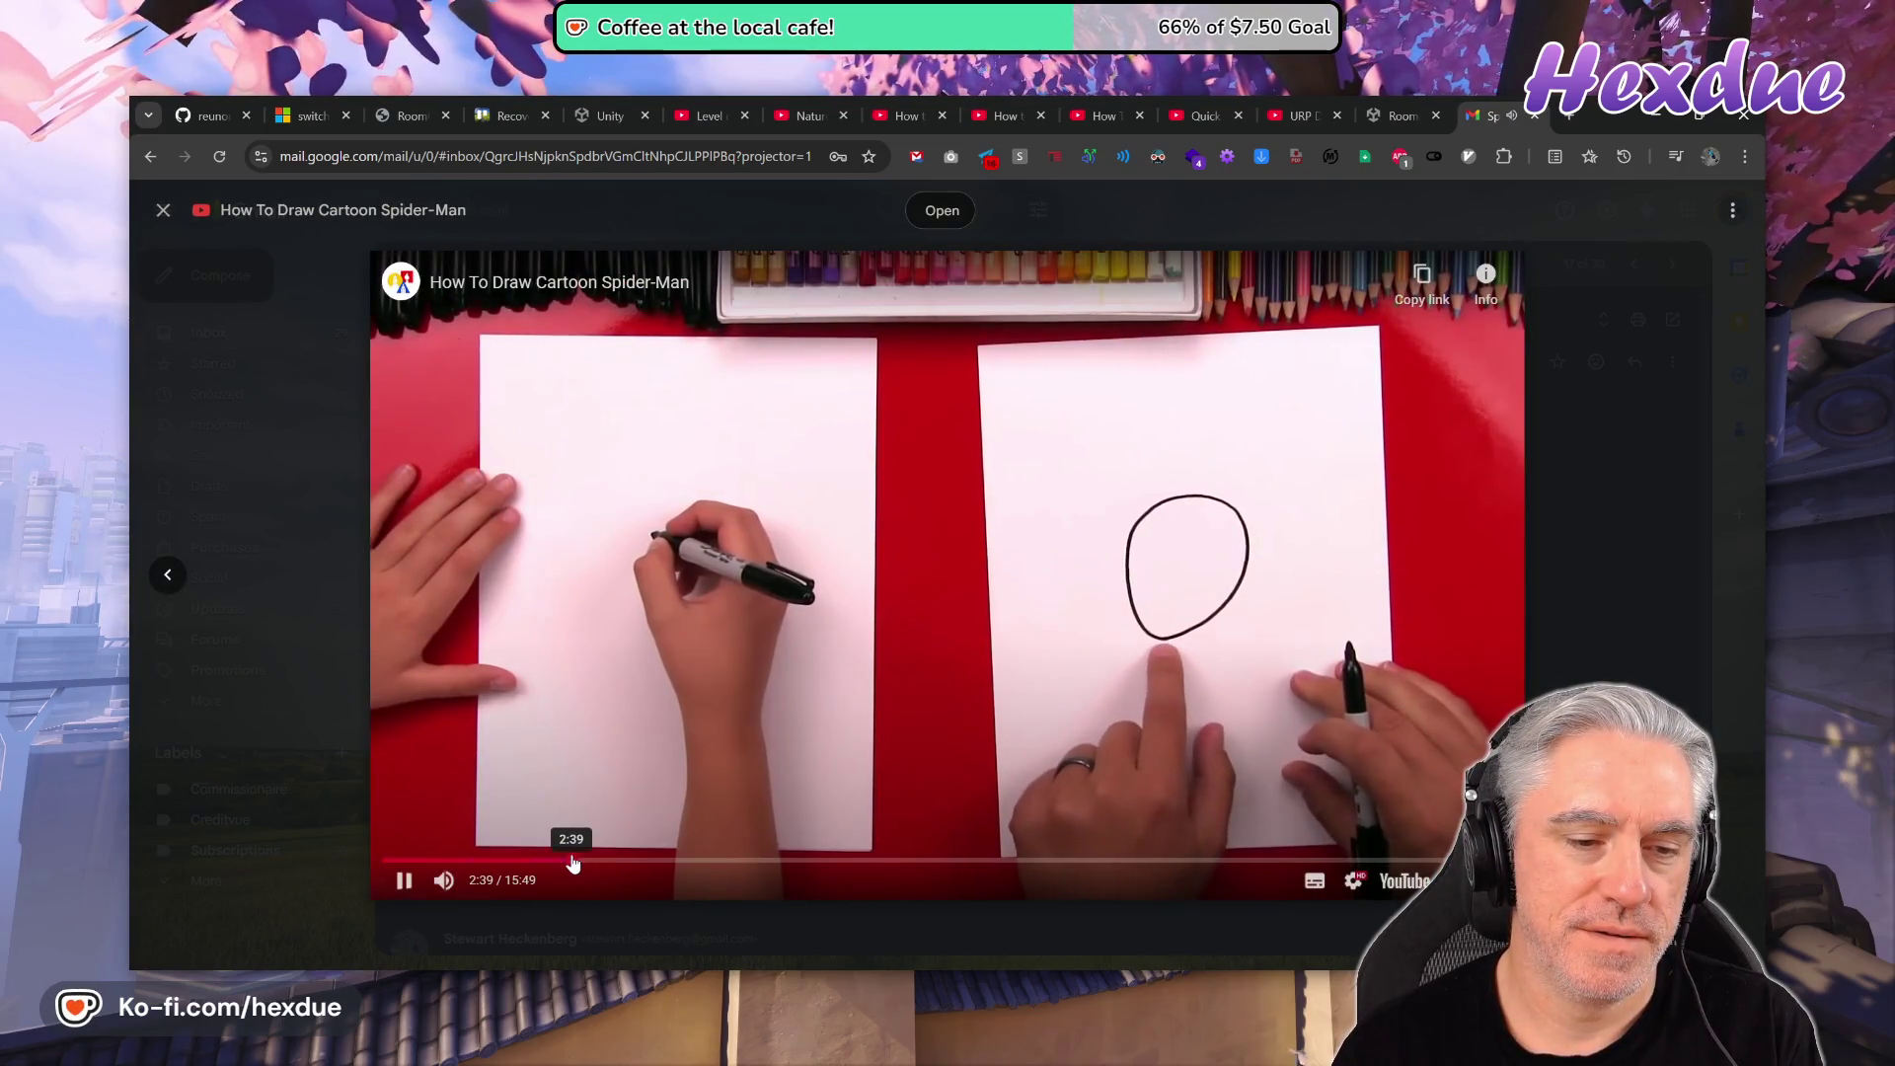
{"action": "left_click_drag", "start_coordinate": [777, 863], "coordinate": [783, 867]}
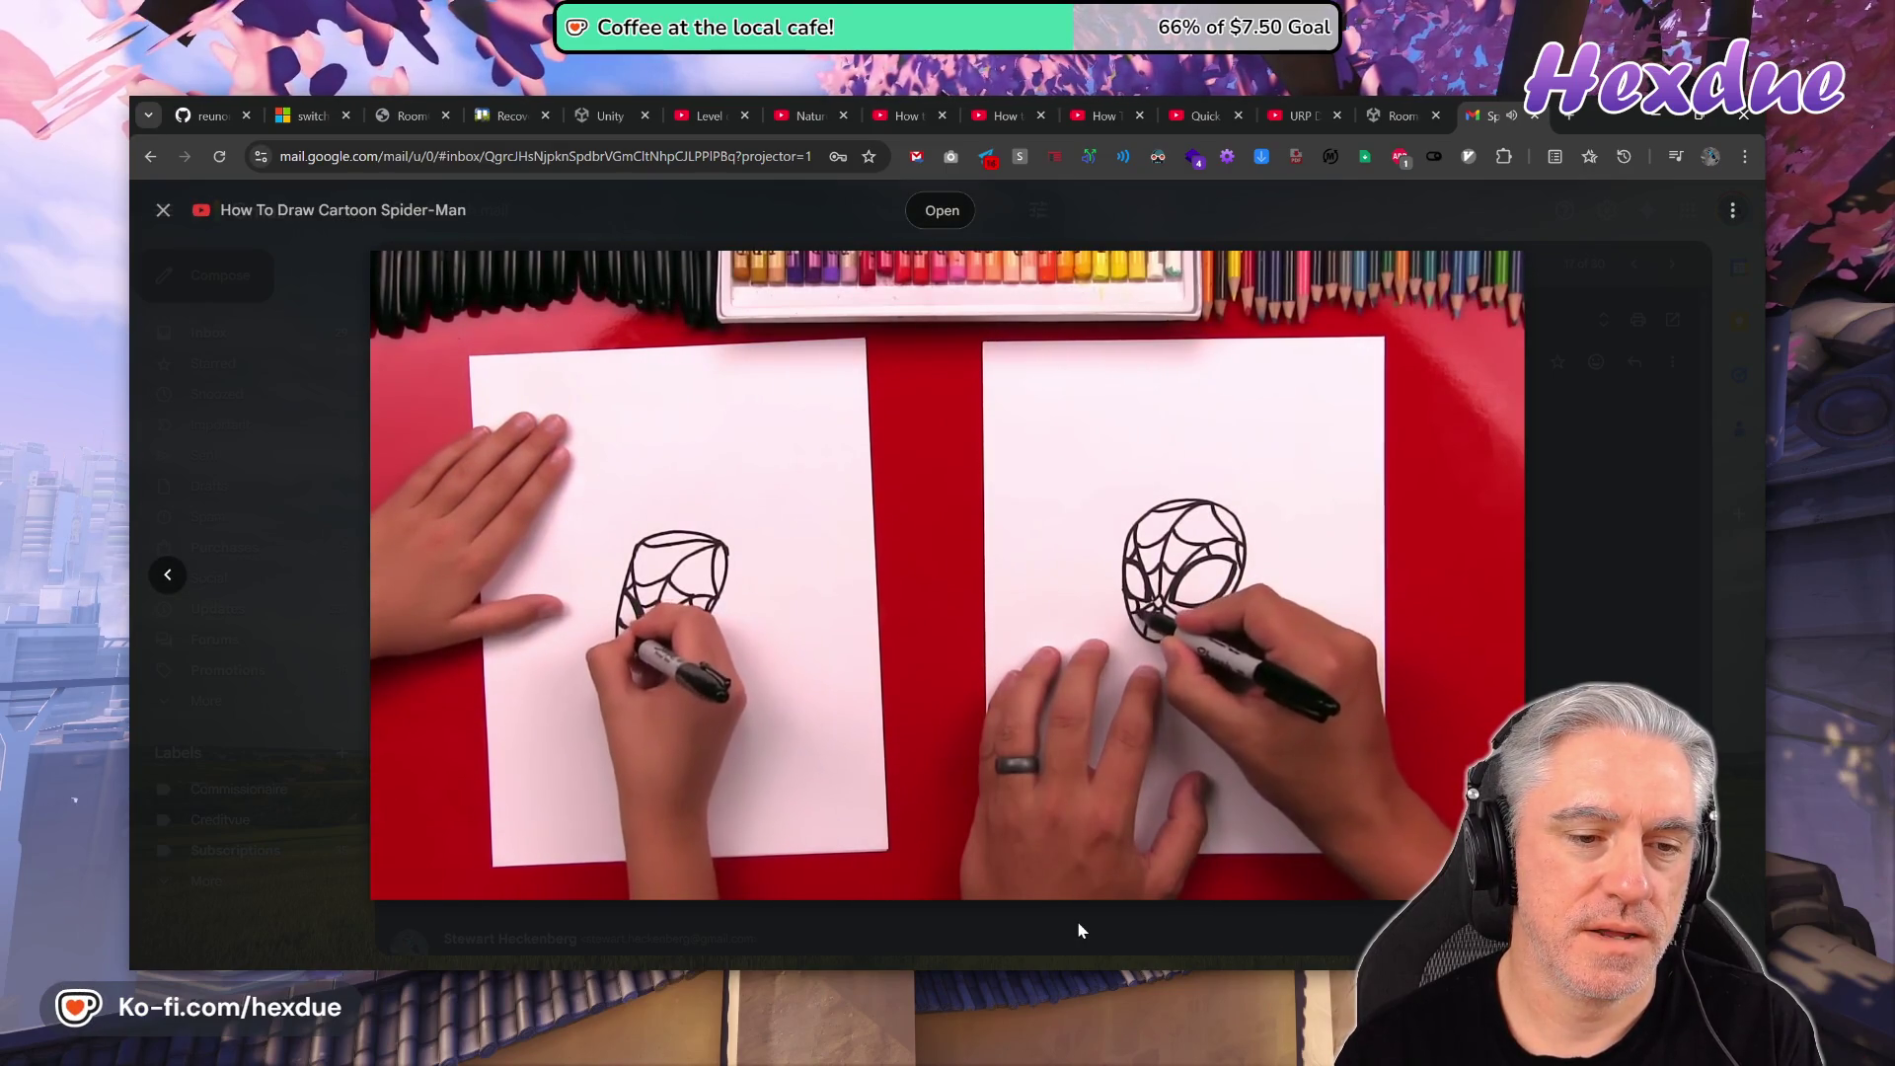
{"action": "left_click", "coordinate": [1028, 683]}
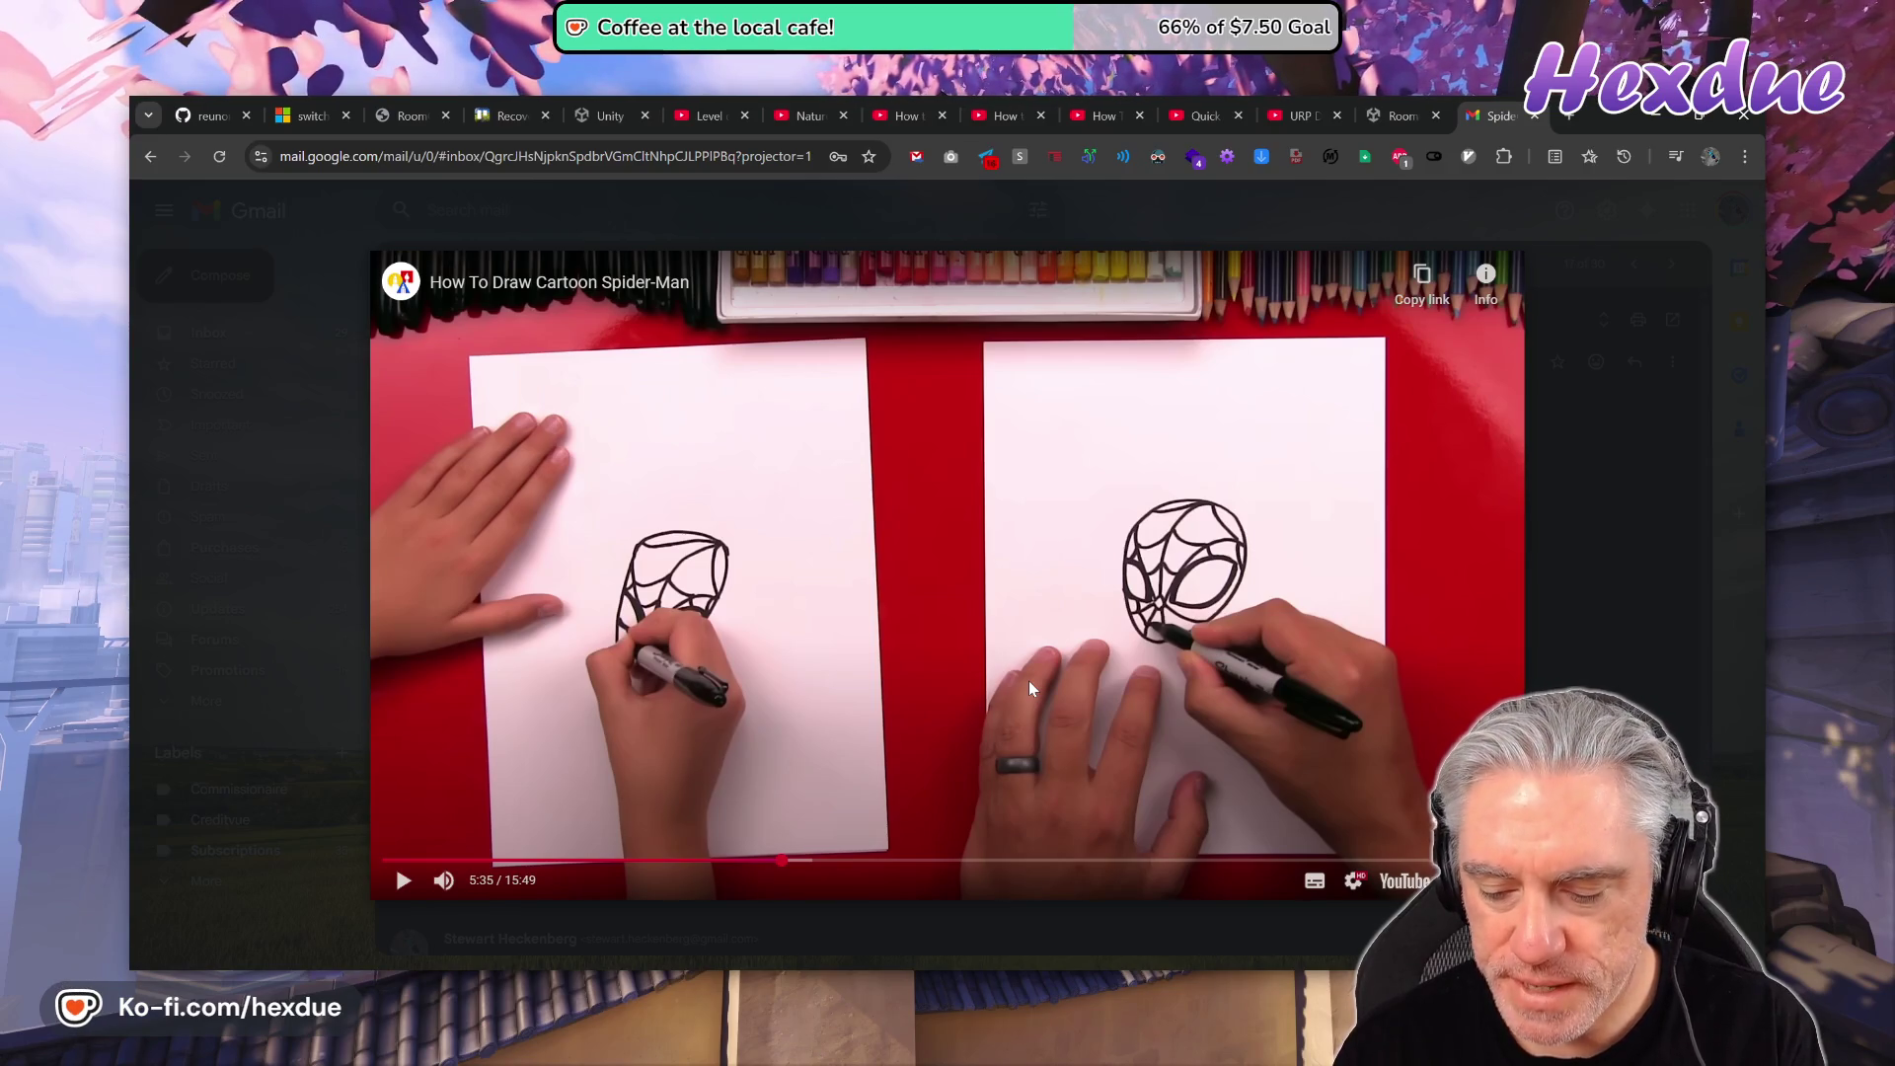
{"action": "key", "text": "Escape"}
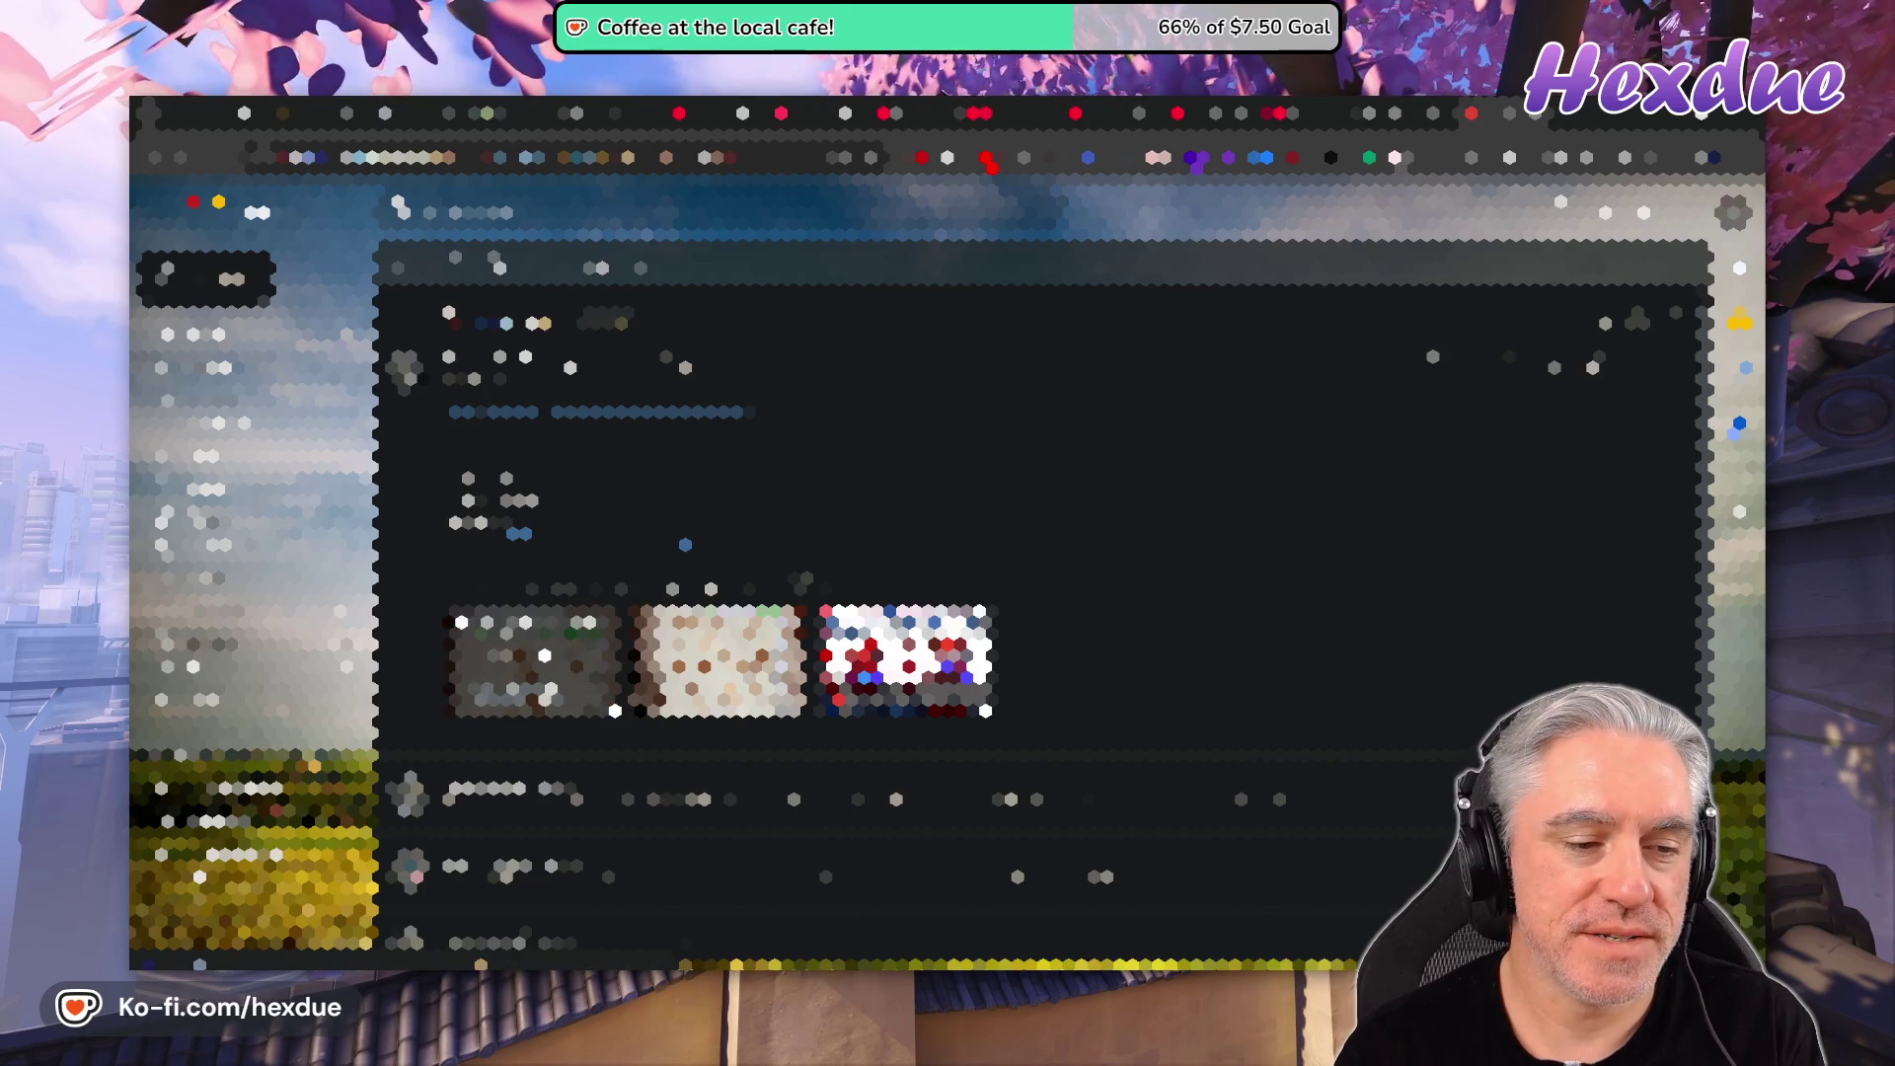
- Preview the second attachment, then open the shared drawing-photos folder and its first photo
{"action": "left_click", "coordinate": [720, 659]}
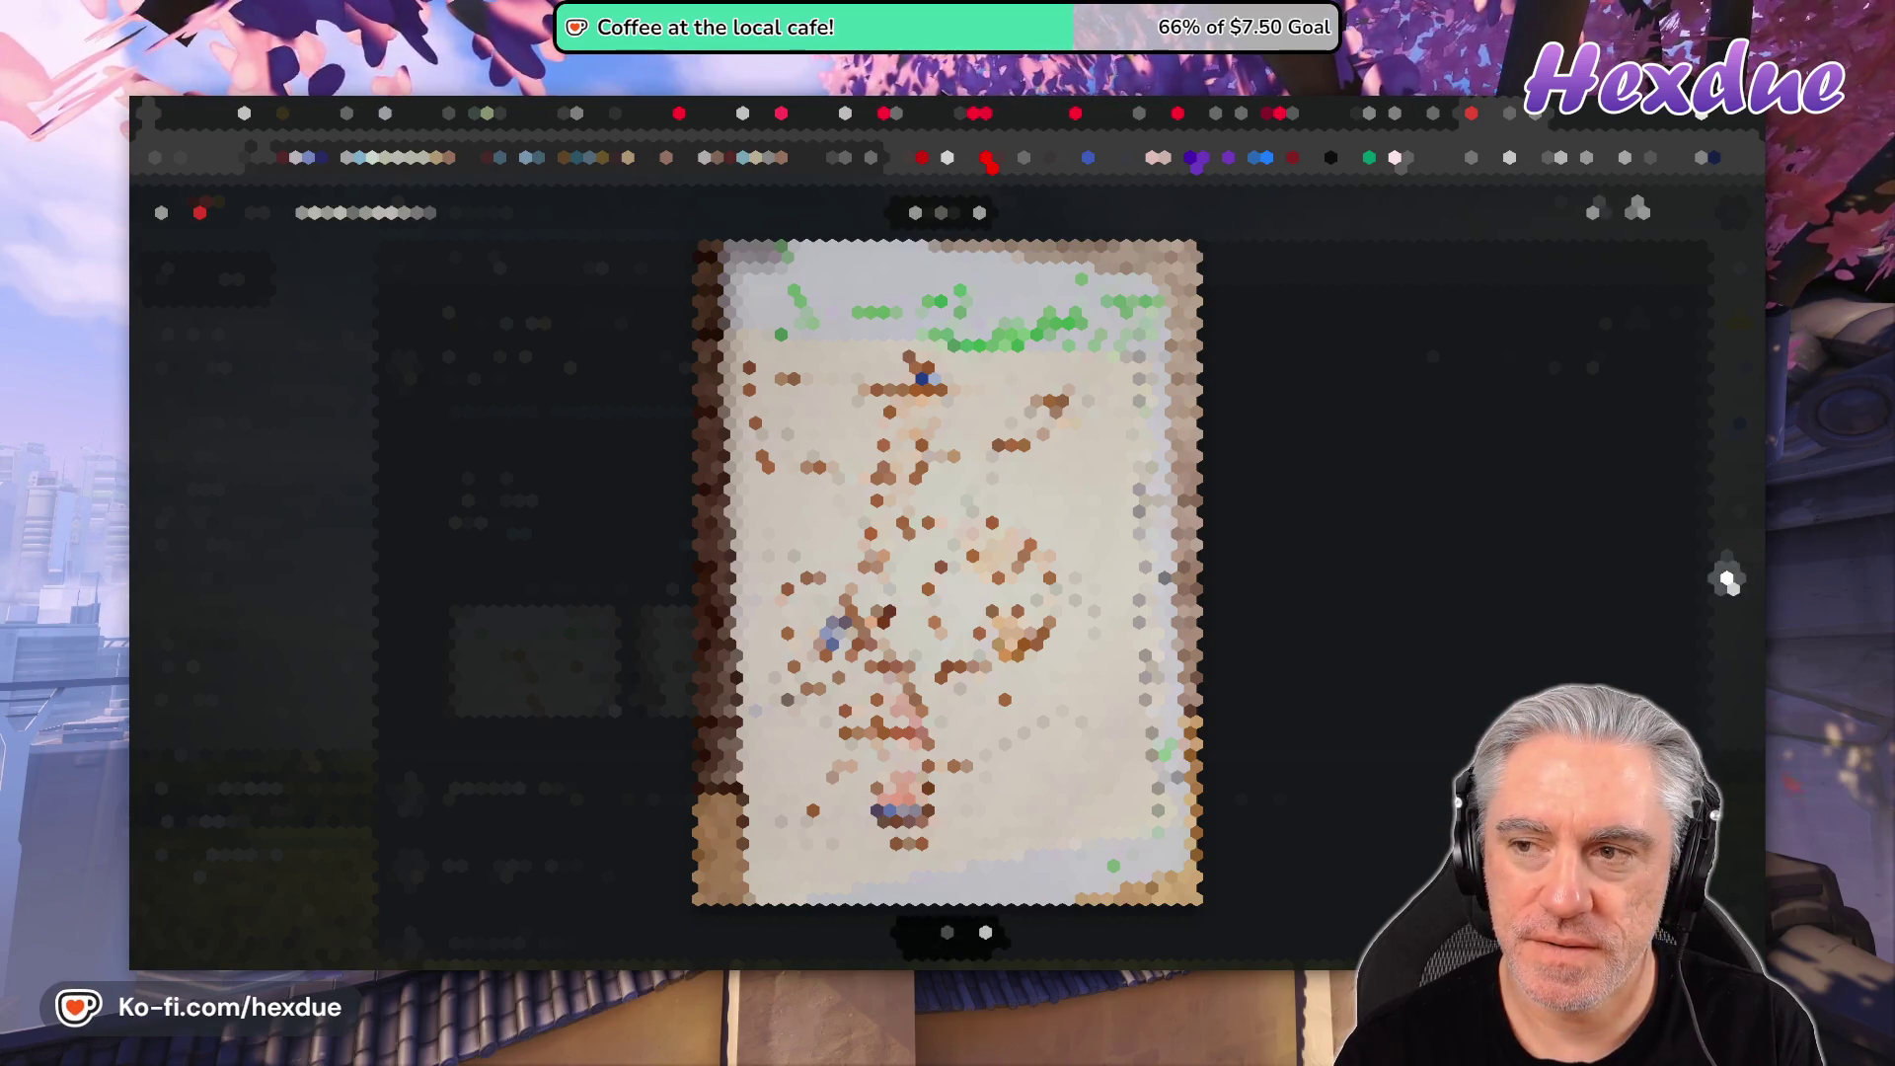
{"action": "left_click", "coordinate": [1695, 212]}
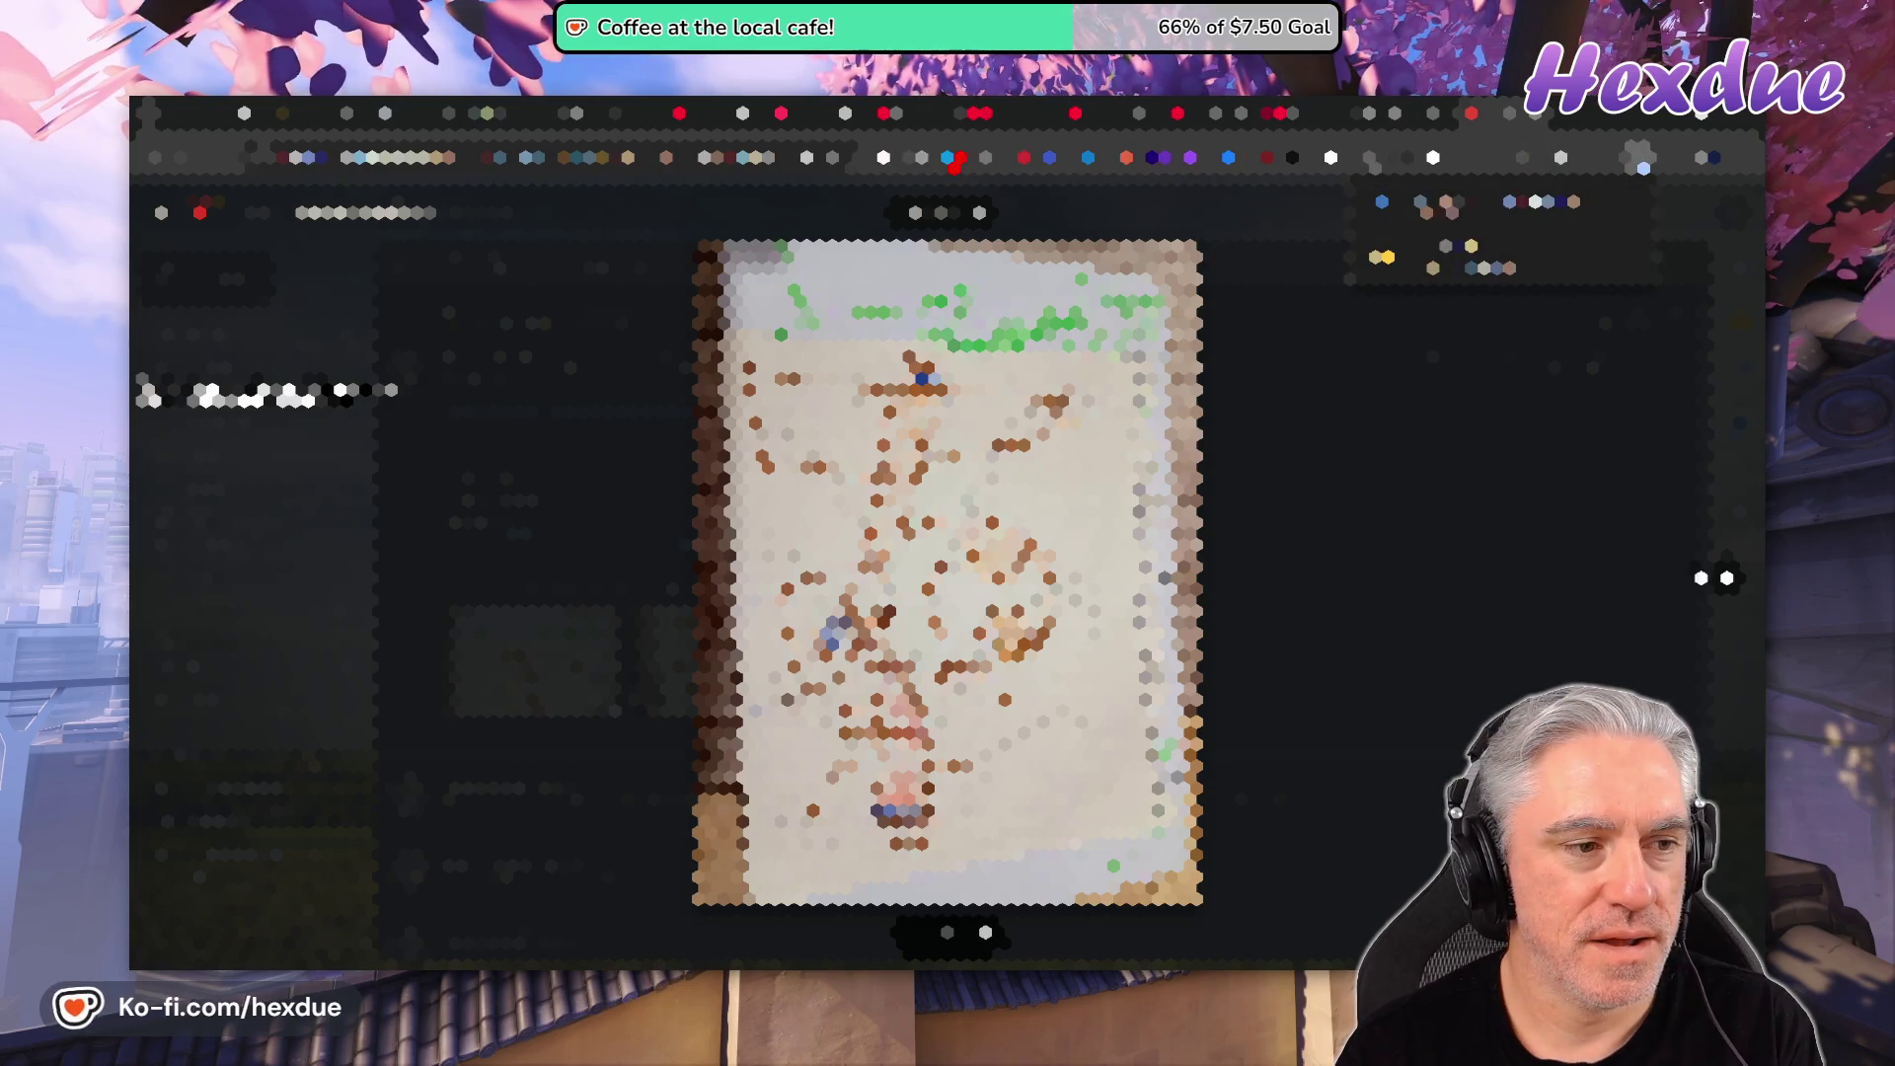
{"action": "left_click", "coordinate": [1722, 577]}
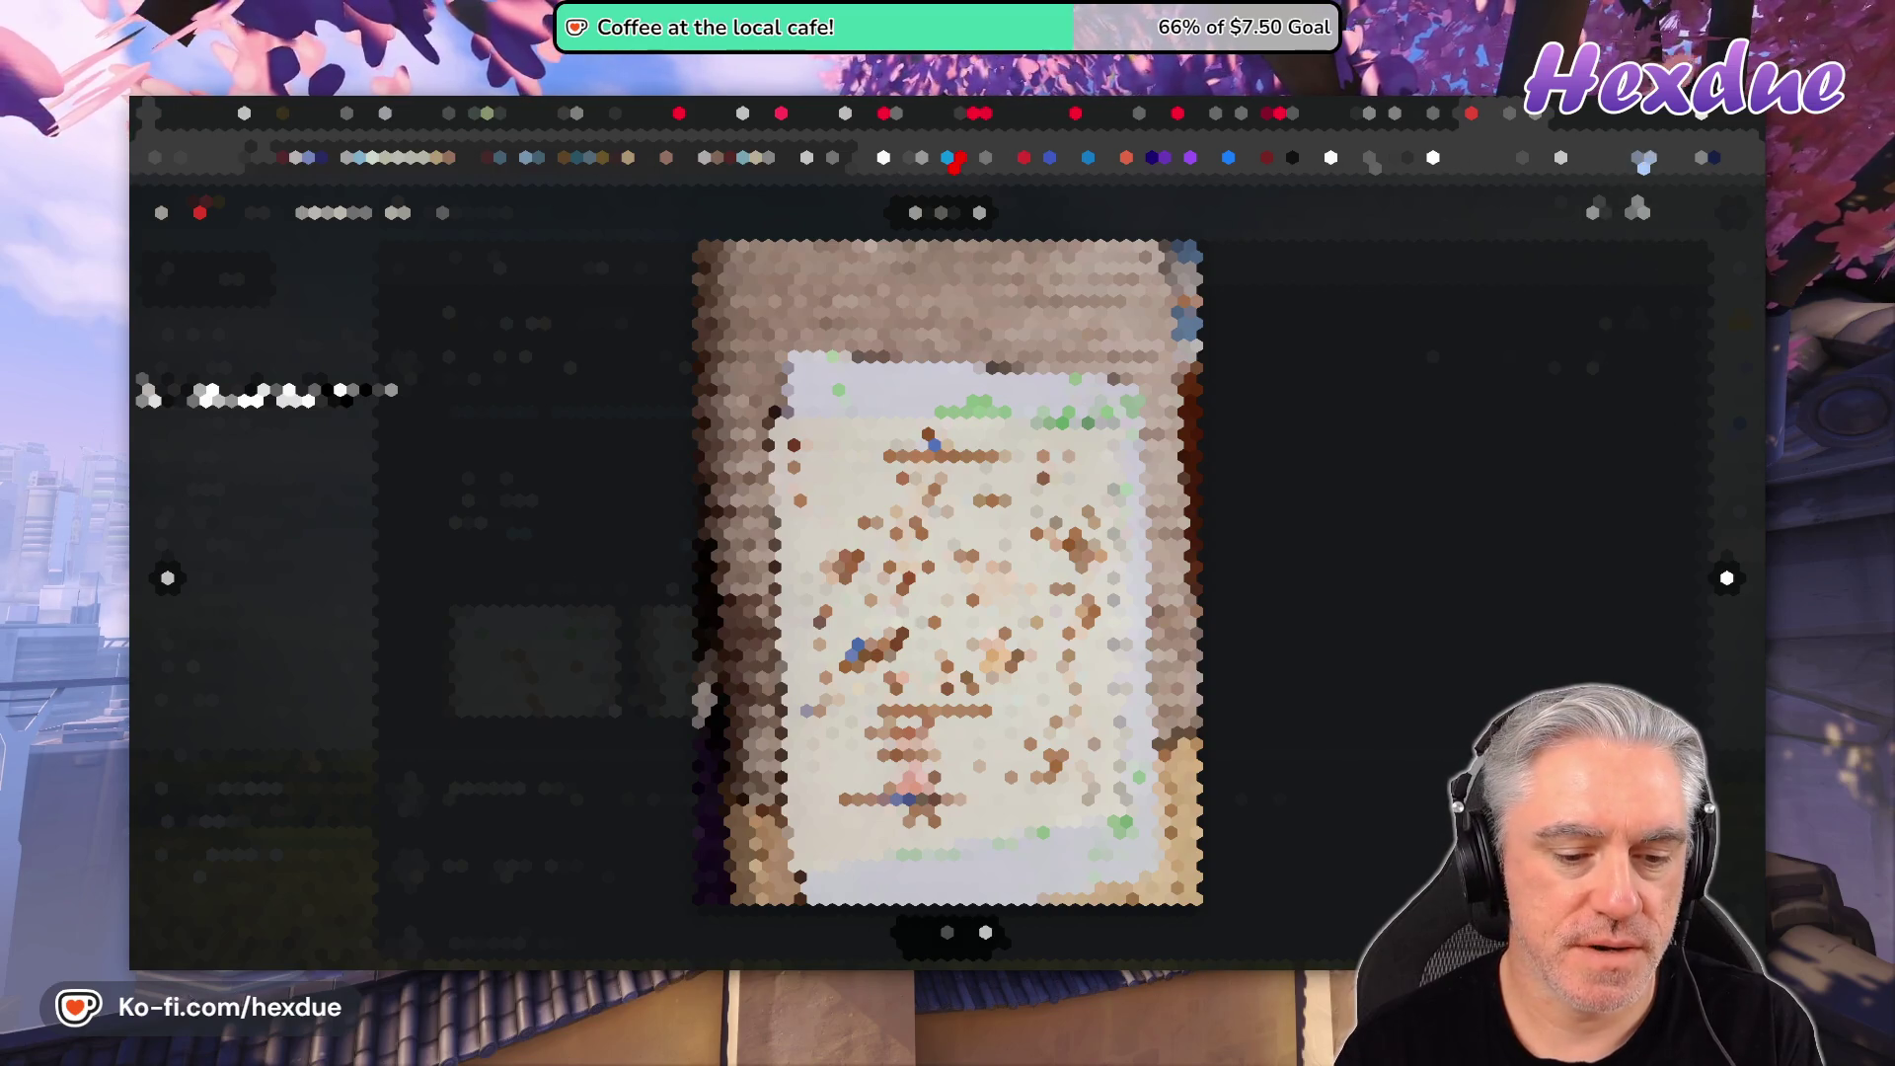
{"action": "left_click", "coordinate": [1644, 160]}
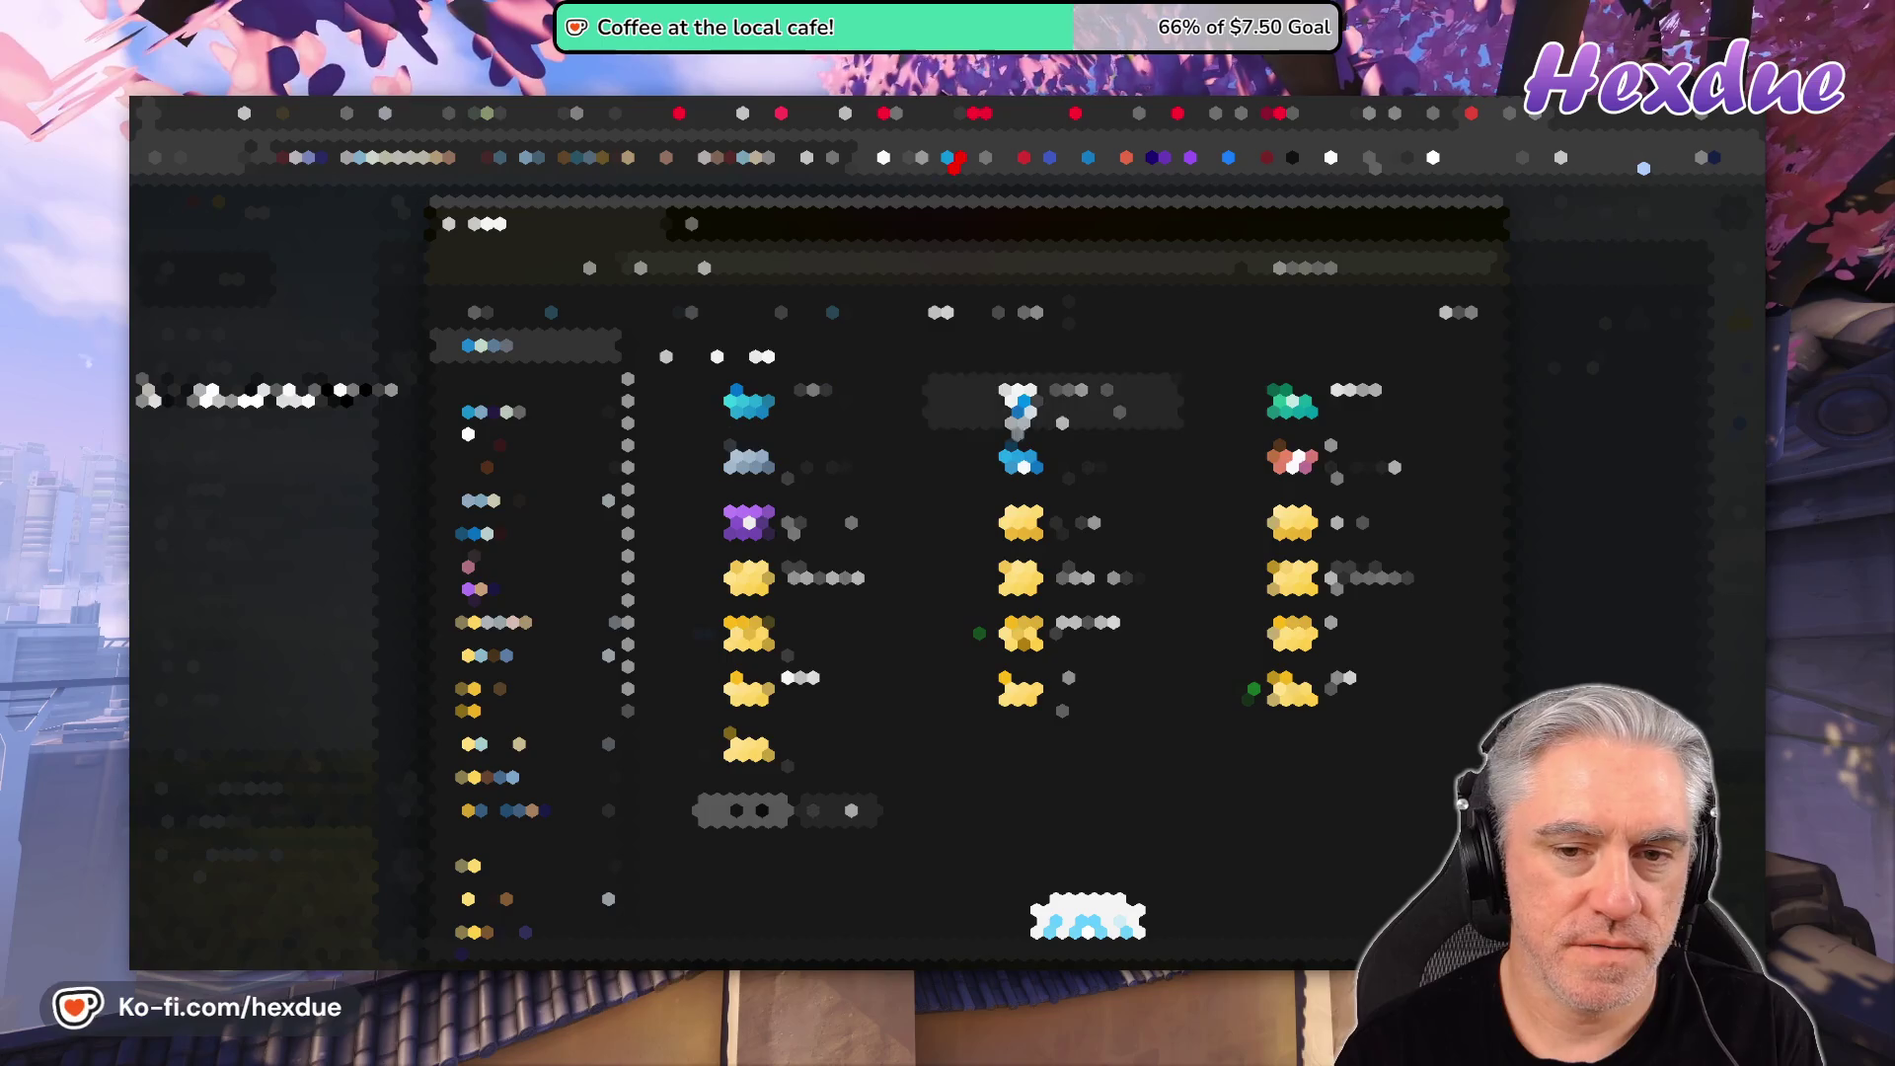
{"action": "left_click", "coordinate": [1293, 402]}
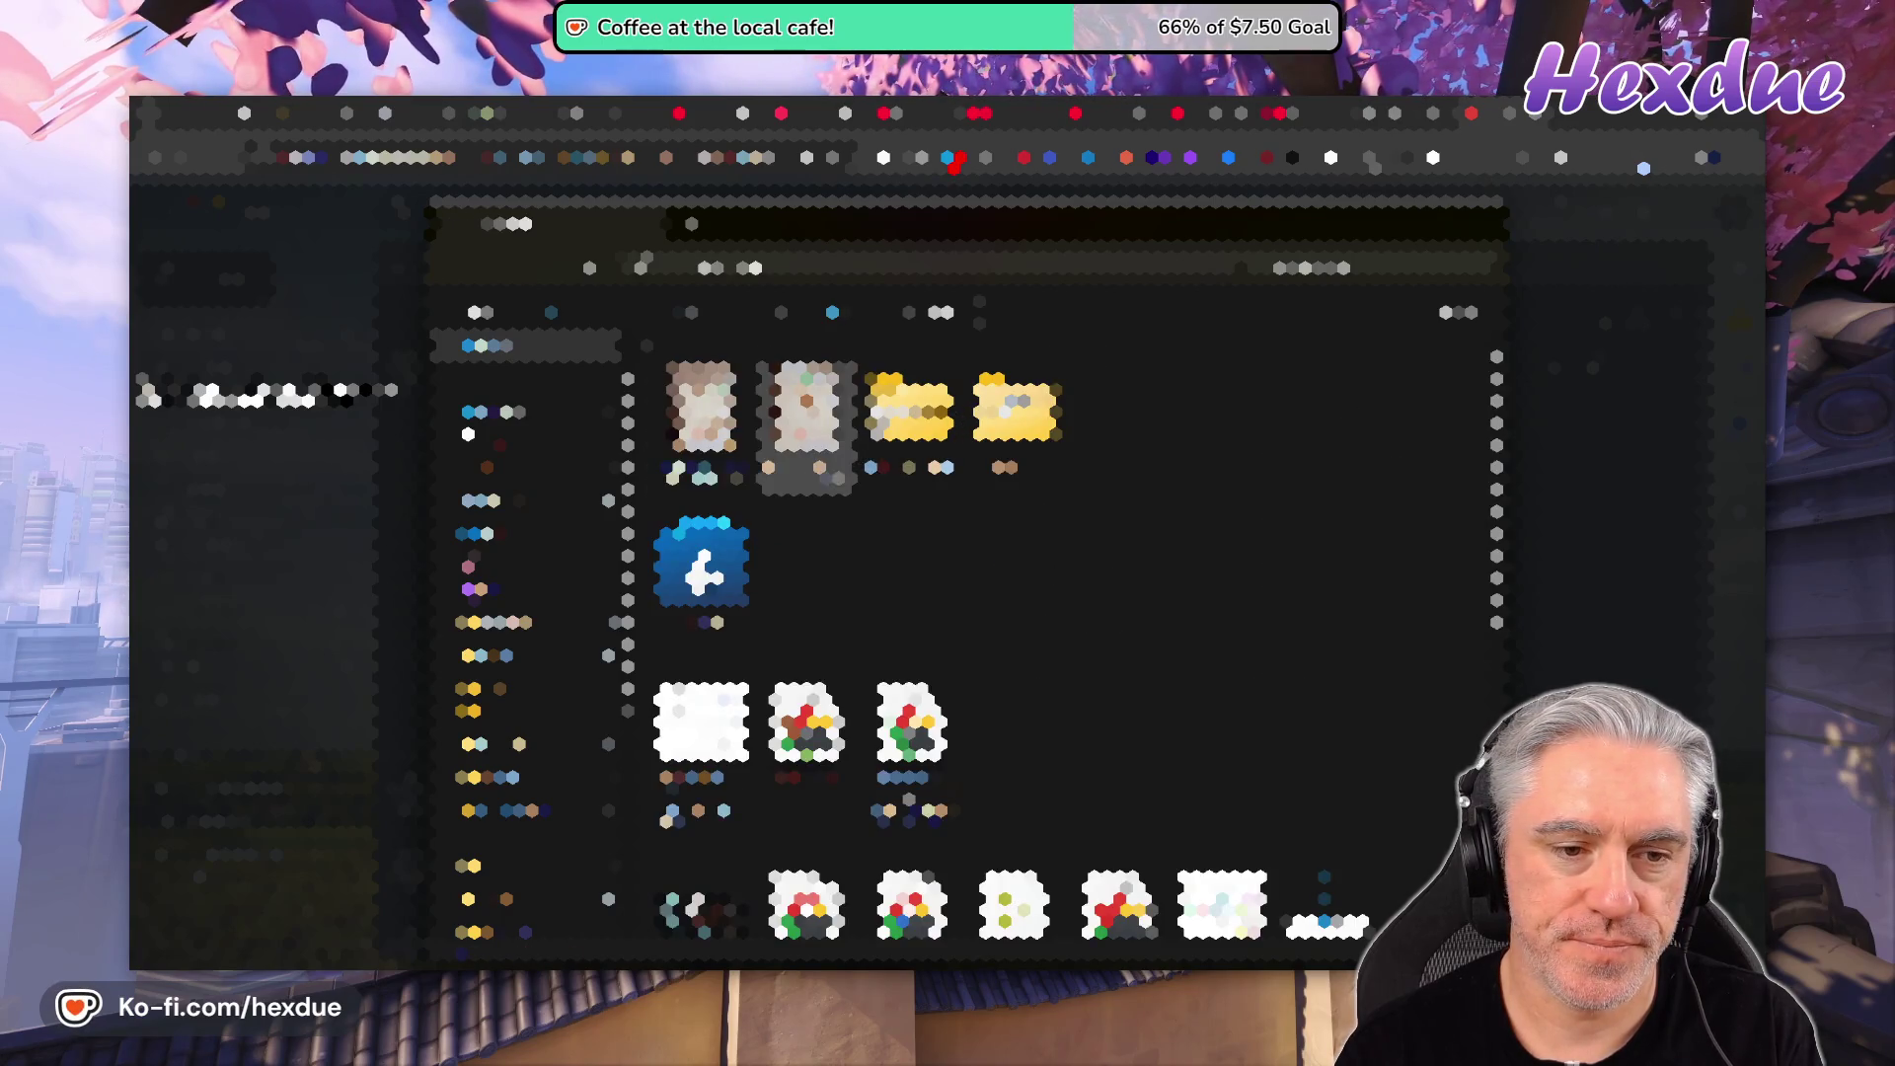
{"action": "double_click", "coordinate": [701, 405]}
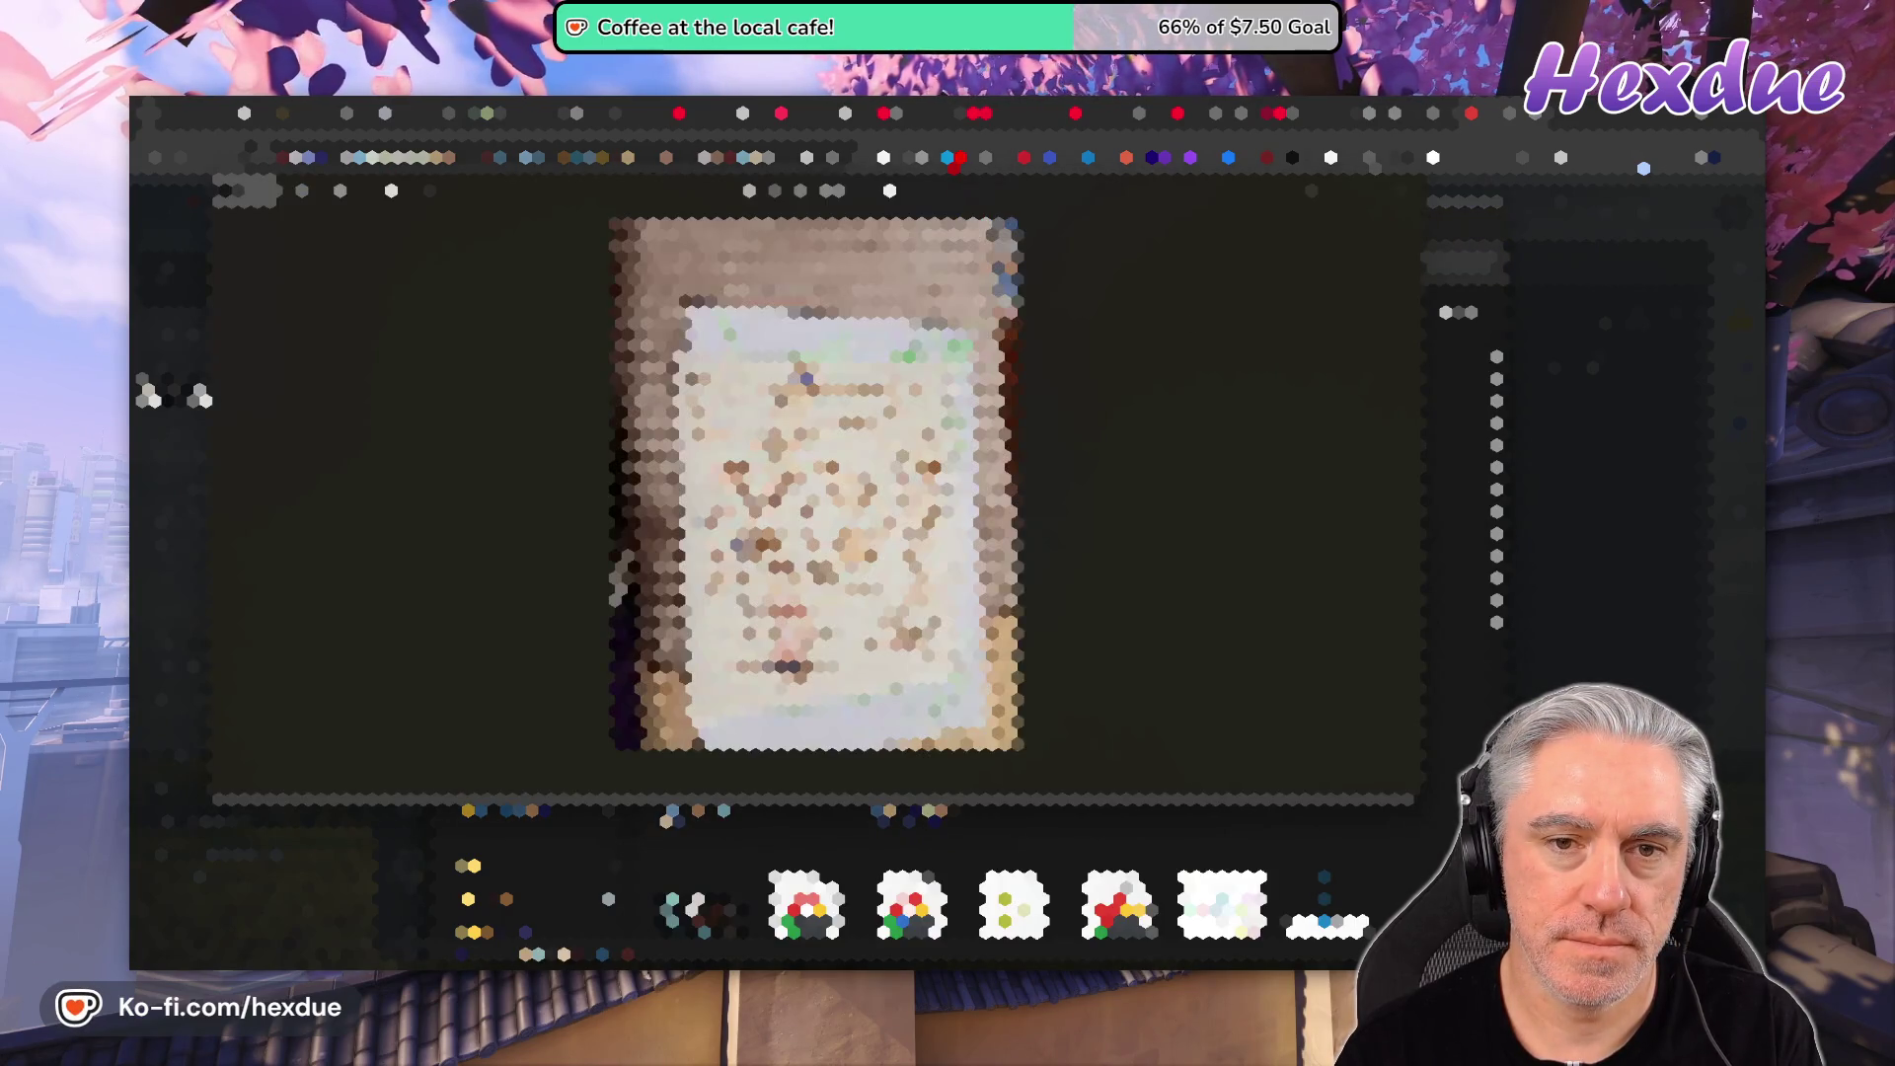
- Flip through the drawing photos full-screen, then return to the RoomGen Asset Store tab
{"action": "key", "text": "f"}
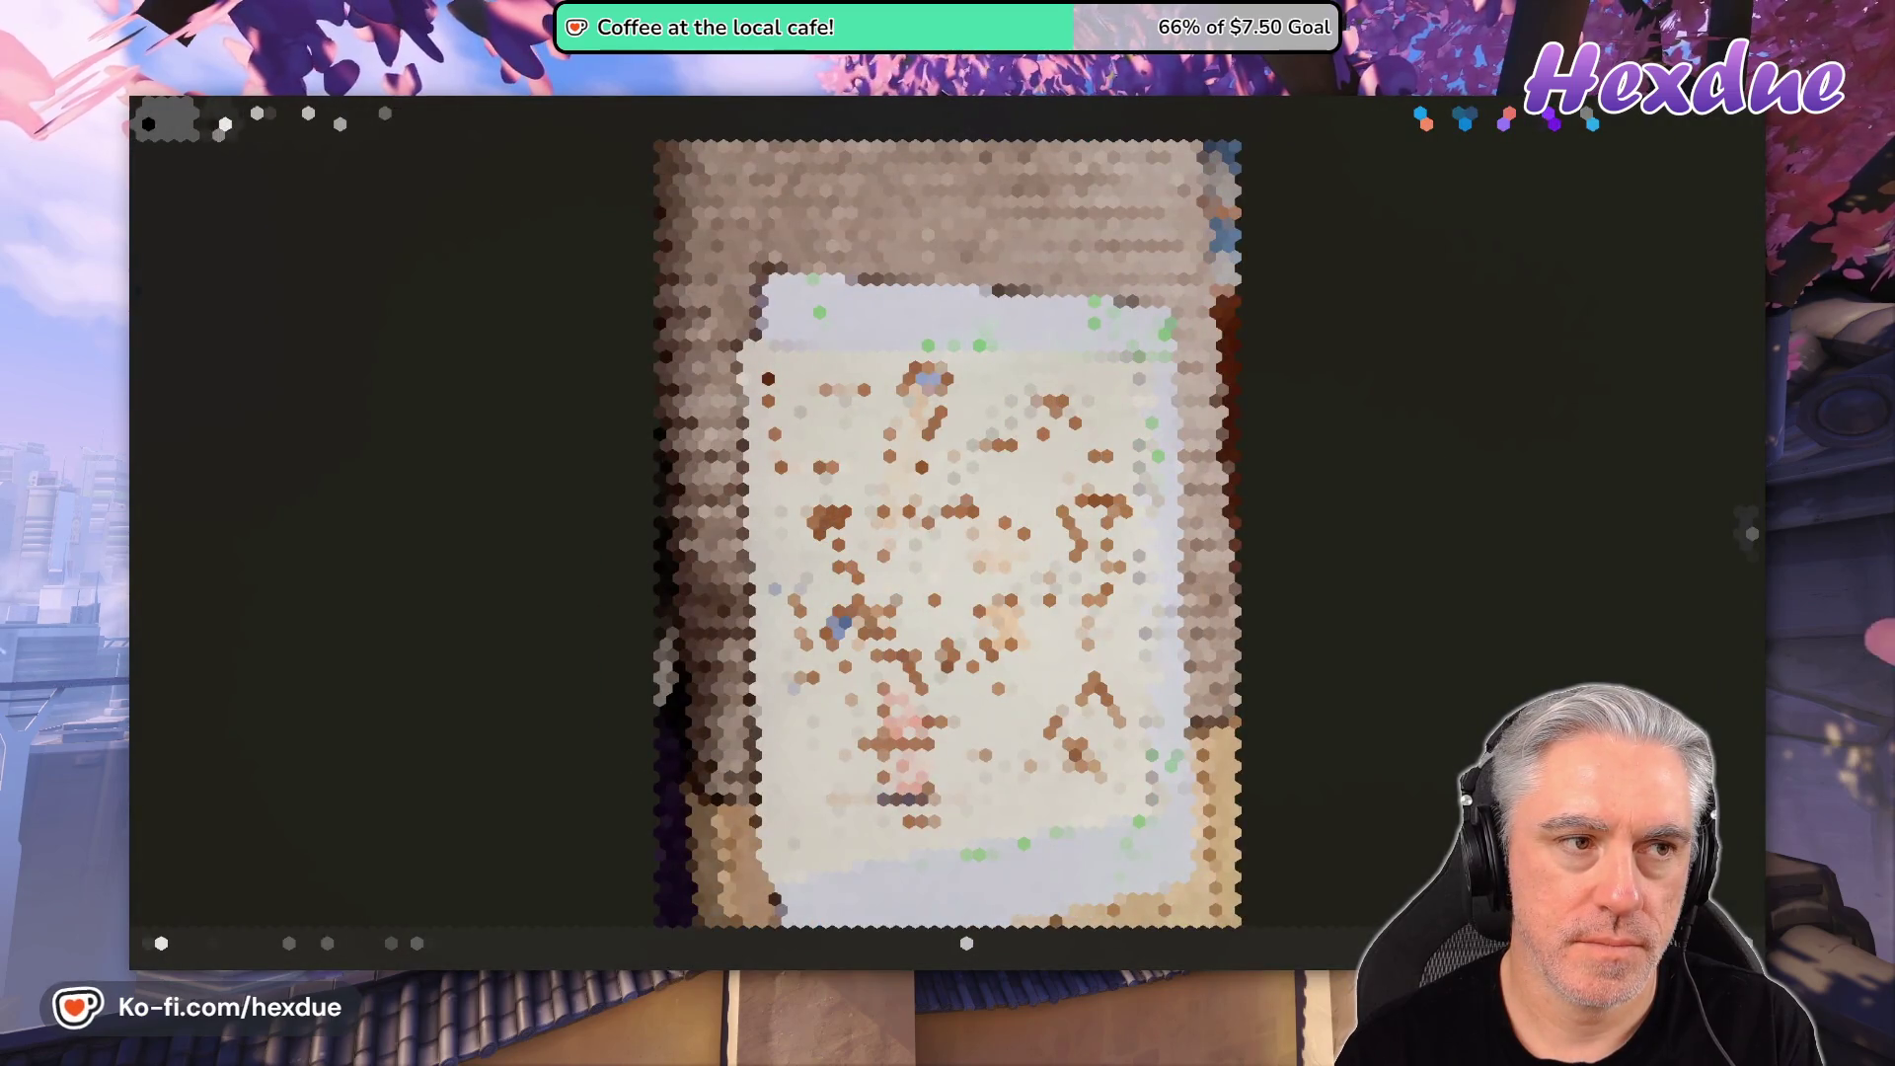
{"action": "key", "text": "Right"}
{"action": "key", "text": "Right"}
{"action": "key", "text": "Right"}
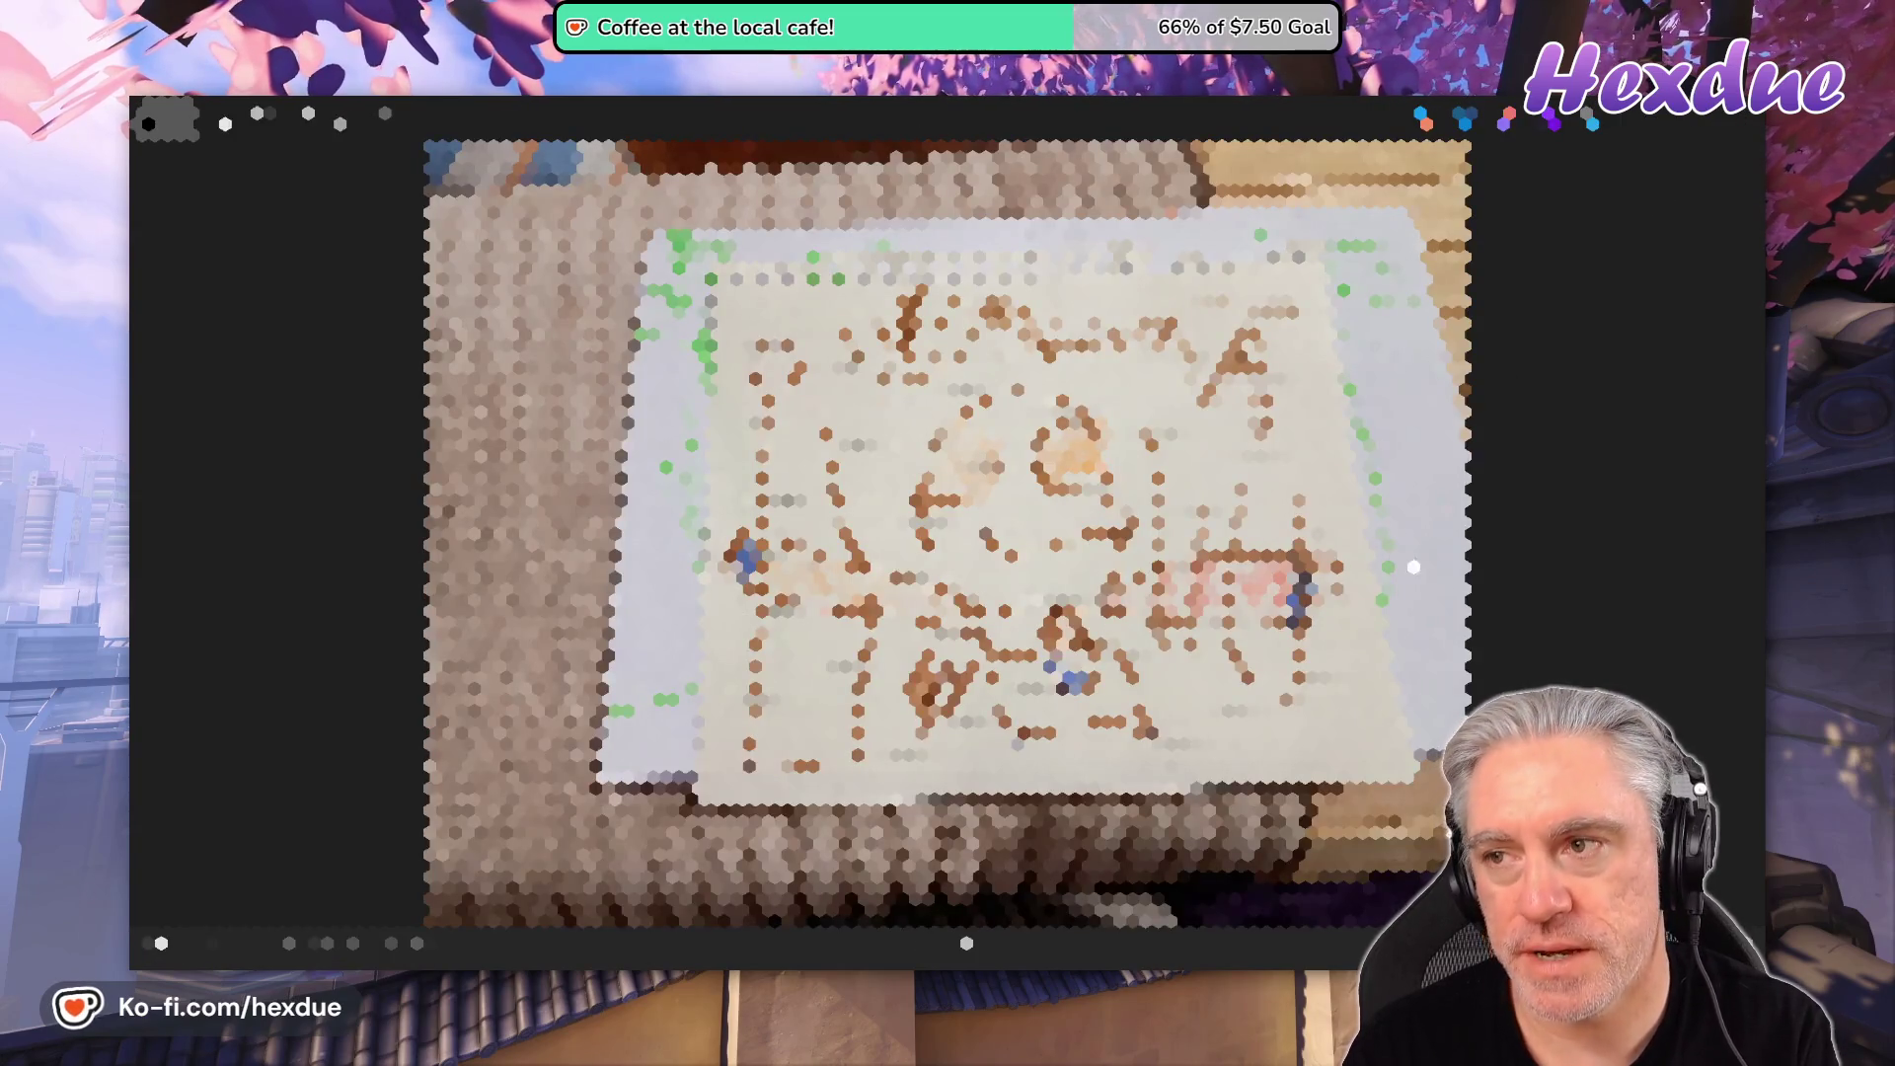
{"action": "key", "text": "Escape"}
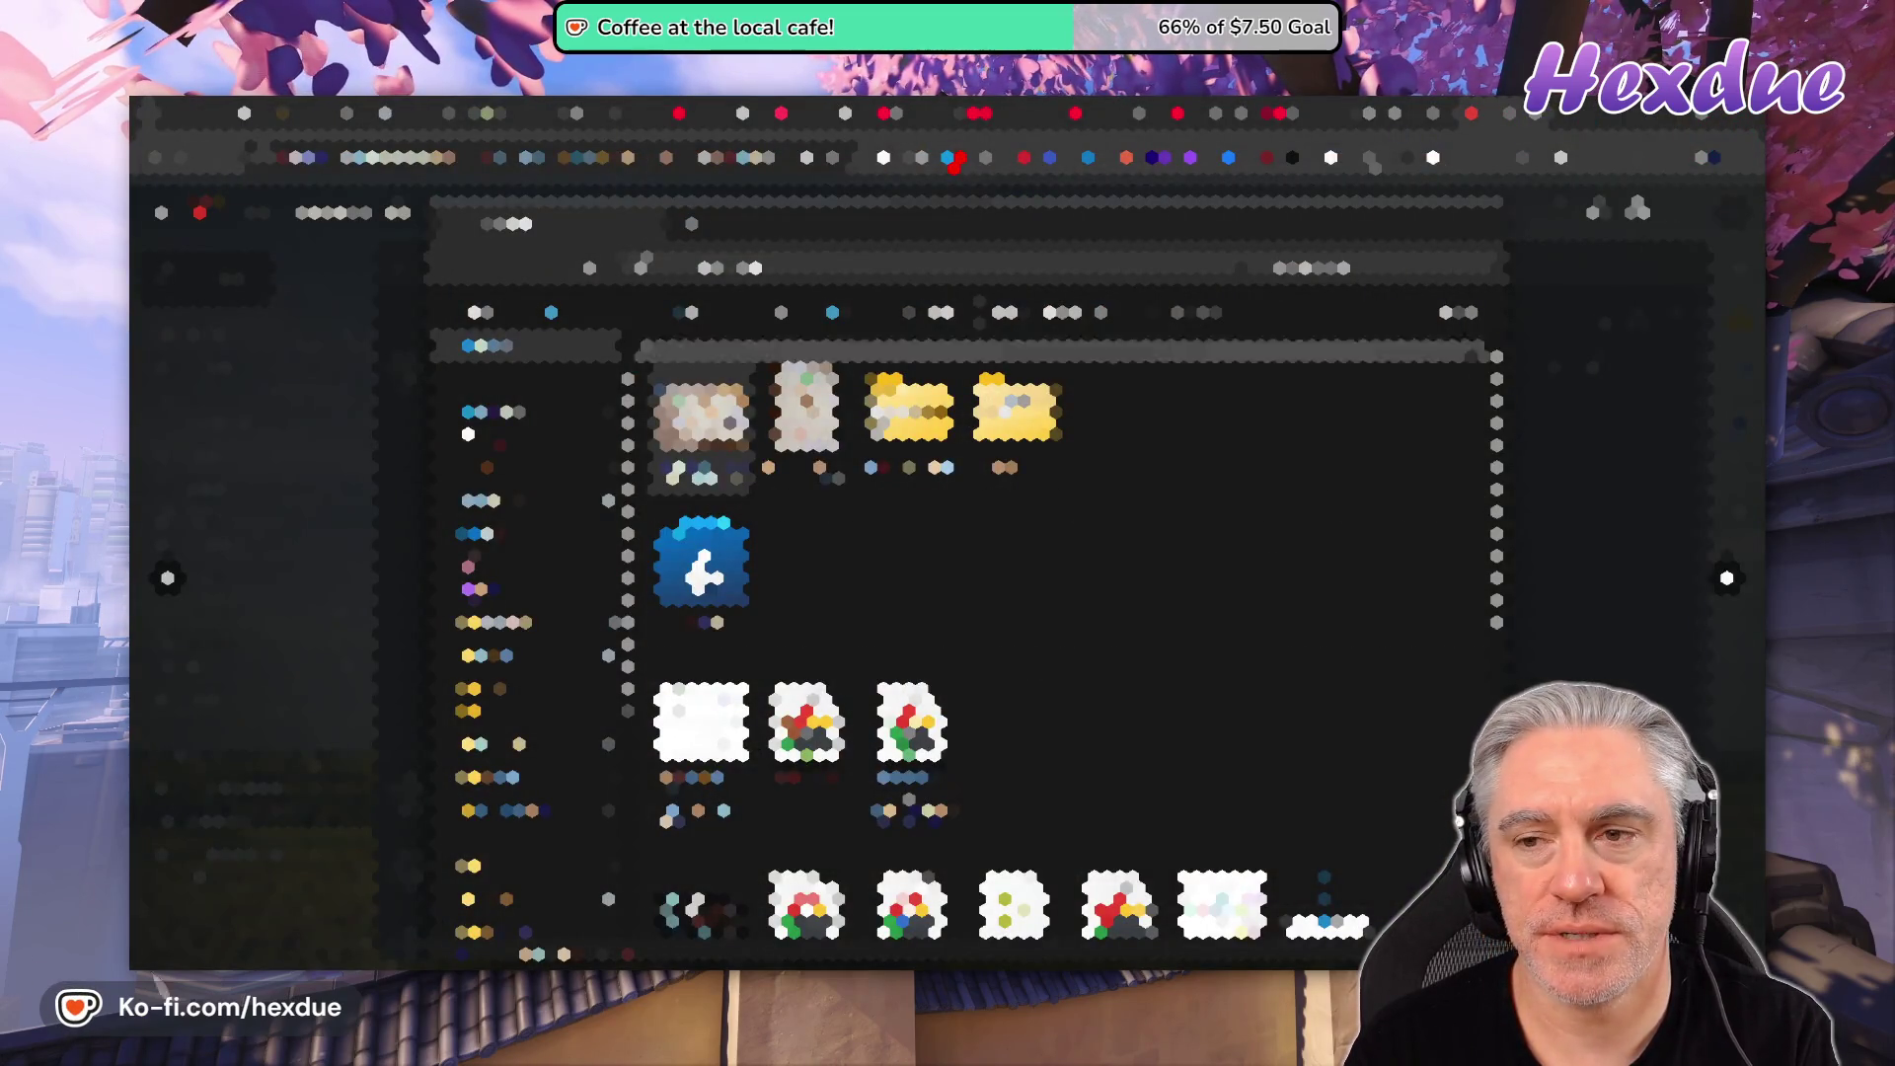
{"action": "key", "text": "space"}
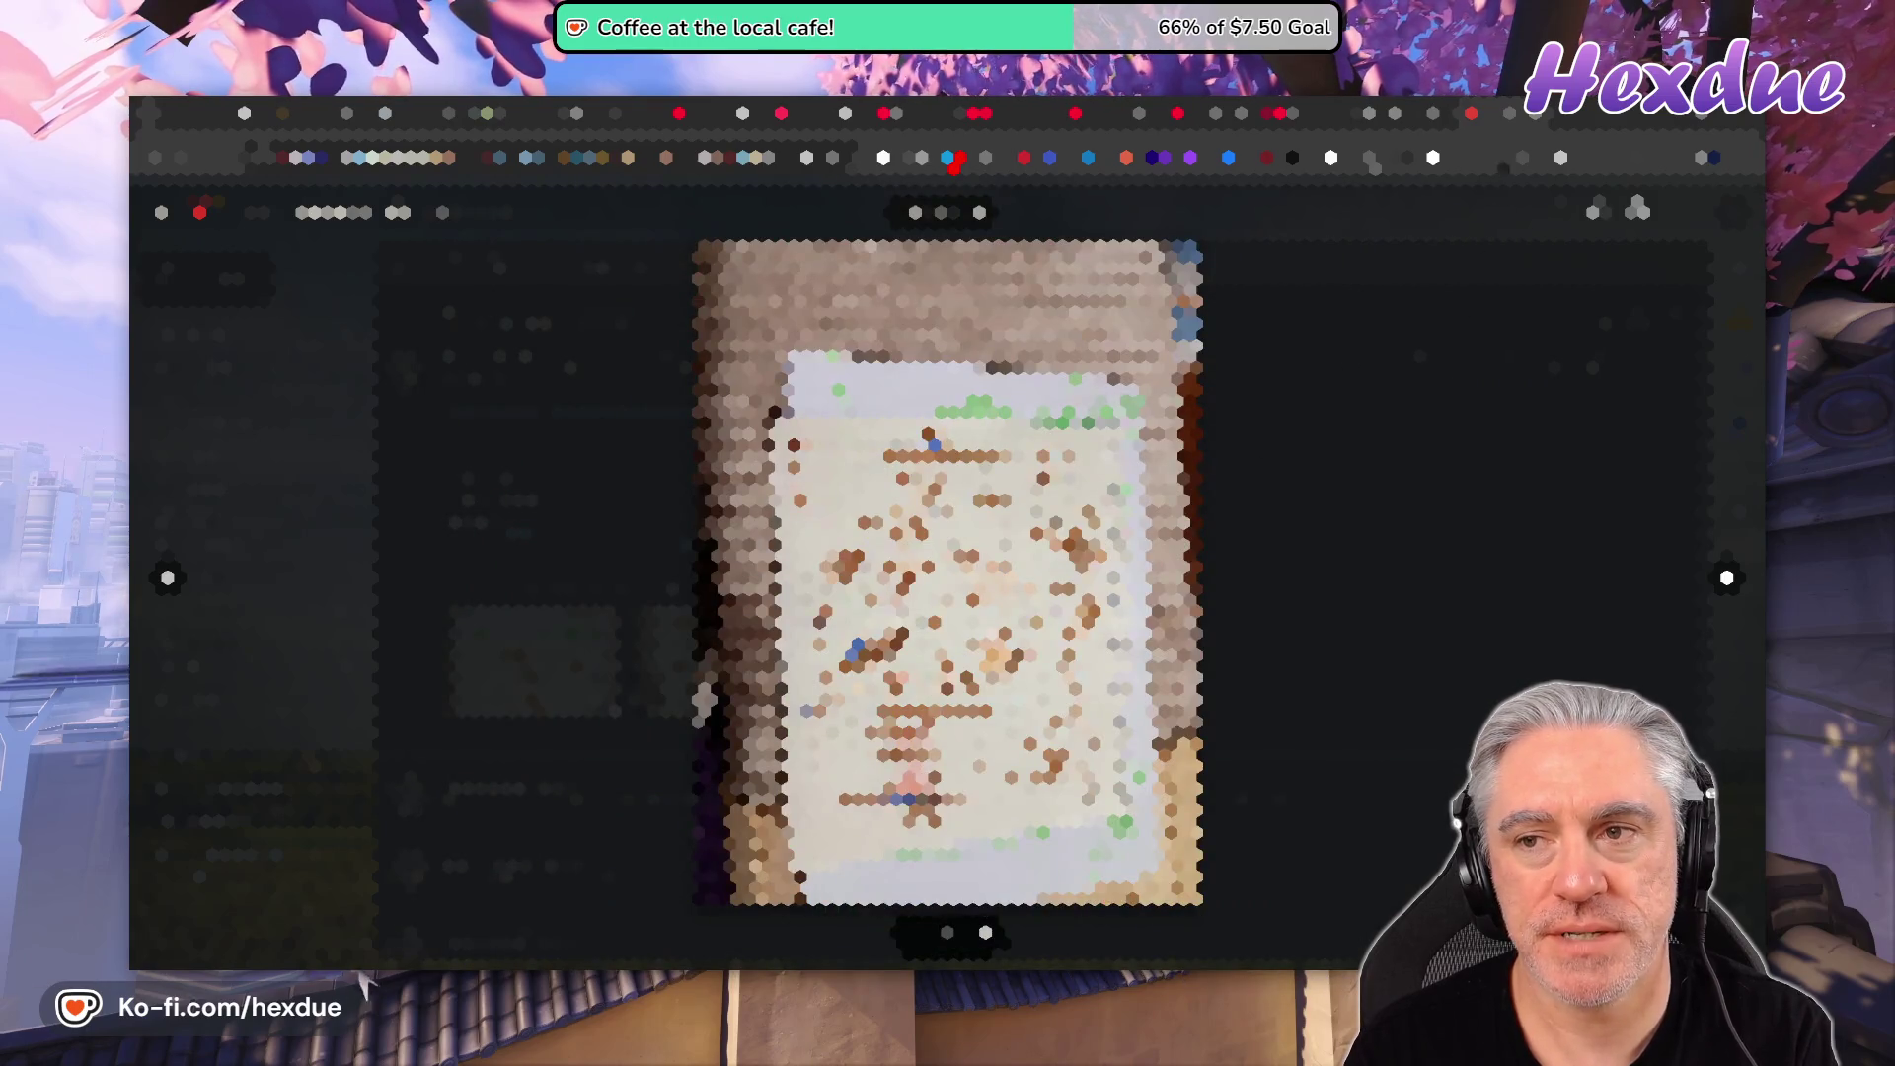
{"action": "key", "text": "ctrl+Tab"}
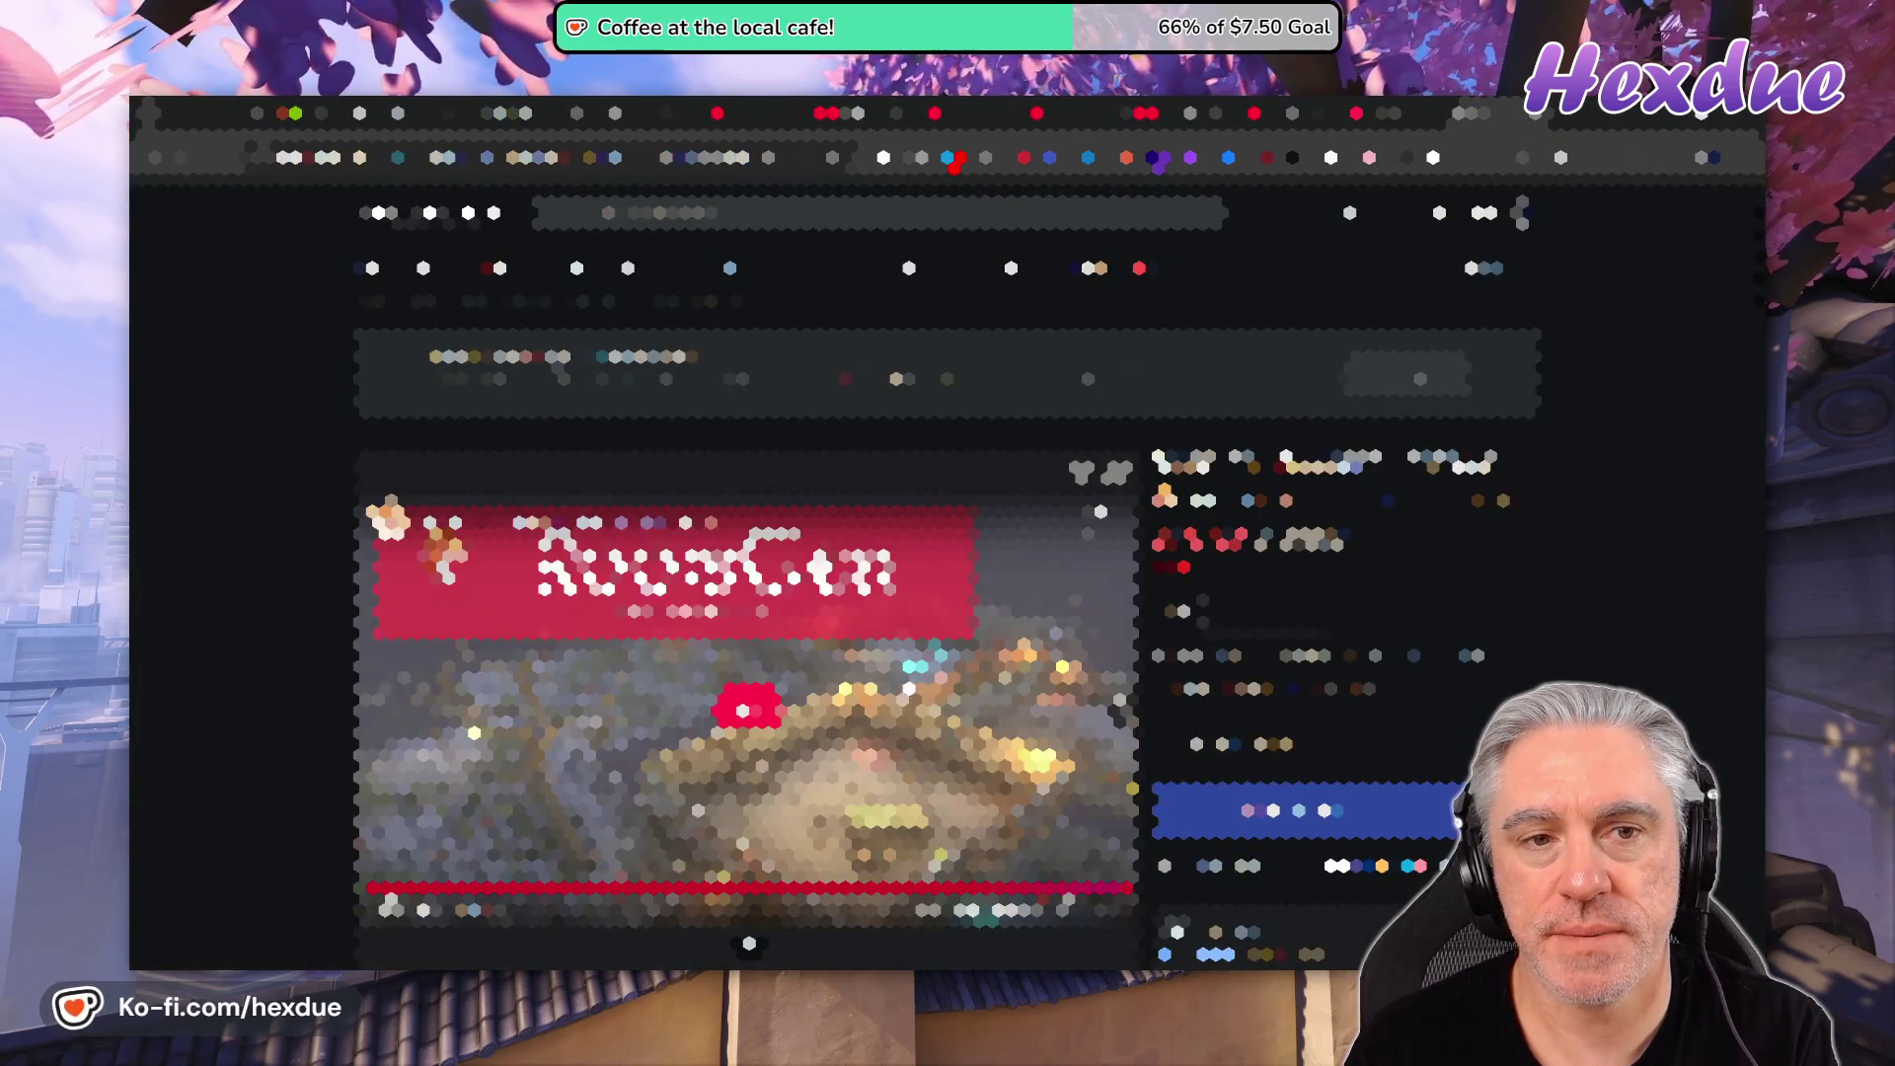
- Scroll down the RoomGen product page and let its trailer play to 1:34 of 1:36
{"action": "scroll", "coordinate": [948, 583], "scroll_direction": "down", "scroll_amount": 1}
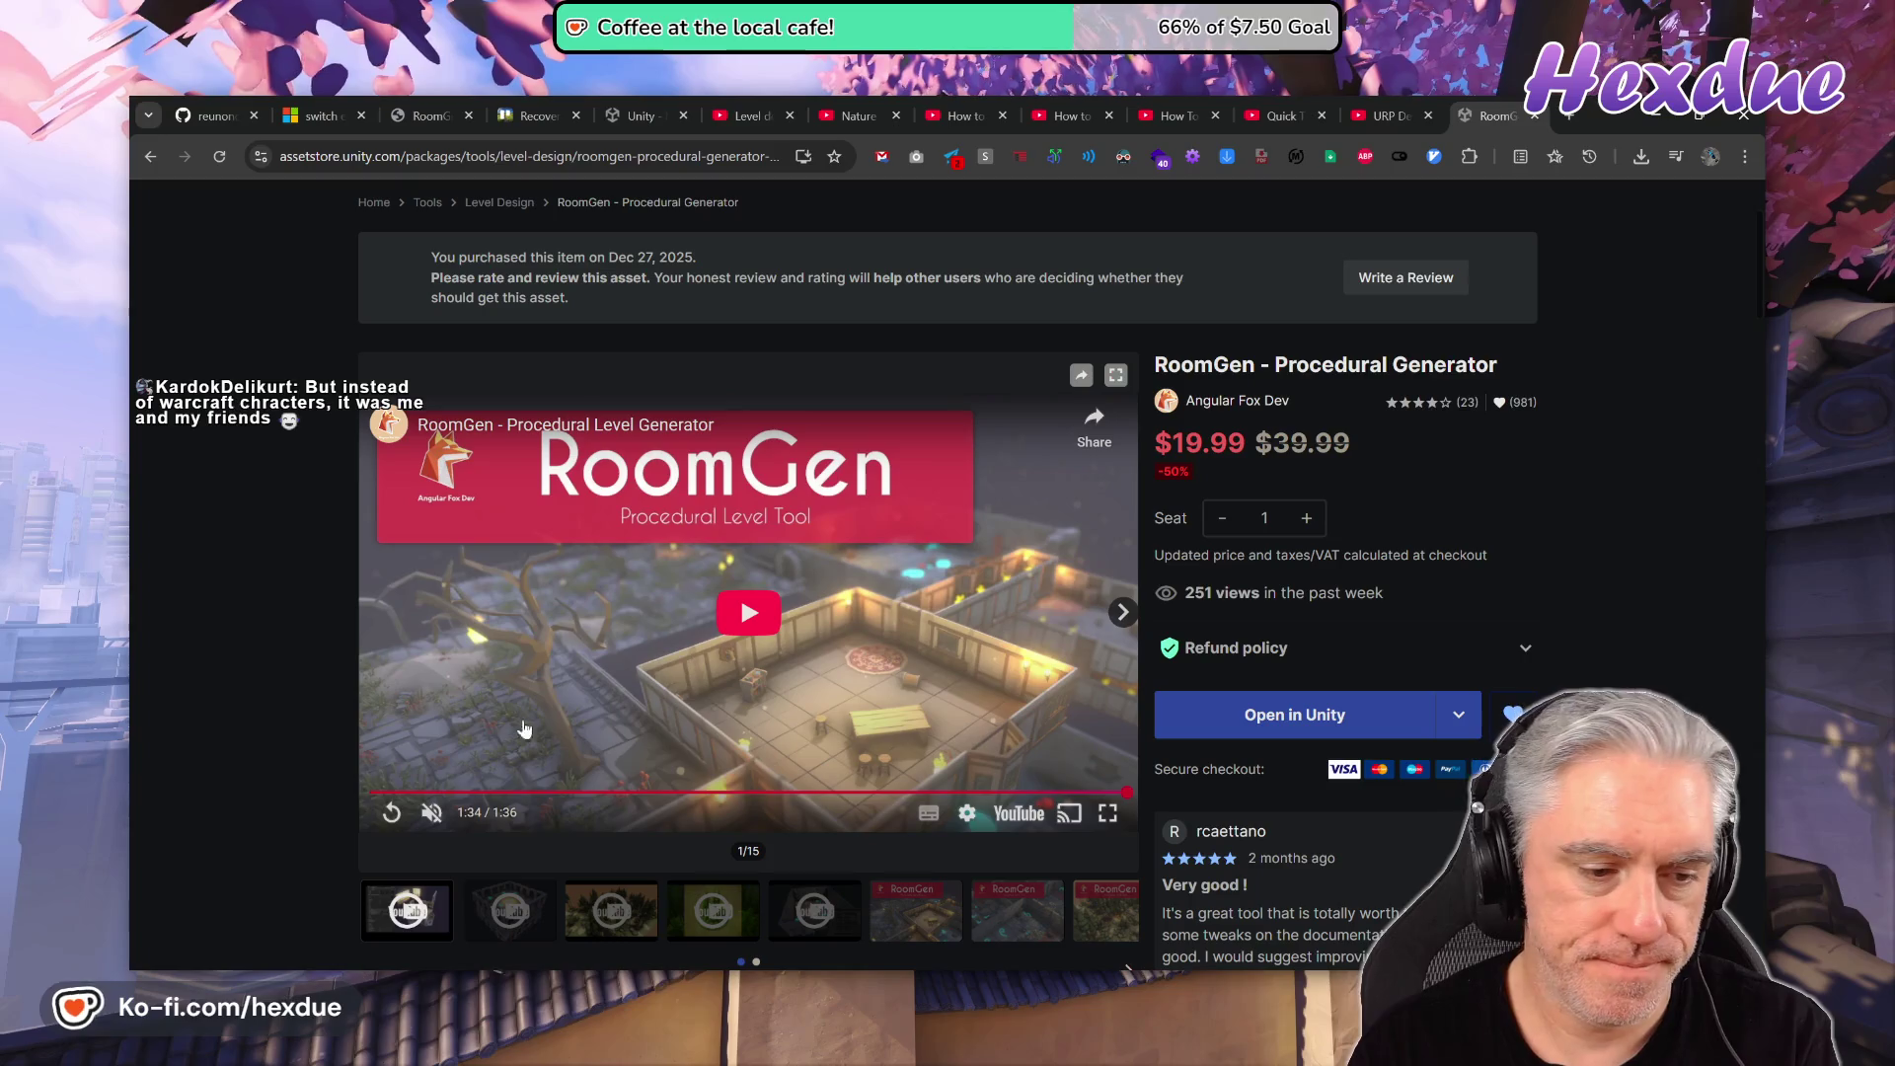
- Restart the RoomGen trailer and replay the forest scene from about 0:25
{"action": "left_click", "coordinate": [444, 793]}
{"action": "left_click", "coordinate": [596, 793]}
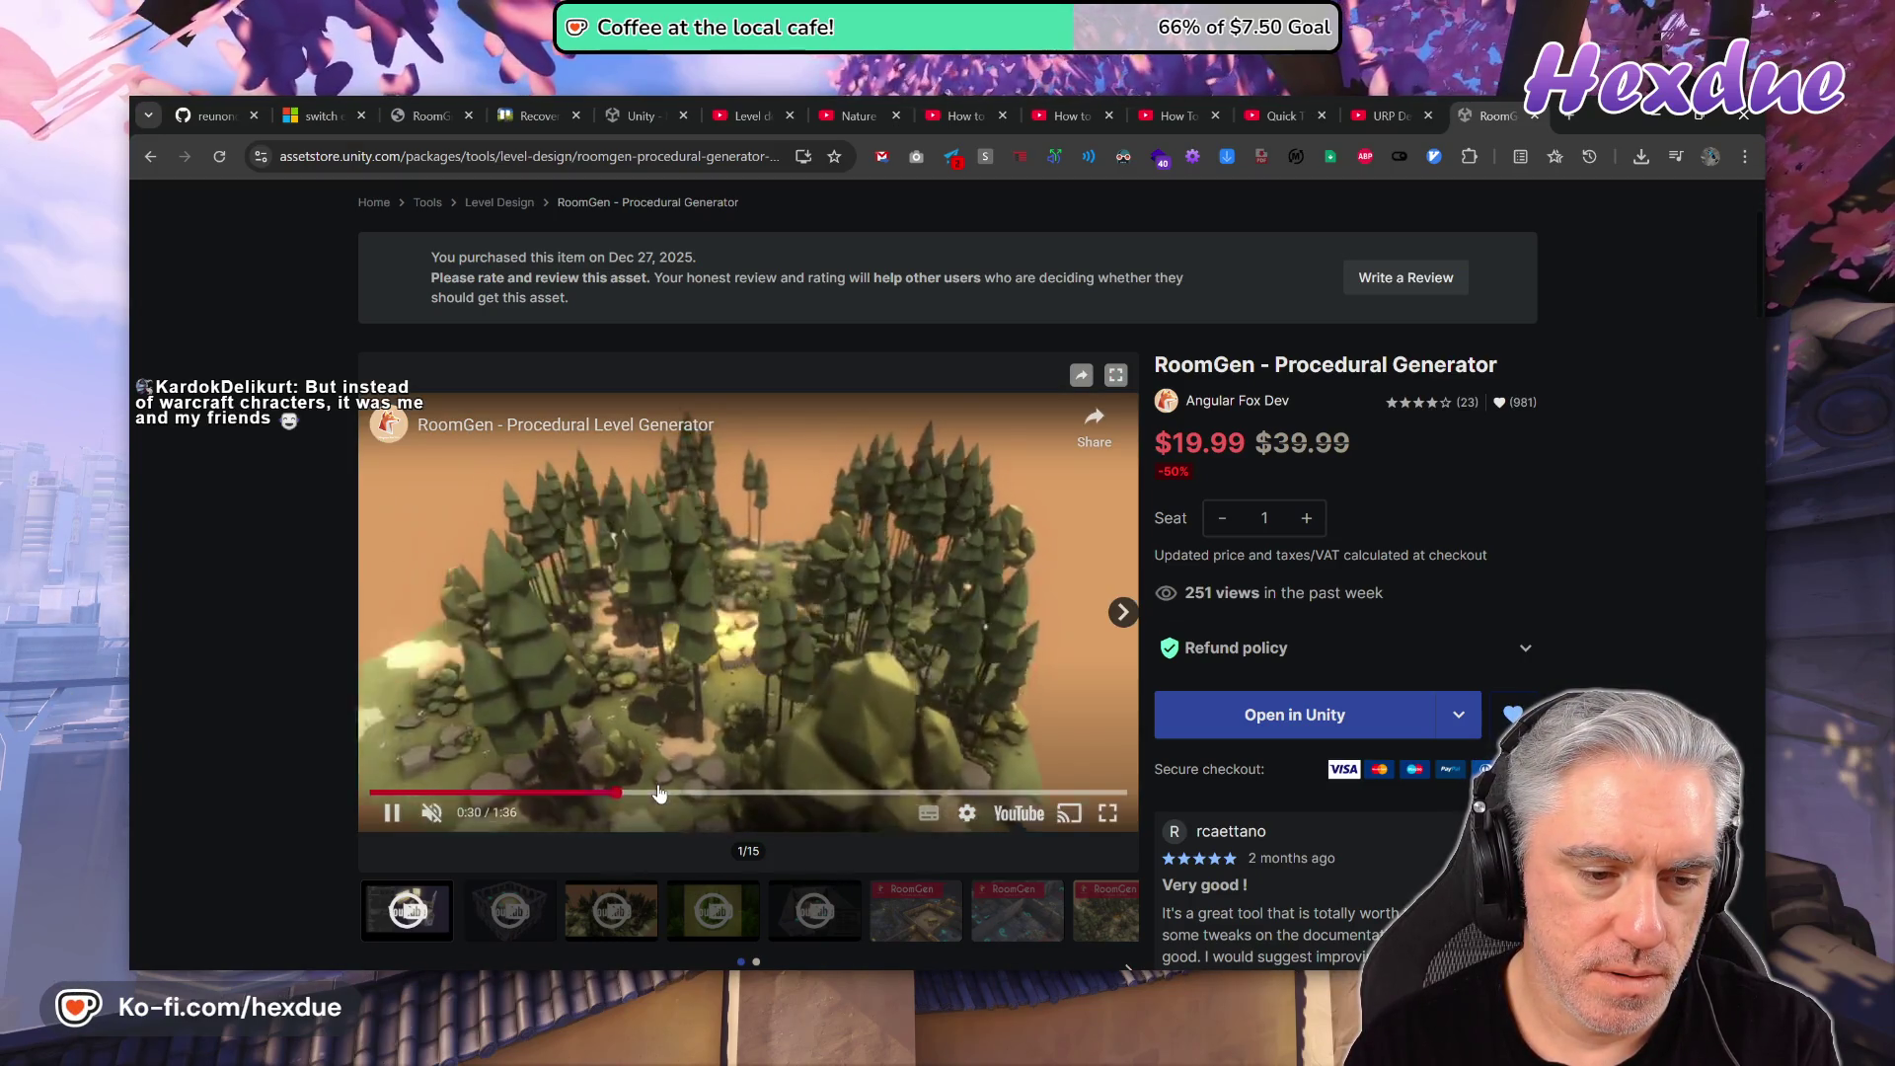
{"action": "left_click", "coordinate": [582, 792]}
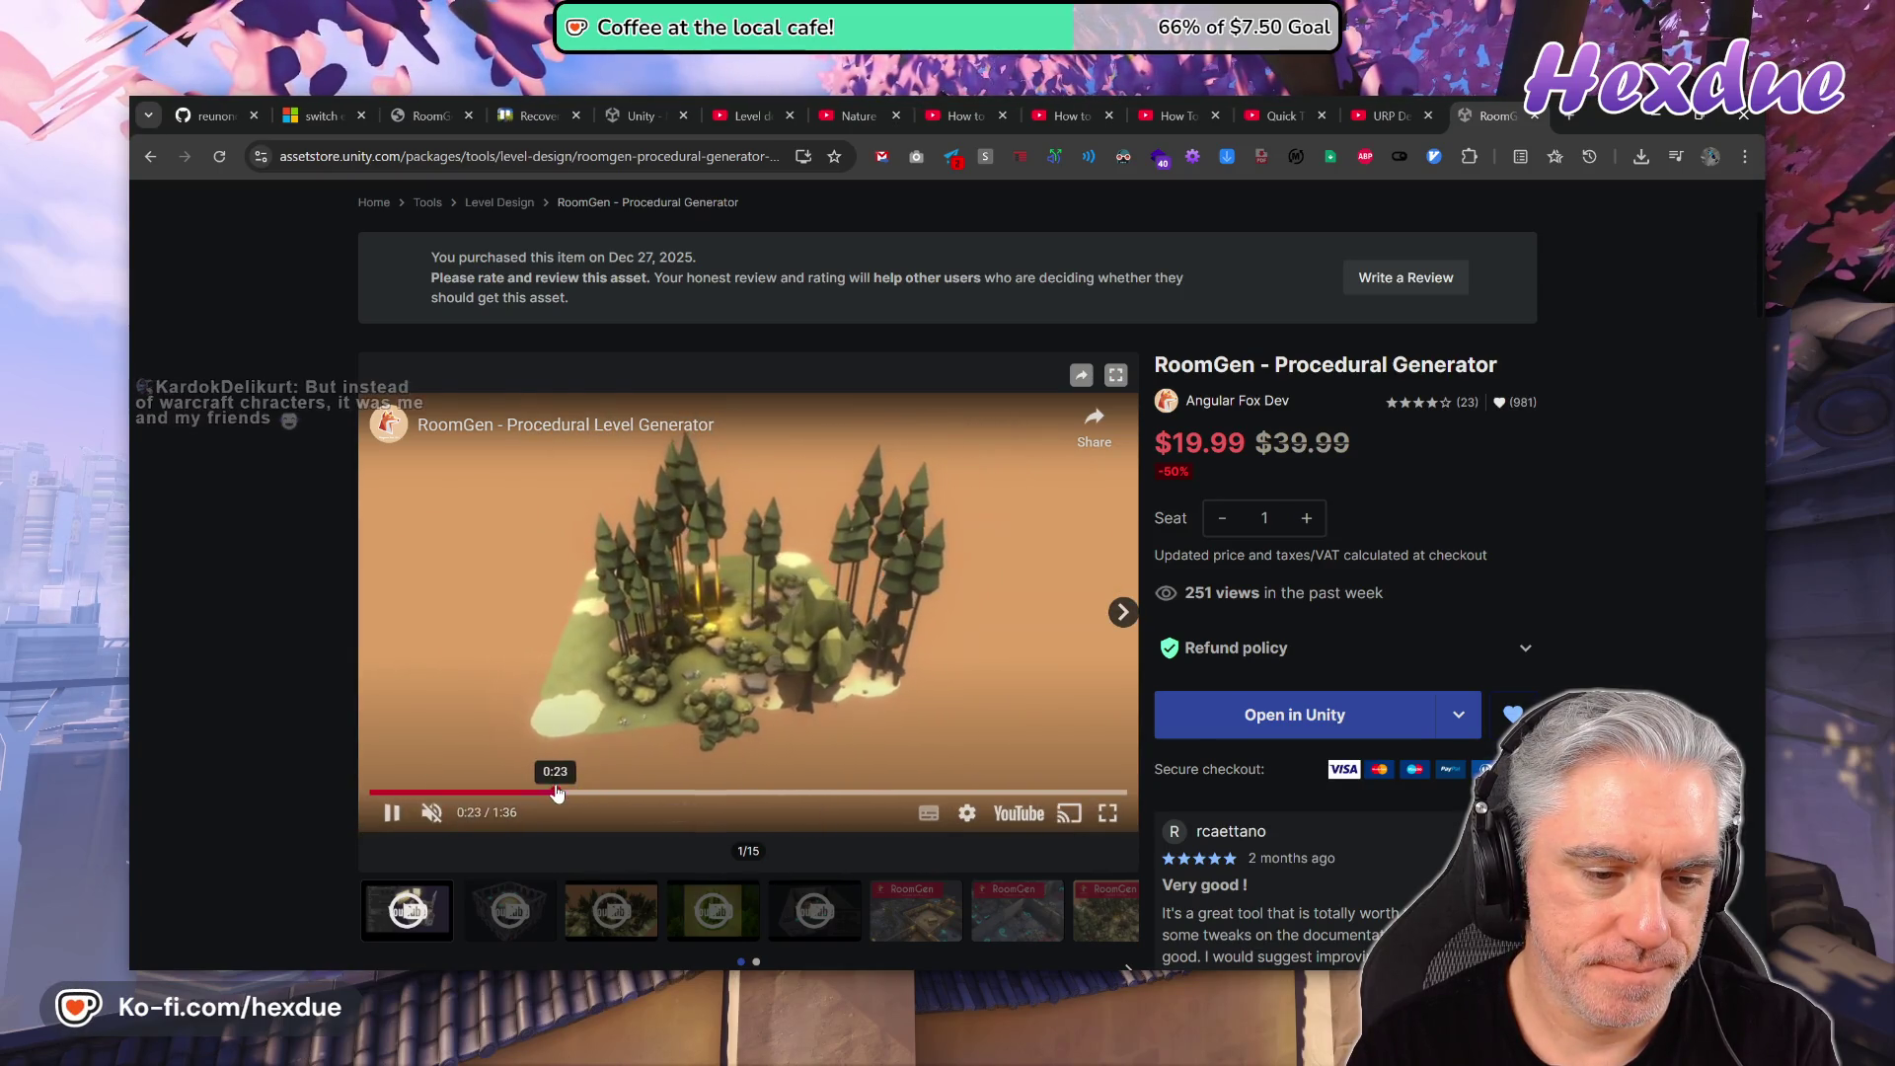
{"action": "left_click", "coordinate": [577, 793]}
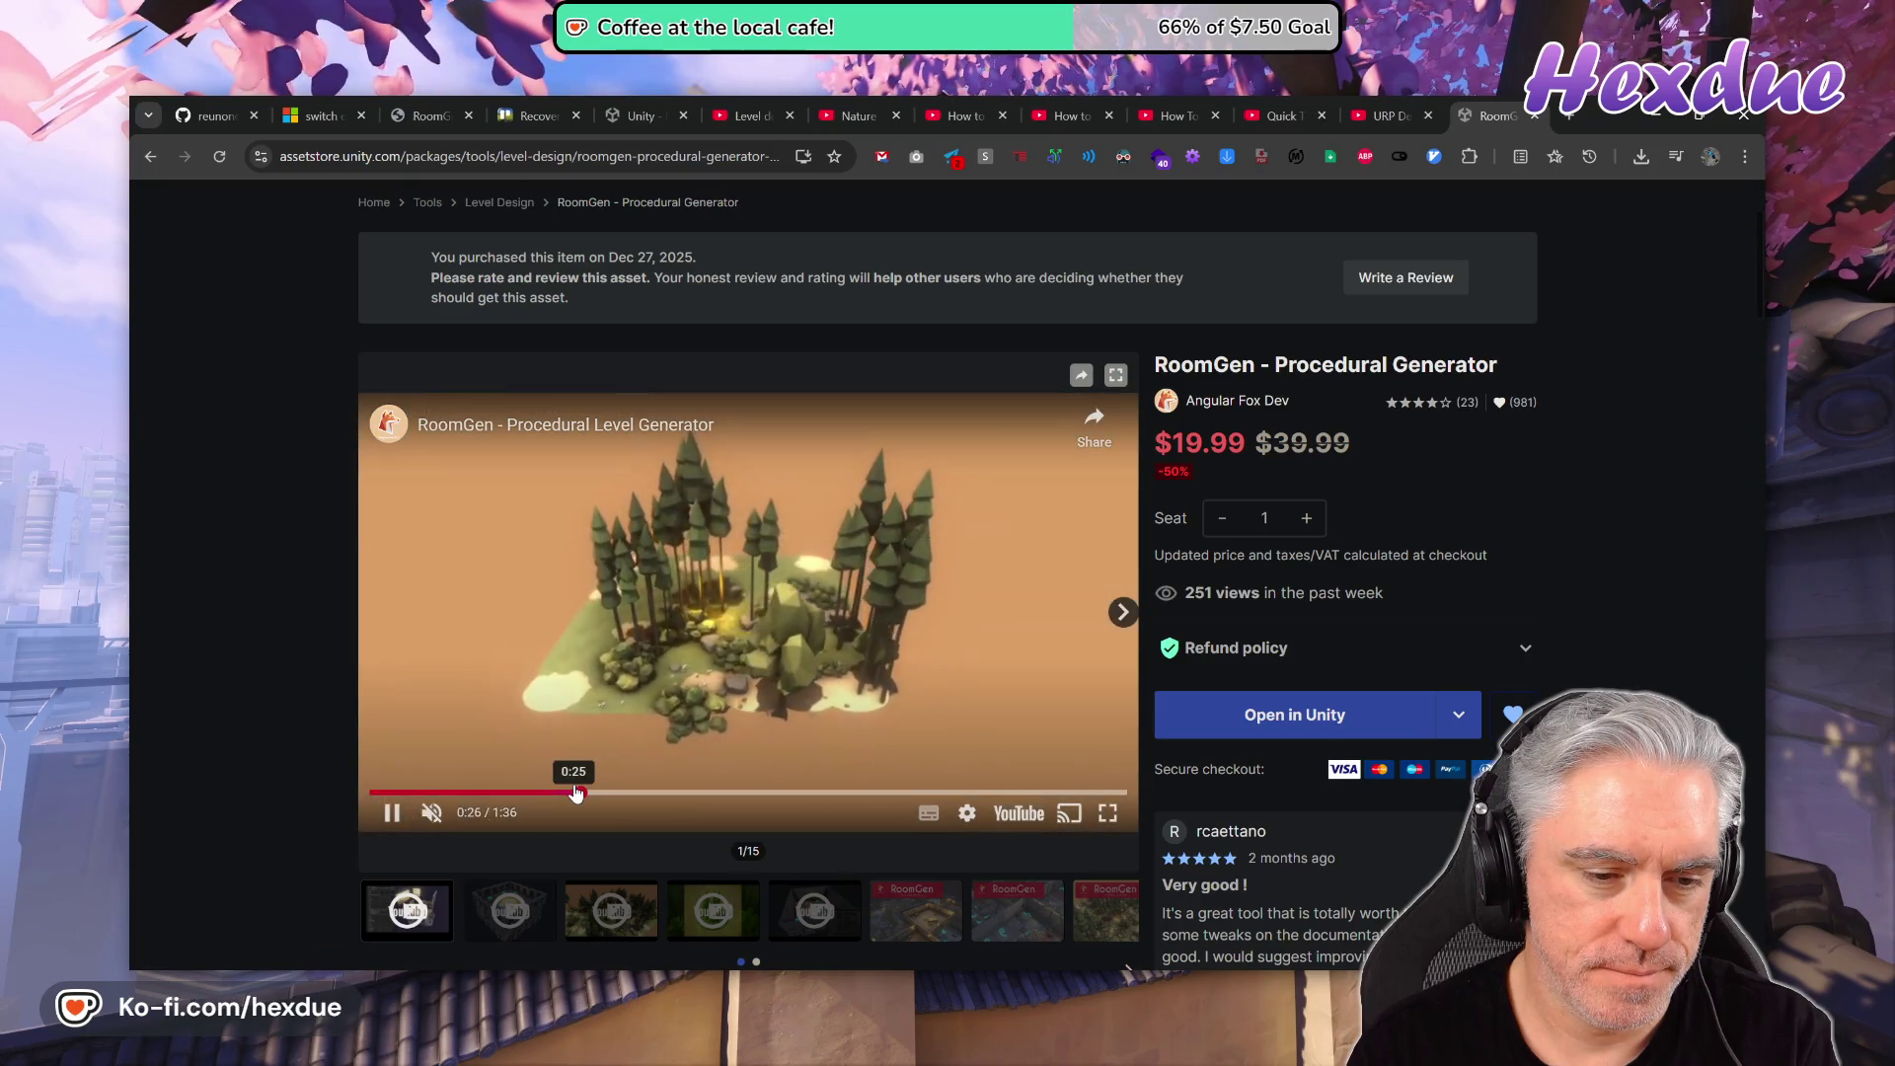
{"action": "left_click", "coordinate": [577, 793]}
{"action": "left_click", "coordinate": [577, 793]}
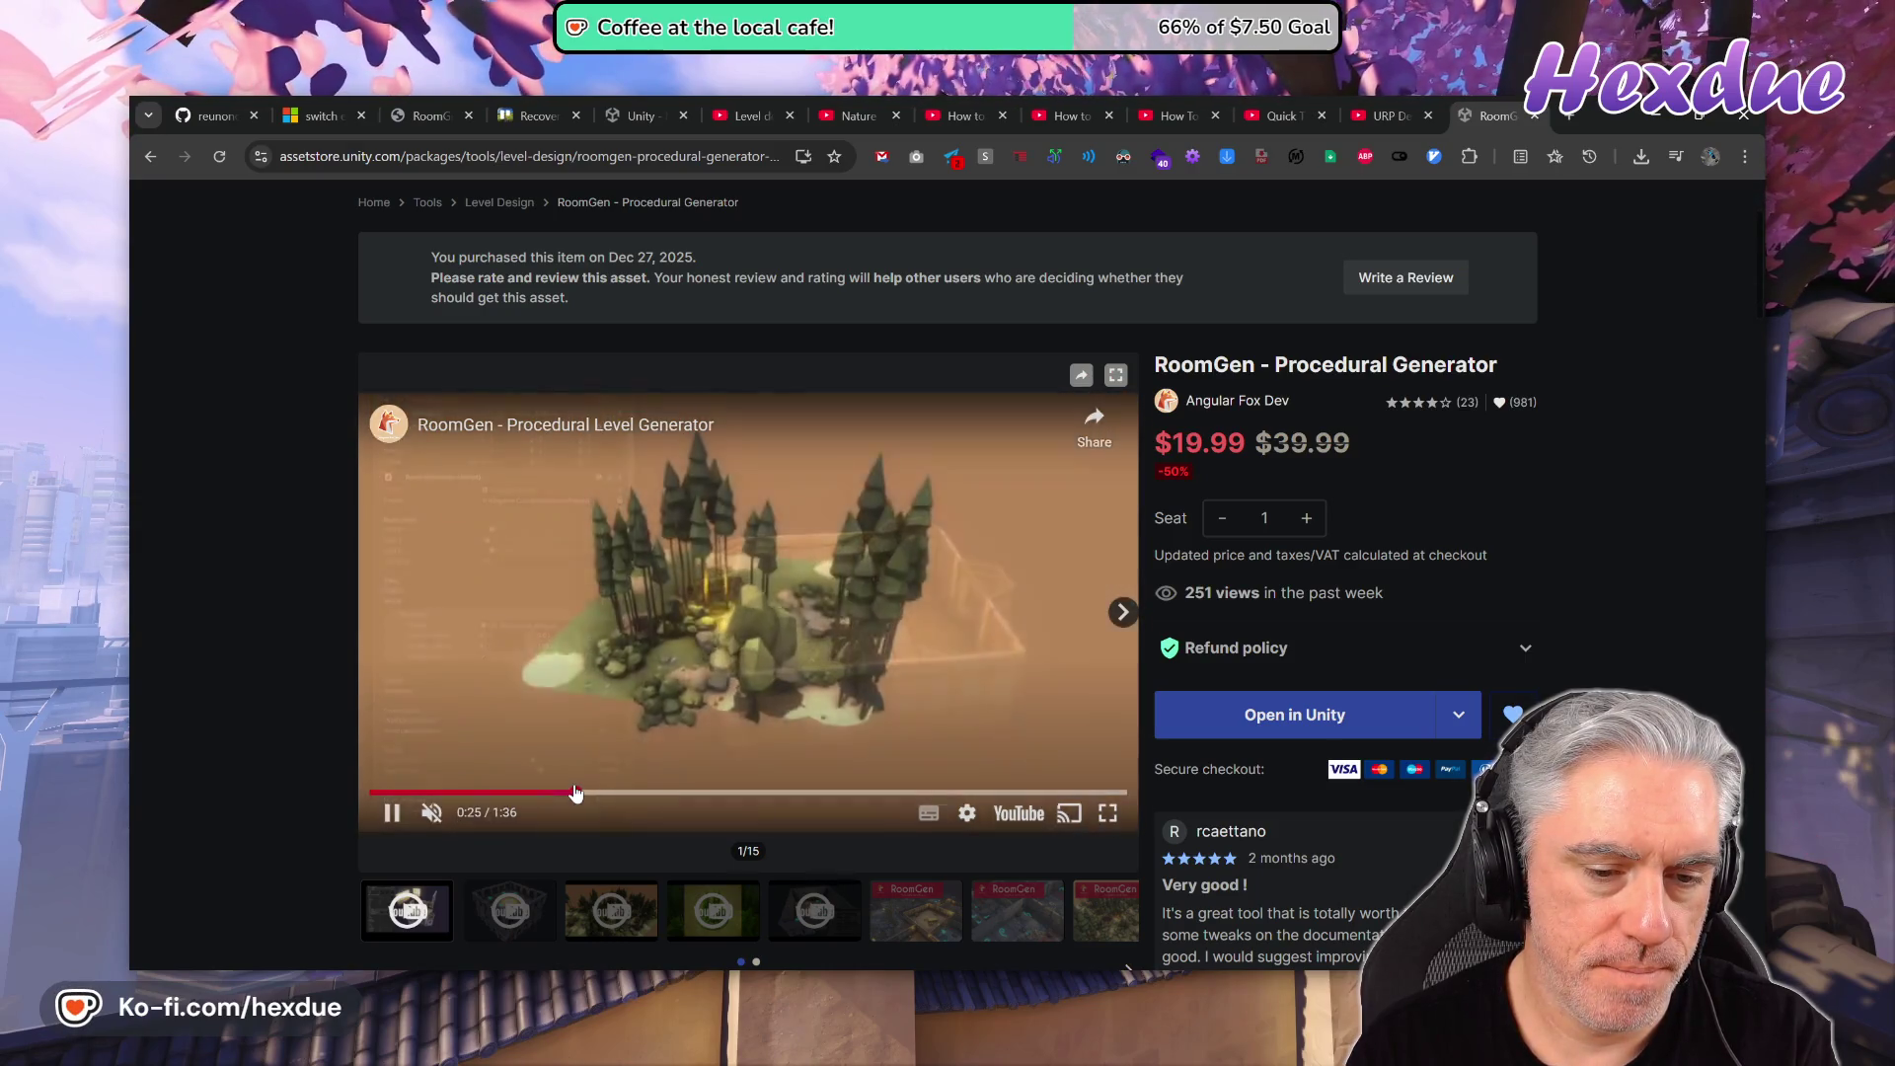
- Pause the RoomGen trailer at 0:26 and switch it to full screen
{"action": "left_click", "coordinate": [575, 792]}
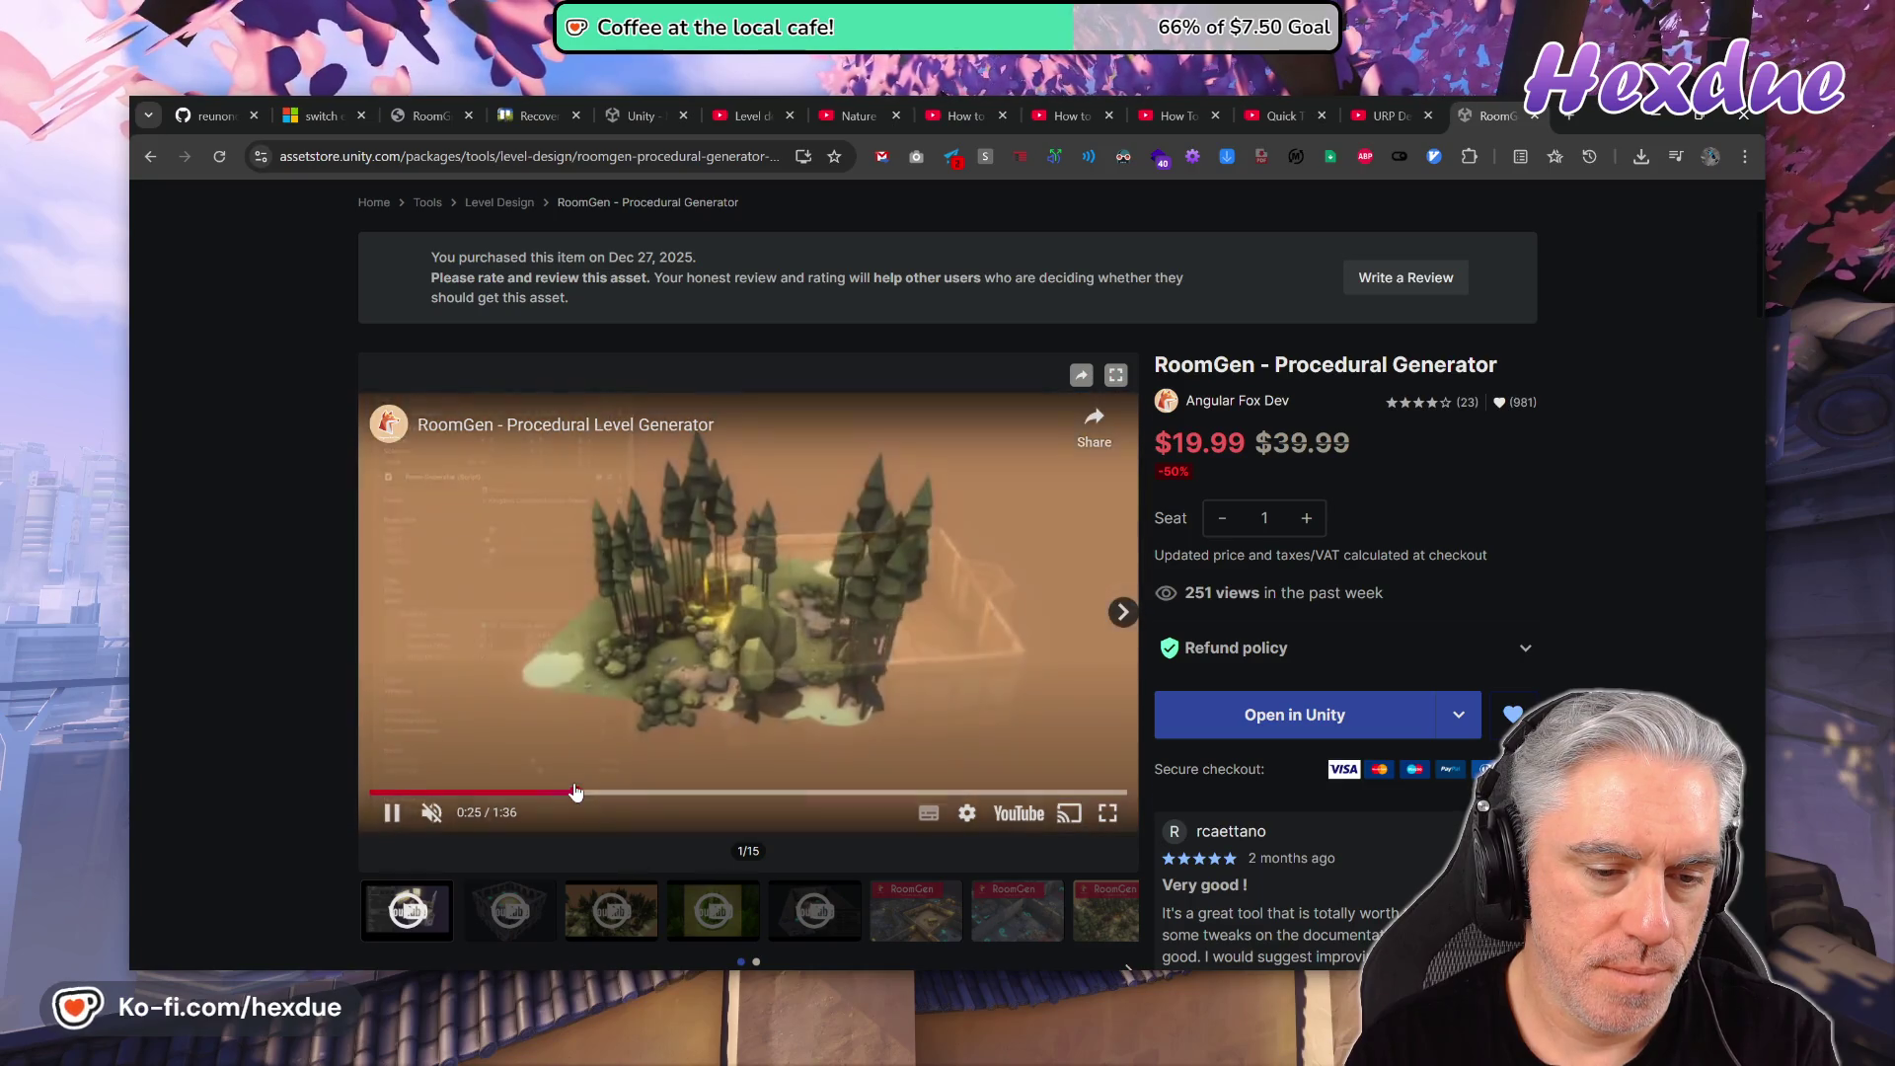
{"action": "left_click", "coordinate": [576, 791]}
{"action": "left_click", "coordinate": [844, 710]}
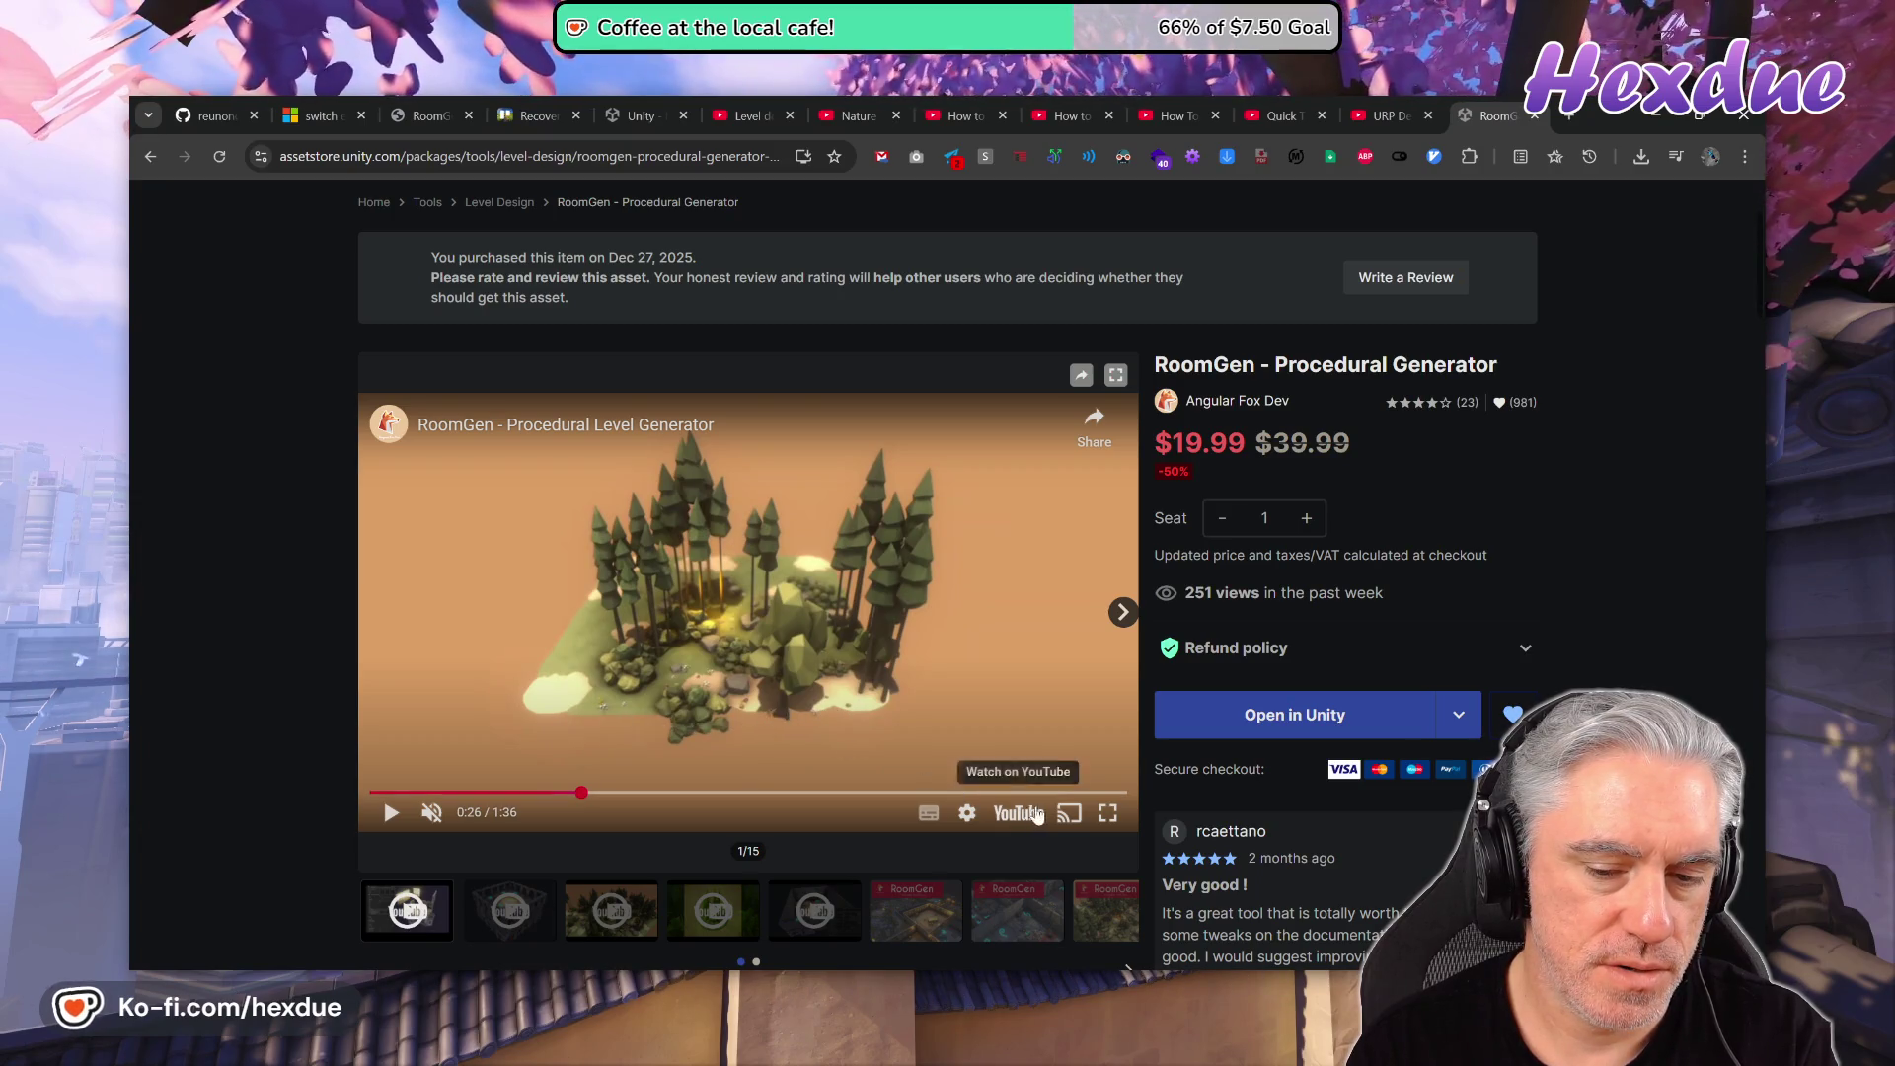
{"action": "left_click", "coordinate": [1106, 813]}
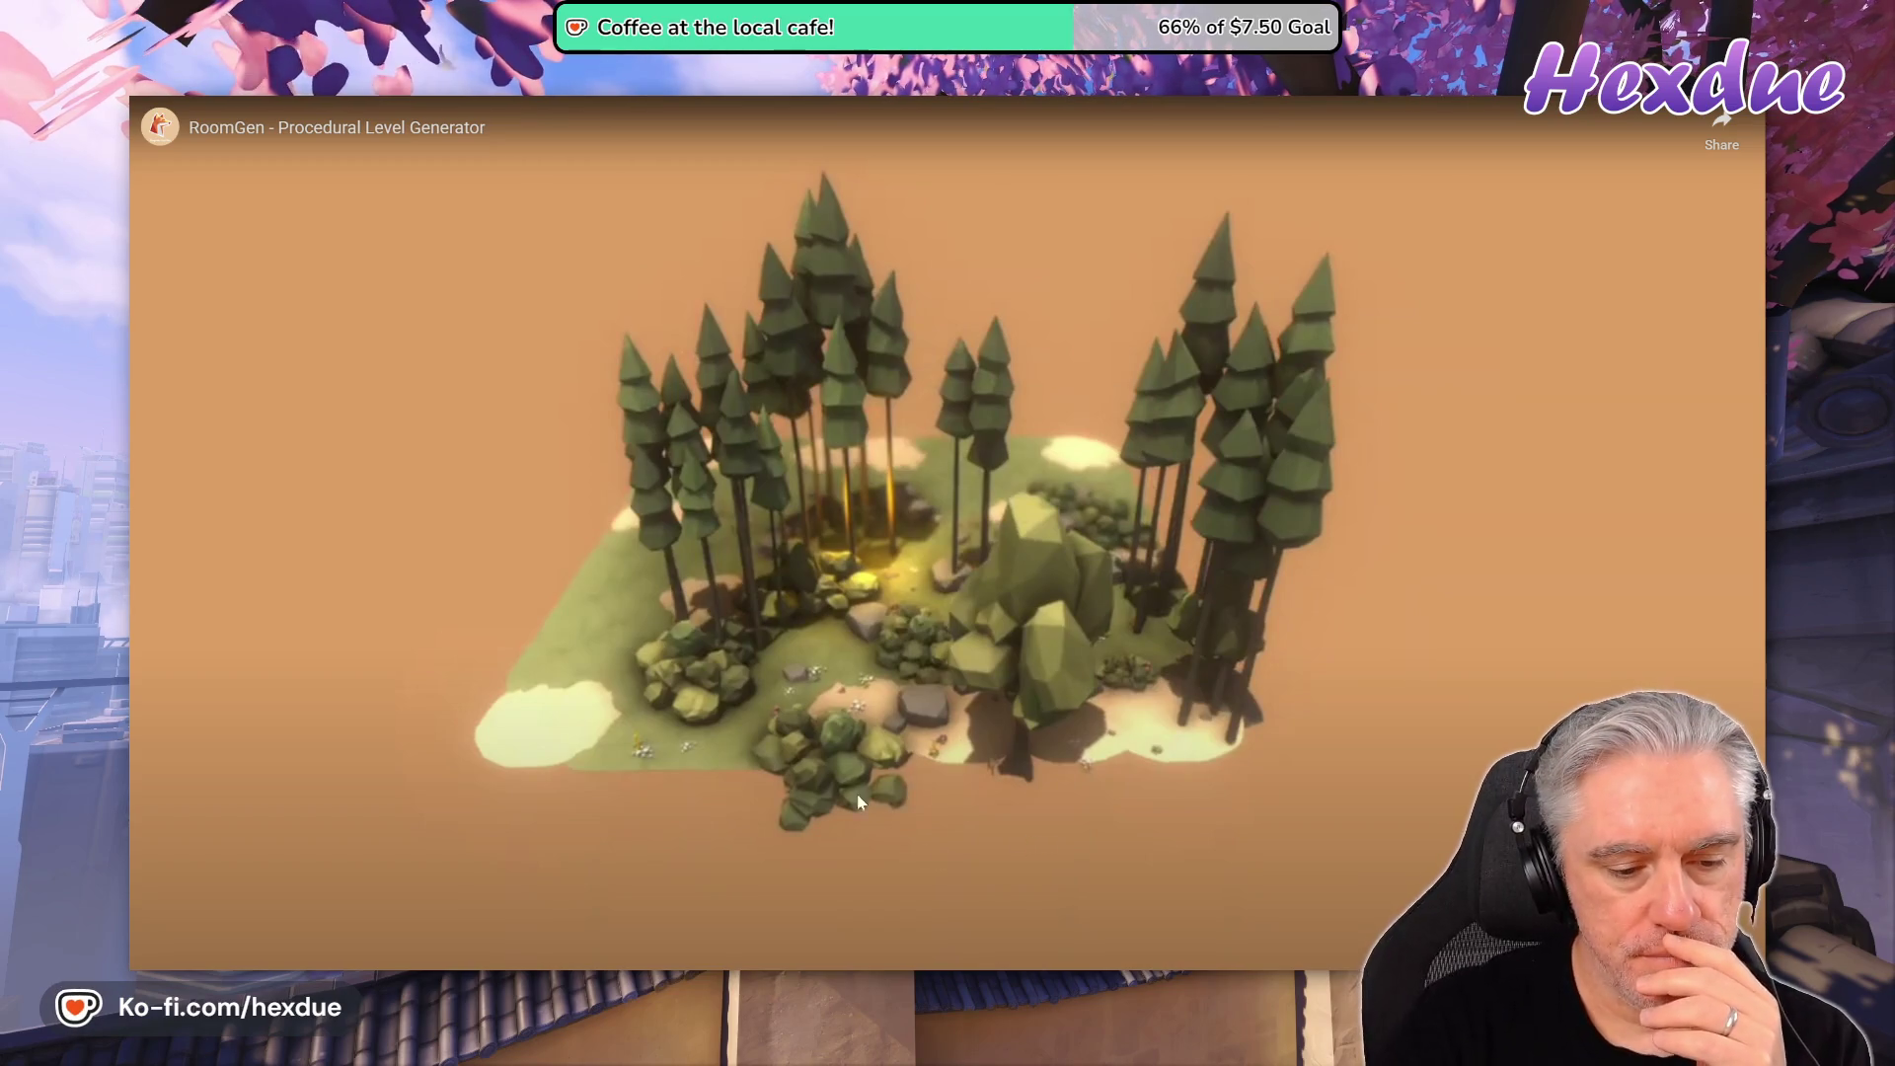
- Skim the demo video forward through the forest views from 0:30 to 0:34
{"action": "left_click", "coordinate": [622, 968]}
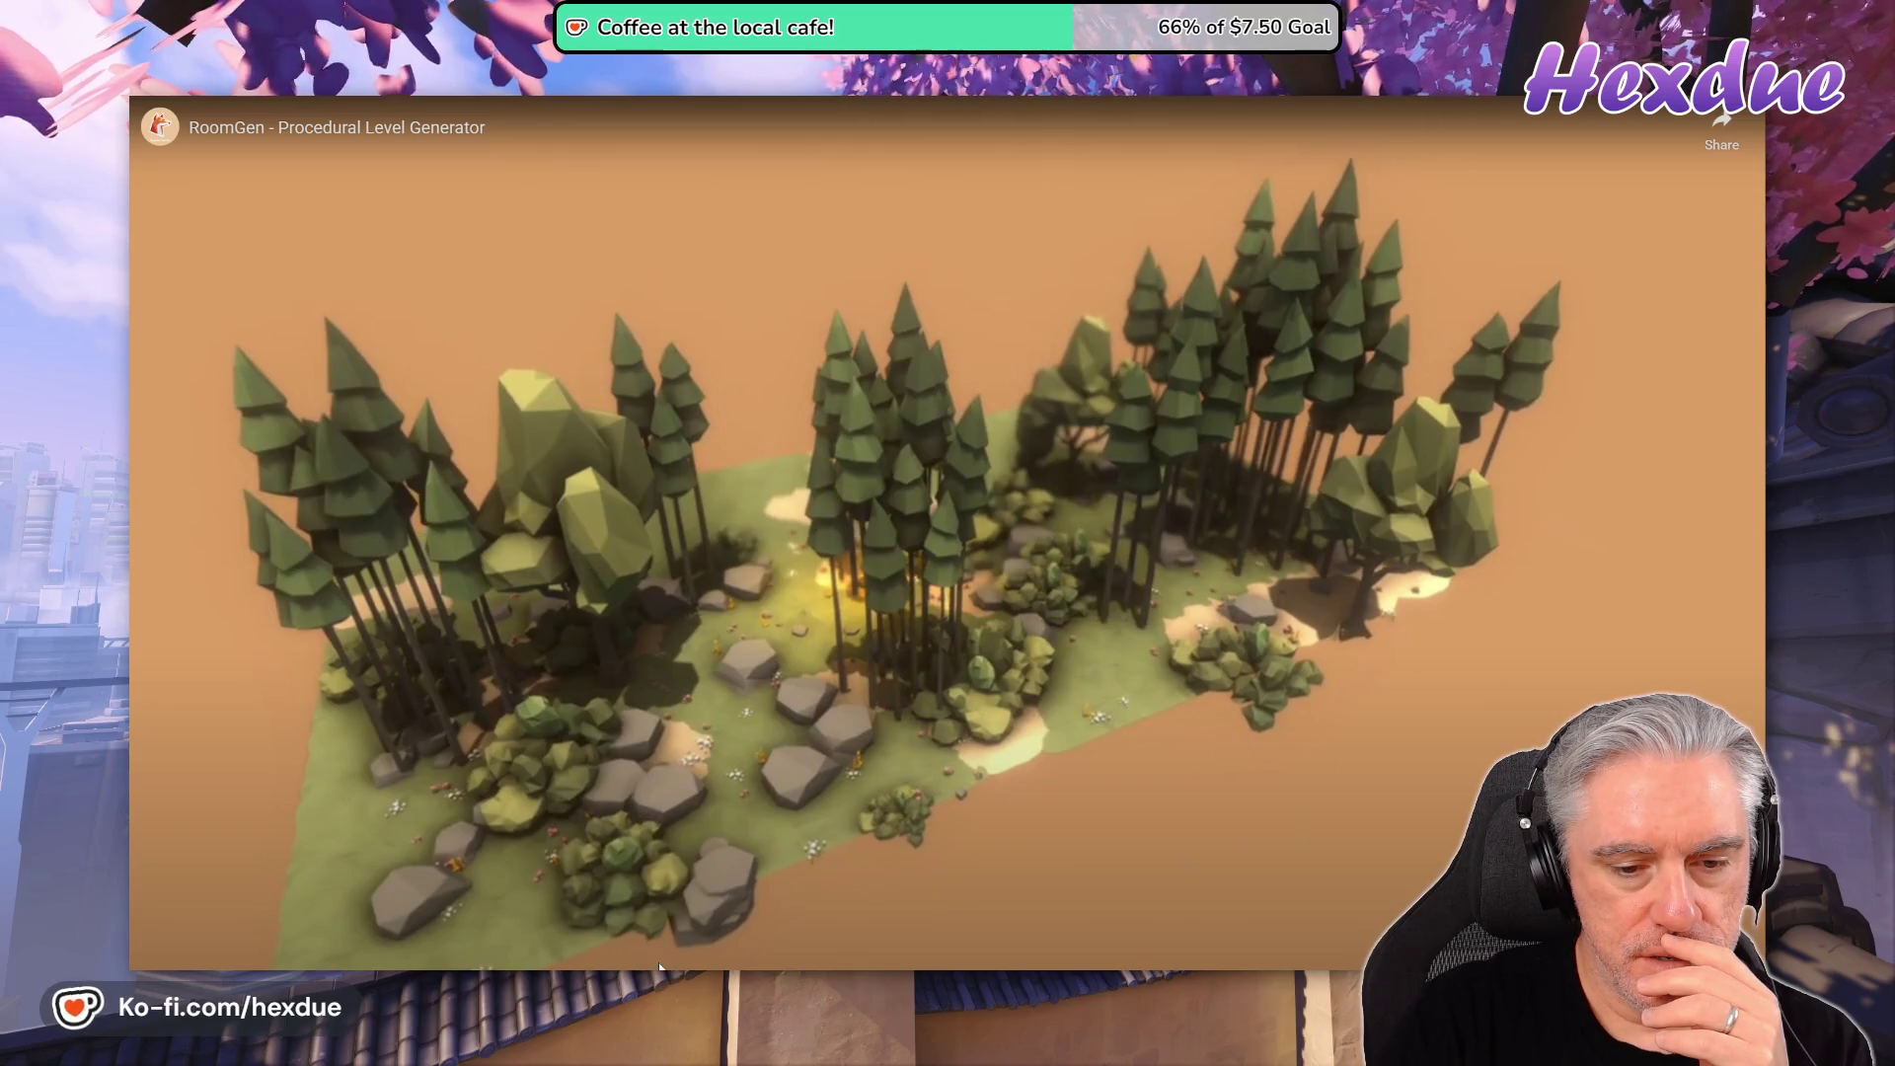
{"action": "left_click", "coordinate": [679, 932]}
{"action": "left_click", "coordinate": [731, 813]}
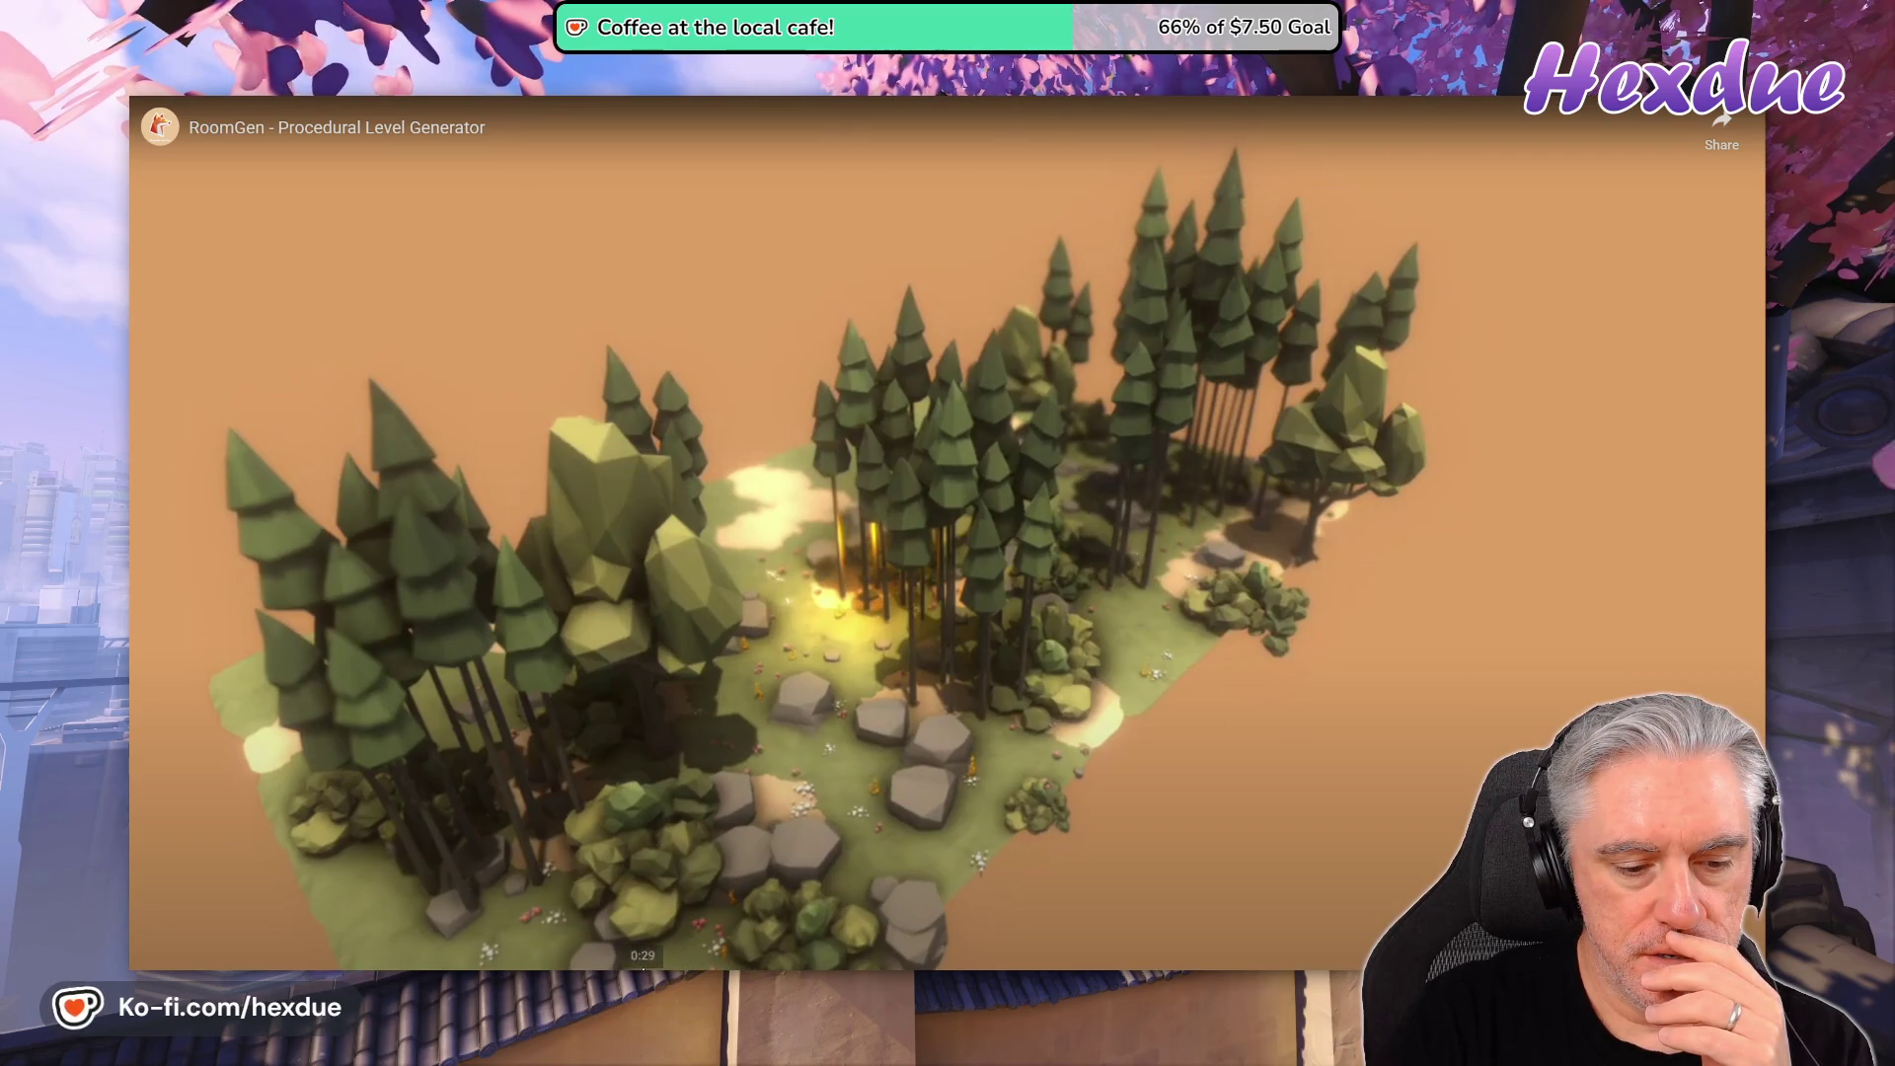
{"action": "left_click", "coordinate": [647, 958]}
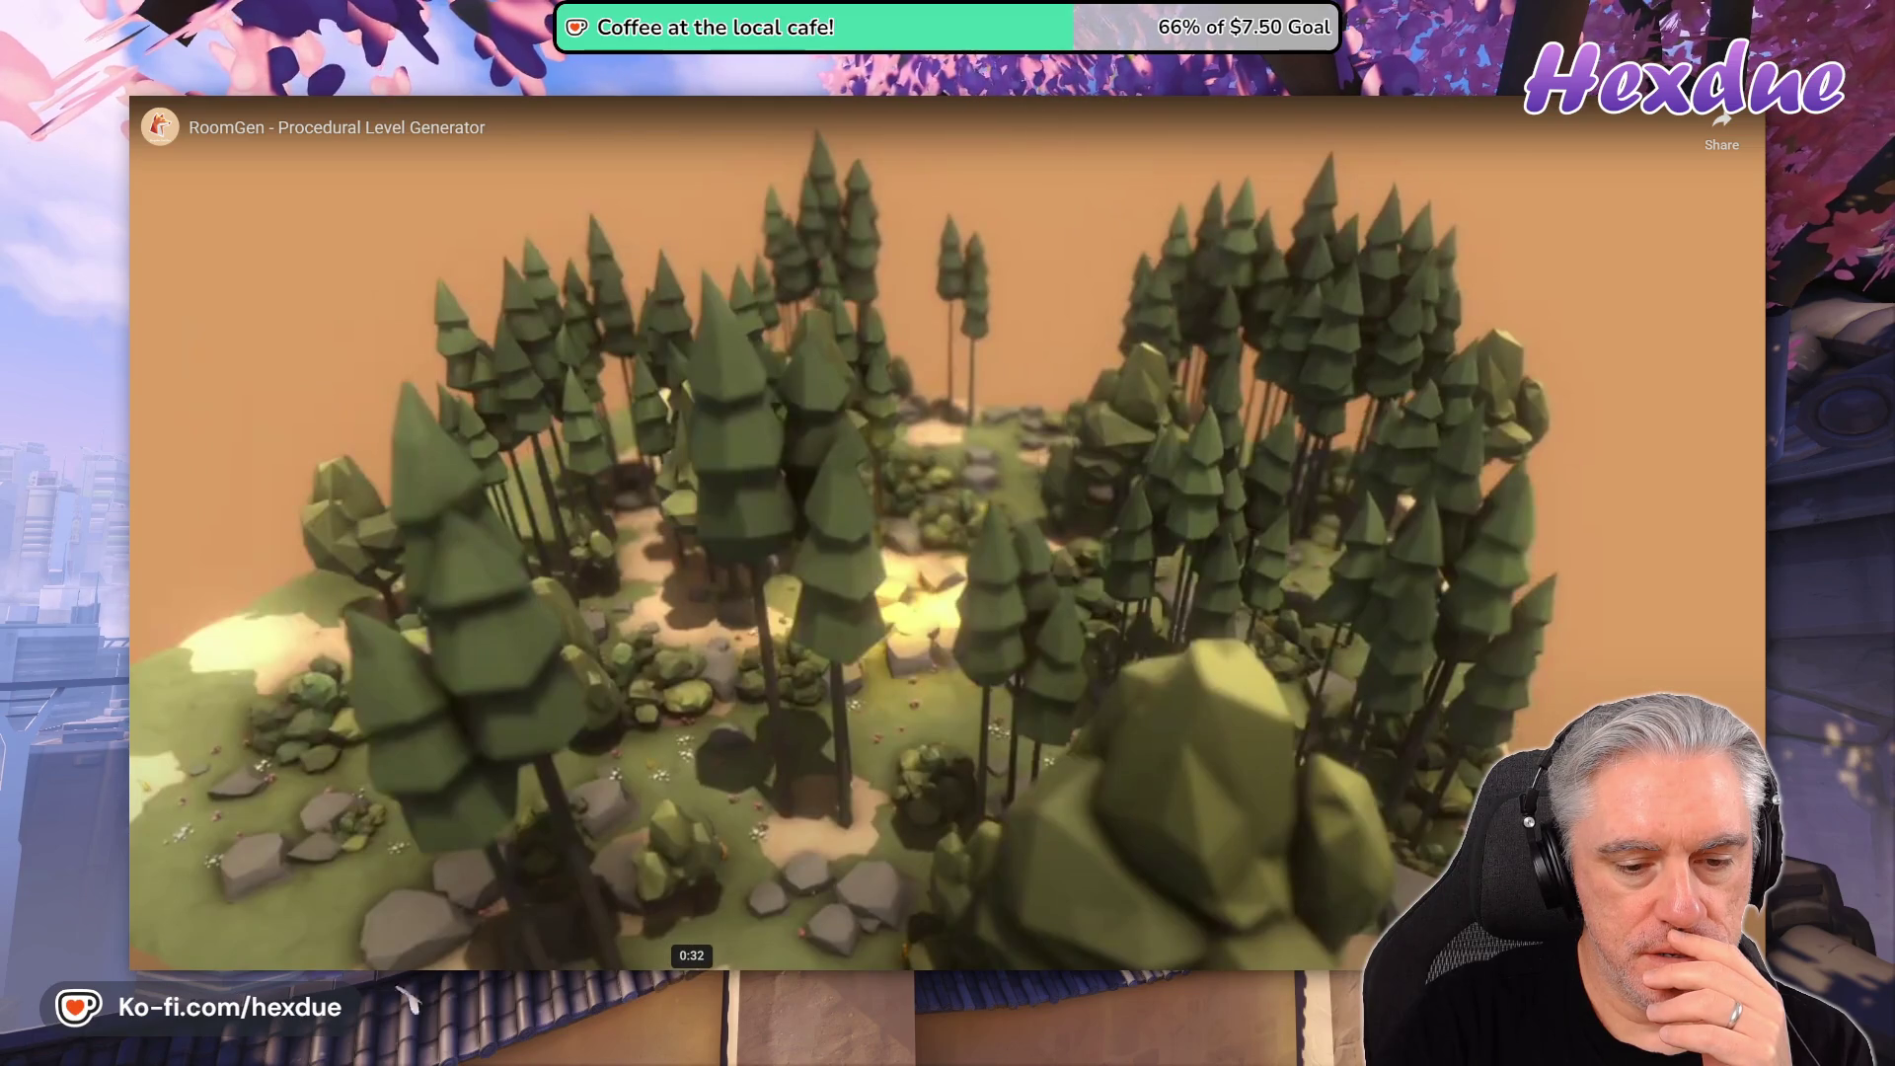
{"action": "left_click", "coordinate": [692, 962]}
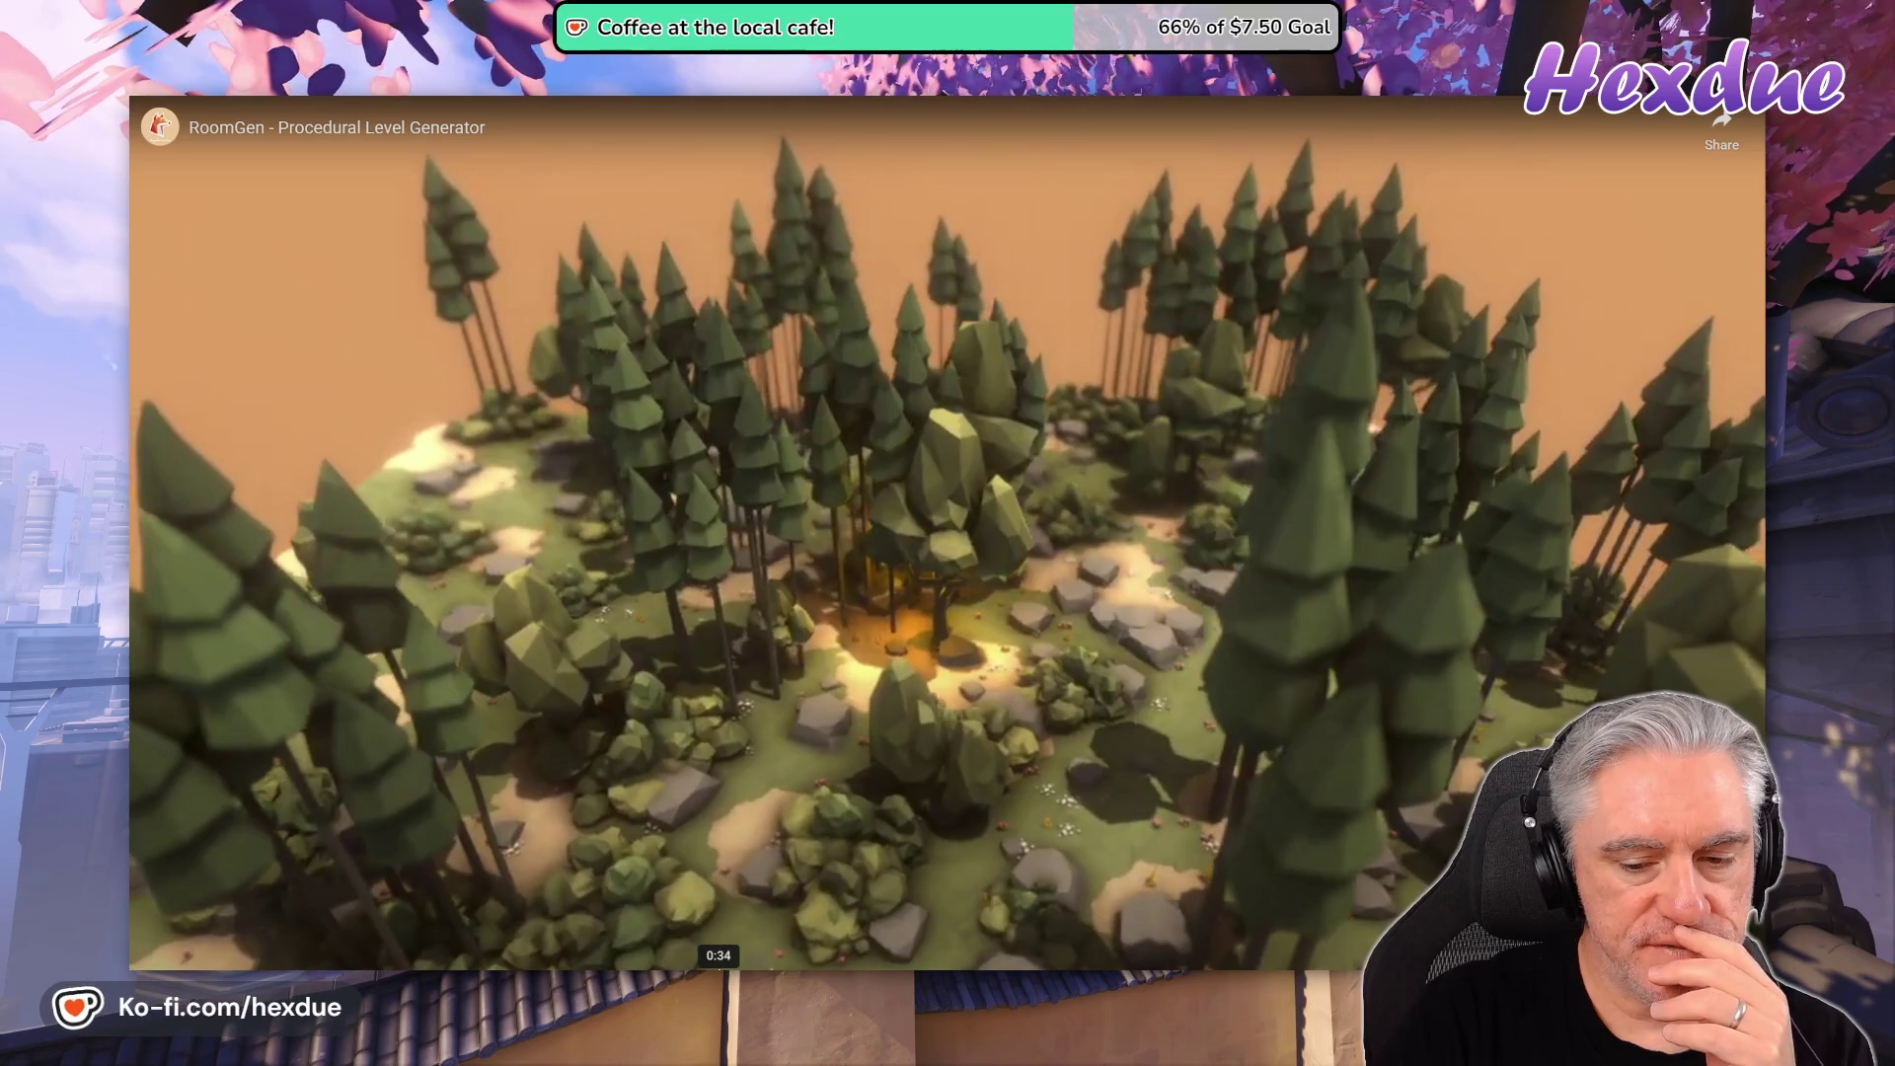
{"action": "left_click", "coordinate": [719, 963]}
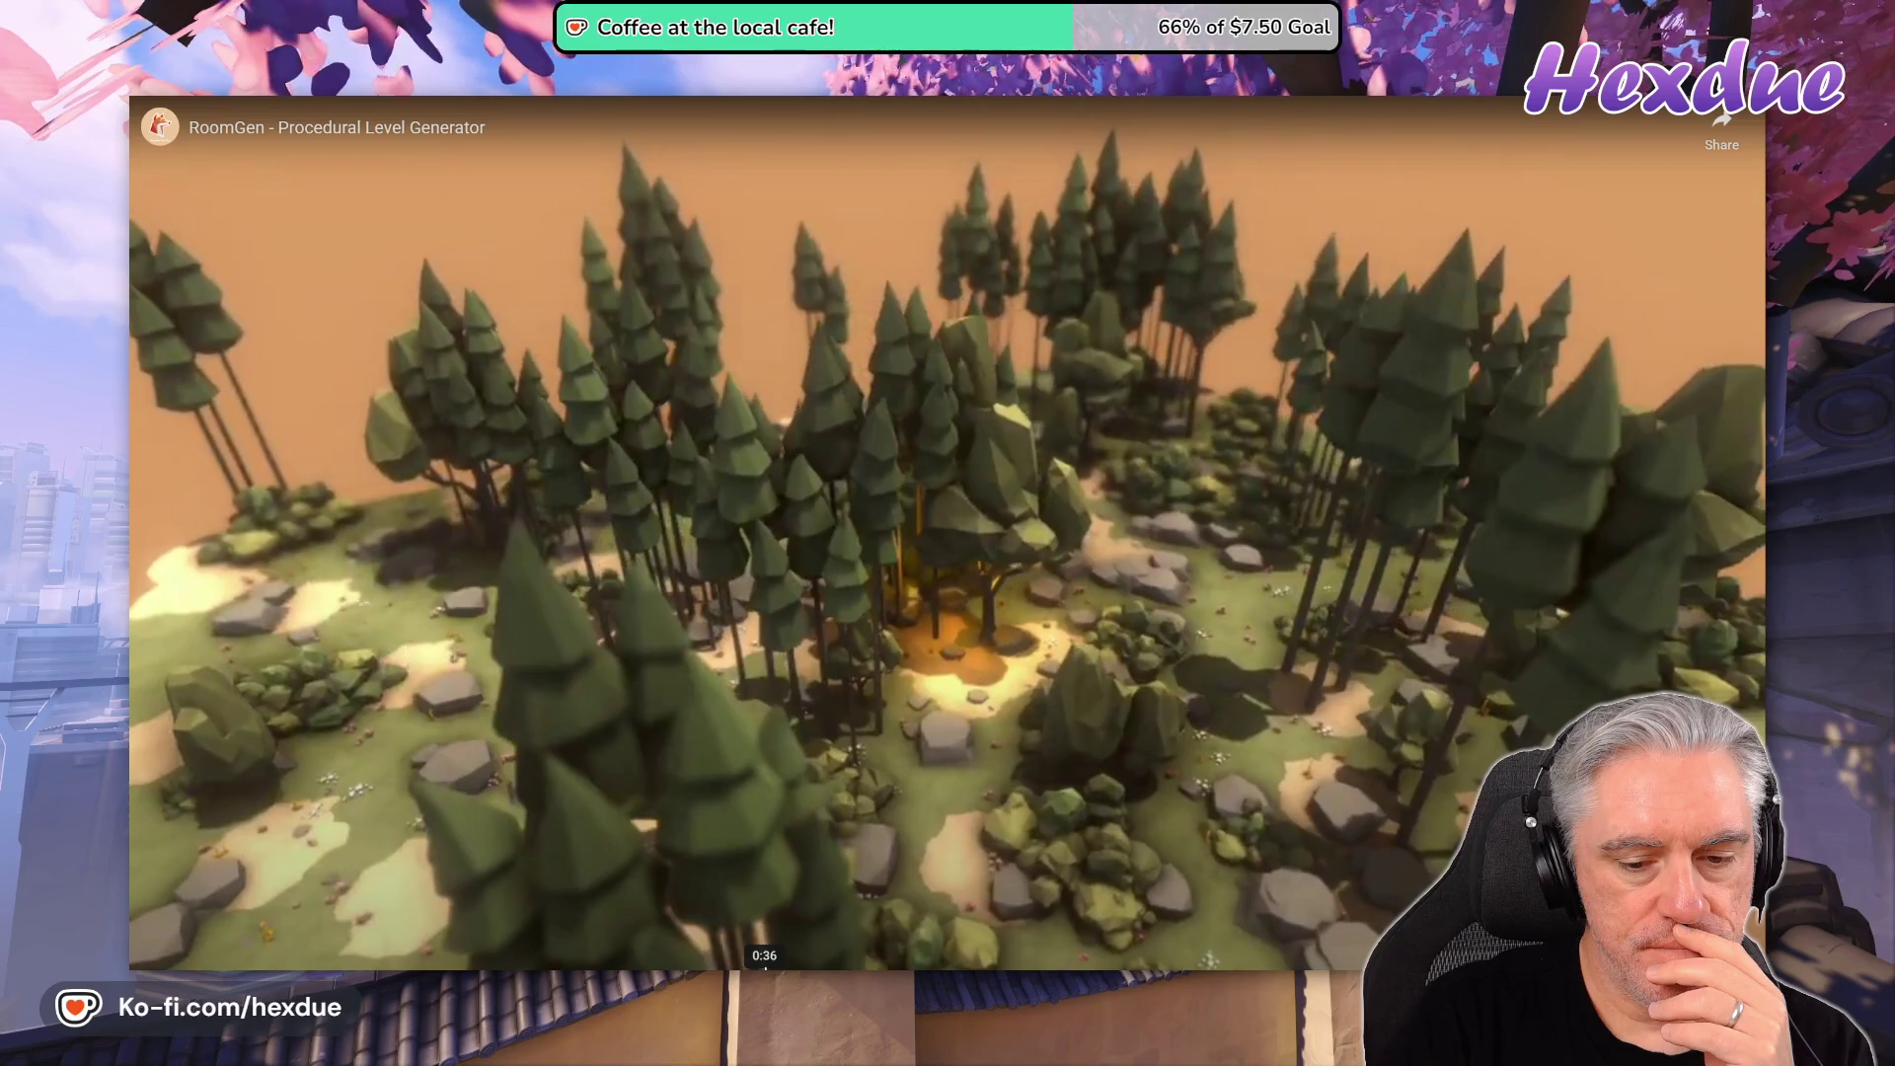
- Jump to the Room Generator settings with Grid X at 12, resume, and exit full screen
{"action": "left_click", "coordinate": [765, 969]}
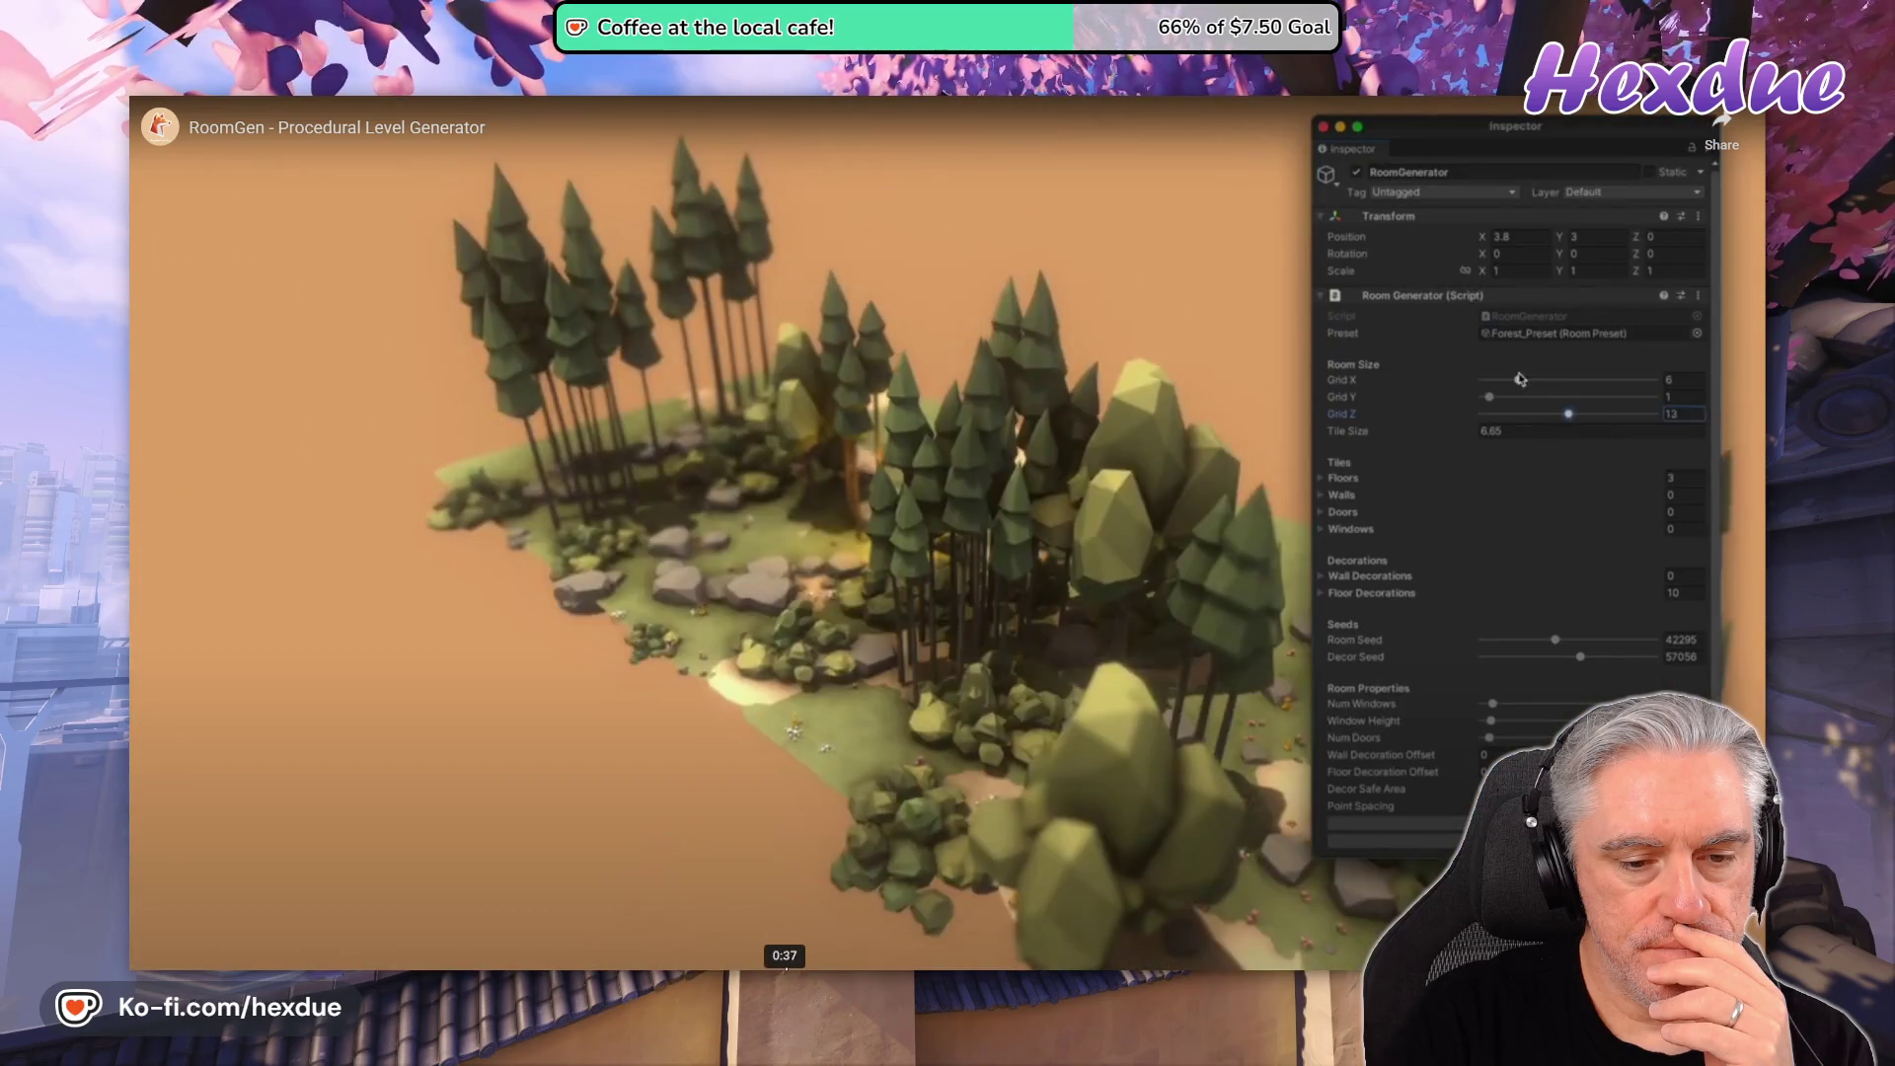
{"action": "left_click", "coordinate": [787, 968]}
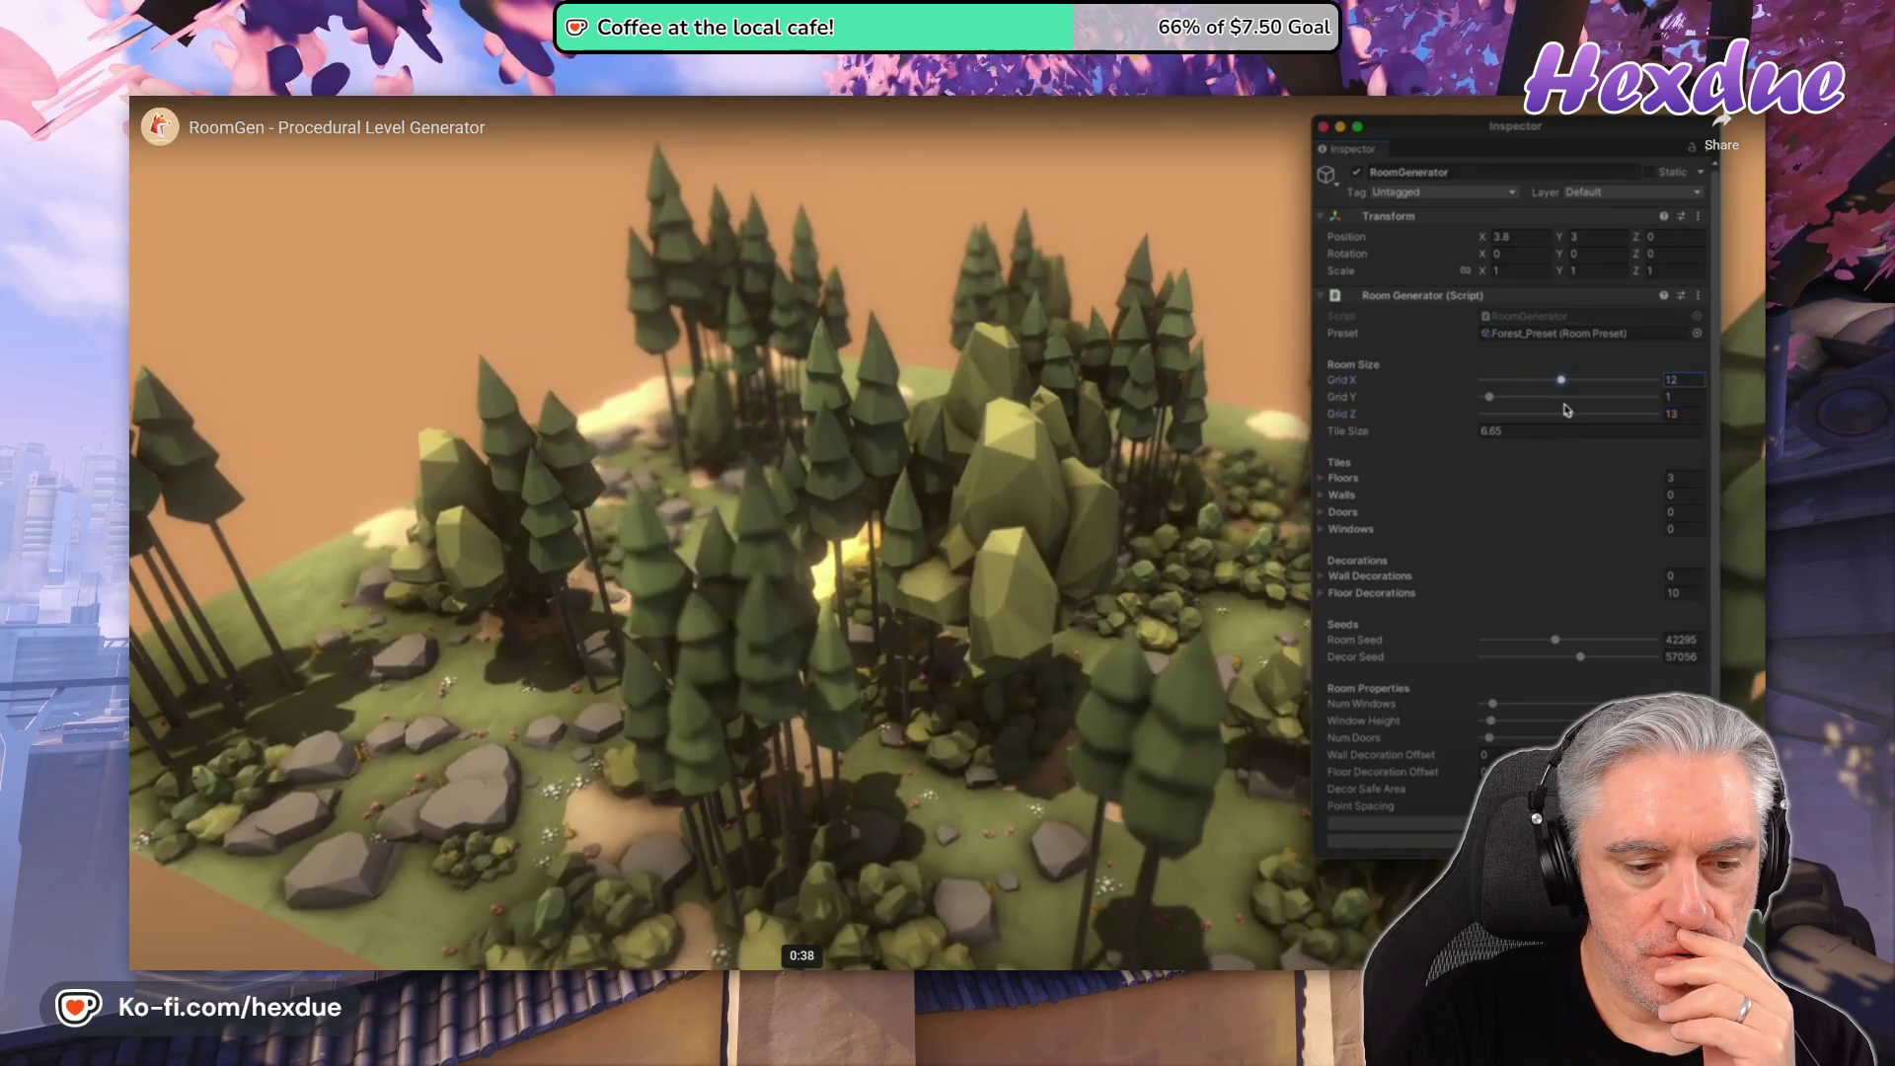
{"action": "key", "text": "space"}
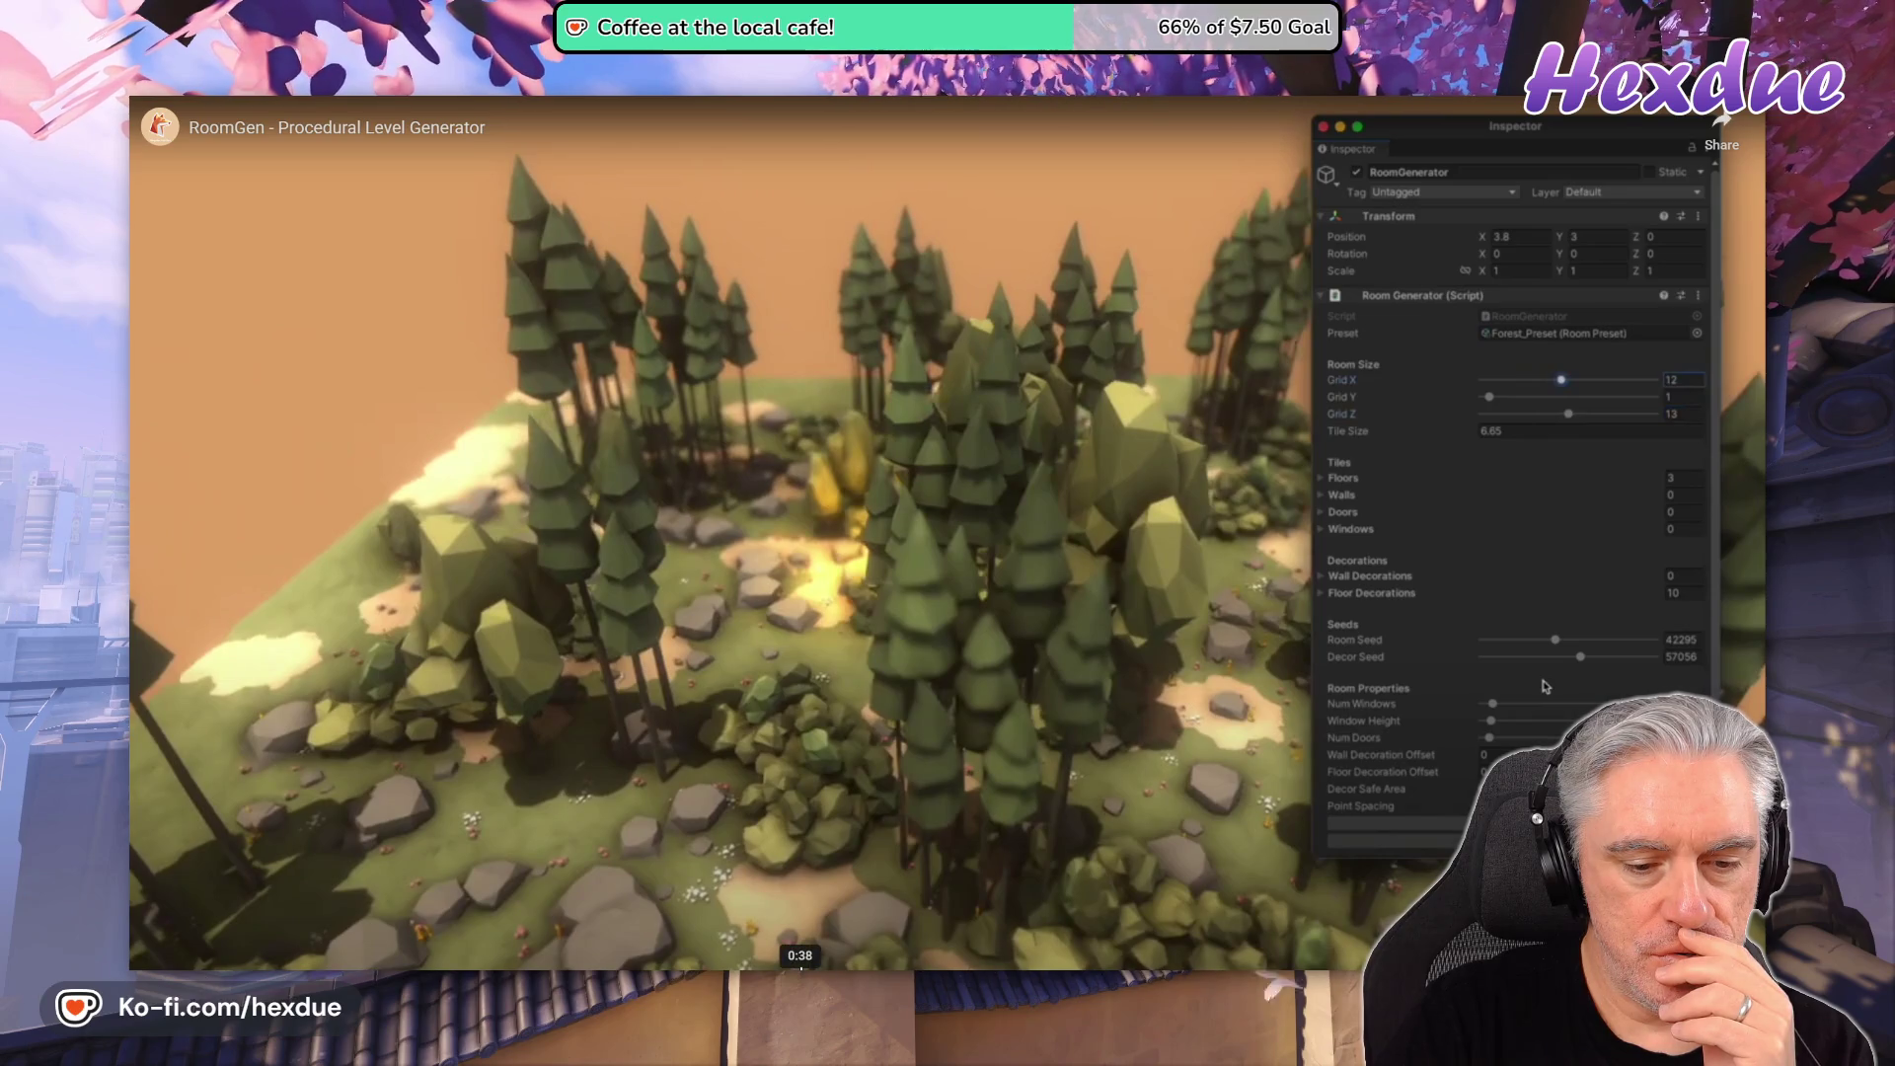
{"action": "key", "text": "Escape"}
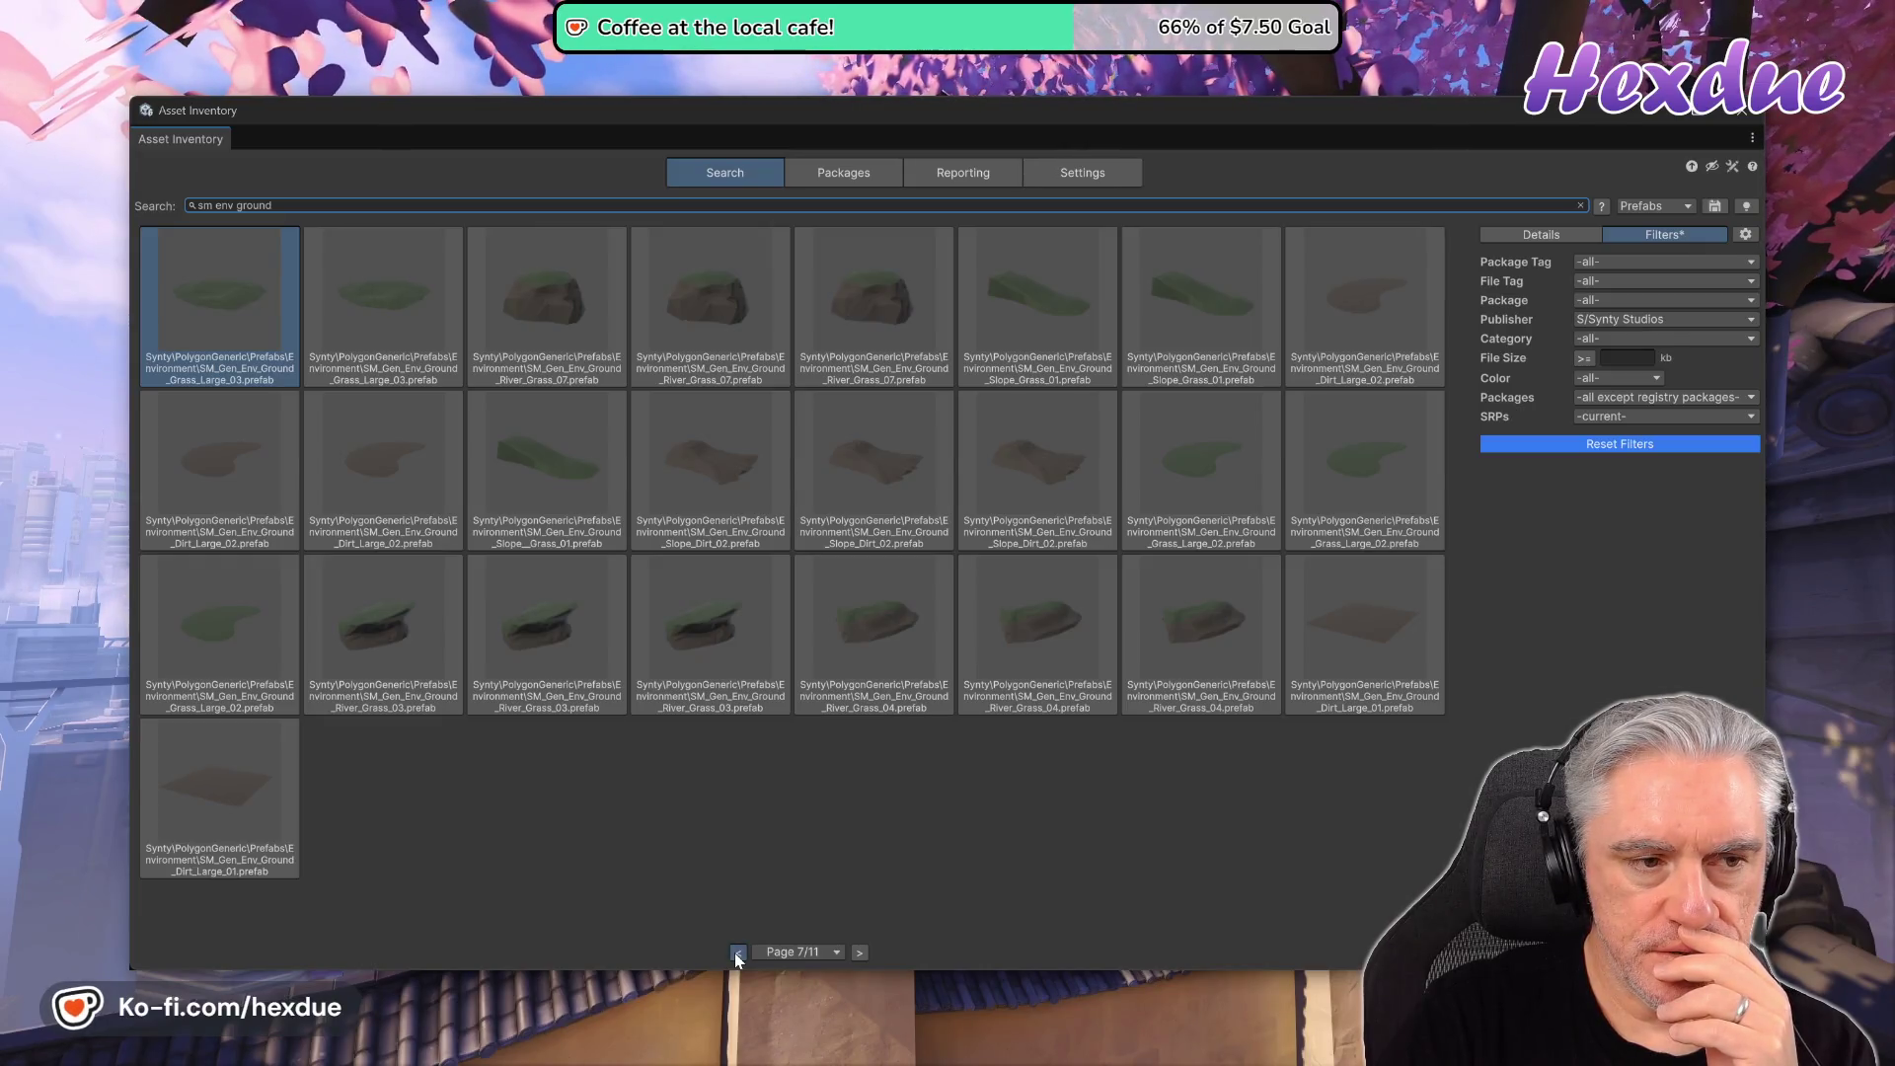
- Return to results page 6/11, view both Grass_04 tiles from above, and open search settings
{"action": "left_click", "coordinate": [734, 952]}
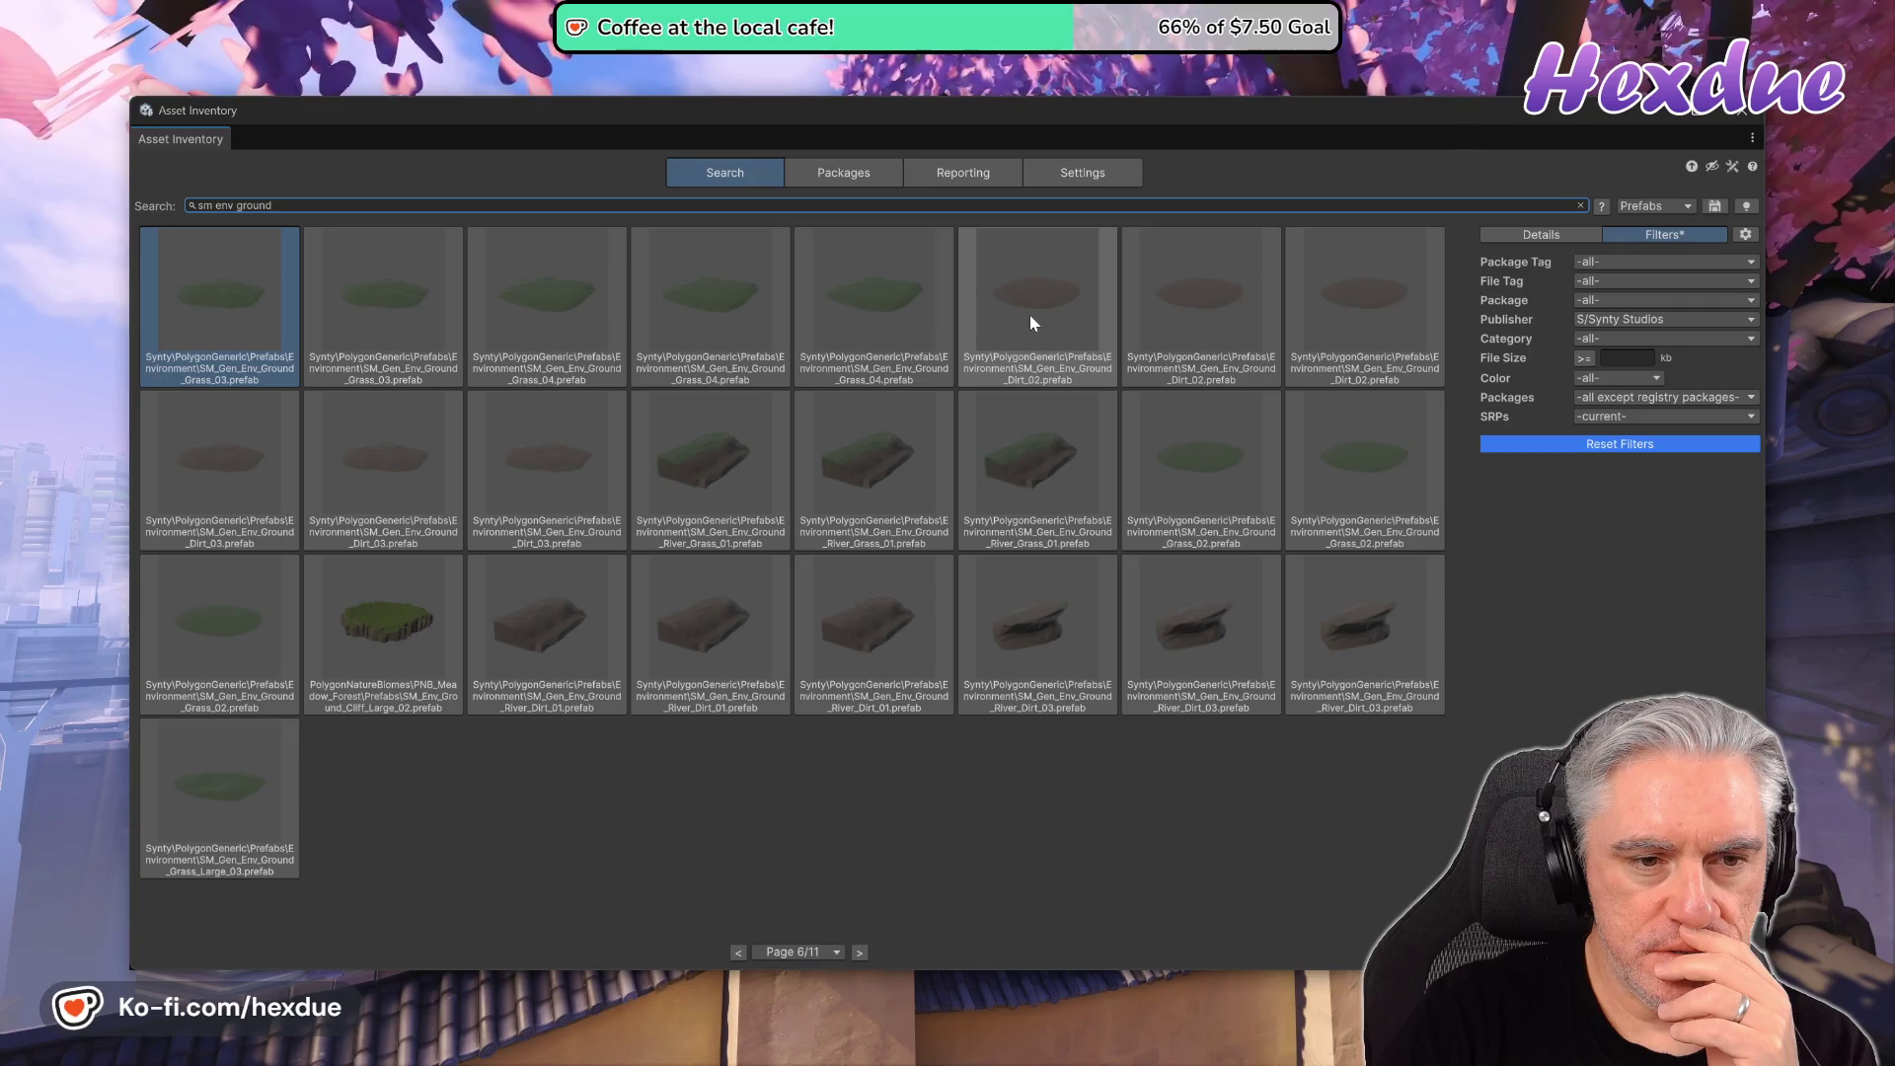
{"action": "left_click", "coordinate": [896, 303]}
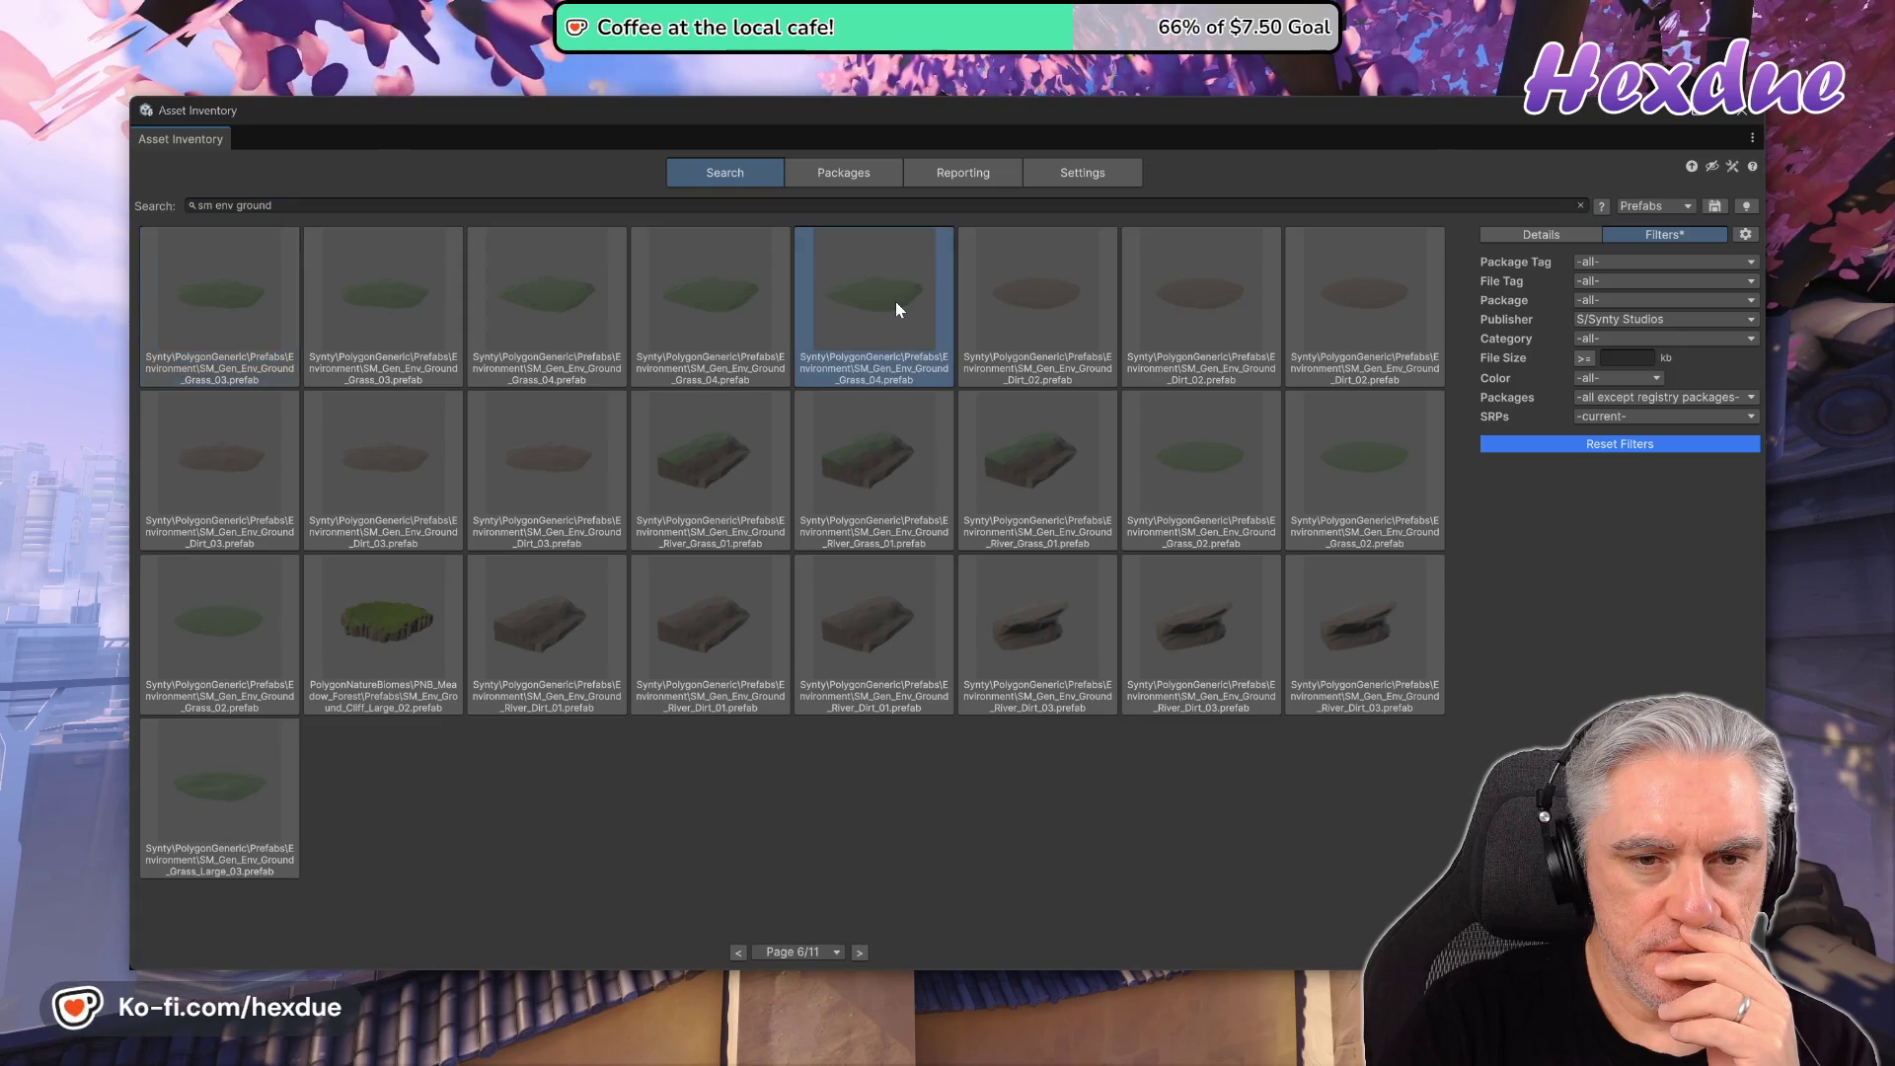
{"action": "mouse_move", "coordinate": [1601, 601]}
{"action": "left_mouse_down"}
{"action": "mouse_move", "coordinate": [1624, 624]}
{"action": "mouse_move", "coordinate": [1585, 626]}
{"action": "mouse_move", "coordinate": [1626, 590]}
{"action": "mouse_move", "coordinate": [1607, 630]}
{"action": "mouse_move", "coordinate": [1613, 548]}
{"action": "mouse_move", "coordinate": [1632, 577]}
{"action": "mouse_move", "coordinate": [1616, 529]}
{"action": "mouse_move", "coordinate": [1605, 587]}
{"action": "left_mouse_up"}
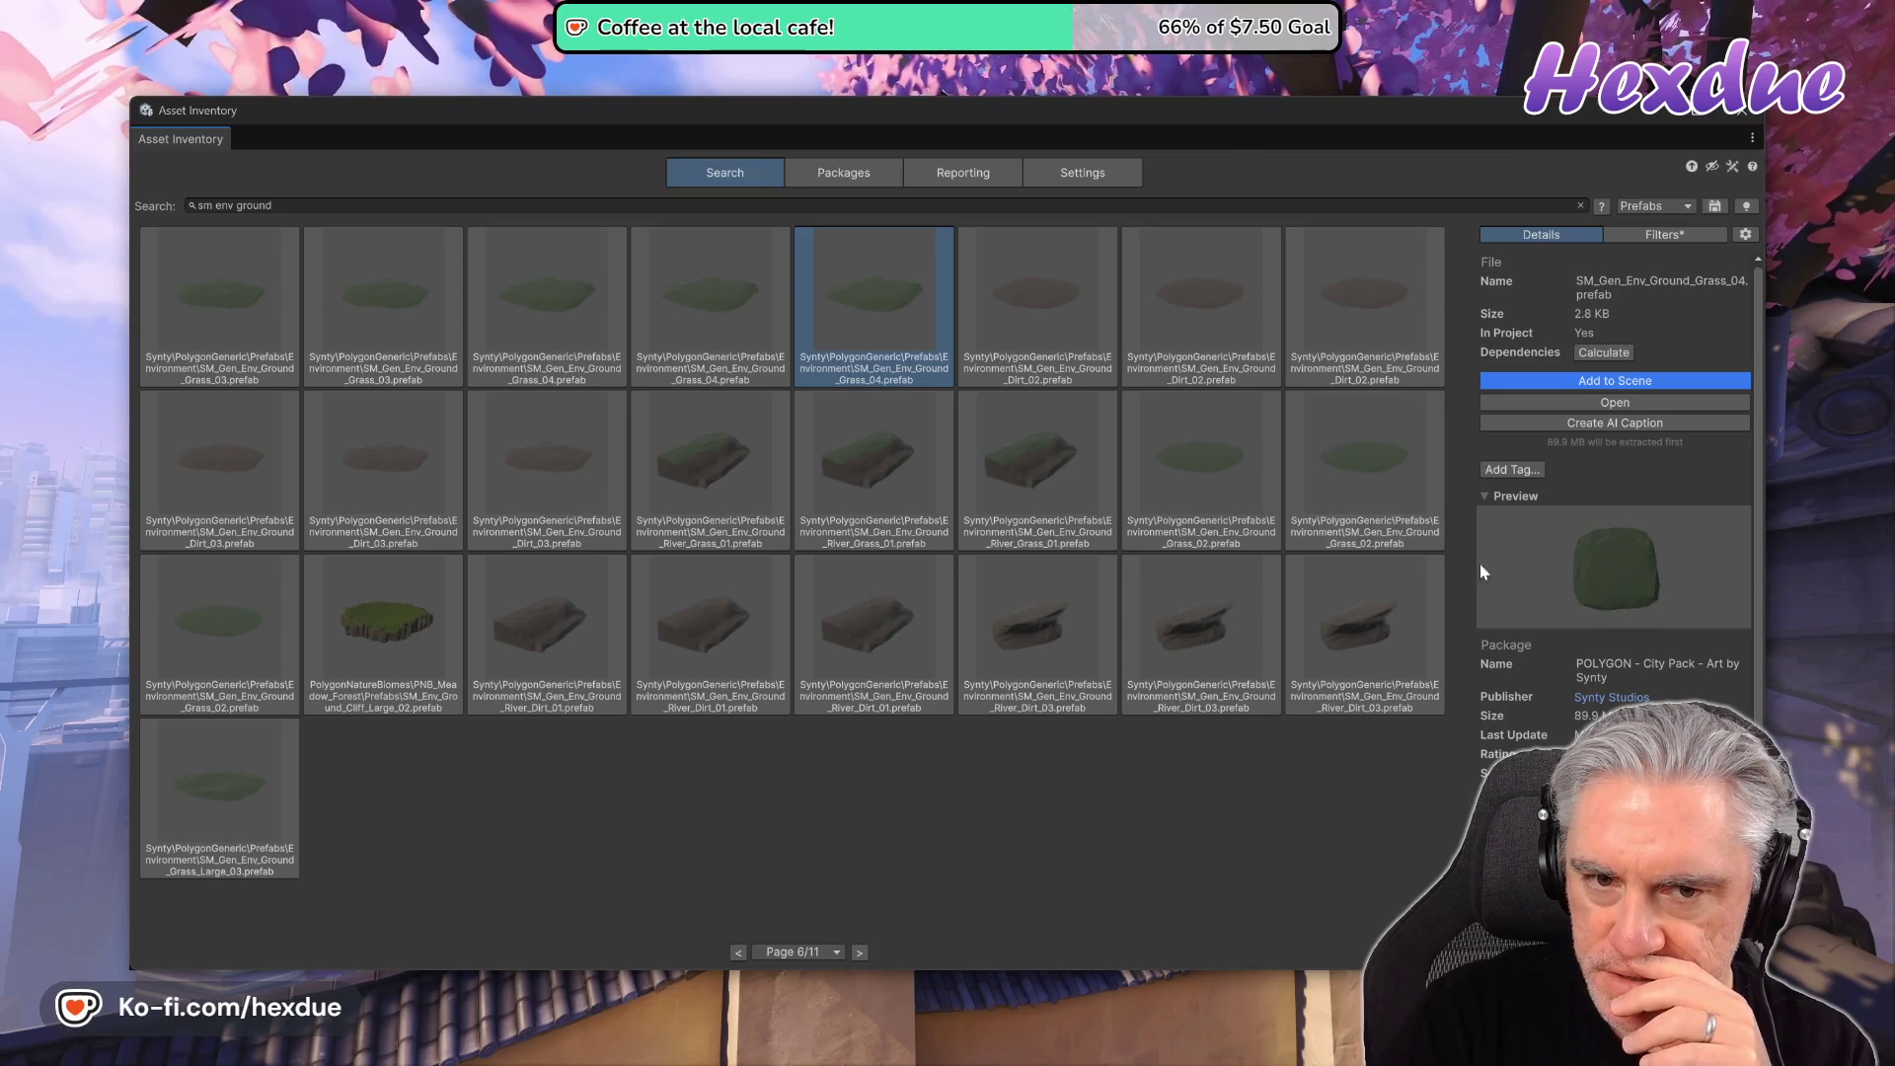
{"action": "left_click", "coordinate": [717, 325]}
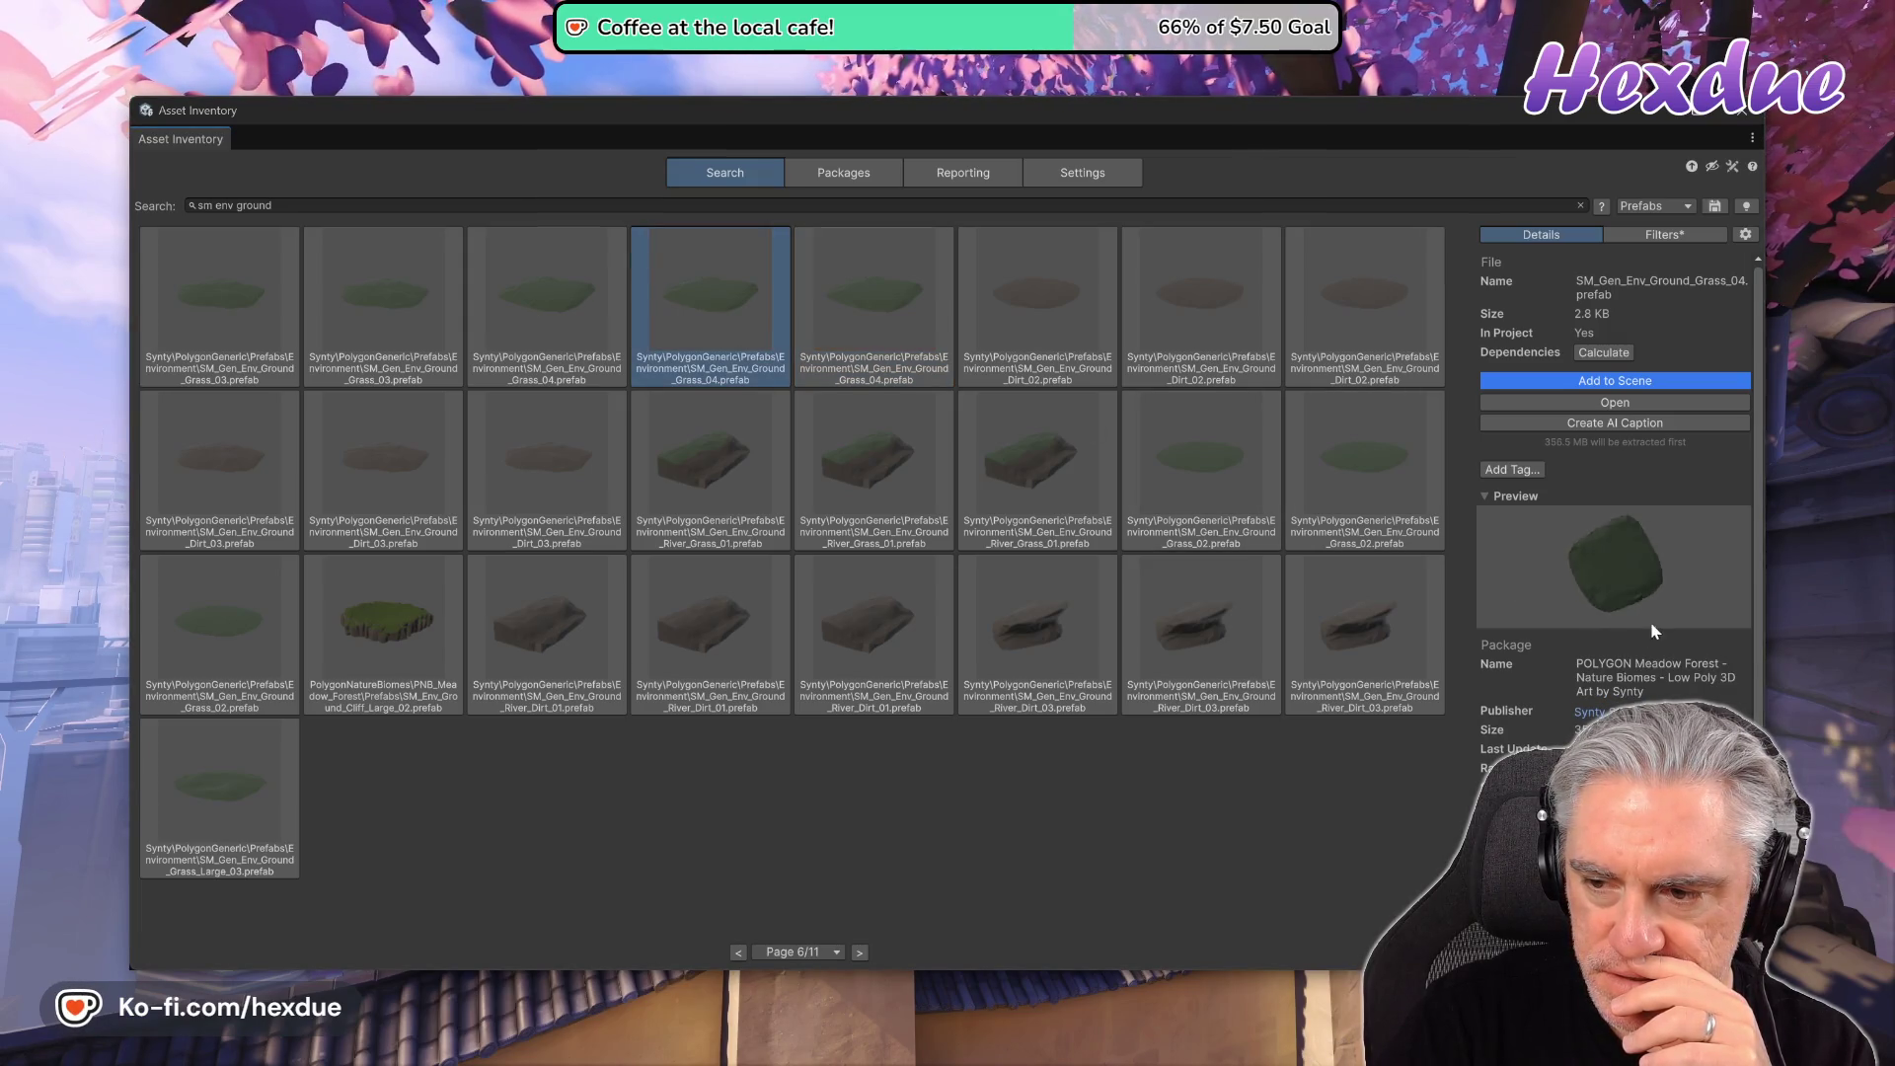
{"action": "mouse_move", "coordinate": [1627, 563]}
{"action": "left_mouse_down"}
{"action": "mouse_move", "coordinate": [1627, 631]}
{"action": "mouse_move", "coordinate": [1626, 596]}
{"action": "mouse_move", "coordinate": [1632, 612]}
{"action": "left_mouse_up"}
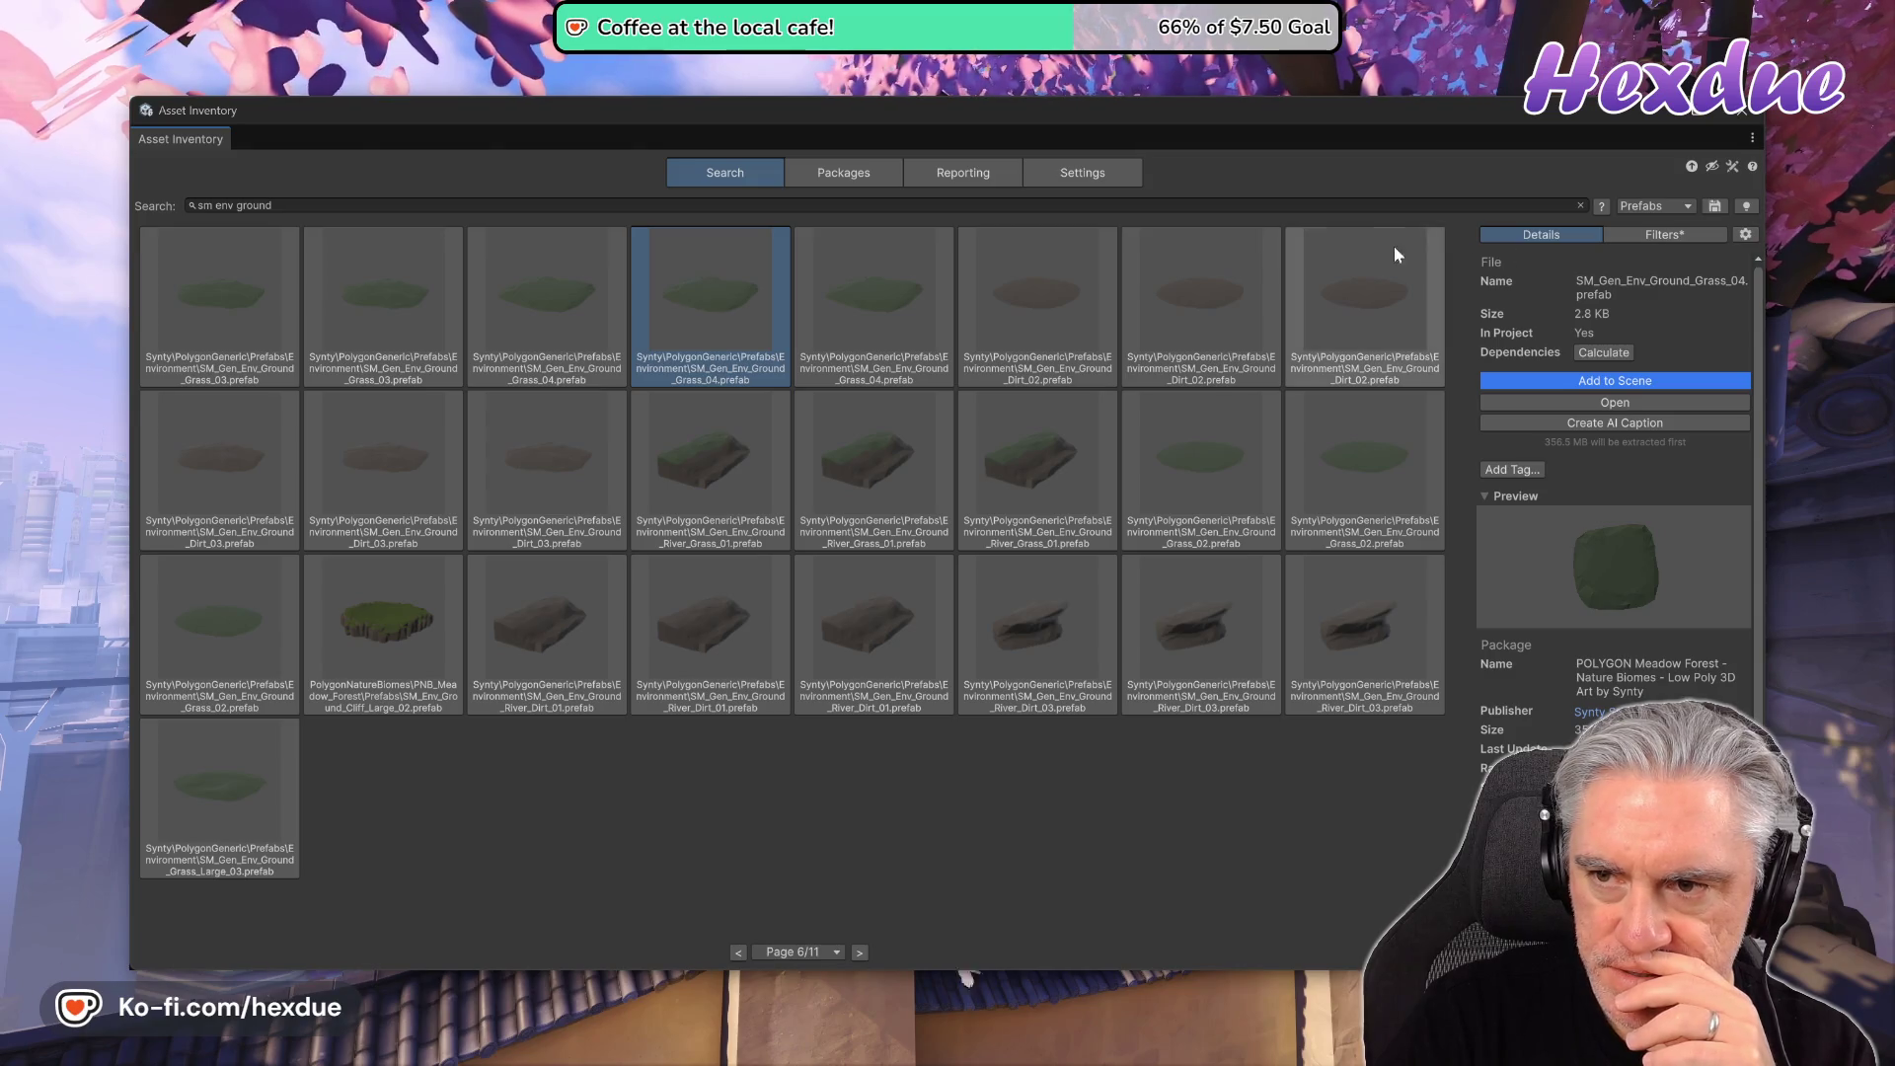
{"action": "left_click", "coordinate": [1745, 237]}
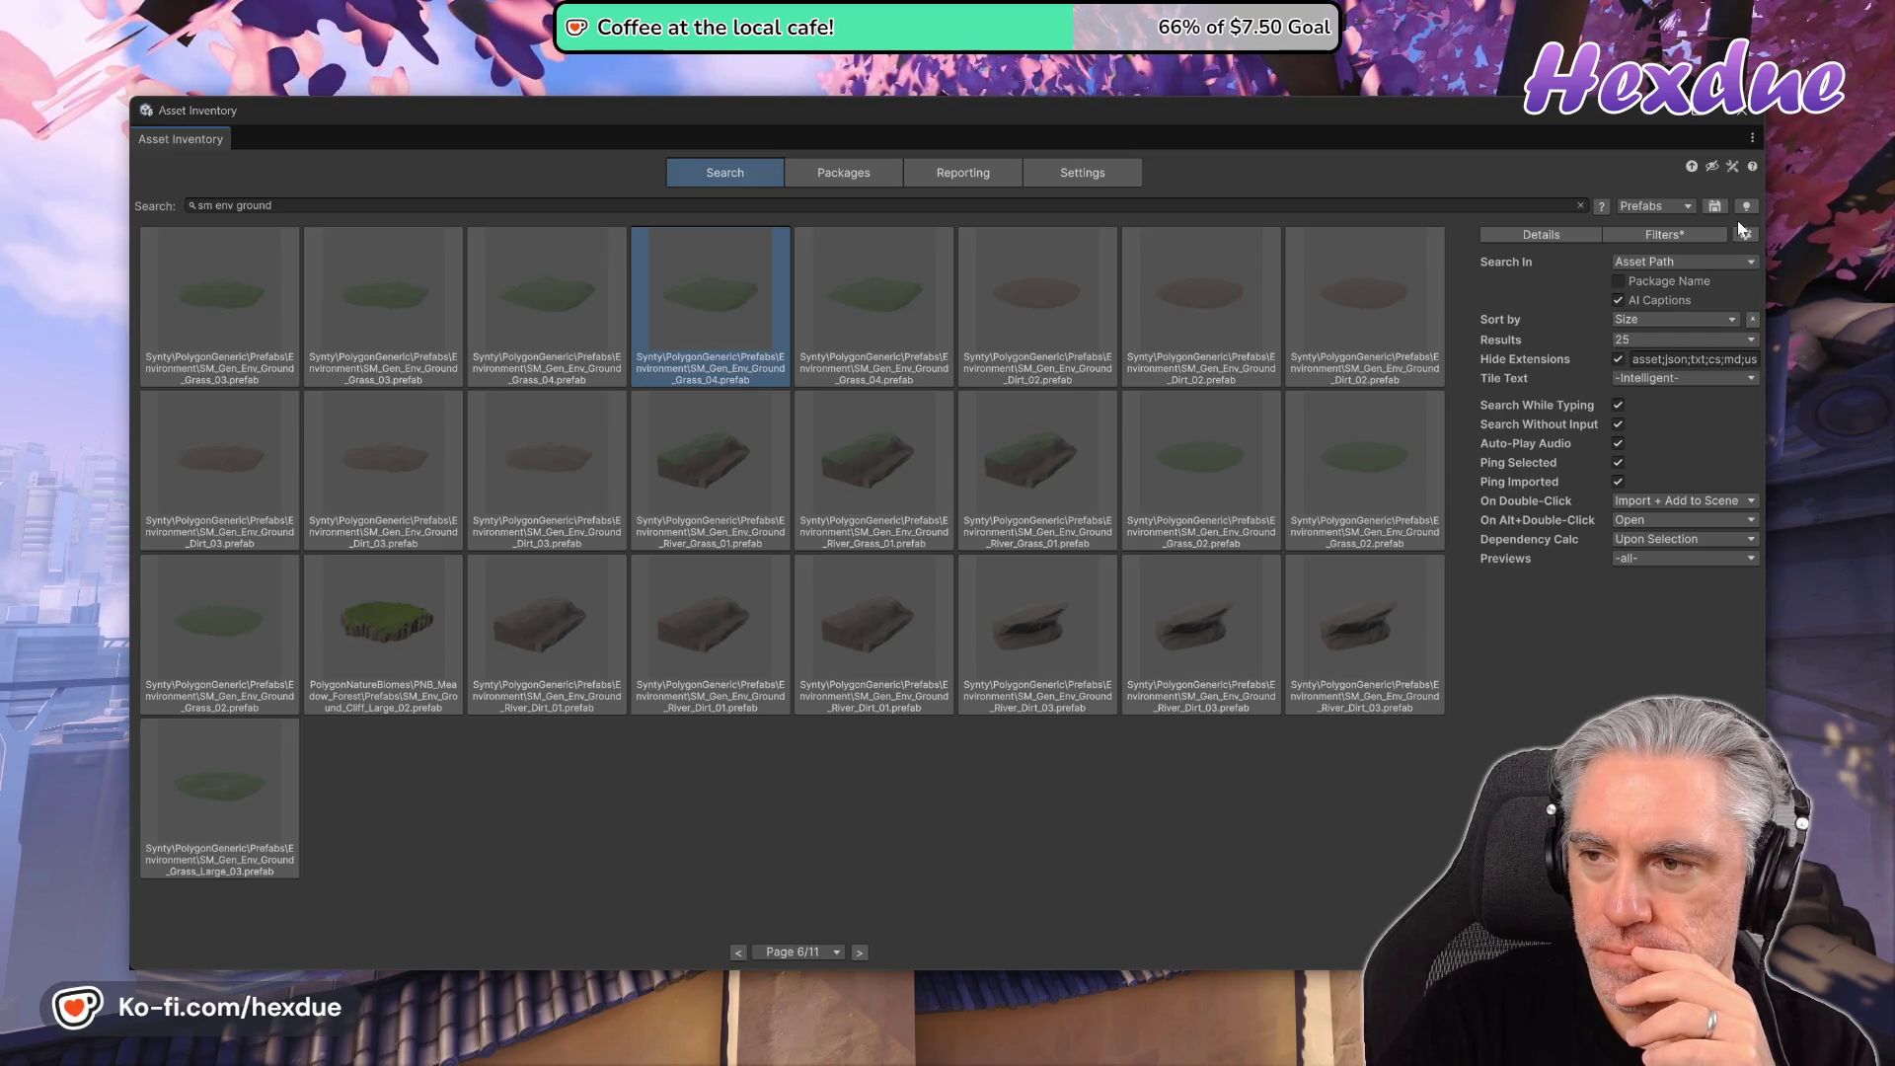
- Set results per page to -all- so all 261 'sm env ground' results show together
{"action": "left_click", "coordinate": [1734, 167]}
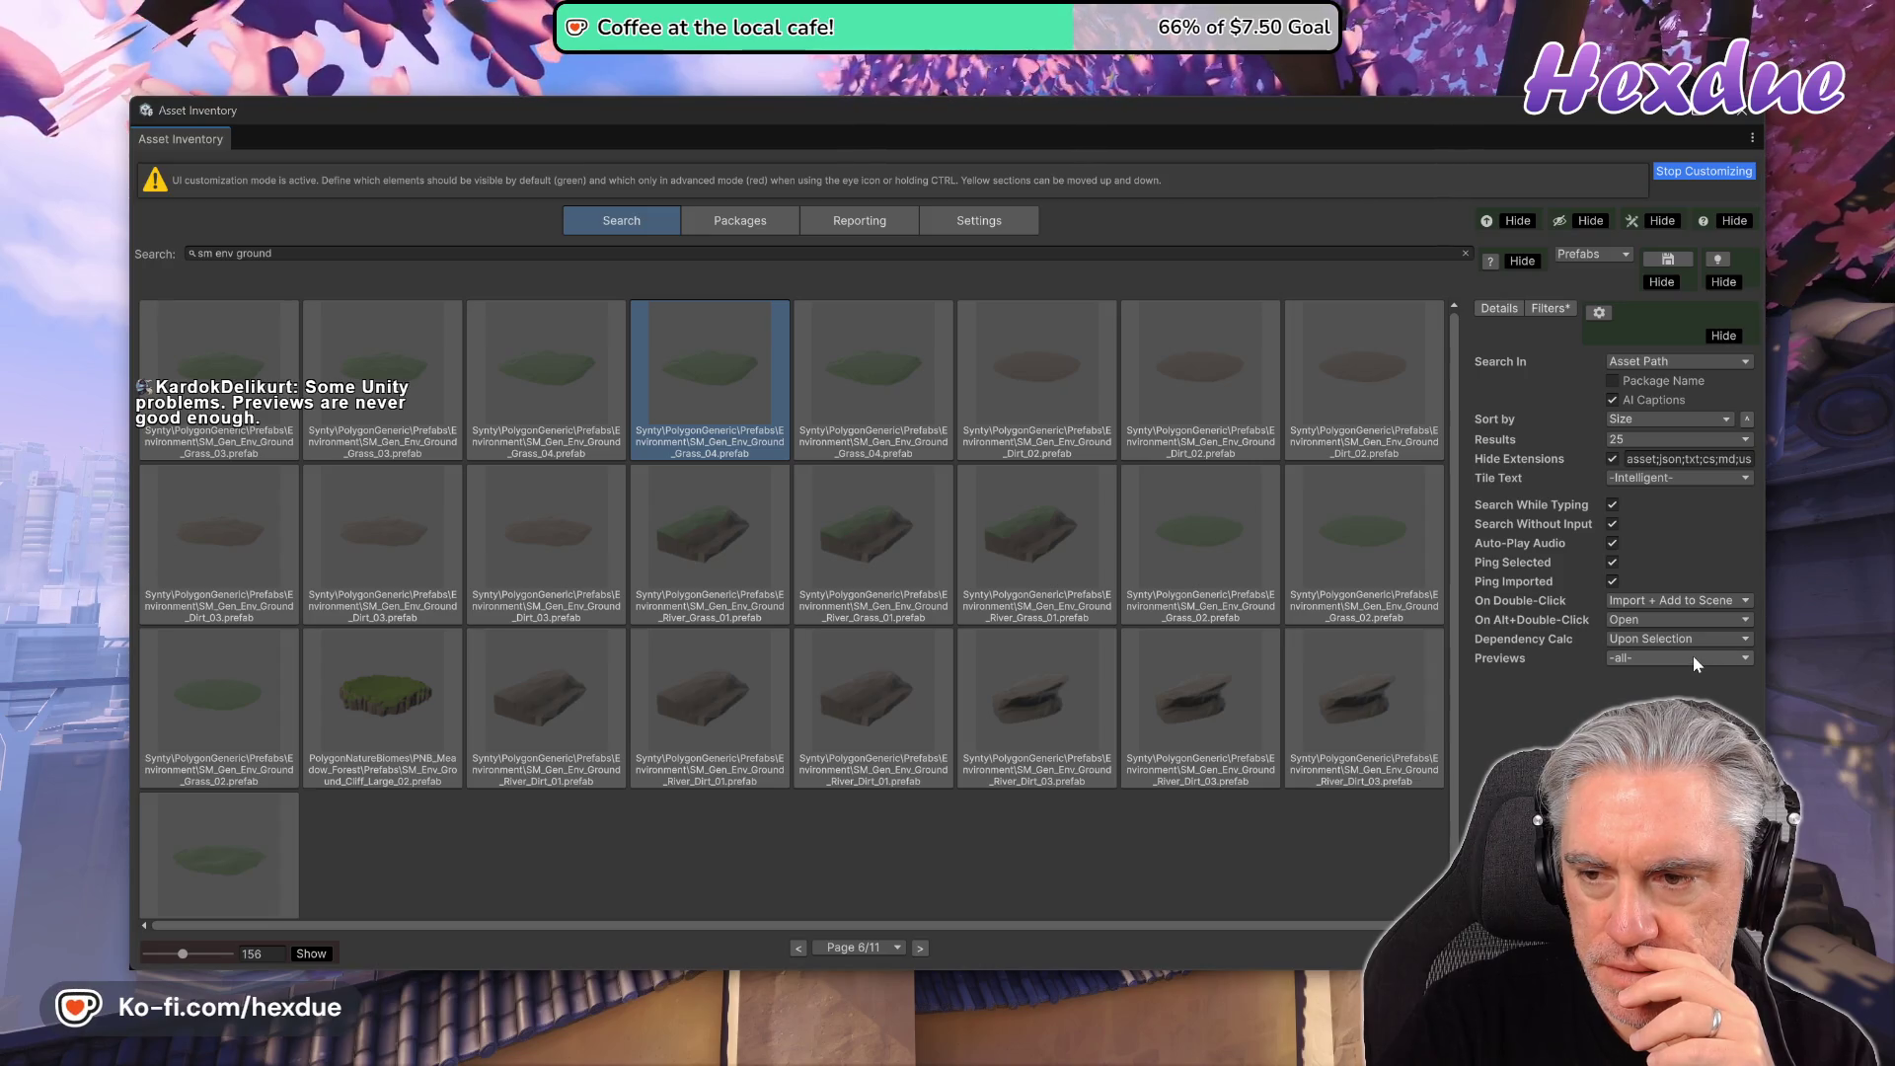
{"action": "left_click", "coordinate": [1702, 172]}
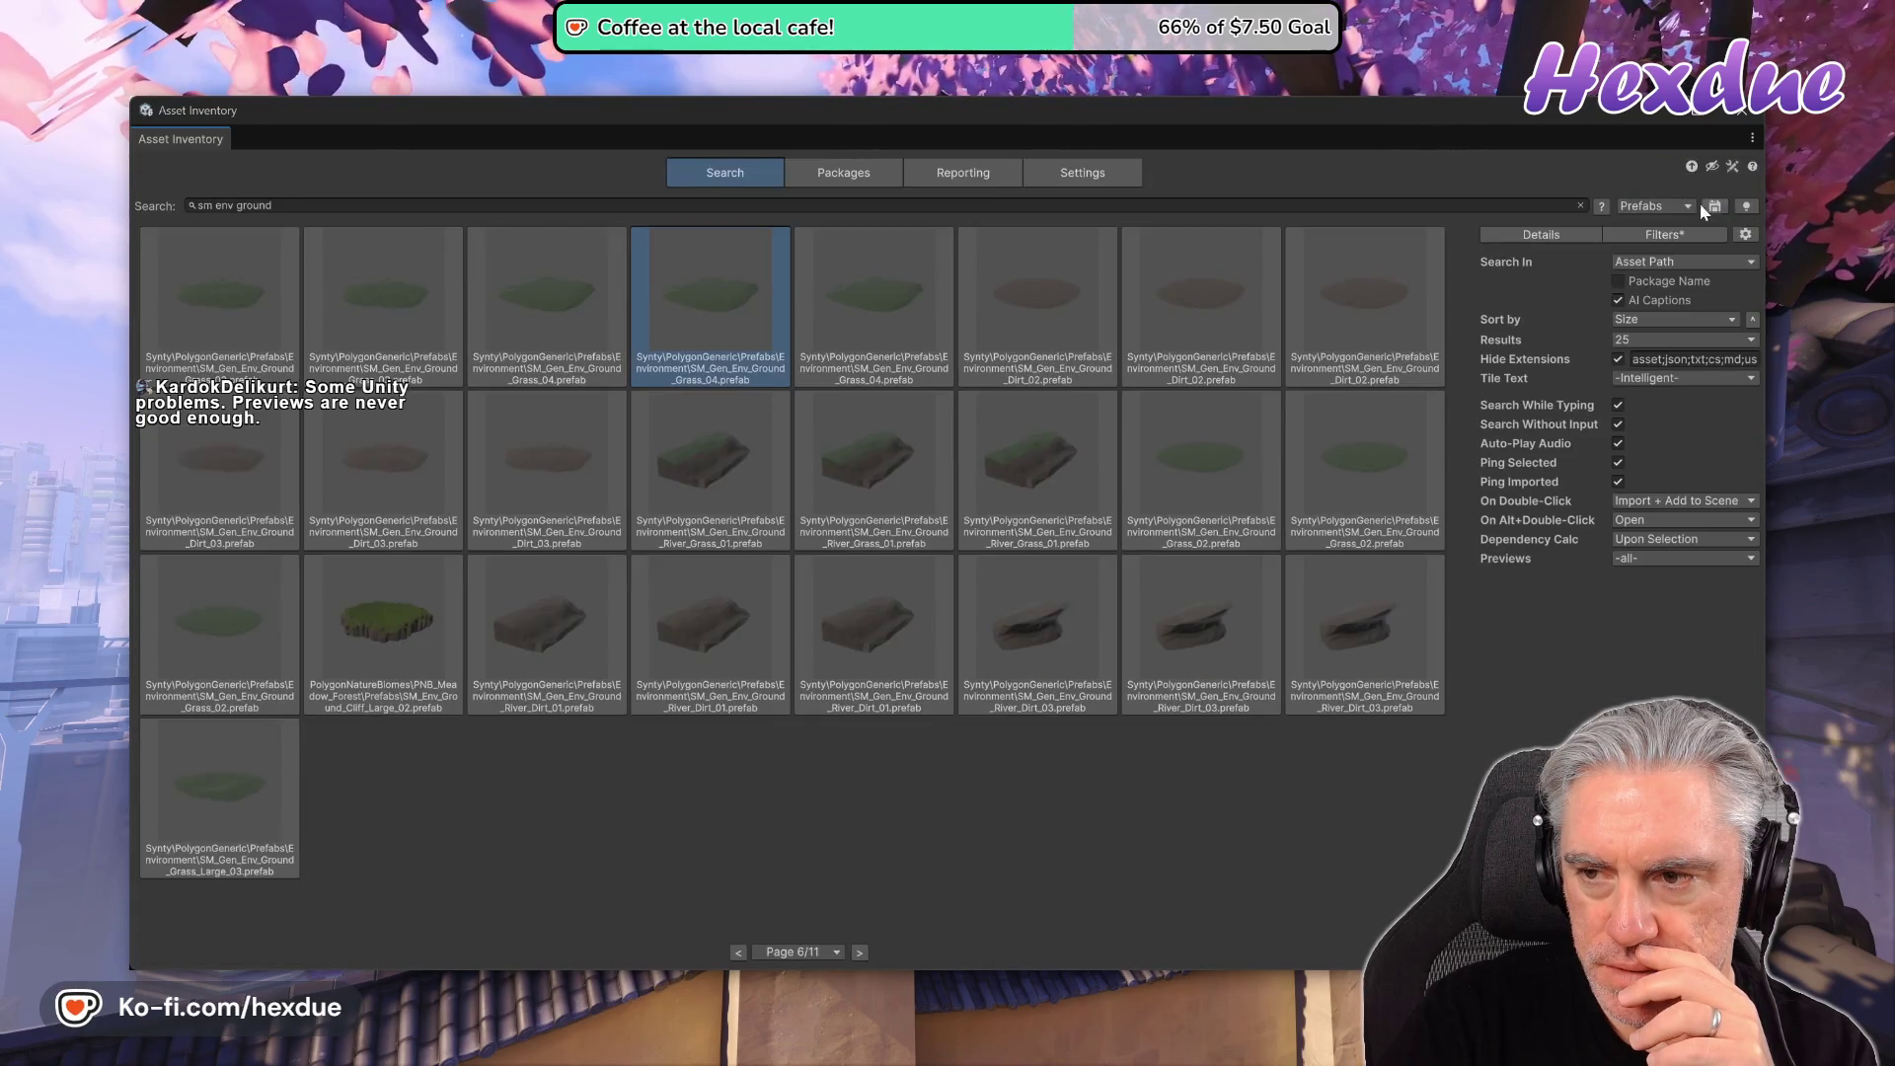
{"action": "left_click", "coordinate": [1641, 339]}
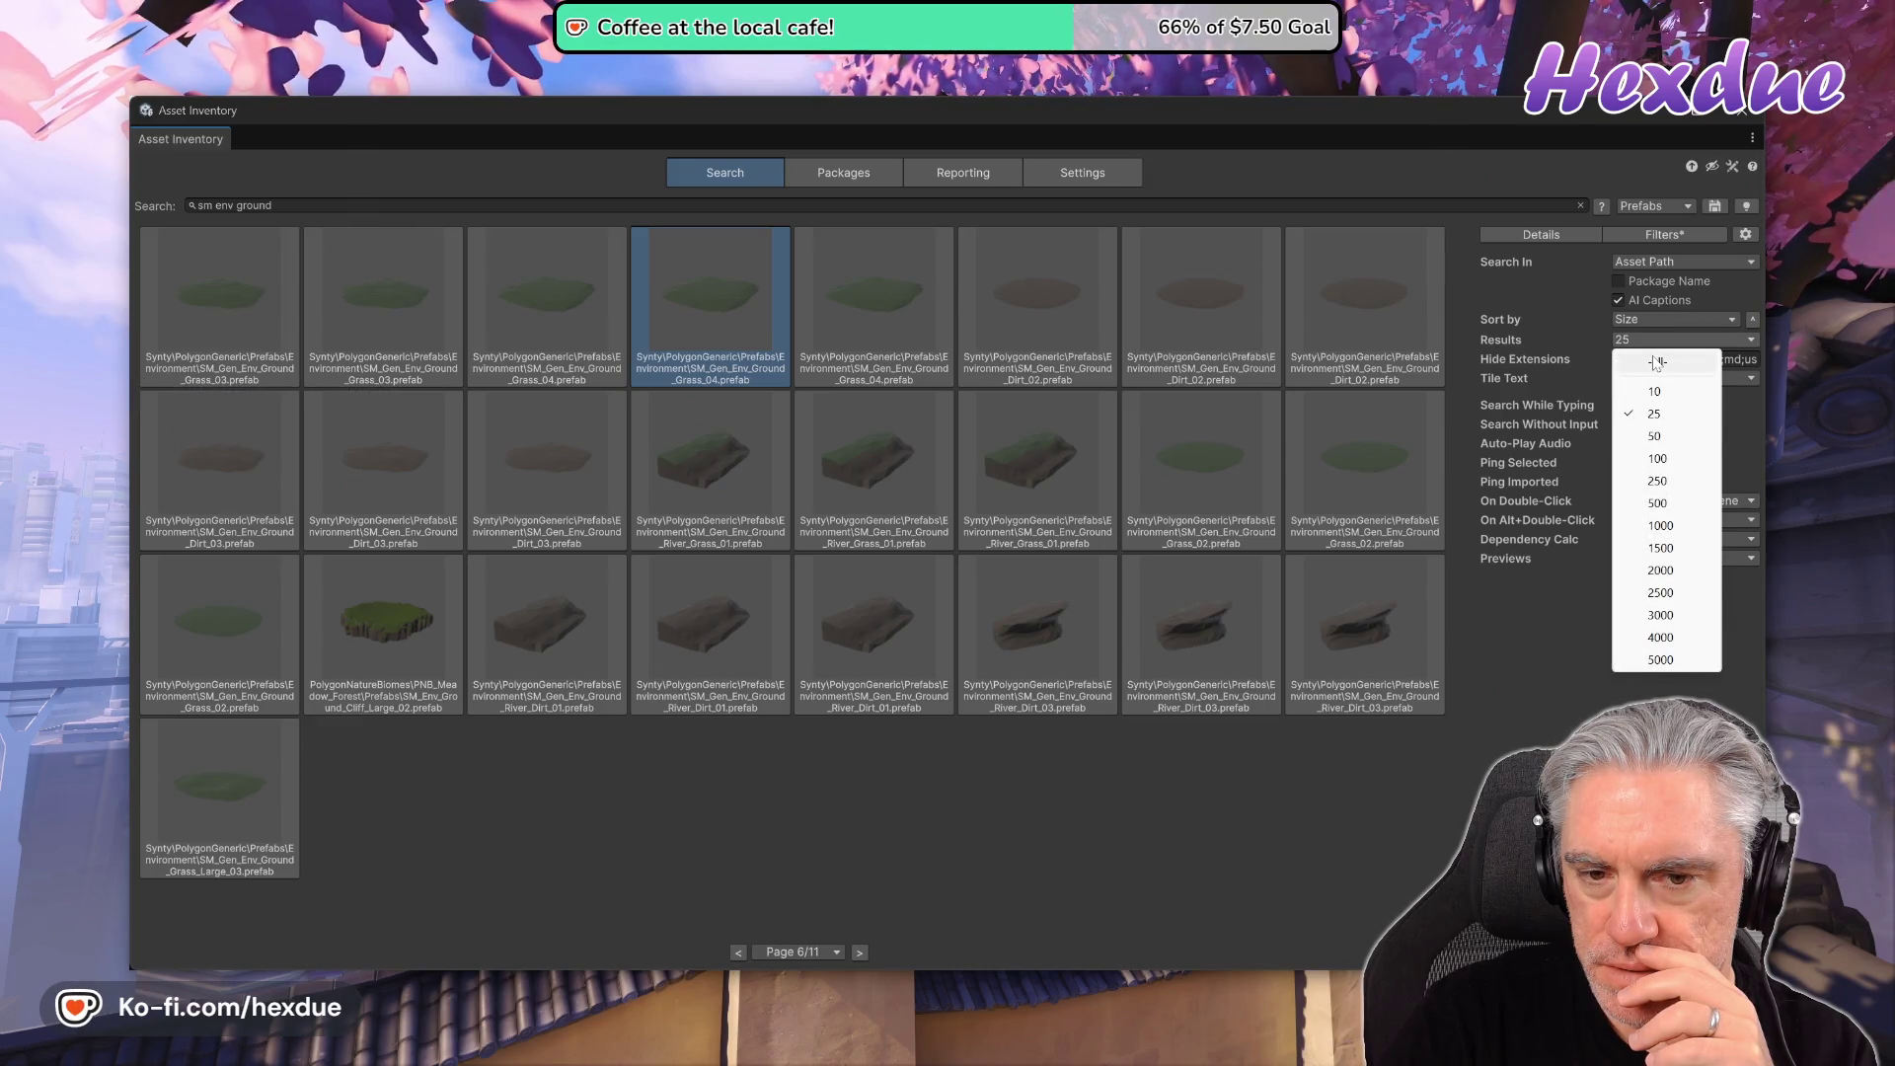
{"action": "left_click", "coordinate": [1657, 363]}
{"action": "mouse_move", "coordinate": [1459, 279]}
{"action": "left_mouse_down"}
{"action": "mouse_move", "coordinate": [1468, 839]}
{"action": "mouse_move", "coordinate": [1414, 443]}
{"action": "left_mouse_up"}
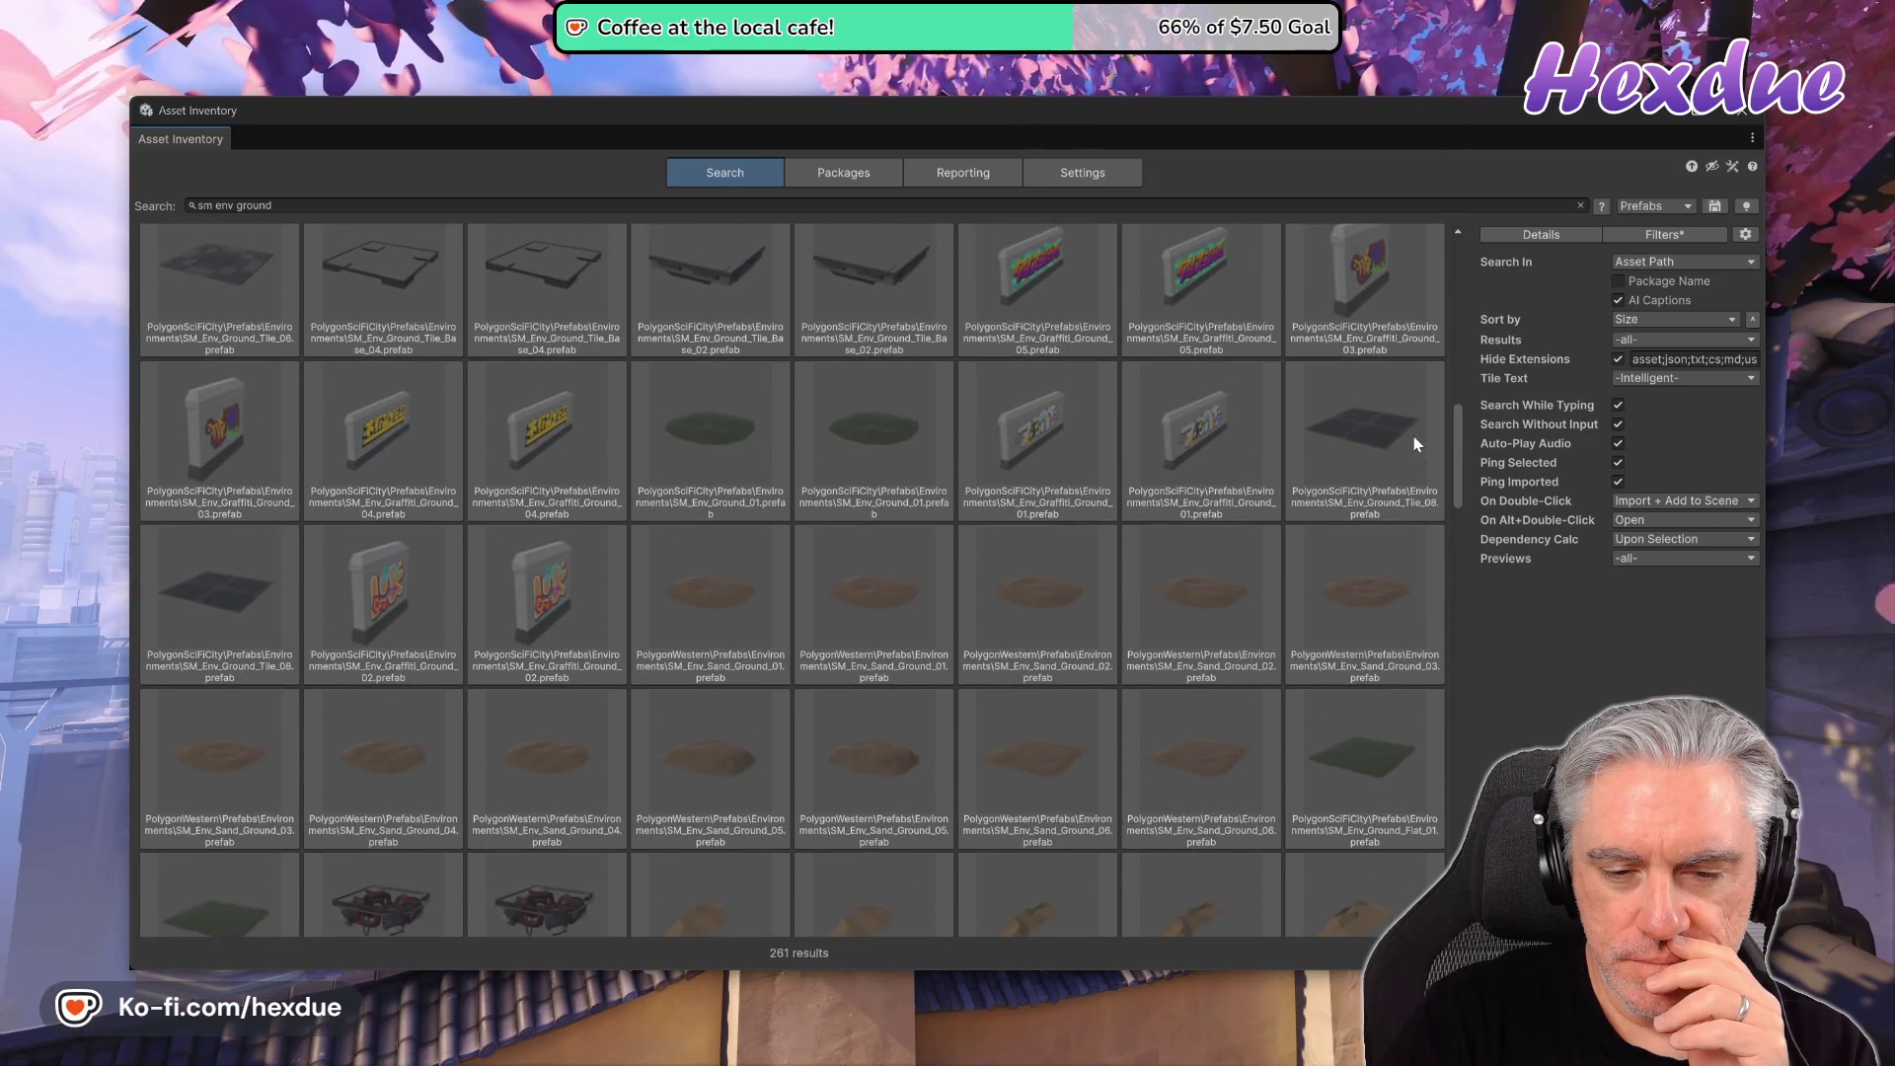
- Select the two SM_Env_Sand_Ground_06 prefabs to compare their details
{"action": "scroll", "coordinate": [1413, 436], "scroll_direction": "up", "scroll_amount": 1}
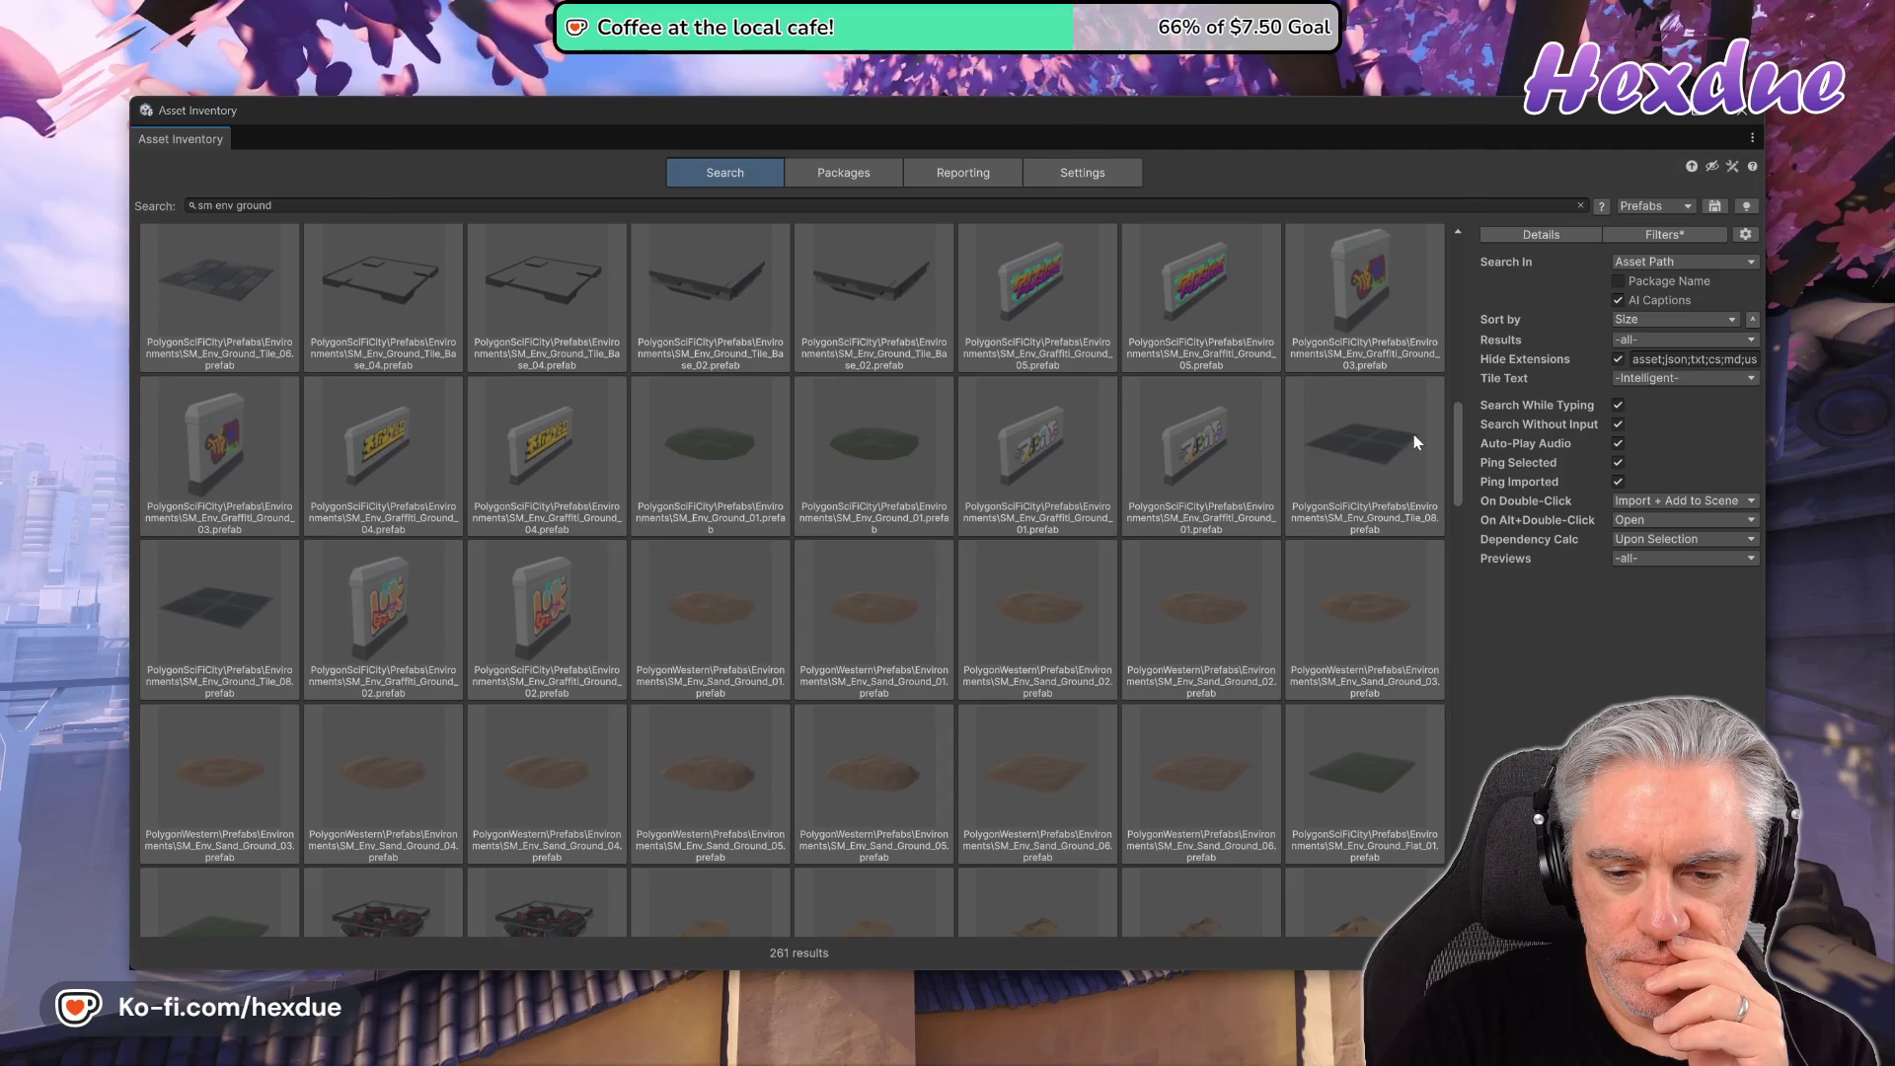
{"action": "left_click", "coordinate": [1045, 745]}
{"action": "left_click", "coordinate": [1206, 773]}
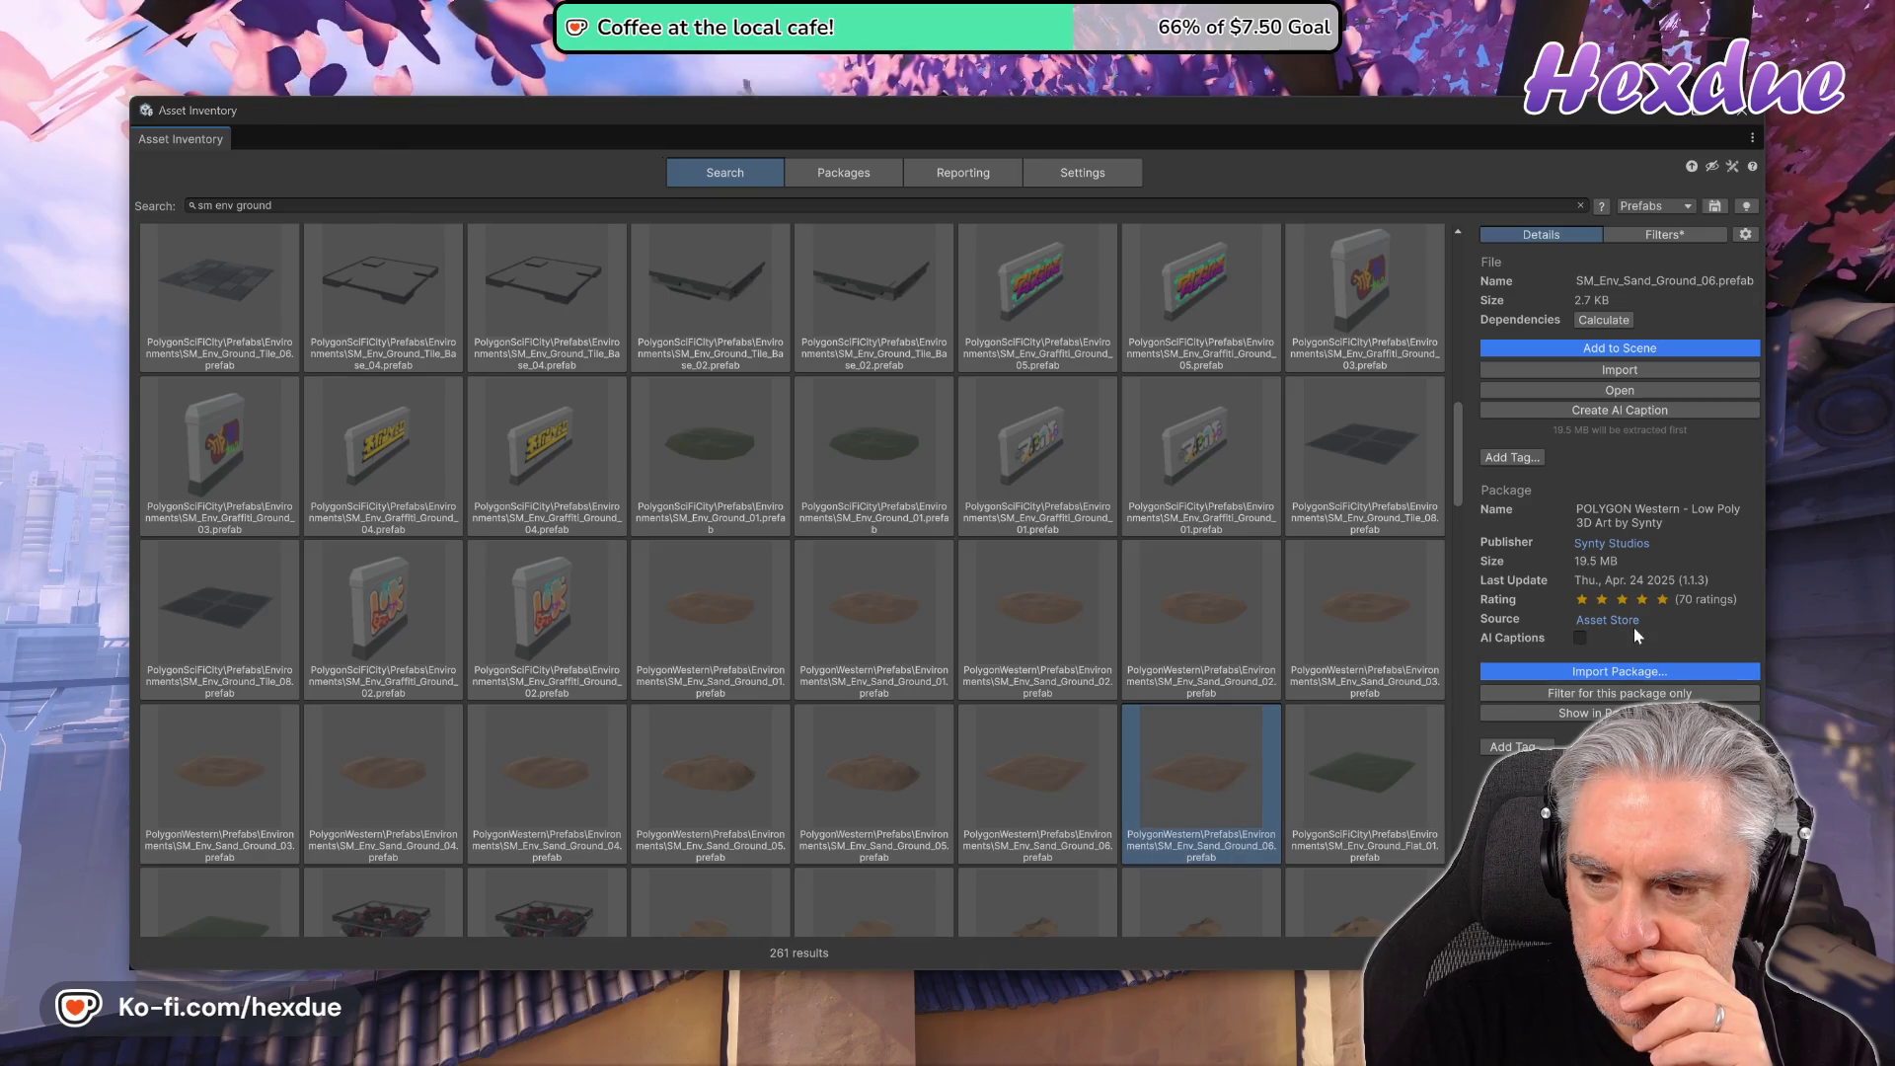
- Show advanced details and regenerate the sand prefab's preview image
{"action": "left_click", "coordinate": [1712, 168]}
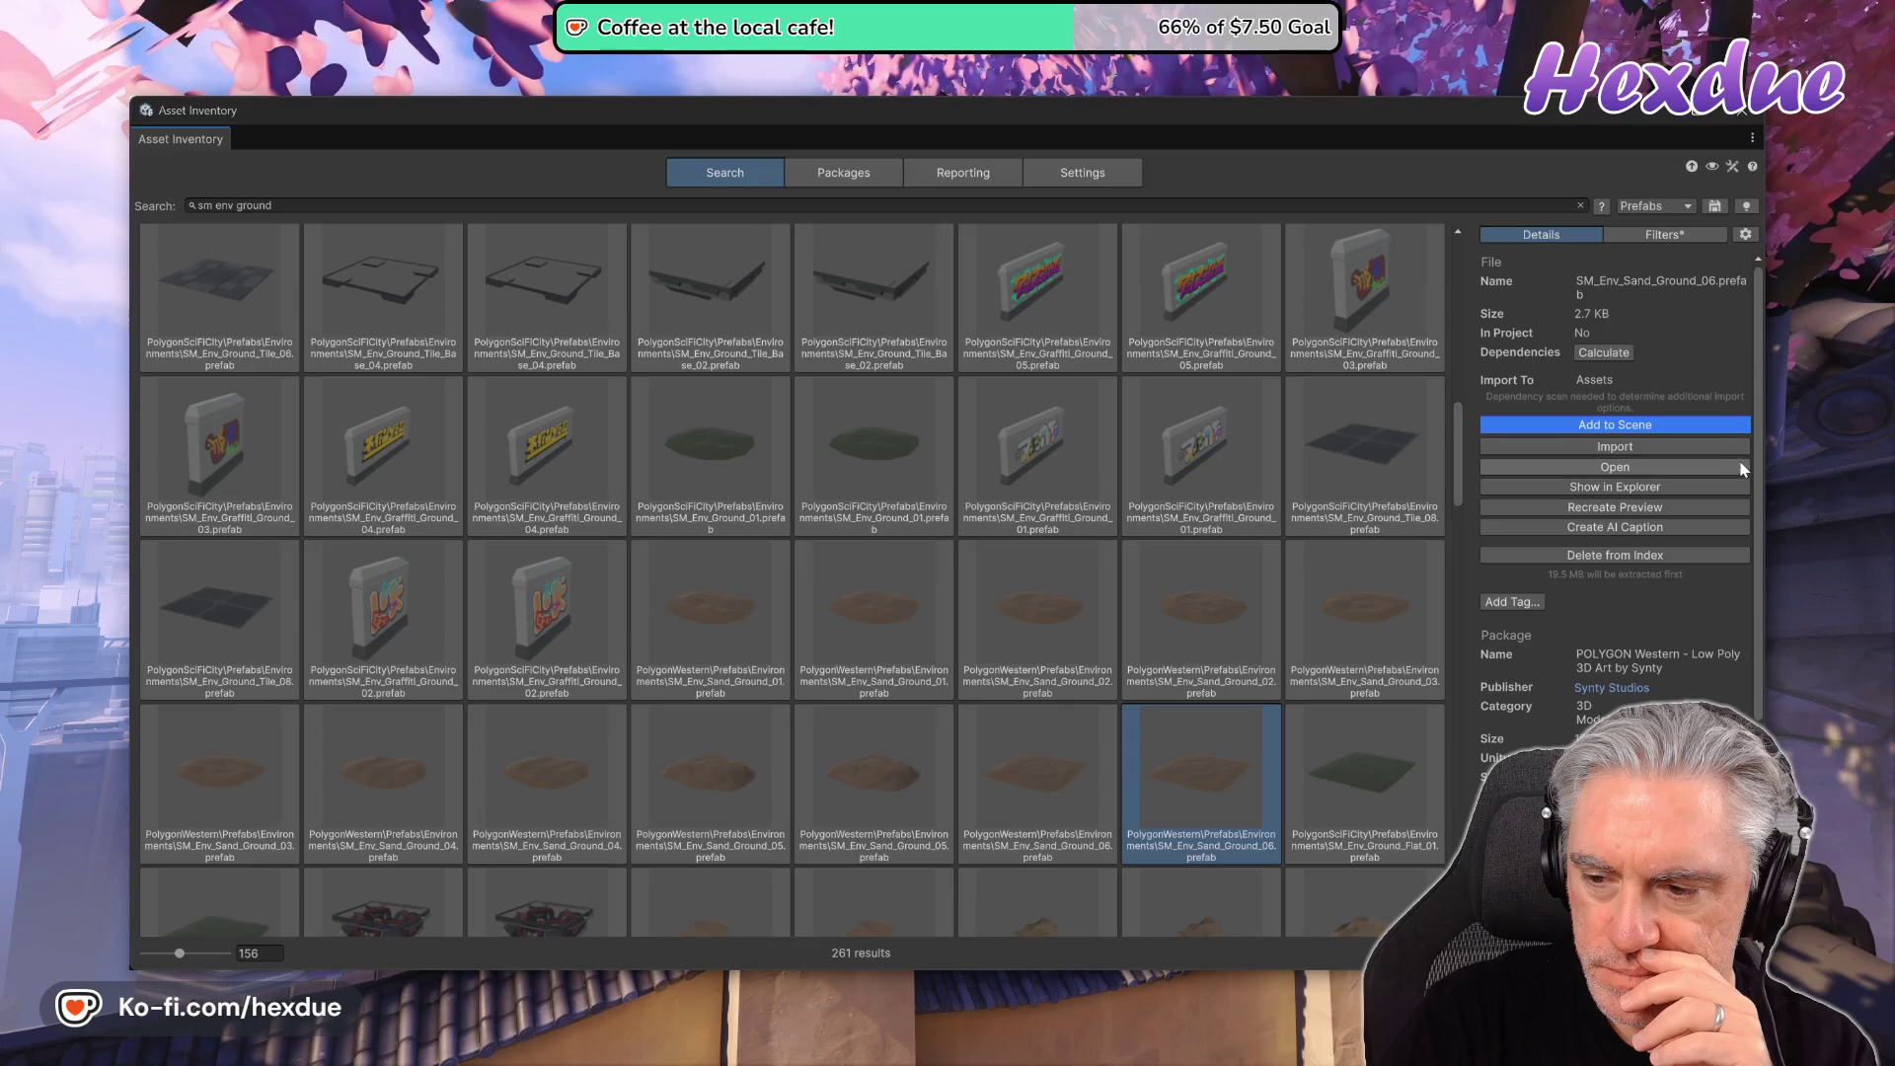
{"action": "scroll", "coordinate": [1759, 472], "scroll_direction": "down", "scroll_amount": 2}
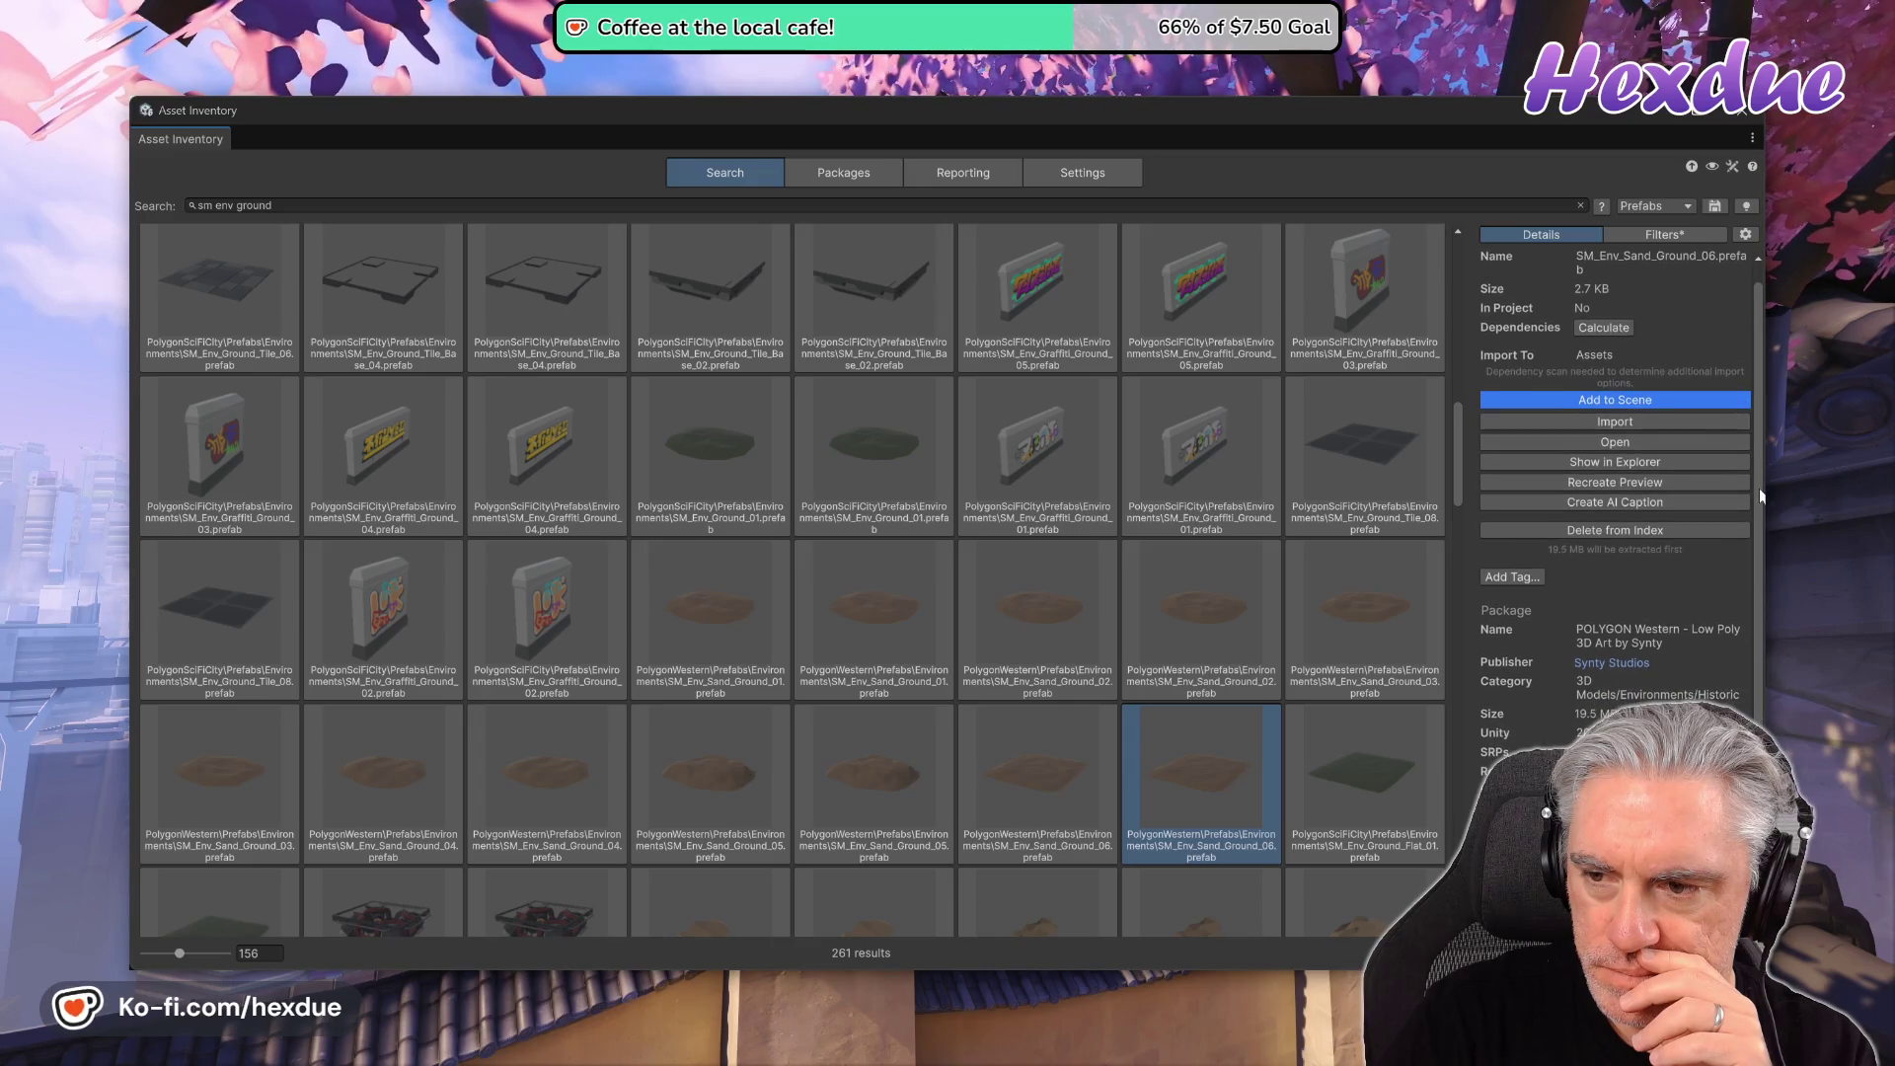
{"action": "left_click", "coordinate": [1656, 405]}
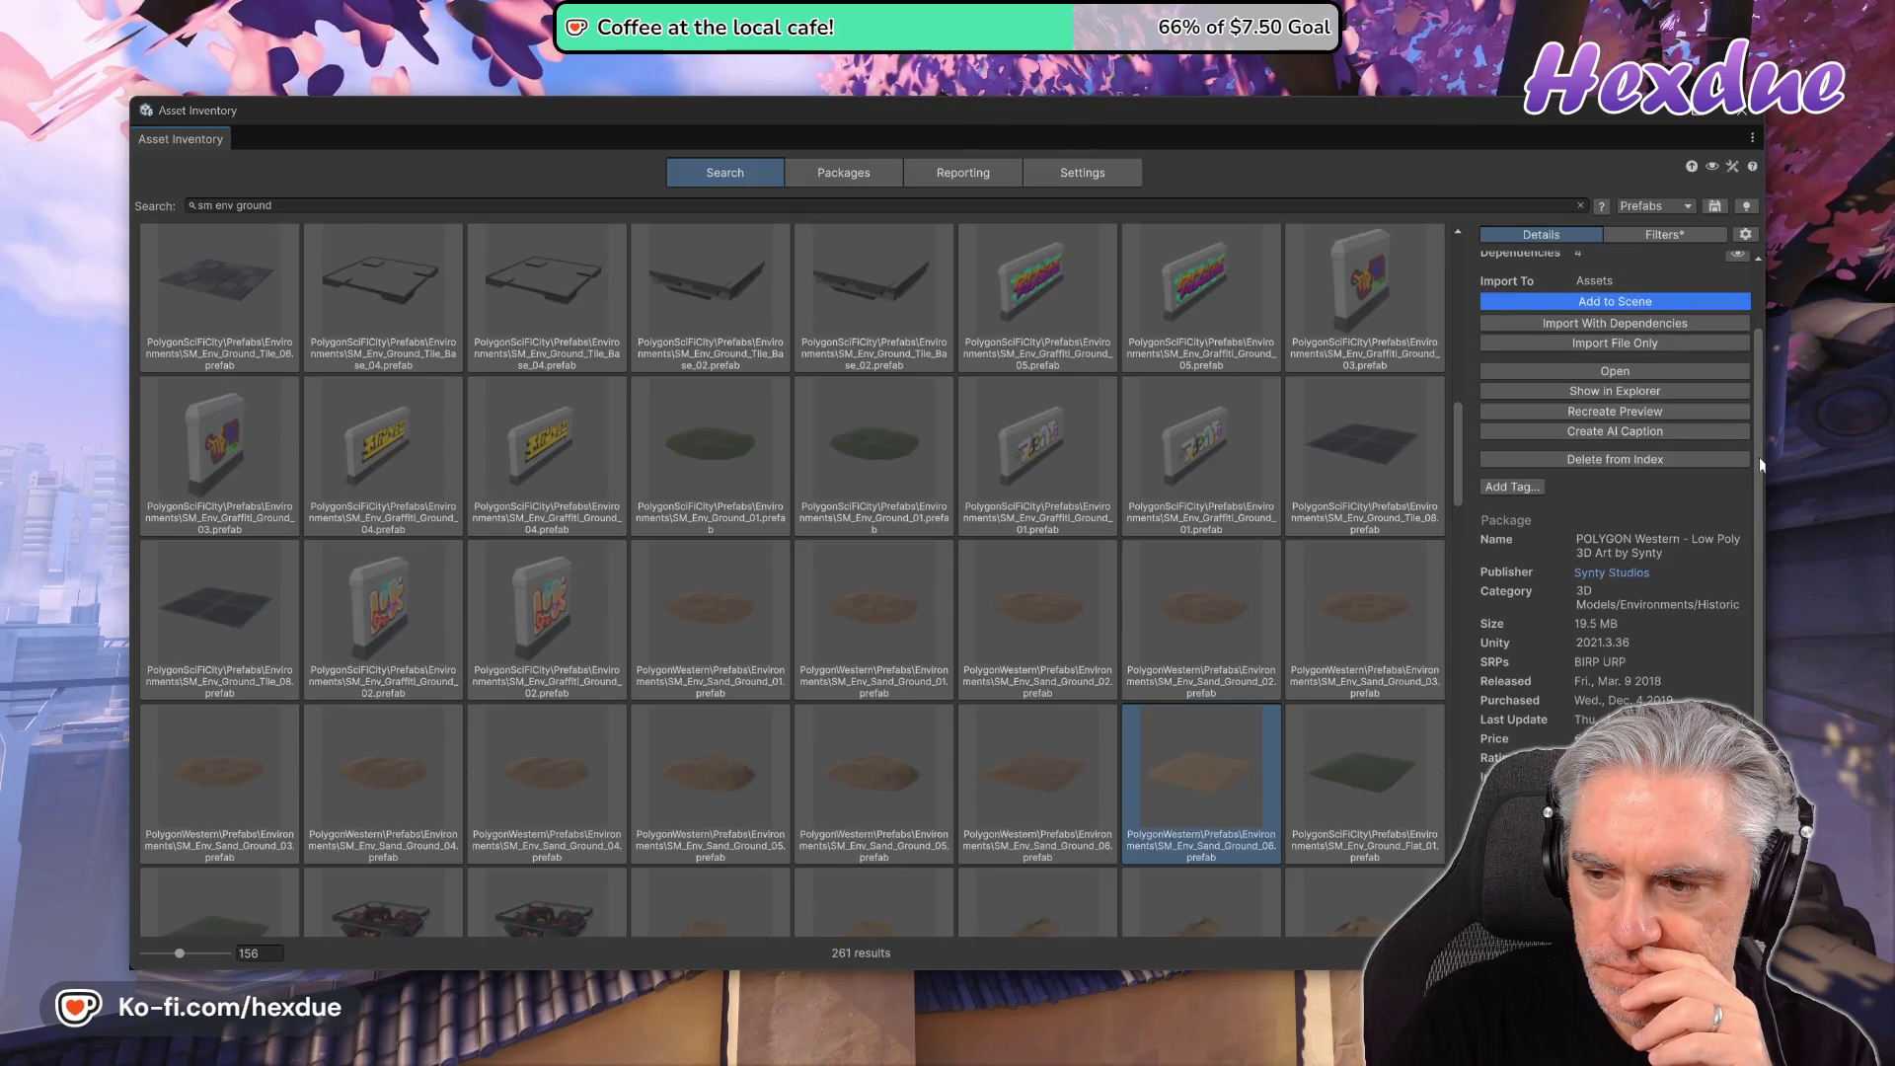
{"action": "left_click_drag", "start_coordinate": [1759, 458], "coordinate": [1759, 622]}
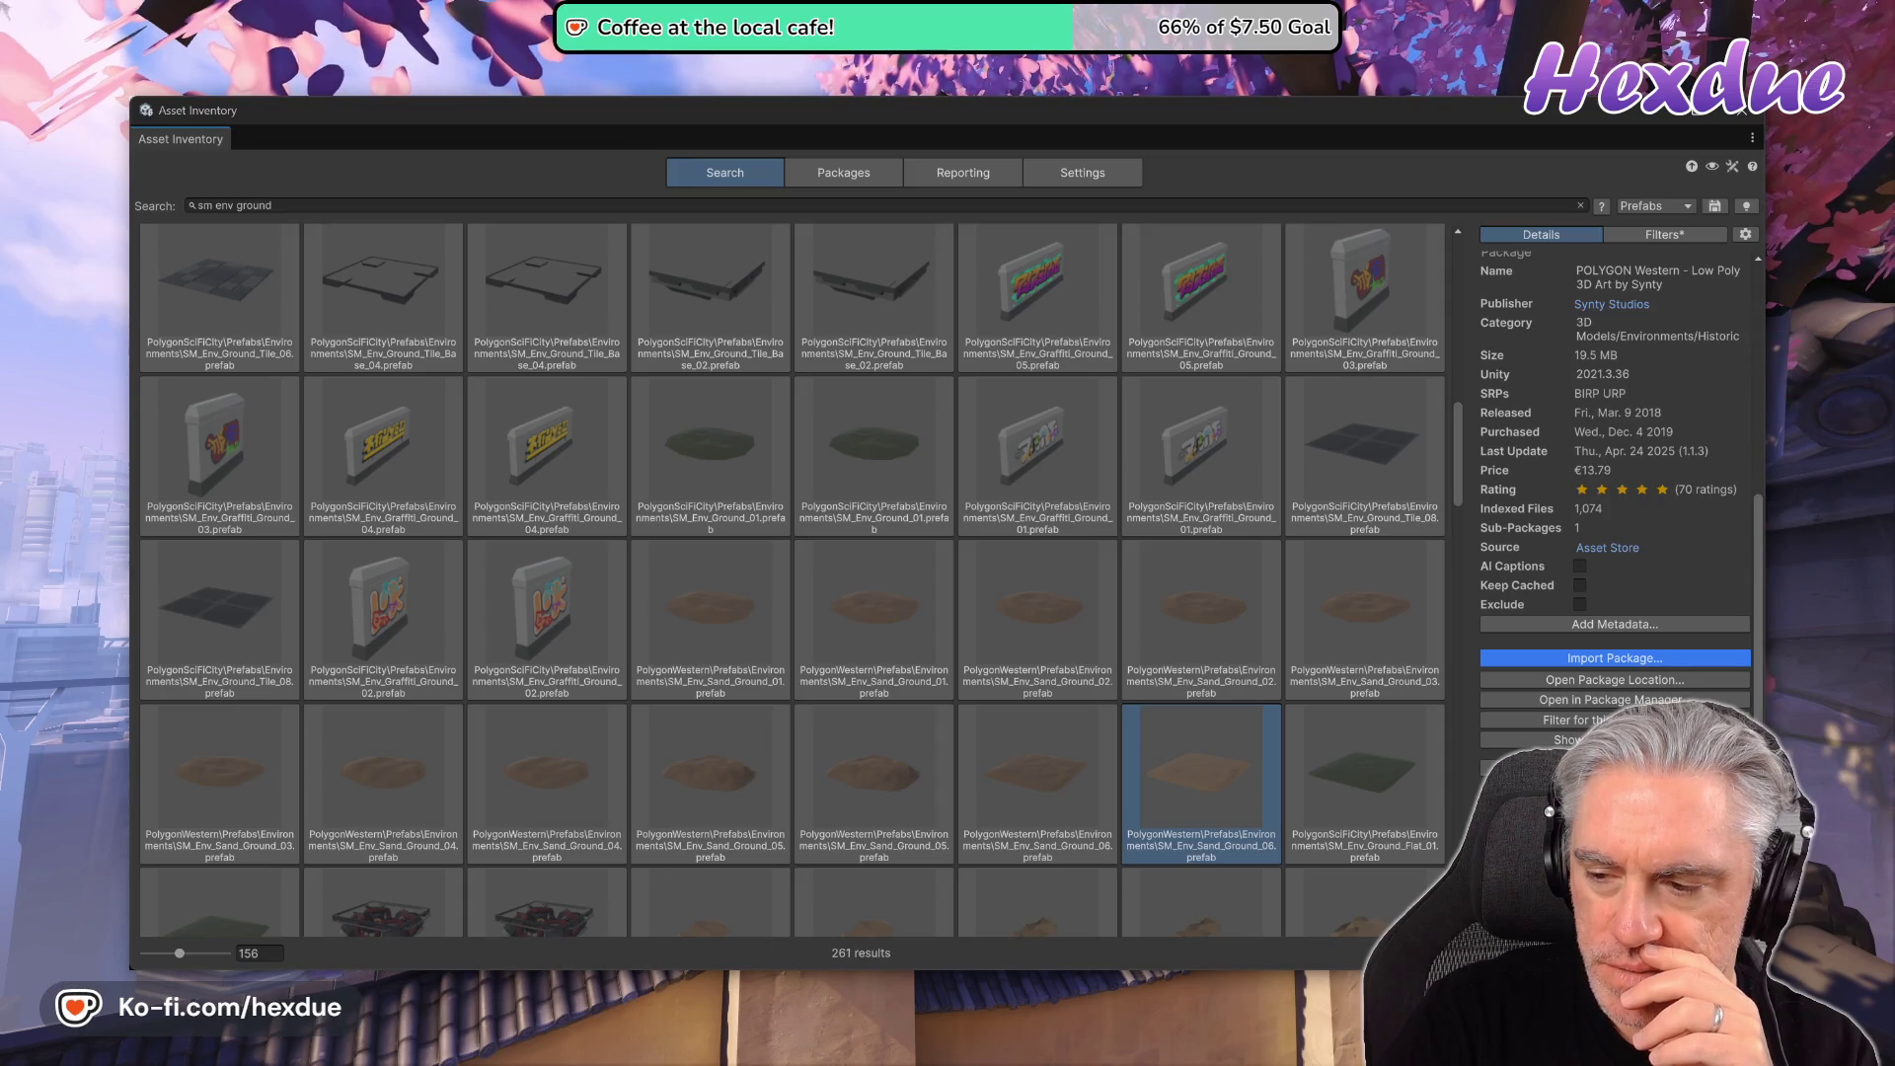
{"action": "scroll", "coordinate": [1740, 709], "scroll_direction": "up", "scroll_amount": 3}
{"action": "scroll", "coordinate": [1732, 592], "scroll_direction": "up", "scroll_amount": 3}
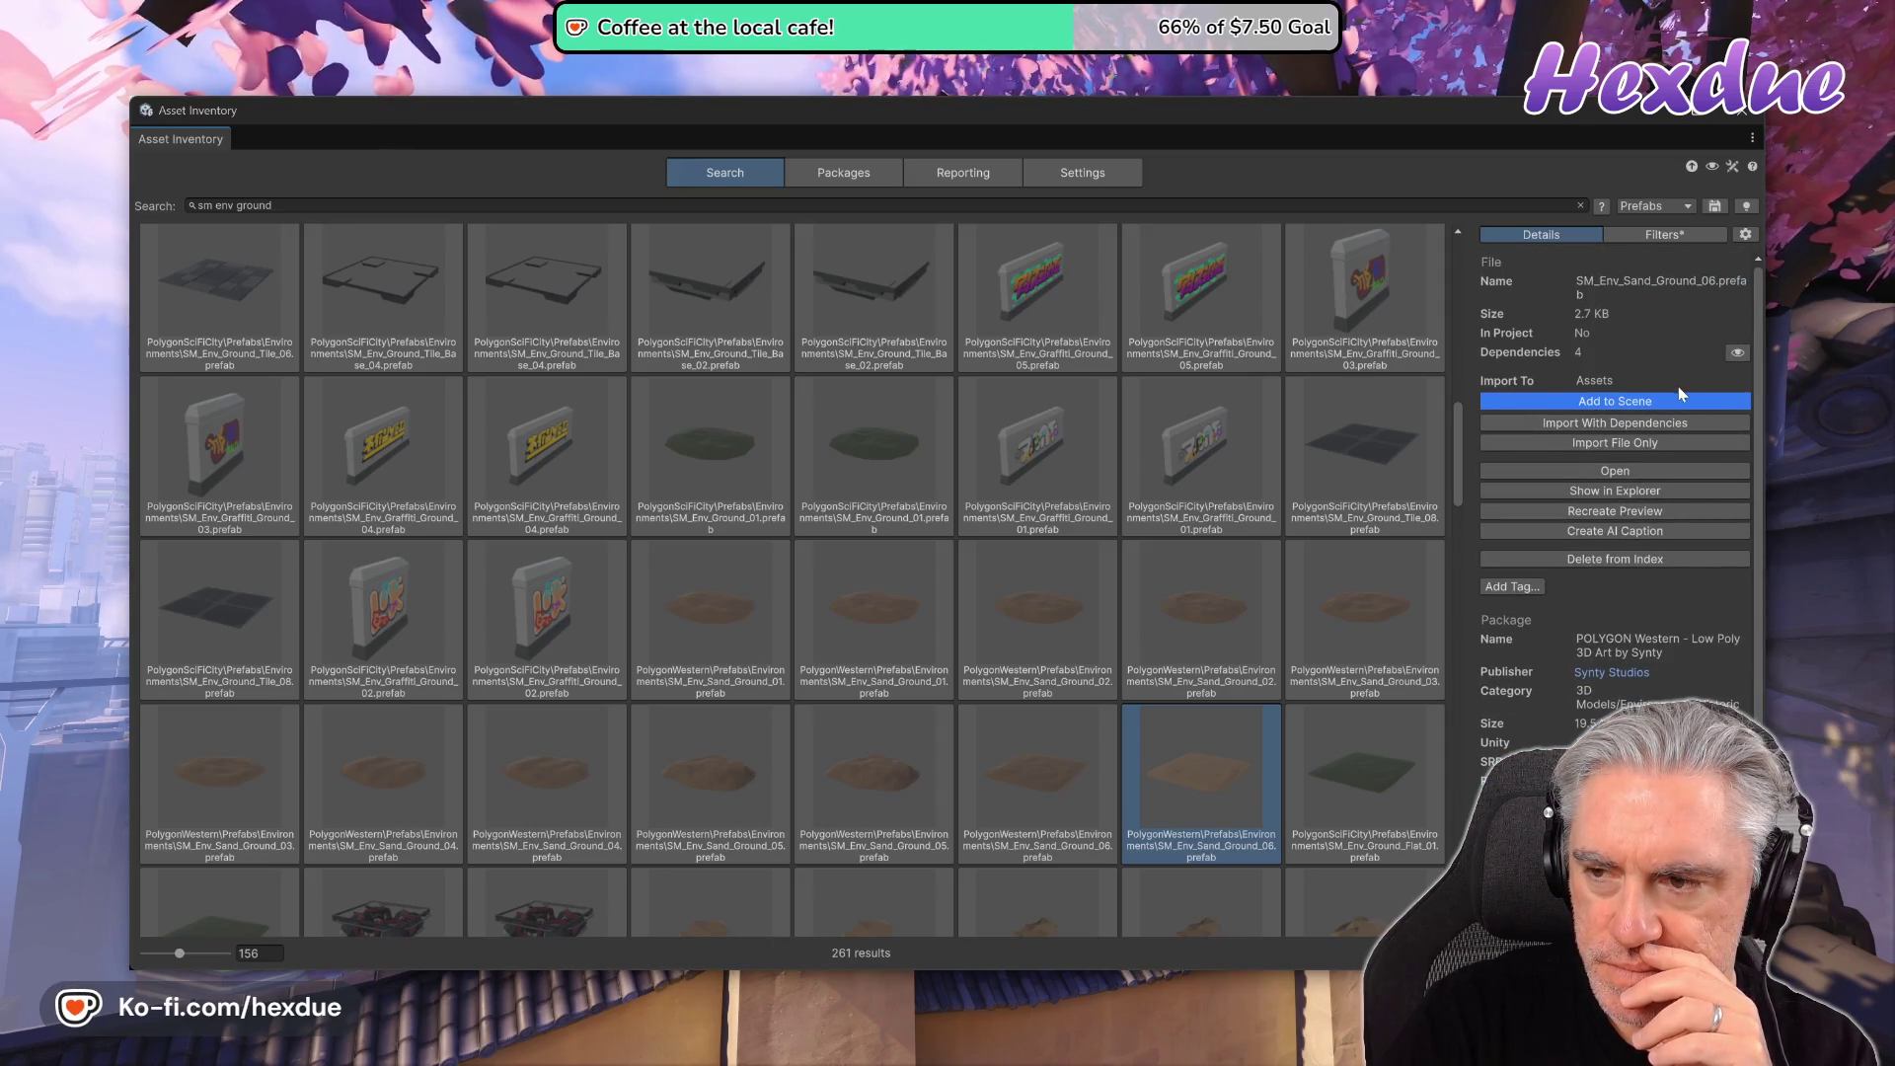
- Back in the simplified view, inspect SM_Env_Ground_Tile_08 and SM_Env_Sand_Ground_03
{"action": "left_click", "coordinate": [1712, 168]}
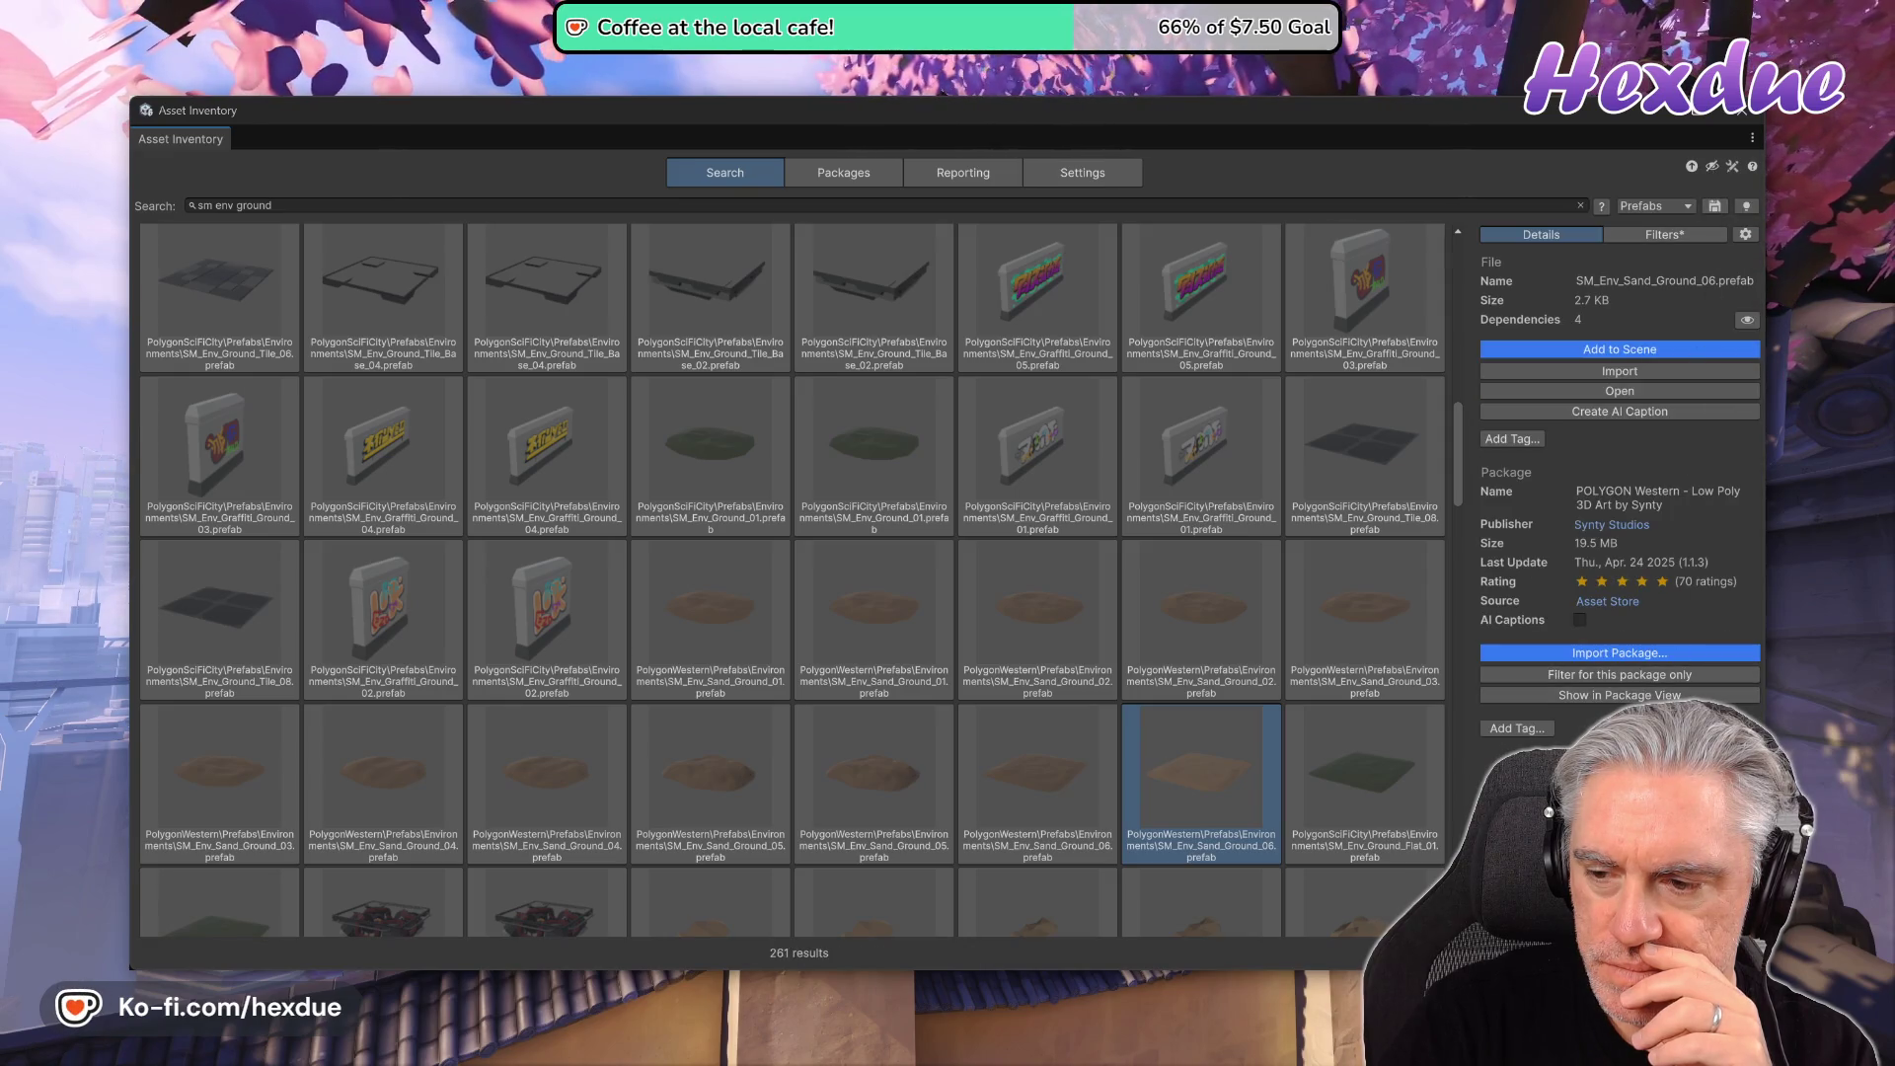
{"action": "left_click", "coordinate": [1374, 460]}
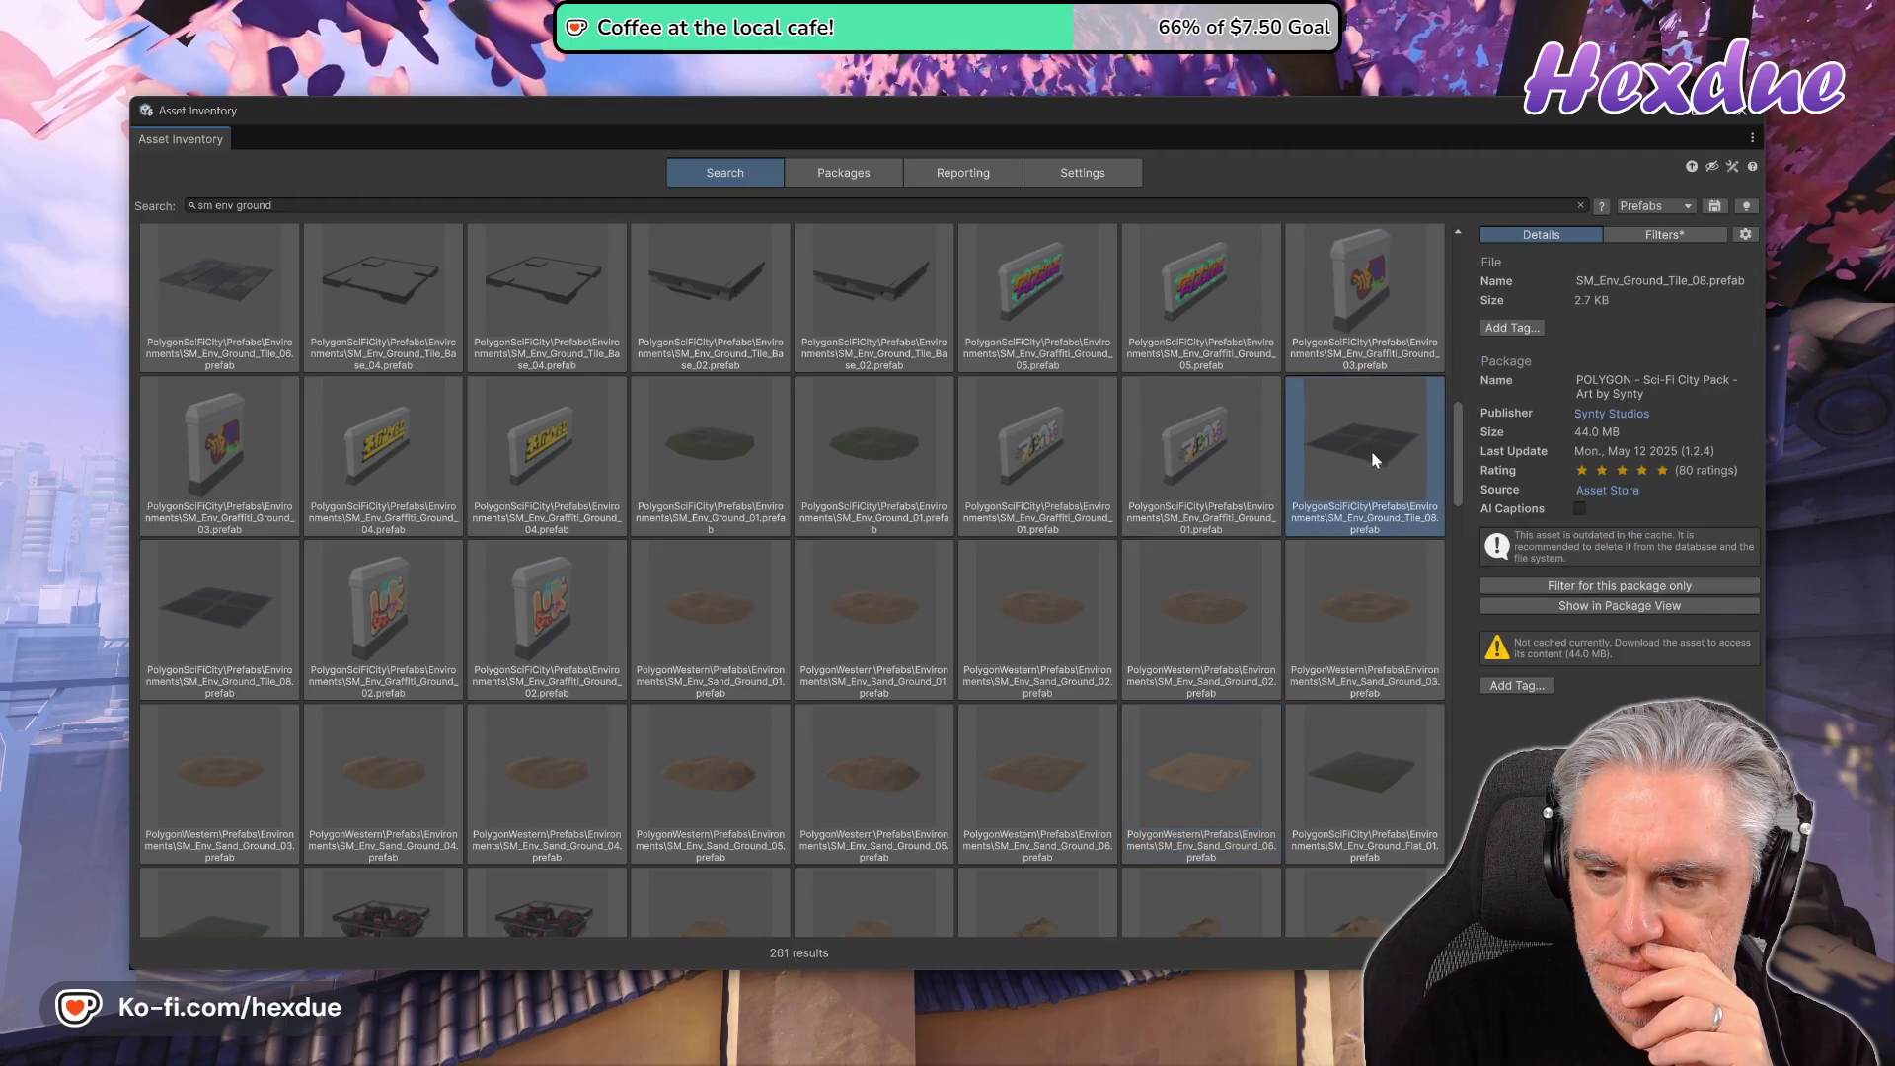
{"action": "left_click", "coordinate": [1343, 588]}
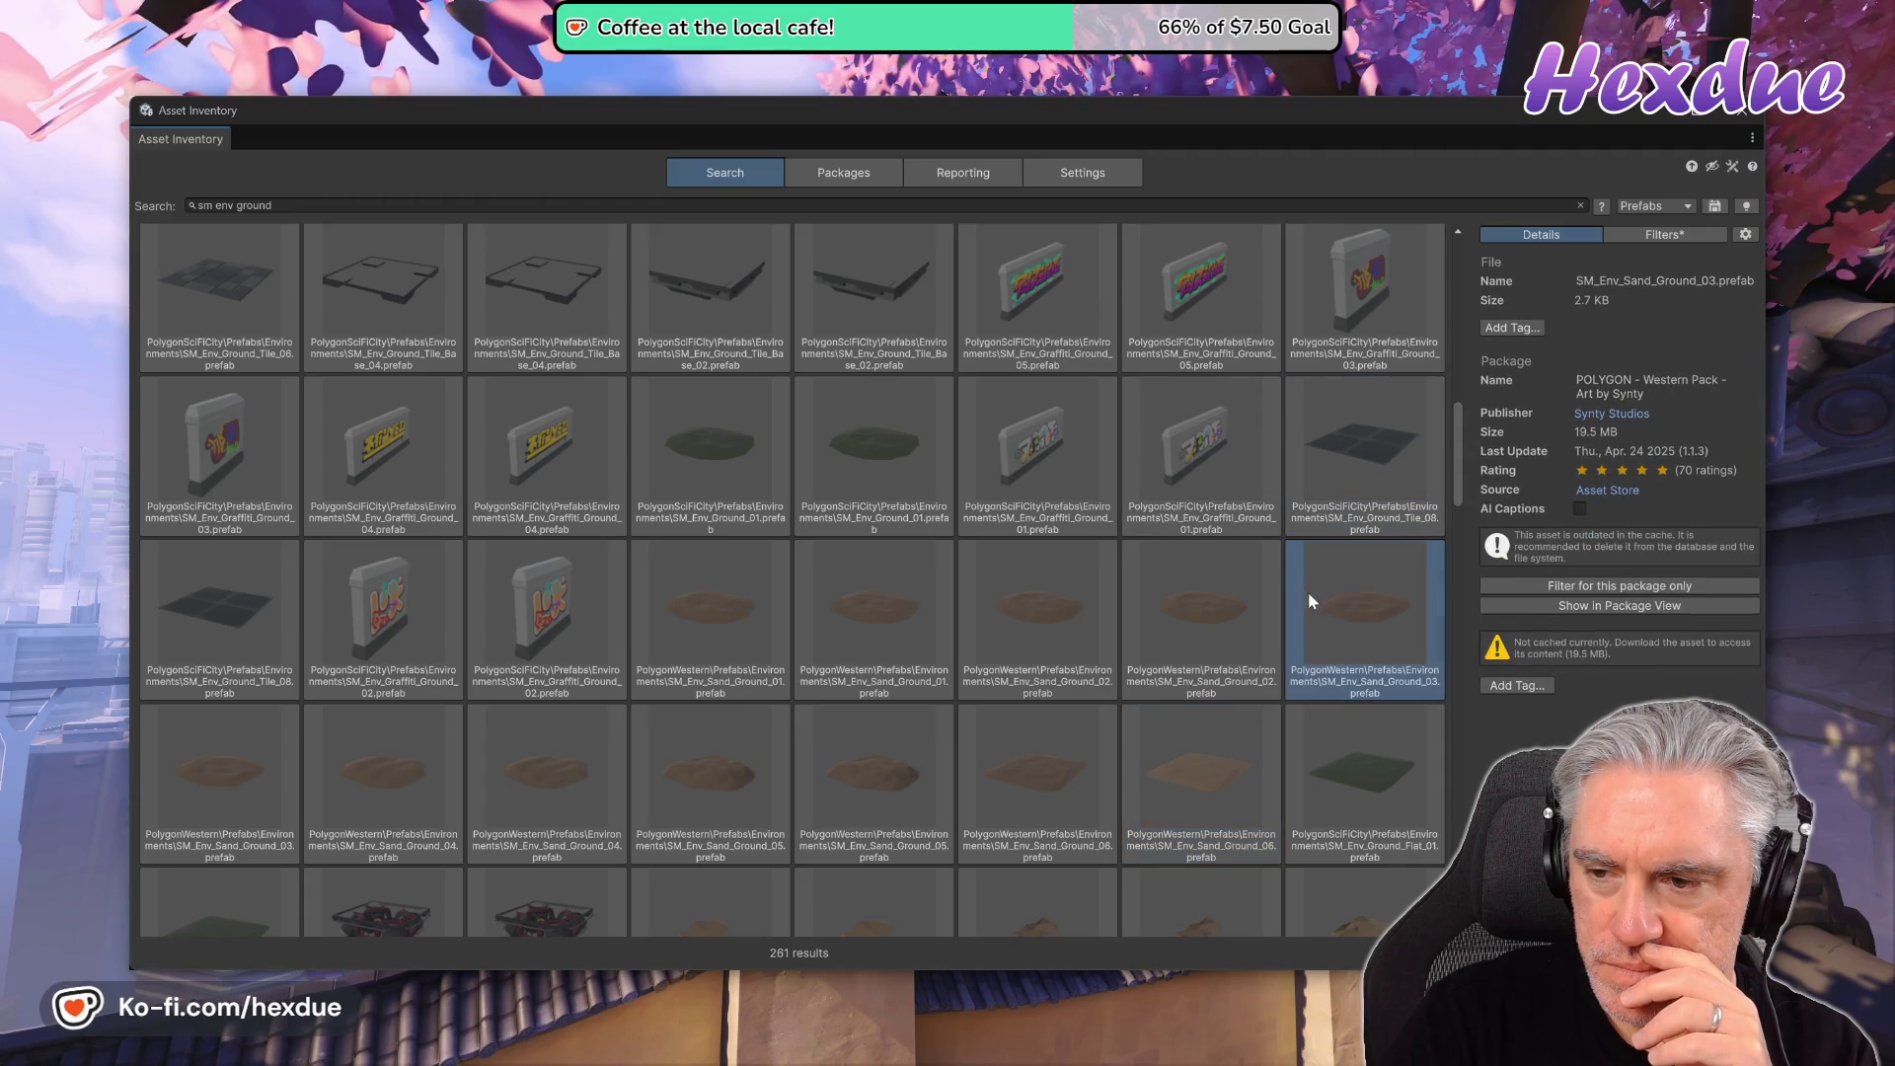
- Compare the generic Grass_01 to Grass_04 ground prefabs and rotate the Apocalypse Grass_01 preview
{"action": "scroll", "coordinate": [1185, 632], "scroll_direction": "down", "scroll_amount": 10}
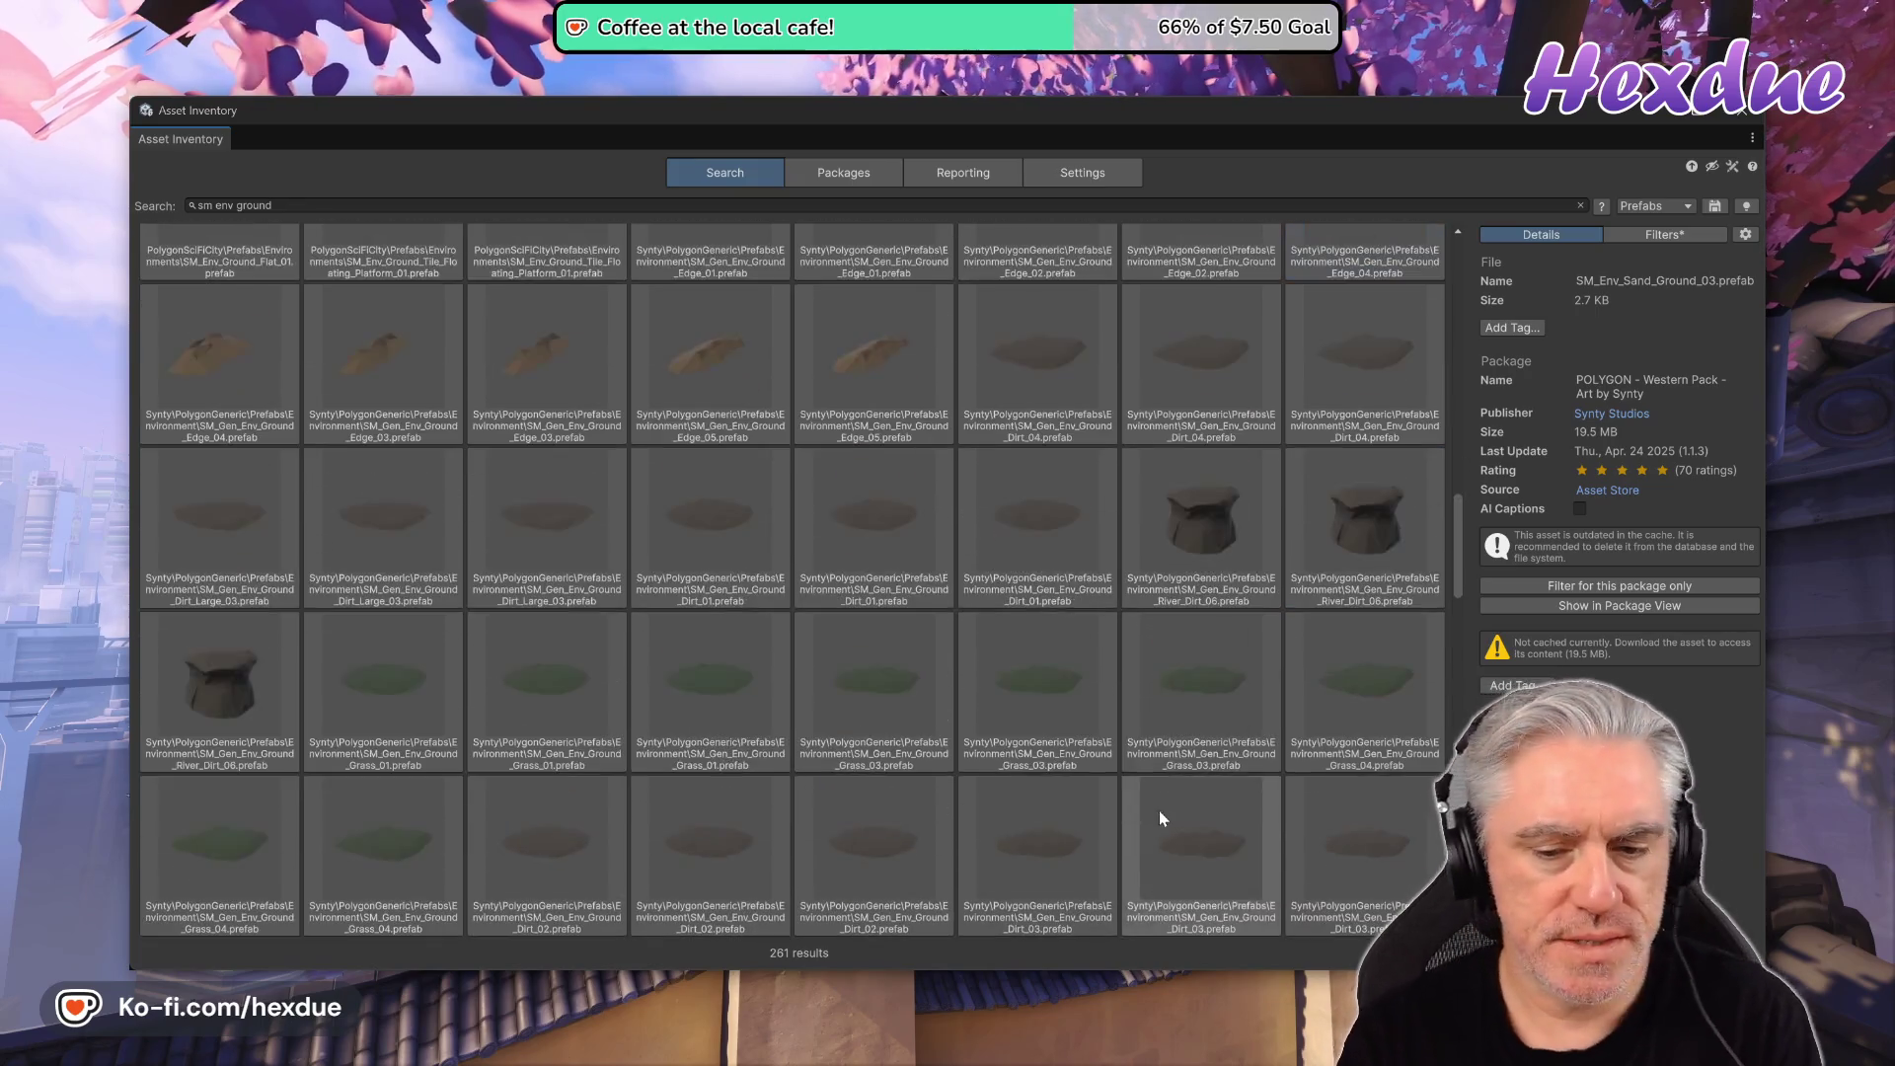
{"action": "left_click", "coordinate": [1001, 400]}
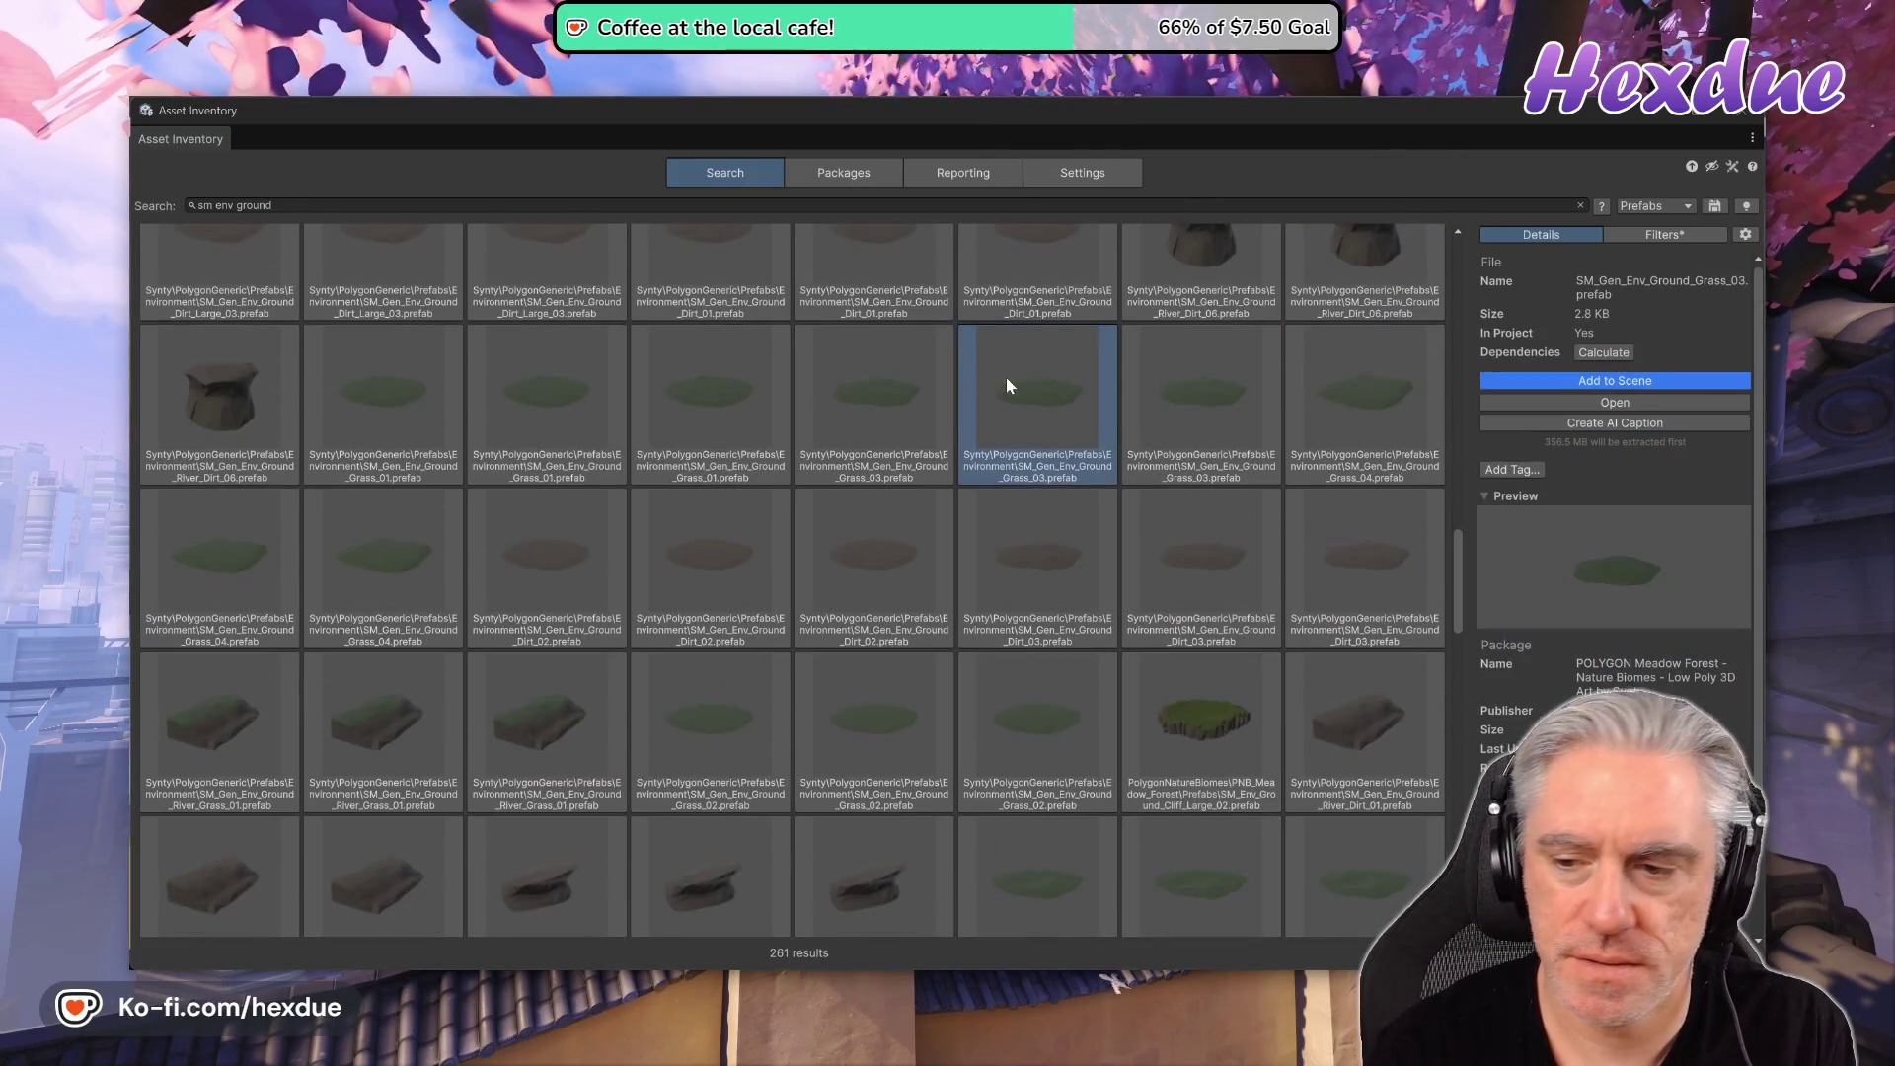
{"action": "left_click", "coordinate": [1216, 411]}
{"action": "left_click", "coordinate": [1336, 394]}
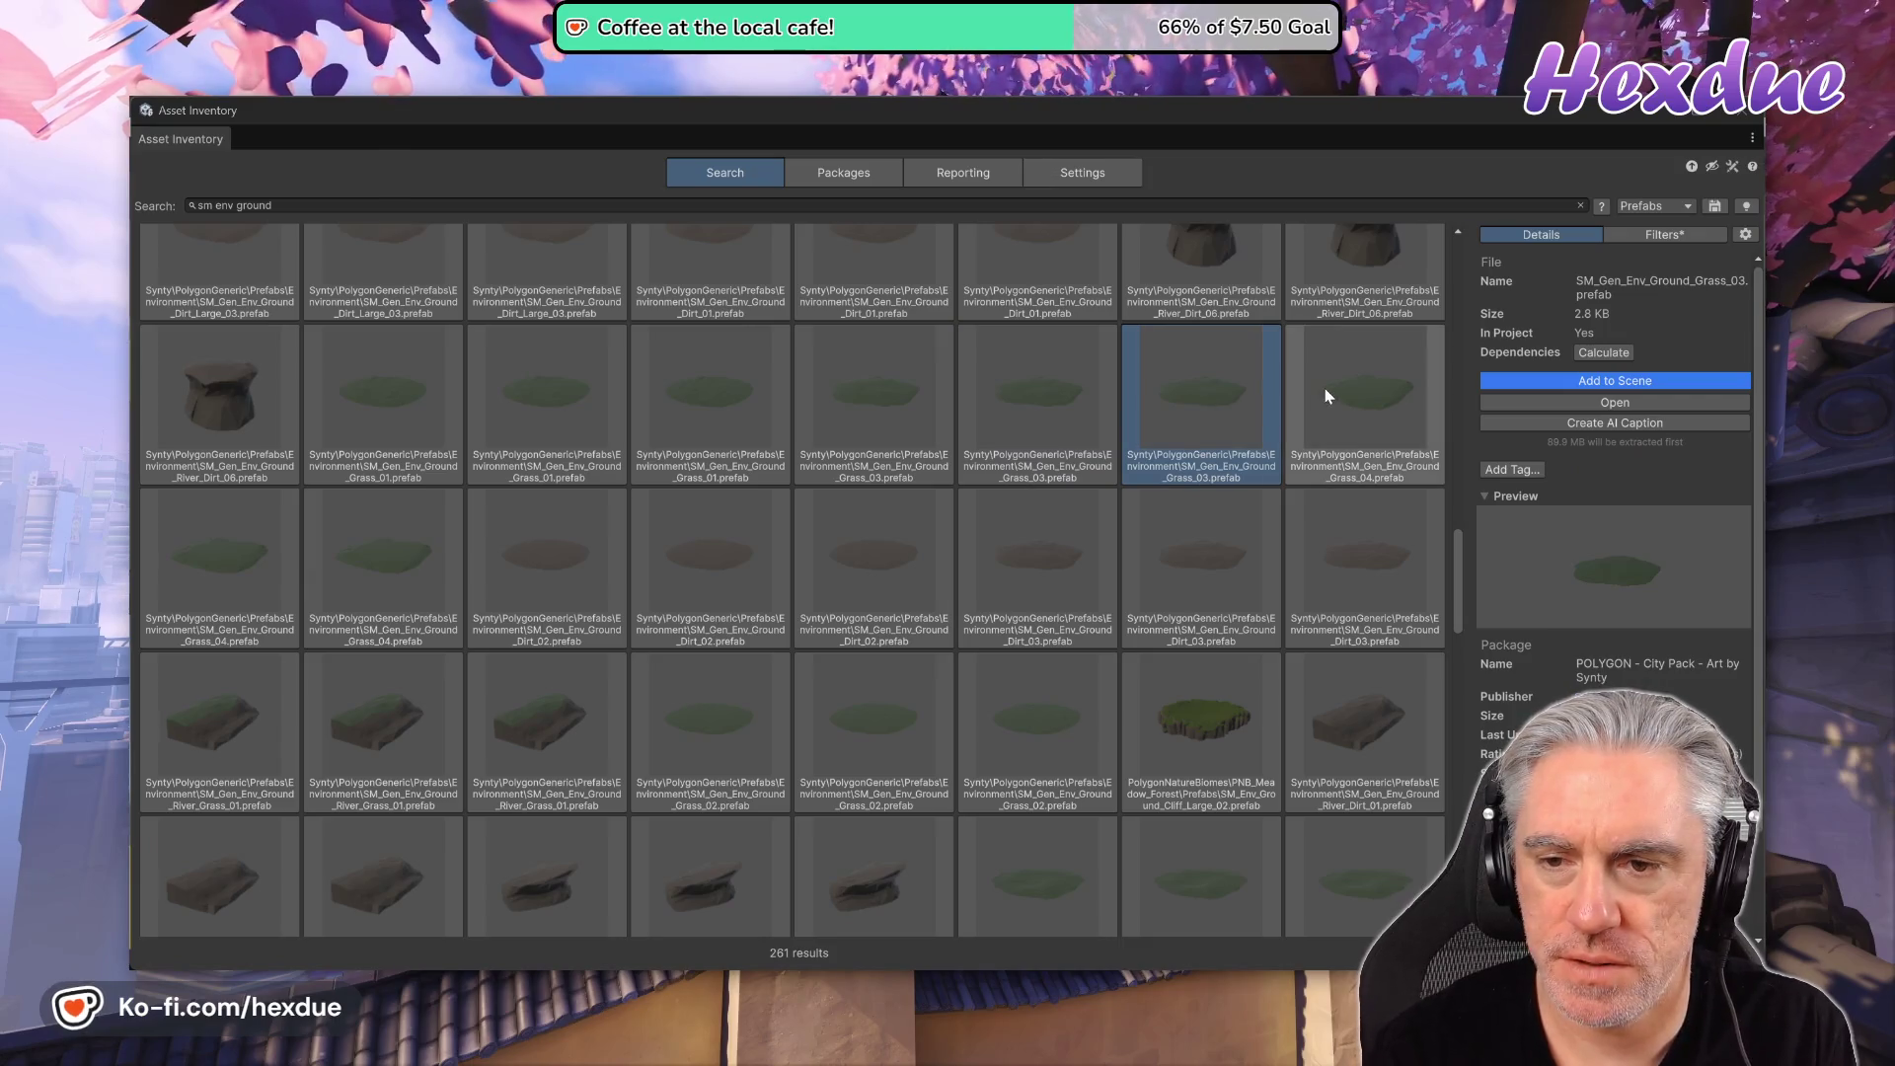
{"action": "left_click", "coordinate": [878, 385]}
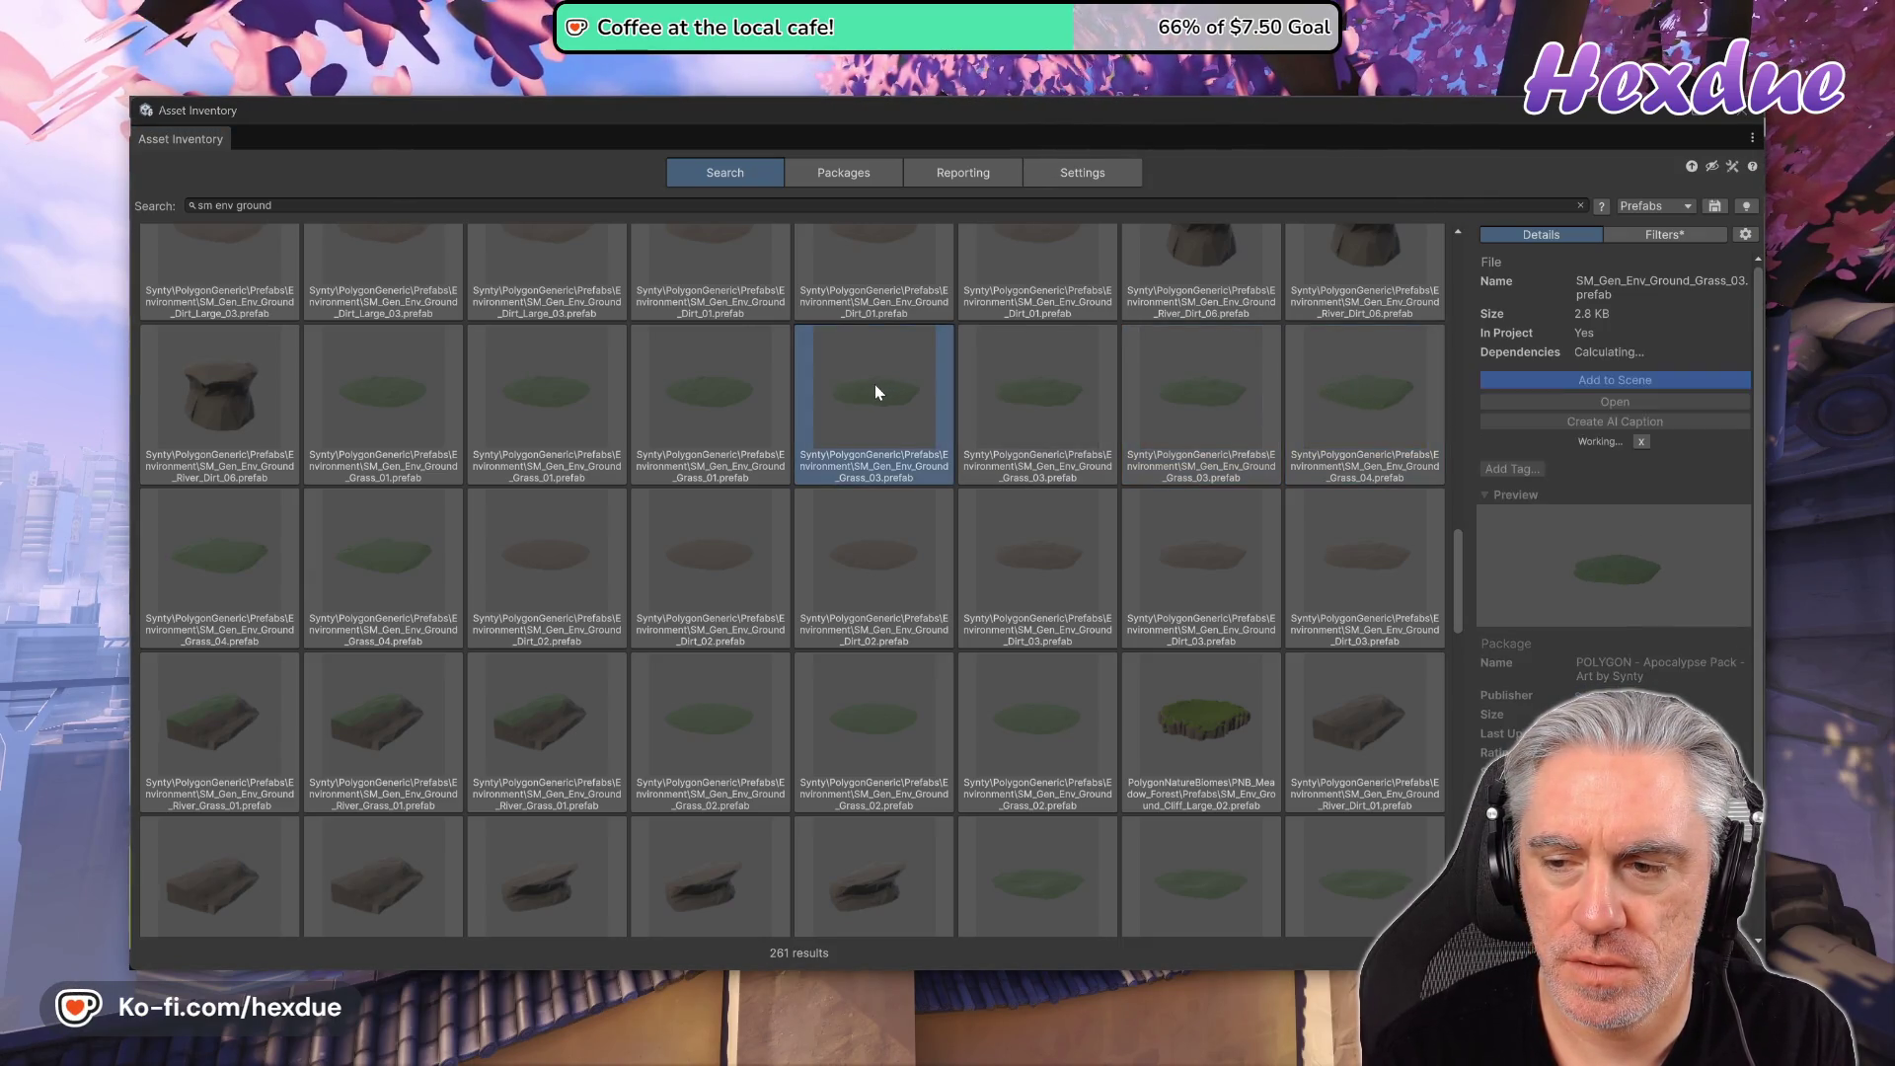
{"action": "left_click", "coordinate": [553, 422]}
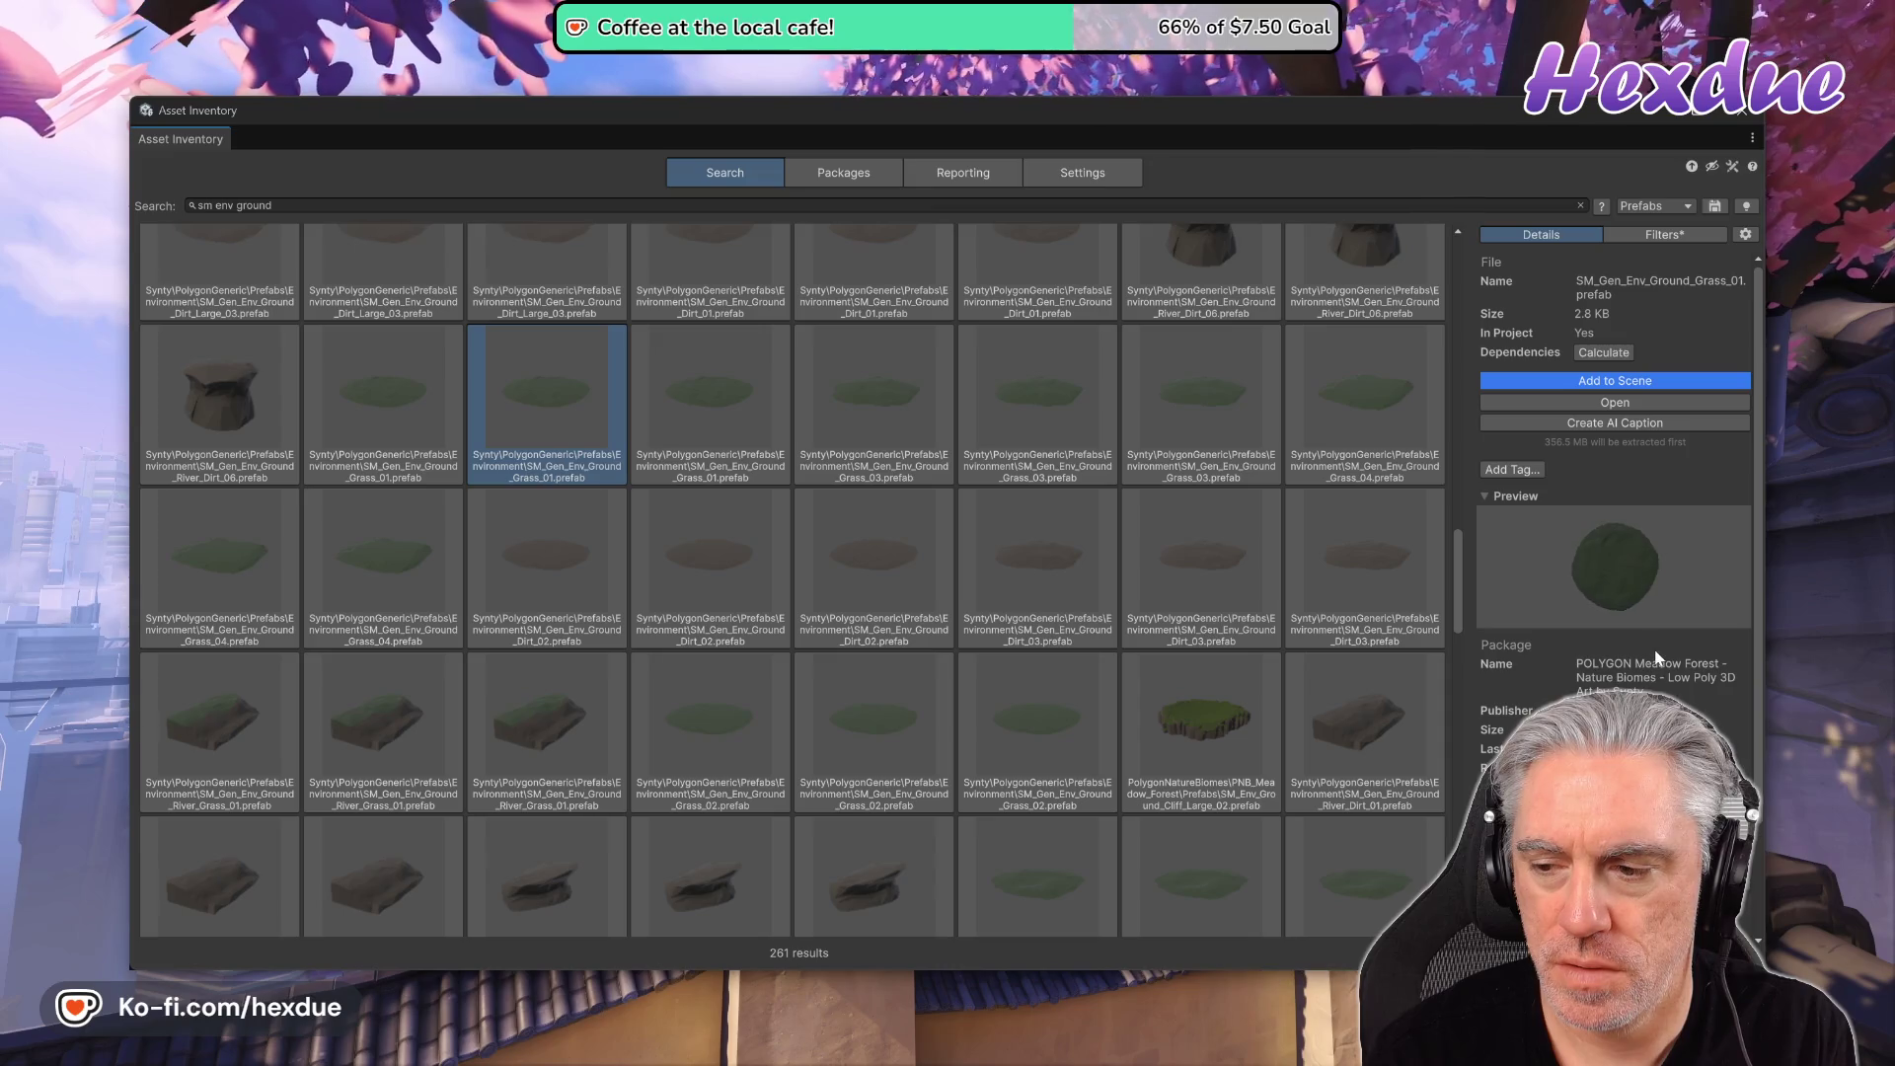
{"action": "left_click", "coordinate": [372, 389]}
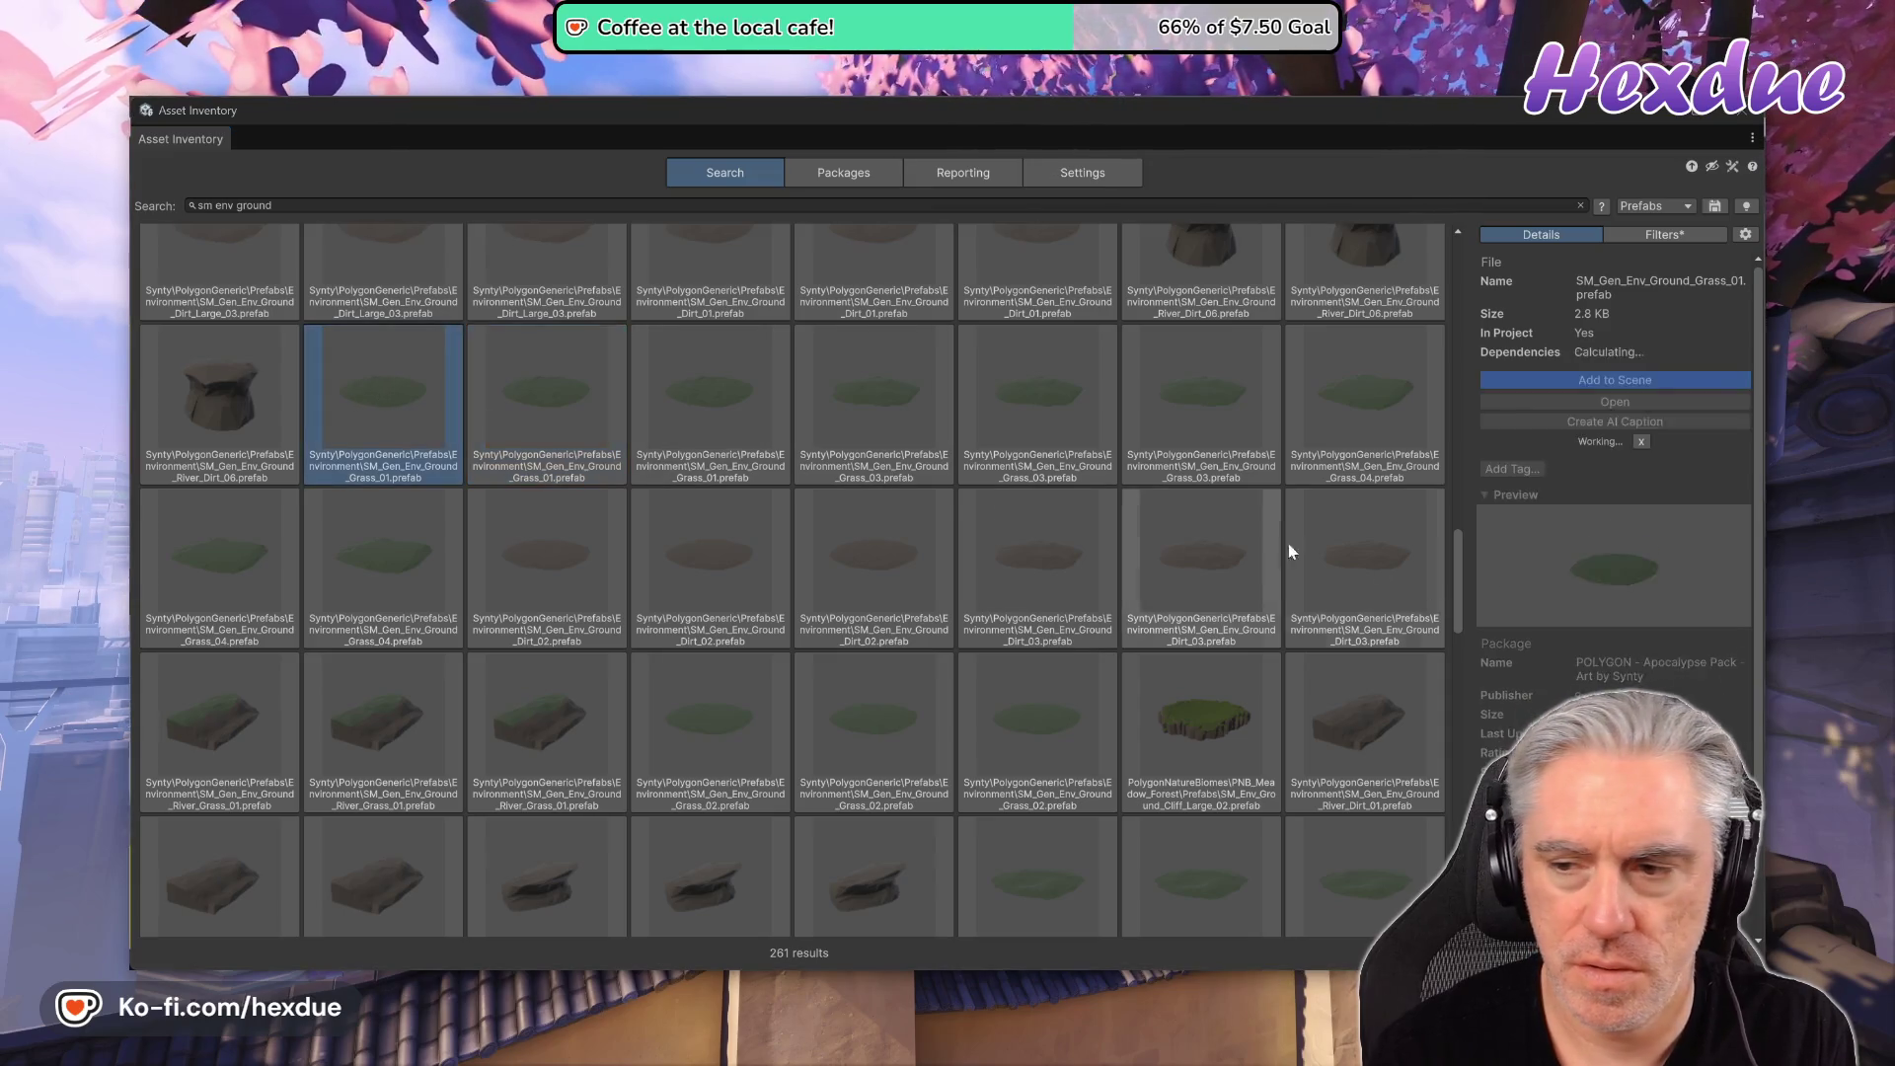
{"action": "mouse_move", "coordinate": [1670, 570]}
{"action": "left_mouse_down"}
{"action": "mouse_move", "coordinate": [1655, 627]}
{"action": "mouse_move", "coordinate": [1680, 641]}
{"action": "mouse_move", "coordinate": [1657, 588]}
{"action": "left_mouse_up"}
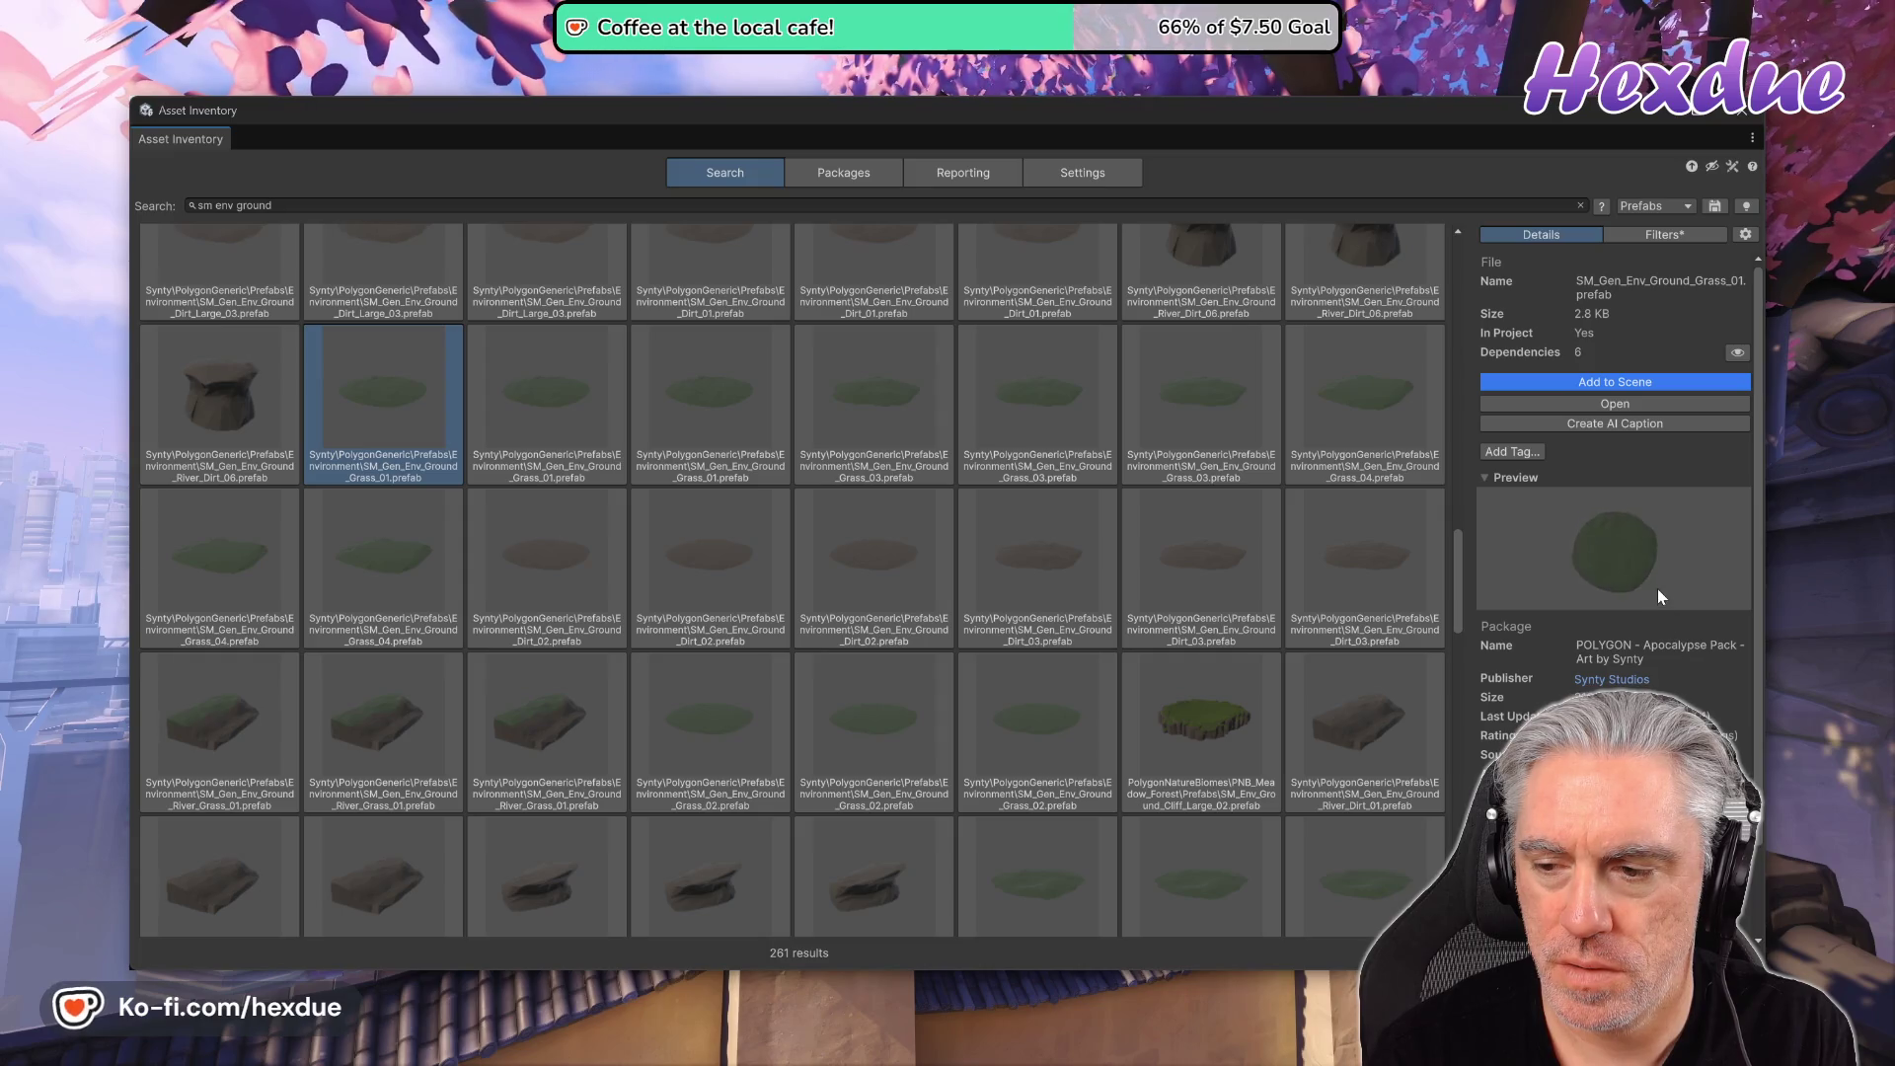
- Rotate the Meadow Forest, City and Grass_Large_03 previews, then choose SM_Gen_Env_Ground_Grass_02
{"action": "left_click", "coordinate": [523, 414]}
{"action": "mouse_move", "coordinate": [1643, 634]}
{"action": "left_mouse_down"}
{"action": "mouse_move", "coordinate": [1655, 652]}
{"action": "mouse_move", "coordinate": [1709, 646]}
{"action": "left_mouse_up"}
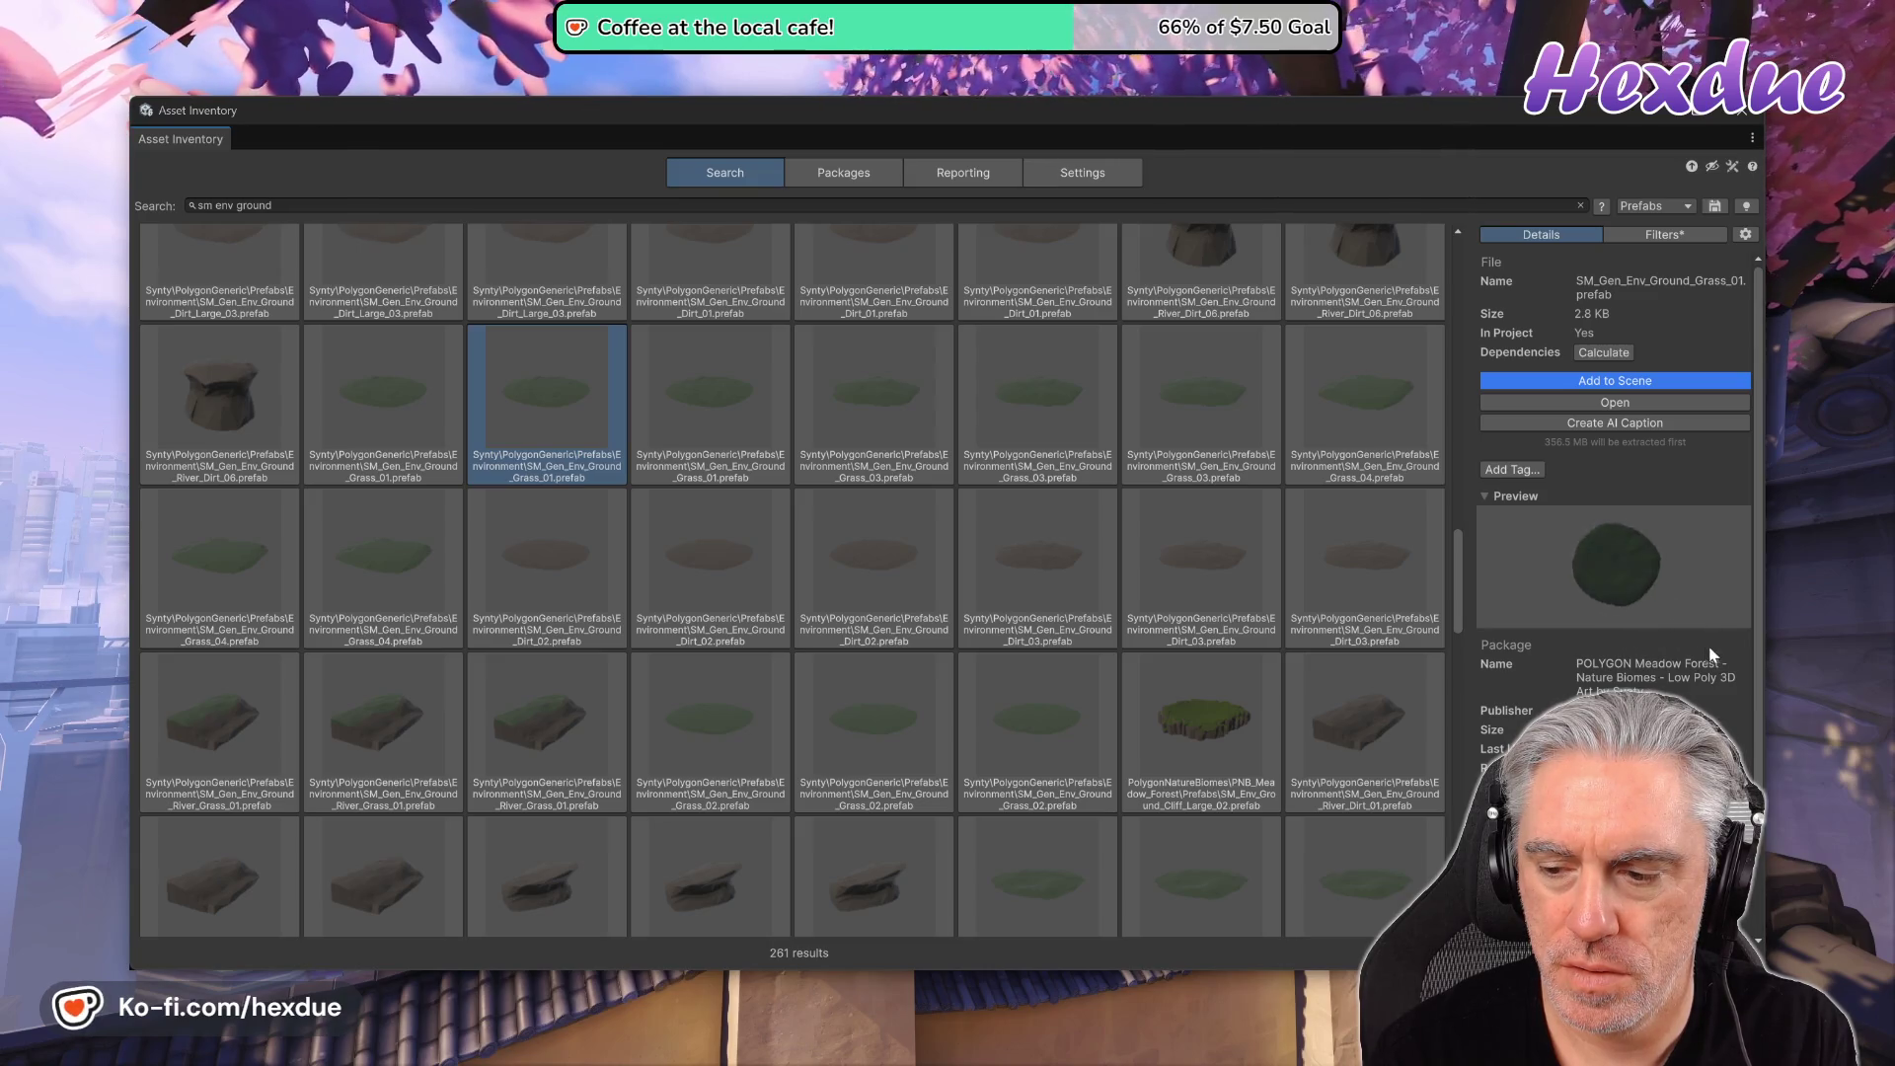
{"action": "left_click", "coordinate": [709, 416]}
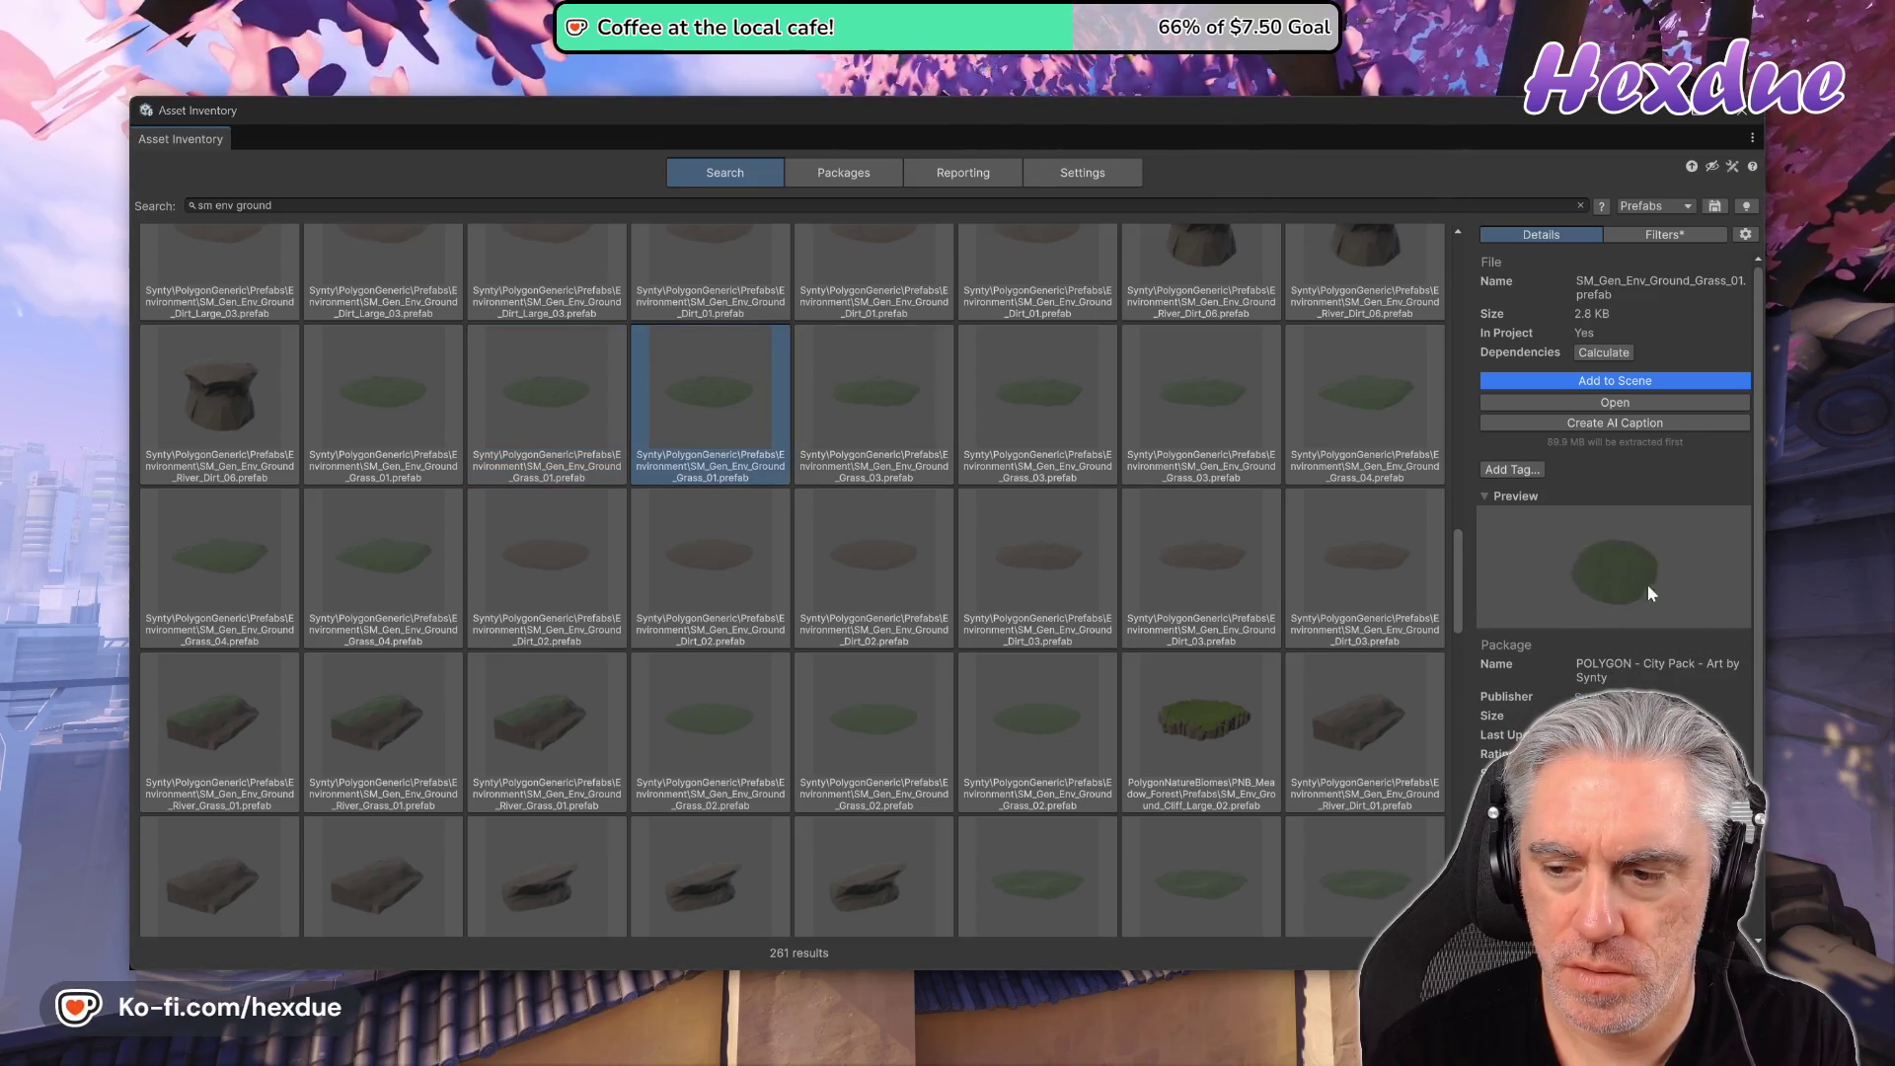
{"action": "mouse_move", "coordinate": [1660, 620]}
{"action": "left_mouse_down"}
{"action": "mouse_move", "coordinate": [1690, 601]}
{"action": "mouse_move", "coordinate": [1697, 638]}
{"action": "mouse_move", "coordinate": [1661, 612]}
{"action": "mouse_move", "coordinate": [1663, 539]}
{"action": "mouse_move", "coordinate": [1675, 604]}
{"action": "left_mouse_up"}
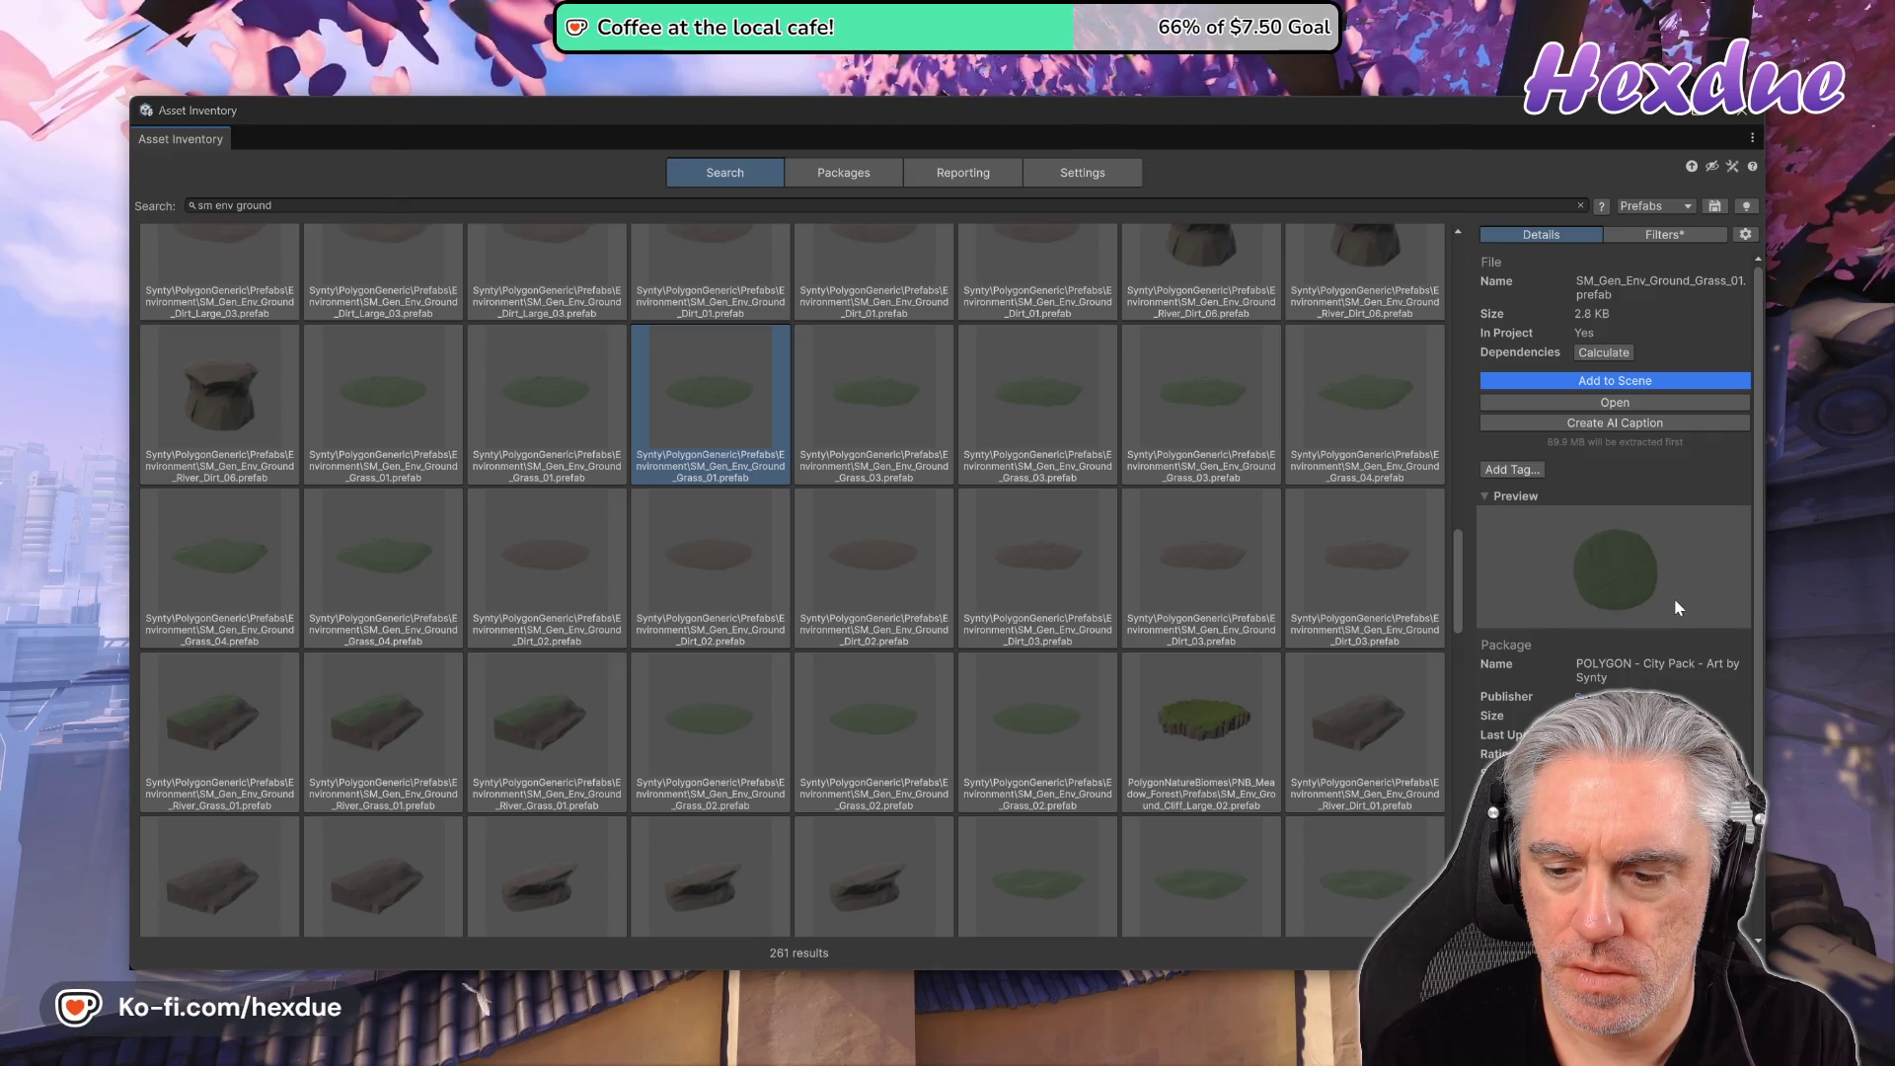
{"action": "left_click", "coordinate": [1222, 869]}
{"action": "mouse_move", "coordinate": [1618, 583]}
{"action": "left_mouse_down"}
{"action": "mouse_move", "coordinate": [1643, 620]}
{"action": "mouse_move", "coordinate": [1670, 617]}
{"action": "left_mouse_up"}
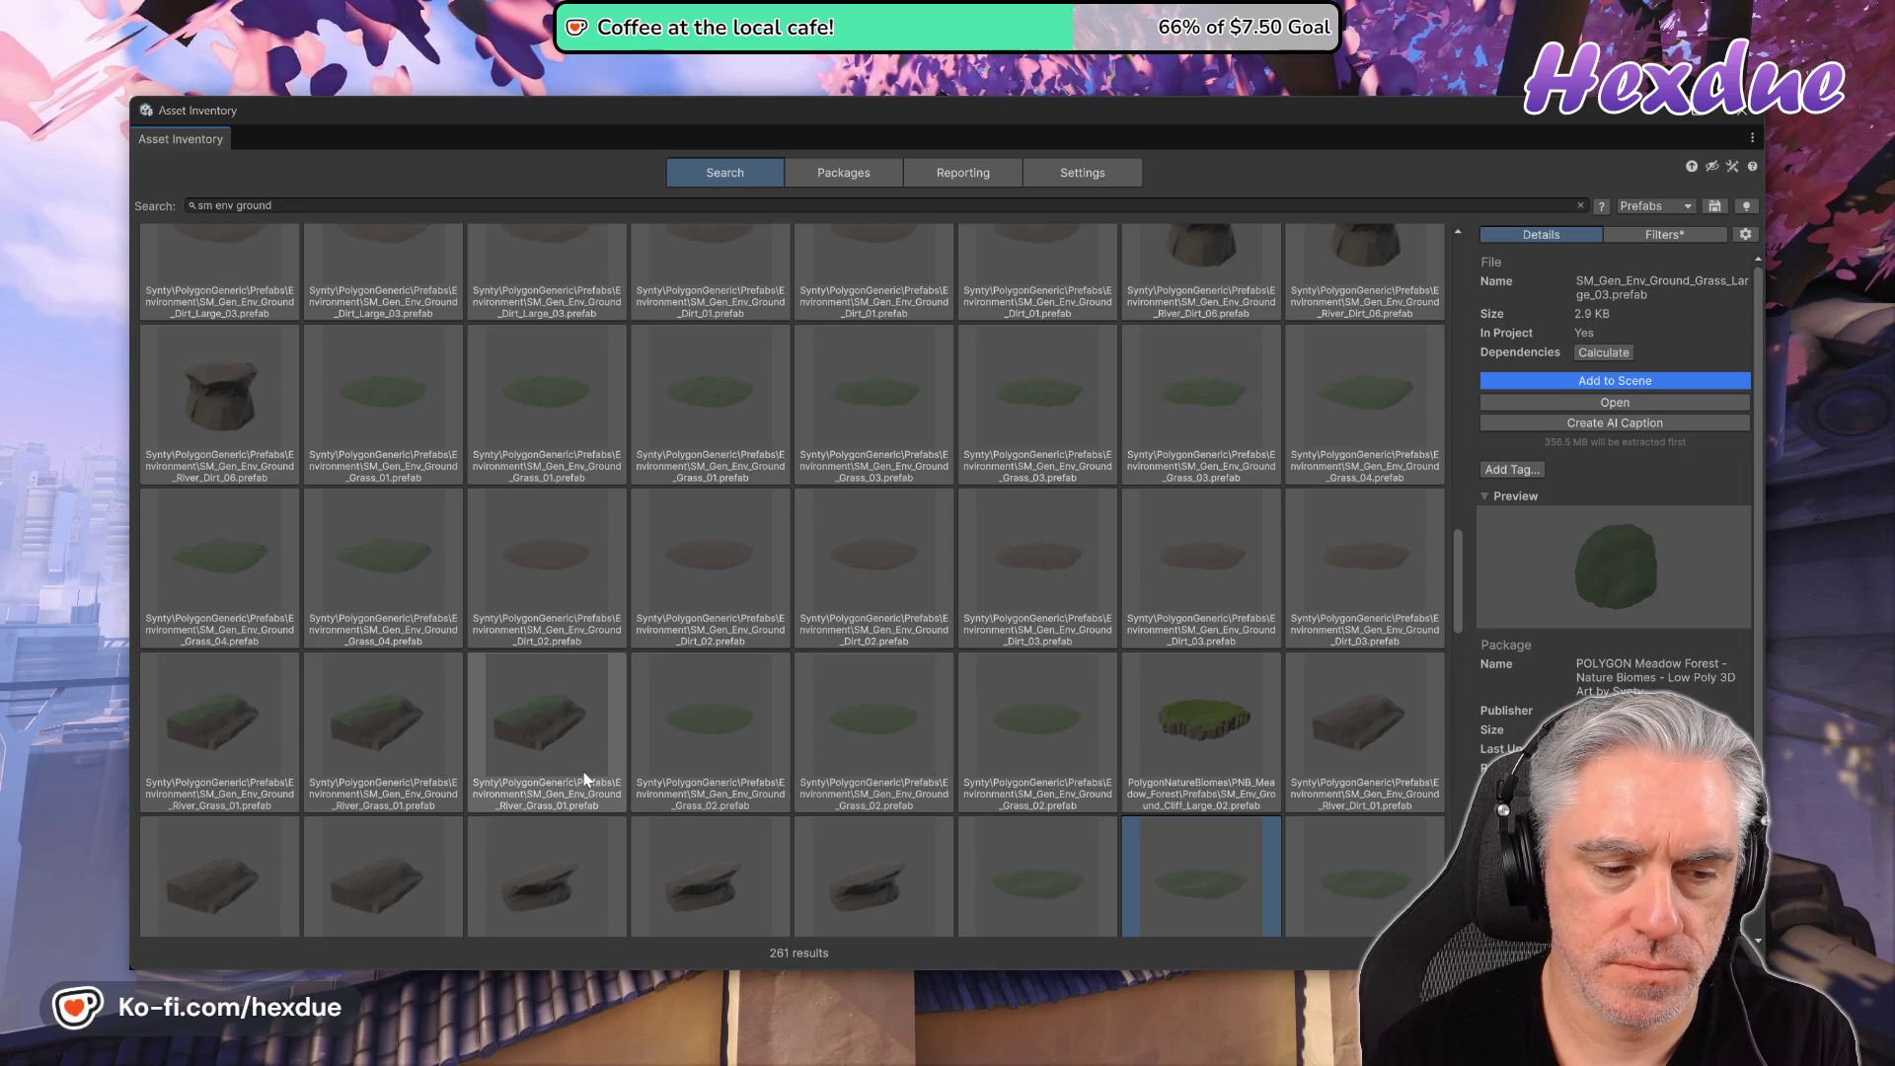
{"action": "left_click", "coordinate": [682, 738]}
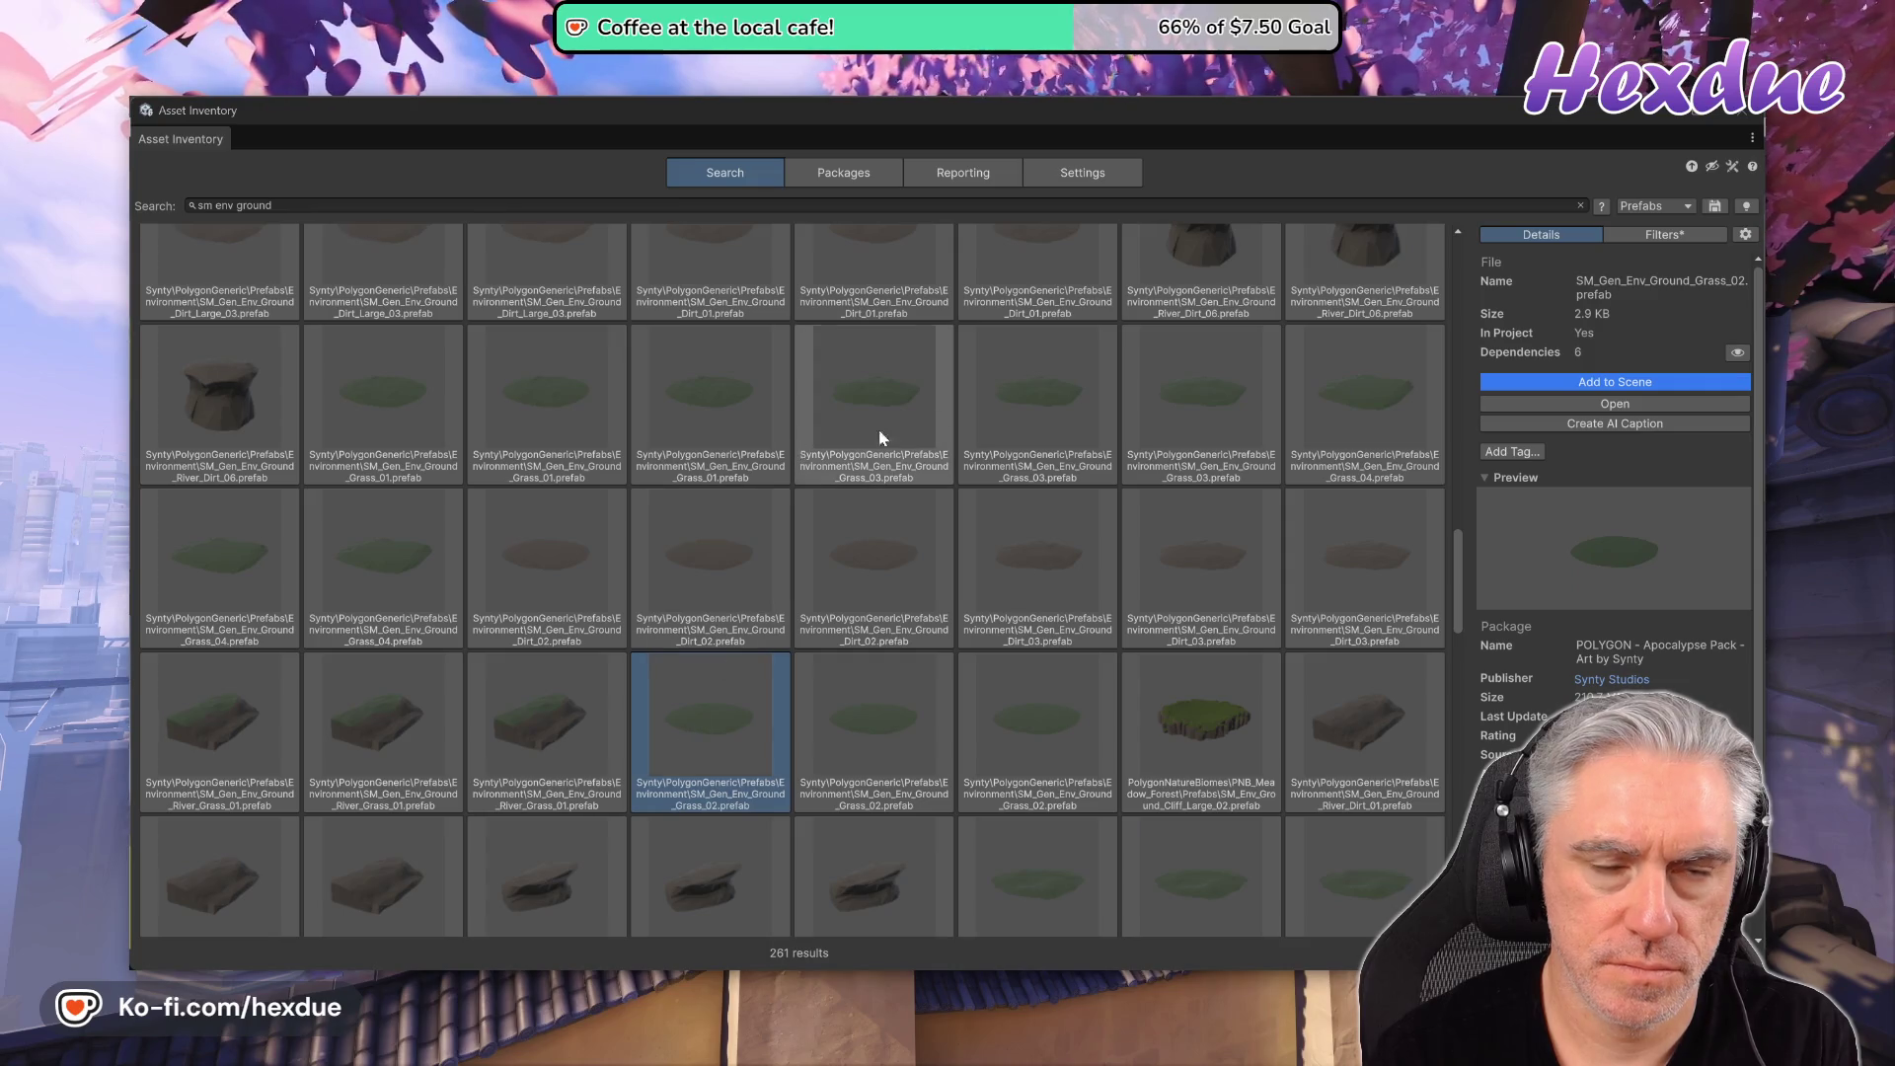
{"action": "key", "text": "alt+Tab"}
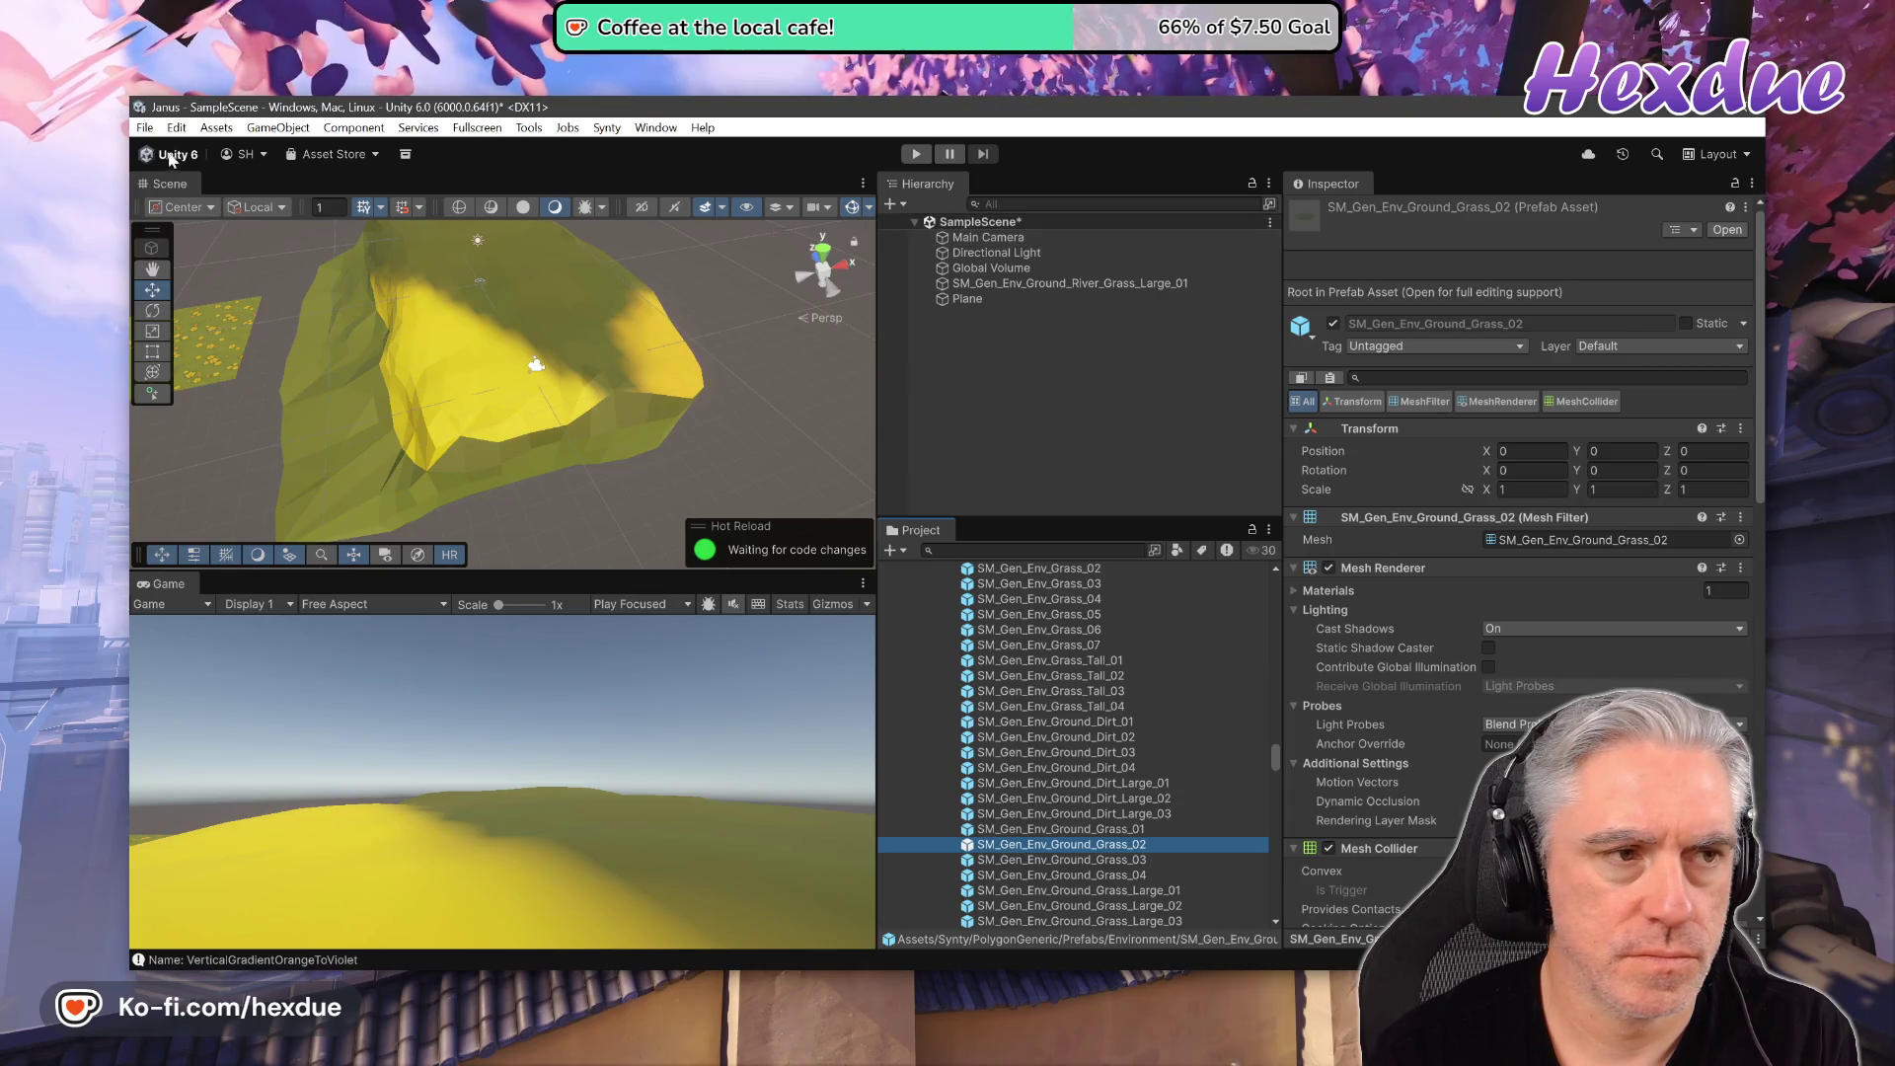
- Reload SampleScene from the recent scenes, discarding unsaved changes
{"action": "left_click", "coordinate": [144, 127]}
{"action": "mouse_move", "coordinate": [385, 194]}
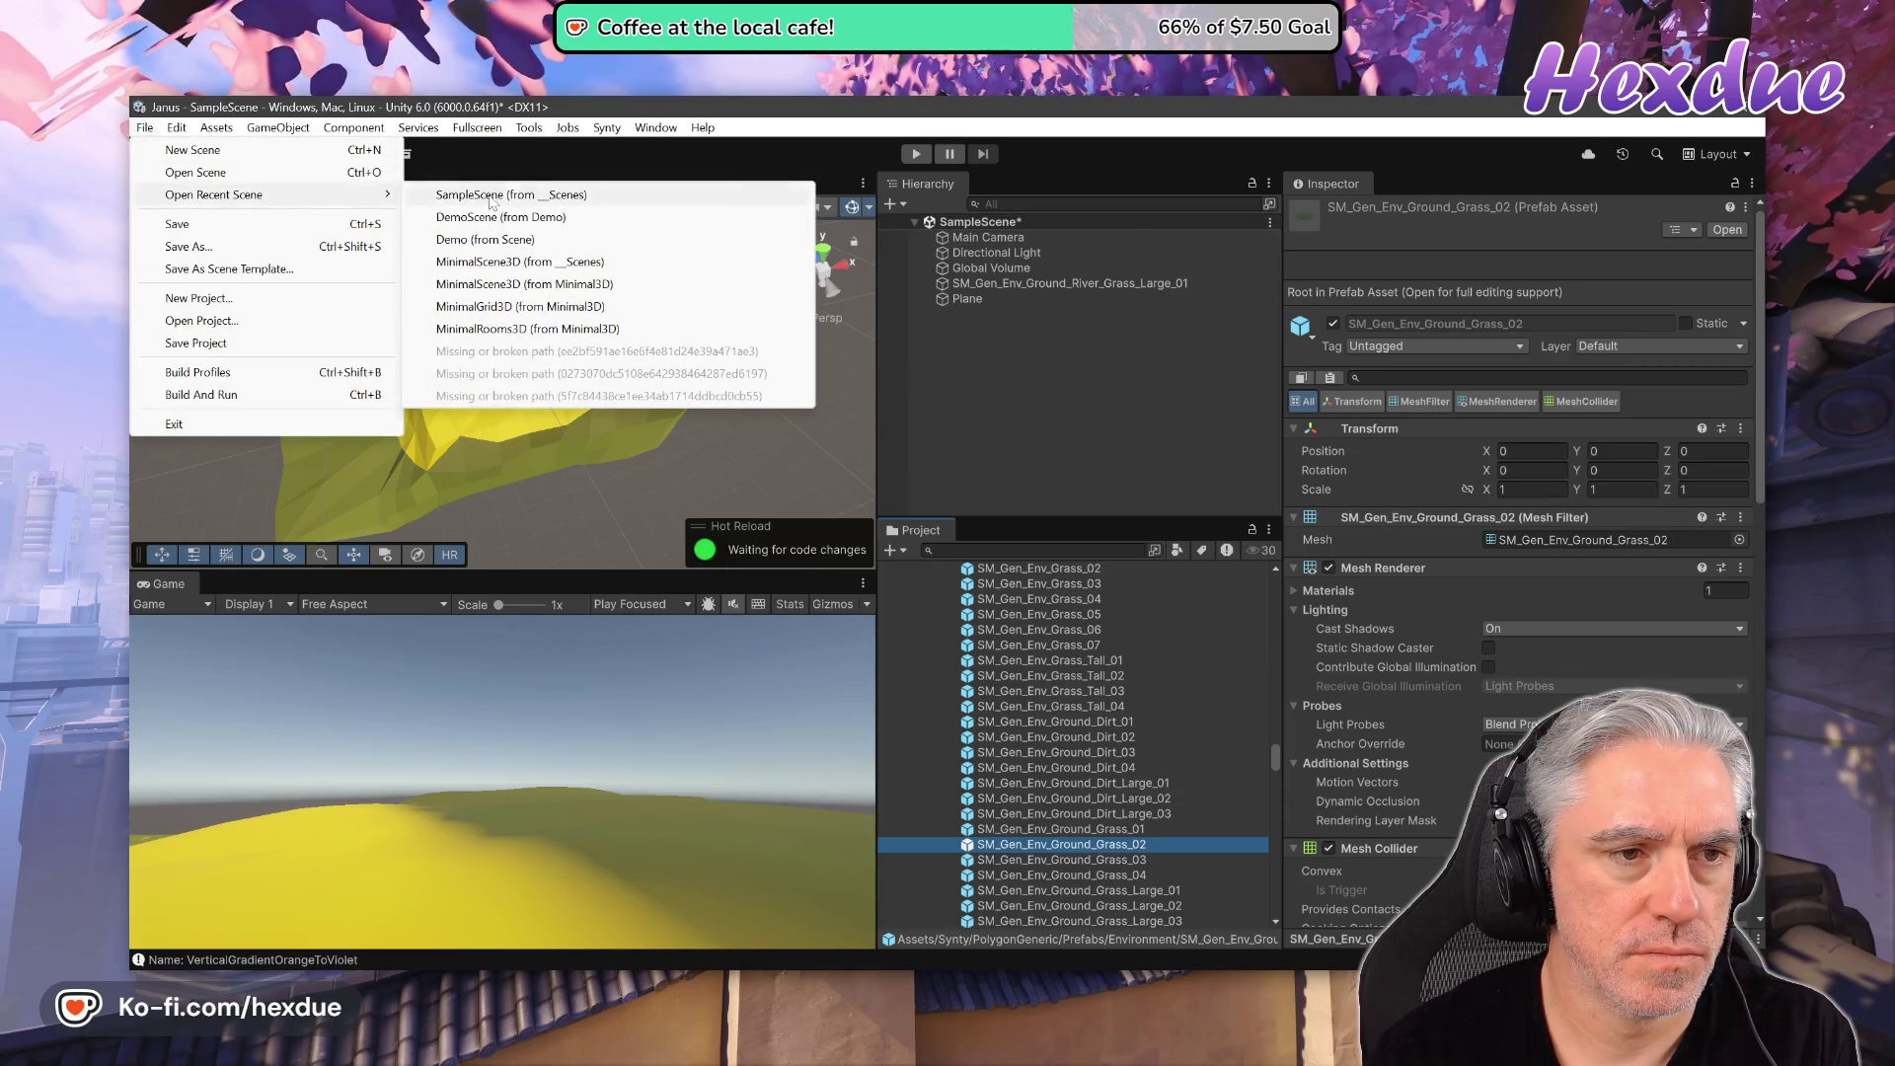
{"action": "left_click", "coordinate": [563, 218]}
{"action": "left_click", "coordinate": [1001, 585]}
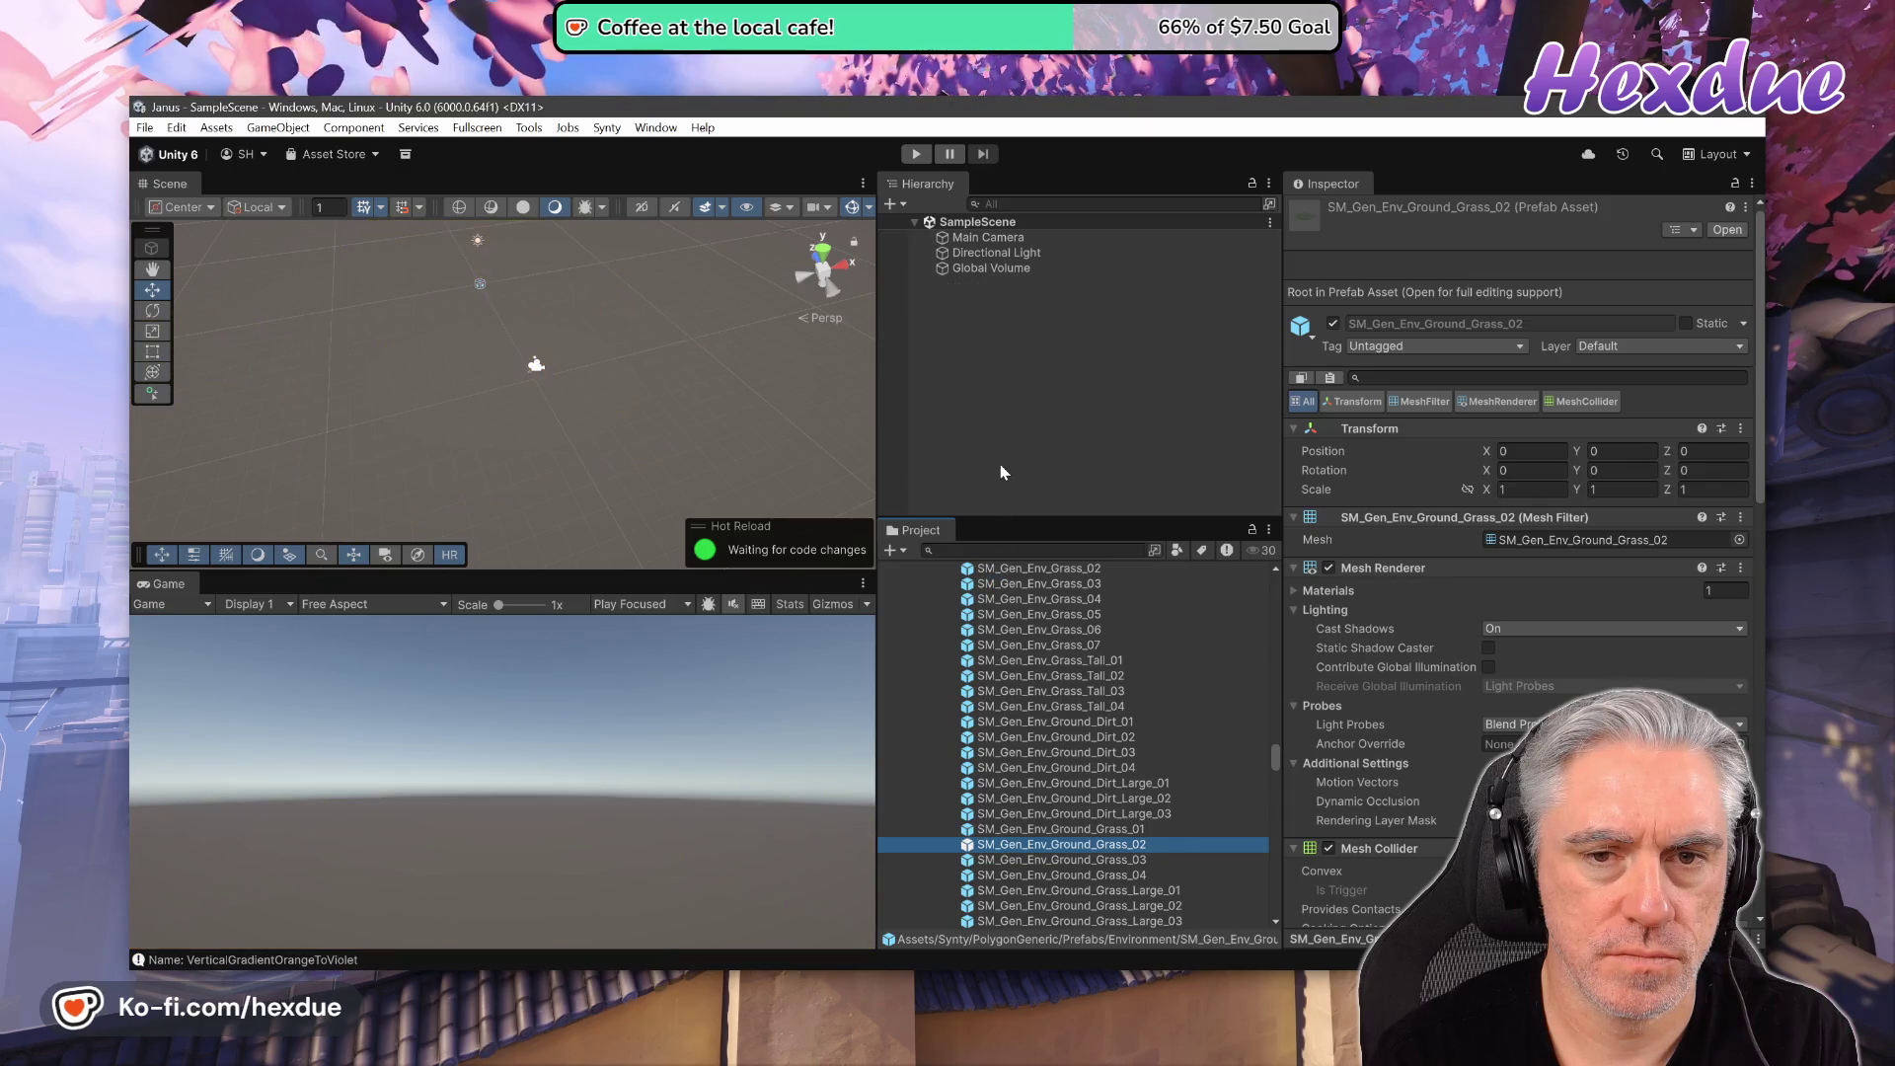
- Collapse the _Prefabs folder and reset the Assets tree to show only top-level folders
{"action": "scroll", "coordinate": [1254, 751], "scroll_direction": "up", "scroll_amount": 15}
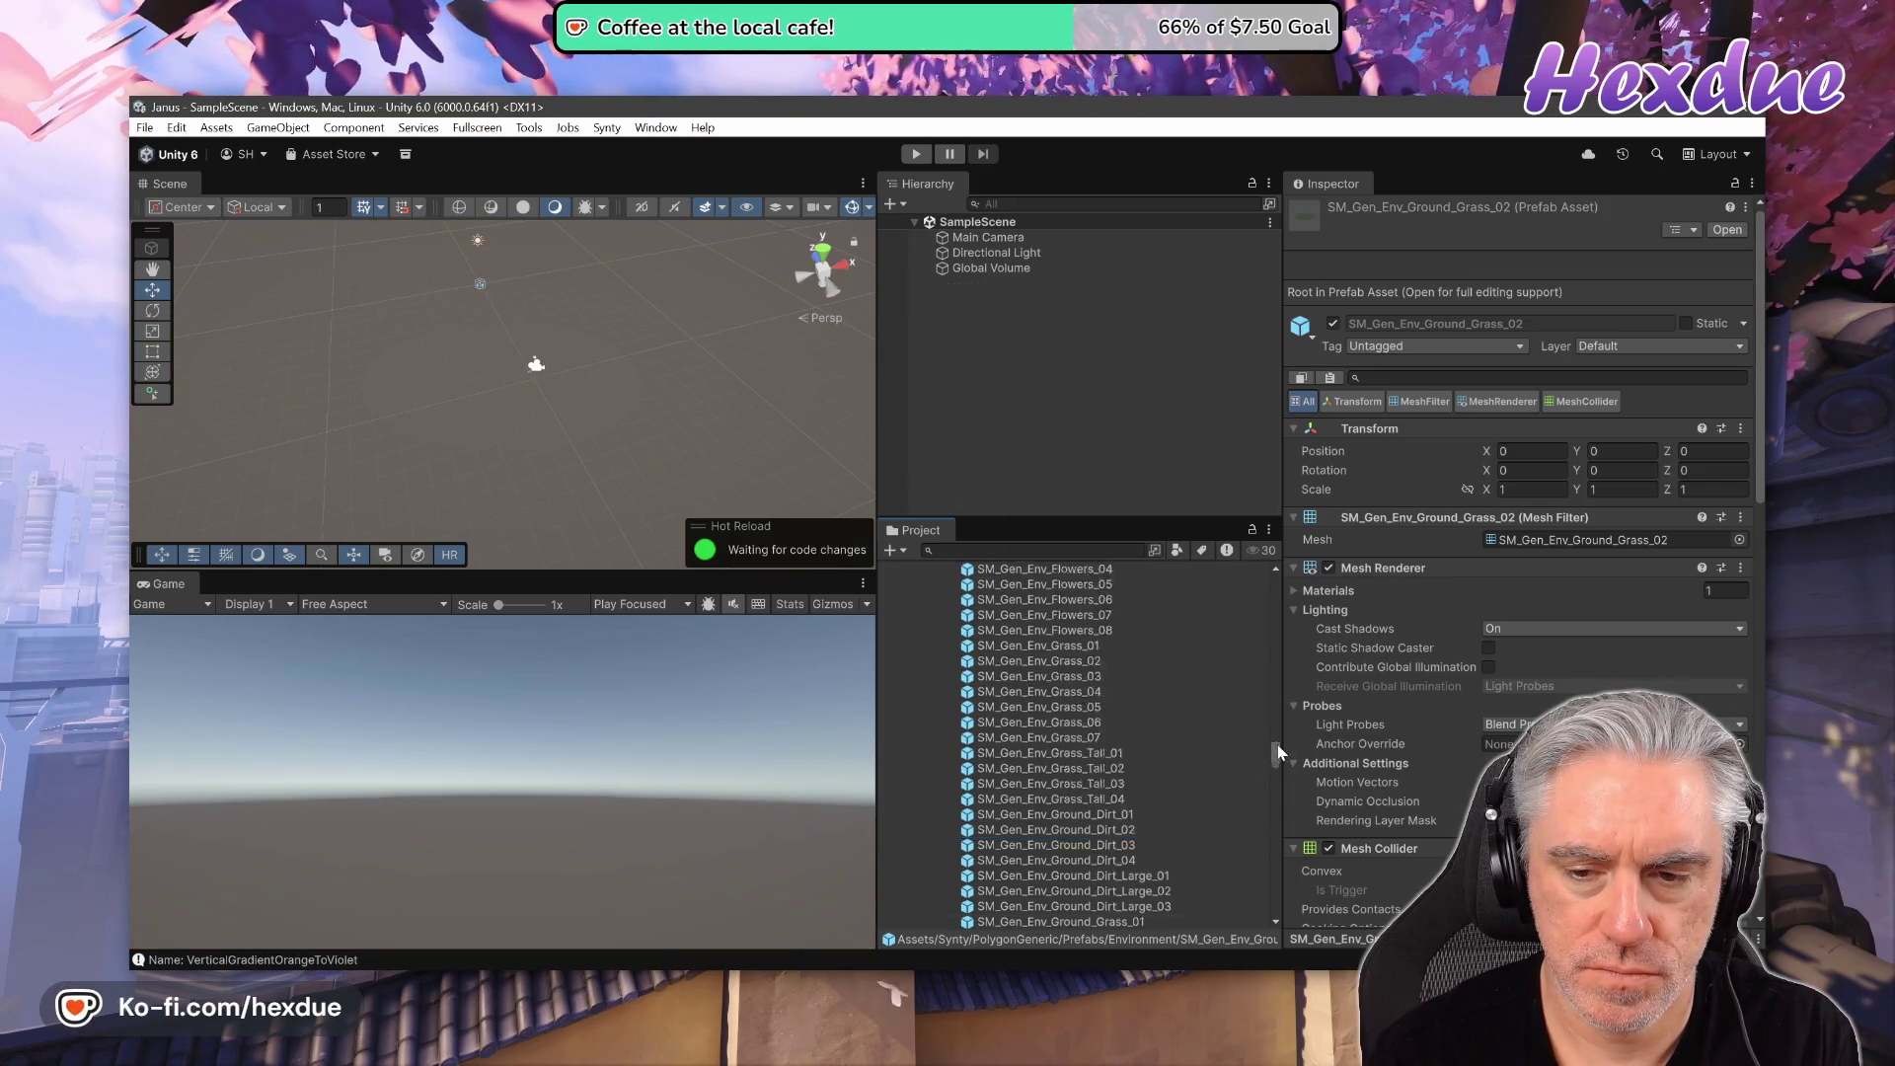
{"action": "left_click", "coordinate": [899, 635]}
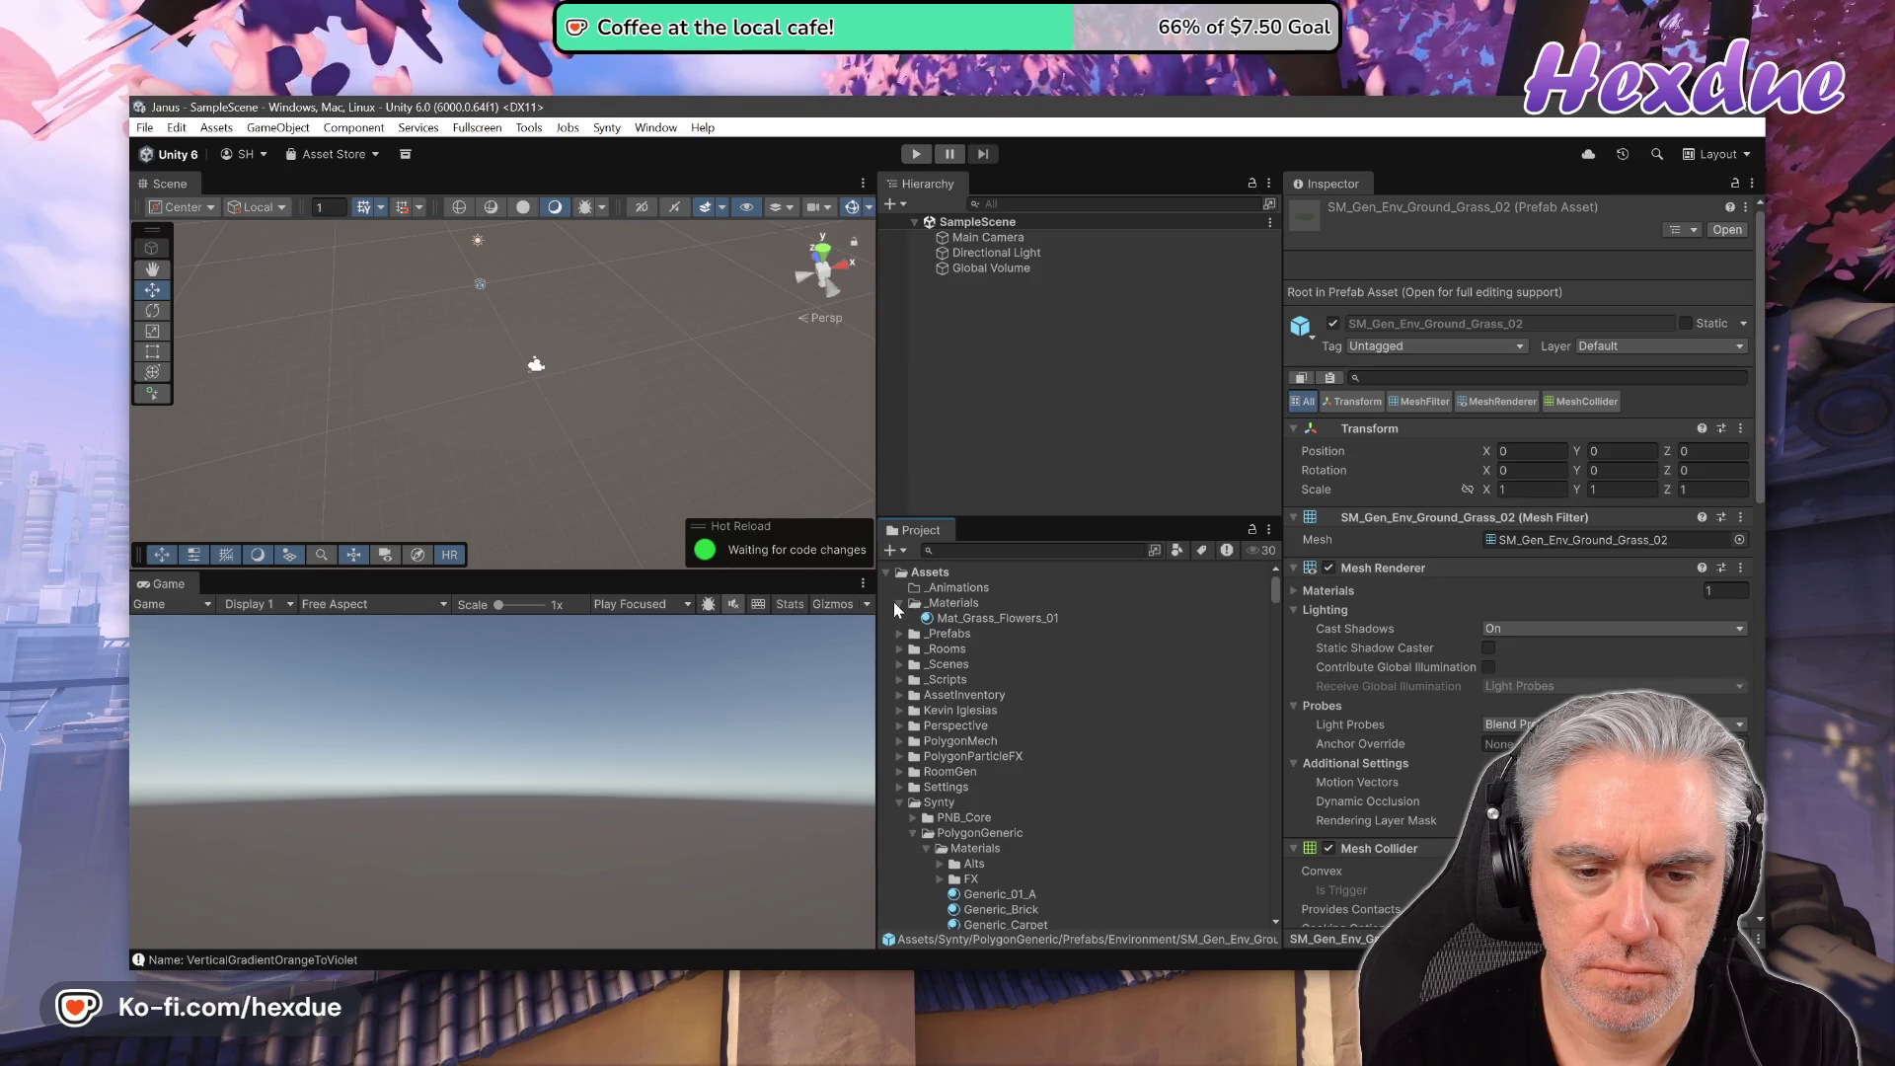
{"action": "left_click", "coordinate": [886, 573]}
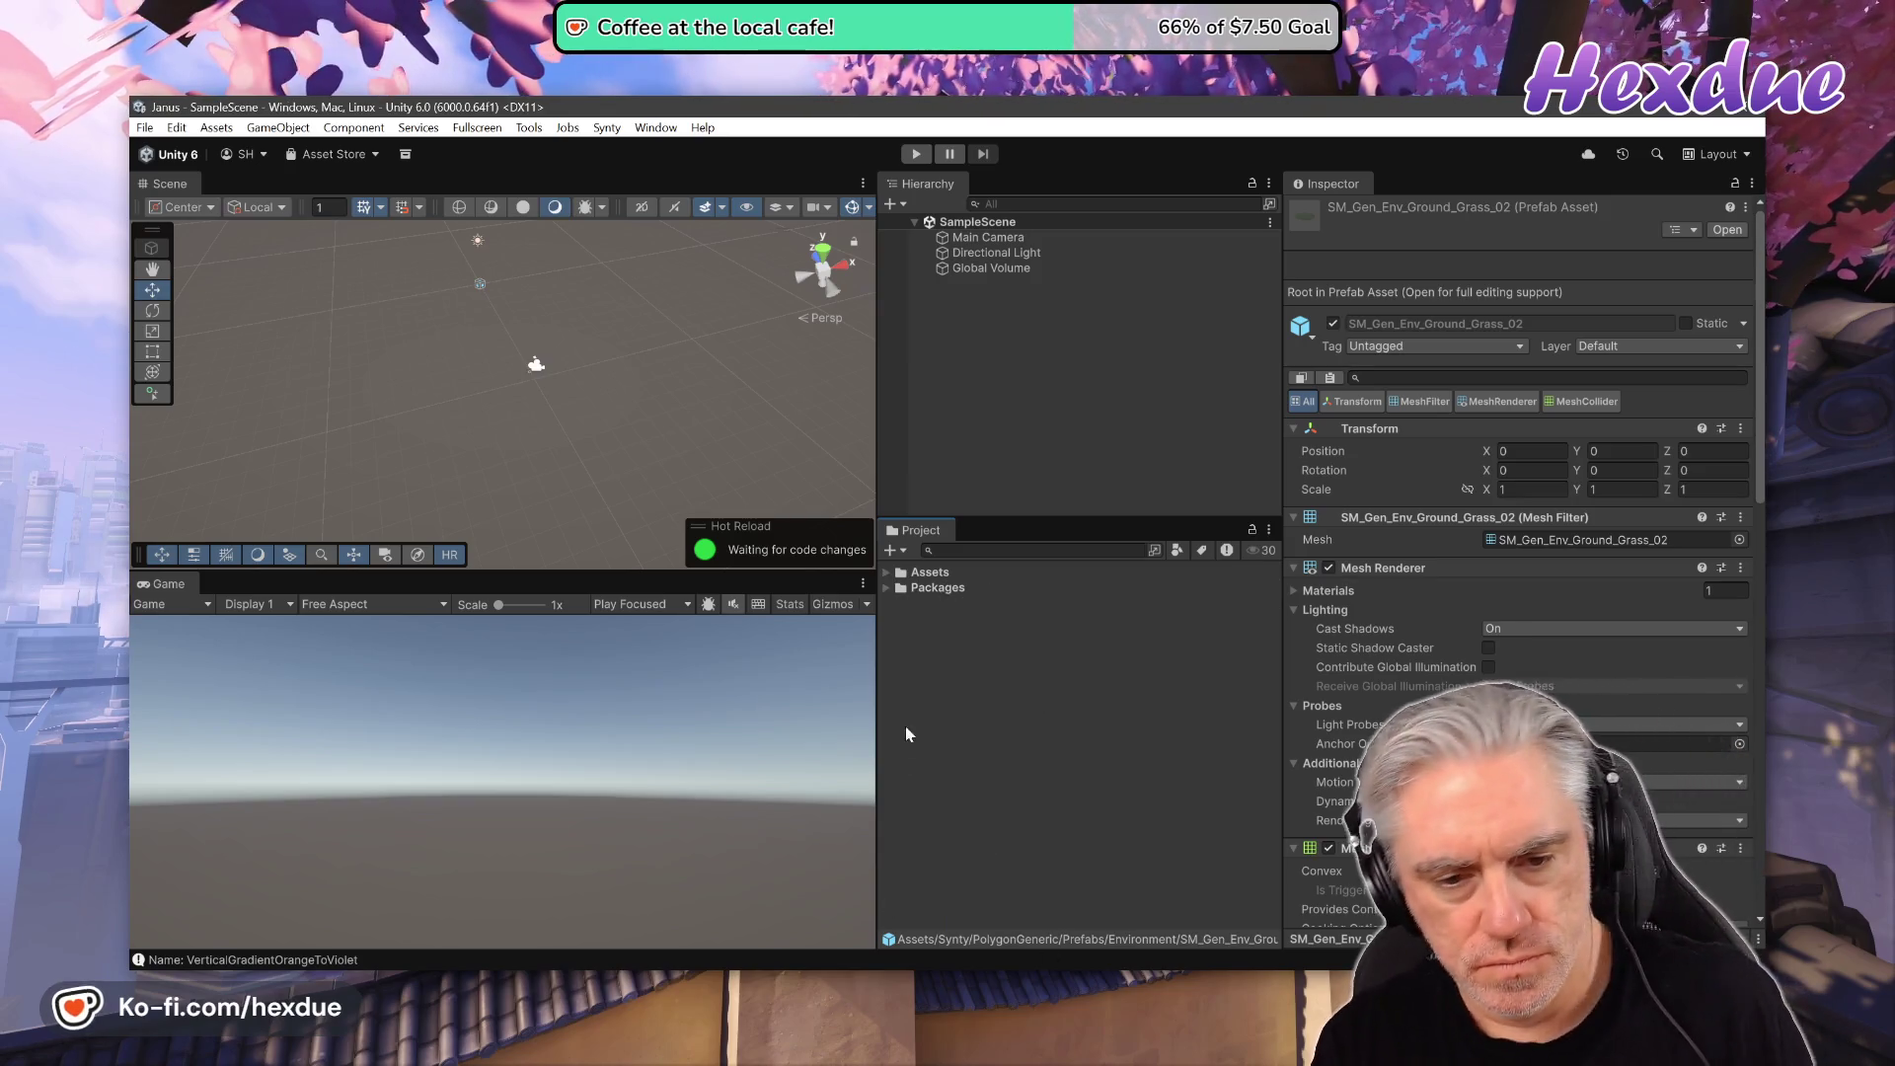
{"action": "left_click", "coordinate": [887, 575]}
{"action": "left_click", "coordinate": [887, 587]}
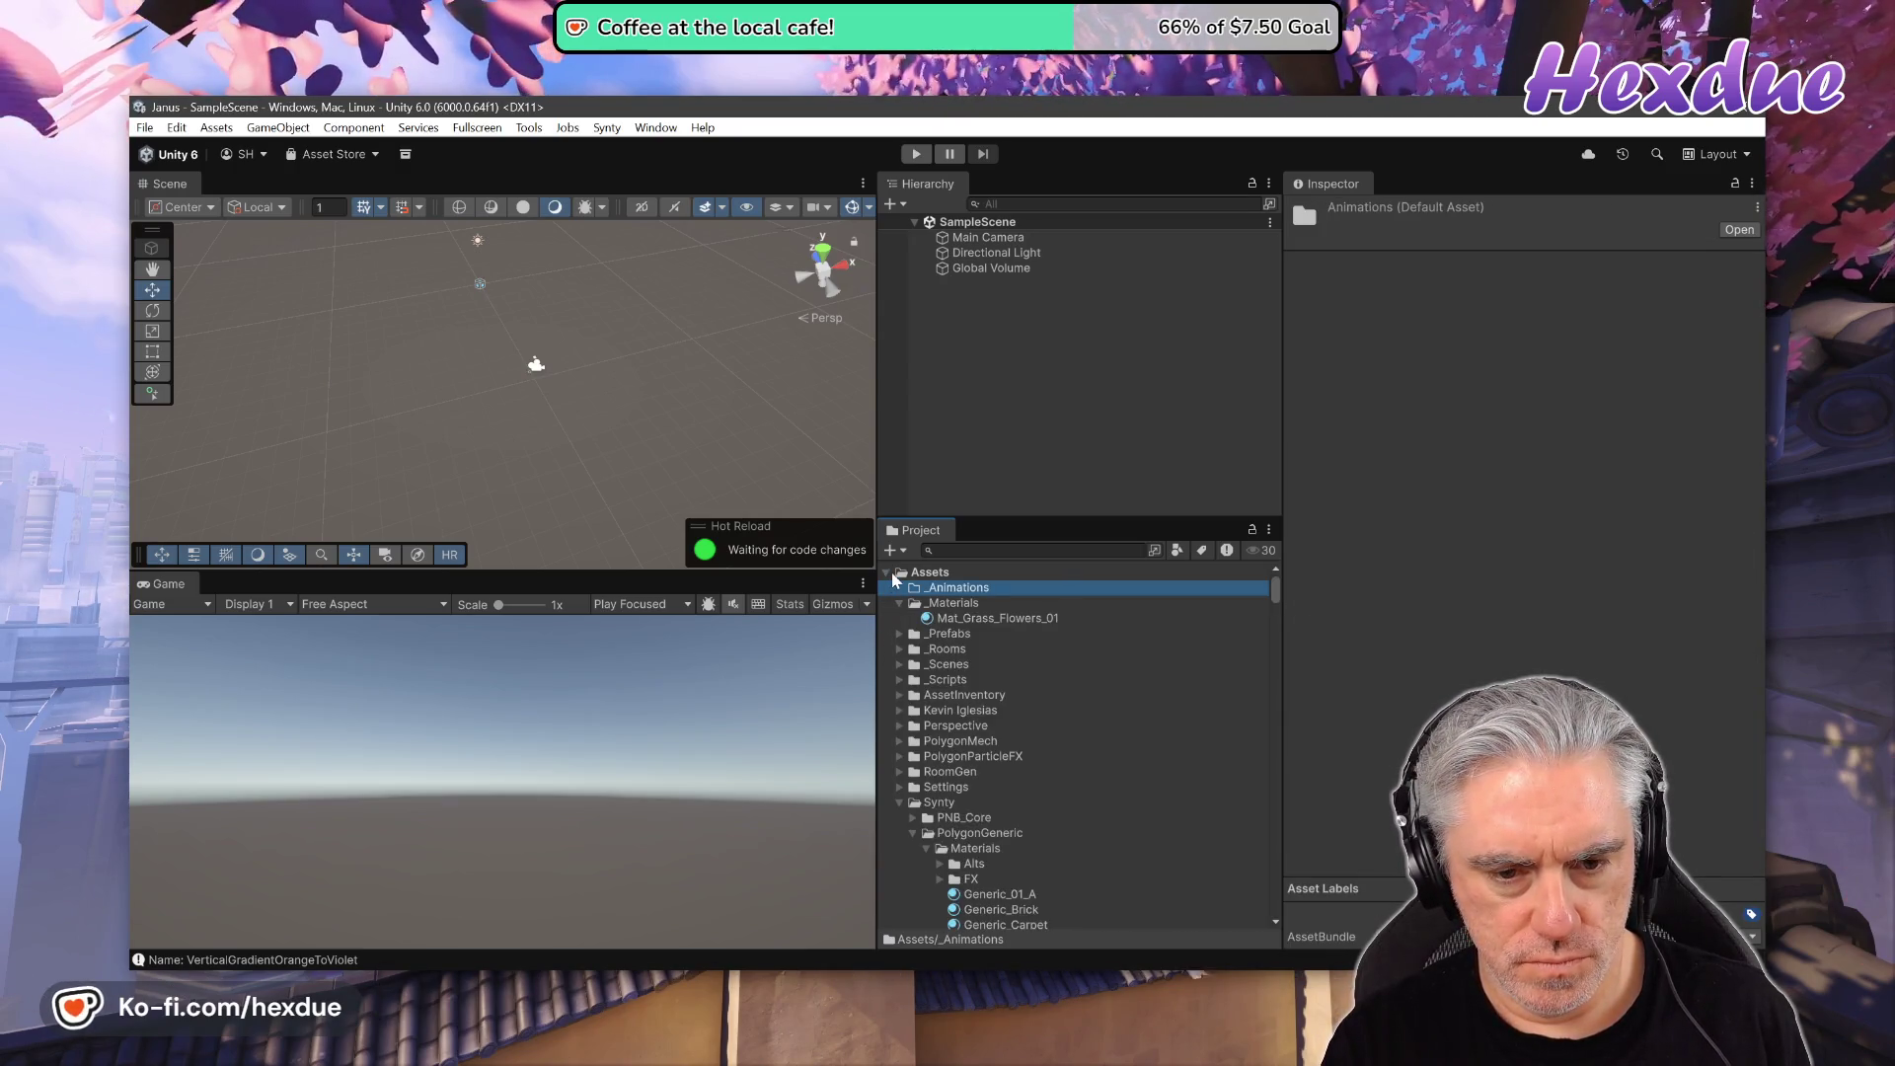
{"action": "left_click", "coordinate": [886, 572], "text": "alt"}
{"action": "left_click", "coordinate": [886, 573], "text": "alt"}
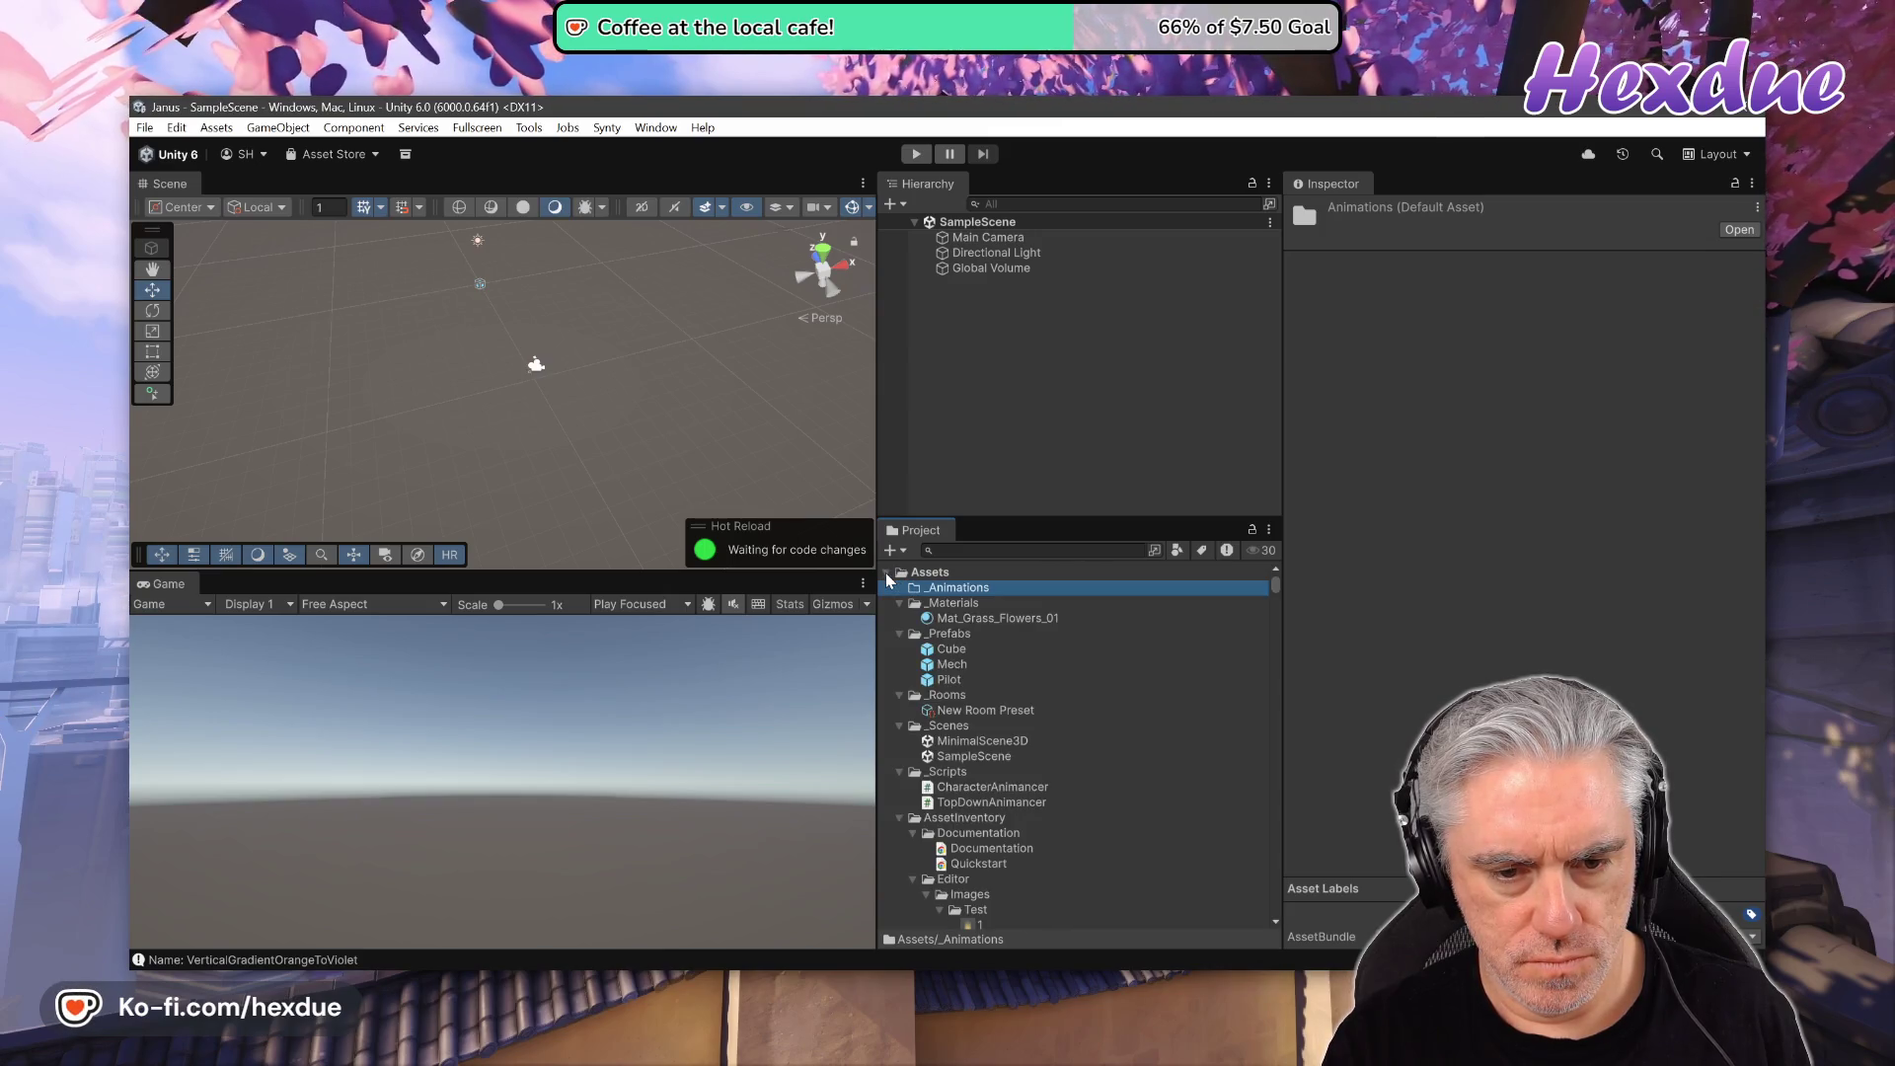
{"action": "left_click", "coordinate": [887, 573], "text": "alt"}
{"action": "left_click", "coordinate": [886, 573]}
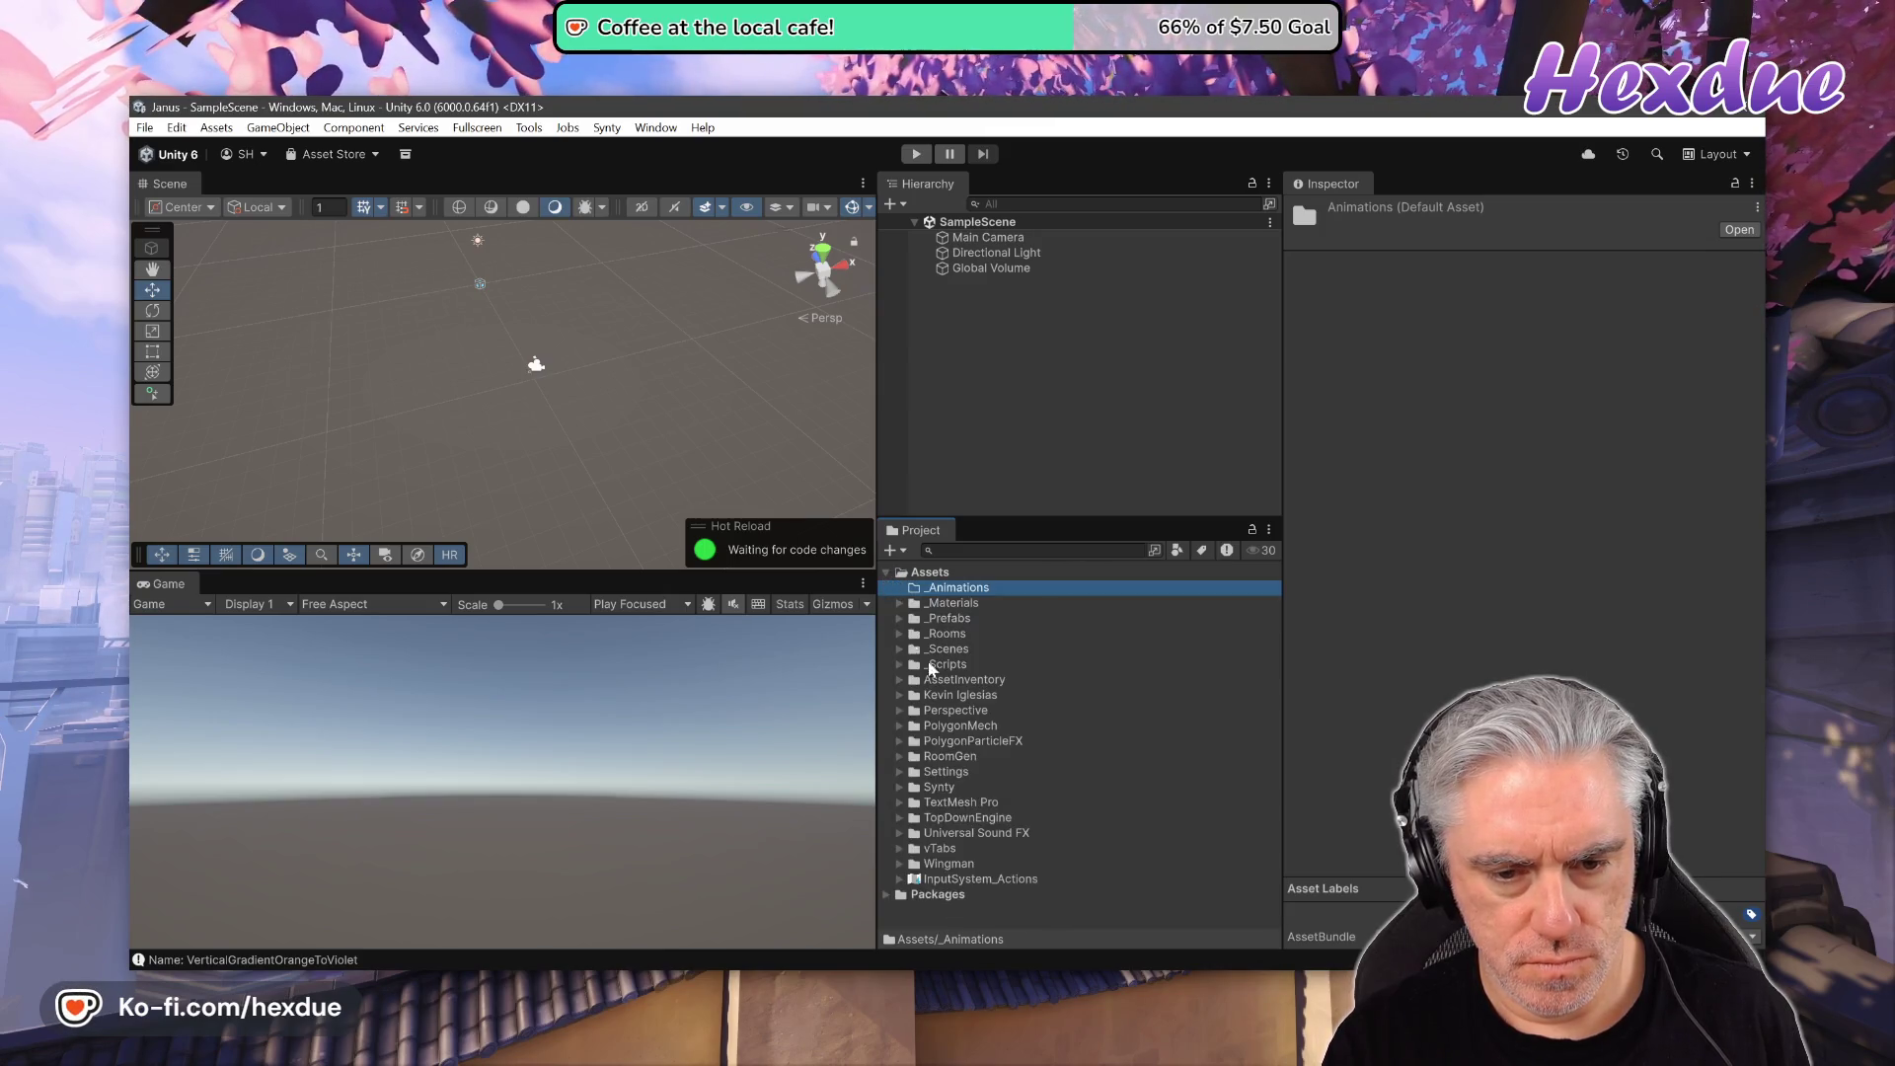
{"action": "key", "text": "alt+Tab"}
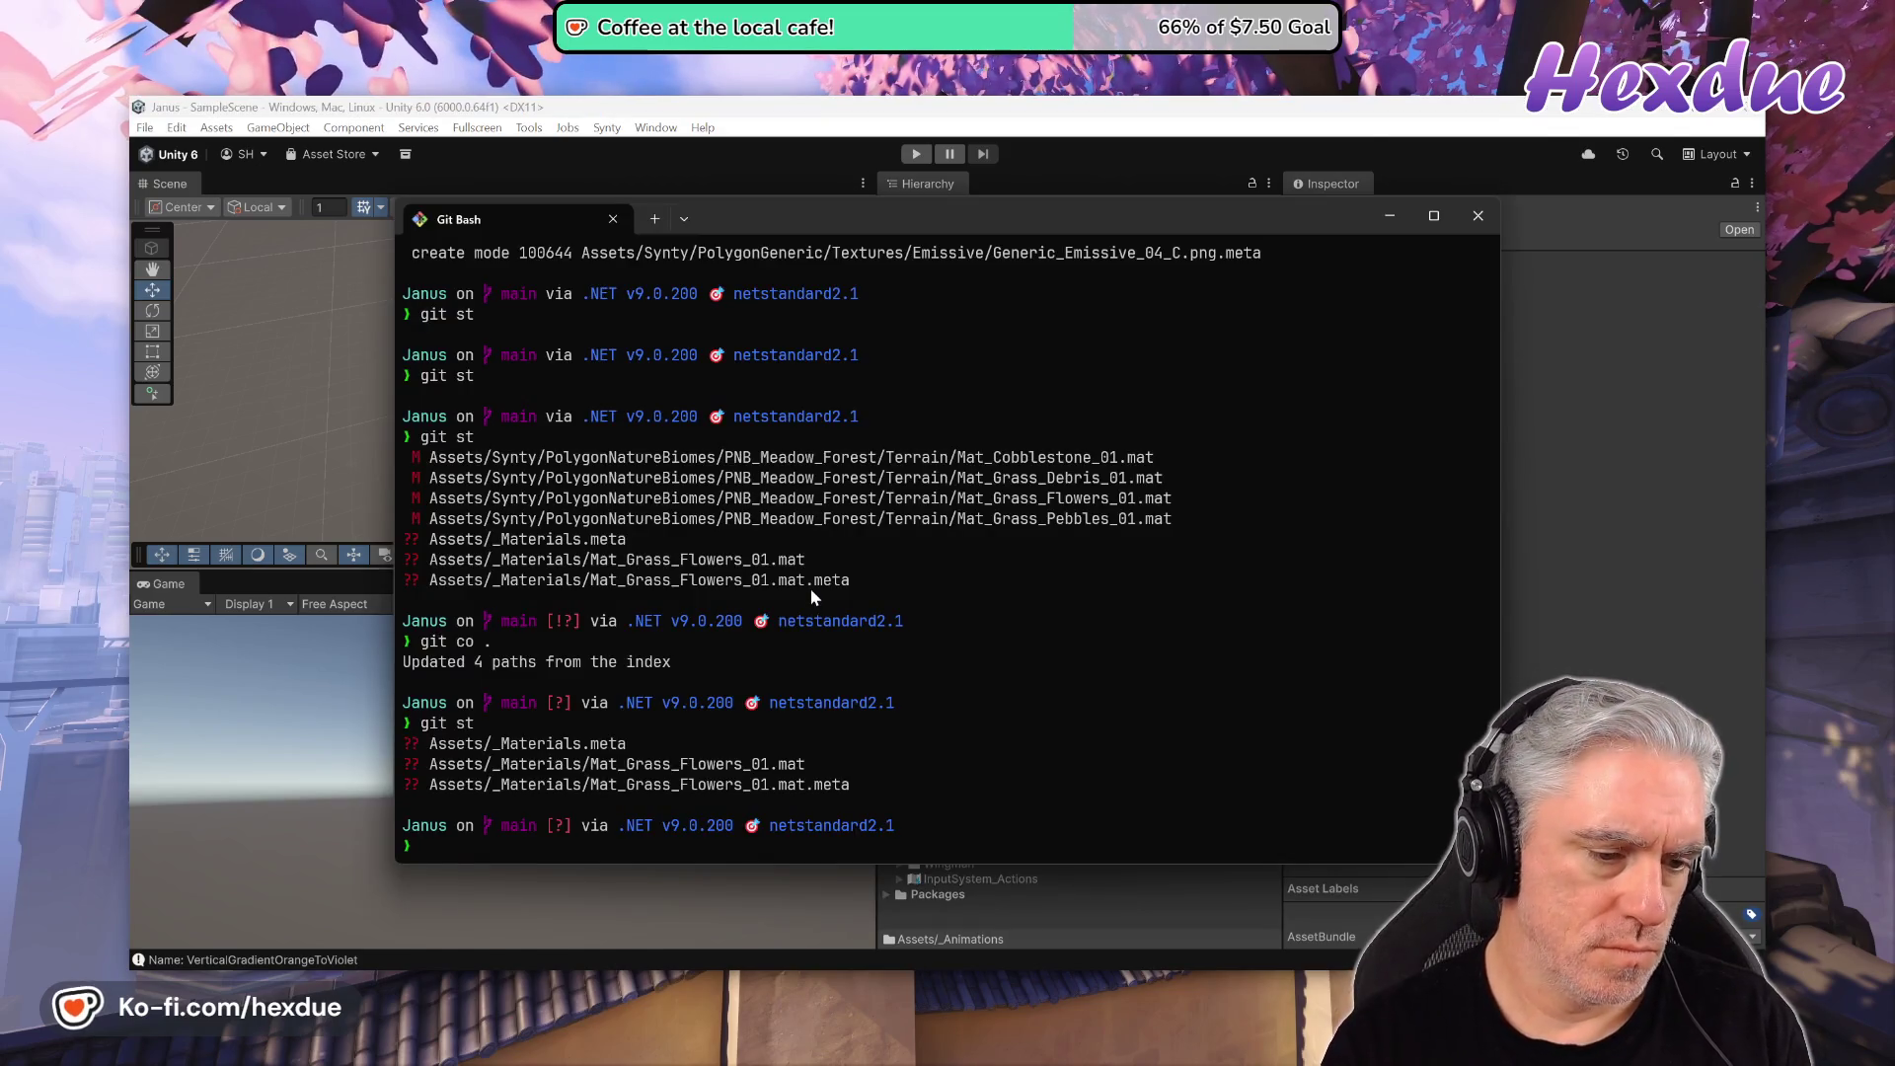
- Check git status and revert the modified material files with git co
{"action": "type", "text": "git st"}
{"action": "key", "text": "Return"}
{"action": "type", "text": "git co ."}
{"action": "key", "text": "Return"}
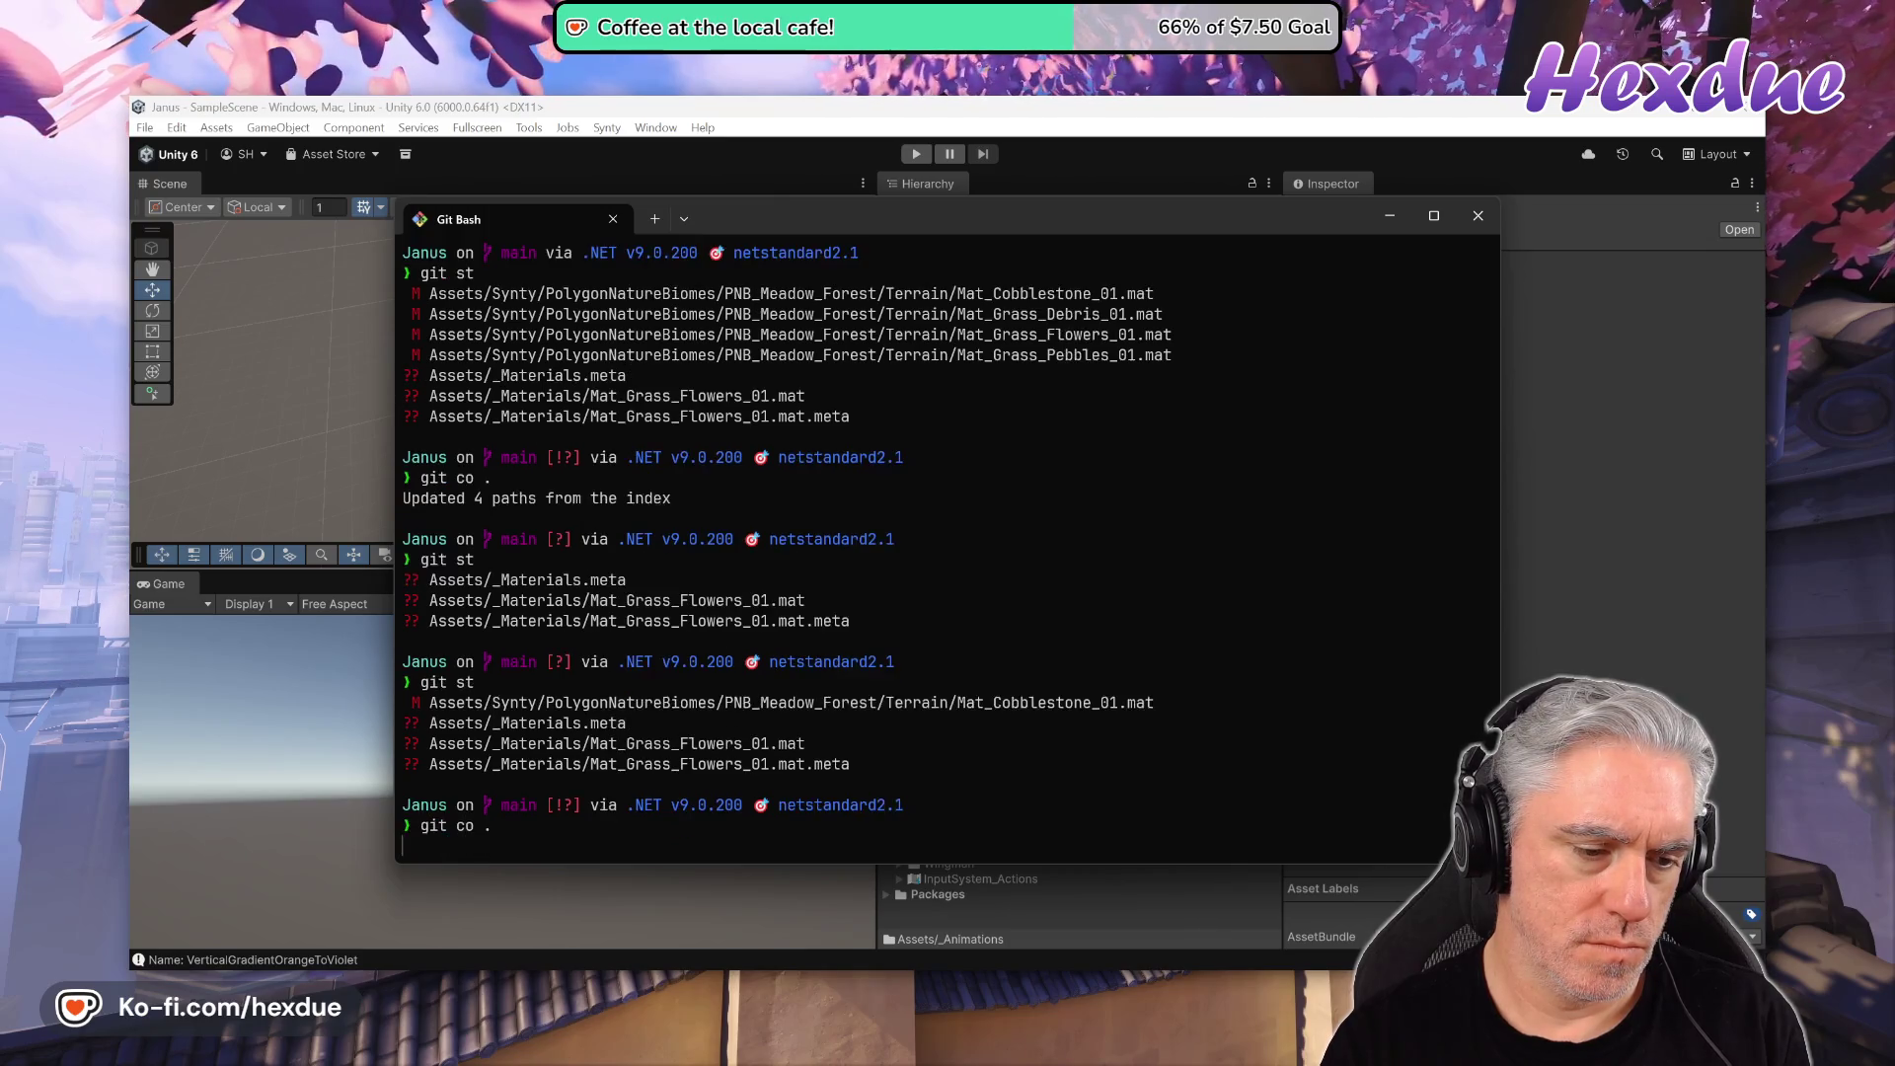
- Delete the untracked _Animations and _Materials items, recheck status, and clear Unity's selection
{"action": "type", "text": "git "}
{"action": "type", "text": "co"}
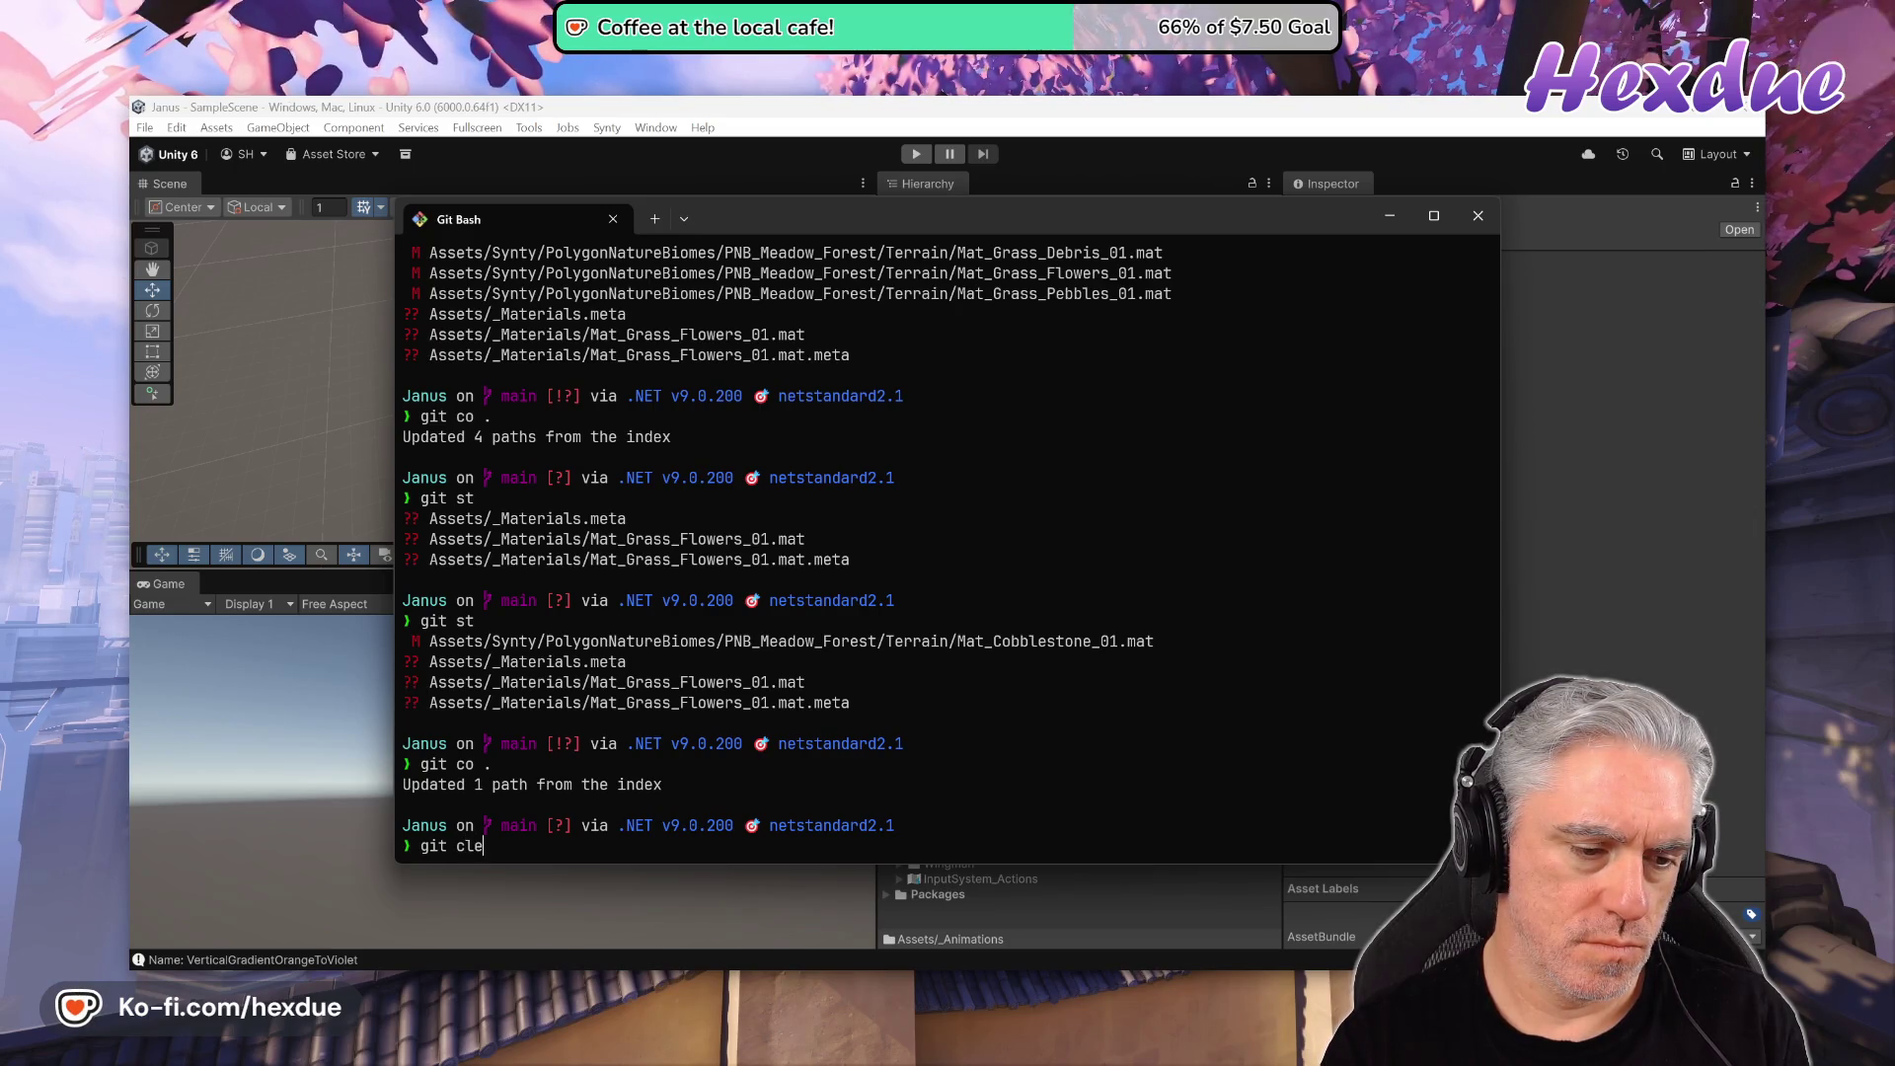
{"action": "type", "text": " -df"}
{"action": "key", "text": "Return"}
{"action": "type", "text": "git st"}
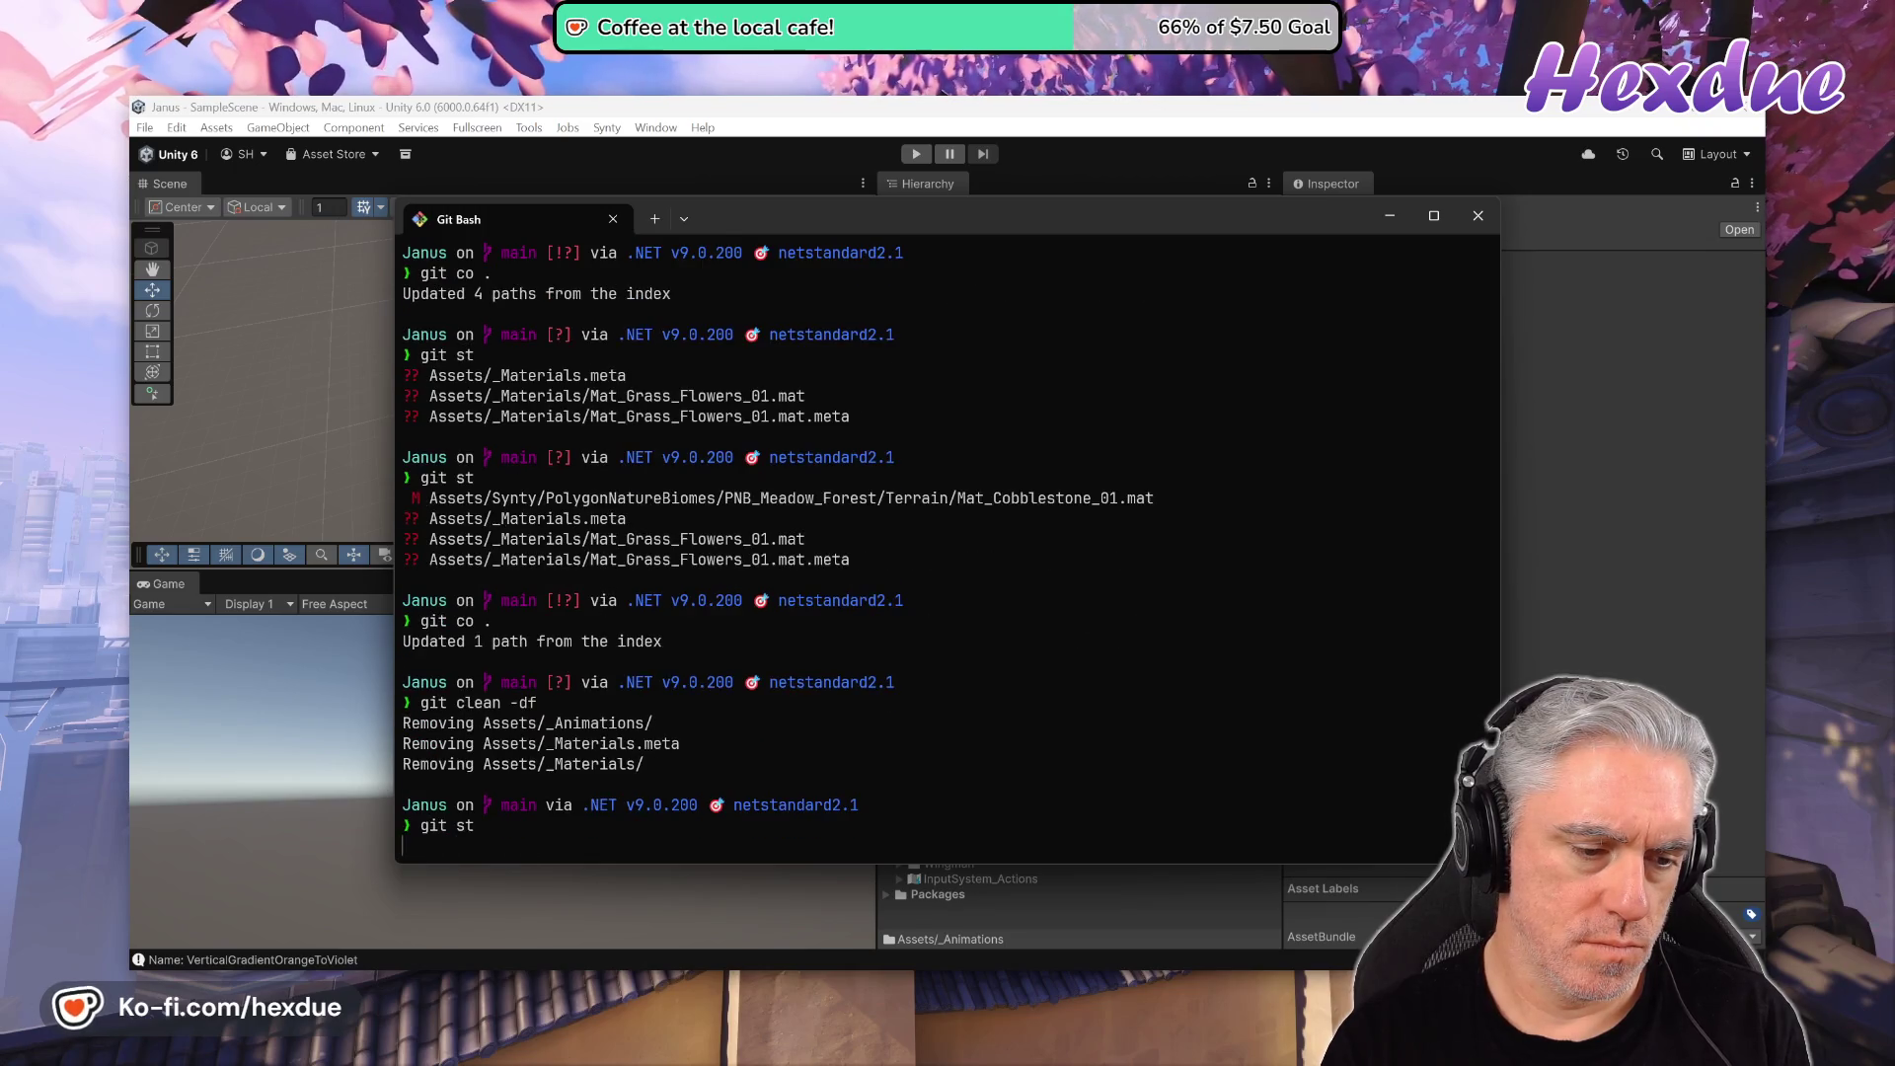
{"action": "key", "text": "Return"}
{"action": "key", "text": "alt+Tab"}
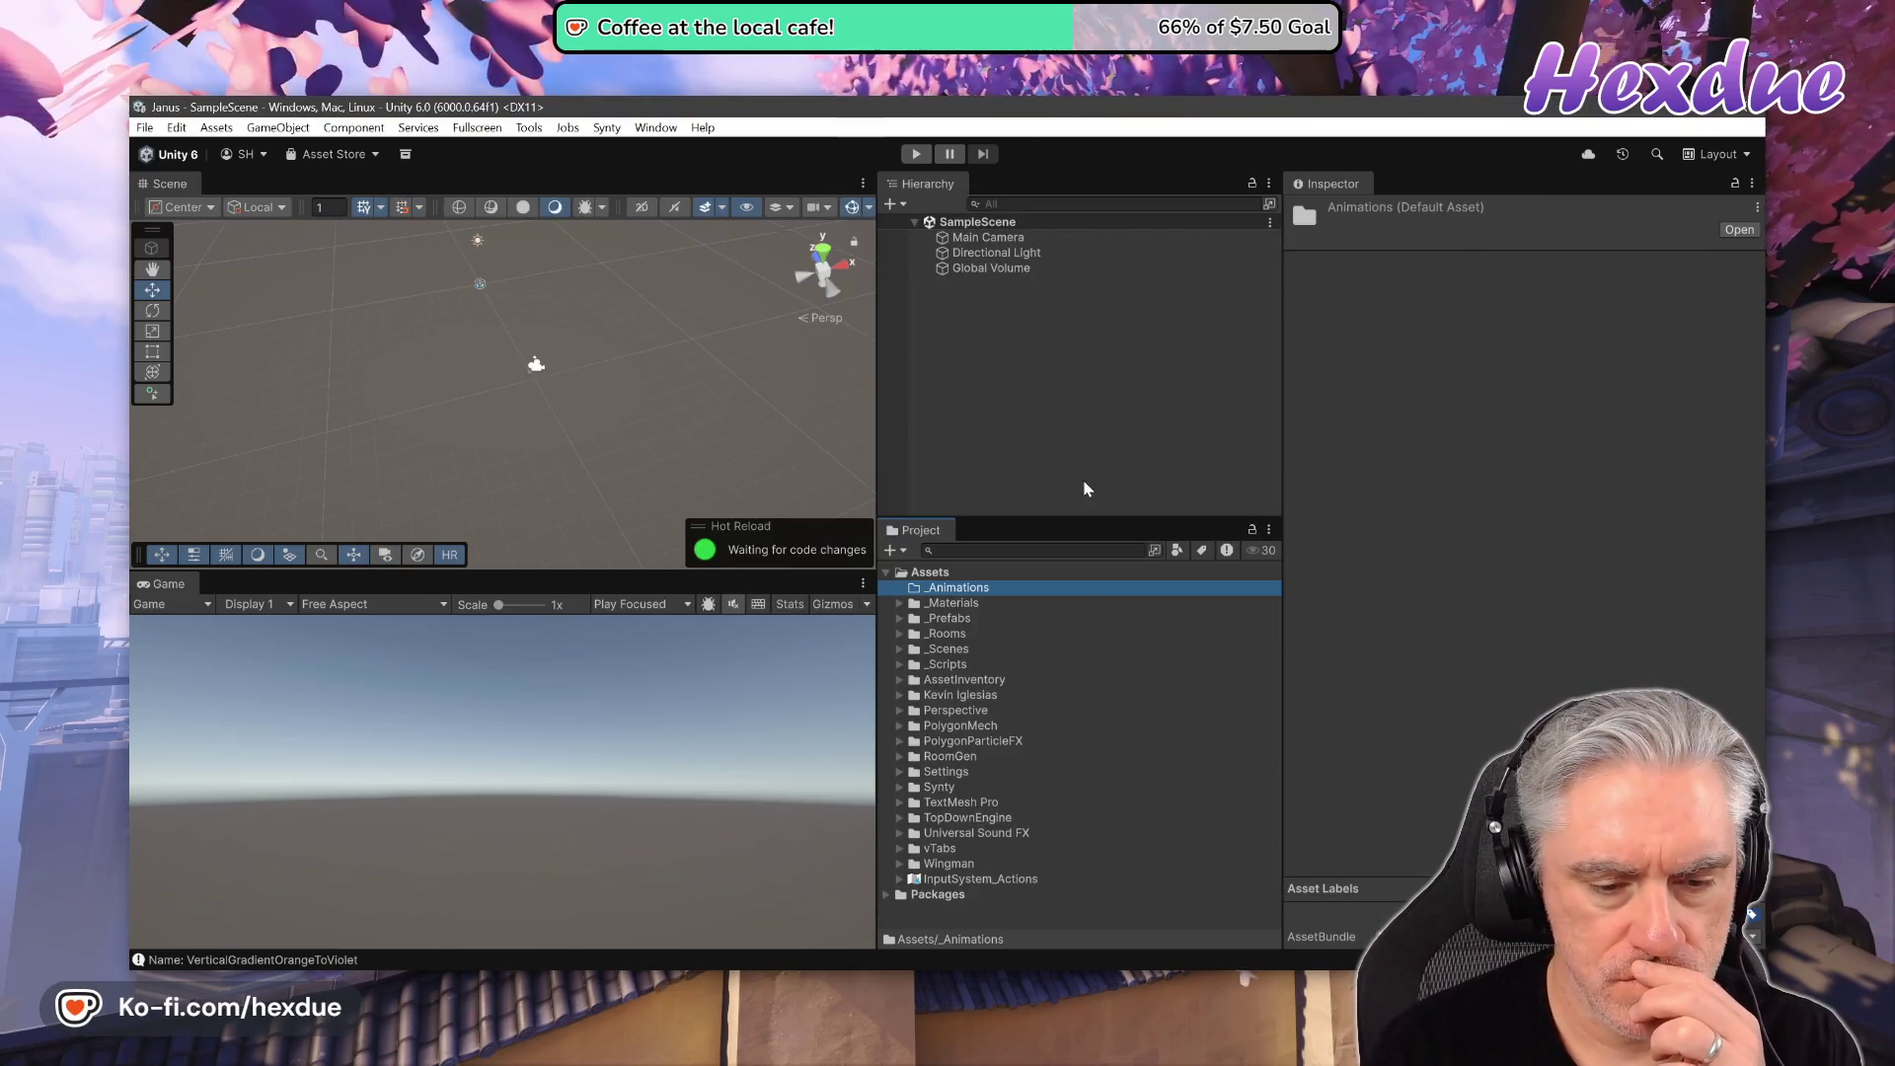
{"action": "left_click", "coordinate": [976, 371]}
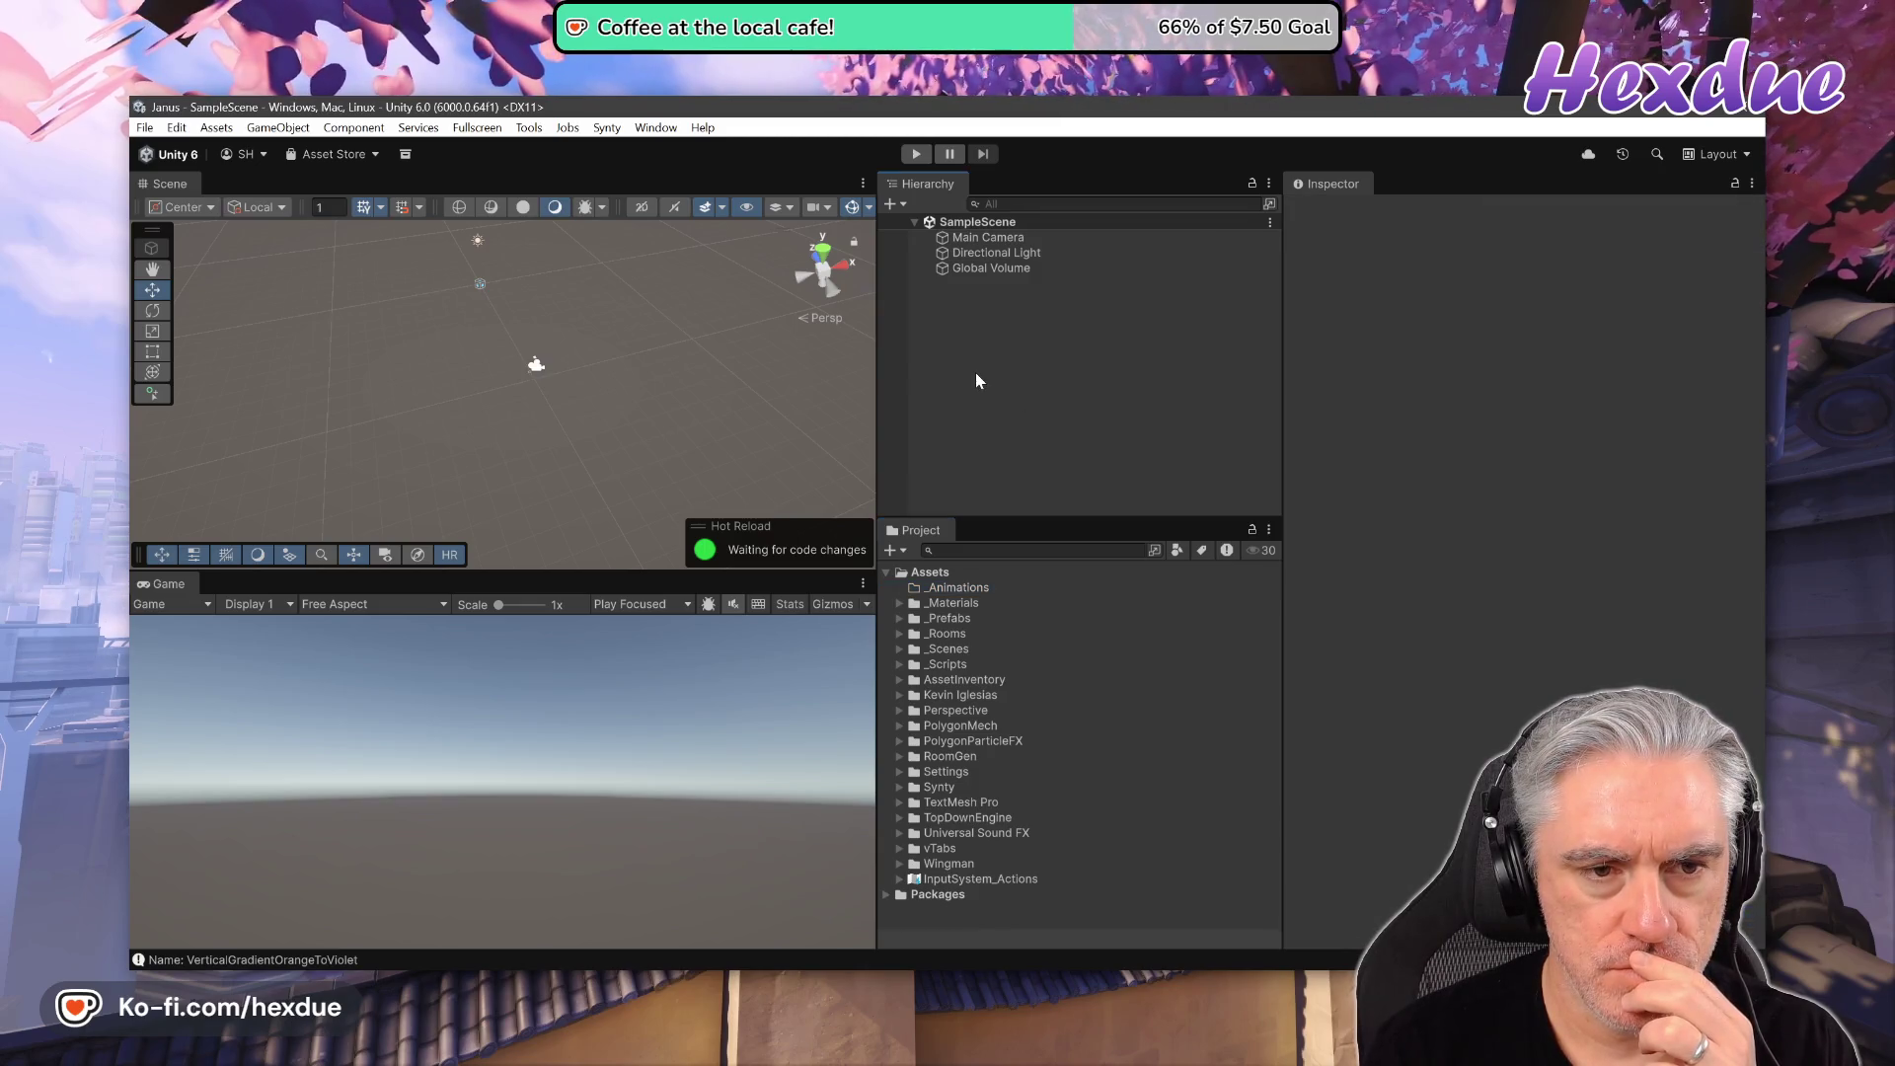
- Create an empty game object in the hierarchy named RoomGen
{"action": "right_click", "coordinate": [967, 326]}
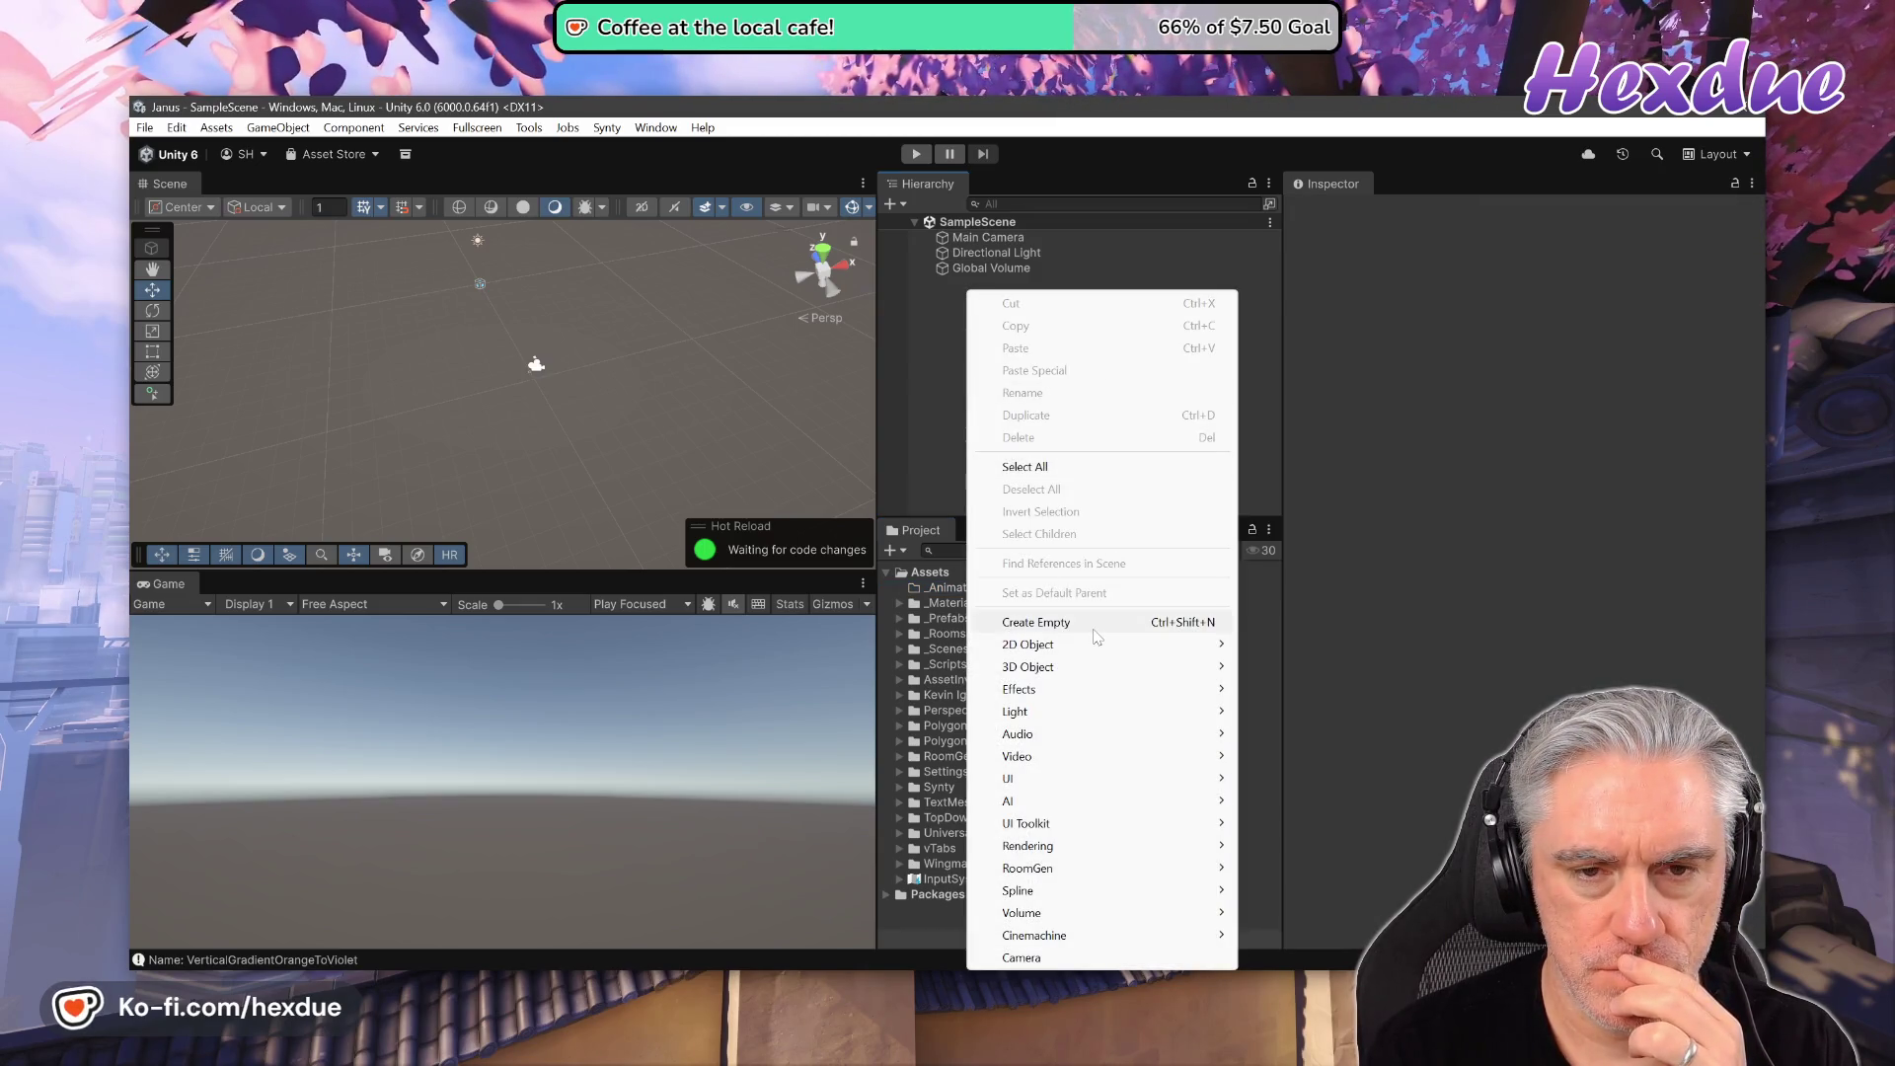
{"action": "left_click", "coordinate": [1075, 622]}
{"action": "type", "text": "RoomGen"}
{"action": "key", "text": "Return"}
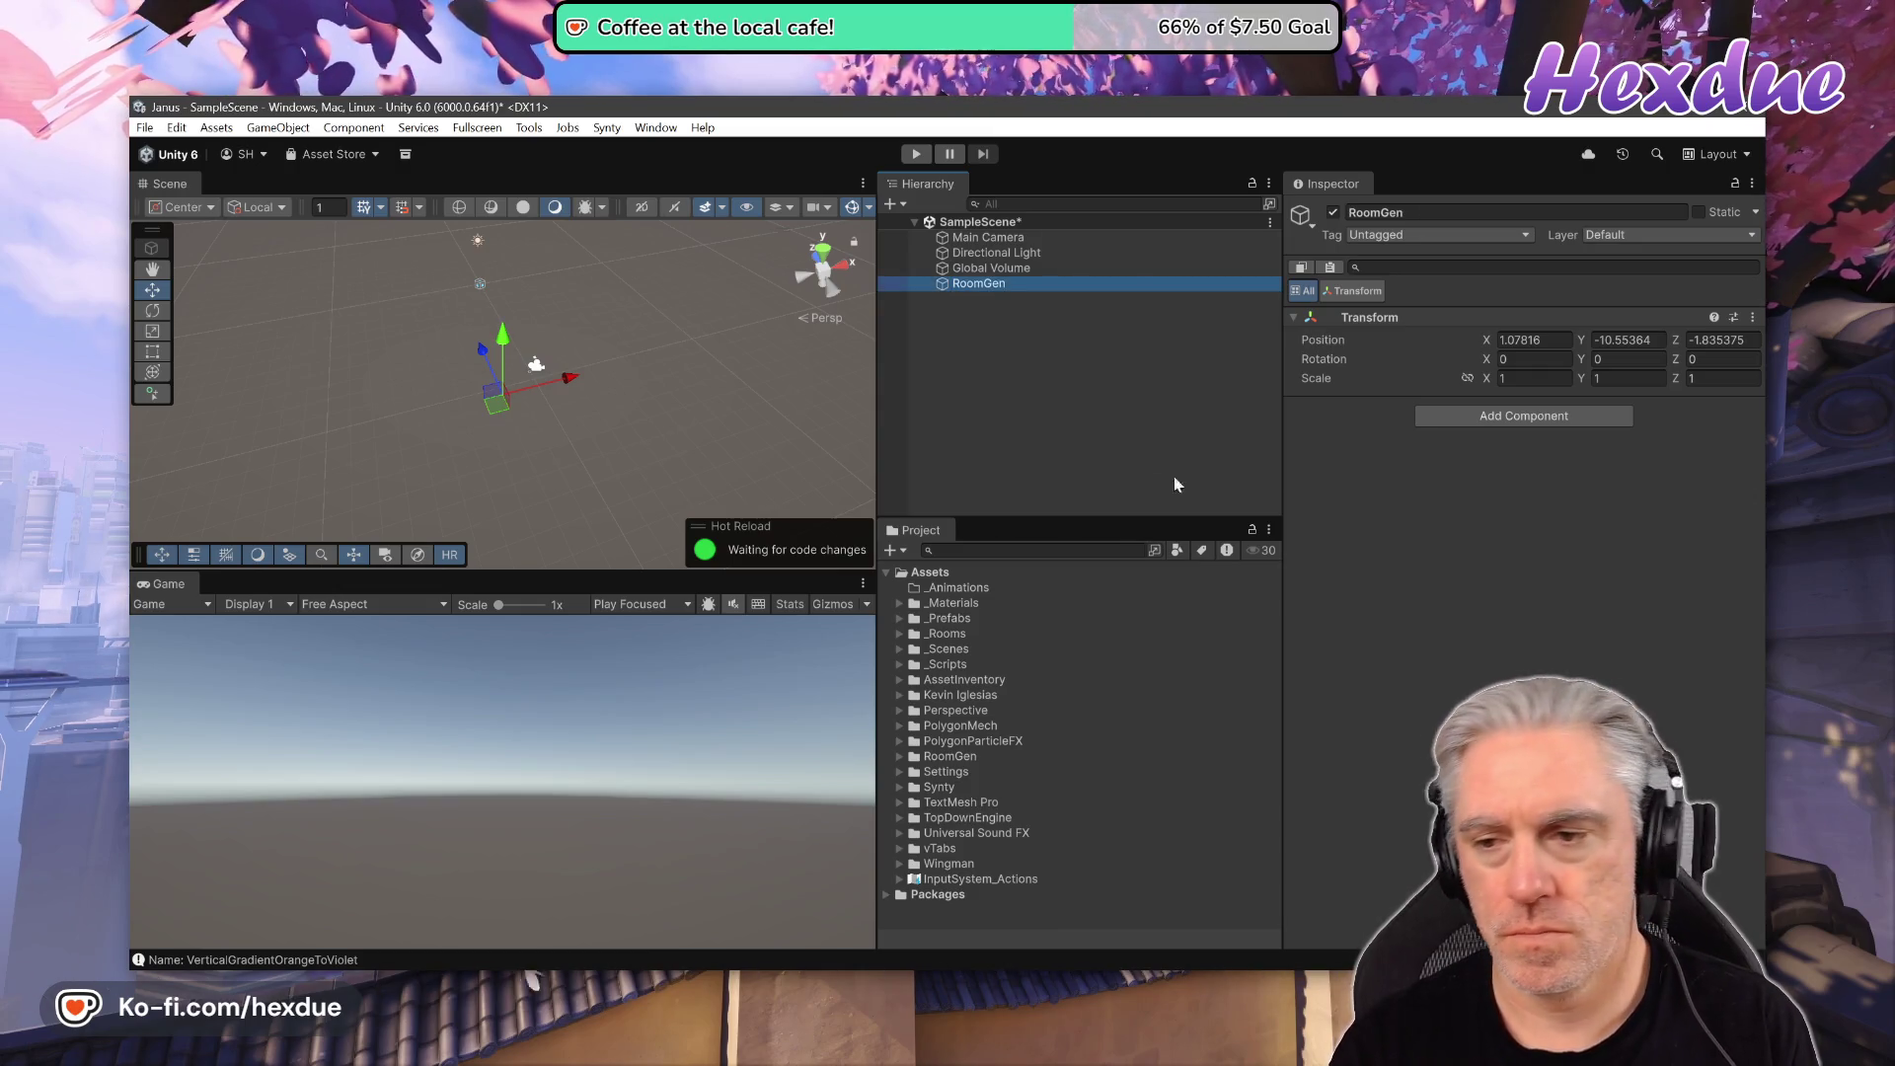
- Add the Preset Editor Component to RoomGen and select New Room Preset in _Rooms
{"action": "left_click", "coordinate": [1514, 417]}
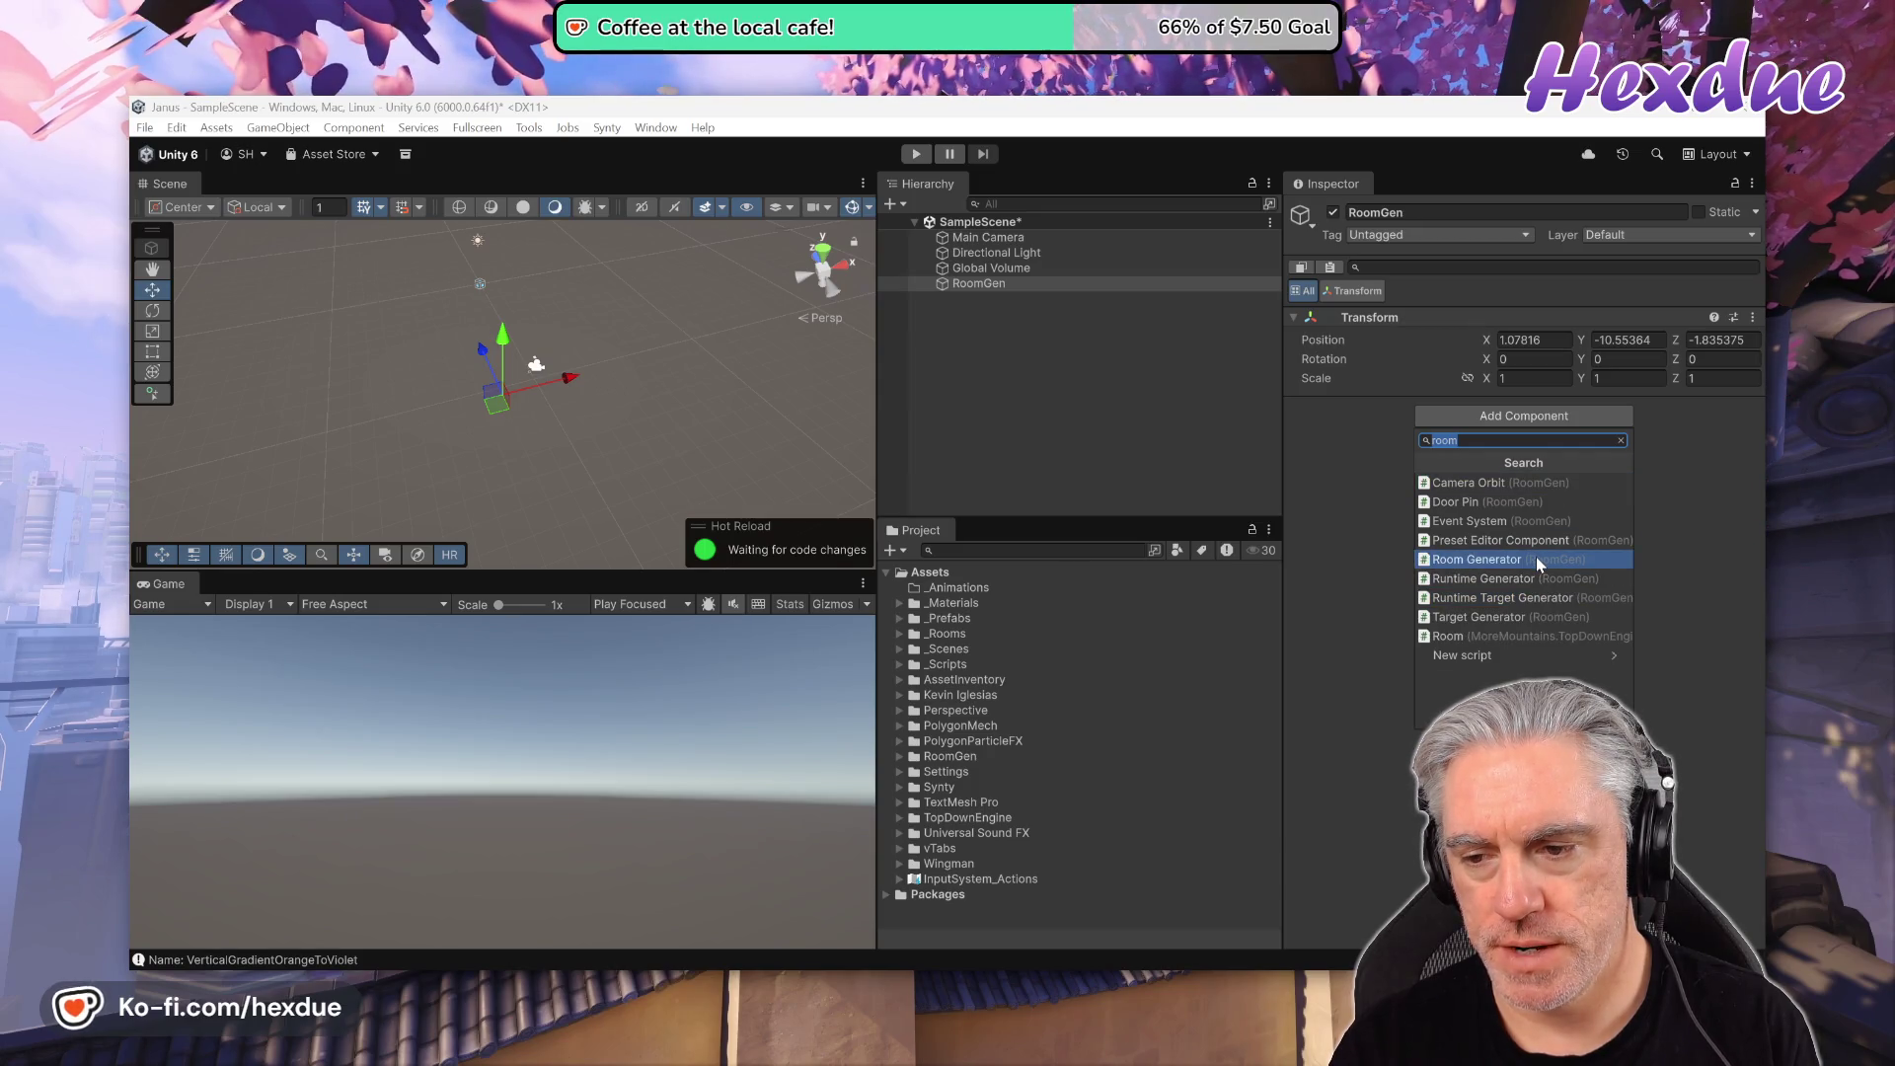
{"action": "left_click", "coordinate": [1536, 543]}
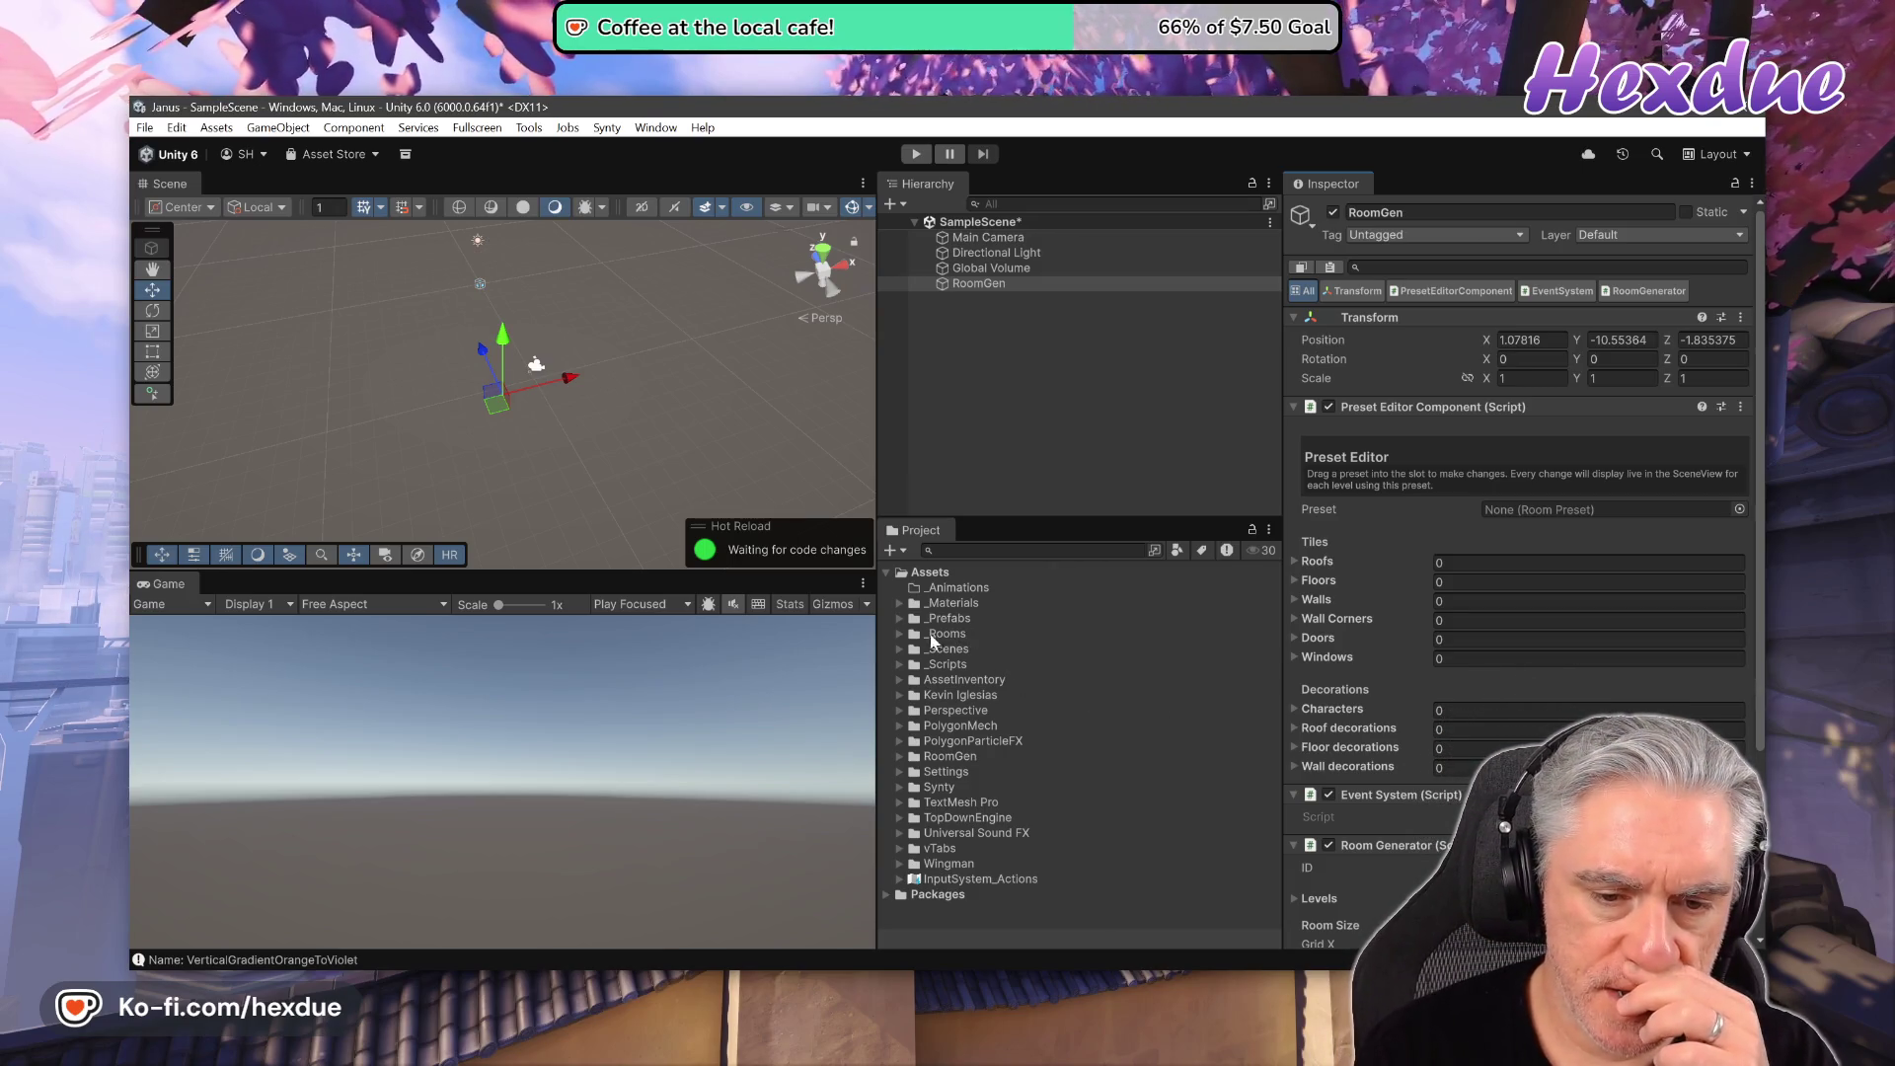
{"action": "left_click", "coordinate": [901, 634]}
{"action": "left_click", "coordinate": [952, 649]}
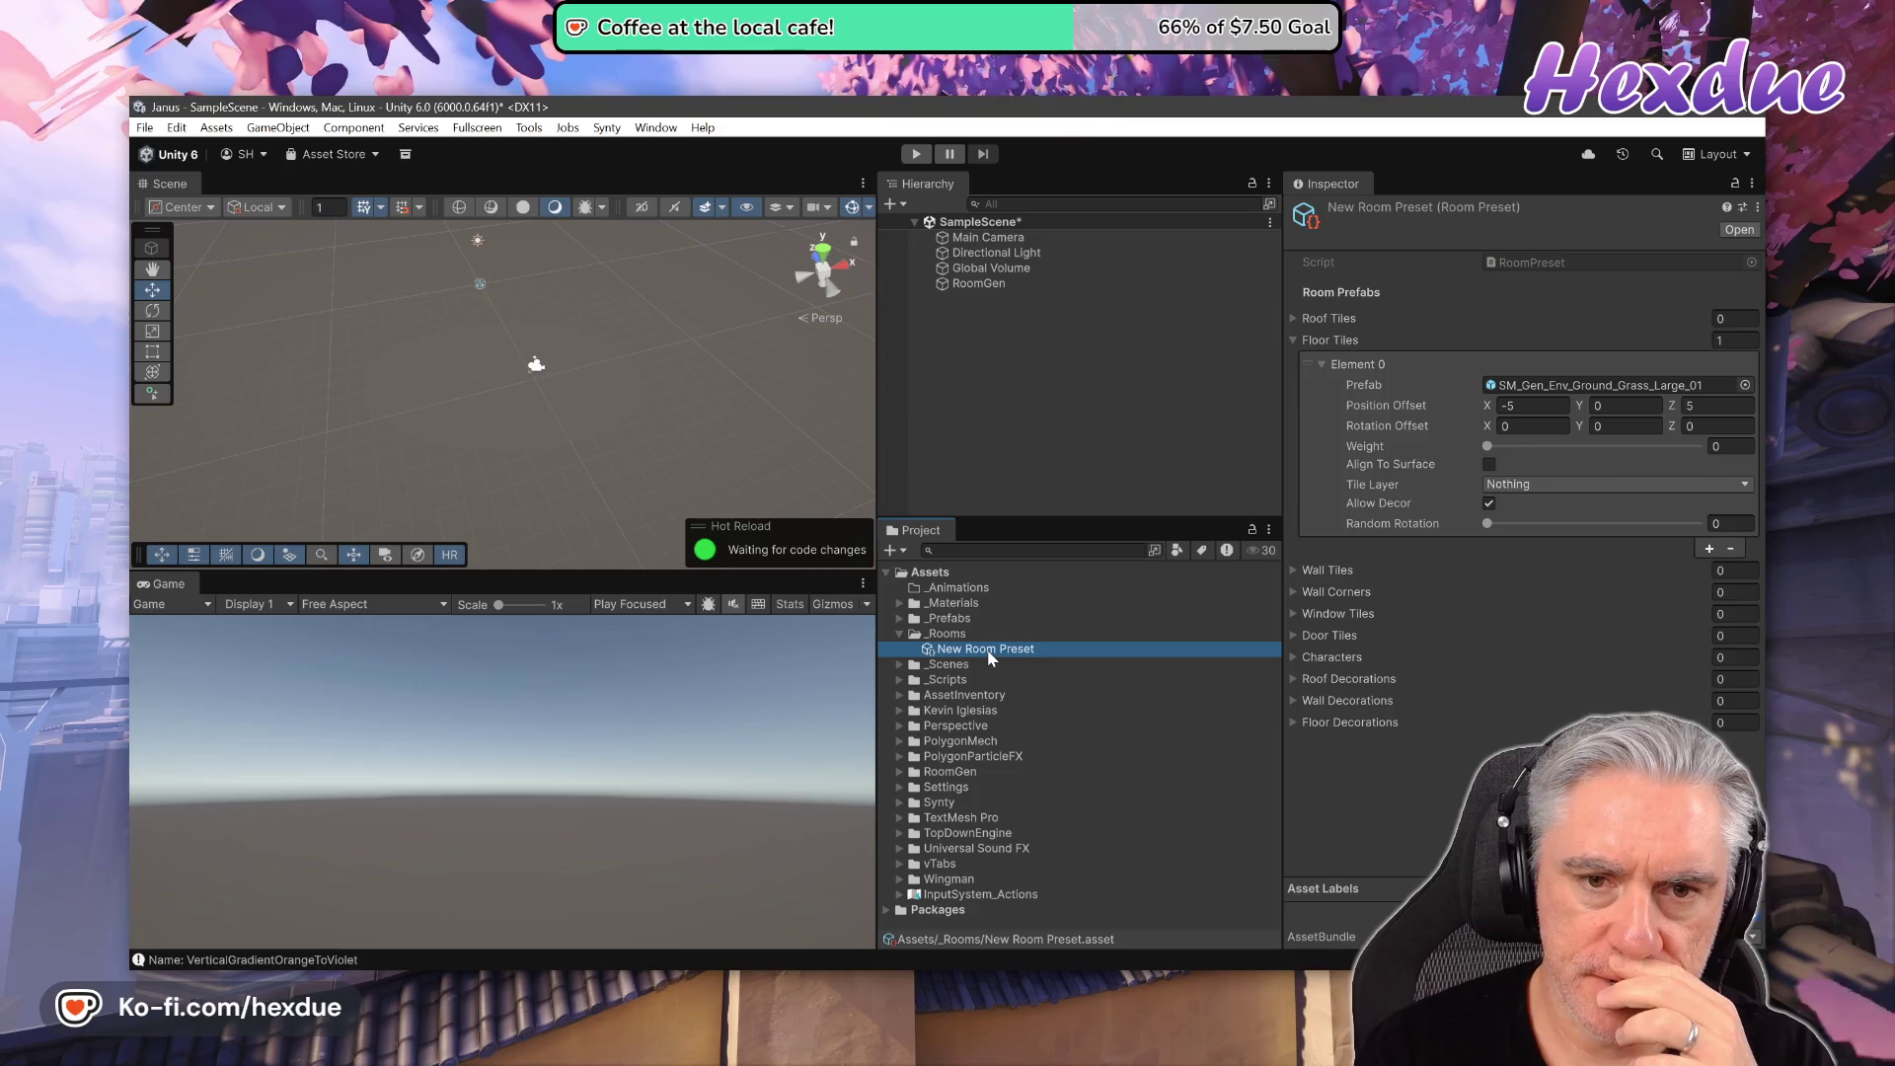
- Drag New Room Preset into RoomGen's Preset slot and expand its Floors list
{"action": "left_click", "coordinate": [989, 286]}
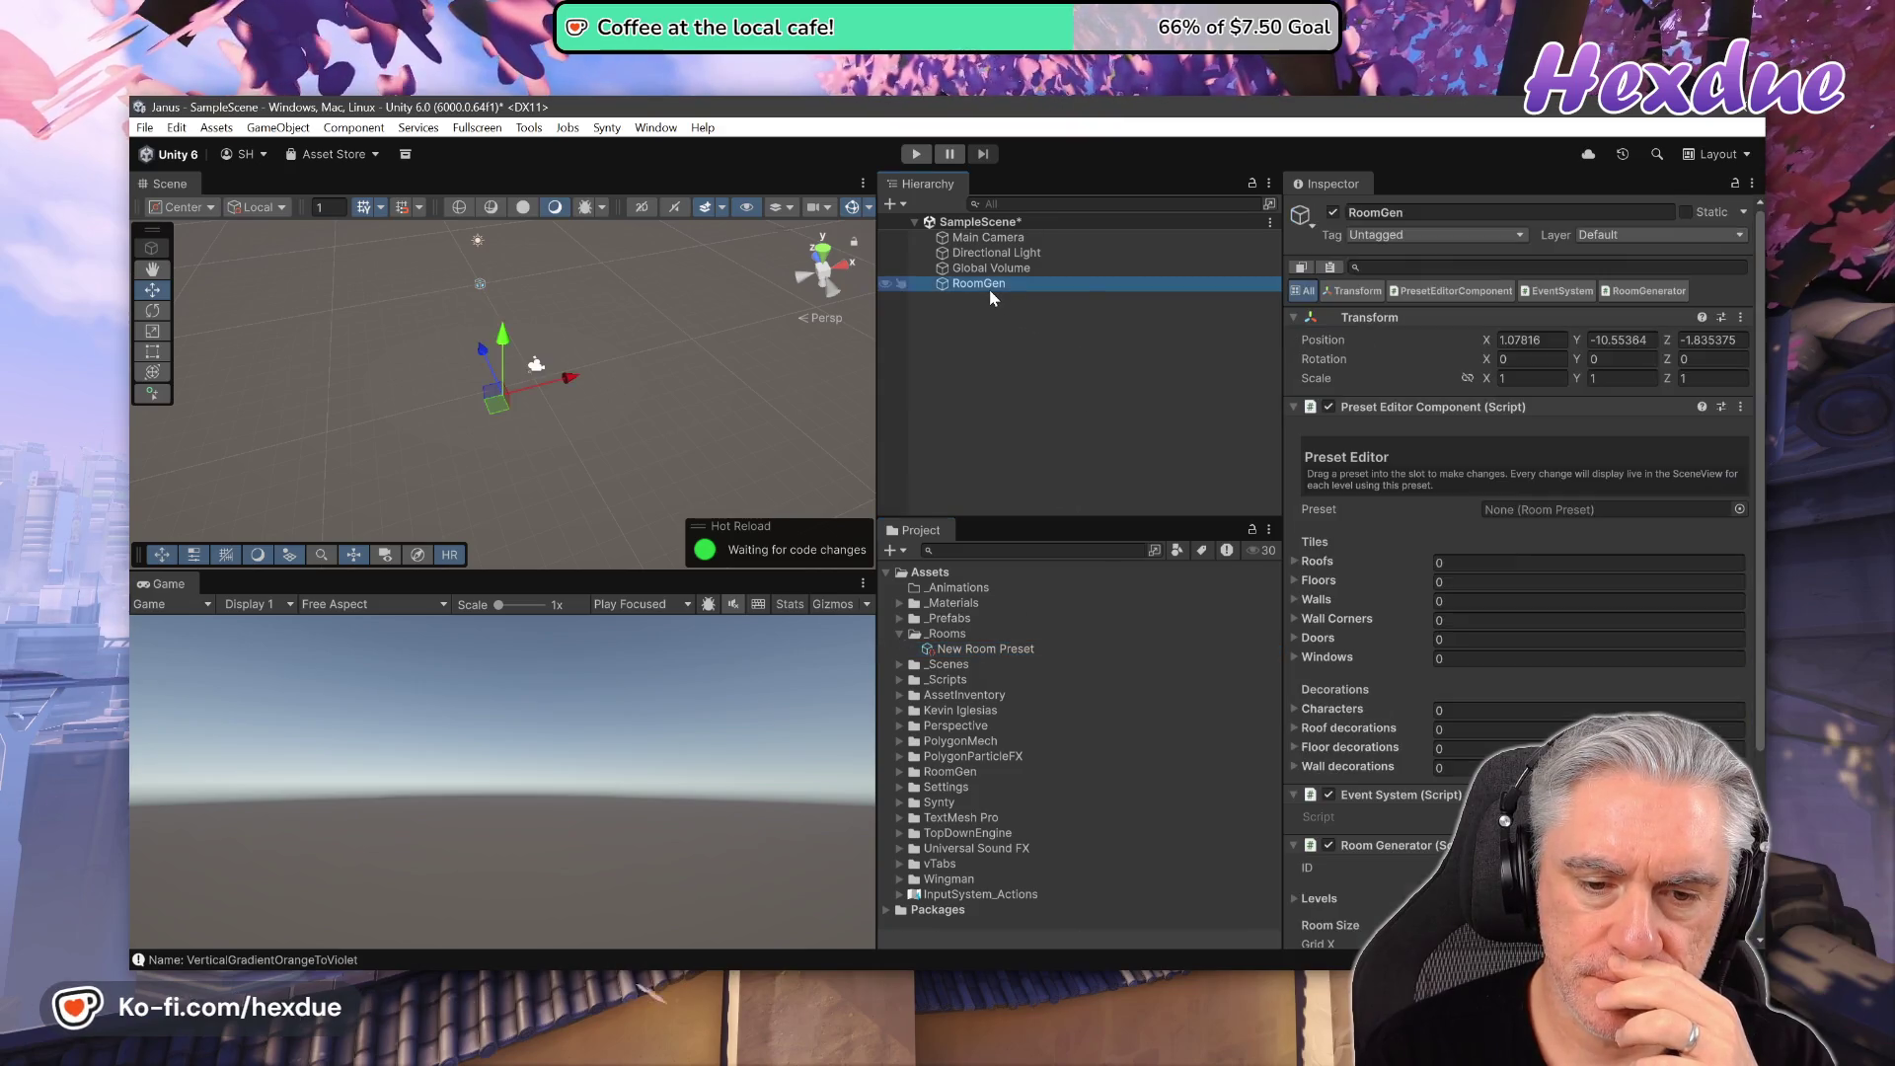
{"action": "left_click_drag", "start_coordinate": [1005, 643], "coordinate": [1570, 511]}
{"action": "left_click", "coordinate": [1305, 580]}
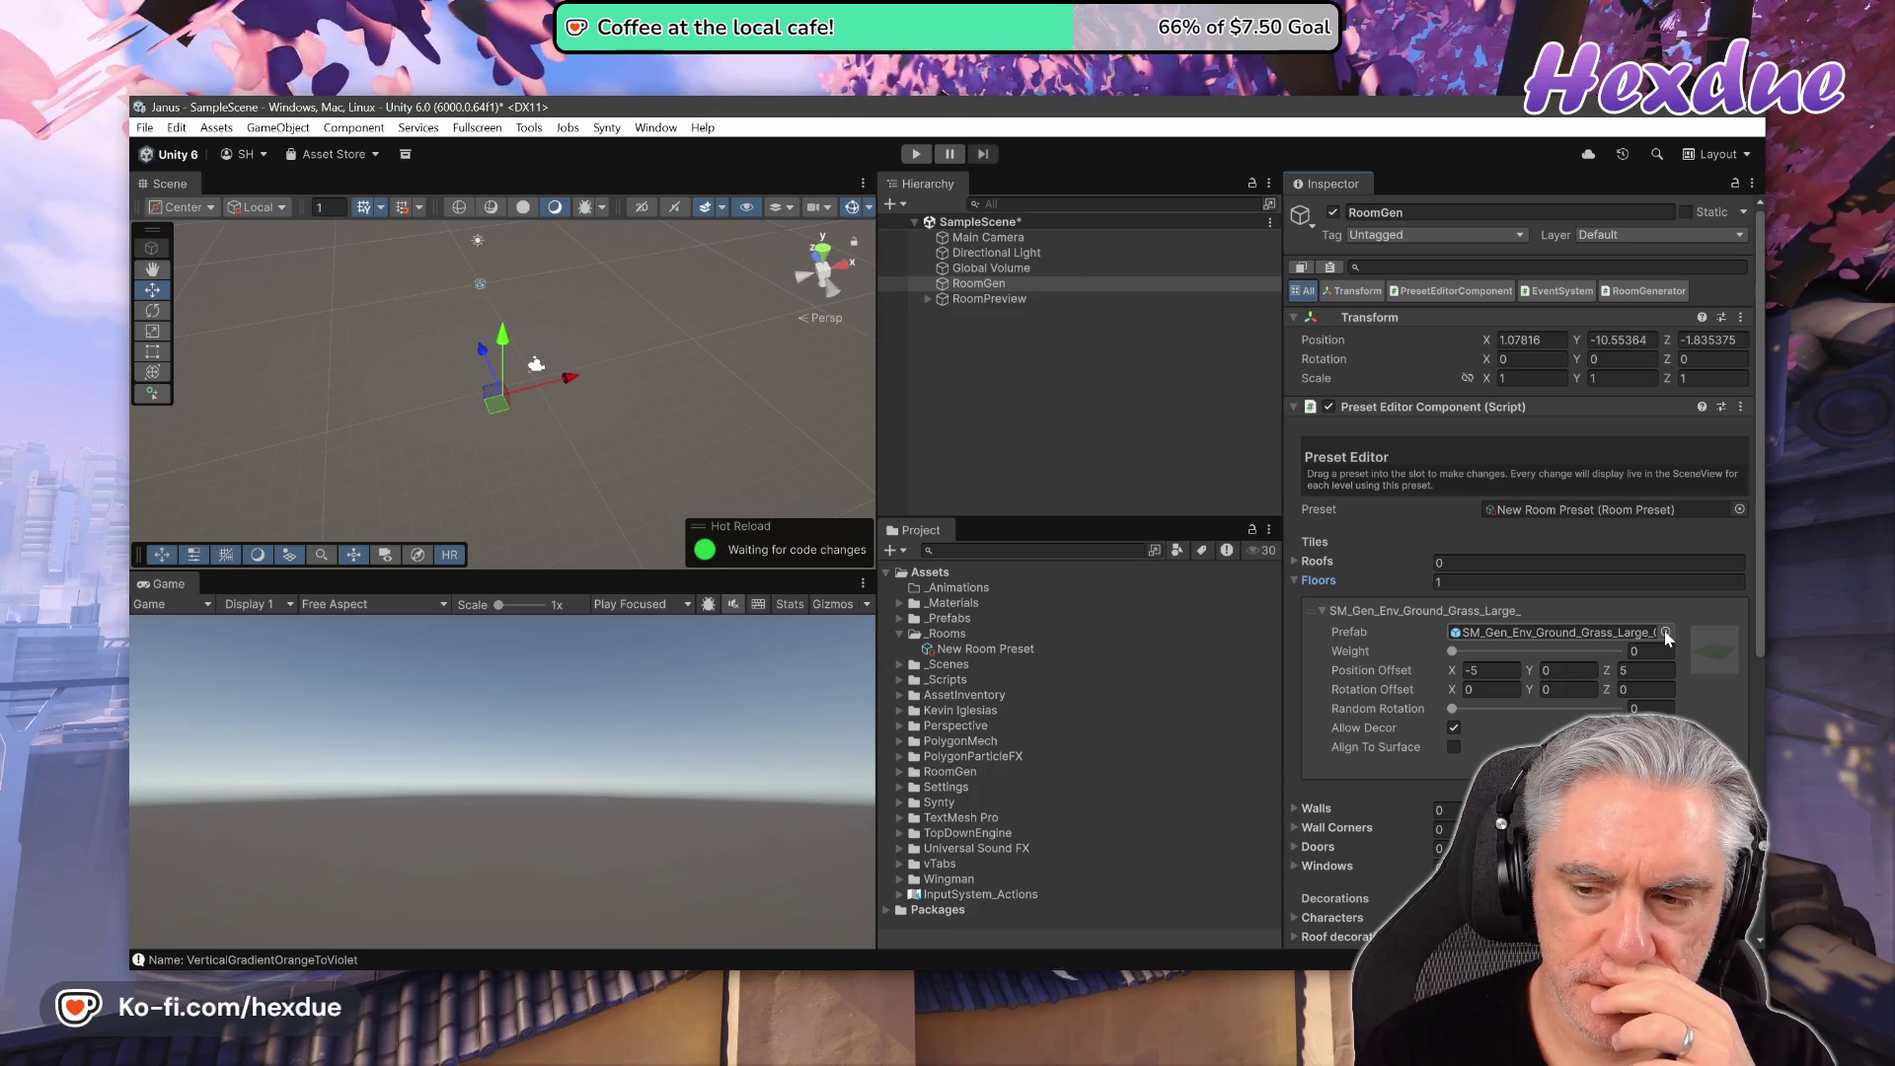
{"action": "left_click", "coordinate": [1086, 551]}
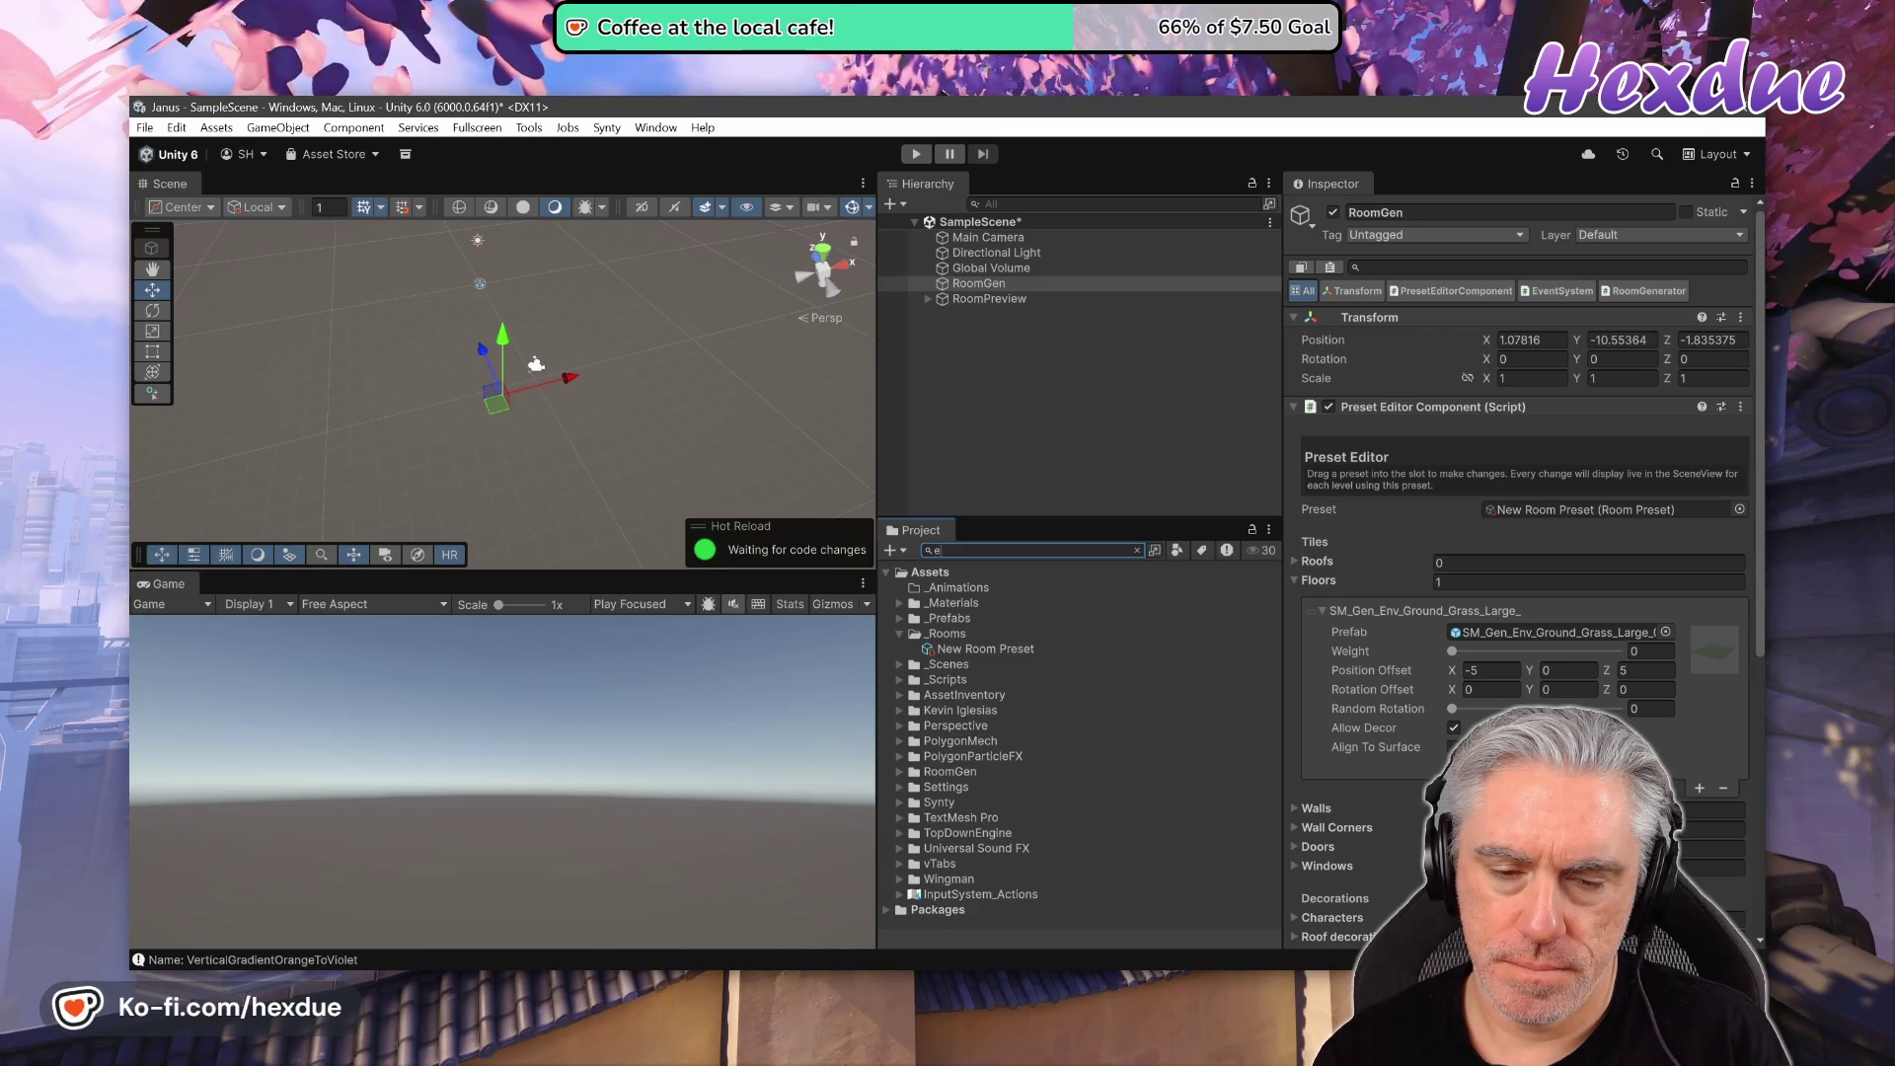
- Search 'nv_ground_gras' filtered to Prefabs and drop SM_Gen_Env_Ground_Grass_01 into the floor tile slot
{"action": "type", "text": "nv_ground_g"}
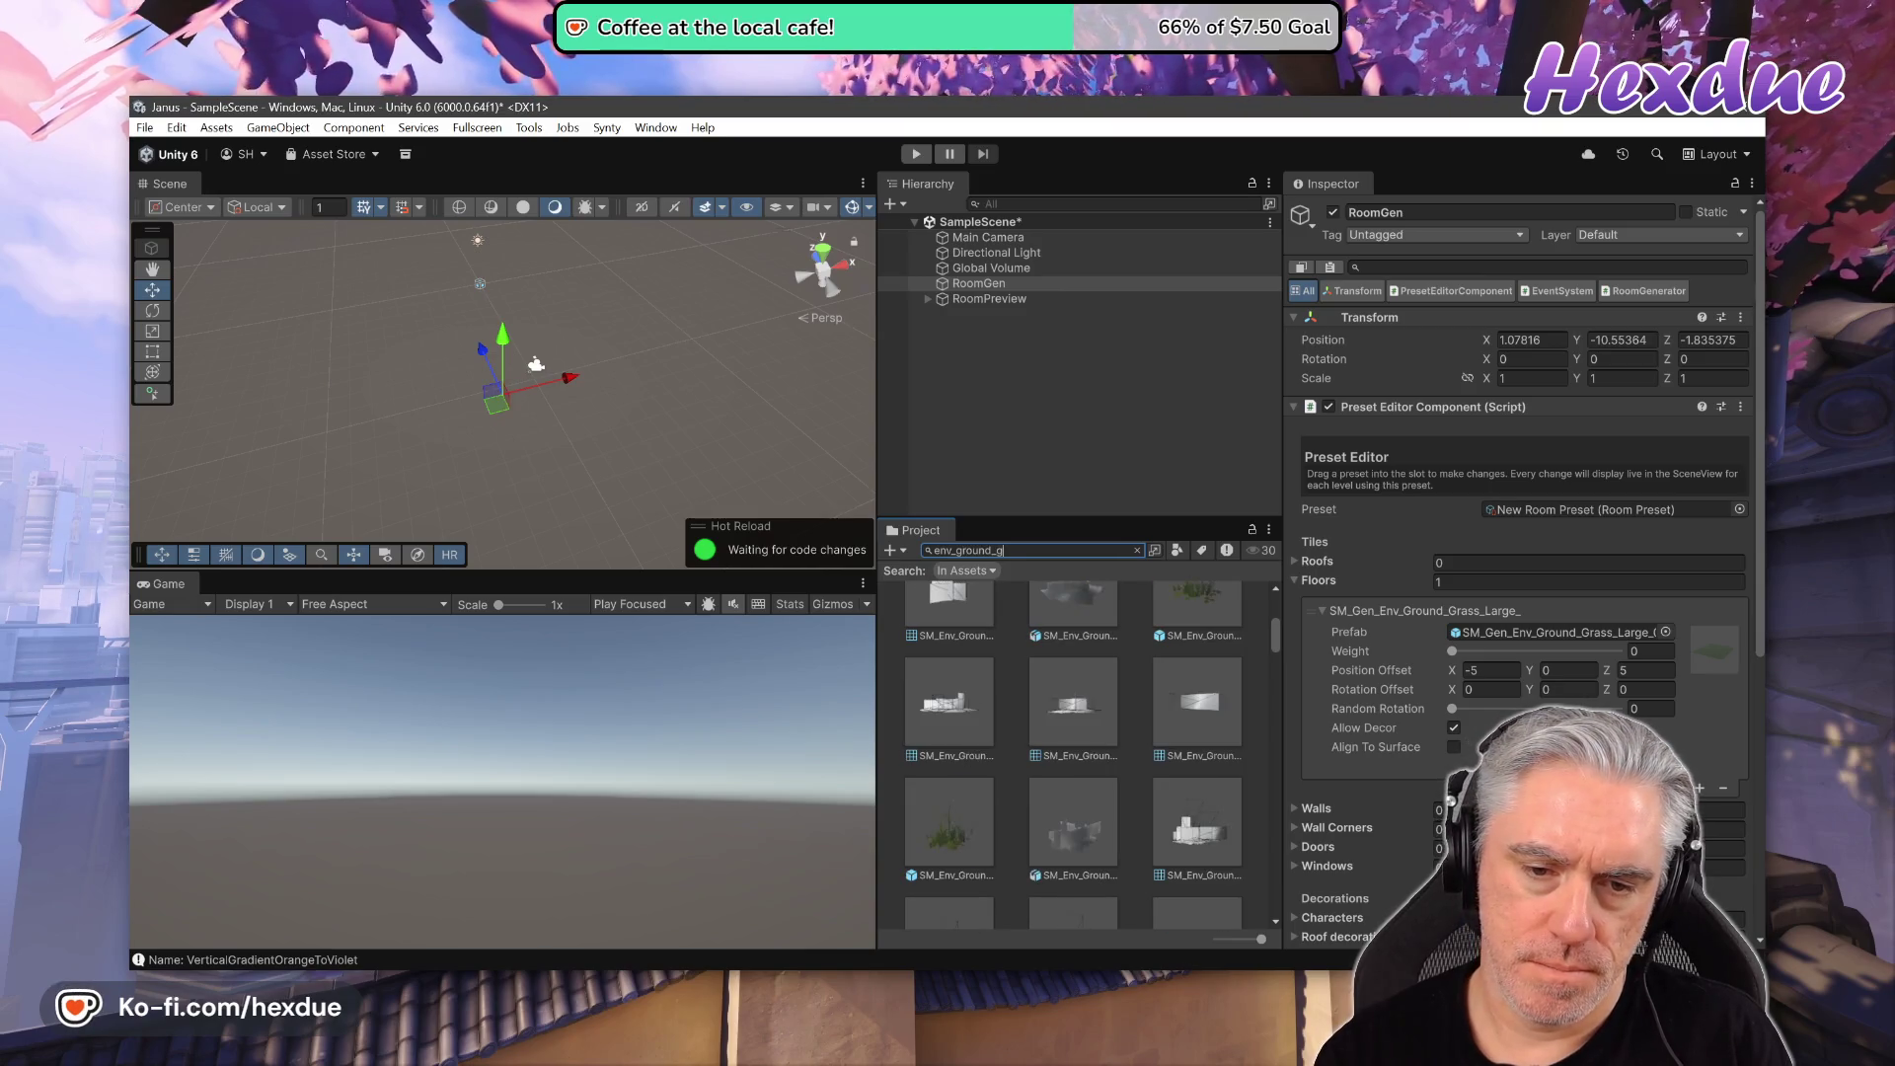
{"action": "type", "text": "rass"}
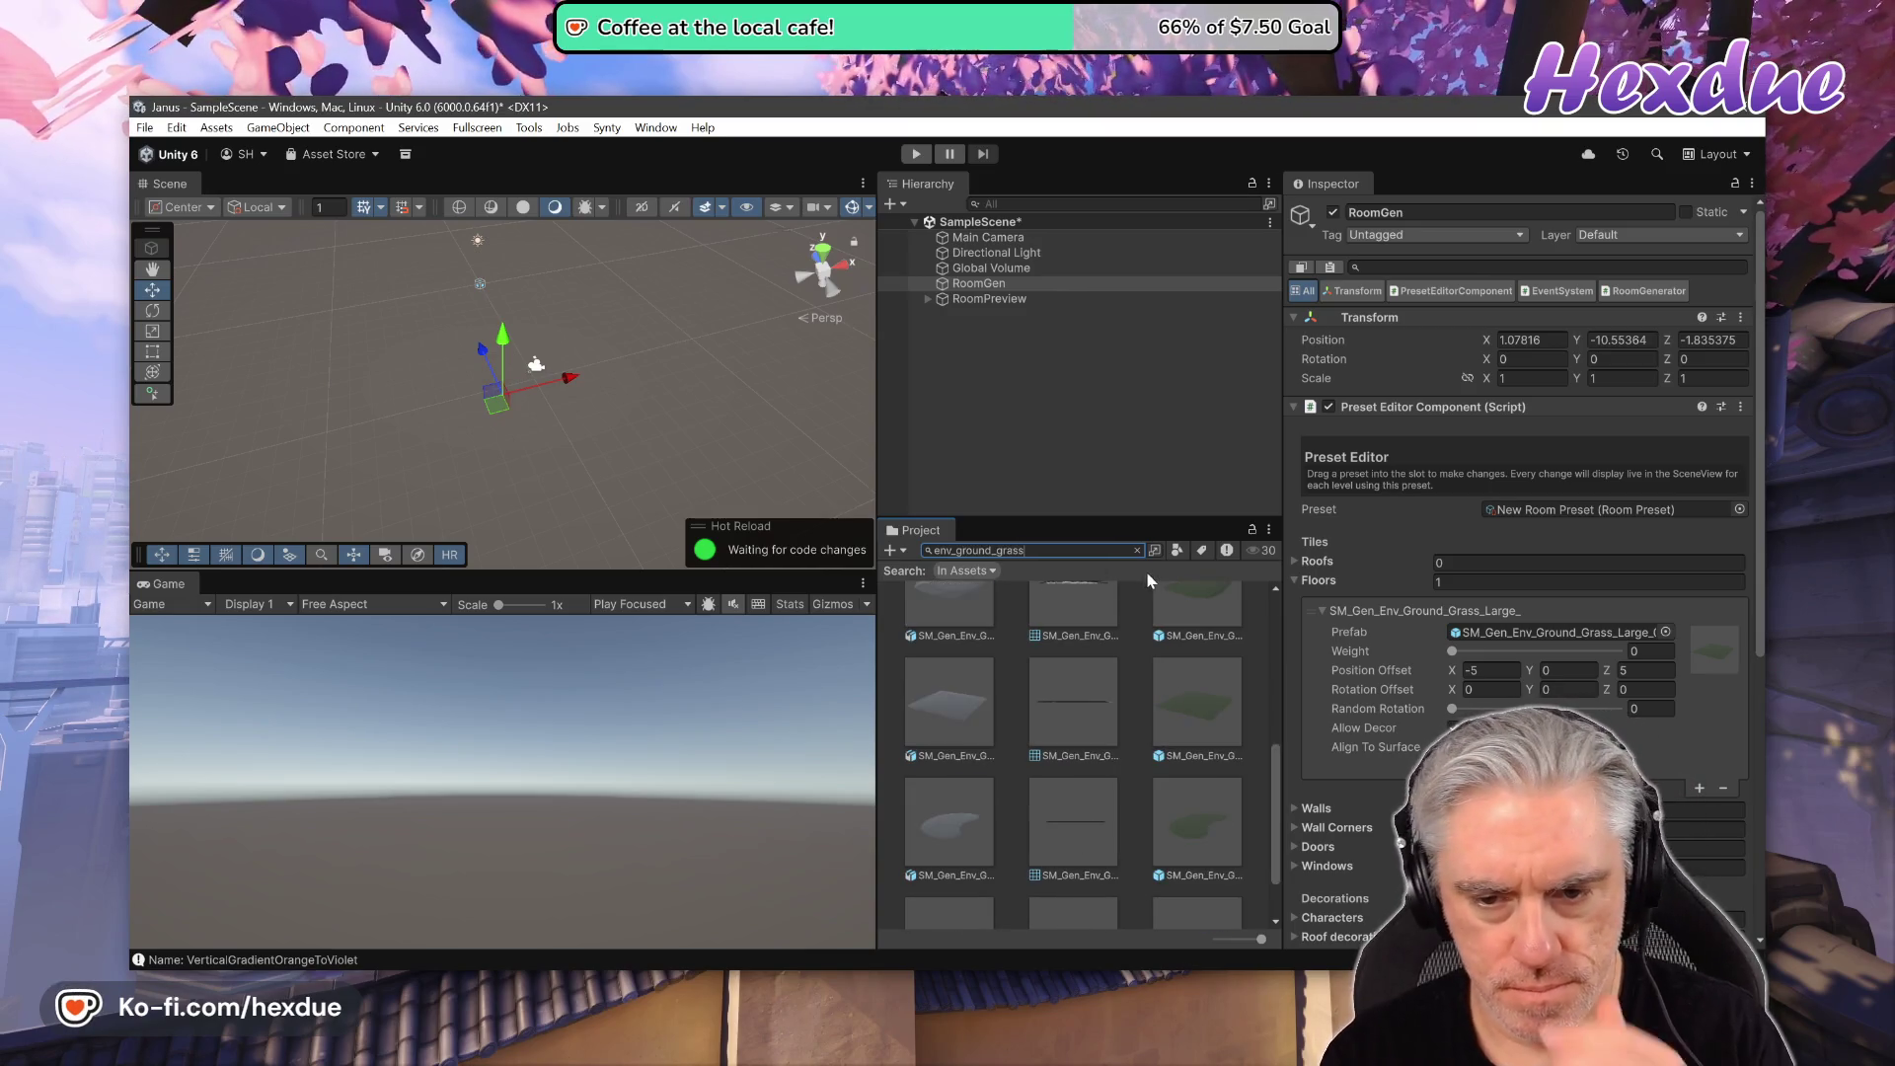
{"action": "left_click", "coordinate": [1177, 551]}
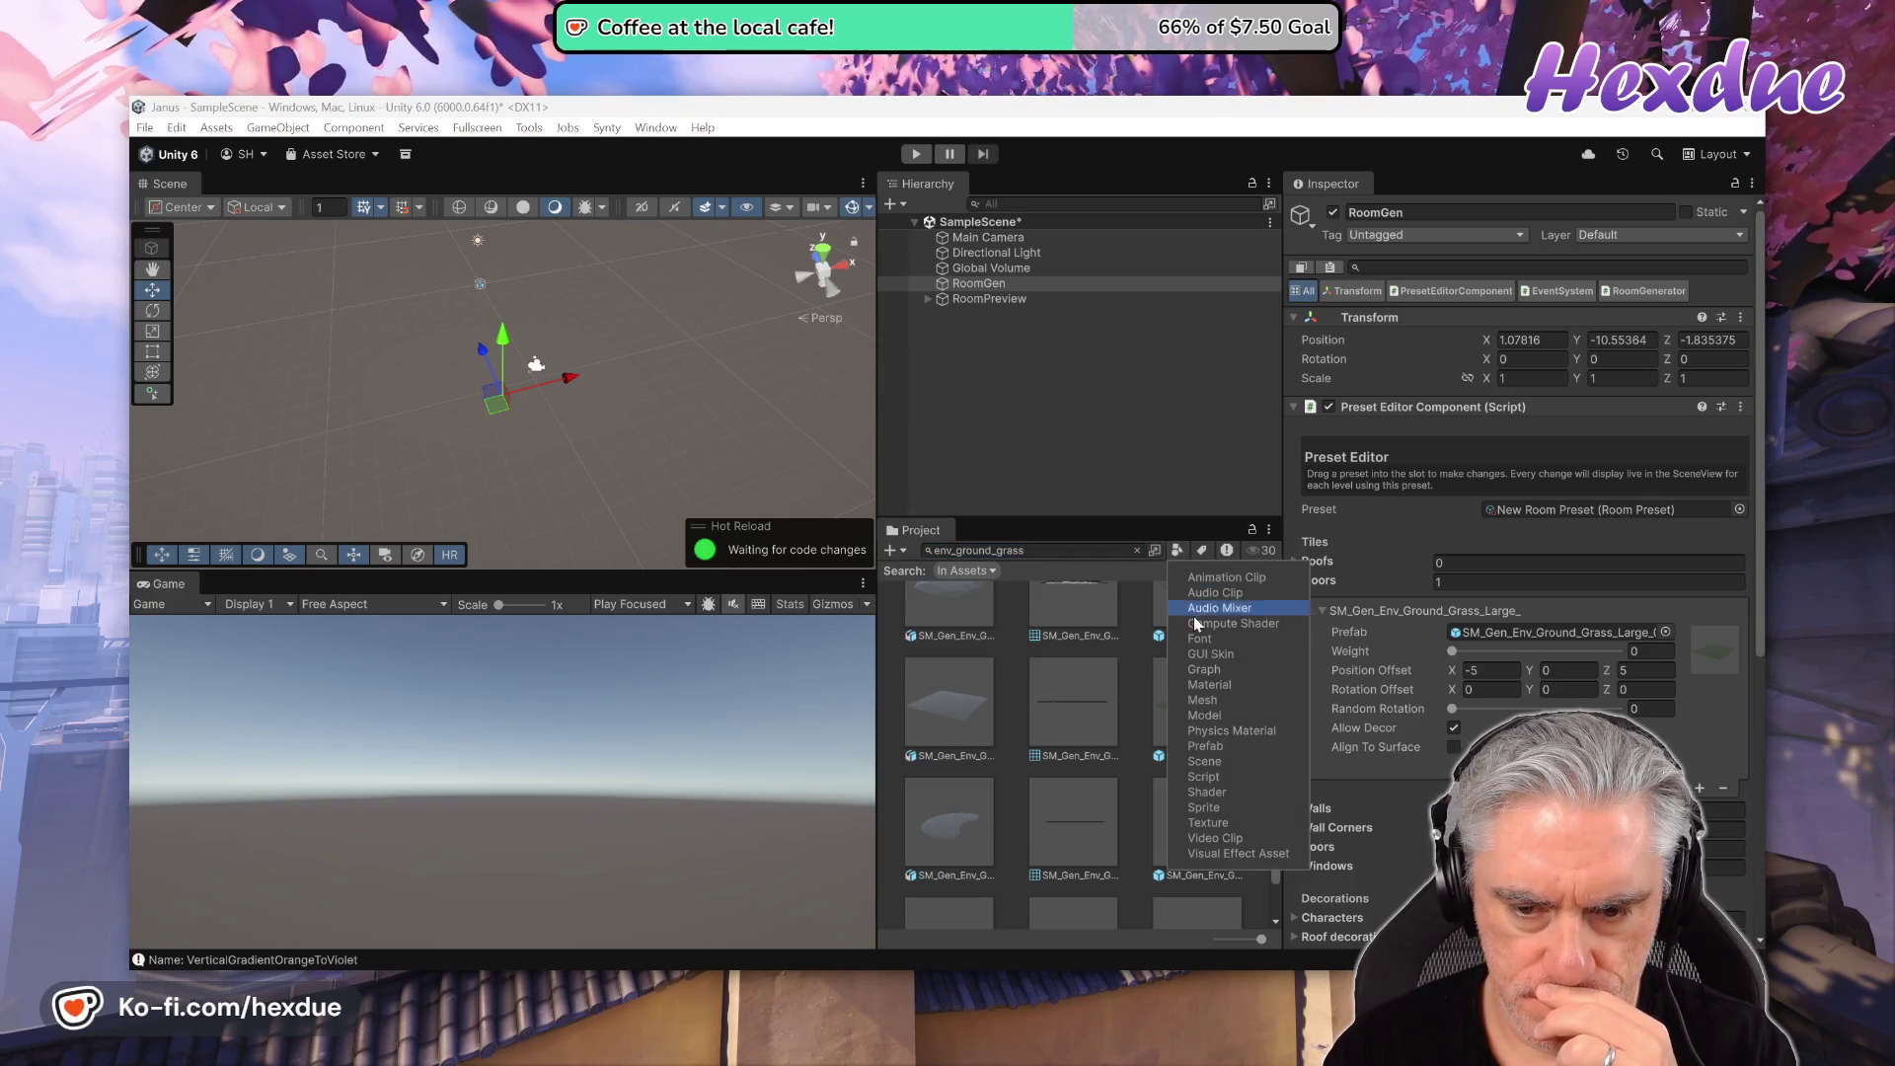
{"action": "left_click", "coordinate": [1247, 747]}
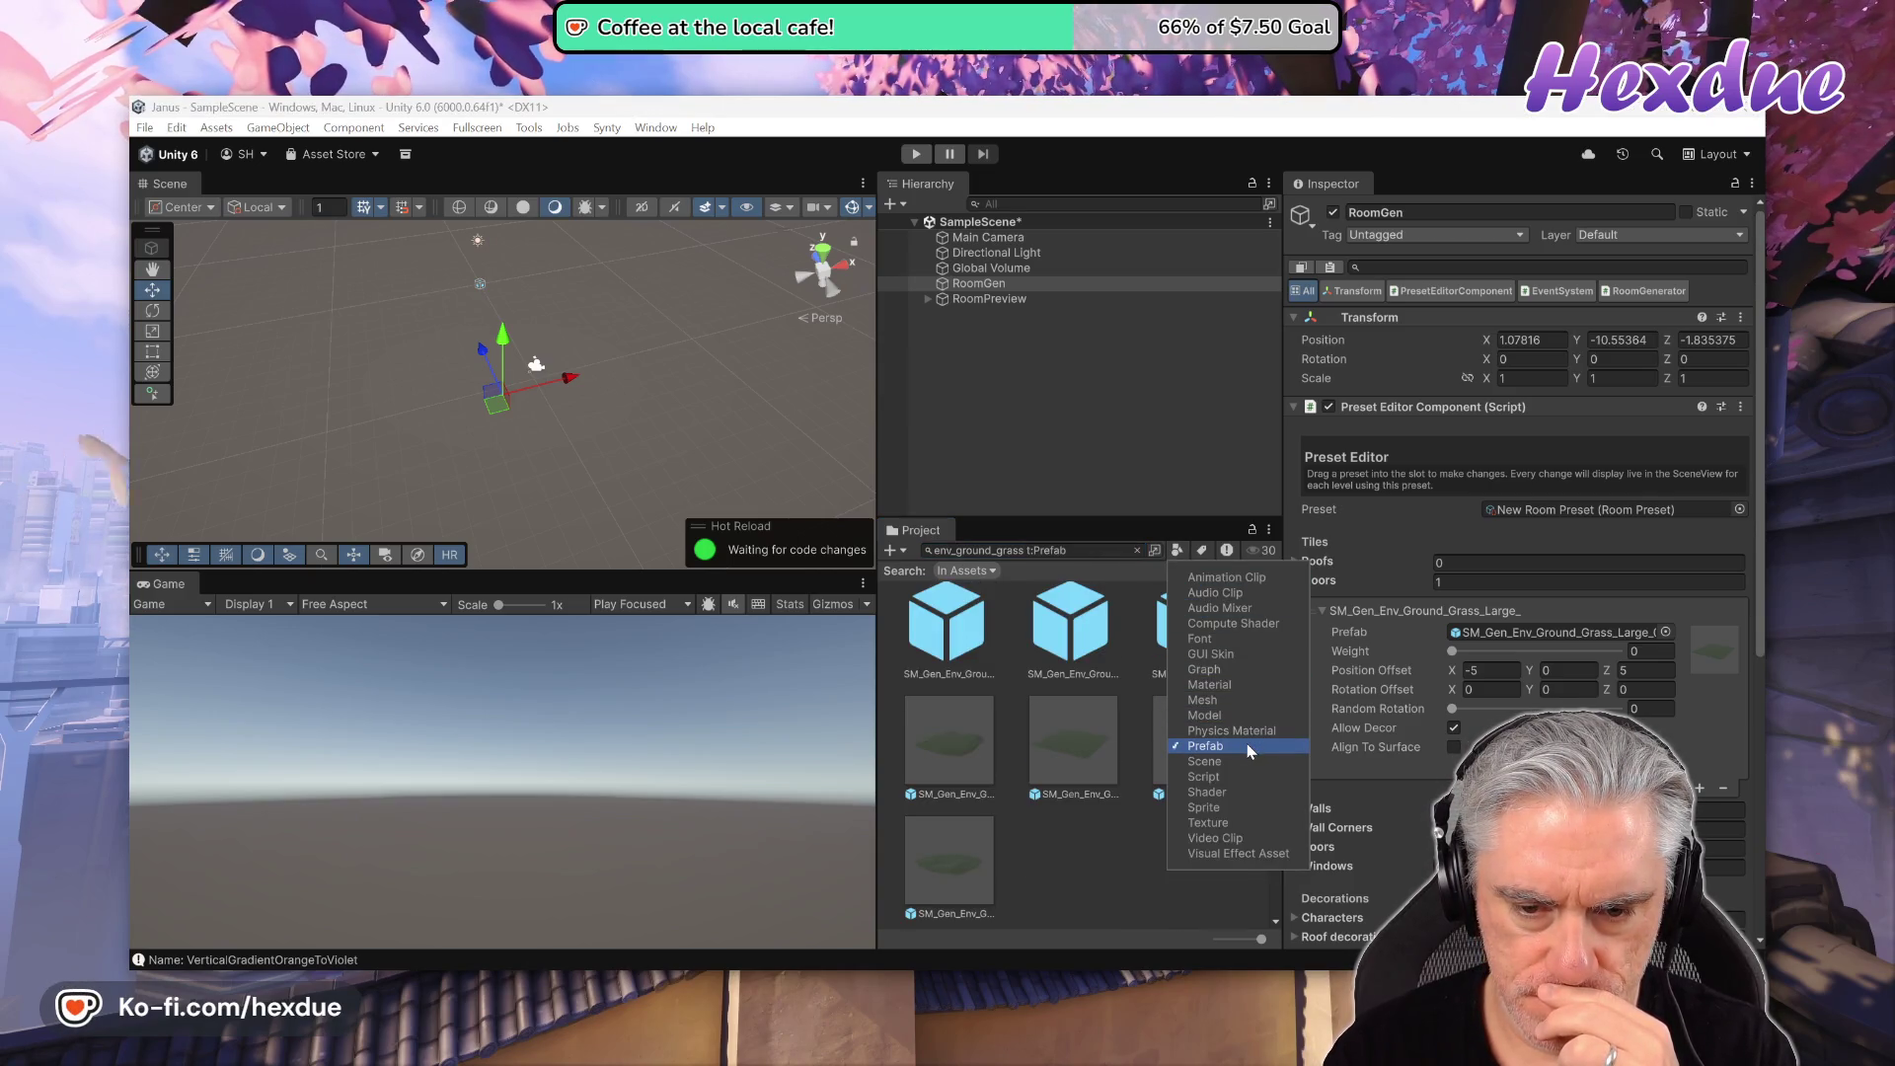
{"action": "left_click", "coordinate": [1200, 569]}
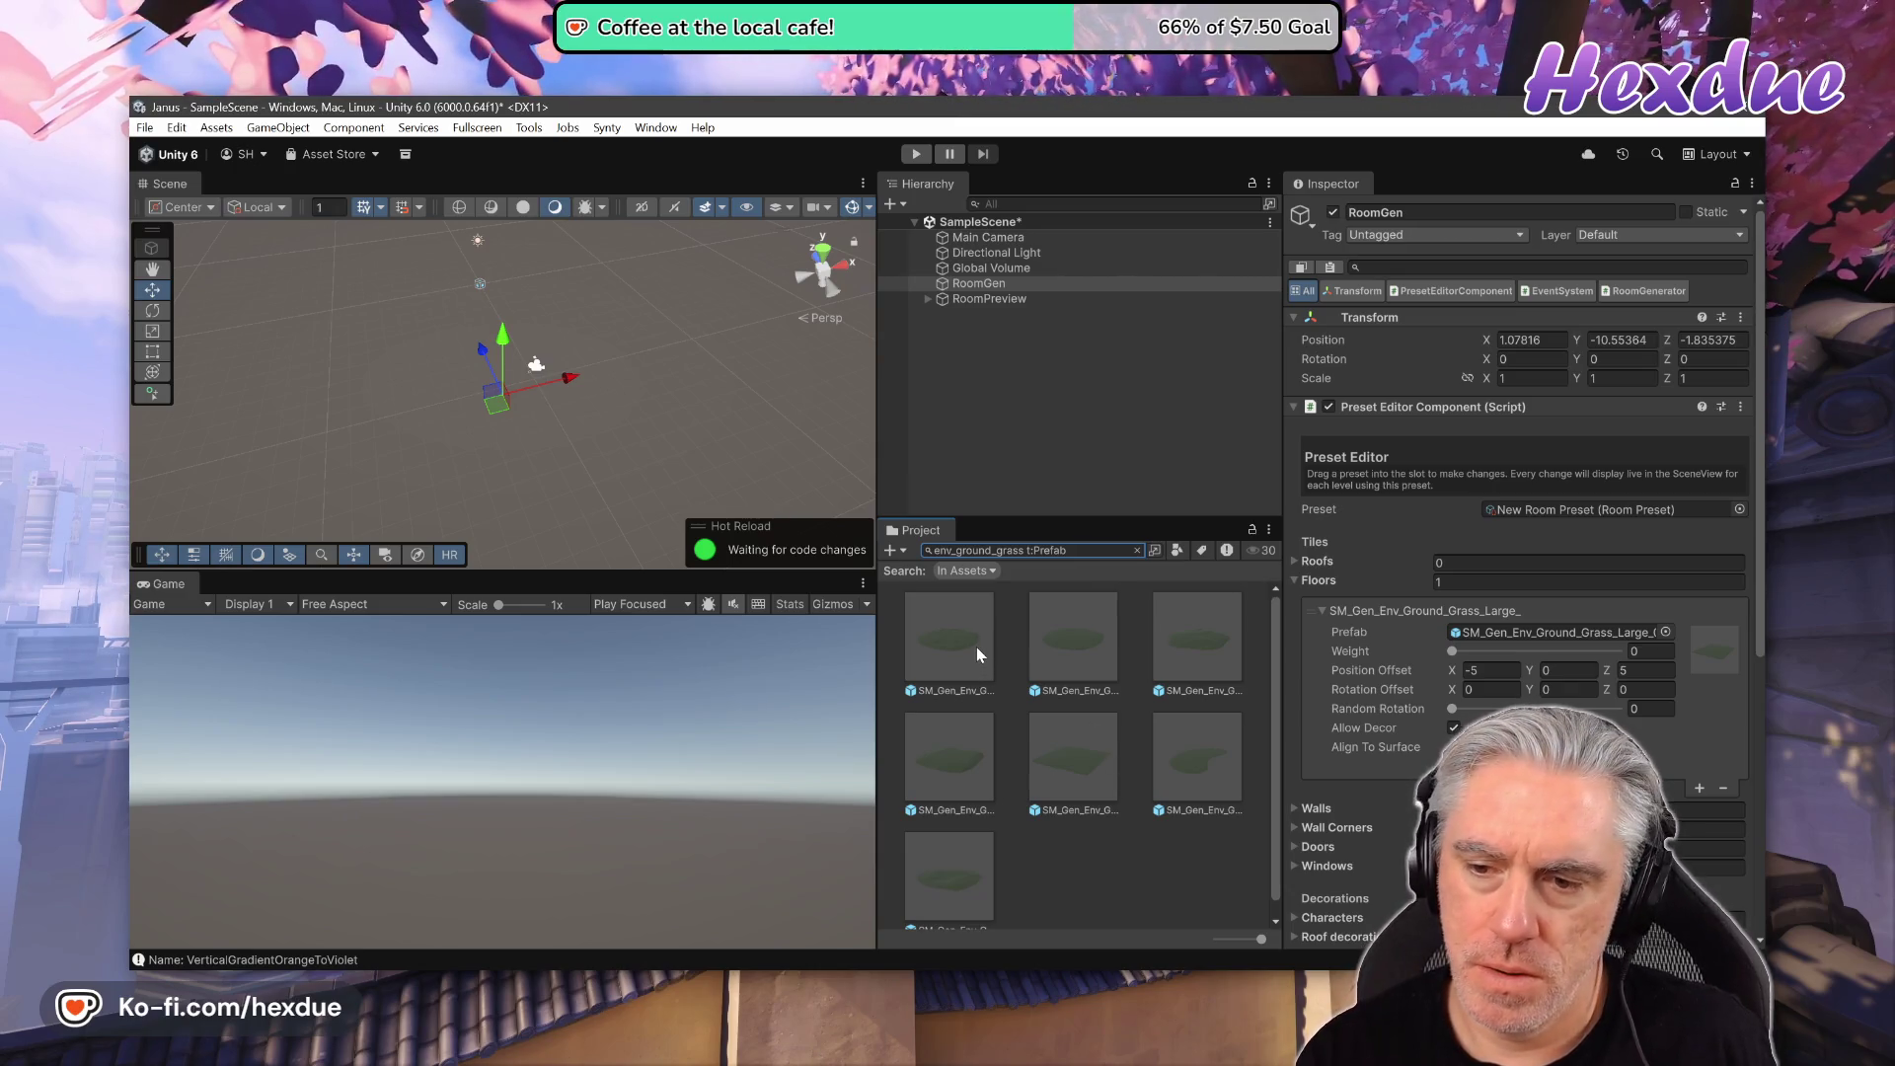
{"action": "mouse_move", "coordinate": [968, 647]}
{"action": "left_mouse_down"}
{"action": "mouse_move", "coordinate": [1438, 605]}
{"action": "mouse_move", "coordinate": [1528, 509]}
{"action": "mouse_move", "coordinate": [1579, 638]}
{"action": "left_mouse_up"}
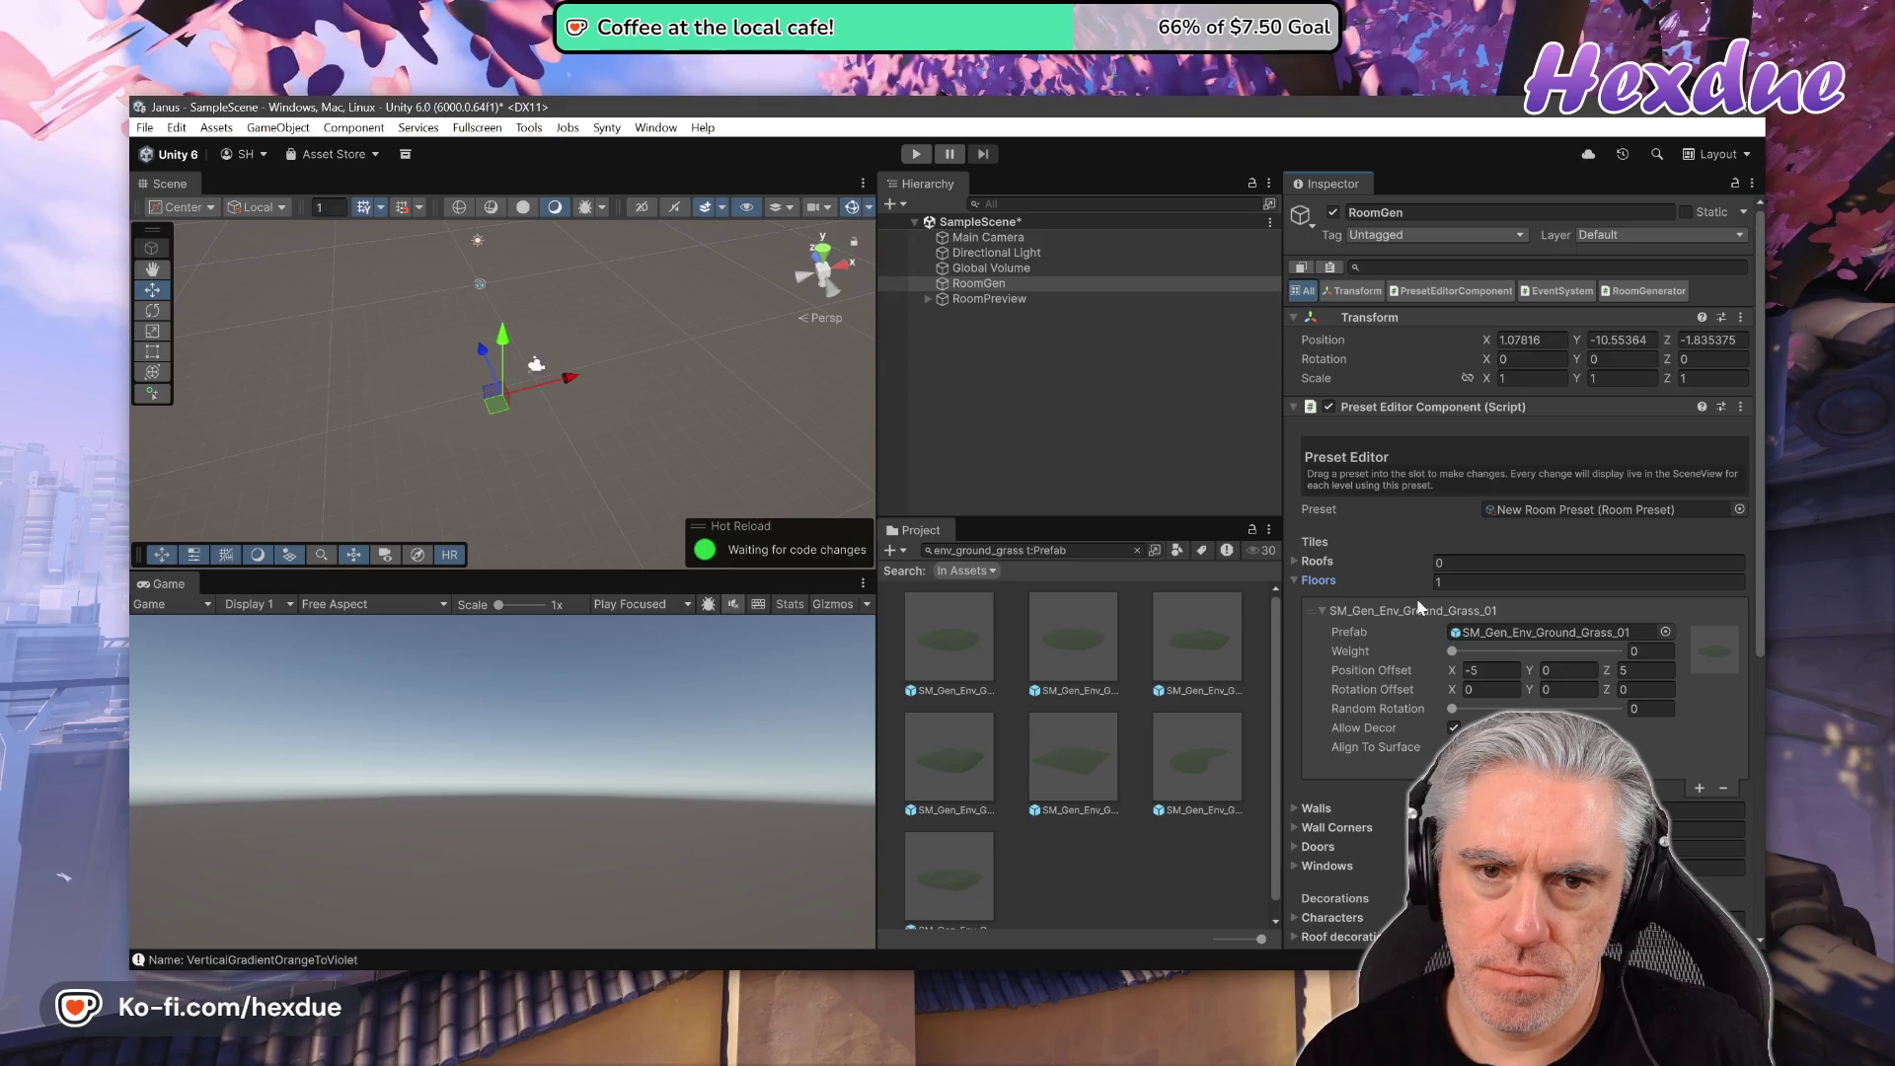
{"action": "scroll", "coordinate": [1417, 606], "scroll_direction": "down", "scroll_amount": 5}
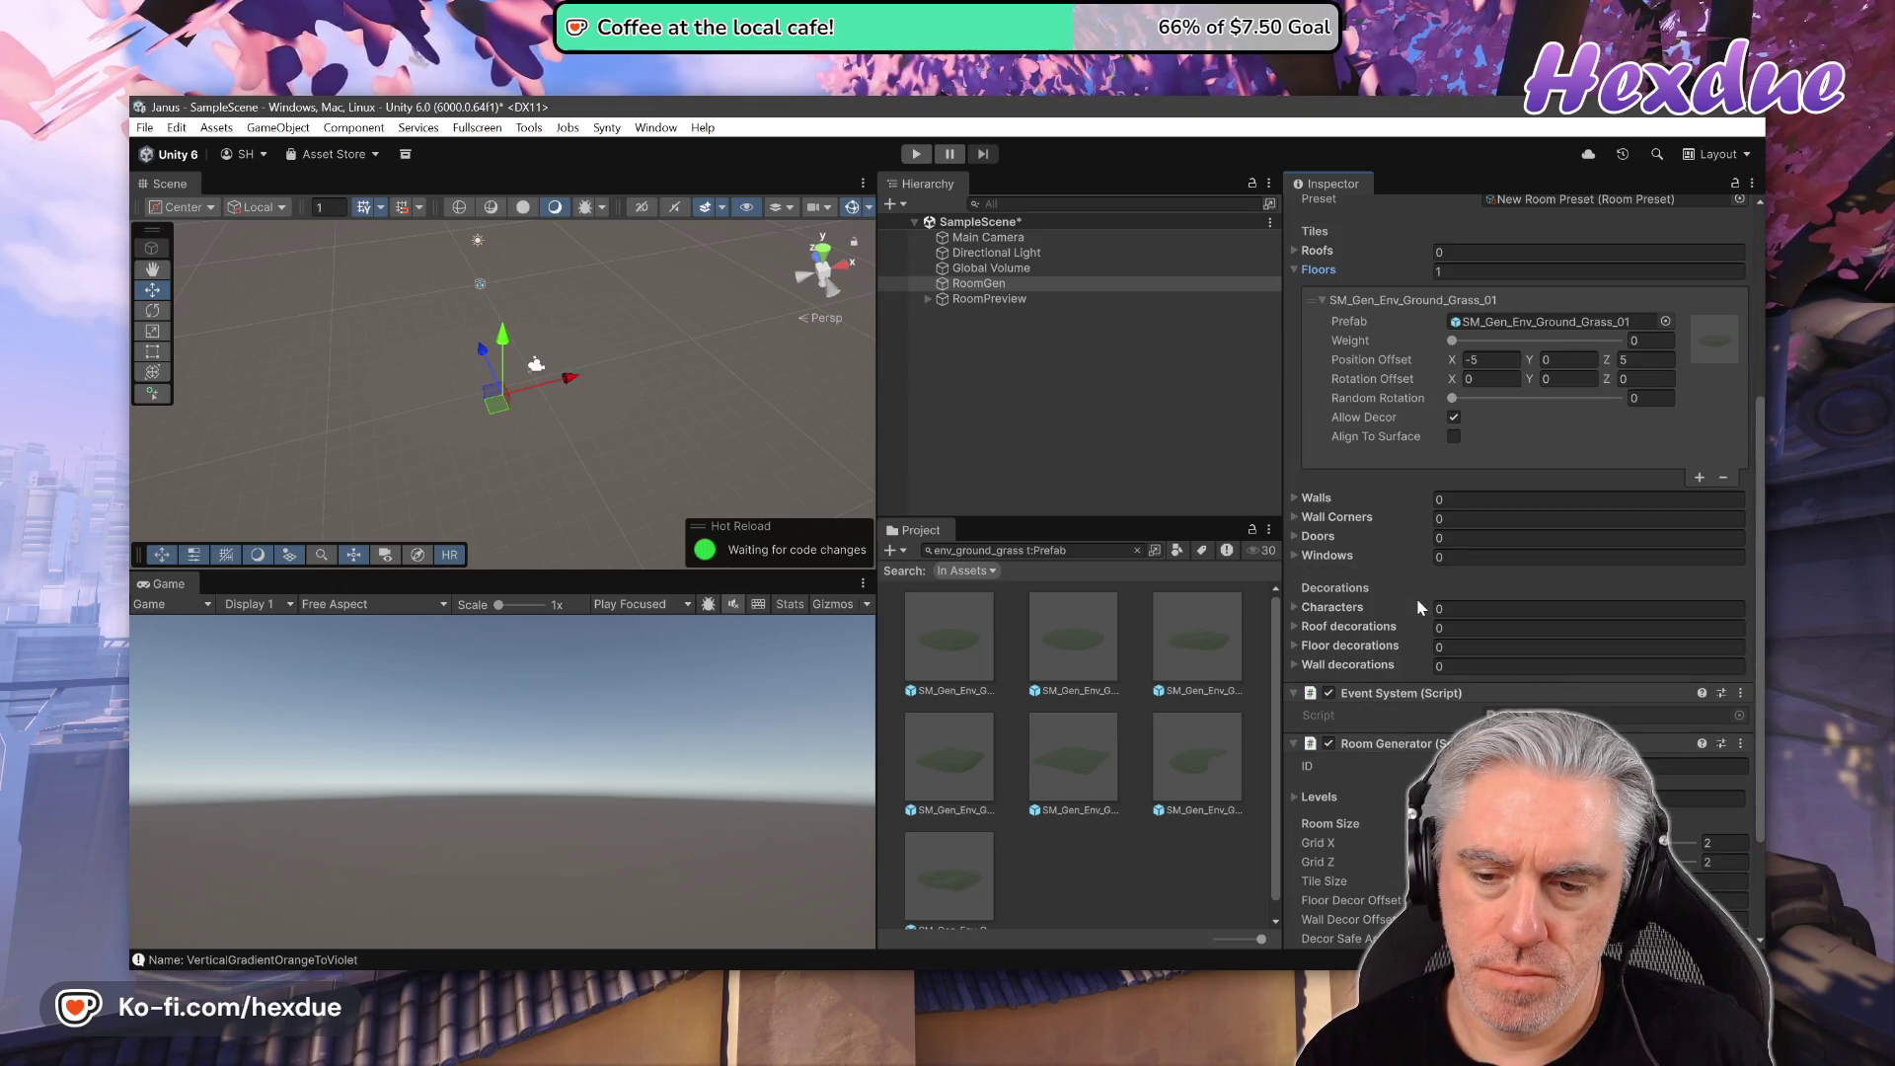
- Add Level 0 to the Room Generator's Levels list using New Room Preset
{"action": "scroll", "coordinate": [1417, 606], "scroll_direction": "down", "scroll_amount": 4}
{"action": "left_click", "coordinate": [1301, 694]}
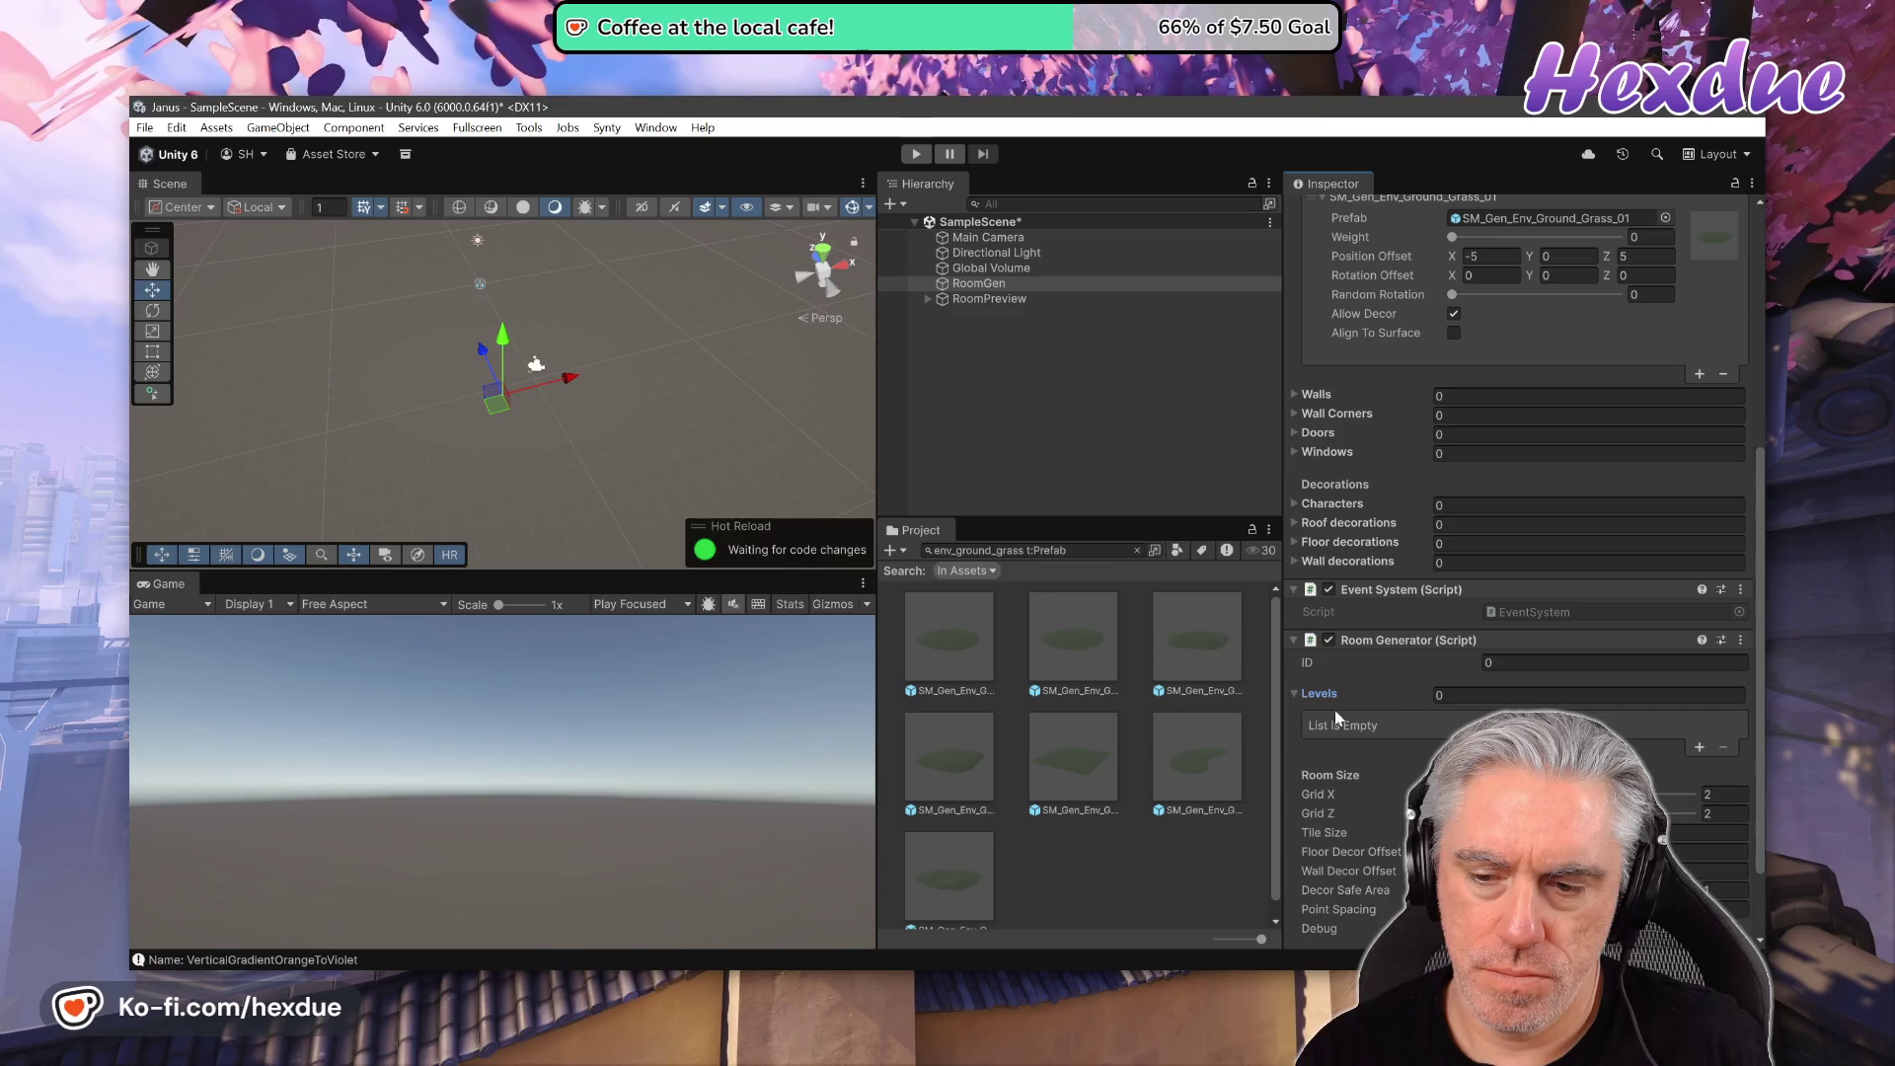
{"action": "left_click", "coordinate": [1697, 747]}
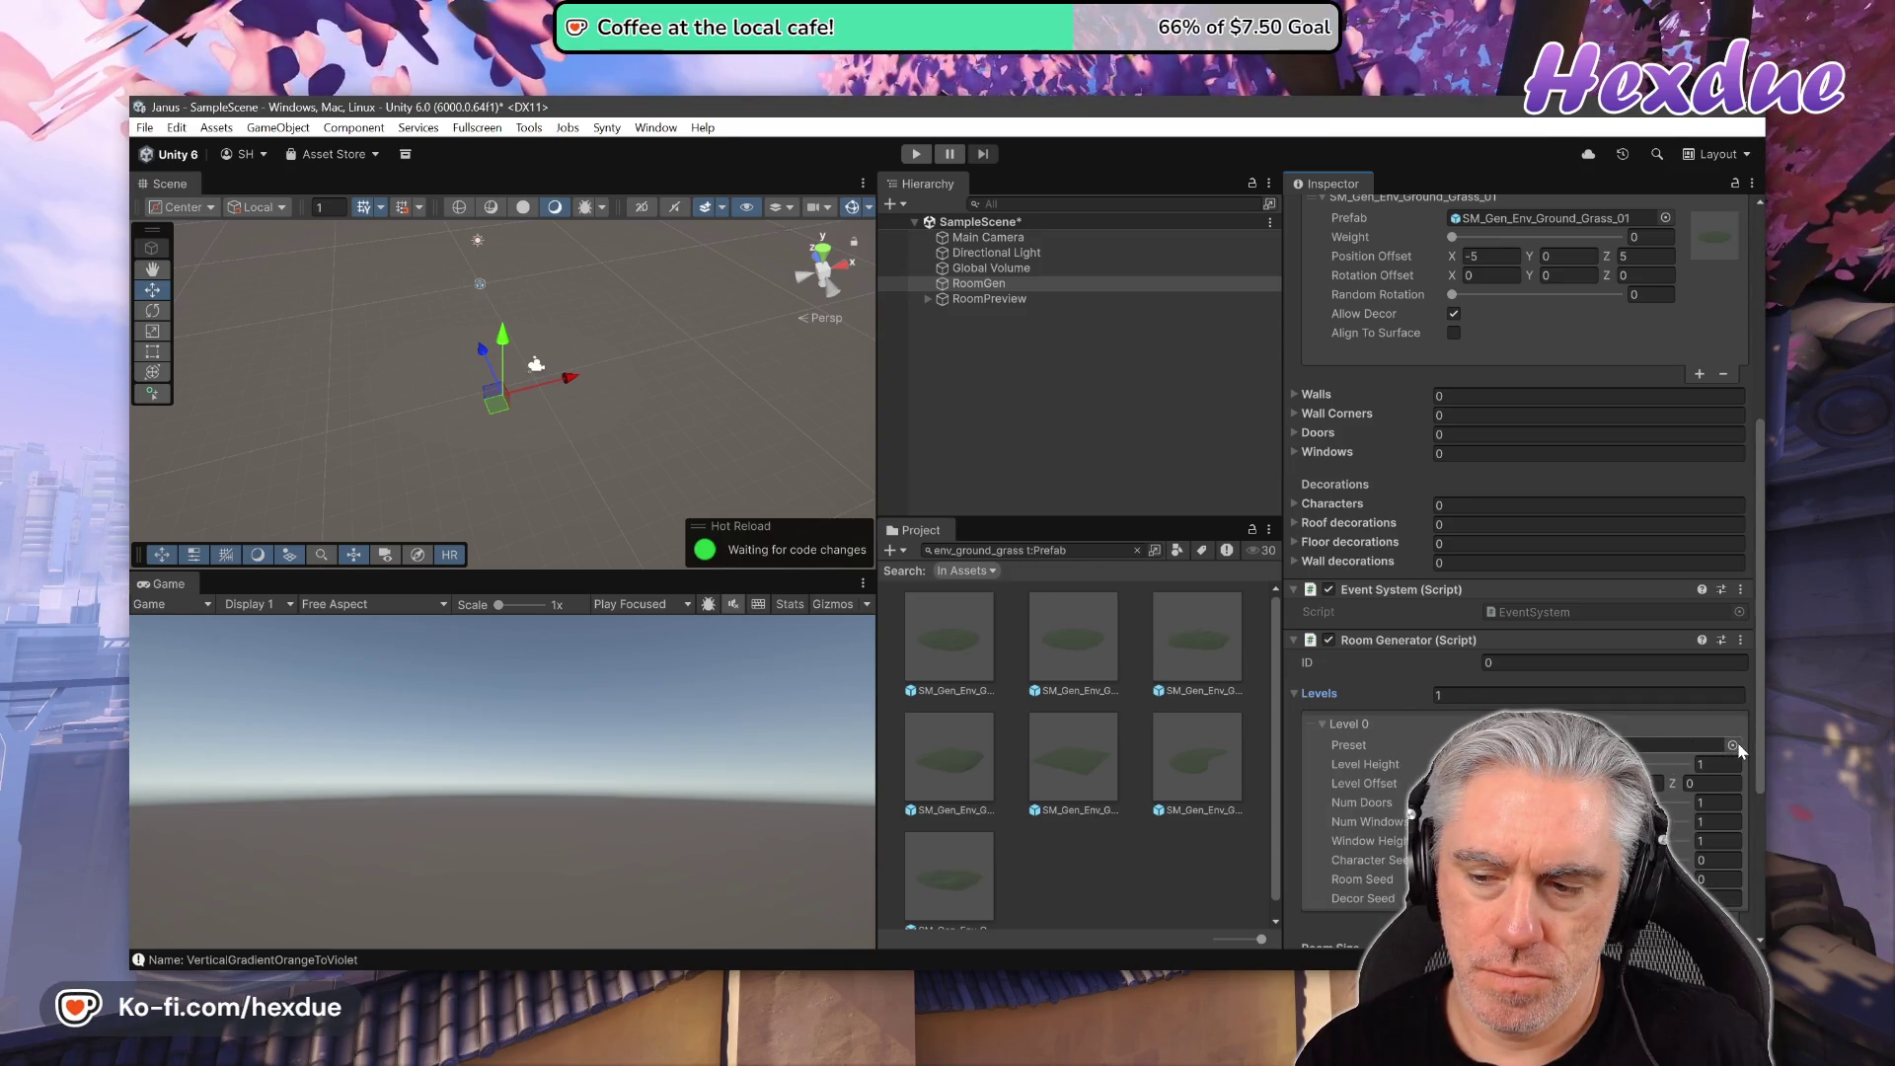
{"action": "left_click", "coordinate": [1732, 745]}
{"action": "double_click", "coordinate": [1179, 424]}
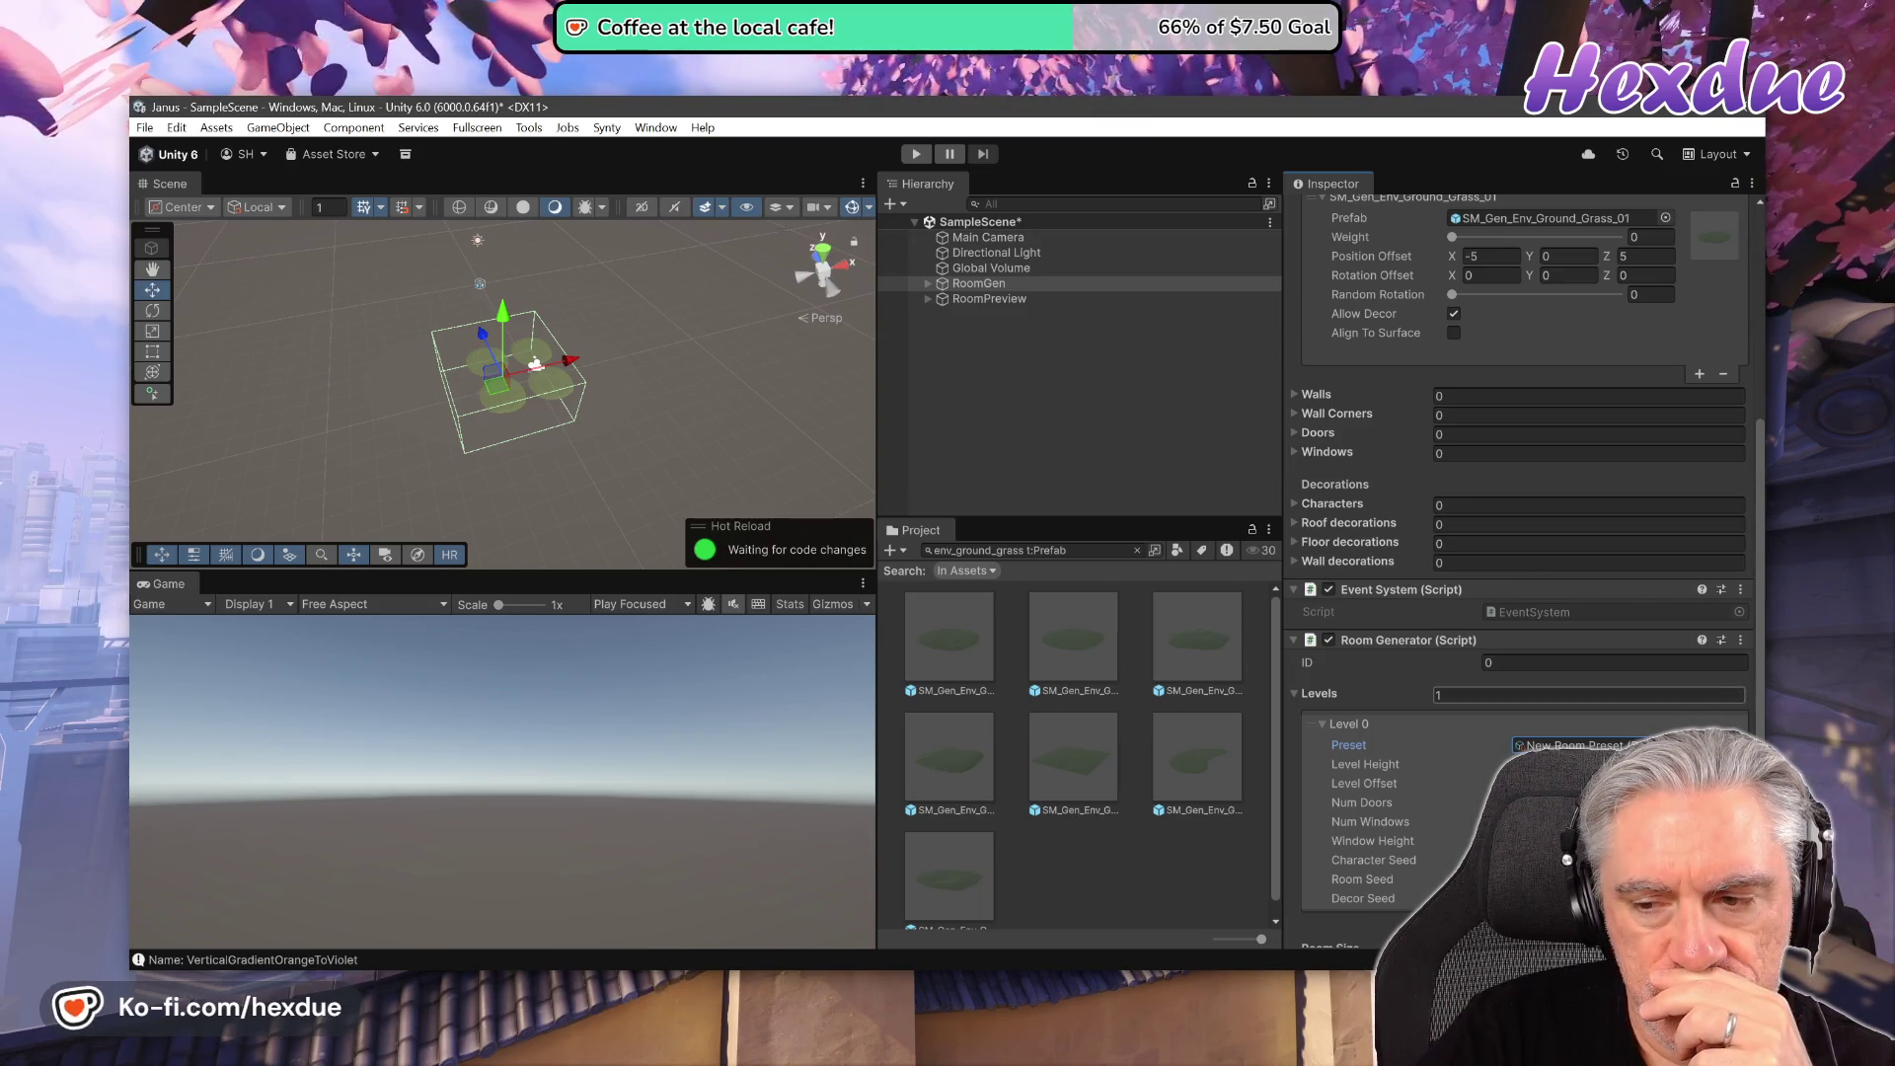
- Set the Room Generator's Tile Size to 6.65
{"action": "scroll", "coordinate": [1516, 678], "scroll_direction": "down", "scroll_amount": 3}
{"action": "scroll", "coordinate": [1516, 678], "scroll_direction": "down", "scroll_amount": 4}
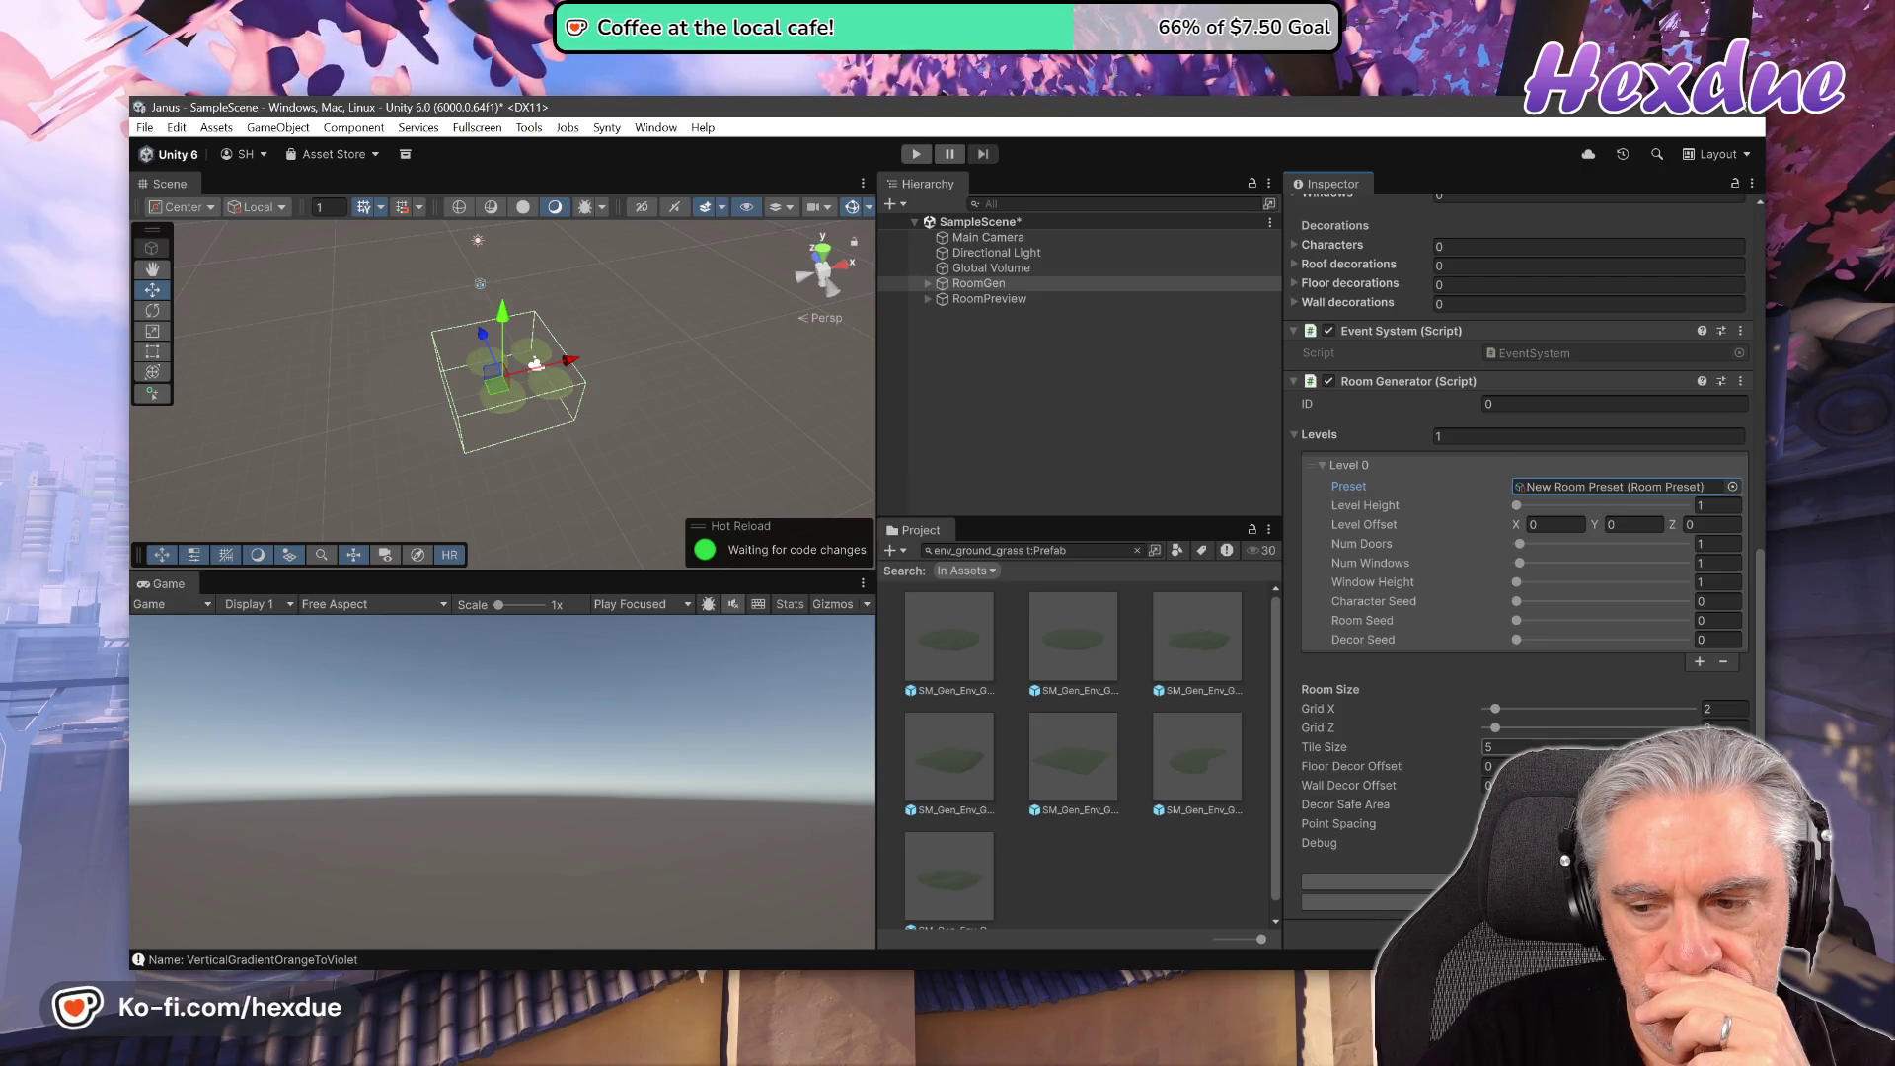
{"action": "left_click_drag", "start_coordinate": [1477, 743], "coordinate": [1459, 743]}
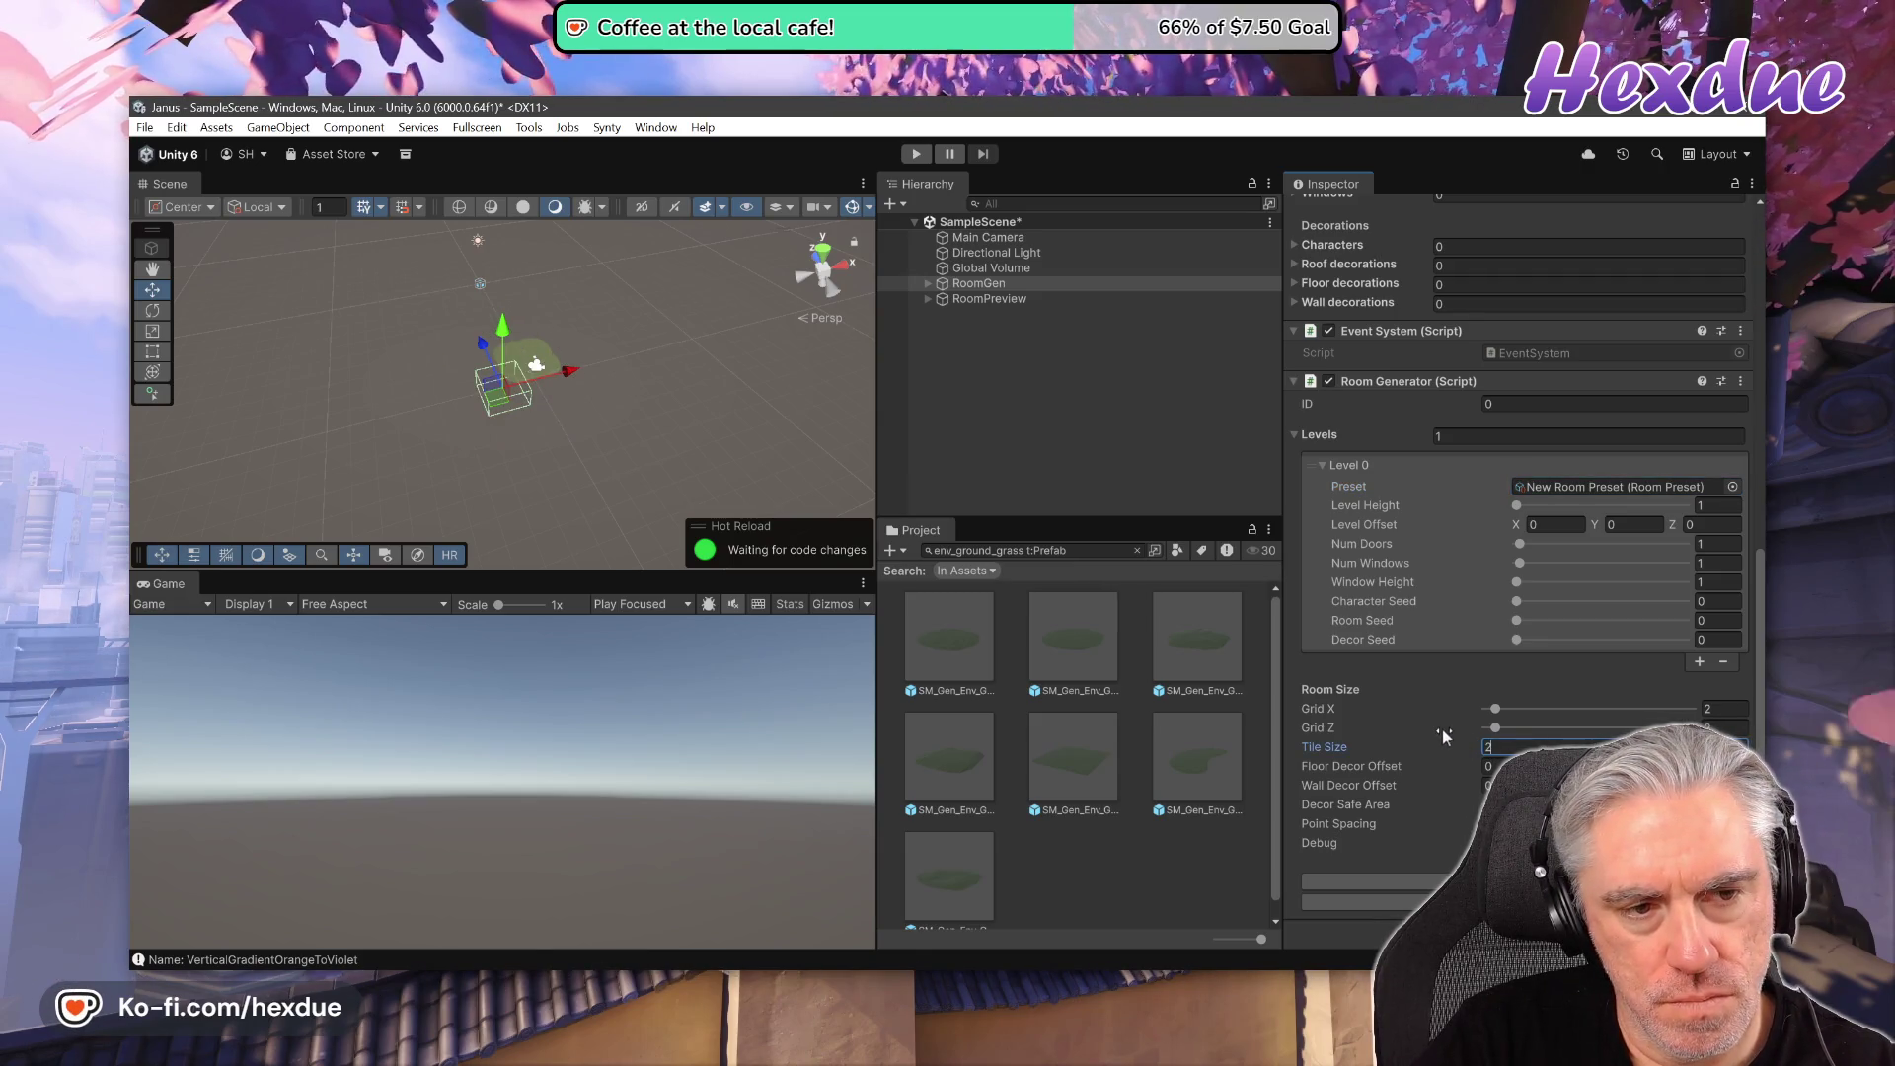
{"action": "double_click", "coordinate": [1501, 744]}
{"action": "type", "text": "6.65"}
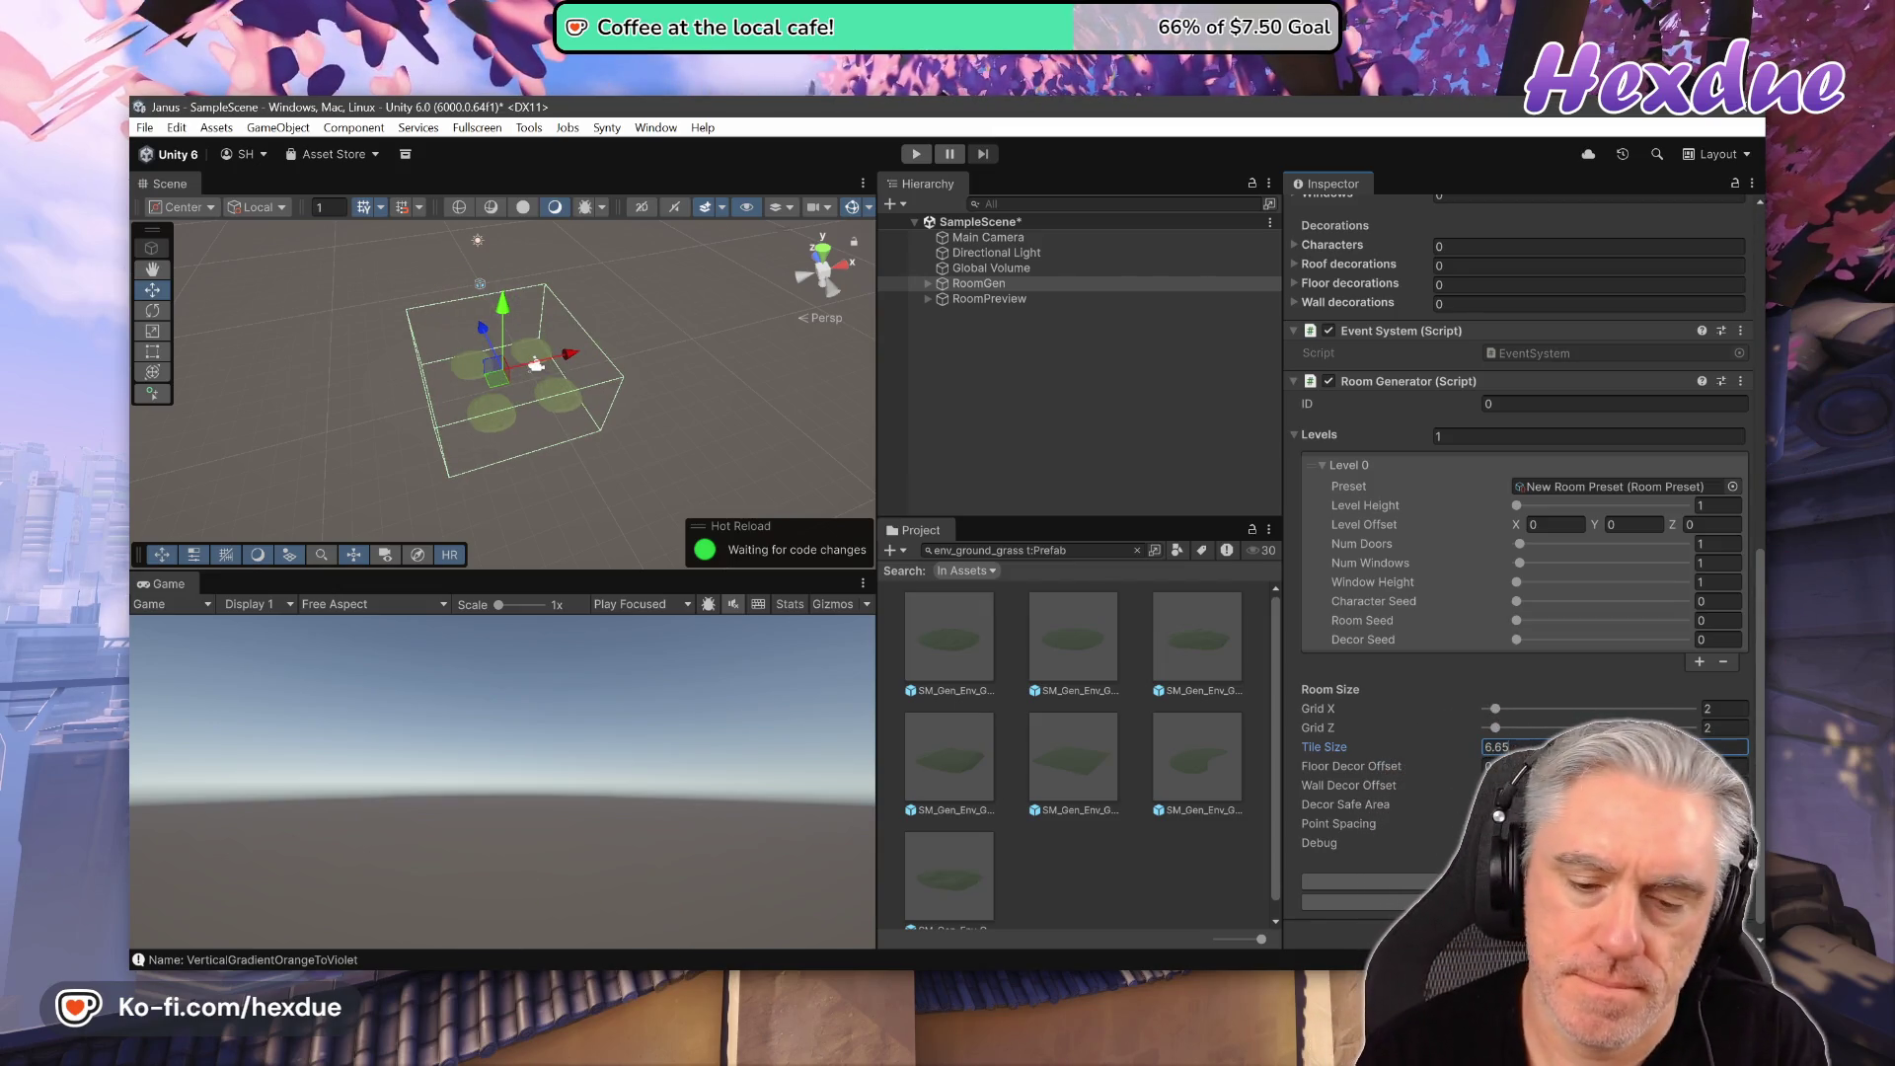
{"action": "key", "text": "alt+Tab"}
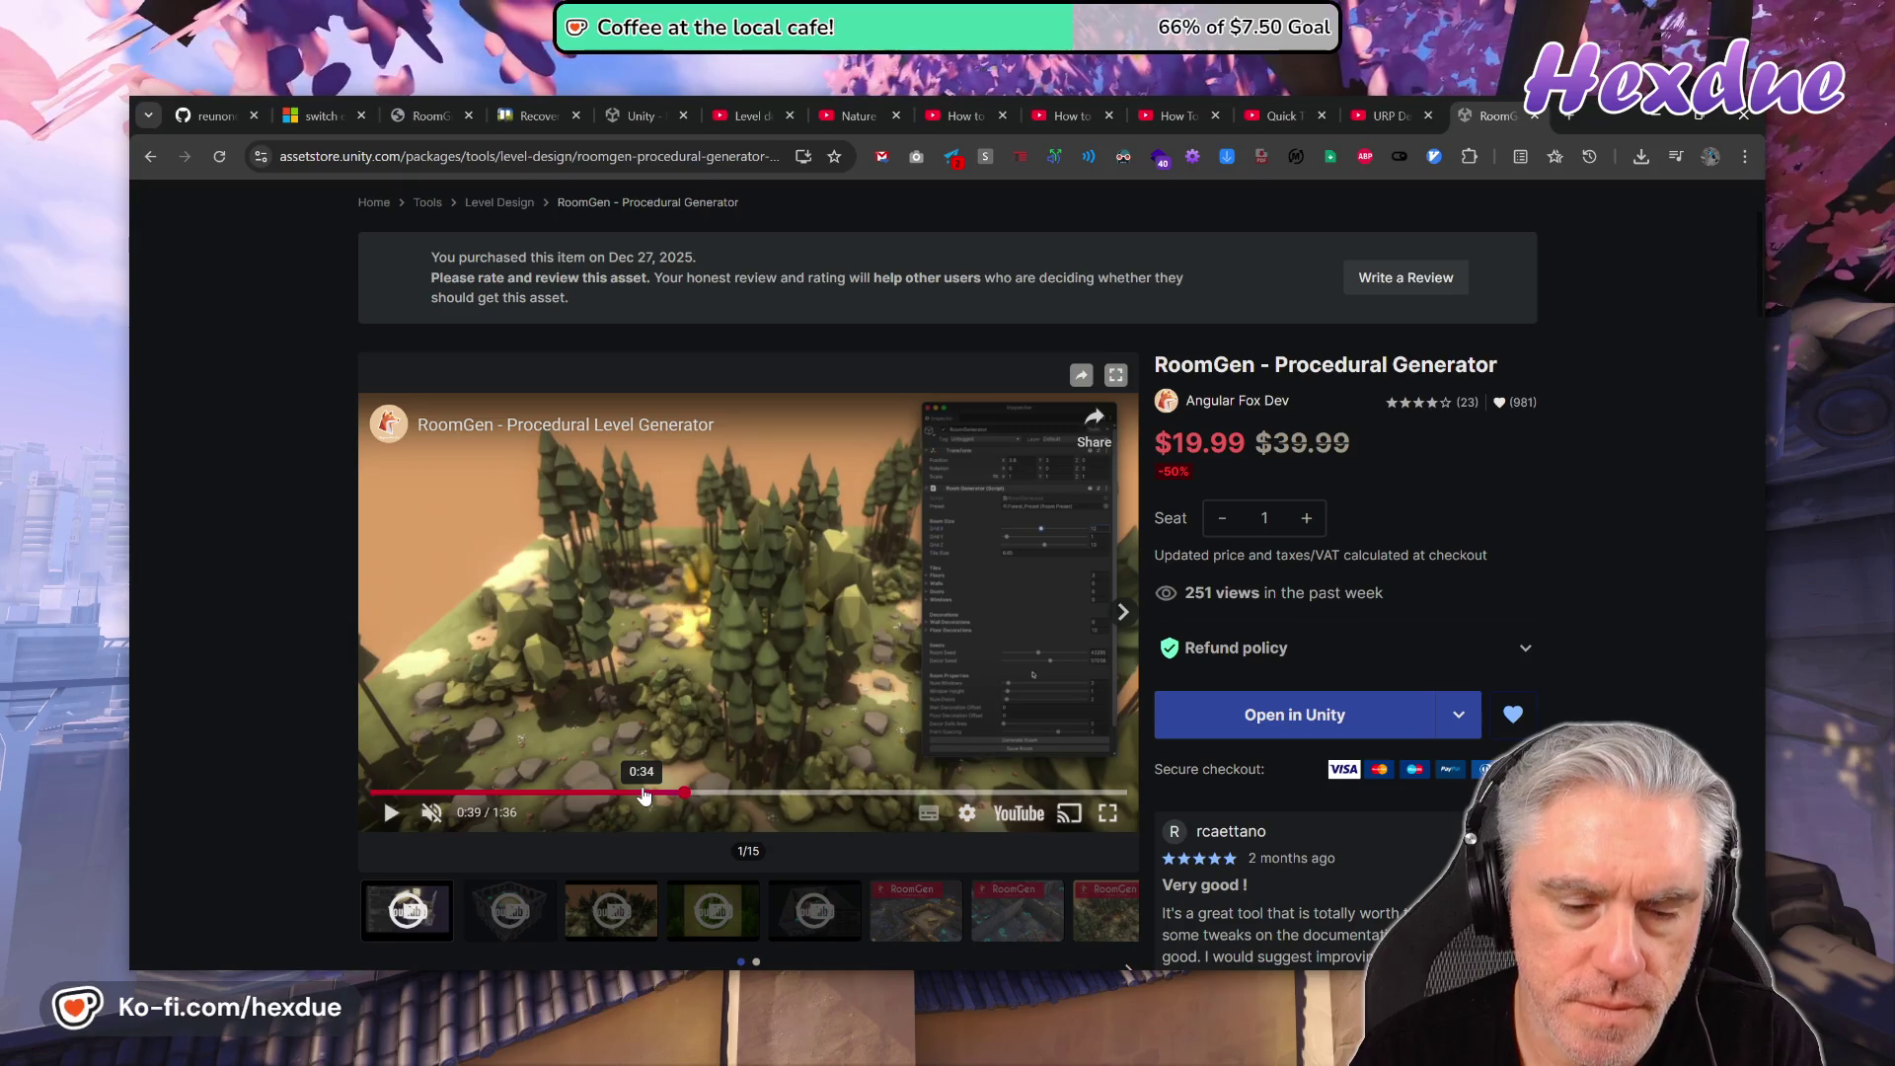
- Seek the RoomGen promo video to 0:29 and 0:32, then switch back to Unity
{"action": "left_click", "coordinate": [643, 796]}
{"action": "left_click", "coordinate": [607, 793]}
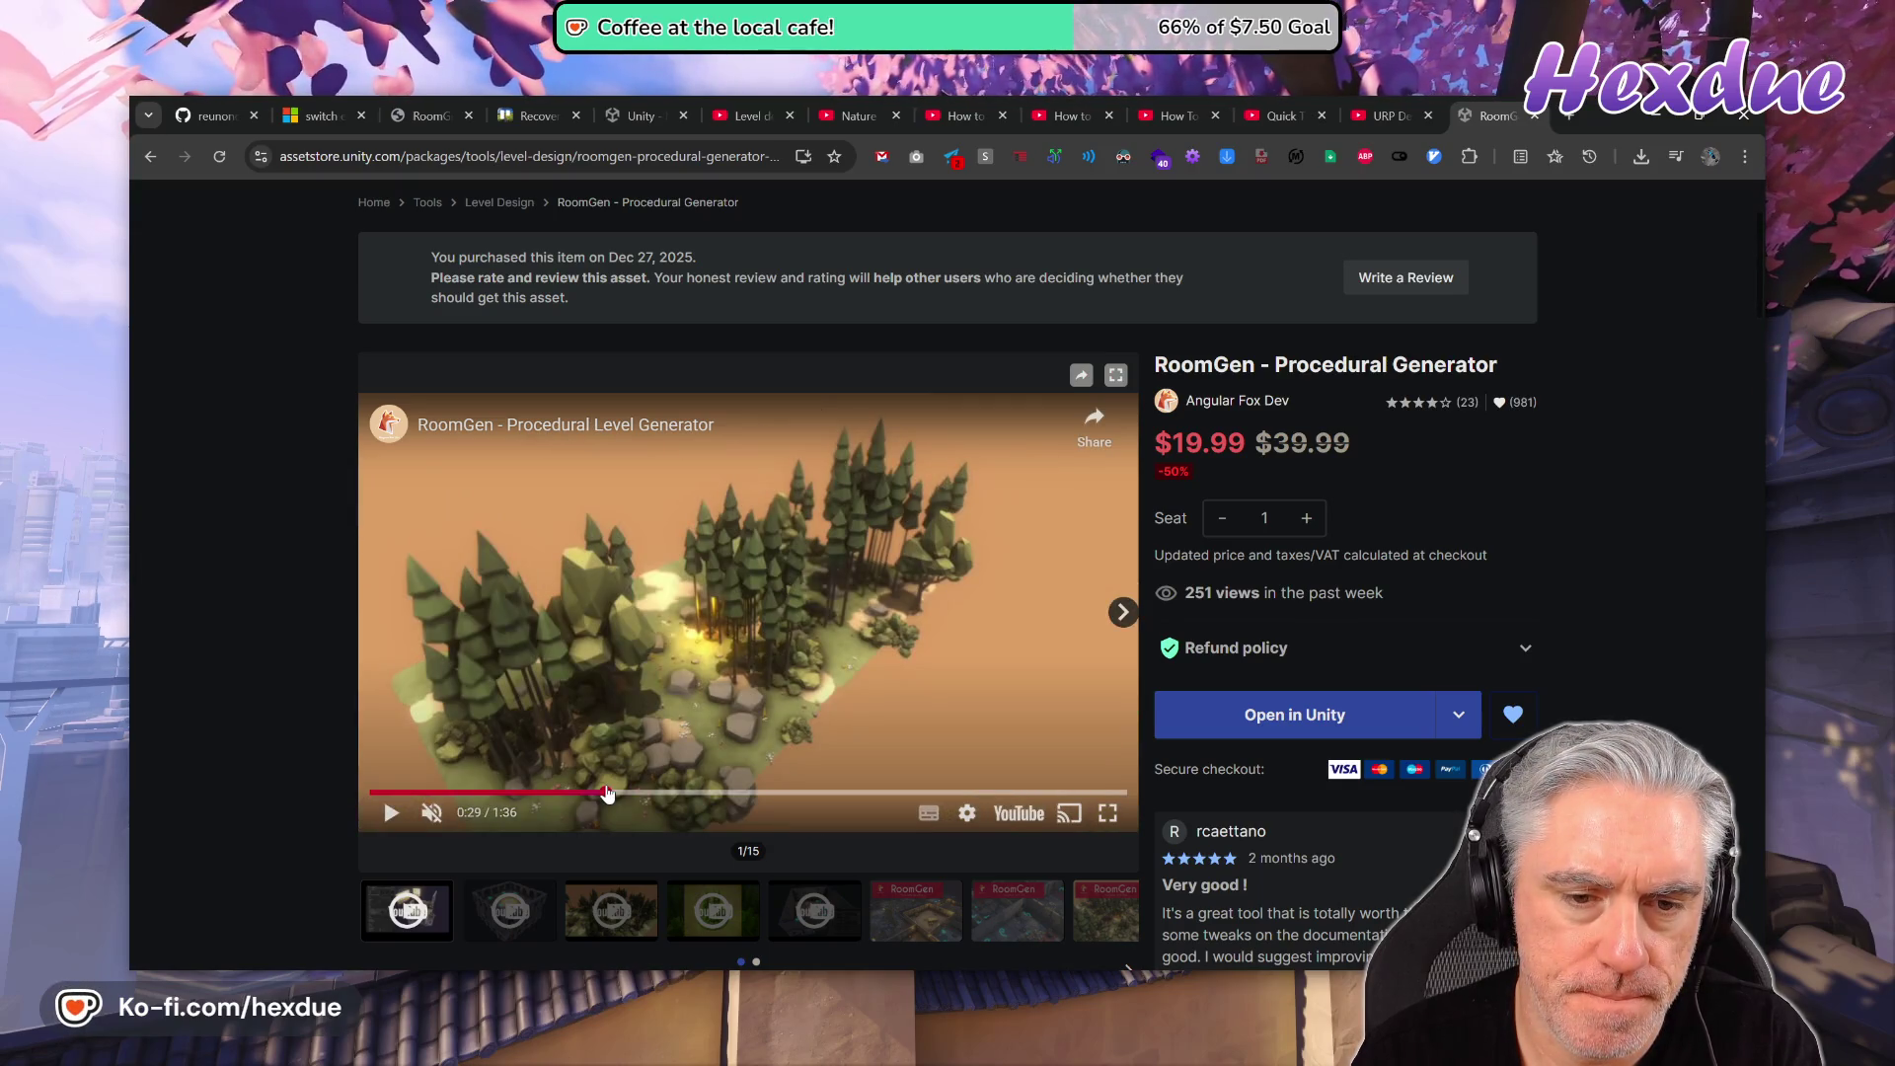
{"action": "left_click", "coordinate": [627, 793]}
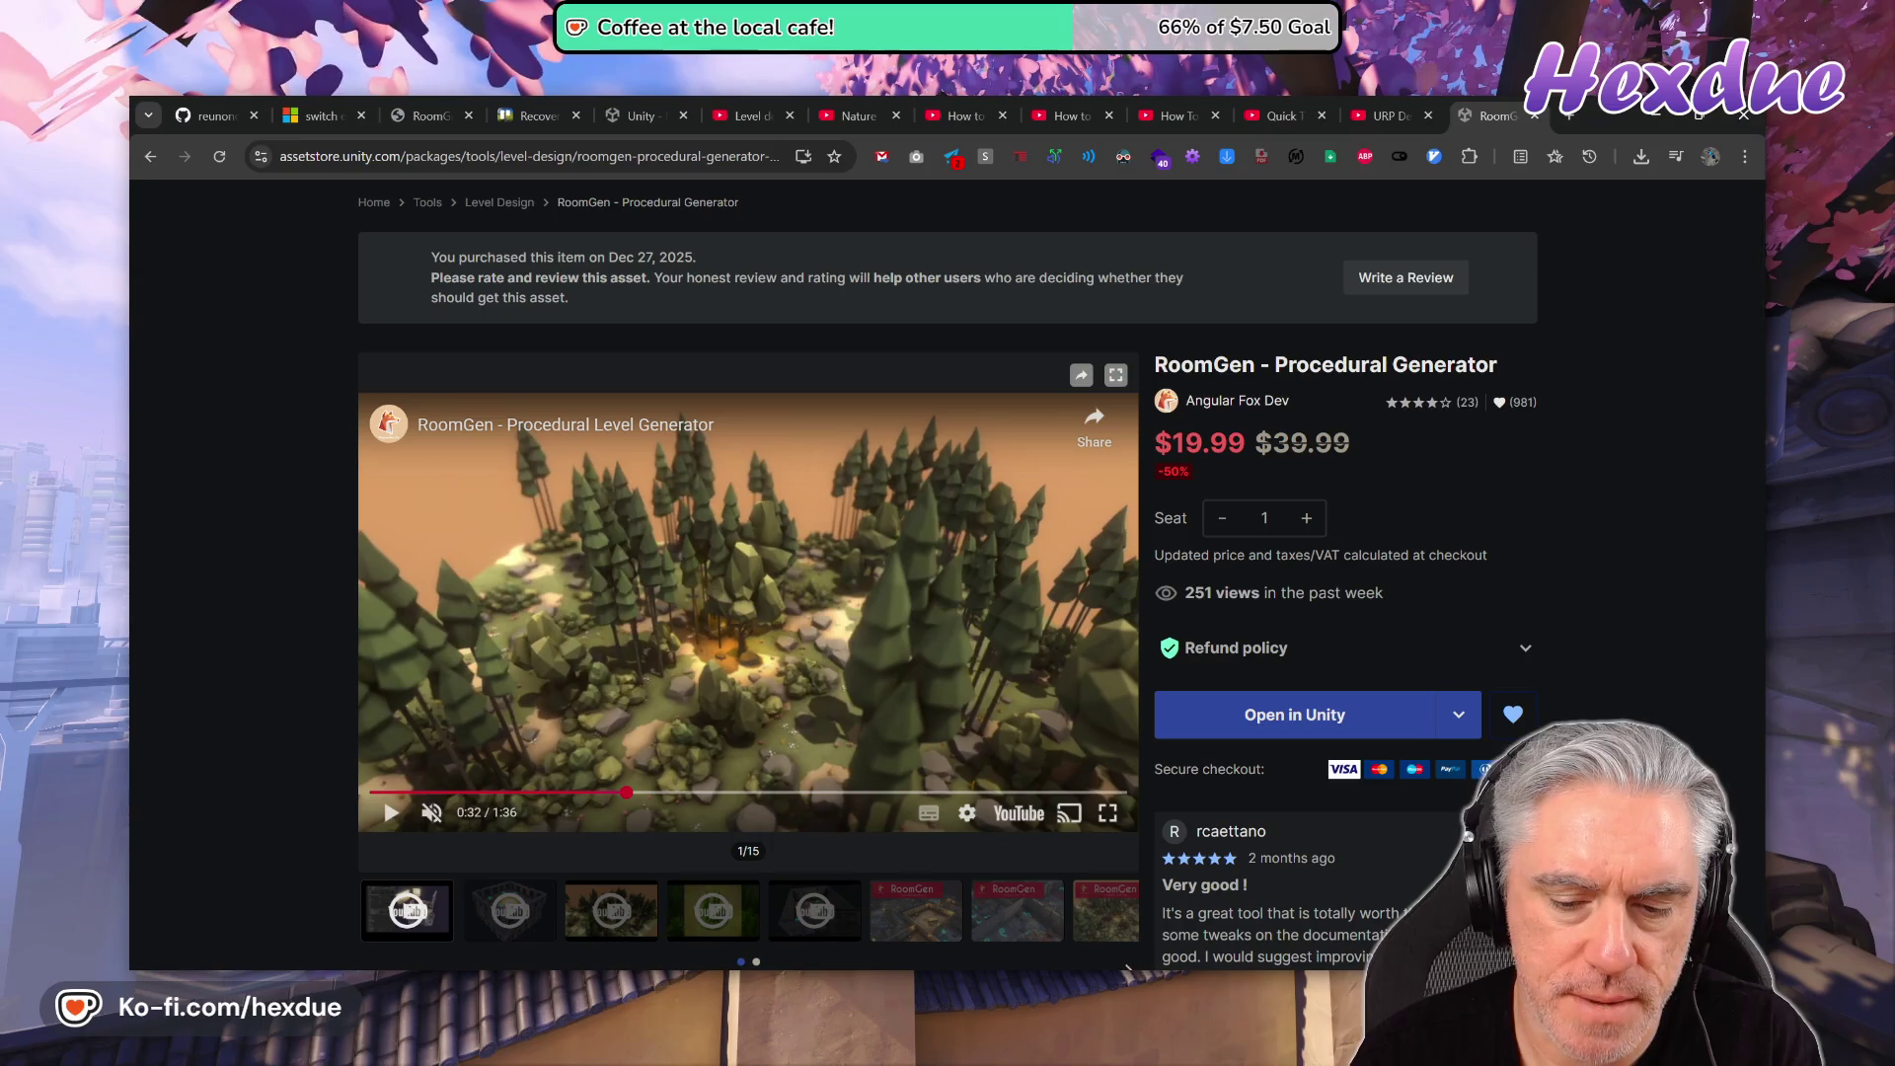
{"action": "left_click", "coordinate": [1128, 972]}
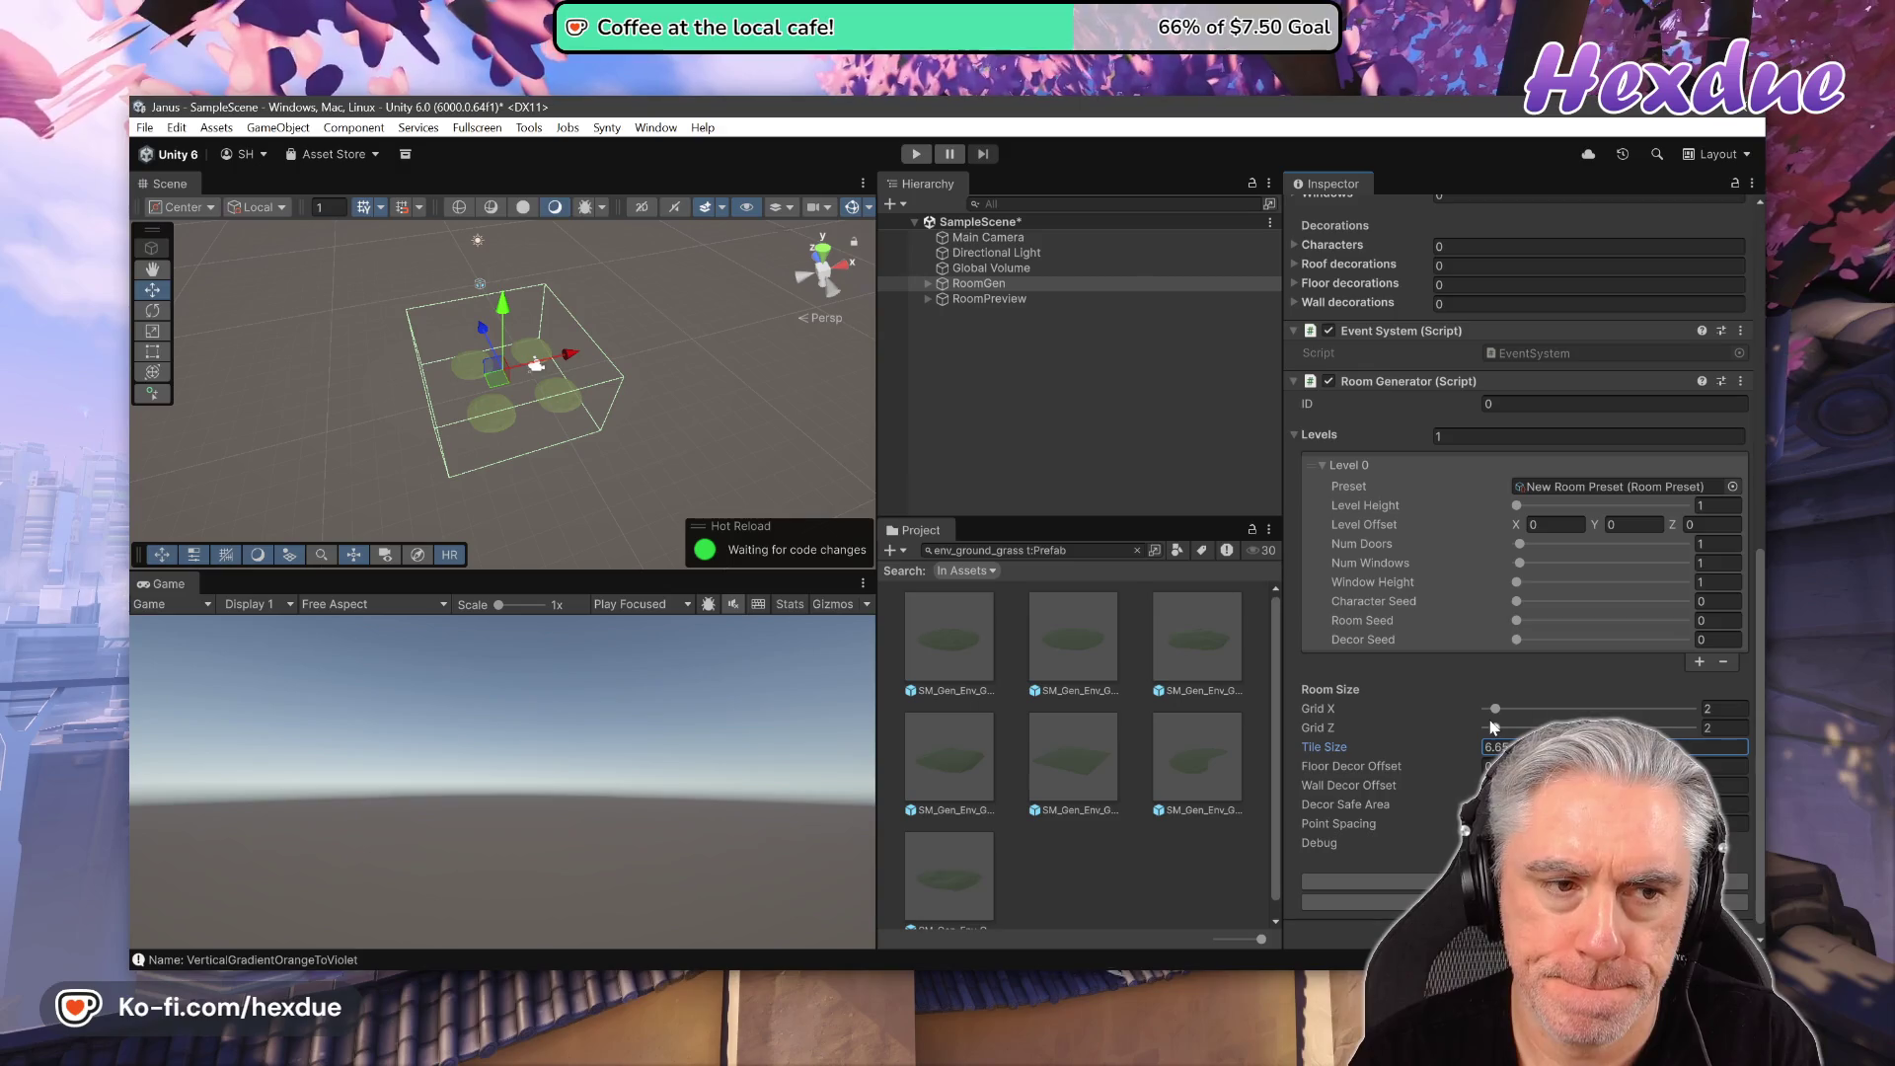
- Drag Grid X from 2 to 4, giving a 4 × 2 room grid
{"action": "mouse_move", "coordinate": [1495, 709]}
{"action": "left_mouse_down"}
{"action": "mouse_move", "coordinate": [1514, 709]}
{"action": "mouse_move", "coordinate": [1498, 729]}
{"action": "left_mouse_up"}
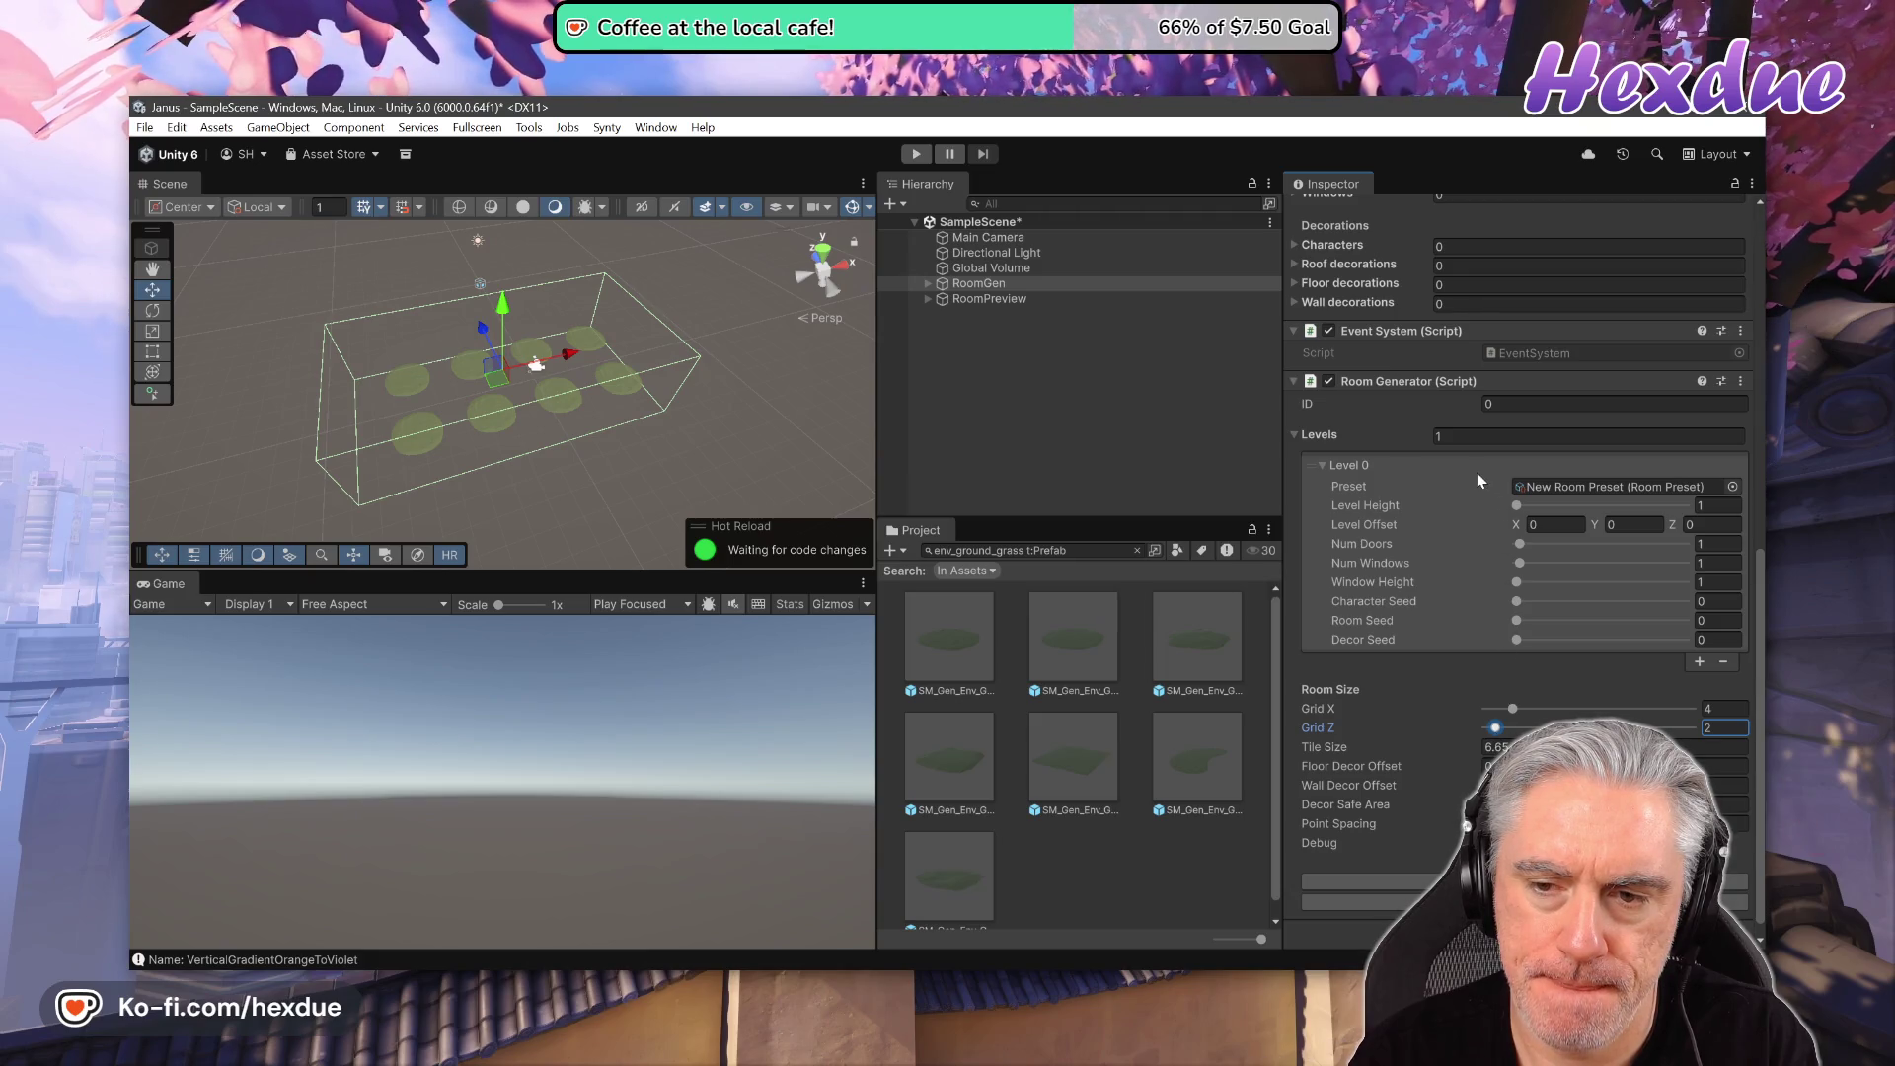
{"action": "scroll", "coordinate": [1402, 543], "scroll_direction": "up", "scroll_amount": 10}
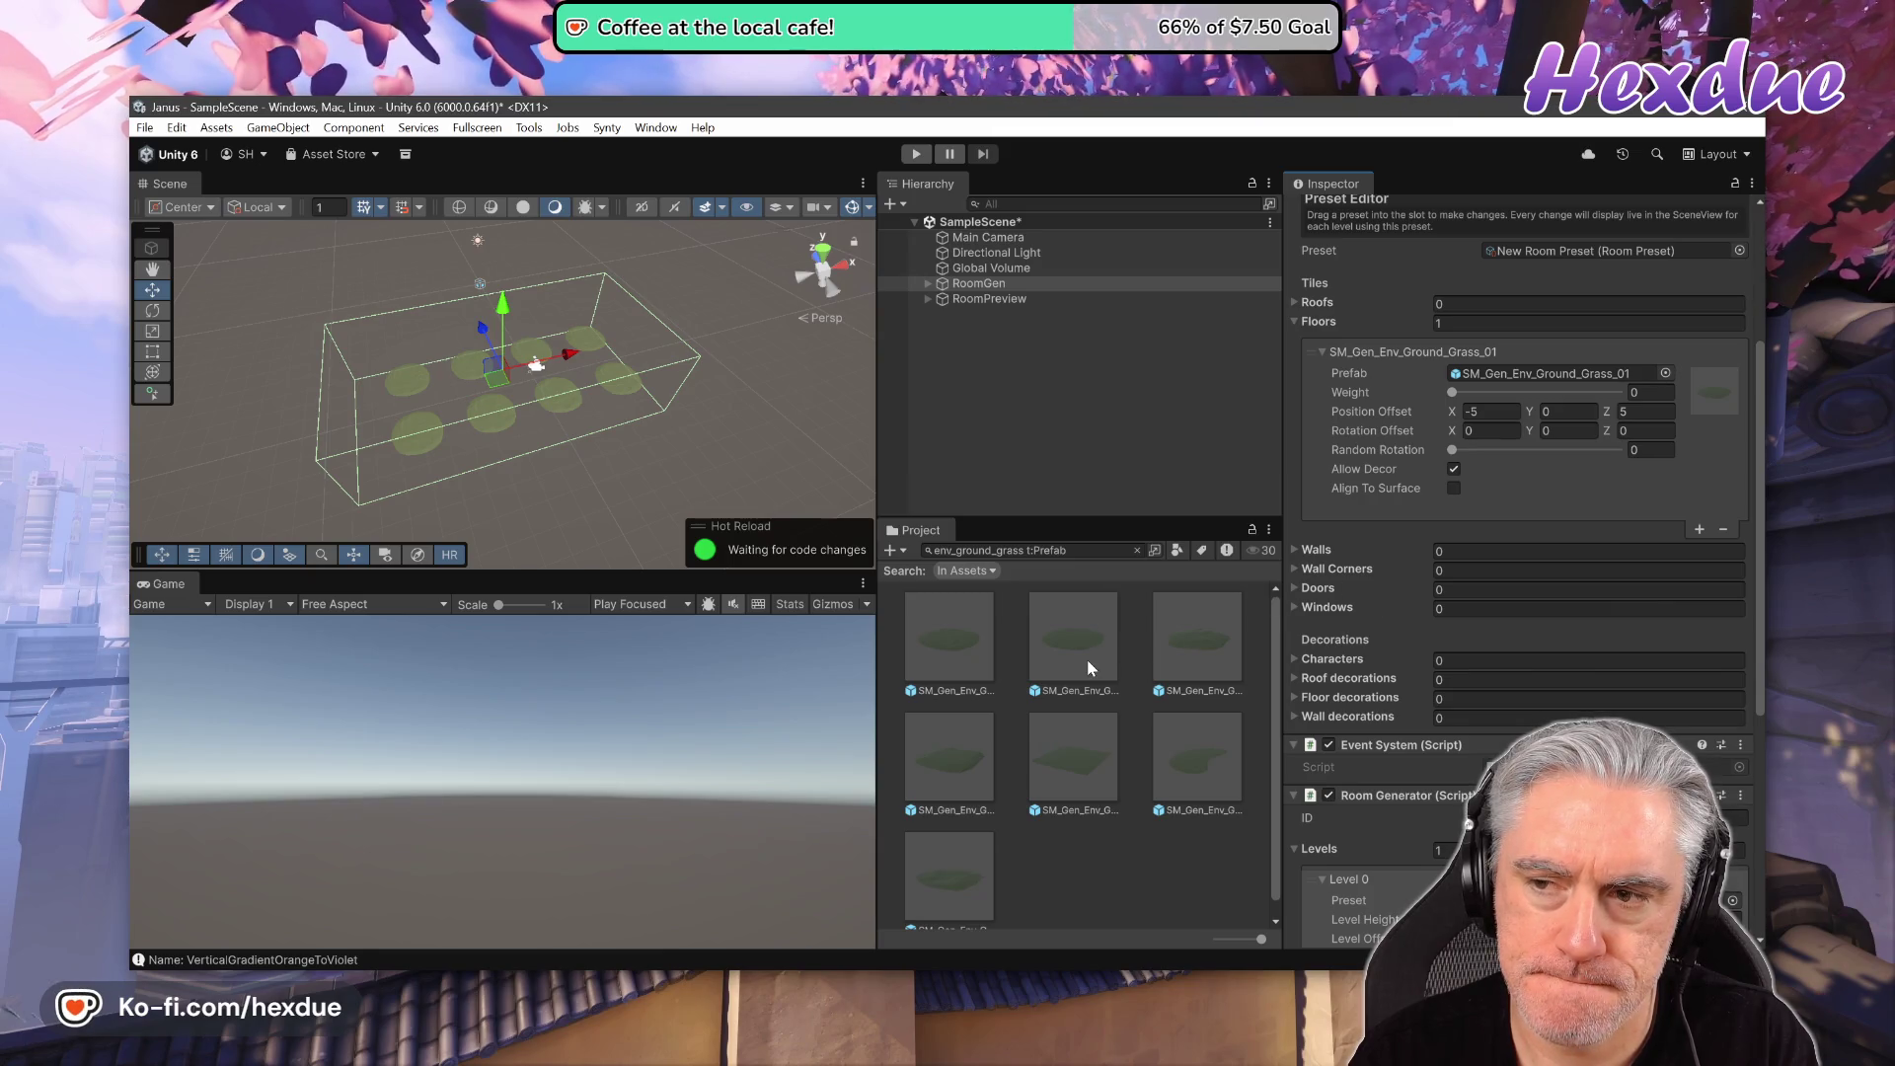
- Try Grass_01 through Grass_04, the large slab and irregular patches as floor tile, ending on Grass_03
{"action": "left_click_drag", "start_coordinate": [1073, 641], "coordinate": [1481, 371]}
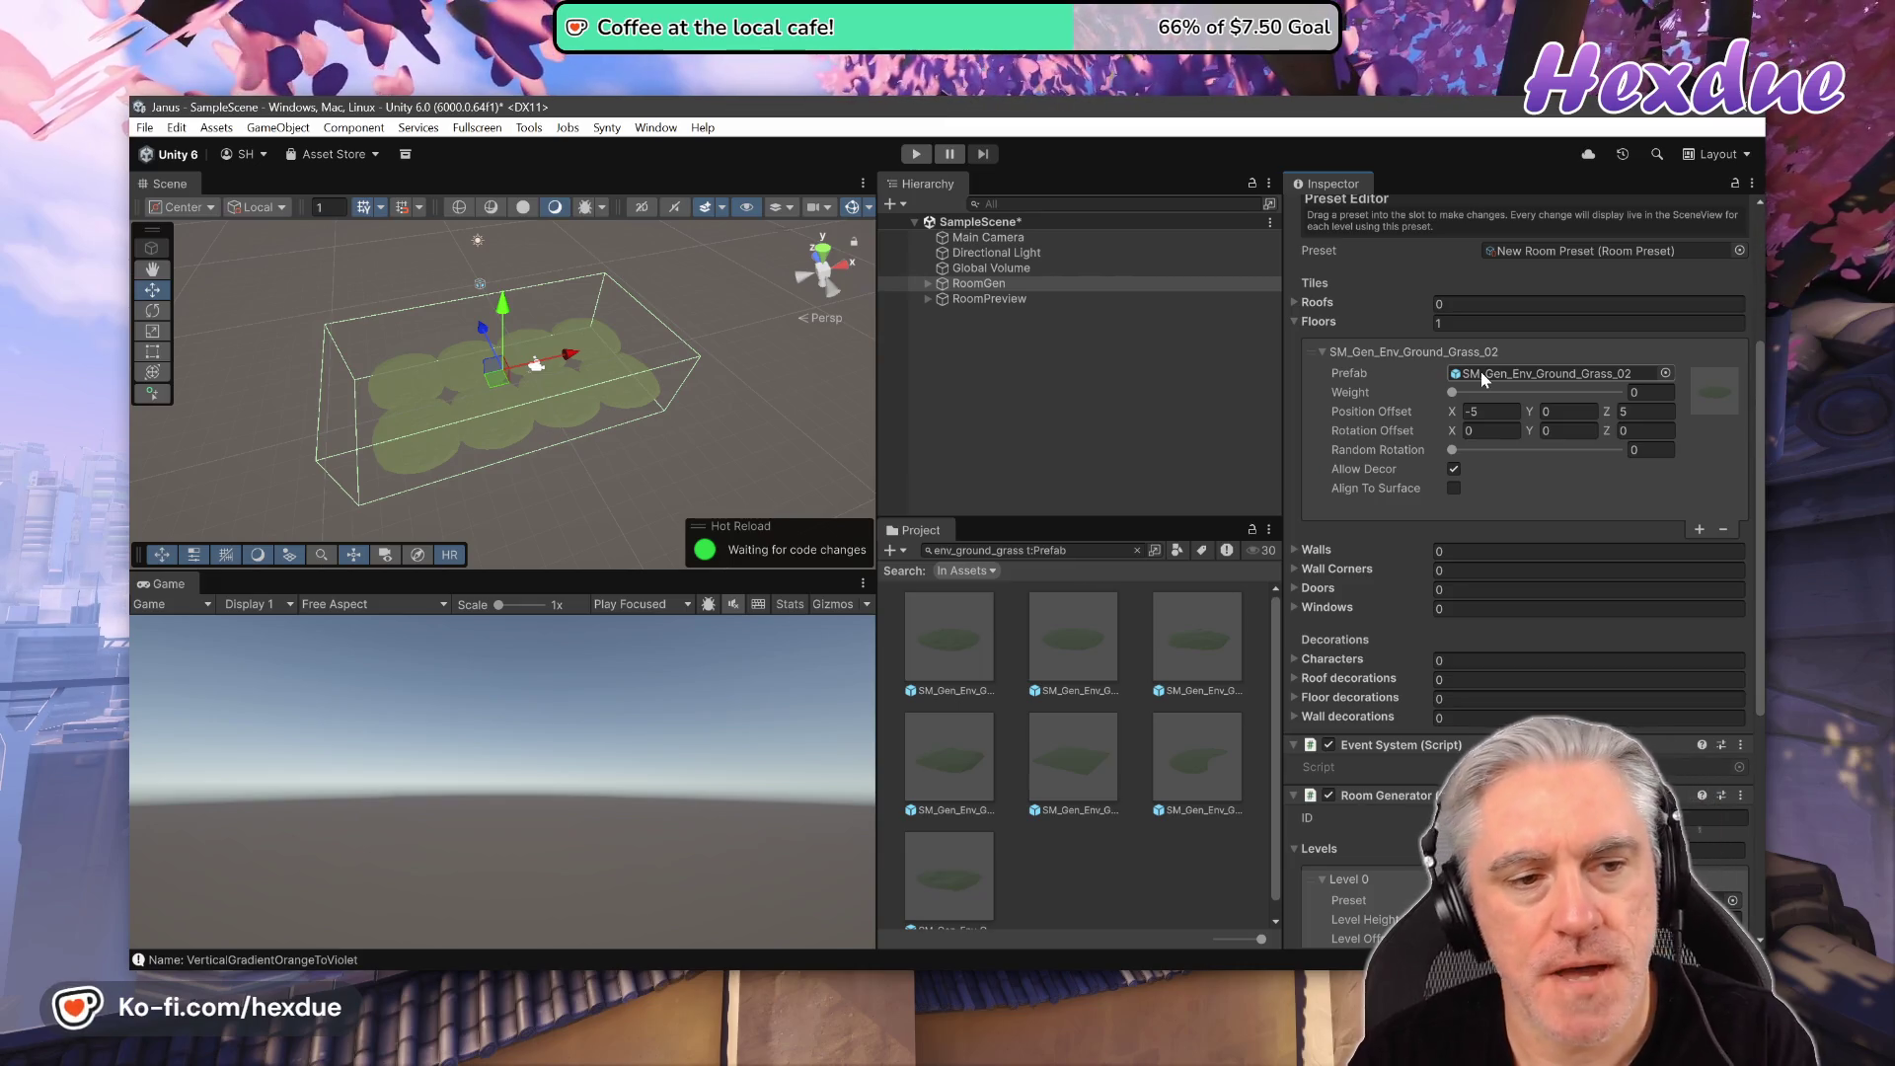
{"action": "left_click_drag", "start_coordinate": [1197, 641], "coordinate": [1573, 377]}
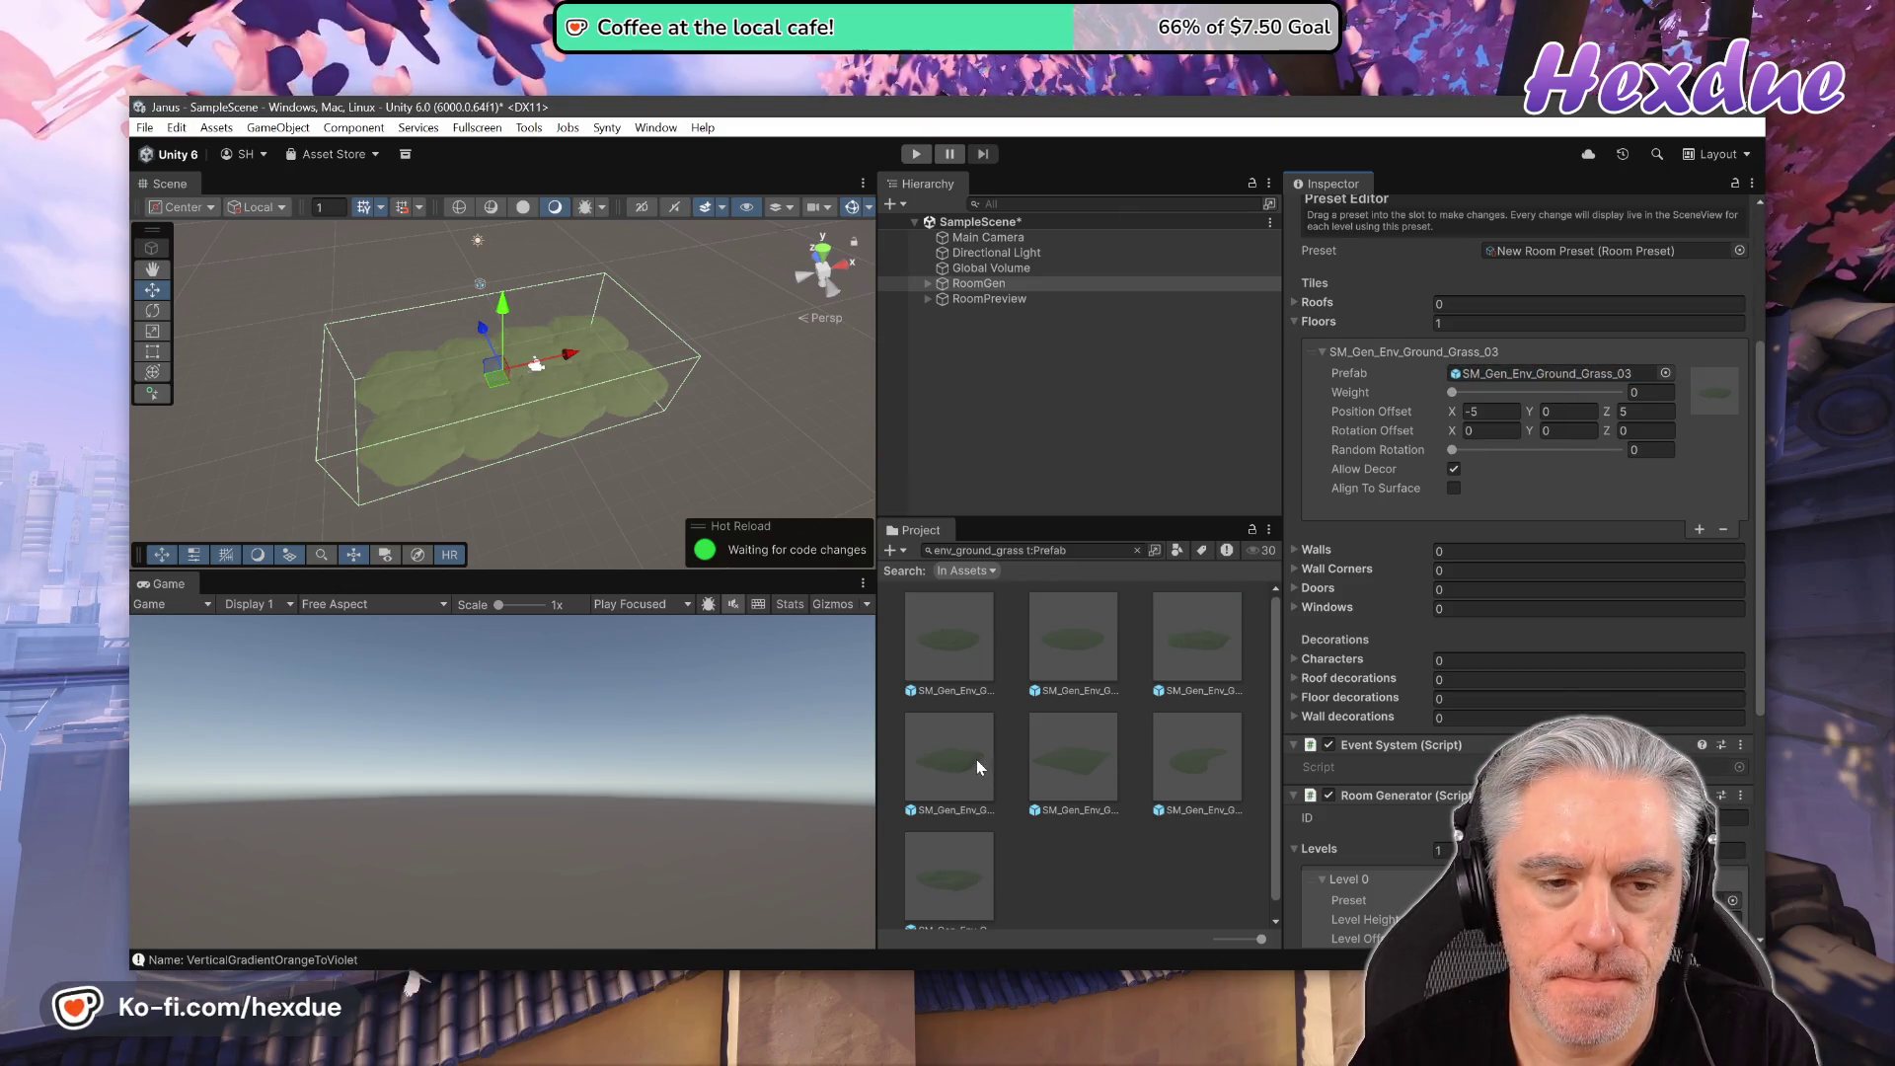
{"action": "mouse_move", "coordinate": [958, 760]}
{"action": "left_mouse_down"}
{"action": "mouse_move", "coordinate": [1439, 550]}
{"action": "mouse_move", "coordinate": [1568, 377]}
{"action": "left_mouse_up"}
{"action": "mouse_move", "coordinate": [1081, 769]}
{"action": "left_mouse_down"}
{"action": "mouse_move", "coordinate": [1553, 474]}
{"action": "mouse_move", "coordinate": [1568, 375]}
{"action": "left_mouse_up"}
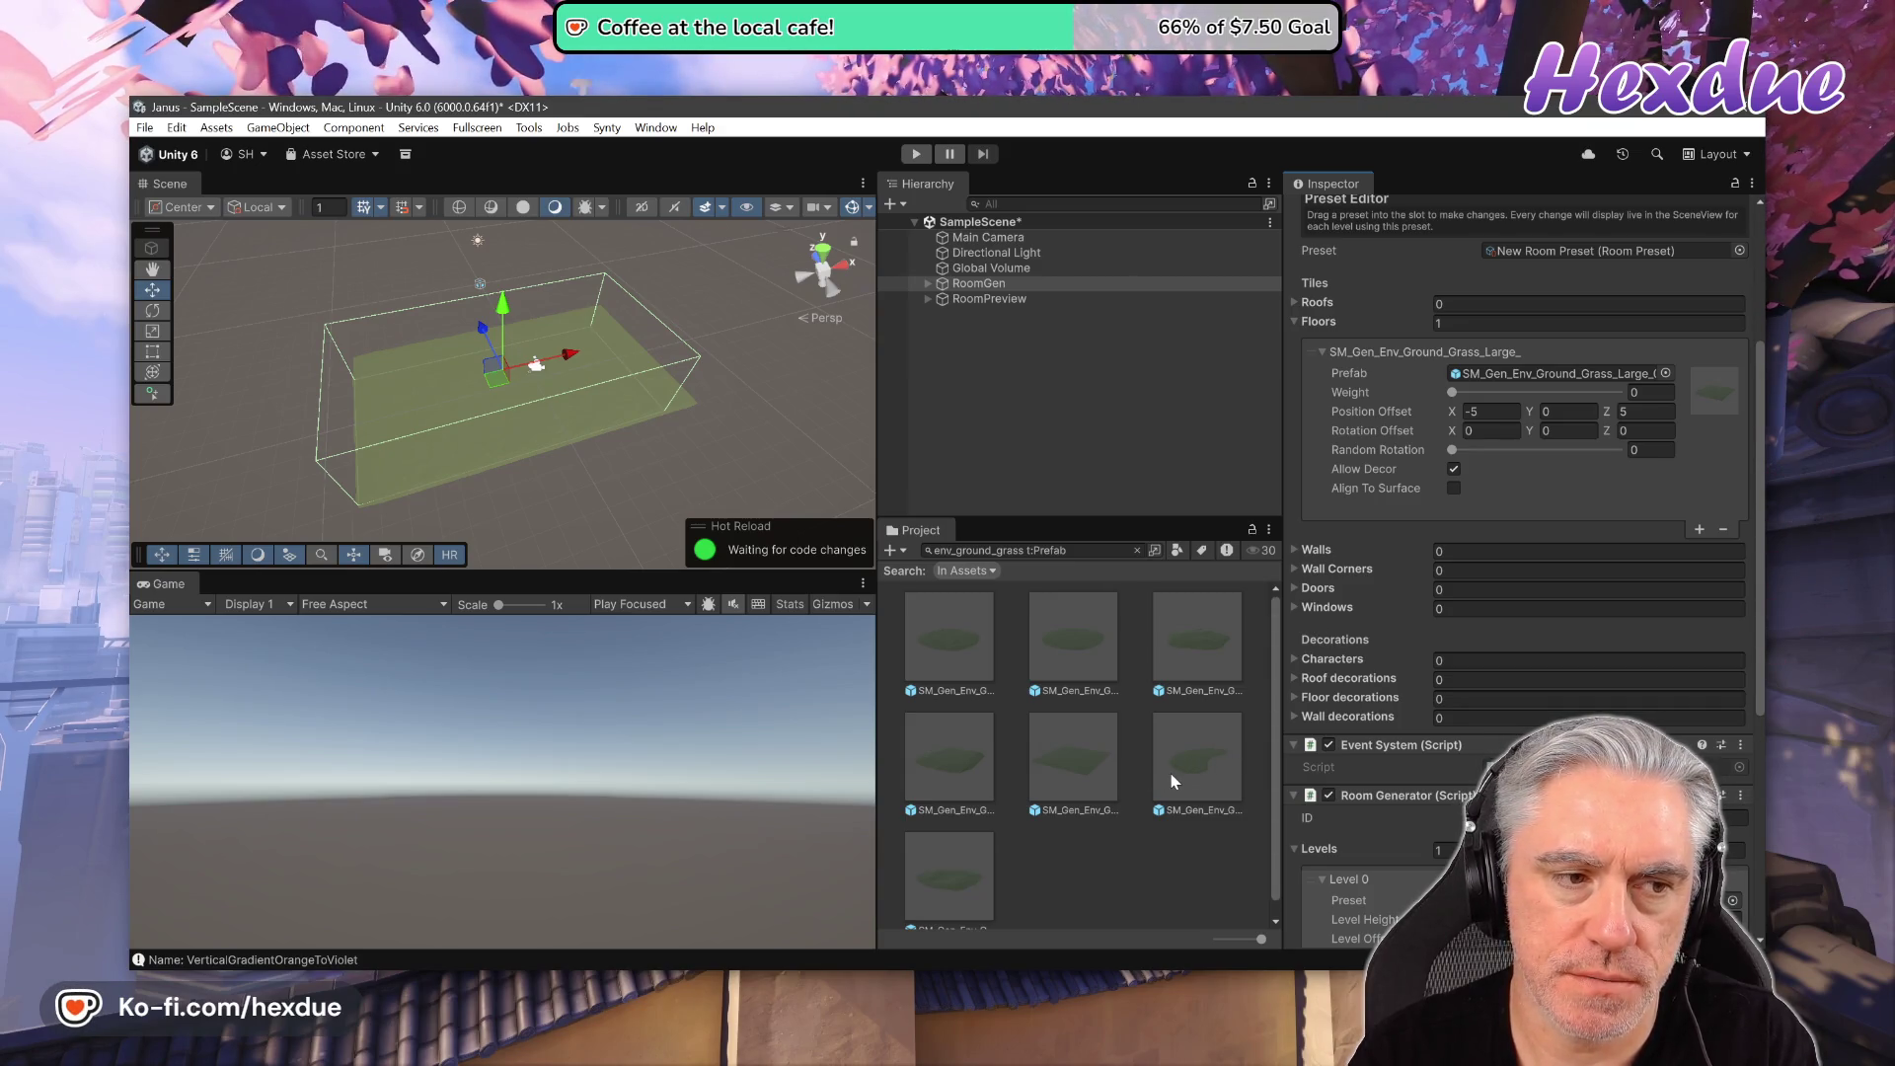
{"action": "left_click_drag", "start_coordinate": [1163, 772], "coordinate": [1506, 385]}
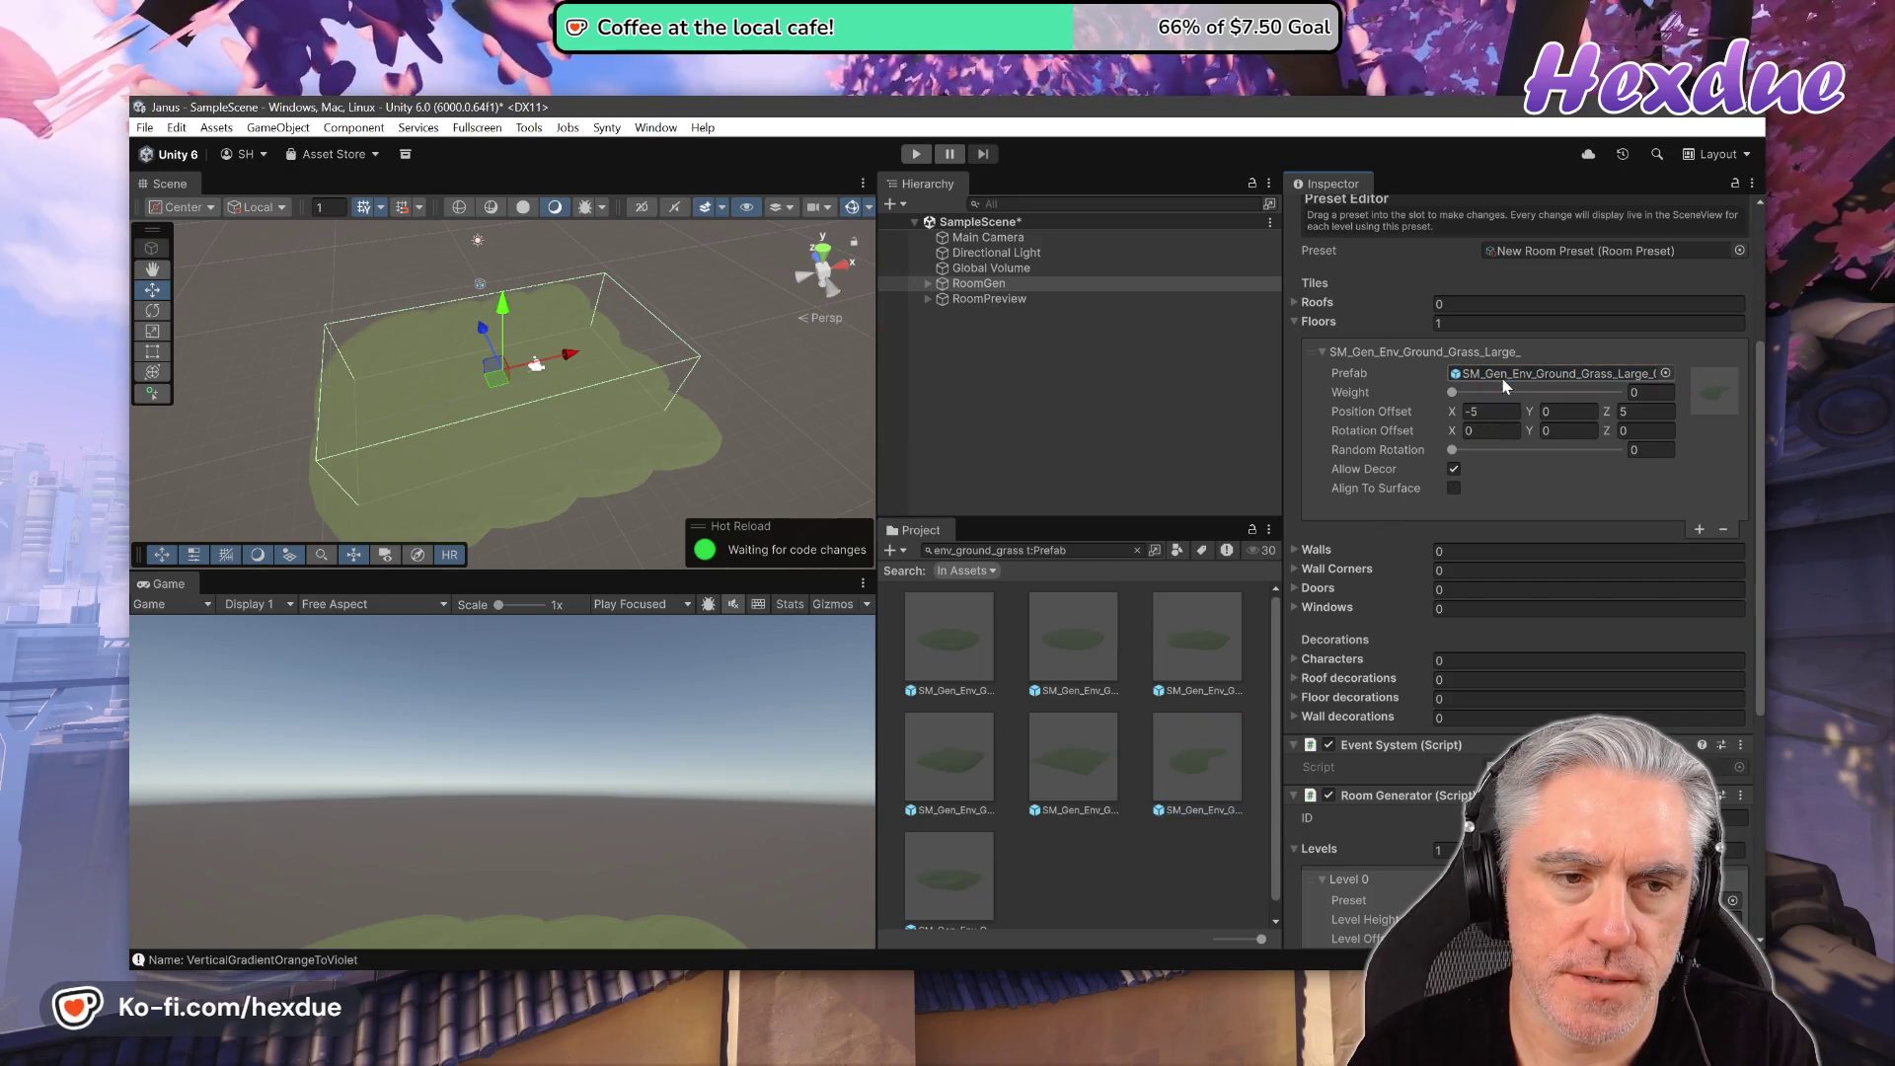
{"action": "left_click_drag", "start_coordinate": [968, 872], "coordinate": [1513, 380]}
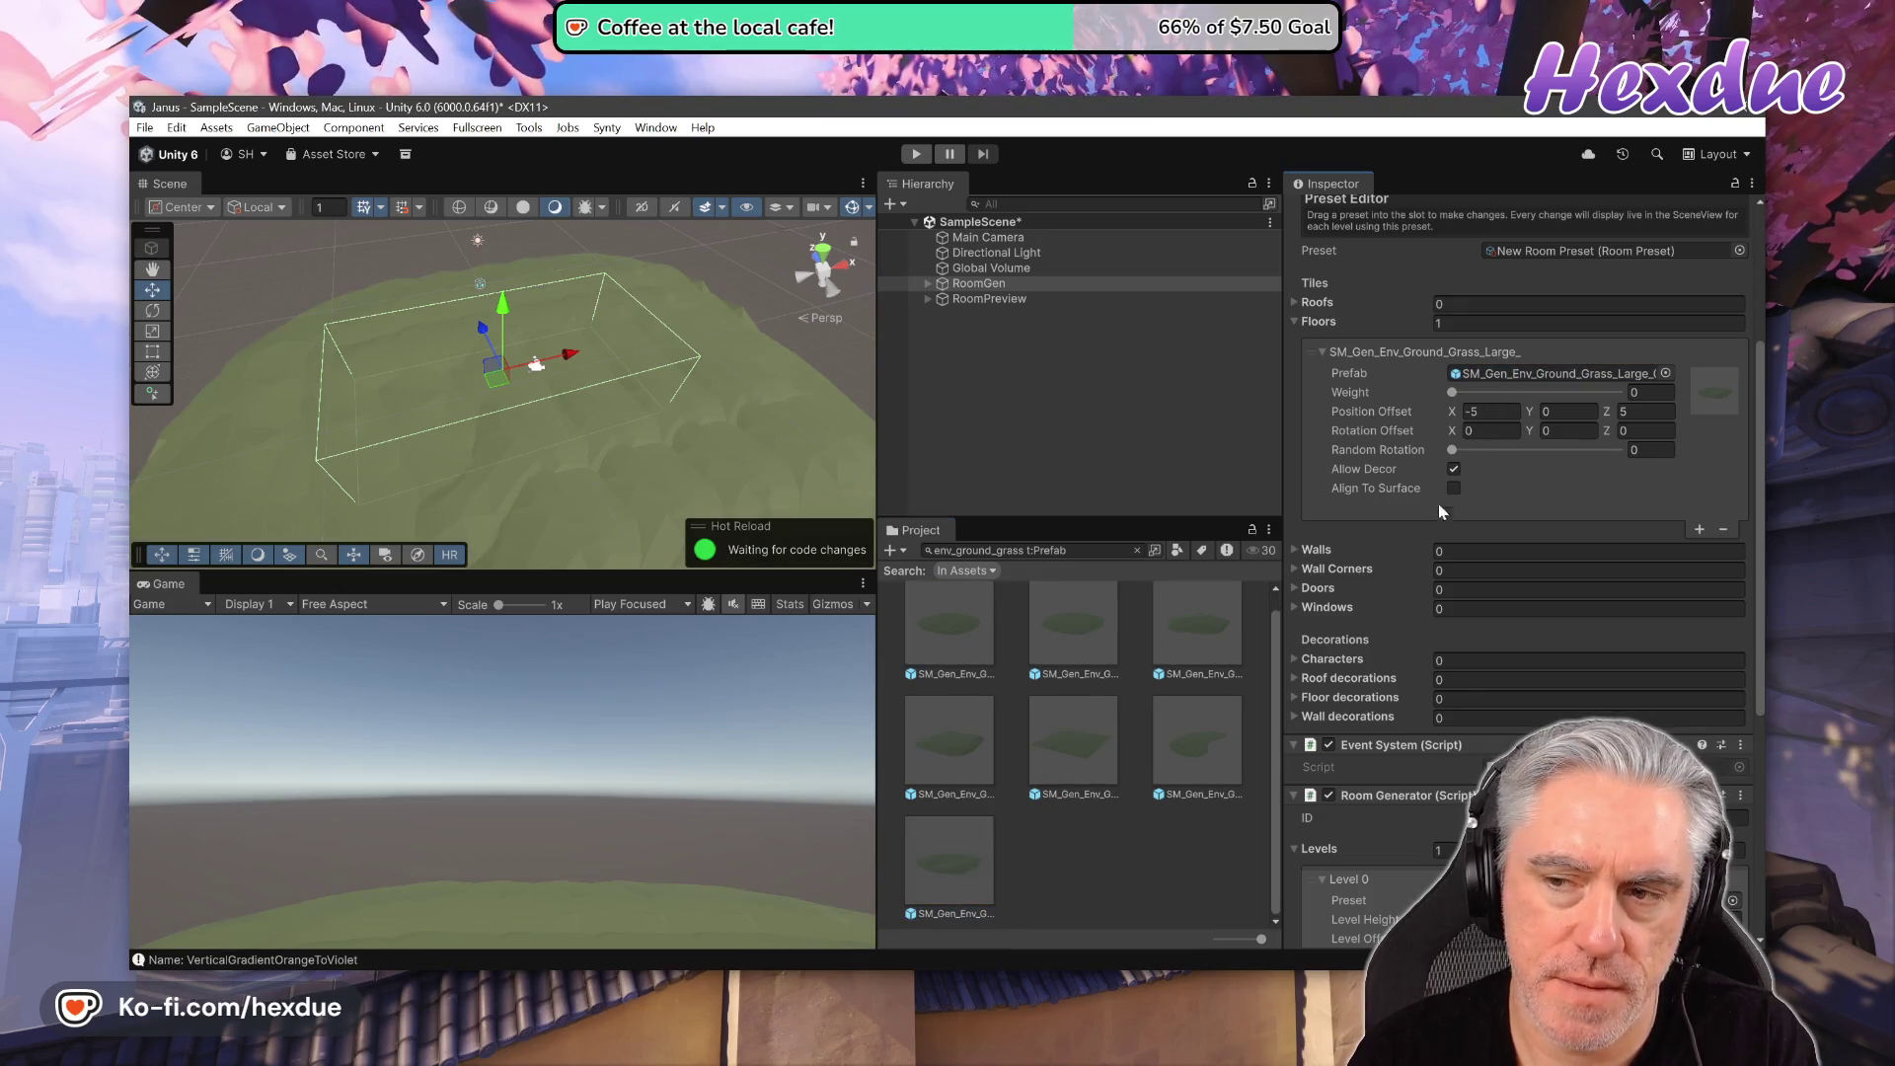
{"action": "left_click_drag", "start_coordinate": [950, 632], "coordinate": [1532, 377]}
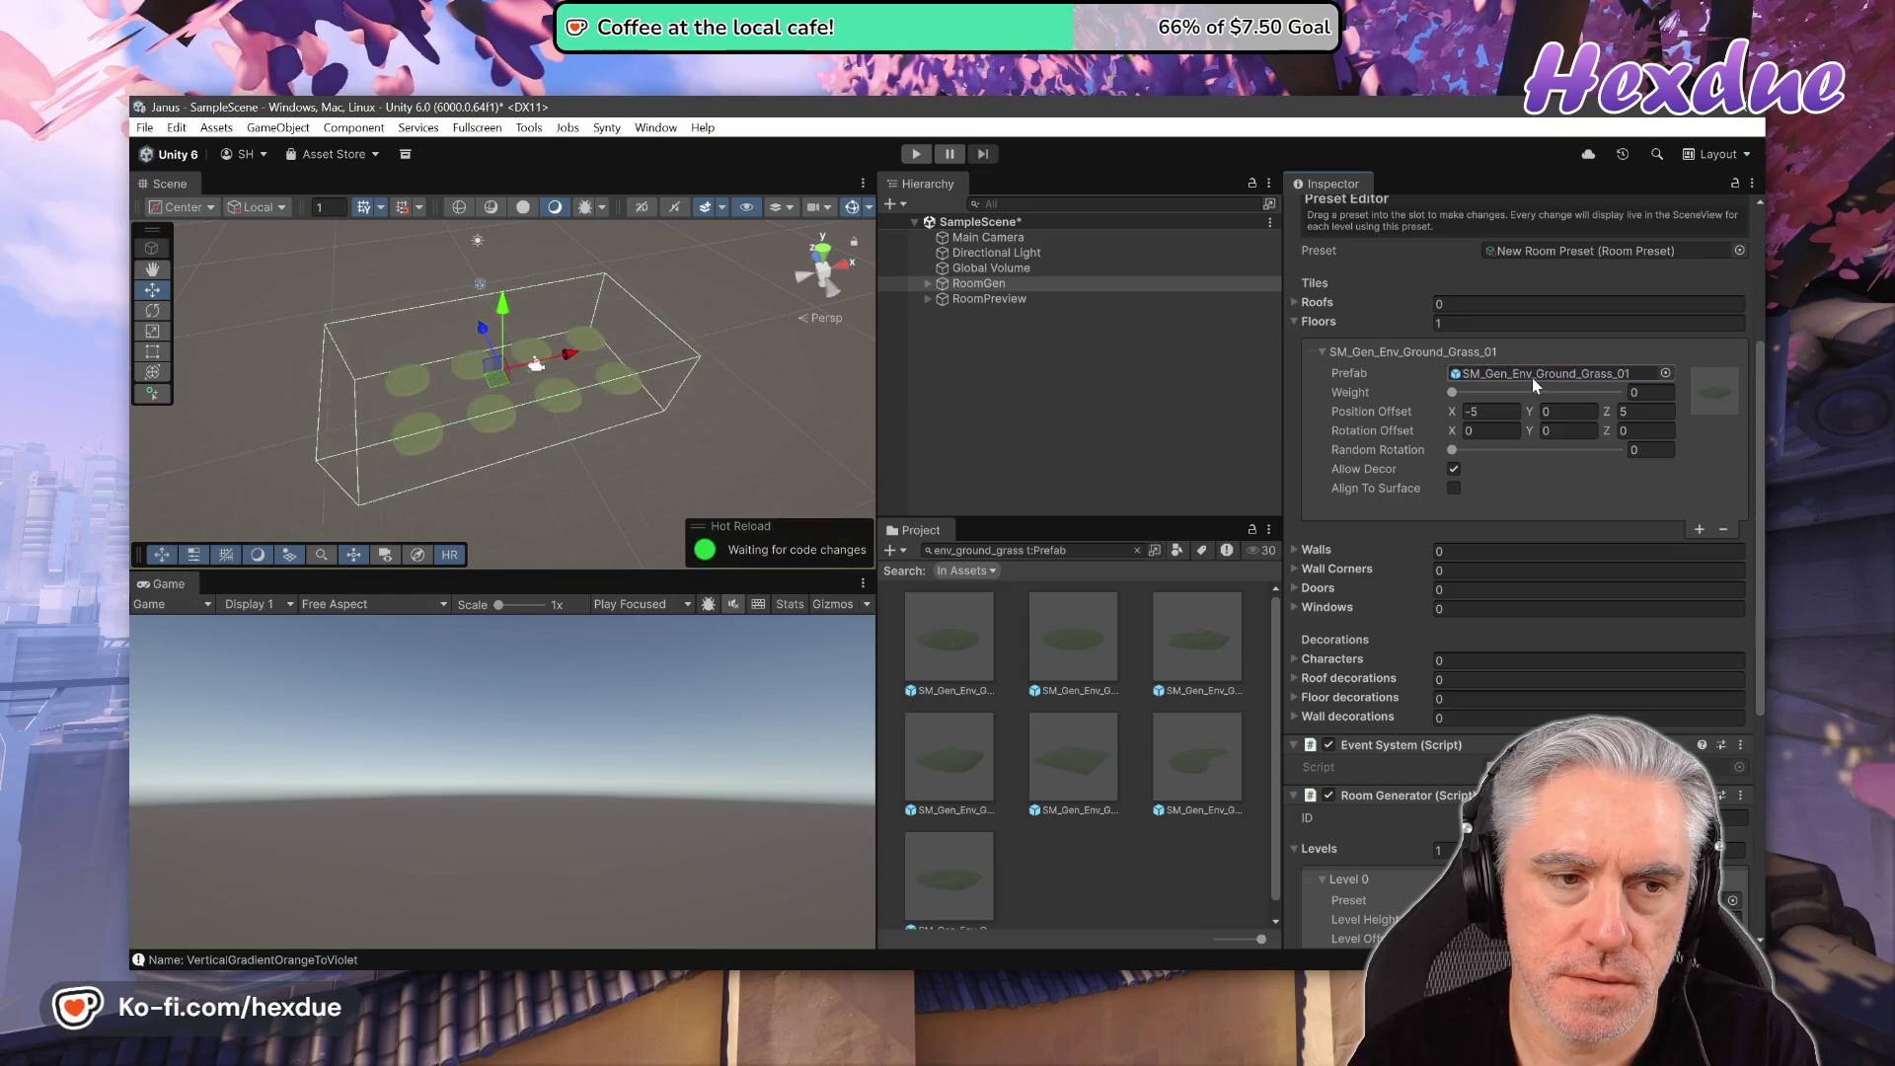
{"action": "left_click_drag", "start_coordinate": [1195, 601], "coordinate": [1547, 375]}
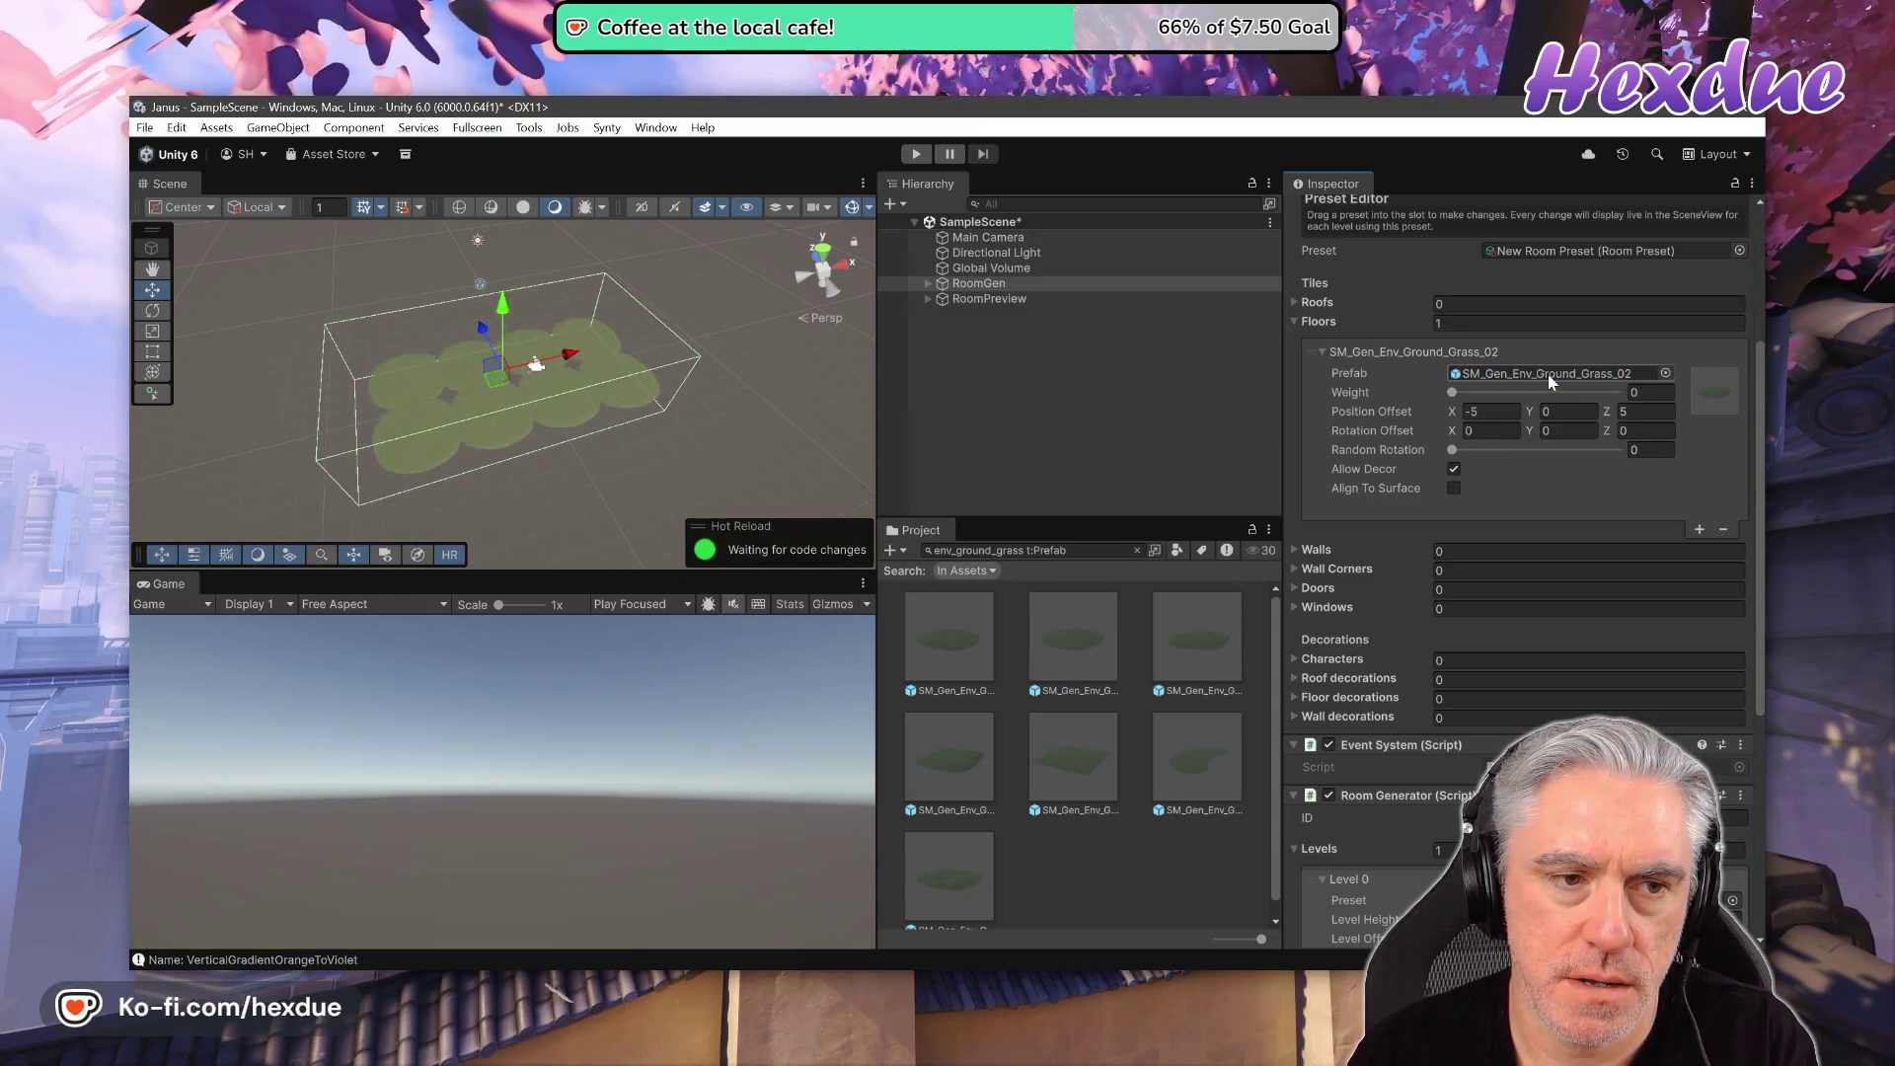
{"action": "left_click_drag", "start_coordinate": [1217, 640], "coordinate": [1518, 376]}
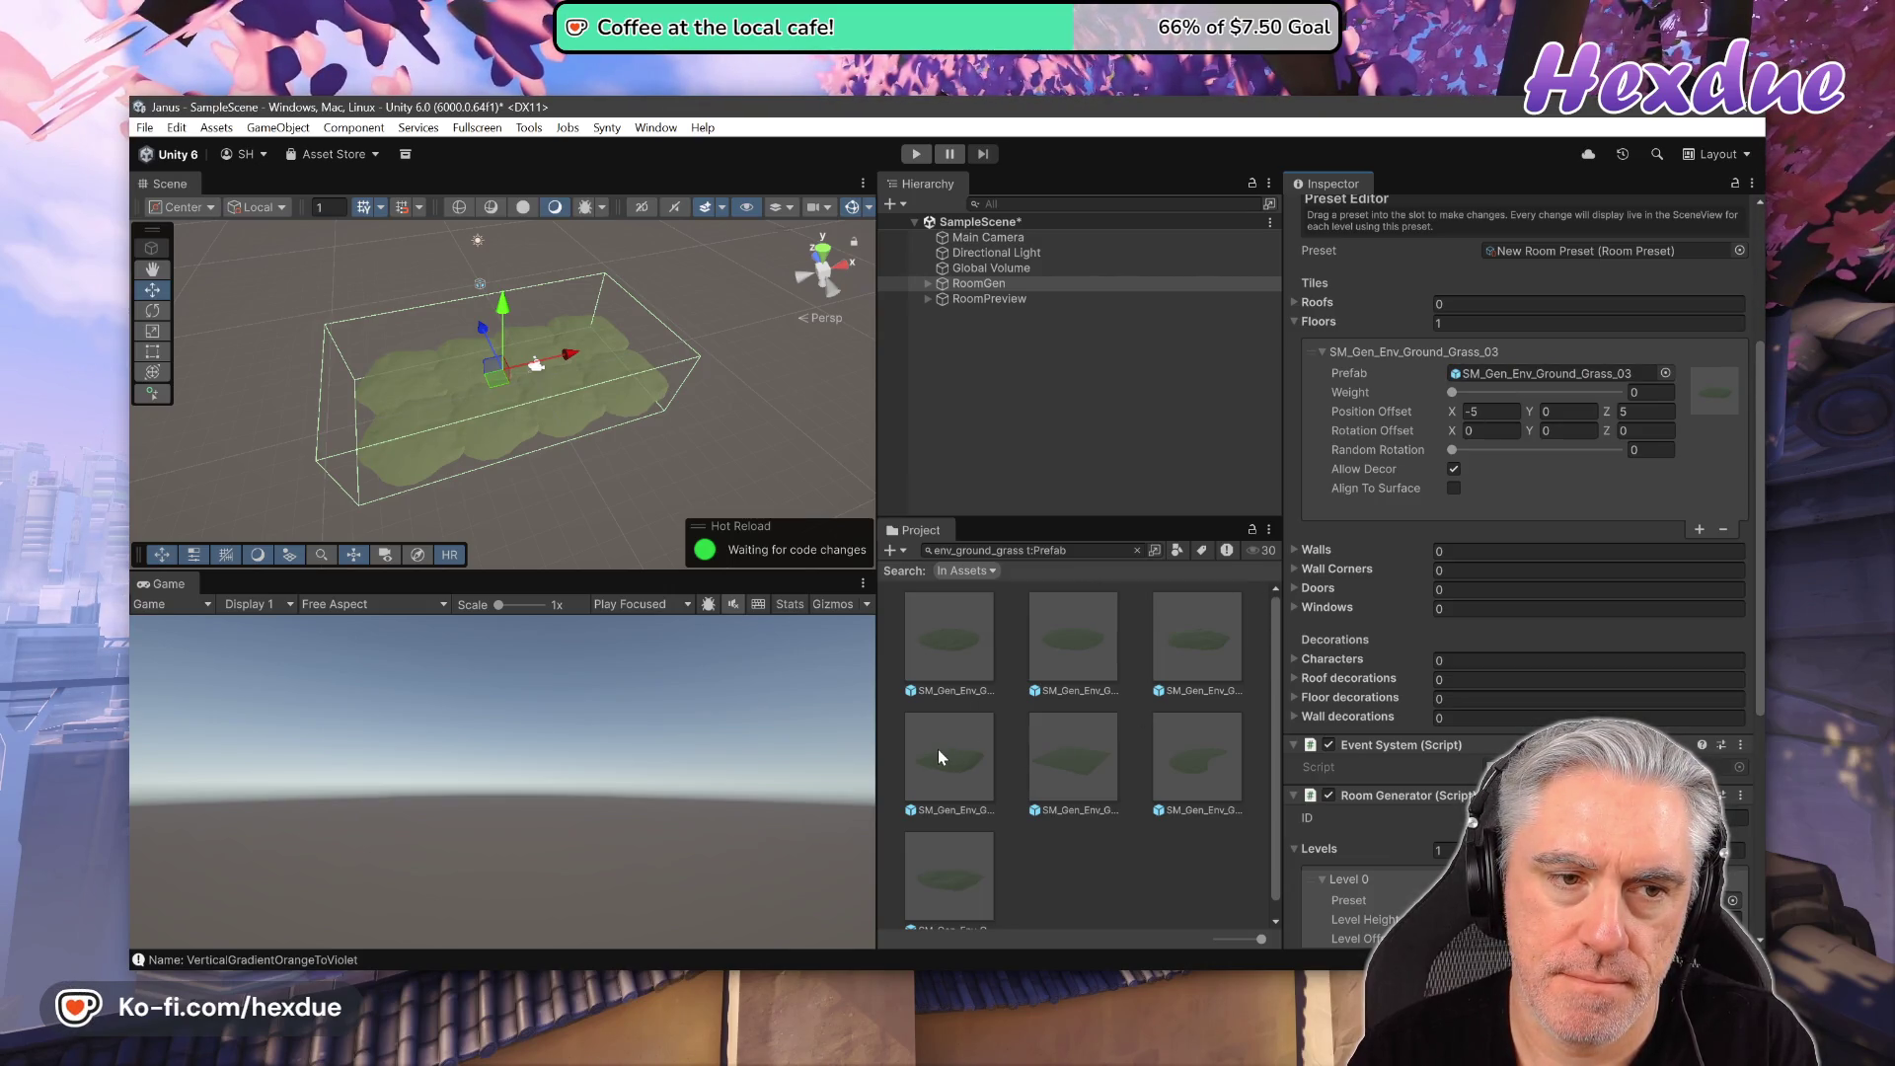
{"action": "left_click_drag", "start_coordinate": [938, 749], "coordinate": [1483, 372]}
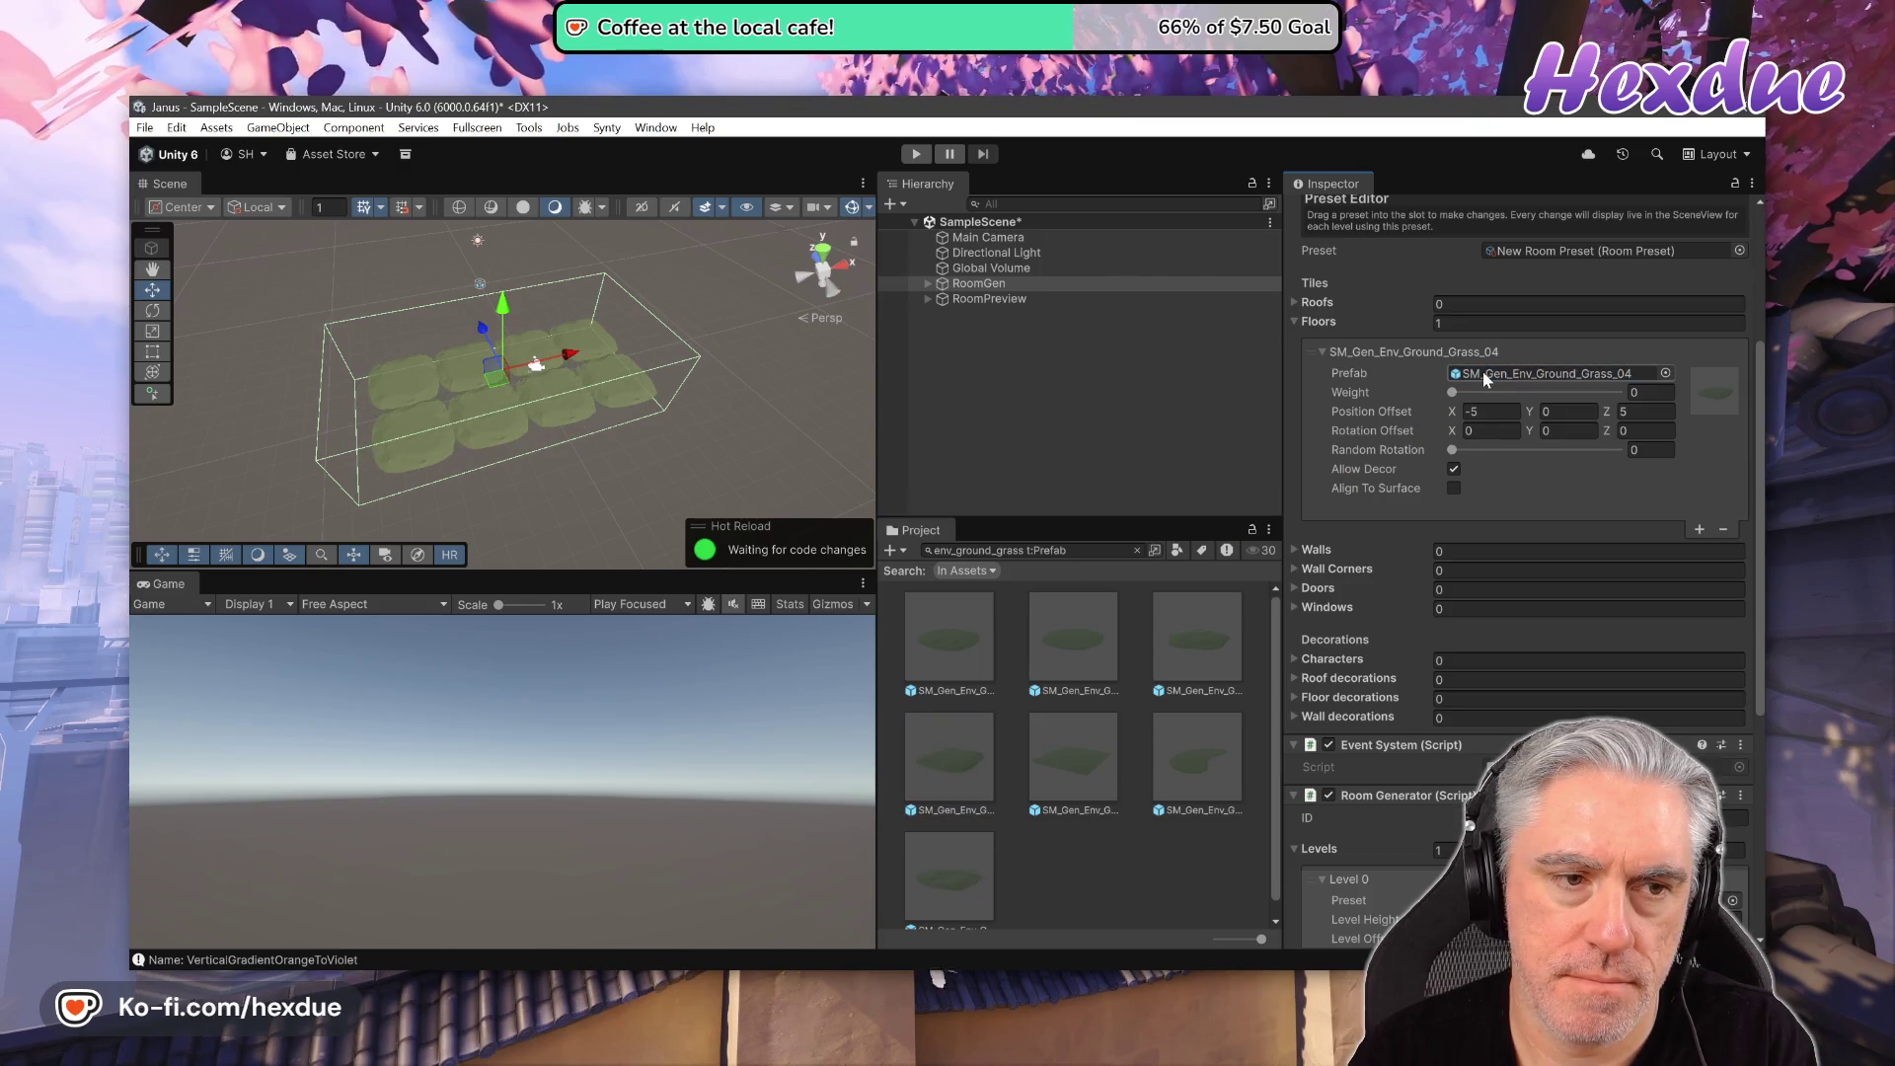
{"action": "mouse_move", "coordinate": [1080, 764]}
{"action": "left_mouse_down"}
{"action": "mouse_move", "coordinate": [1471, 464]}
{"action": "mouse_move", "coordinate": [1540, 381]}
{"action": "left_mouse_up"}
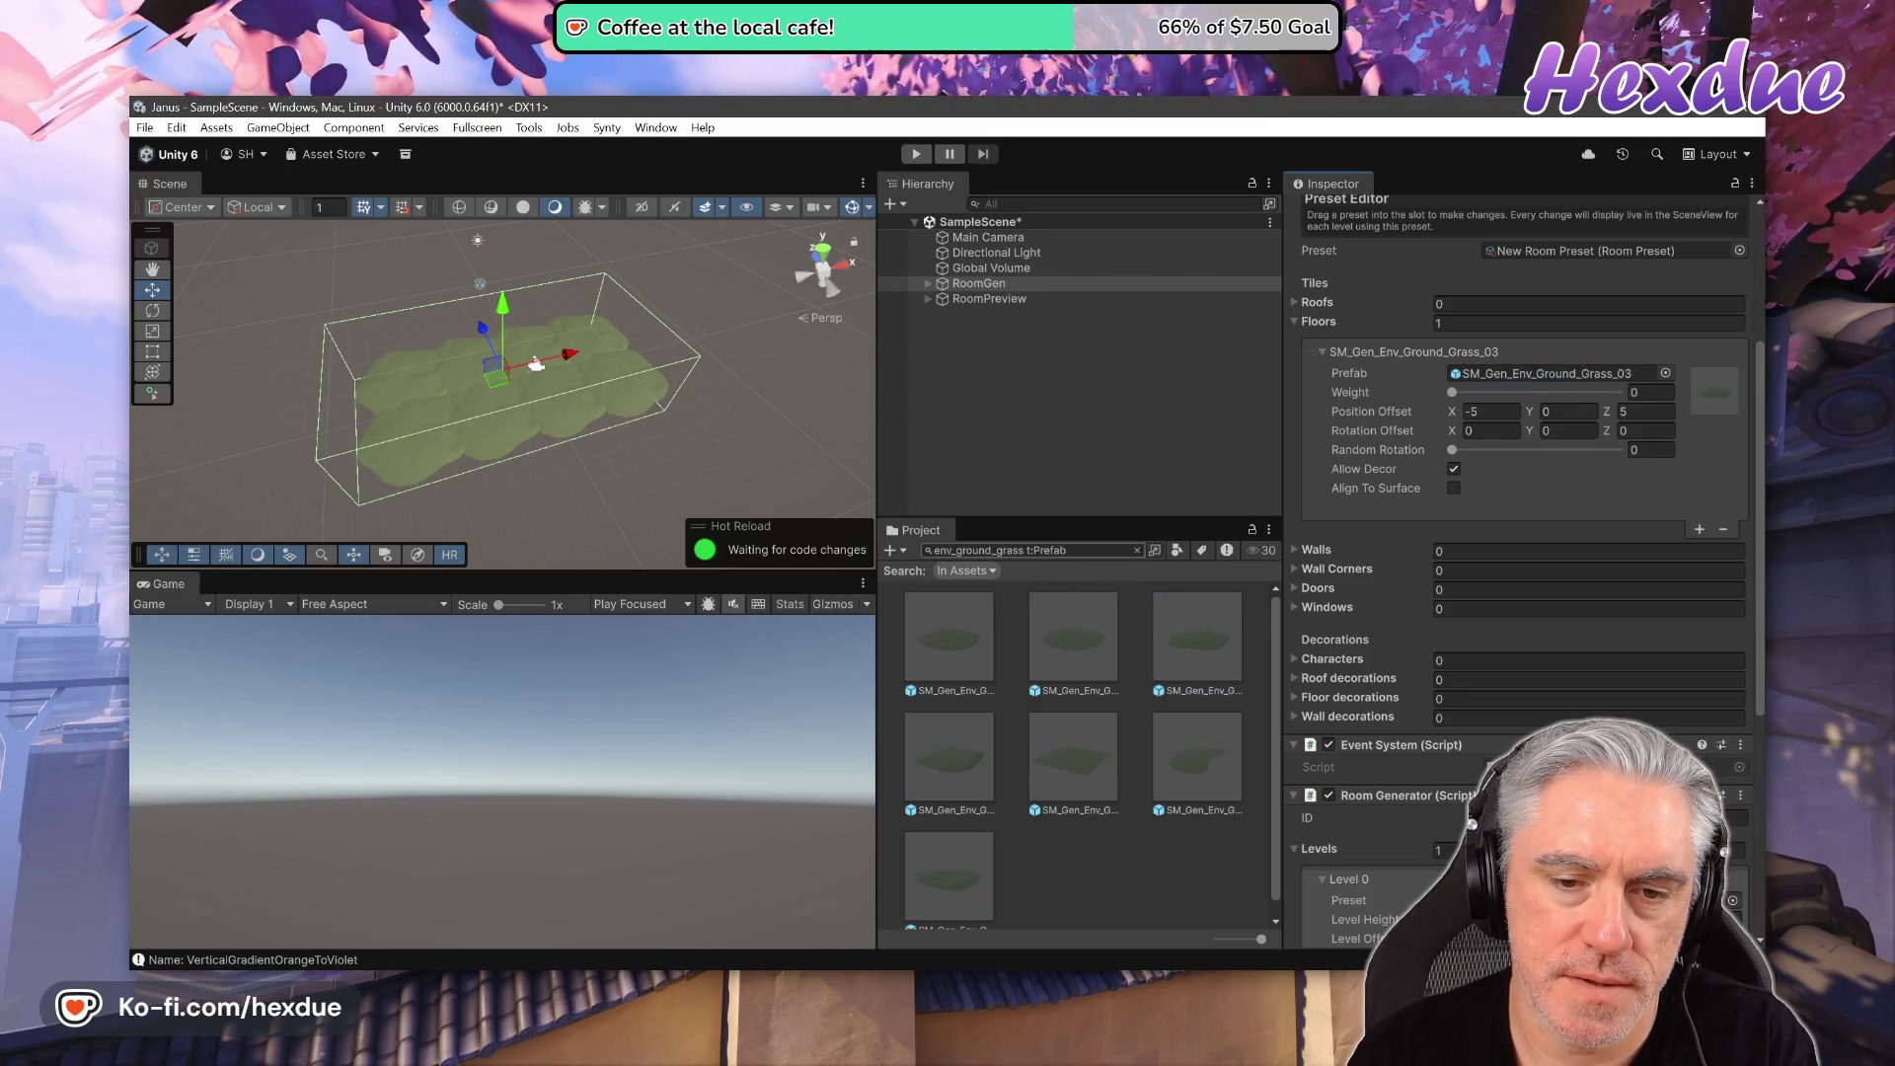
- Search for '03' and try Dirt_03, Dirt_Large_03 and Mound_Large_03 floors, switching to list view
{"action": "left_click_drag", "start_coordinate": [994, 555], "coordinate": [1020, 555]}
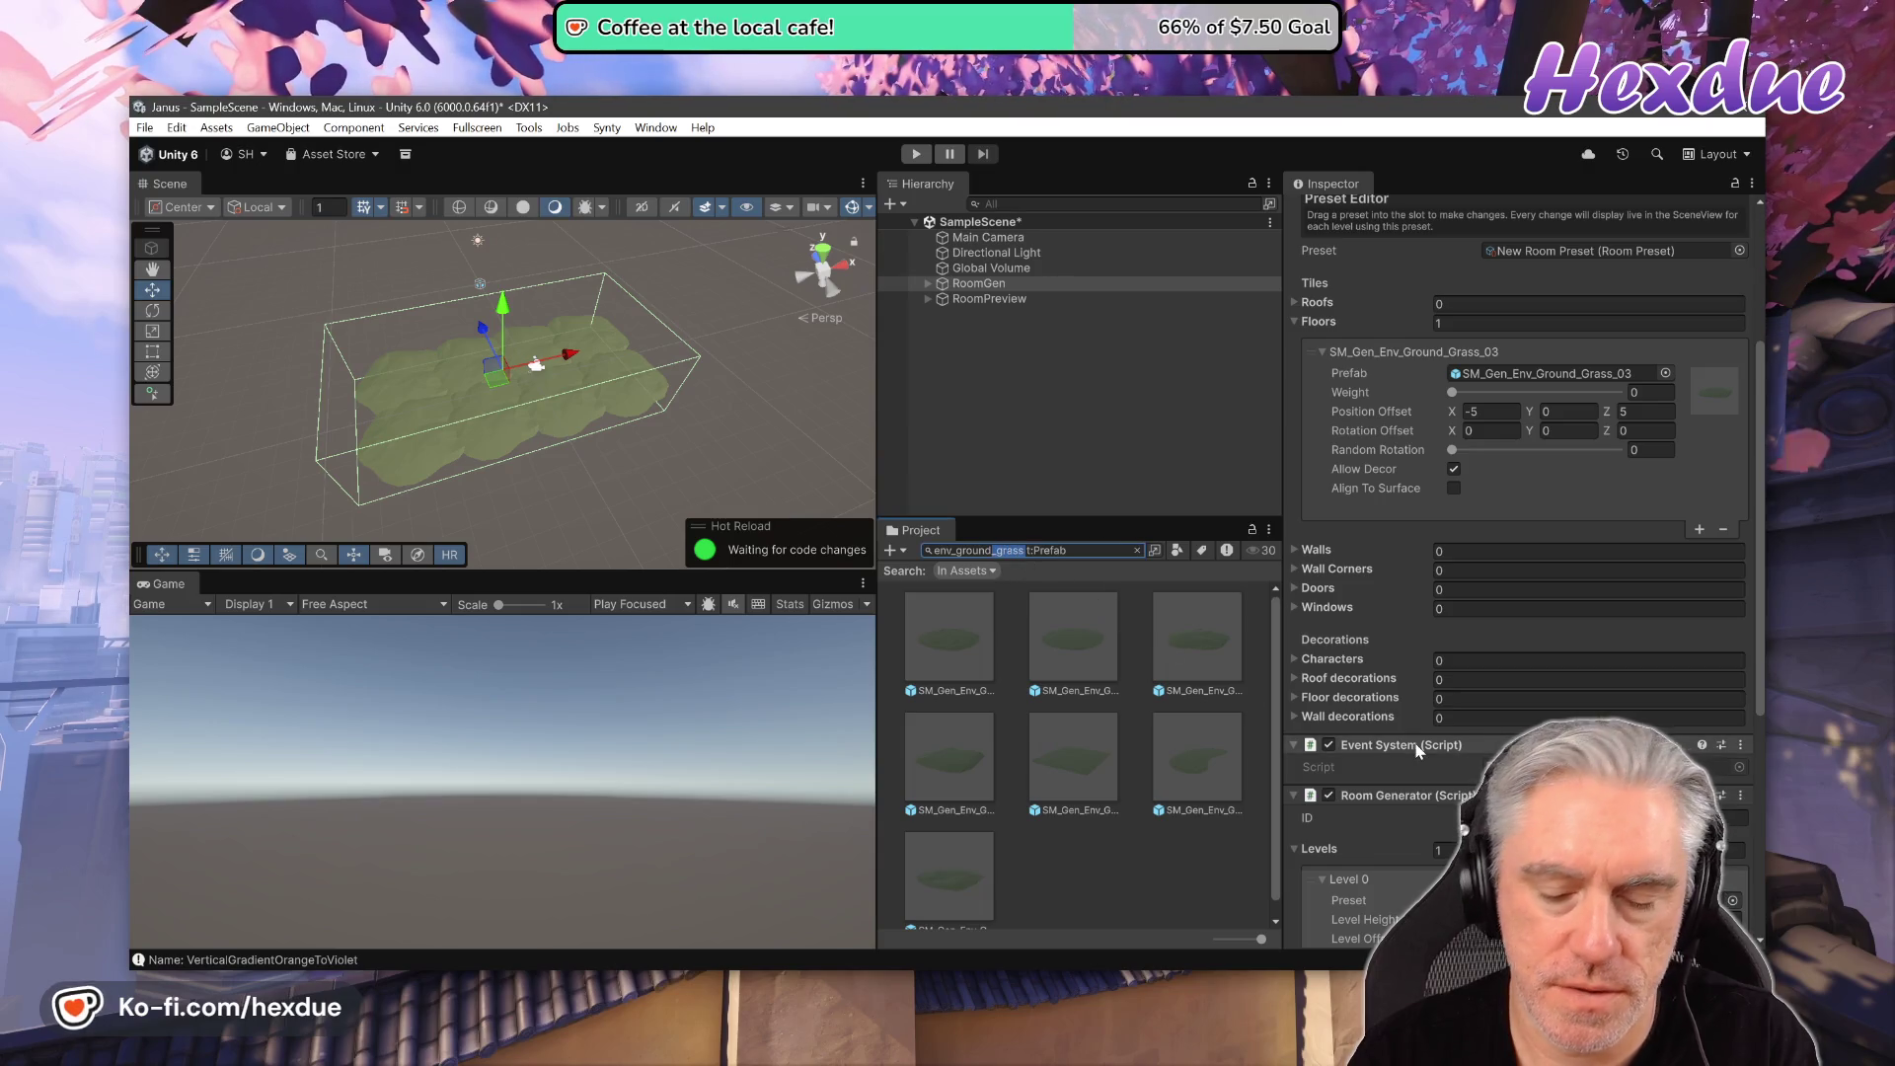
{"action": "type", "text": "0"}
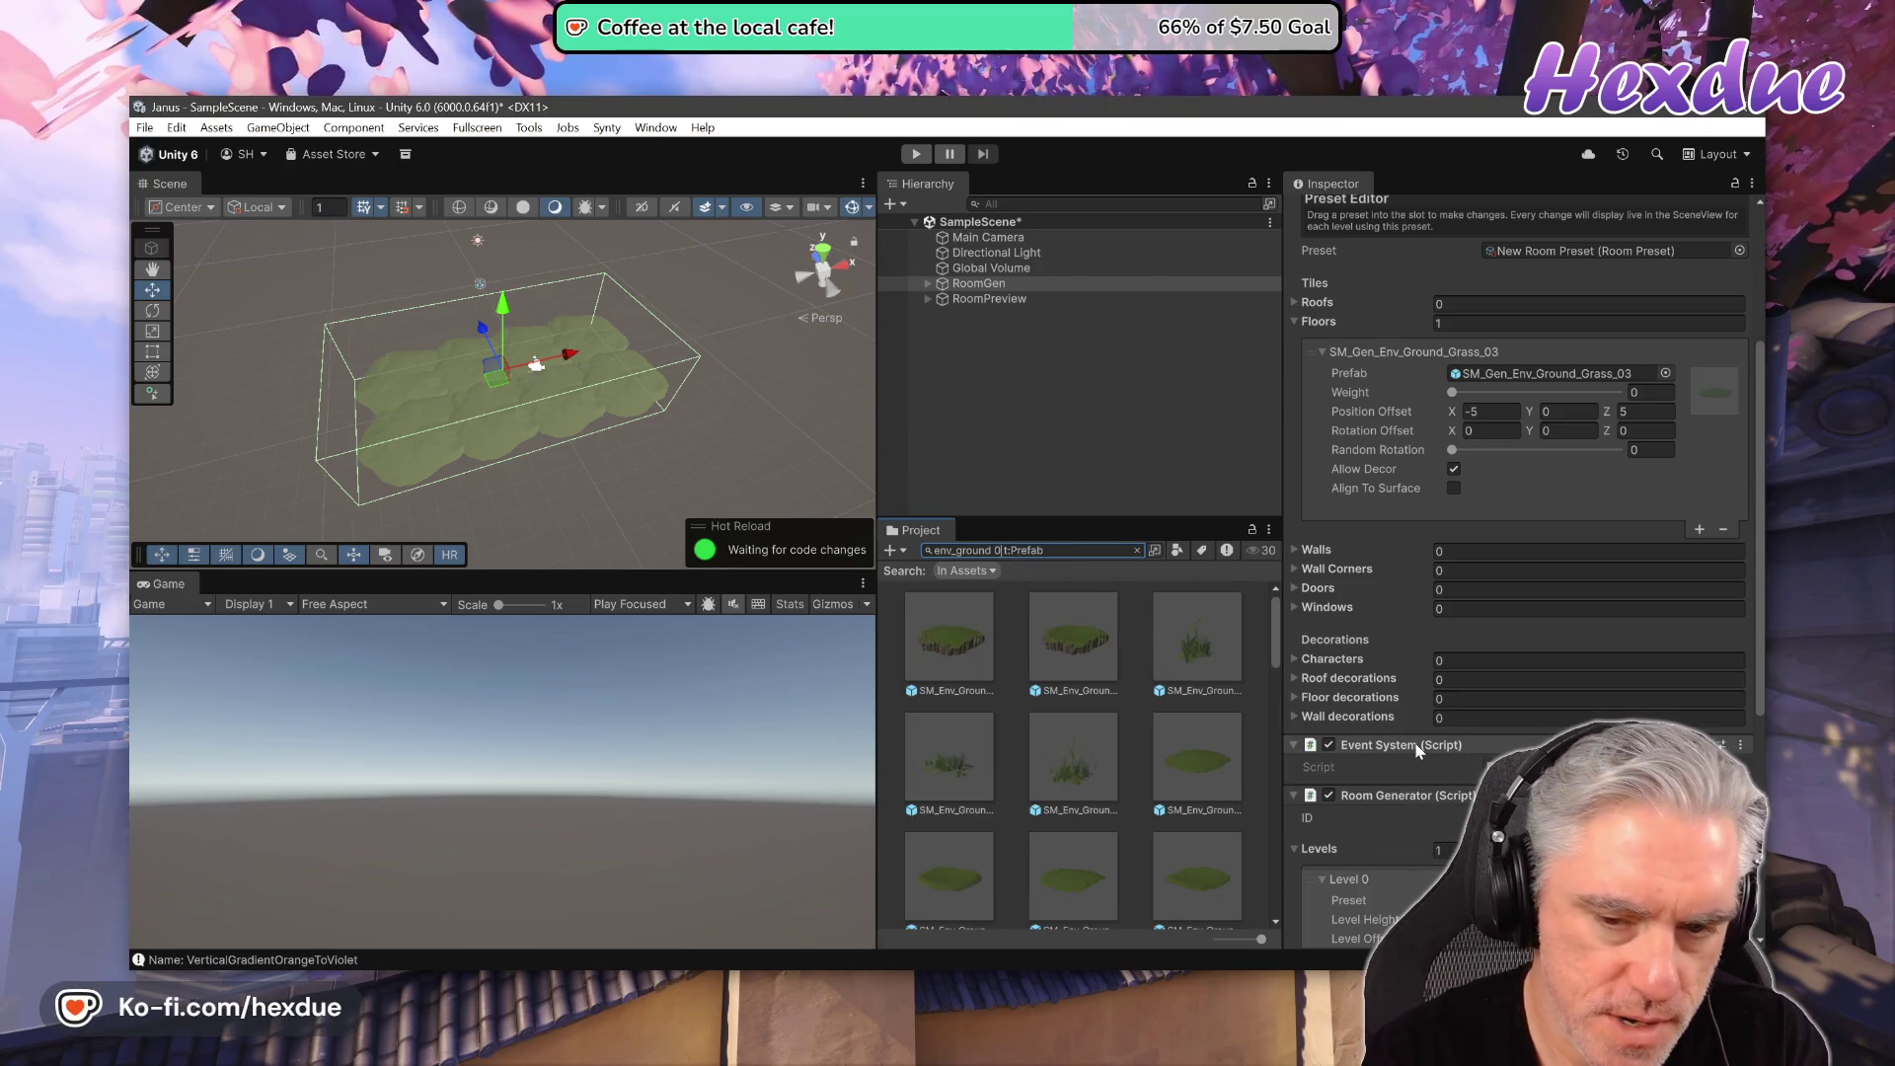
{"action": "type", "text": "3"}
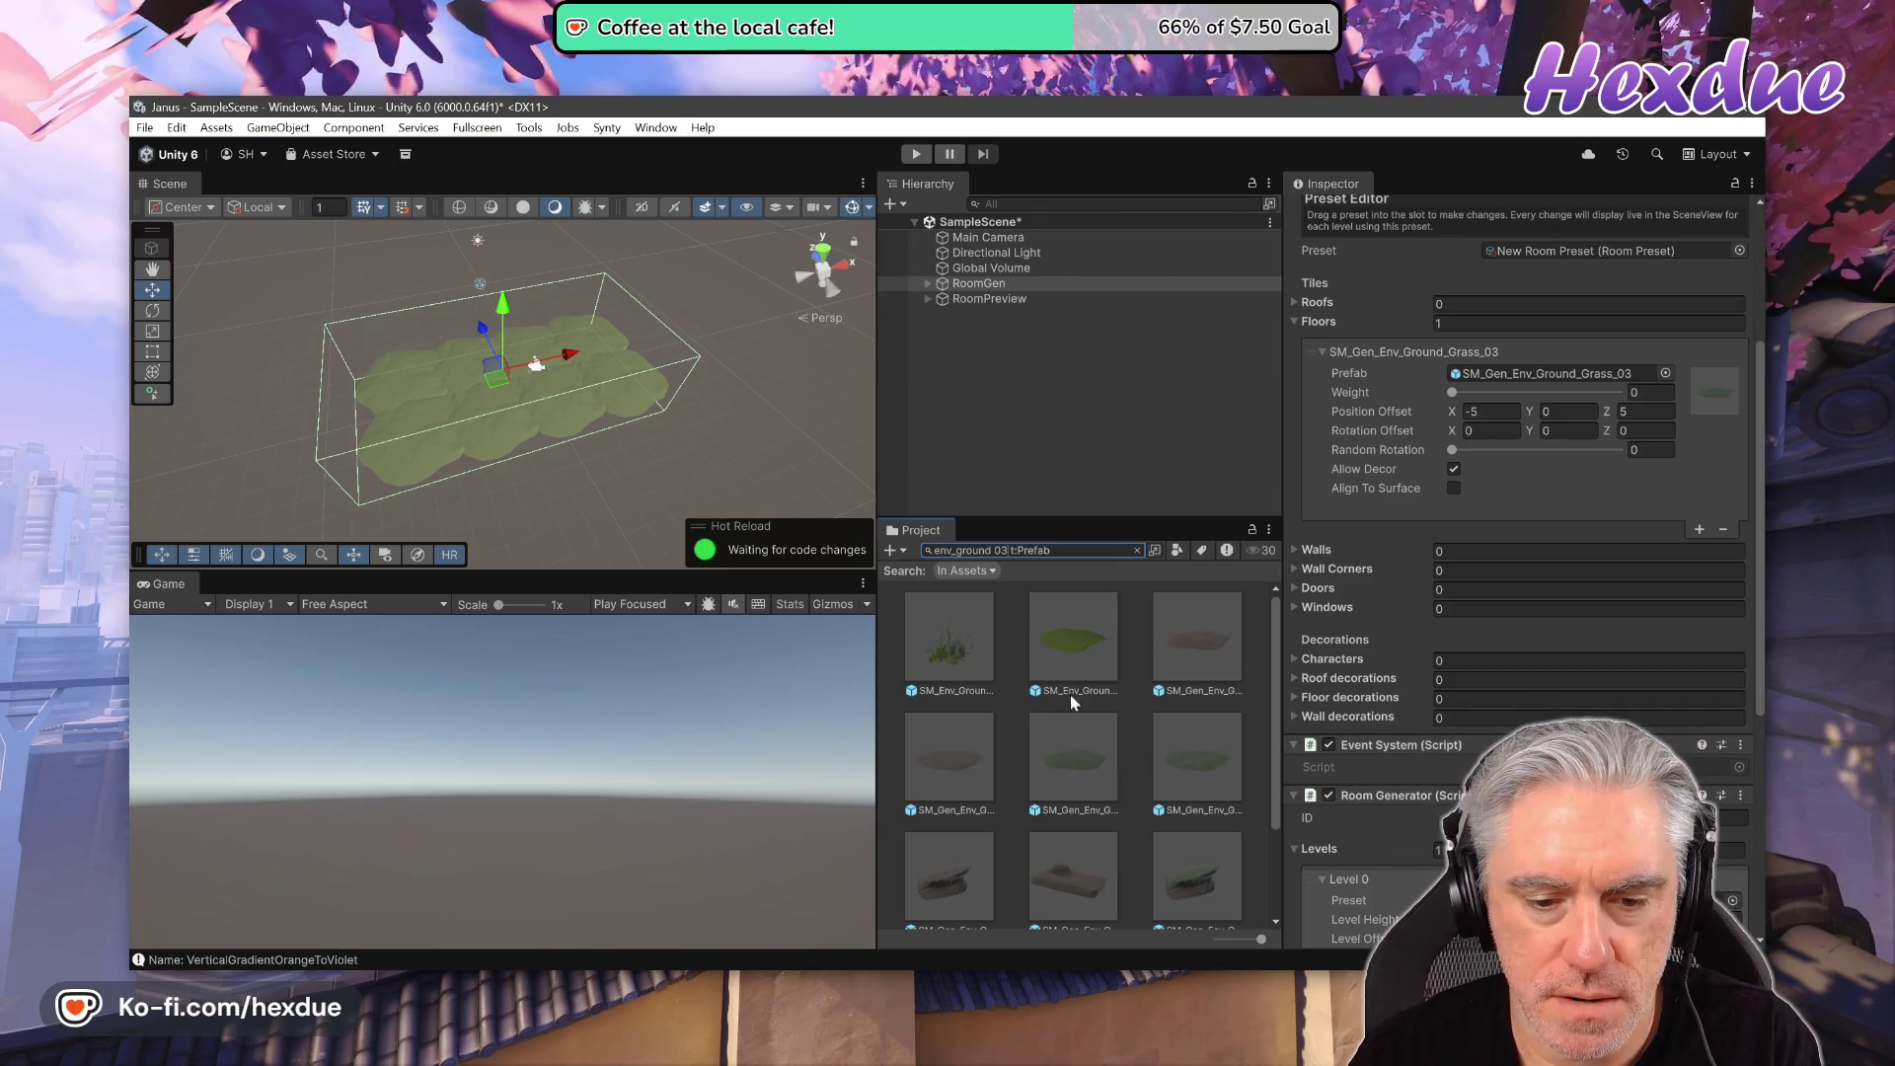
{"action": "left_click_drag", "start_coordinate": [1197, 642], "coordinate": [1517, 378]}
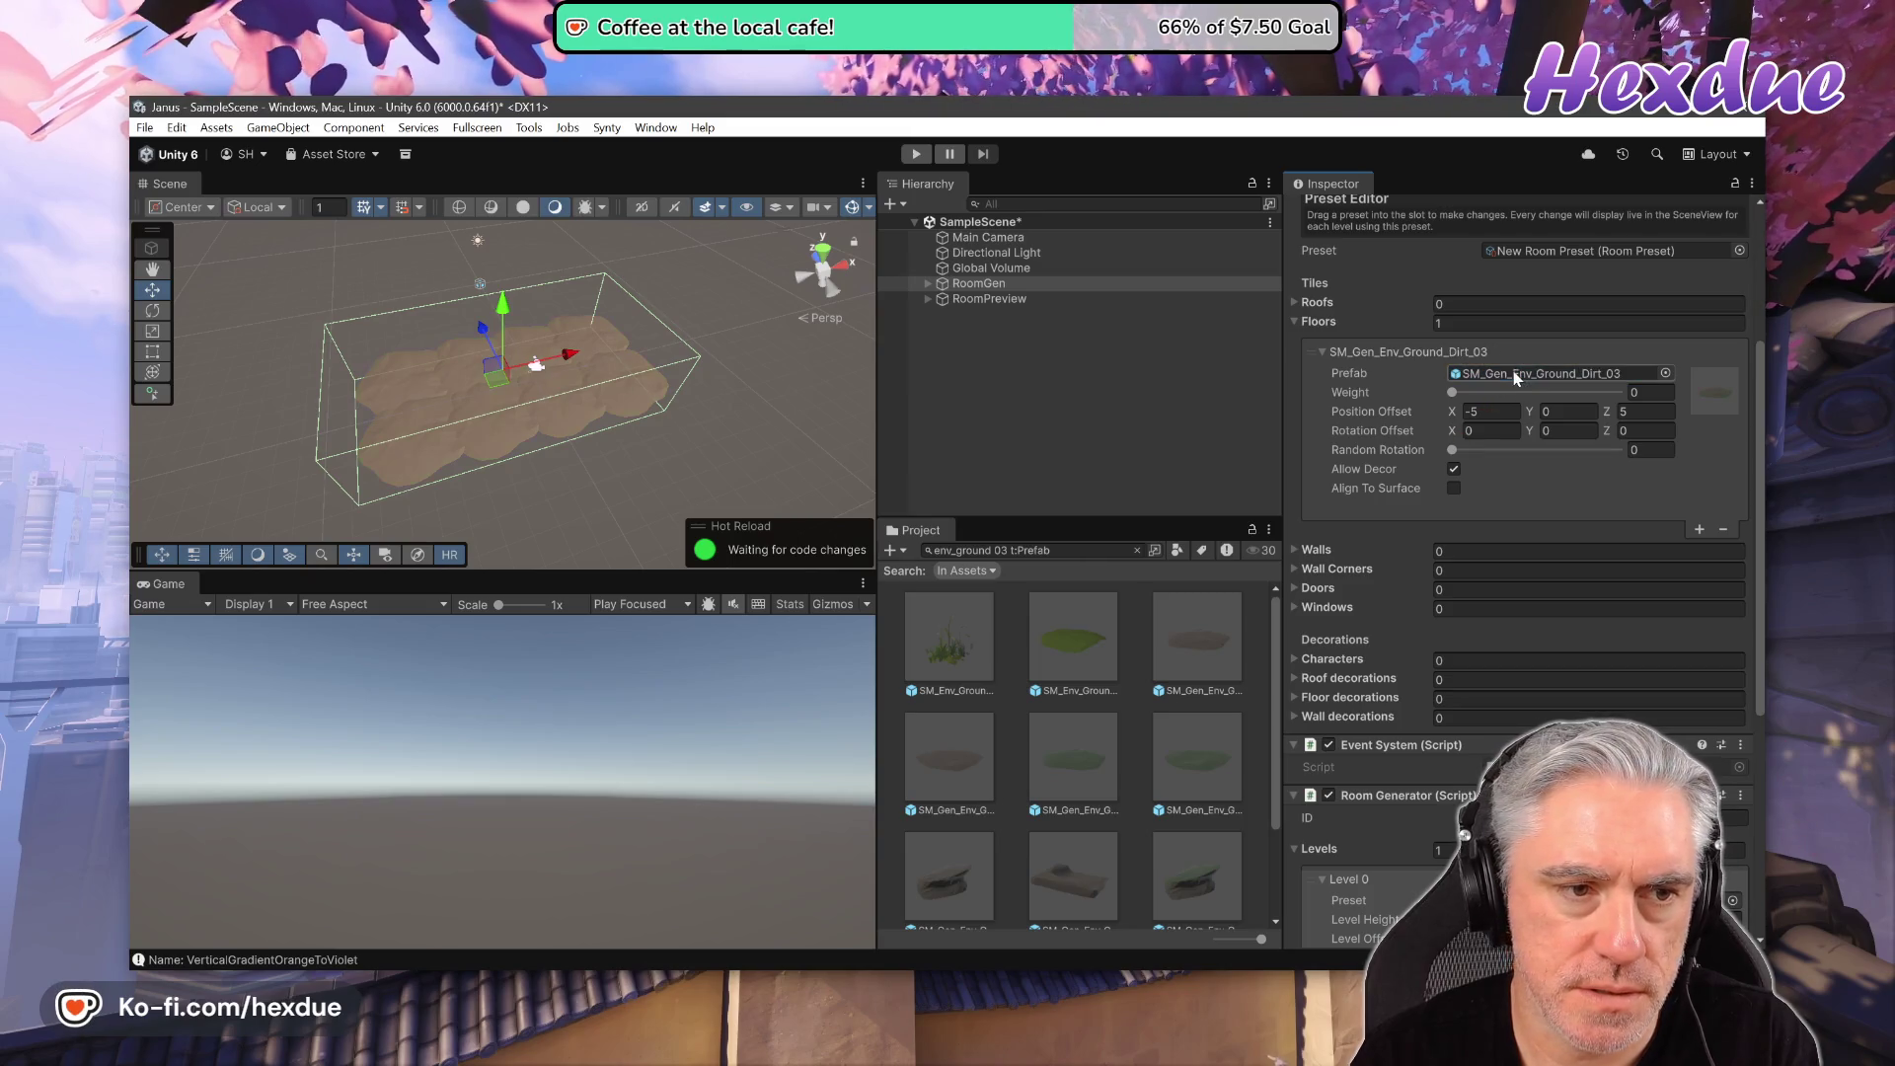
{"action": "left_click_drag", "start_coordinate": [980, 752], "coordinate": [1520, 364]}
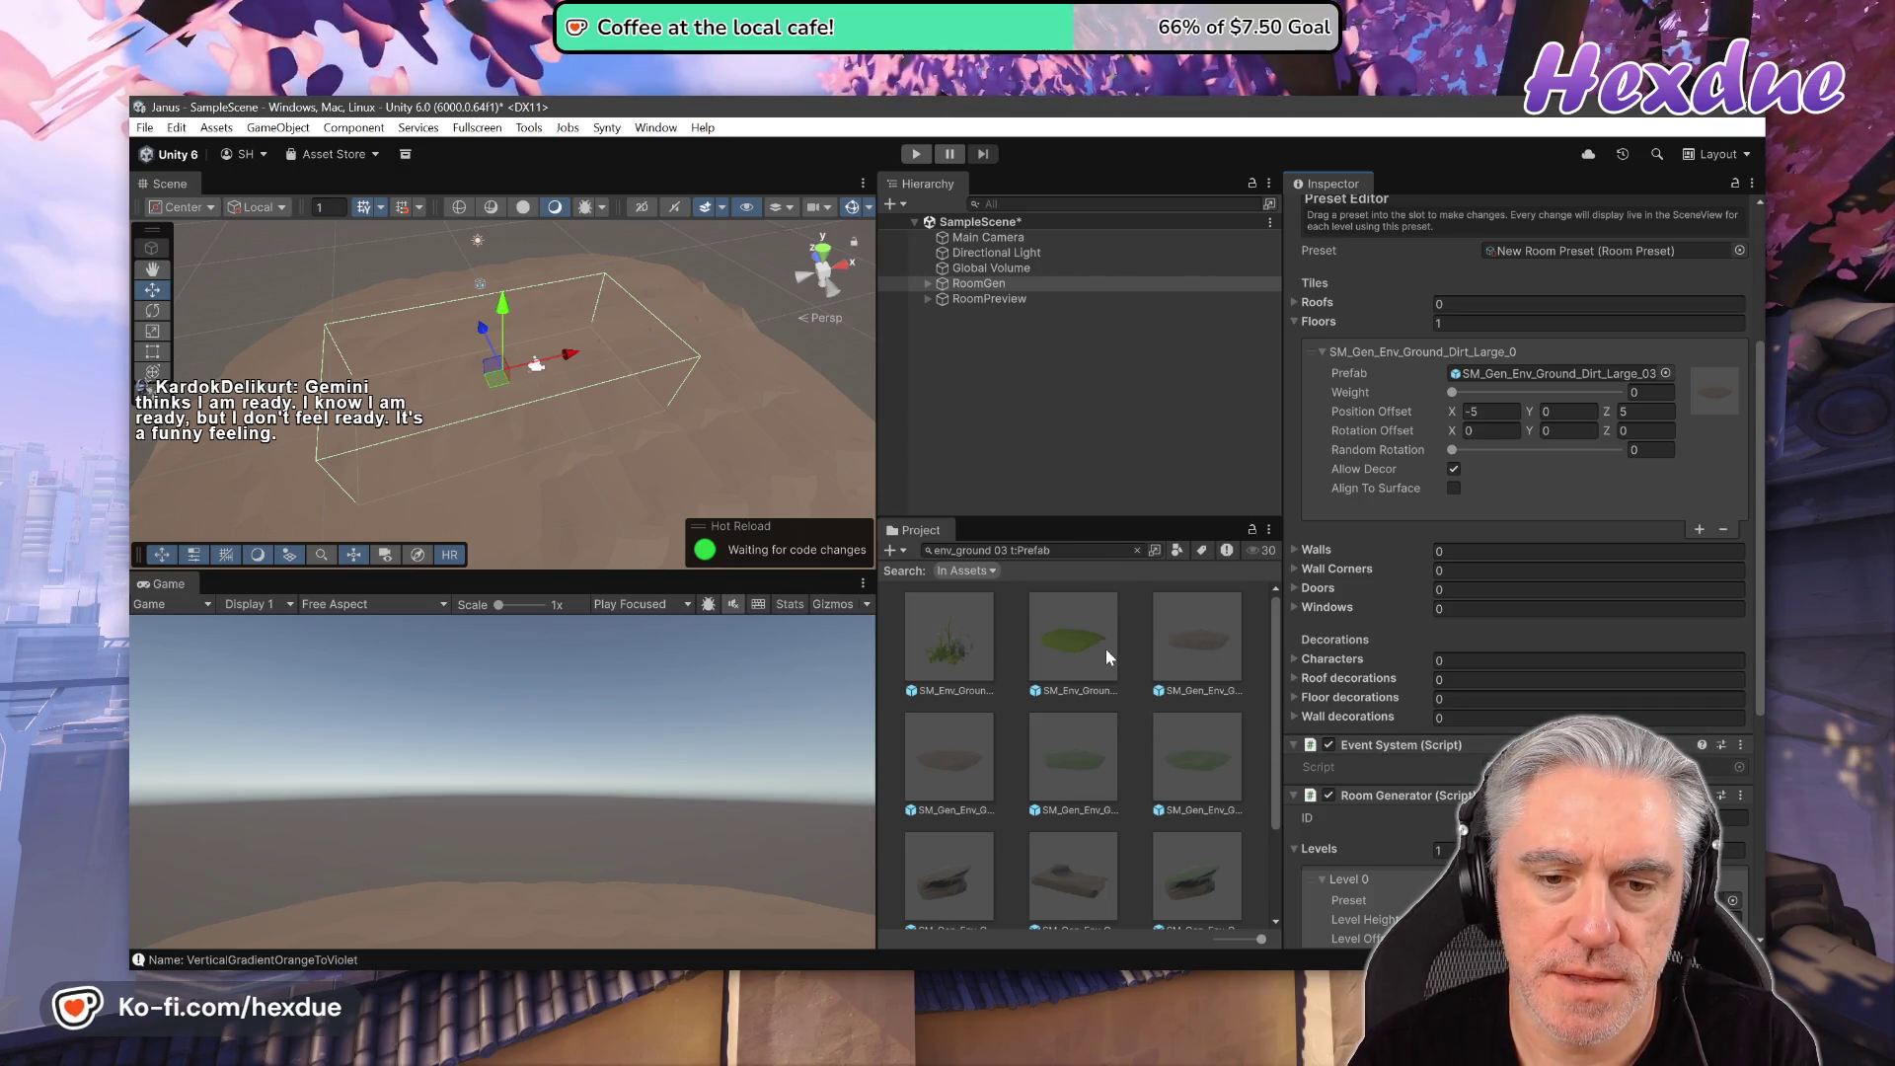
{"action": "left_click_drag", "start_coordinate": [1072, 640], "coordinate": [1550, 373]}
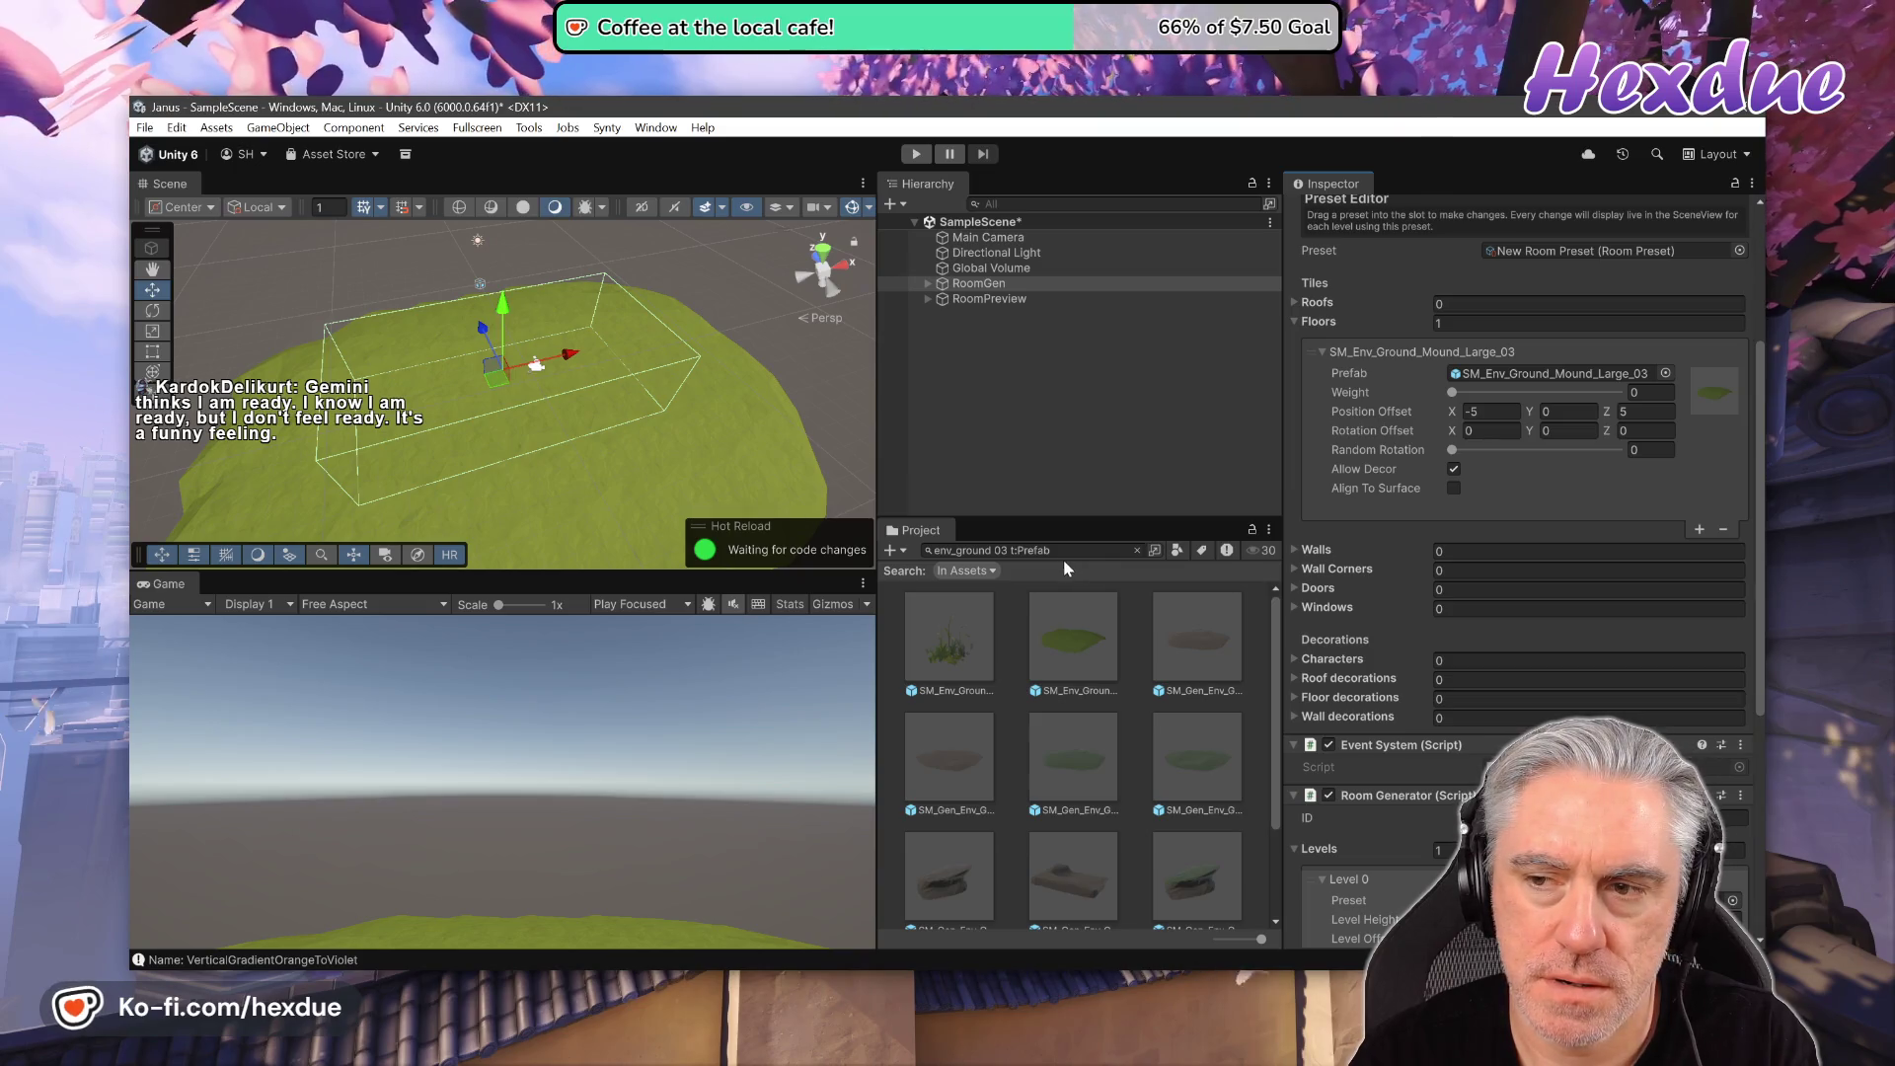
{"action": "left_click", "coordinate": [1204, 641]}
{"action": "left_click_drag", "start_coordinate": [1261, 939], "coordinate": [1219, 941]}
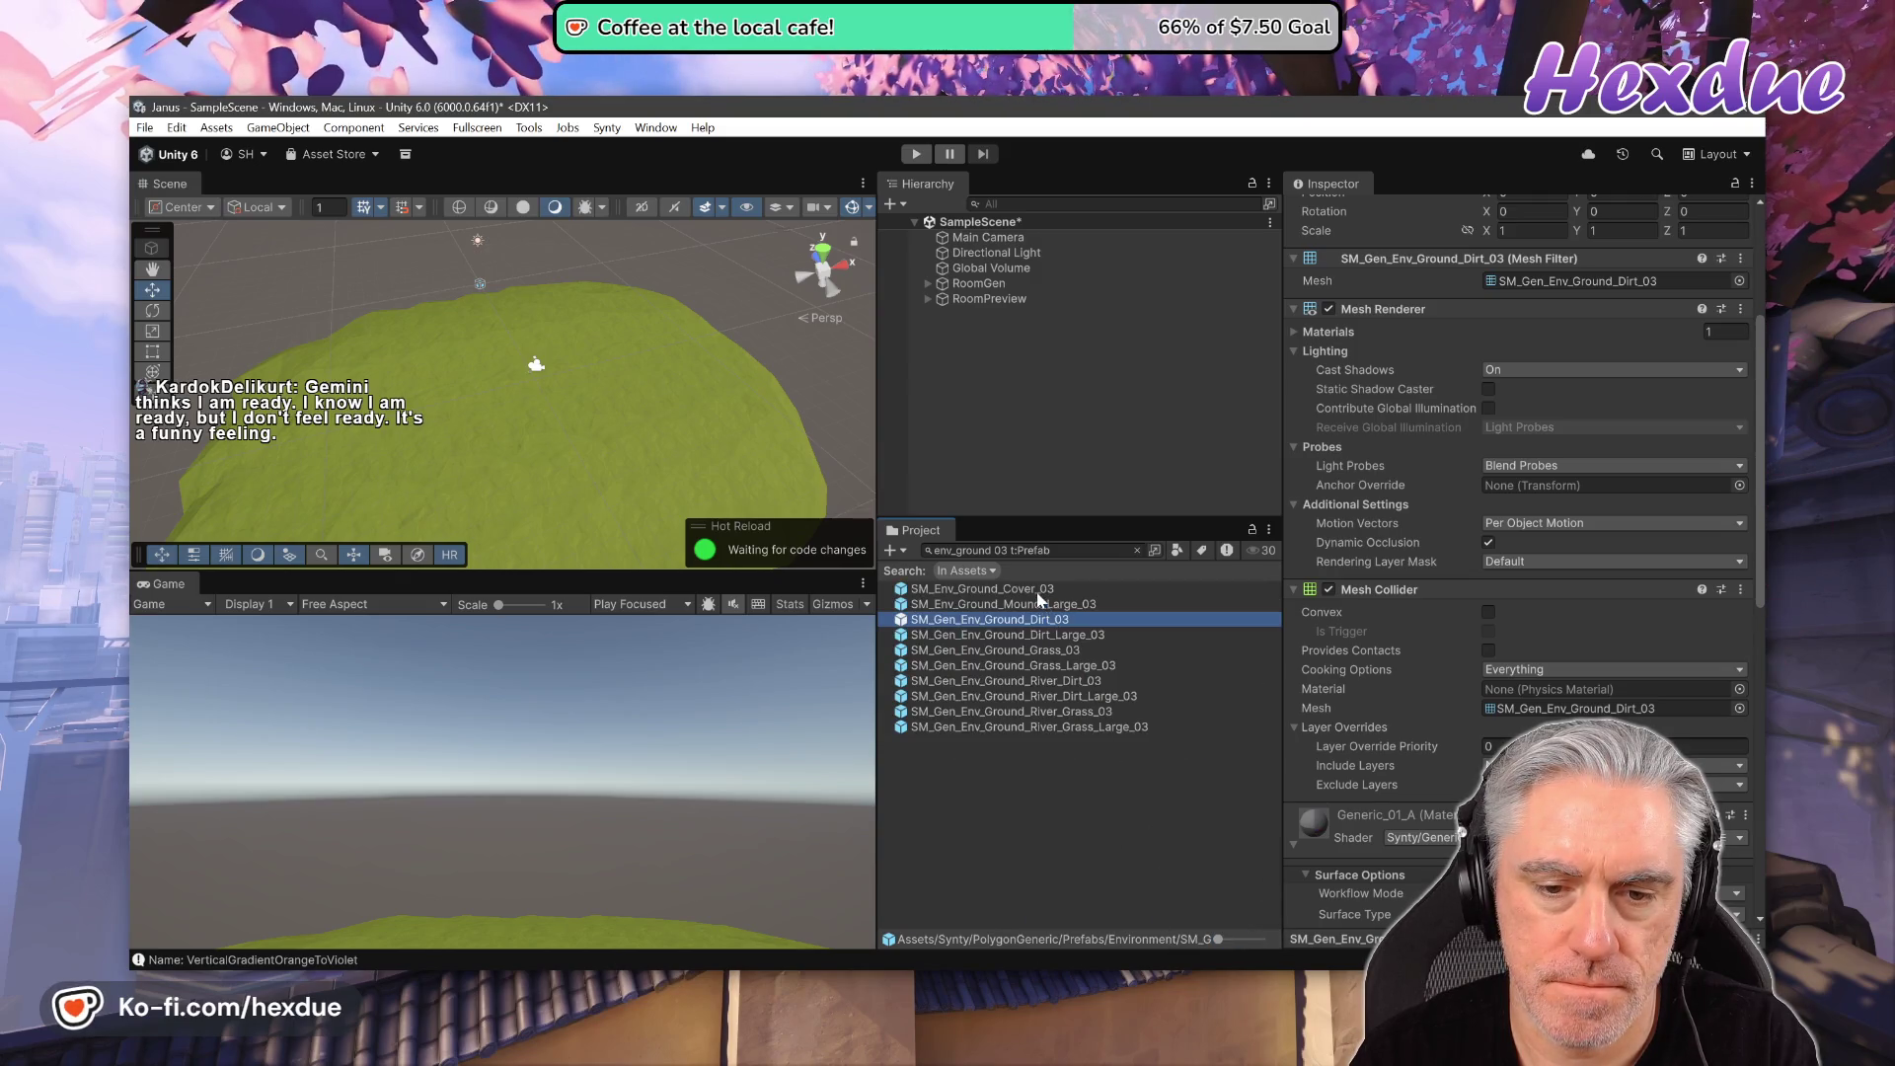
{"action": "mouse_move", "coordinate": [1036, 619]}
{"action": "left_mouse_down"}
{"action": "mouse_move", "coordinate": [1135, 592]}
{"action": "mouse_move", "coordinate": [1328, 484]}
{"action": "mouse_move", "coordinate": [967, 635]}
{"action": "mouse_move", "coordinate": [1033, 646]}
{"action": "mouse_move", "coordinate": [1118, 815]}
{"action": "left_mouse_up"}
- Reopen RoomGen's floor tile, try Ground_Cover_03 and Dirt_03, then settle on SM_Gen_Env_Ground_Grass_03
{"action": "left_click", "coordinate": [1046, 283]}
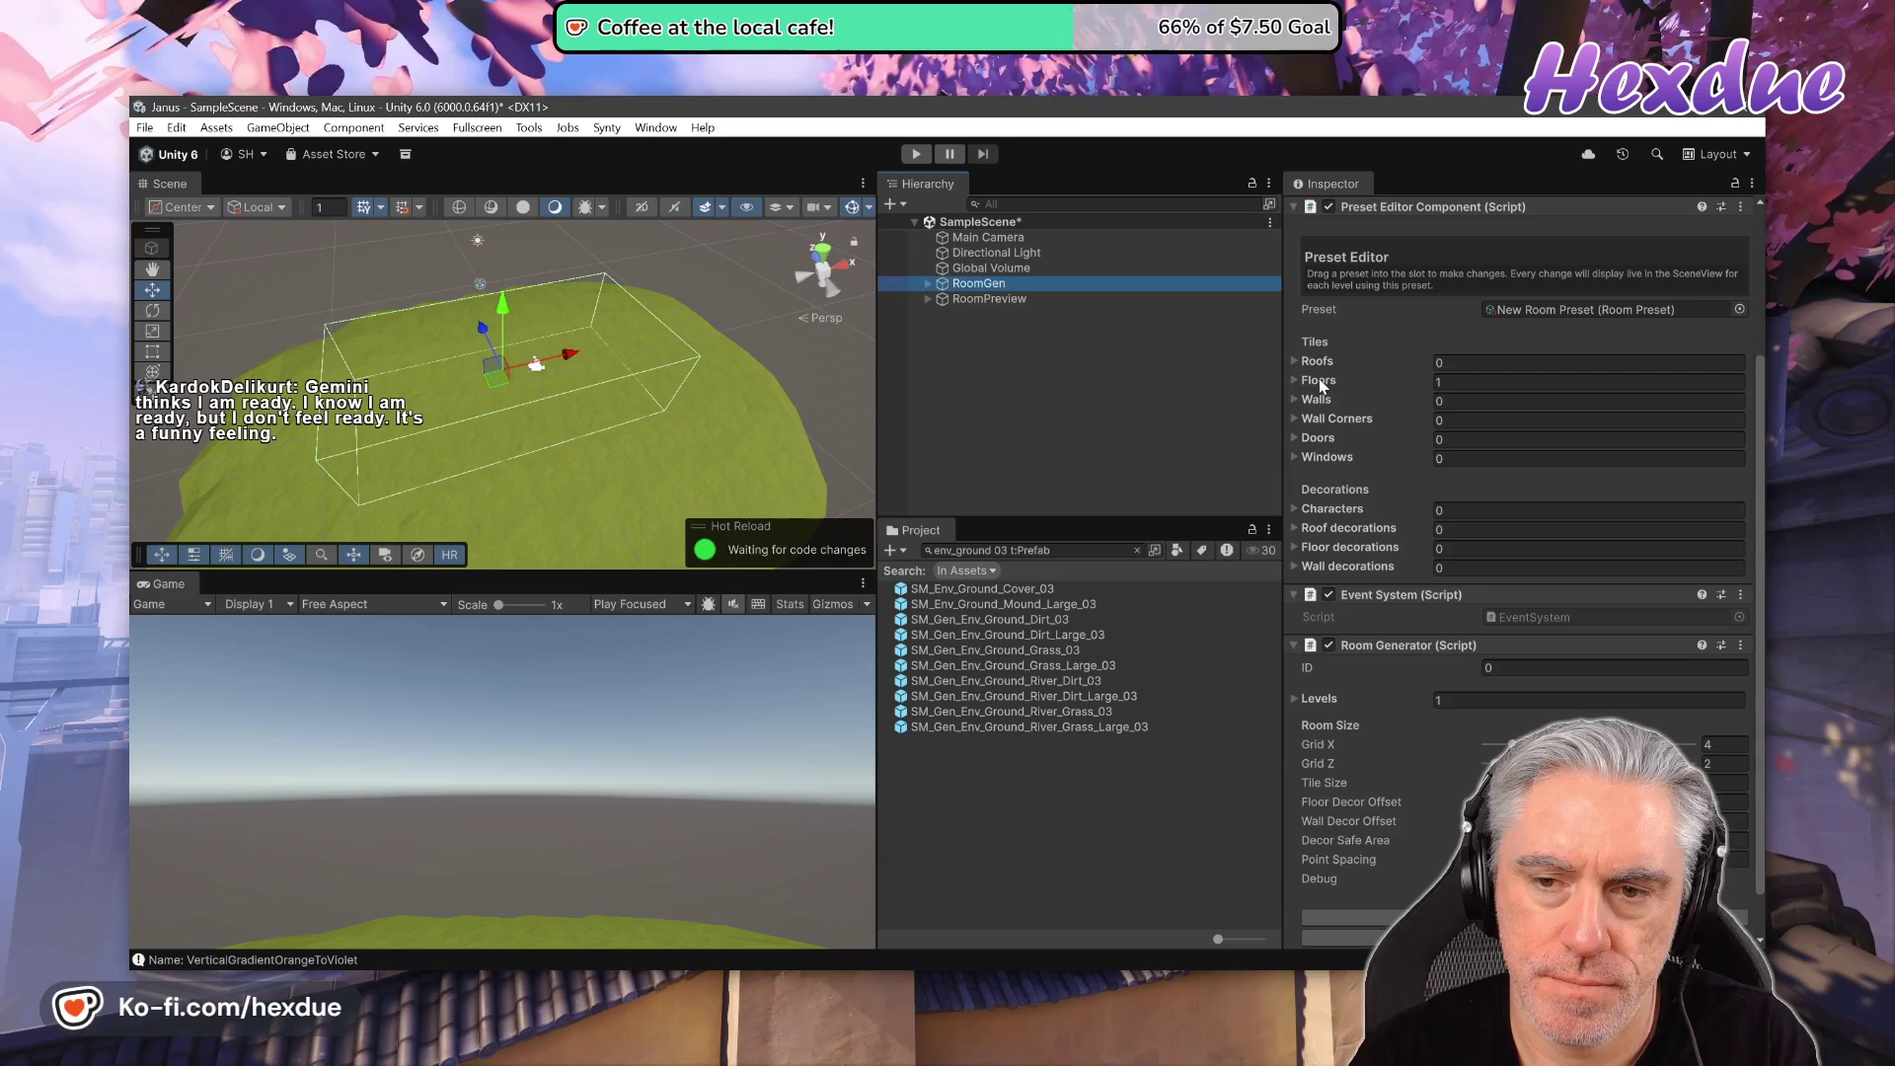
{"action": "left_click", "coordinate": [1319, 378]}
{"action": "left_click", "coordinate": [1500, 435]}
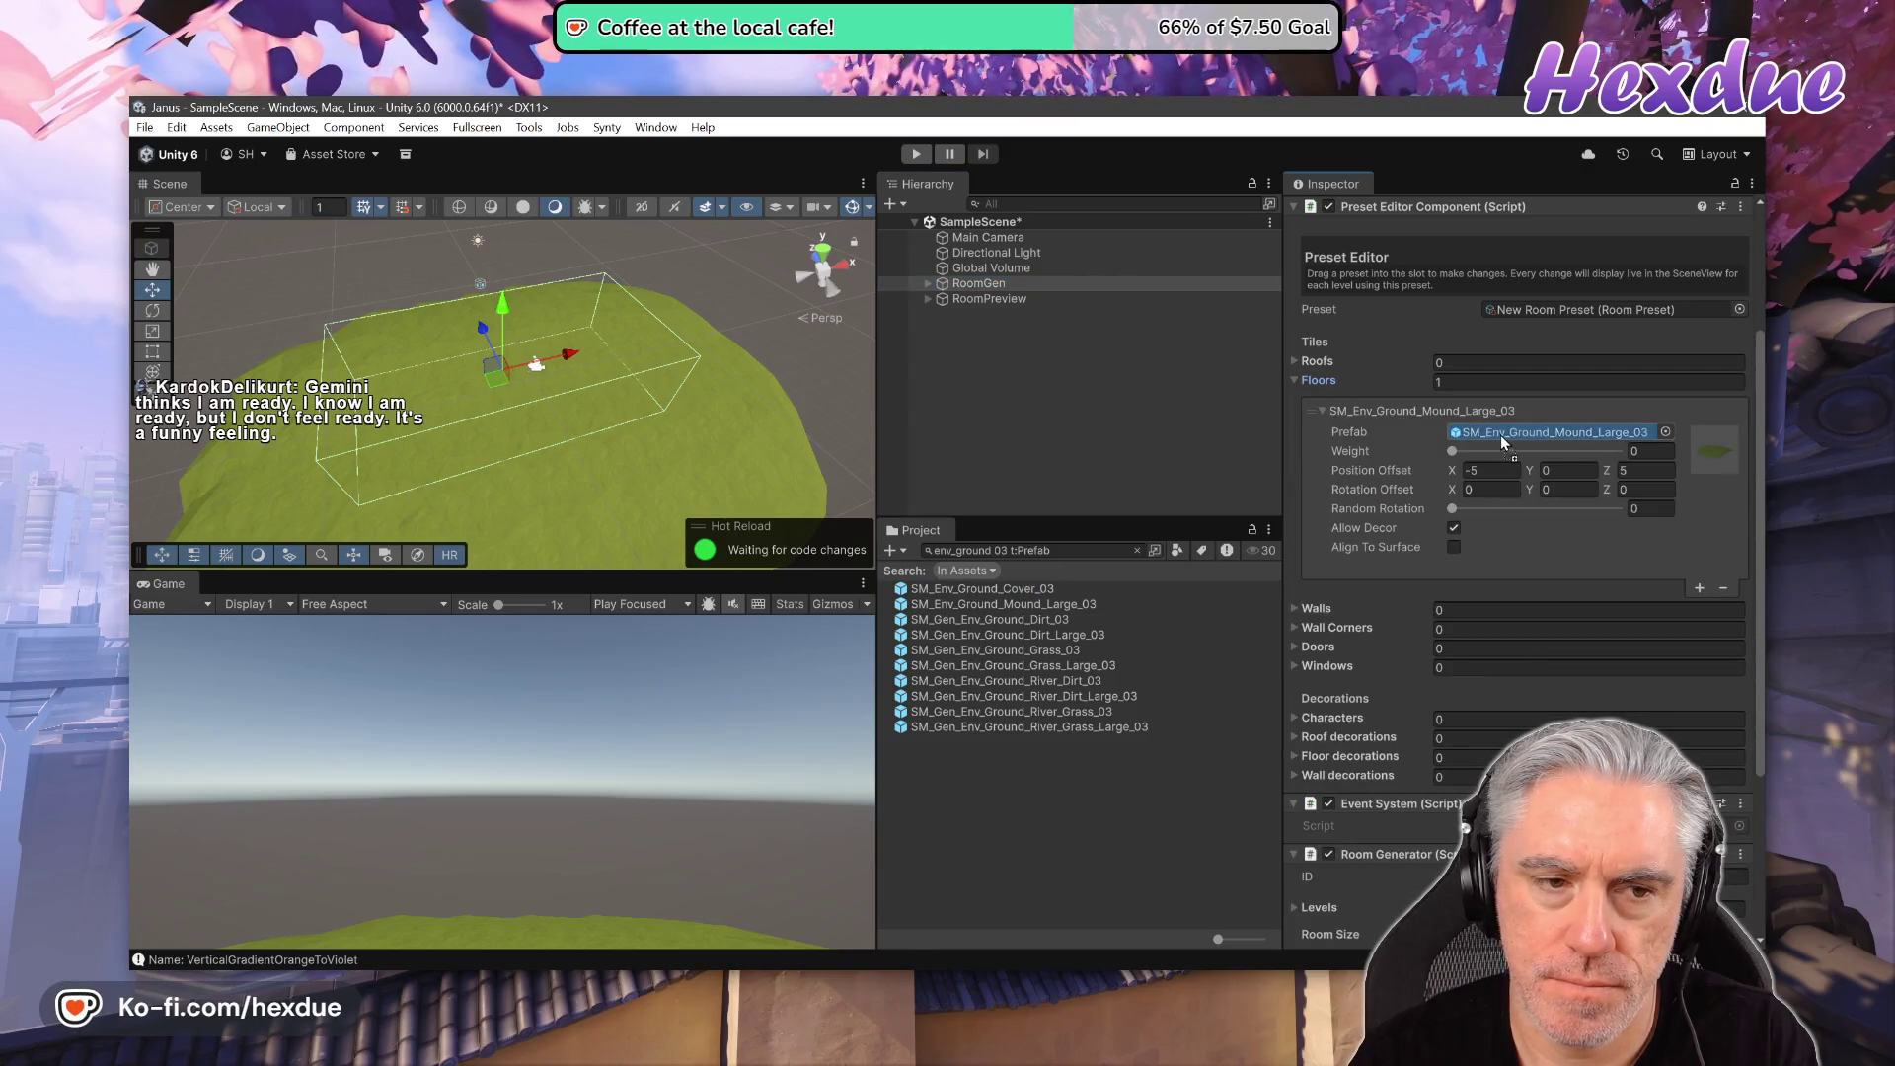
{"action": "mouse_move", "coordinate": [1046, 590]}
{"action": "left_mouse_down"}
{"action": "mouse_move", "coordinate": [1036, 604]}
{"action": "mouse_move", "coordinate": [1477, 436]}
{"action": "left_mouse_up"}
{"action": "left_click_drag", "start_coordinate": [1048, 632], "coordinate": [1500, 436]}
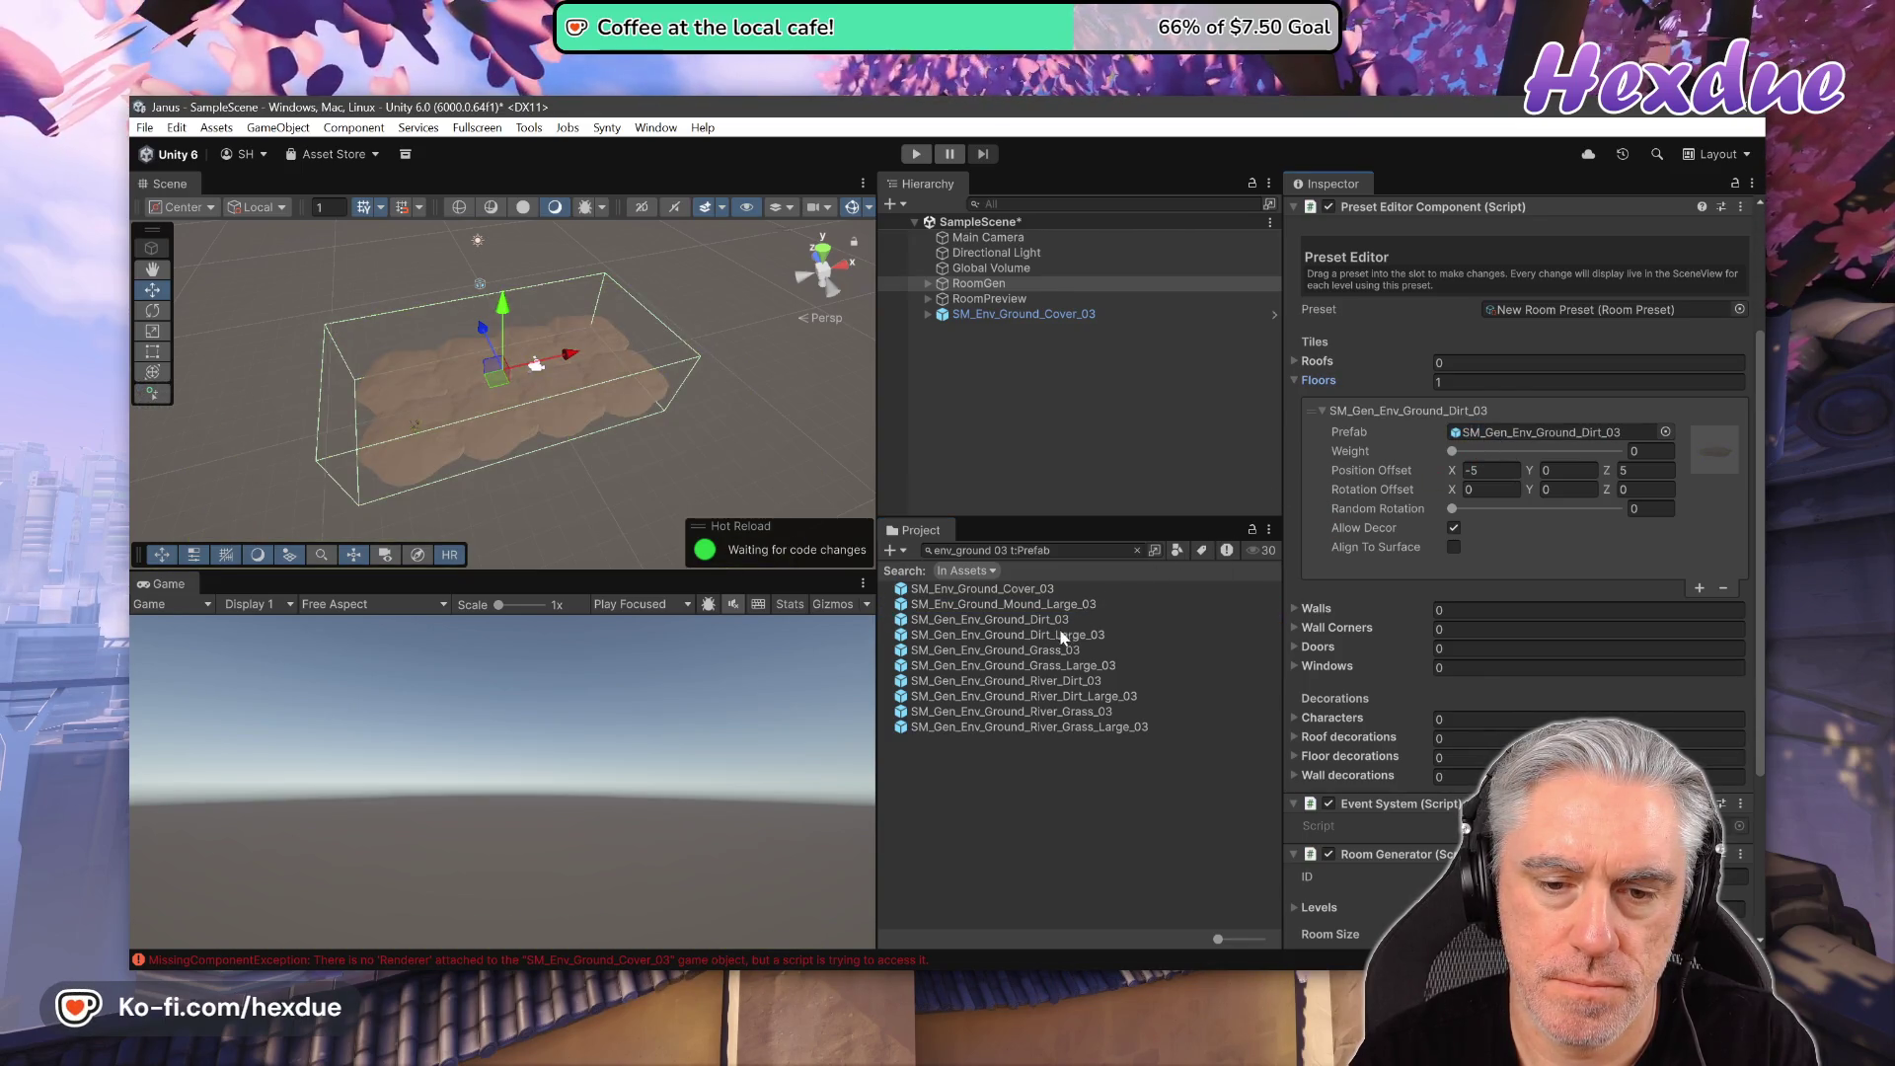
{"action": "left_click_drag", "start_coordinate": [1066, 654], "coordinate": [1507, 443]}
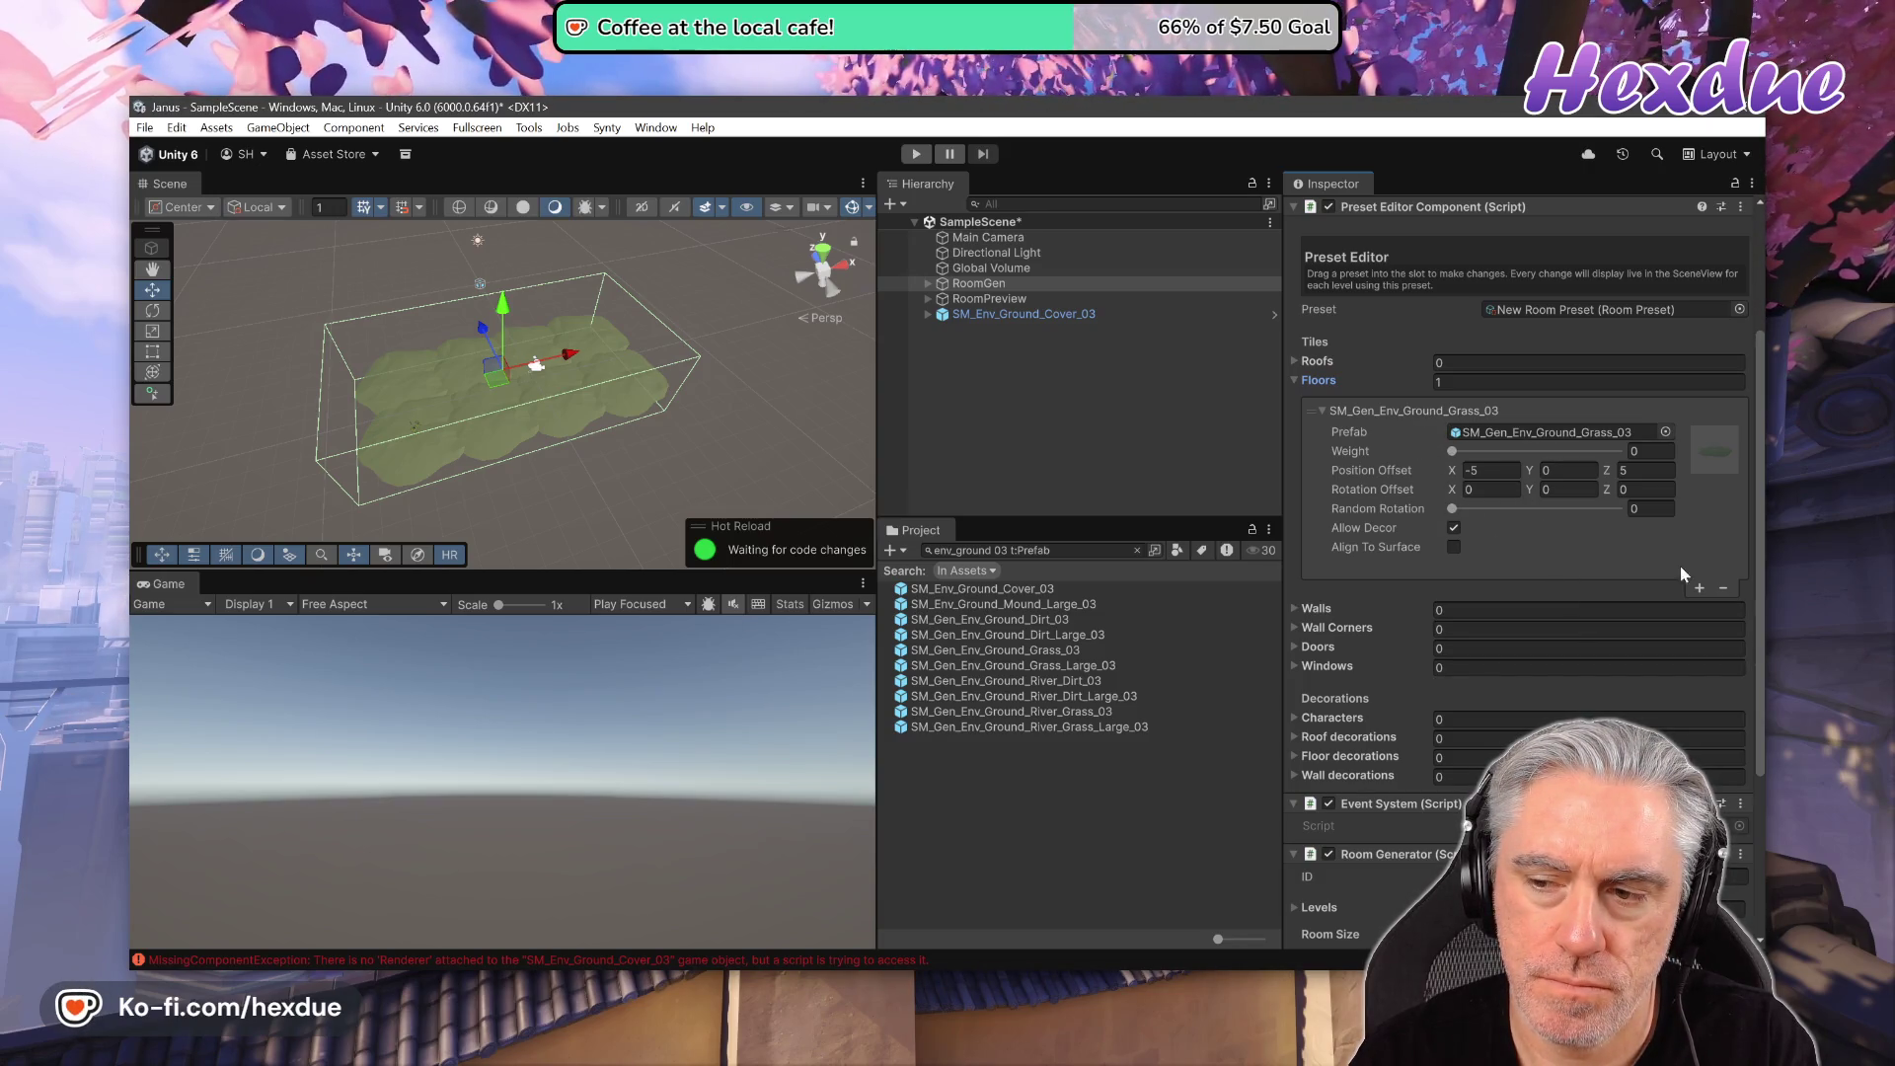
- Add SM_Gen_Env_Ground_Dirt_03 as a second floor tile at weight 4, shifted along X and rotated
{"action": "left_click", "coordinate": [1698, 589]}
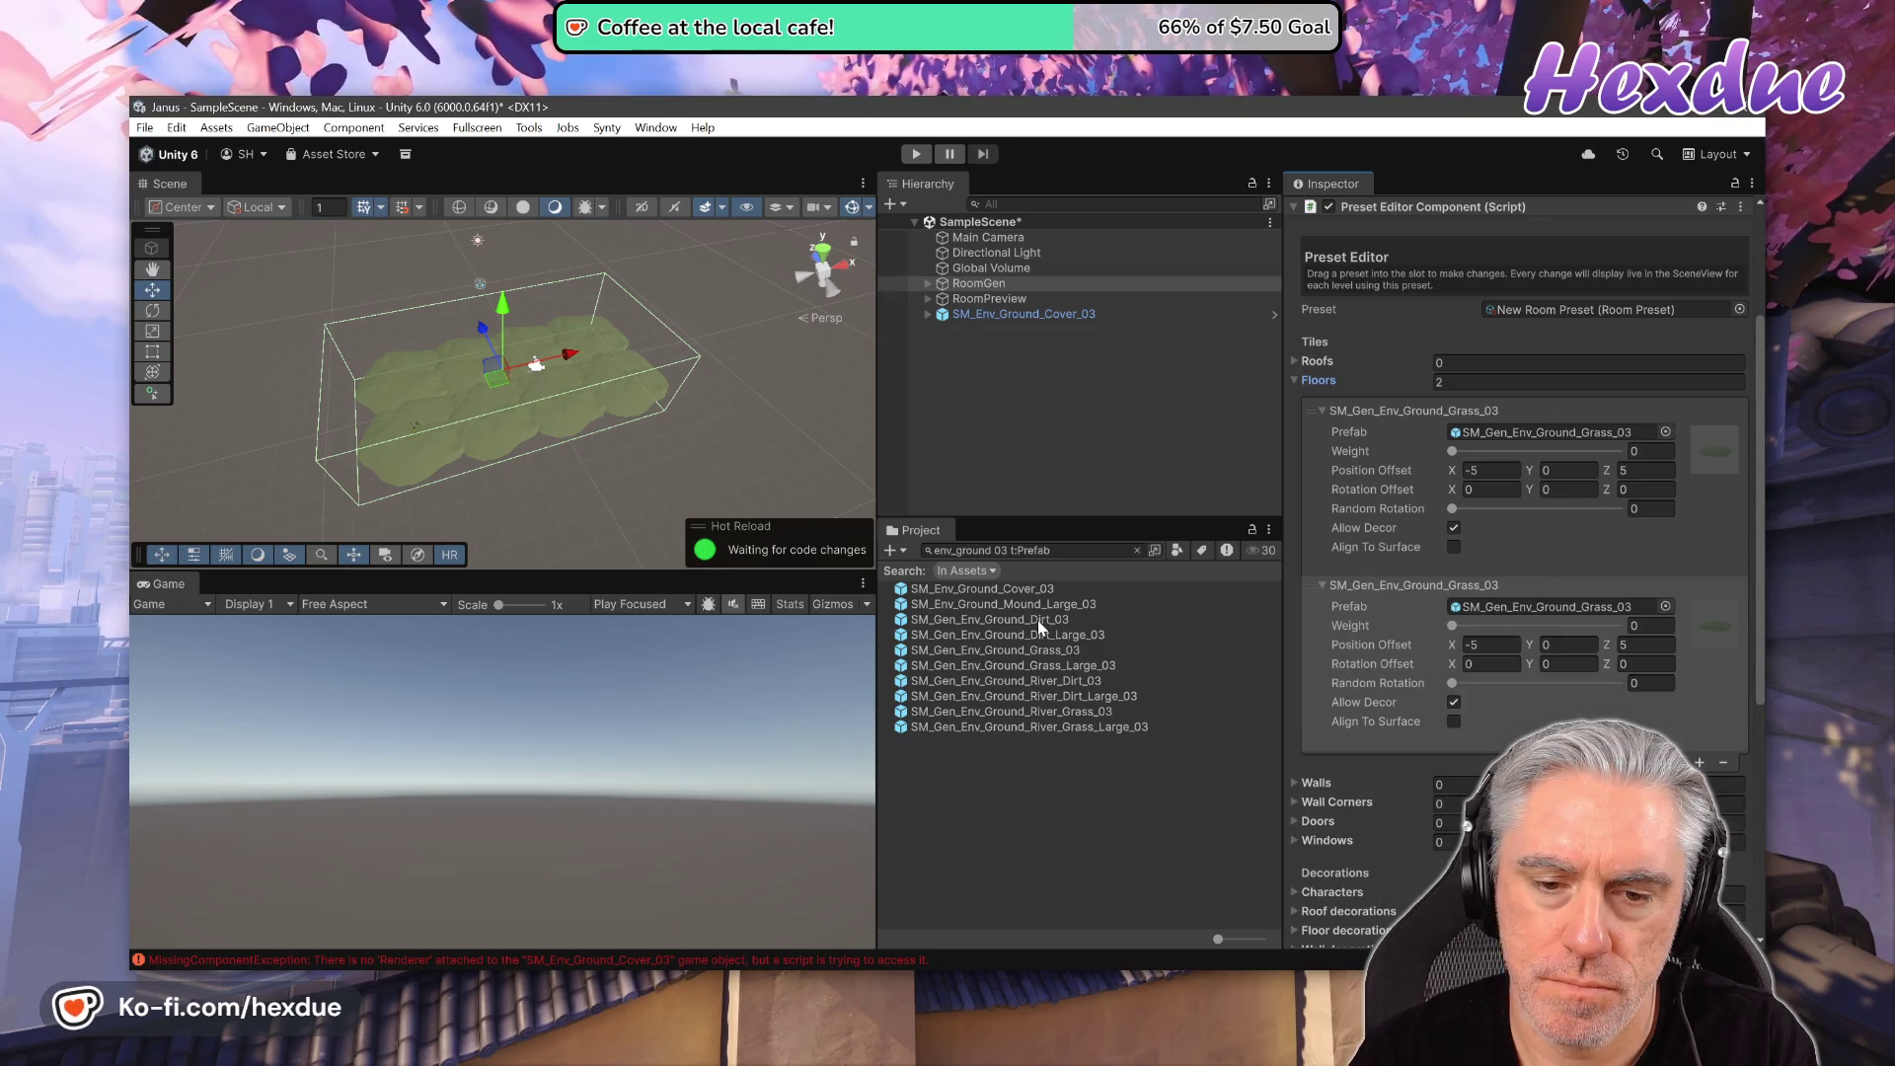
{"action": "left_click_drag", "start_coordinate": [1039, 620], "coordinate": [1524, 604]}
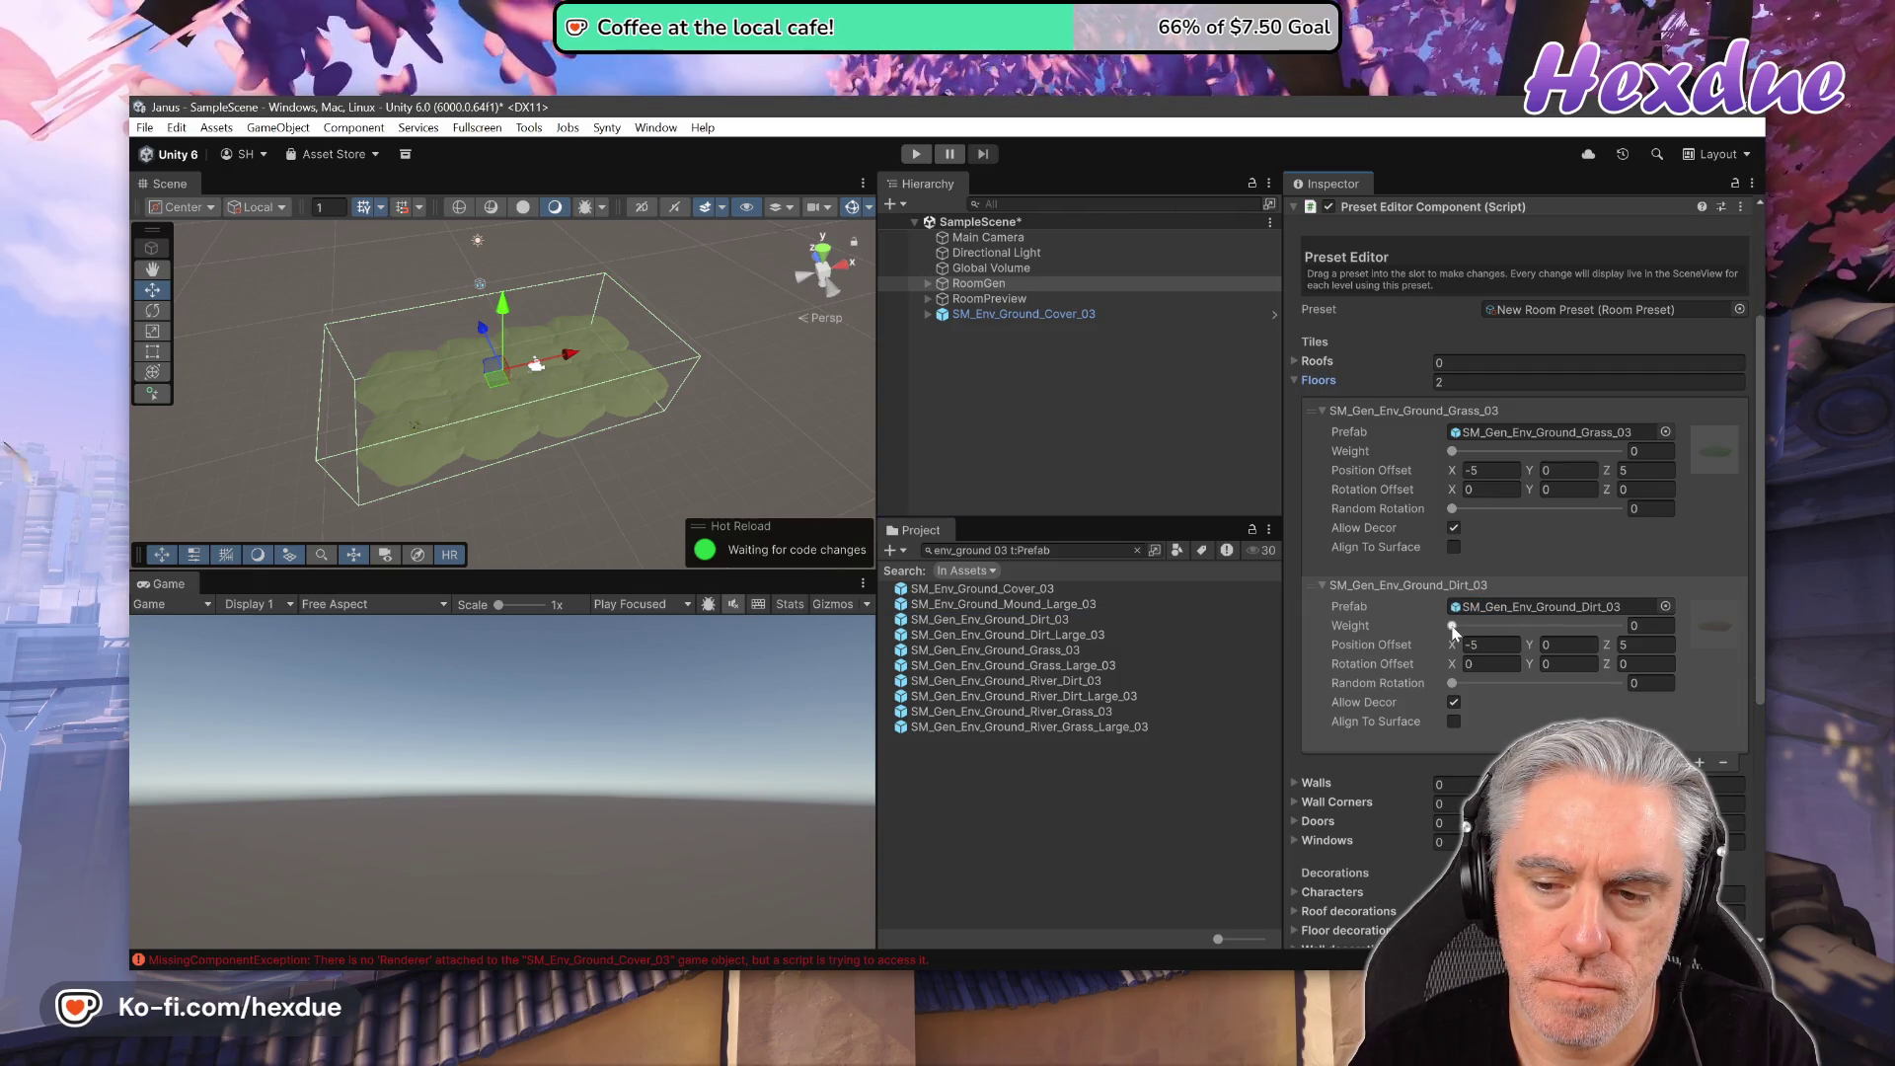
{"action": "left_click", "coordinate": [1452, 627]}
{"action": "left_click_drag", "start_coordinate": [1456, 628], "coordinate": [1463, 631]}
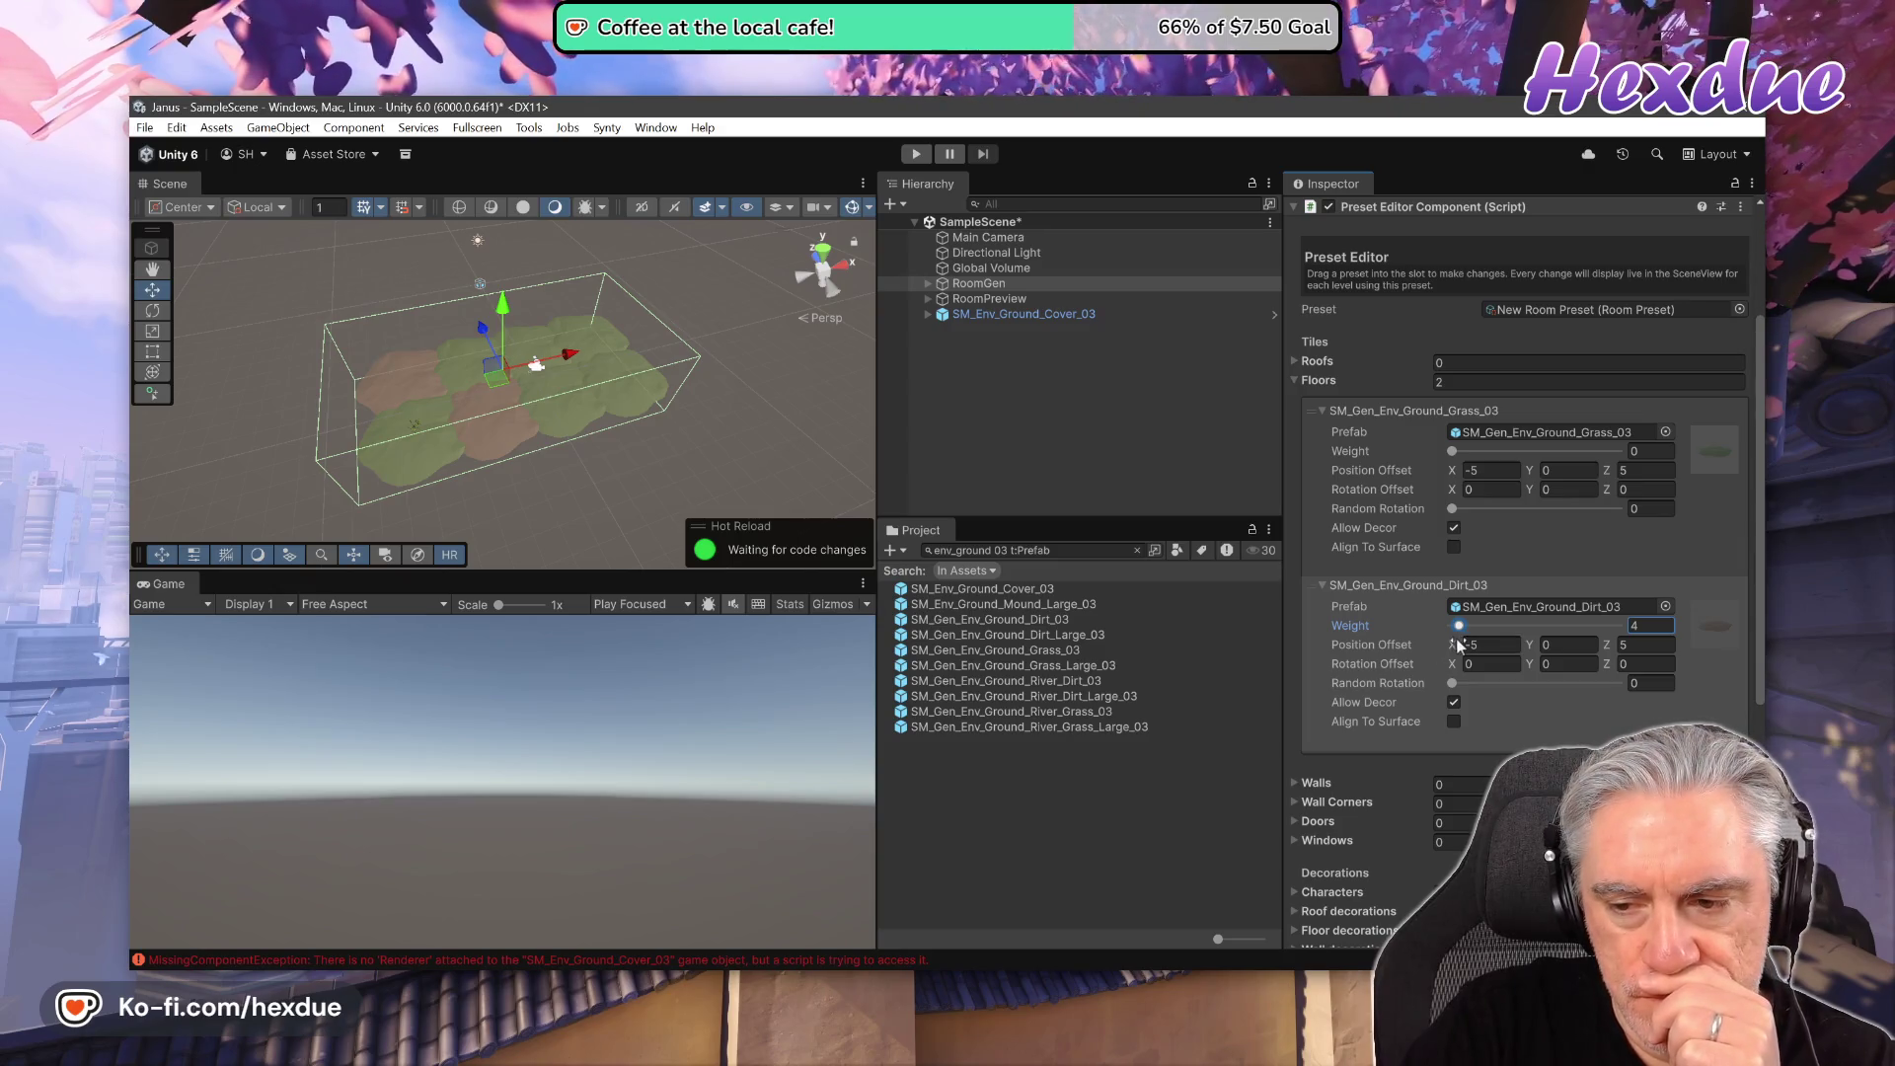
{"action": "mouse_move", "coordinate": [1457, 642]}
{"action": "left_mouse_down"}
{"action": "mouse_move", "coordinate": [1301, 656]}
{"action": "mouse_move", "coordinate": [1578, 655]}
{"action": "mouse_move", "coordinate": [1443, 681]}
{"action": "mouse_move", "coordinate": [1603, 701]}
{"action": "left_mouse_up"}
{"action": "left_click_drag", "start_coordinate": [1459, 672], "coordinate": [1575, 667]}
{"action": "mouse_move", "coordinate": [191, 693]}
{"action": "left_mouse_down"}
{"action": "mouse_move", "coordinate": [148, 694]}
{"action": "mouse_move", "coordinate": [1717, 699]}
{"action": "mouse_move", "coordinate": [1489, 708]}
{"action": "mouse_move", "coordinate": [1719, 683]}
{"action": "mouse_move", "coordinate": [1091, 670]}
{"action": "left_mouse_up"}
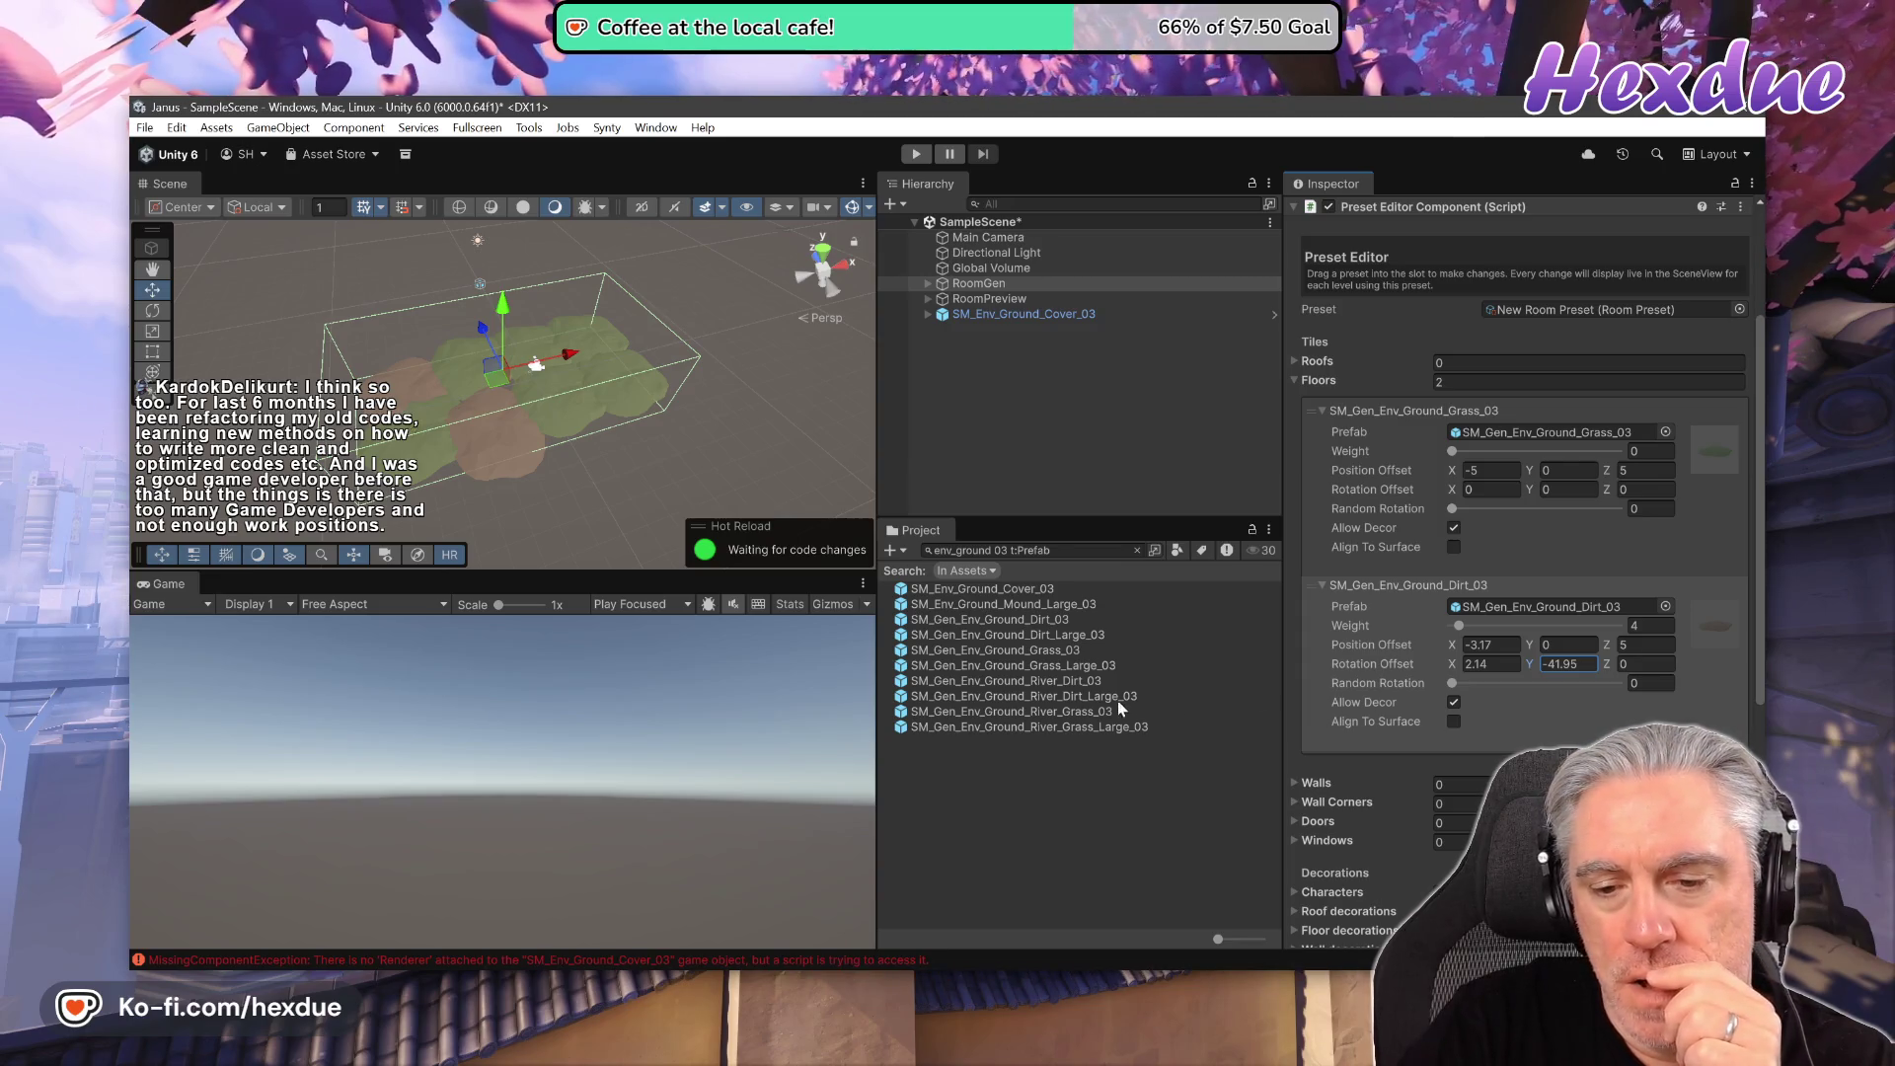
- Inspect the River_Grass_03 prefab, then reselect RoomGen with both Floors entries shown
{"action": "left_click", "coordinate": [1070, 714]}
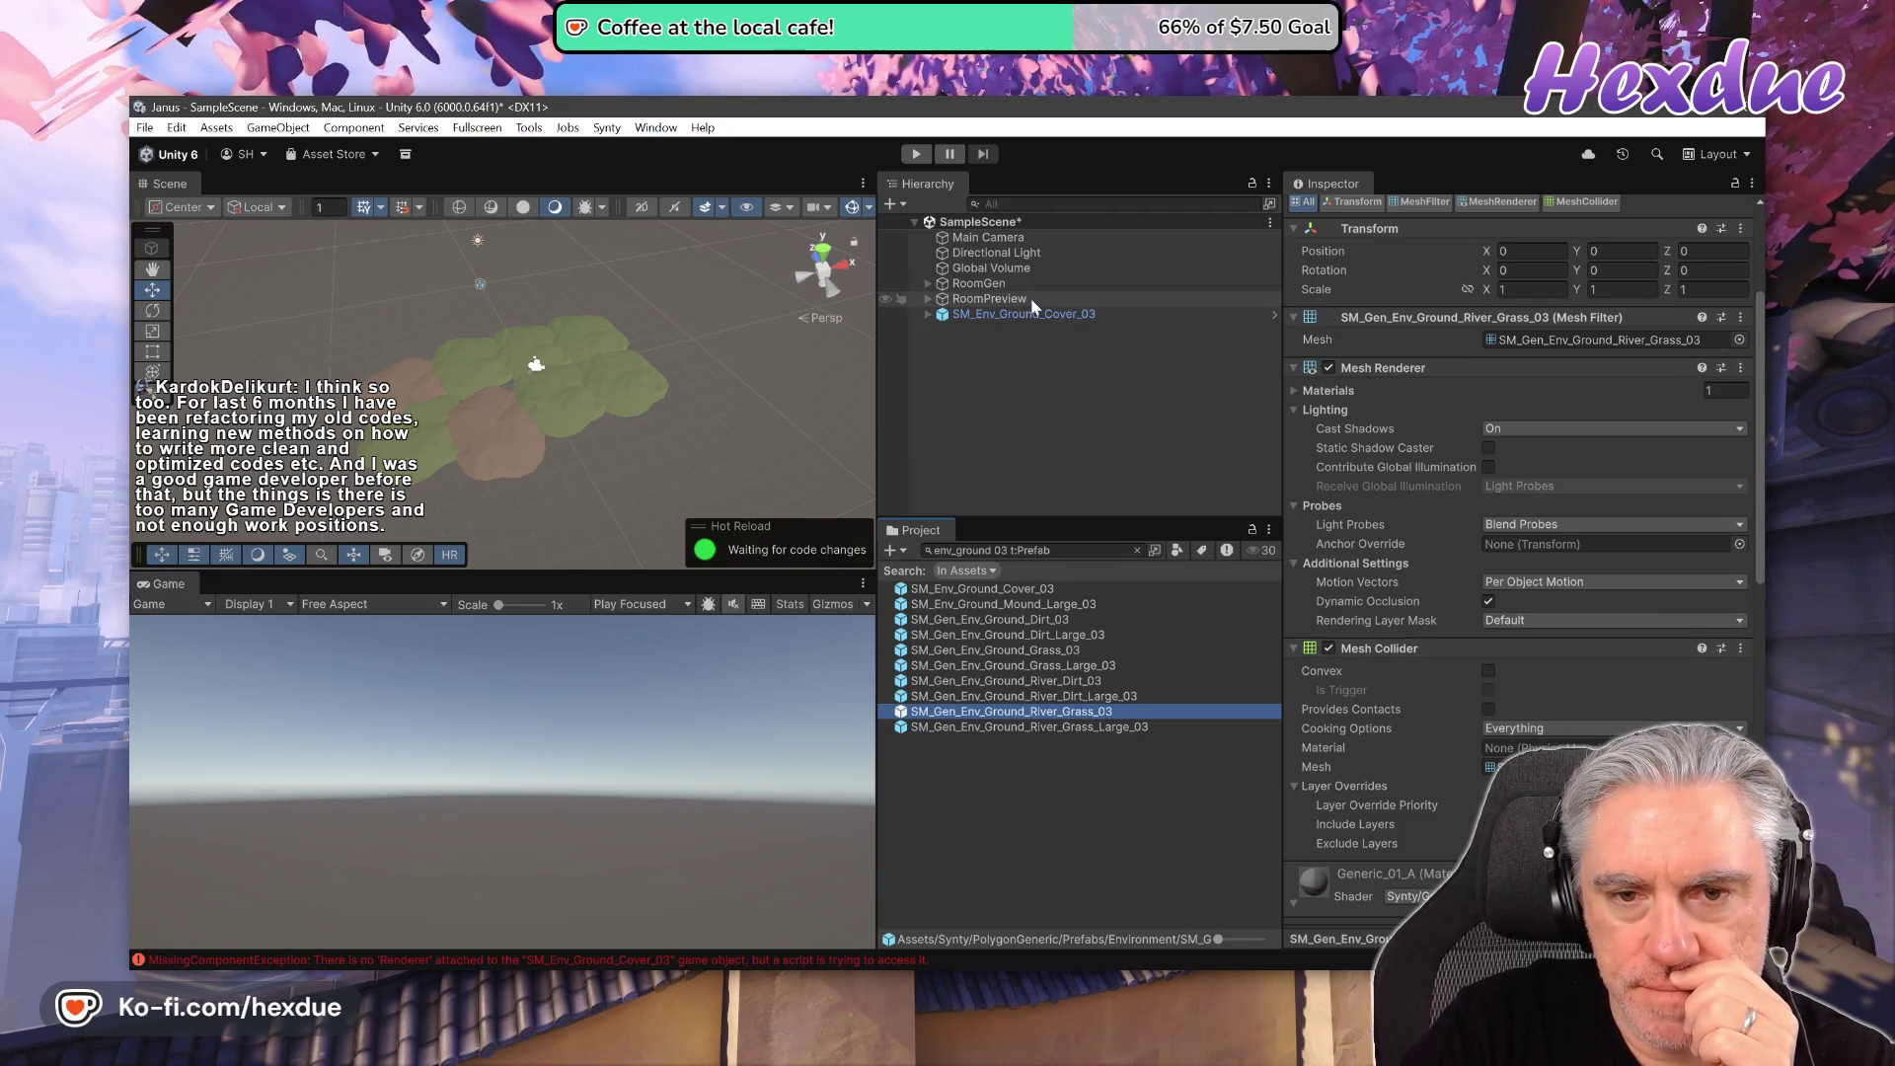
{"action": "left_click", "coordinate": [979, 284]}
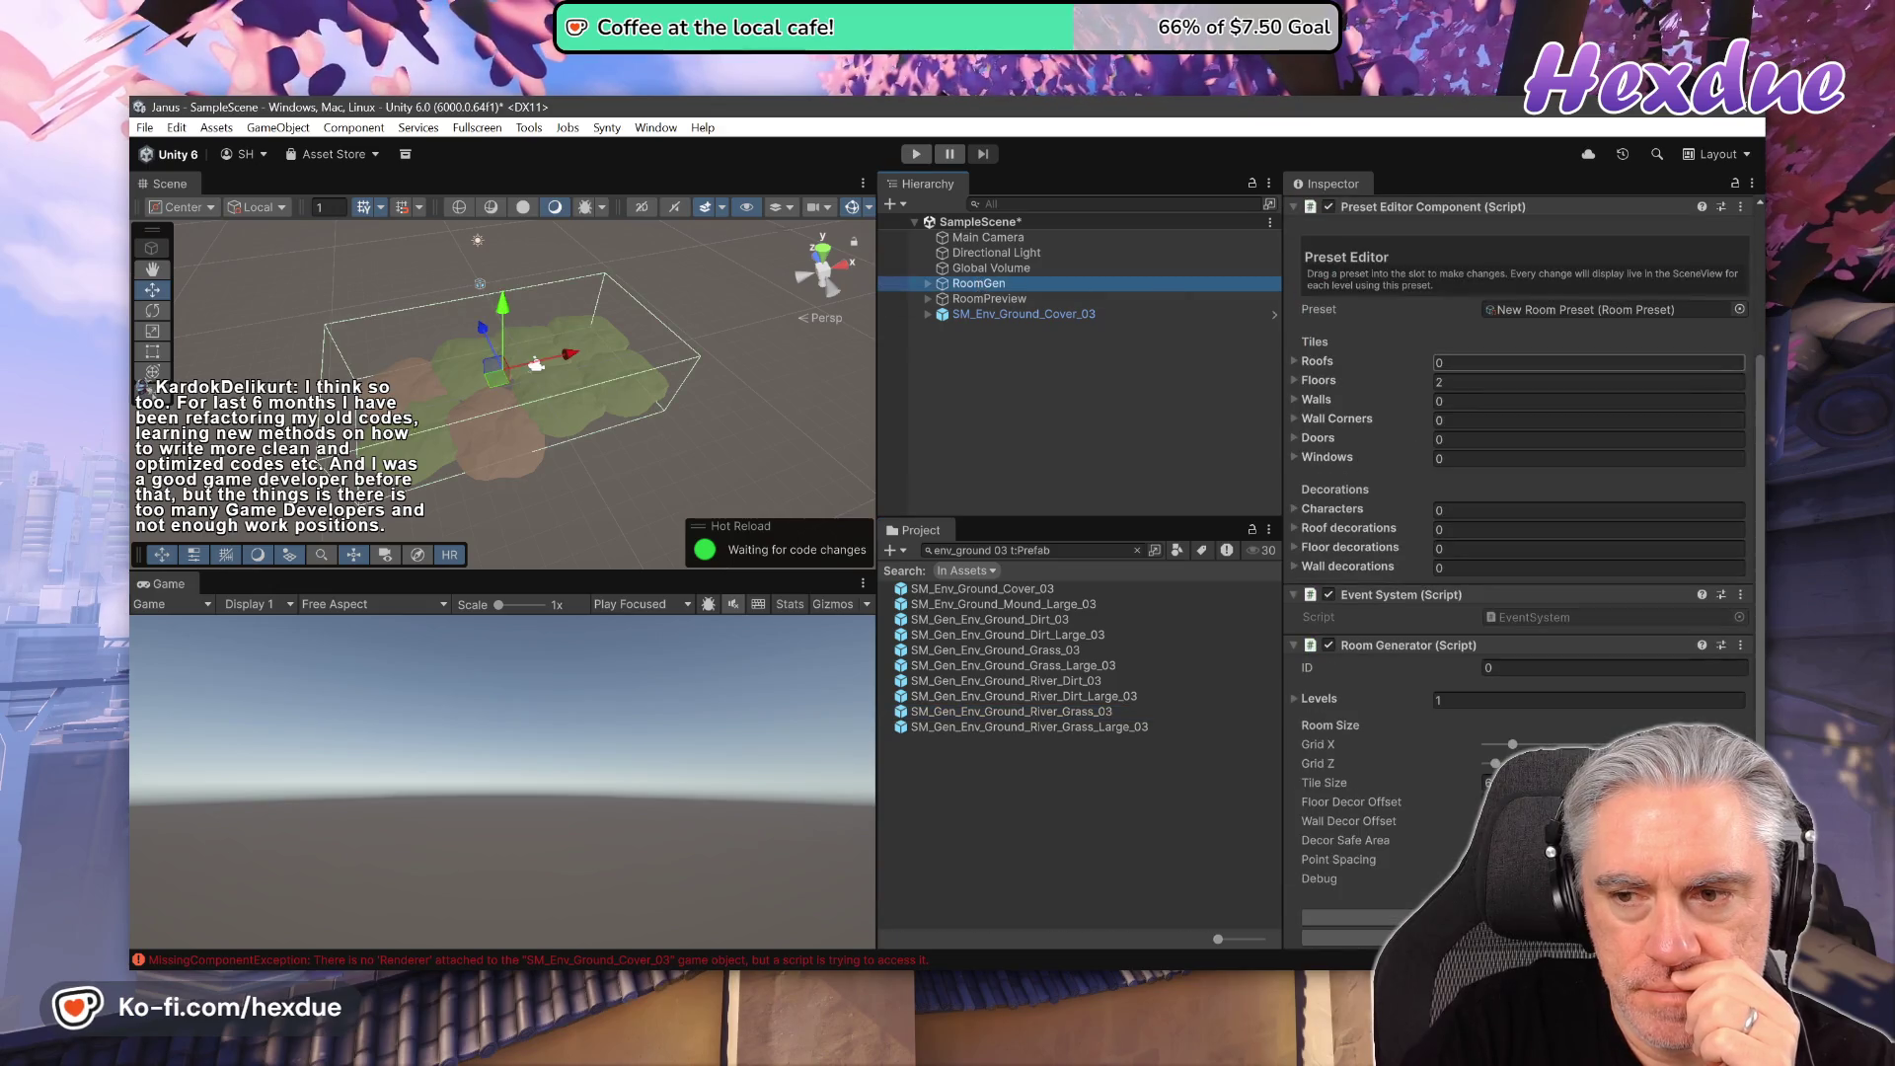
{"action": "left_click", "coordinate": [1296, 380]}
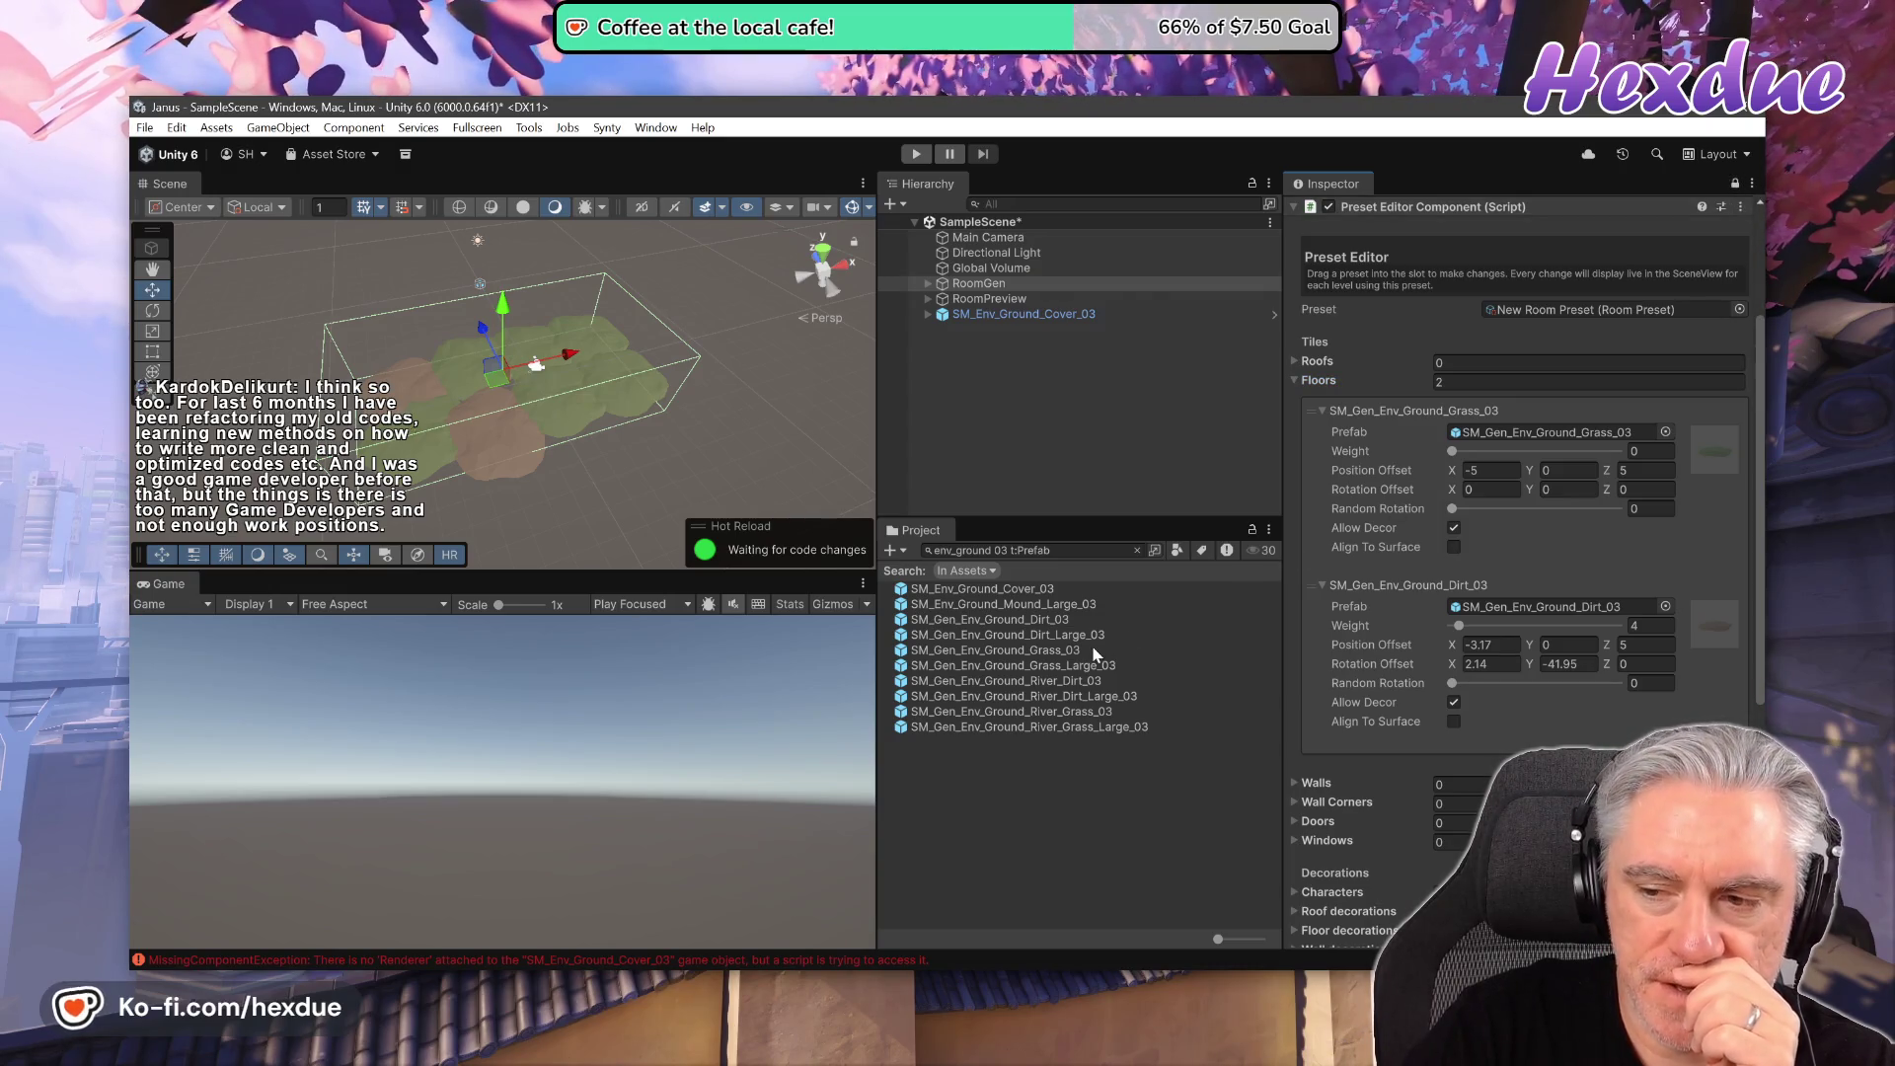
- Recreate the Dirt_03 floor entry with default offsets and widen the search to 'env_ground t:Prefab'
{"action": "left_click", "coordinate": [1723, 764]}
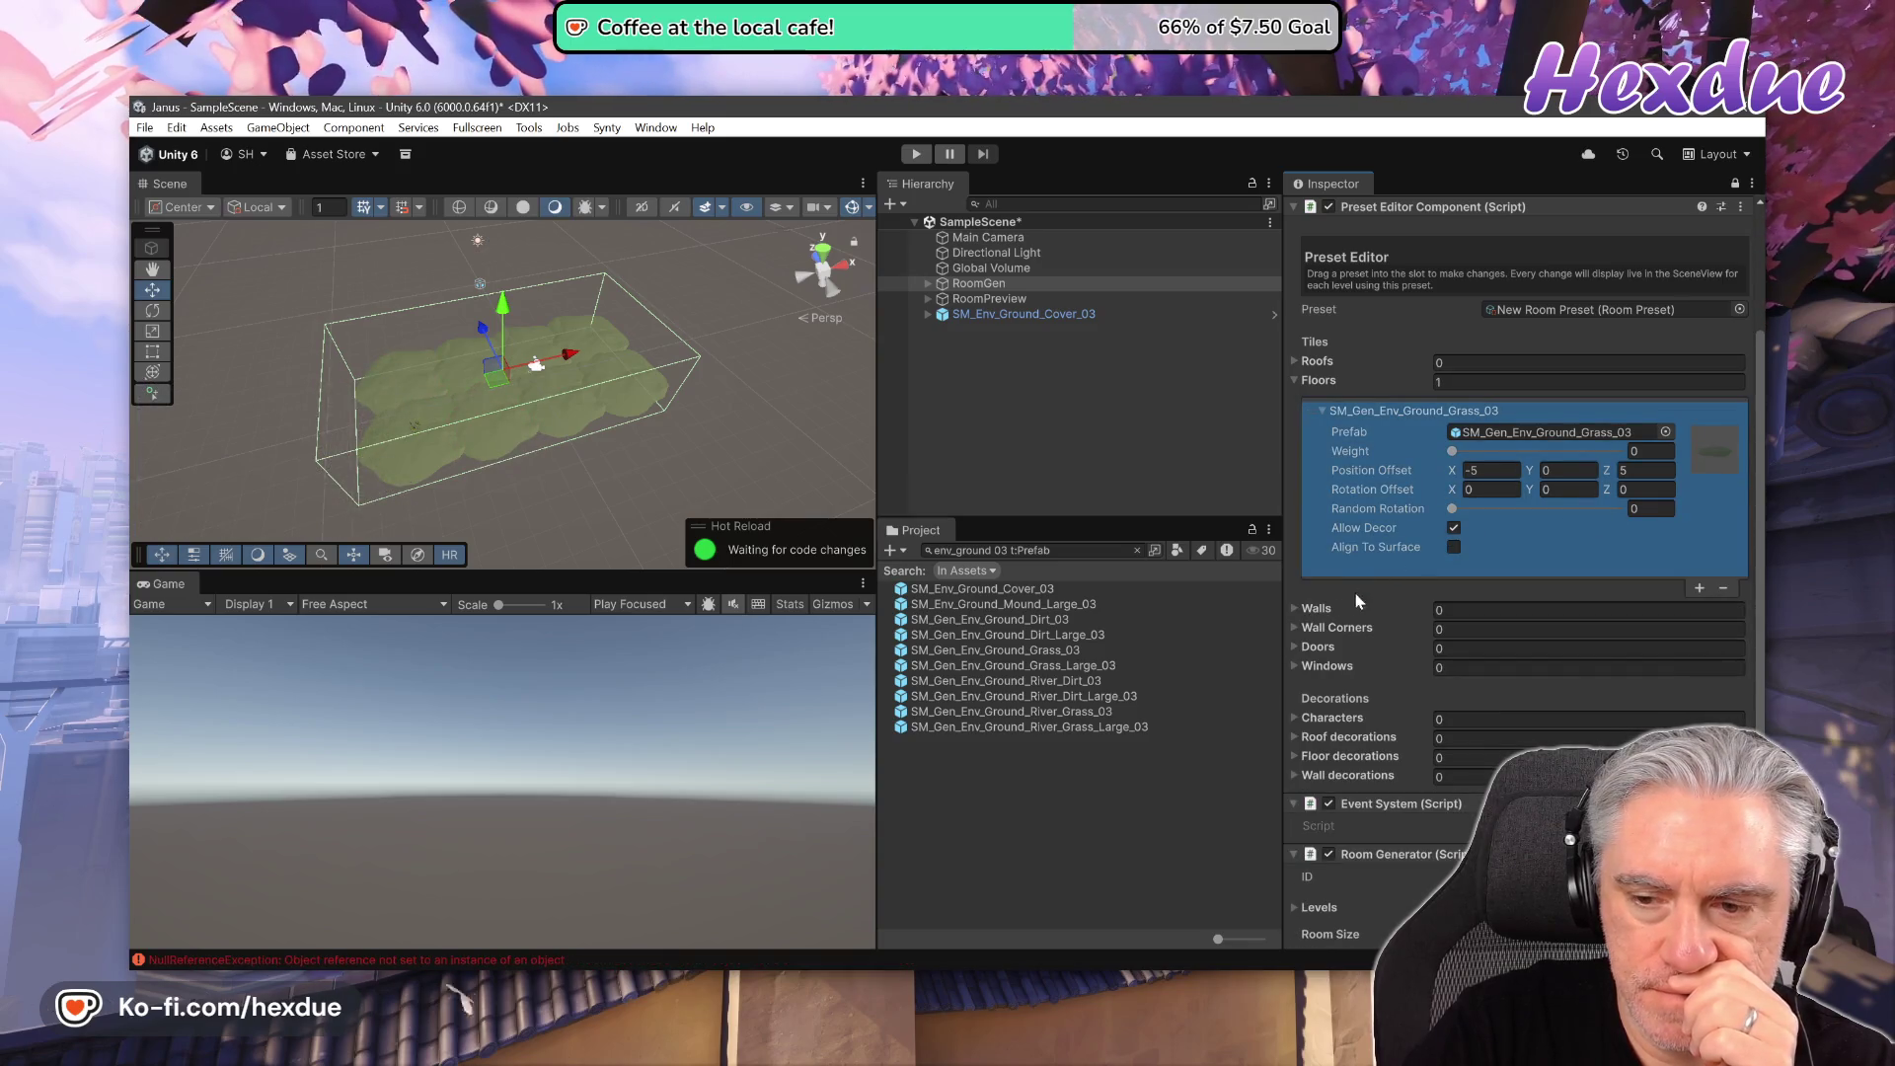
{"action": "left_click", "coordinate": [1700, 588]}
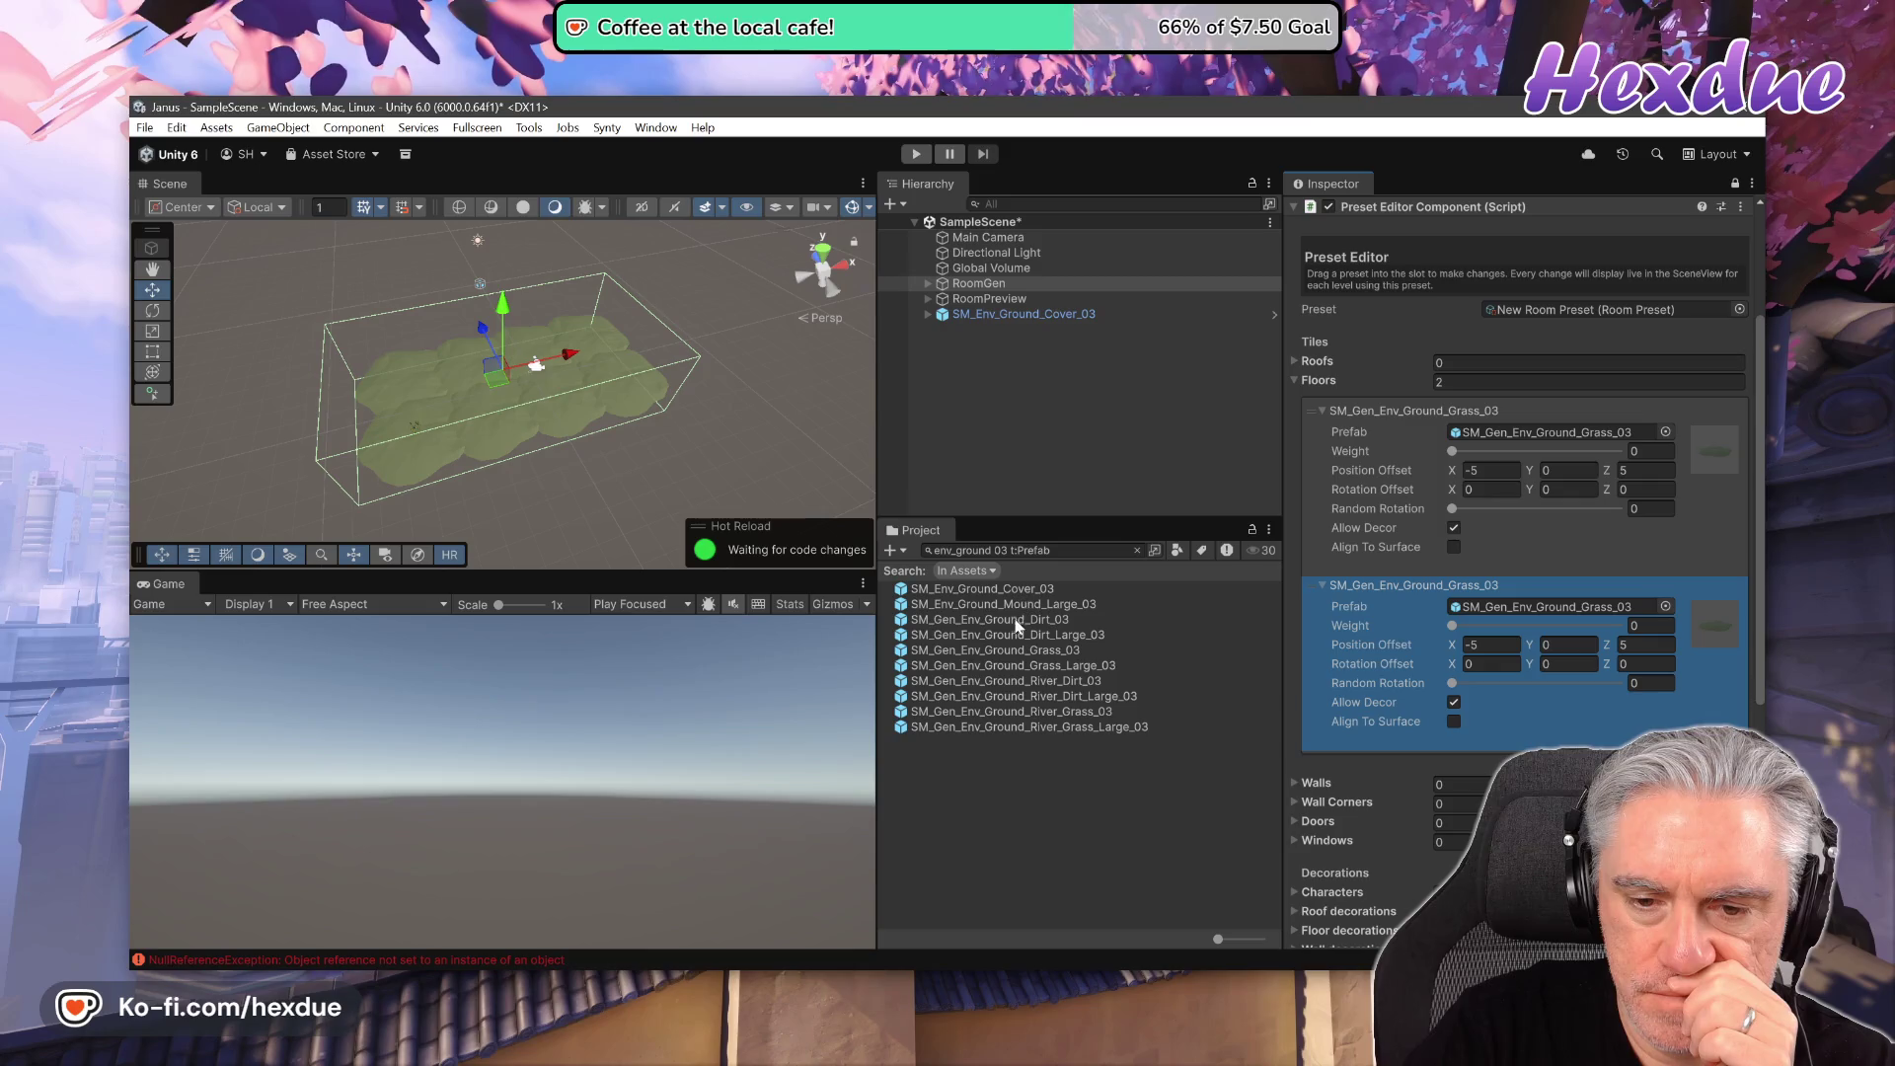
{"action": "mouse_move", "coordinate": [1022, 620]}
{"action": "left_mouse_down"}
{"action": "mouse_move", "coordinate": [1477, 604]}
{"action": "mouse_move", "coordinate": [1470, 627]}
{"action": "left_mouse_up"}
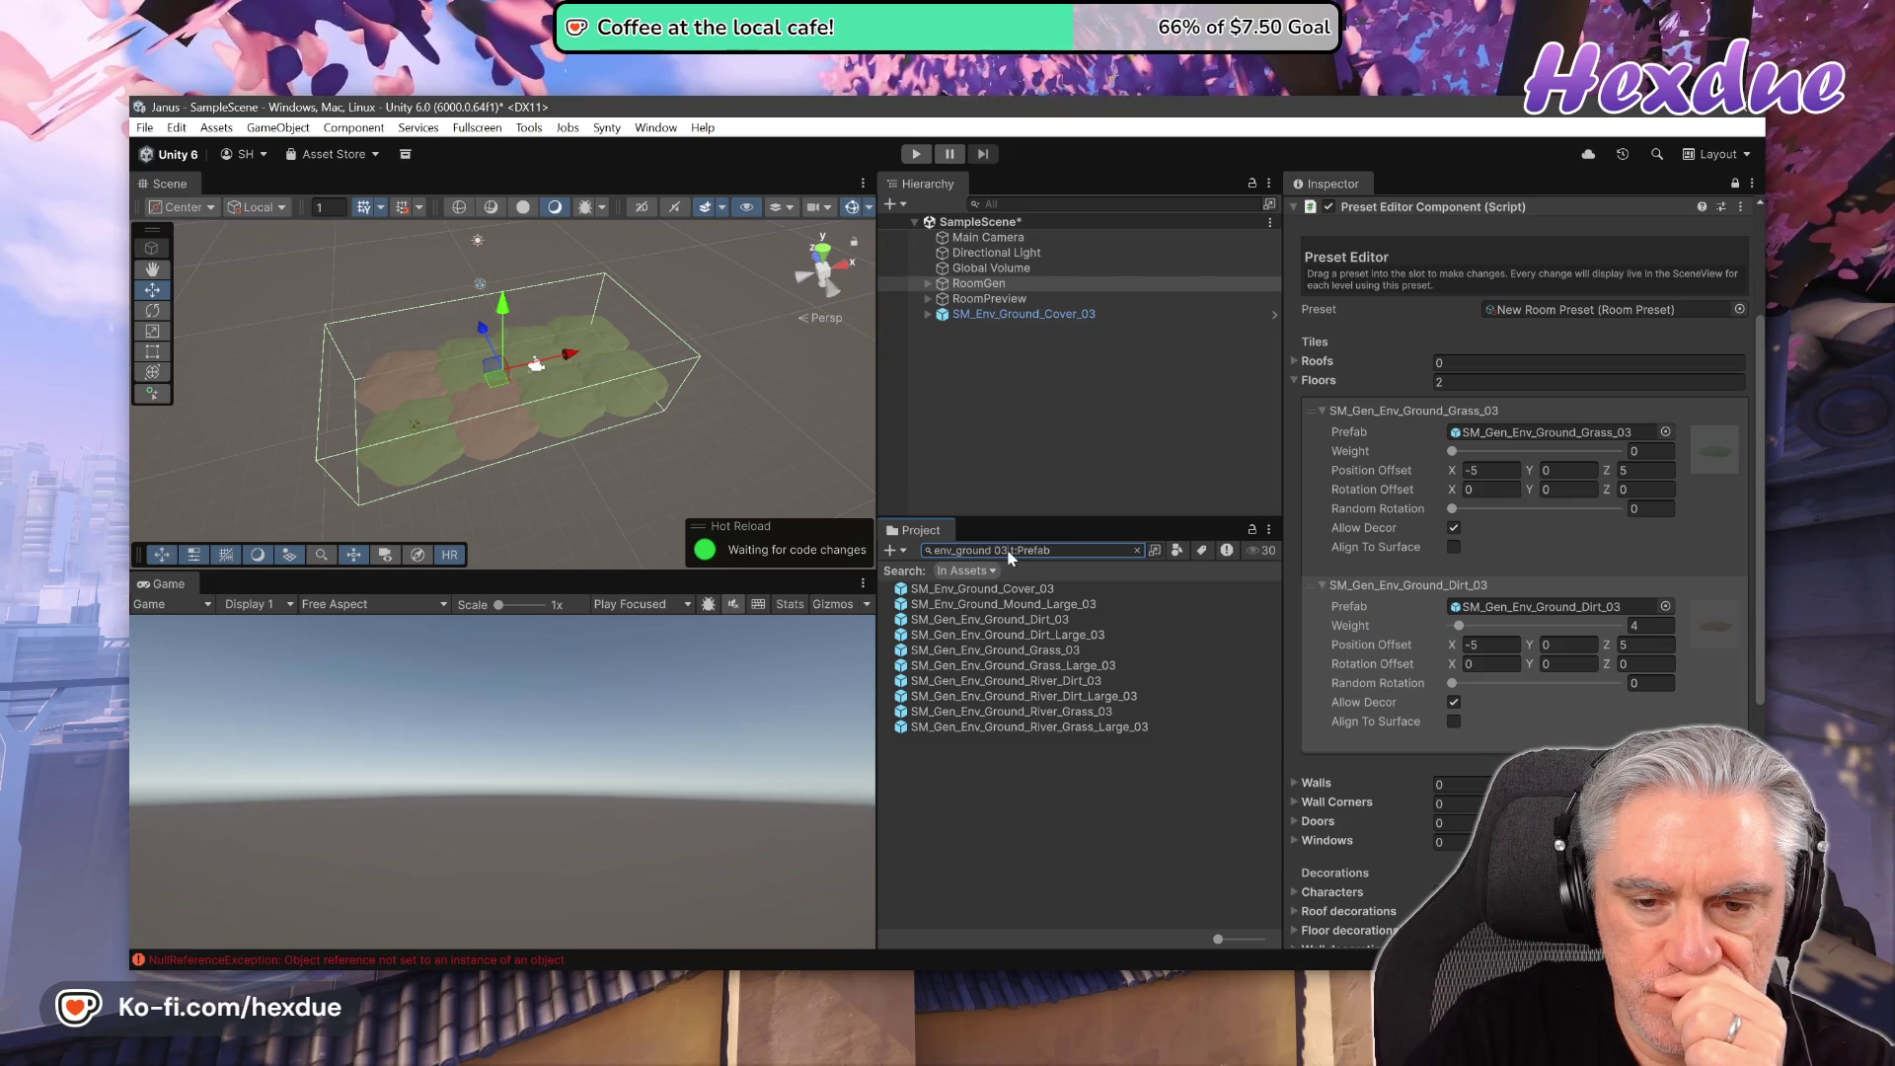
{"action": "key", "text": "BackSpace"}
{"action": "key", "text": "BackSpace"}
{"action": "key", "text": "BackSpace"}
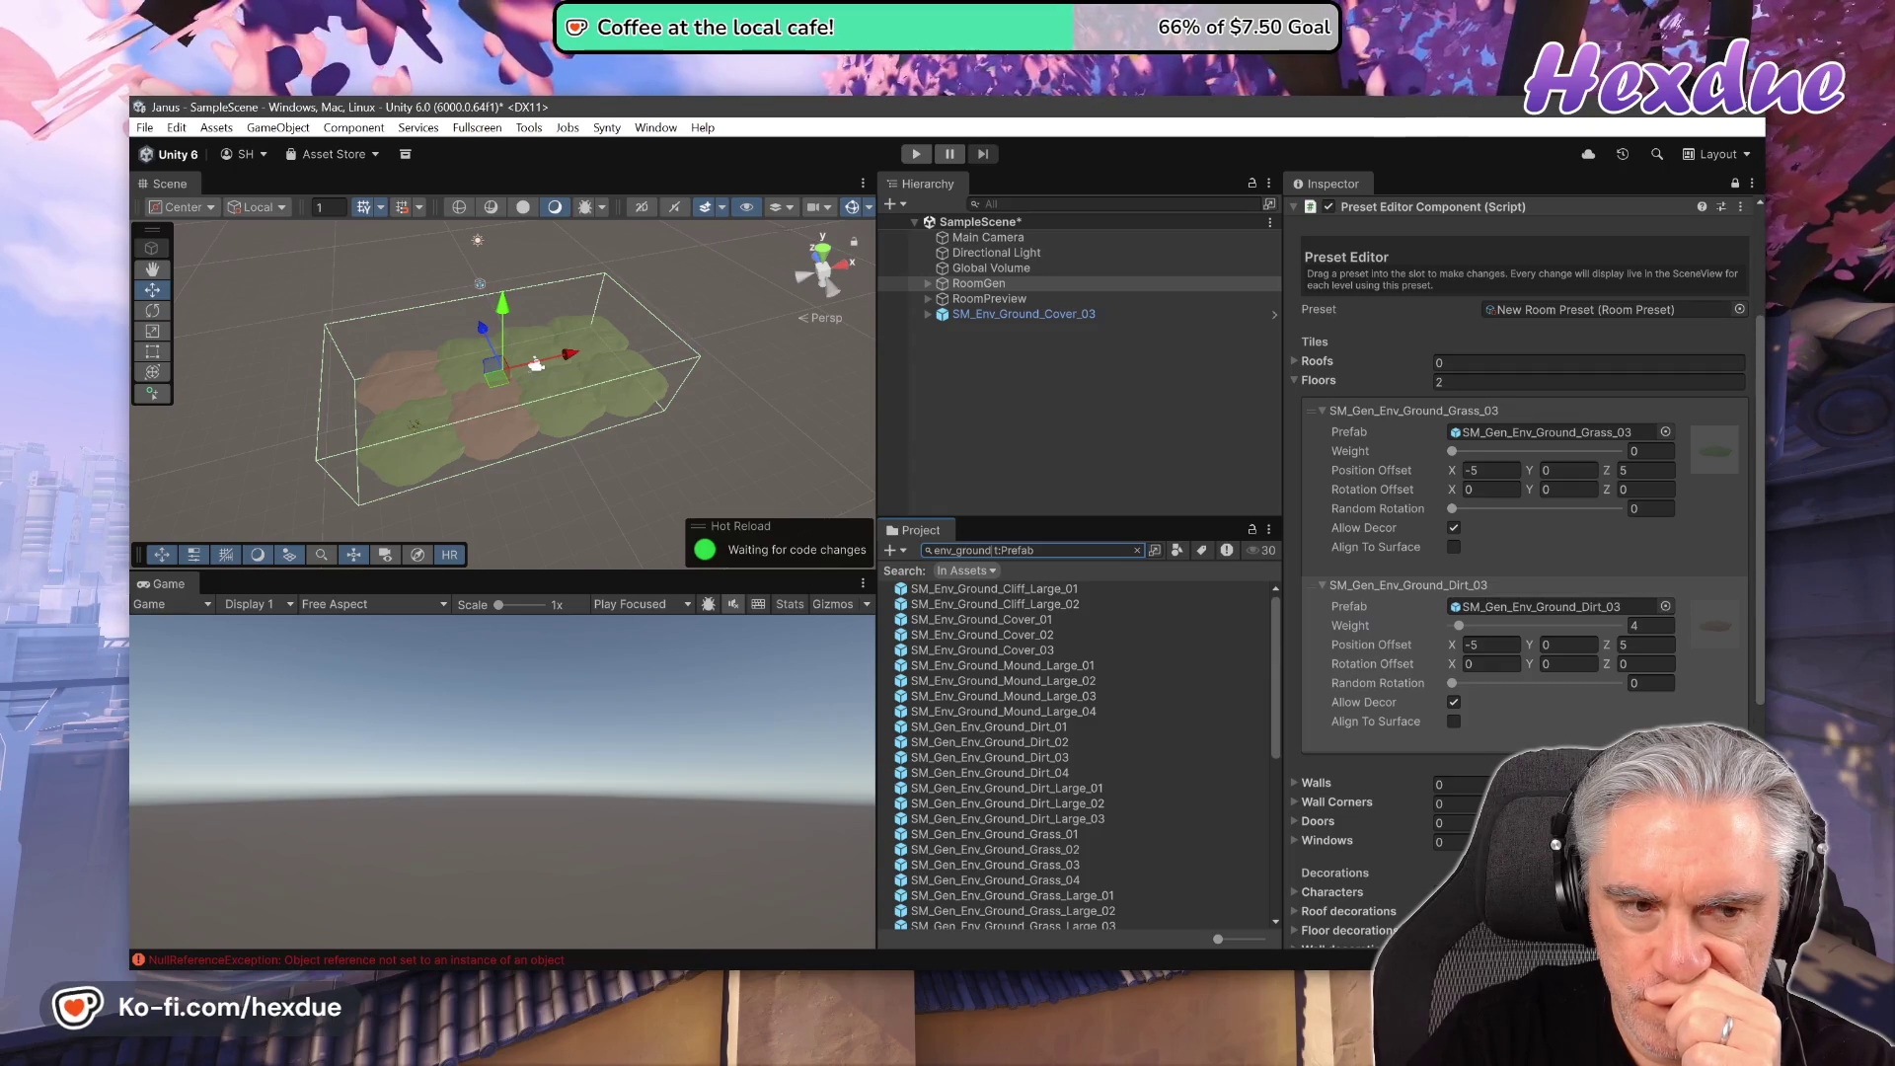
- Remove the dirt floor entry and try several large grass mounds as the floor tile
{"action": "left_click", "coordinate": [1723, 762]}
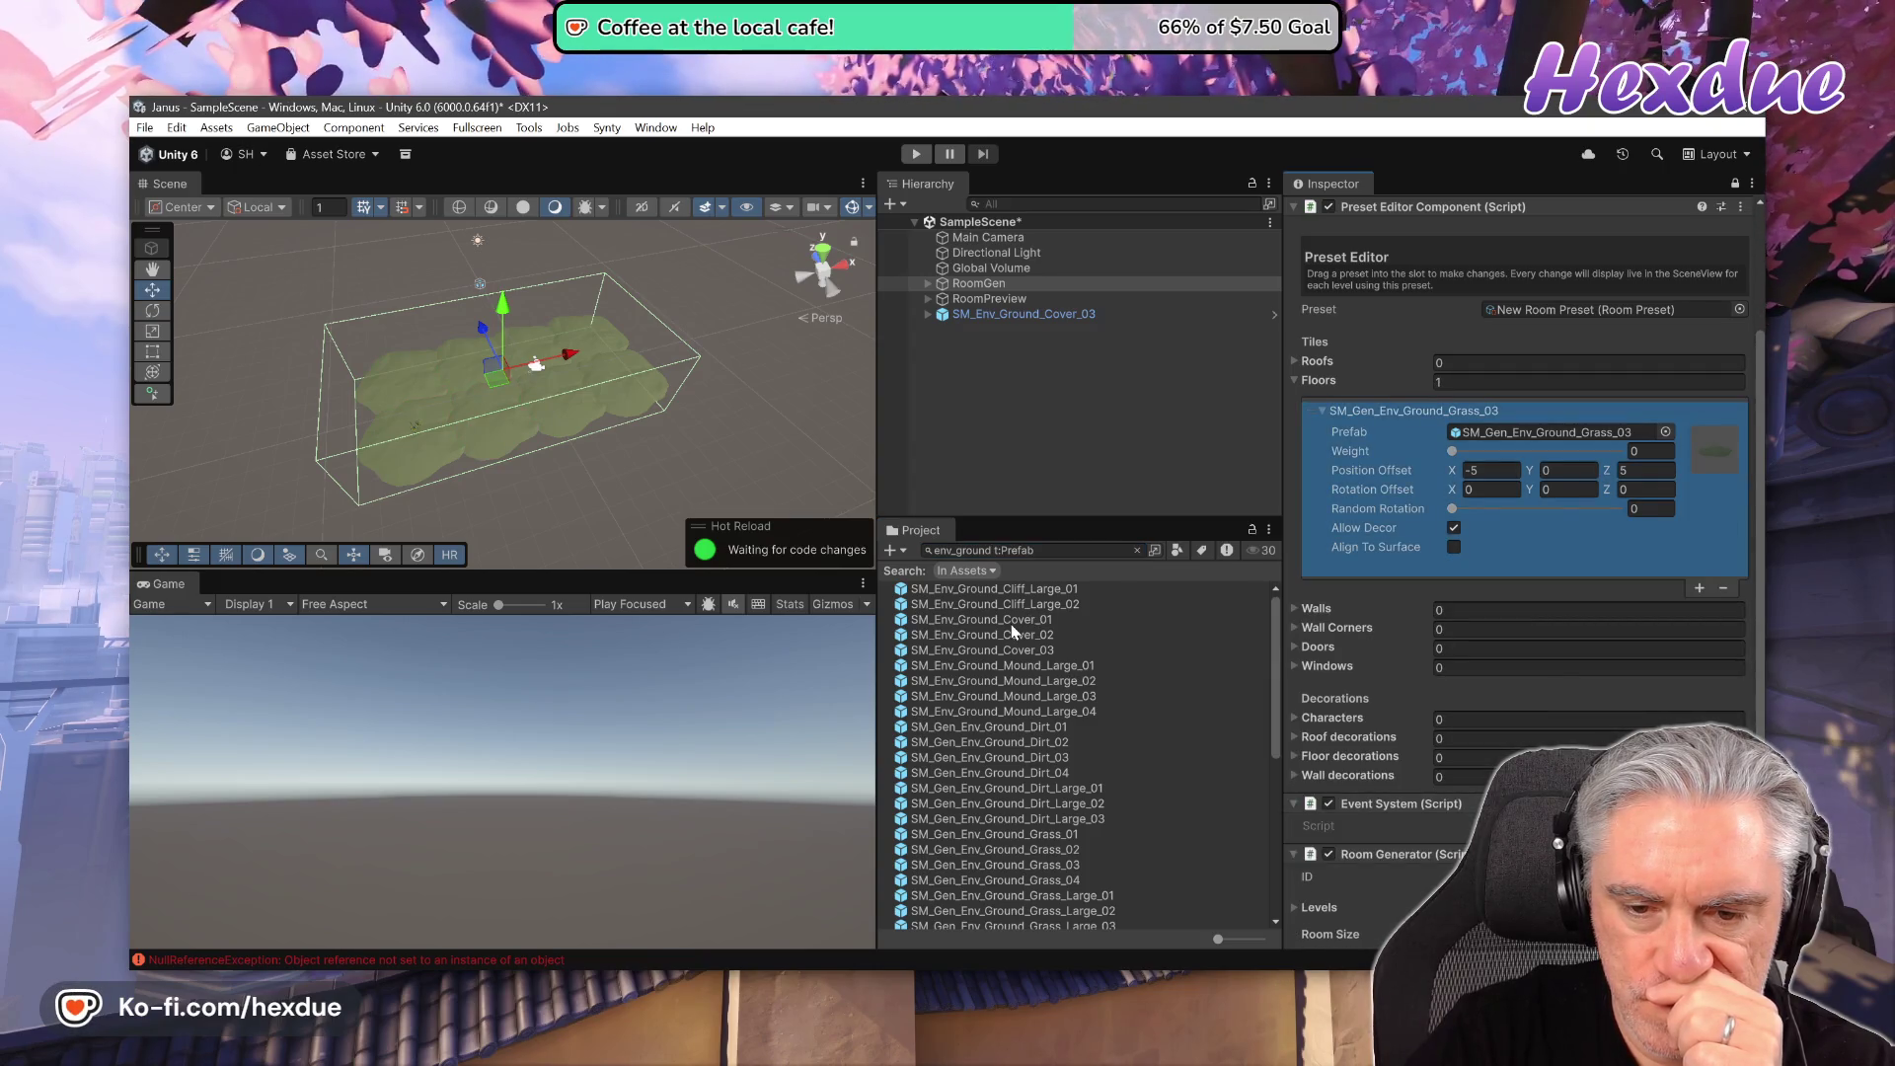
{"action": "left_click_drag", "start_coordinate": [1217, 942], "coordinate": [1271, 944]}
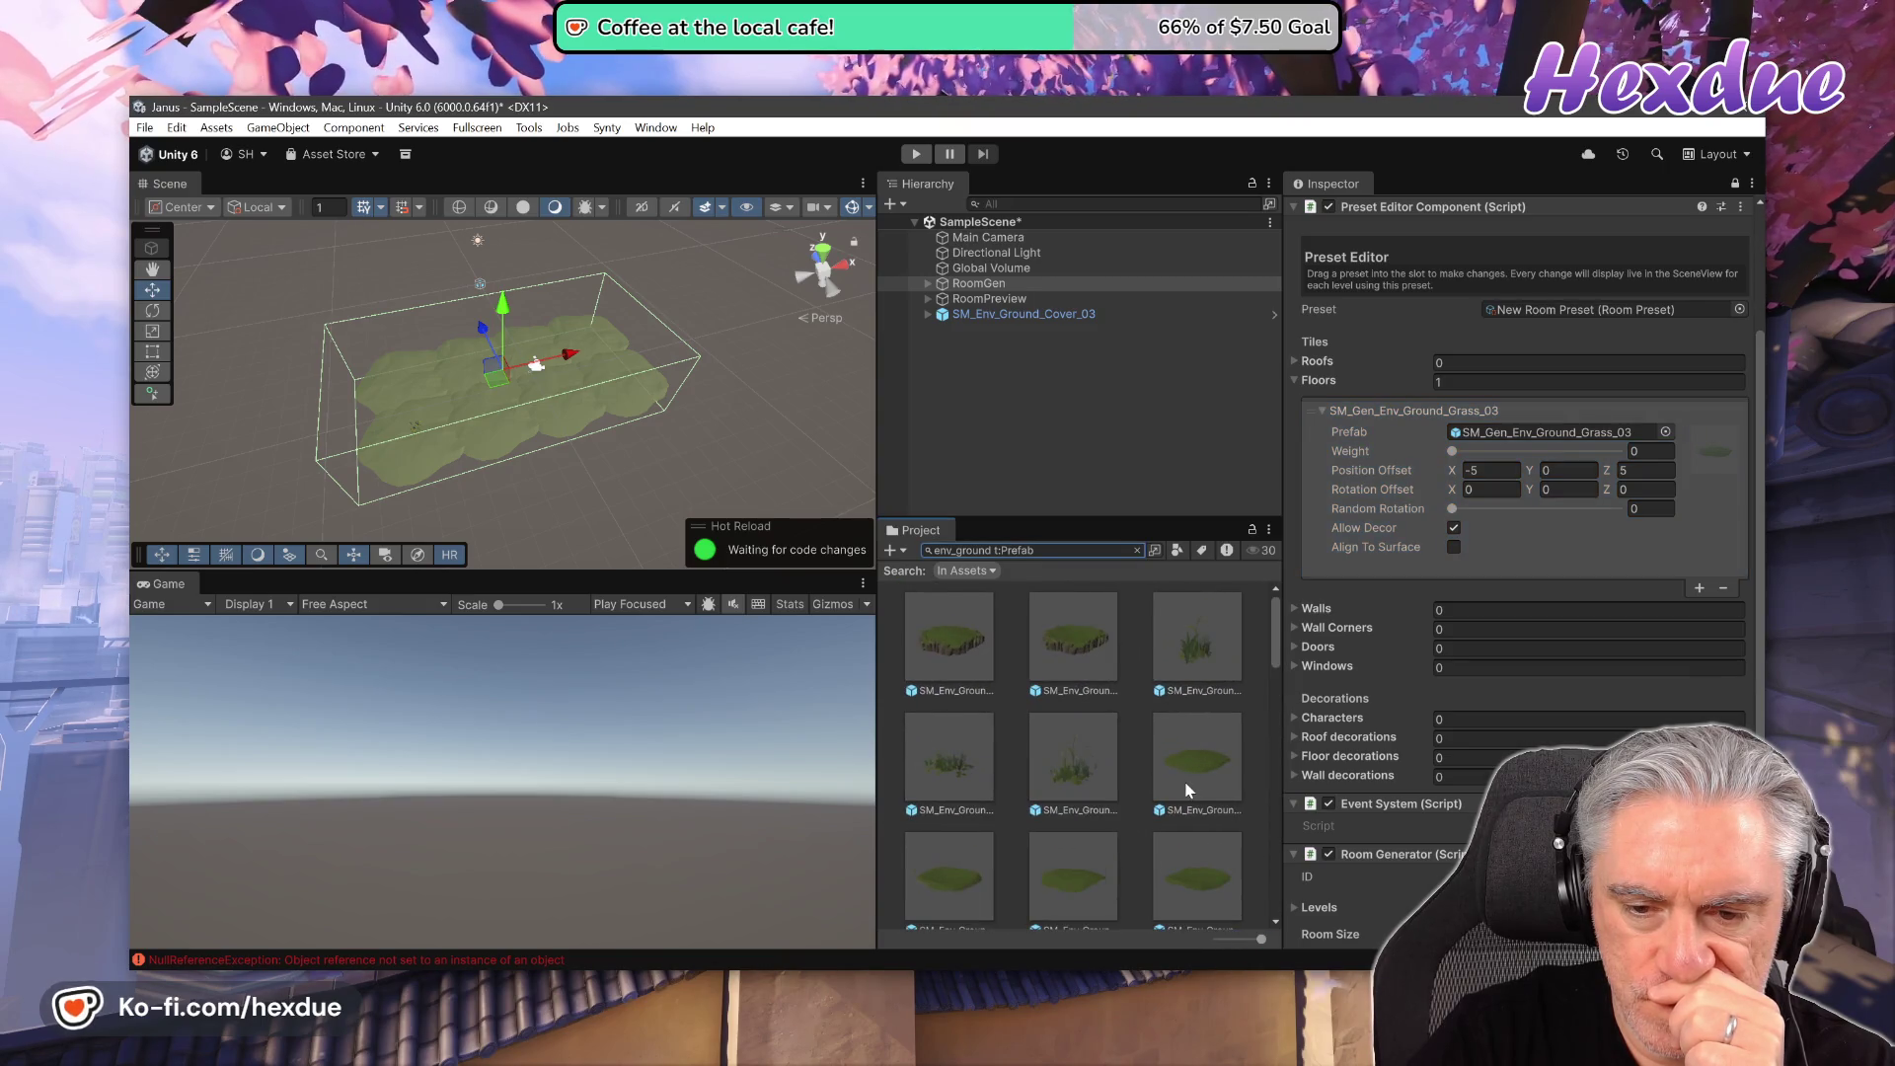
{"action": "scroll", "coordinate": [1187, 789], "scroll_direction": "down", "scroll_amount": 2}
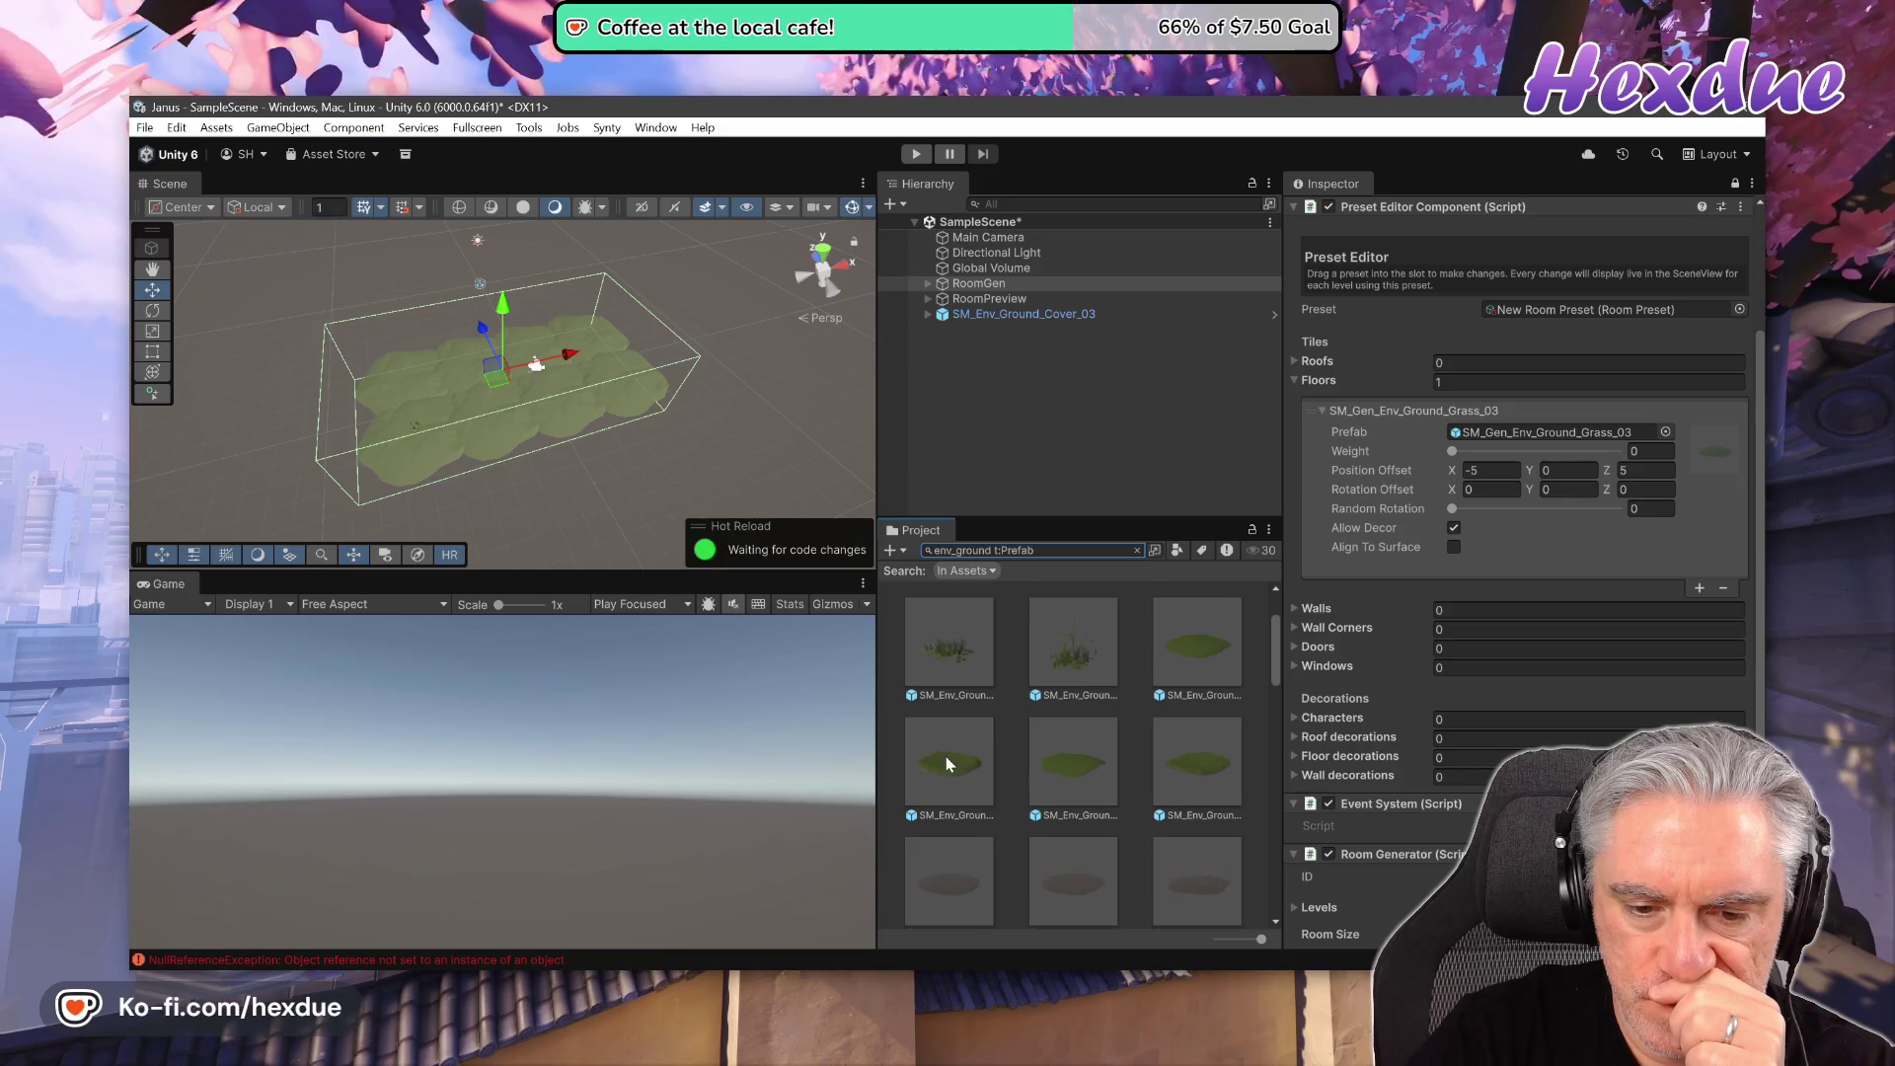
{"action": "left_click_drag", "start_coordinate": [945, 763], "coordinate": [1483, 426]}
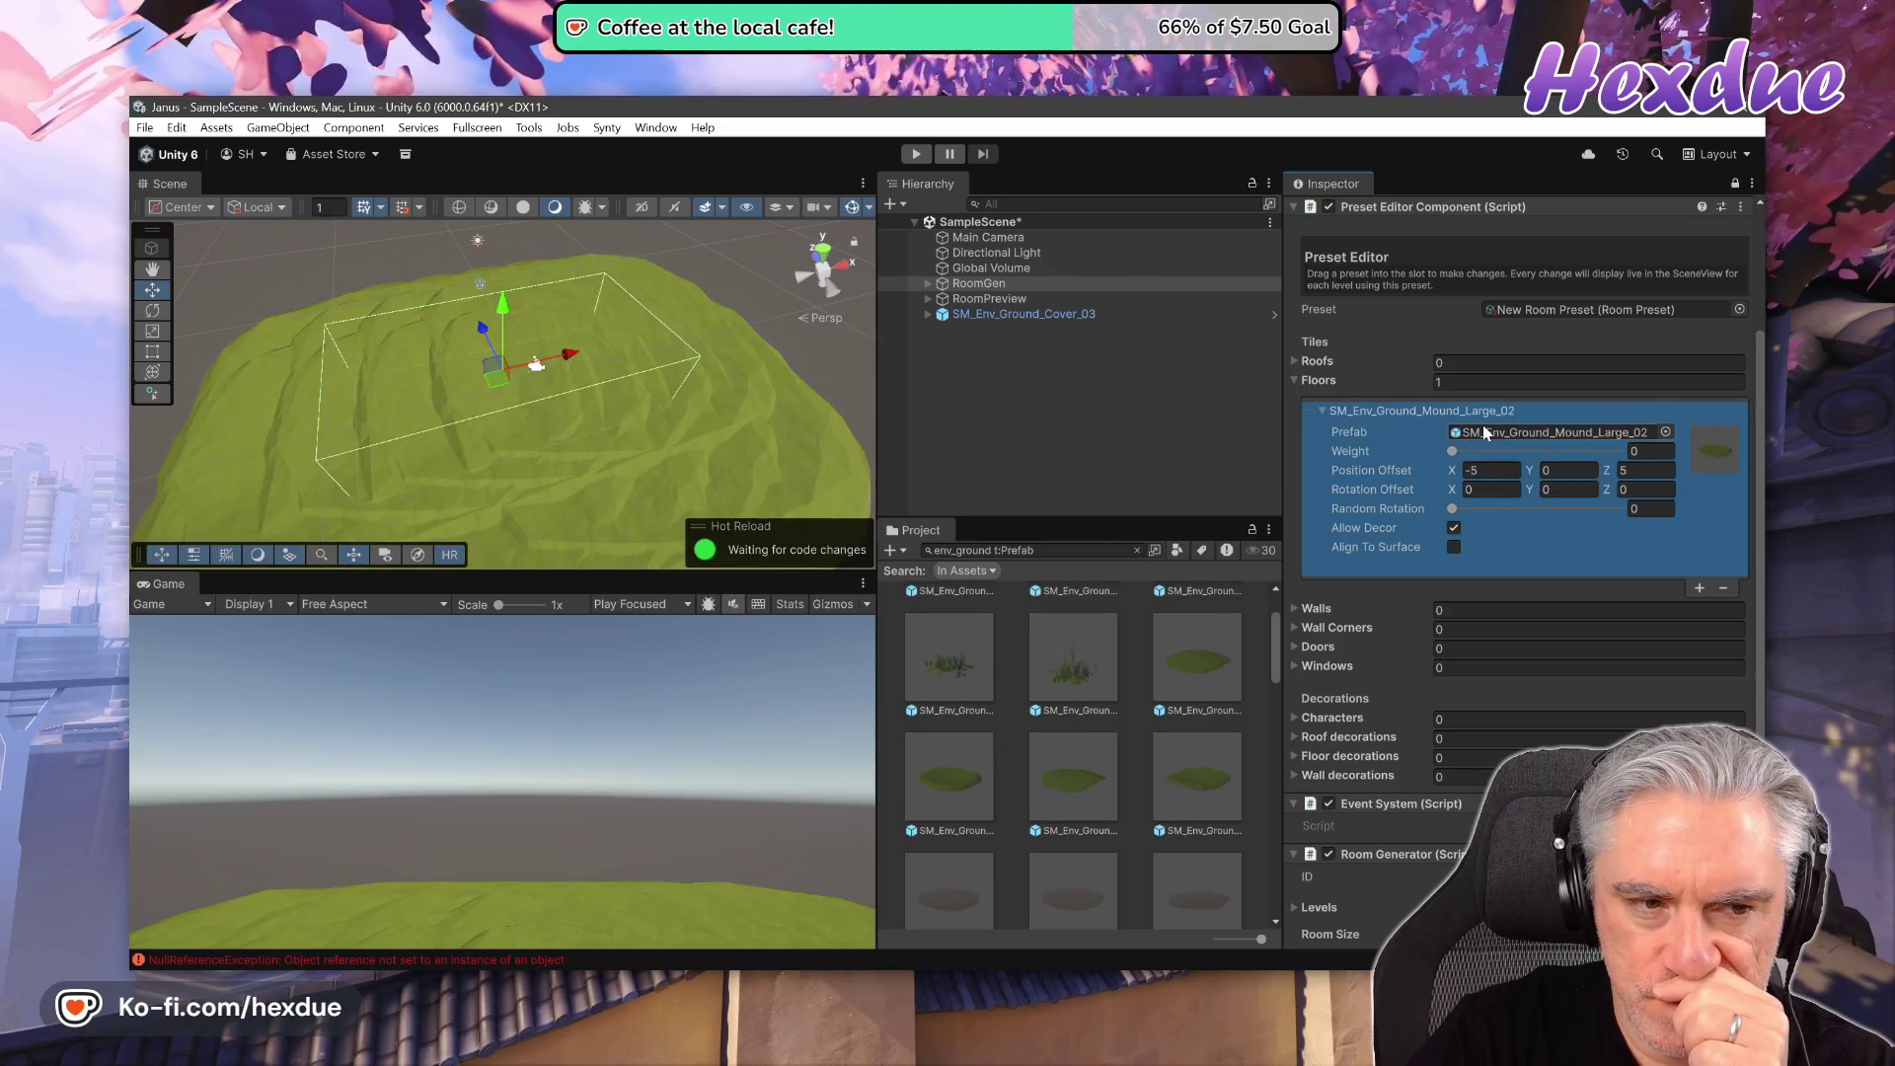
{"action": "left_click_drag", "start_coordinate": [1073, 780], "coordinate": [1489, 434]}
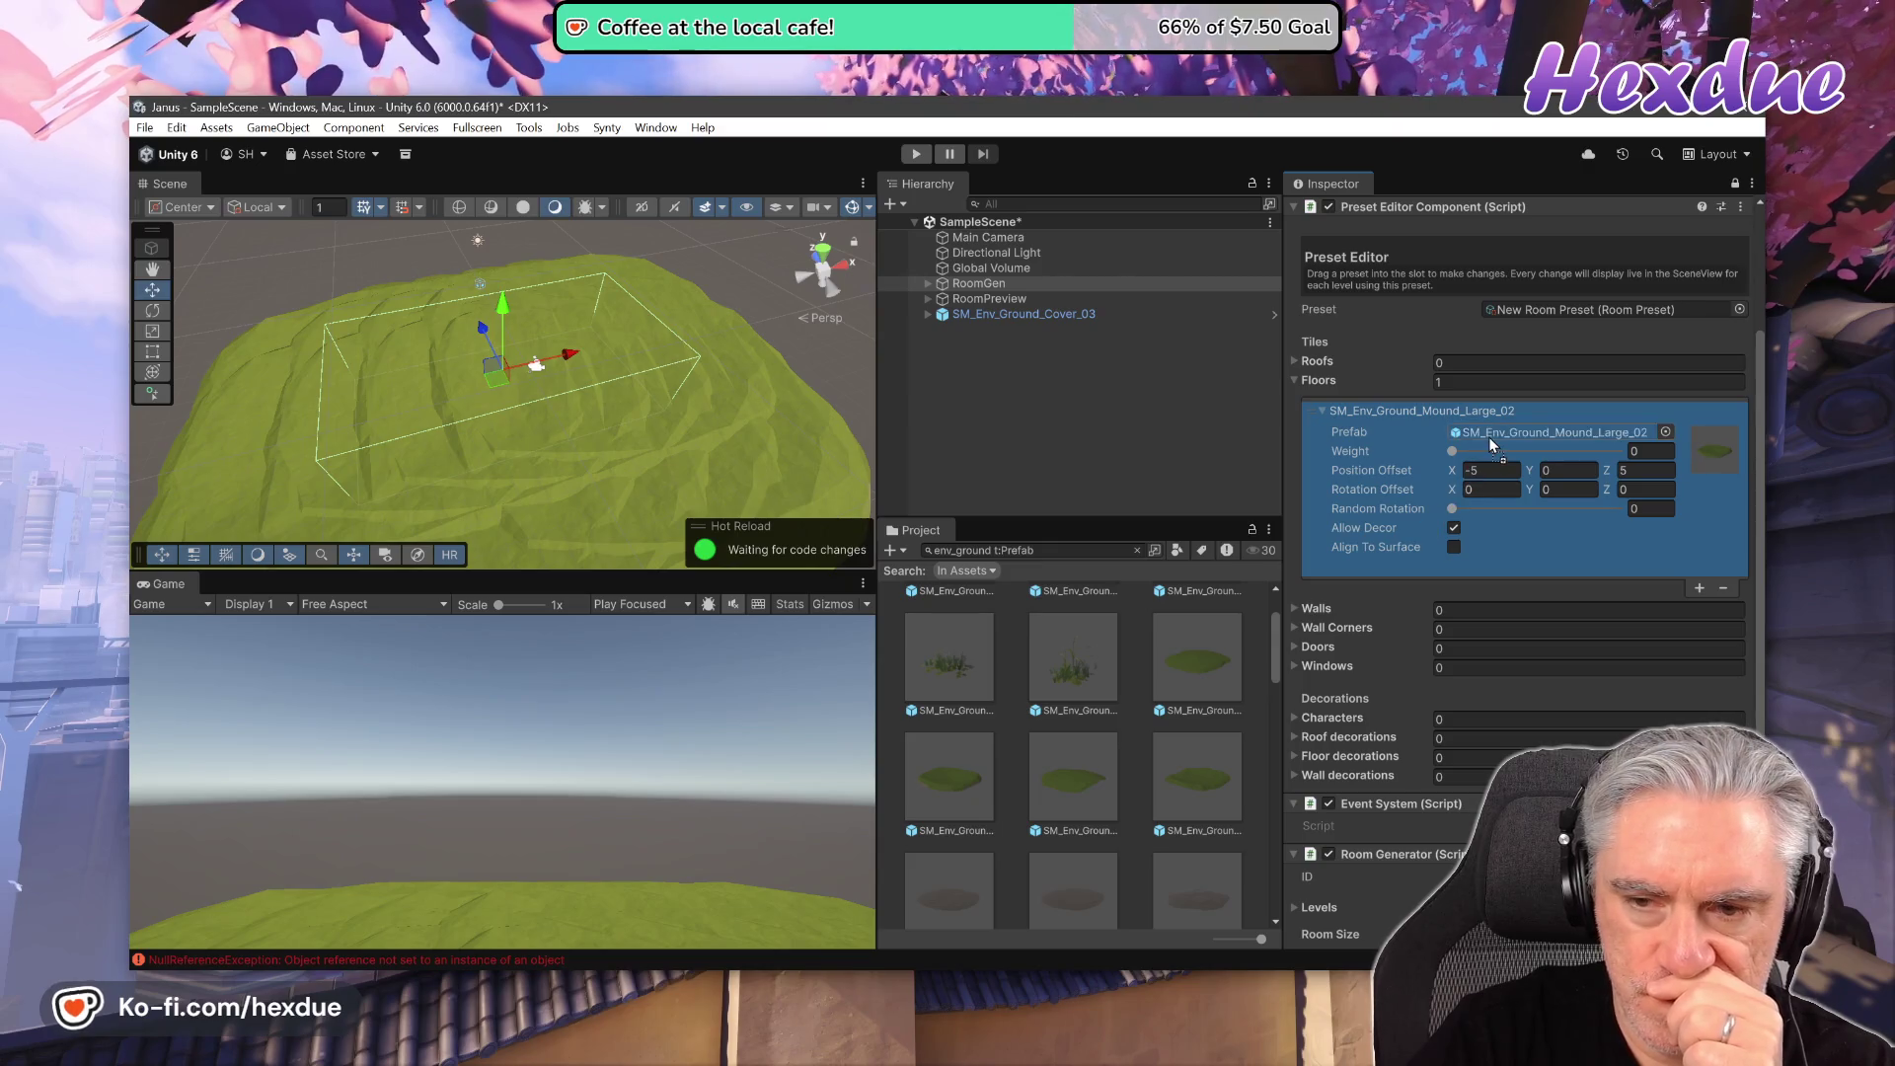
{"action": "left_click_drag", "start_coordinate": [1197, 774], "coordinate": [1484, 426]}
- Set SM_Gen_Env_Ground_Dirt_01 as the single floor tile, showing brown dirt patches
{"action": "scroll", "coordinate": [1176, 794], "scroll_direction": "down", "scroll_amount": 3}
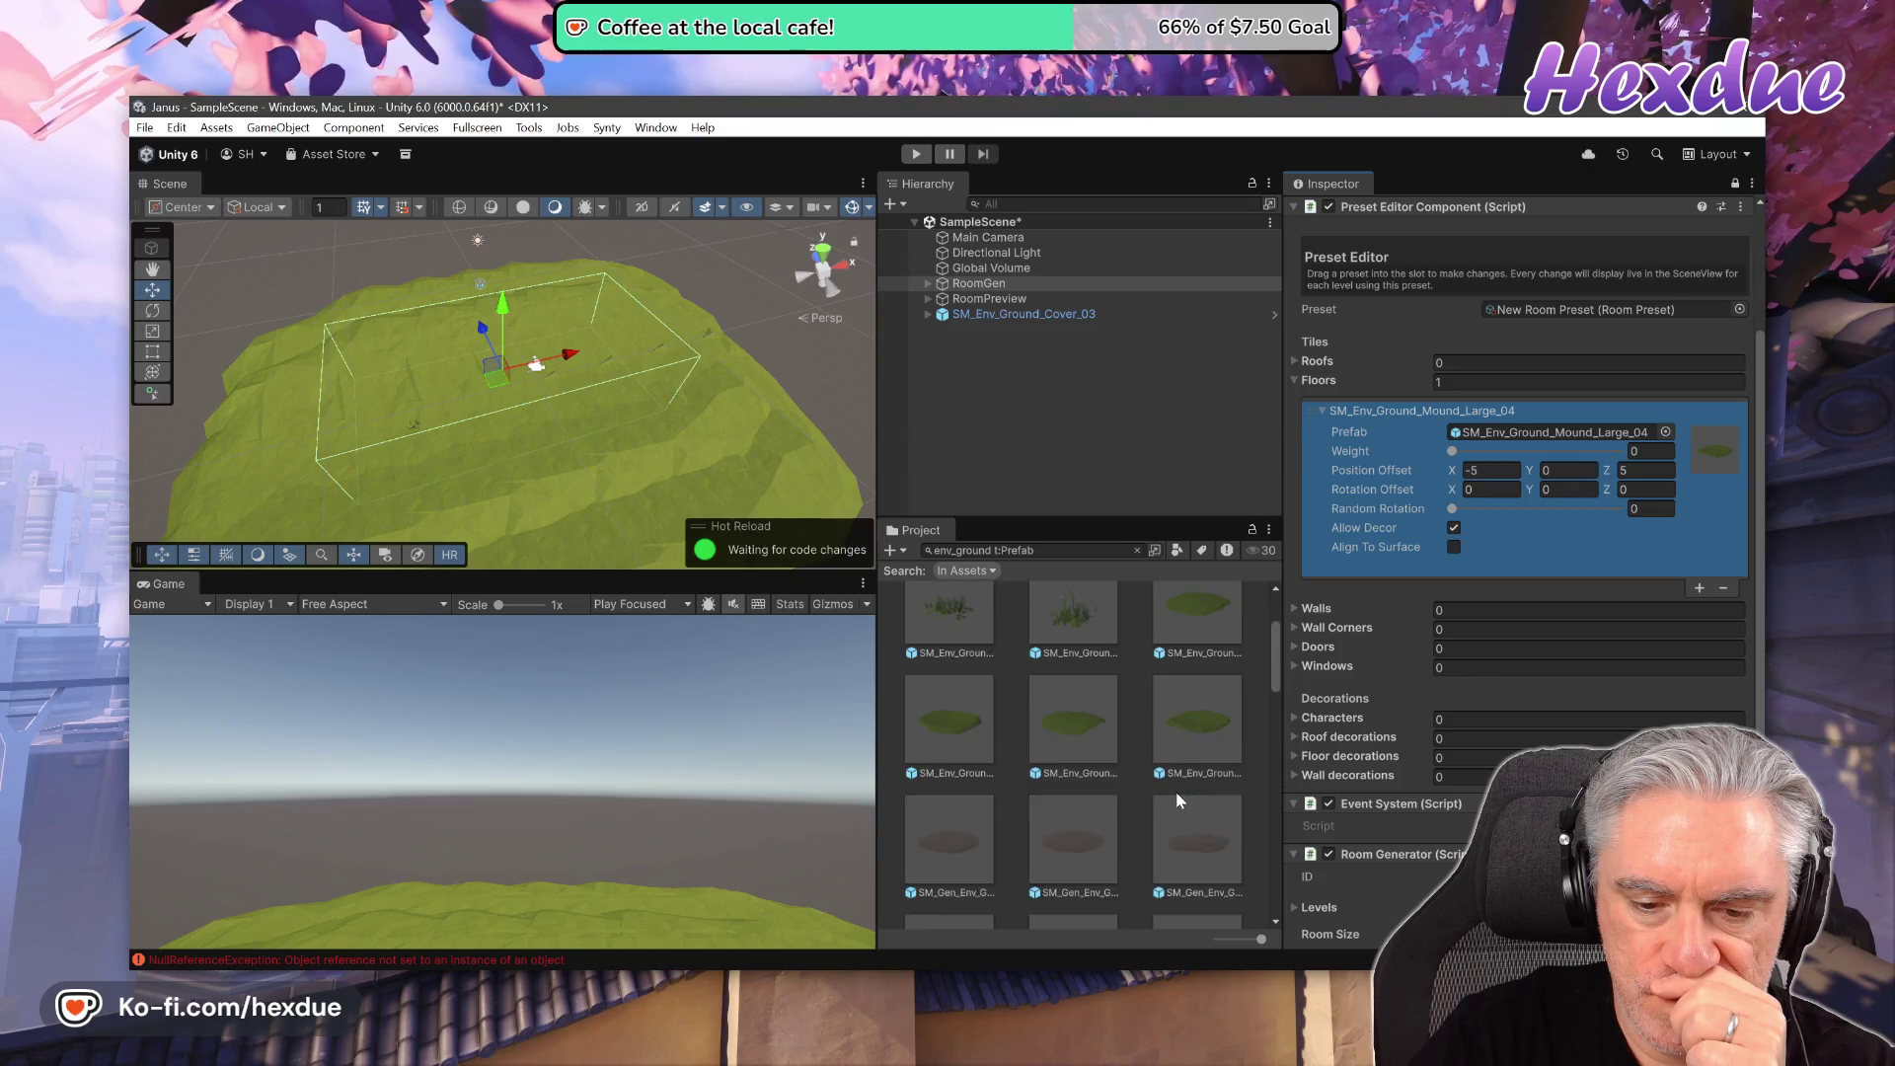
{"action": "mouse_move", "coordinate": [878, 741]}
{"action": "left_mouse_down"}
{"action": "mouse_move", "coordinate": [771, 741]}
{"action": "mouse_move", "coordinate": [903, 709]}
{"action": "mouse_move", "coordinate": [1536, 434]}
{"action": "left_mouse_up"}
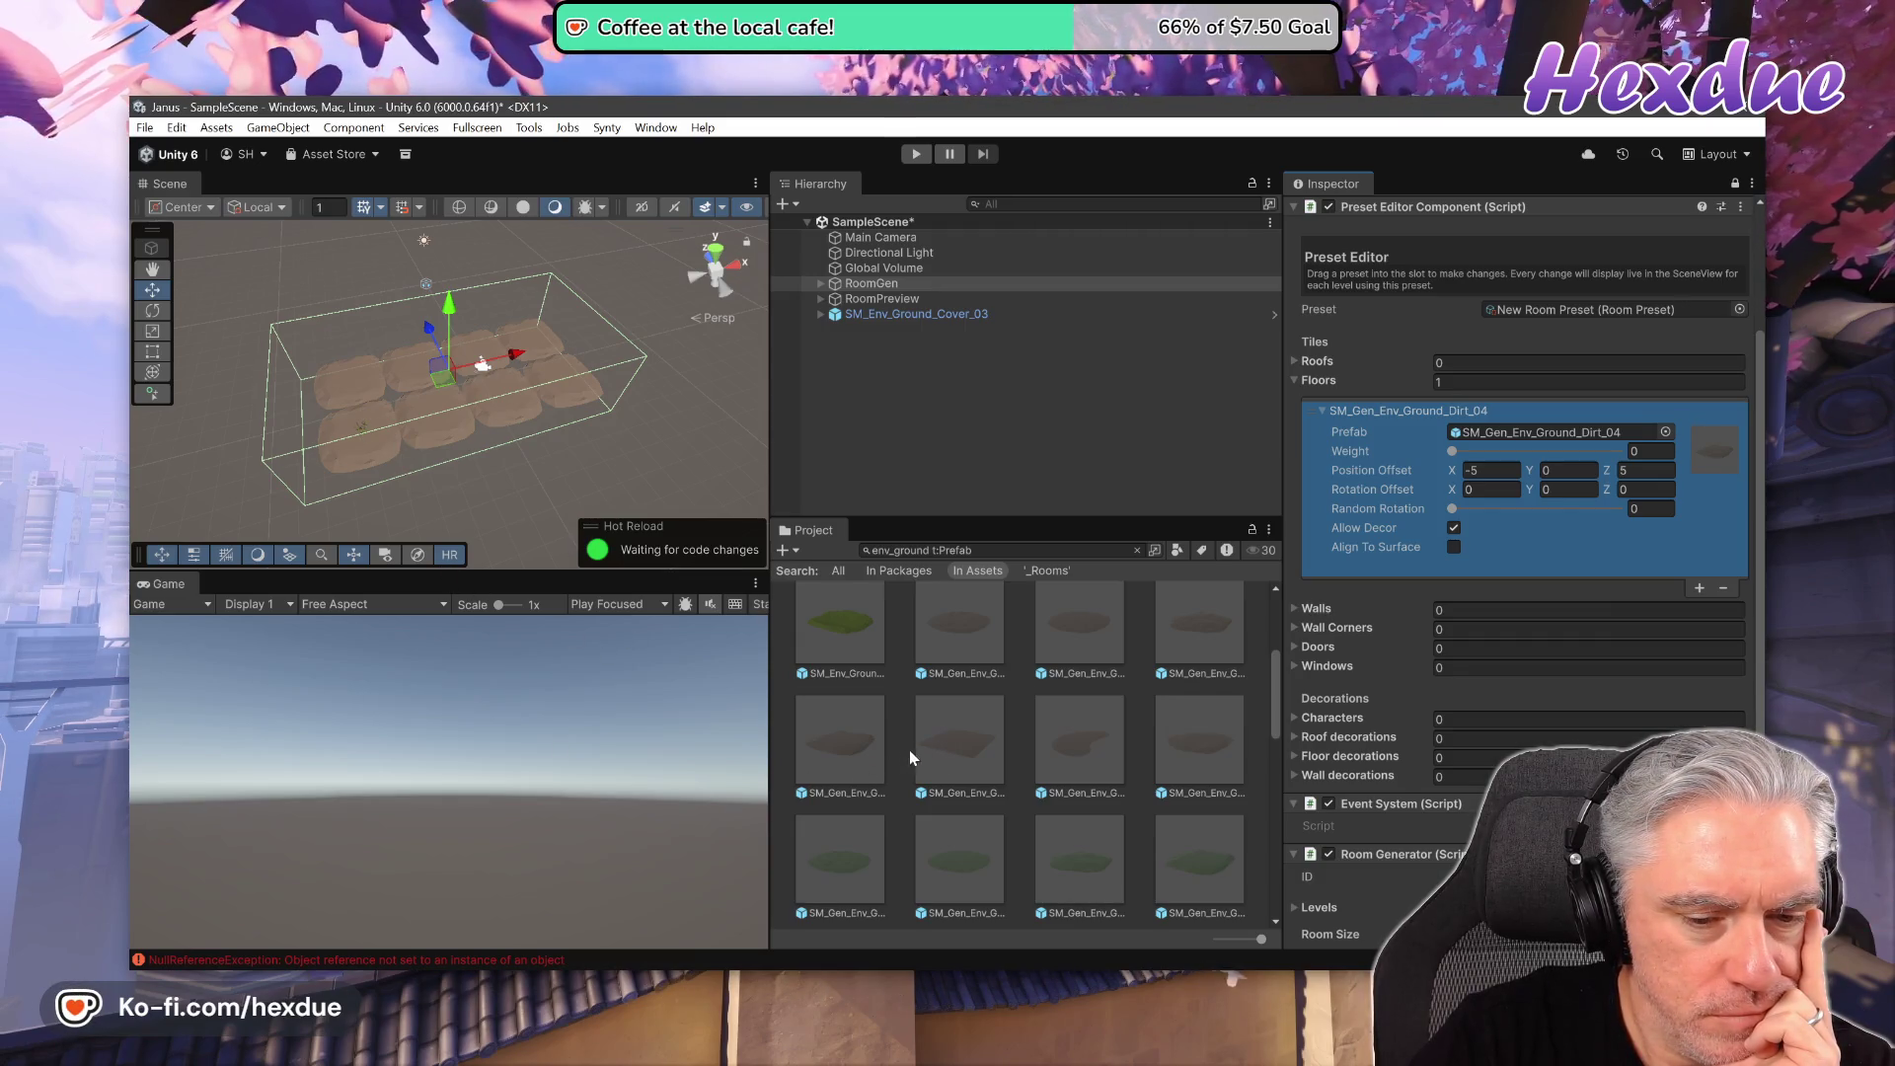
{"action": "left_click_drag", "start_coordinate": [967, 626], "coordinate": [1532, 431]}
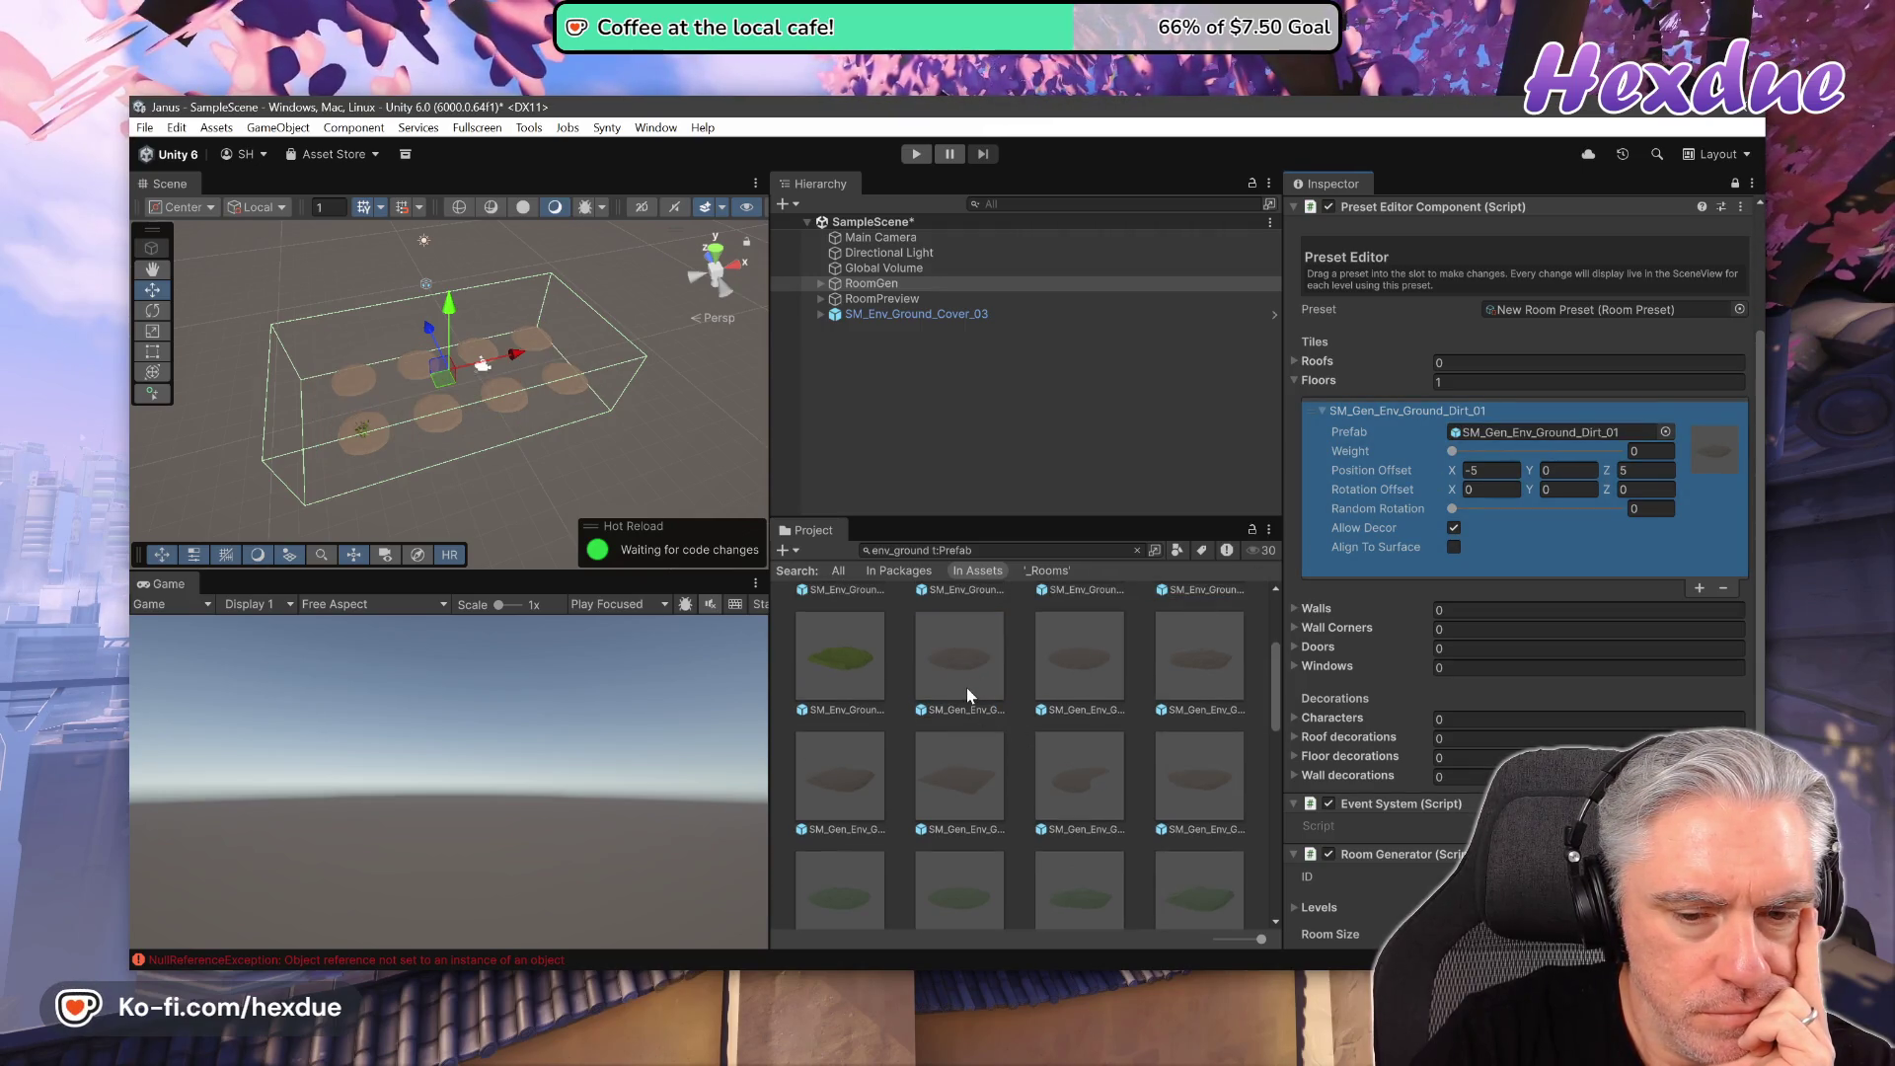
{"action": "scroll", "coordinate": [1455, 750], "scroll_direction": "down", "scroll_amount": 4}
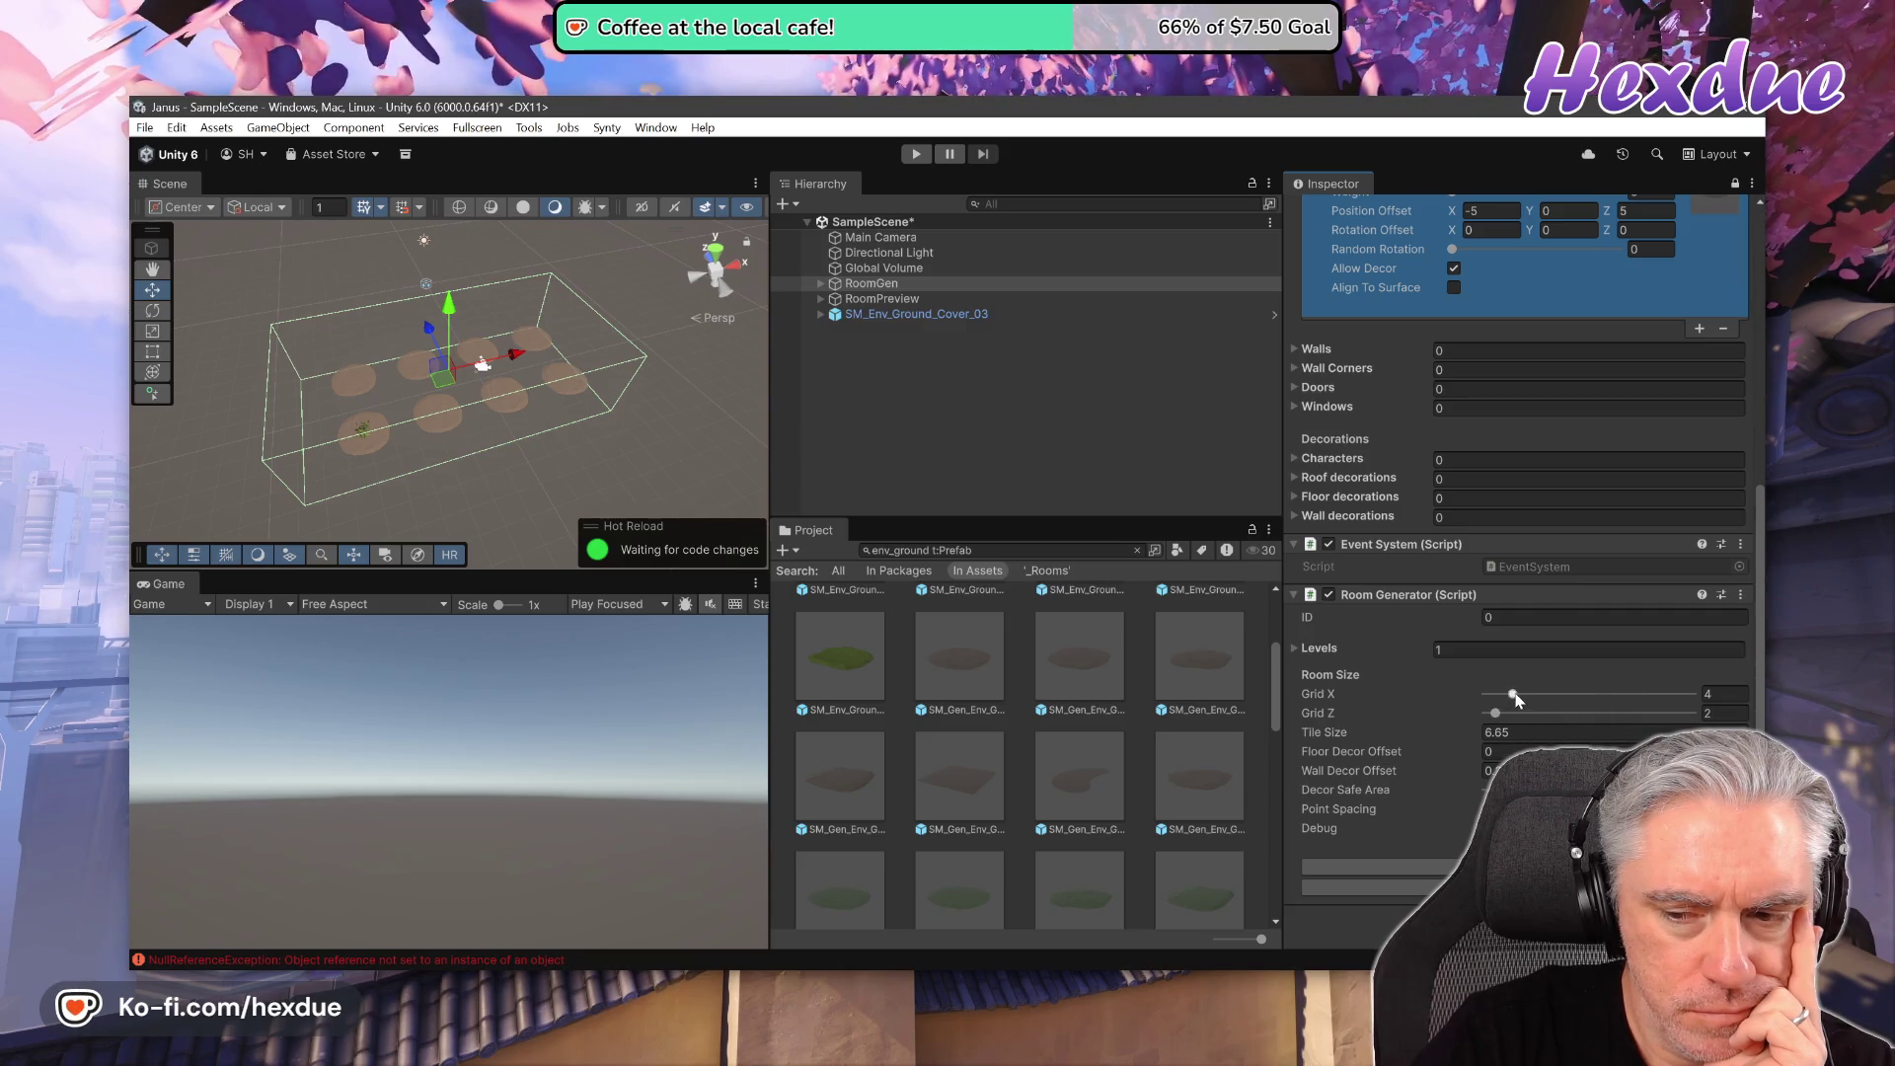
- Raise the Room Generator's Grid Z to 5 for a 4 × 5 dirt-patch floor
{"action": "mouse_move", "coordinate": [1487, 712]}
{"action": "left_mouse_down"}
{"action": "mouse_move", "coordinate": [1554, 714]}
{"action": "mouse_move", "coordinate": [1520, 716]}
{"action": "left_mouse_up"}
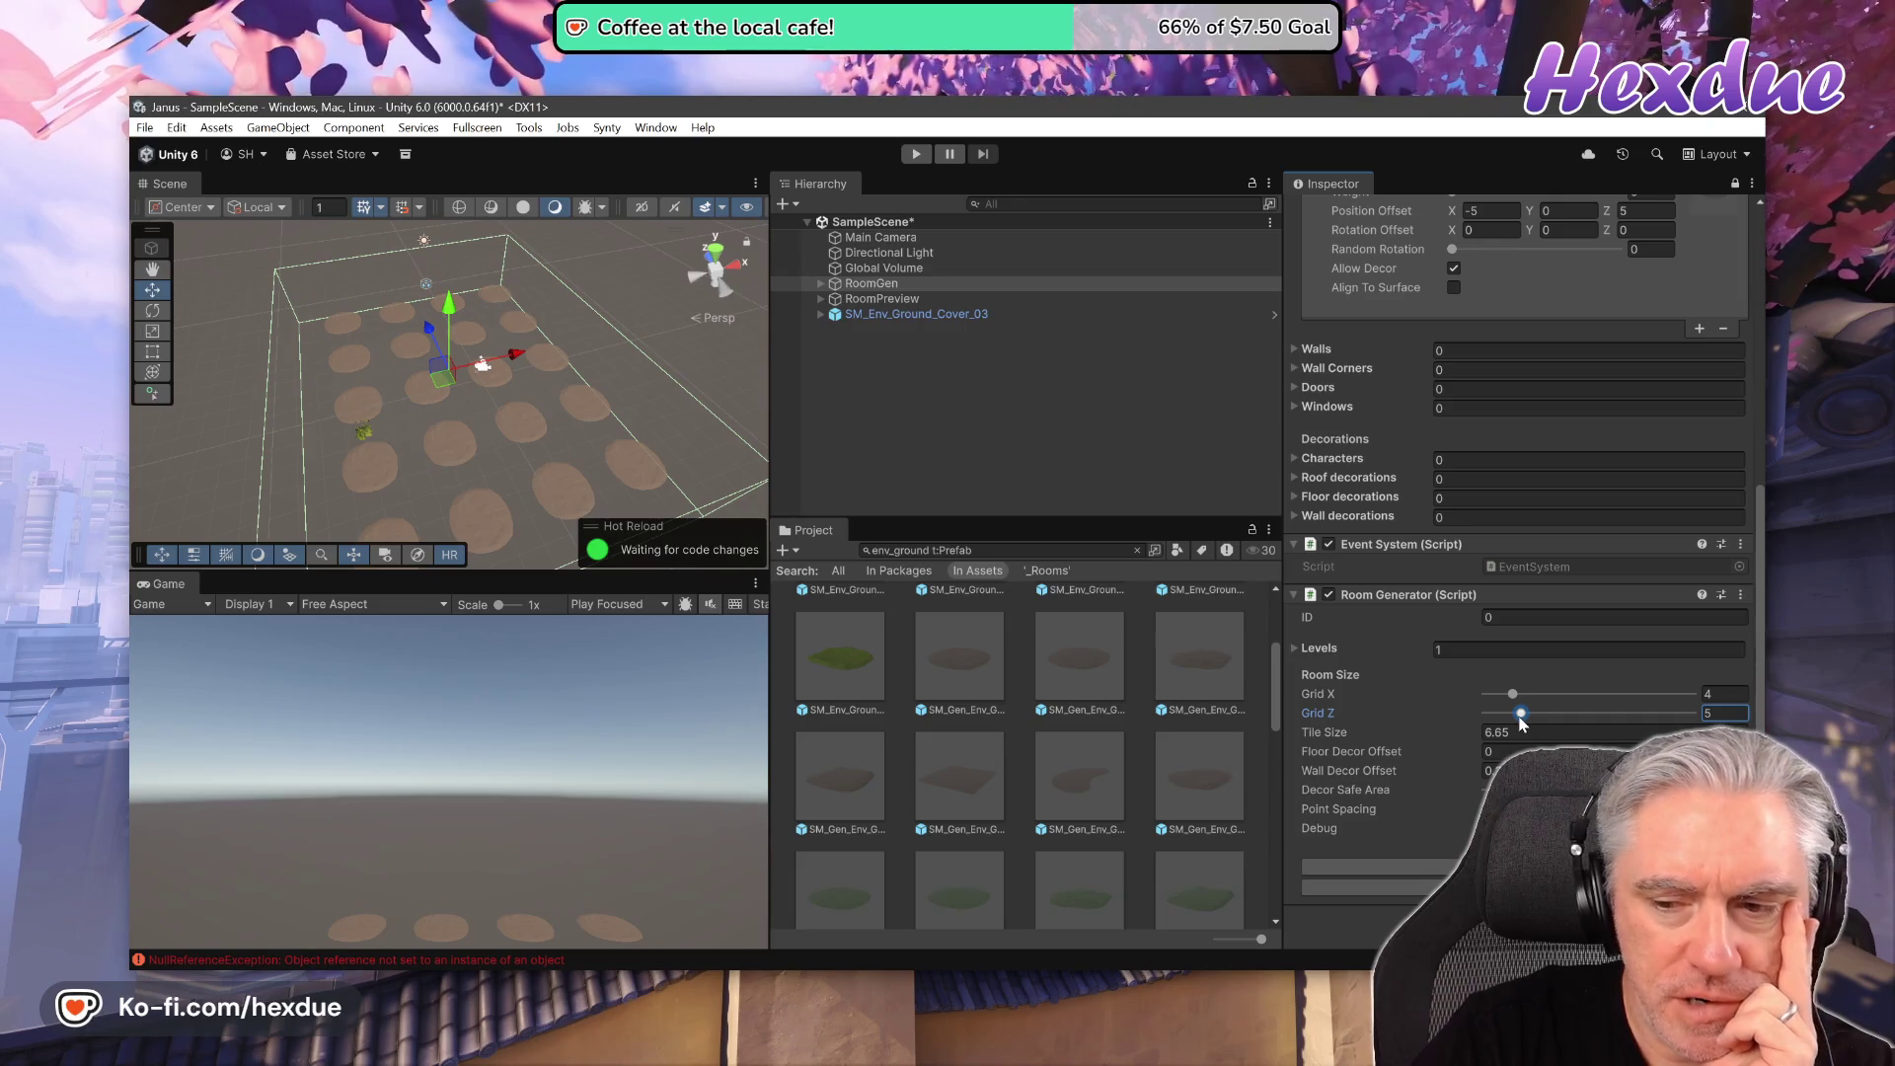
{"action": "scroll", "coordinate": [1509, 539], "scroll_direction": "up", "scroll_amount": 3}
{"action": "scroll", "coordinate": [1508, 539], "scroll_direction": "up", "scroll_amount": 4}
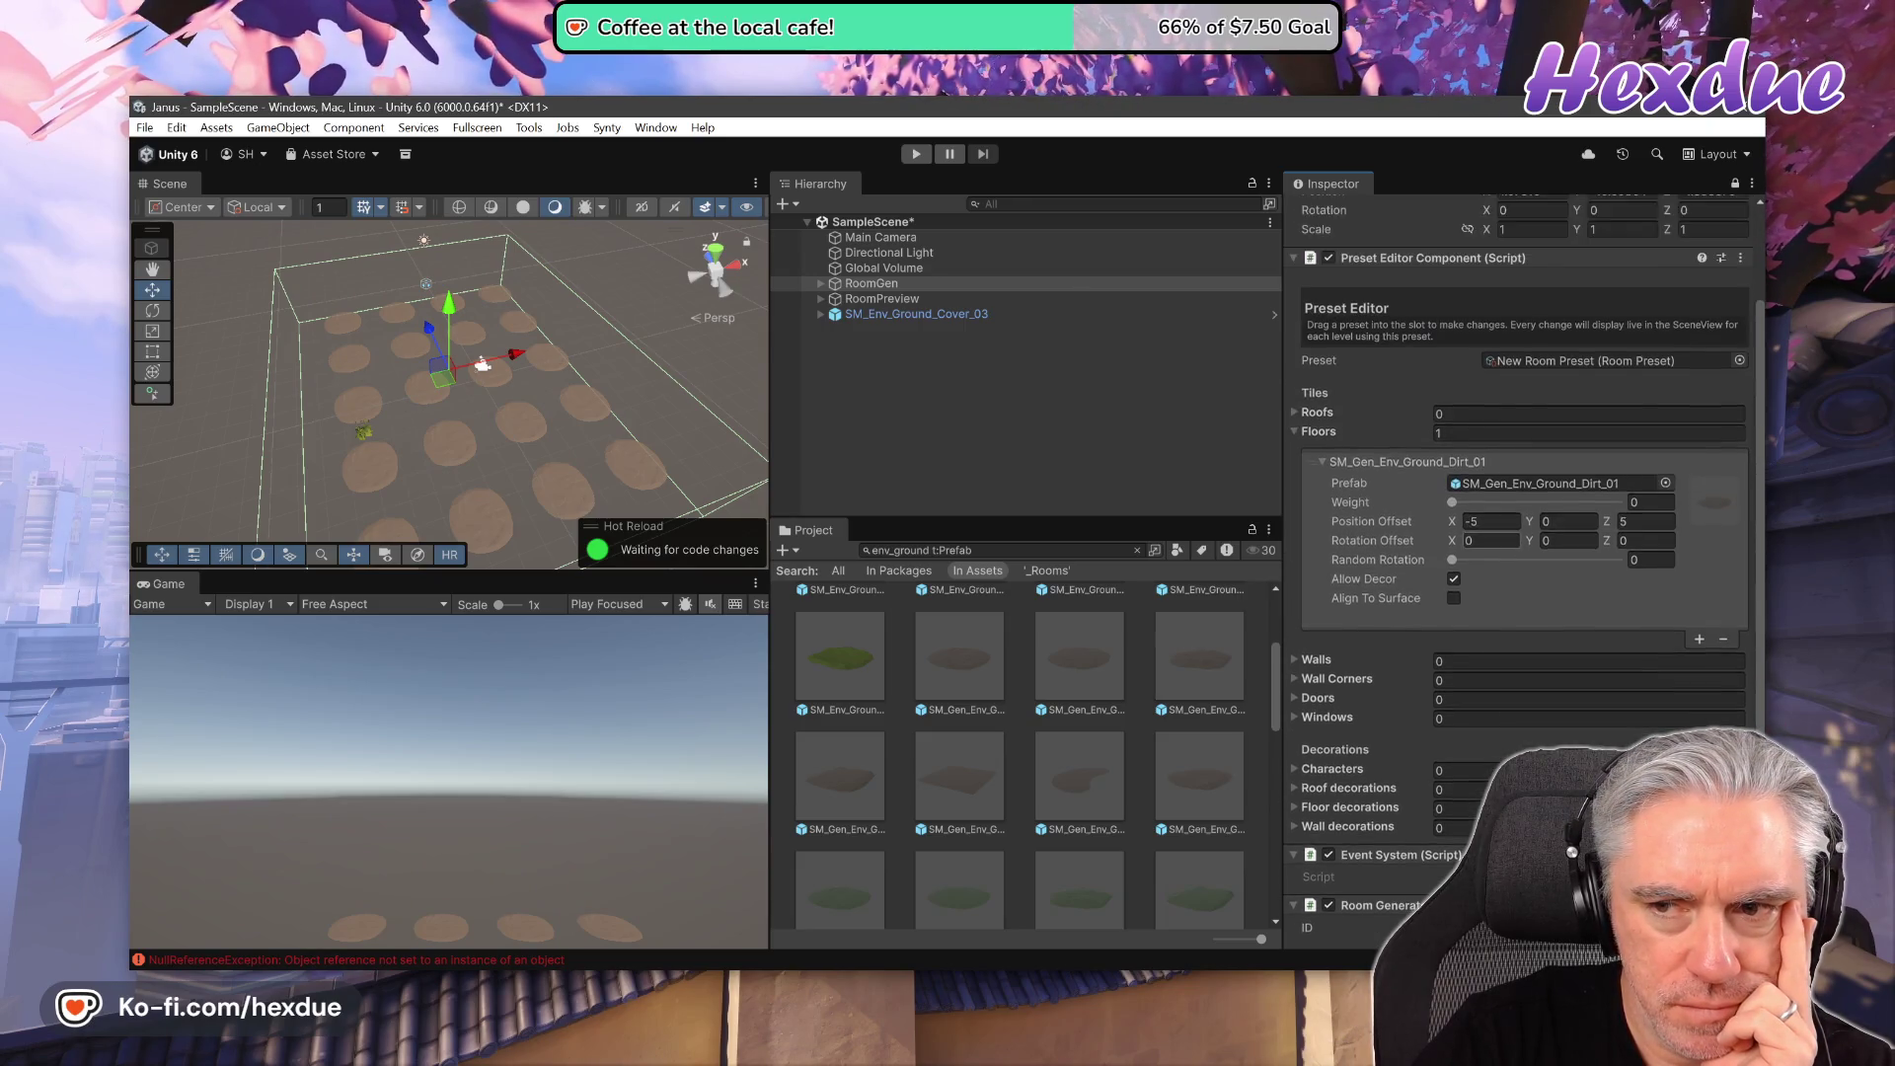
{"action": "scroll", "coordinate": [1595, 685], "scroll_direction": "down", "scroll_amount": 7}
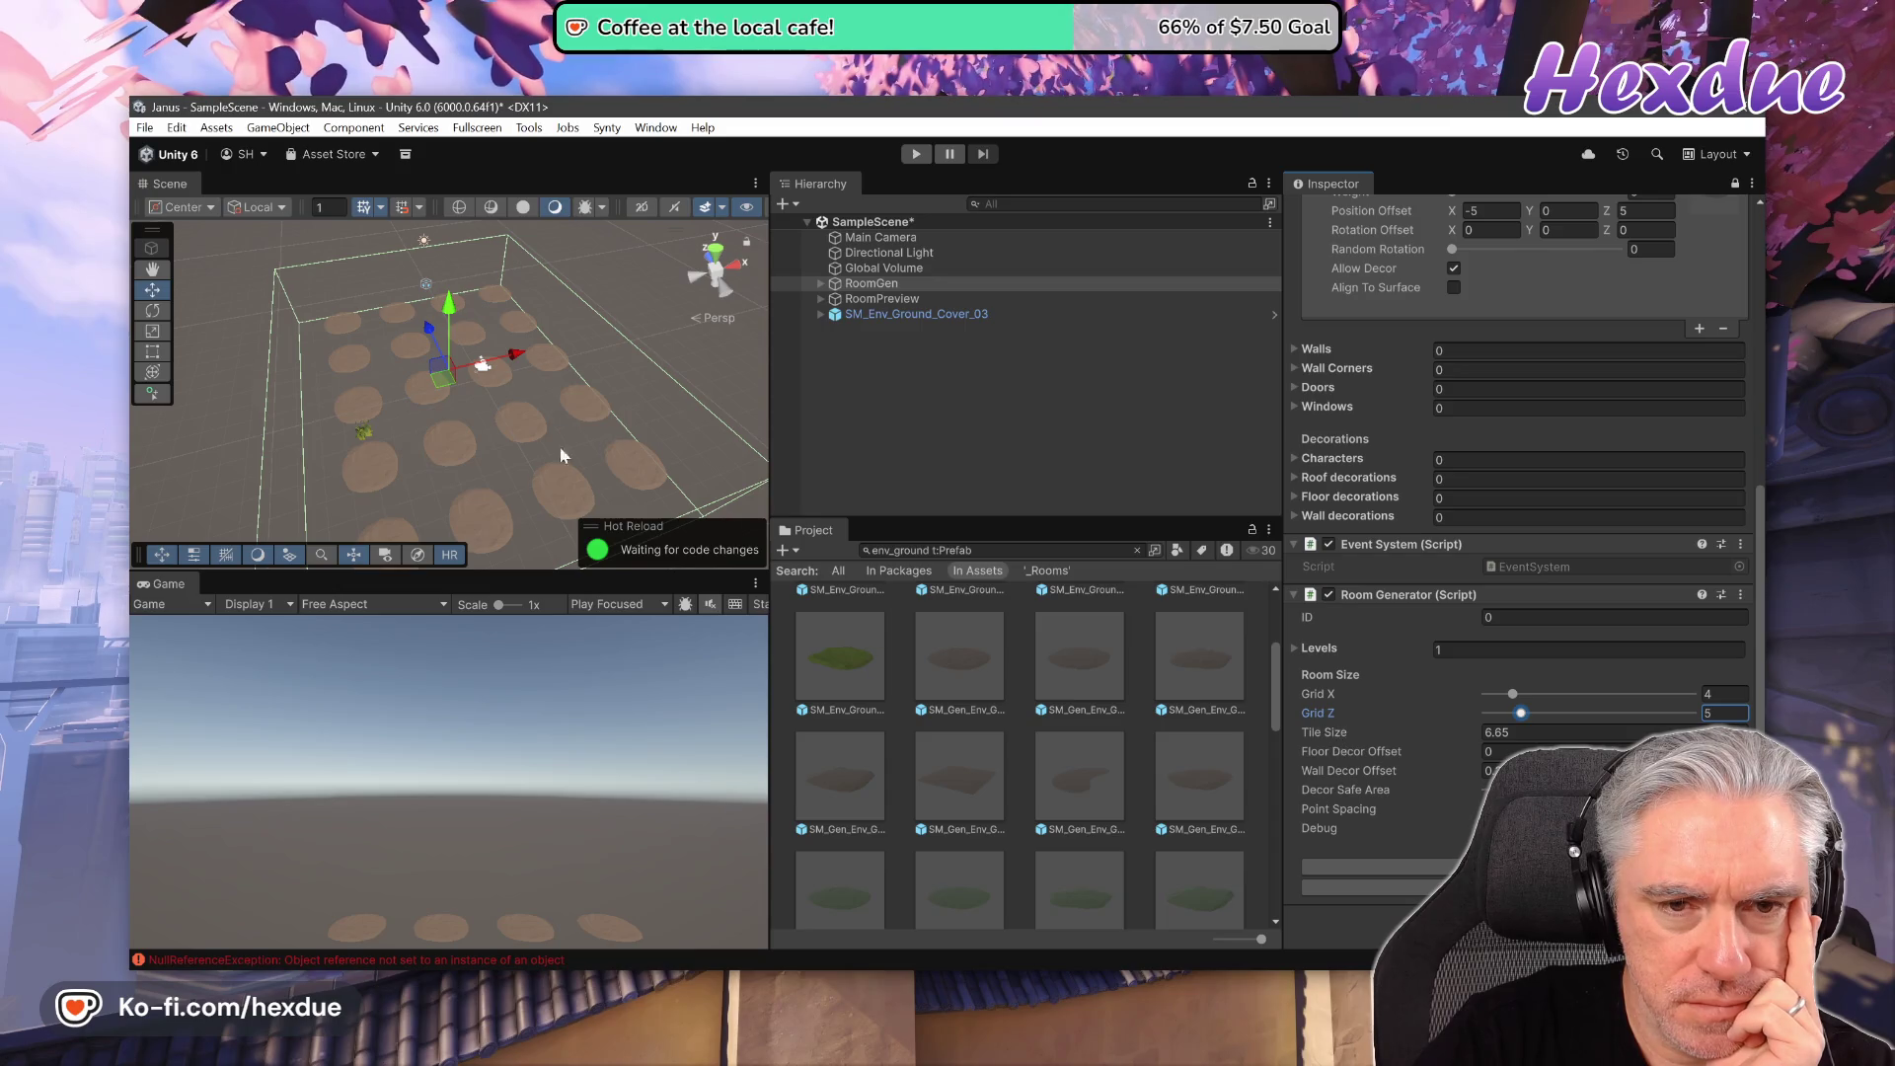
- Expand SM_Env_Ground_Cover_03 and inspect its LOD0, LOD1 and LOD2 children in the scene
{"action": "left_click", "coordinate": [820, 314]}
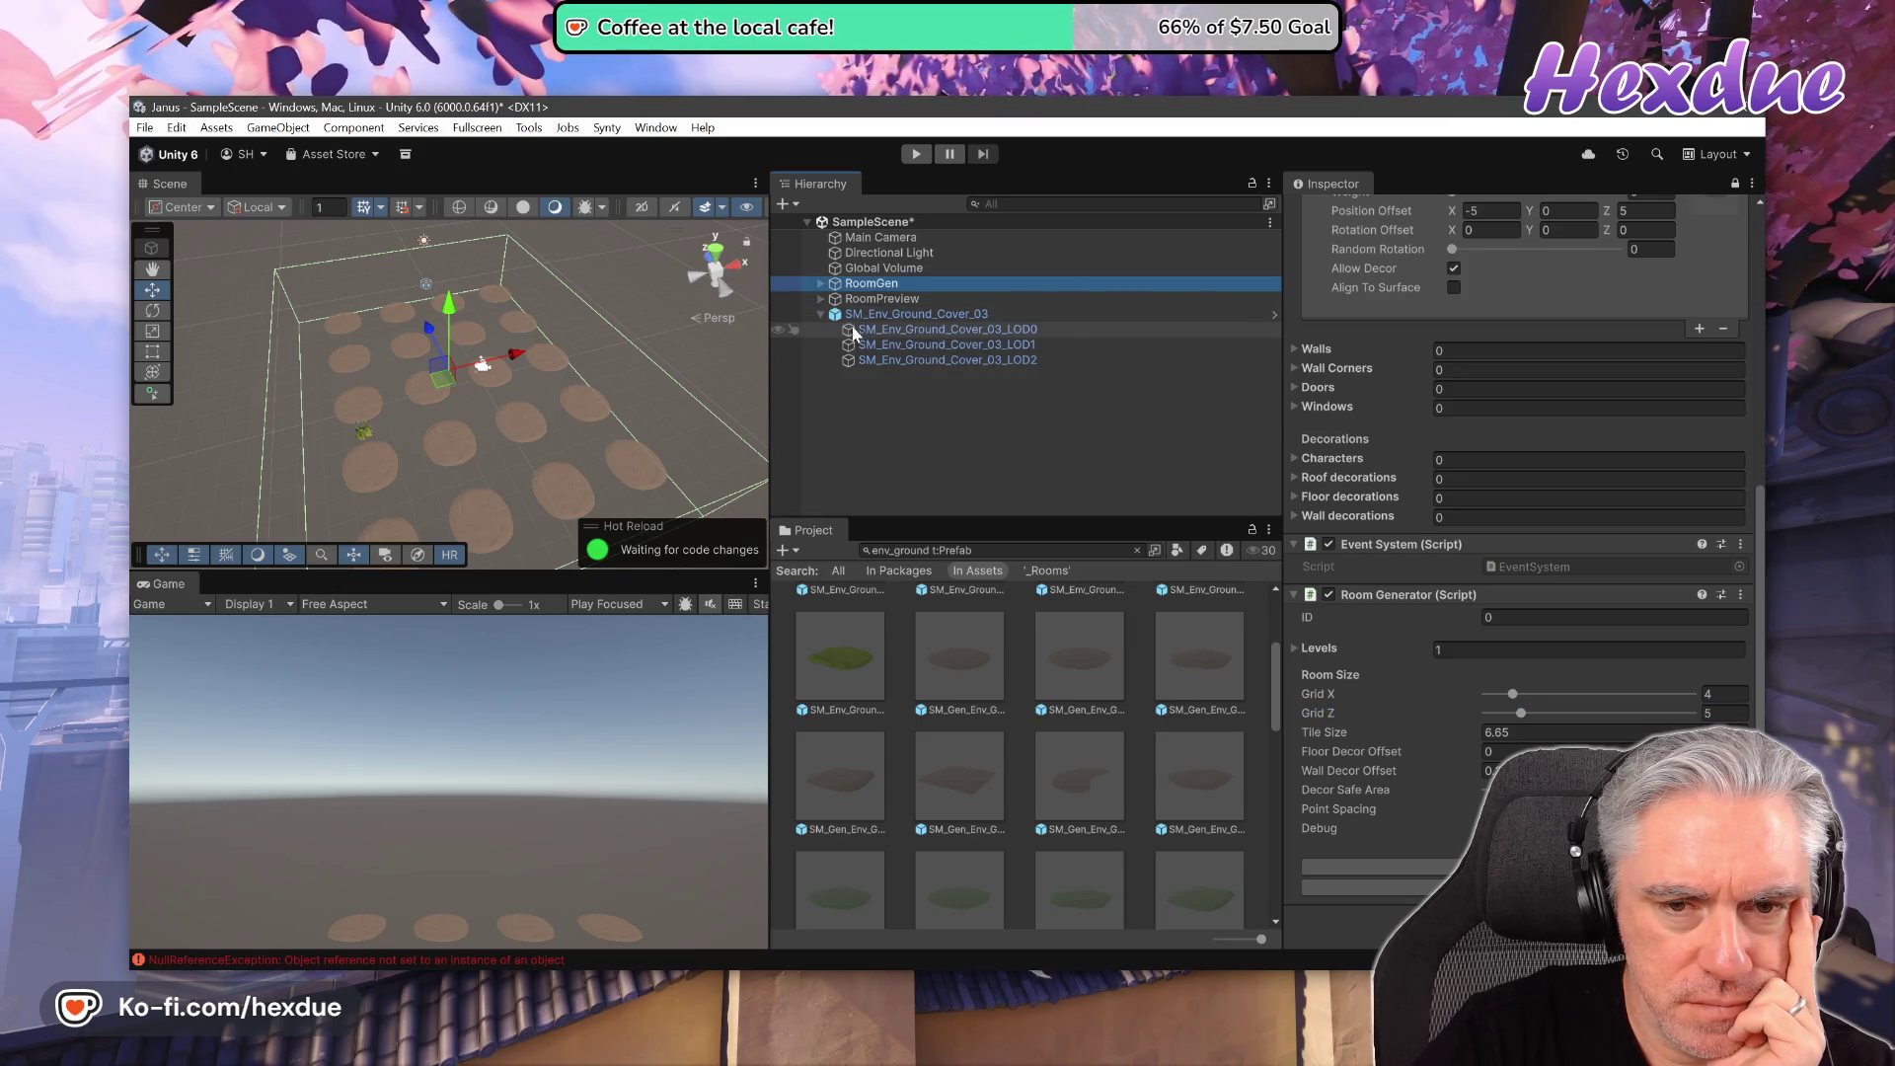
{"action": "left_click", "coordinate": [855, 332]}
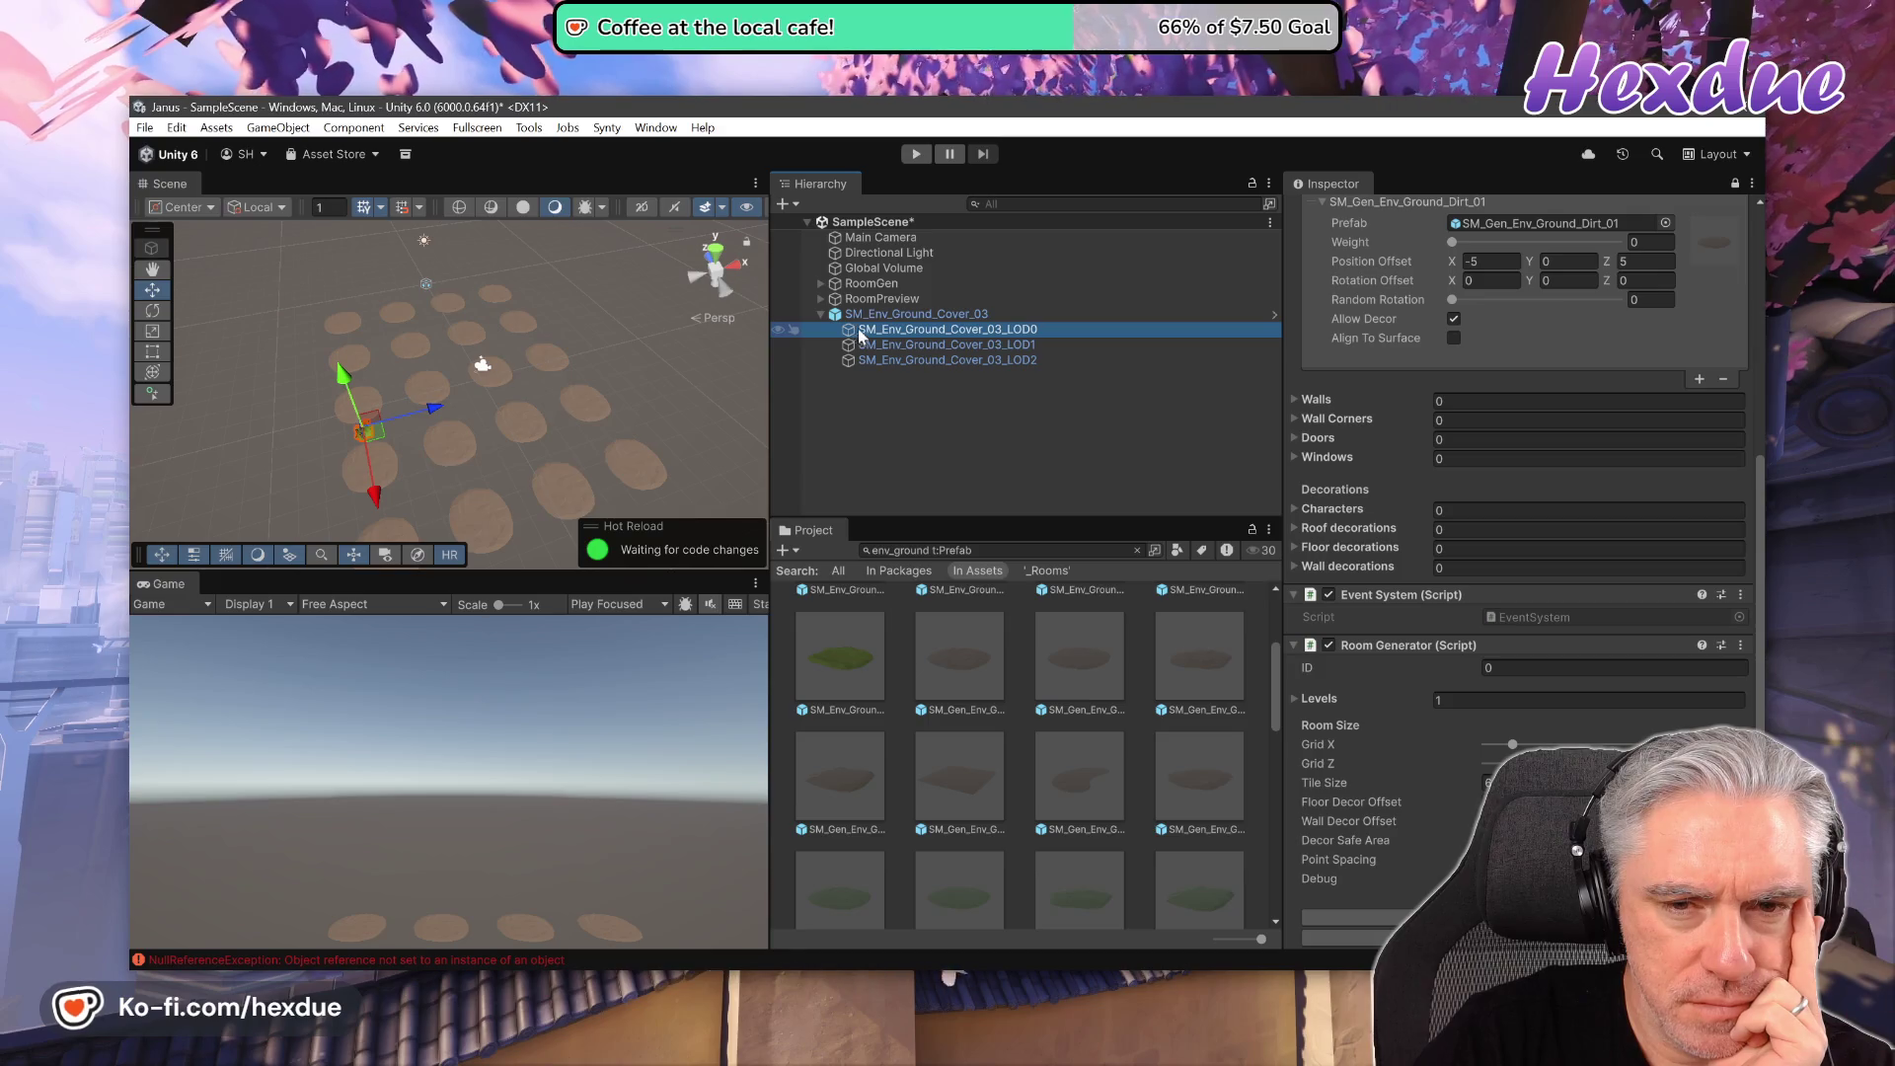
{"action": "left_click", "coordinate": [874, 346]}
{"action": "left_click", "coordinate": [891, 363]}
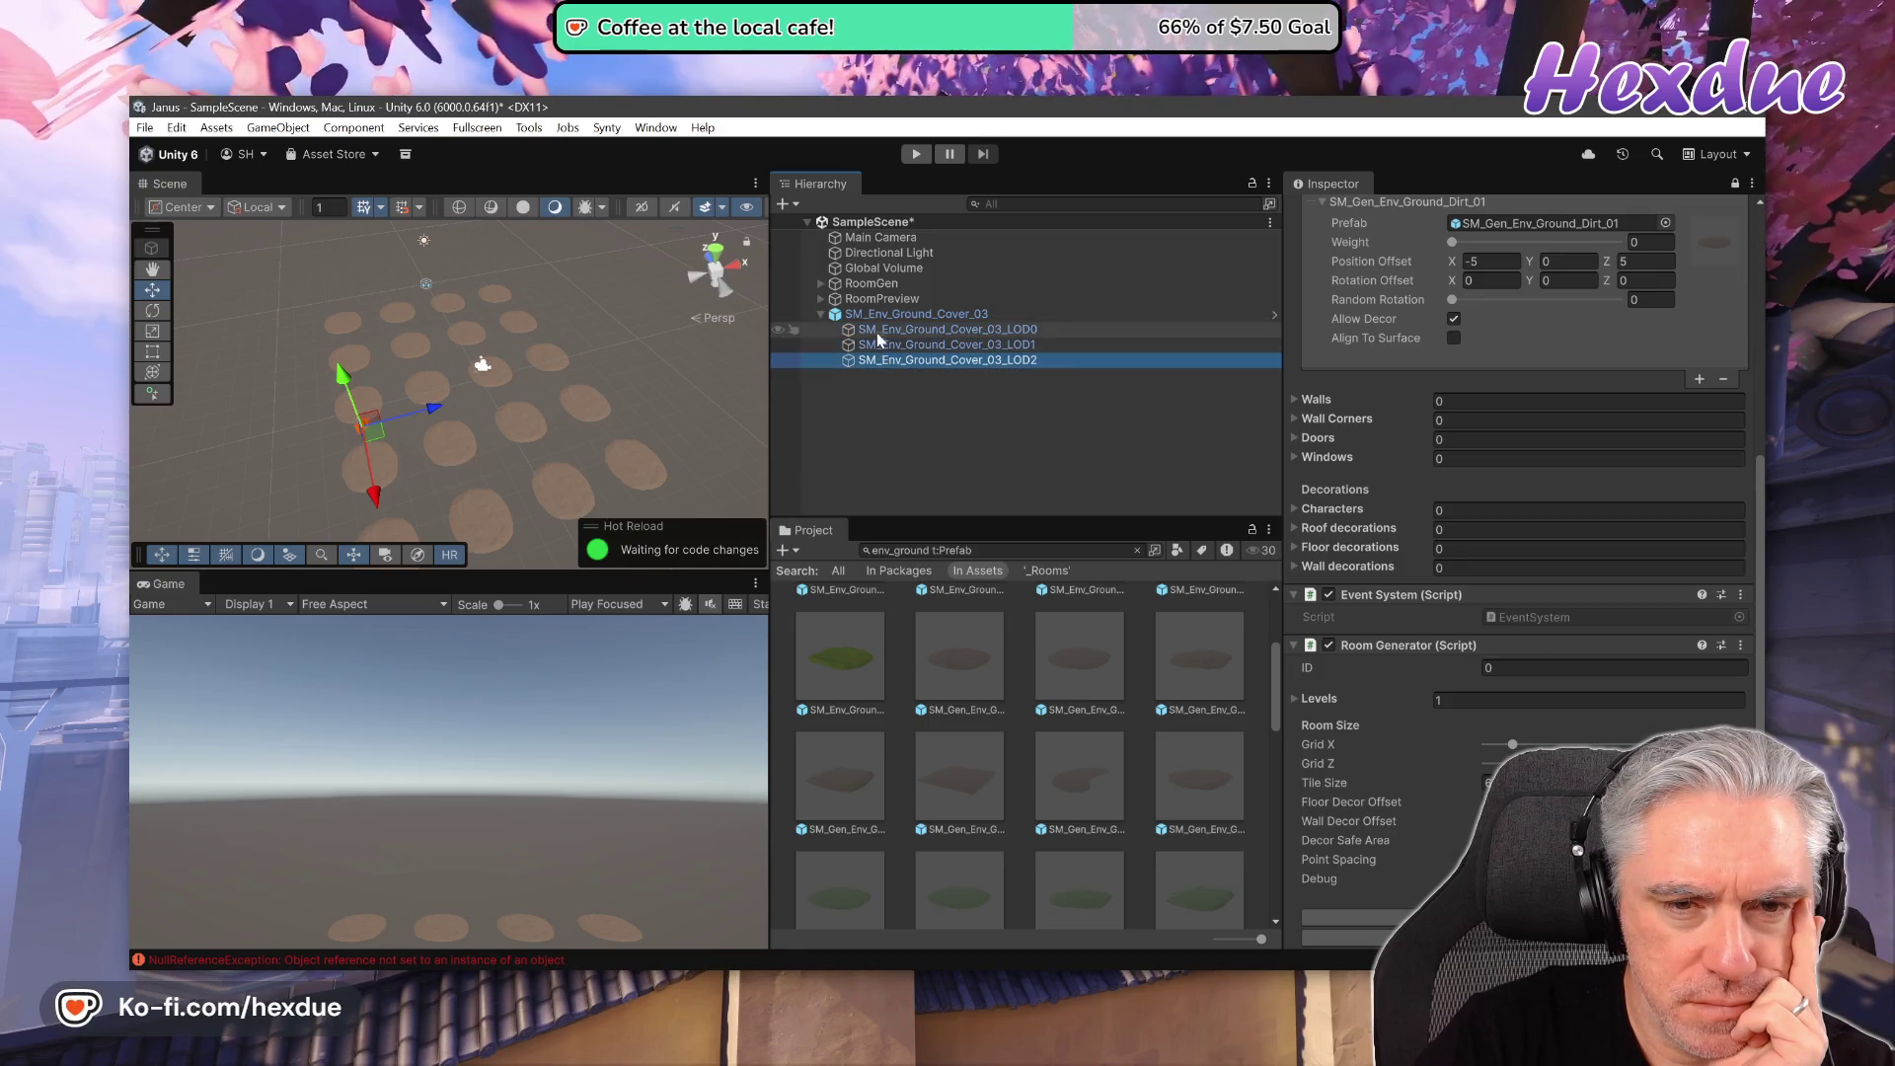
{"action": "left_click", "coordinate": [890, 331]}
{"action": "left_click", "coordinate": [891, 316]}
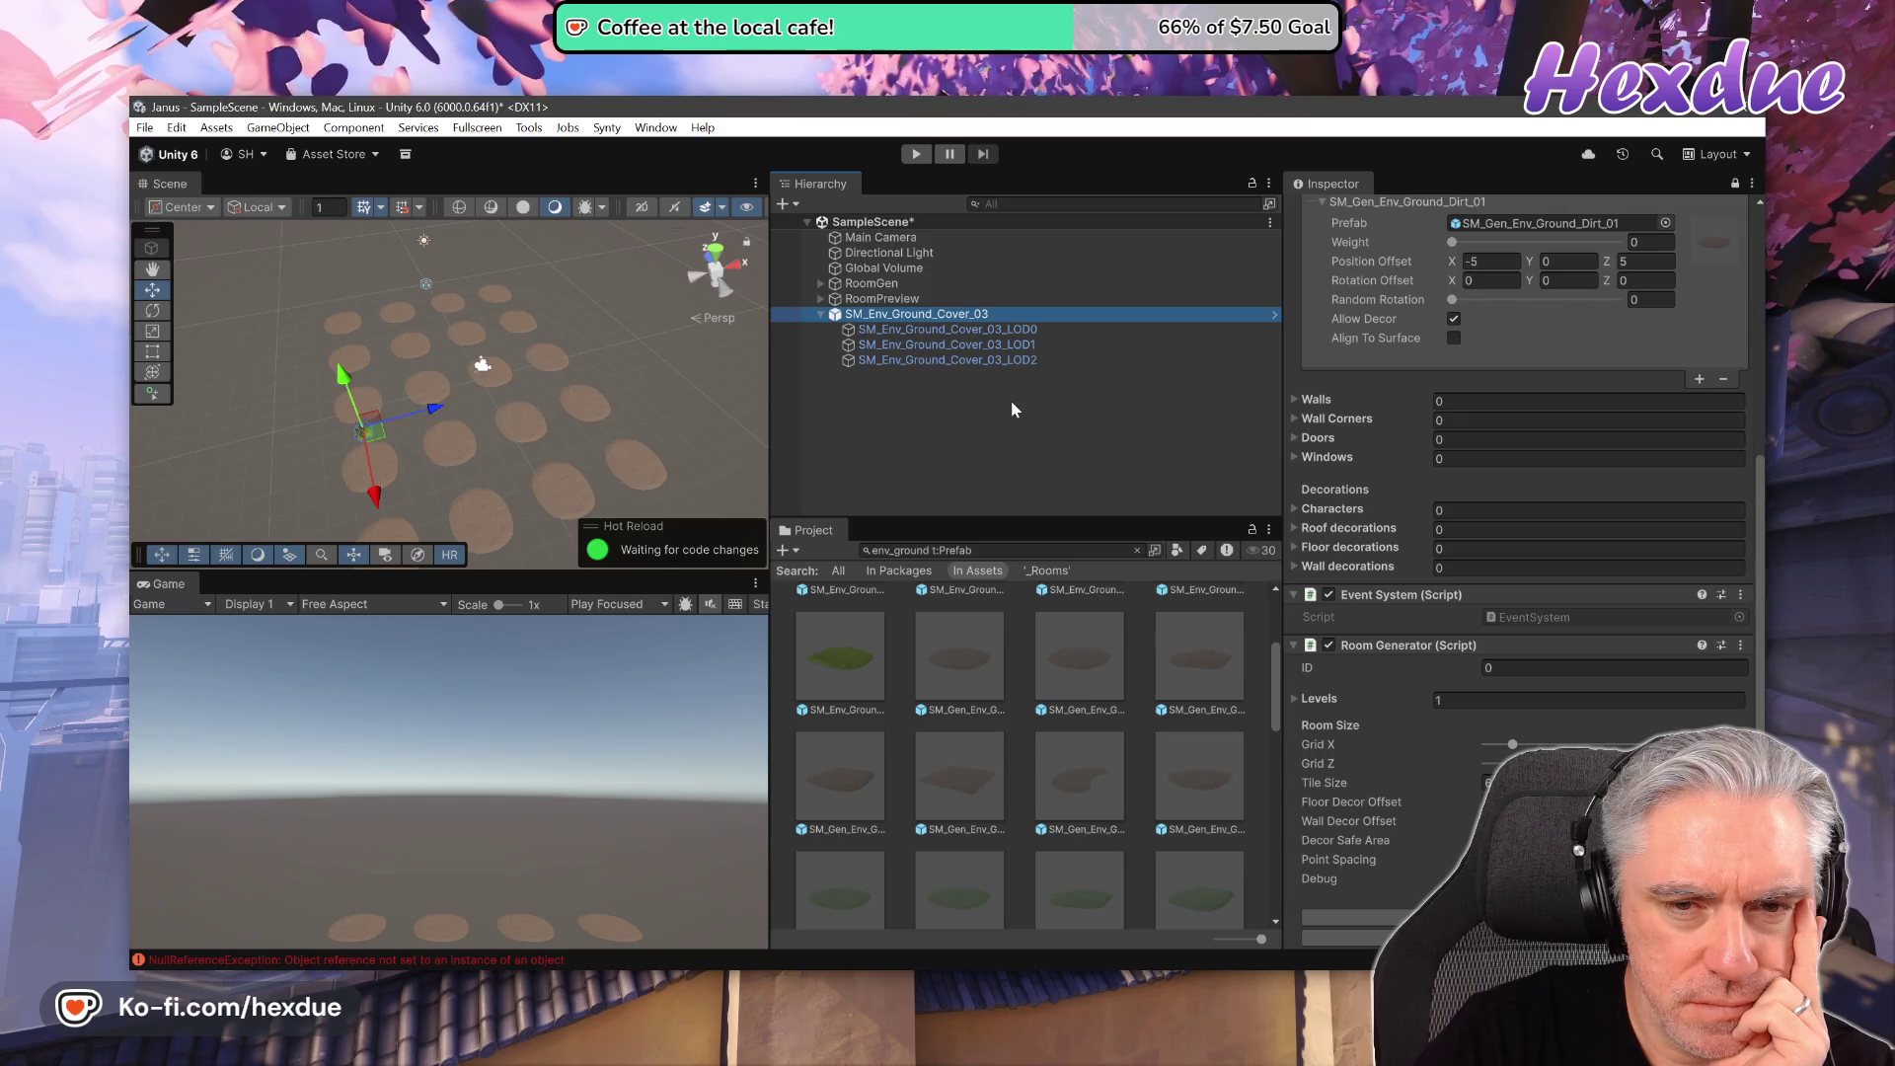
{"action": "left_click", "coordinate": [495, 421]}
{"action": "mouse_move", "coordinate": [496, 426]}
{"action": "left_mouse_down"}
{"action": "mouse_move", "coordinate": [750, 385]}
{"action": "mouse_move", "coordinate": [1003, 312]}
{"action": "mouse_move", "coordinate": [965, 306]}
{"action": "mouse_move", "coordinate": [987, 308]}
{"action": "left_mouse_up"}
{"action": "key", "text": "Down"}
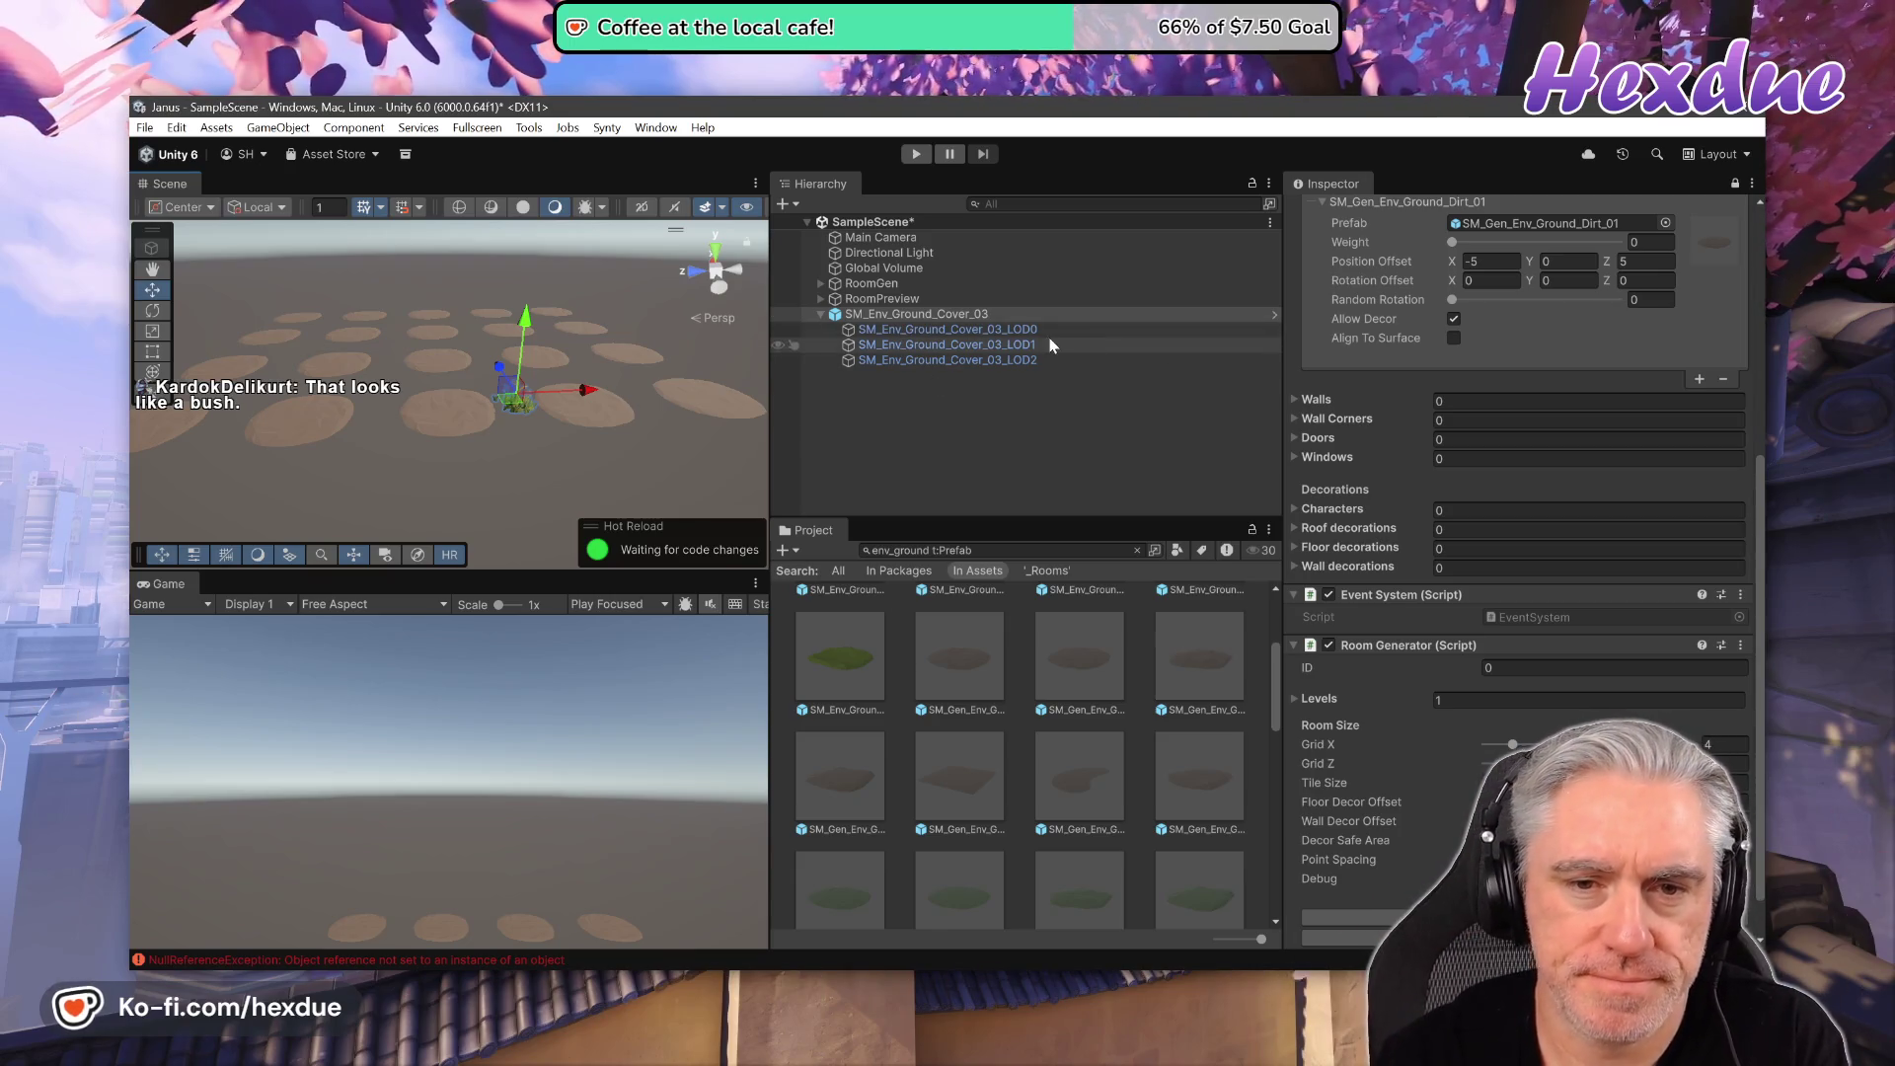
- Frame the bush's highest-detail version and compare its LOD levels in turn
{"action": "left_click", "coordinate": [1016, 332]}
{"action": "double_click", "coordinate": [1016, 334]}
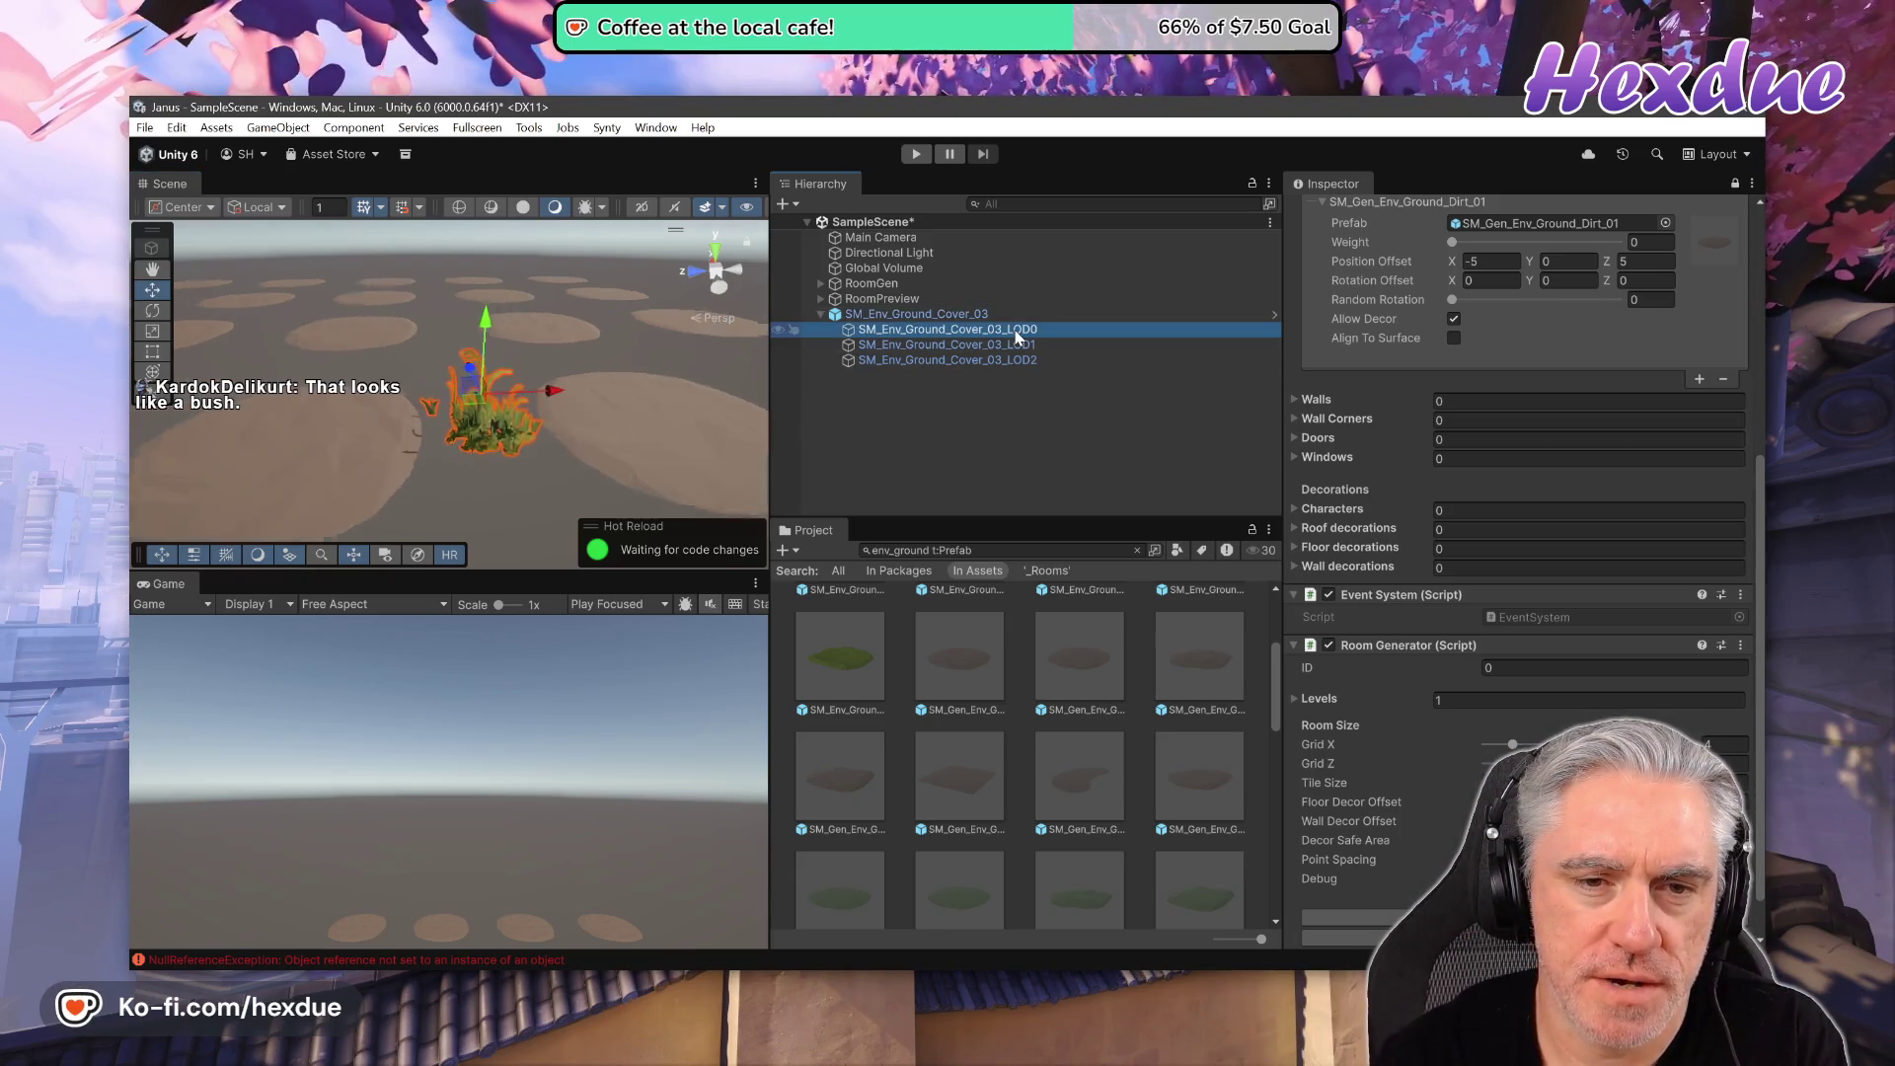
{"action": "left_click", "coordinate": [890, 318]}
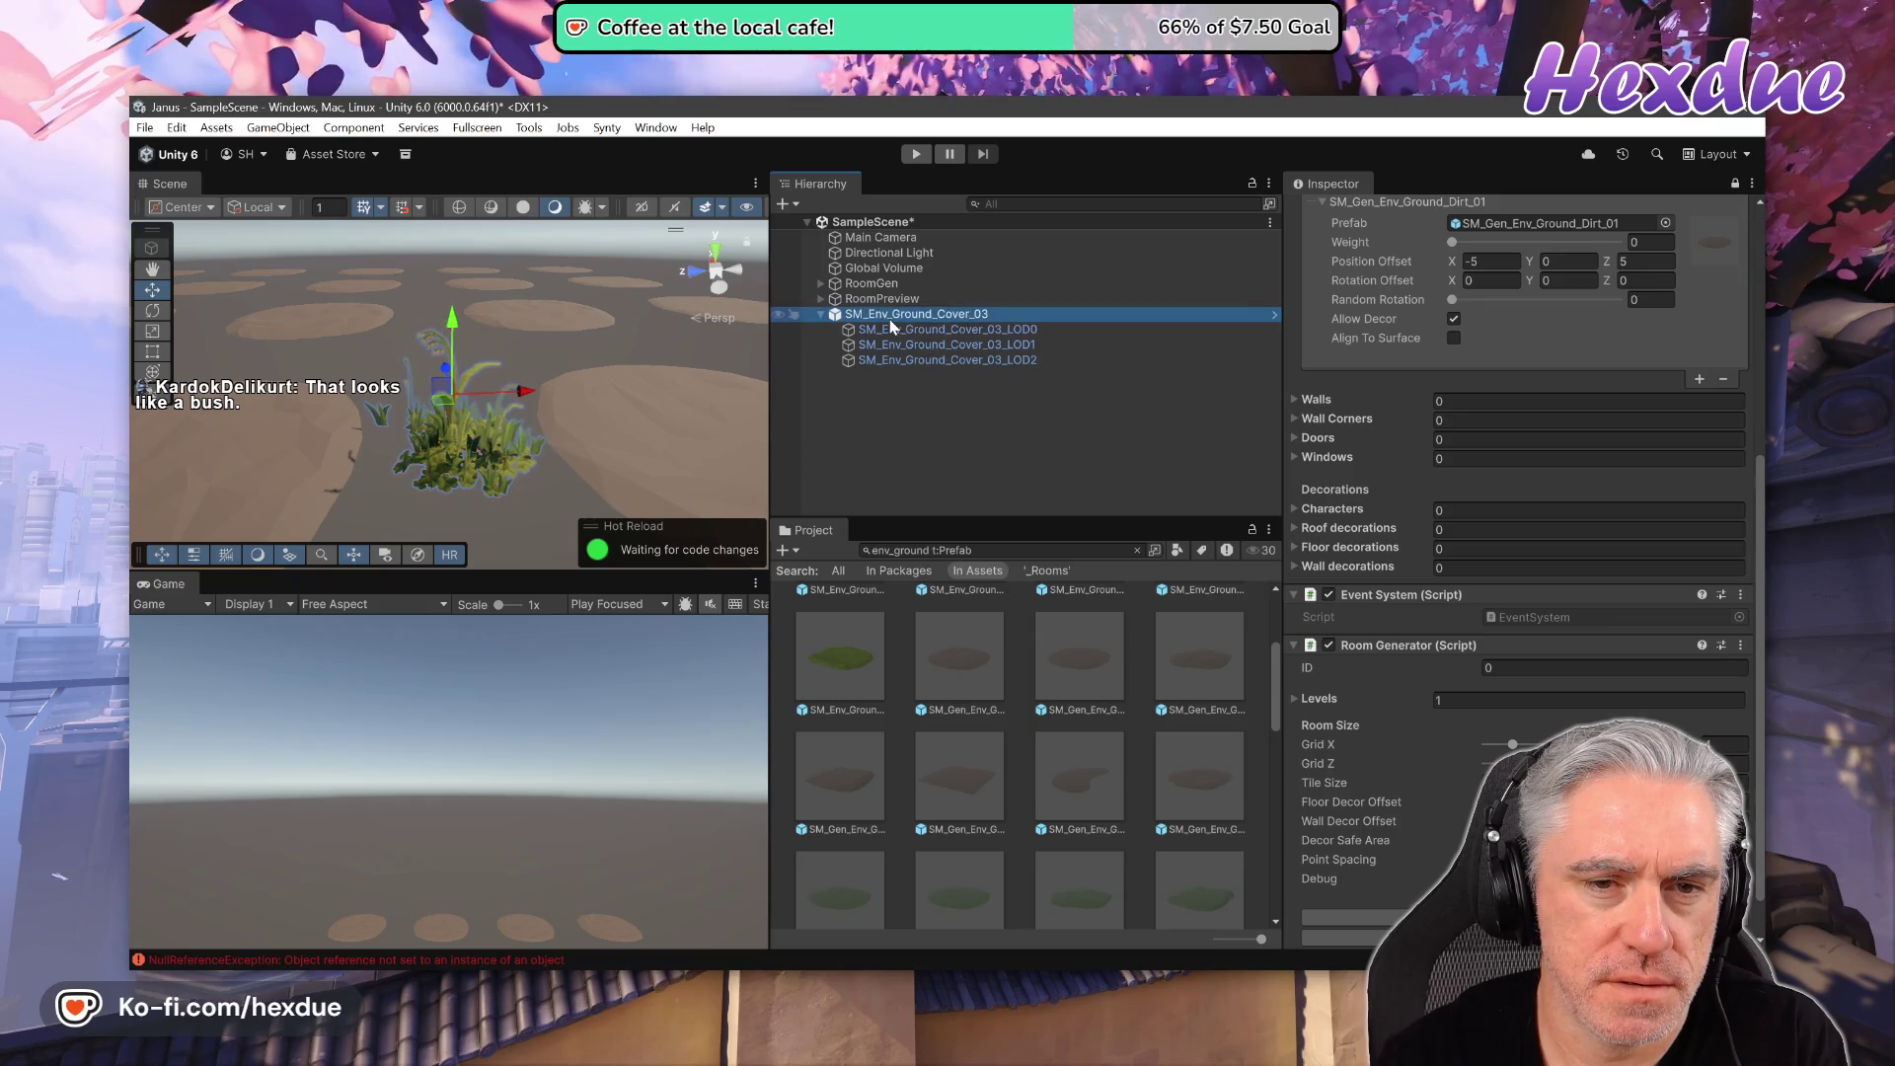
{"action": "left_click", "coordinate": [893, 330]}
{"action": "left_click", "coordinate": [918, 344]}
{"action": "left_click", "coordinate": [926, 357]}
{"action": "key", "text": "Up"}
{"action": "key", "text": "Up"}
{"action": "key", "text": "Down"}
{"action": "key", "text": "Down"}
{"action": "key", "text": "Up"}
{"action": "key", "text": "Up"}
{"action": "key", "text": "Down"}
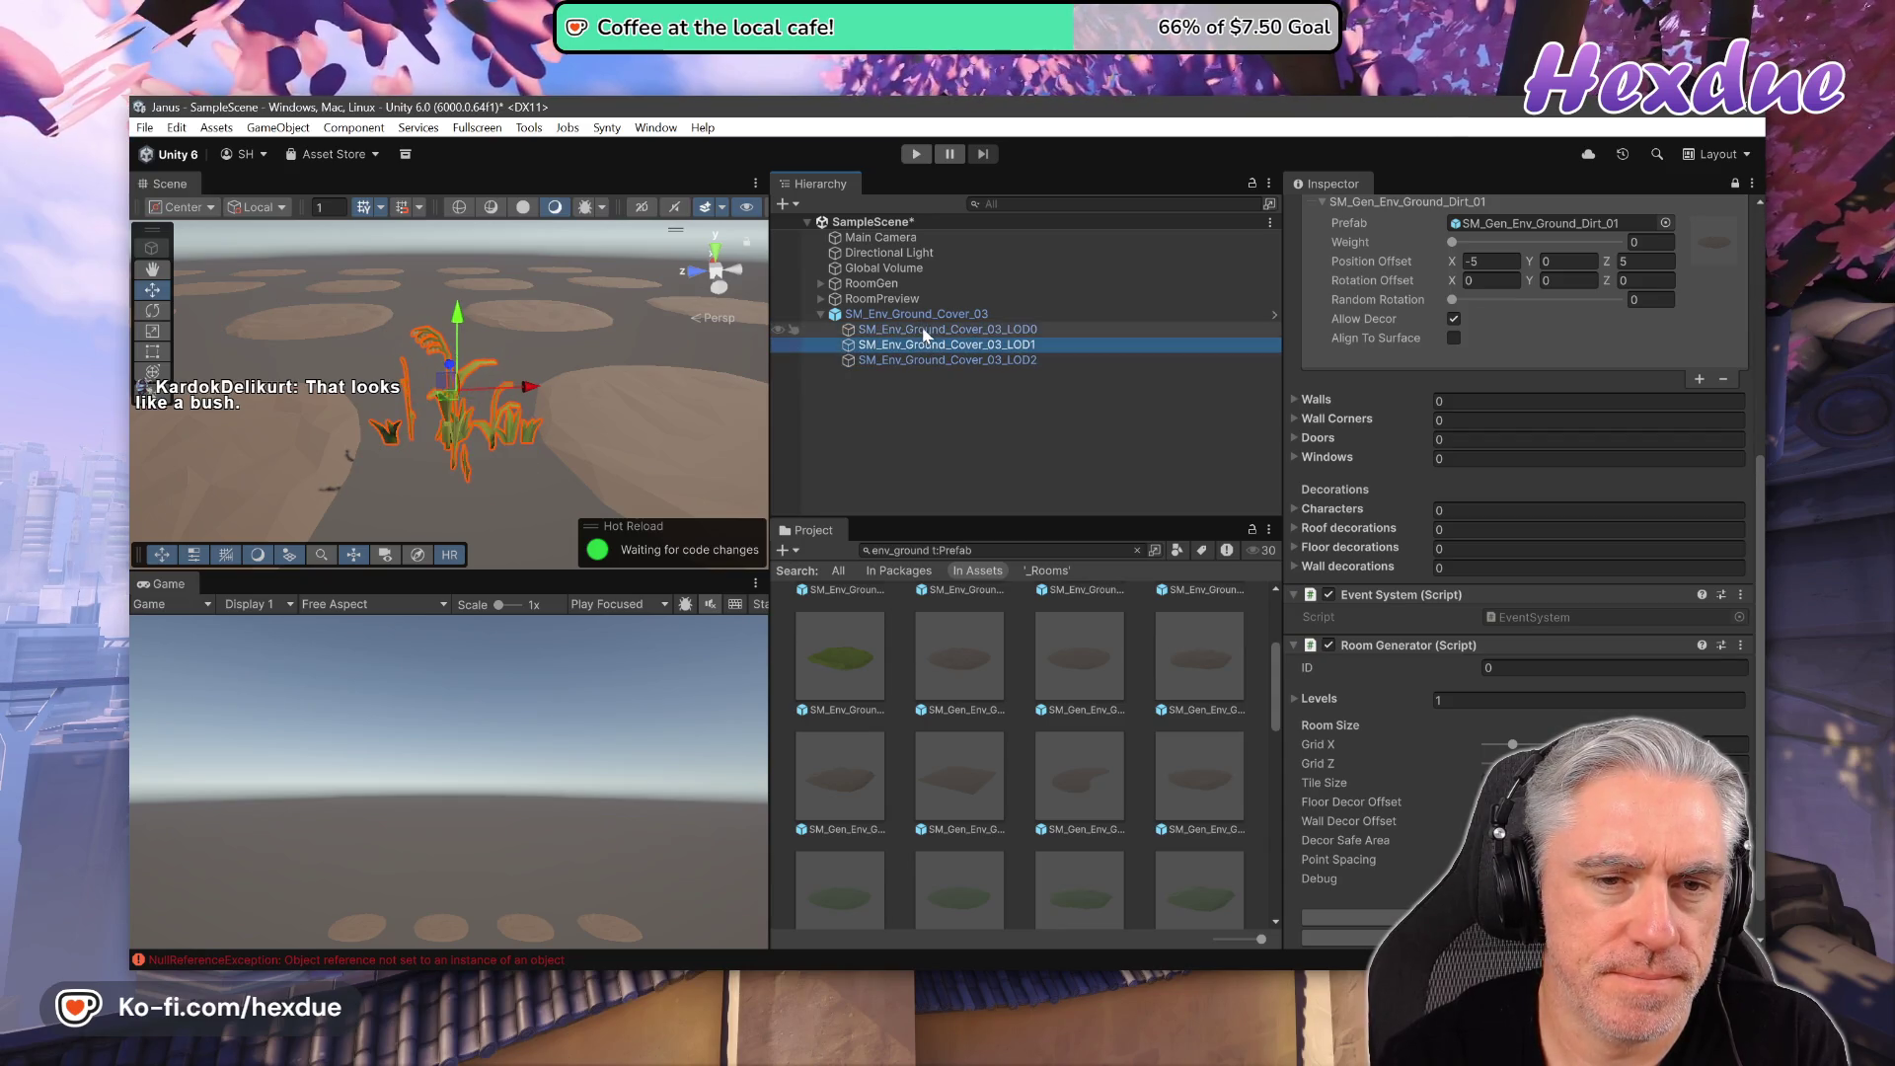
- Collapse the SM_Env_Ground_Cover_03 object and delete it from the scene
{"action": "left_click", "coordinate": [923, 330]}
{"action": "left_click", "coordinate": [922, 316]}
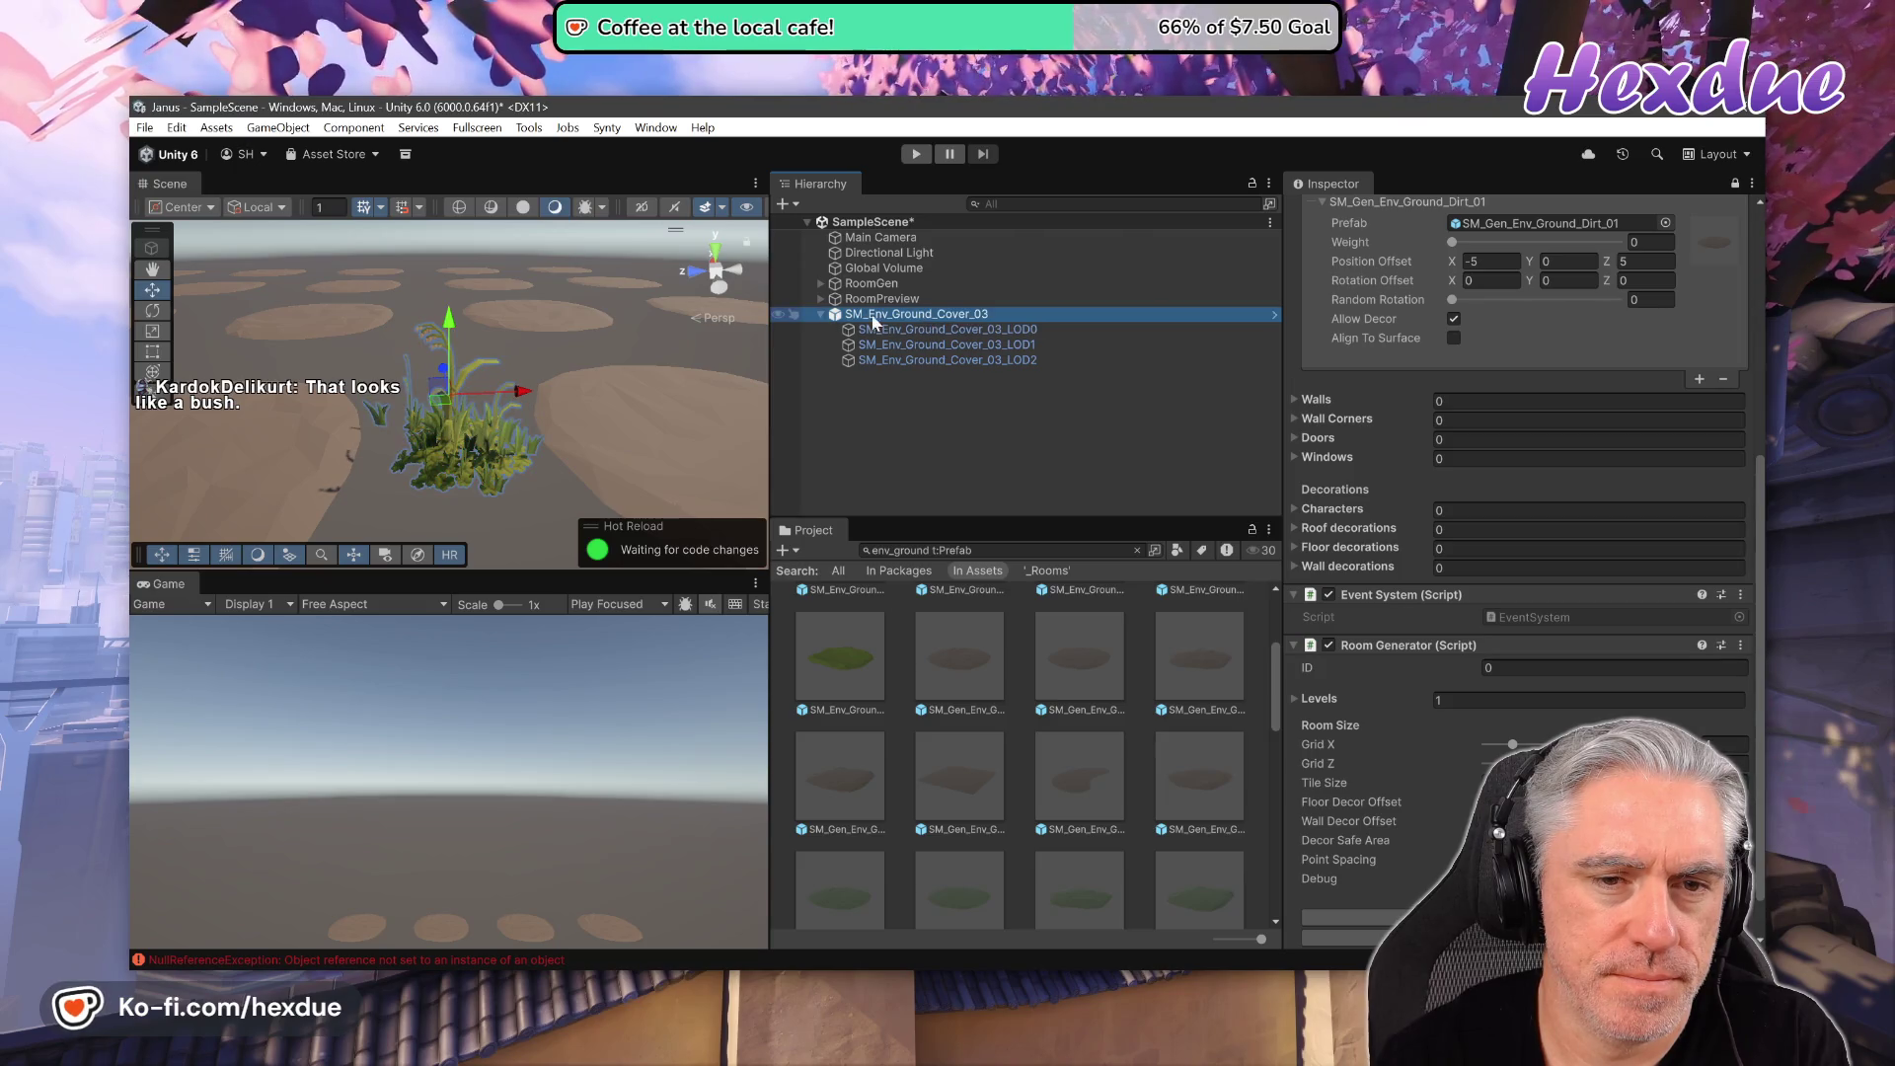
{"action": "left_click", "coordinate": [819, 316]}
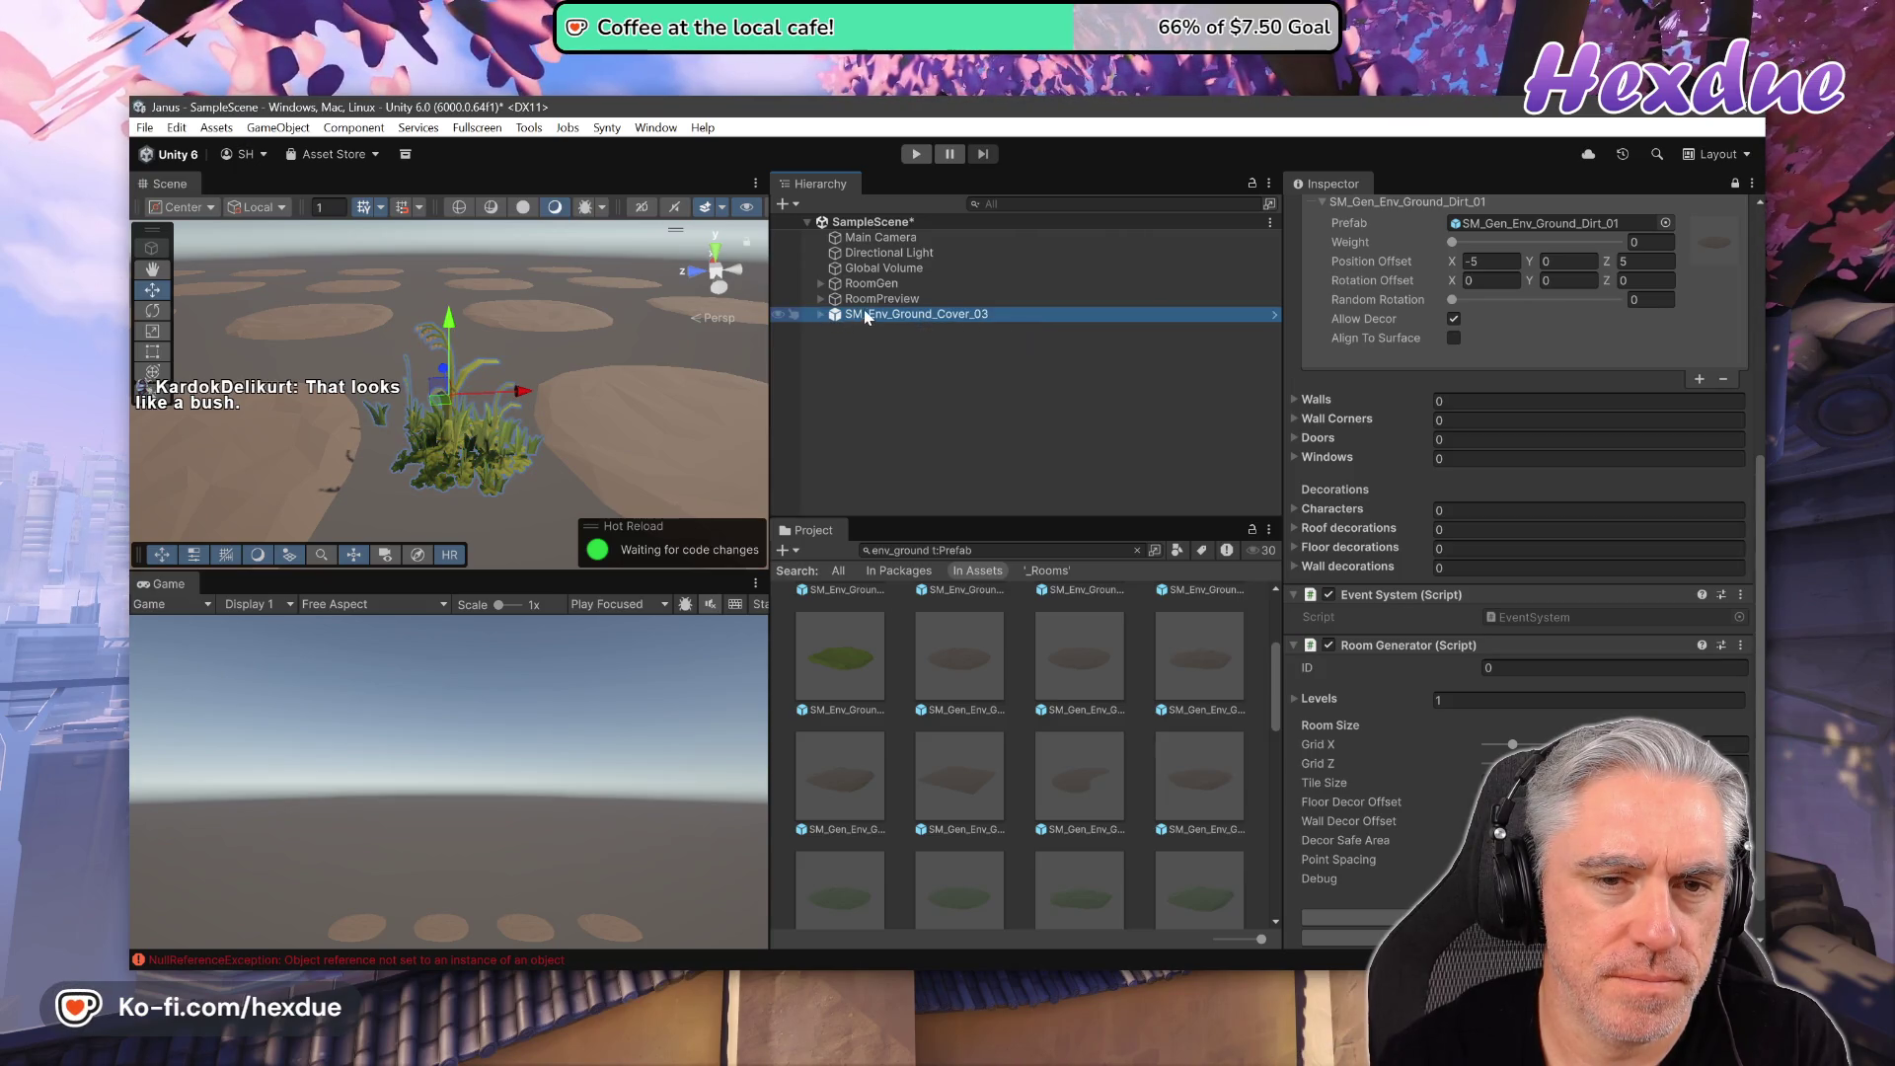
{"action": "key", "text": "Delete"}
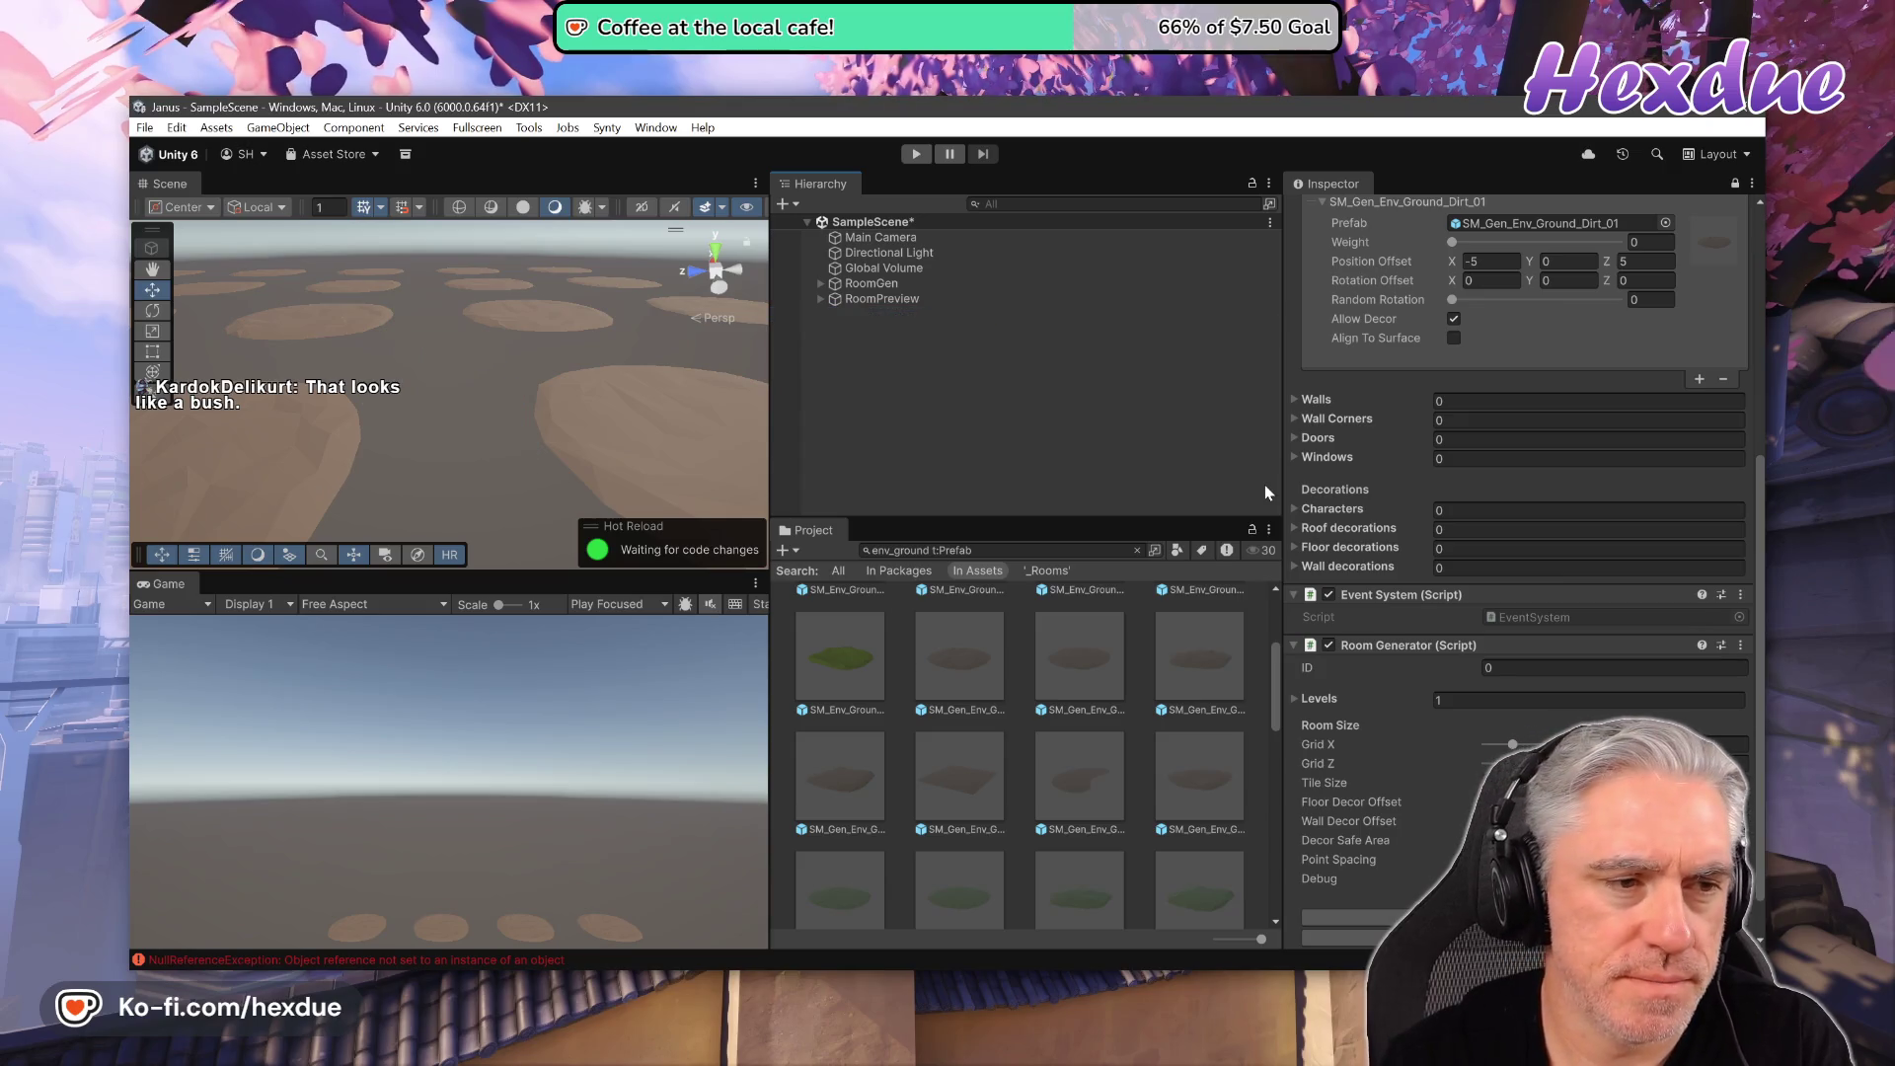
{"action": "scroll", "coordinate": [561, 454], "scroll_direction": "down", "scroll_amount": 6}
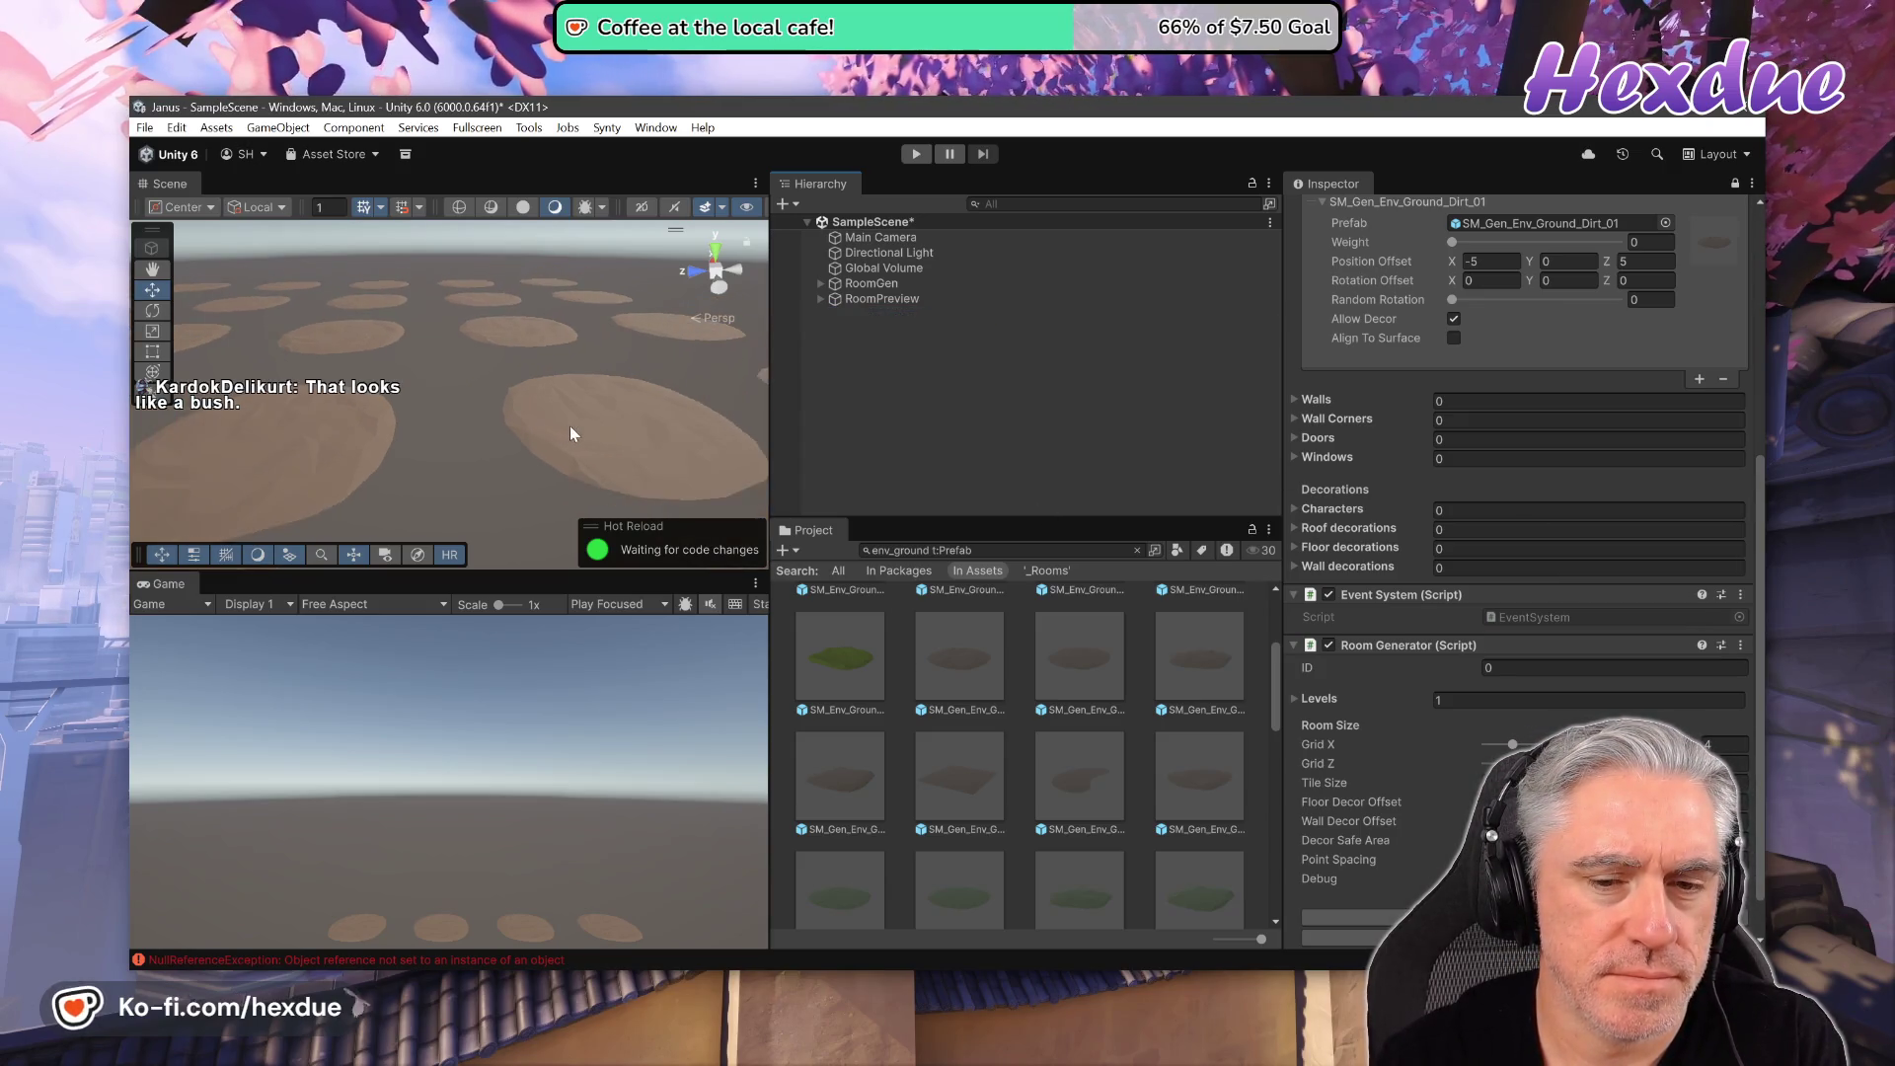
{"action": "scroll", "coordinate": [424, 437], "scroll_direction": "up", "scroll_amount": 3}
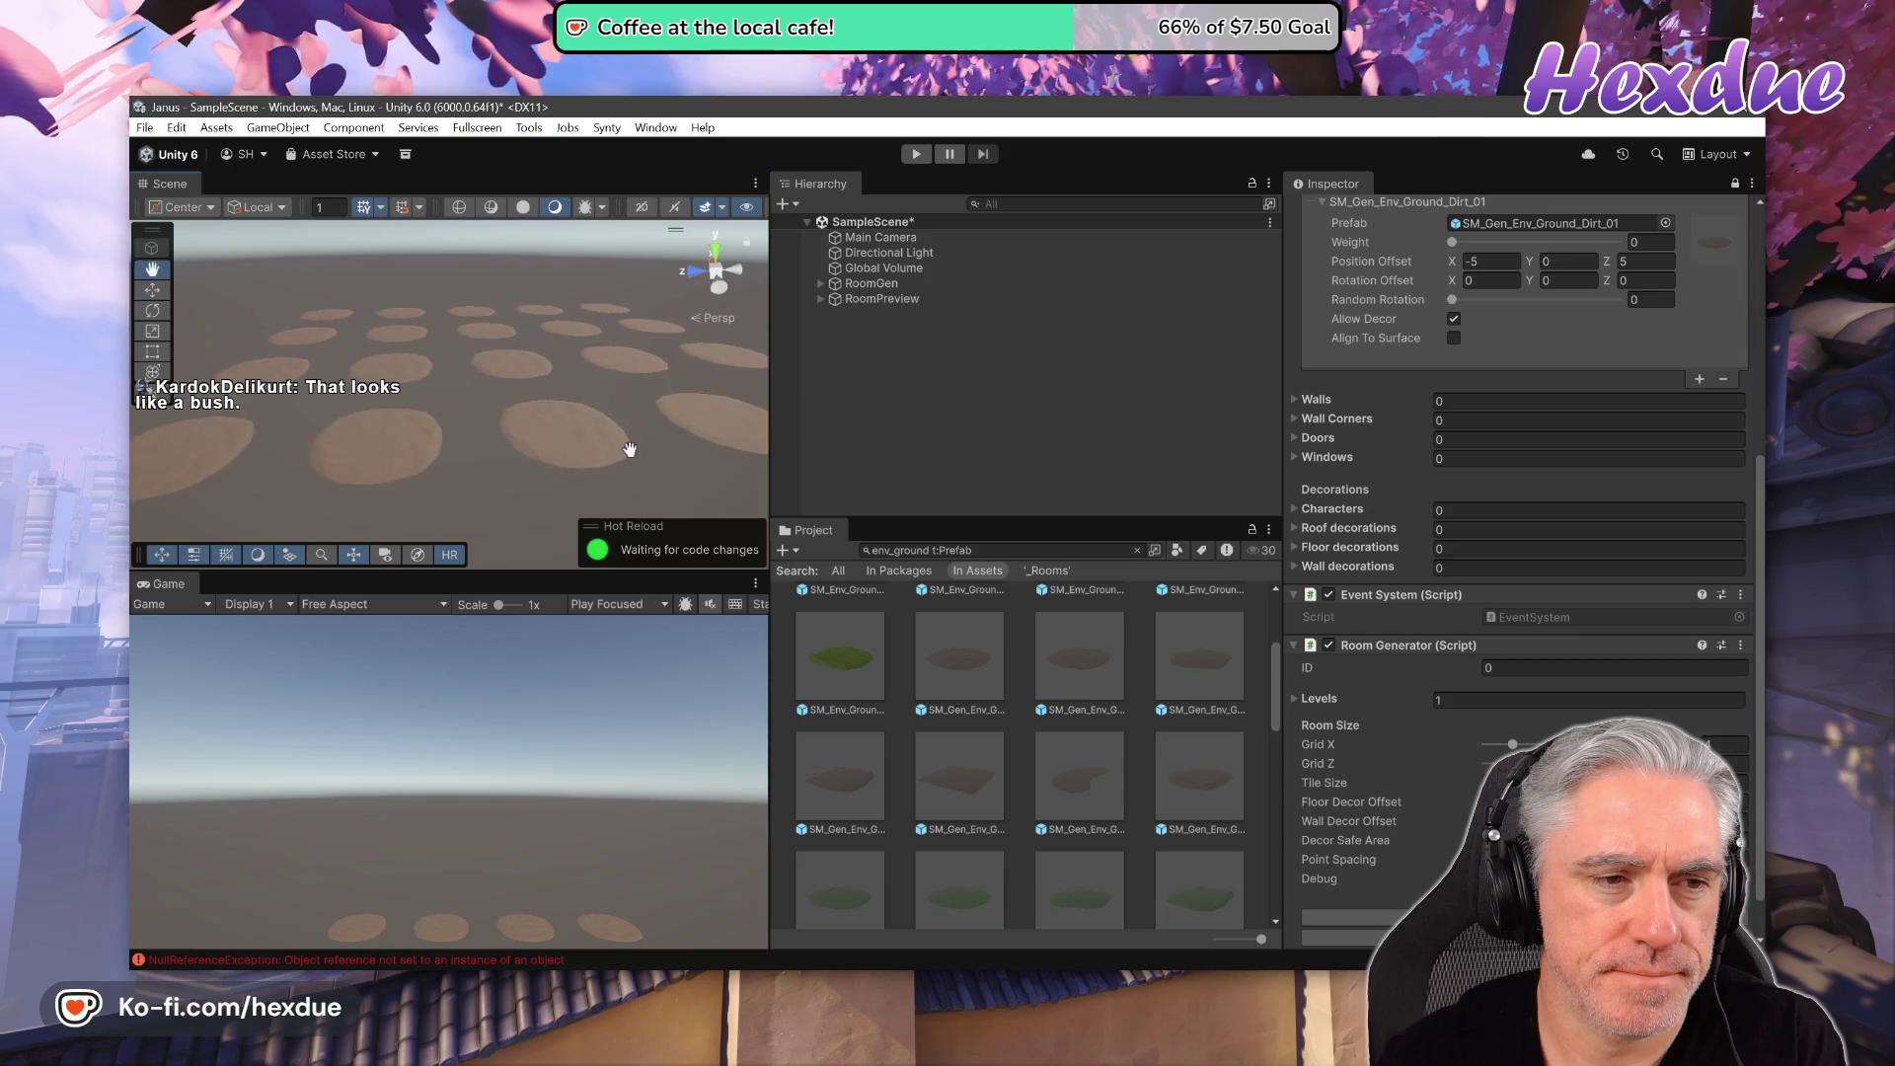
- Show RoomGen's child groups and replace the floor entry with a fresh Ground_Dirt_01 tile
{"action": "scroll", "coordinate": [589, 415], "scroll_direction": "down", "scroll_amount": 3}
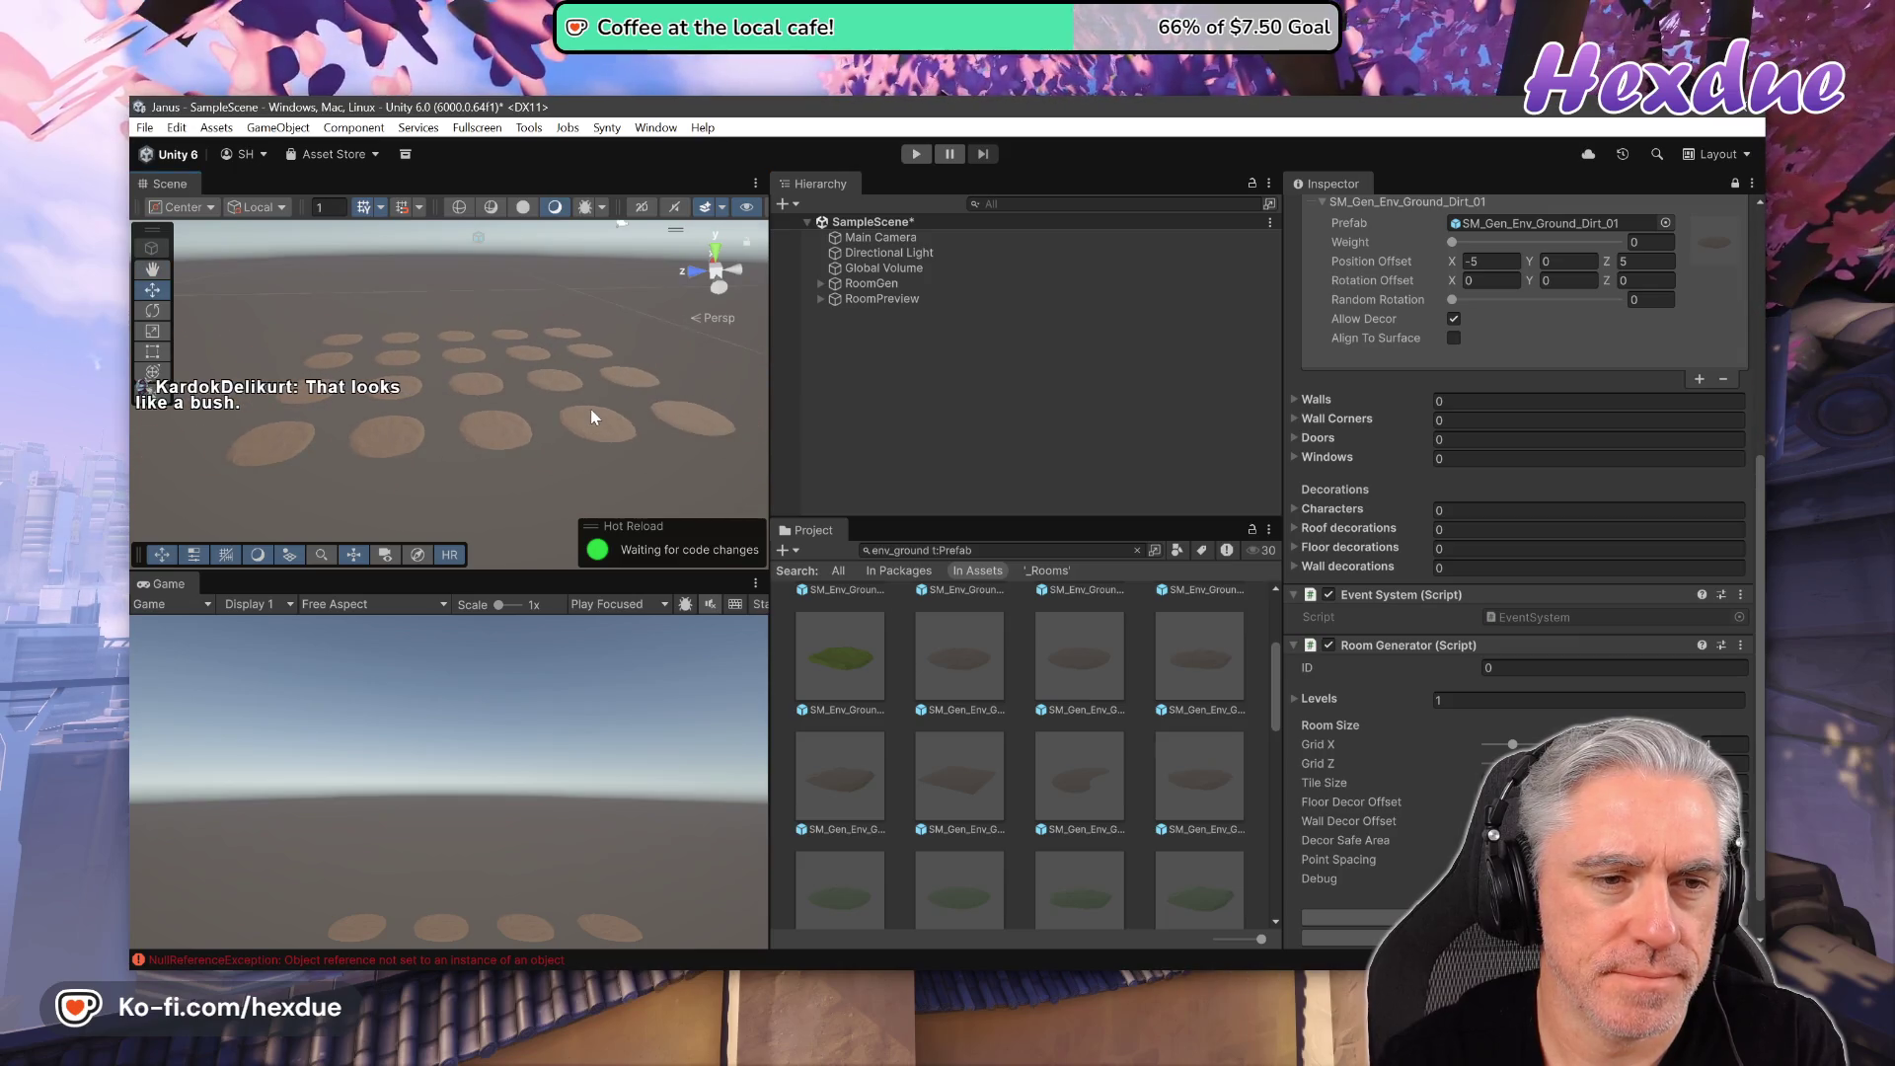
{"action": "left_click", "coordinate": [821, 283]}
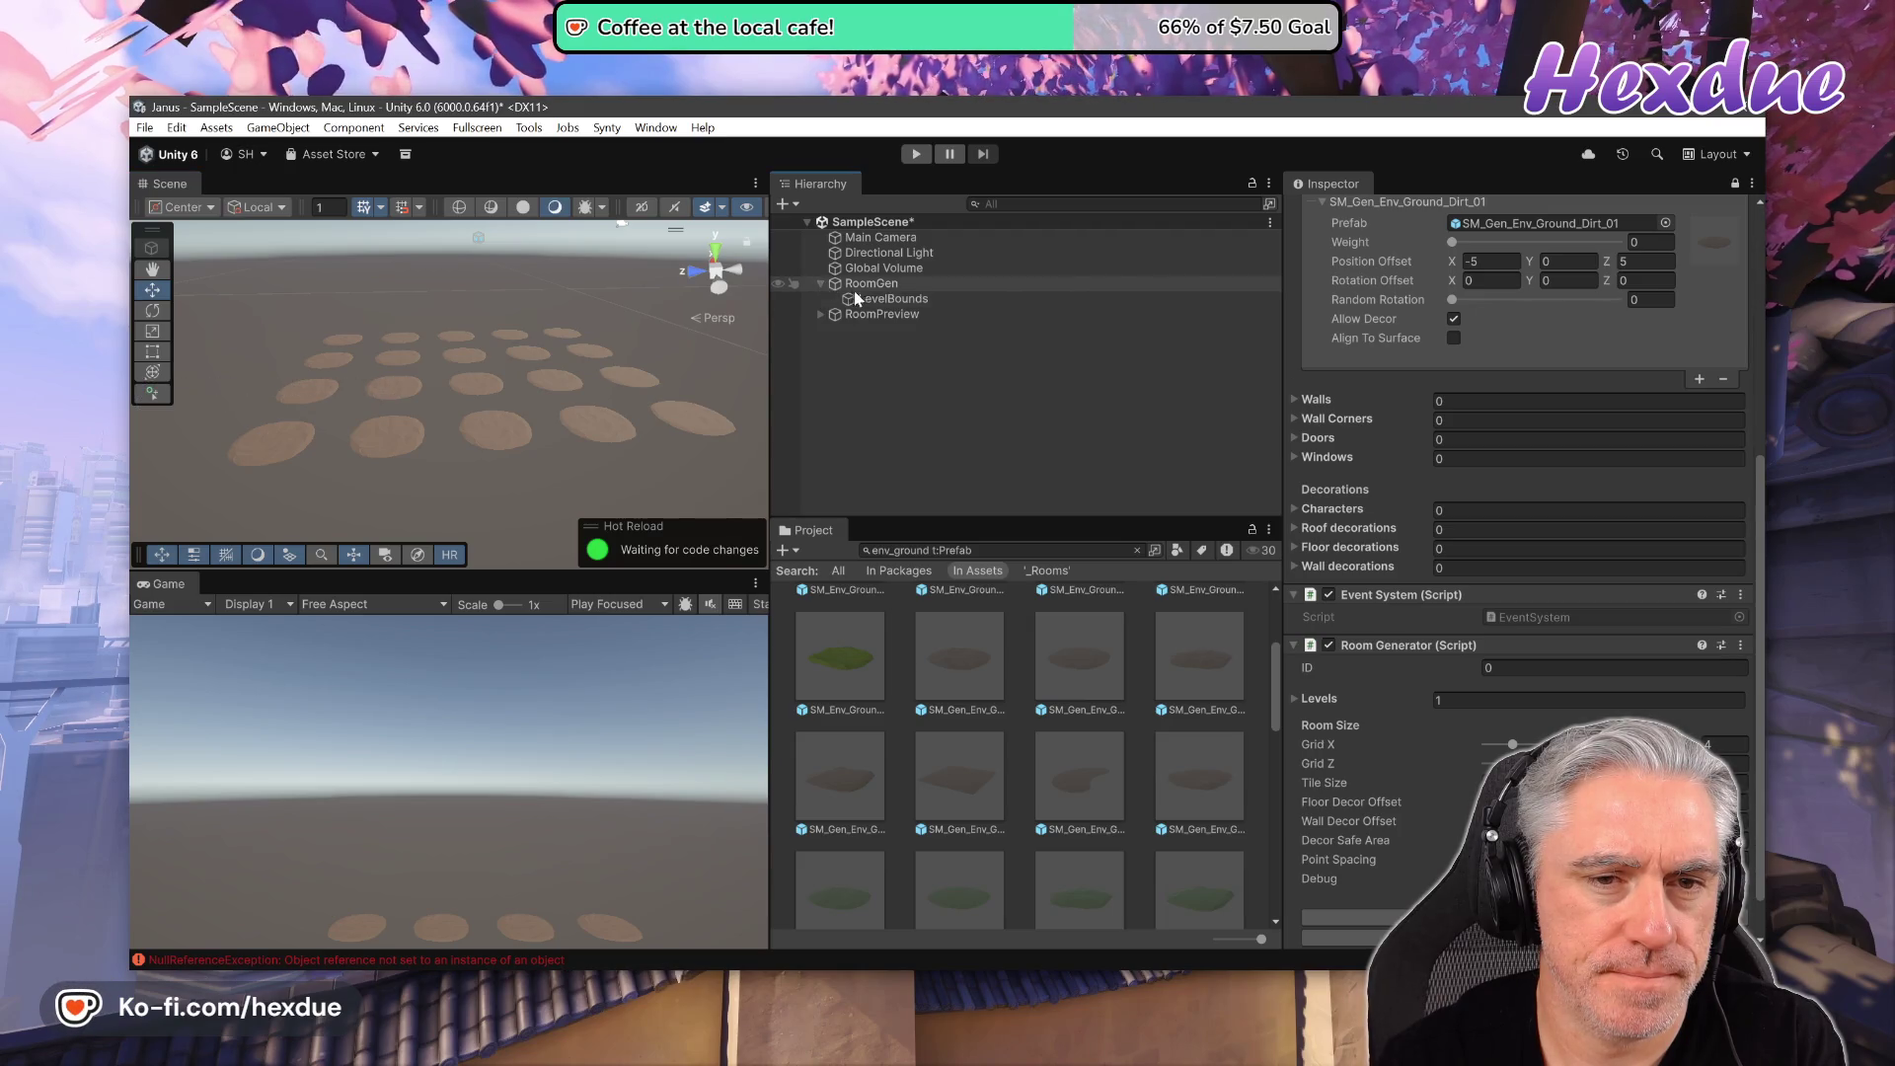
{"action": "left_click", "coordinate": [820, 313]}
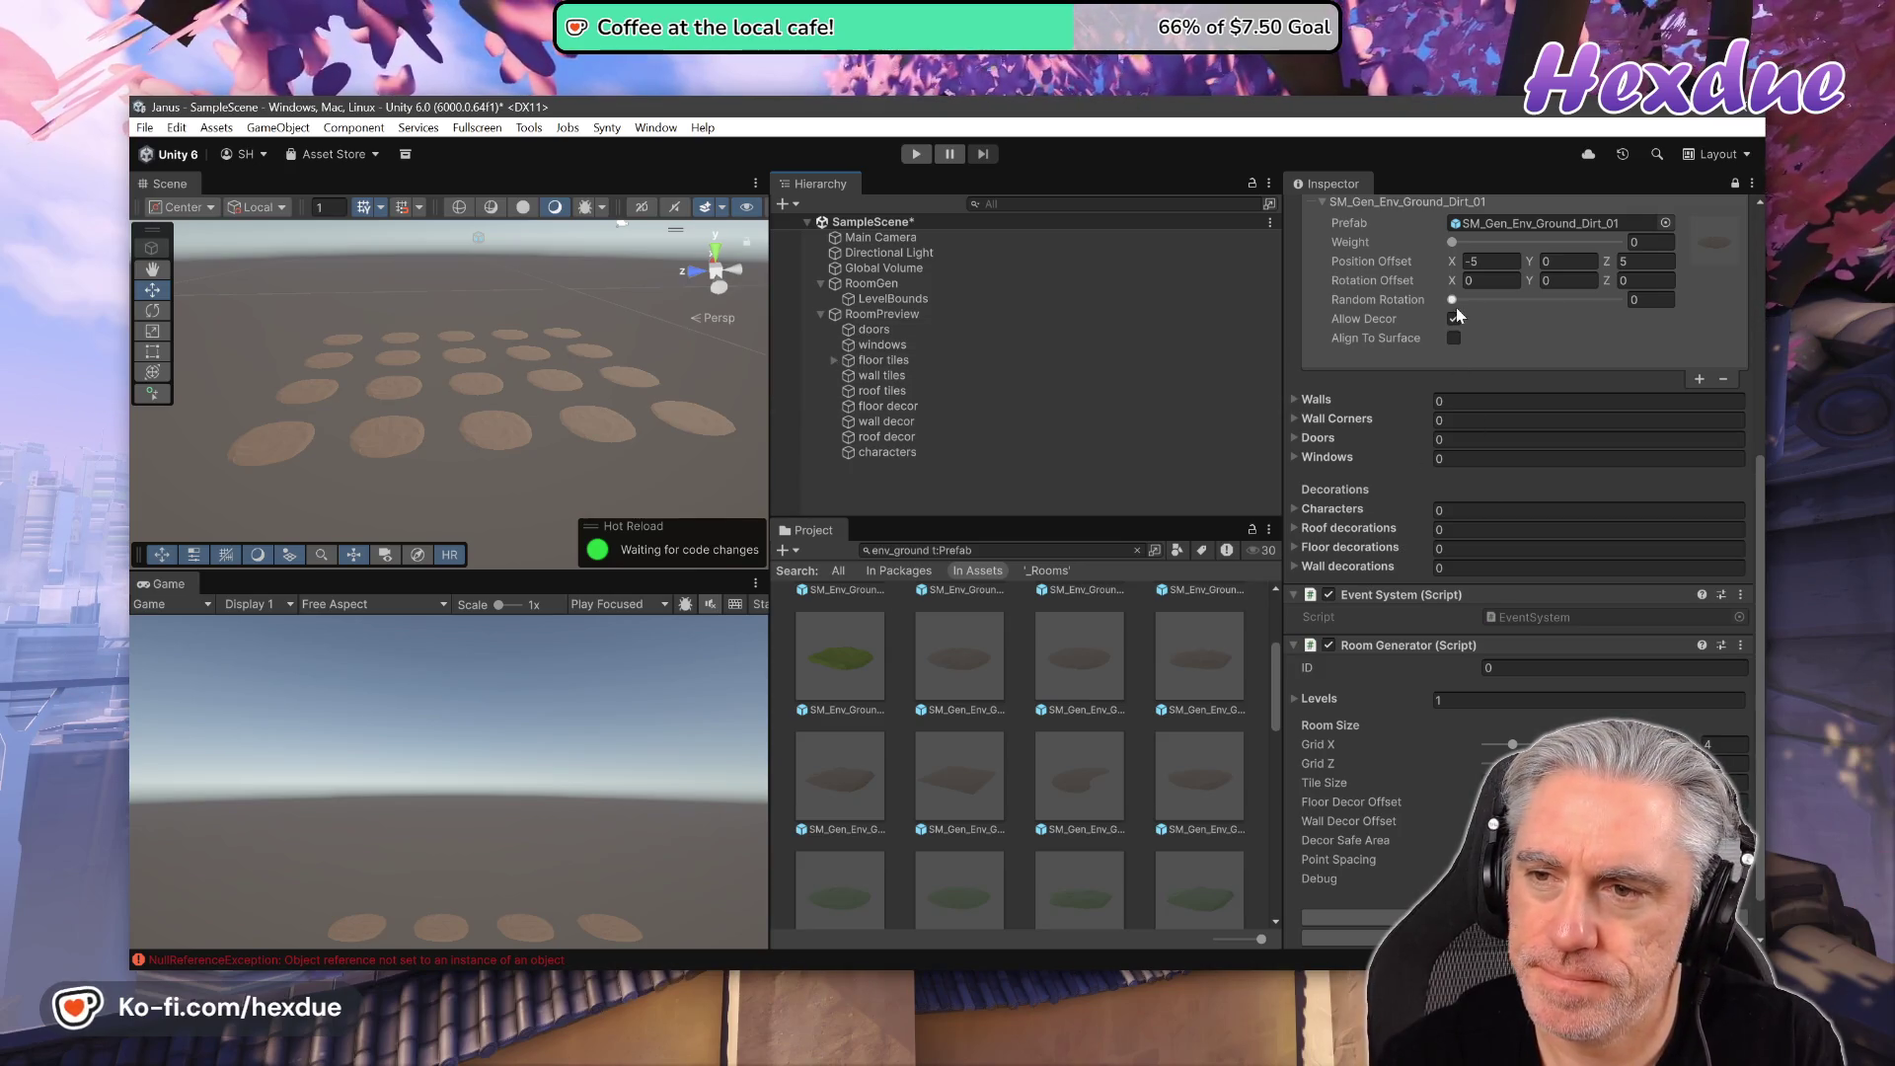
{"action": "left_click", "coordinate": [1724, 381]}
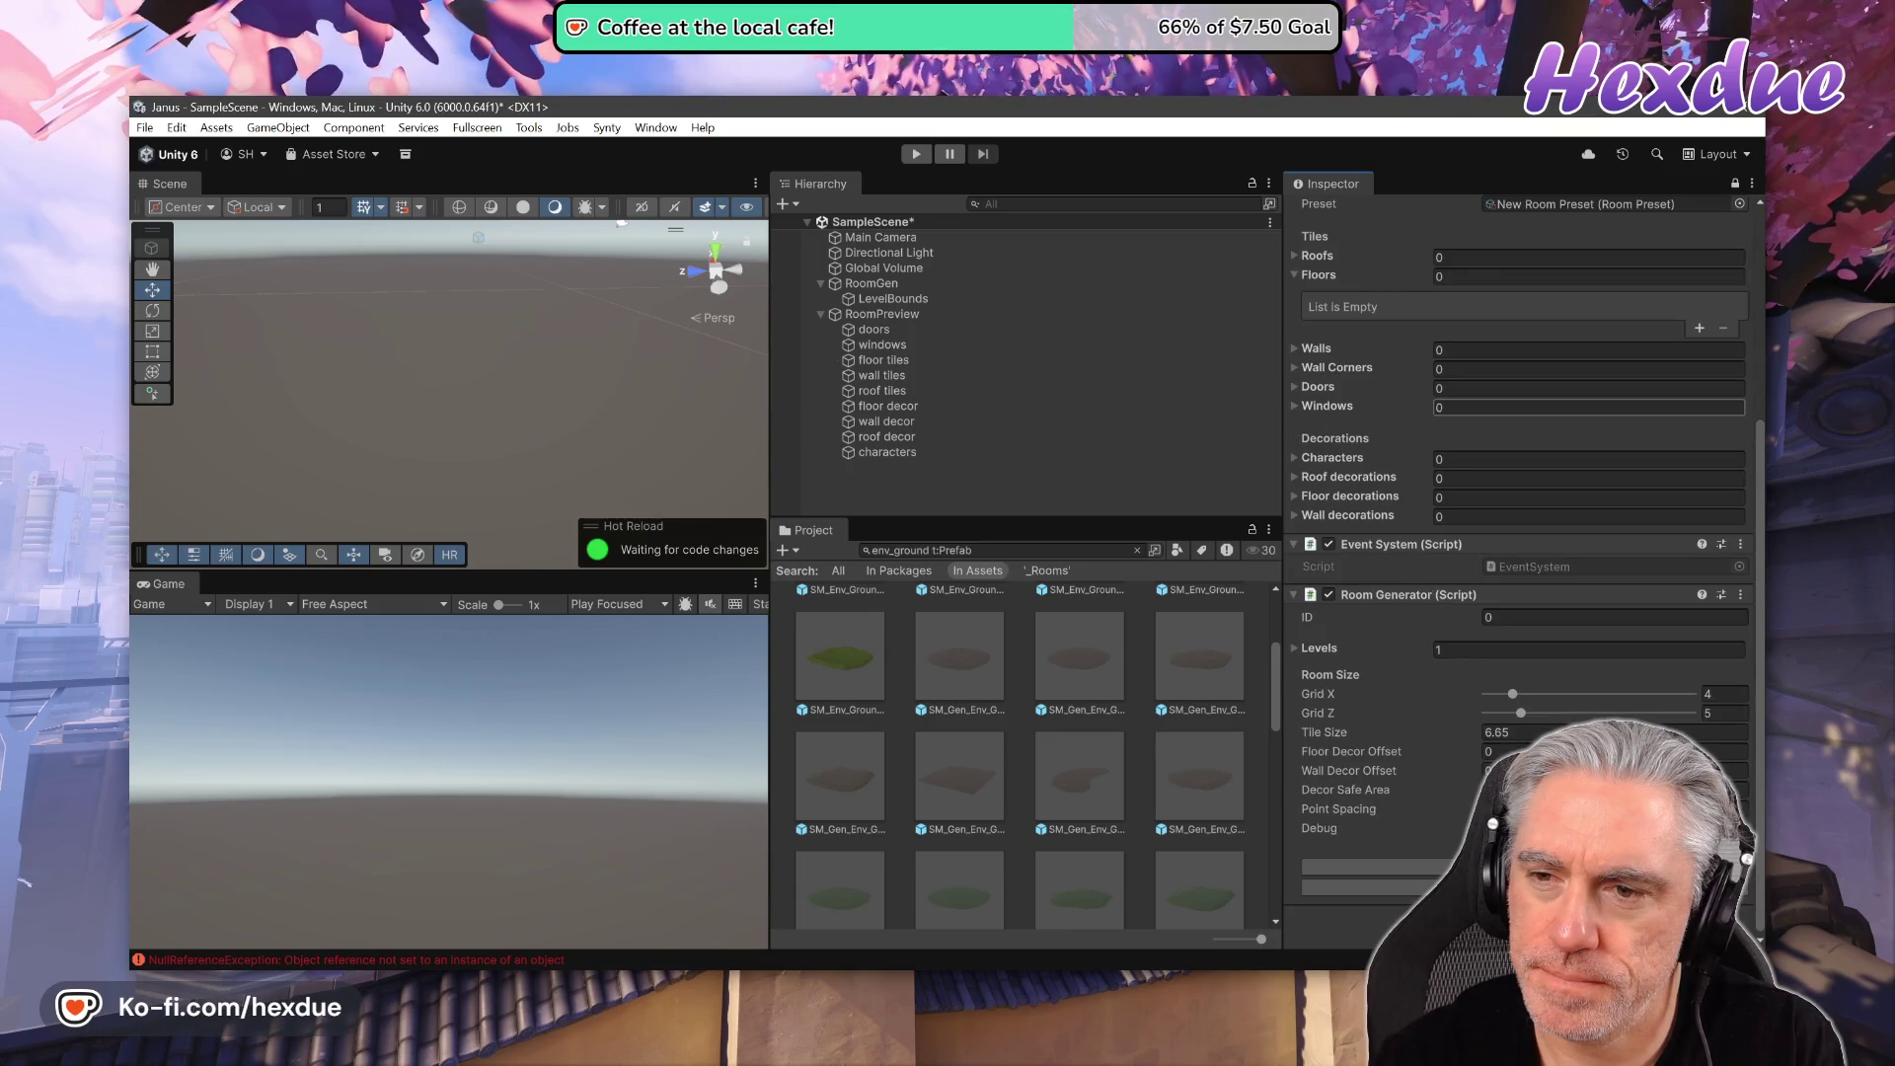
{"action": "left_click", "coordinate": [1696, 329]}
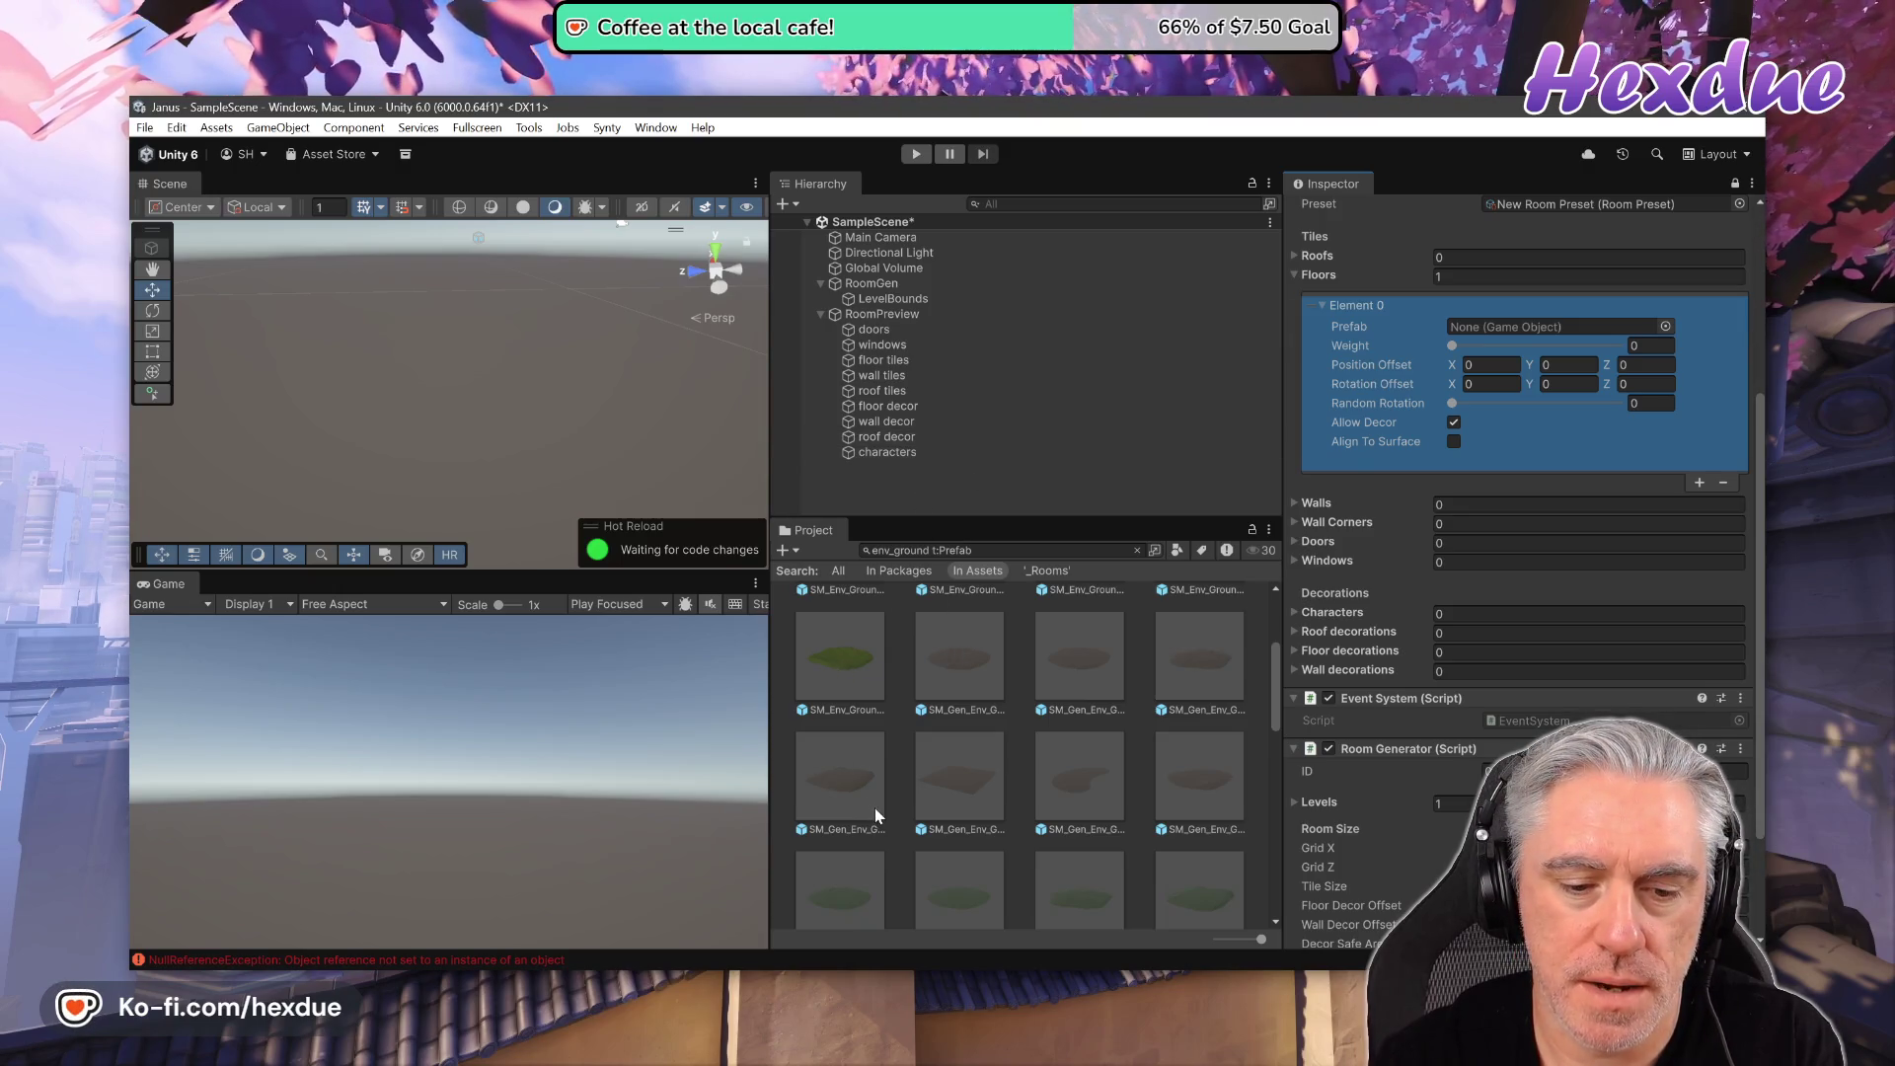
{"action": "mouse_move", "coordinate": [936, 681]}
{"action": "left_mouse_down"}
{"action": "mouse_move", "coordinate": [951, 648]}
{"action": "mouse_move", "coordinate": [1471, 334]}
{"action": "left_mouse_up"}
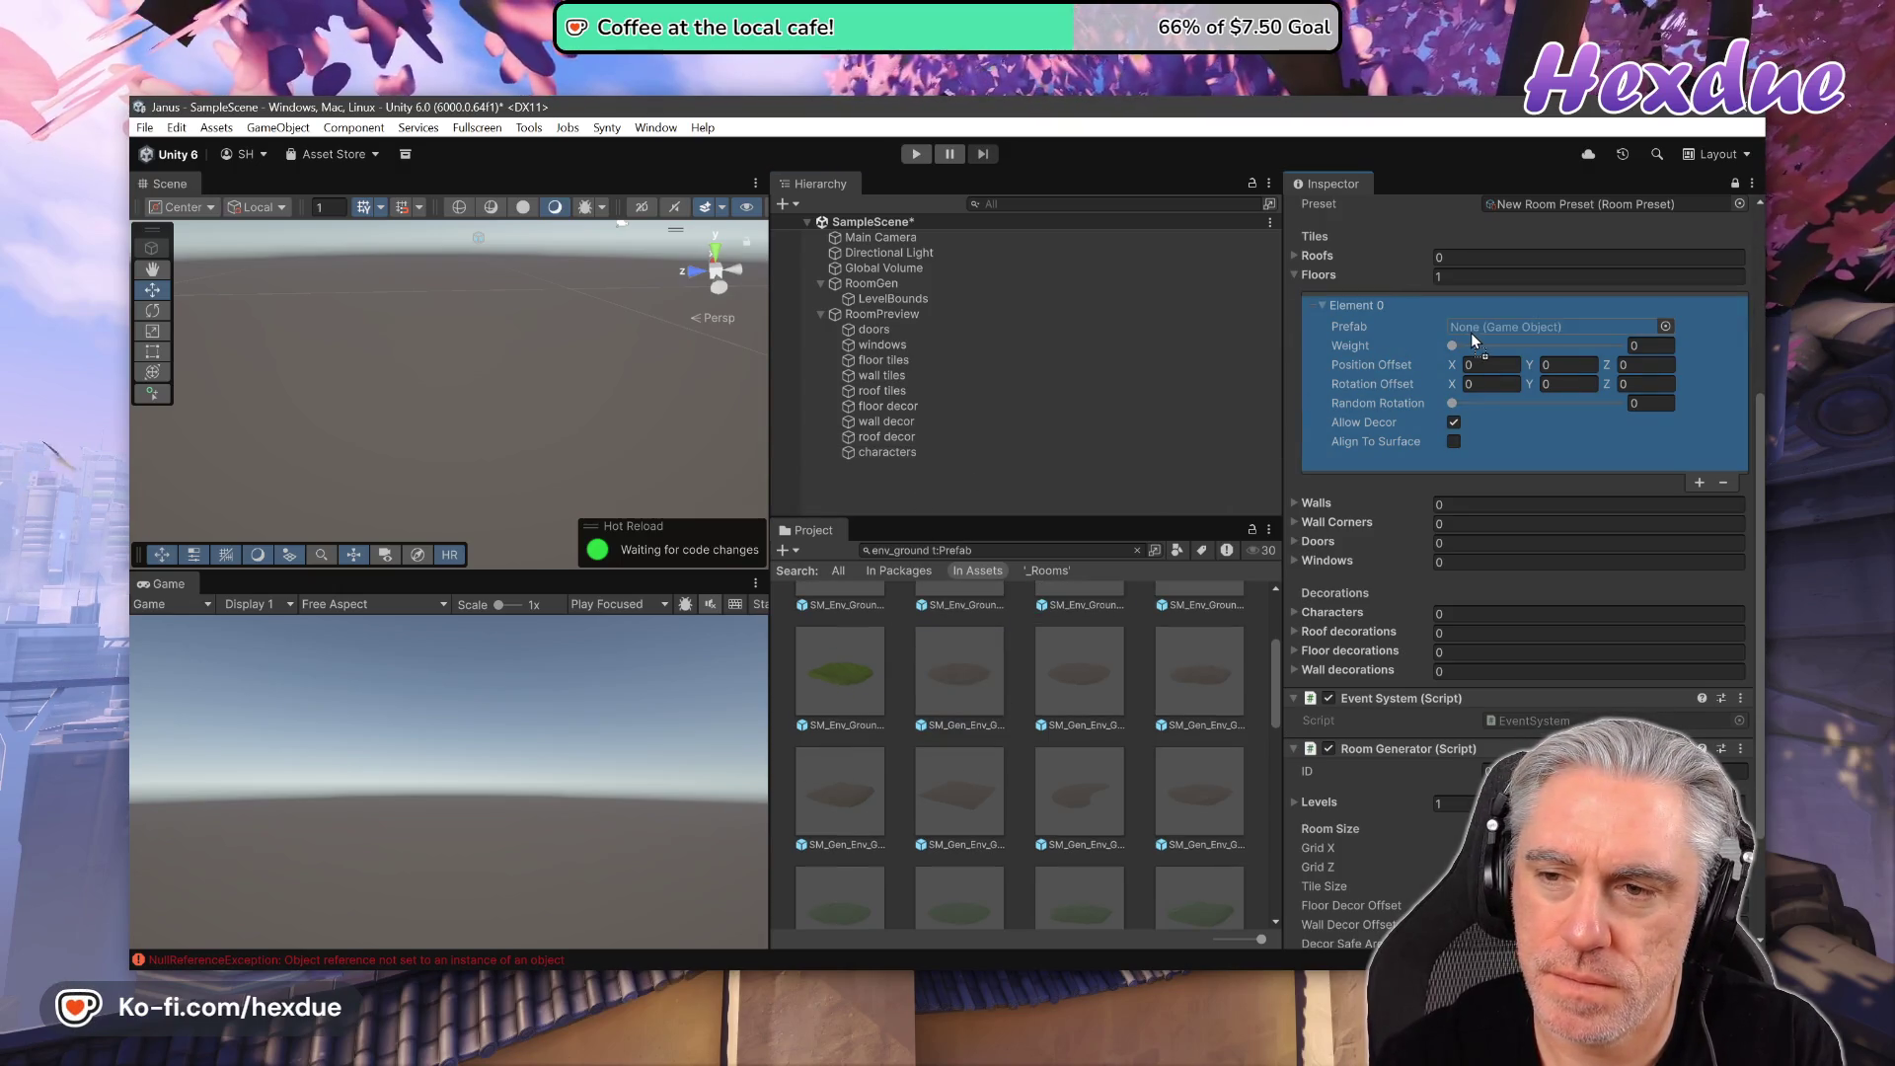
- Try Ground_Dirt_02, settle on SM_Gen_Env_Ground_Dirt_03 as floor tile, then switch to the RoomGen store page
{"action": "left_click_drag", "start_coordinate": [1070, 656], "coordinate": [1467, 326]}
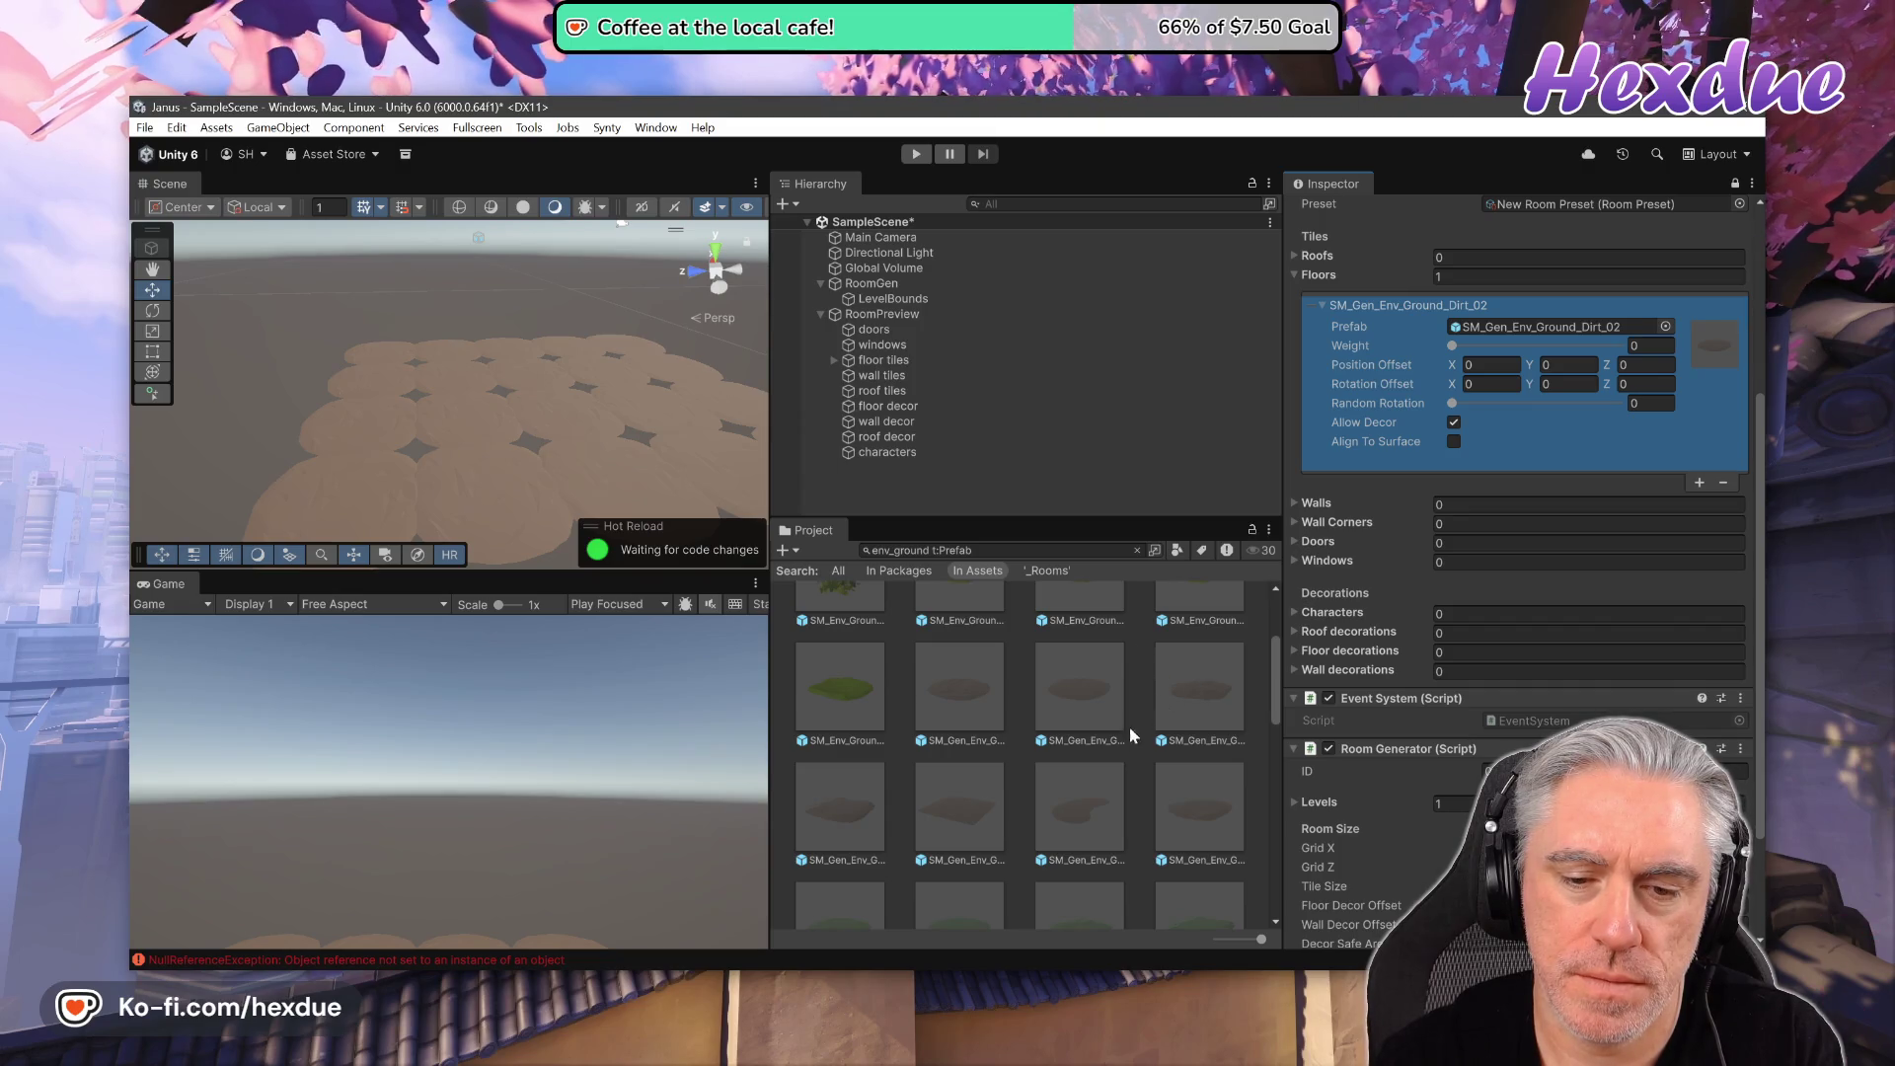
{"action": "scroll", "coordinate": [1106, 738], "scroll_direction": "down", "scroll_amount": 1}
{"action": "mouse_move", "coordinate": [849, 754]}
{"action": "left_mouse_down"}
{"action": "mouse_move", "coordinate": [1471, 341]}
{"action": "mouse_move", "coordinate": [1530, 334]}
{"action": "left_mouse_up"}
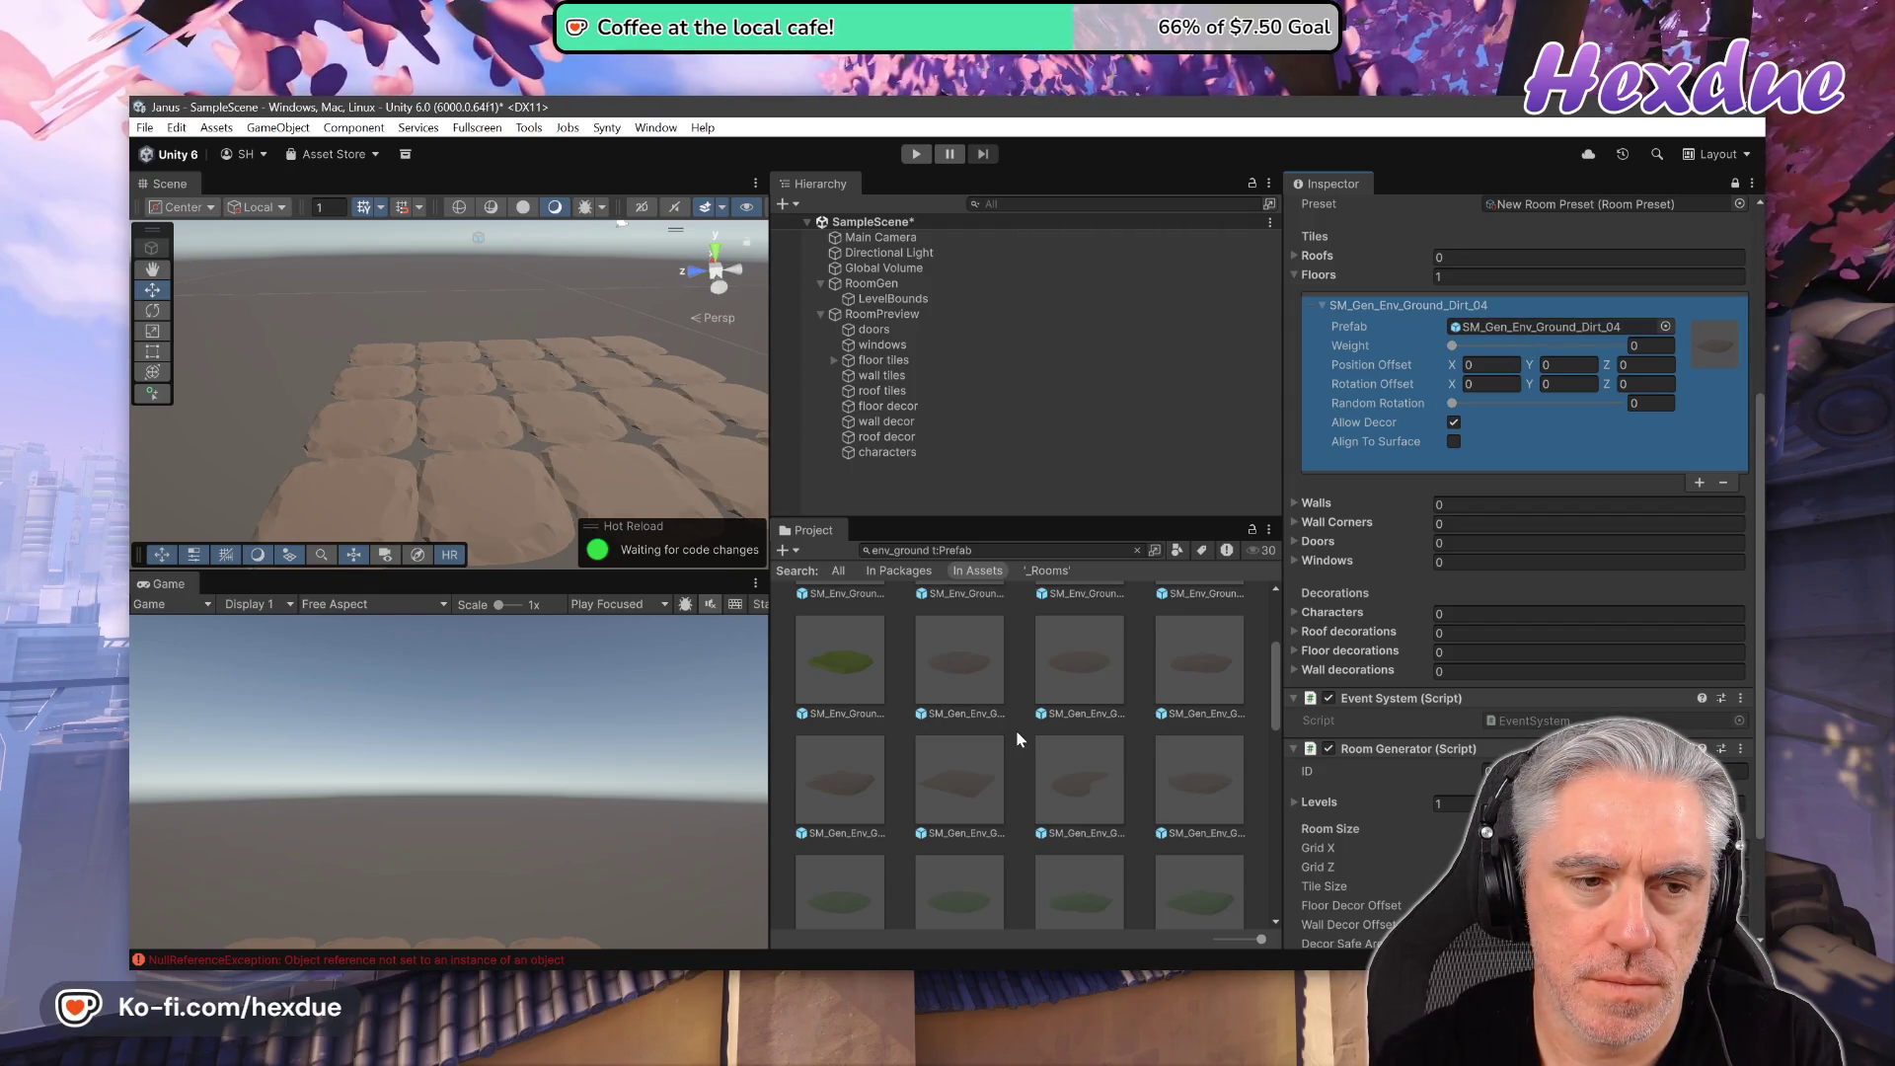
{"action": "mouse_move", "coordinate": [975, 778]}
{"action": "left_mouse_down"}
{"action": "mouse_move", "coordinate": [1206, 657]}
{"action": "mouse_move", "coordinate": [1372, 529]}
{"action": "mouse_move", "coordinate": [1554, 323]}
{"action": "left_mouse_up"}
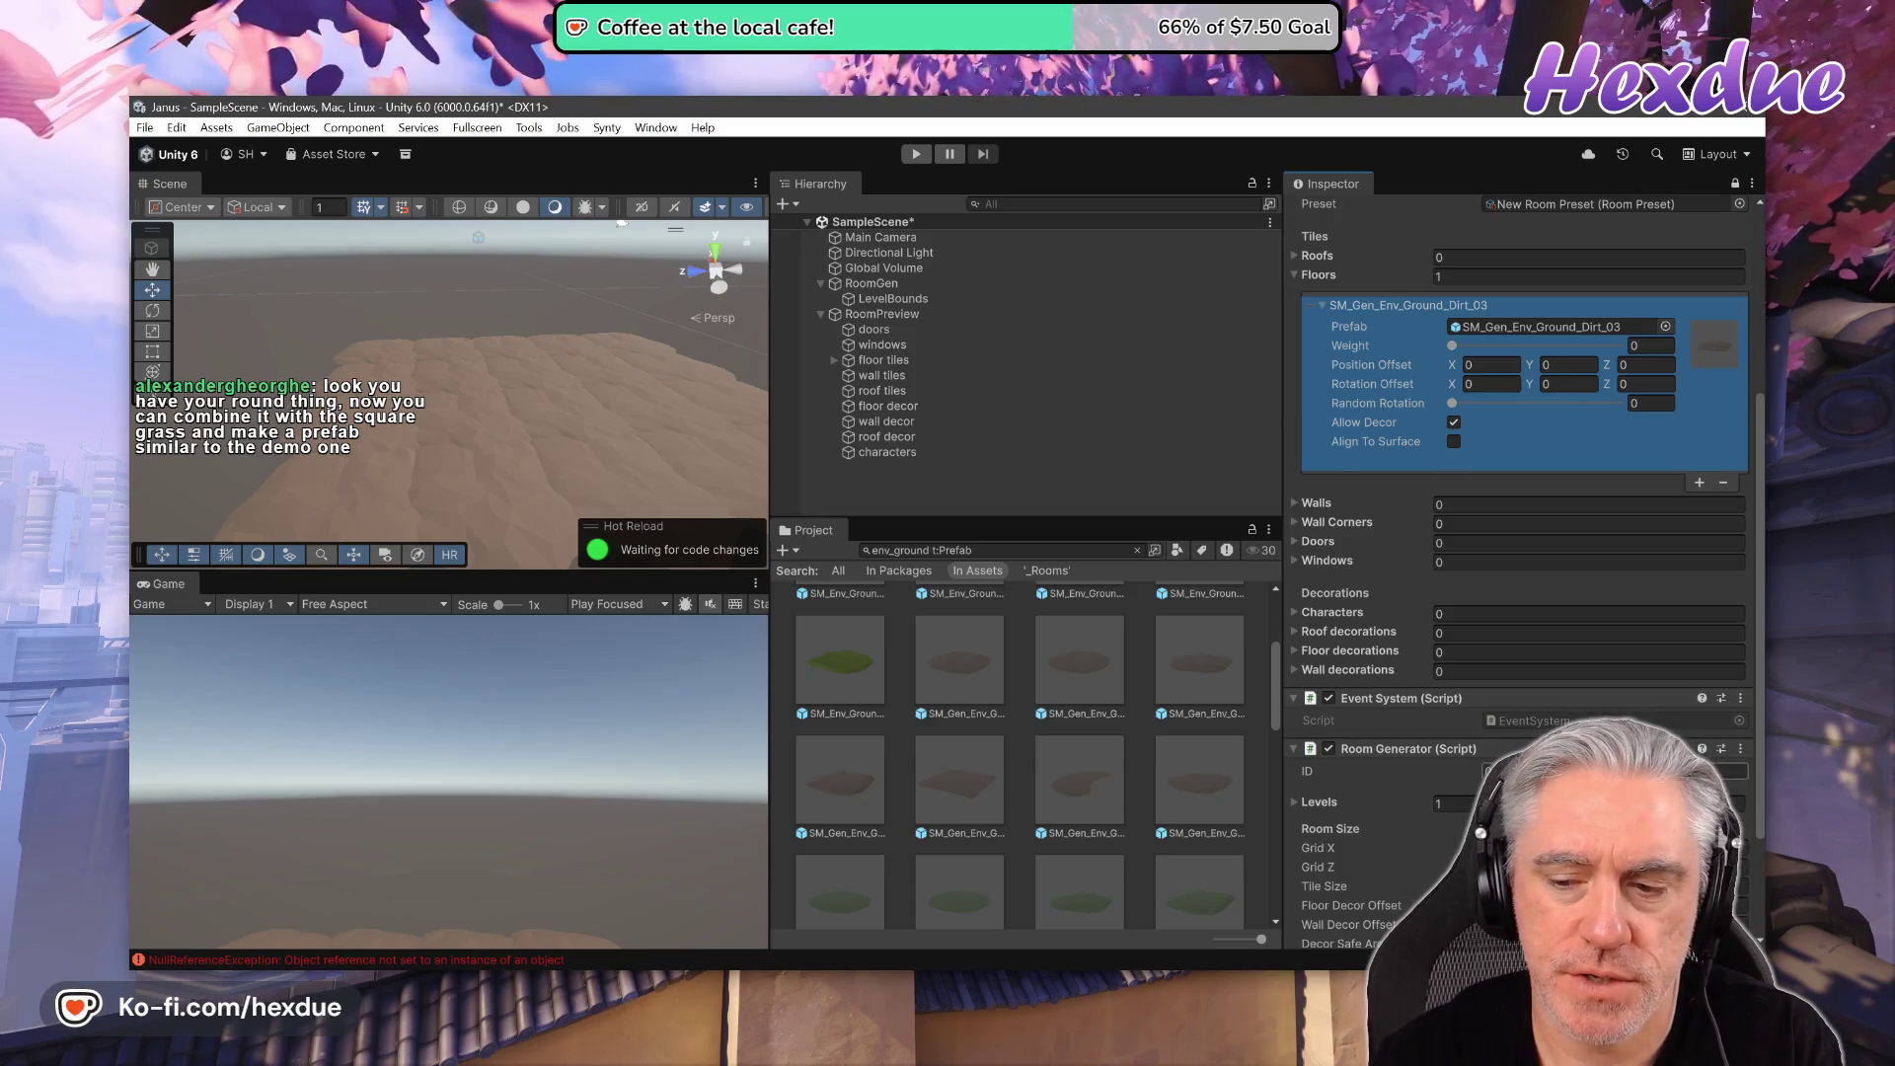
{"action": "scroll", "coordinate": [1521, 553], "scroll_direction": "down", "scroll_amount": 3}
{"action": "scroll", "coordinate": [1520, 552], "scroll_direction": "down", "scroll_amount": 2}
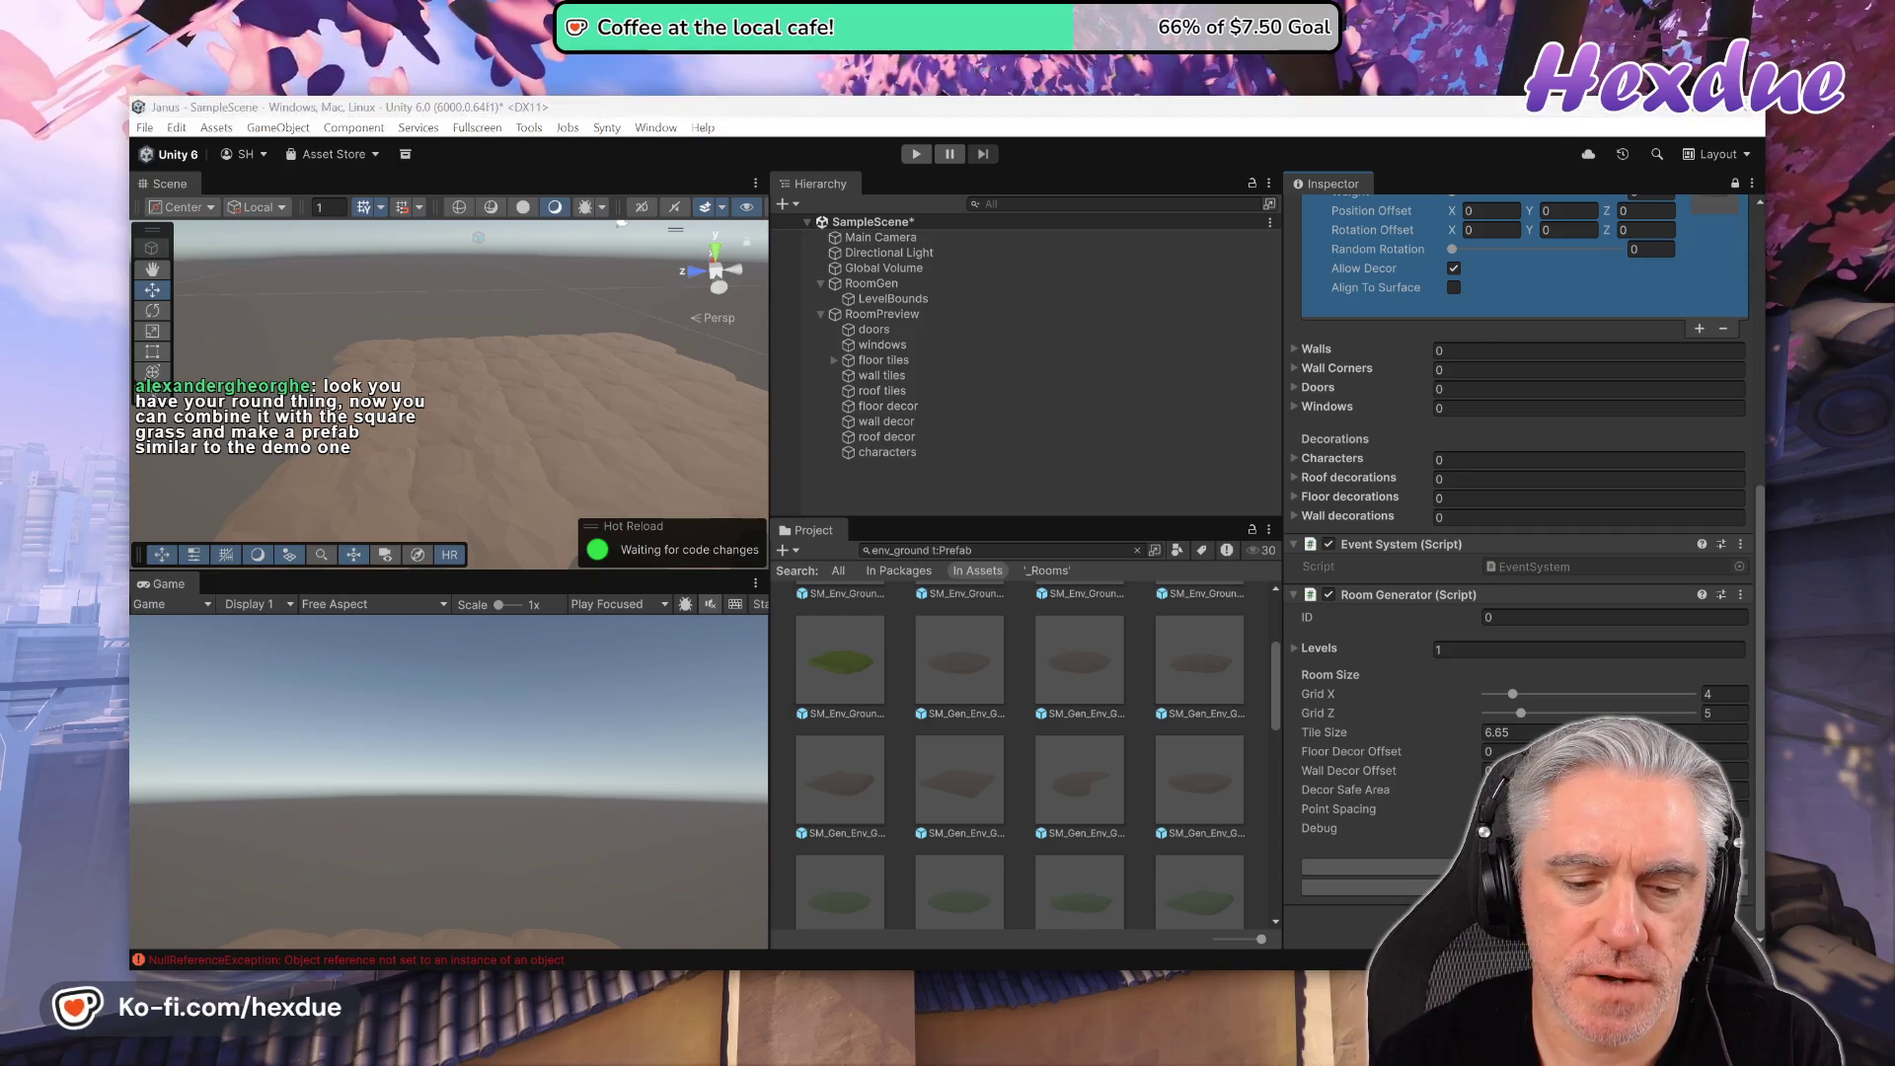
{"action": "key", "text": "alt+Tab"}
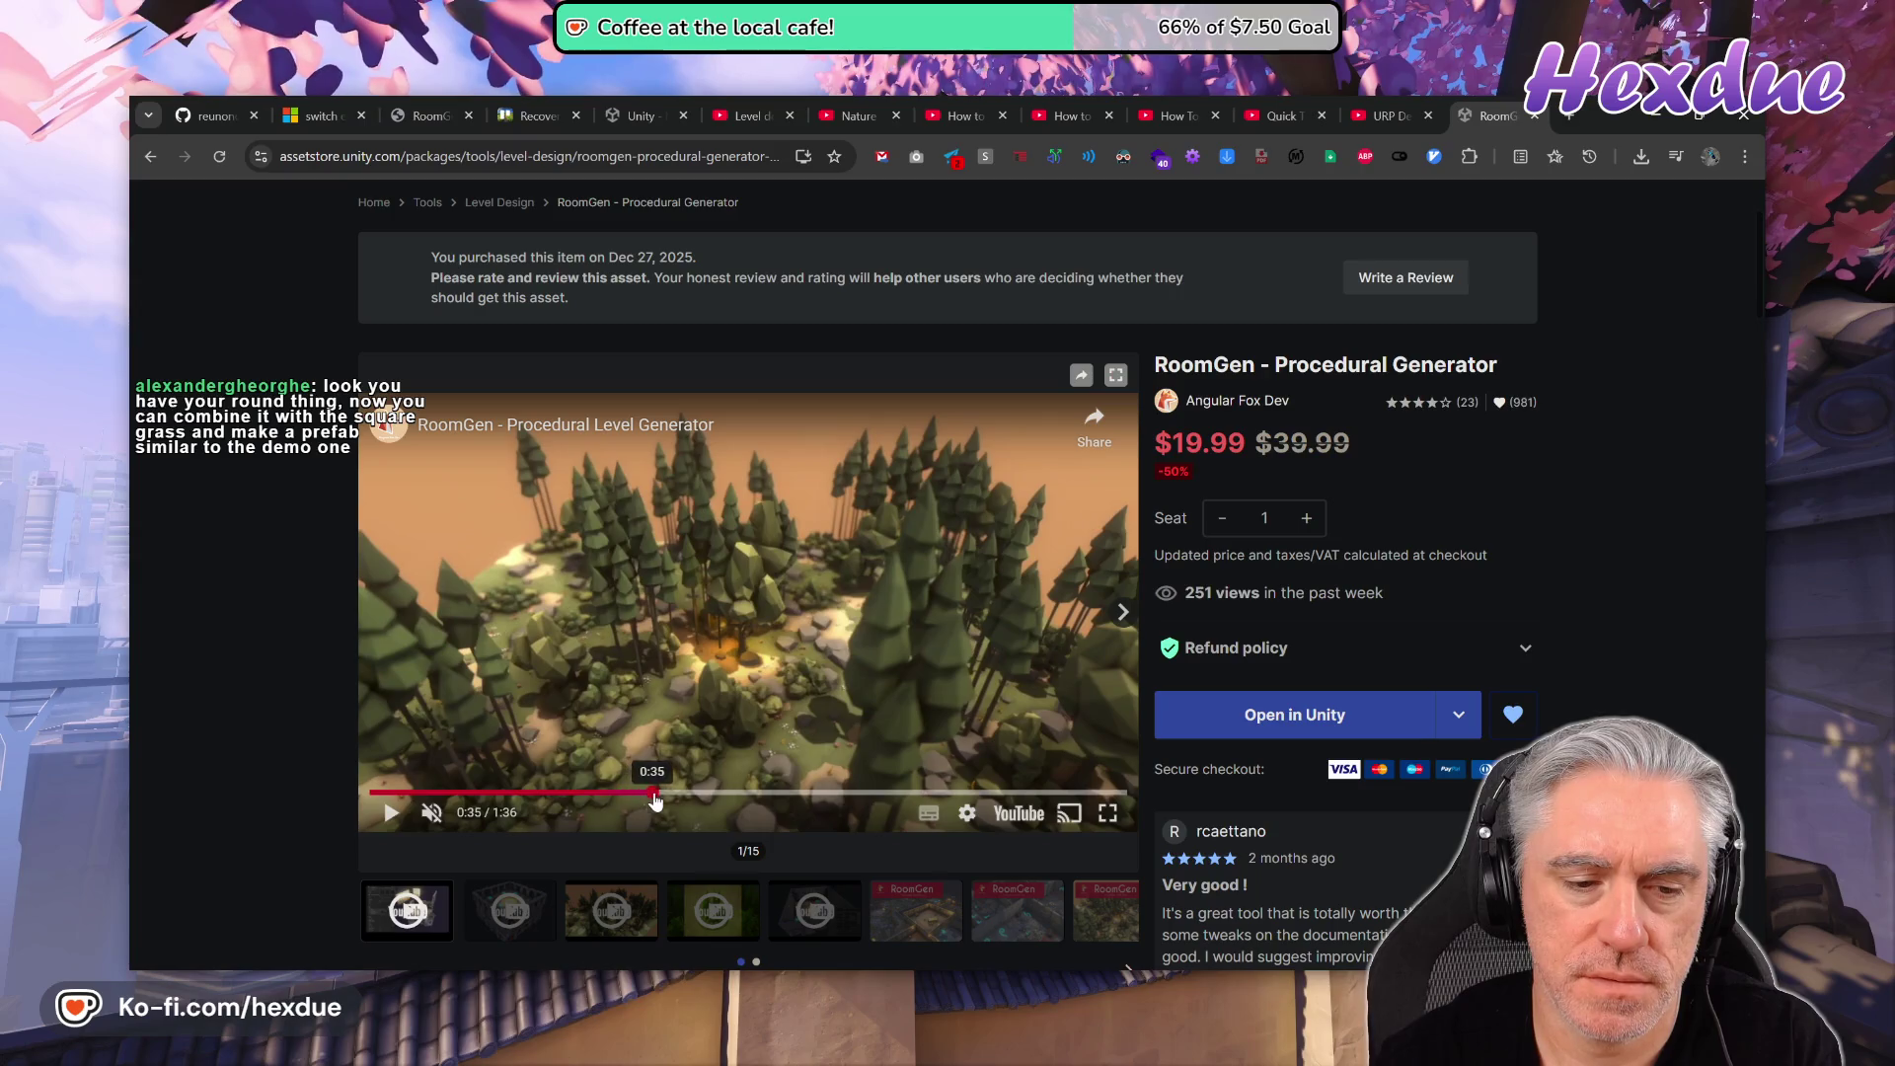
- Watch the RoomGen demo video fullscreen from about 0:39, pause it, and return to Unity
{"action": "left_click", "coordinate": [682, 793]}
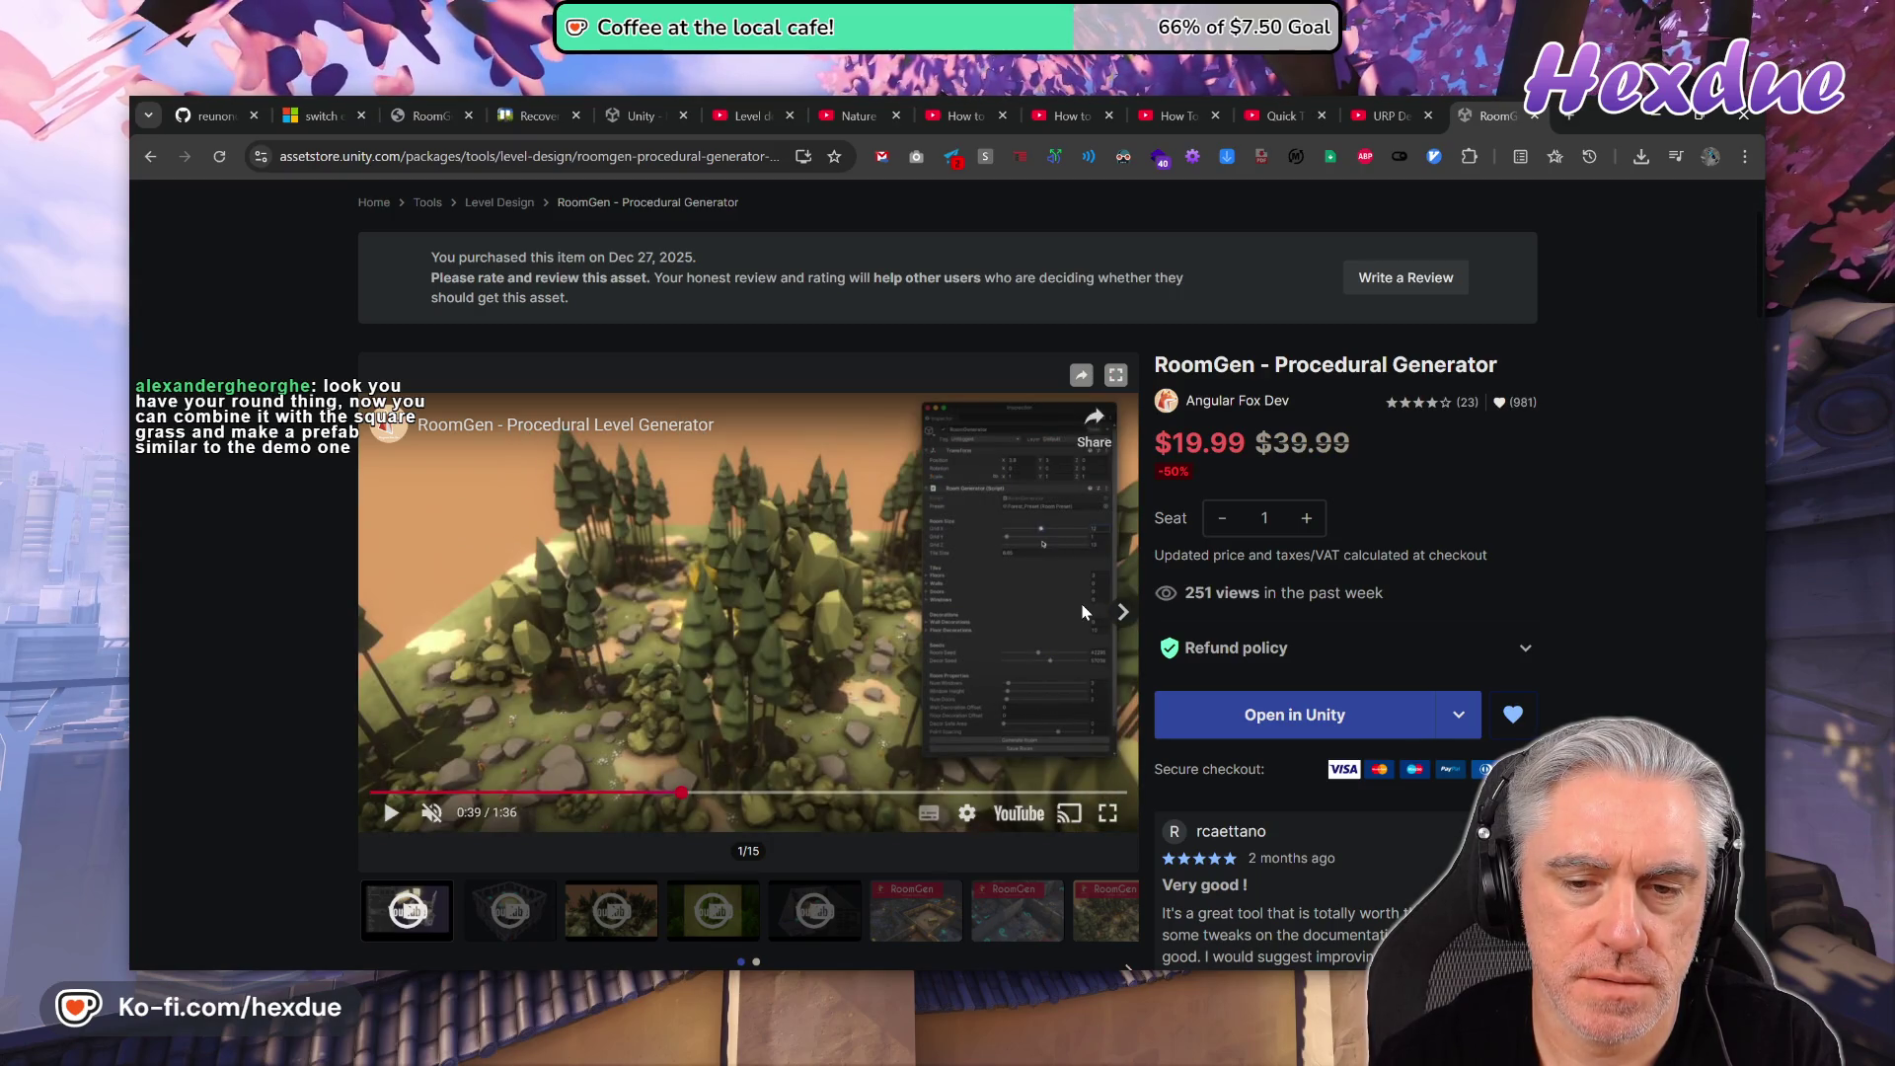
{"action": "double_click", "coordinate": [1083, 612]}
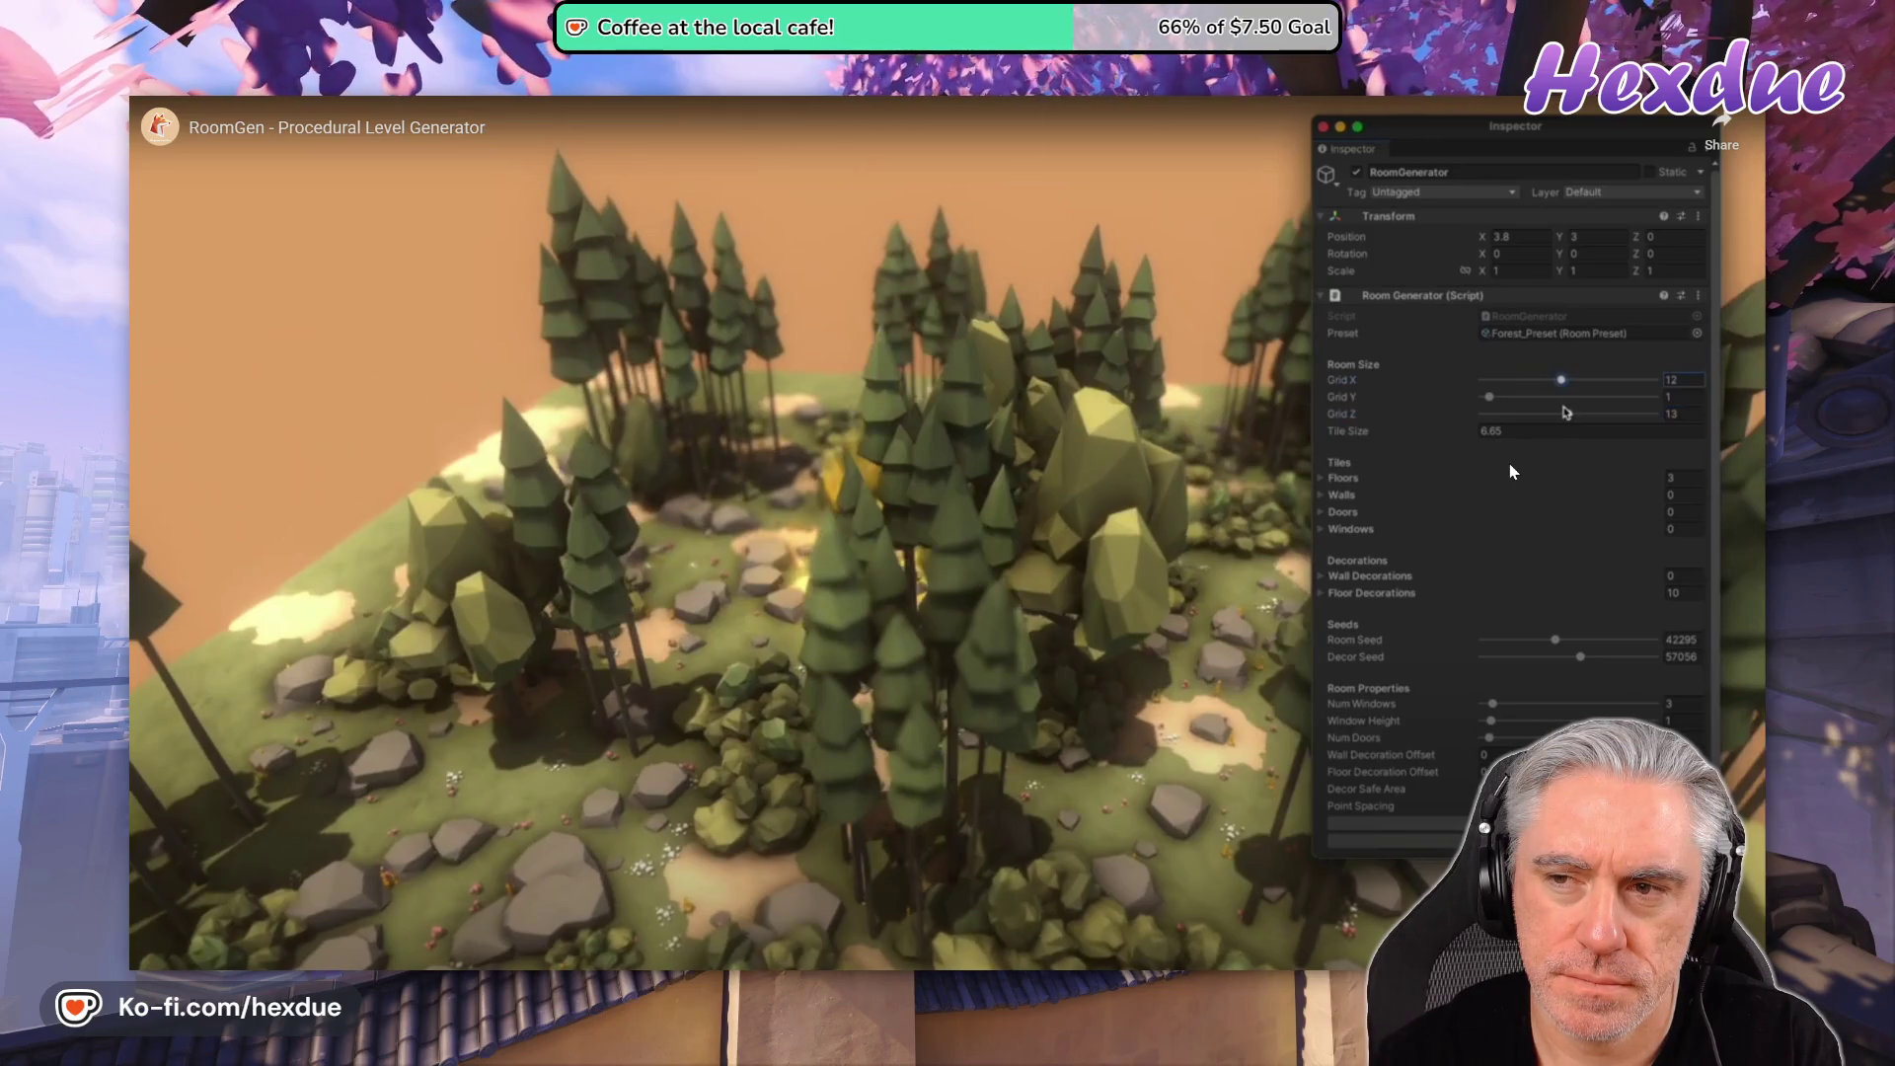
{"action": "left_click", "coordinate": [1512, 471]}
{"action": "key", "text": "Escape"}
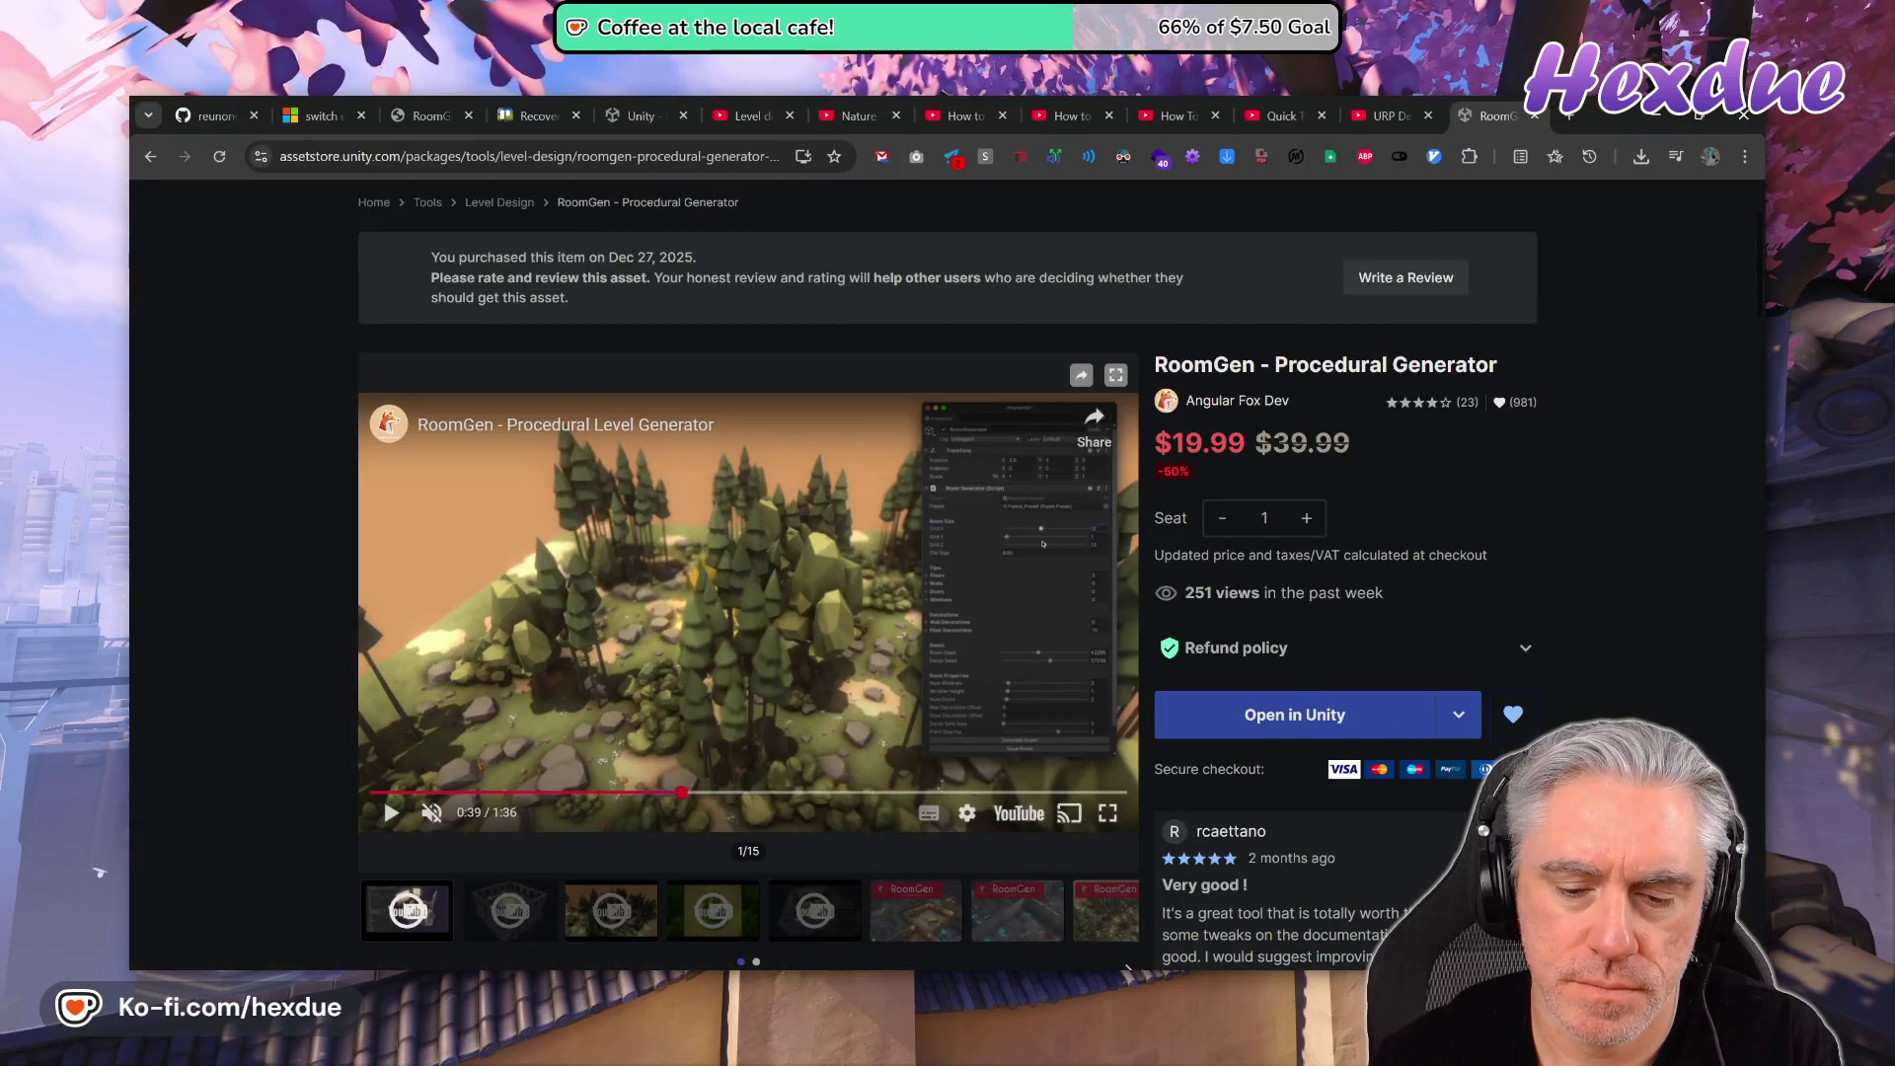
{"action": "key", "text": "alt+Tab"}
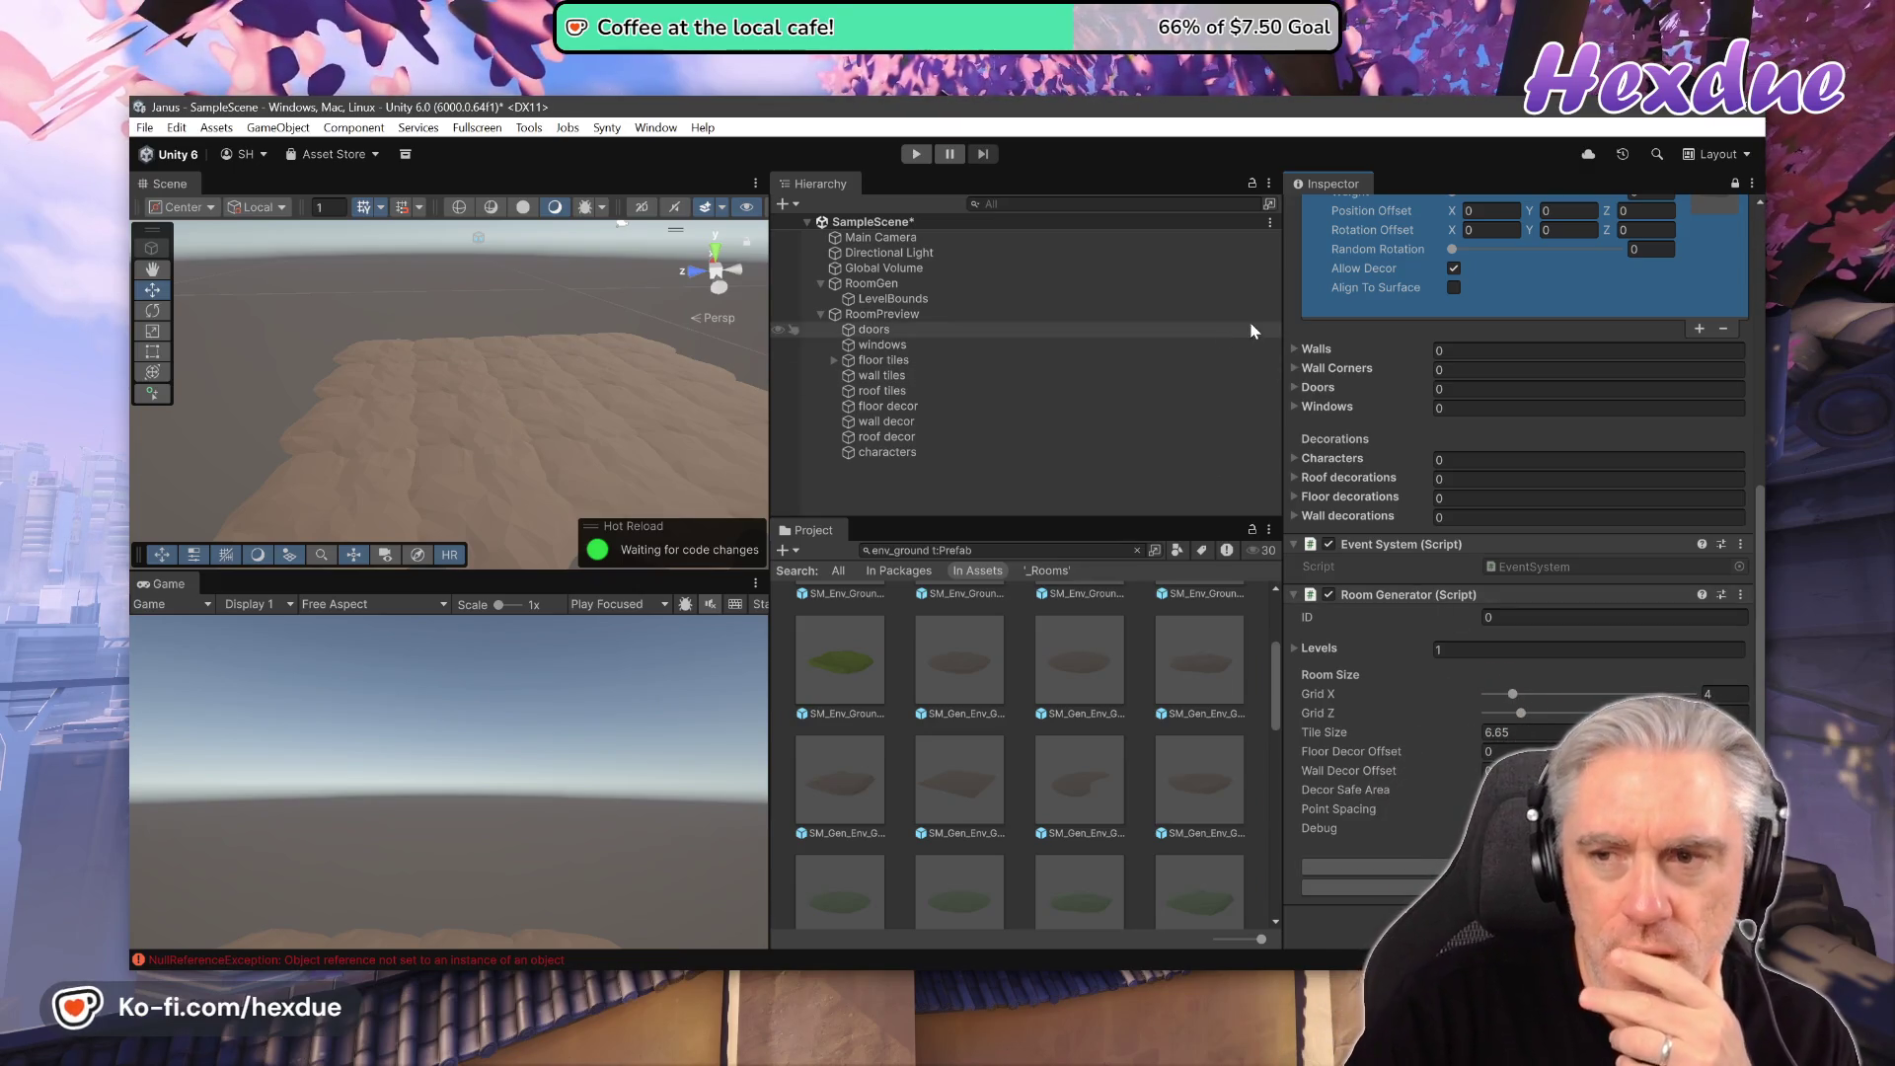
- Try Dirt_01, then make SM_Gen_Env_Ground_Grass_03 the floor tile so the room turns grass
{"action": "scroll", "coordinate": [1443, 413], "scroll_direction": "up", "scroll_amount": 2}
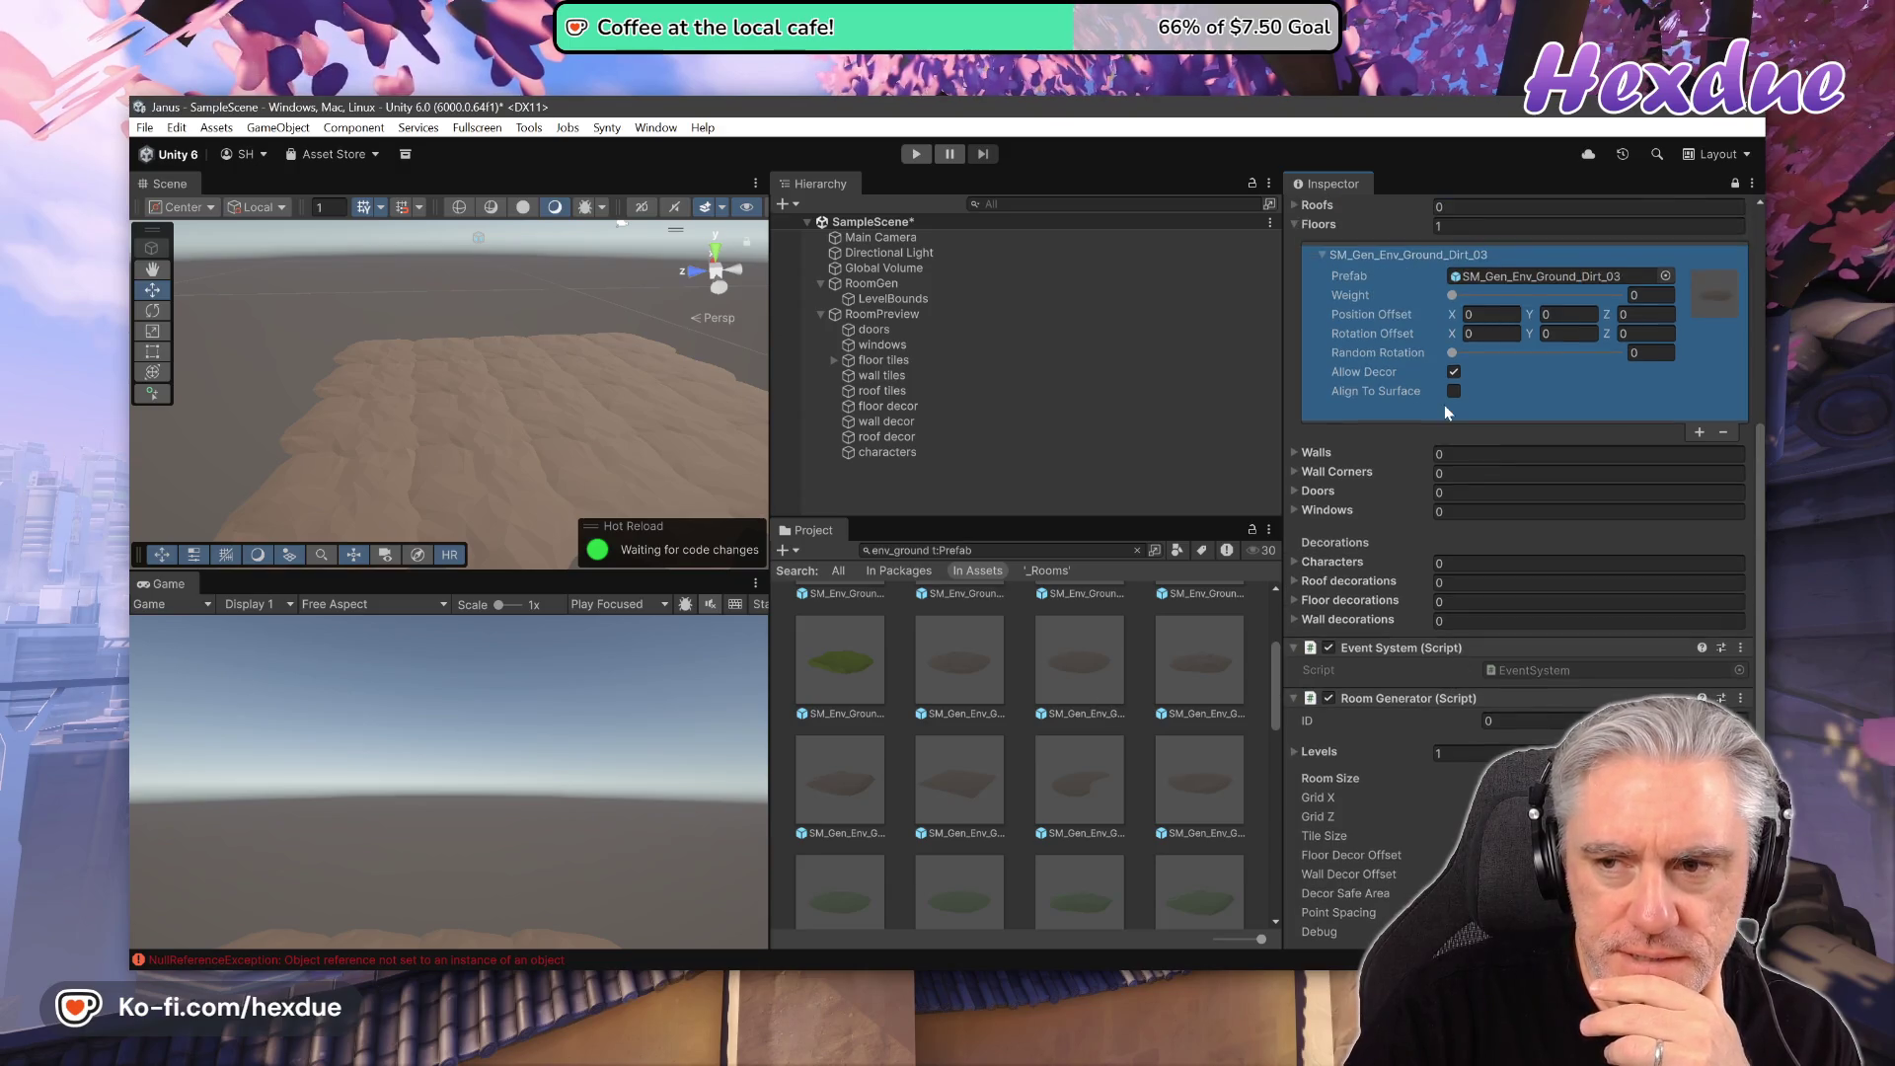
{"action": "scroll", "coordinate": [1446, 413], "scroll_direction": "up", "scroll_amount": 1}
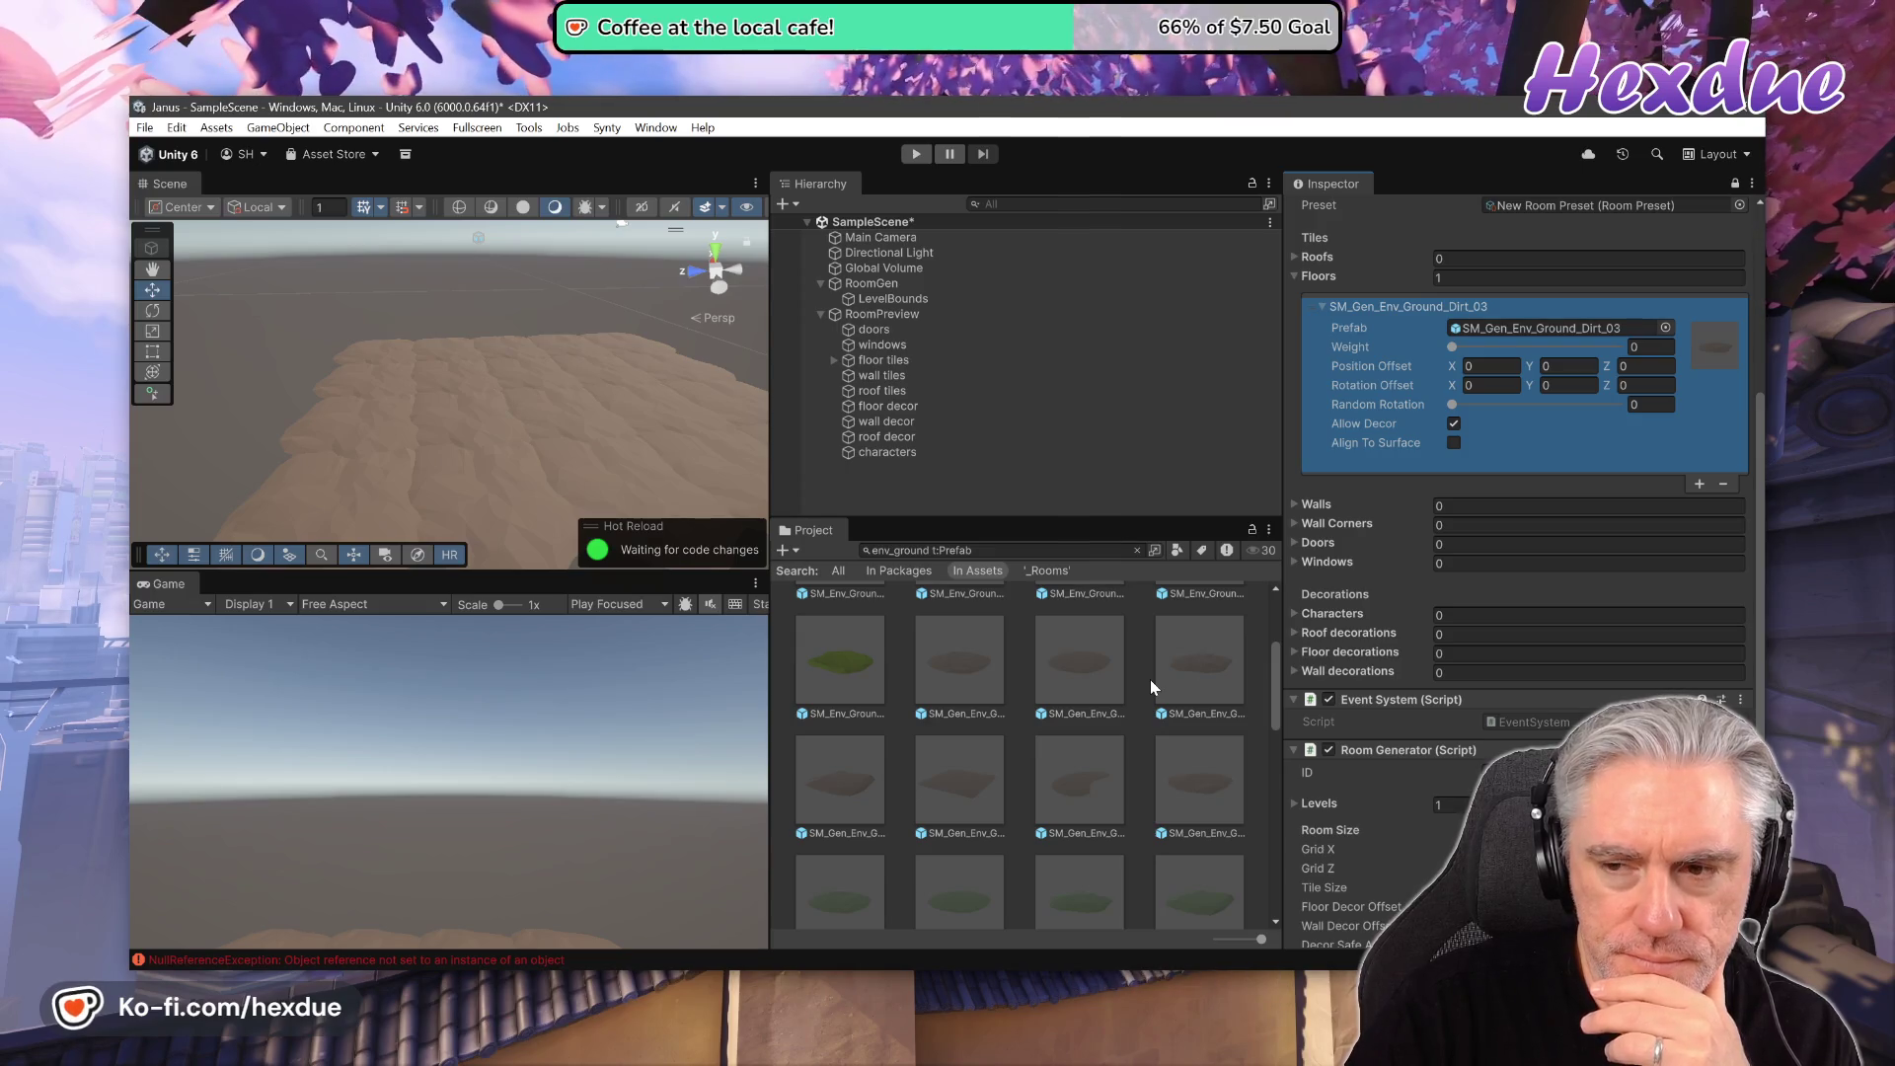
{"action": "left_click_drag", "start_coordinate": [993, 661], "coordinate": [1495, 330]}
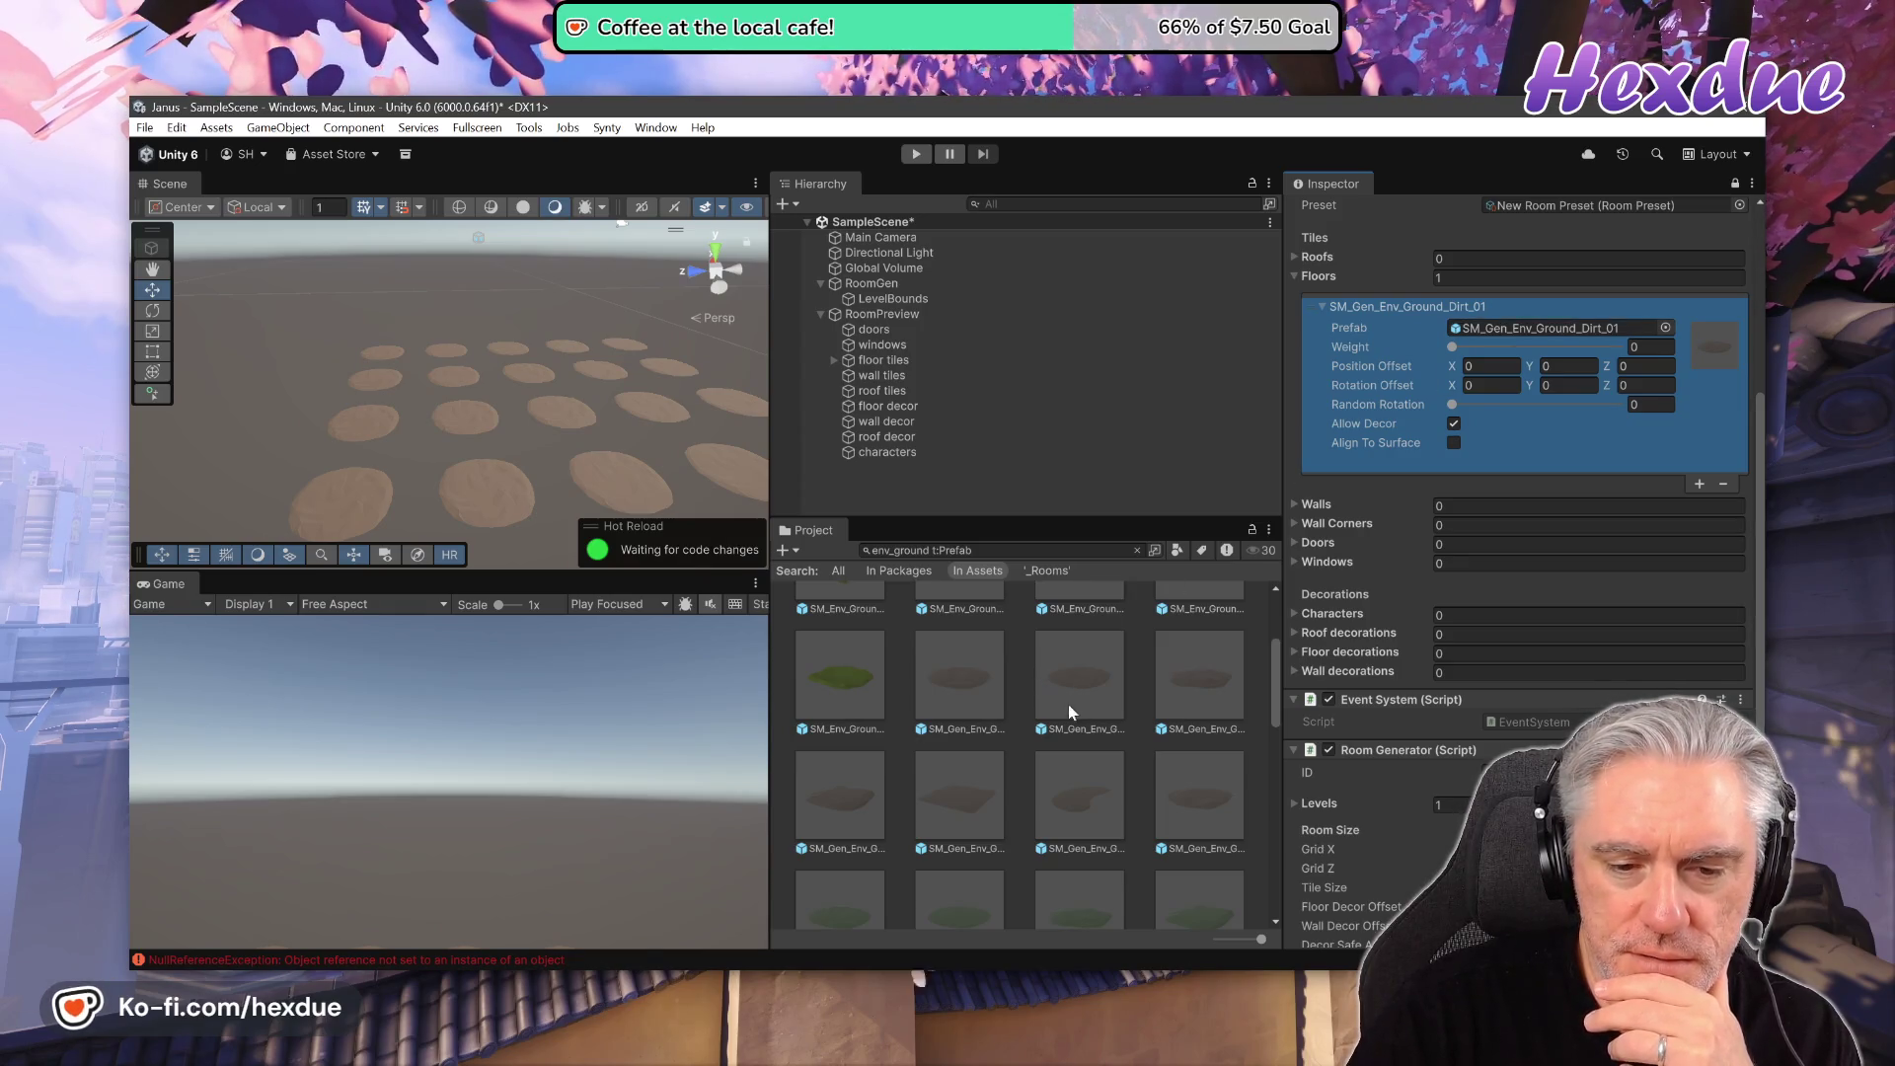
{"action": "scroll", "coordinate": [1035, 719], "scroll_direction": "down", "scroll_amount": 2}
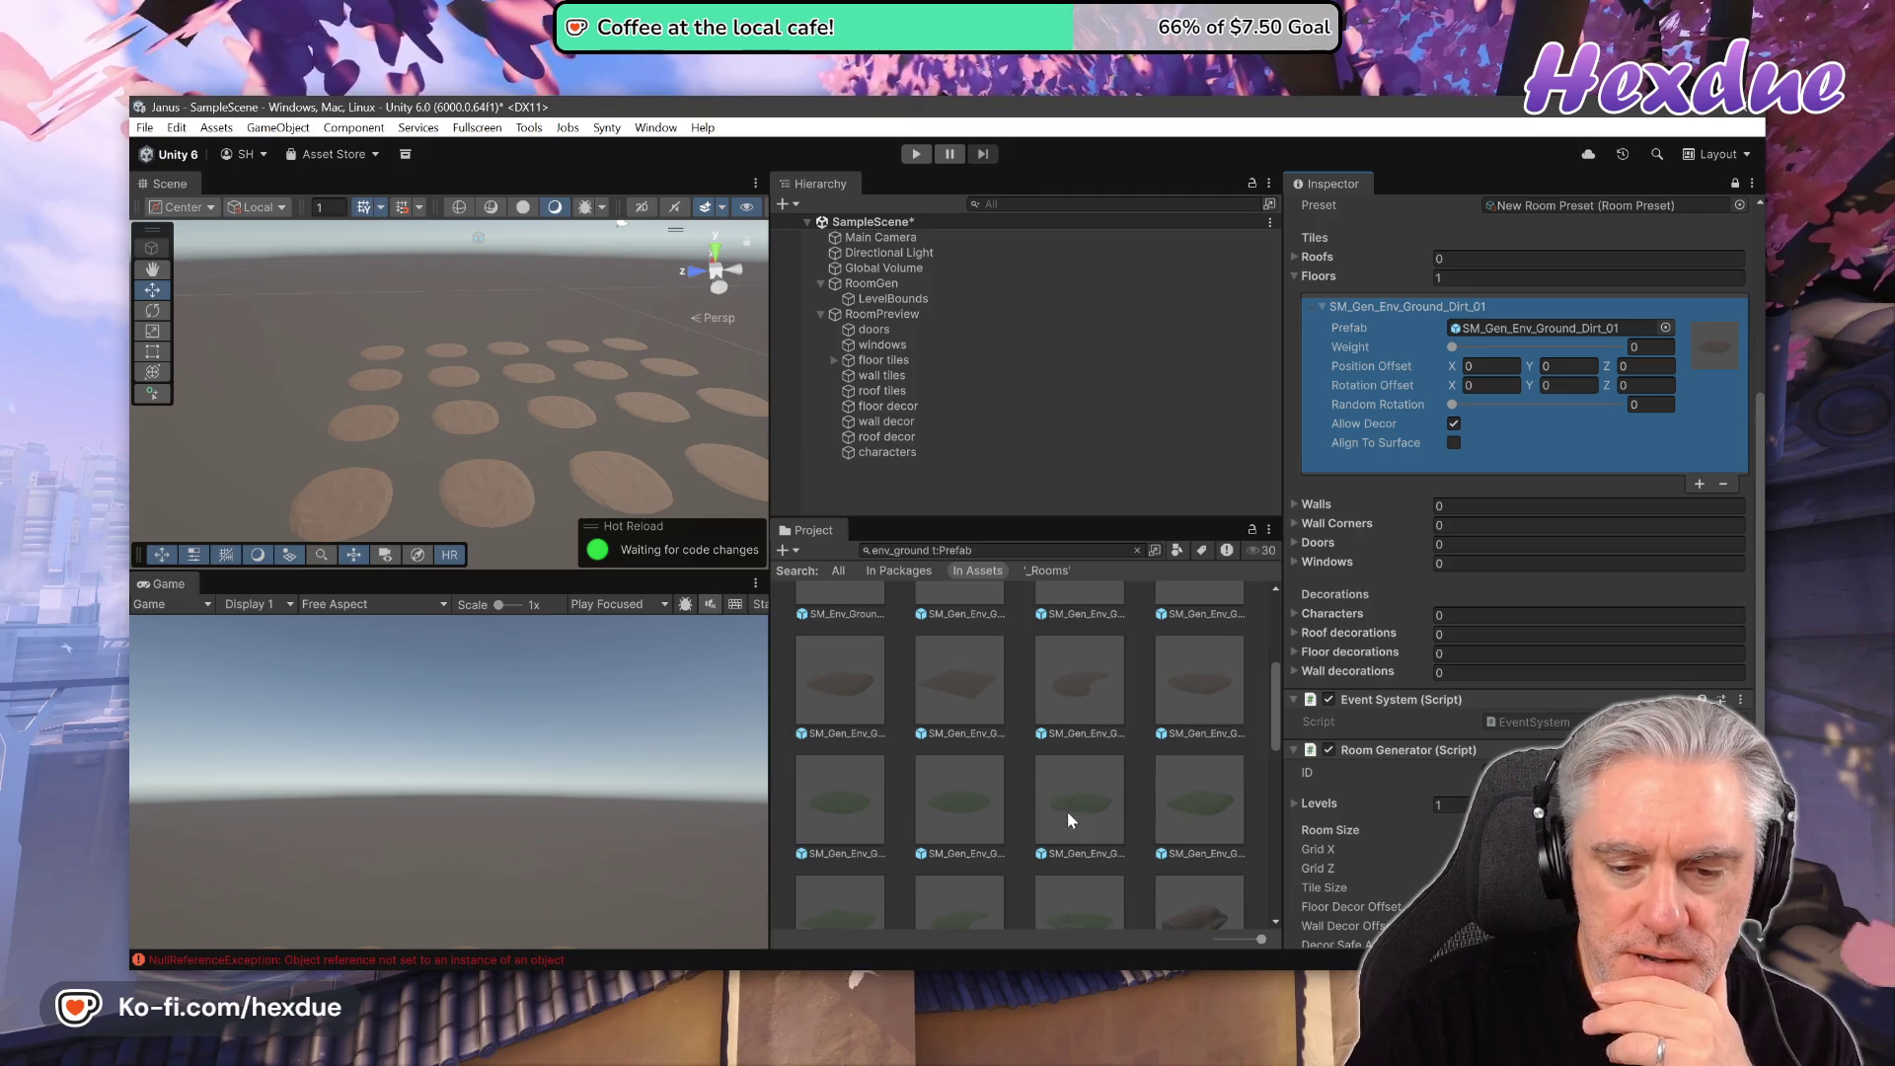
{"action": "left_click", "coordinate": [835, 803]}
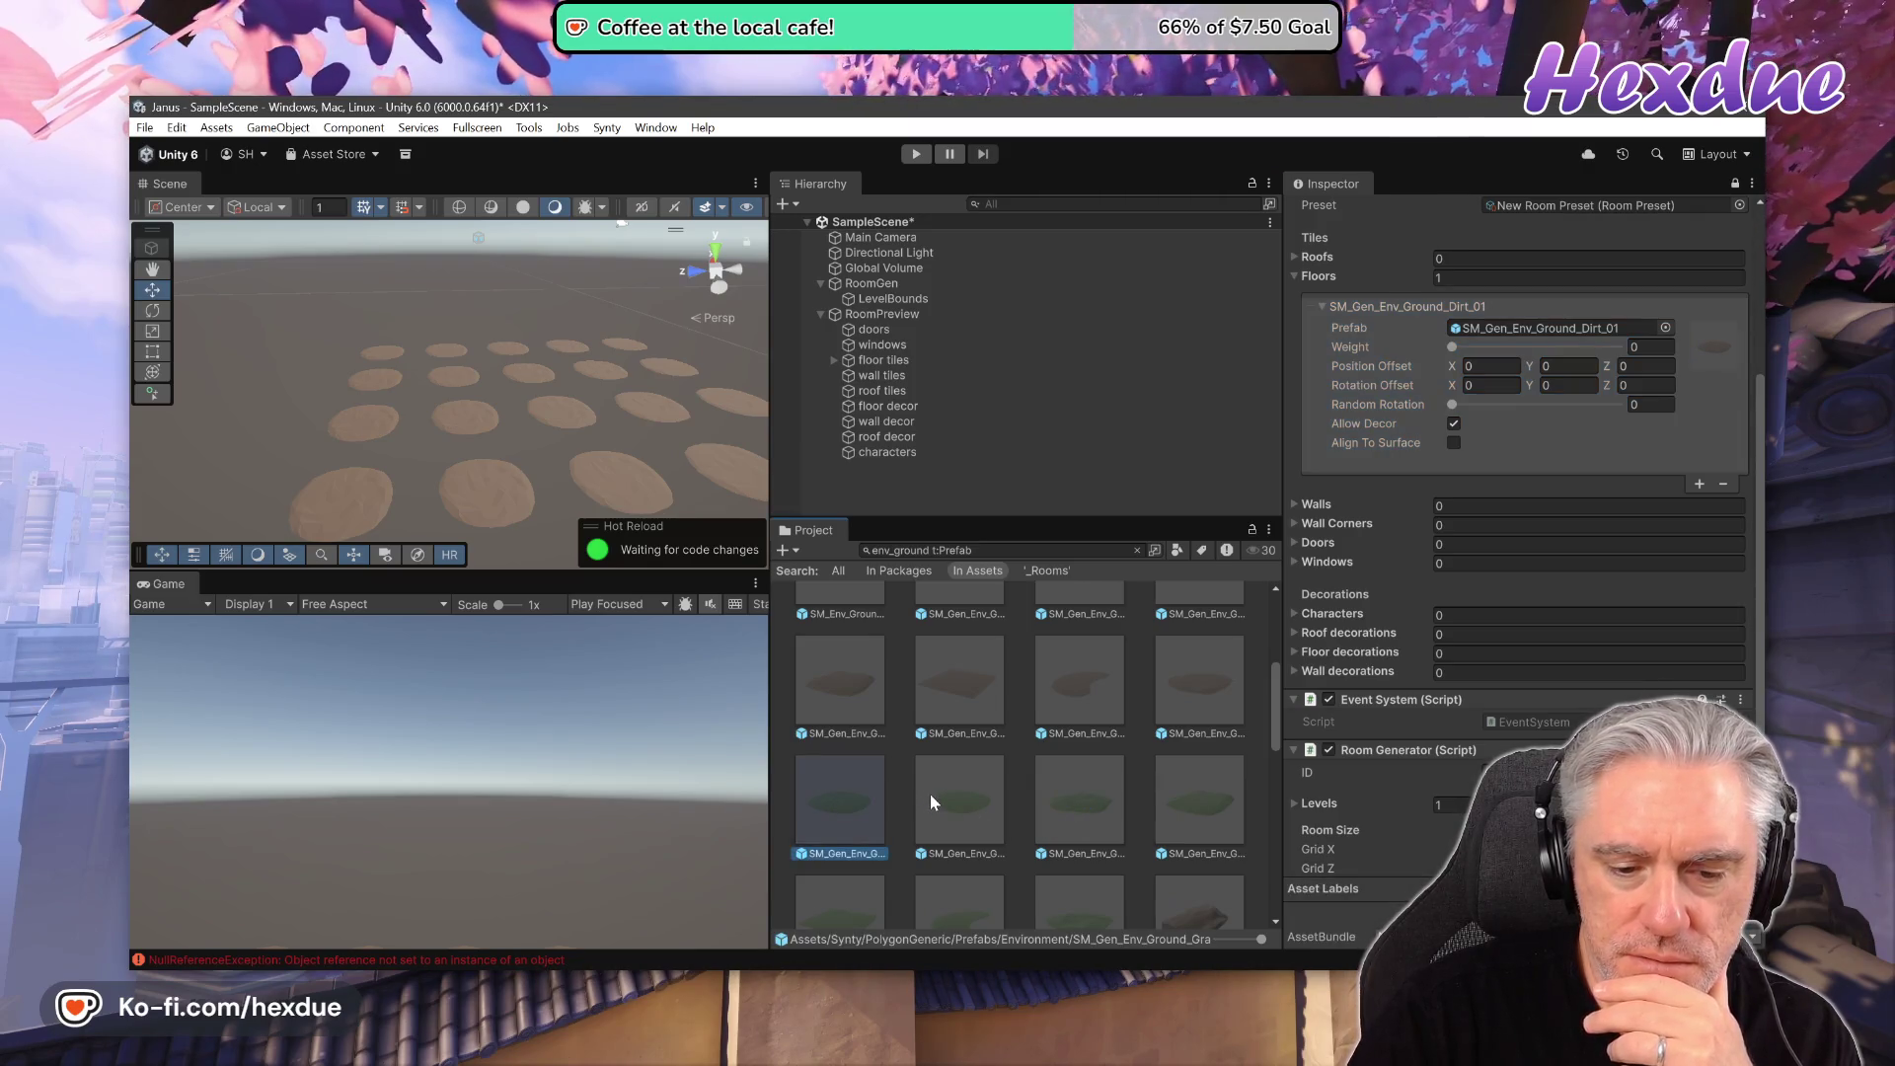
{"action": "mouse_move", "coordinate": [932, 795]}
{"action": "left_mouse_down"}
{"action": "mouse_move", "coordinate": [1087, 797]}
{"action": "mouse_move", "coordinate": [1520, 332]}
{"action": "left_mouse_up"}
{"action": "scroll", "coordinate": [1057, 693], "scroll_direction": "up", "scroll_amount": 1}
{"action": "scroll", "coordinate": [1057, 694], "scroll_direction": "up", "scroll_amount": 1}
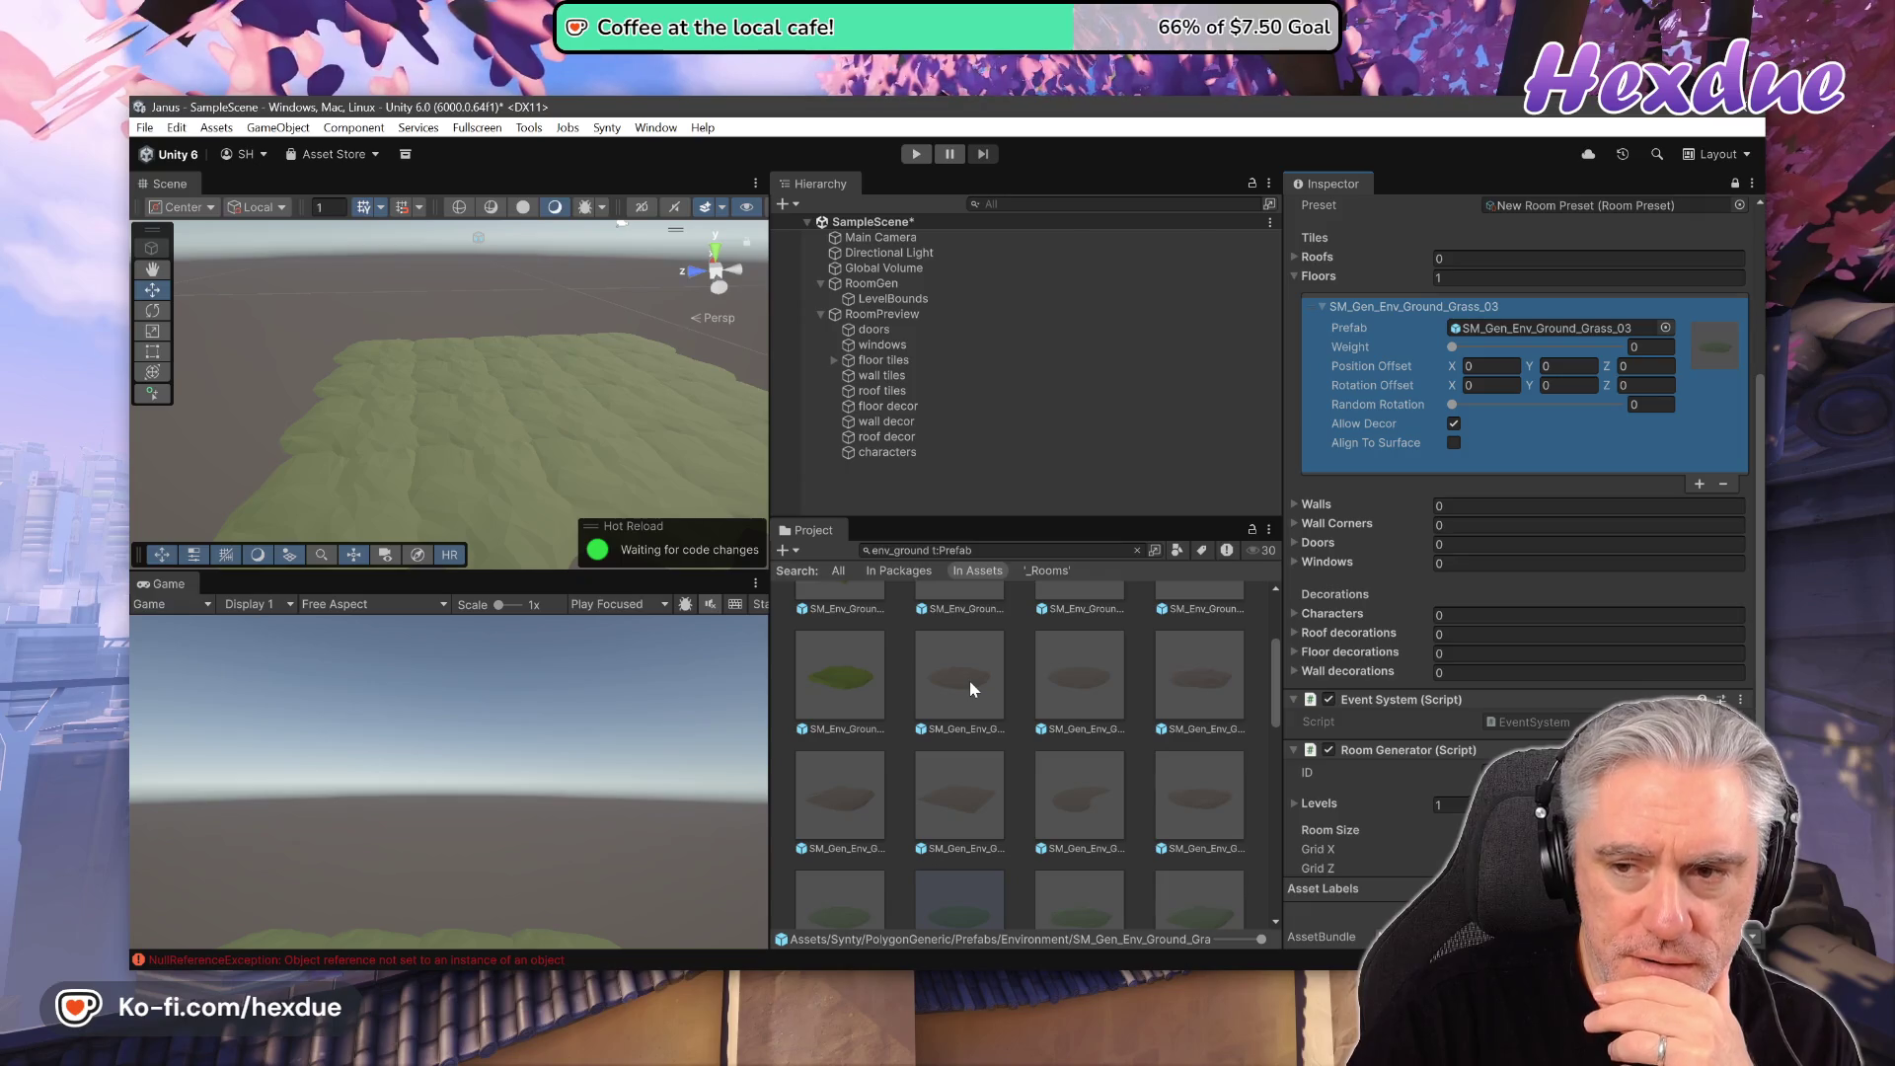
{"action": "left_click", "coordinate": [1700, 486]}
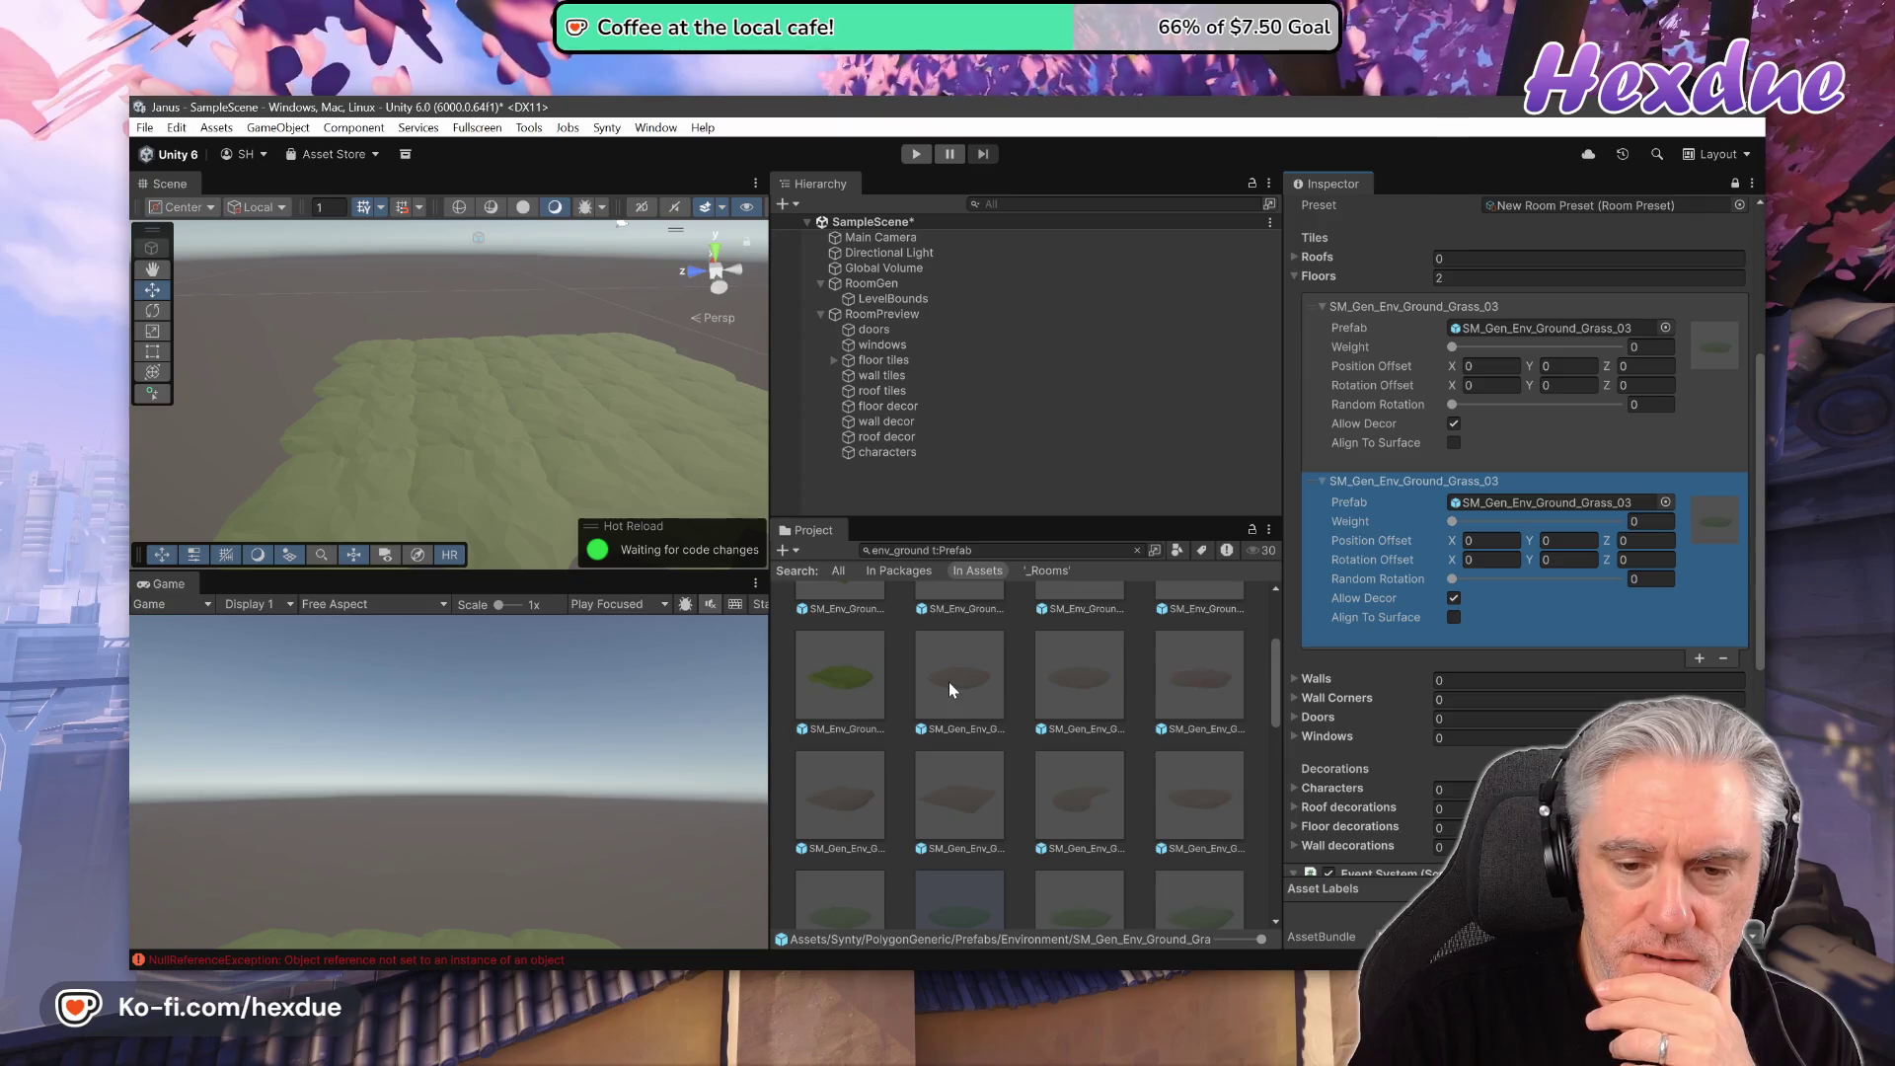
- Set the second floor tile to SM_Gen_Env_Ground_Dirt_01 with weight 4, random rotation 3, and an X offset
{"action": "left_click_drag", "start_coordinate": [949, 683], "coordinate": [1507, 503]}
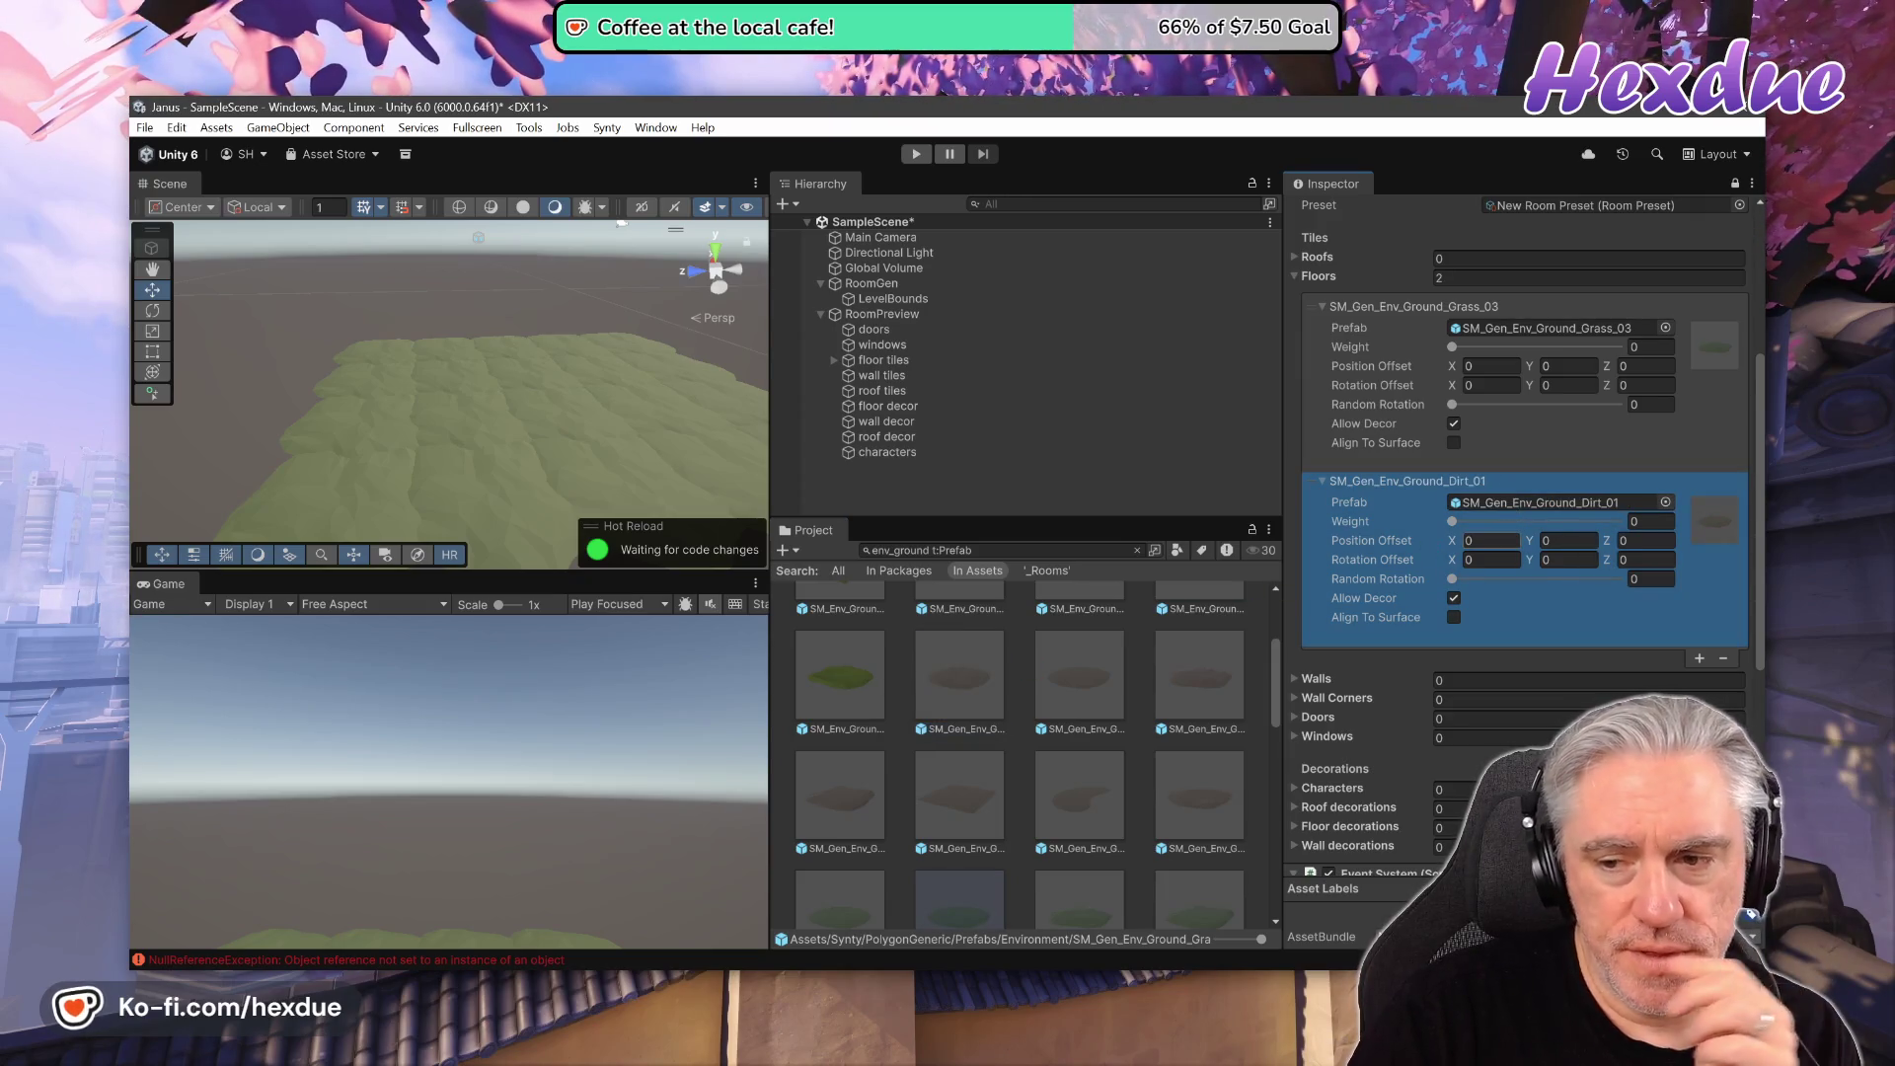
{"action": "left_click_drag", "start_coordinate": [1451, 524], "coordinate": [1460, 525]}
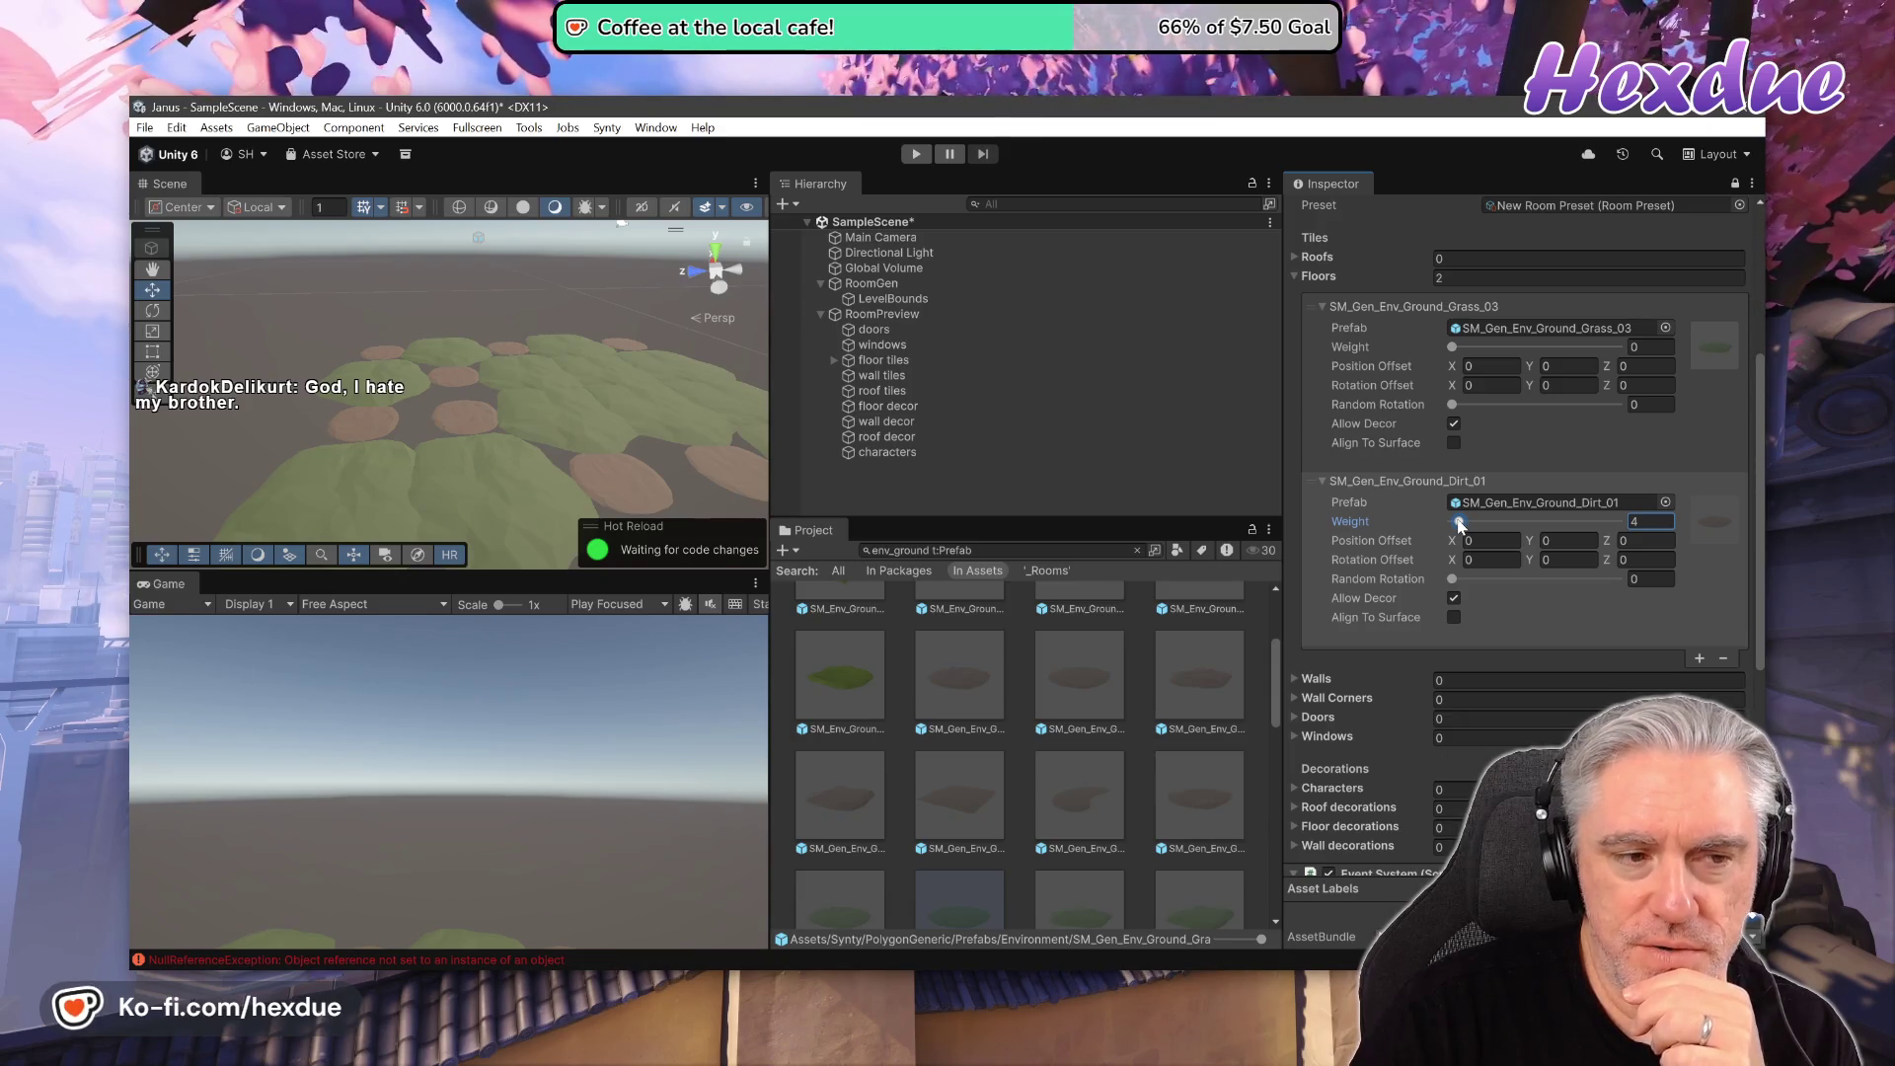
{"action": "left_click_drag", "start_coordinate": [1459, 524], "coordinate": [1460, 525]}
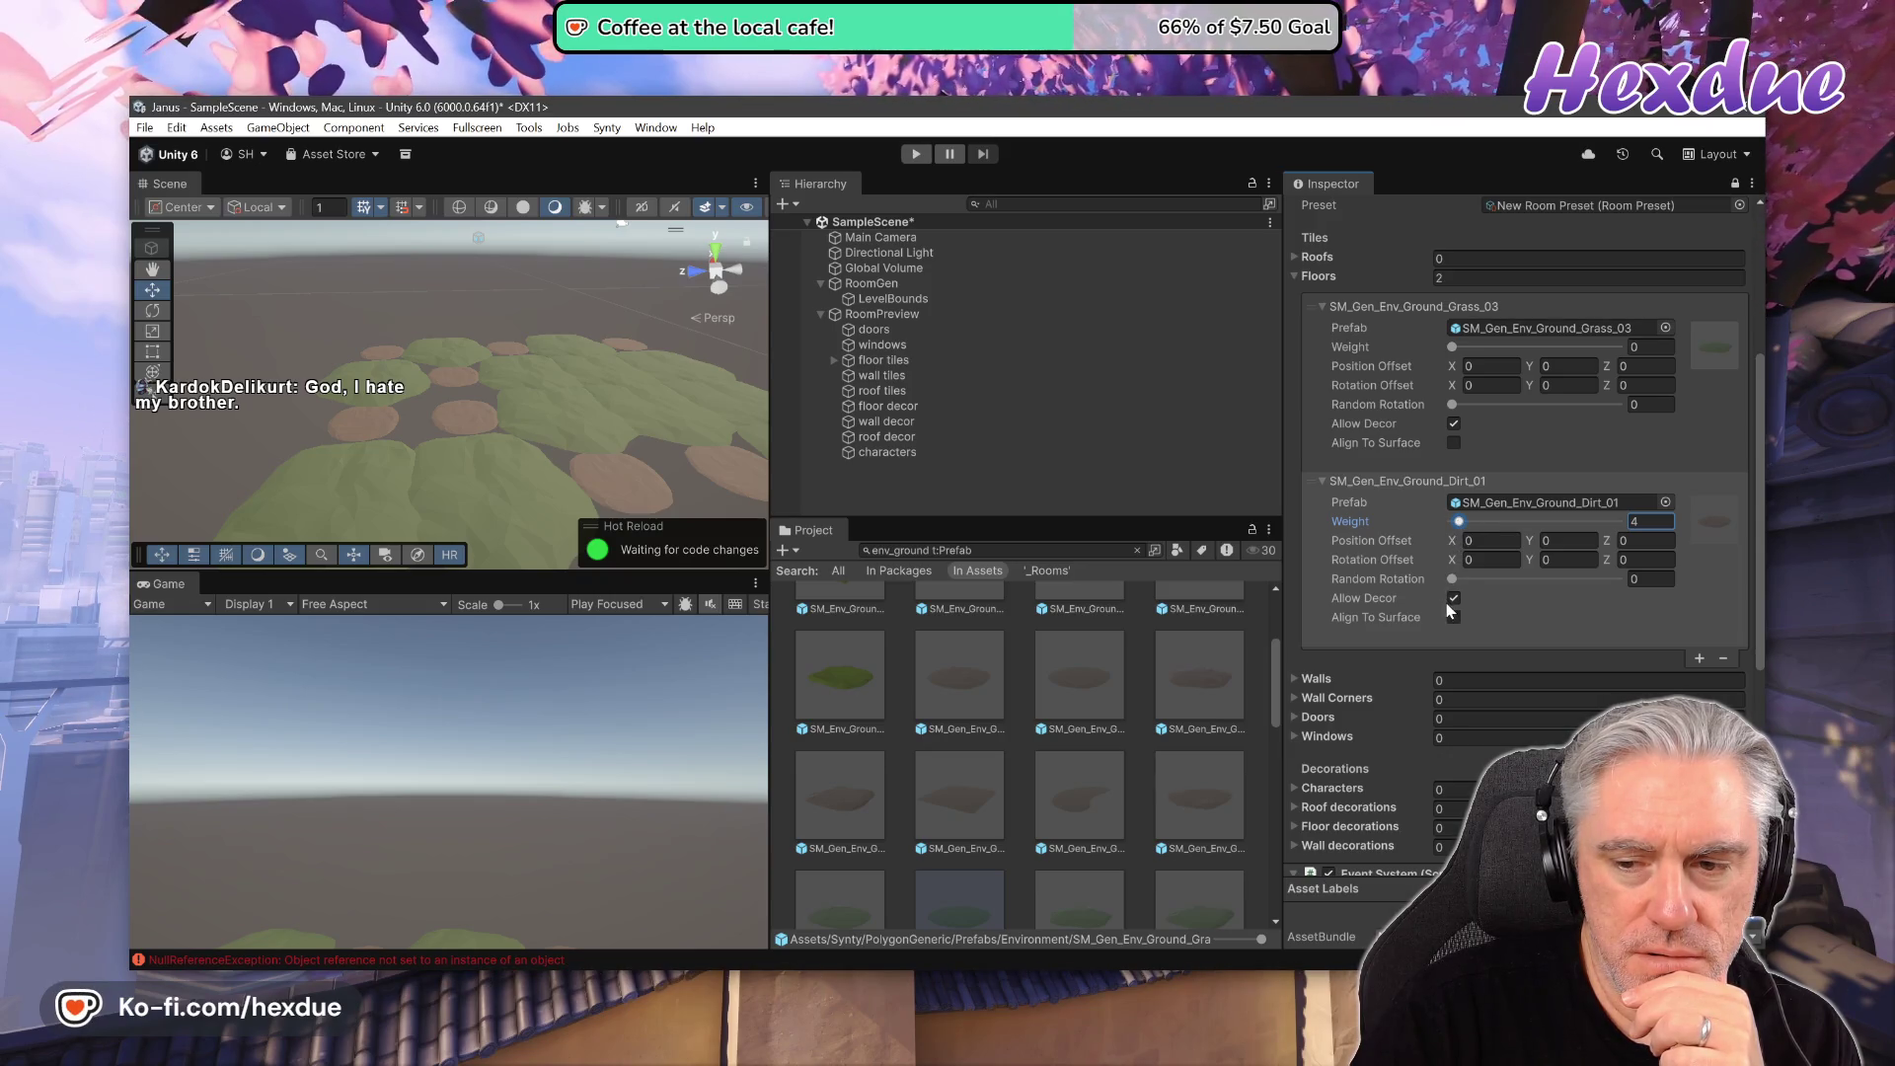
{"action": "left_click", "coordinate": [1453, 580]}
{"action": "left_click_drag", "start_coordinate": [1492, 584], "coordinate": [1619, 580]}
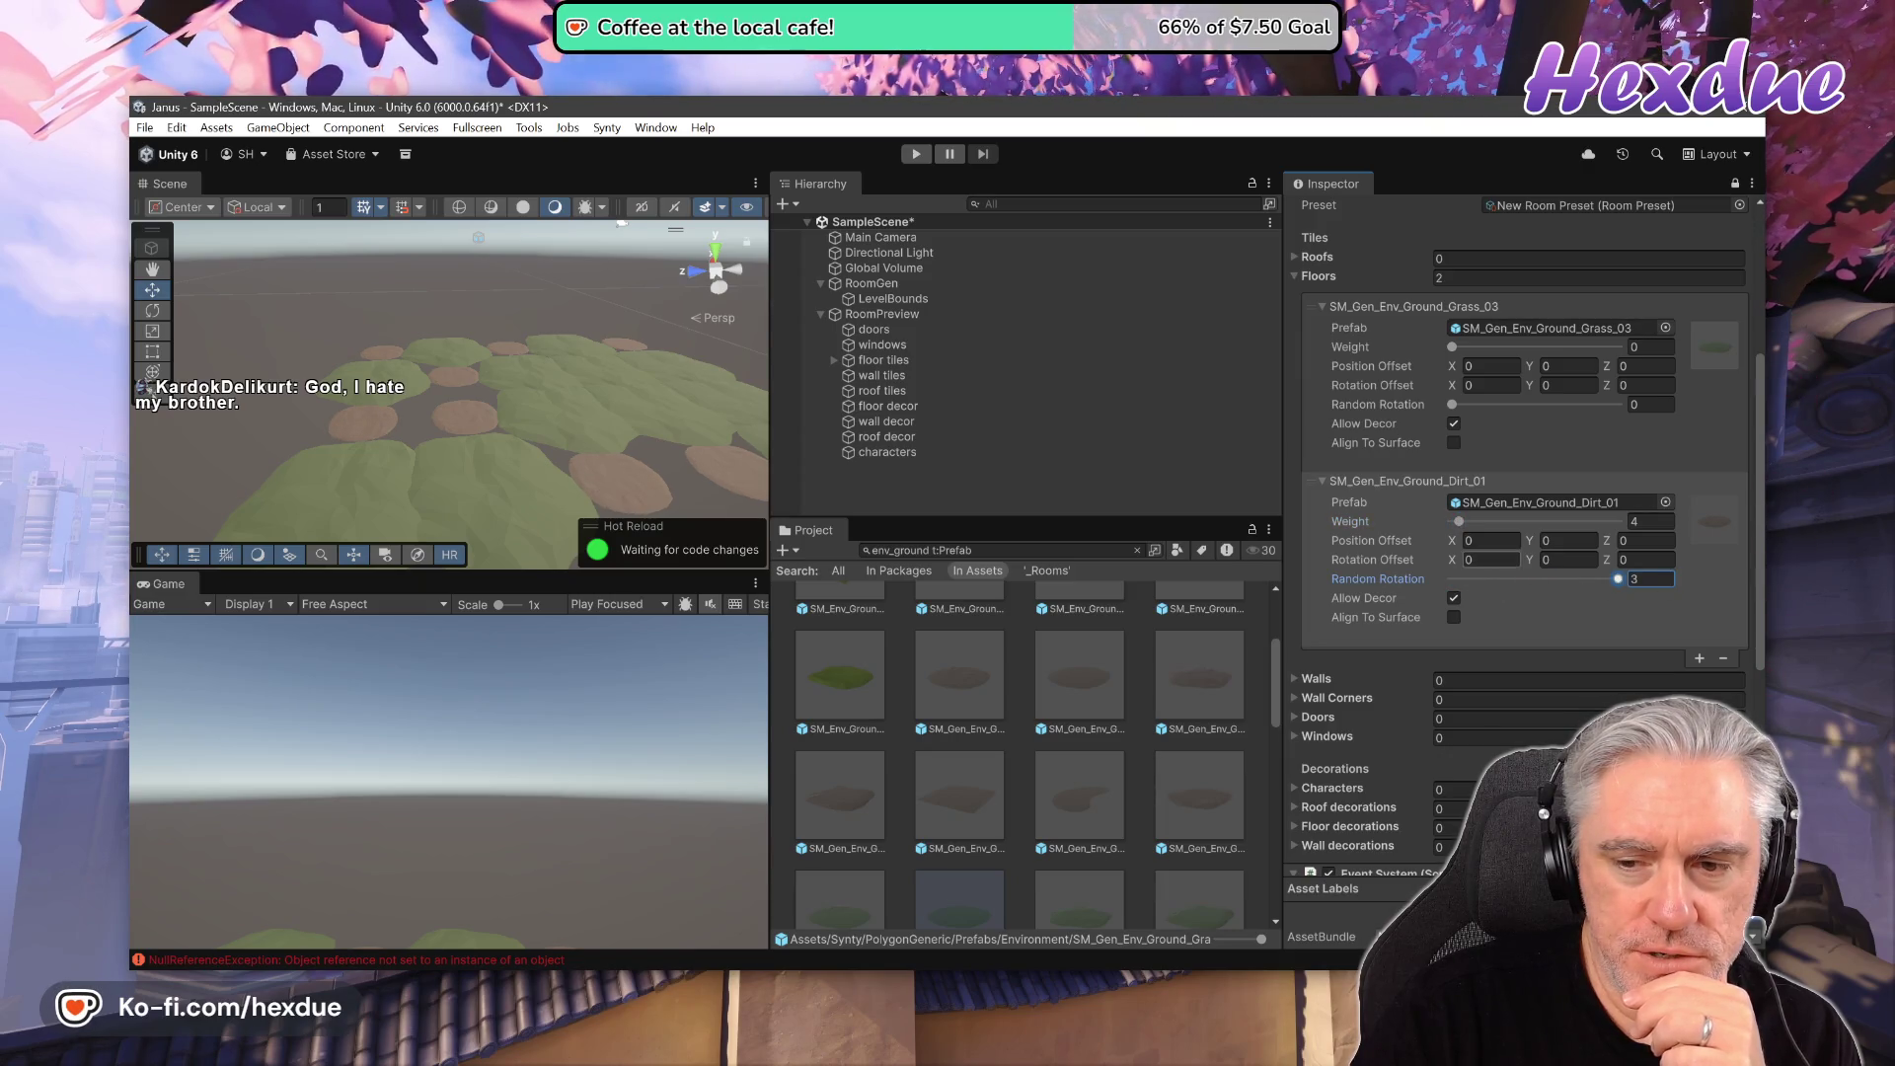
{"action": "mouse_move", "coordinate": [1459, 544]}
{"action": "left_mouse_down"}
{"action": "mouse_move", "coordinate": [1426, 541]}
{"action": "mouse_move", "coordinate": [1595, 546]}
{"action": "mouse_move", "coordinate": [1437, 562]}
{"action": "mouse_move", "coordinate": [1463, 568]}
{"action": "mouse_move", "coordinate": [1740, 555]}
{"action": "left_mouse_up"}
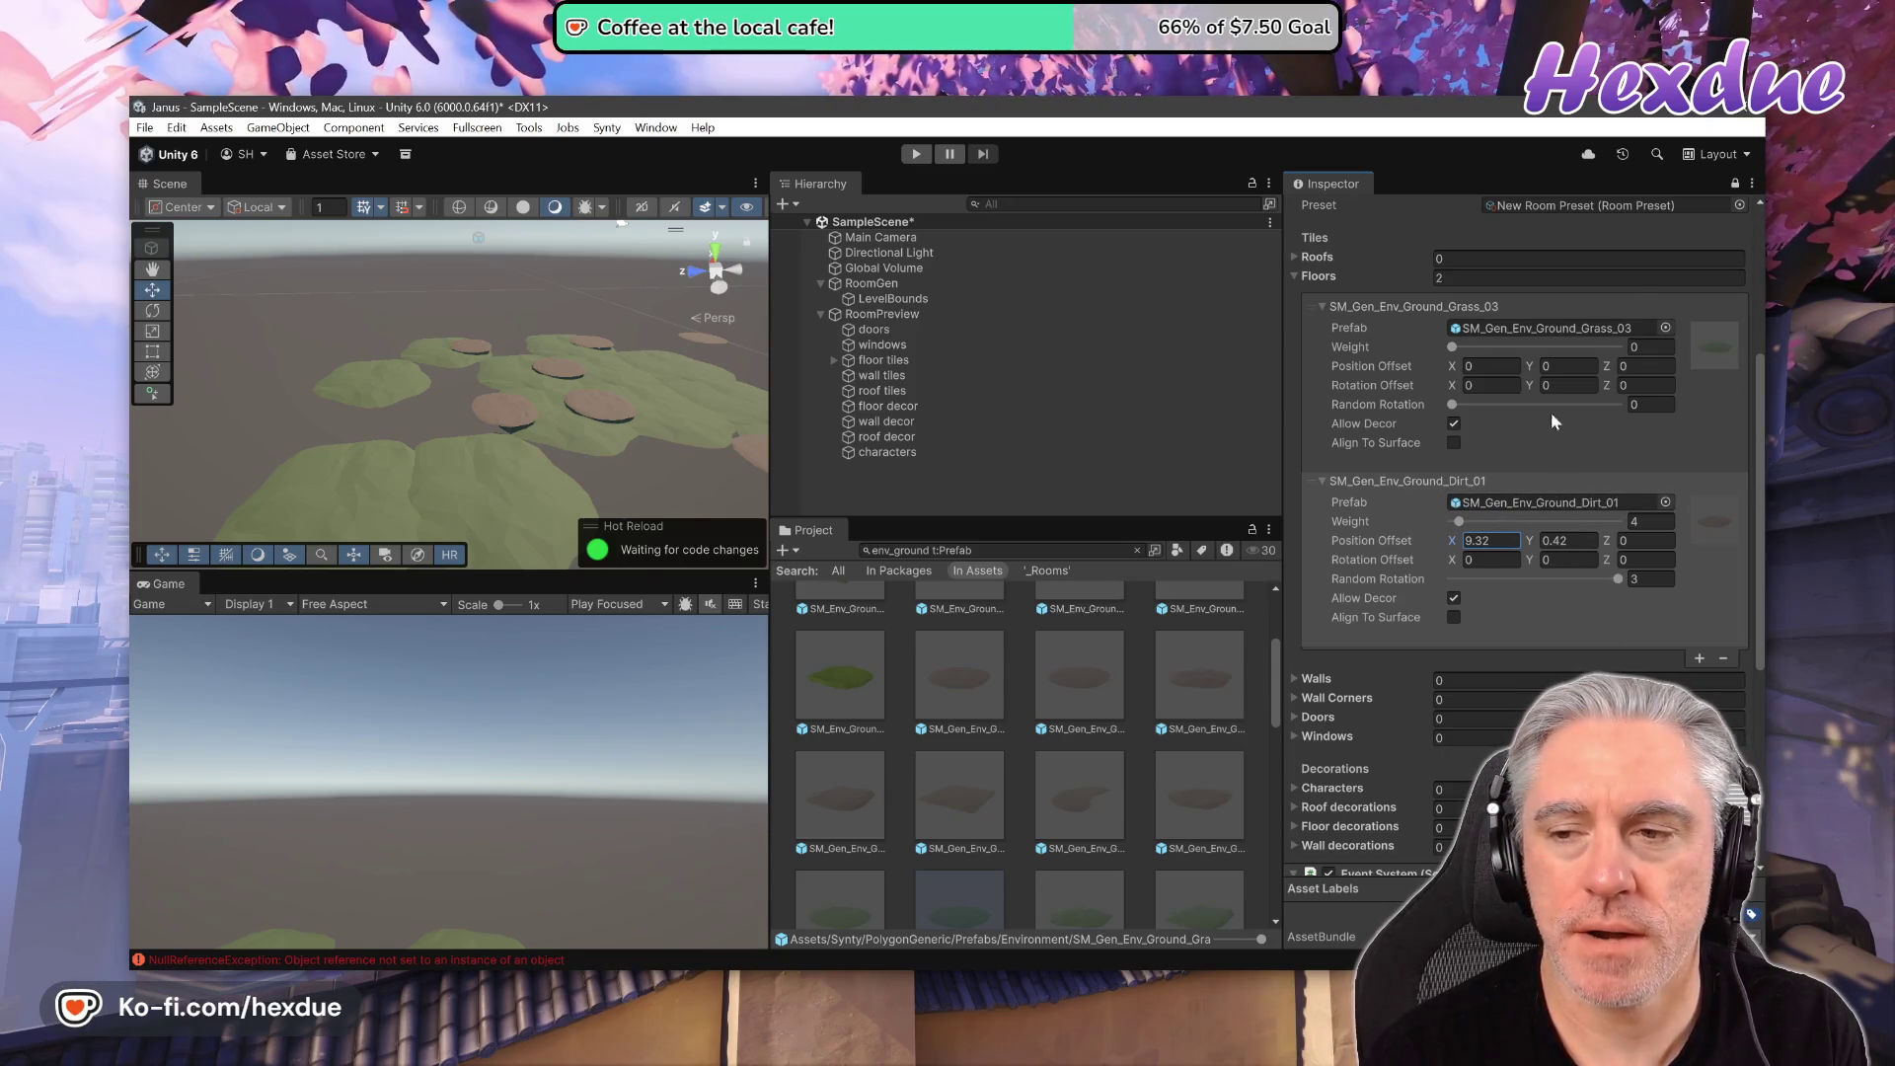
- Enter 9 for Dirt_01's X offset, scrub it back near zero, then remove that floor entry
{"action": "type", "text": "9"}
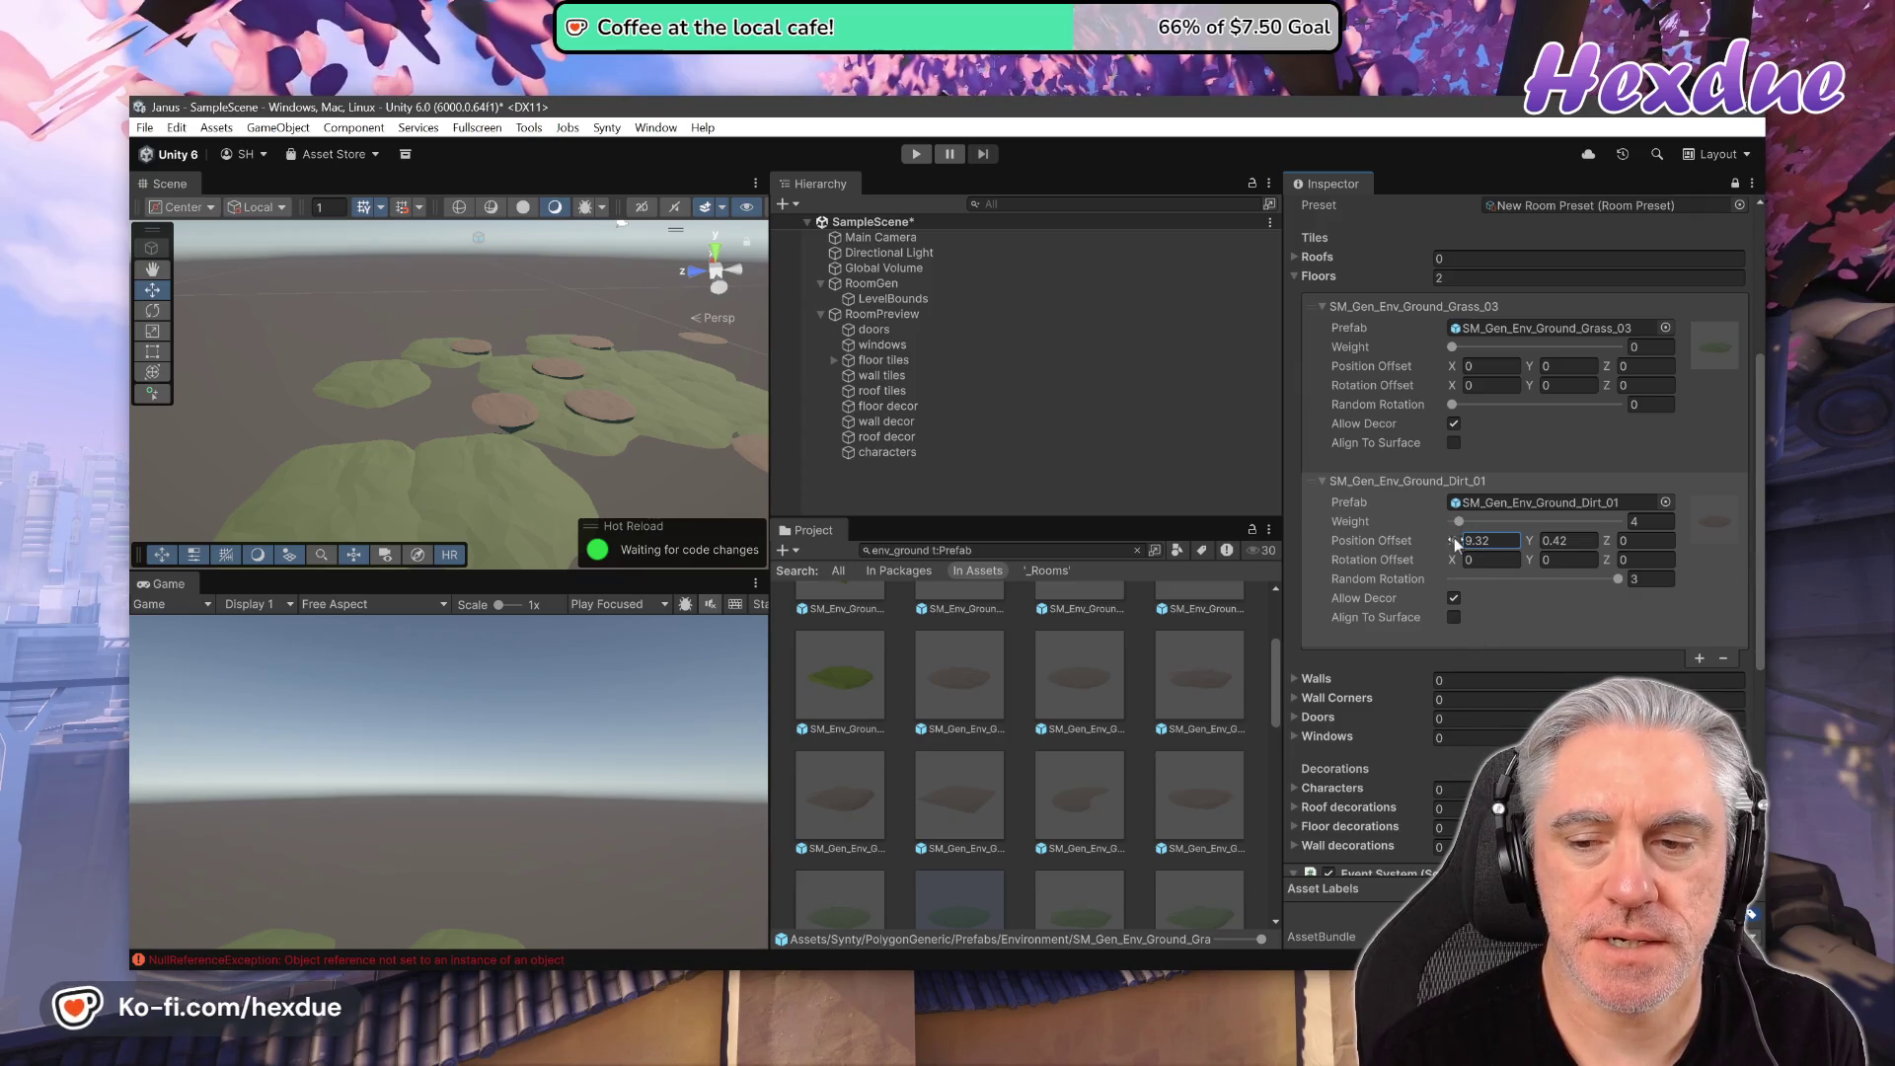
{"action": "mouse_move", "coordinate": [1454, 541]}
{"action": "left_mouse_down"}
{"action": "mouse_move", "coordinate": [1107, 567]}
{"action": "mouse_move", "coordinate": [1213, 577]}
{"action": "mouse_move", "coordinate": [926, 577]}
{"action": "mouse_move", "coordinate": [1228, 592]}
{"action": "mouse_move", "coordinate": [1088, 596]}
{"action": "mouse_move", "coordinate": [1127, 595]}
{"action": "mouse_move", "coordinate": [1109, 596]}
{"action": "left_mouse_up"}
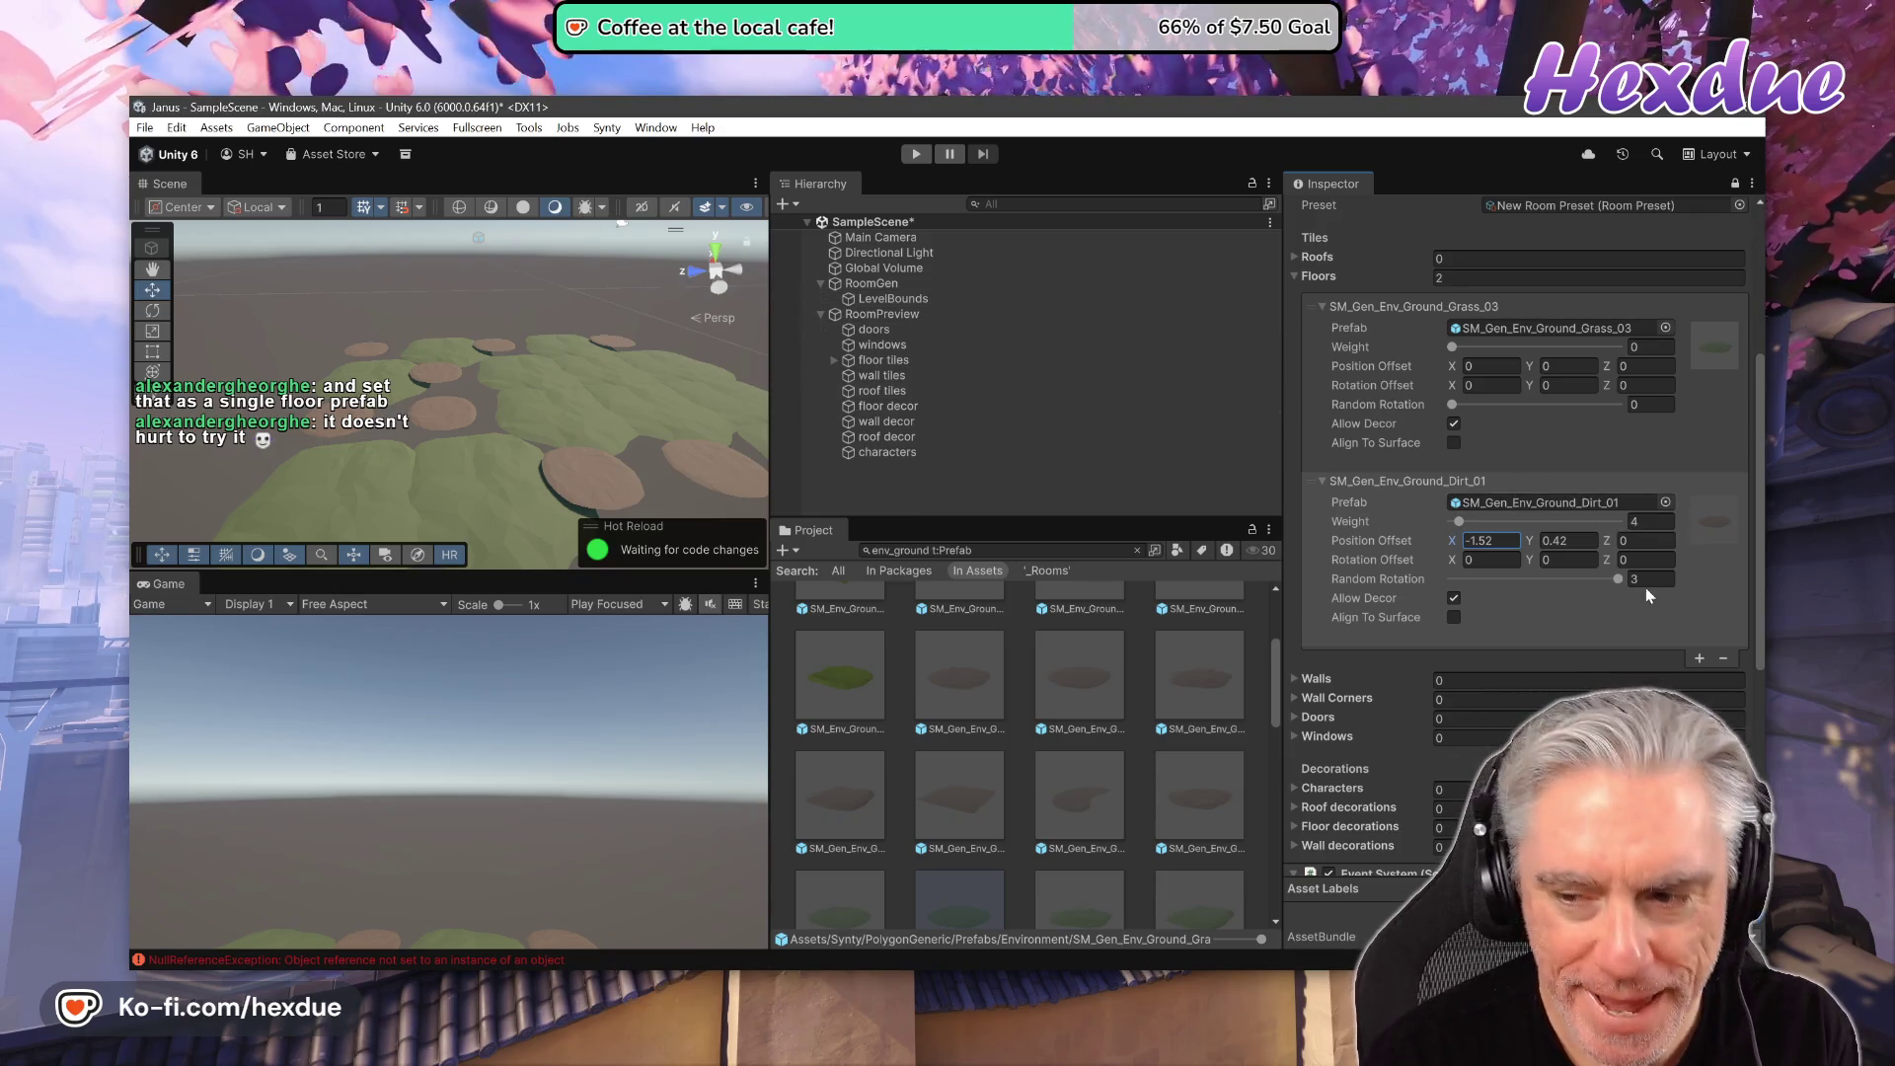
{"action": "left_click", "coordinate": [1724, 657]}
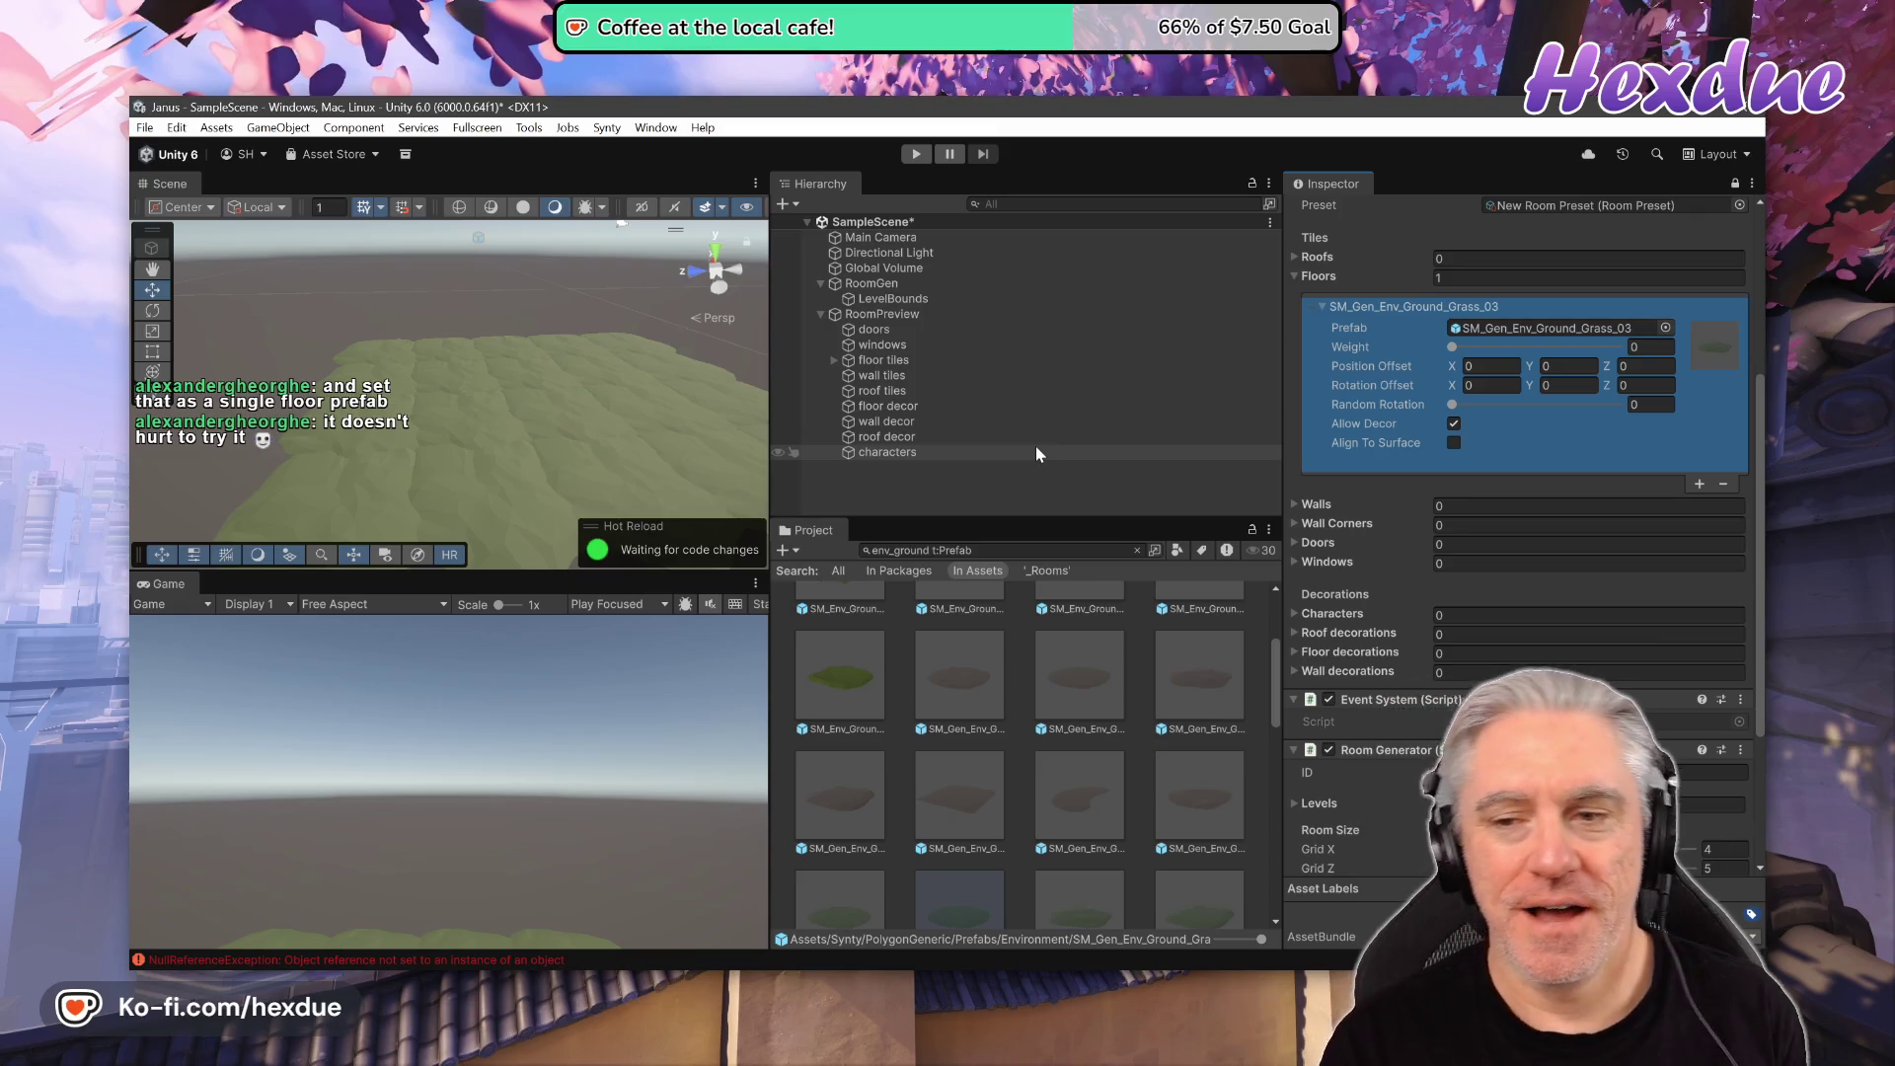
- Place an SM_Gen_Env_Ground_Grass_03 tile in the scene and frame it
{"action": "scroll", "coordinate": [999, 698], "scroll_direction": "up", "scroll_amount": 1}
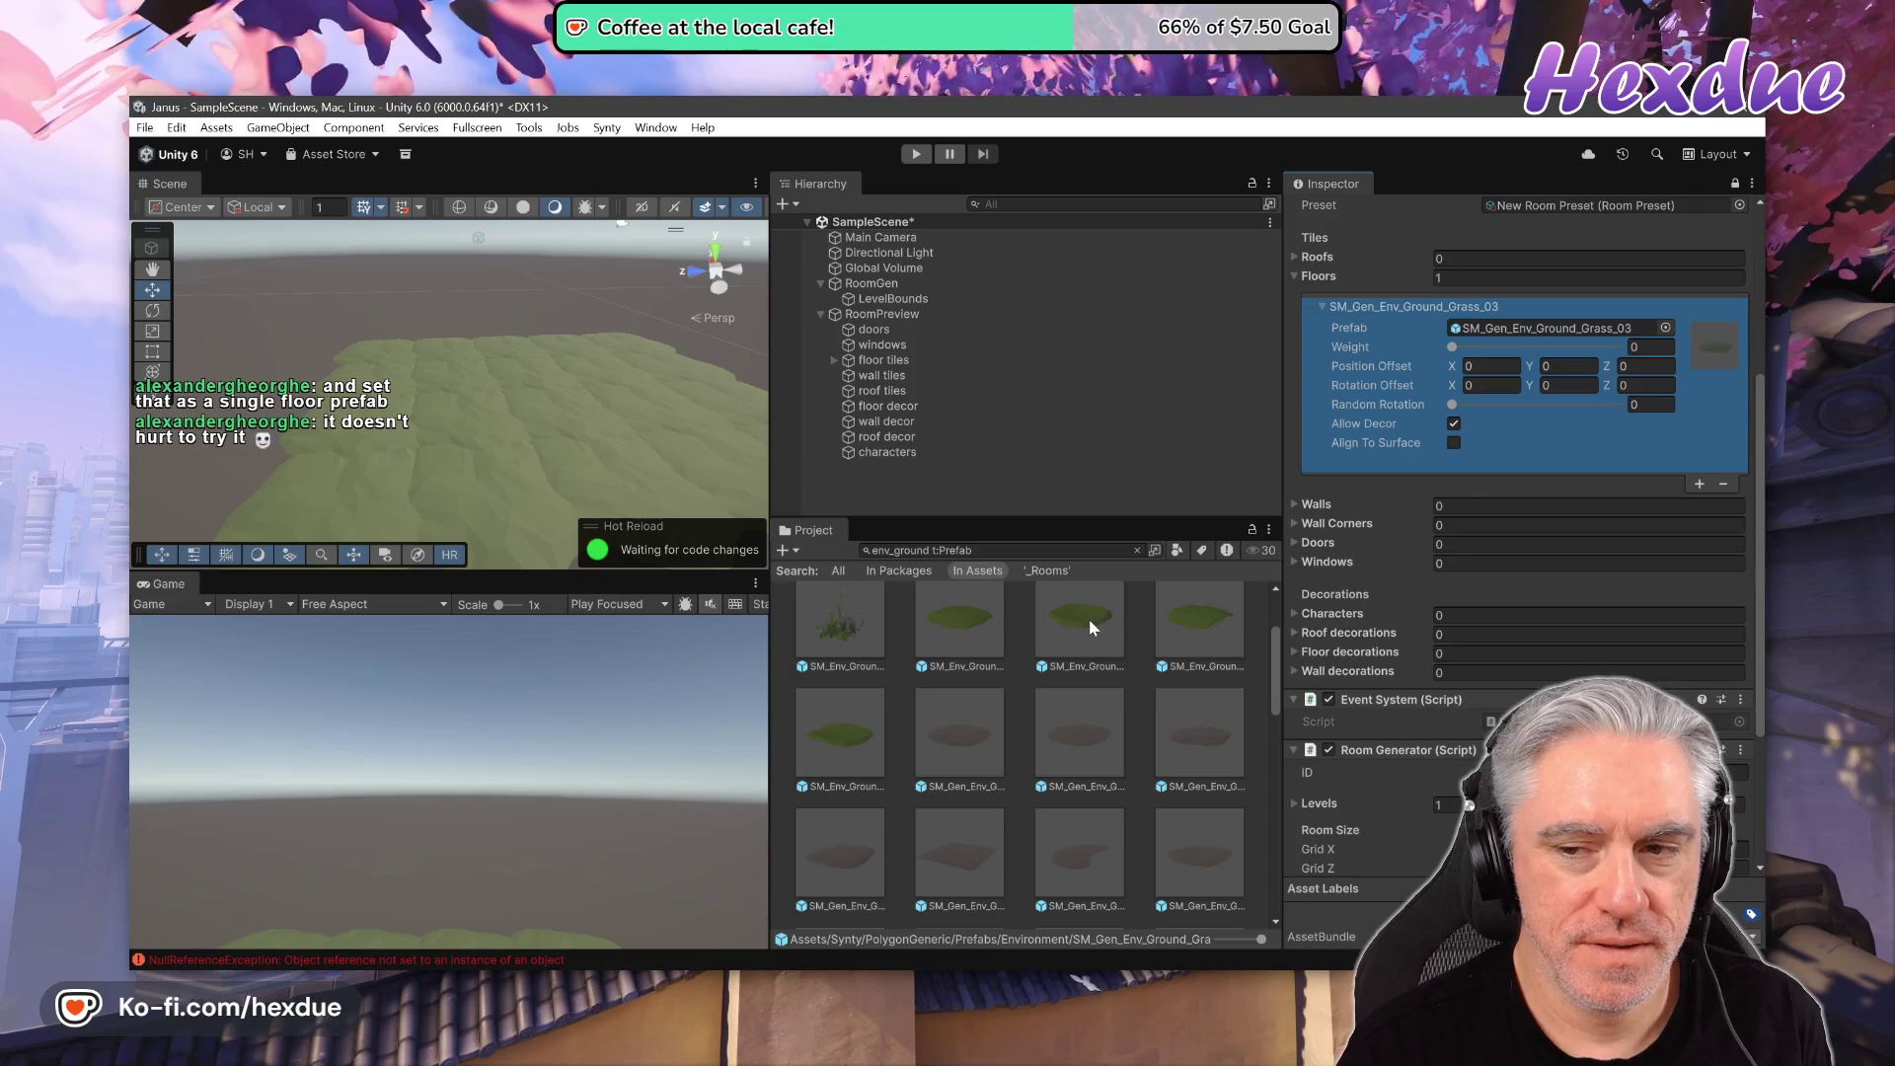
{"action": "left_click", "coordinate": [1556, 325]}
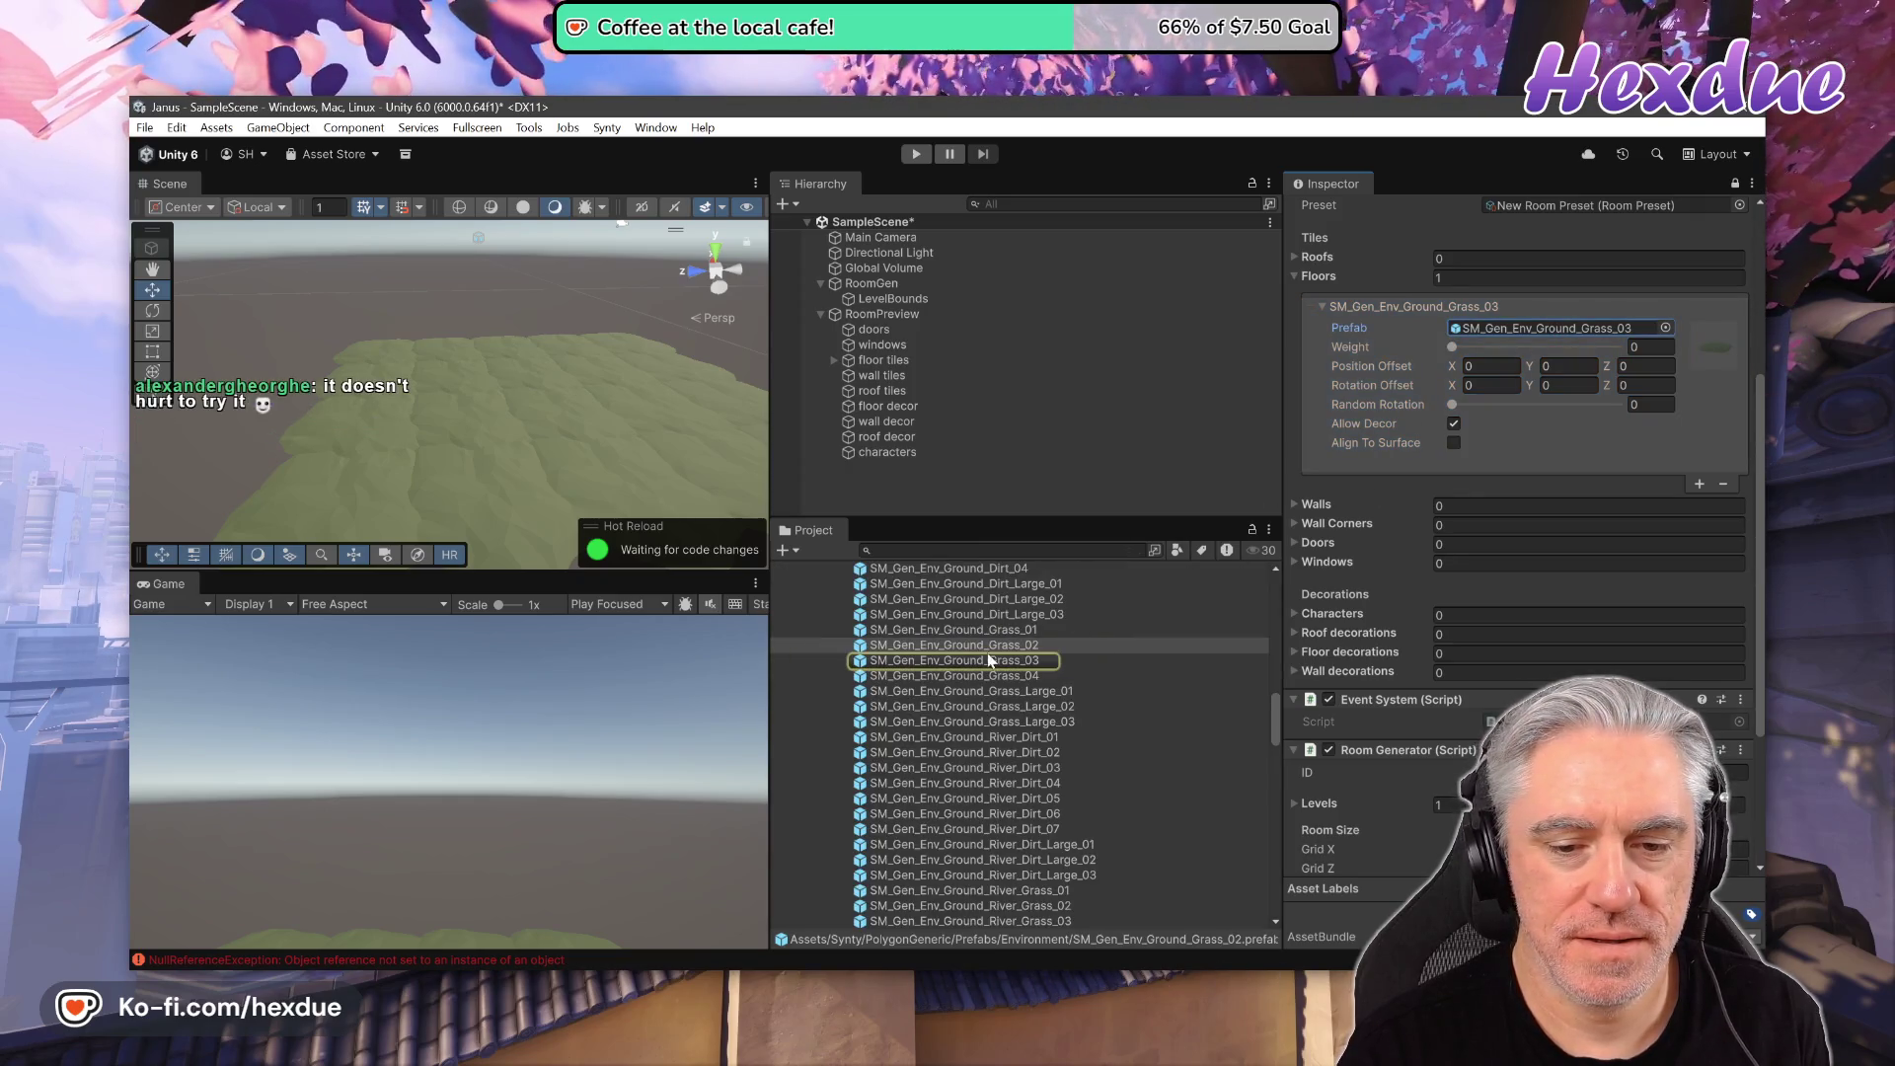
{"action": "mouse_move", "coordinate": [965, 661]}
{"action": "left_mouse_down"}
{"action": "mouse_move", "coordinate": [995, 530]}
{"action": "mouse_move", "coordinate": [890, 492]}
{"action": "left_mouse_up"}
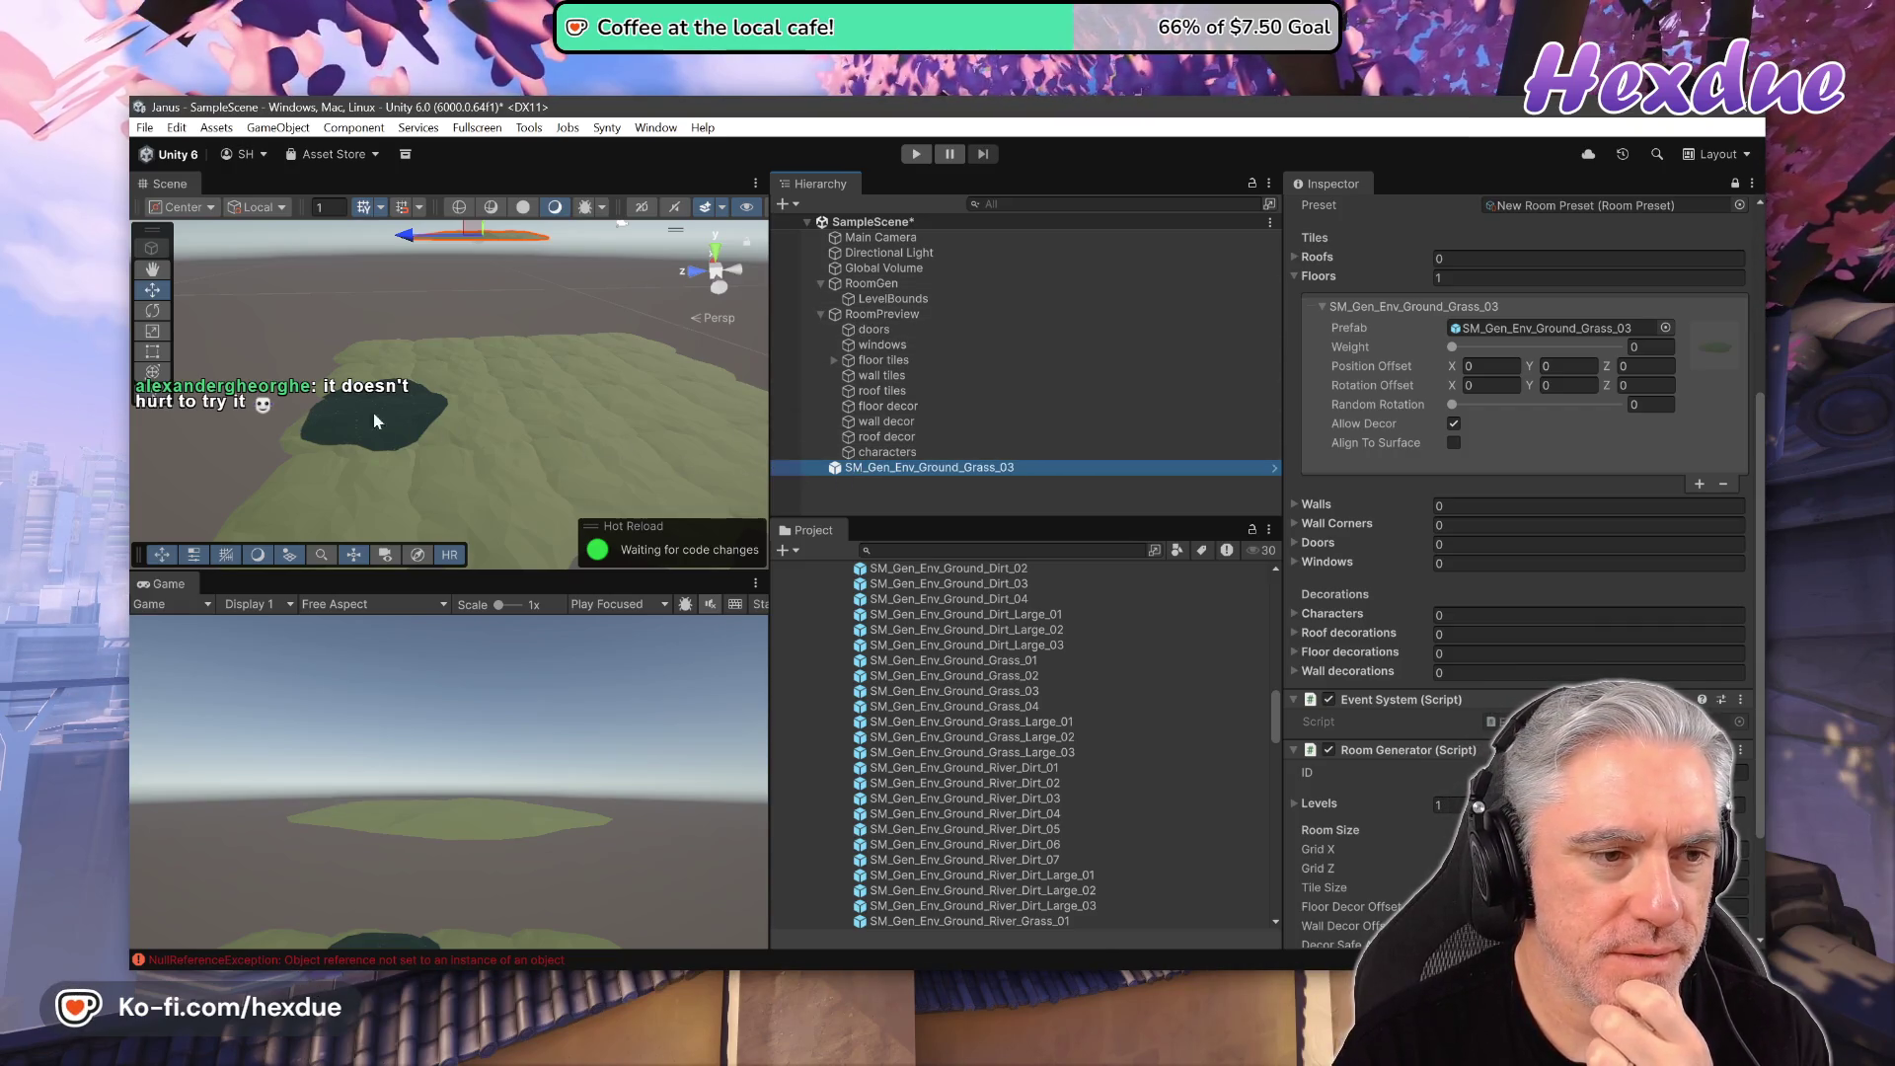
{"action": "key", "text": "F2"}
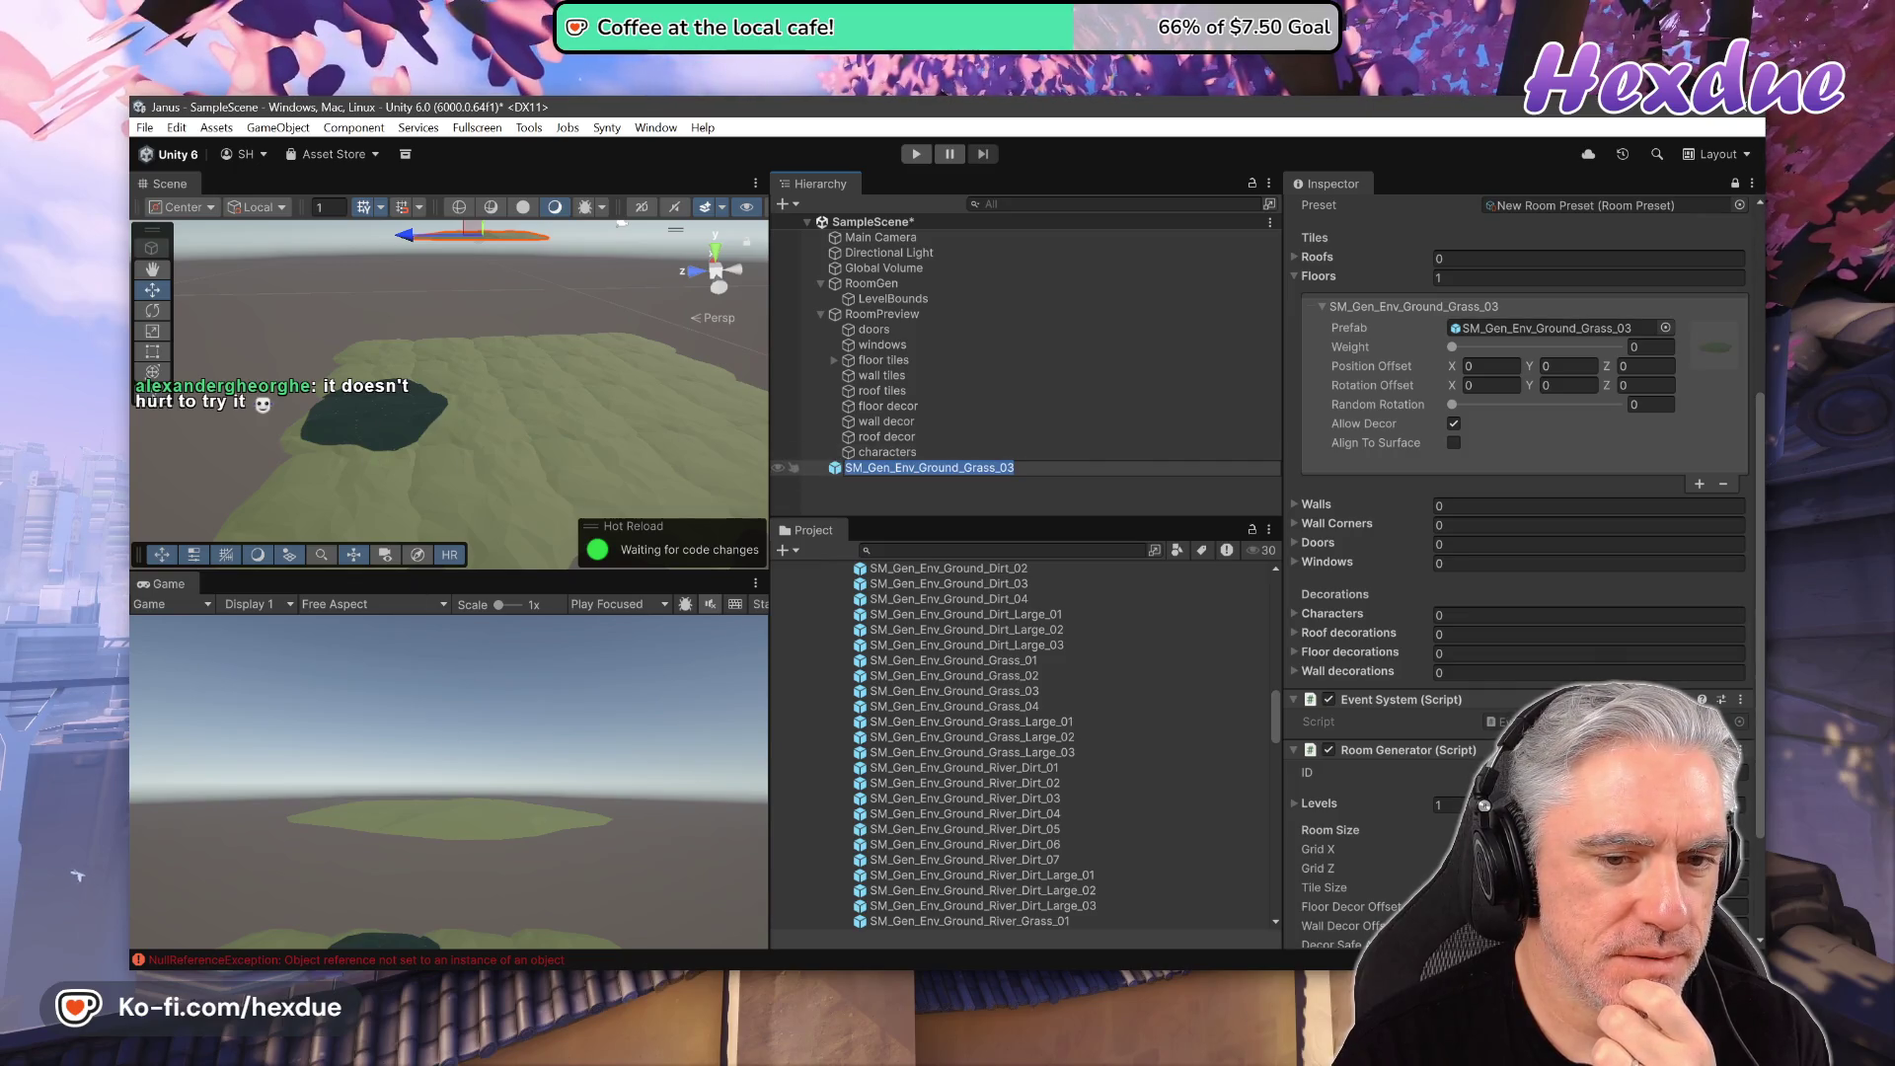
{"action": "double_click", "coordinate": [837, 469]}
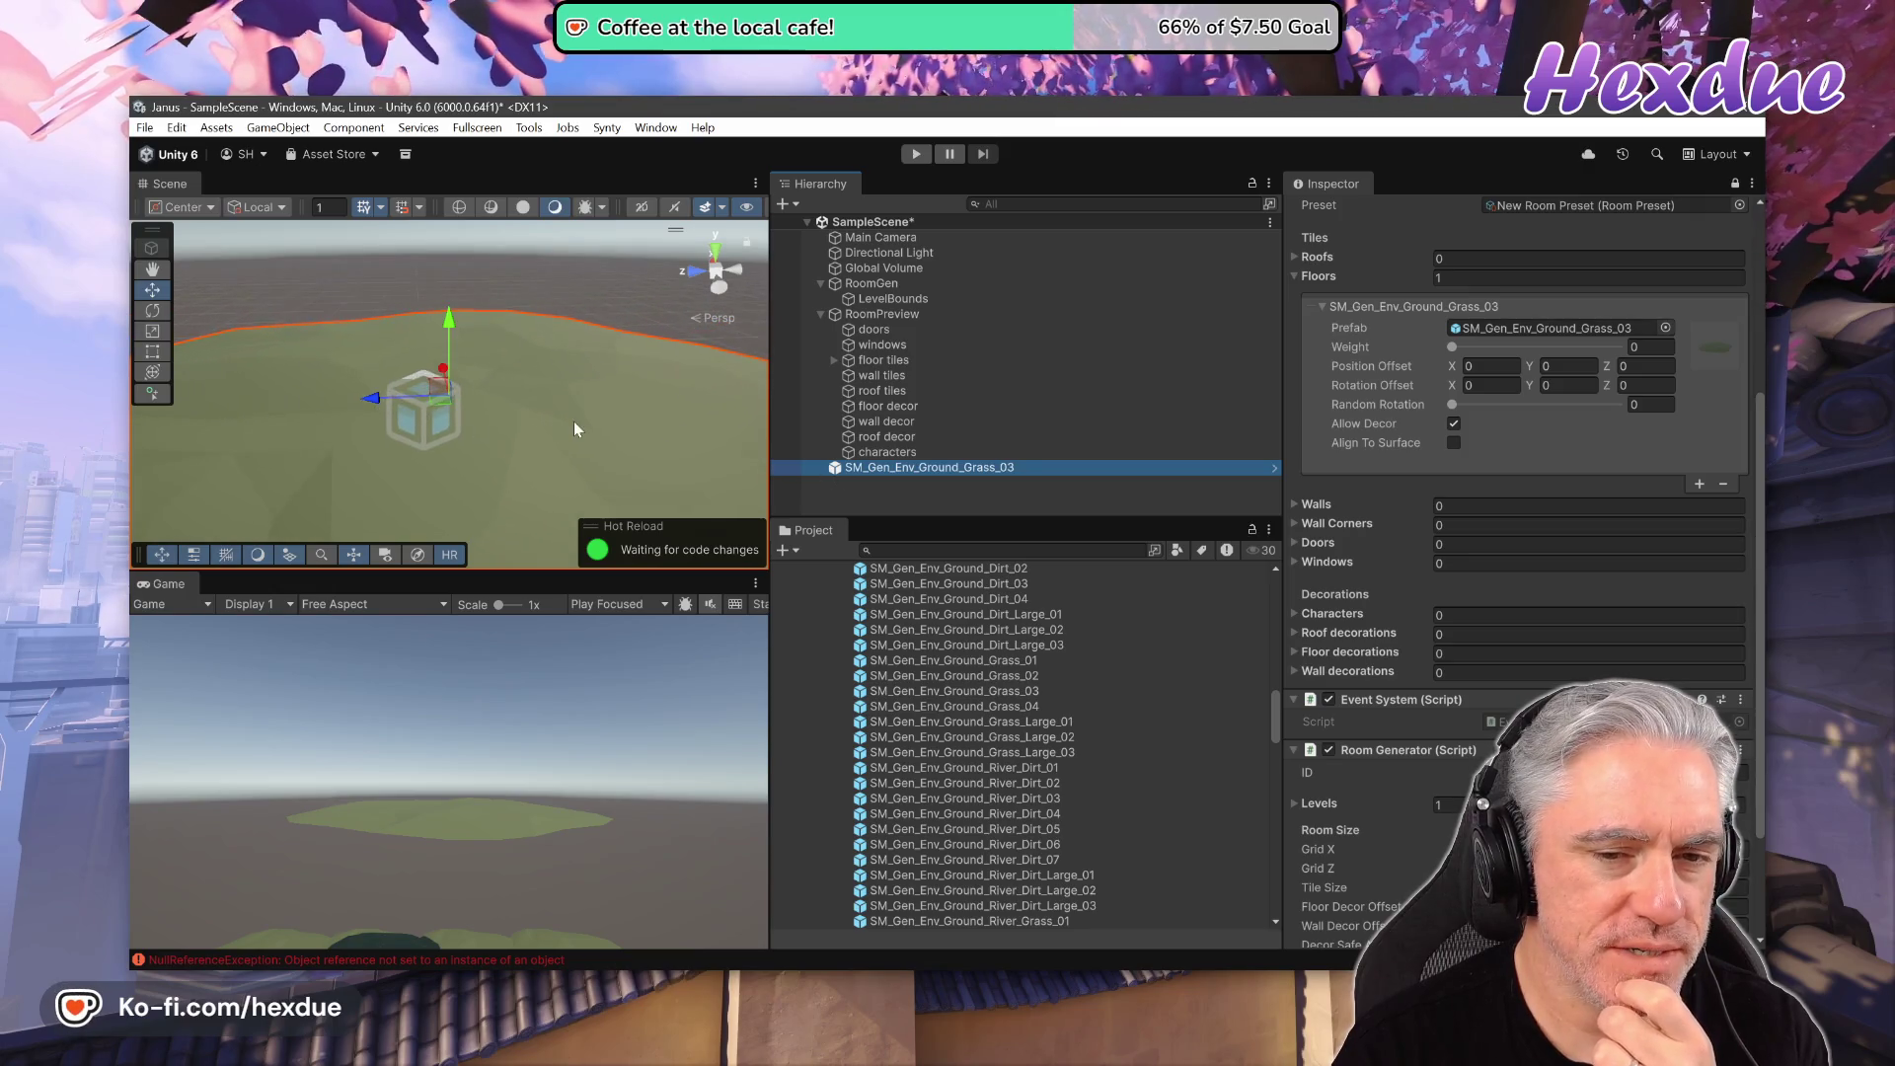
- Nest an SM_Gen_Env_Ground_Dirt_01 patch under the Grass_03 tile
{"action": "scroll", "coordinate": [576, 430], "scroll_direction": "down", "scroll_amount": 5}
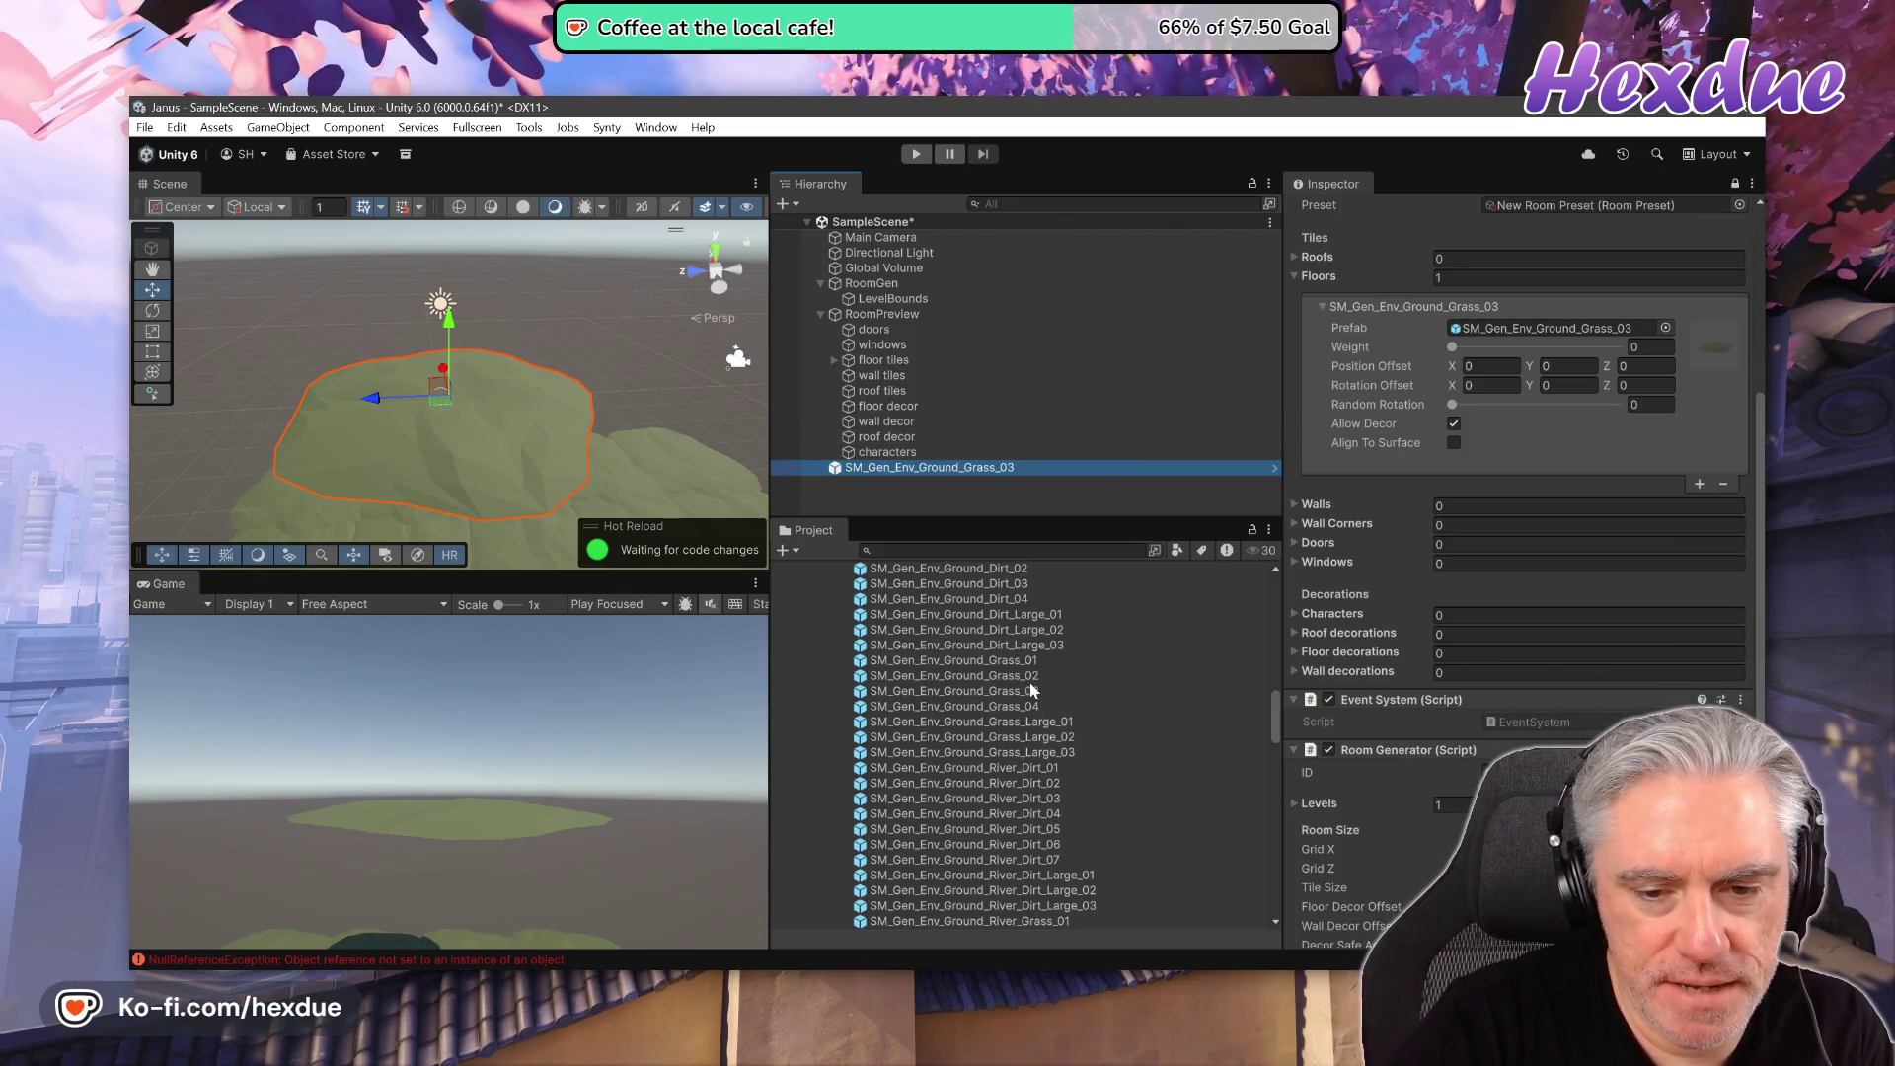
{"action": "scroll", "coordinate": [1013, 632], "scroll_direction": "up", "scroll_amount": 2}
{"action": "left_click_drag", "start_coordinate": [1023, 616], "coordinate": [928, 468]}
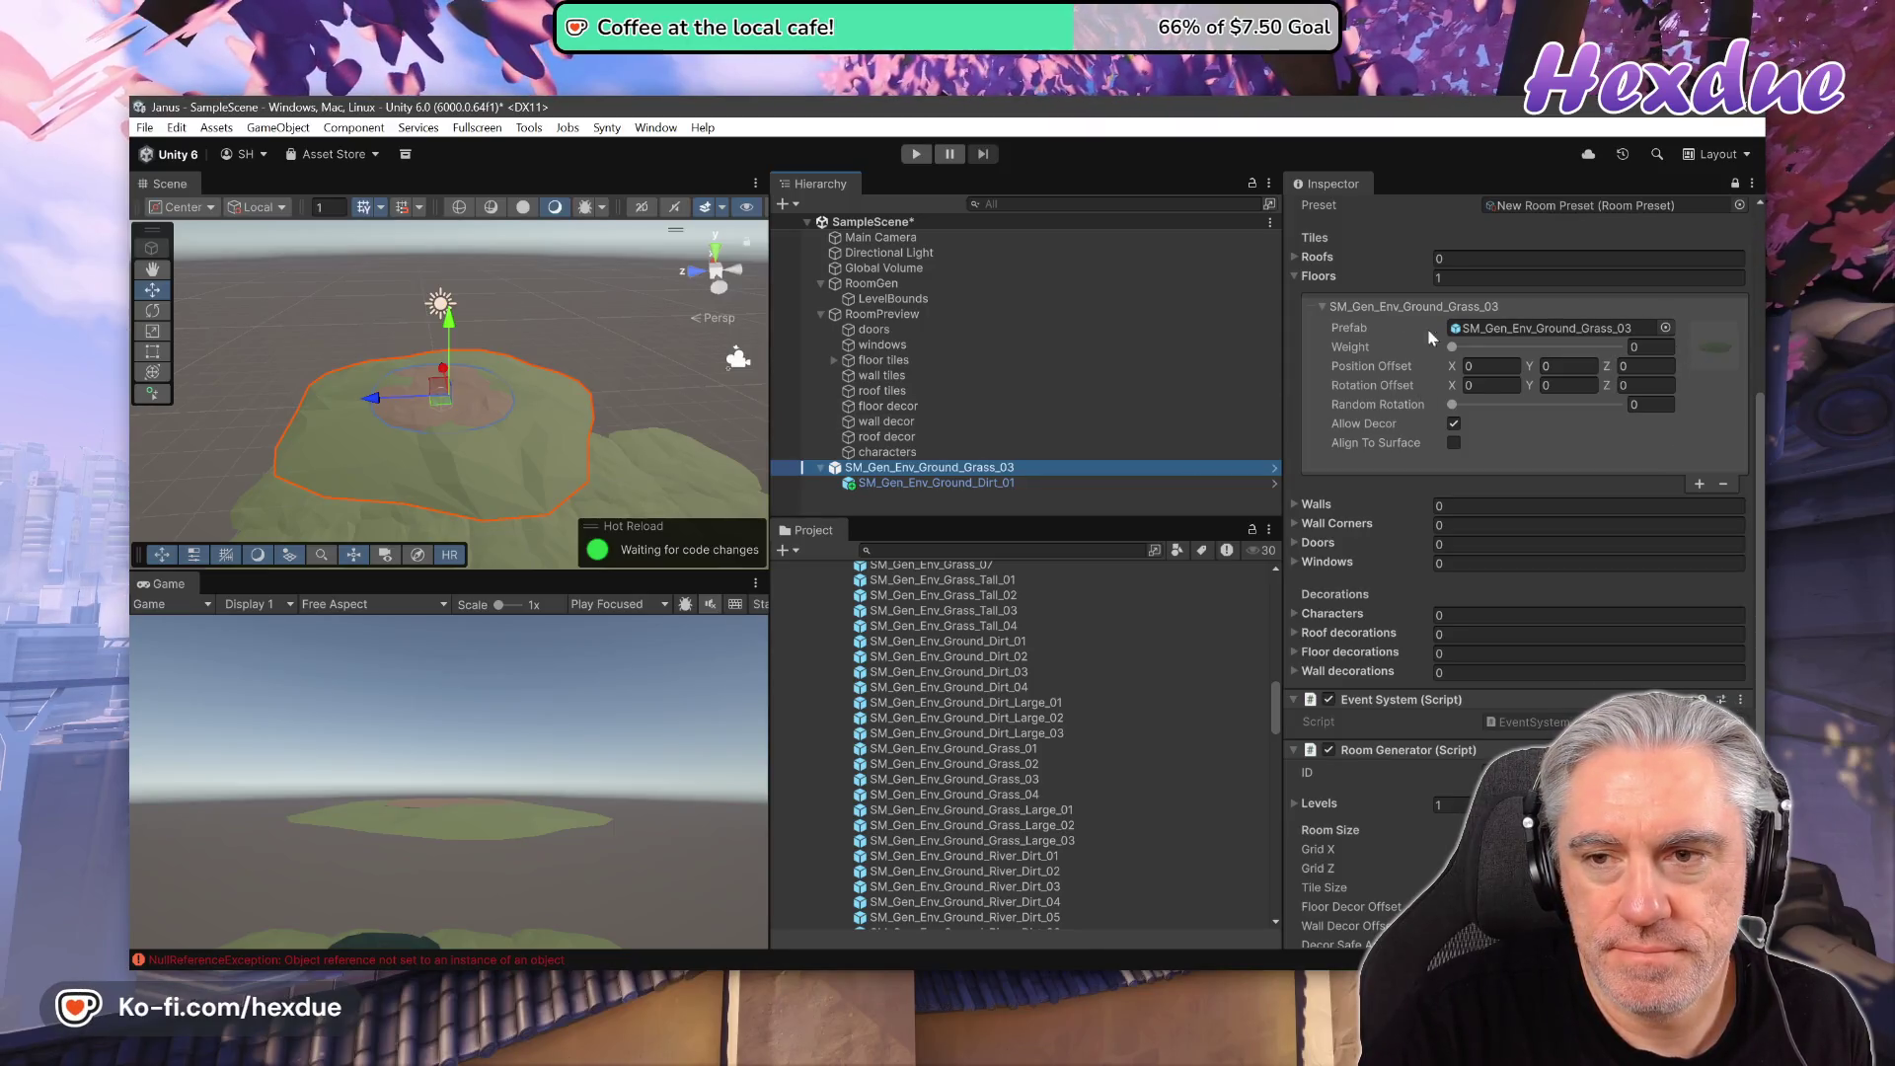
- Reset RoomGen's Transform position to 0, 0, 0
{"action": "scroll", "coordinate": [1396, 231], "scroll_direction": "up", "scroll_amount": 5}
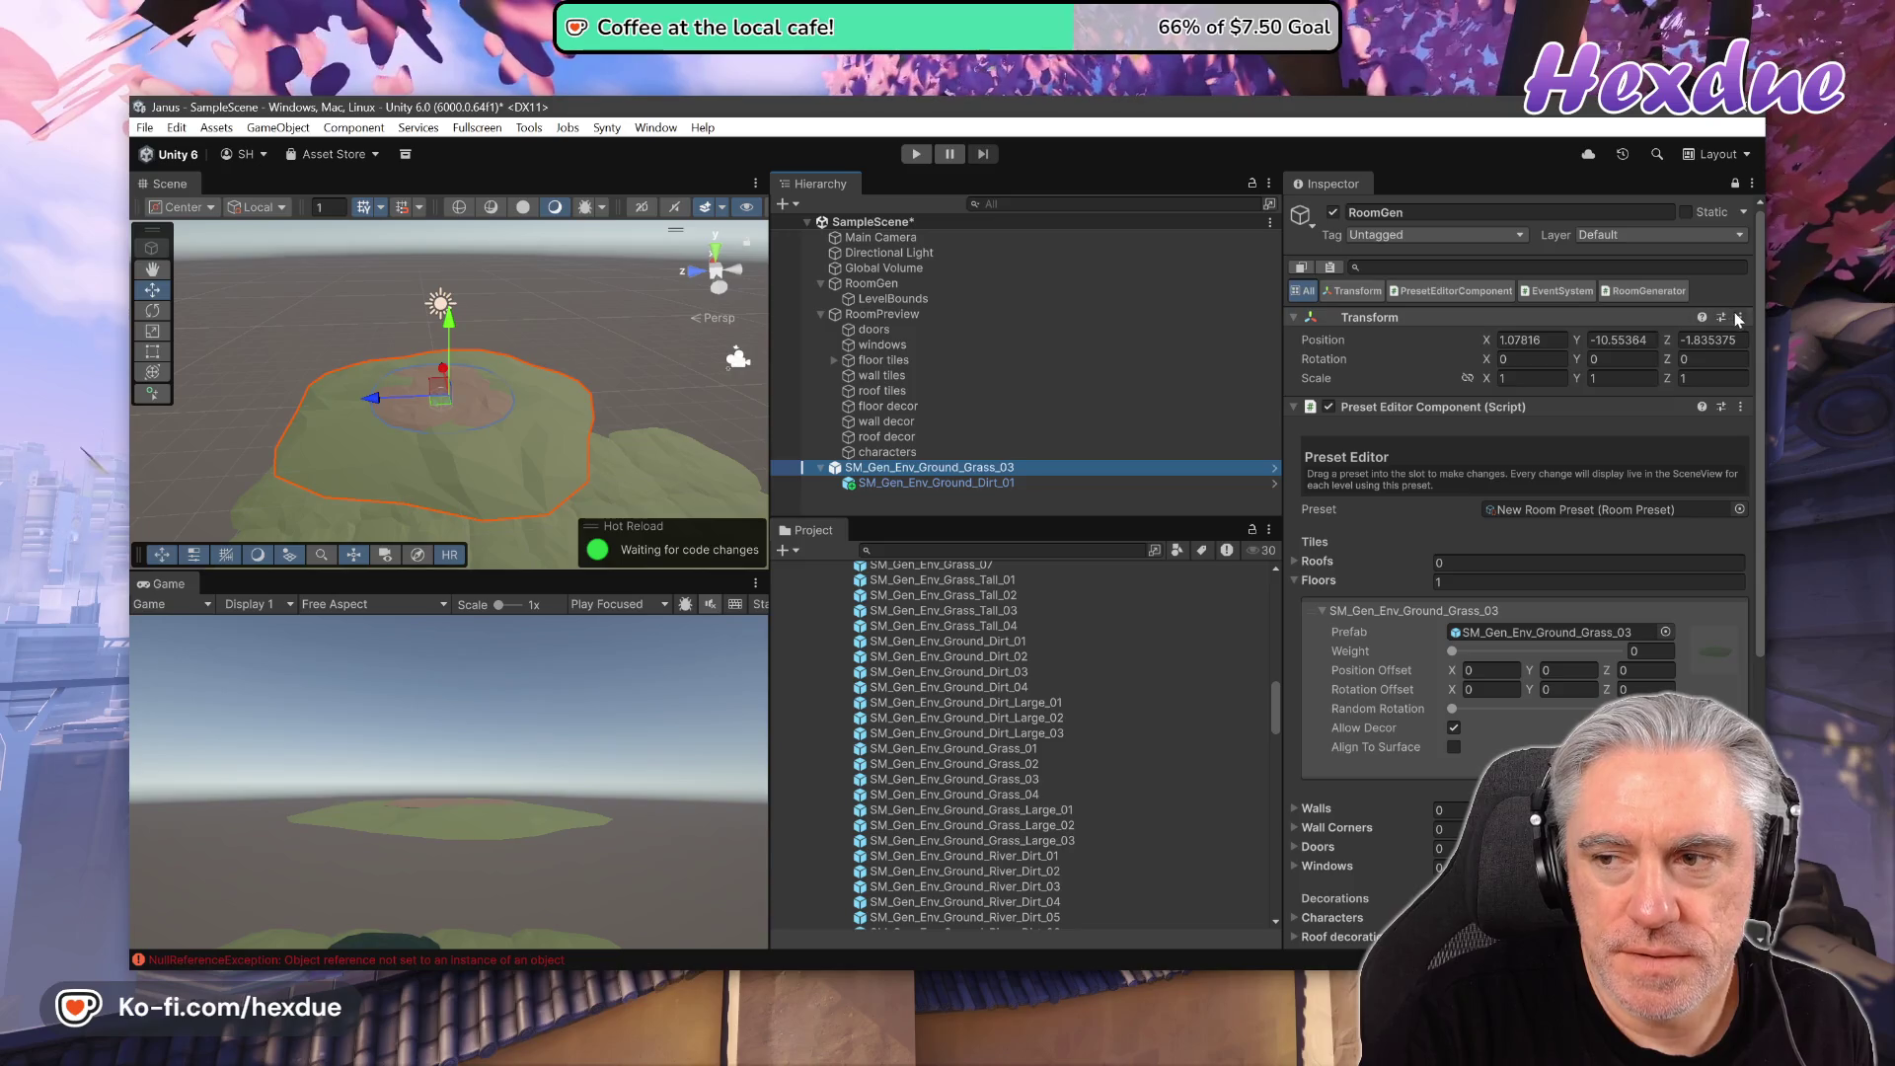
{"action": "right_click", "coordinate": [1562, 333]}
{"action": "left_click", "coordinate": [1599, 338]}
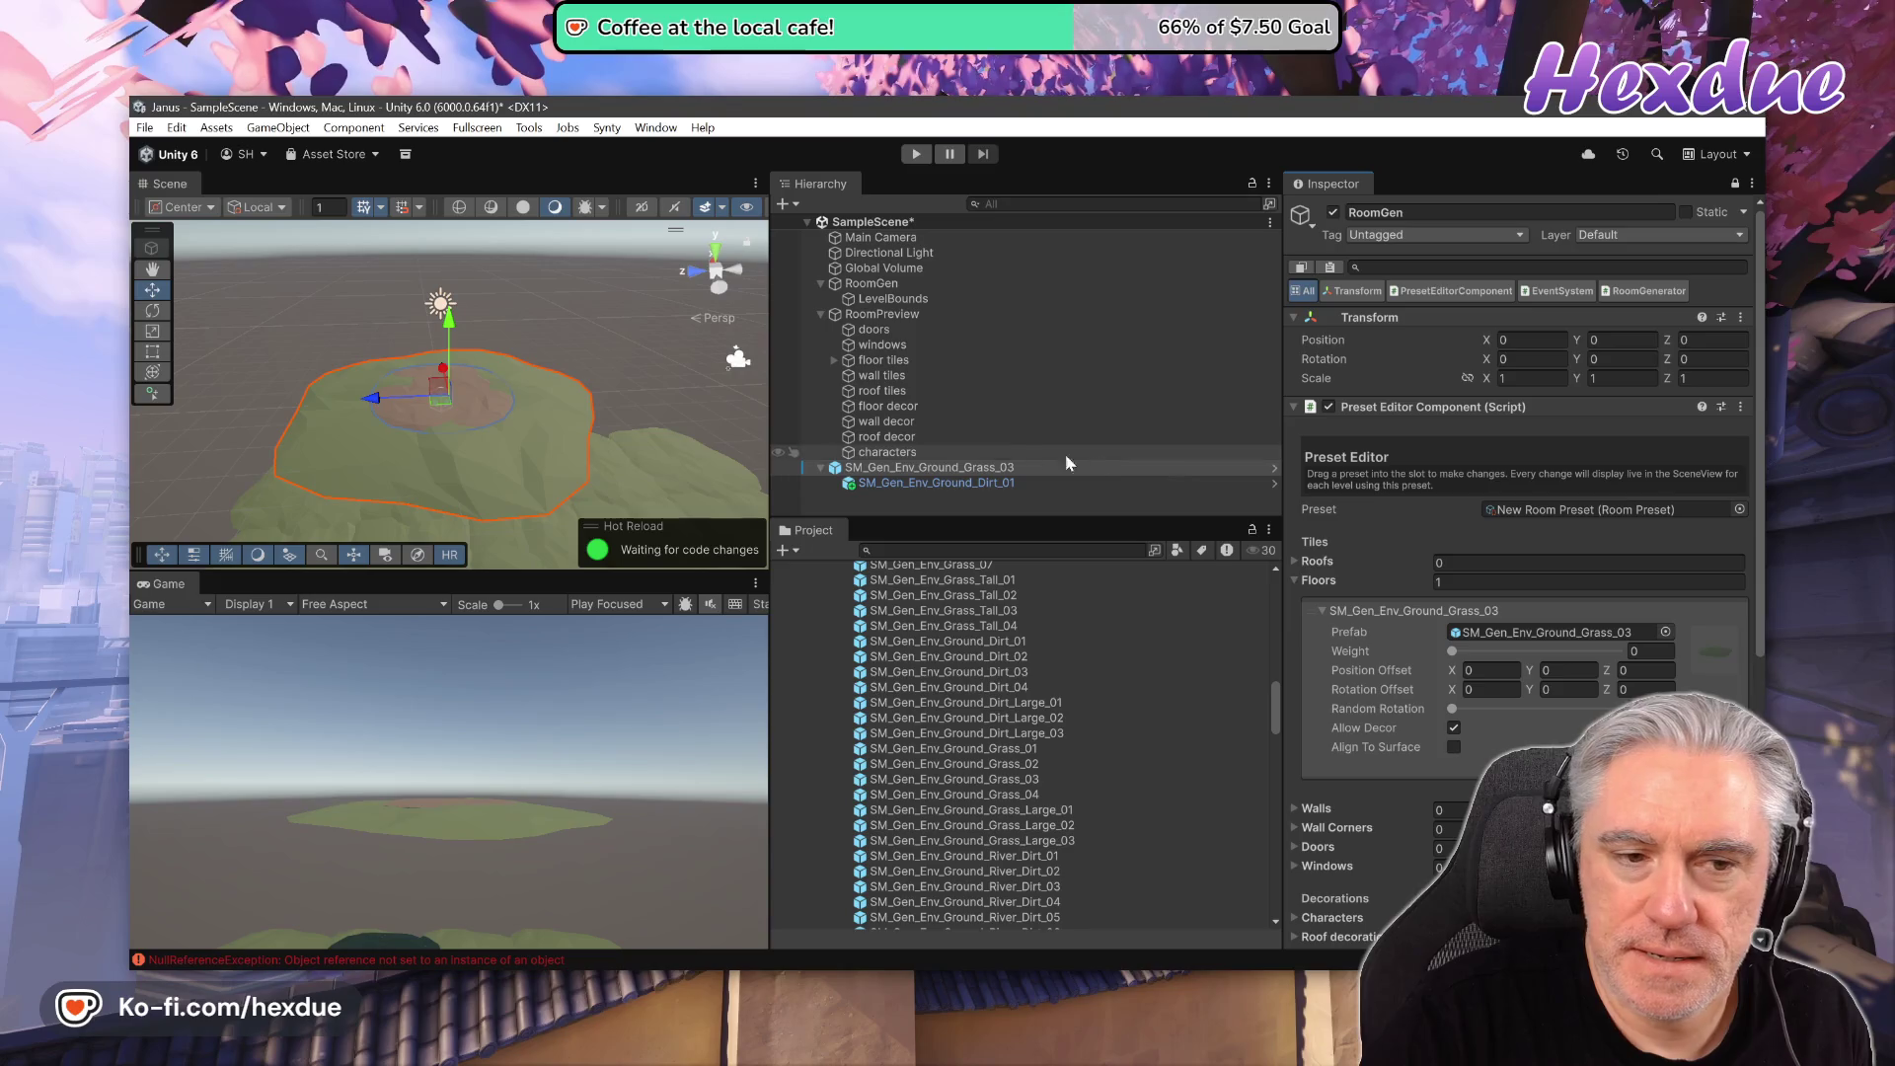
- Toggle RoomGen's active checkbox off and on twice to compare
{"action": "left_click", "coordinate": [859, 286]}
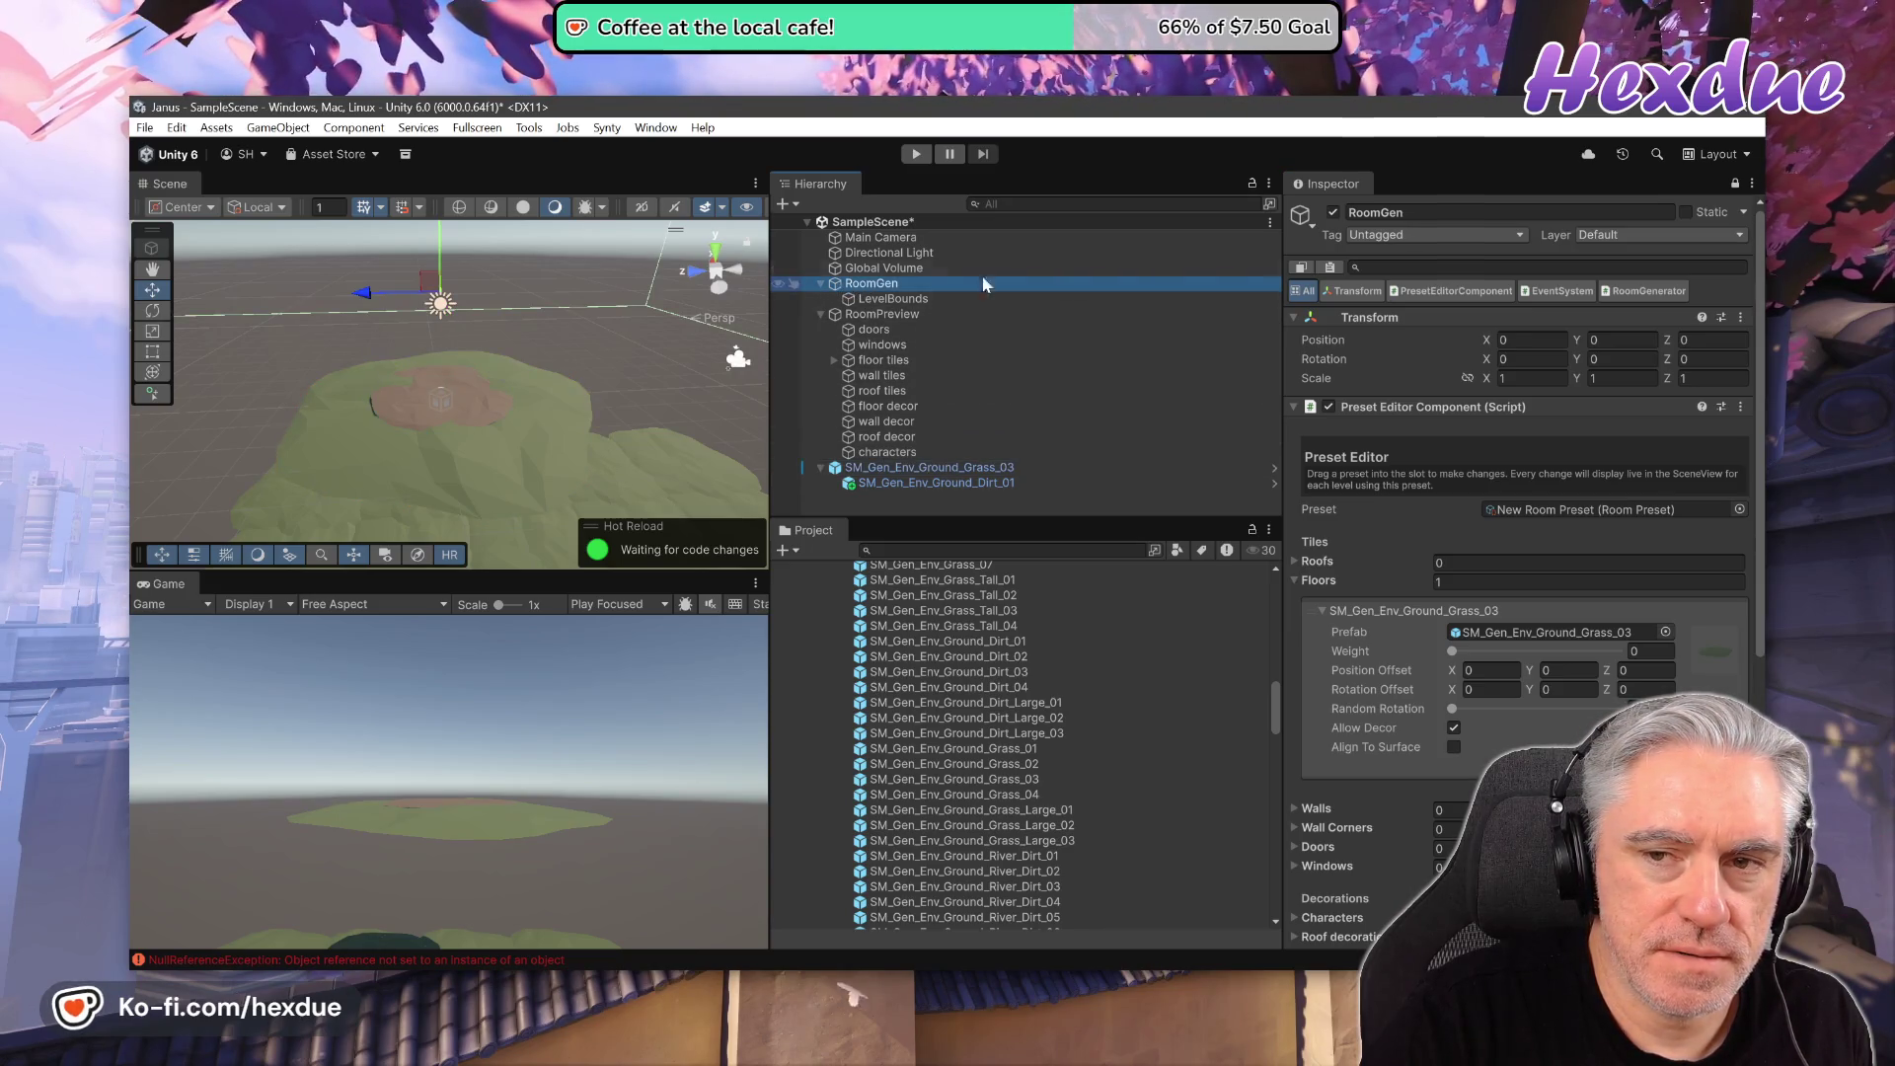
{"action": "left_click", "coordinate": [1333, 212]}
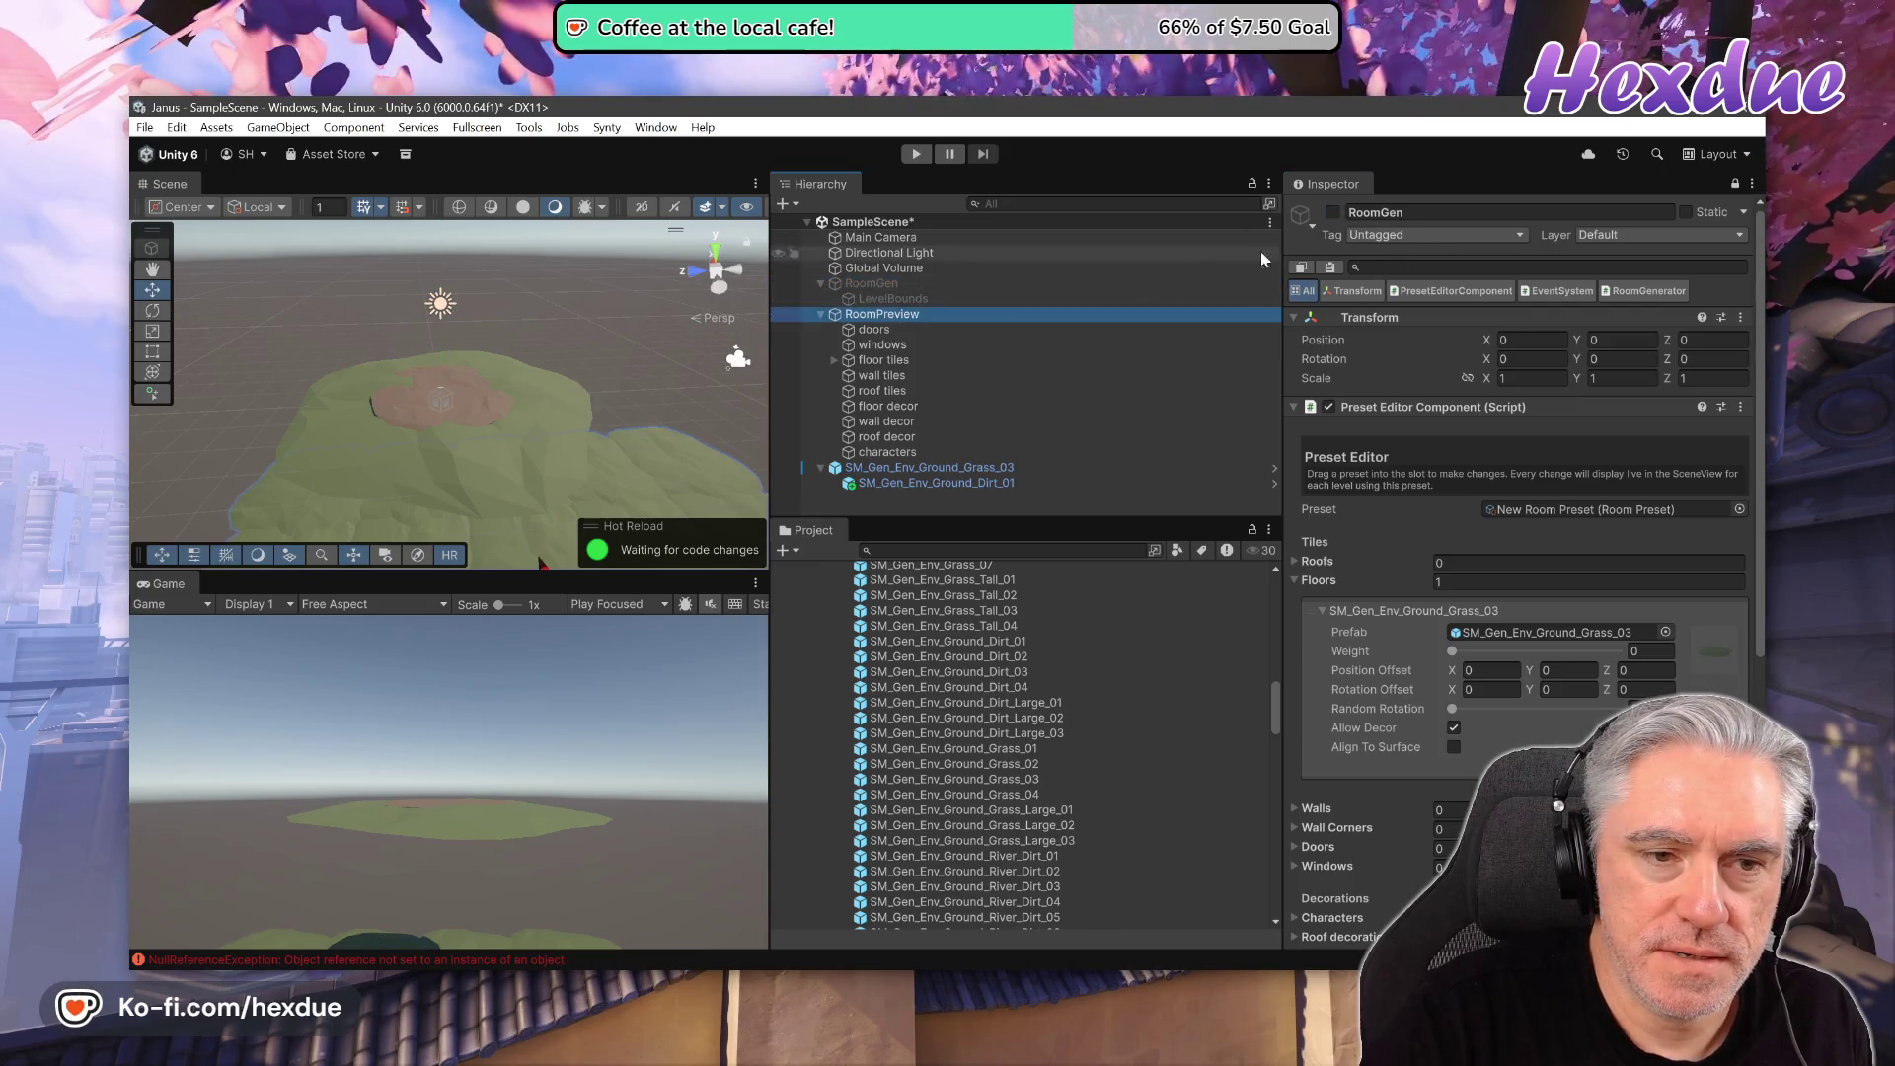
{"action": "left_click", "coordinate": [1332, 213]}
{"action": "left_click", "coordinate": [1333, 212]}
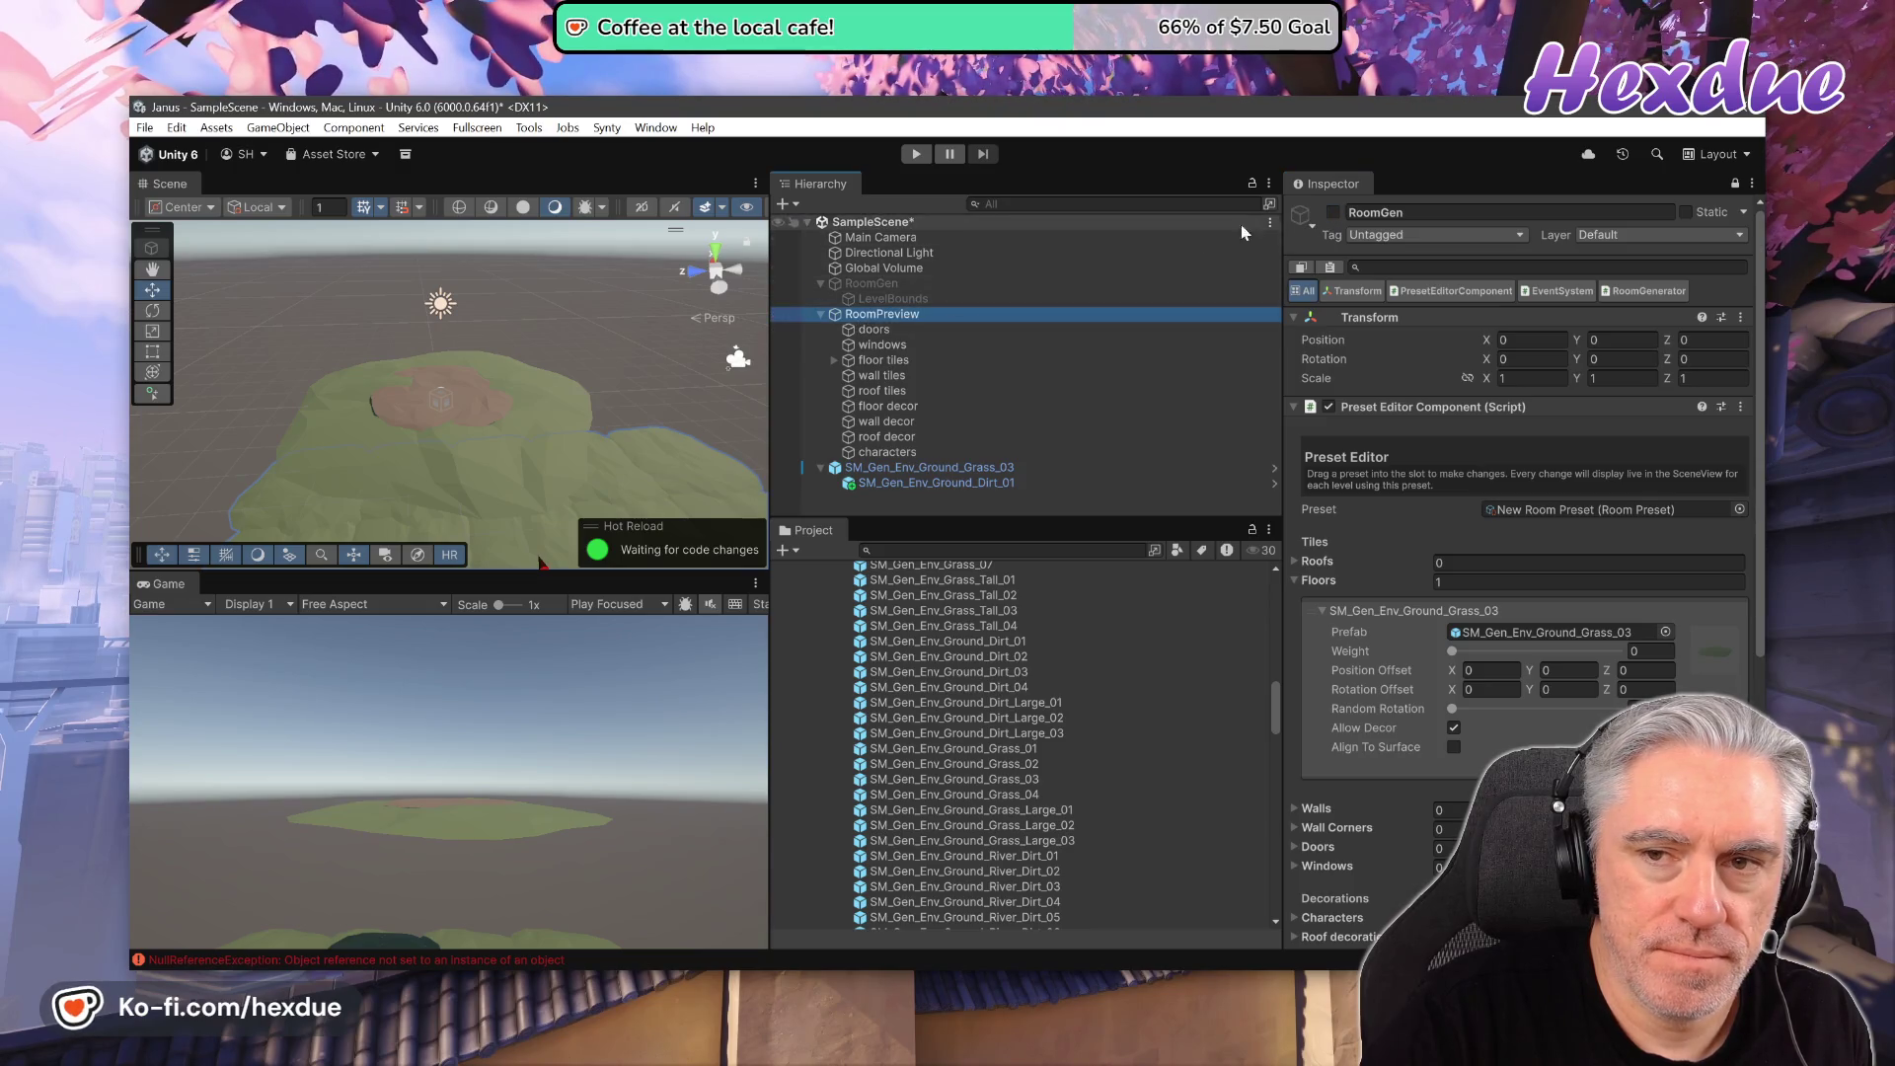
{"action": "left_click", "coordinate": [1334, 212]}
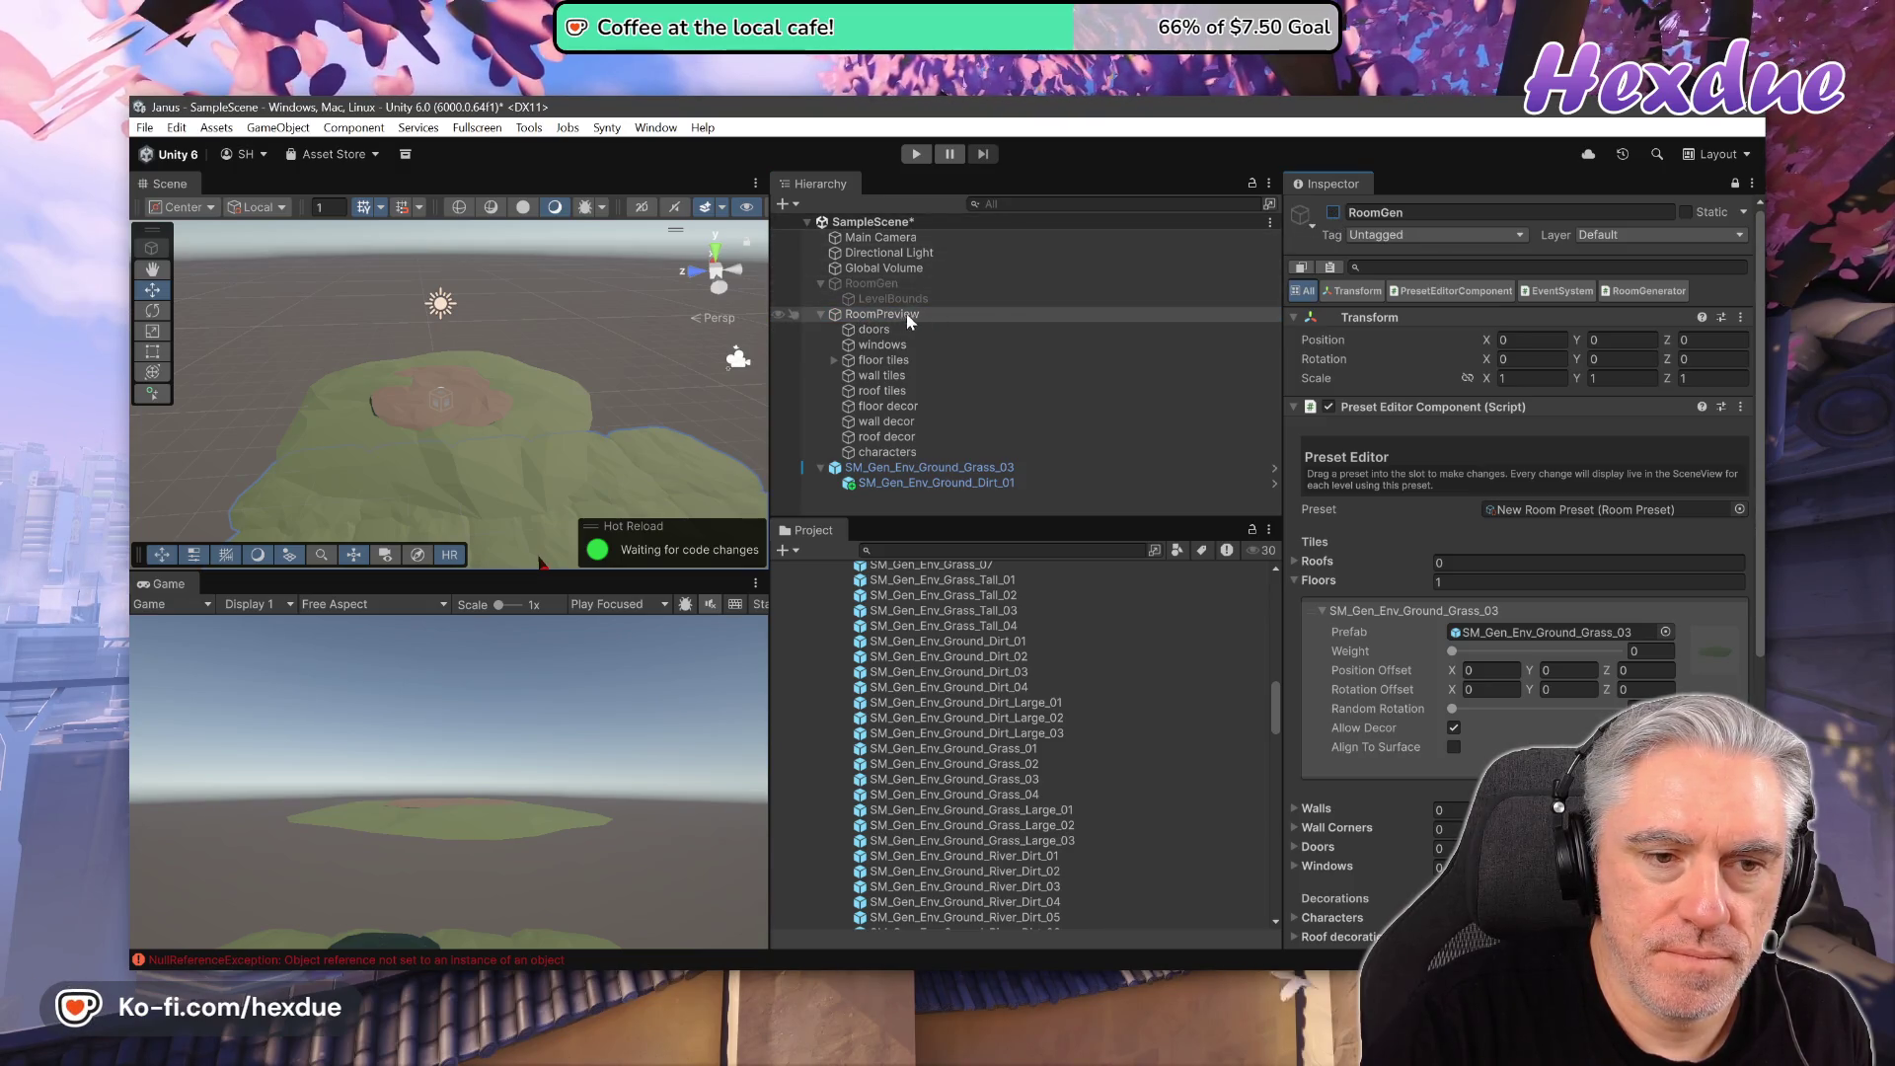
- Delete RoomGen and RoomPreview from the Hierarchy, then select the Grass_03 tile
{"action": "left_click", "coordinate": [873, 284]}
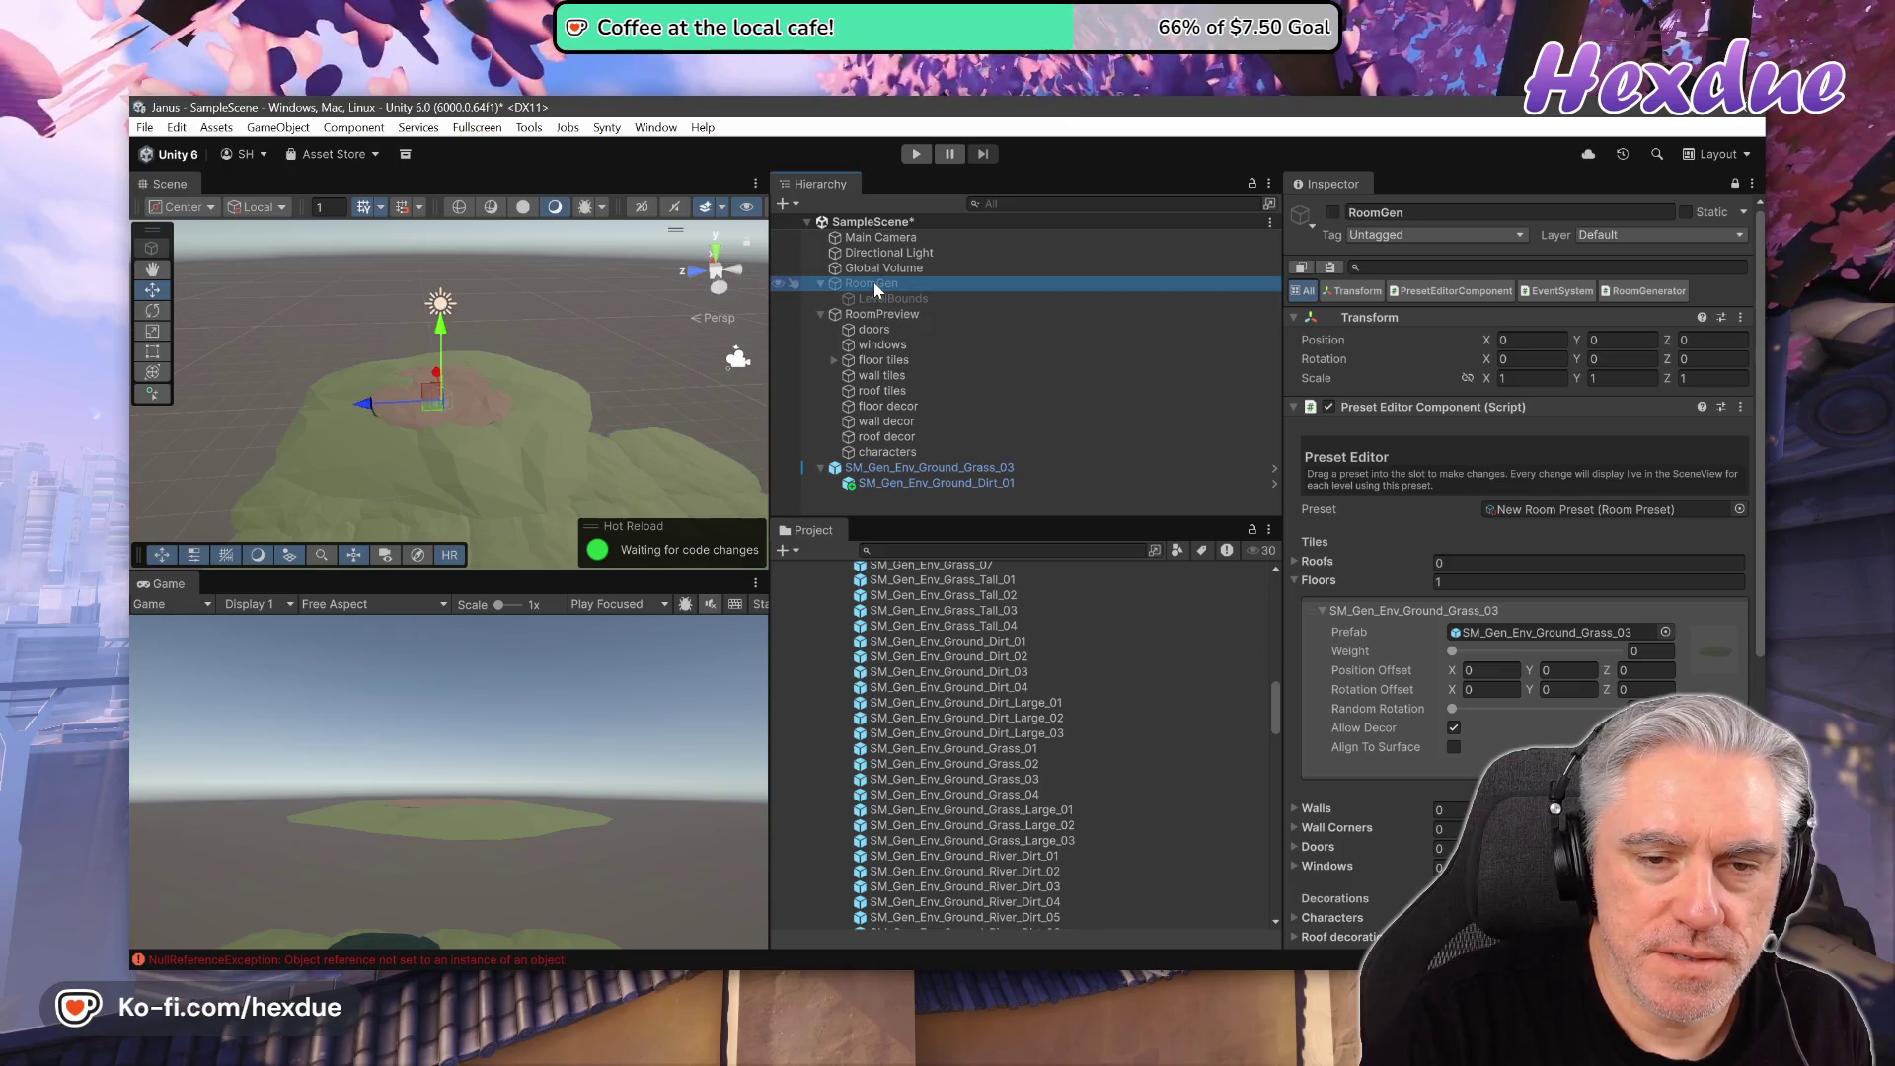
{"action": "right_click", "coordinate": [874, 283]}
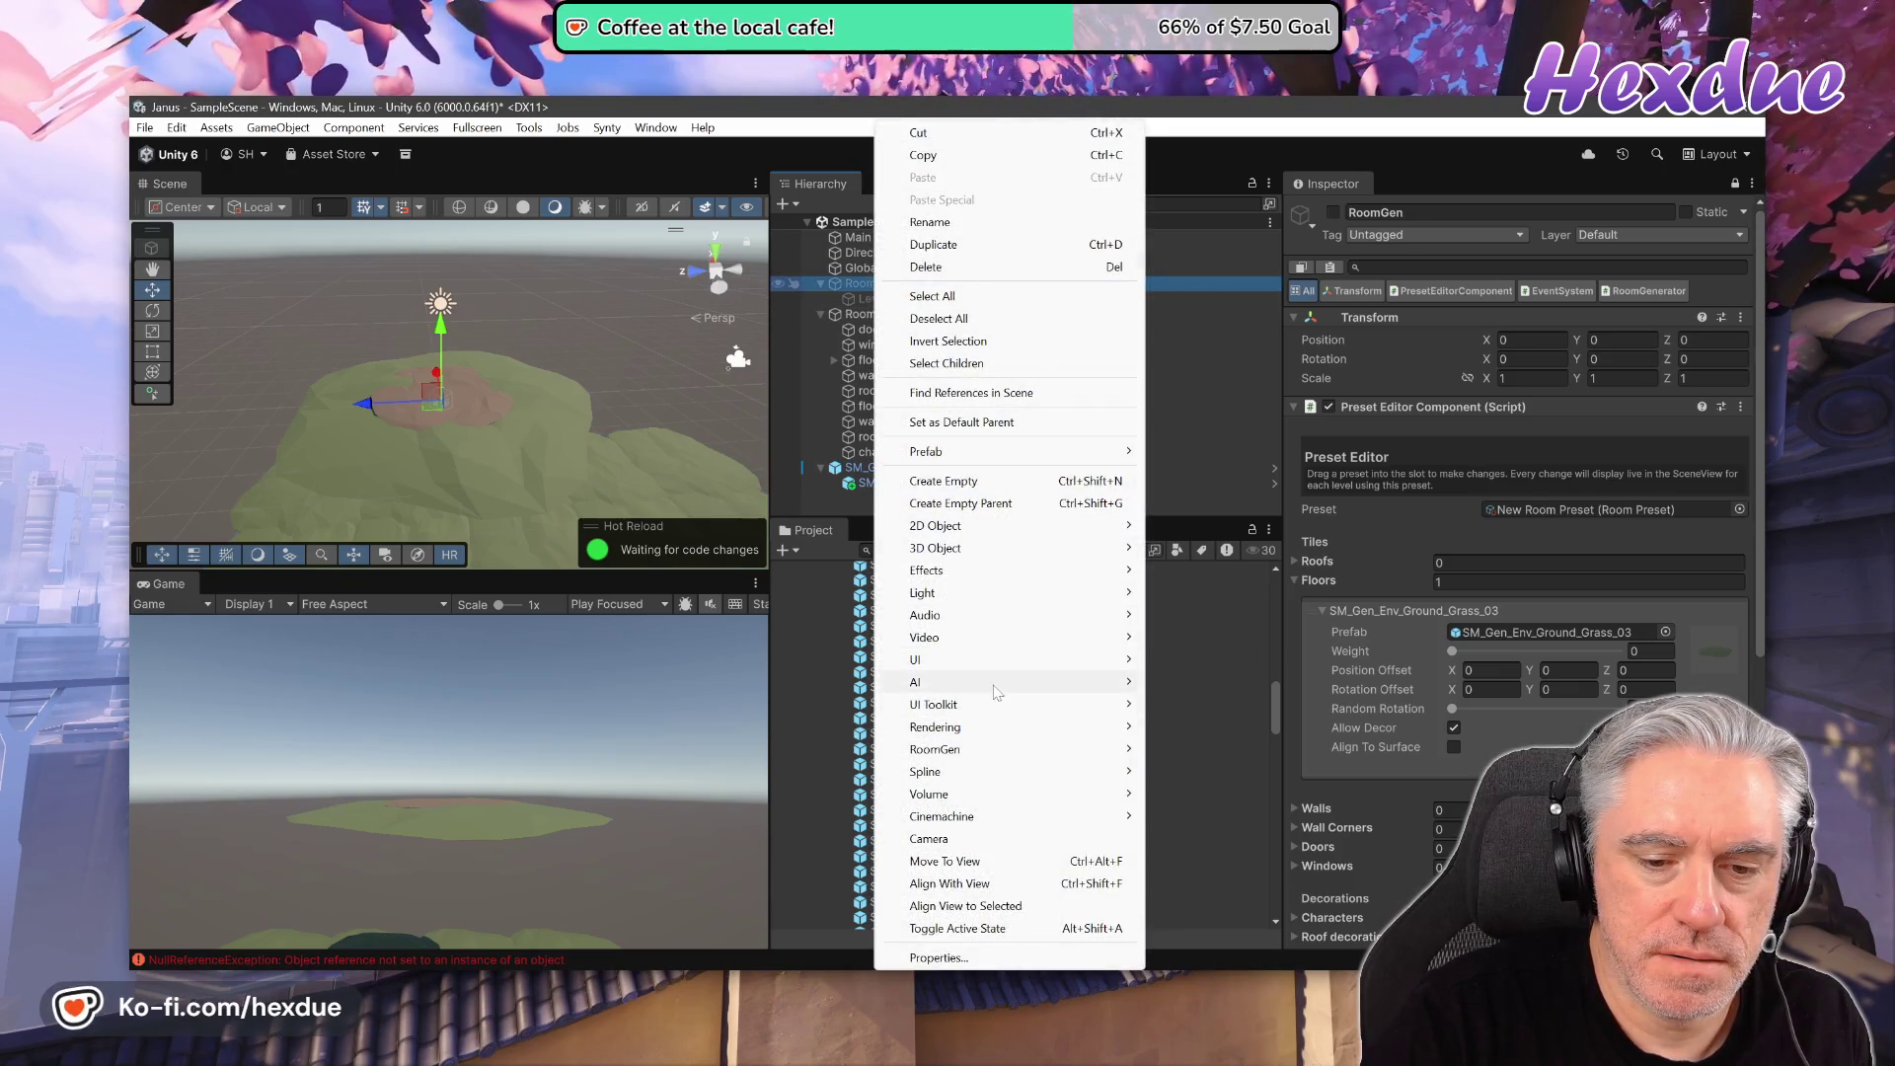
{"action": "left_click", "coordinate": [949, 267]}
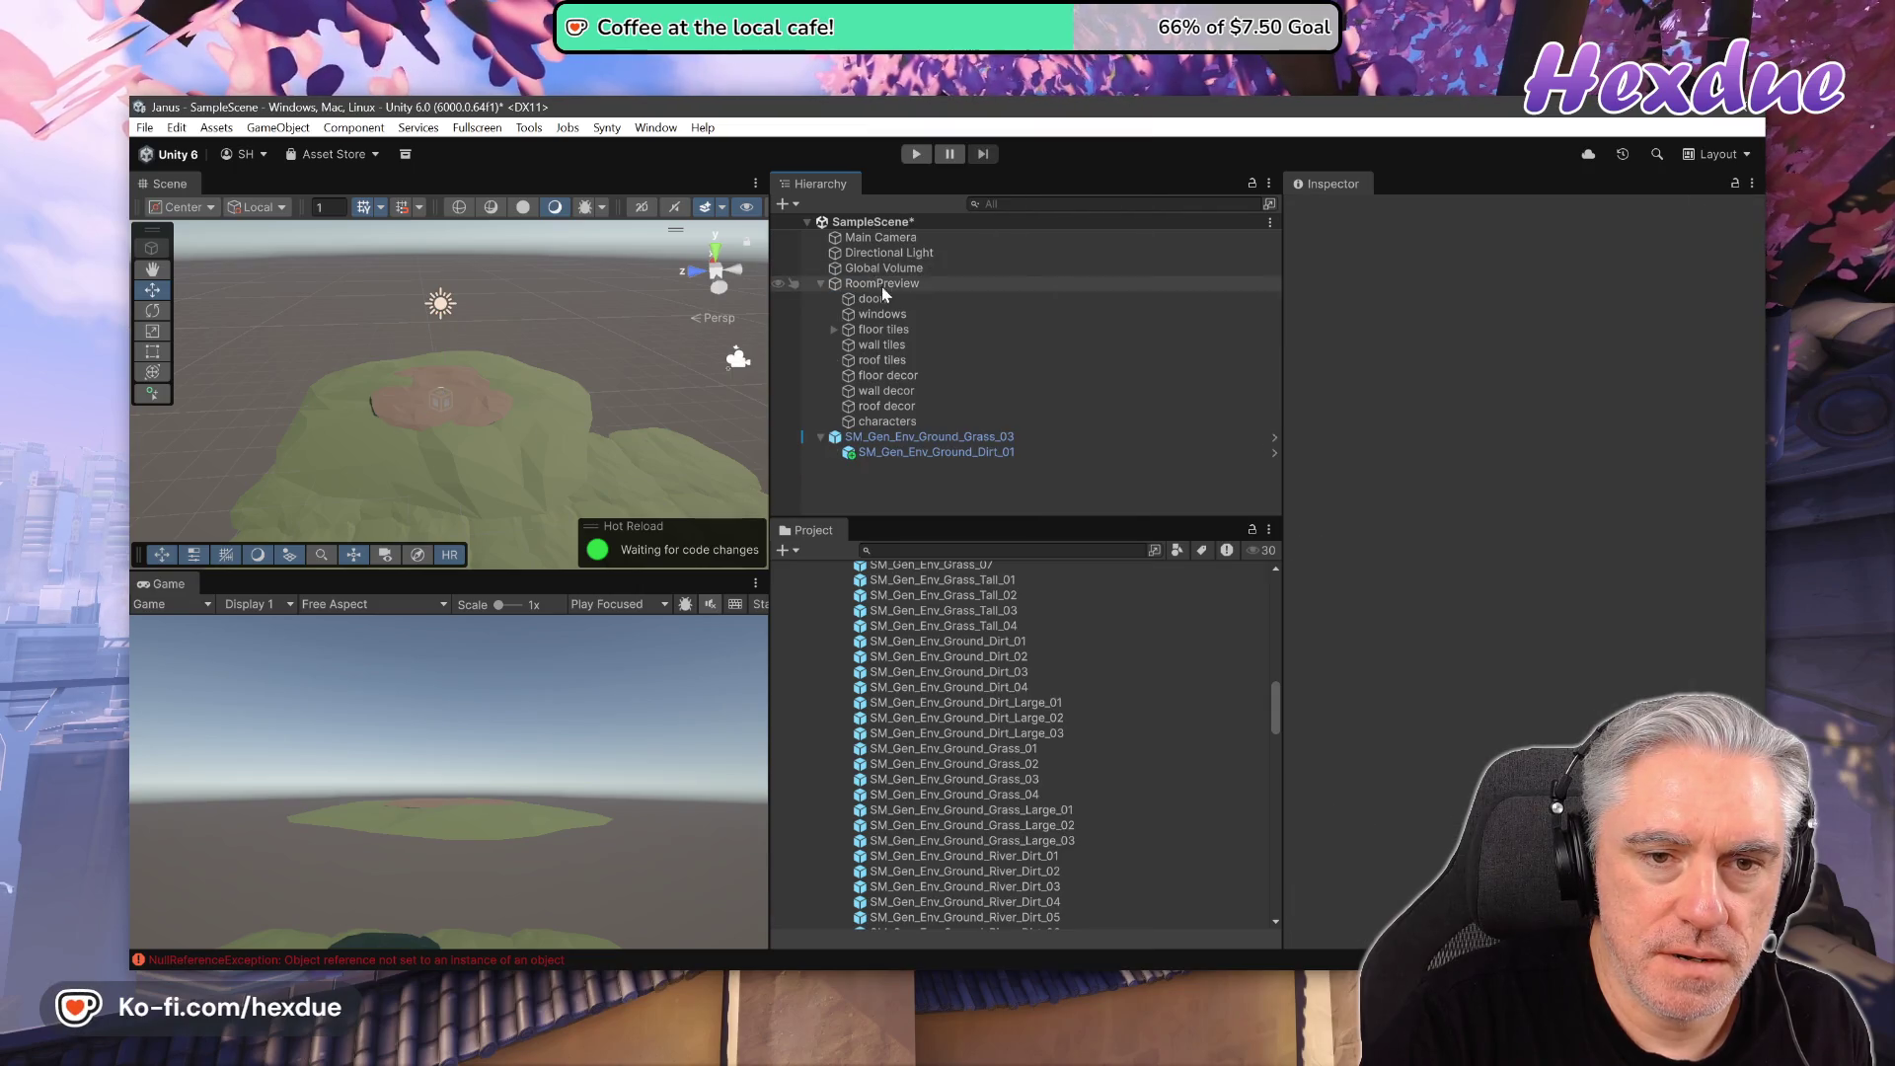
{"action": "left_click", "coordinate": [873, 286]}
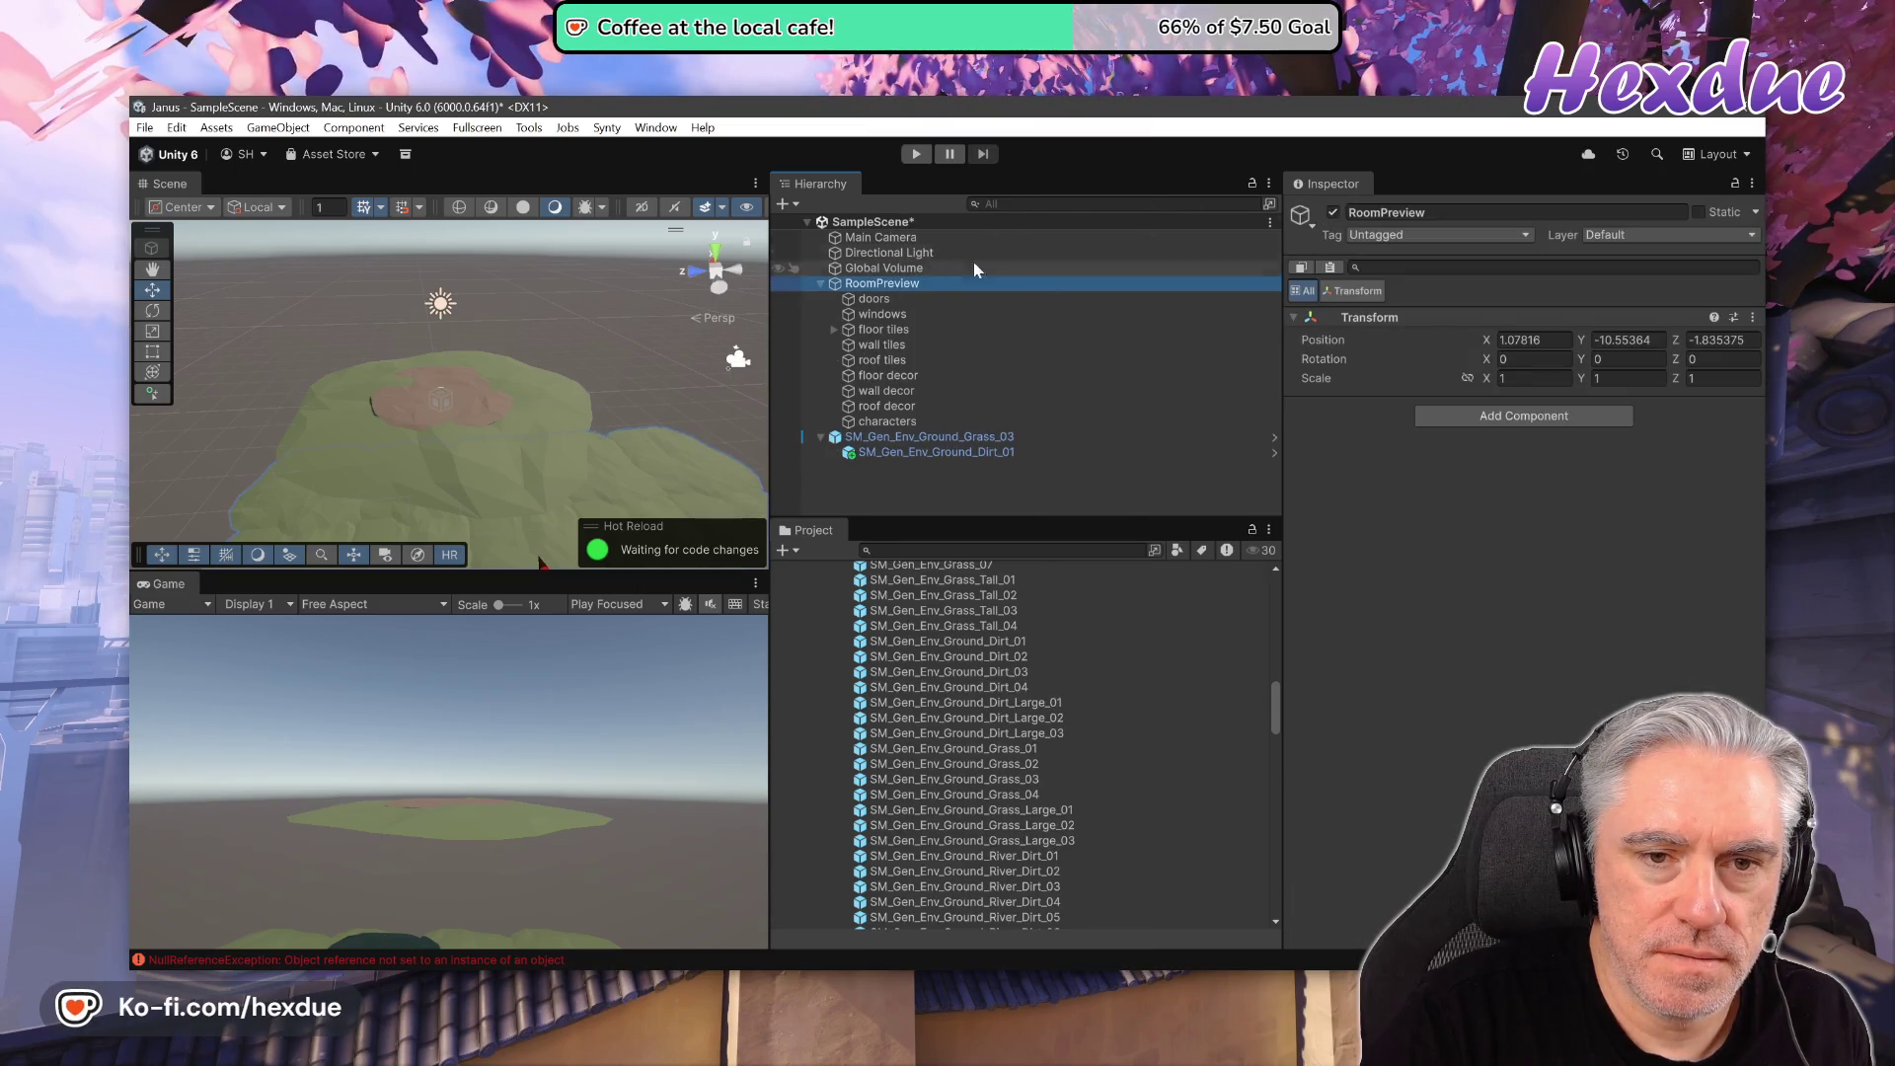
{"action": "right_click", "coordinate": [883, 288]}
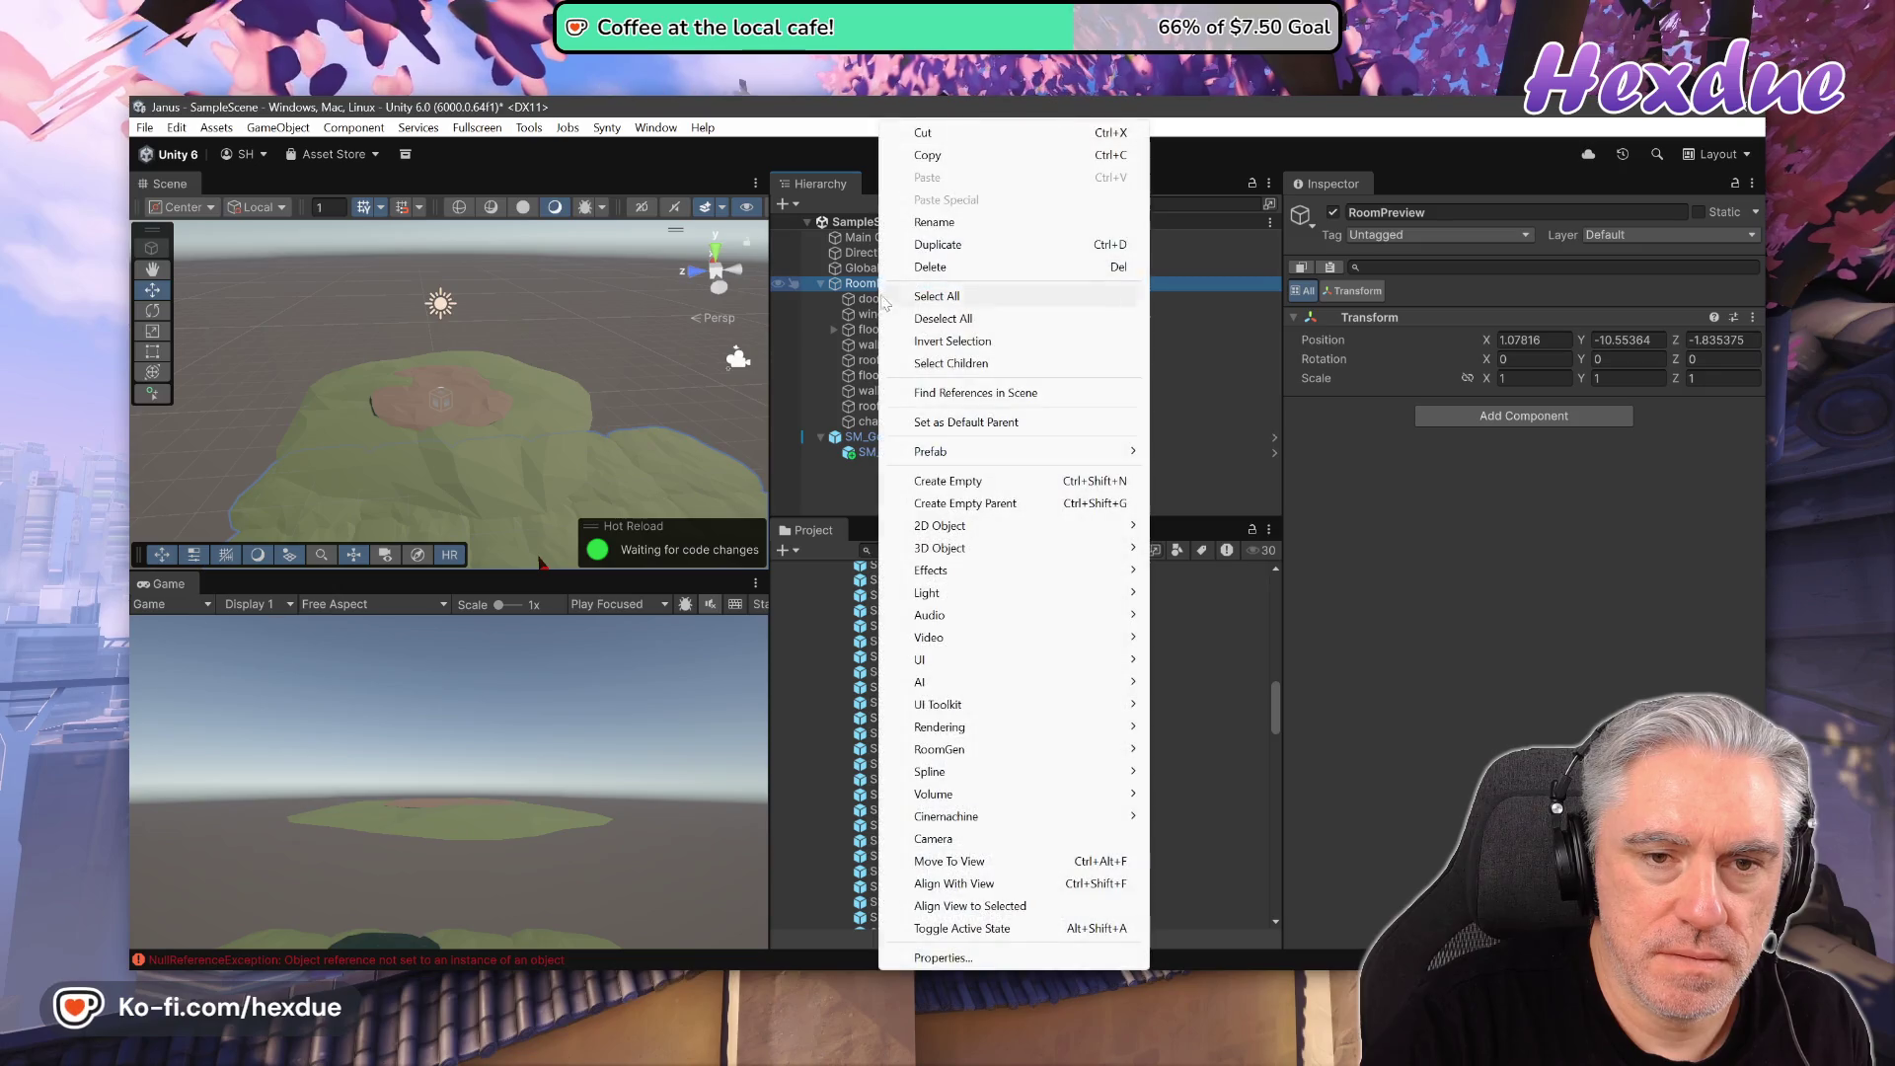
{"action": "left_click", "coordinate": [932, 266]}
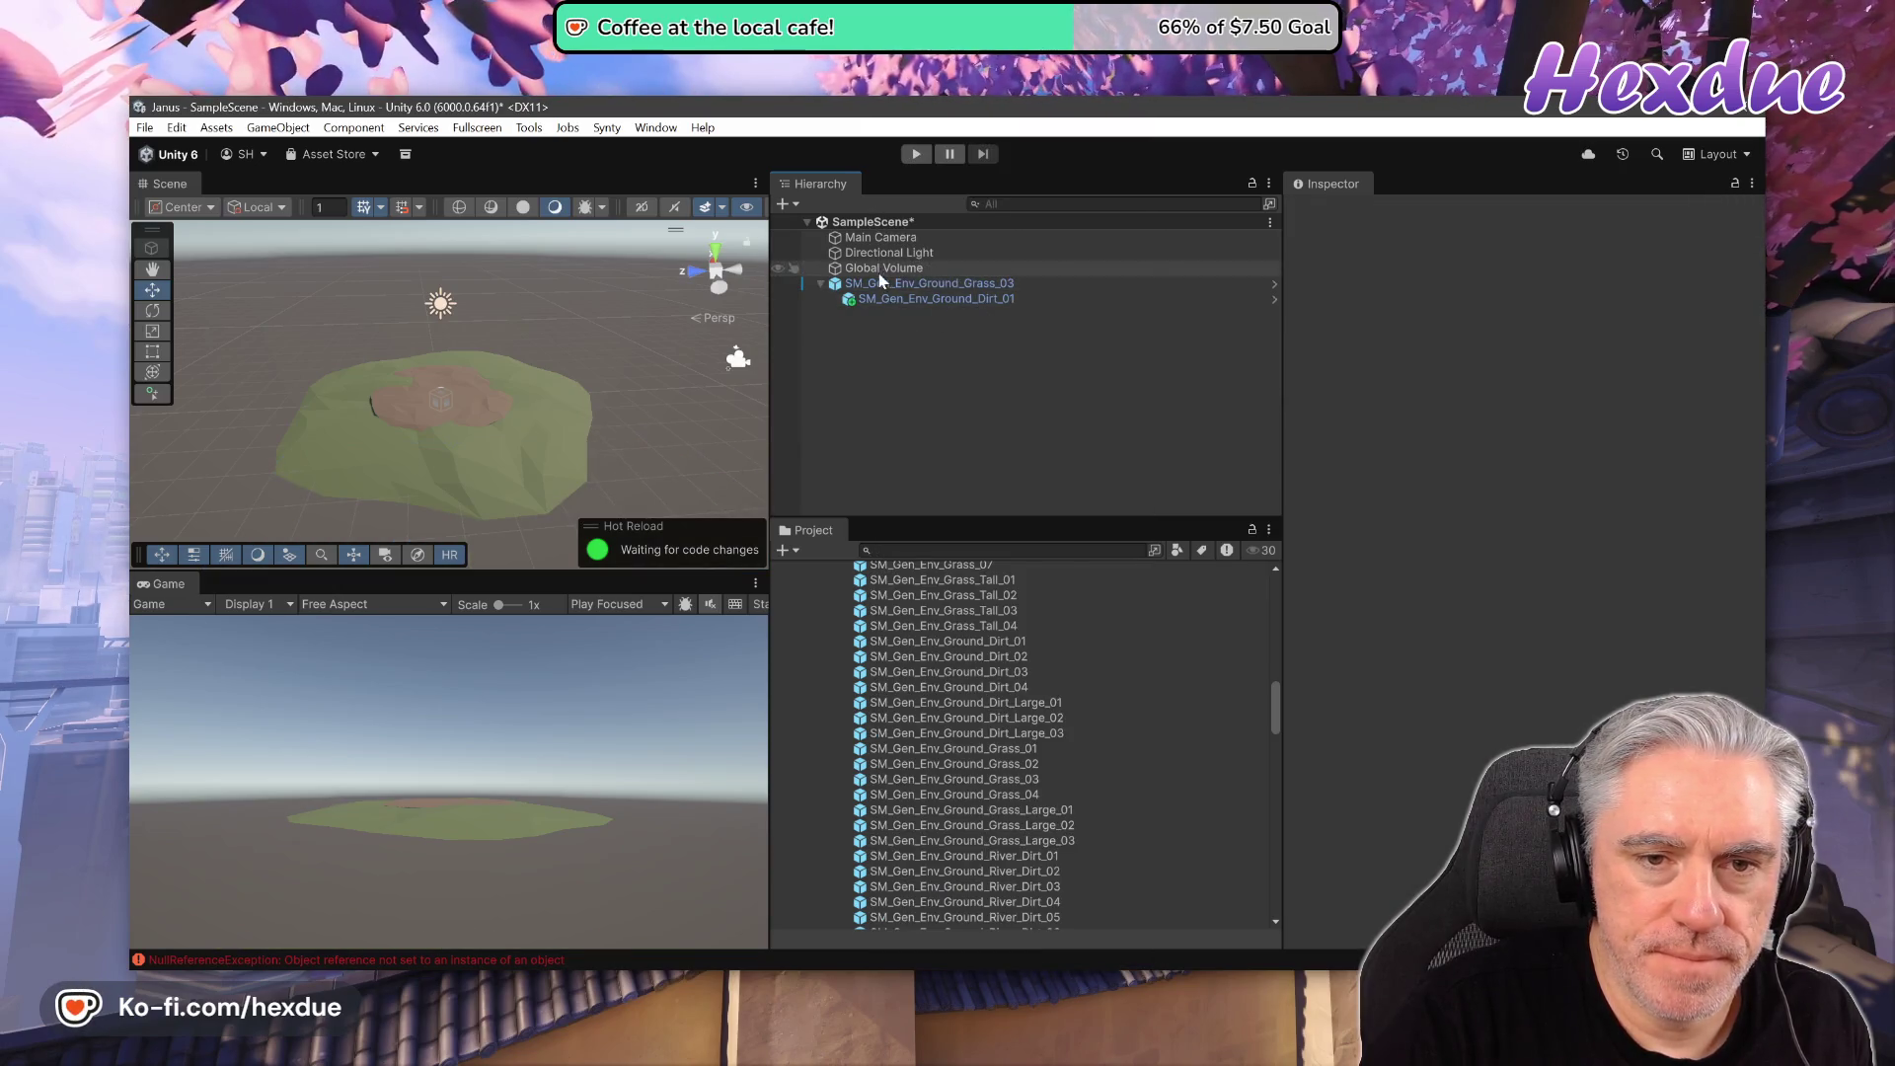
{"action": "left_click", "coordinate": [928, 283]}
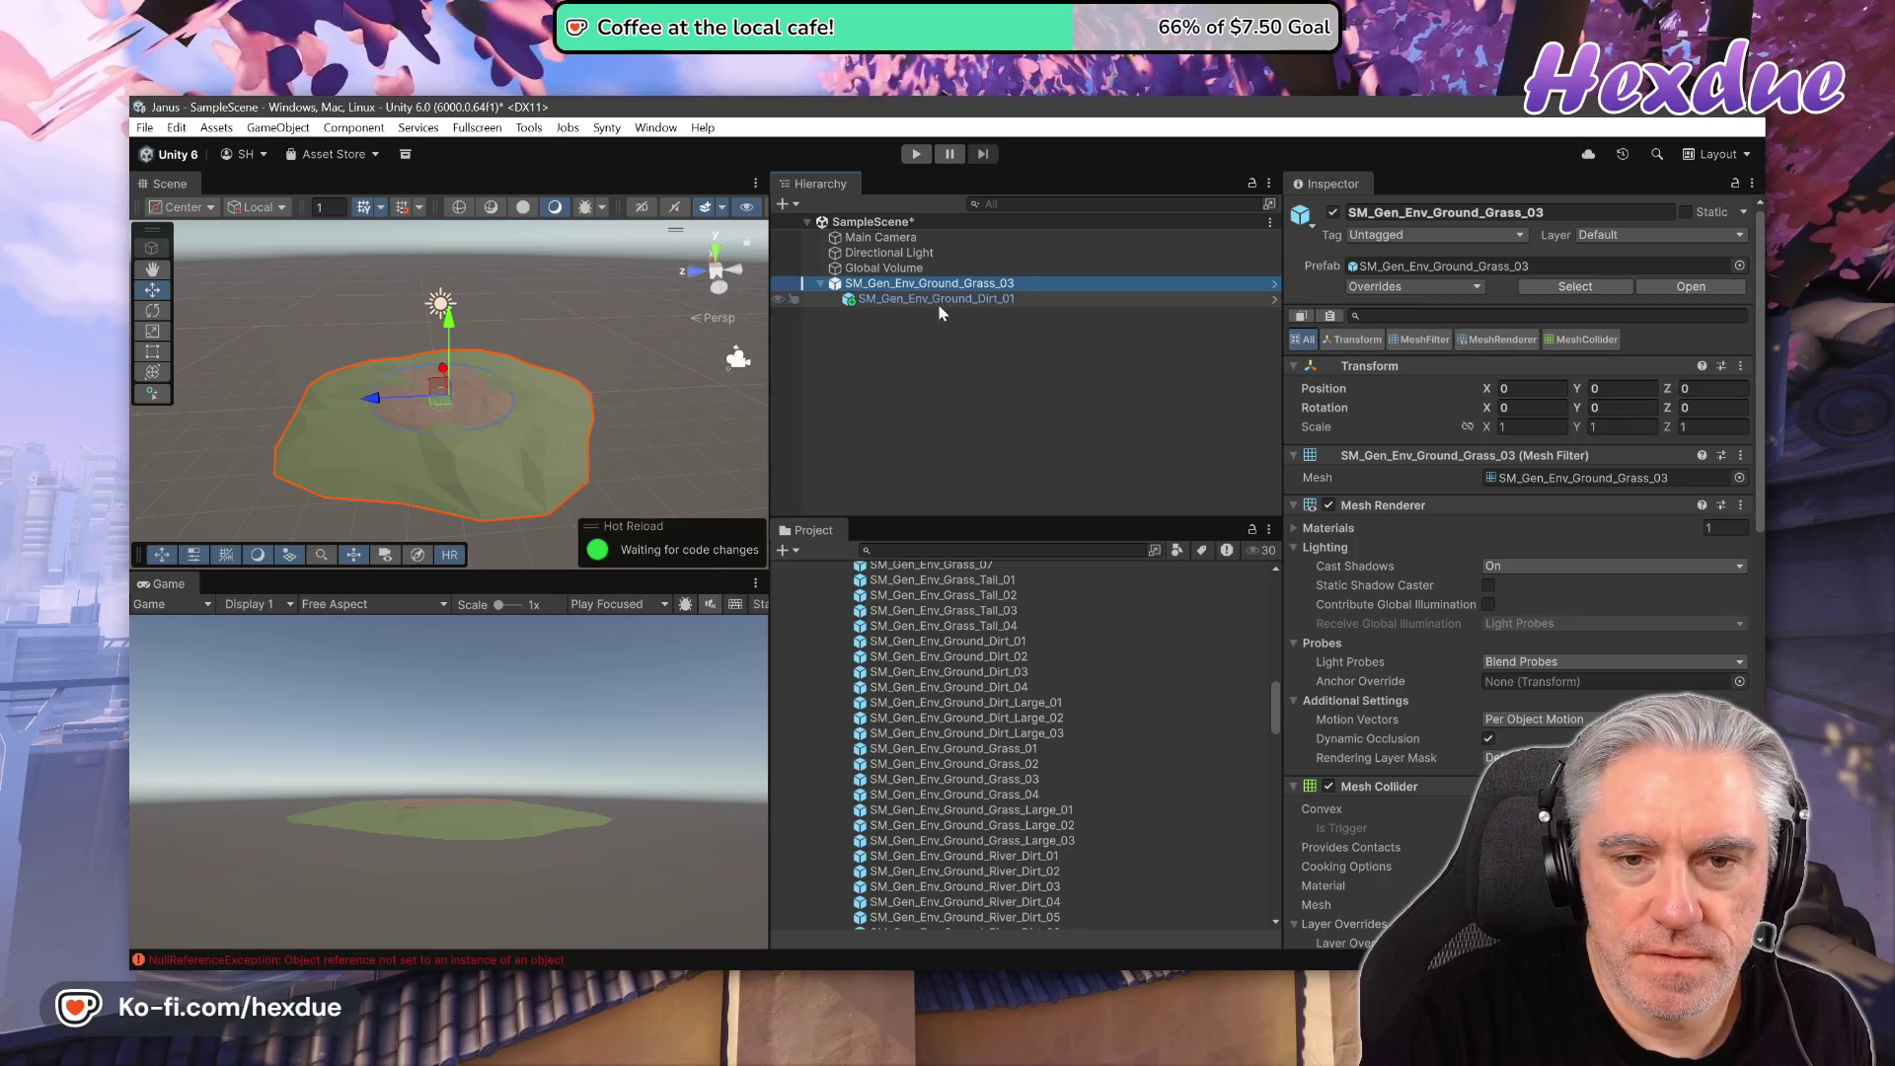
- Raise Dirt_01 slightly, duplicate it, and slide the copy along Z
{"action": "left_click", "coordinate": [940, 302]}
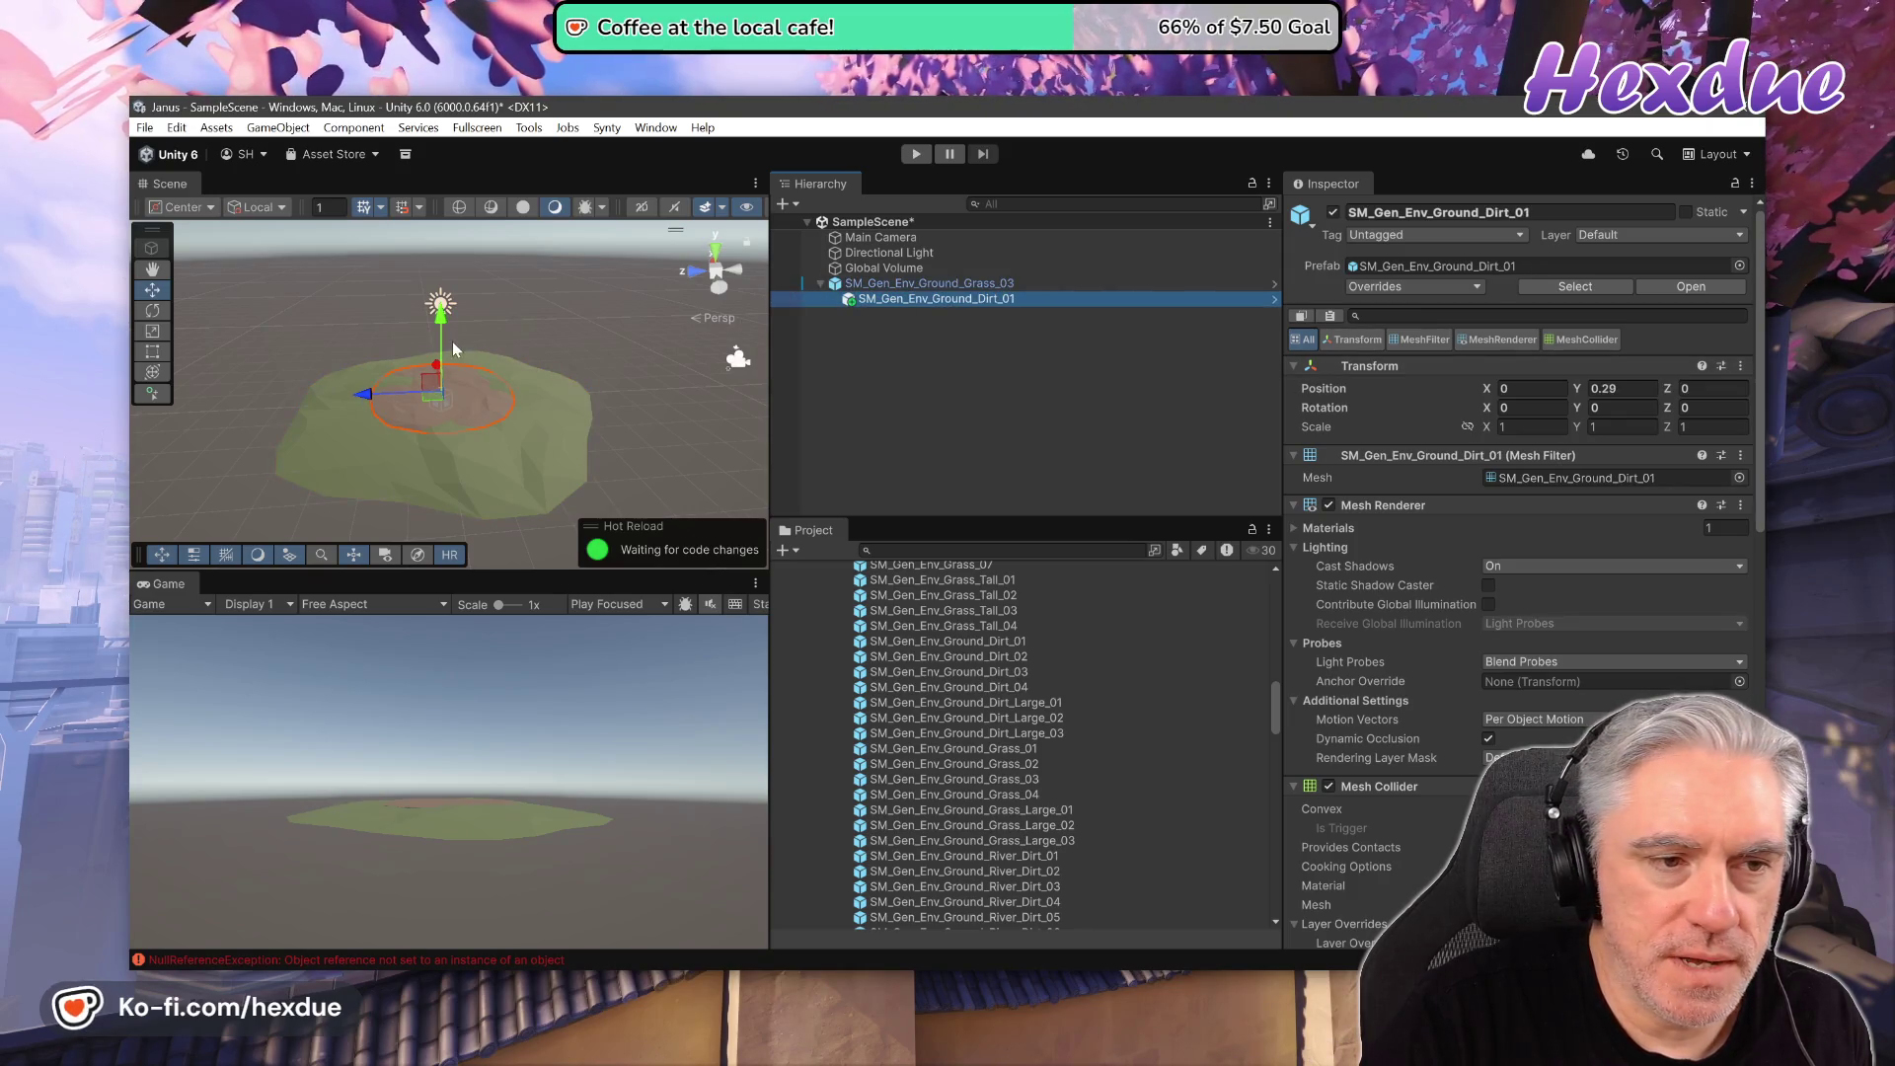
{"action": "left_click_drag", "start_coordinate": [439, 328], "coordinate": [454, 316]}
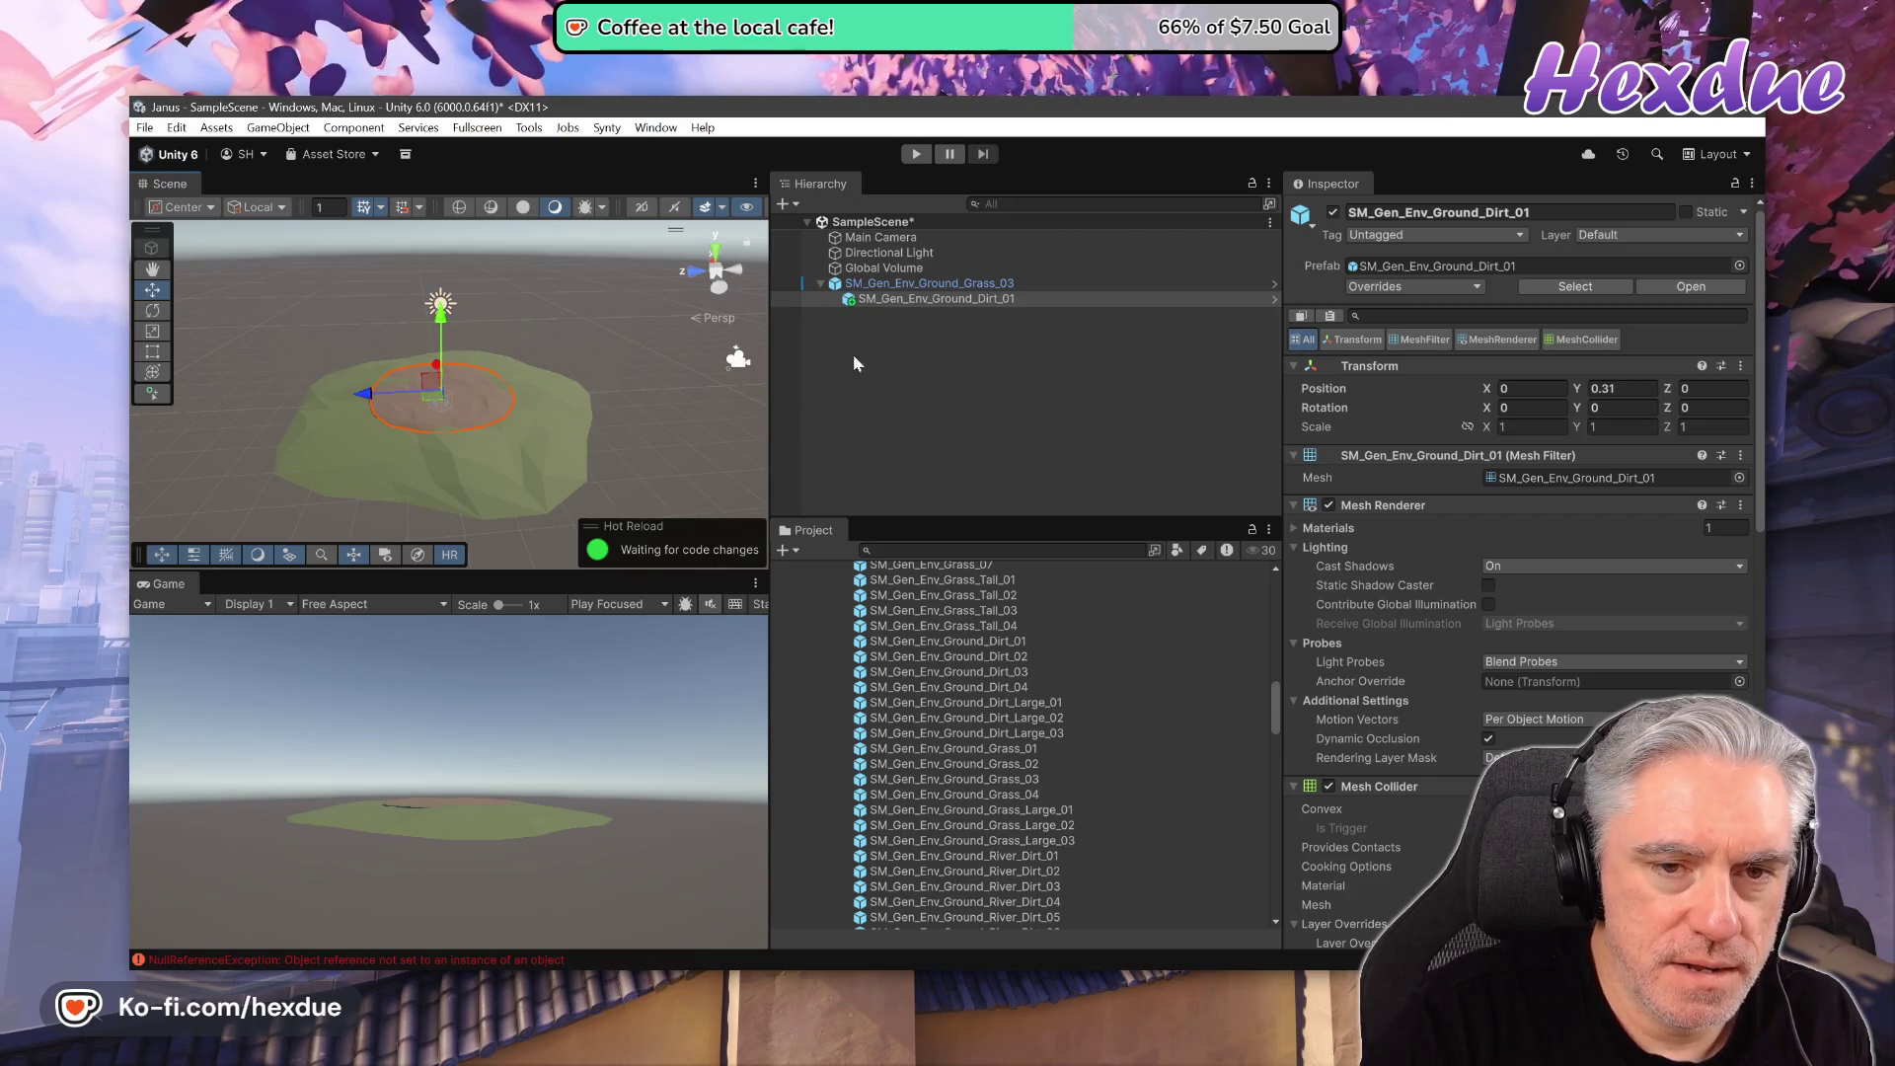
{"action": "key", "text": "ctrl+d"}
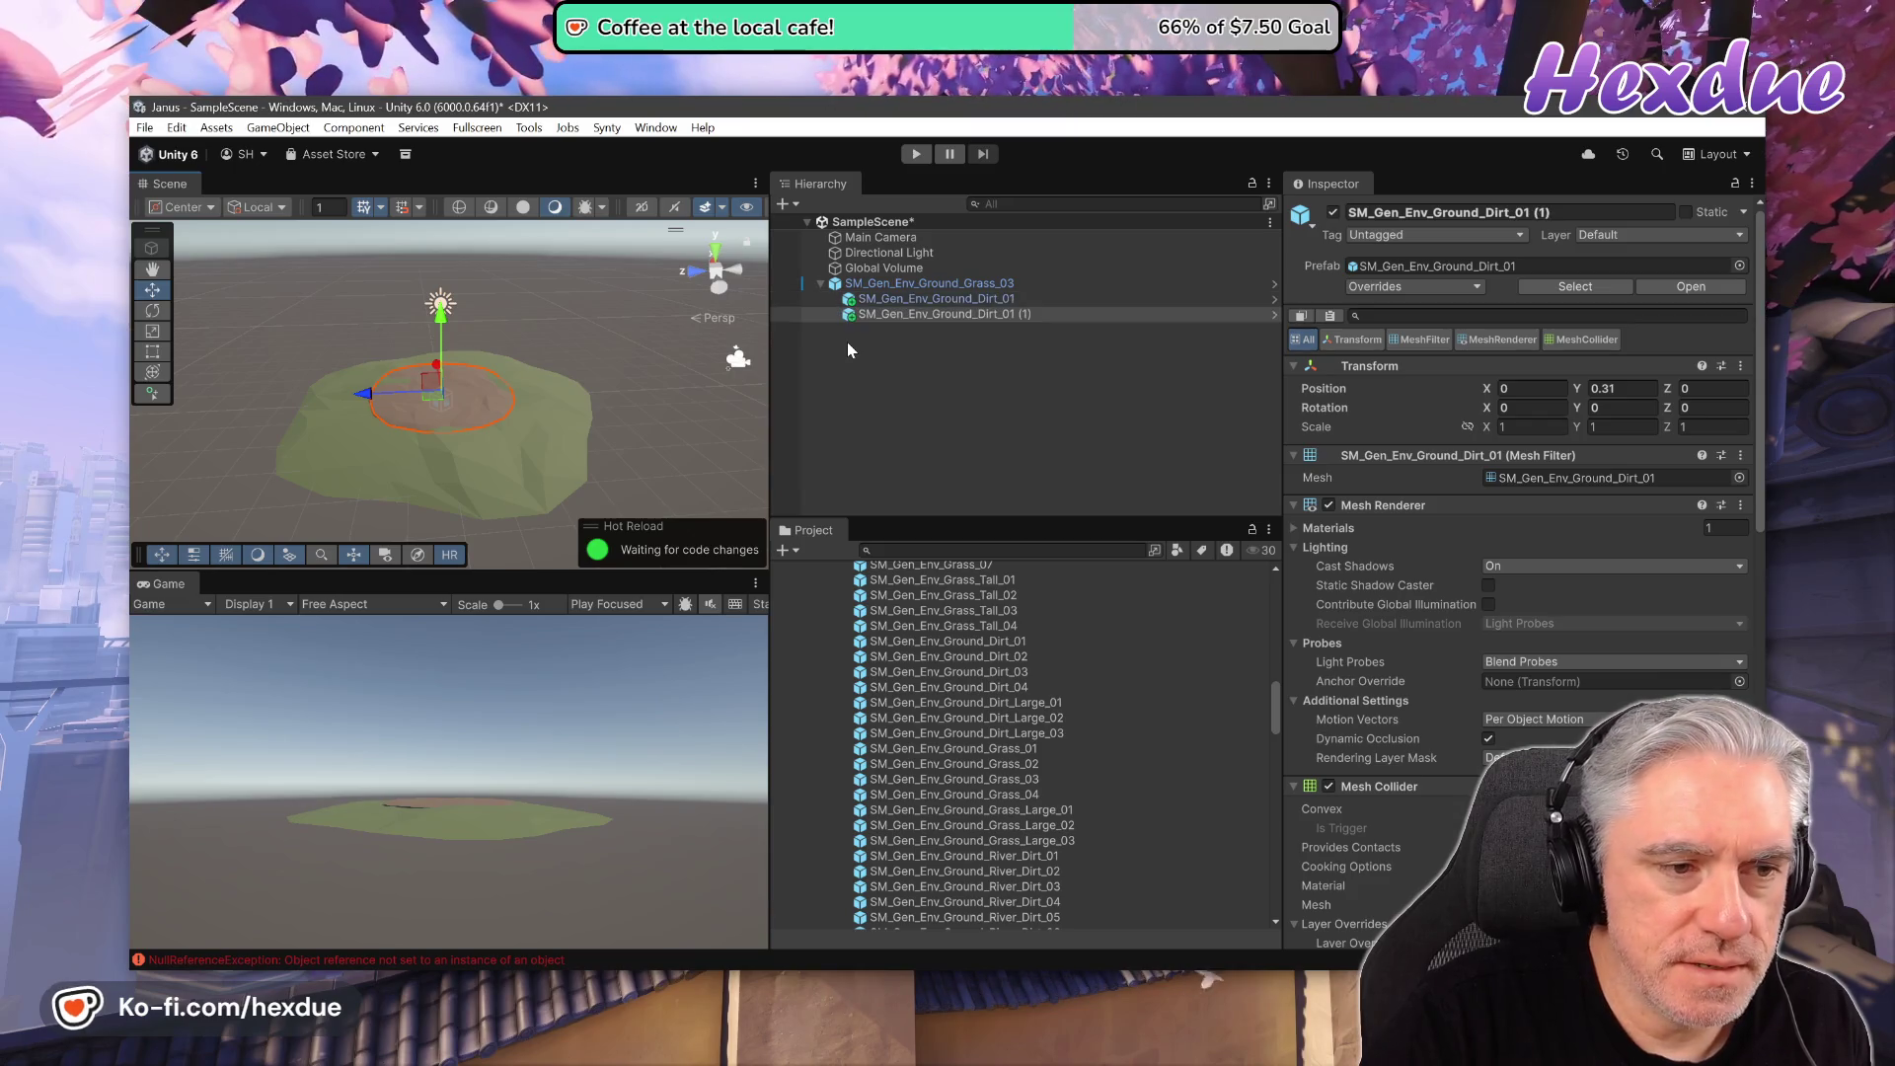
{"action": "left_click_drag", "start_coordinate": [318, 404], "coordinate": [298, 406]}
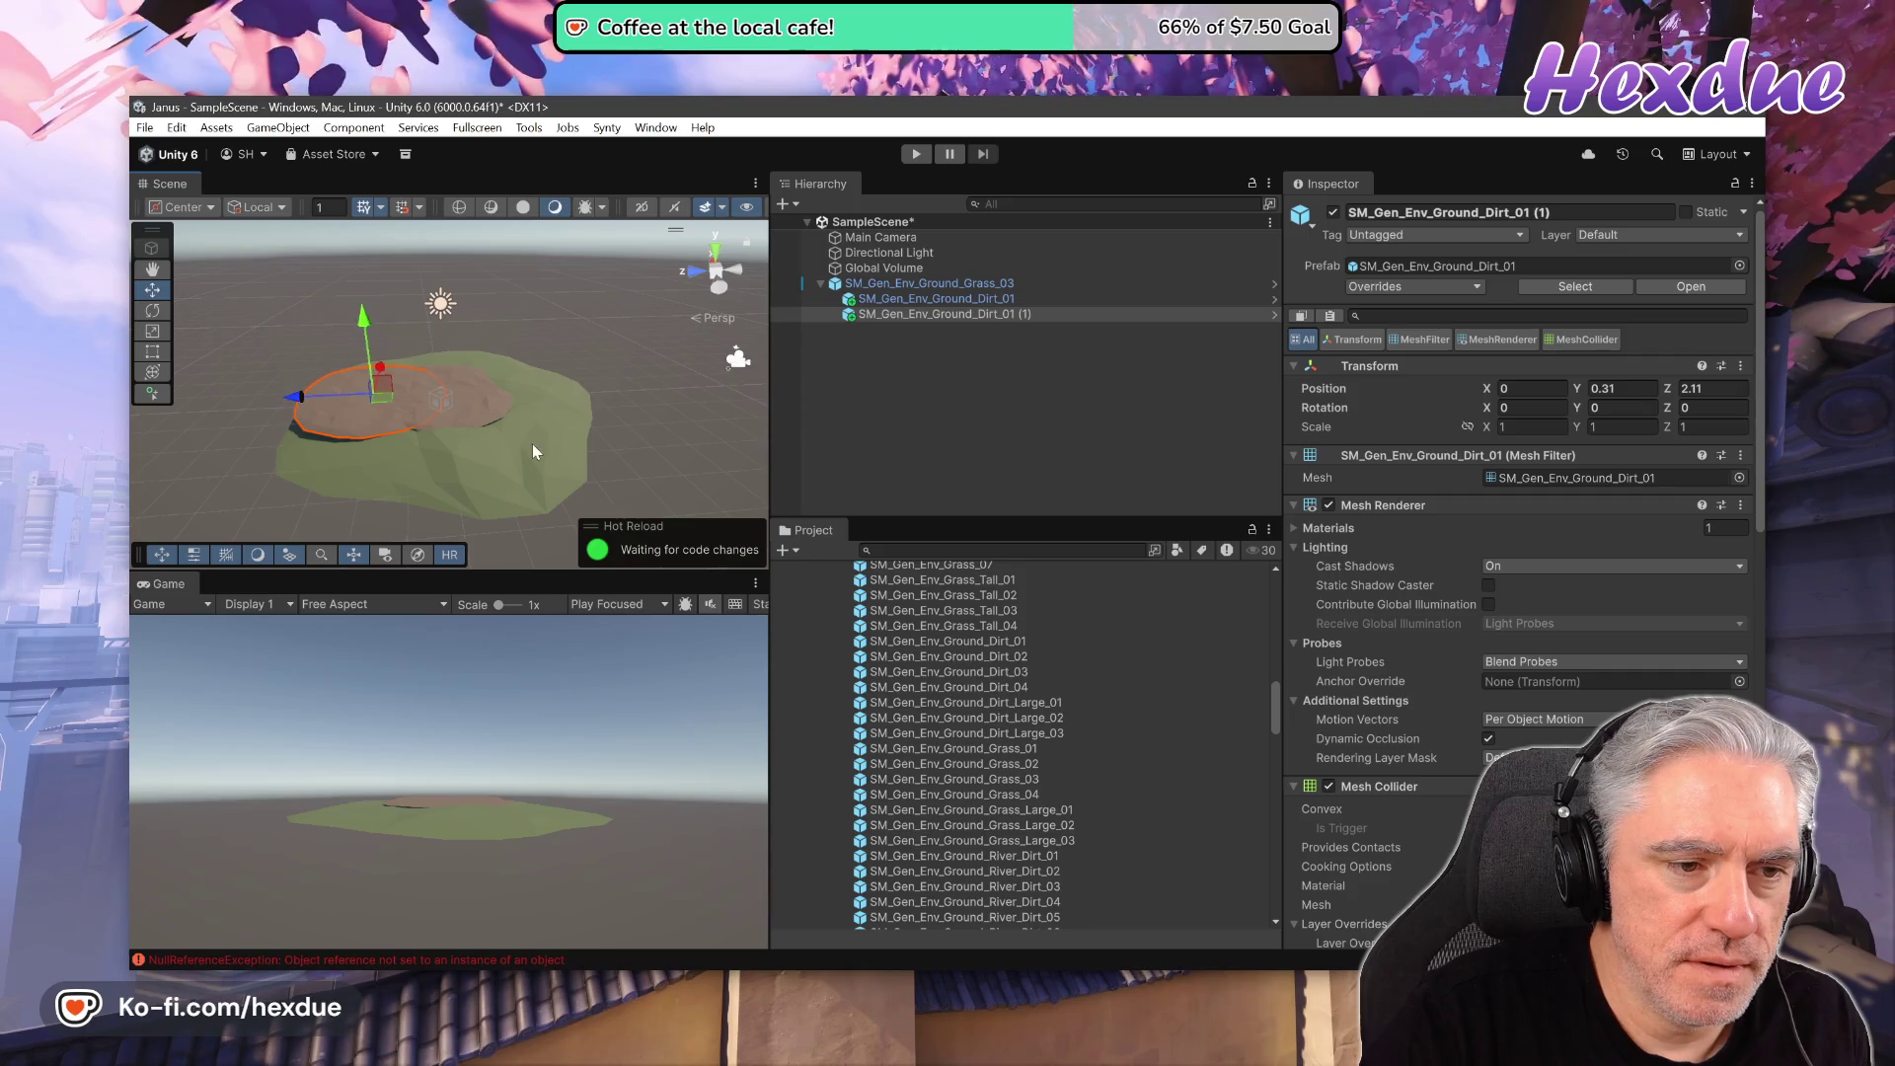
{"action": "left_click_drag", "start_coordinate": [358, 329], "coordinate": [388, 326]}
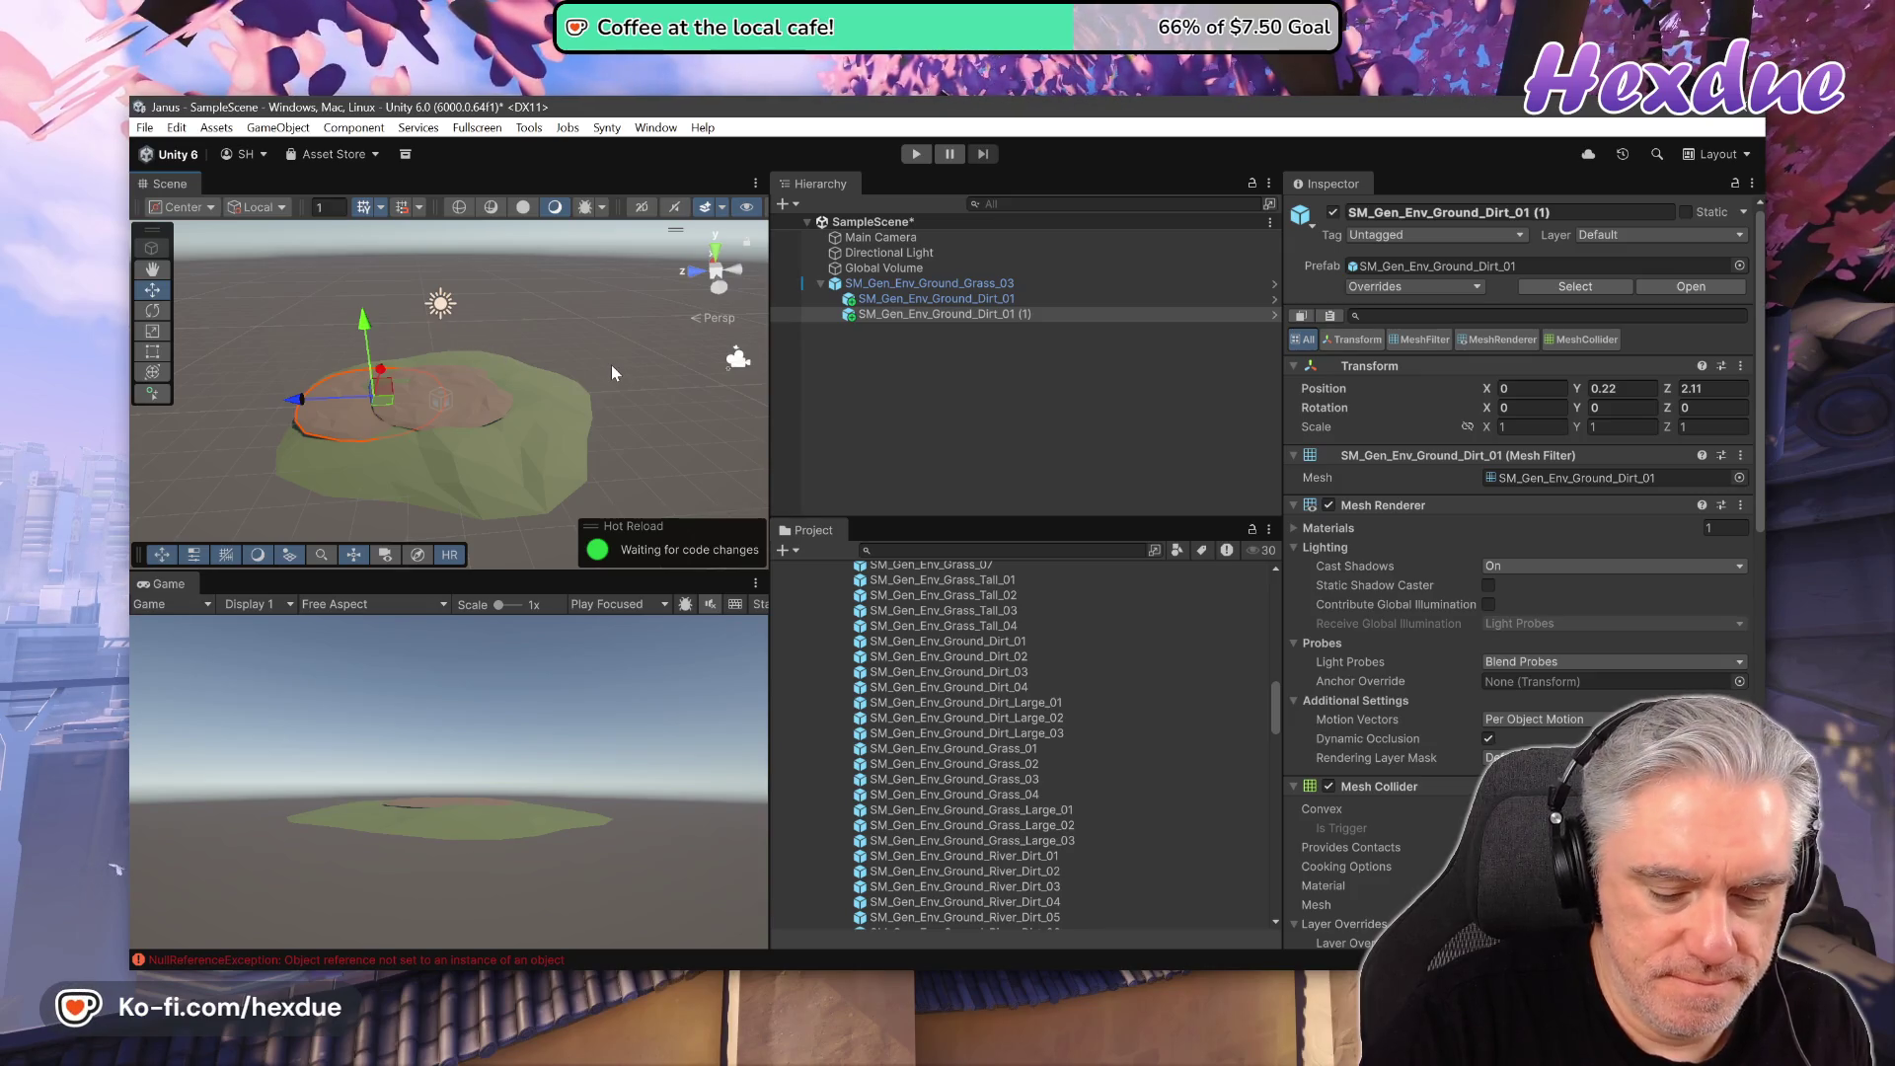
- Duplicate the dirt patch again and move the second copy to another Z spot
{"action": "key", "text": "ctrl+d"}
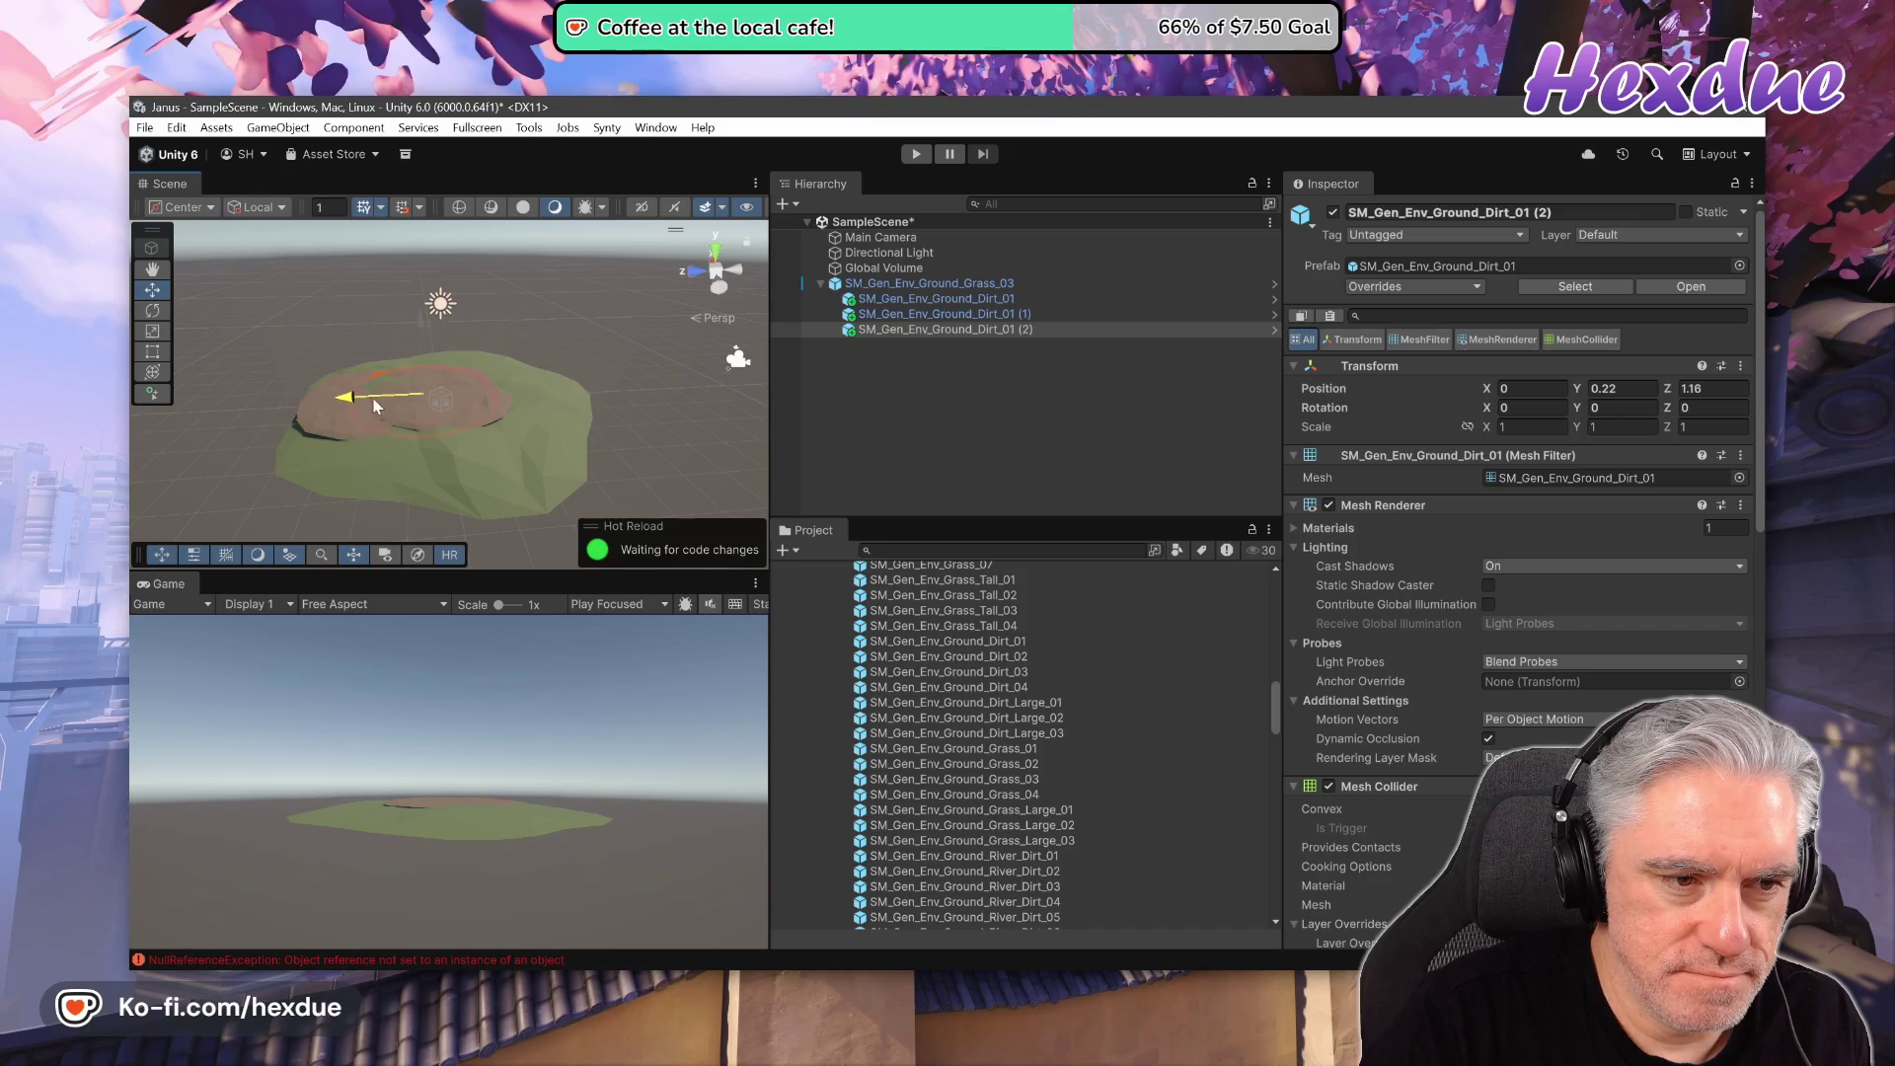
{"action": "left_click_drag", "start_coordinate": [402, 407], "coordinate": [403, 407]}
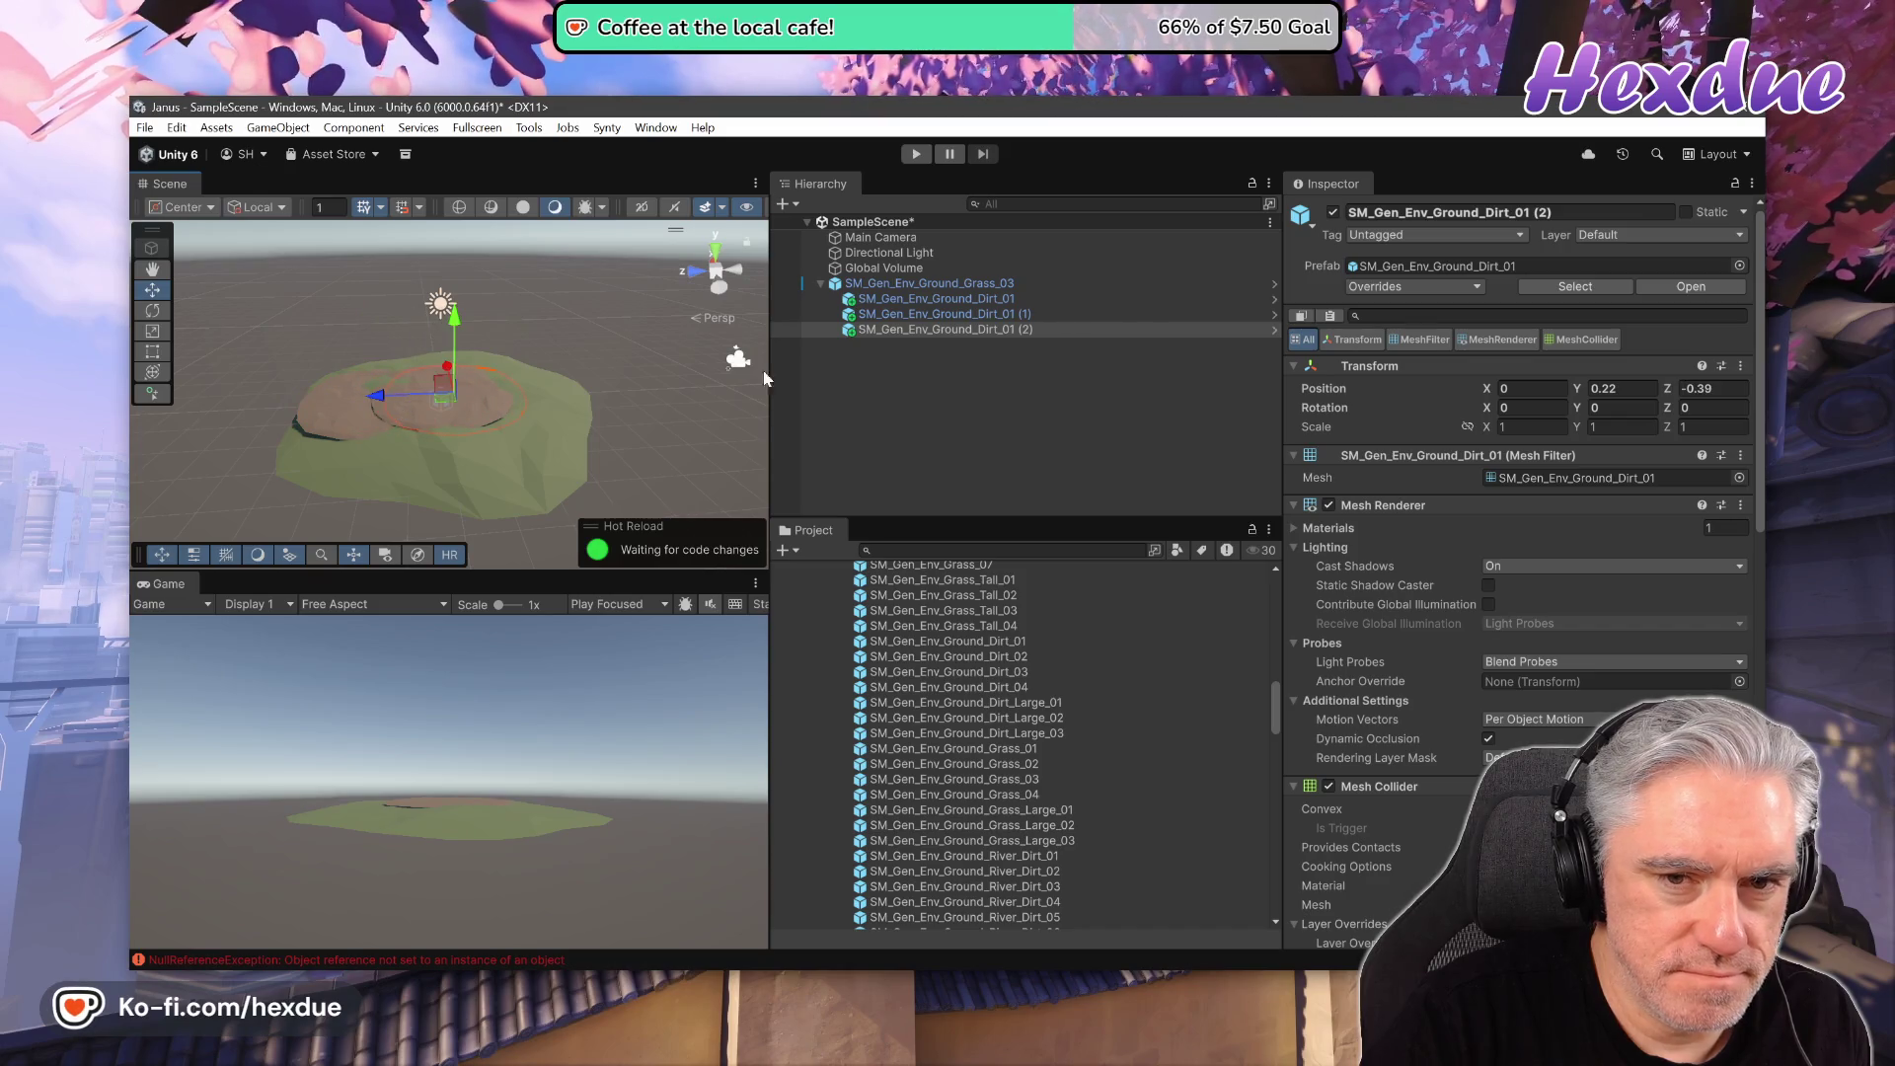
{"action": "left_click", "coordinate": [991, 300]}
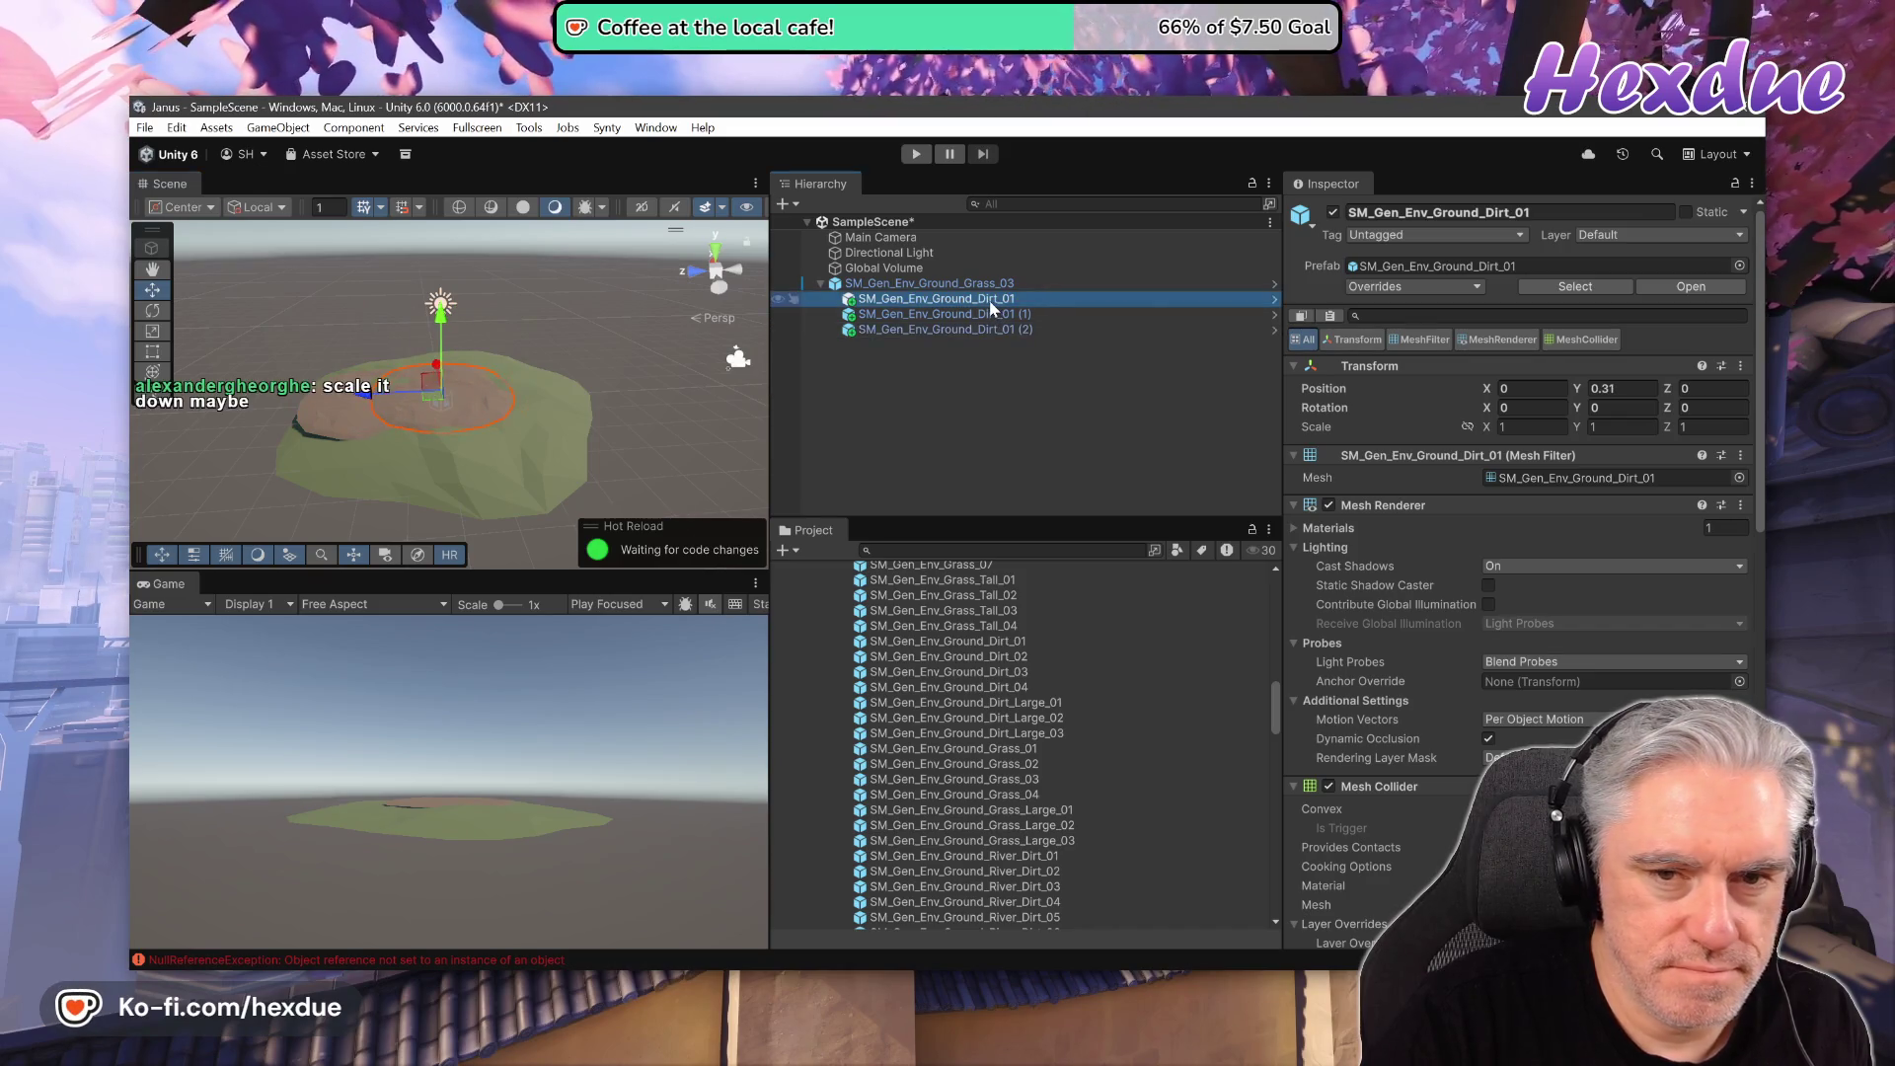
- Delete the original Dirt_01 and rotate Dirt_01 (1) to 62.98° around Y
{"action": "key", "text": "Delete"}
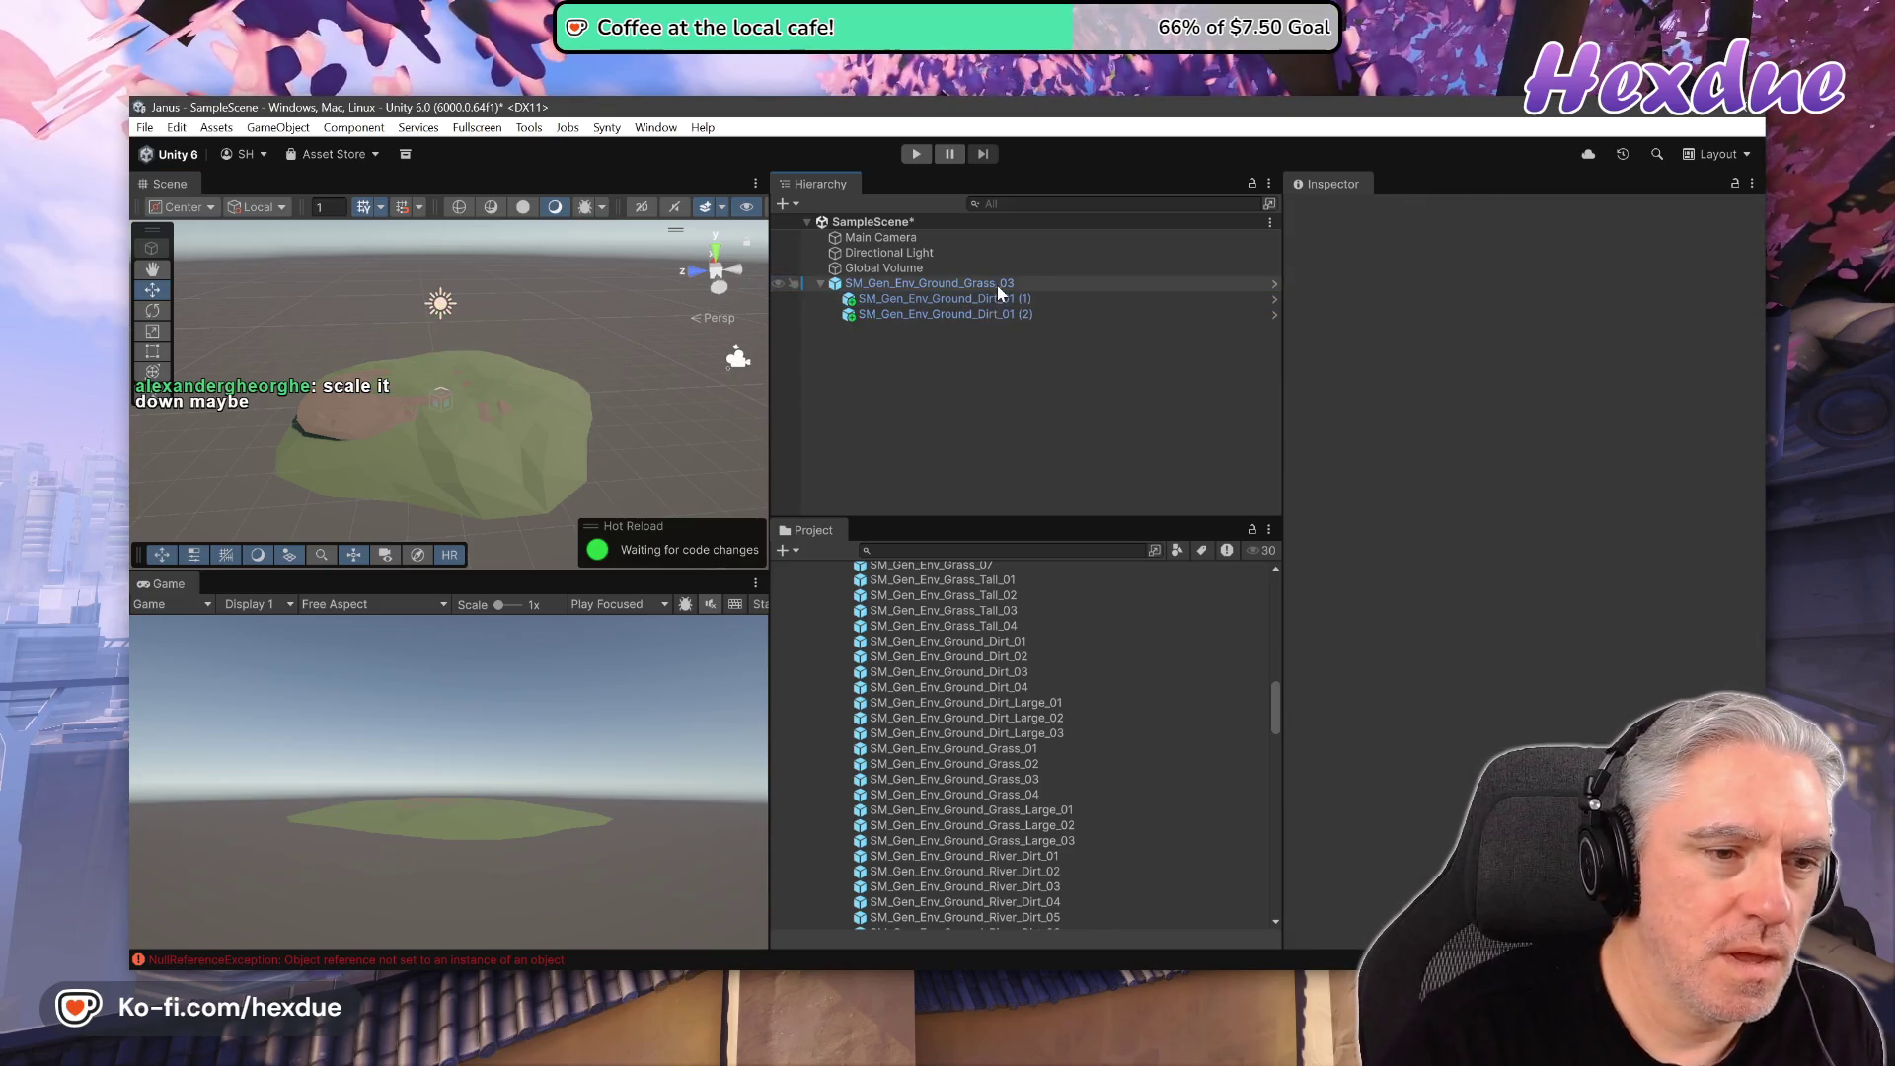
{"action": "left_click", "coordinate": [926, 301]}
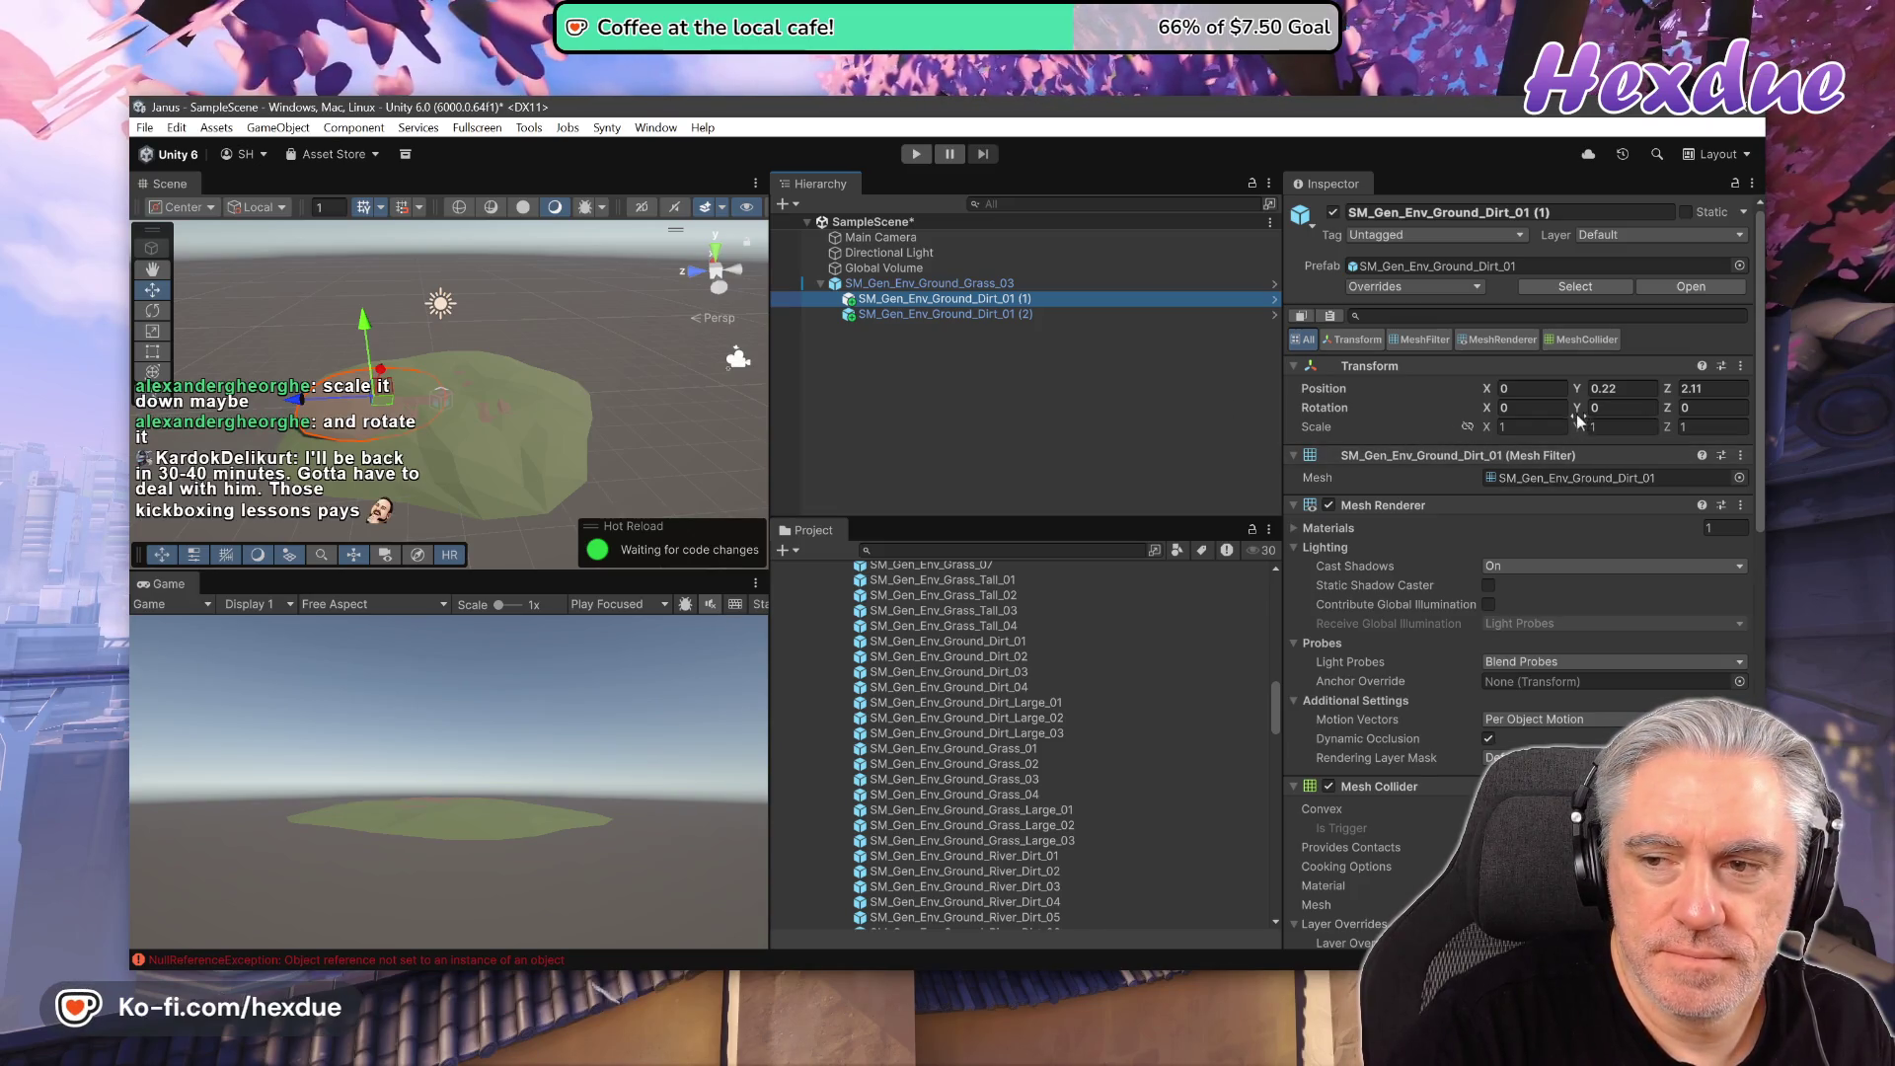
{"action": "left_click", "coordinate": [1619, 407]}
{"action": "type", "text": "3.04"}
{"action": "mouse_move", "coordinate": [1619, 413]}
{"action": "left_mouse_down"}
{"action": "mouse_move", "coordinate": [325, 370]}
{"action": "mouse_move", "coordinate": [476, 359]}
{"action": "mouse_move", "coordinate": [612, 384]}
{"action": "left_mouse_up"}
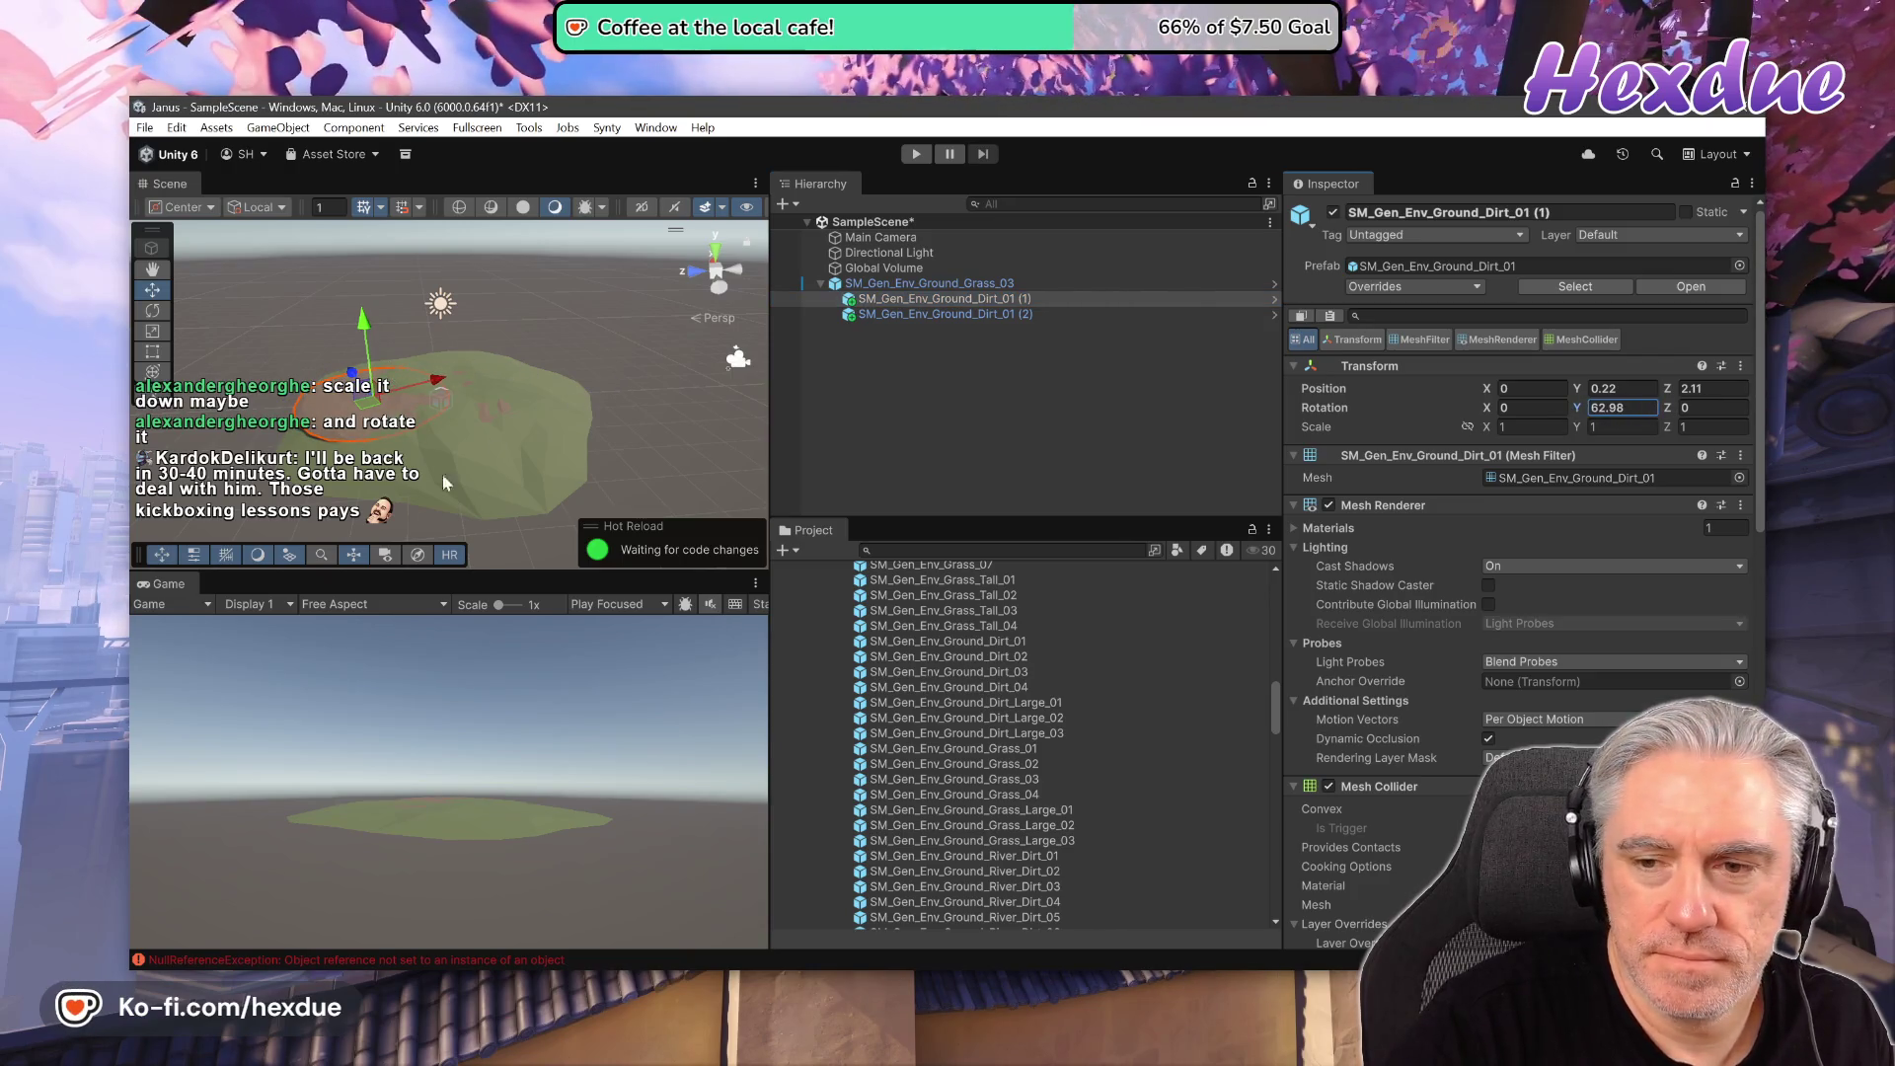
- Scale Dirt_01 (1) uniformly to 0.48 and move it to X -2.38, Z 0.89 in Top view
{"action": "left_click", "coordinate": [1468, 426]}
{"action": "left_click_drag", "start_coordinate": [1487, 427], "coordinate": [1479, 426]}
{"action": "type", "text": "0.48"}
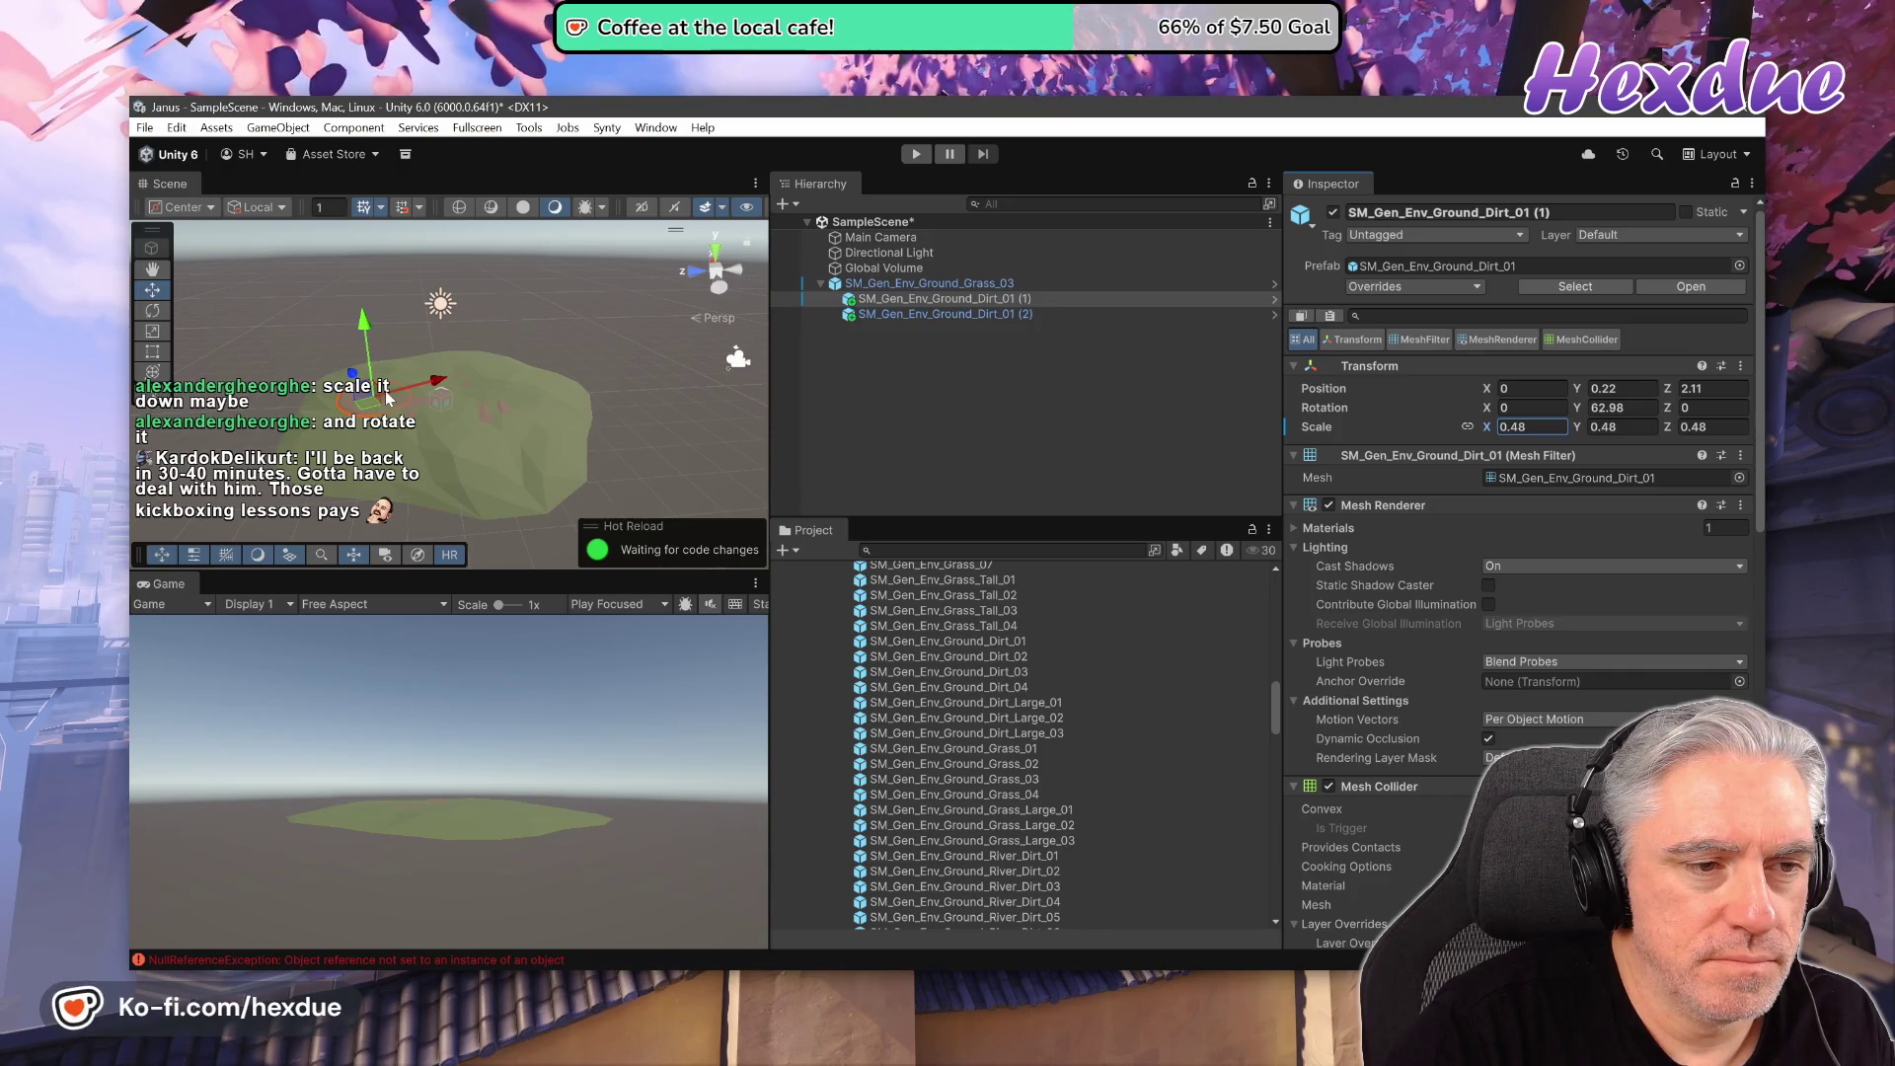
{"action": "left_click", "coordinate": [716, 264]}
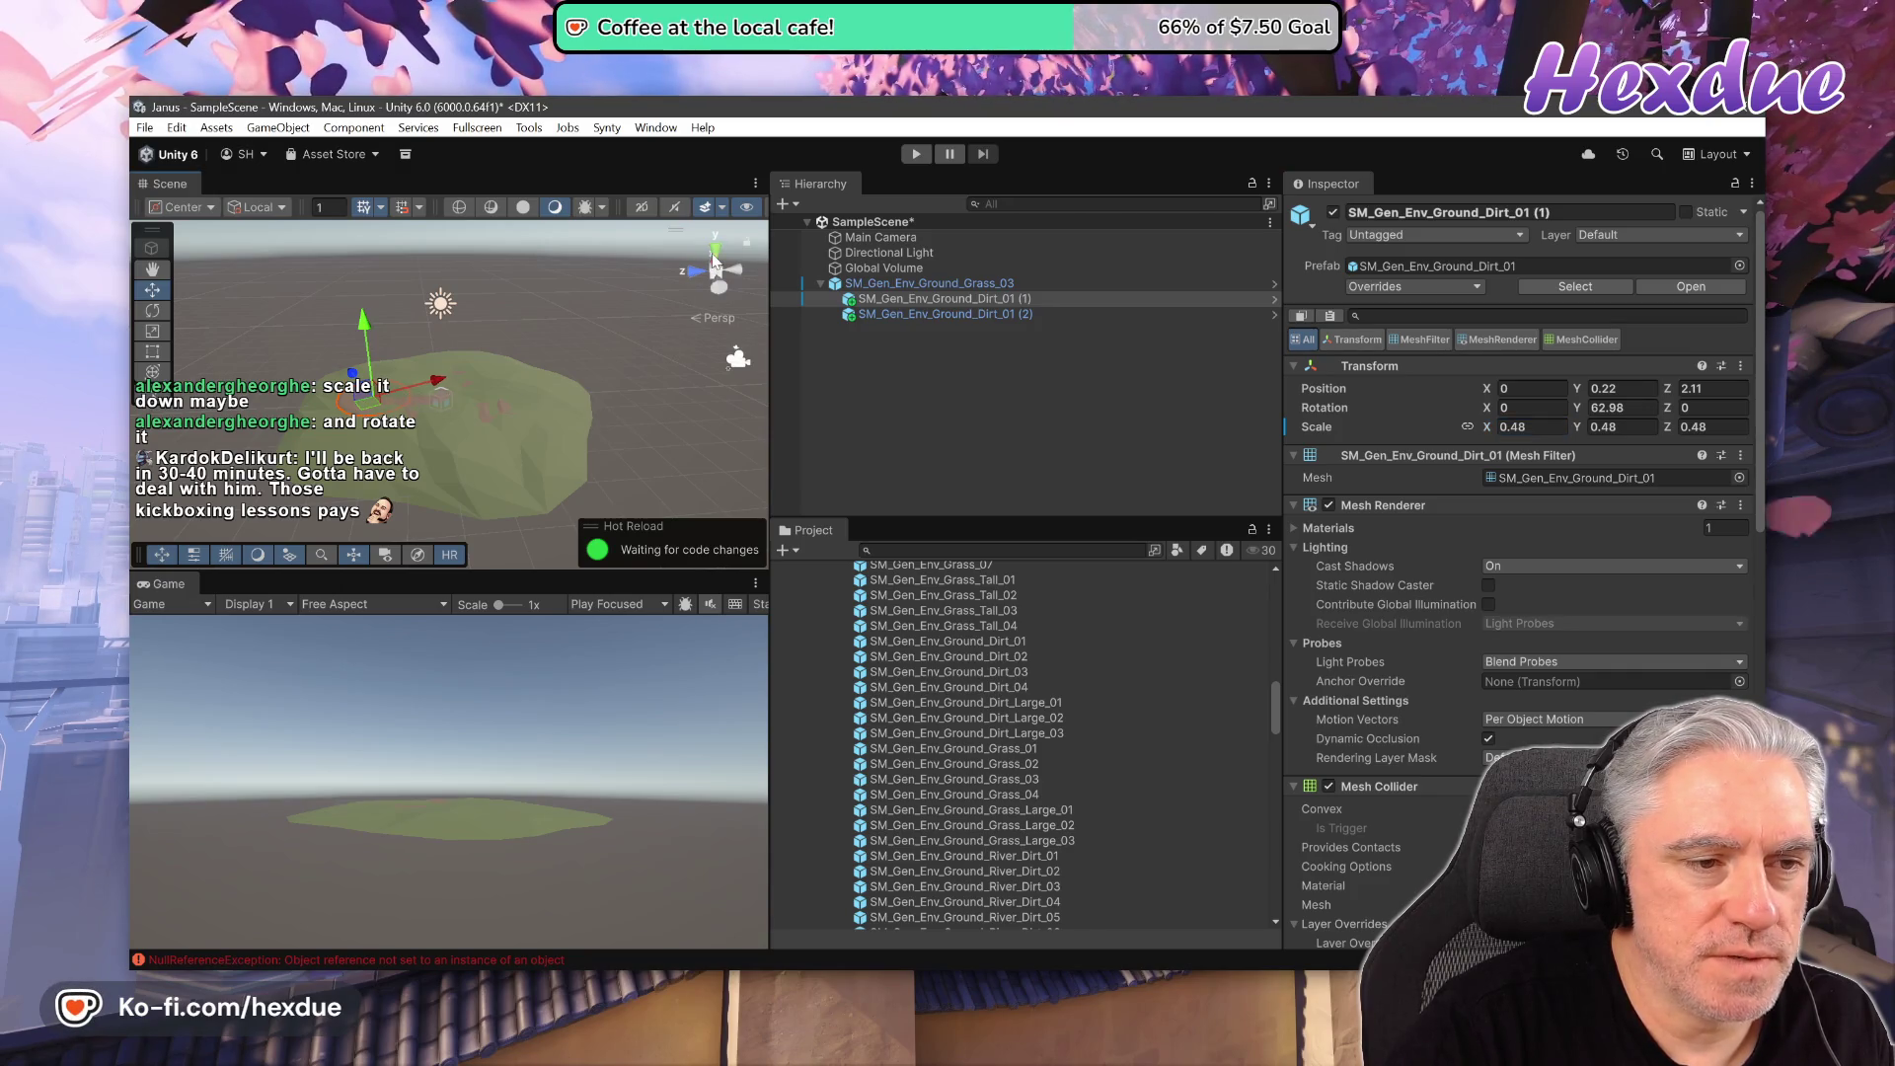
{"action": "left_click", "coordinate": [715, 255]}
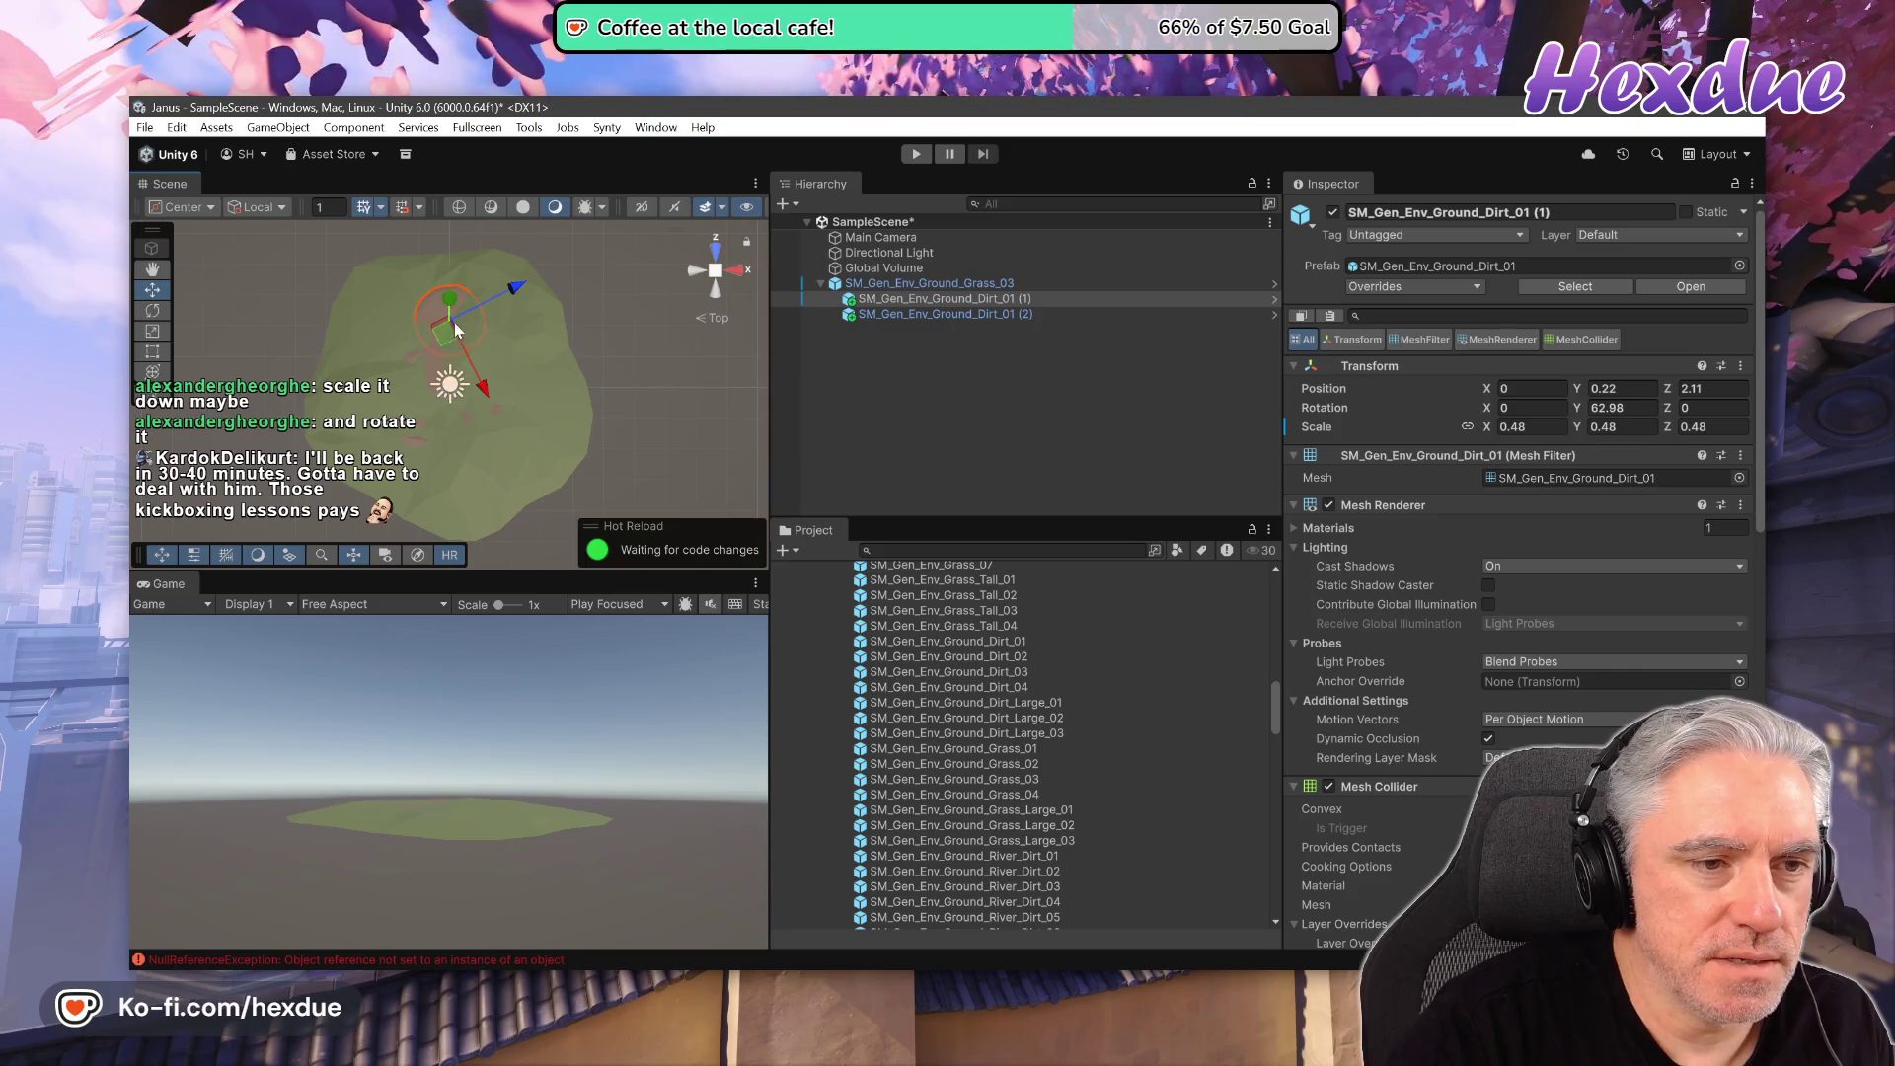
{"action": "mouse_move", "coordinate": [493, 298]}
{"action": "left_mouse_down"}
{"action": "mouse_move", "coordinate": [479, 304]}
{"action": "mouse_move", "coordinate": [515, 288]}
{"action": "mouse_move", "coordinate": [432, 316]}
{"action": "left_mouse_up"}
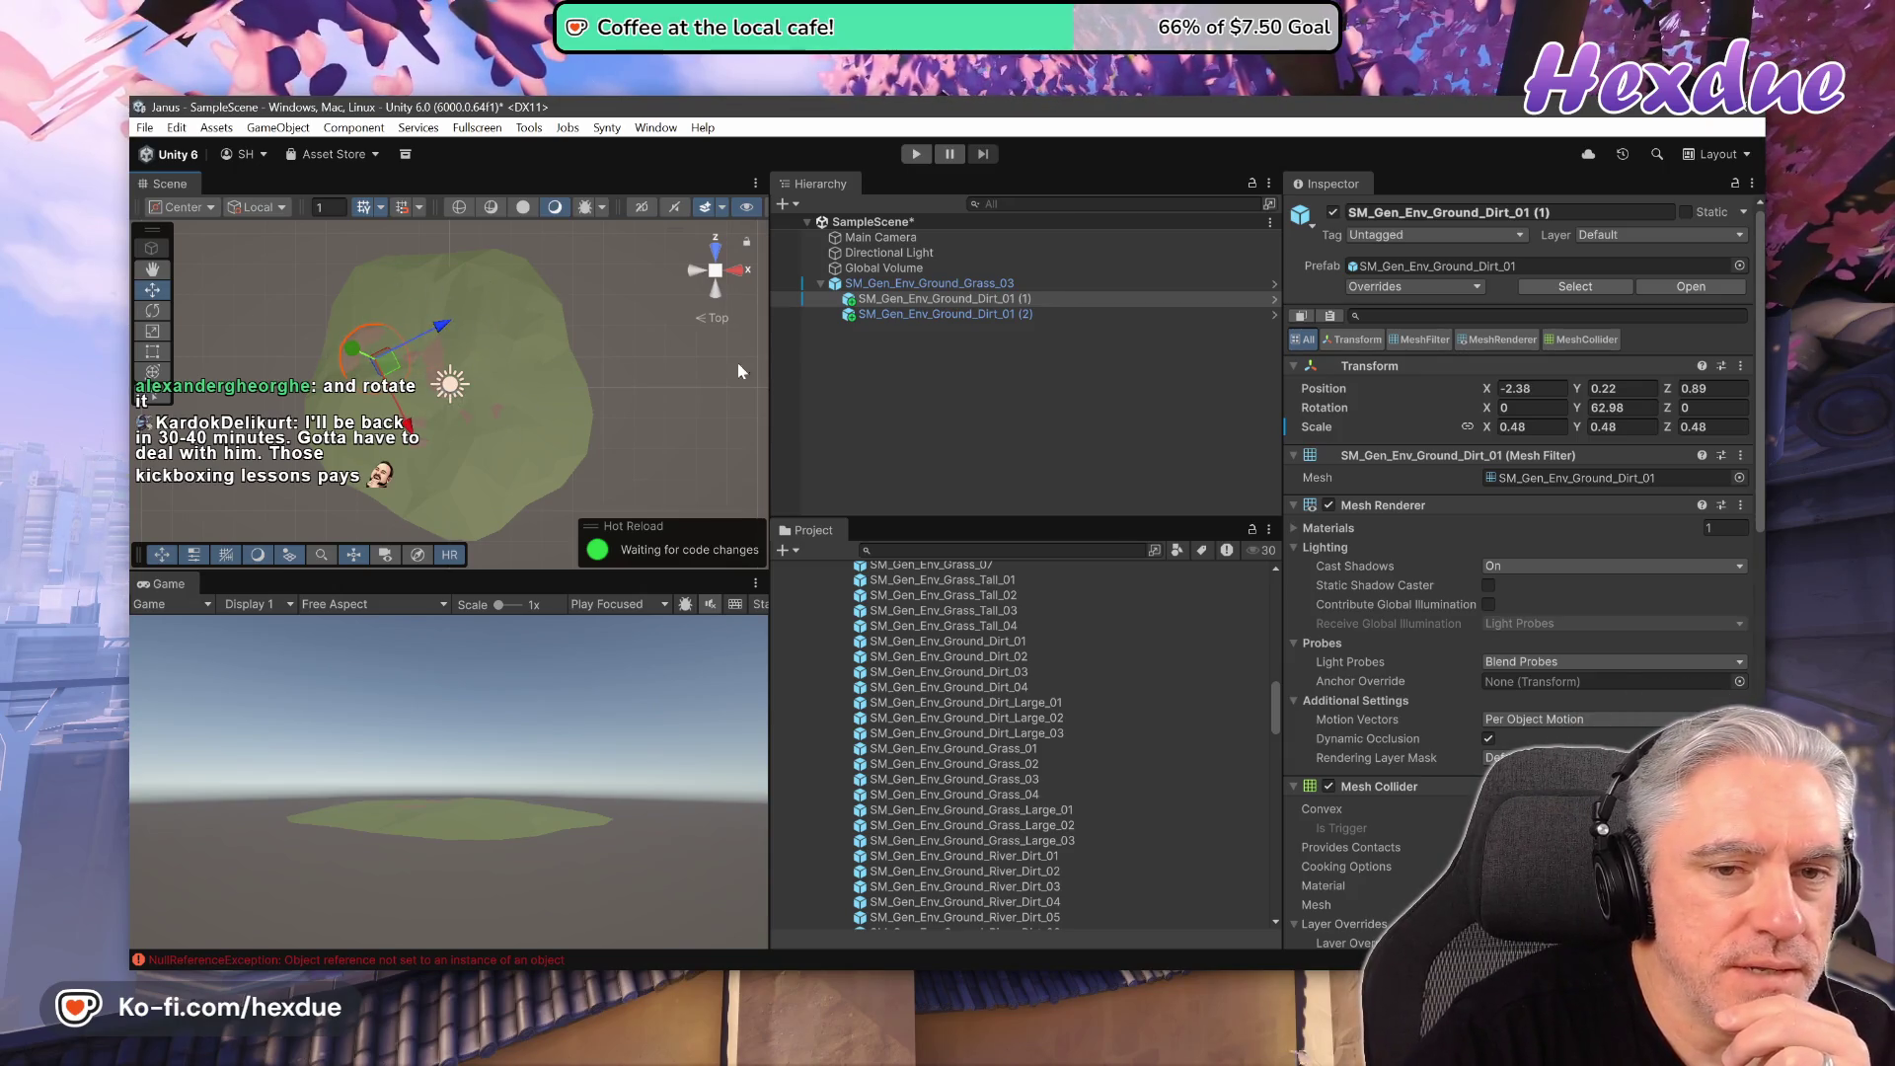
{"action": "left_click", "coordinate": [929, 286]}
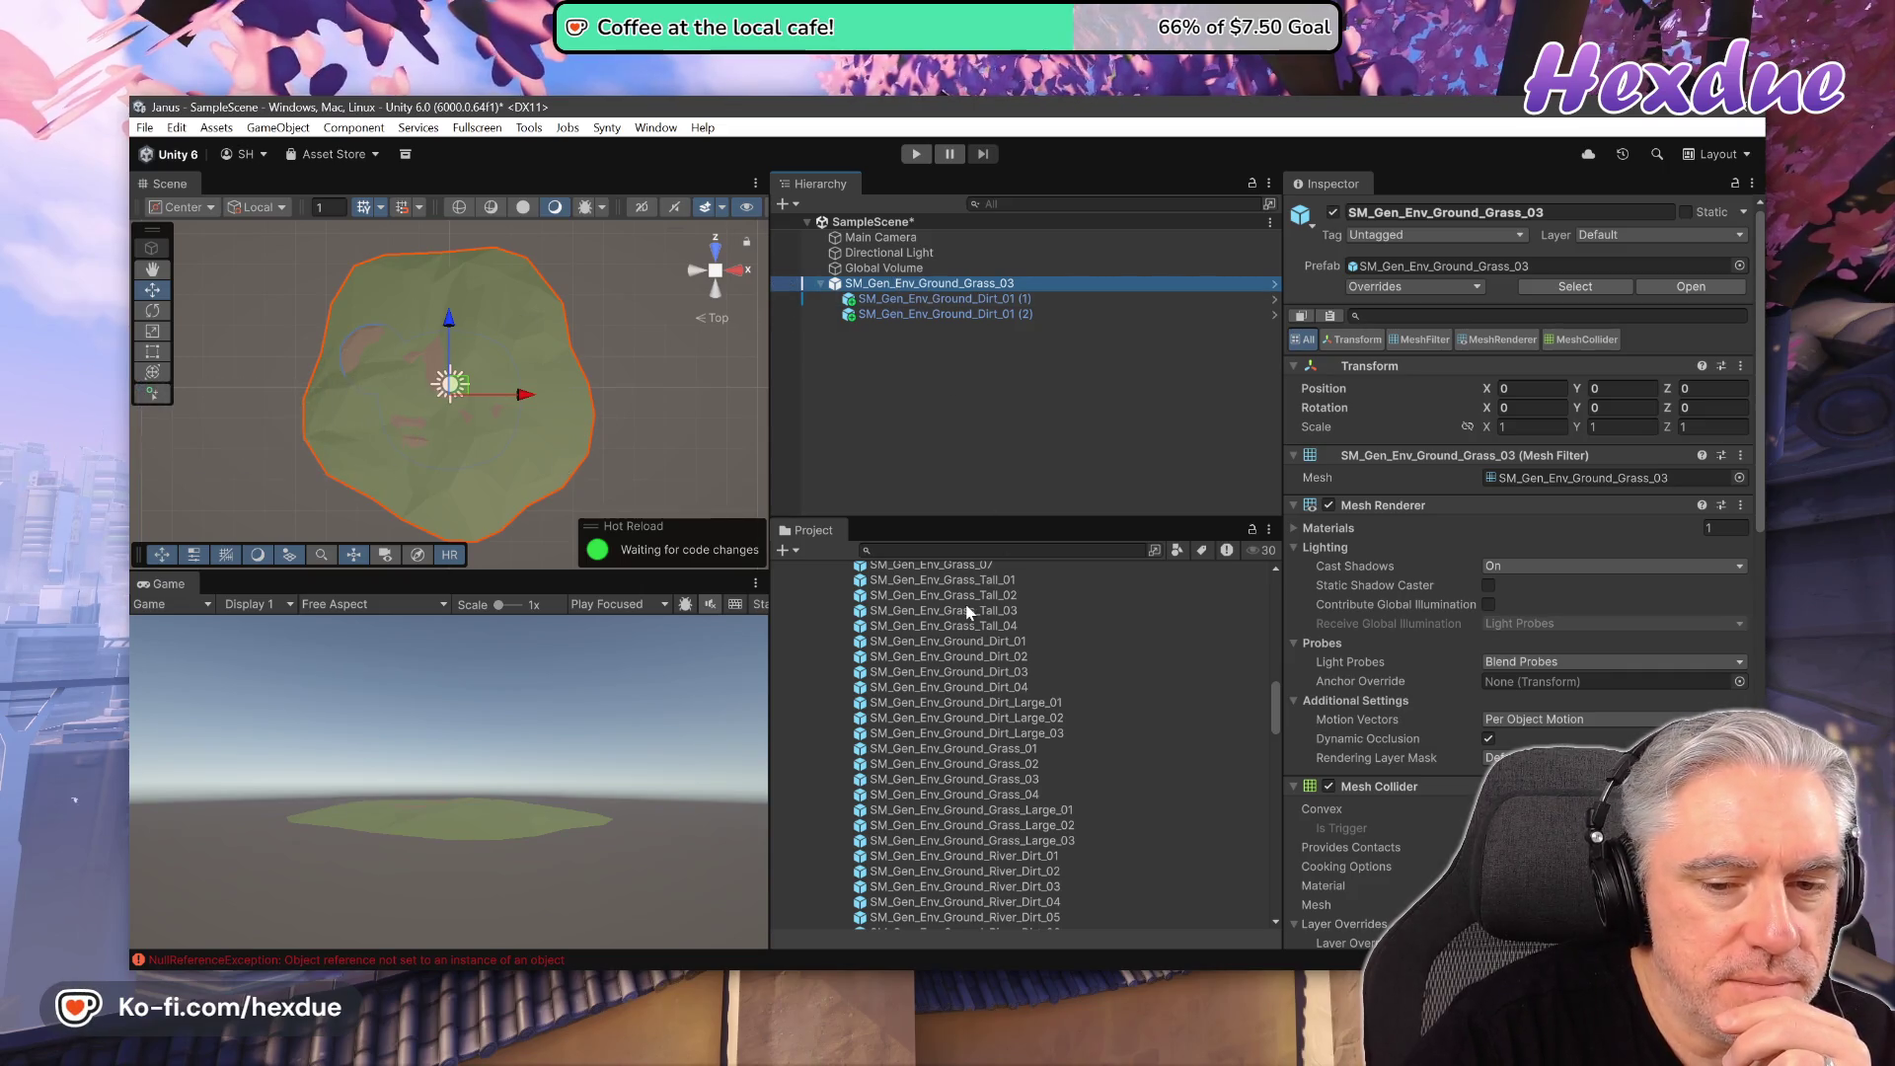
- Shift the Grass_03 tile left along X to -3.89
{"action": "scroll", "coordinate": [651, 451], "scroll_direction": "down", "scroll_amount": 4}
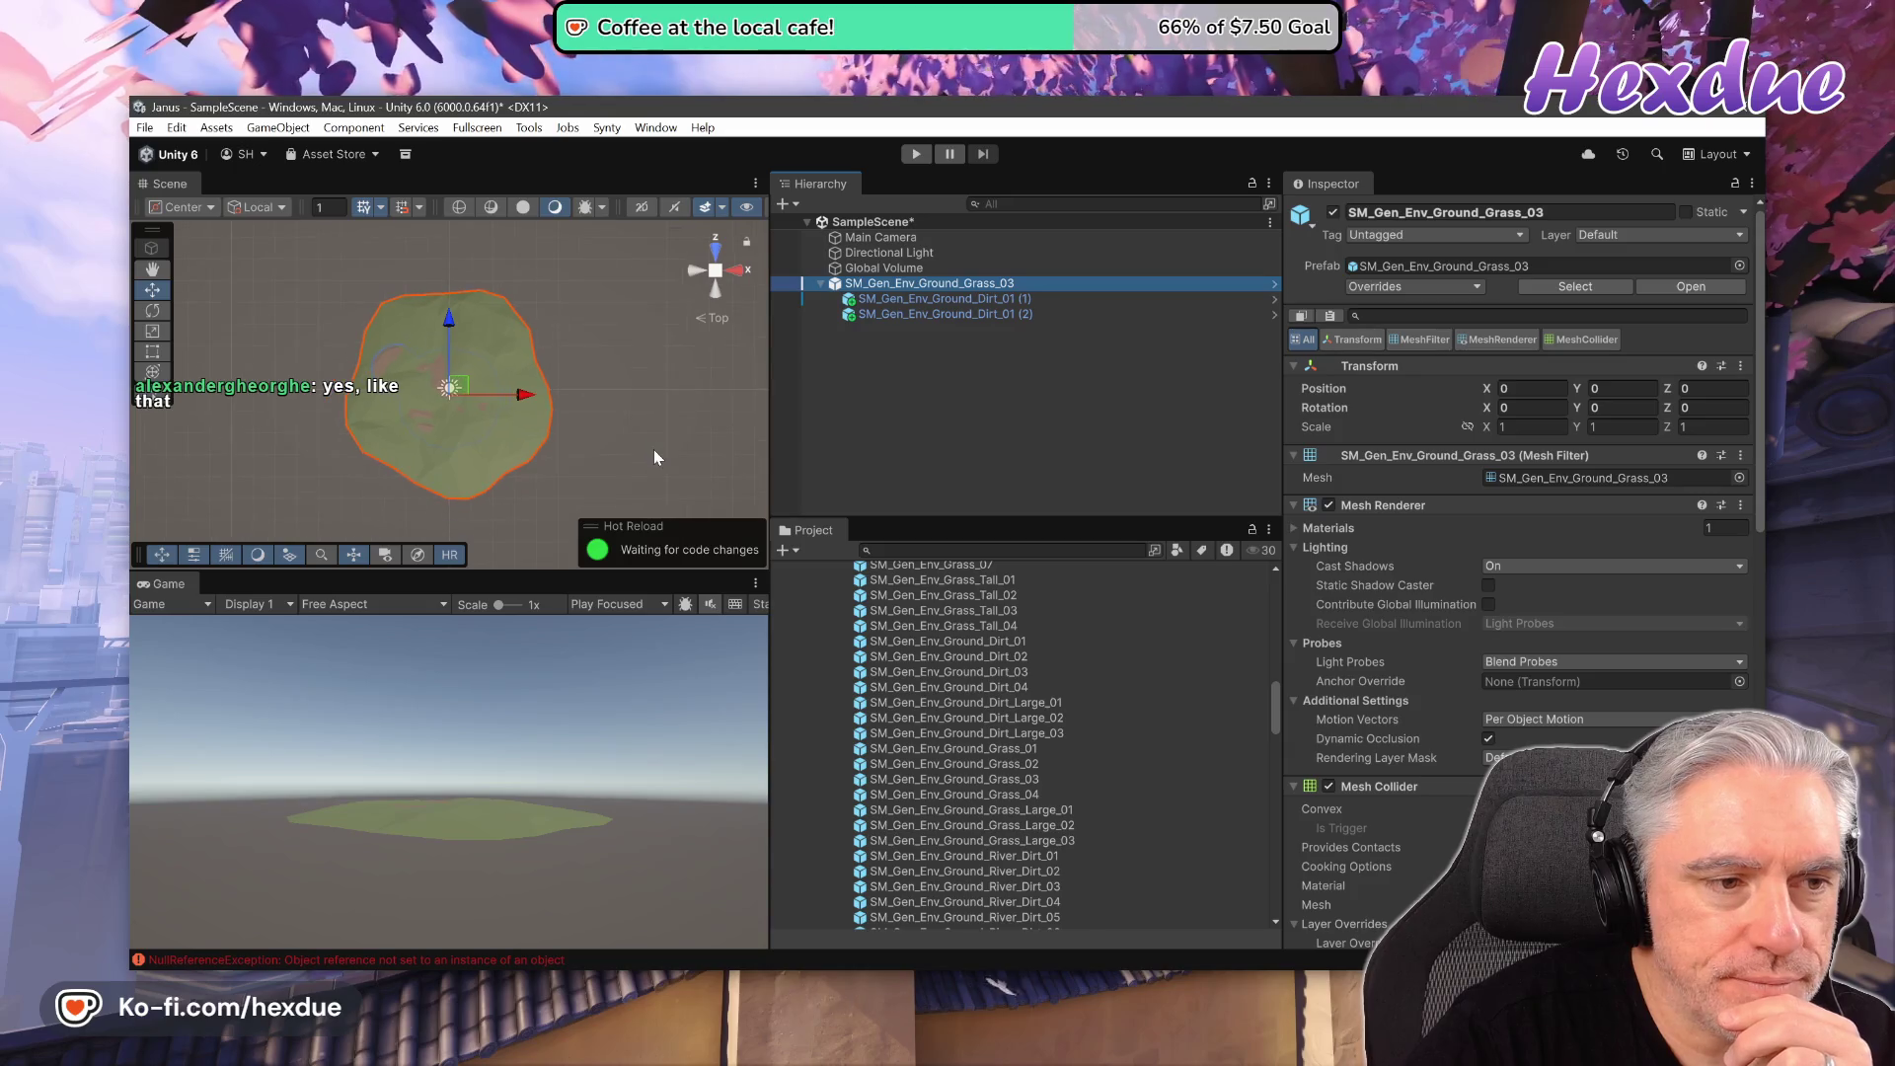
{"action": "scroll", "coordinate": [657, 460], "scroll_direction": "up", "scroll_amount": 2}
{"action": "scroll", "coordinate": [656, 461], "scroll_direction": "up", "scroll_amount": 1}
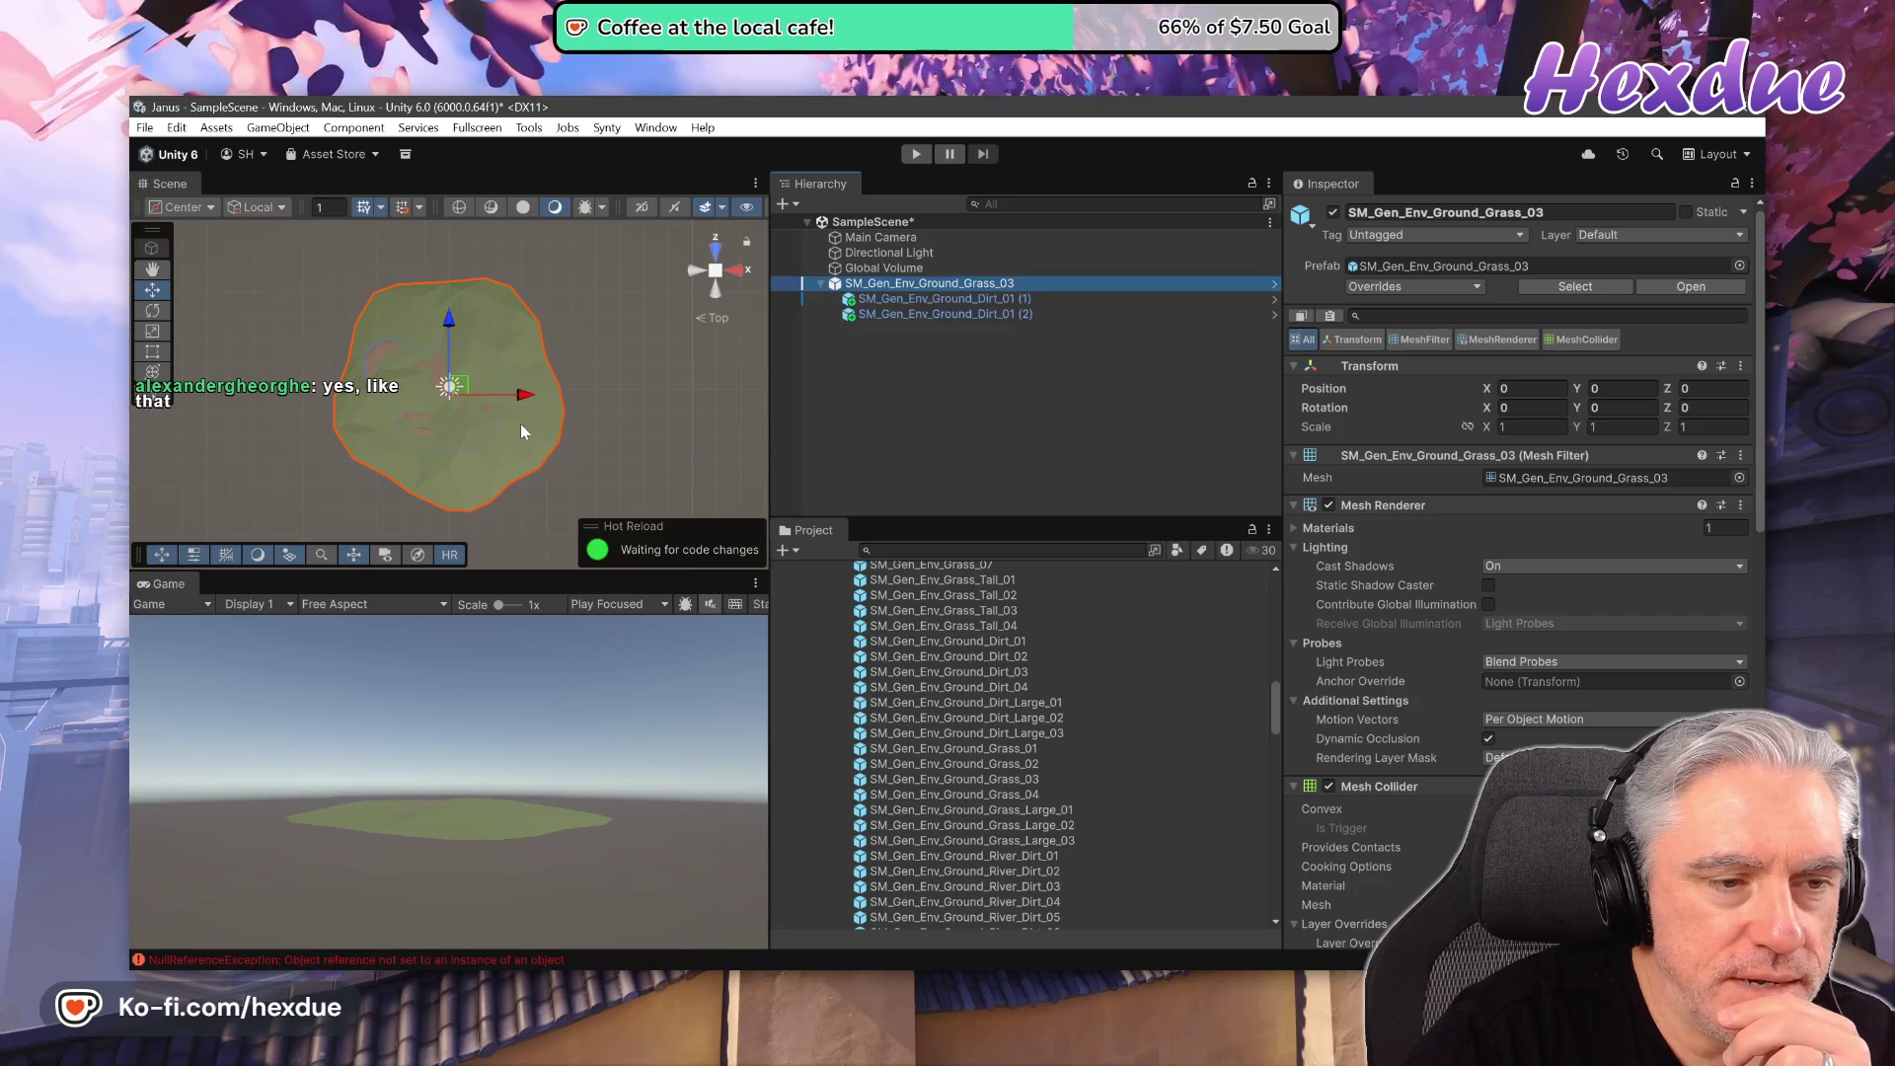
{"action": "mouse_move", "coordinate": [514, 402]}
{"action": "left_mouse_down"}
{"action": "mouse_move", "coordinate": [543, 397]}
{"action": "mouse_move", "coordinate": [431, 403]}
{"action": "left_mouse_up"}
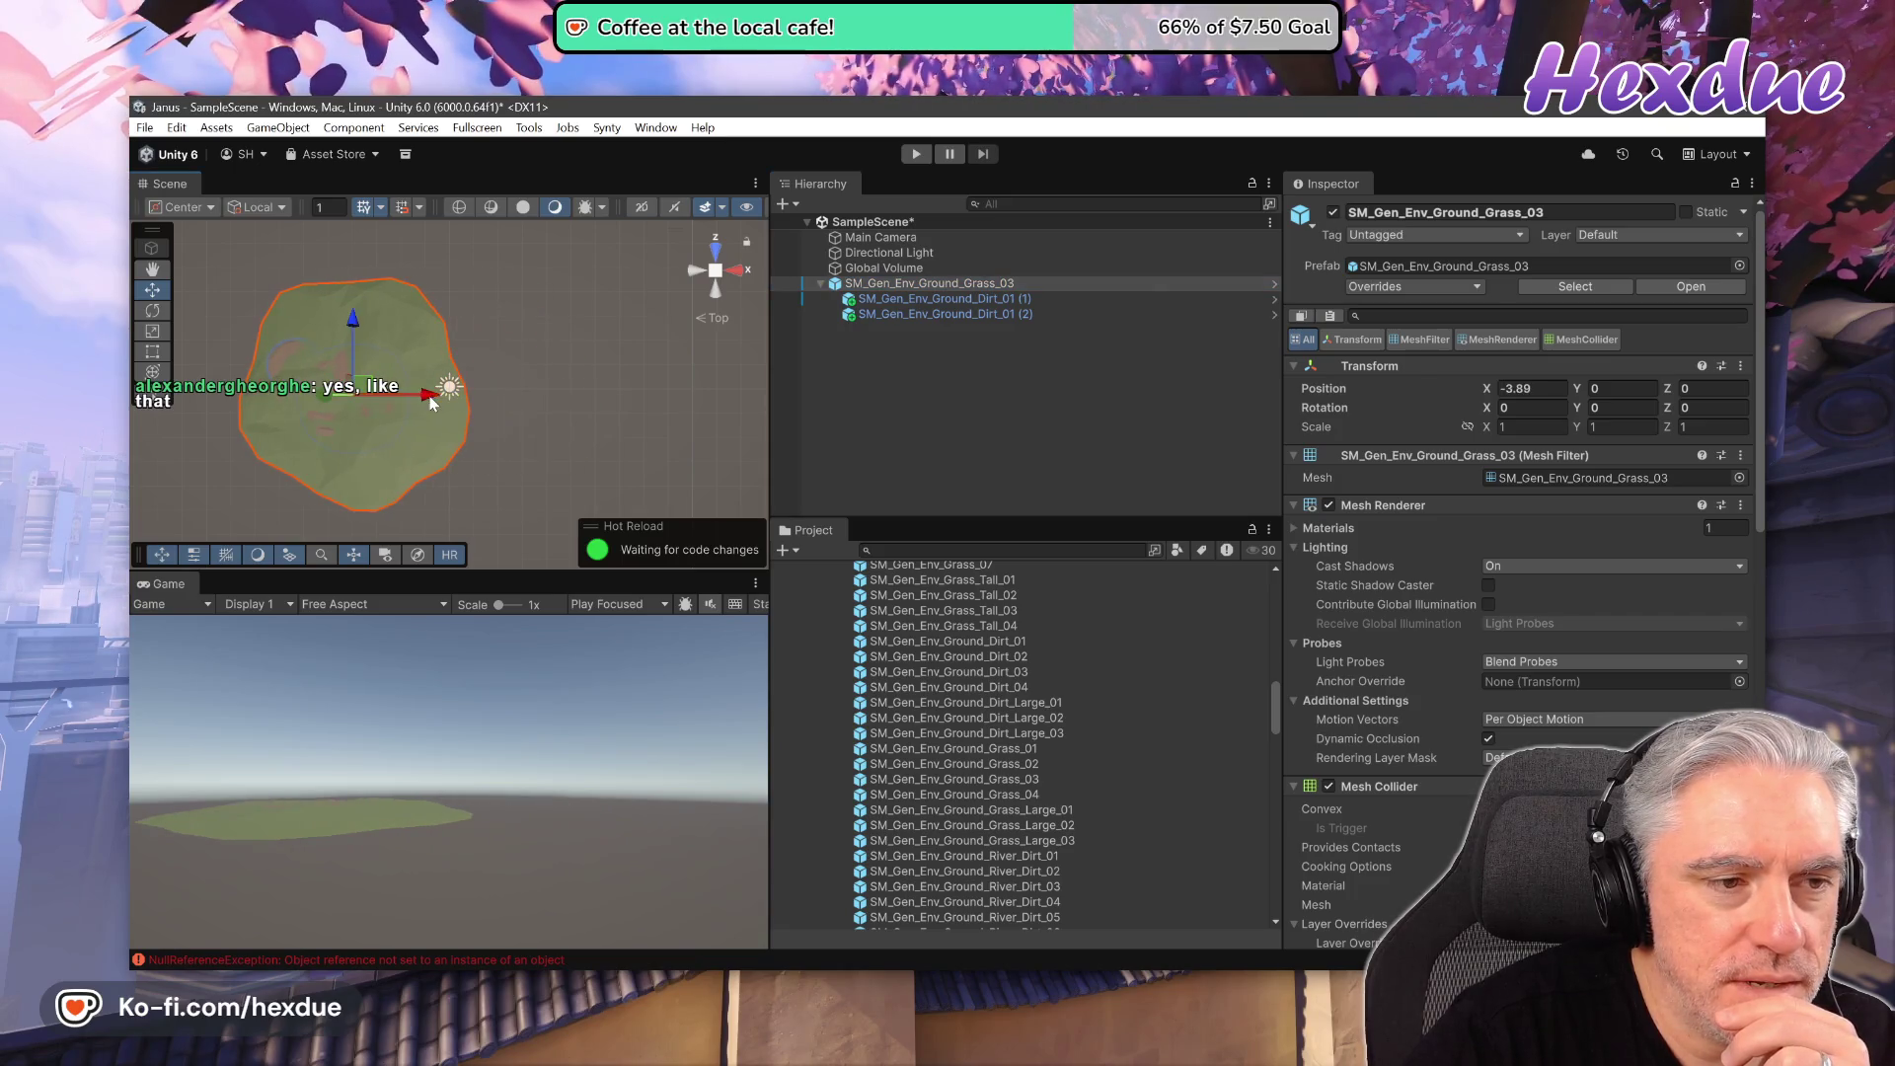
- Move Dirt_01 (1) to a new spot on the grass tile
{"action": "left_click", "coordinate": [326, 441]}
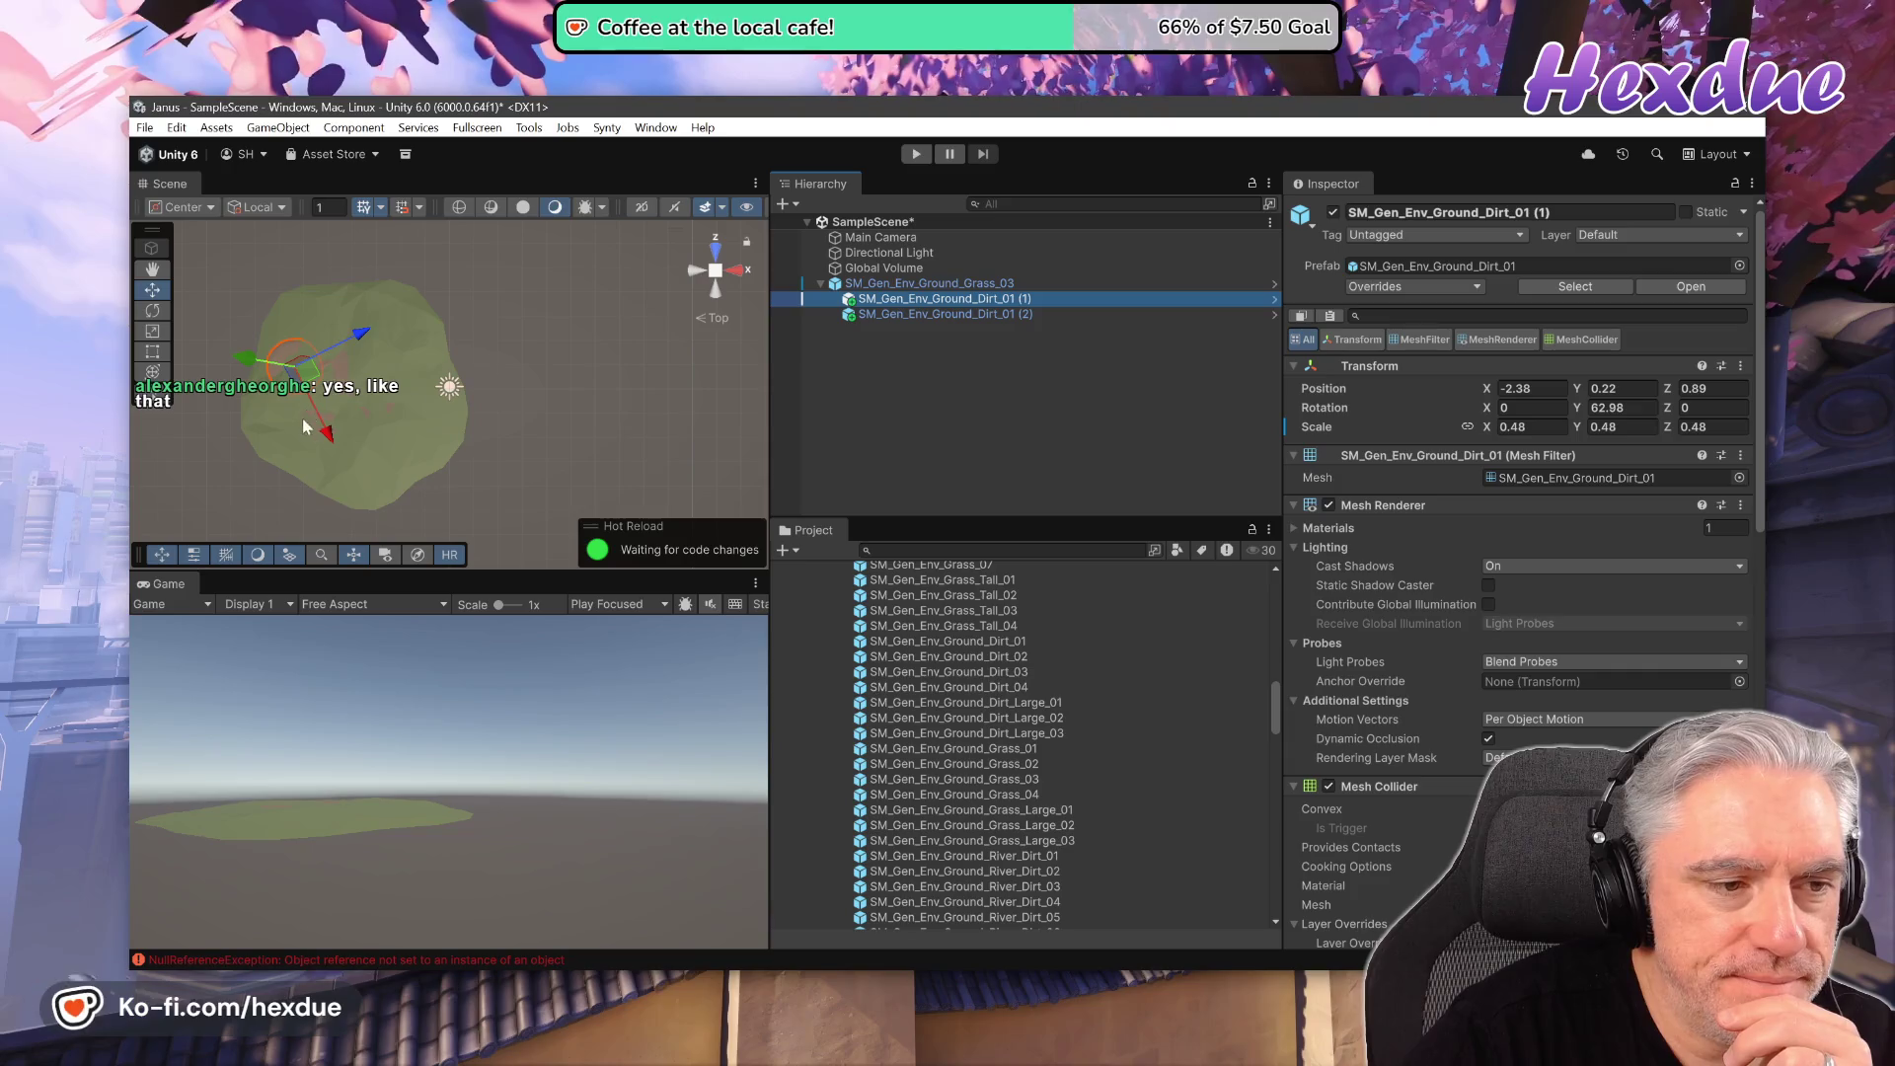
{"action": "left_click_drag", "start_coordinate": [326, 441], "coordinate": [387, 508]}
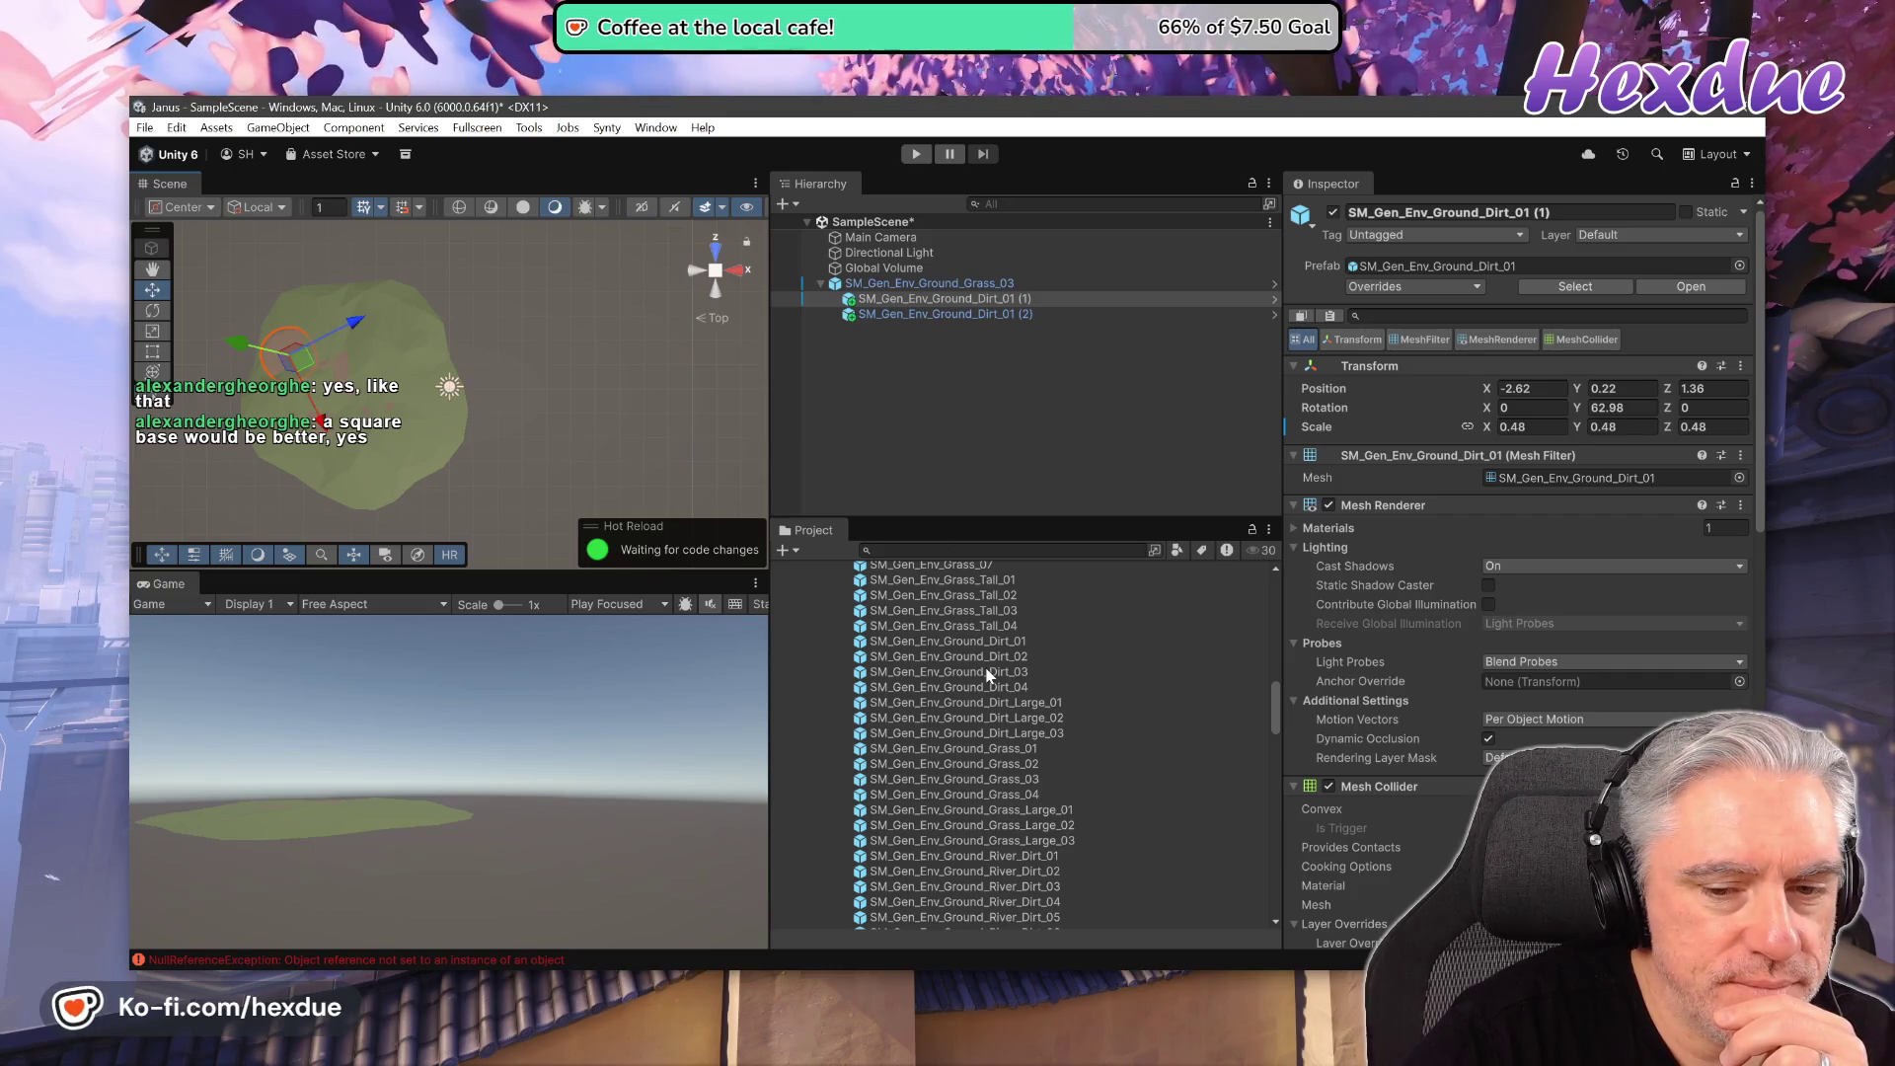
{"action": "scroll", "coordinate": [977, 684], "scroll_direction": "down", "scroll_amount": 2}
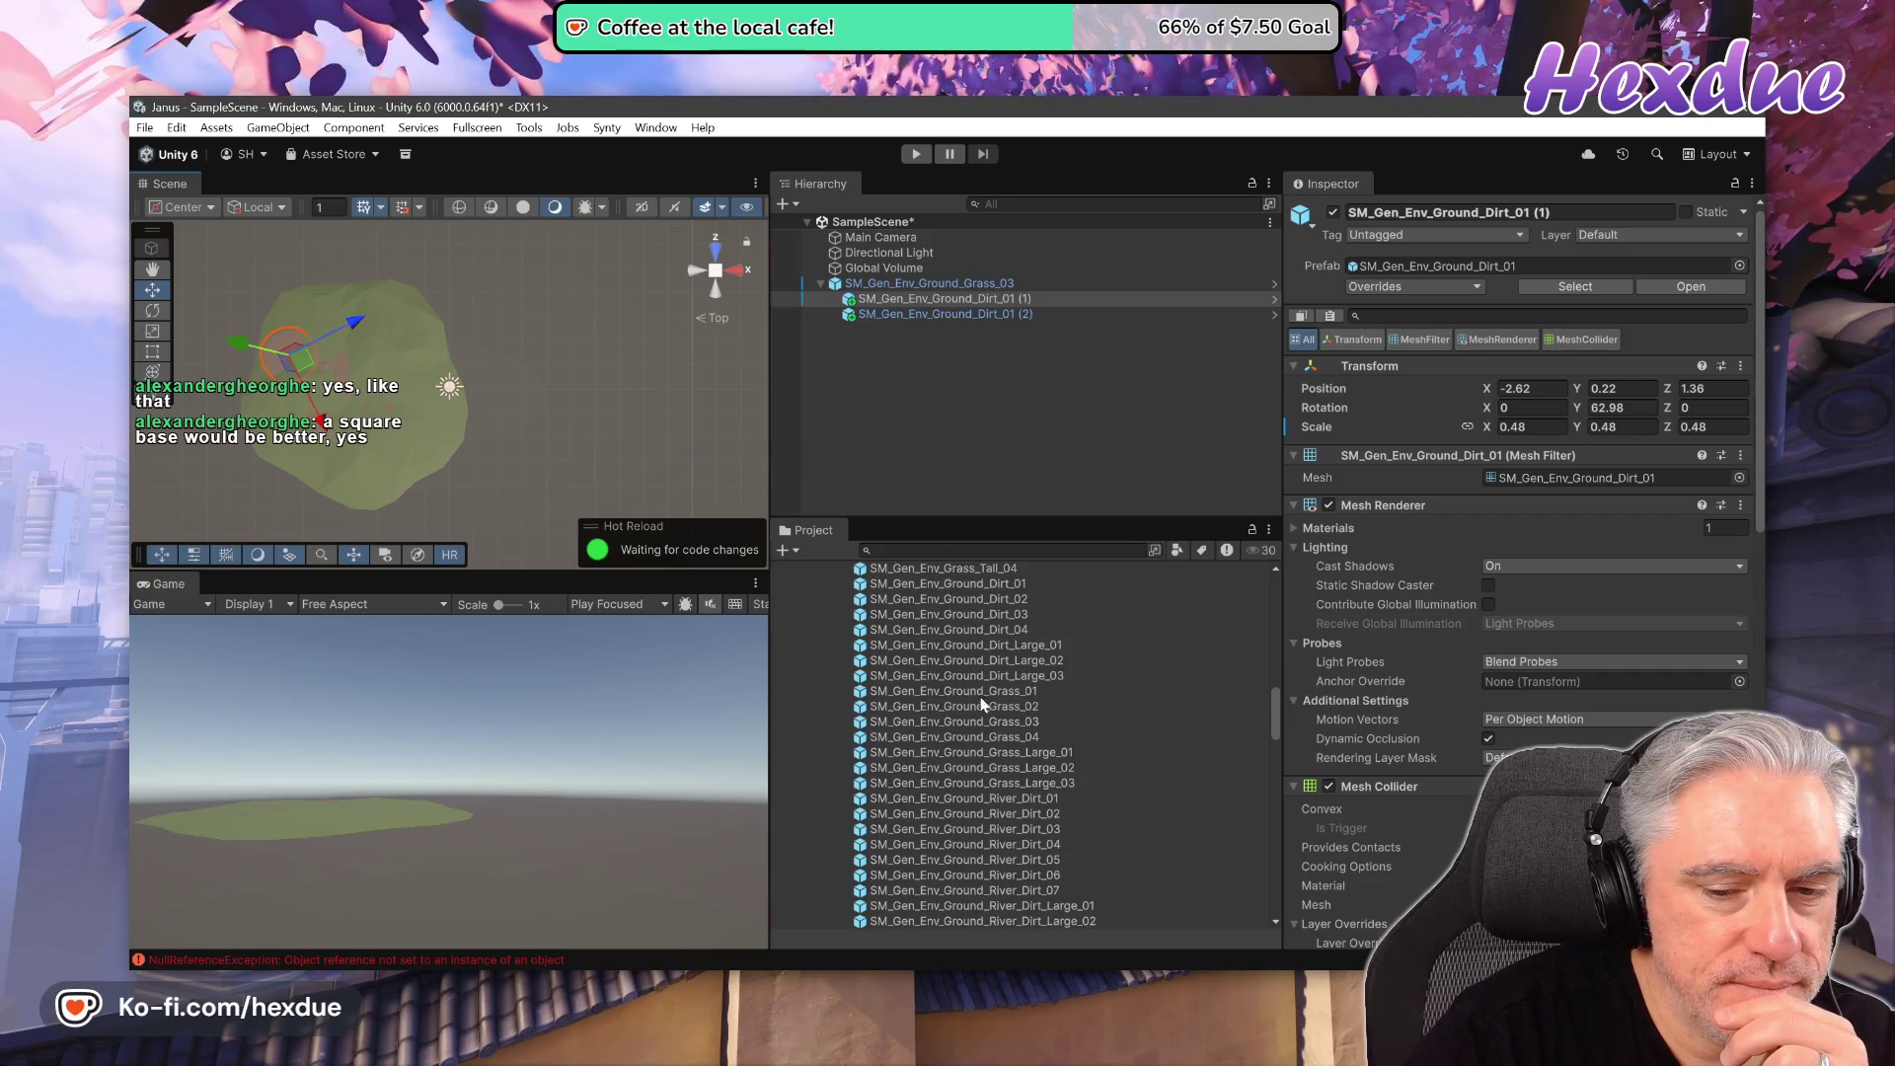
{"action": "left_click", "coordinate": [983, 706]}
- Place Grass_02, another Grass_03, Grass_01 and Grass_04 tiles in the scene
{"action": "left_click_drag", "start_coordinate": [923, 711], "coordinate": [613, 406]}
{"action": "key", "text": "f"}
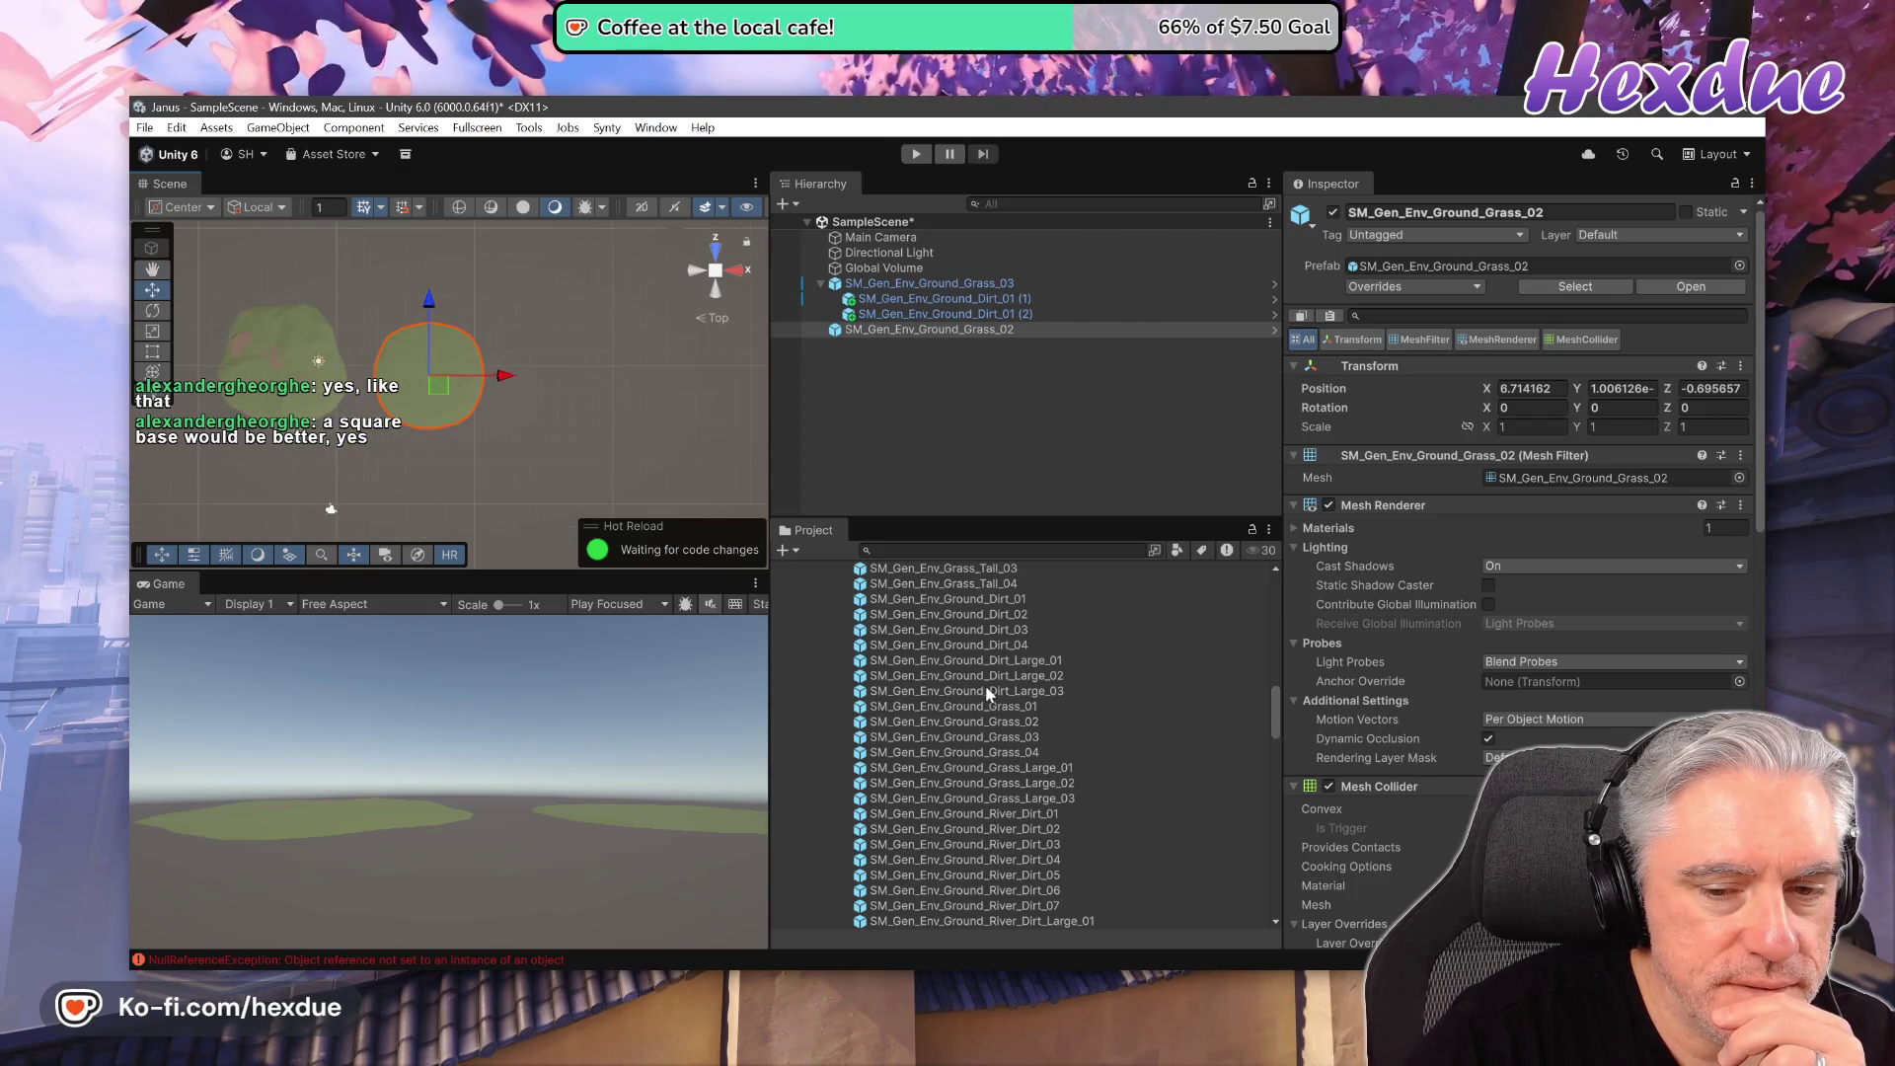
{"action": "left_click_drag", "start_coordinate": [1004, 736], "coordinate": [573, 390]}
{"action": "left_click_drag", "start_coordinate": [975, 709], "coordinate": [482, 274]}
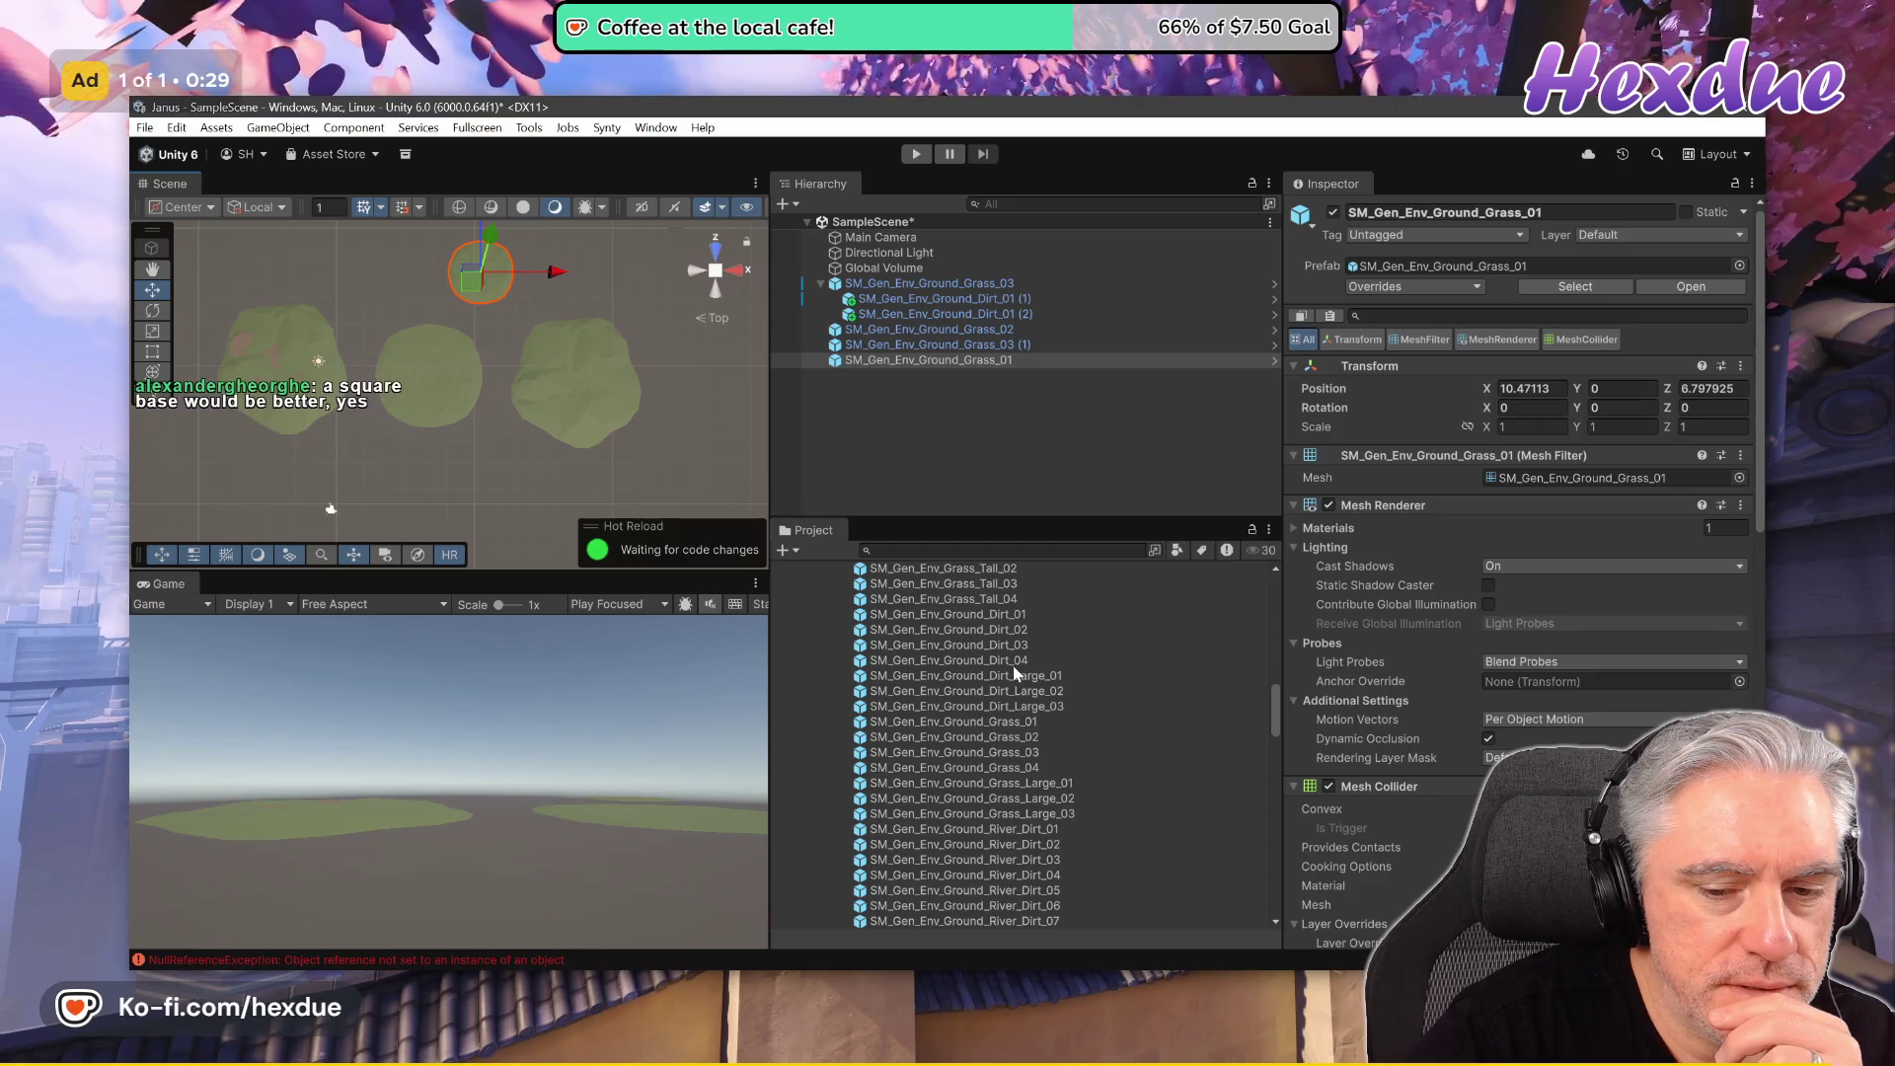
{"action": "left_click_drag", "start_coordinate": [1029, 766], "coordinate": [703, 445]}
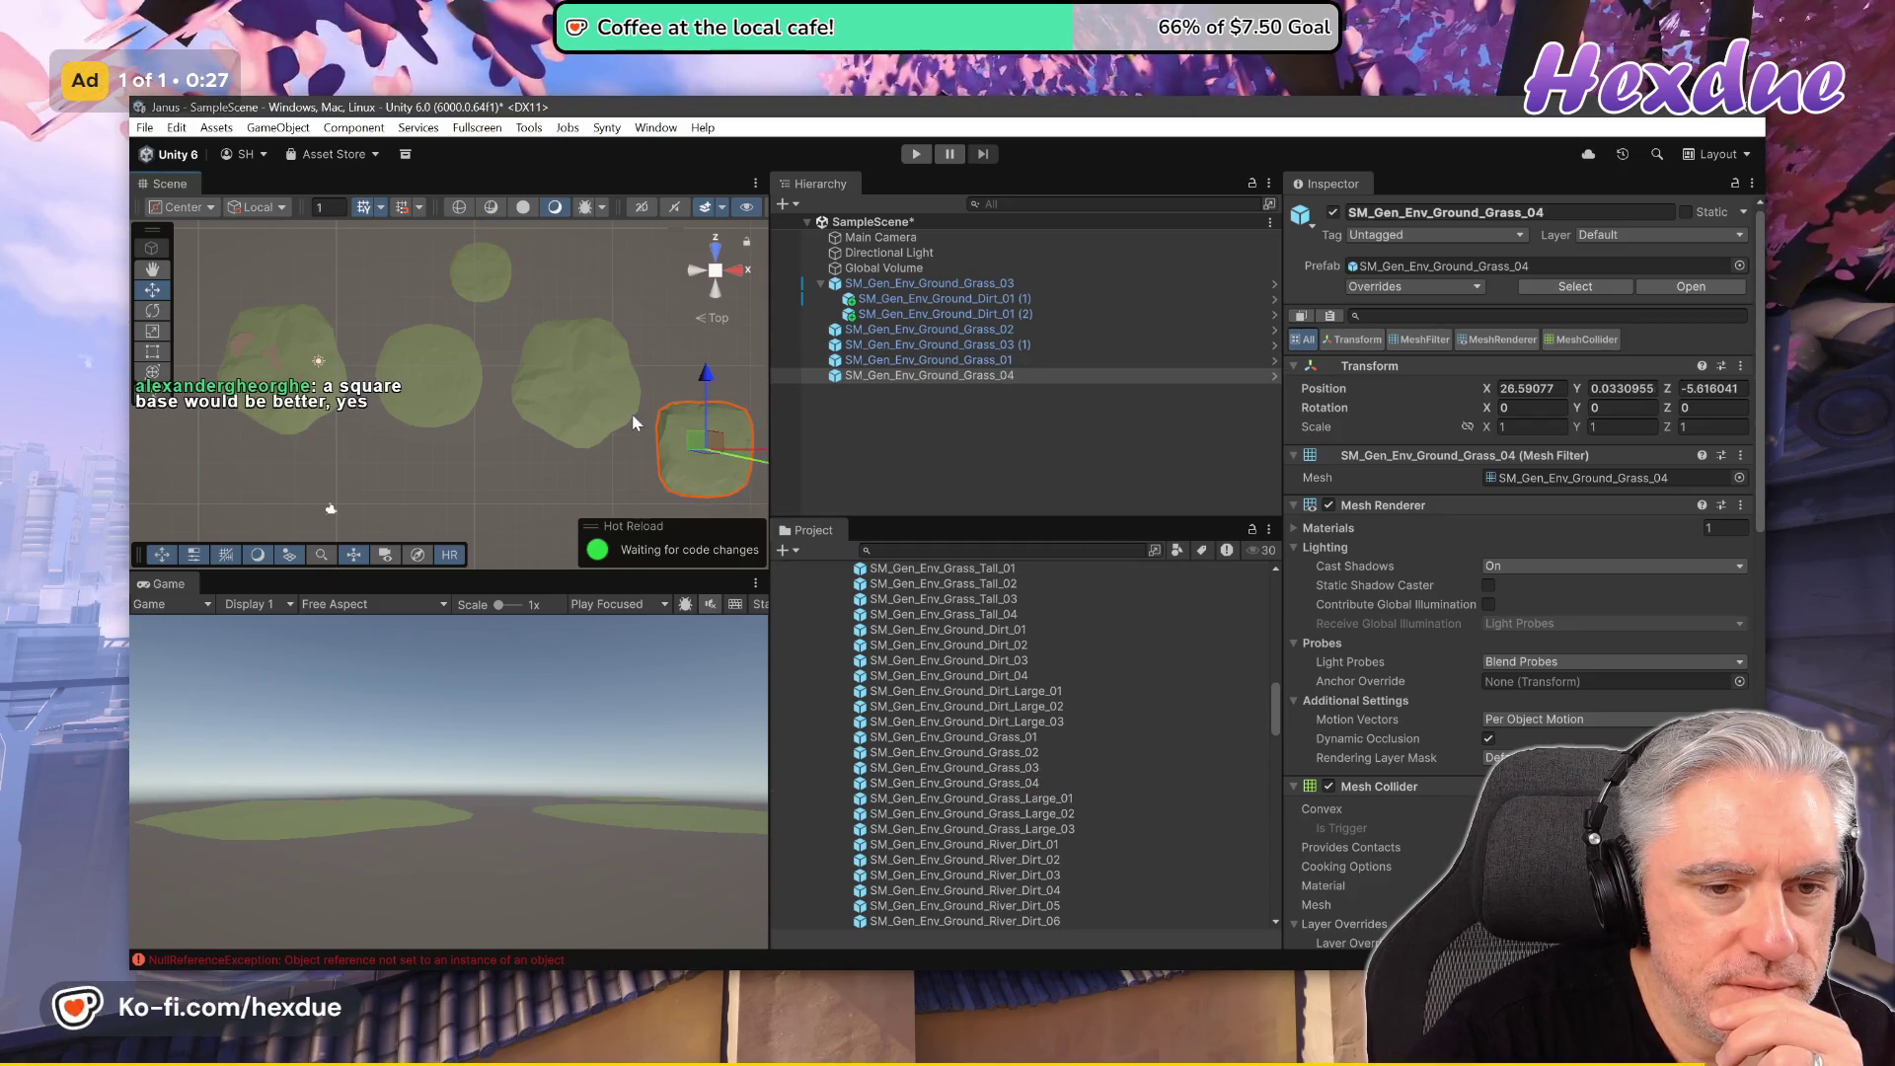
- Add Grass_Large_01 and Grass_Large_02 tiles, deleting the unwanted Grass_Large_03
{"action": "scroll", "coordinate": [596, 456], "scroll_direction": "down", "scroll_amount": 2}
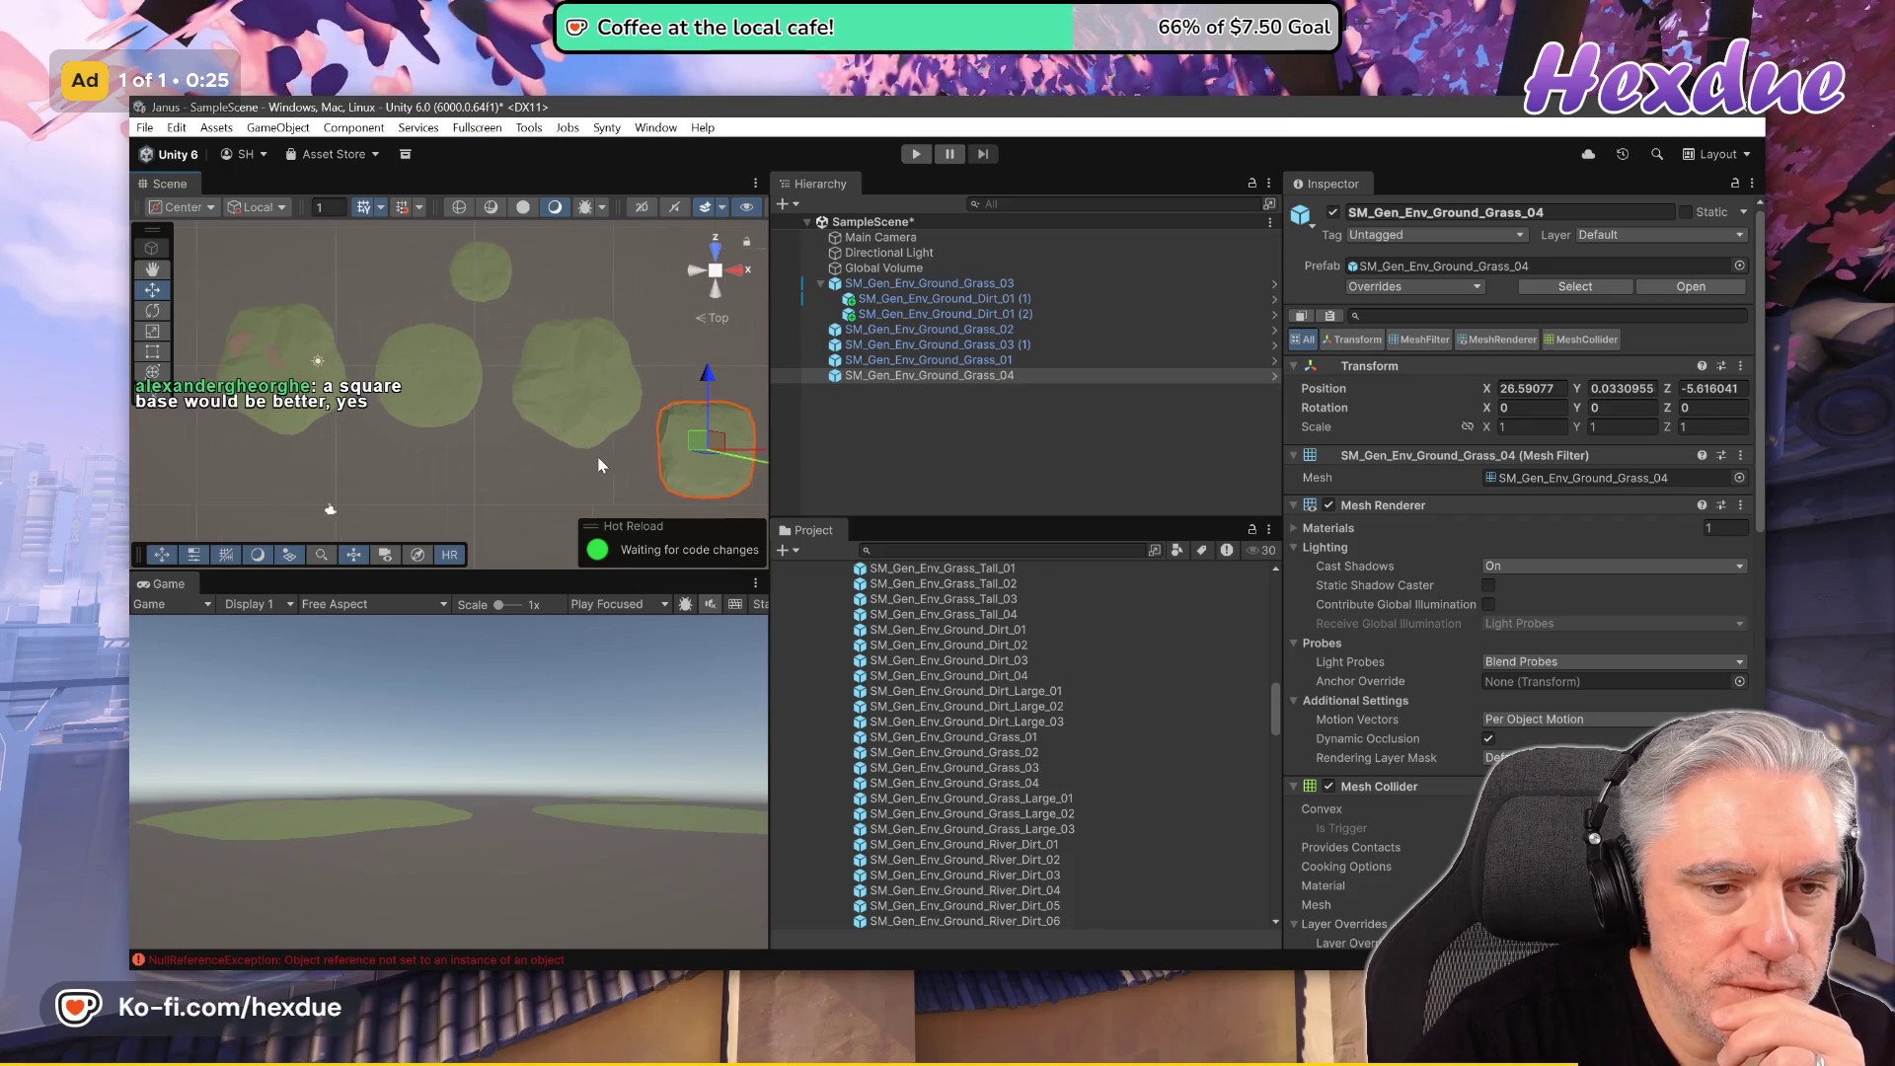
{"action": "scroll", "coordinate": [610, 458], "scroll_direction": "up", "scroll_amount": 1}
{"action": "left_click_drag", "start_coordinate": [610, 458], "coordinate": [521, 337]}
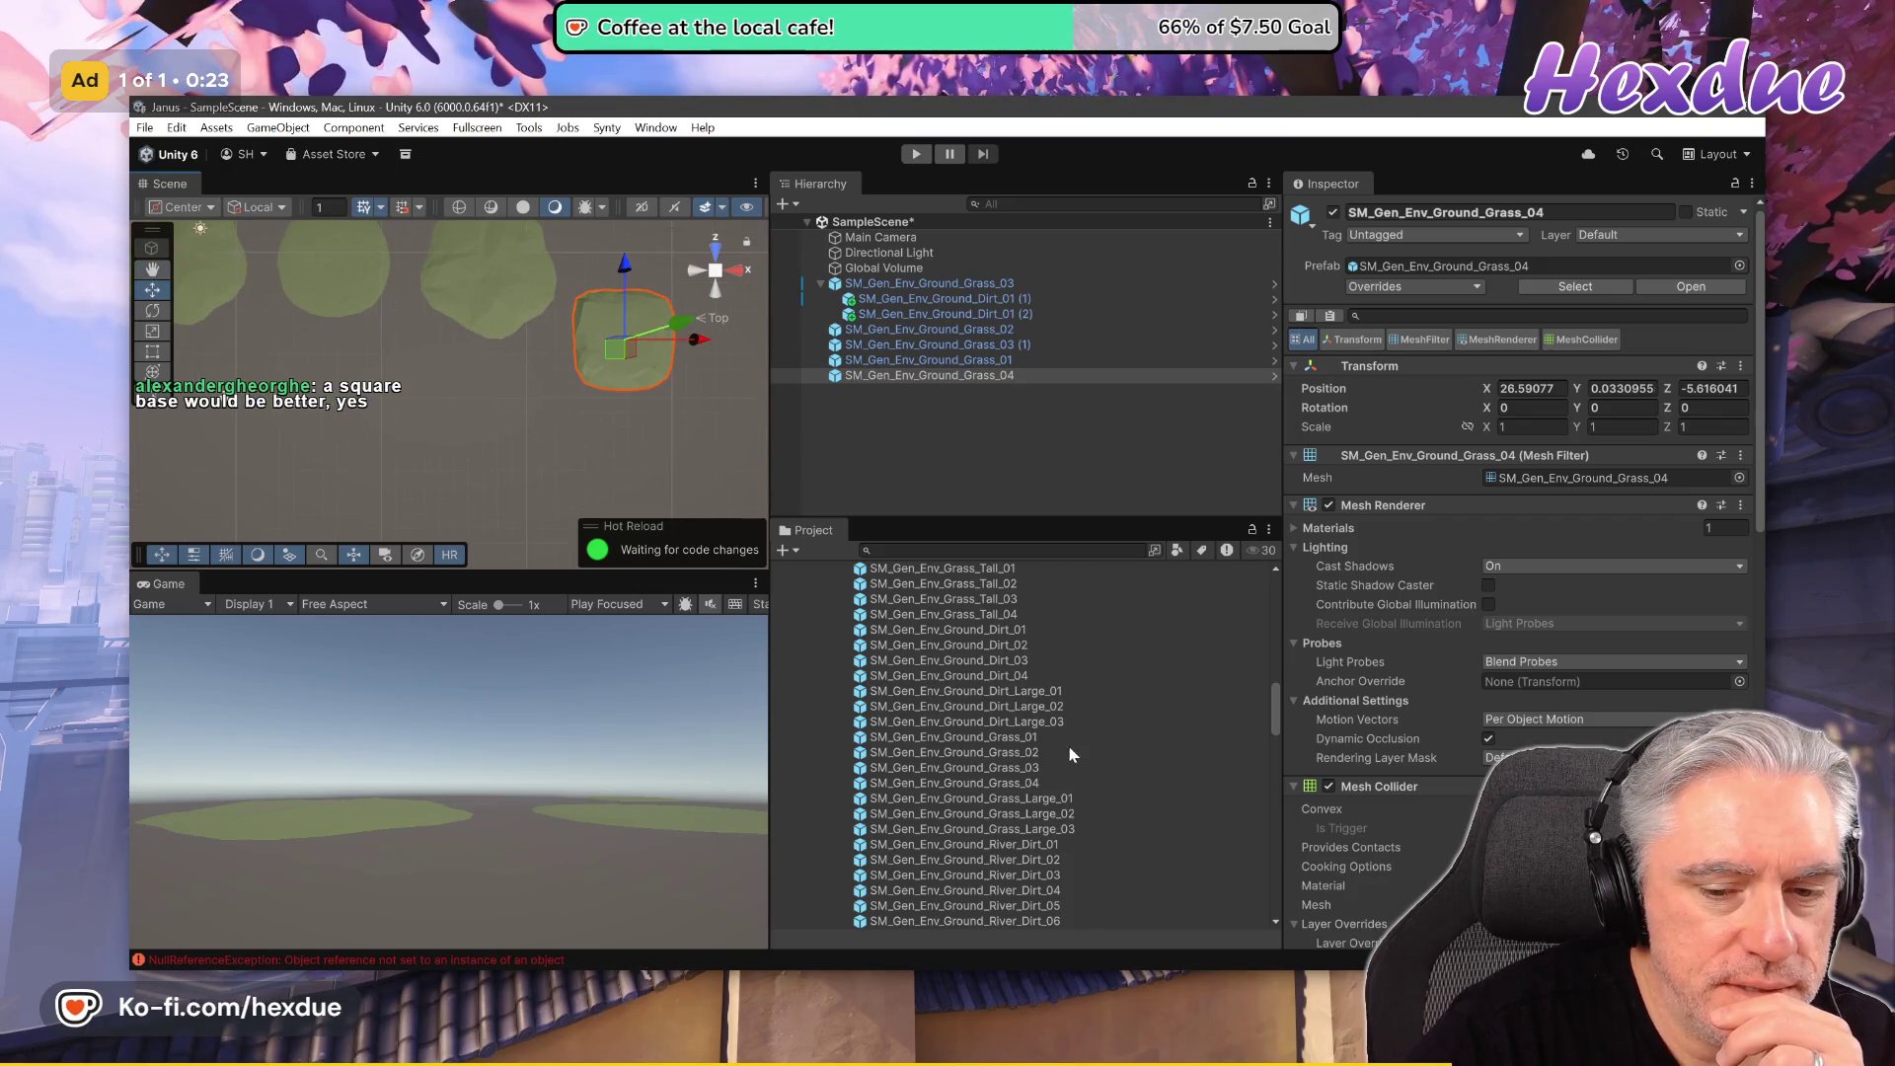
{"action": "mouse_move", "coordinate": [1037, 795]}
{"action": "left_mouse_down"}
{"action": "mouse_move", "coordinate": [539, 449]}
{"action": "mouse_move", "coordinate": [519, 470]}
{"action": "left_mouse_up"}
{"action": "left_click", "coordinate": [385, 346]}
{"action": "key", "text": "Delete"}
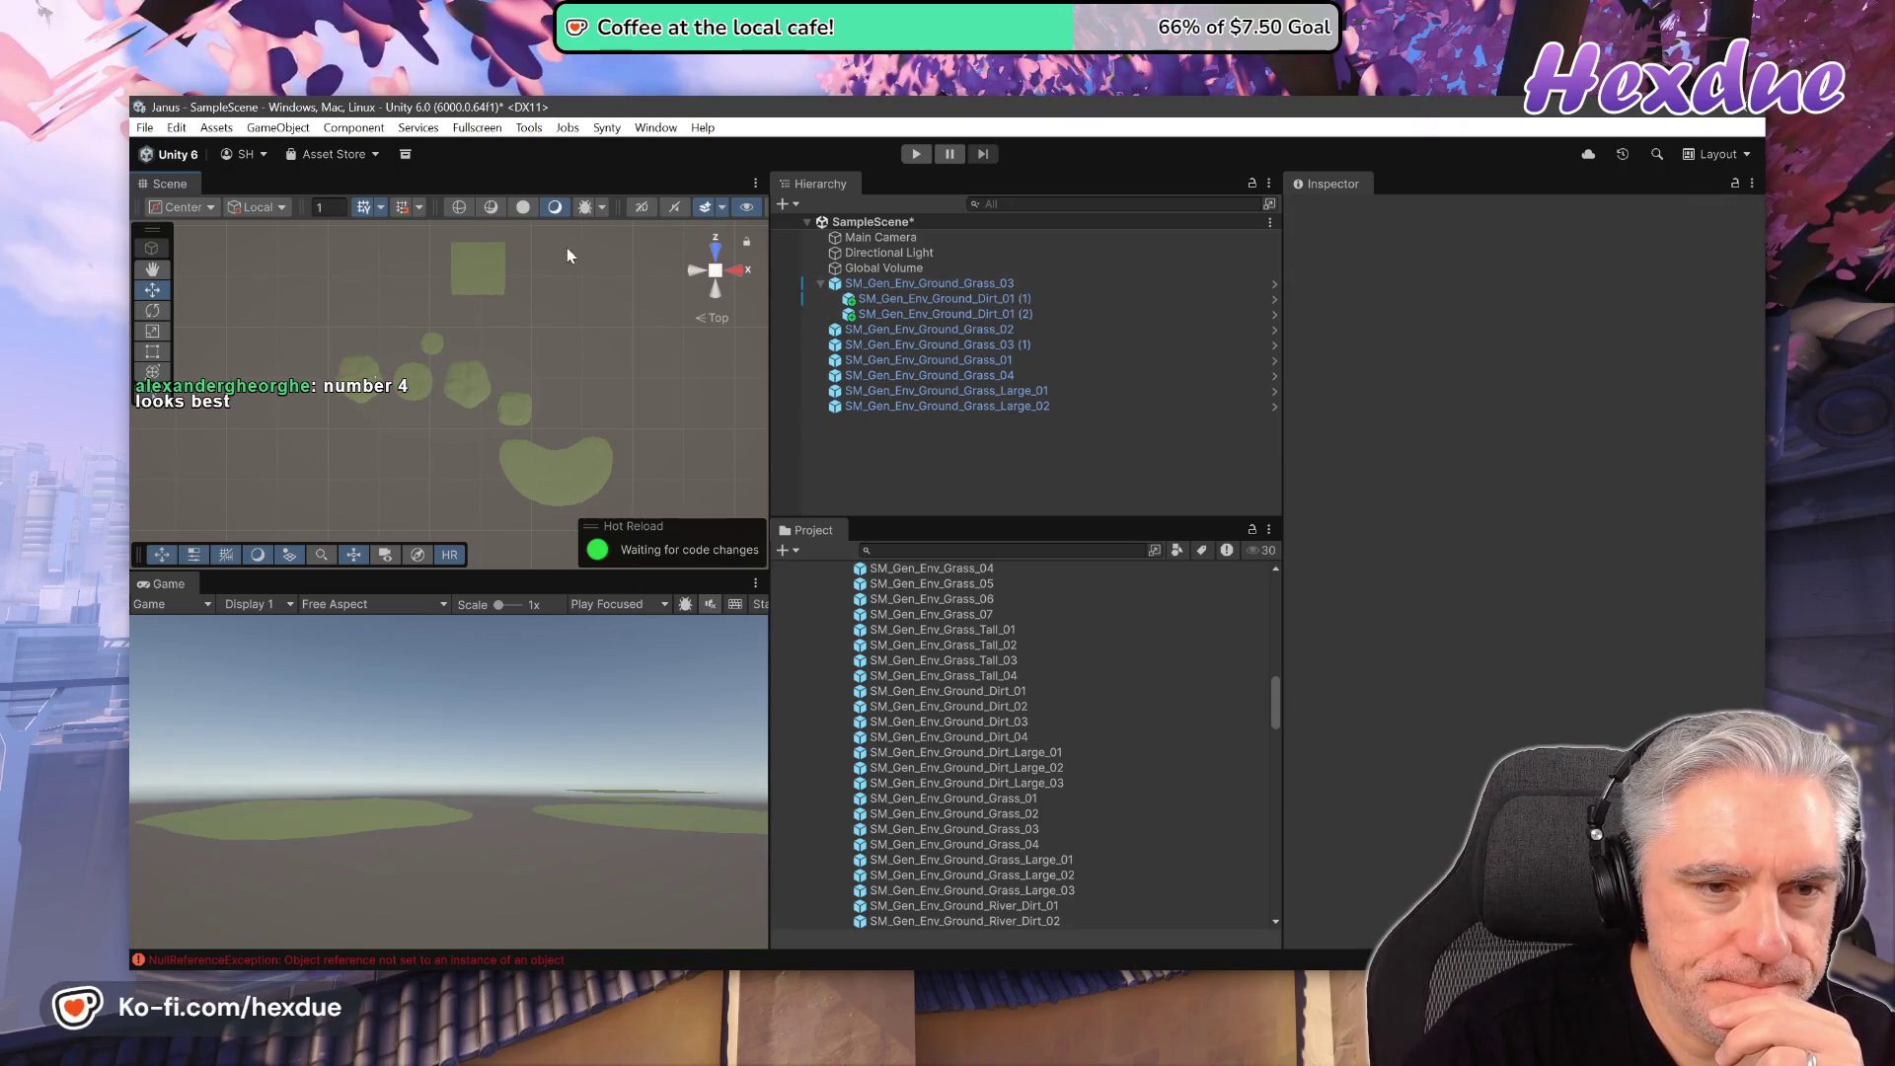
{"action": "left_click", "coordinate": [483, 258]}
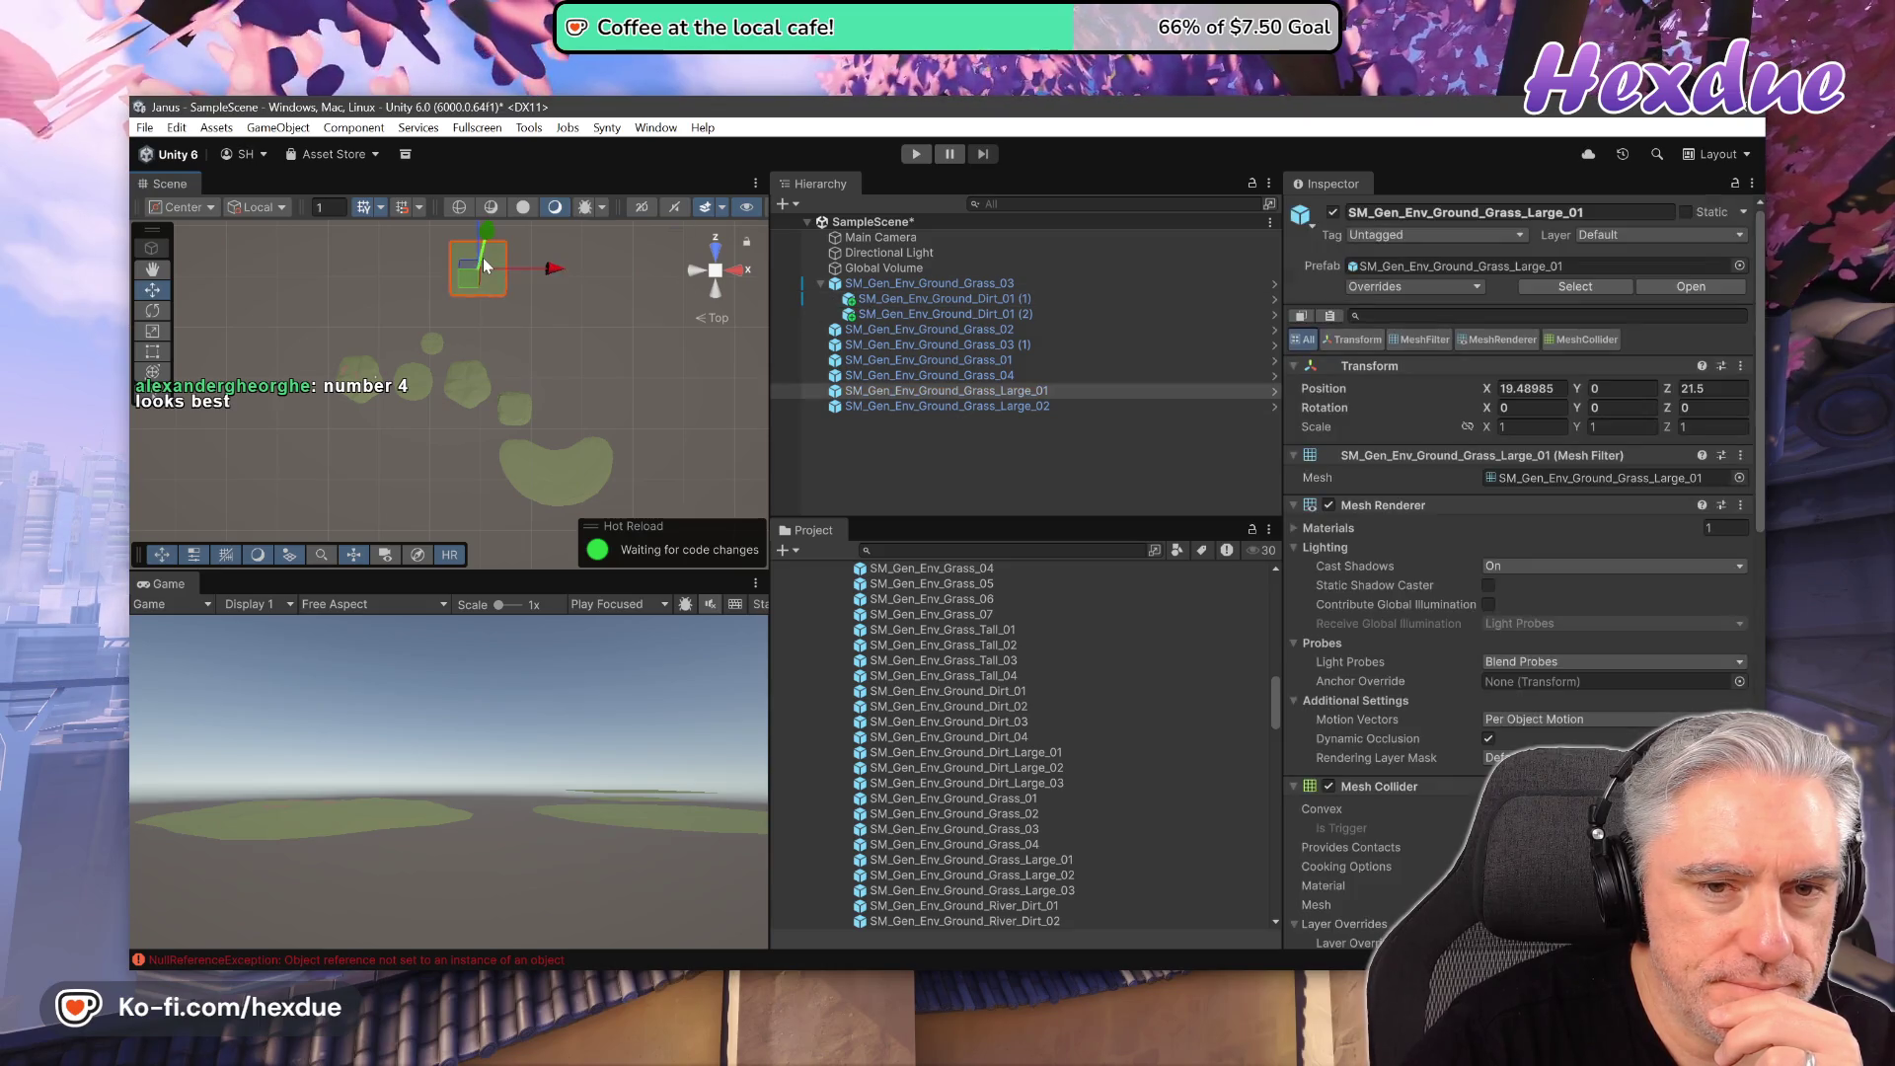
{"action": "left_click", "coordinate": [860, 299]}
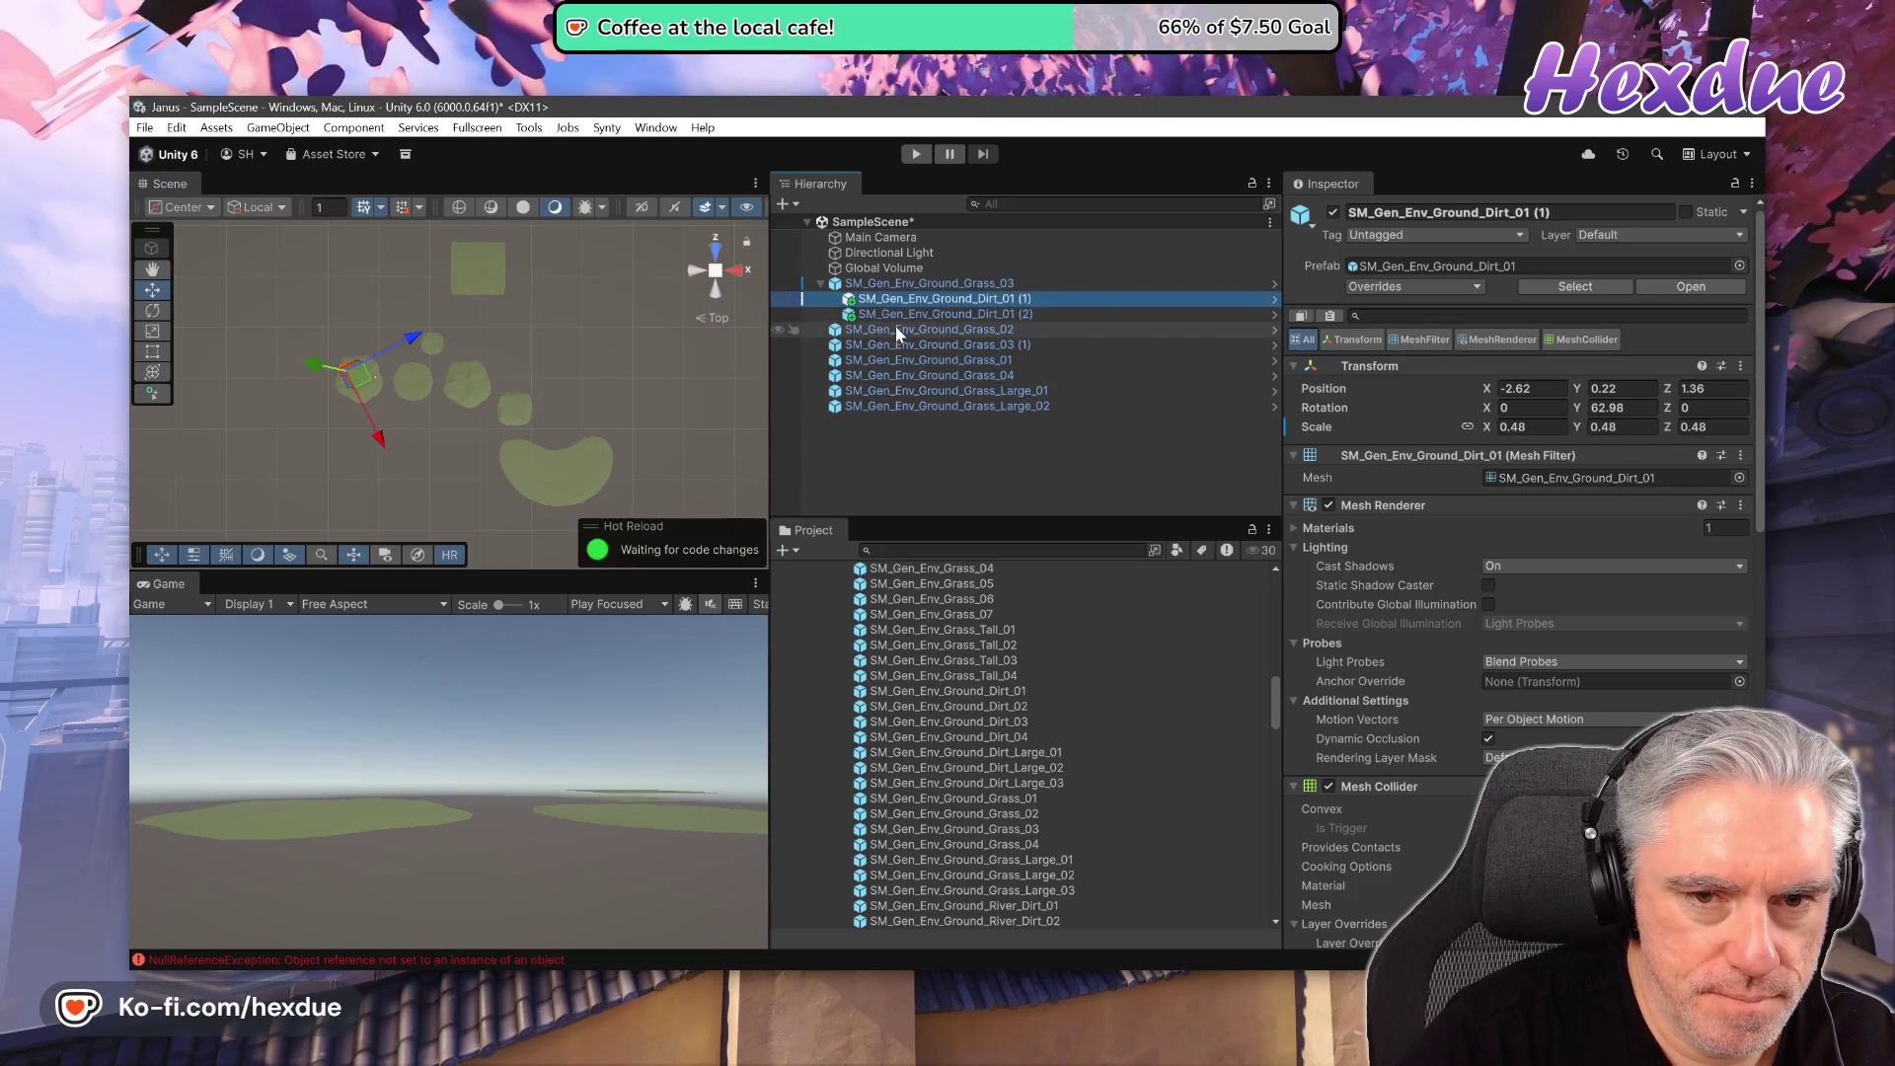
- Nest both Dirt_01 patches under Grass_Large_01 and reset that tile to the origin
{"action": "left_click", "coordinate": [898, 312], "text": "ctrl"}
{"action": "left_click_drag", "start_coordinate": [914, 320], "coordinate": [983, 393]}
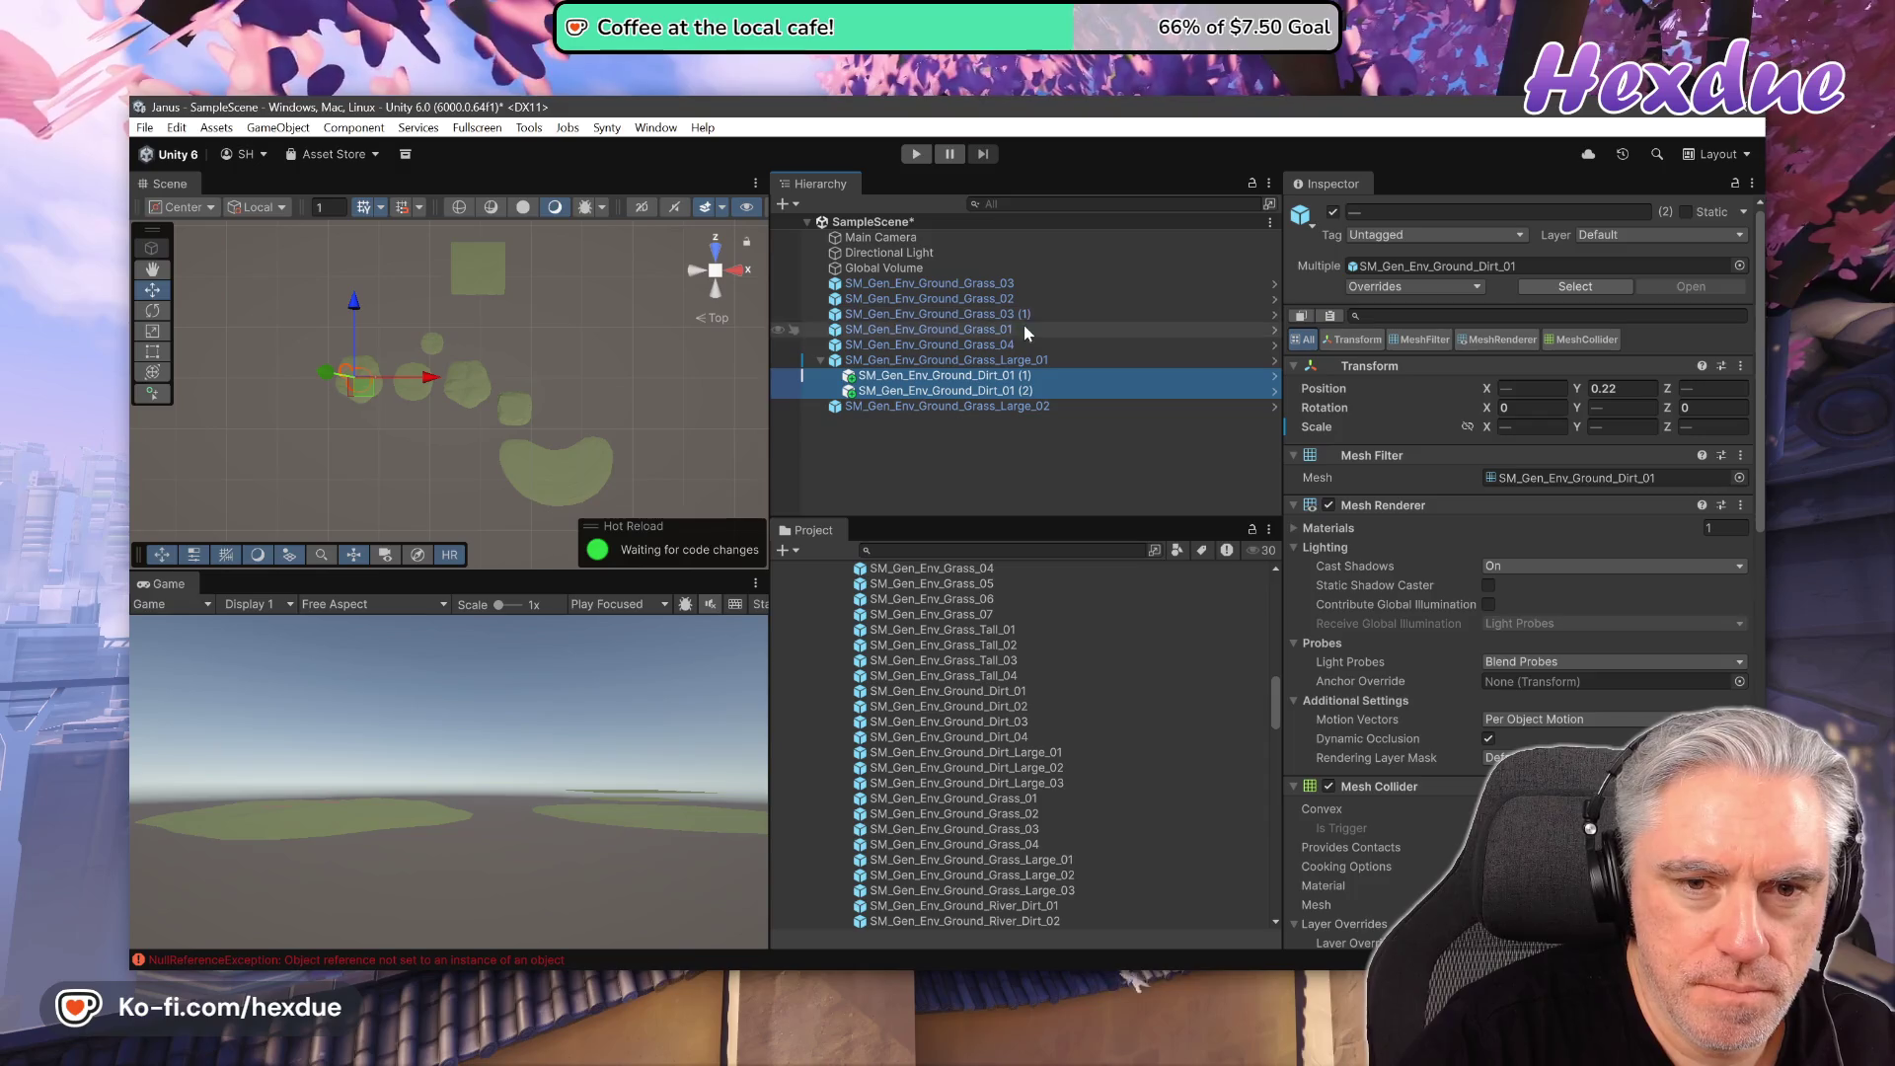
{"action": "left_click", "coordinate": [928, 359]}
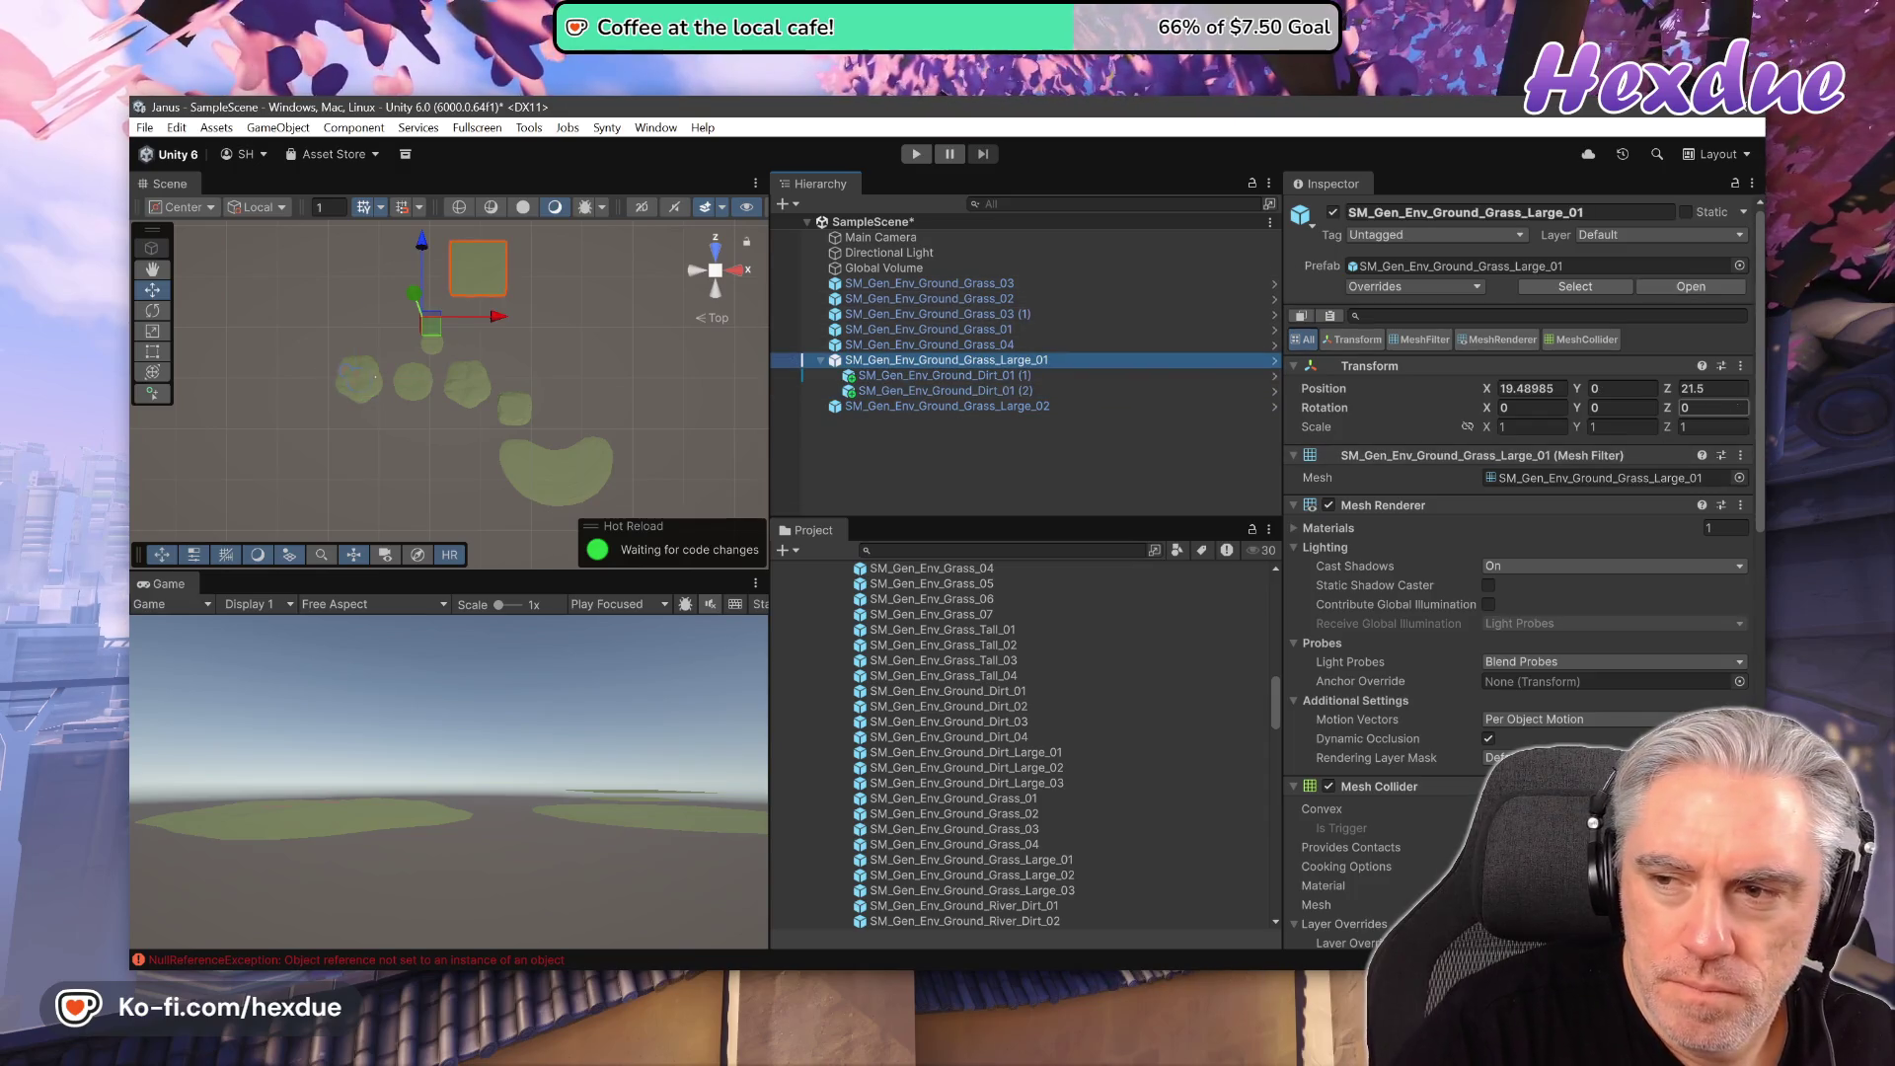
{"action": "left_click", "coordinate": [1741, 367]}
{"action": "left_click", "coordinate": [1481, 384]}
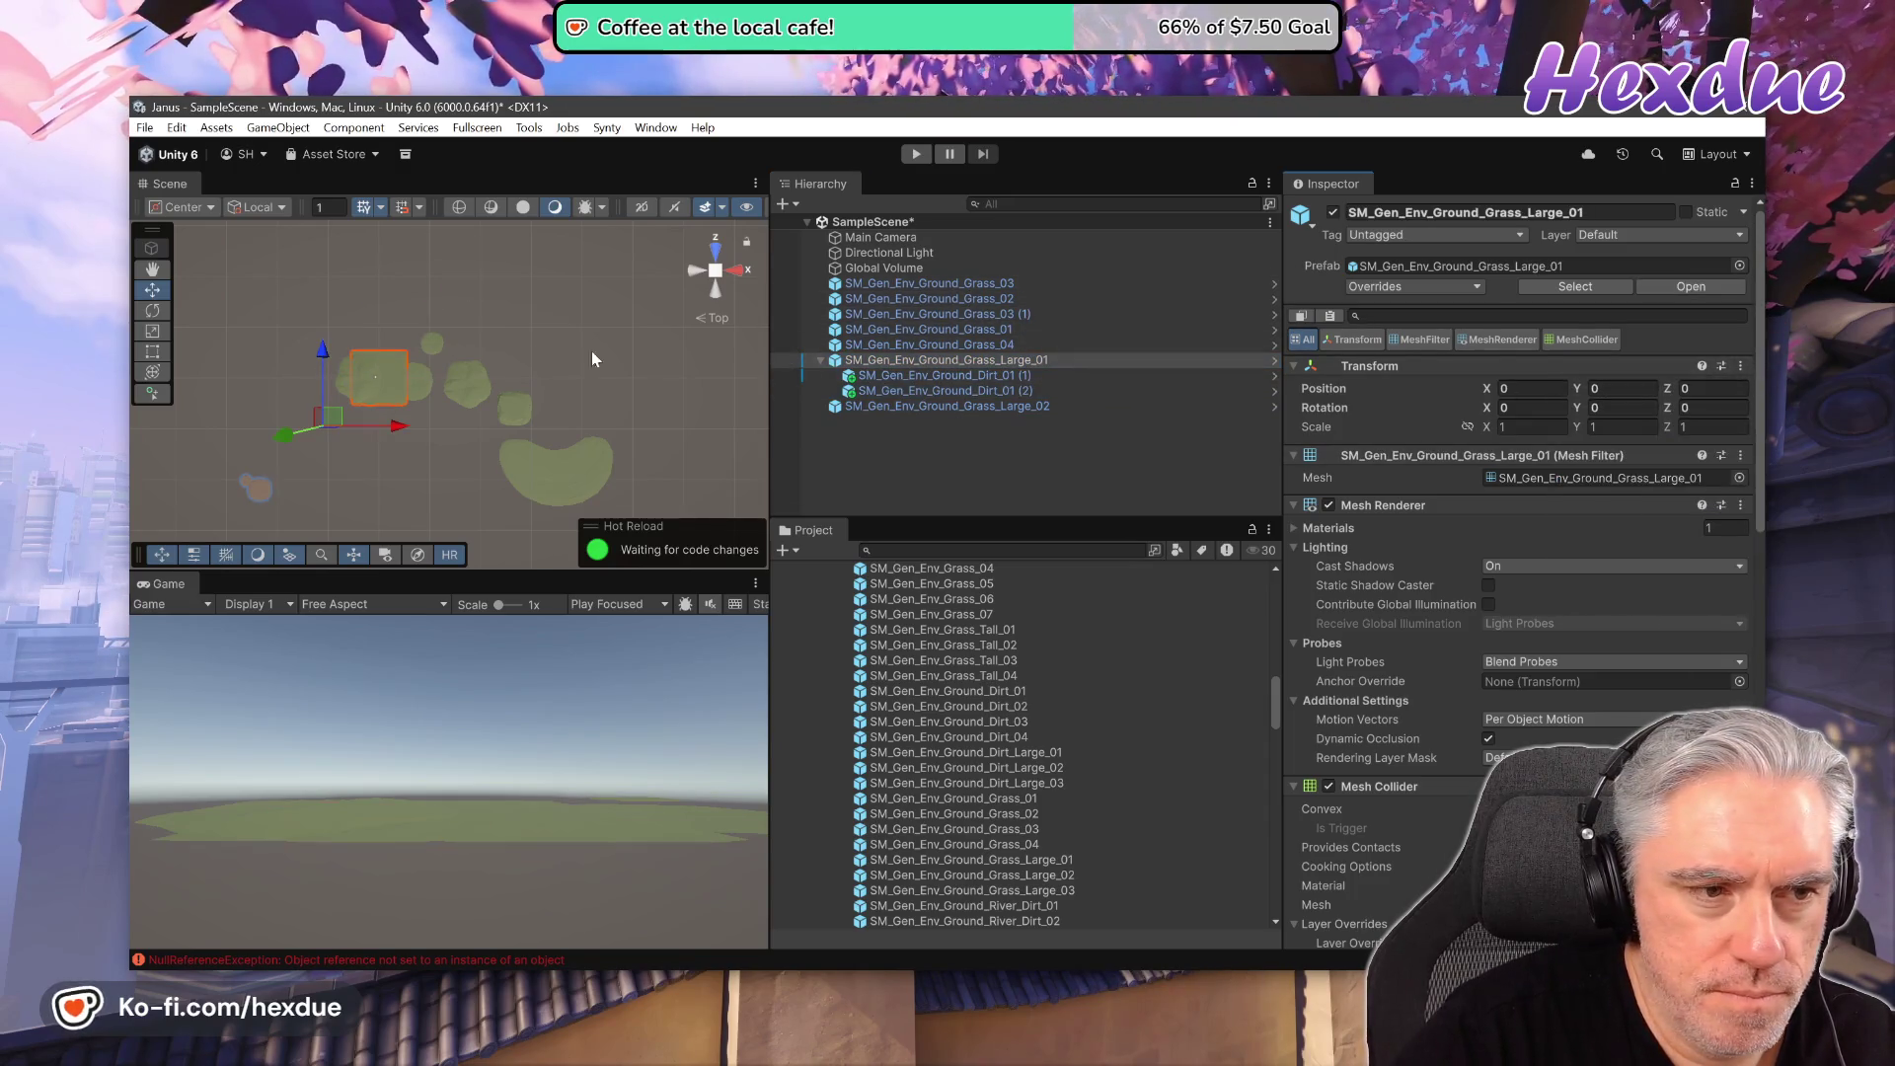
- Reset both dirt patches' transforms to zero position, rotation and scale 1
{"action": "left_click", "coordinate": [943, 377]}
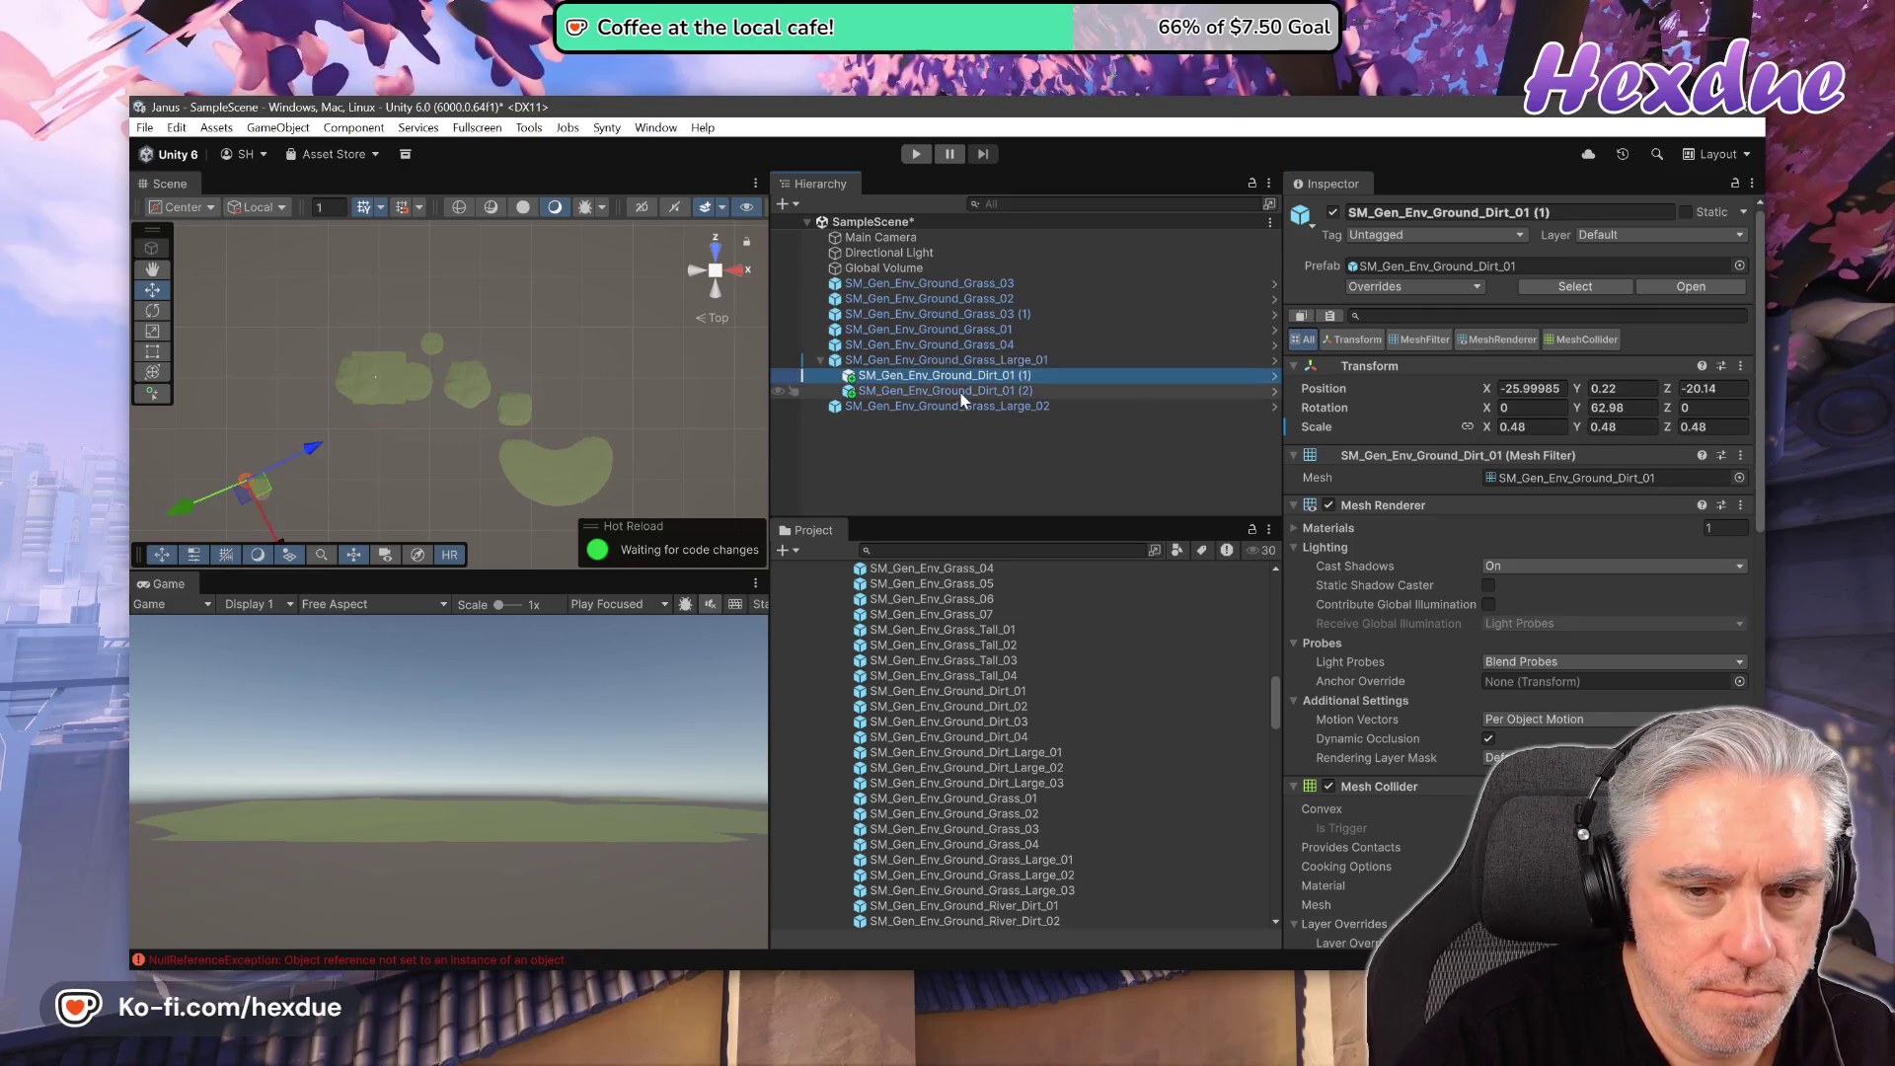
{"action": "left_click", "coordinate": [961, 392], "text": "shift"}
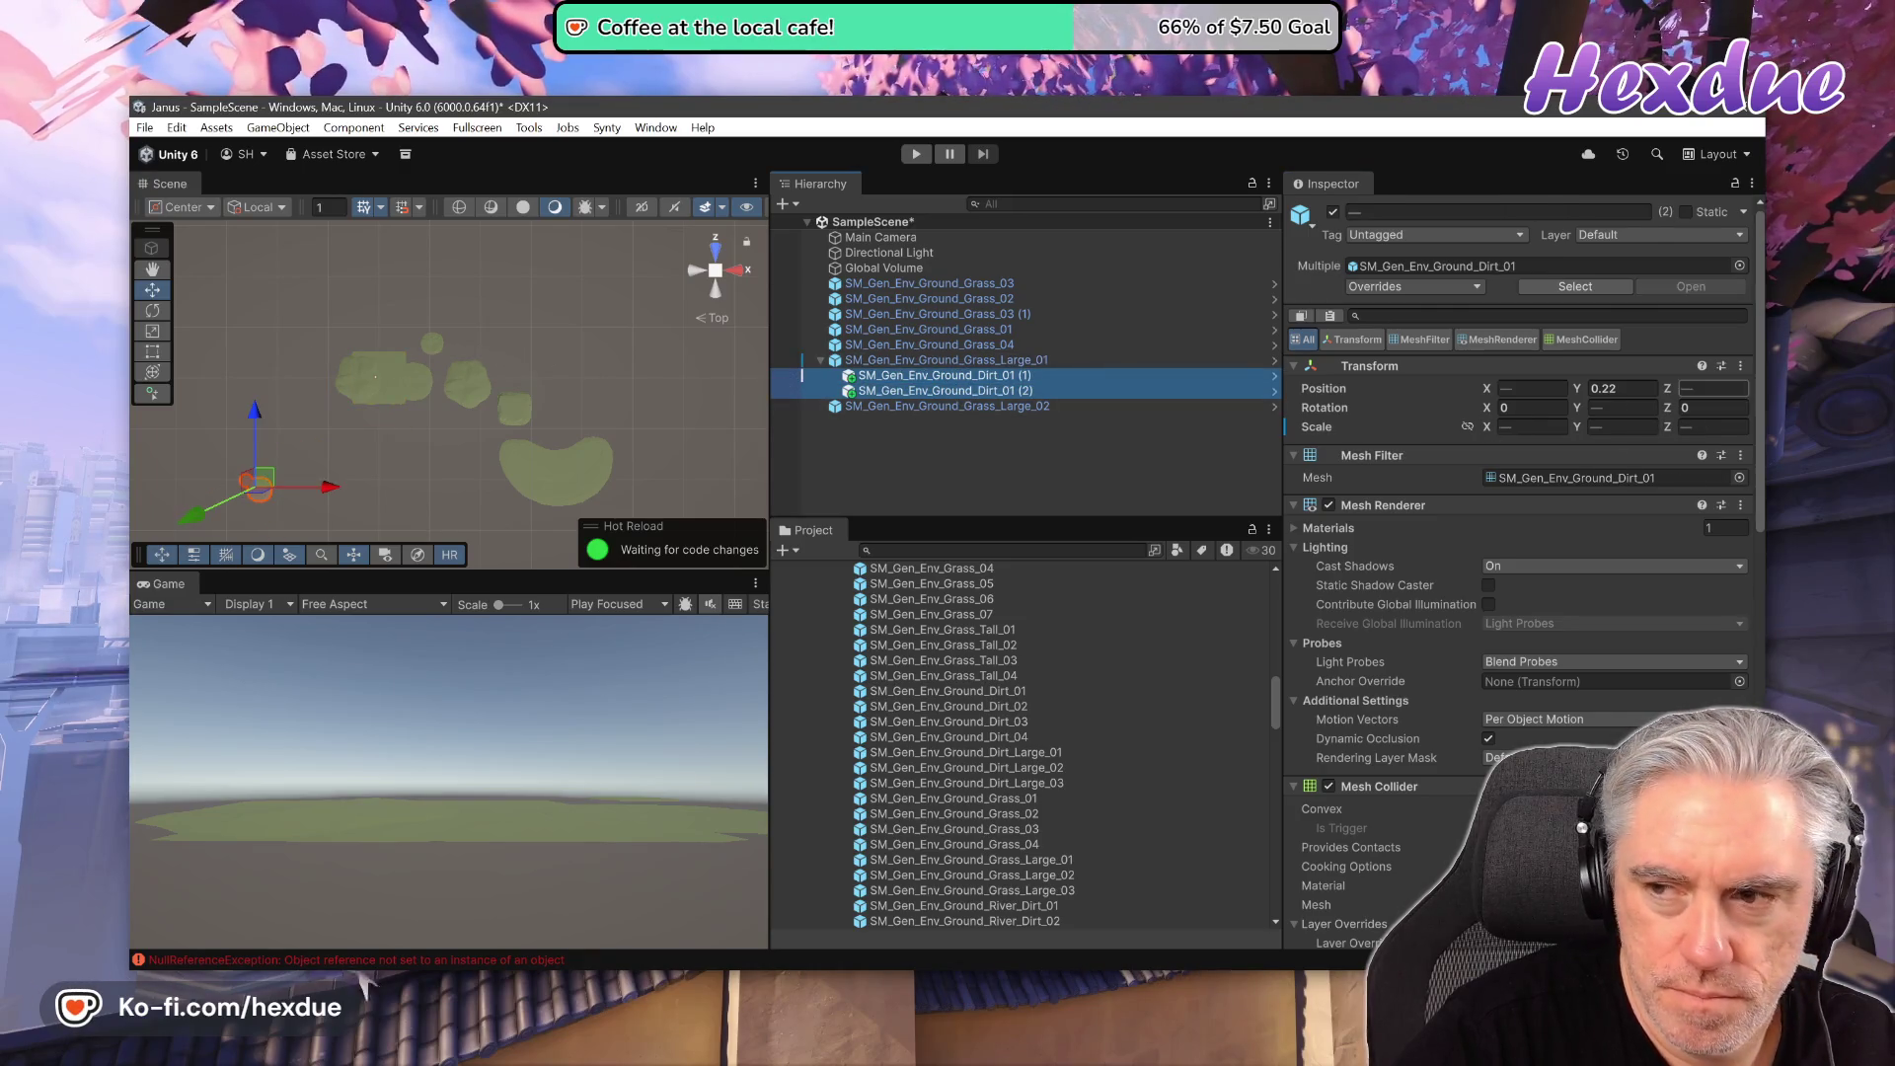
{"action": "right_click", "coordinate": [1678, 368]}
{"action": "left_click", "coordinate": [1606, 388]}
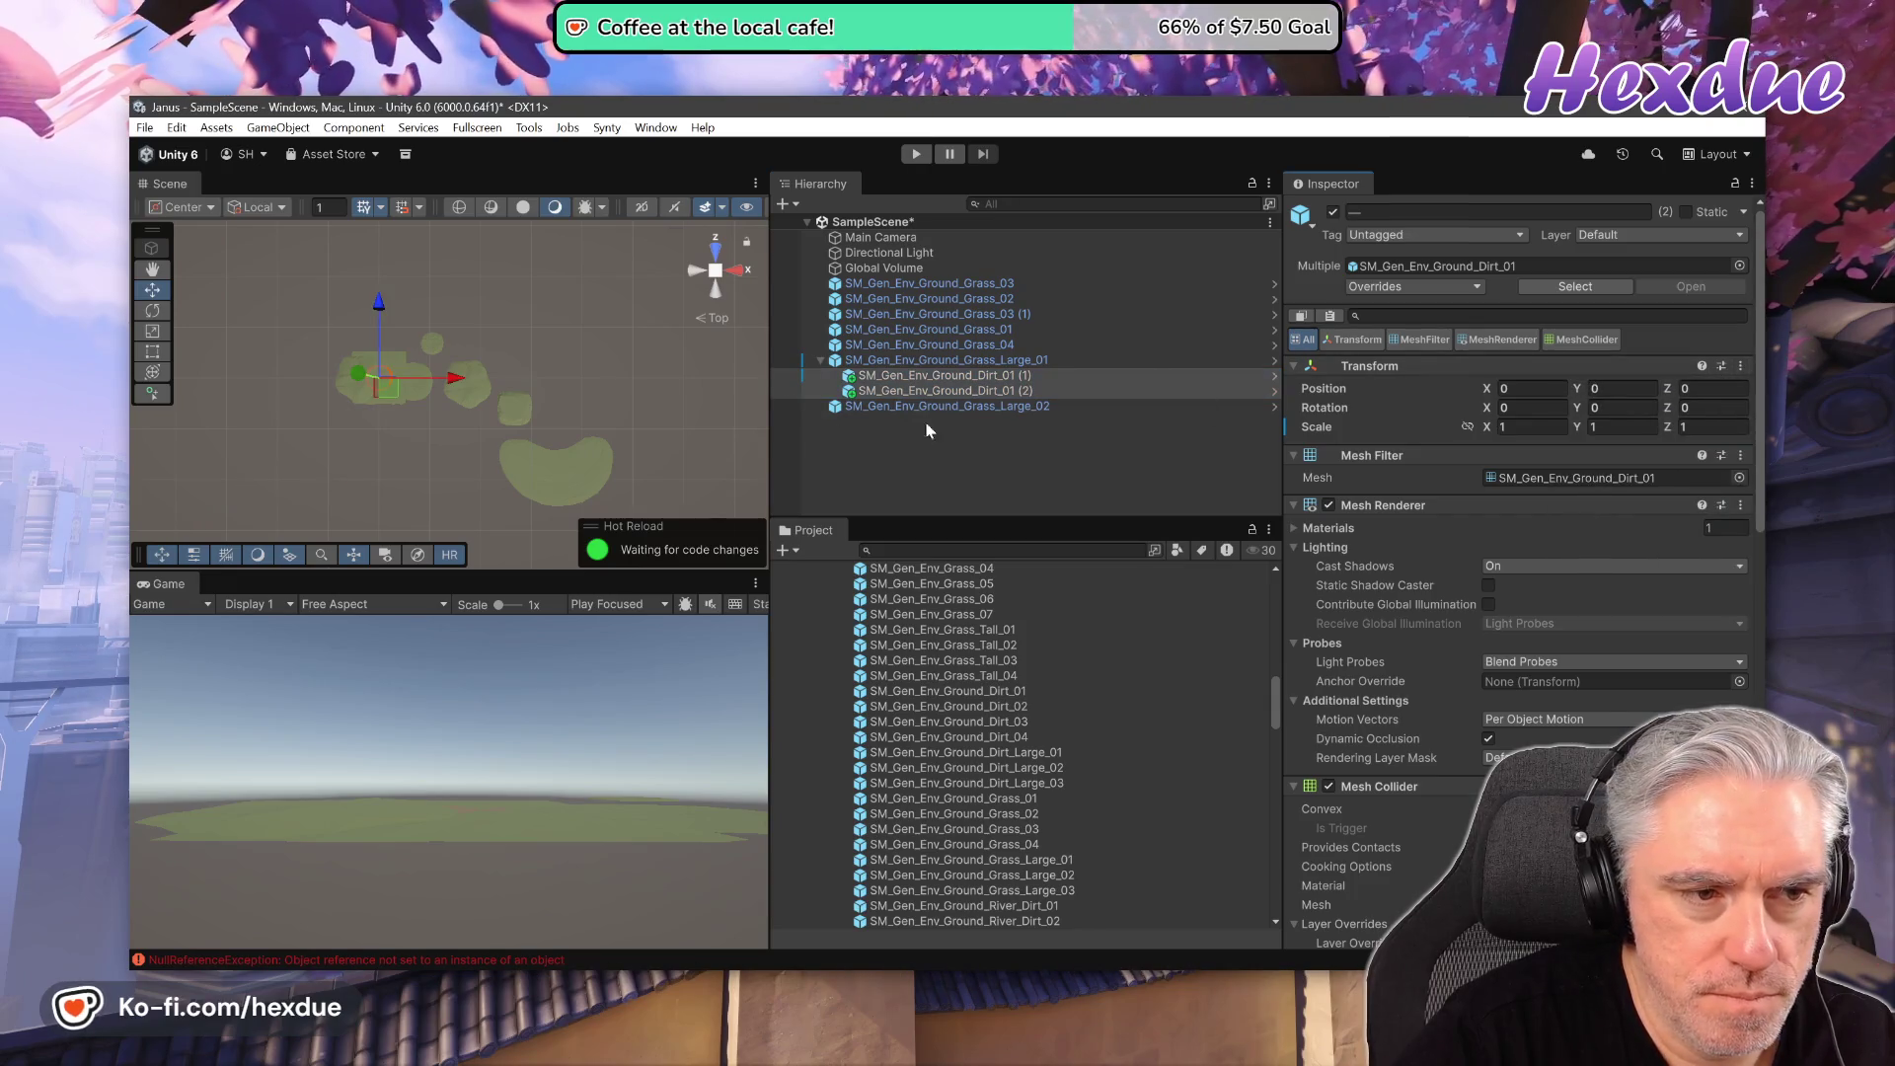
- Raise the dirt patches and delete the five small grass tiles, Grass_03 through Grass_04
{"action": "left_click_drag", "start_coordinate": [346, 380], "coordinate": [347, 379]}
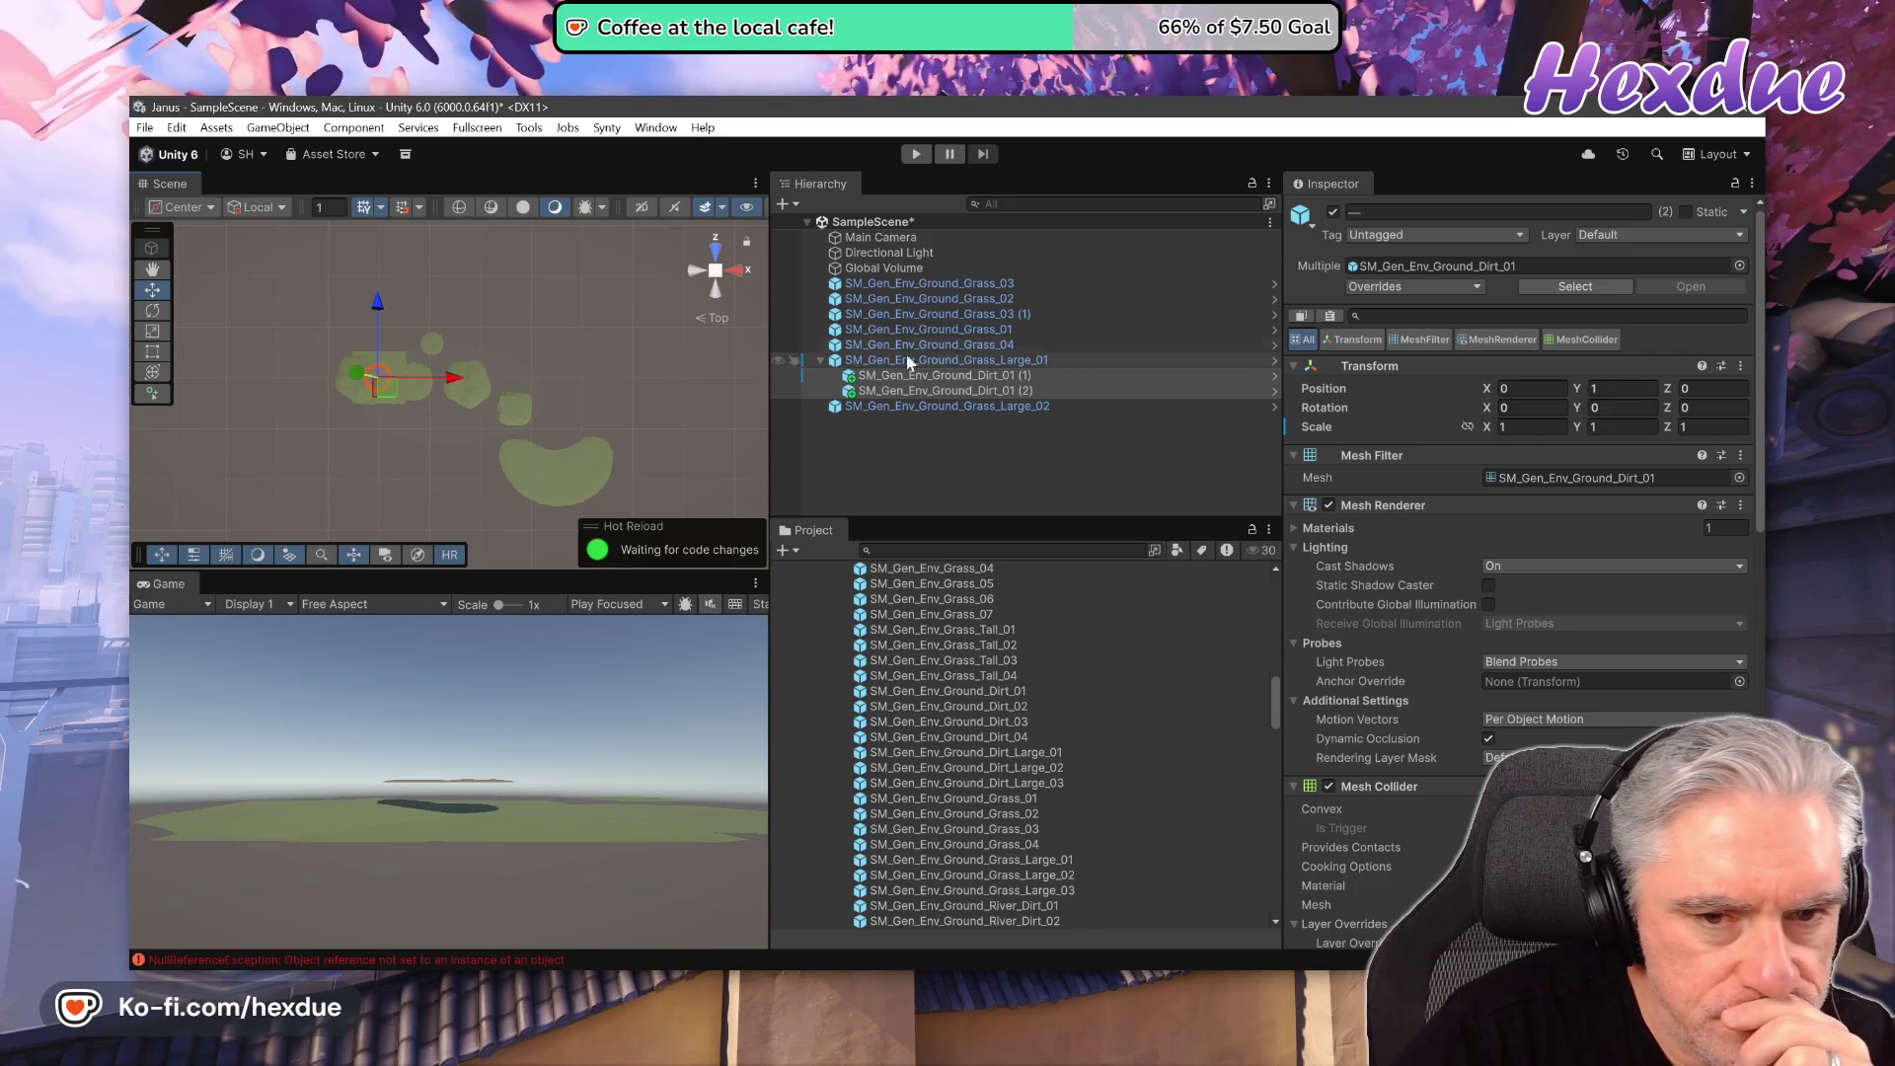
{"action": "left_click", "coordinate": [962, 285]}
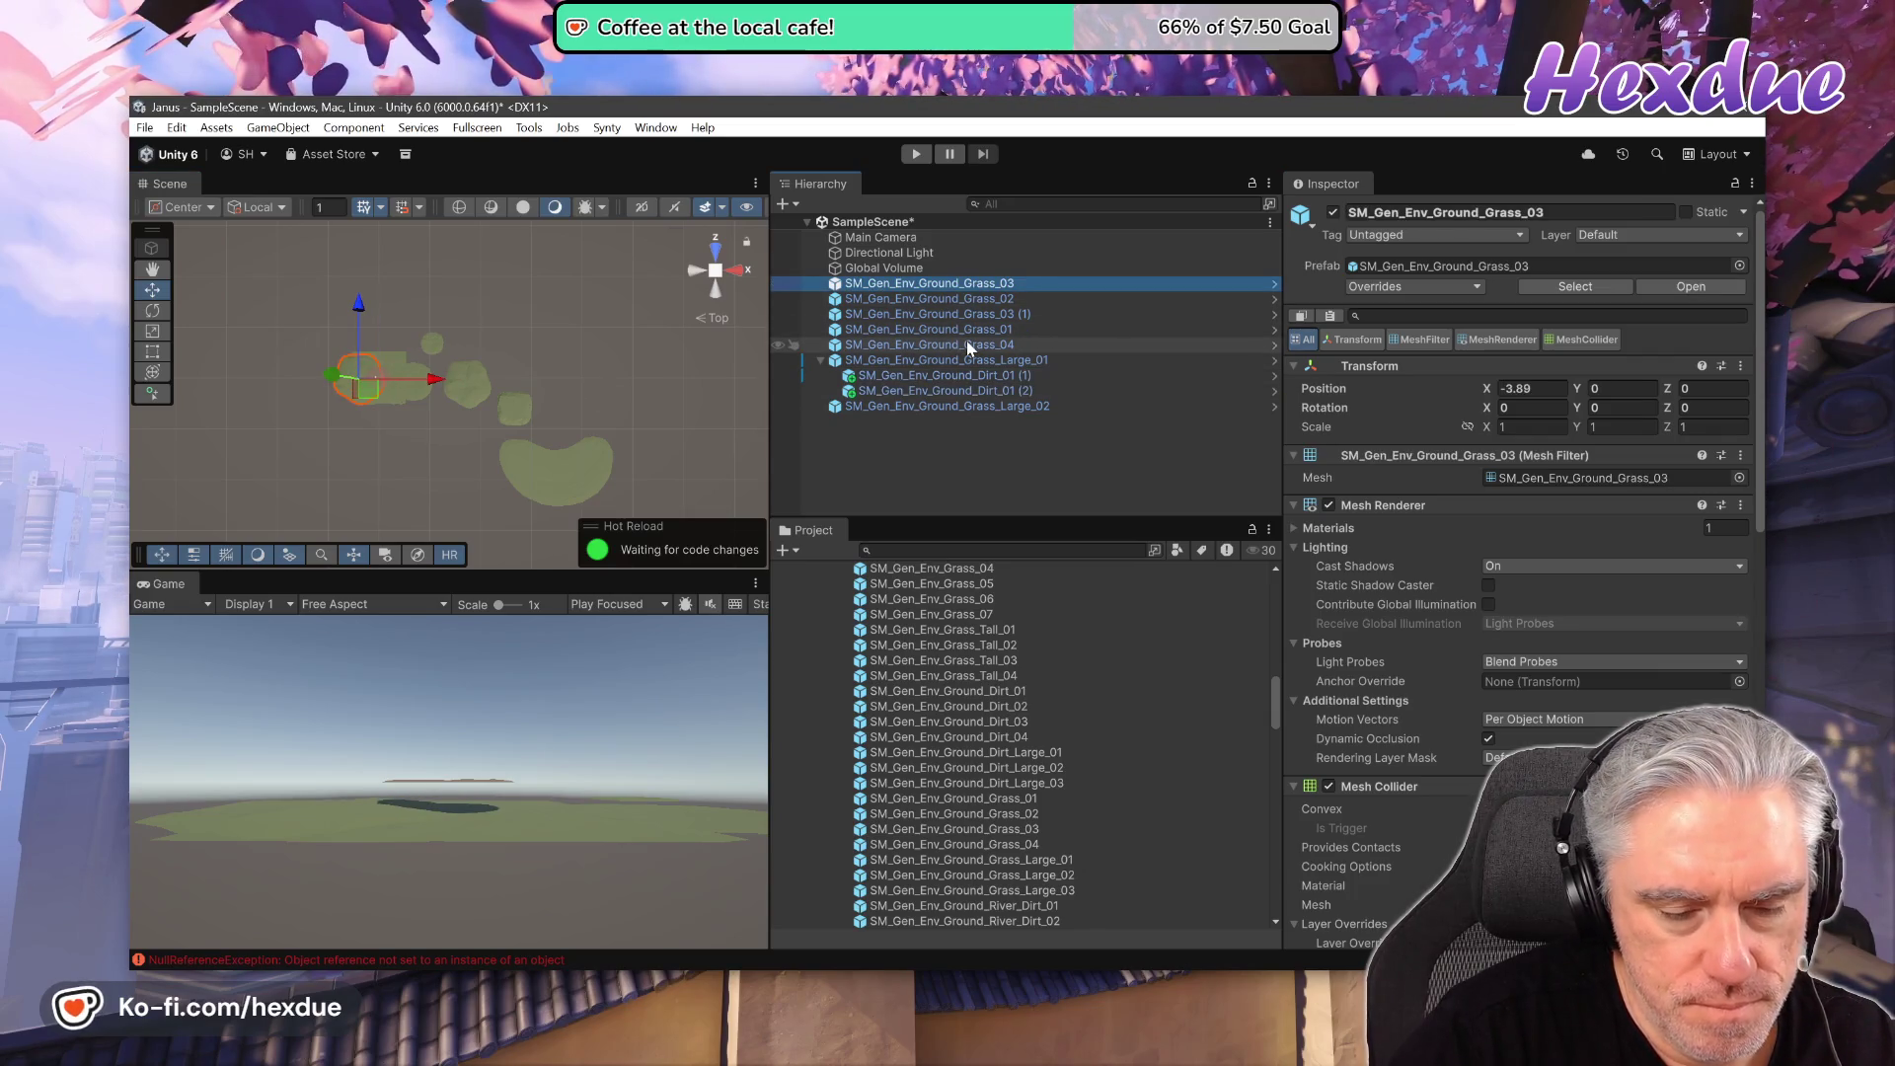
{"action": "left_click", "coordinate": [968, 344], "text": "shift"}
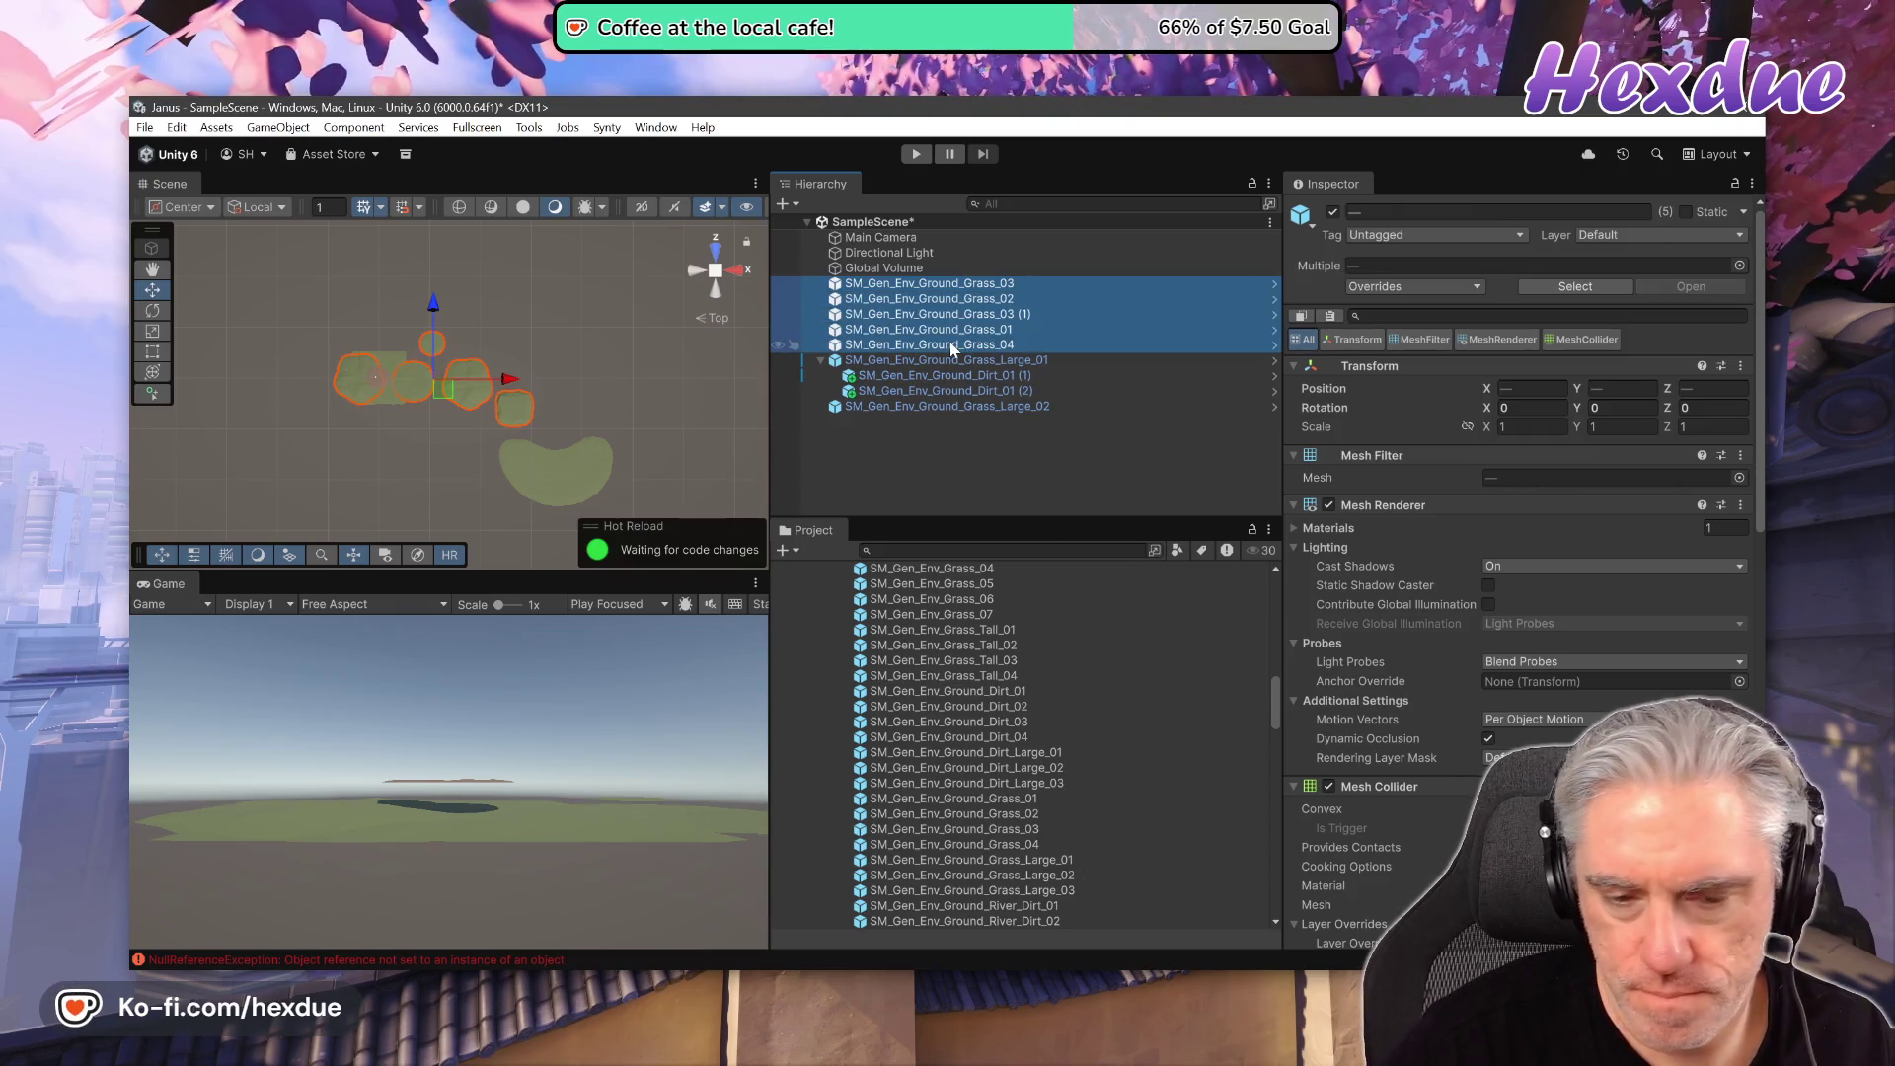
{"action": "key", "text": "Delete"}
- Delete Grass_Large_02 and frame the remaining Grass_Large_01 tile
{"action": "left_click", "coordinate": [928, 330]}
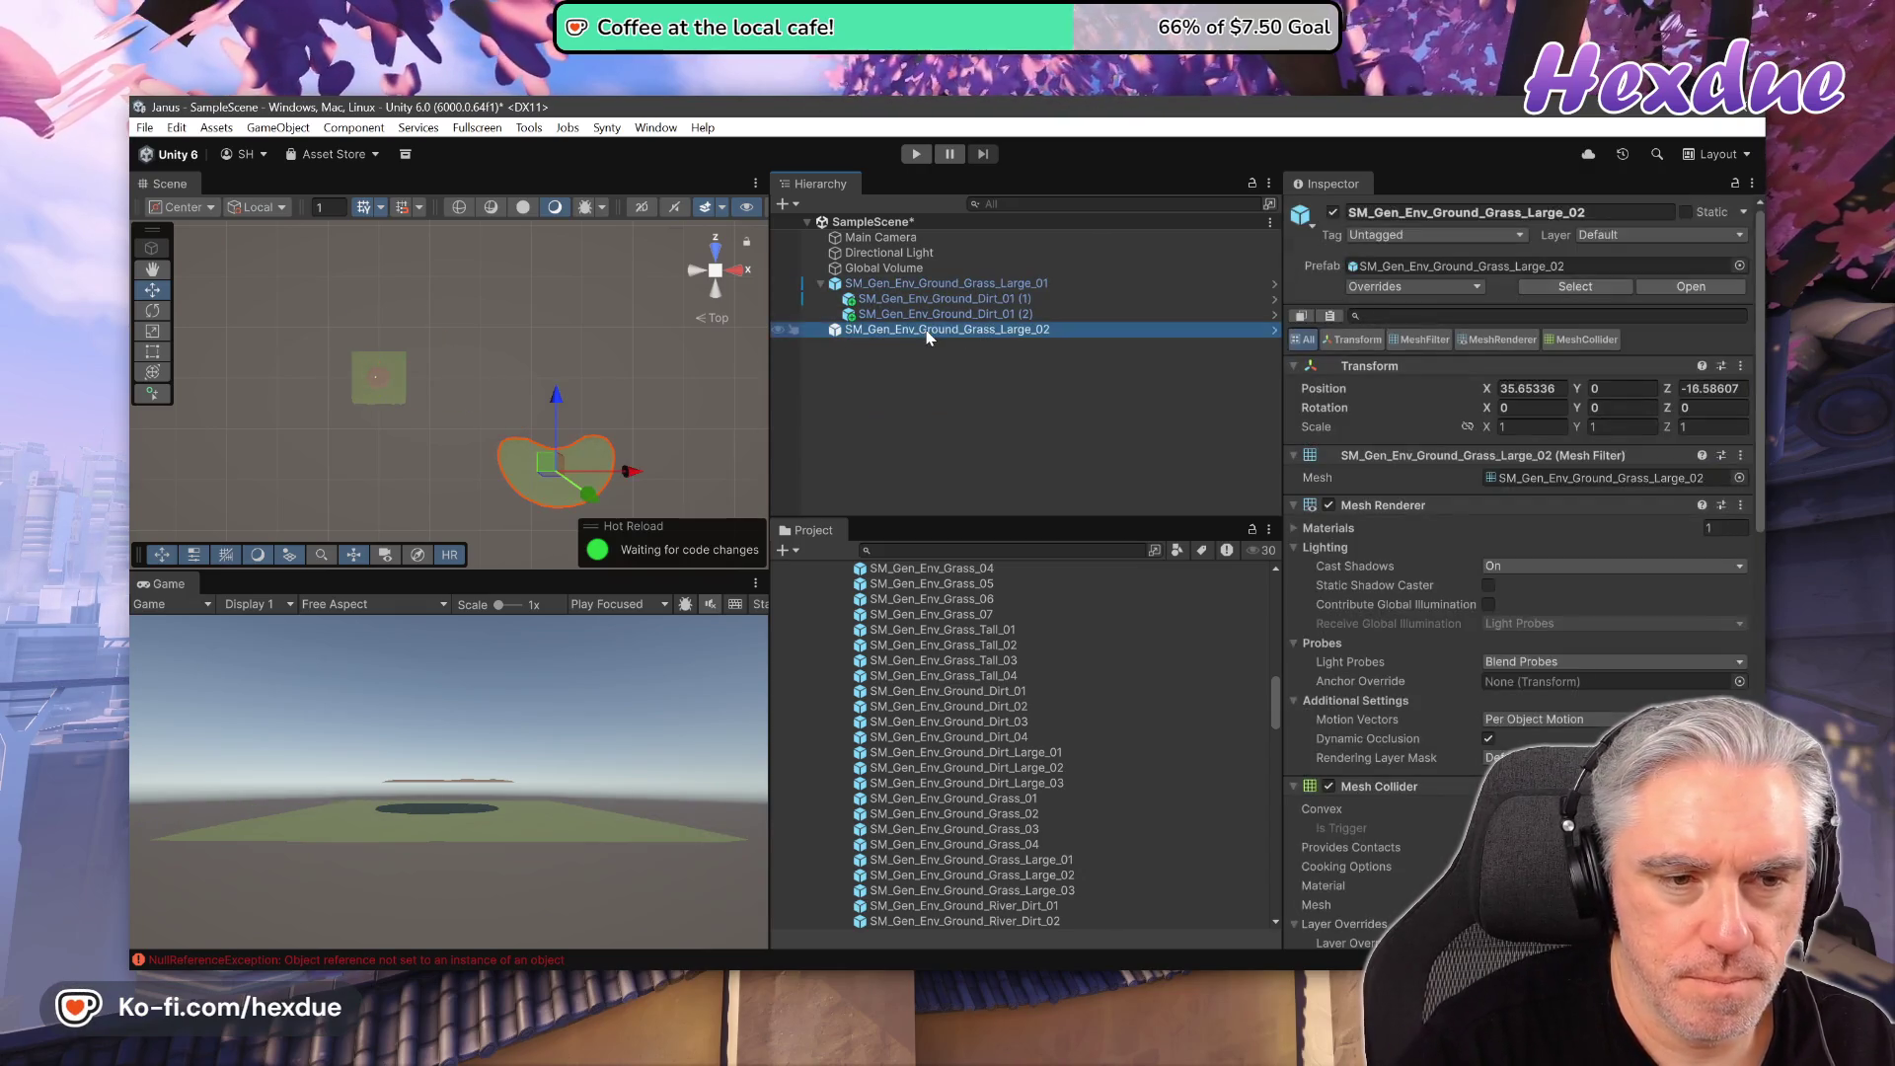
{"action": "key", "text": "Delete"}
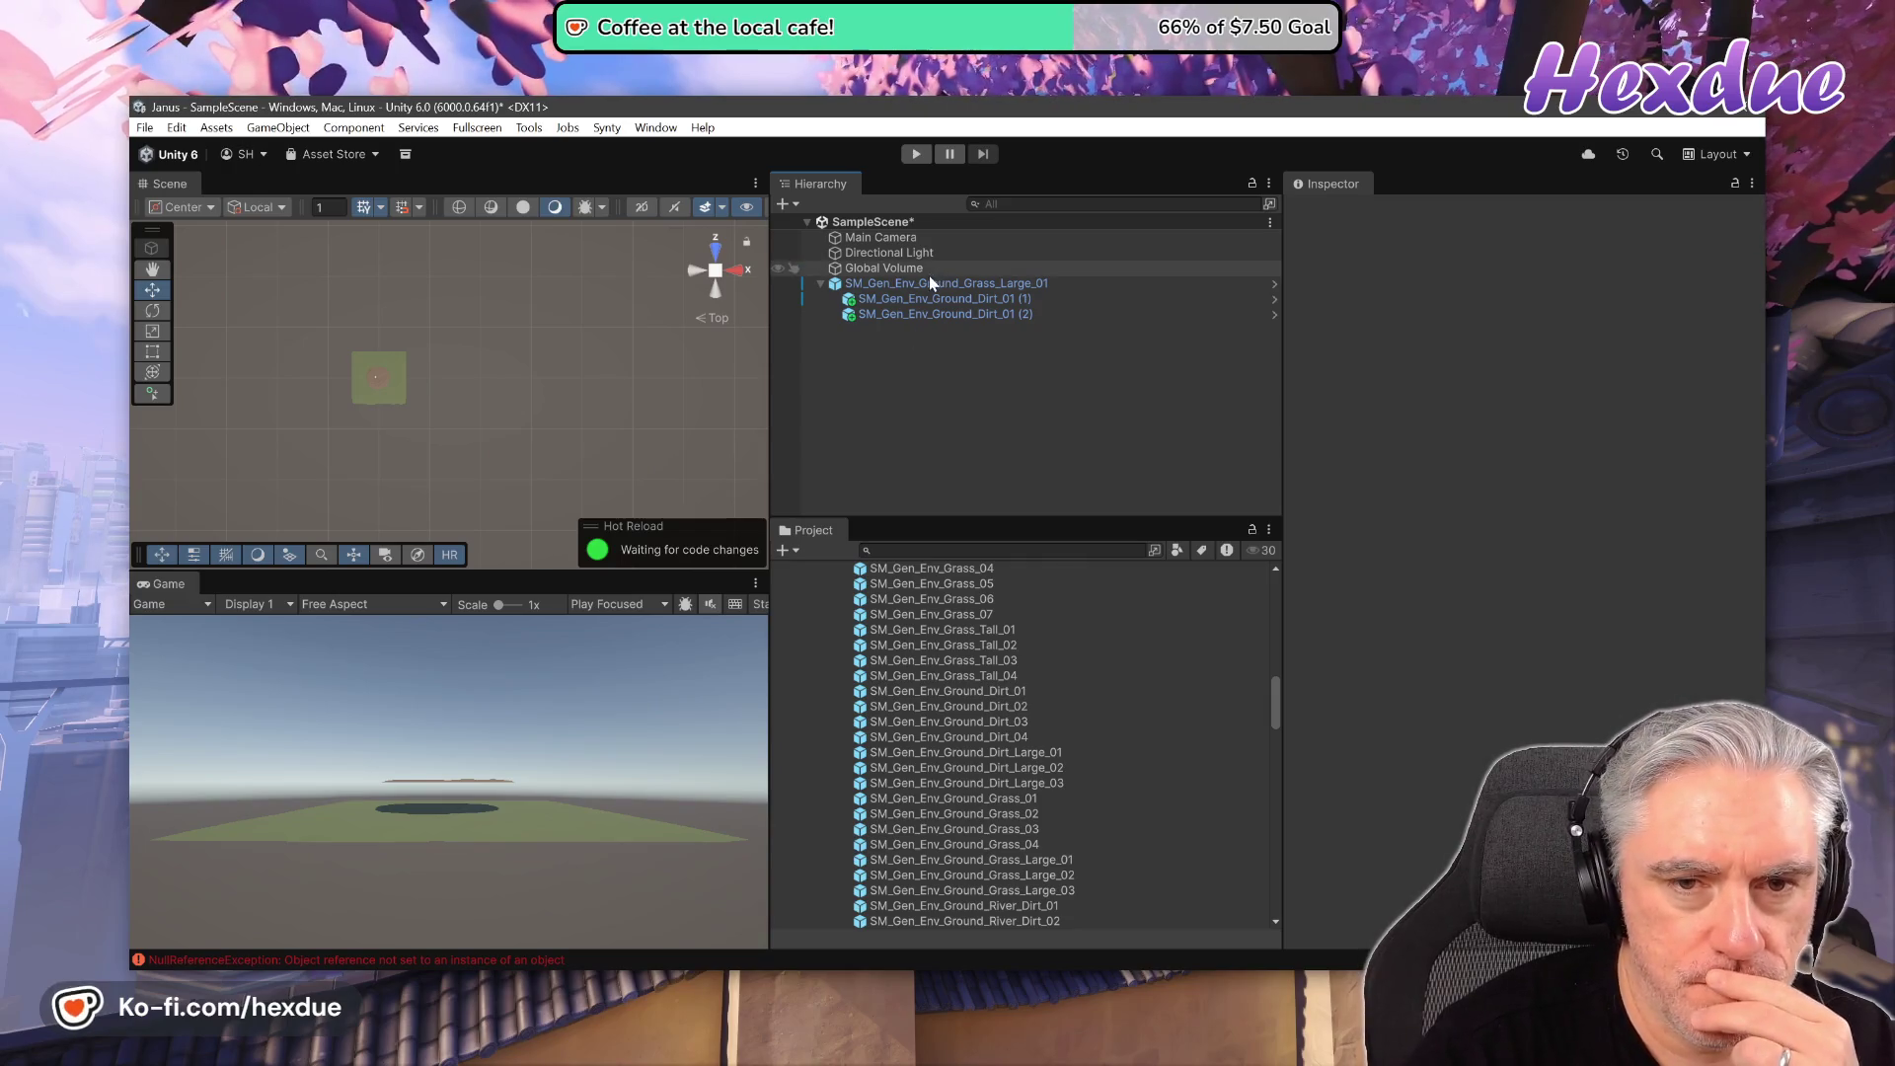
{"action": "left_click", "coordinate": [928, 283]}
{"action": "key", "text": "f"}
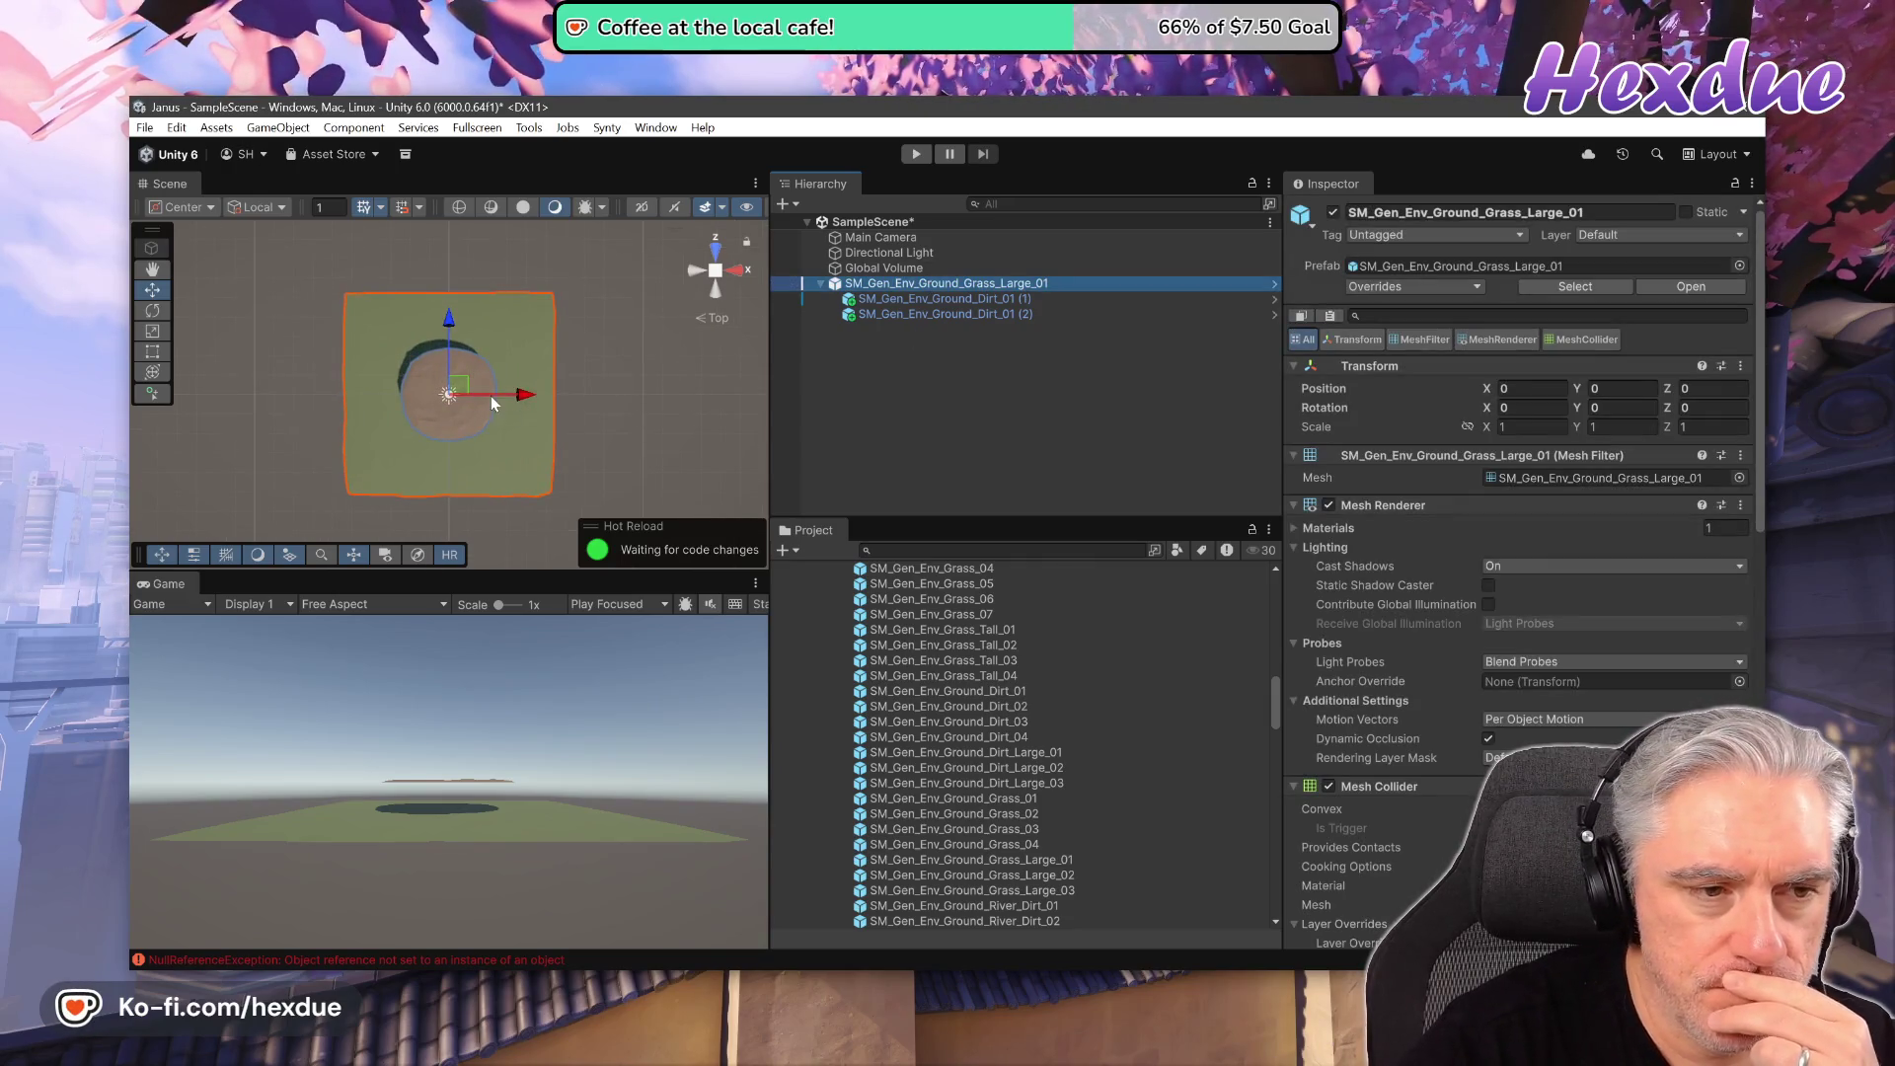
{"action": "left_click", "coordinate": [805, 300]}
- Slide Dirt_01 (1) left and narrow Dirt_01 (2) to scale X 0.37, Y 1
{"action": "mouse_move", "coordinate": [531, 393]}
{"action": "left_mouse_down"}
{"action": "mouse_move", "coordinate": [482, 394]}
{"action": "mouse_move", "coordinate": [569, 404]}
{"action": "left_mouse_up"}
{"action": "left_click", "coordinate": [948, 314]}
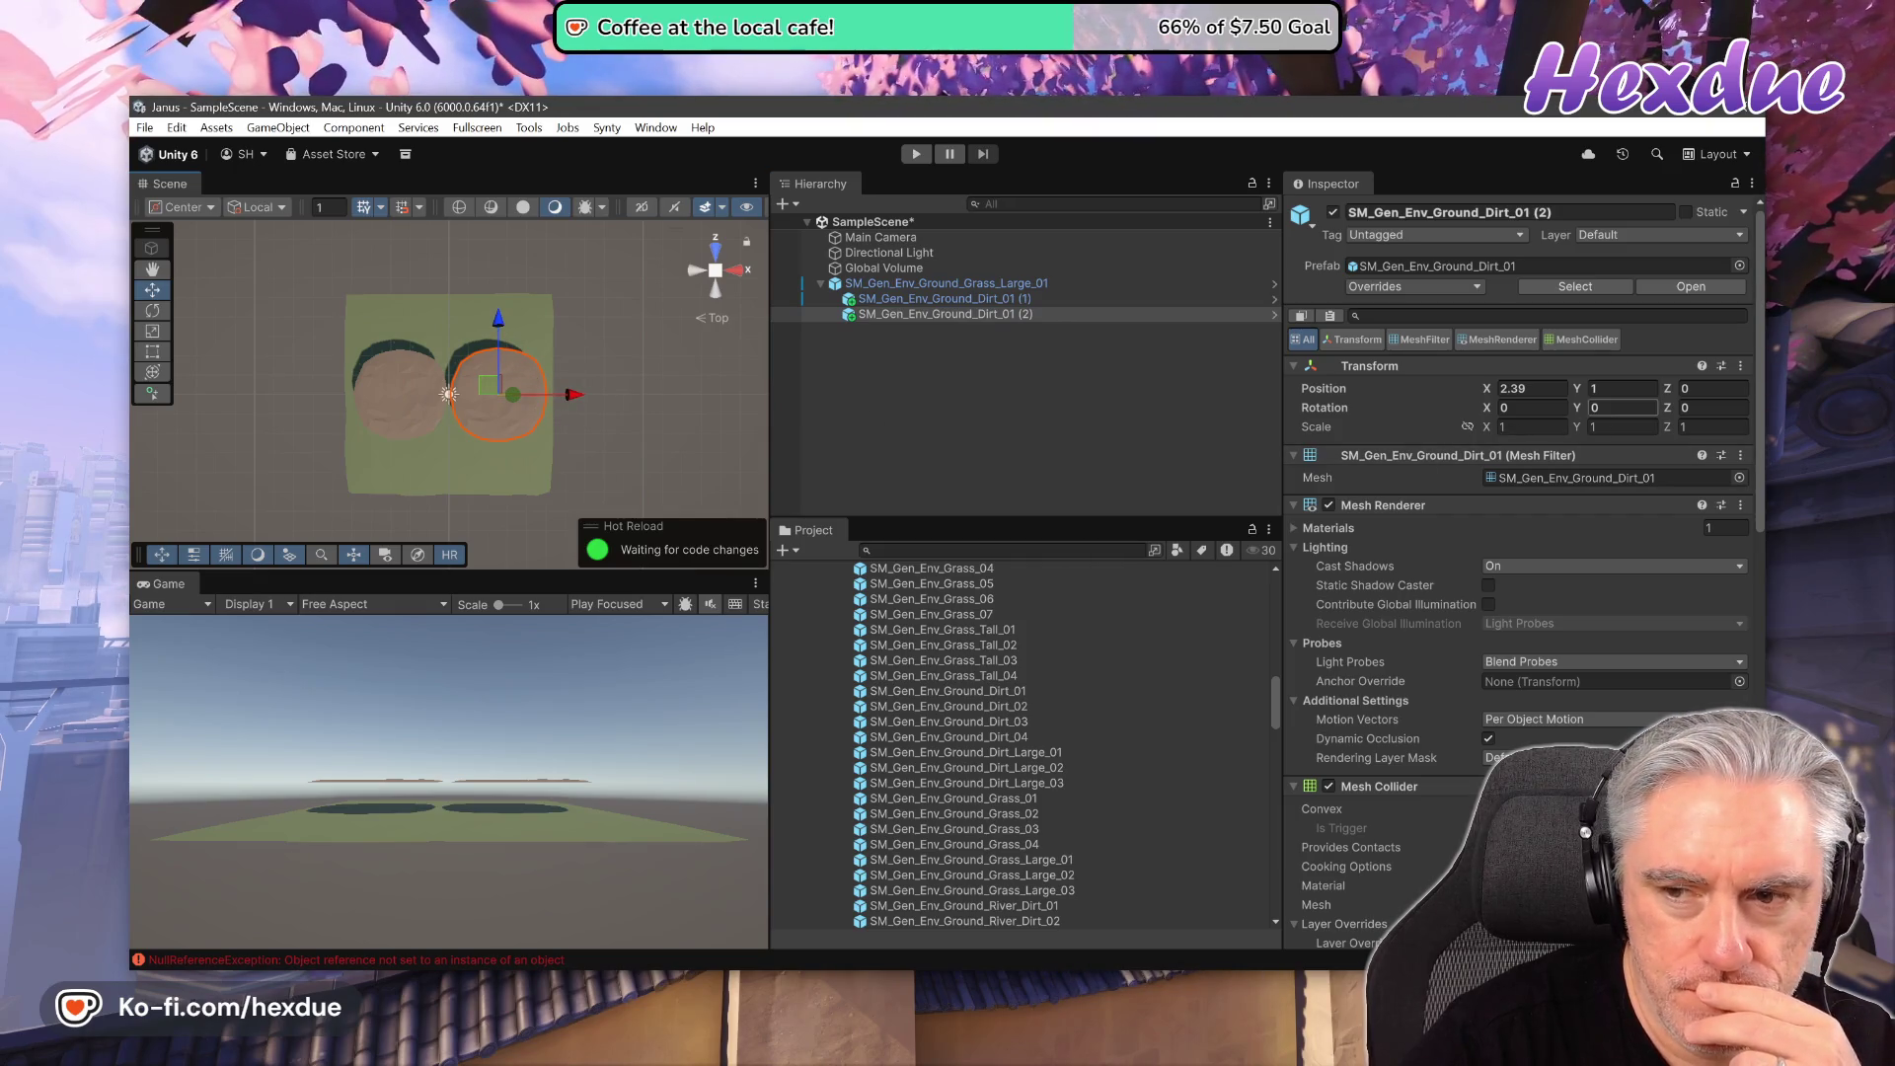
{"action": "left_click", "coordinate": [1468, 427]}
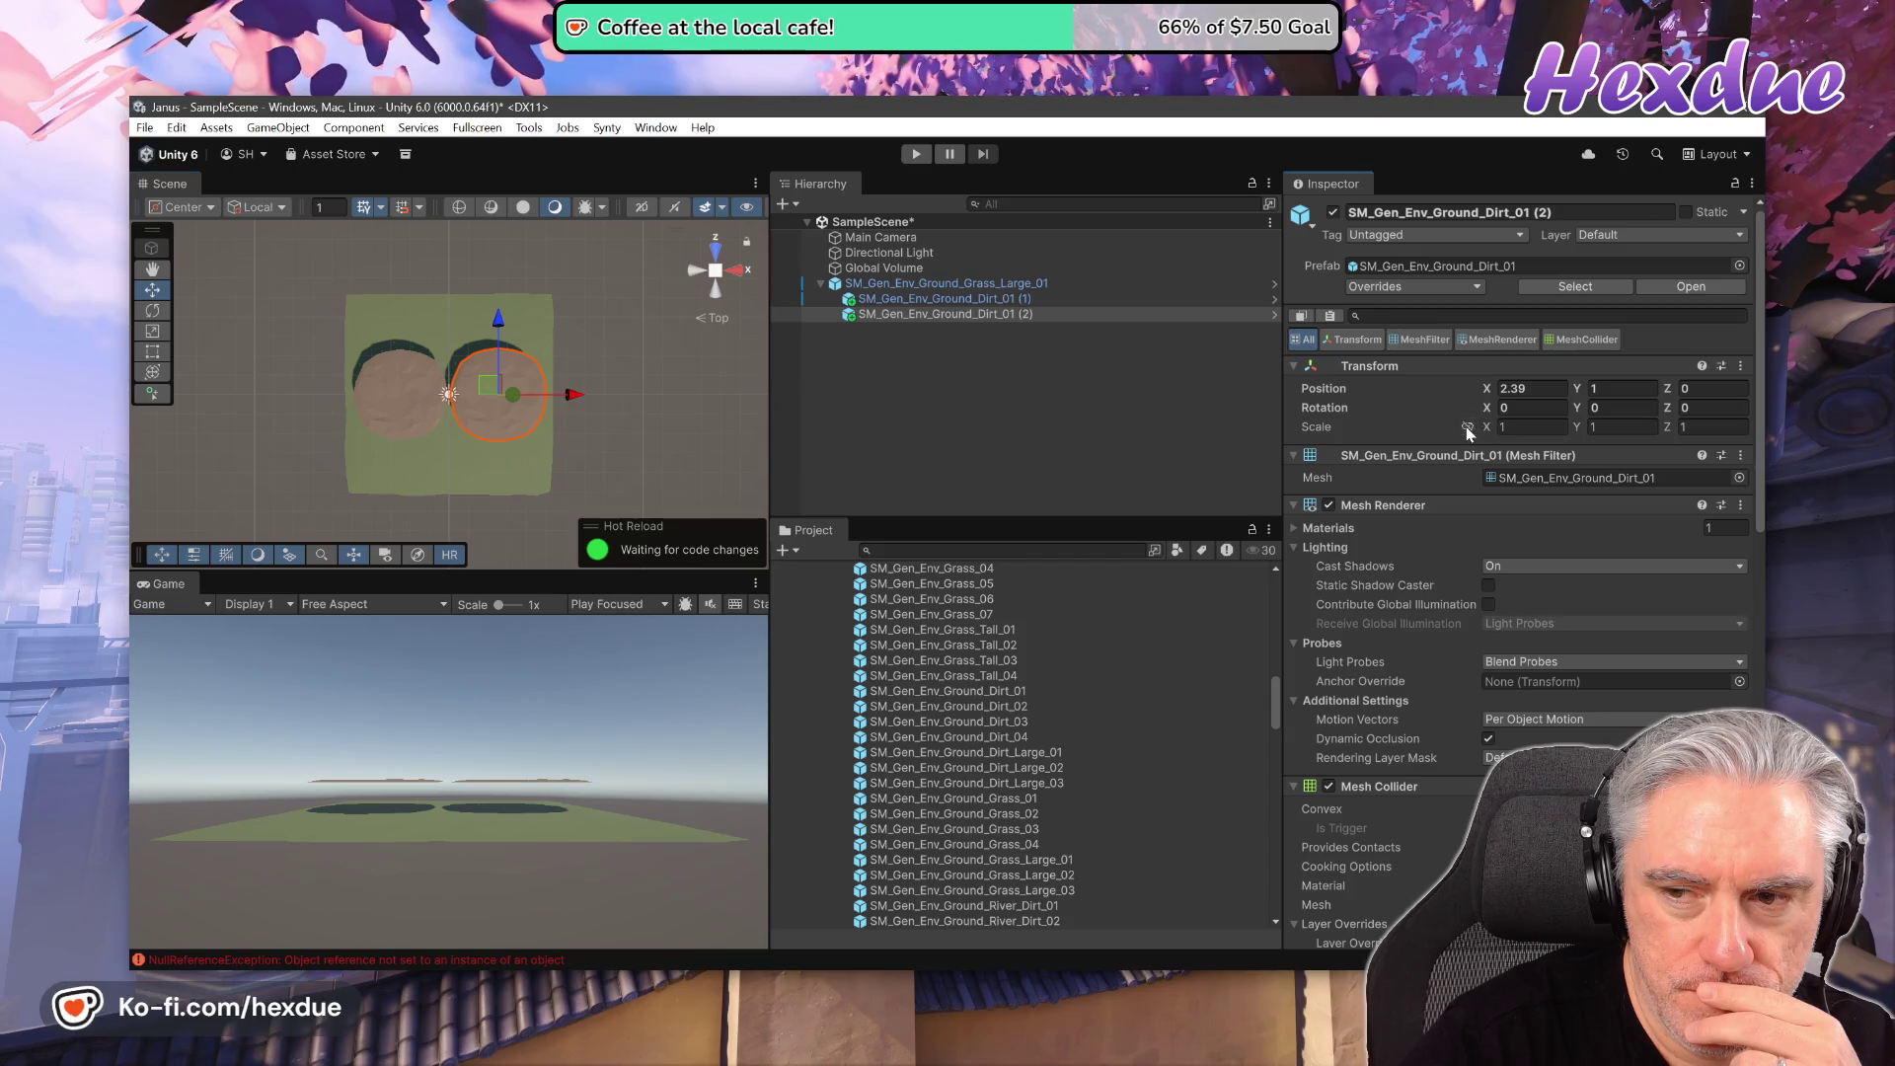
{"action": "left_click_drag", "start_coordinate": [1488, 432], "coordinate": [1481, 435]}
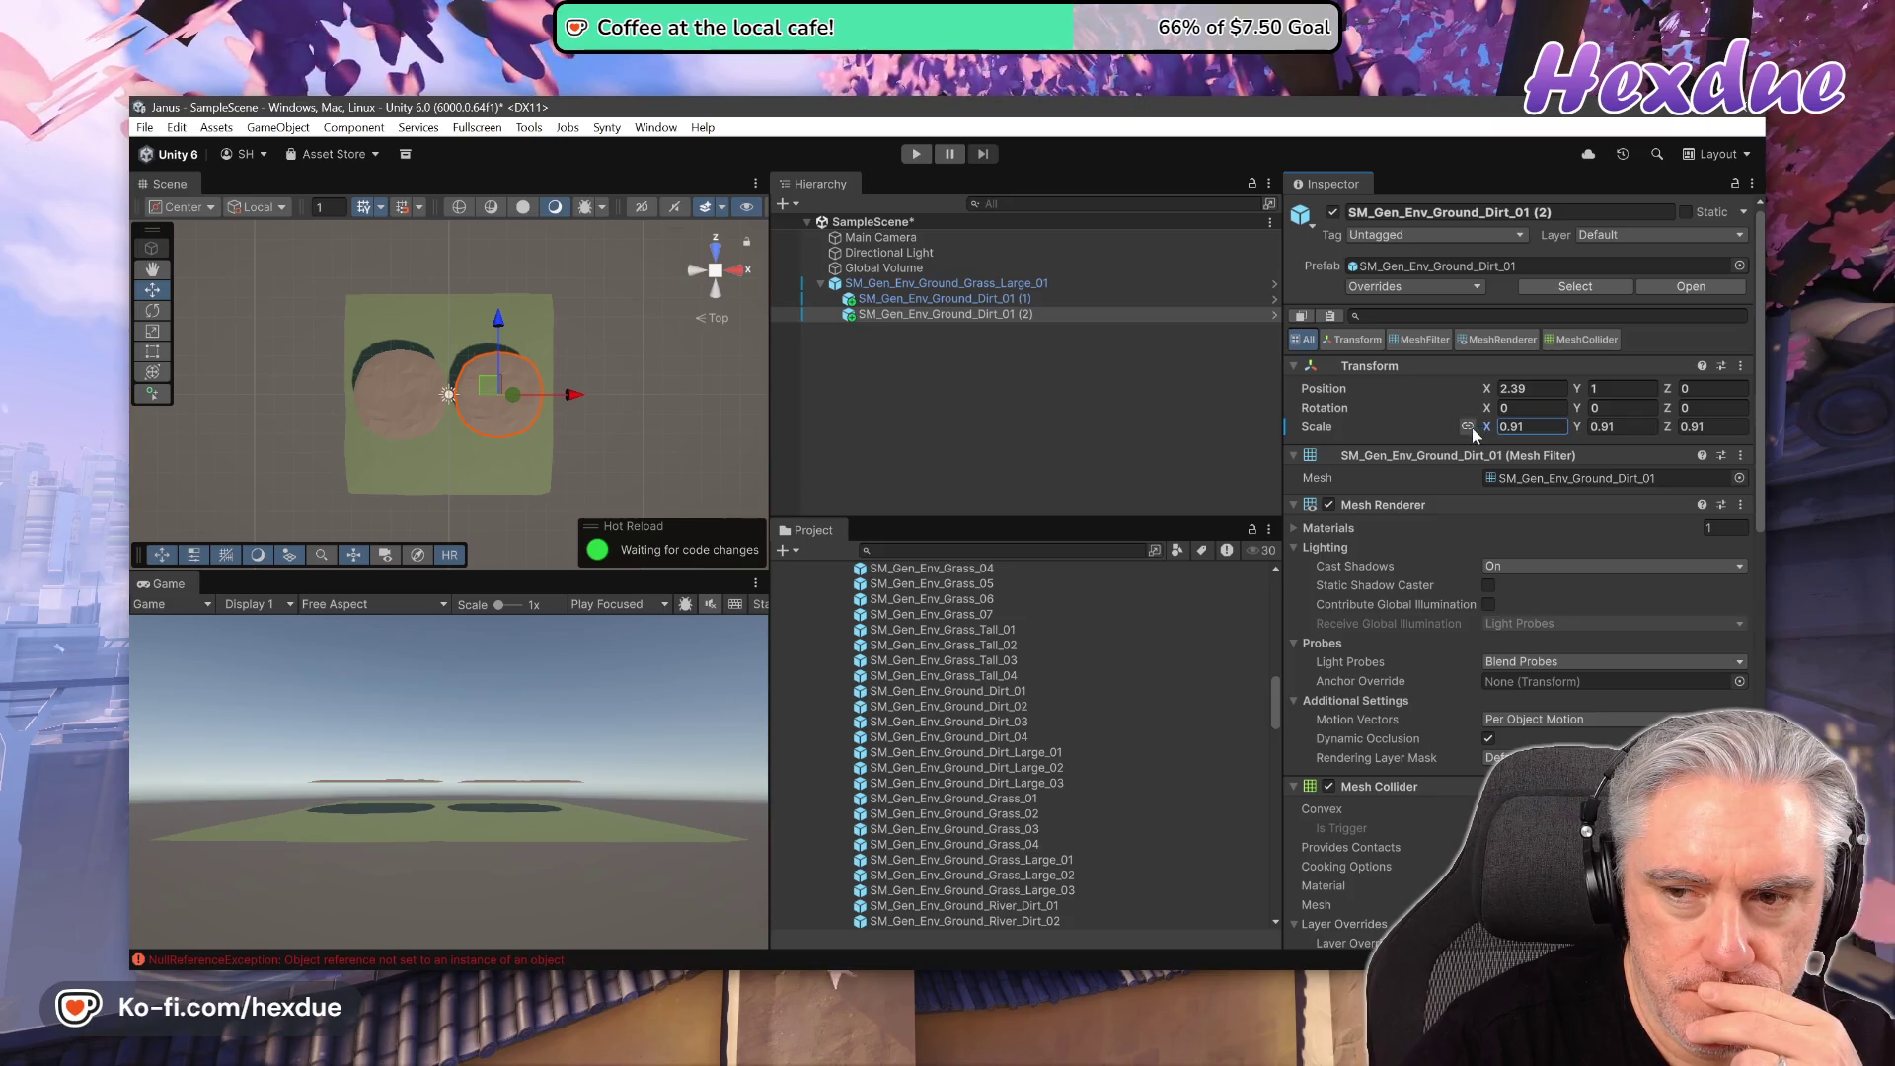
{"action": "left_click_drag", "start_coordinate": [1483, 430], "coordinate": [1469, 434]}
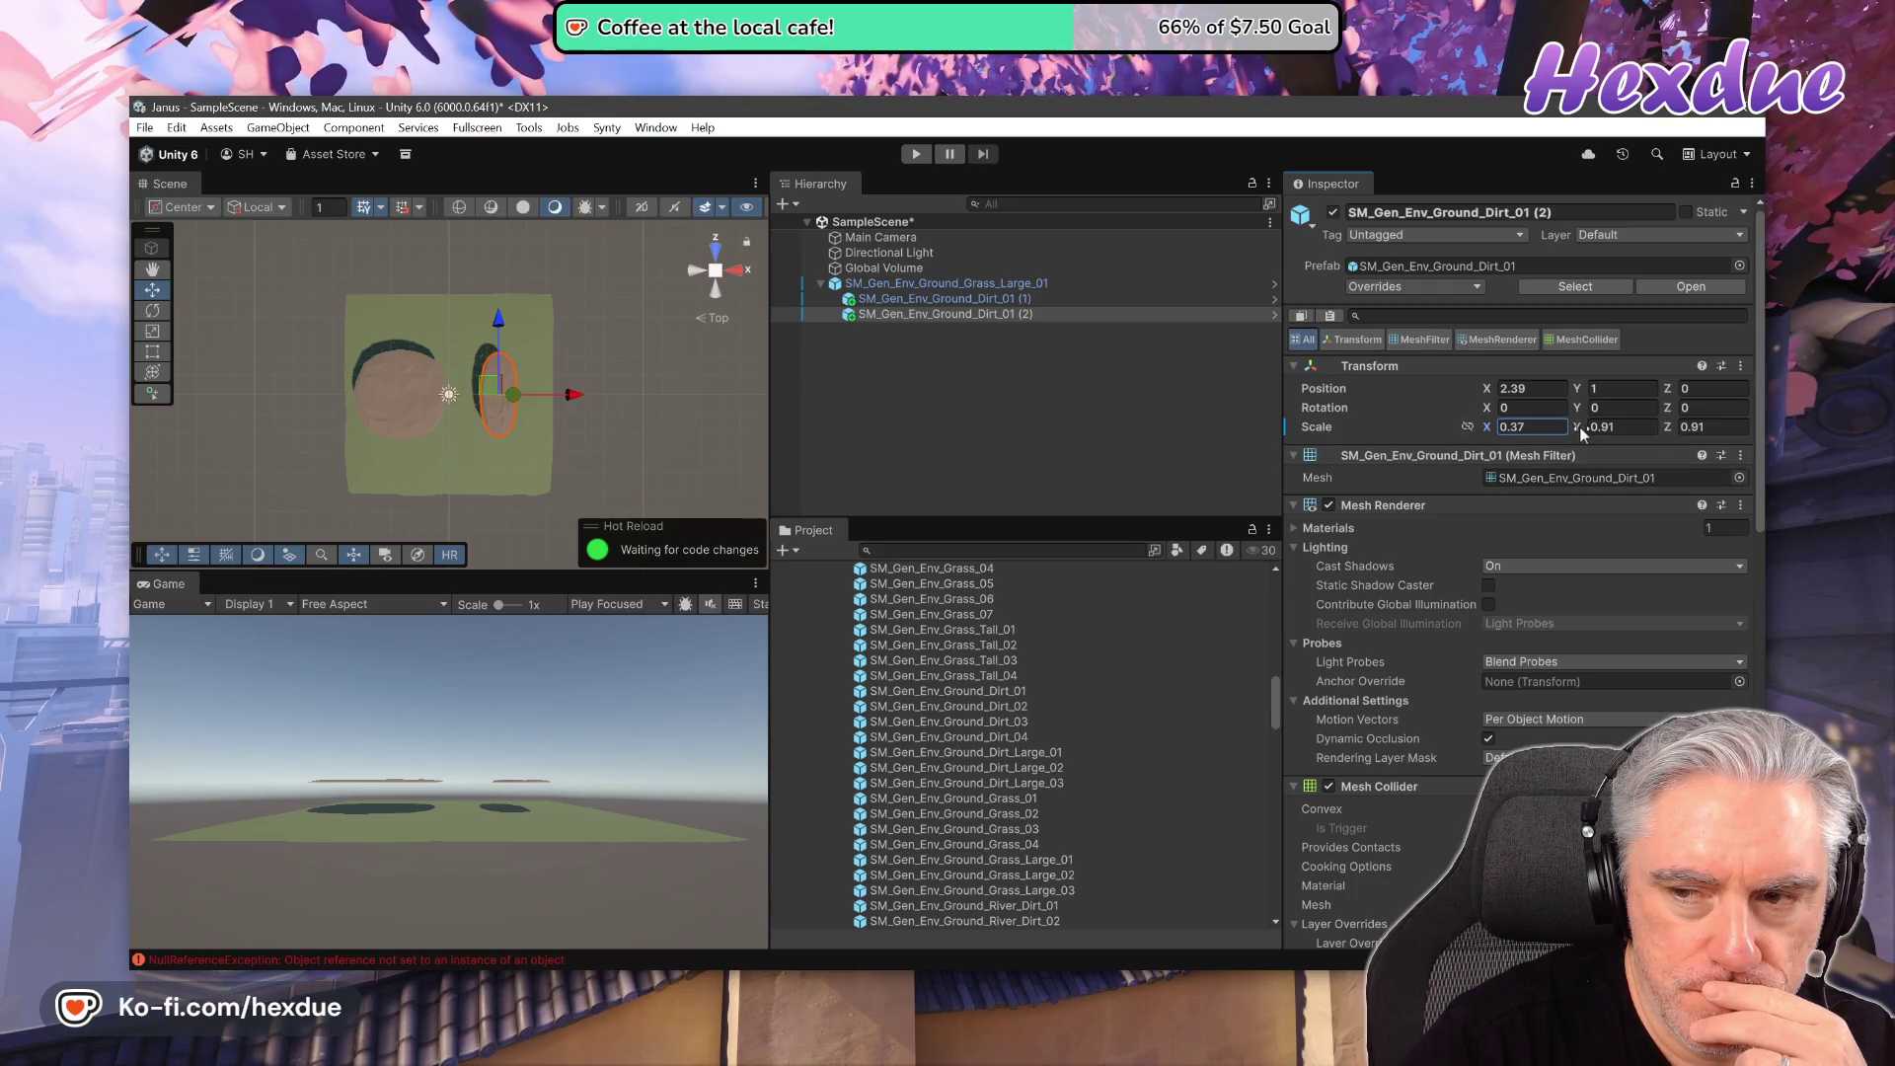
{"action": "left_click_drag", "start_coordinate": [1575, 433], "coordinate": [1559, 435]}
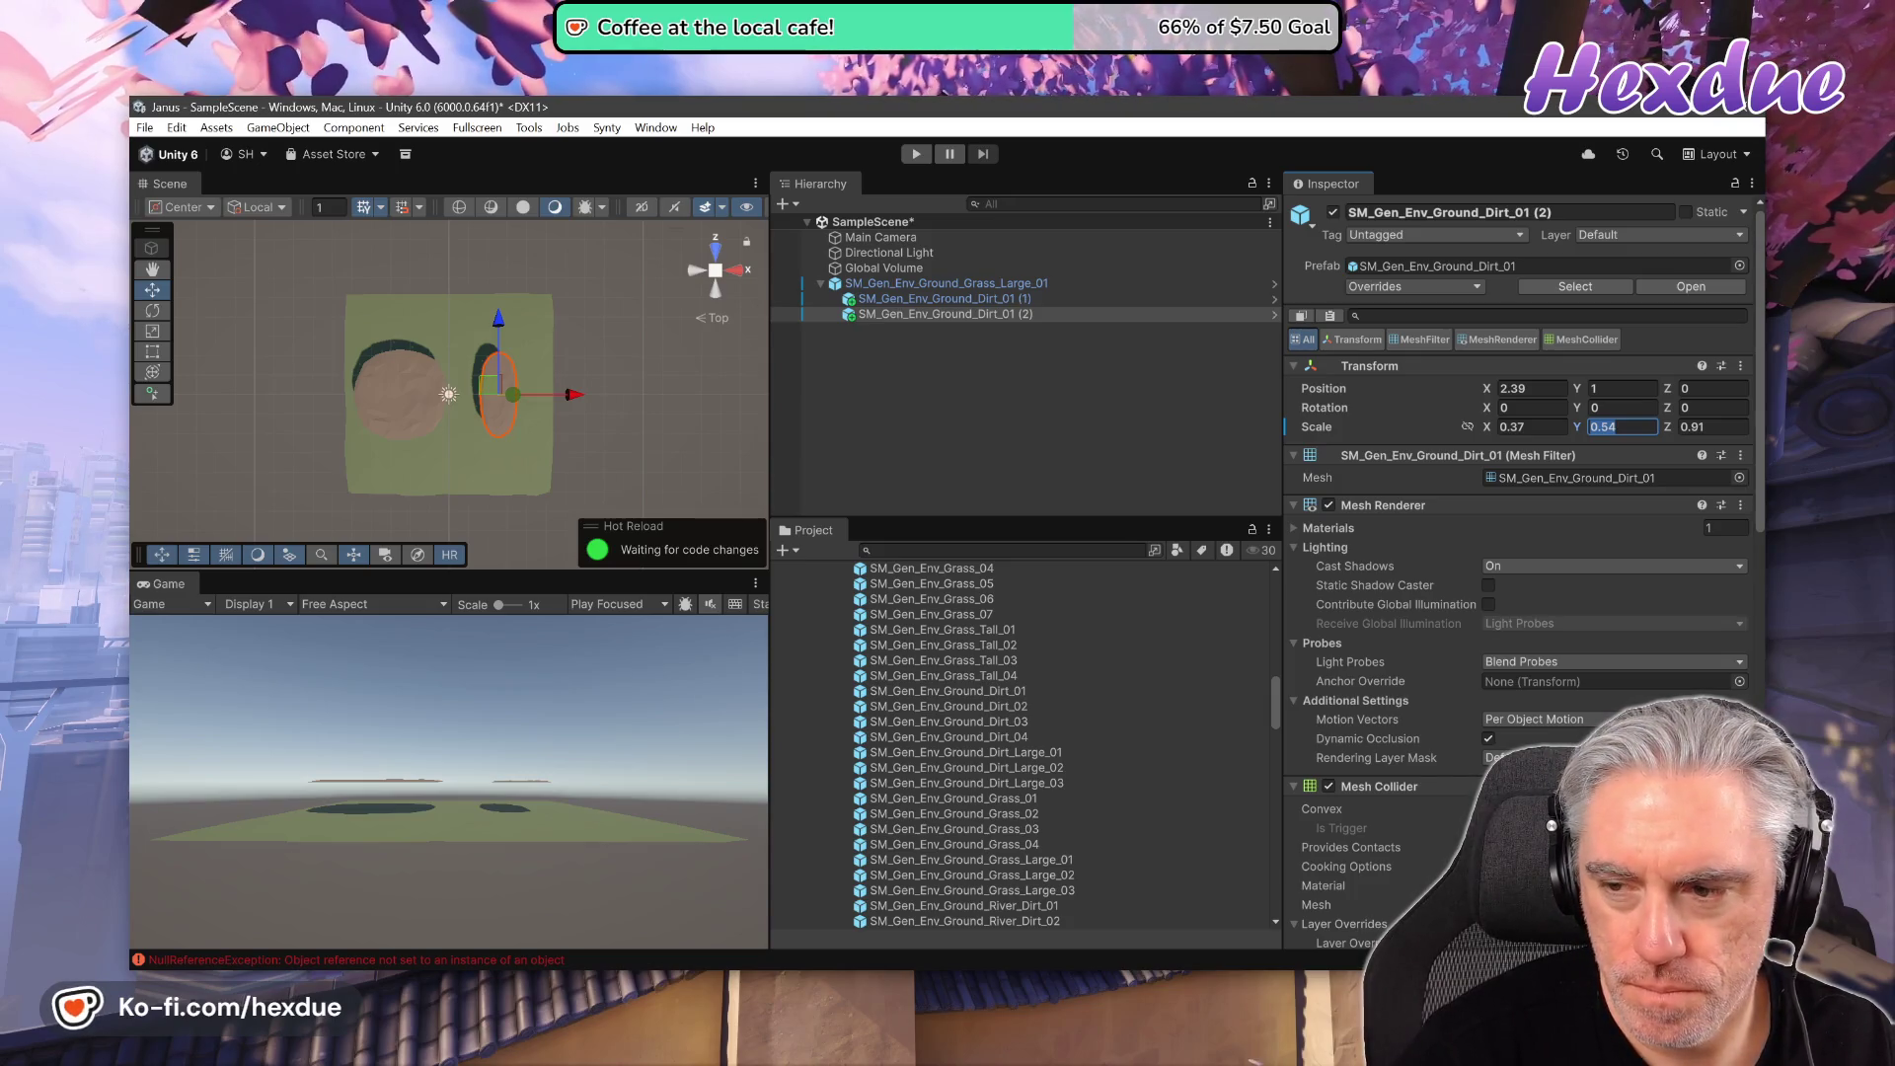
{"action": "type", "text": "0"}
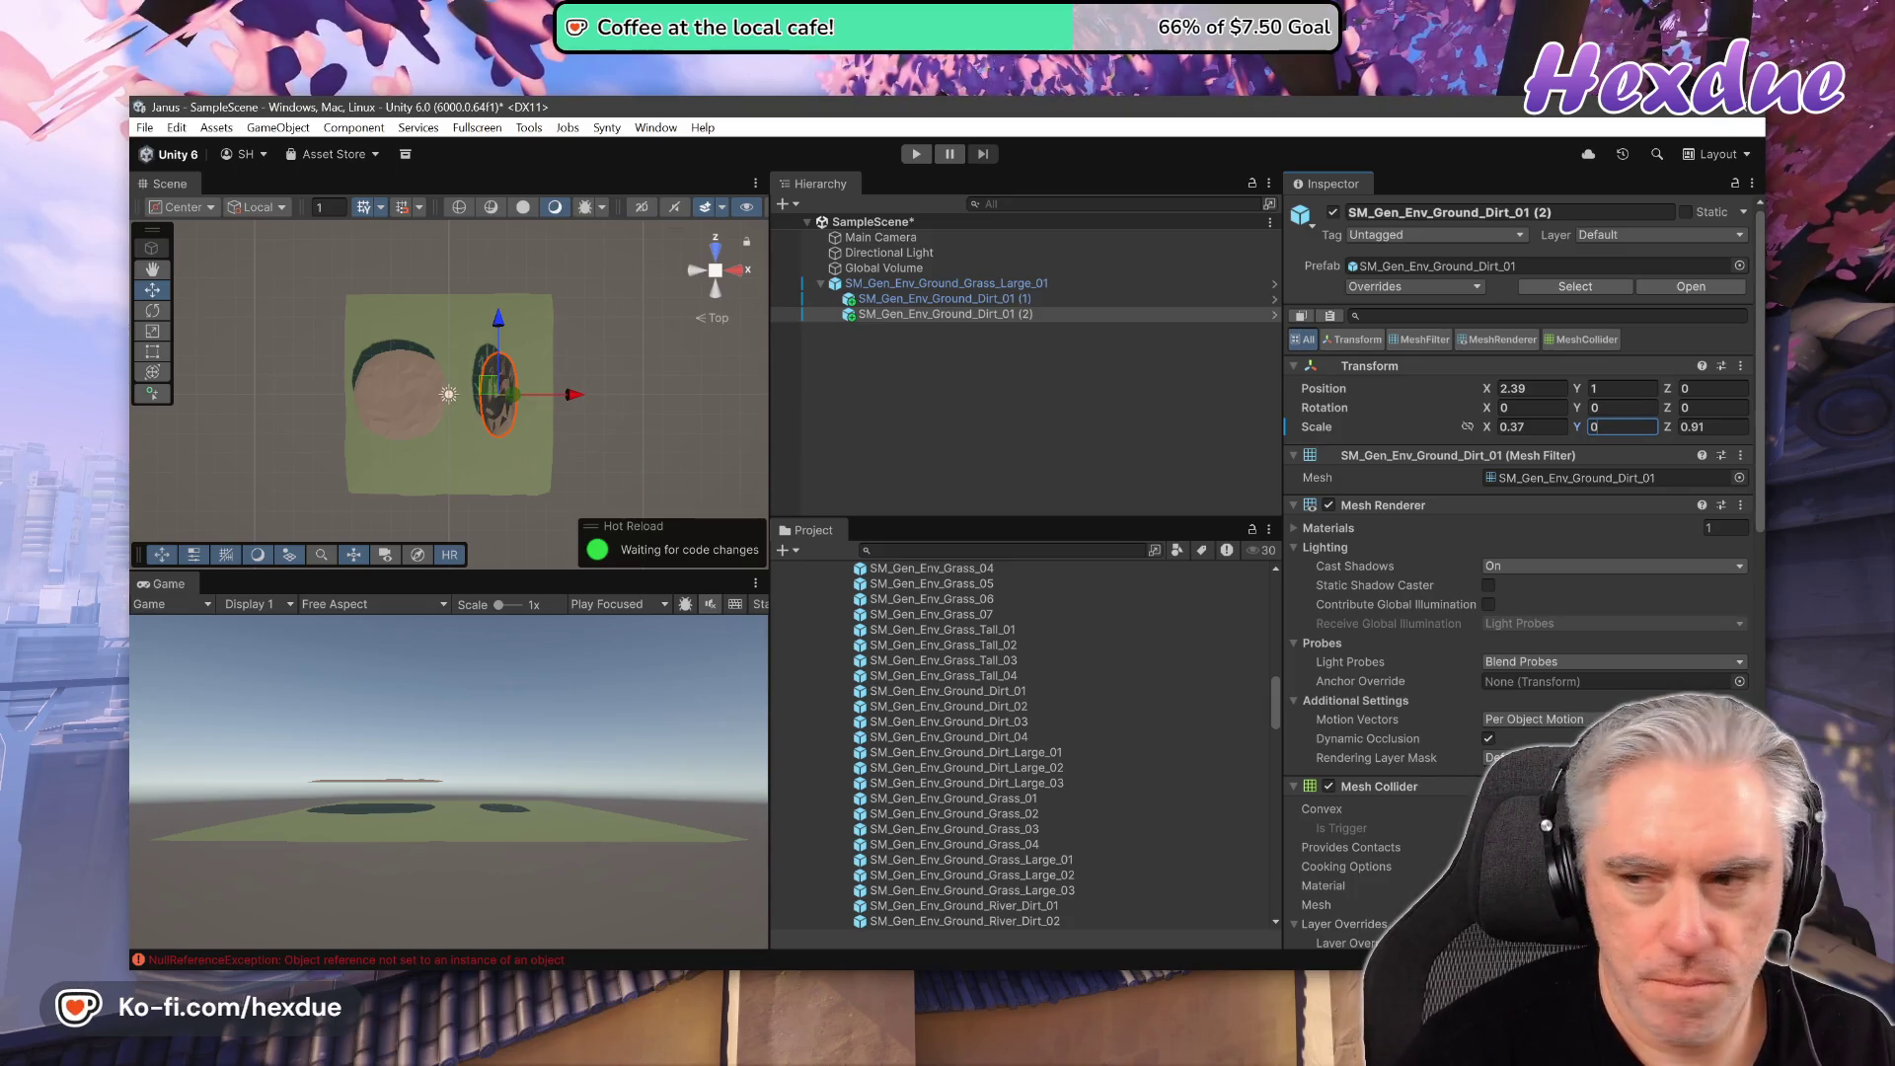
{"action": "type", "text": ".91"}
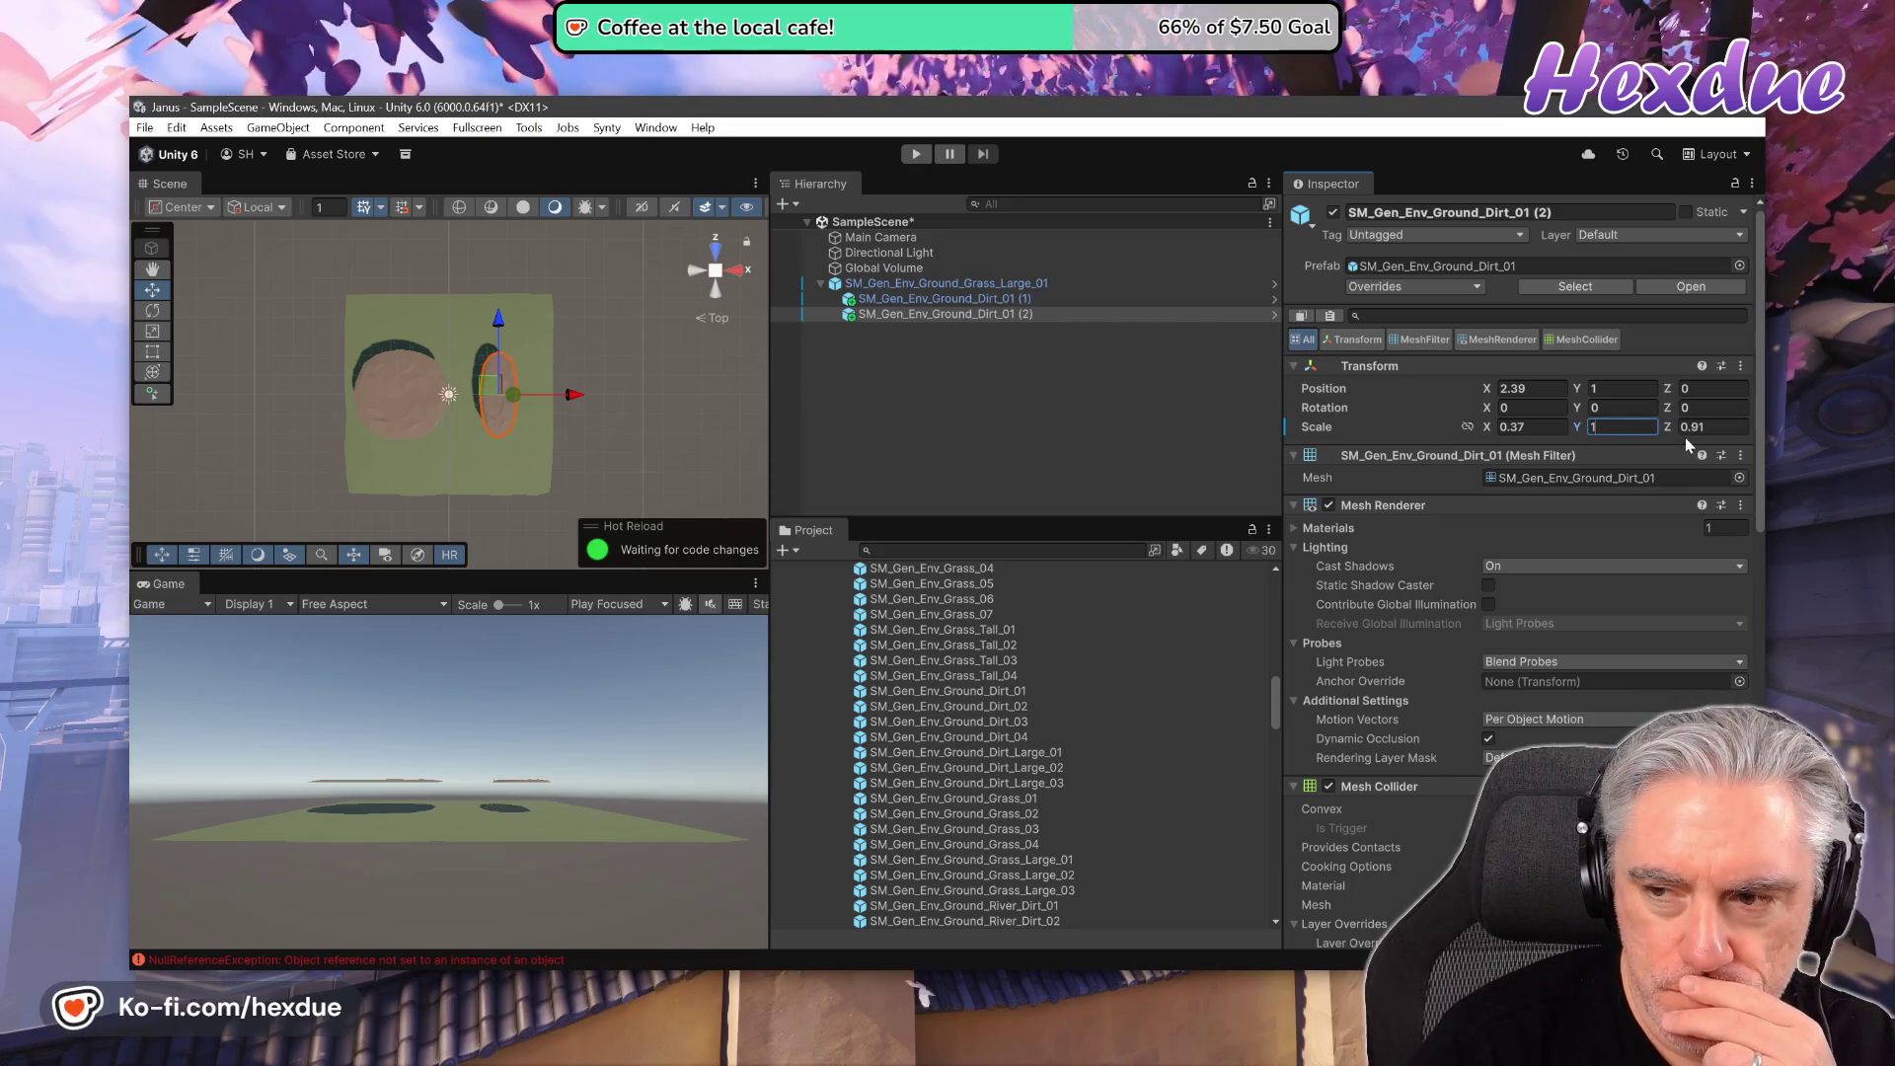
- Lengthen Dirt_01 (2) to Z 1.51, rotate it -9.14°, and lower both patches to Y 0.11 and 0.08
{"action": "left_click_drag", "start_coordinate": [1668, 425], "coordinate": [1694, 427]}
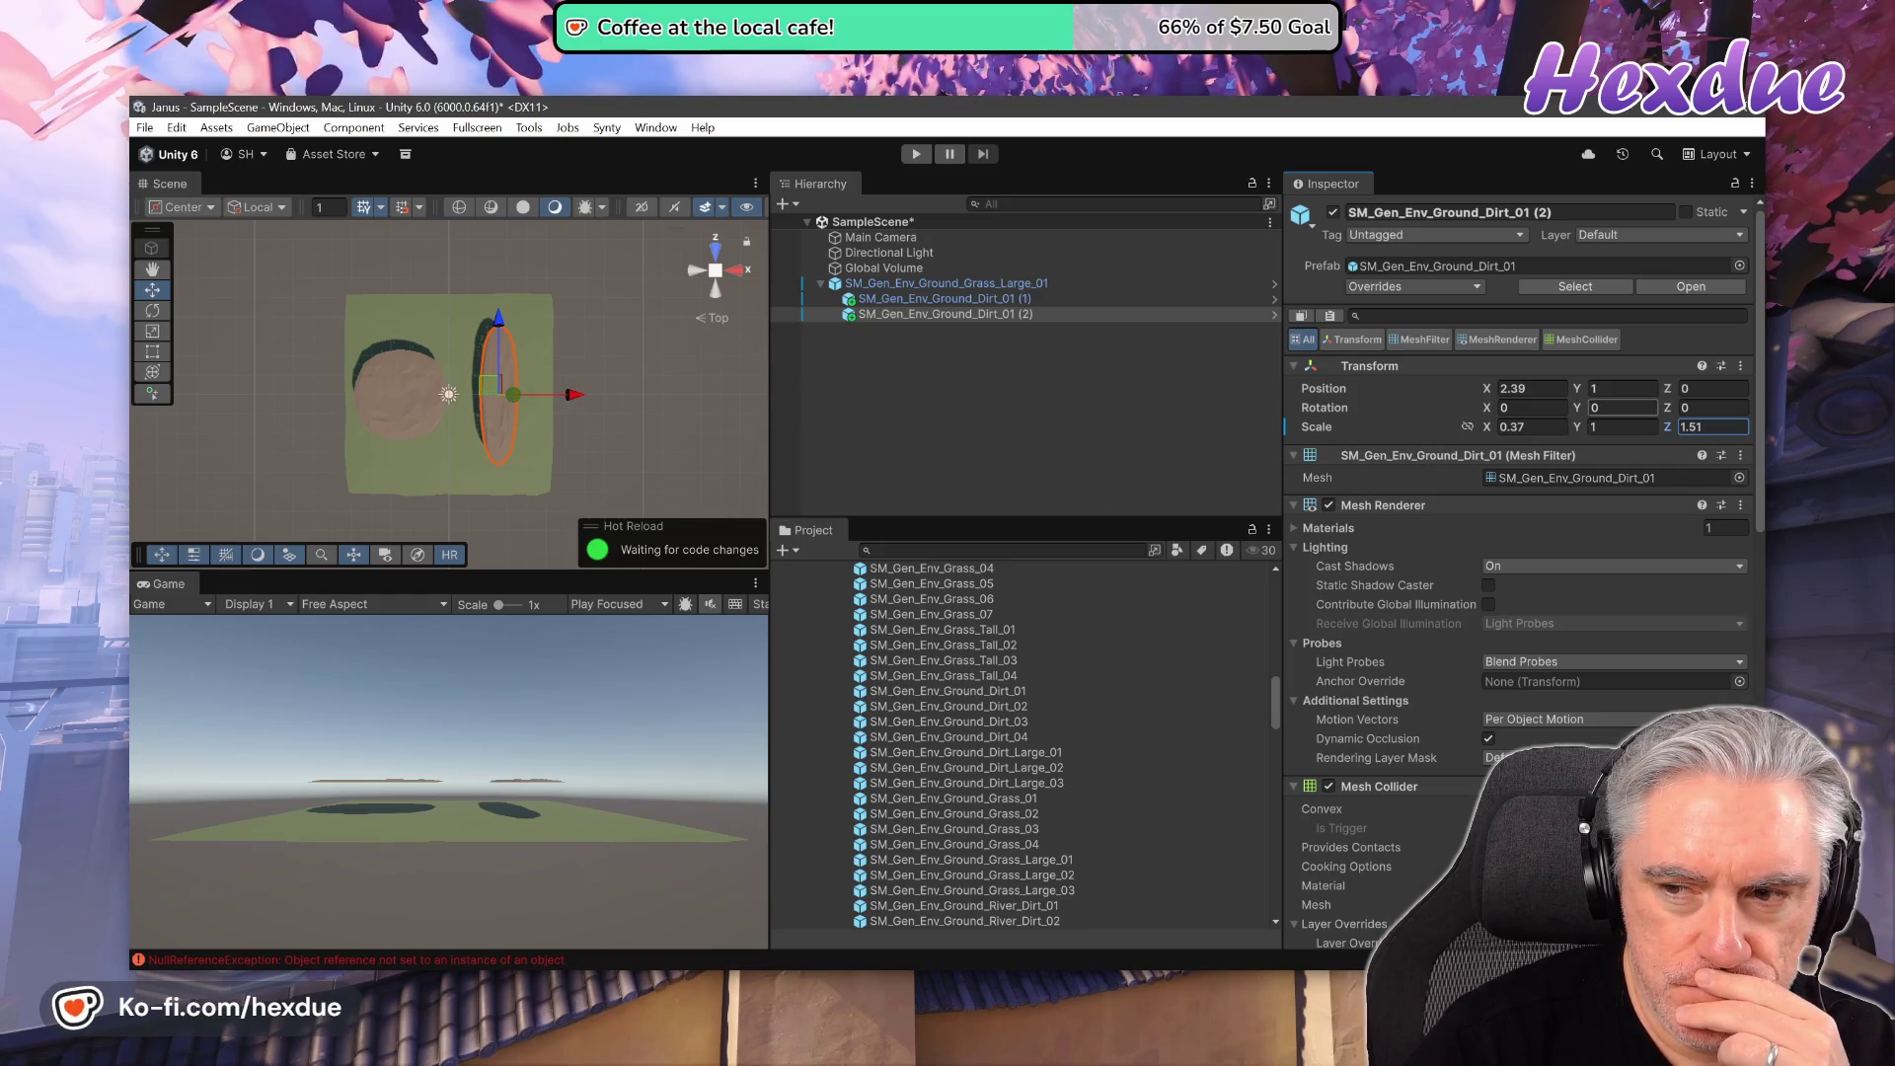
{"action": "left_click_drag", "start_coordinate": [1582, 413], "coordinate": [1368, 428]}
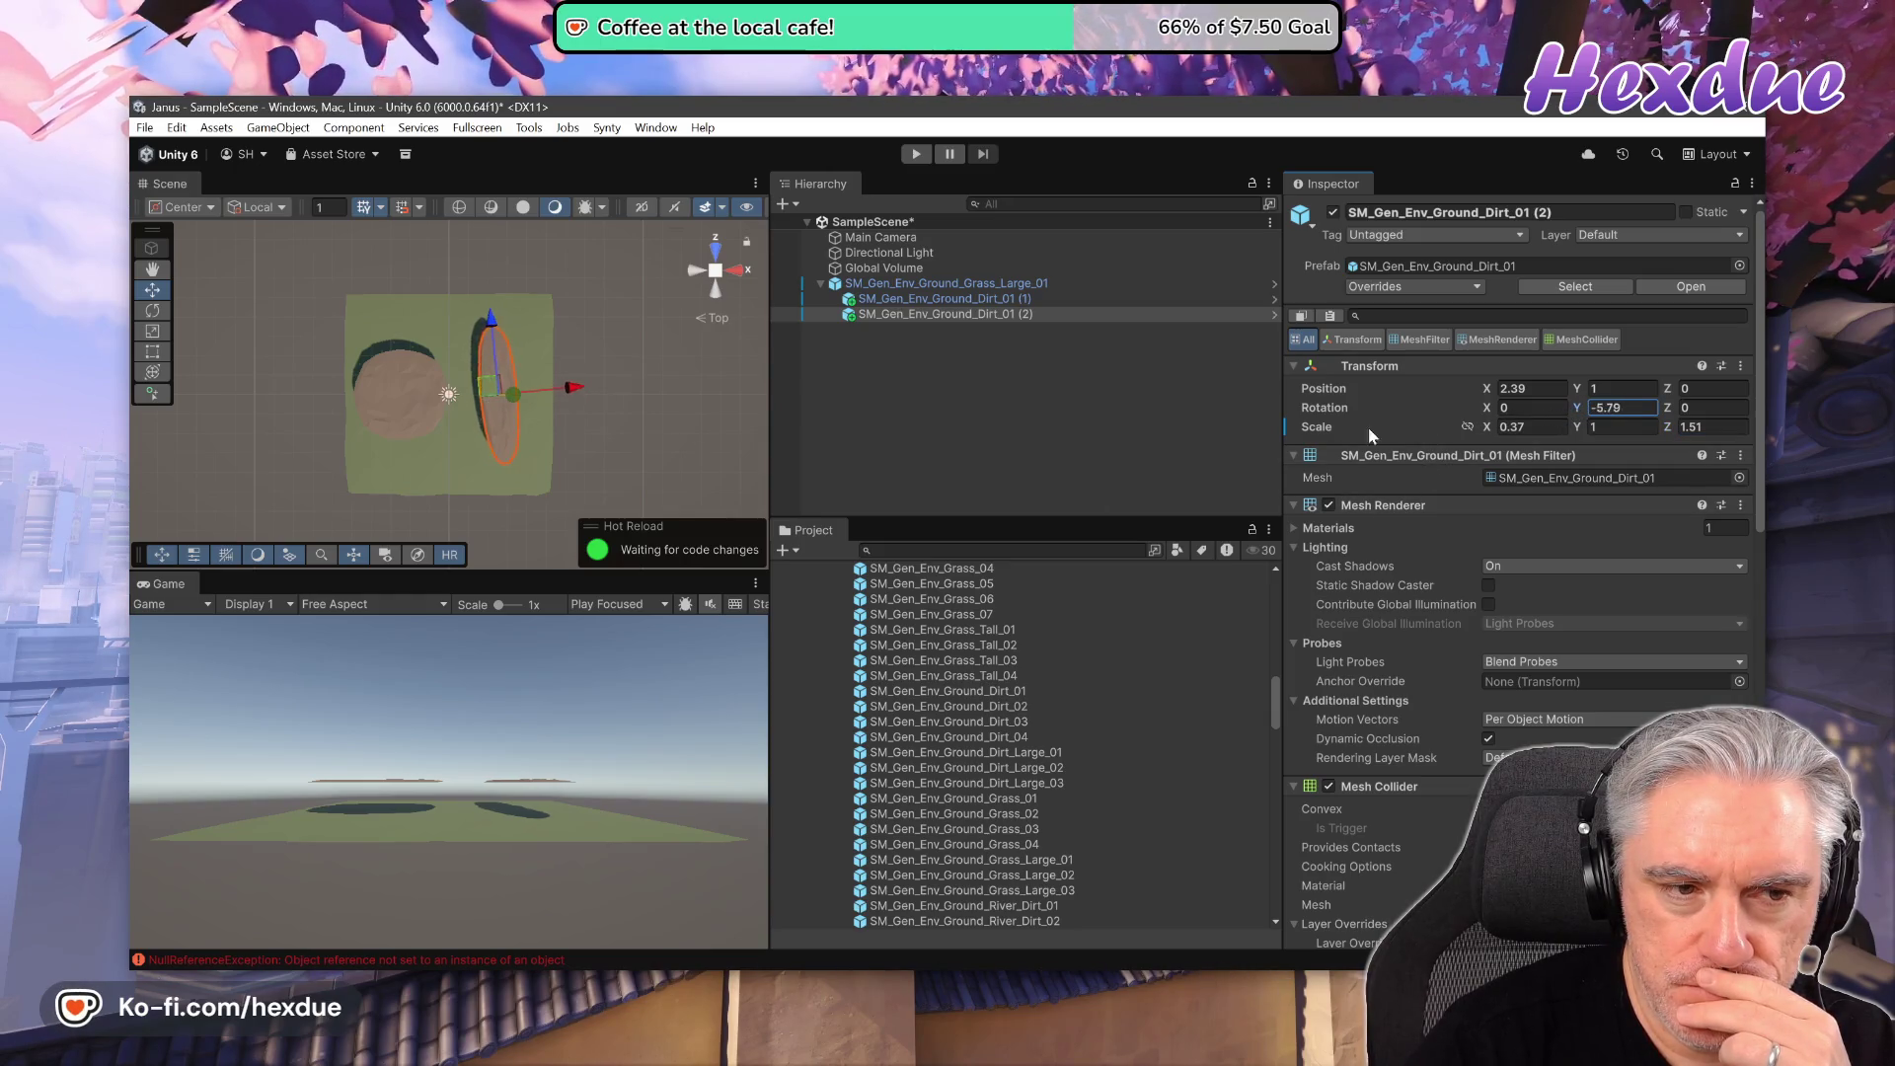
{"action": "left_click_drag", "start_coordinate": [515, 397], "coordinate": [511, 389]}
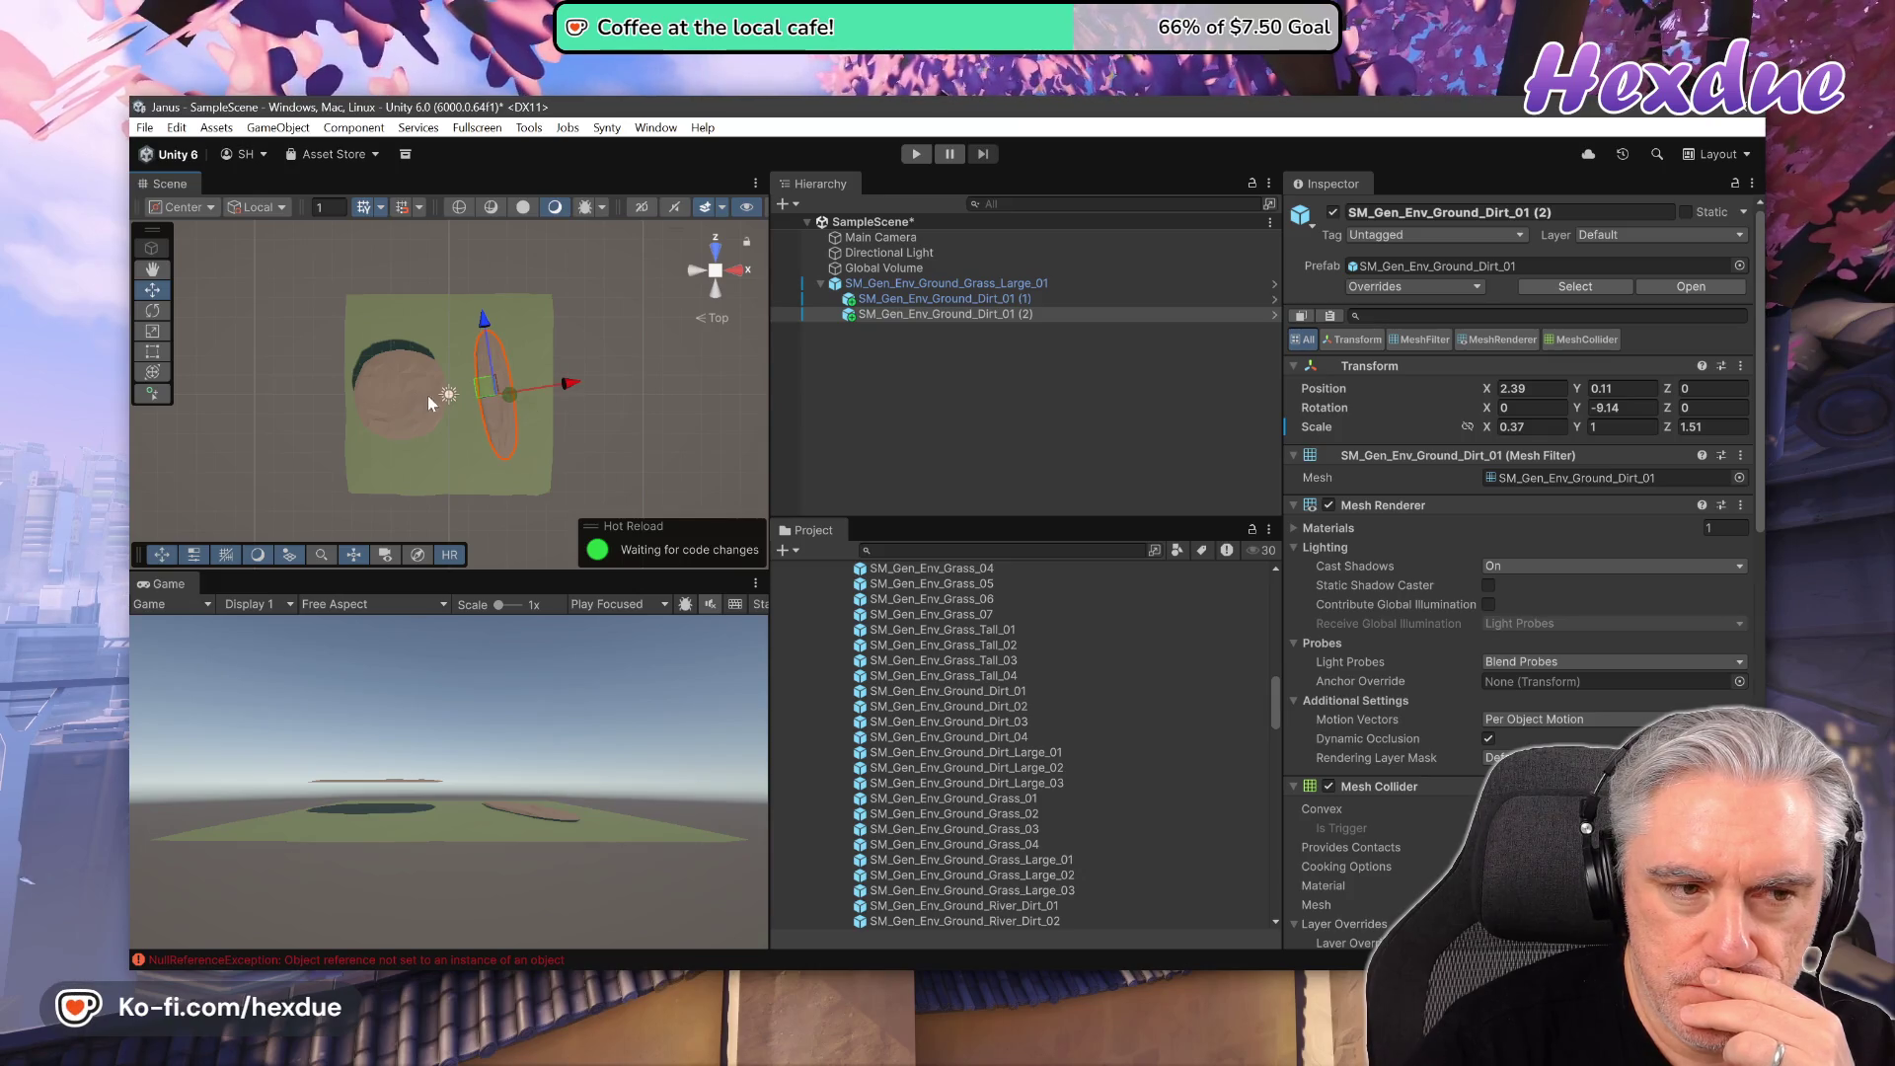
{"action": "left_click", "coordinate": [397, 395]}
{"action": "left_click_drag", "start_coordinate": [389, 395], "coordinate": [390, 400]}
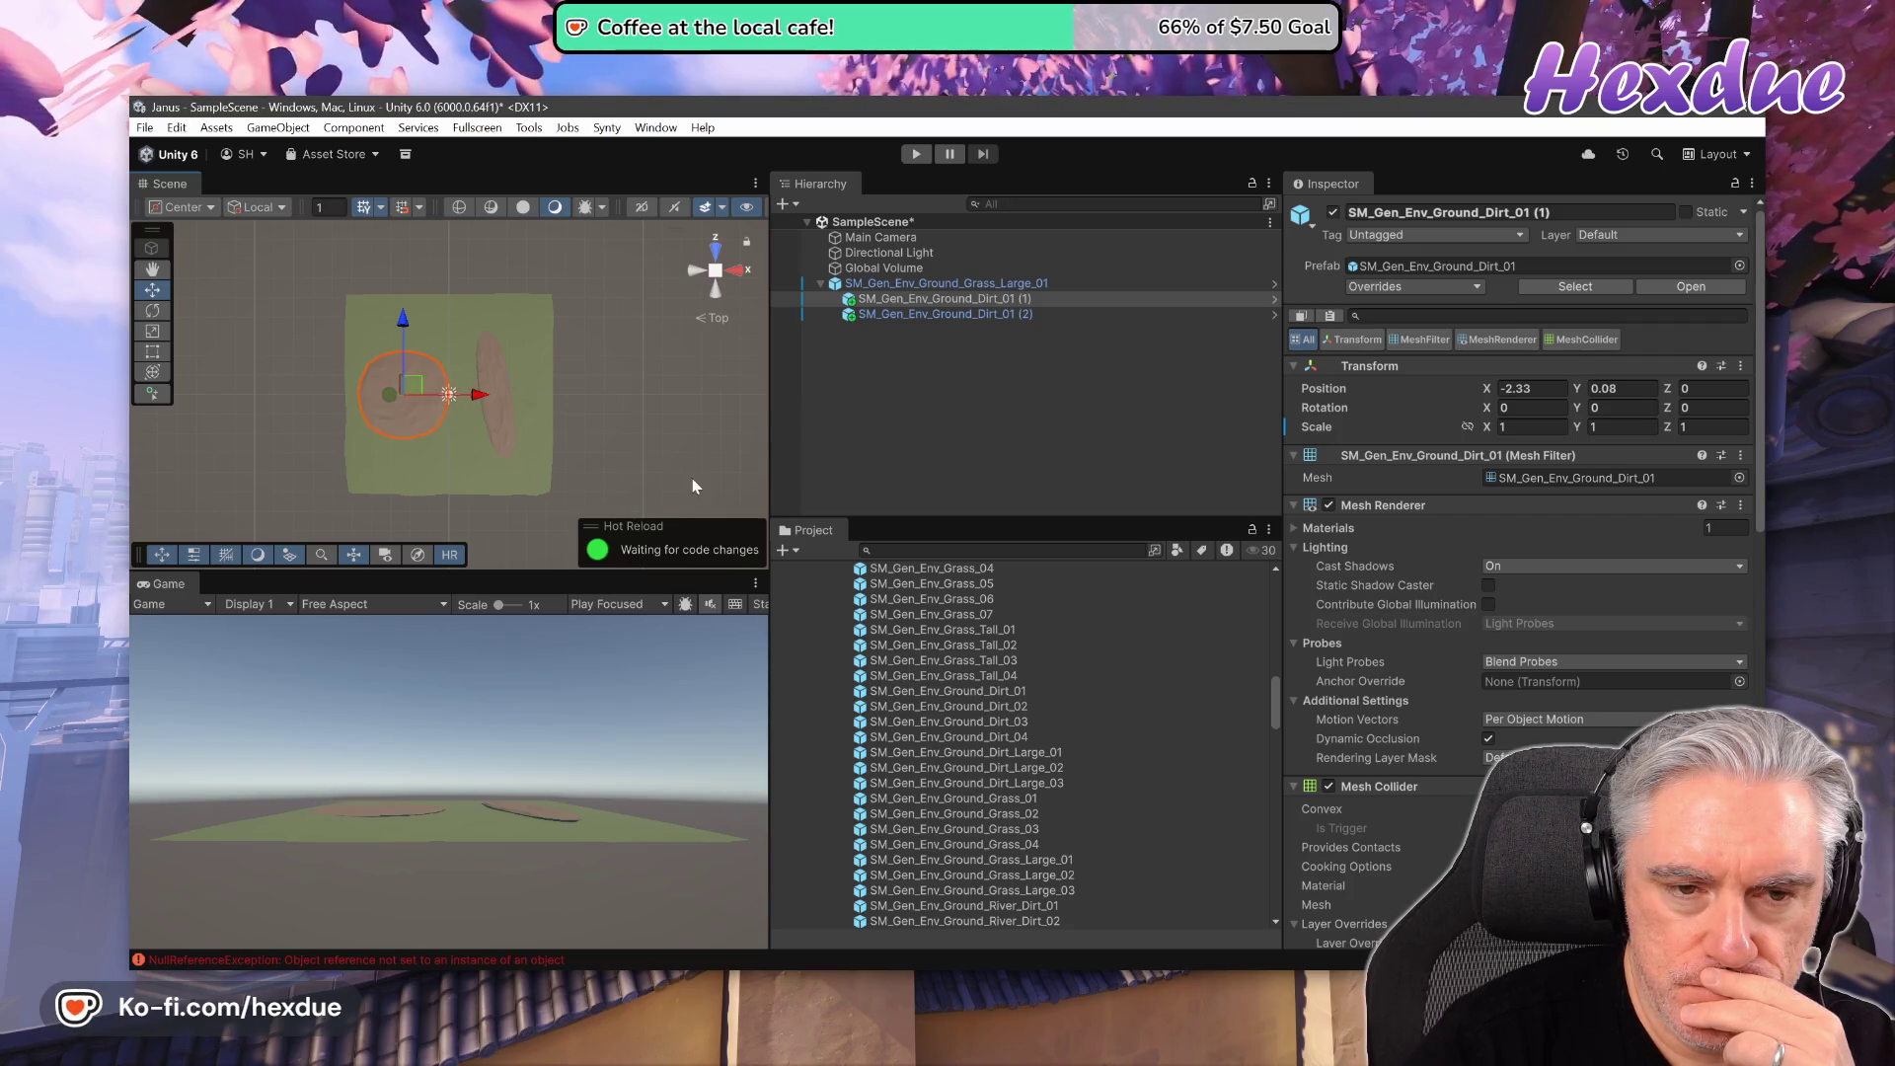
{"action": "left_click", "coordinate": [717, 288]}
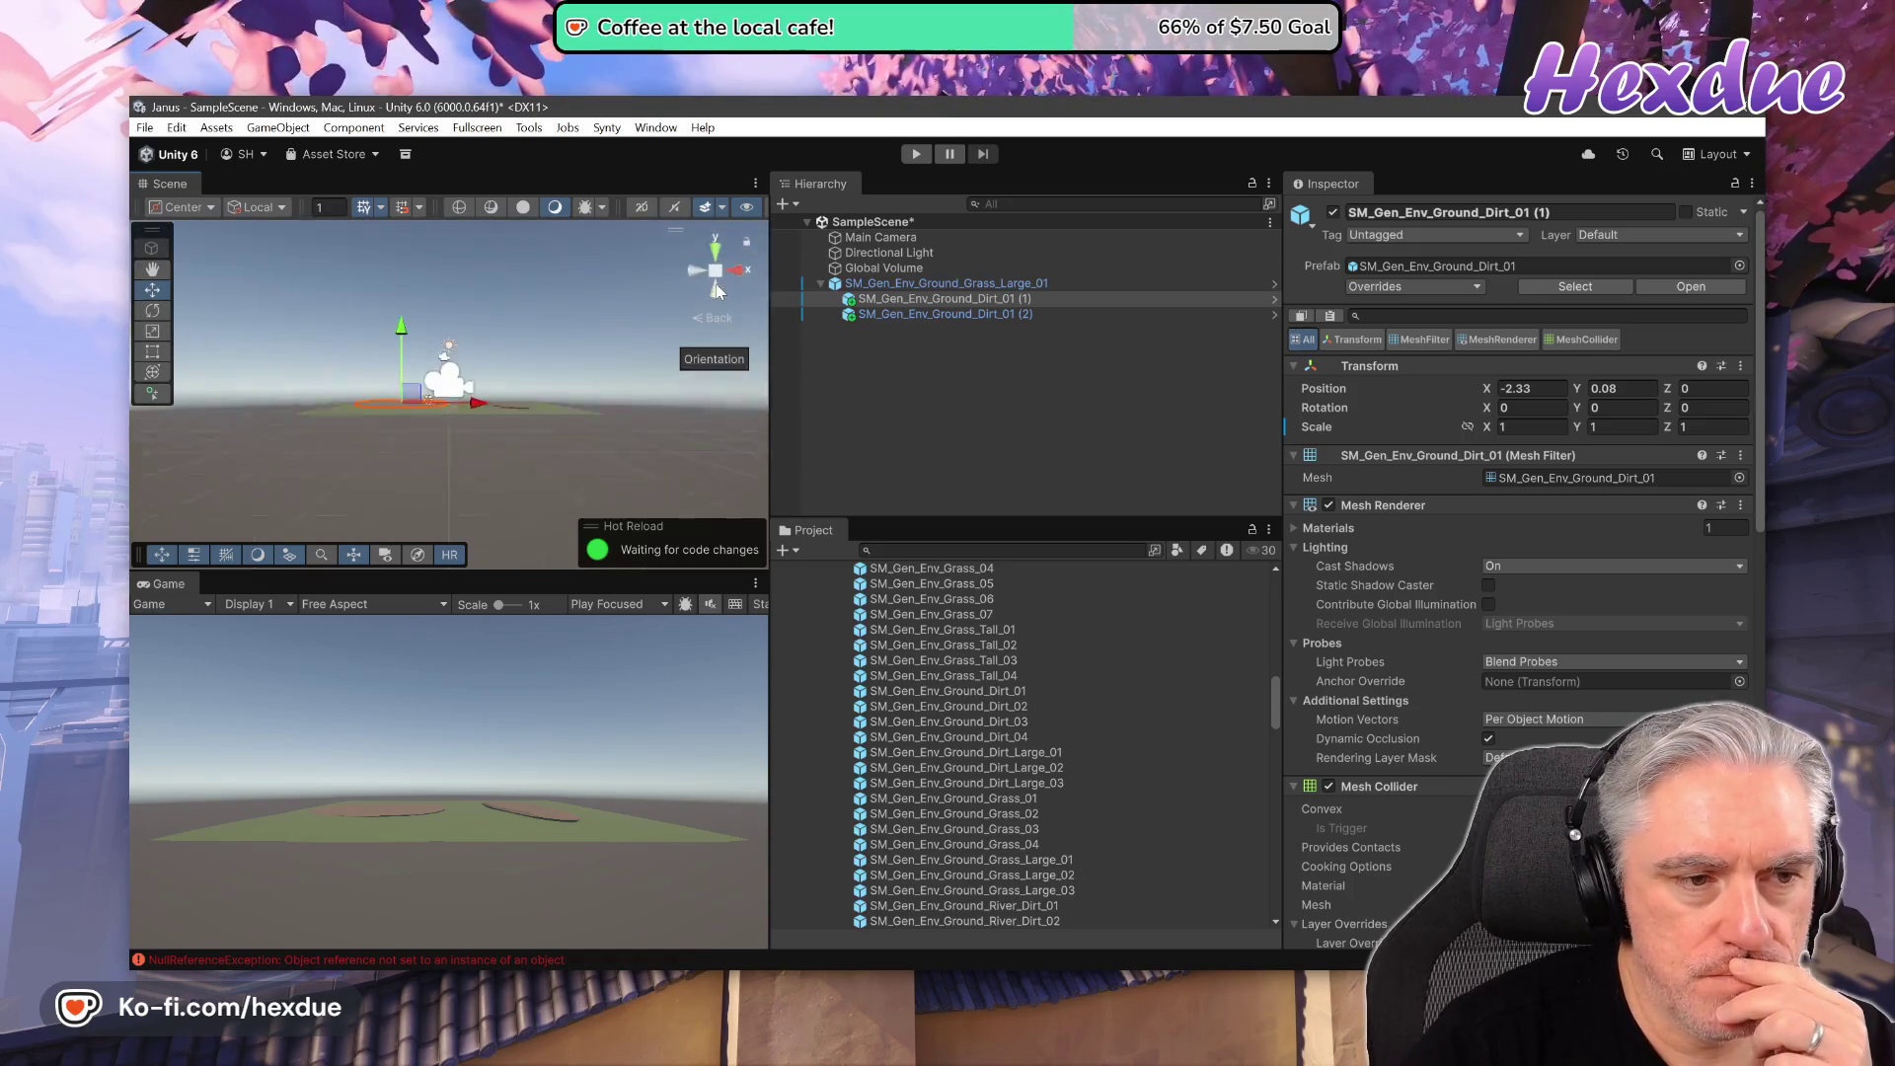
- From a left-side view, lower the long dirt strip along Y onto the grass surface
{"action": "left_click", "coordinate": [693, 274]}
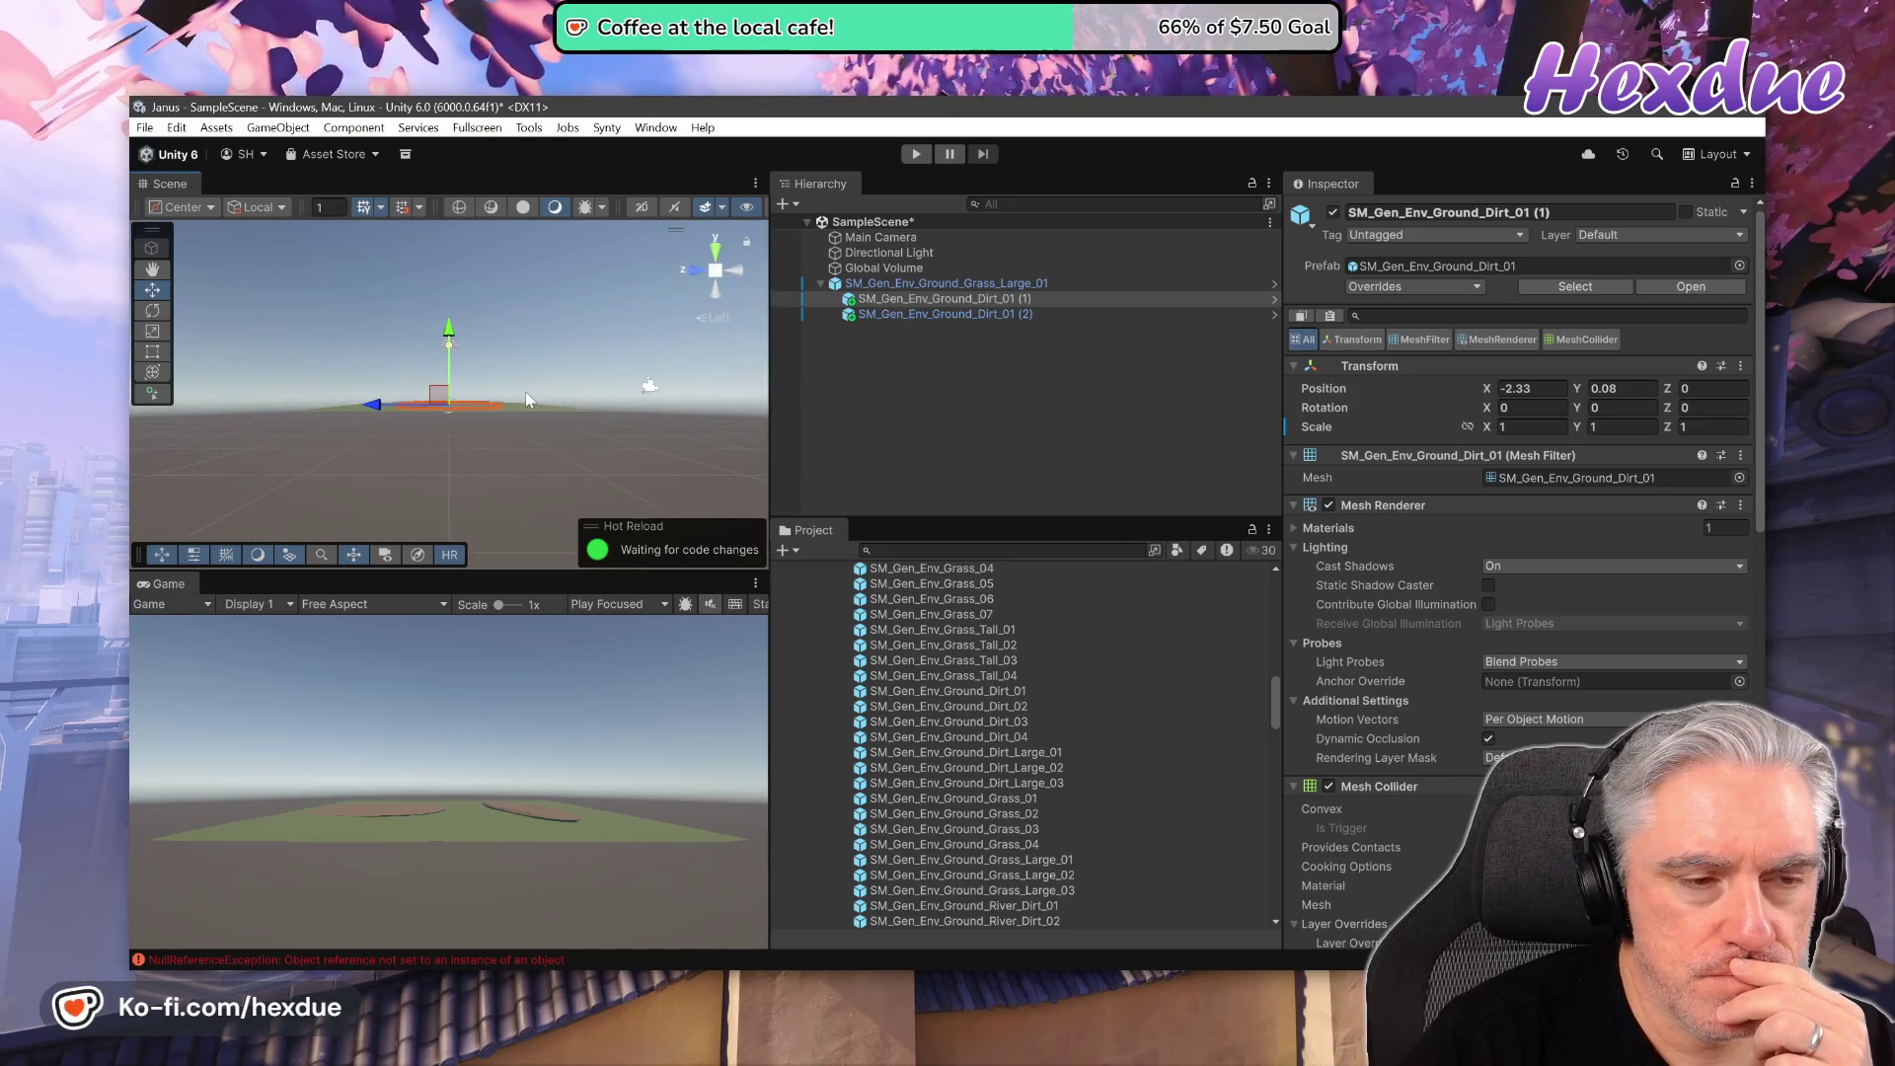
{"action": "scroll", "coordinate": [524, 378], "scroll_direction": "up", "scroll_amount": 3}
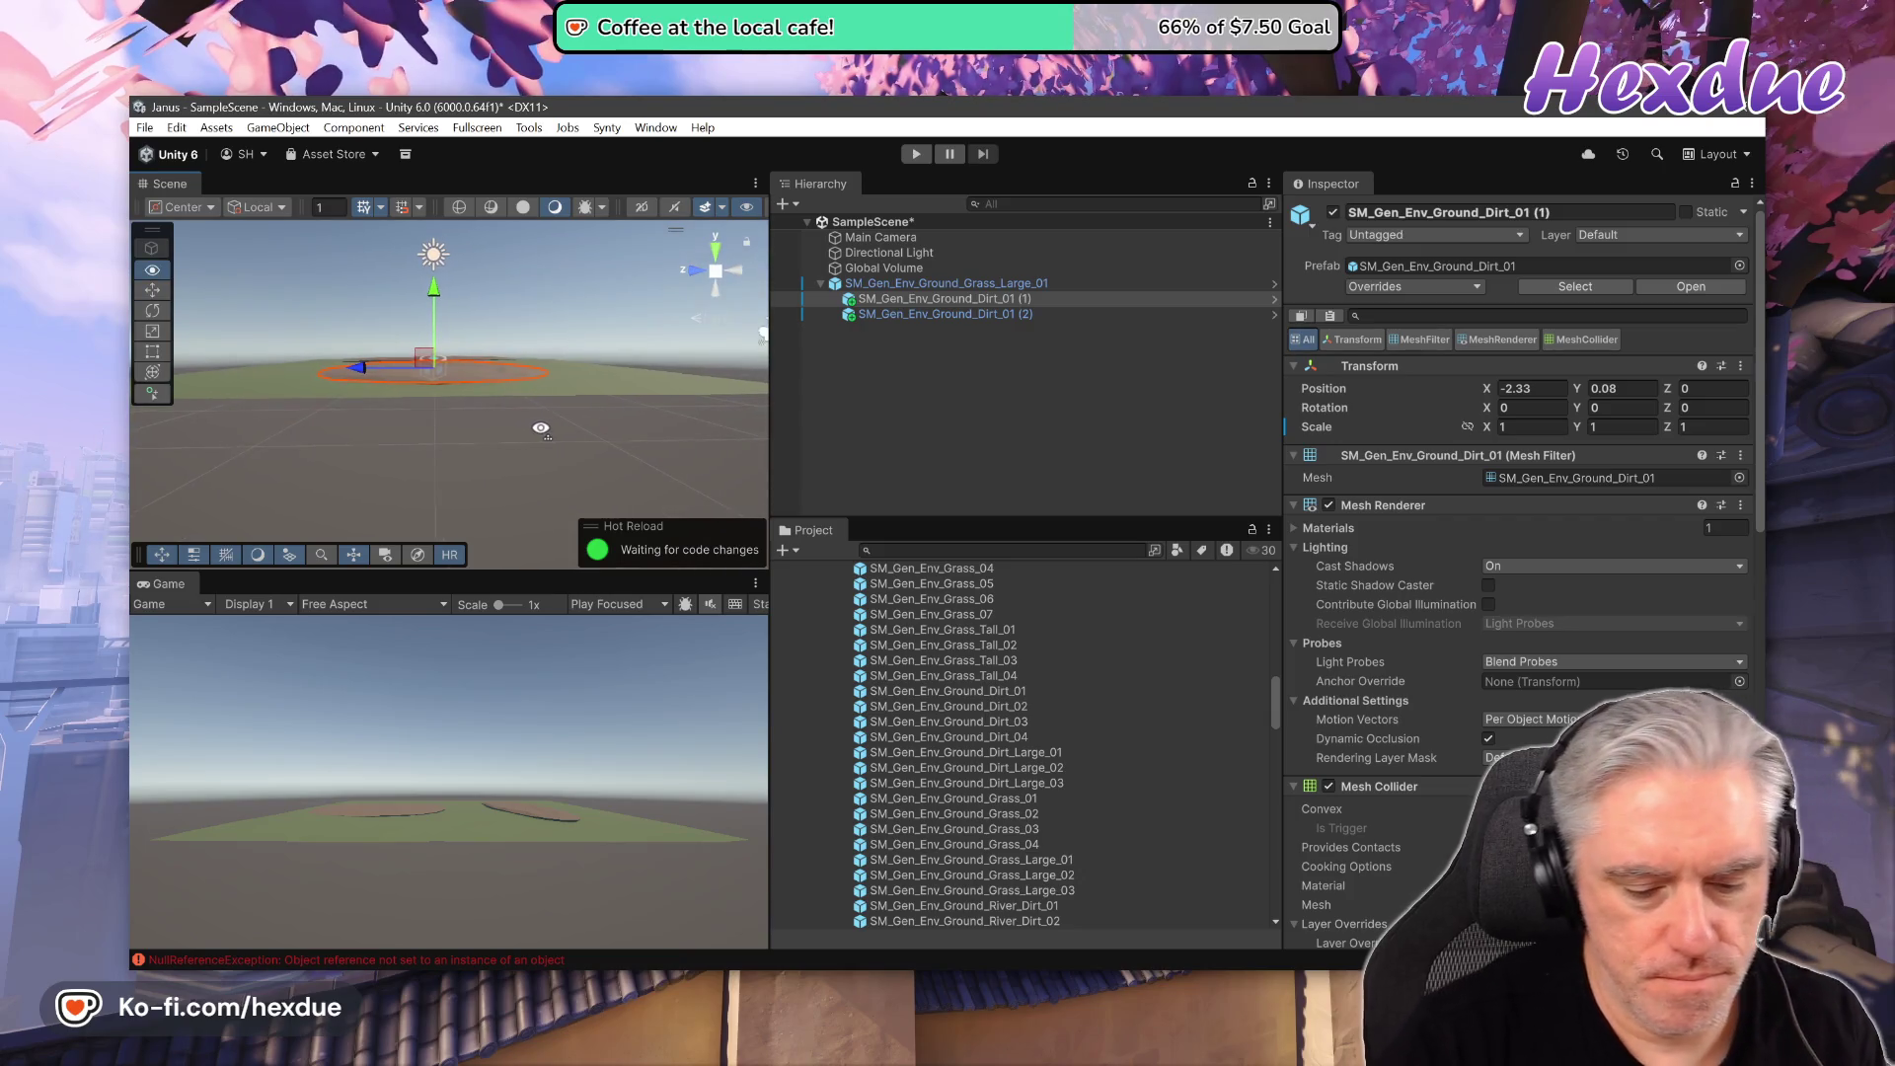
{"action": "mouse_move", "coordinate": [524, 378]}
{"action": "left_mouse_down"}
{"action": "mouse_move", "coordinate": [541, 428]}
{"action": "mouse_move", "coordinate": [206, 568]}
{"action": "mouse_move", "coordinate": [1086, 523]}
{"action": "mouse_move", "coordinate": [1075, 452]}
{"action": "mouse_move", "coordinate": [1151, 440]}
{"action": "mouse_move", "coordinate": [1155, 422]}
{"action": "mouse_move", "coordinate": [1135, 426]}
{"action": "left_mouse_up"}
{"action": "scroll", "coordinate": [541, 427], "scroll_direction": "down", "scroll_amount": 5}
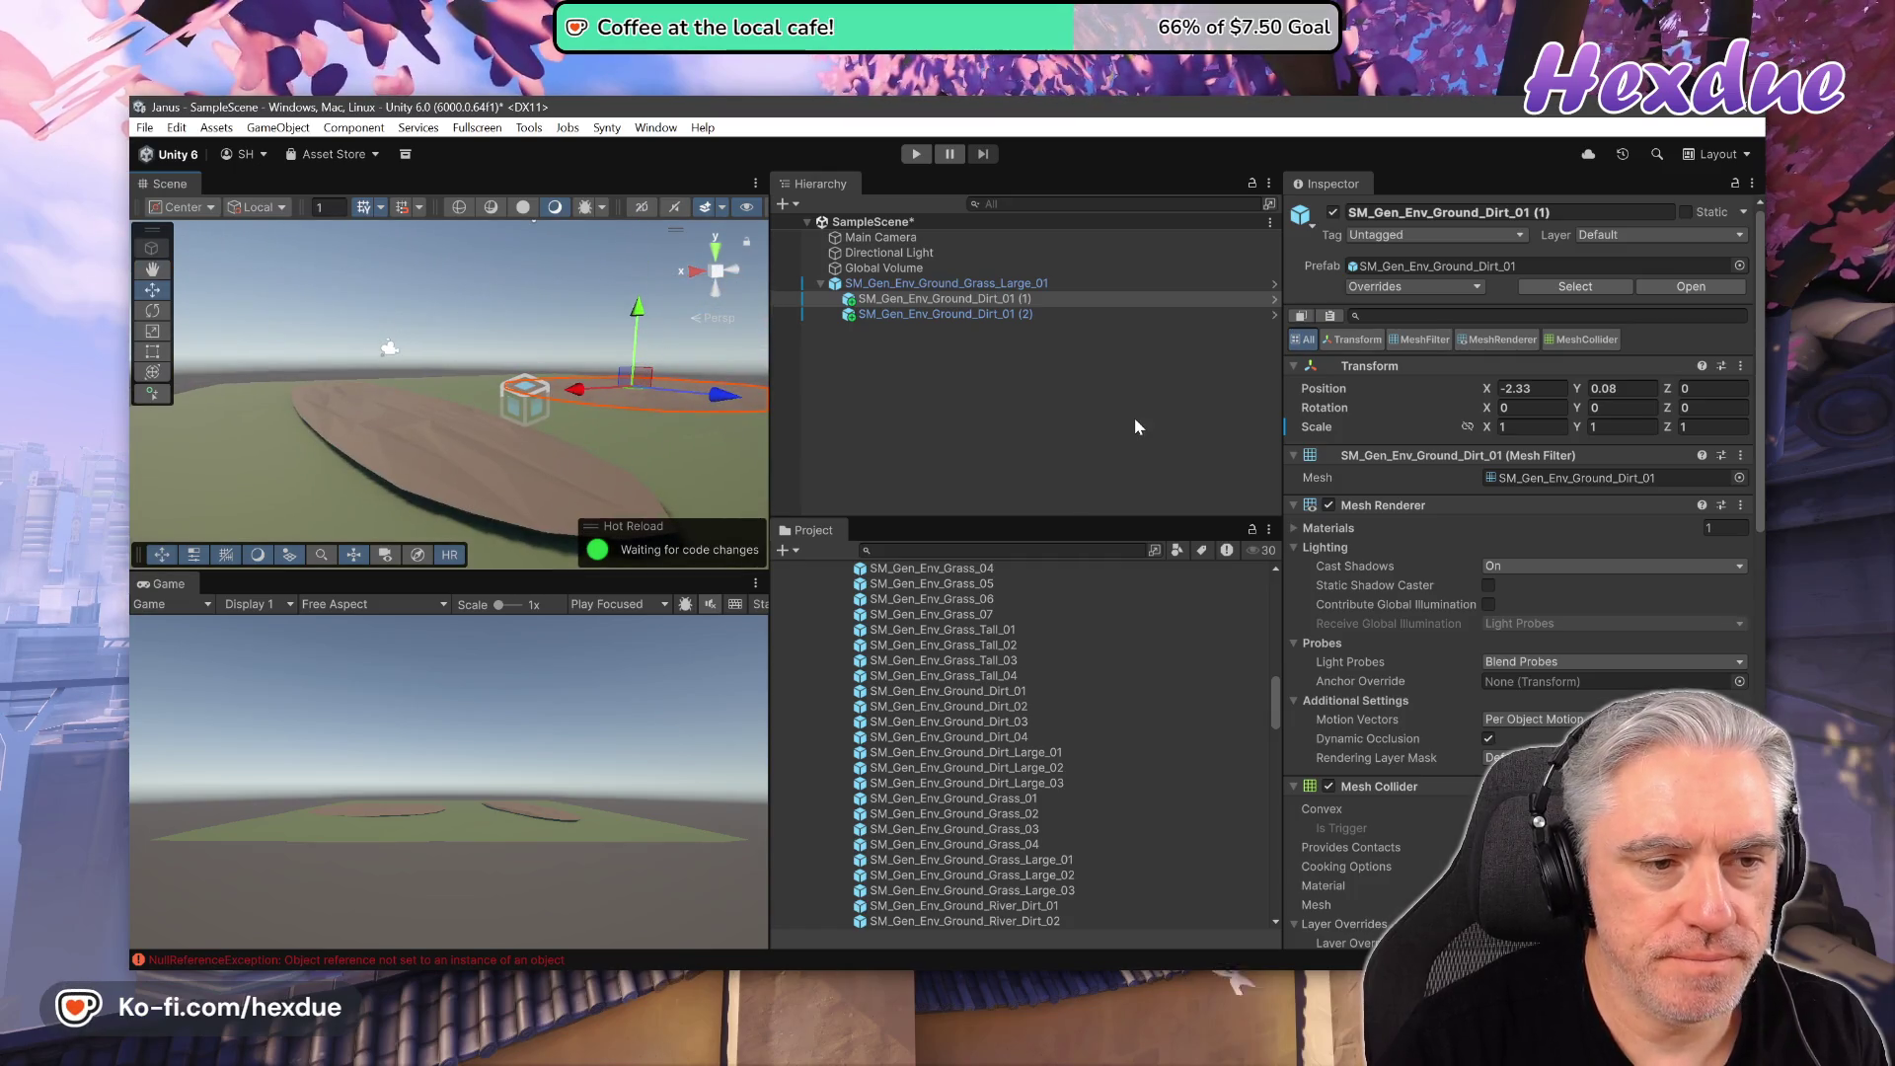
{"action": "left_click", "coordinate": [920, 314]}
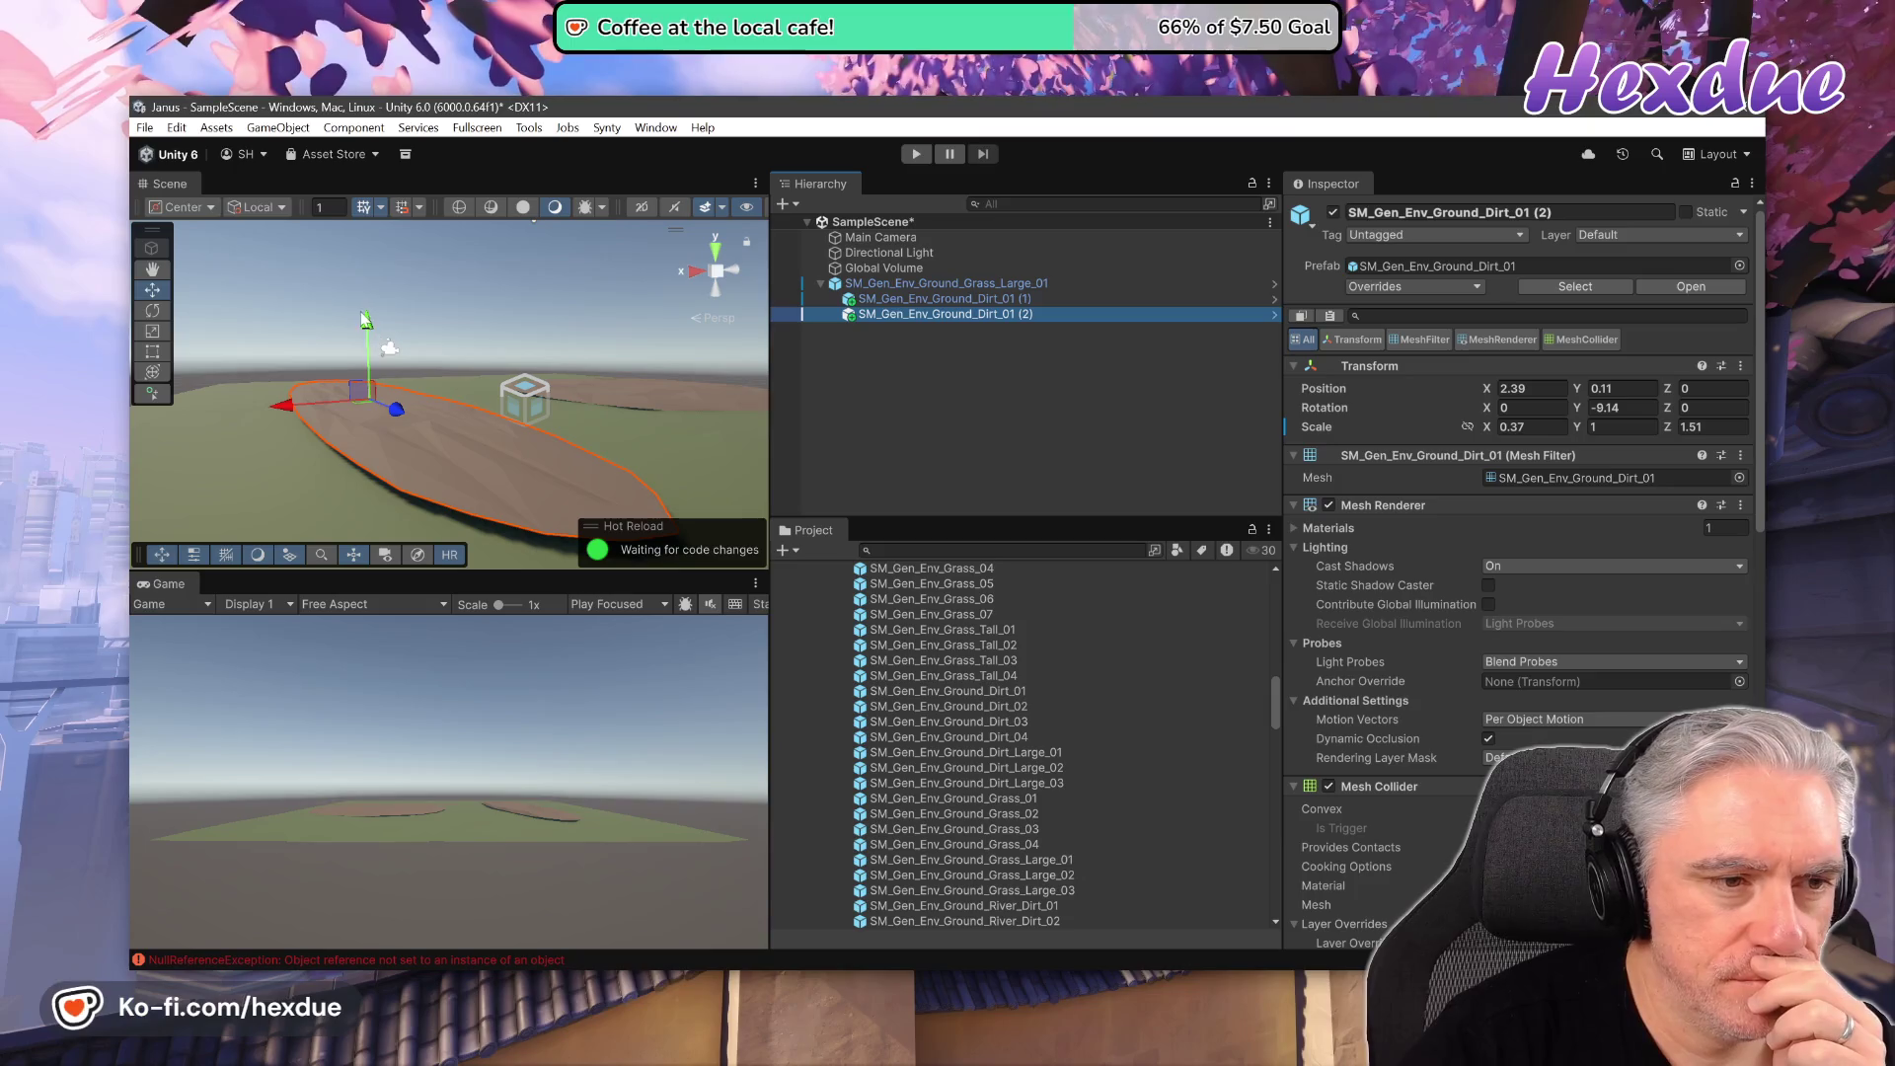
{"action": "mouse_move", "coordinate": [366, 320]}
{"action": "left_mouse_down"}
{"action": "mouse_move", "coordinate": [552, 387]}
{"action": "mouse_move", "coordinate": [636, 444]}
{"action": "mouse_move", "coordinate": [377, 507]}
{"action": "mouse_move", "coordinate": [415, 523]}
{"action": "mouse_move", "coordinate": [1245, 503]}
{"action": "mouse_move", "coordinate": [1510, 672]}
{"action": "mouse_move", "coordinate": [1552, 665]}
{"action": "left_mouse_up"}
- Nudge the round dirt patch's height to sit just above the grass, then check from a low wide view
{"action": "left_click", "coordinate": [467, 374]}
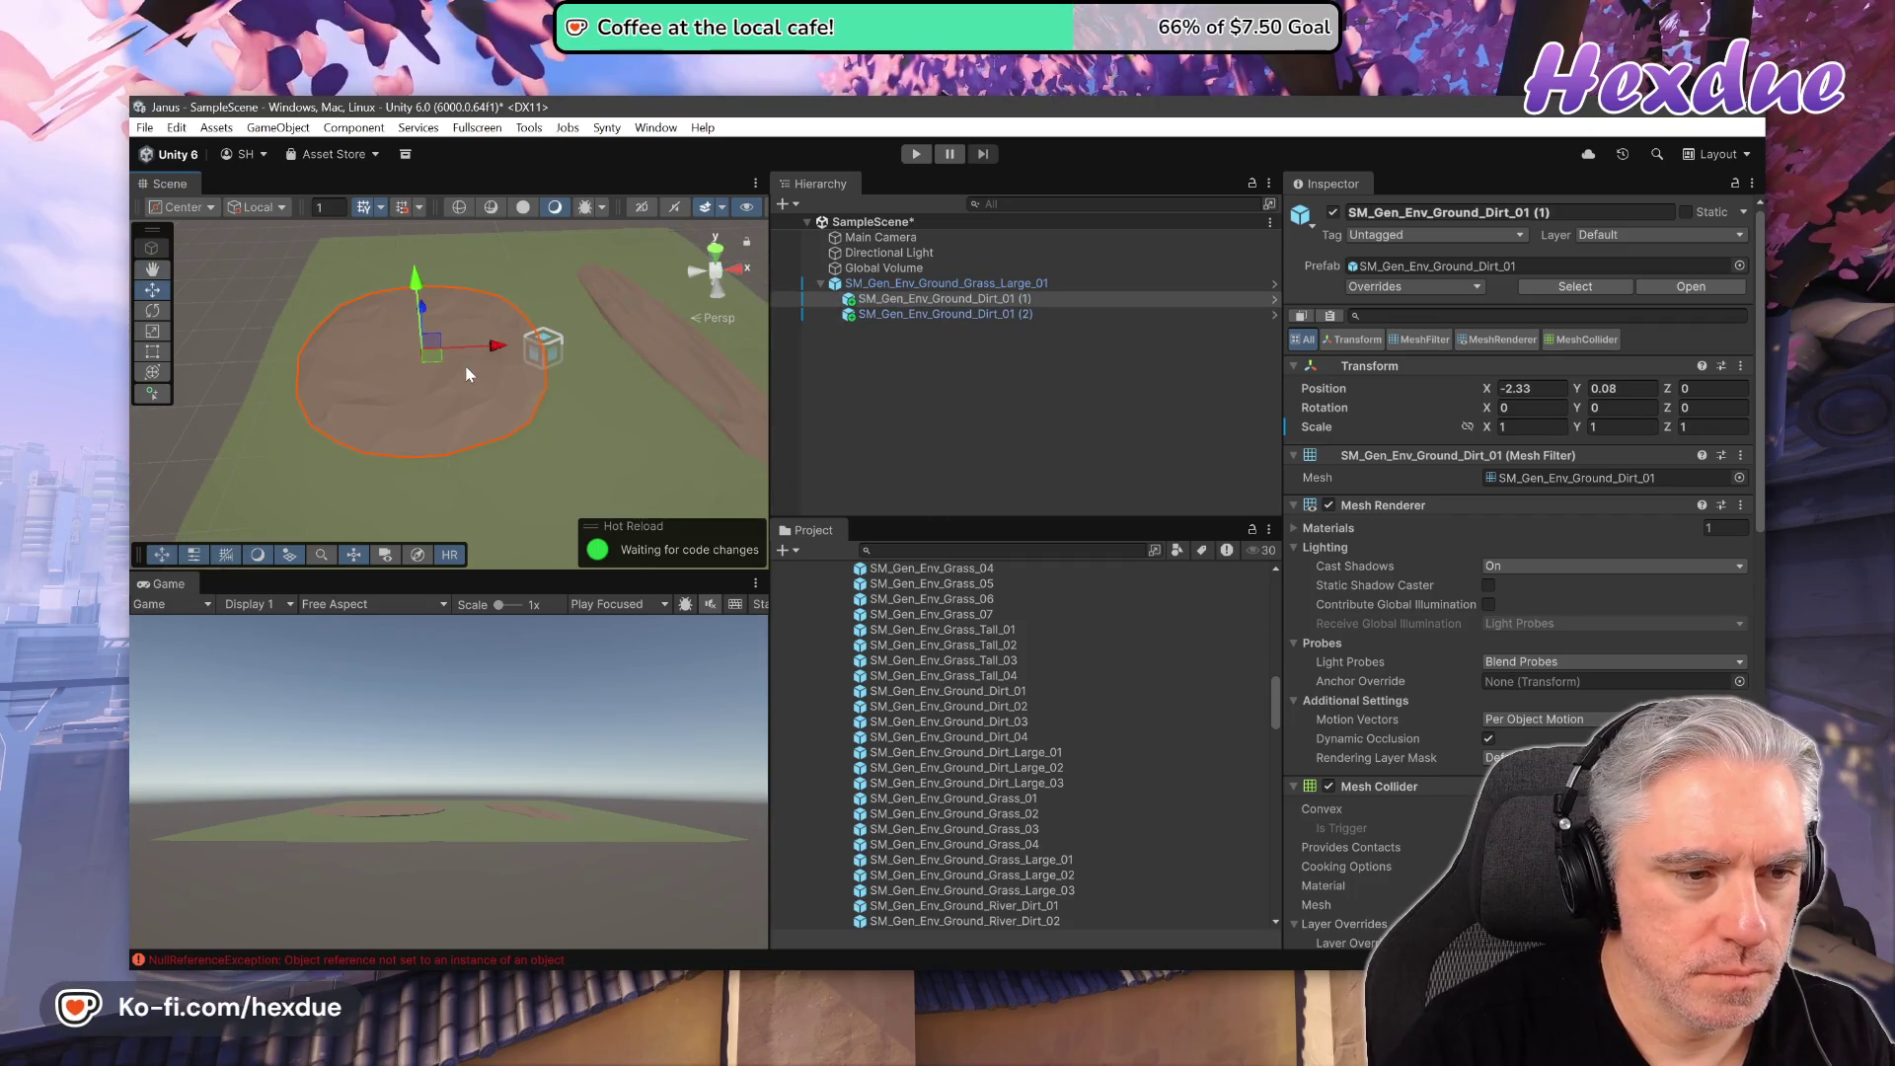
{"action": "left_click_drag", "start_coordinate": [414, 286], "coordinate": [412, 299]}
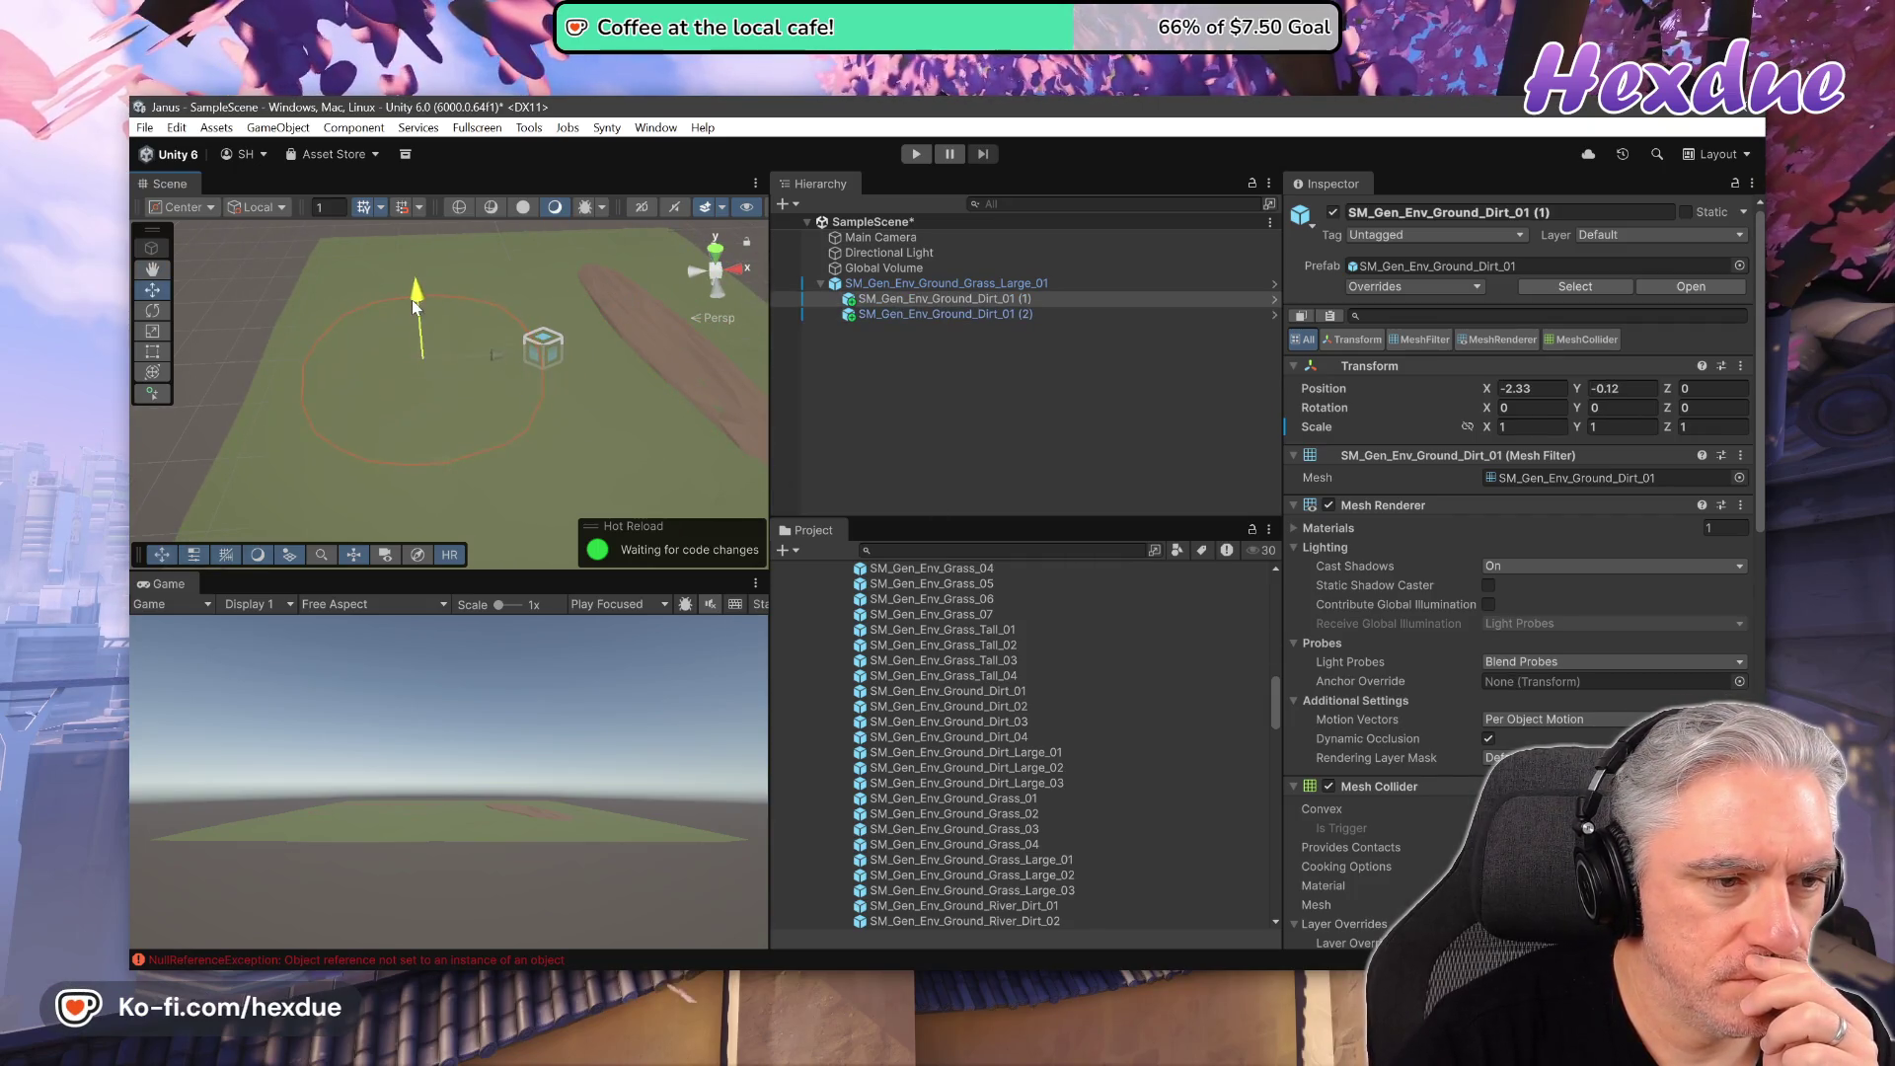
{"action": "left_click_drag", "start_coordinate": [415, 299], "coordinate": [415, 292]}
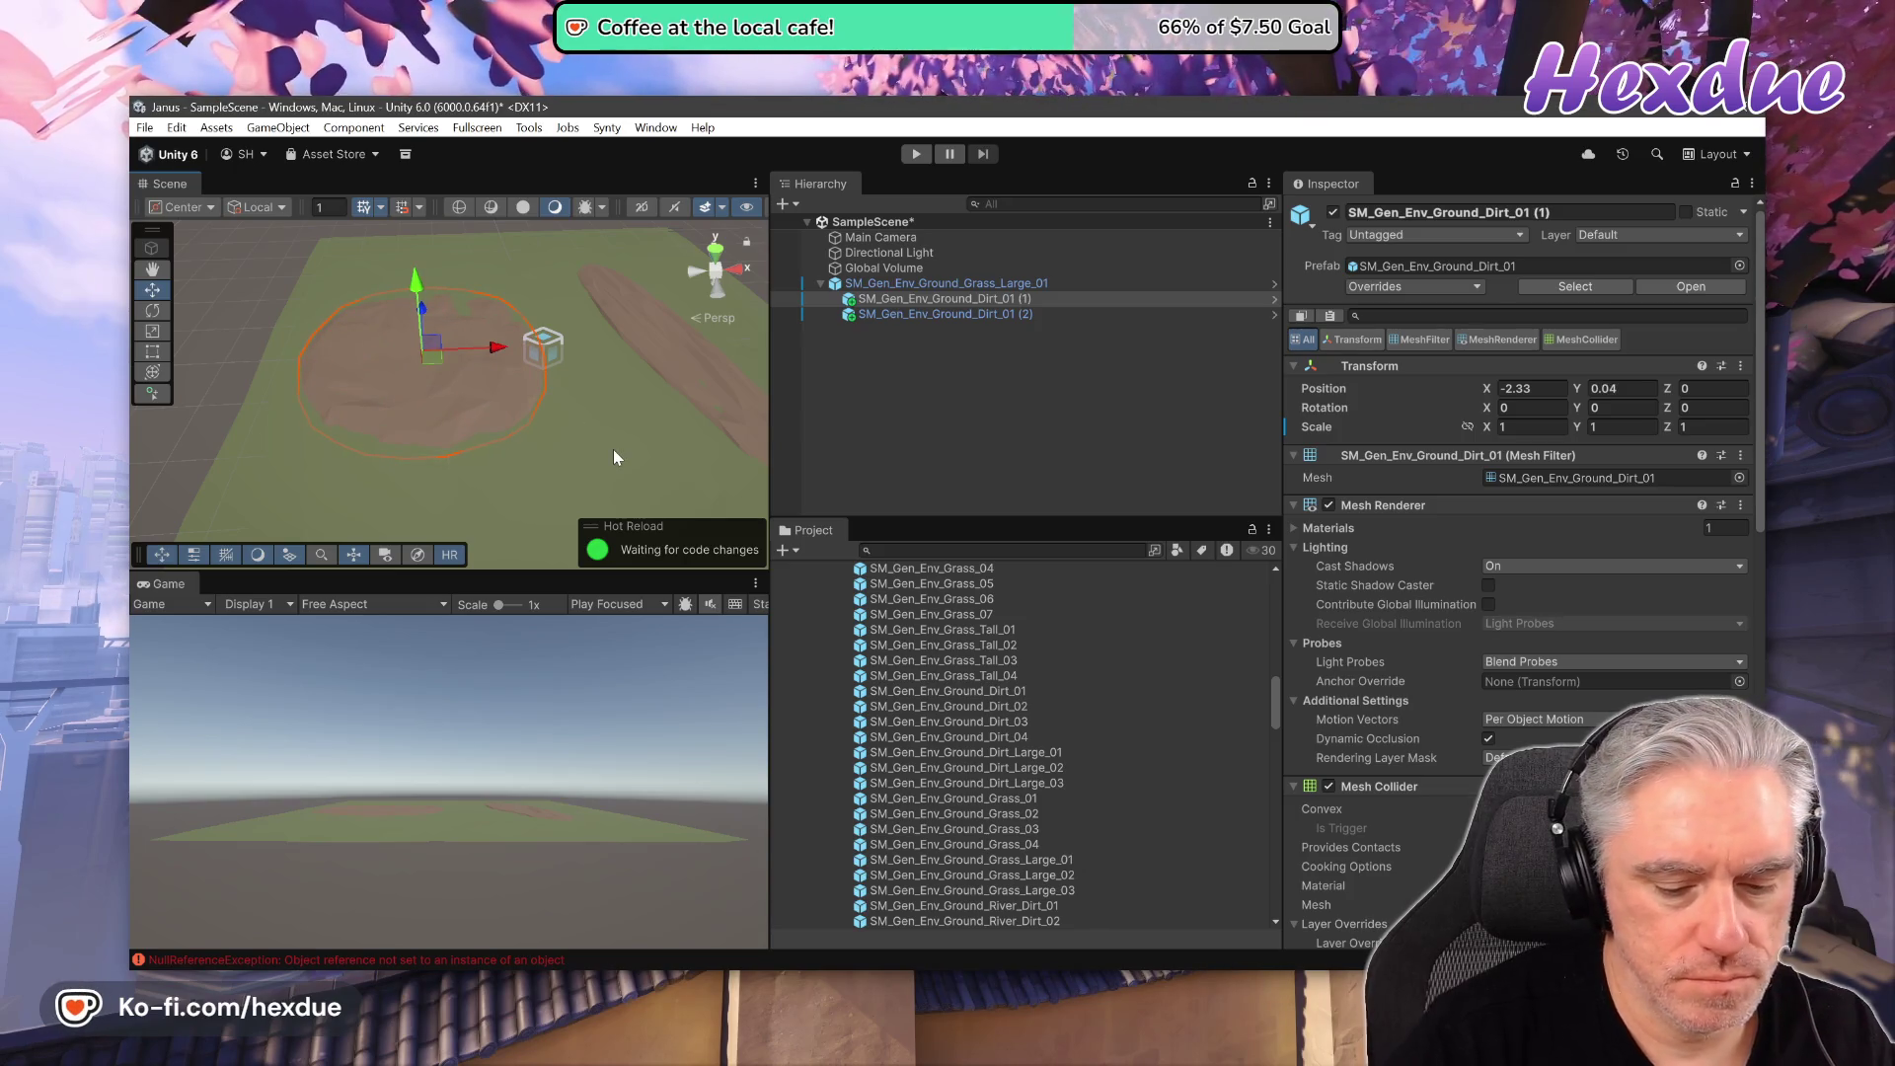
{"action": "mouse_move", "coordinate": [613, 449]}
{"action": "left_mouse_down"}
{"action": "mouse_move", "coordinate": [1329, 442]}
{"action": "mouse_move", "coordinate": [504, 416]}
{"action": "left_mouse_up"}
{"action": "left_click", "coordinate": [647, 440]}
{"action": "mouse_move", "coordinate": [619, 489]}
{"action": "left_mouse_down"}
{"action": "mouse_move", "coordinate": [1015, 410]}
{"action": "mouse_move", "coordinate": [1038, 358]}
{"action": "mouse_move", "coordinate": [961, 353]}
{"action": "mouse_move", "coordinate": [1072, 367]}
{"action": "mouse_move", "coordinate": [866, 415]}
{"action": "mouse_move", "coordinate": [1471, 476]}
{"action": "mouse_move", "coordinate": [1749, 472]}
{"action": "left_mouse_up"}
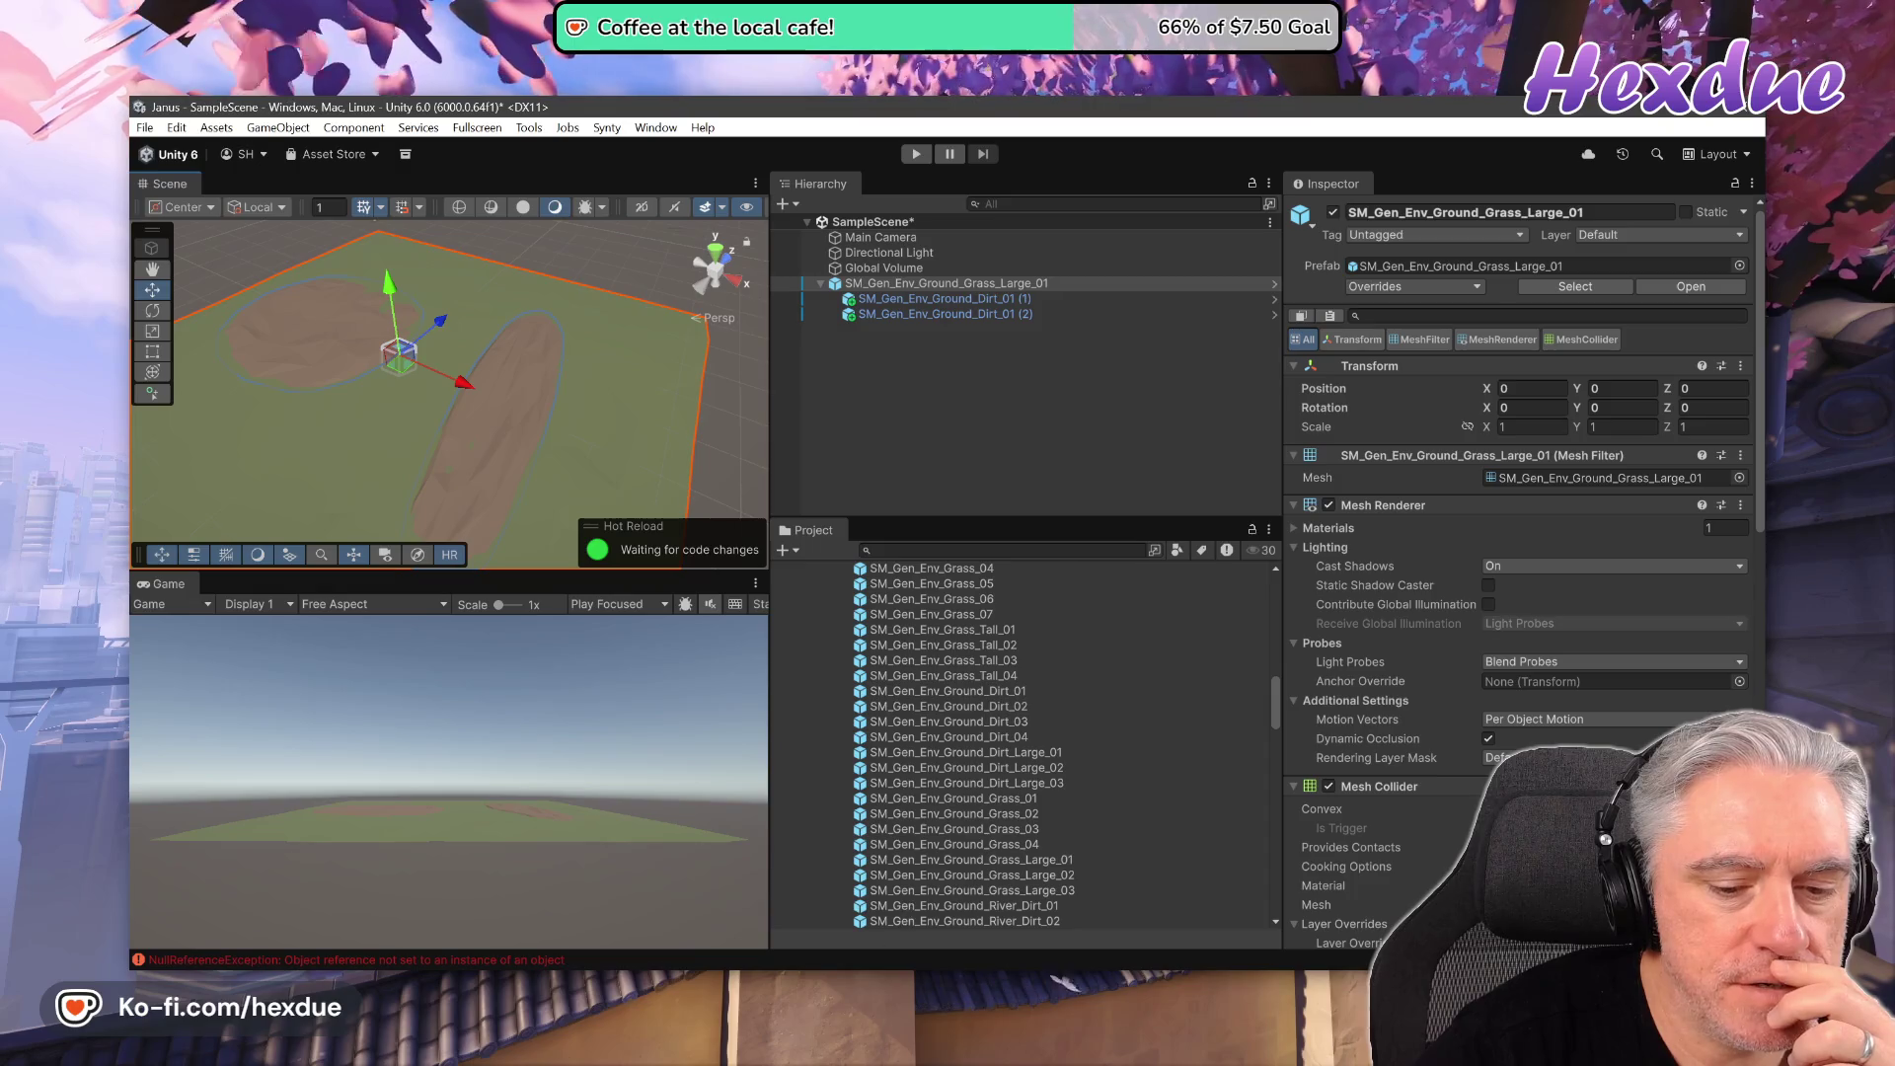
{"action": "mouse_move", "coordinate": [844, 982]}
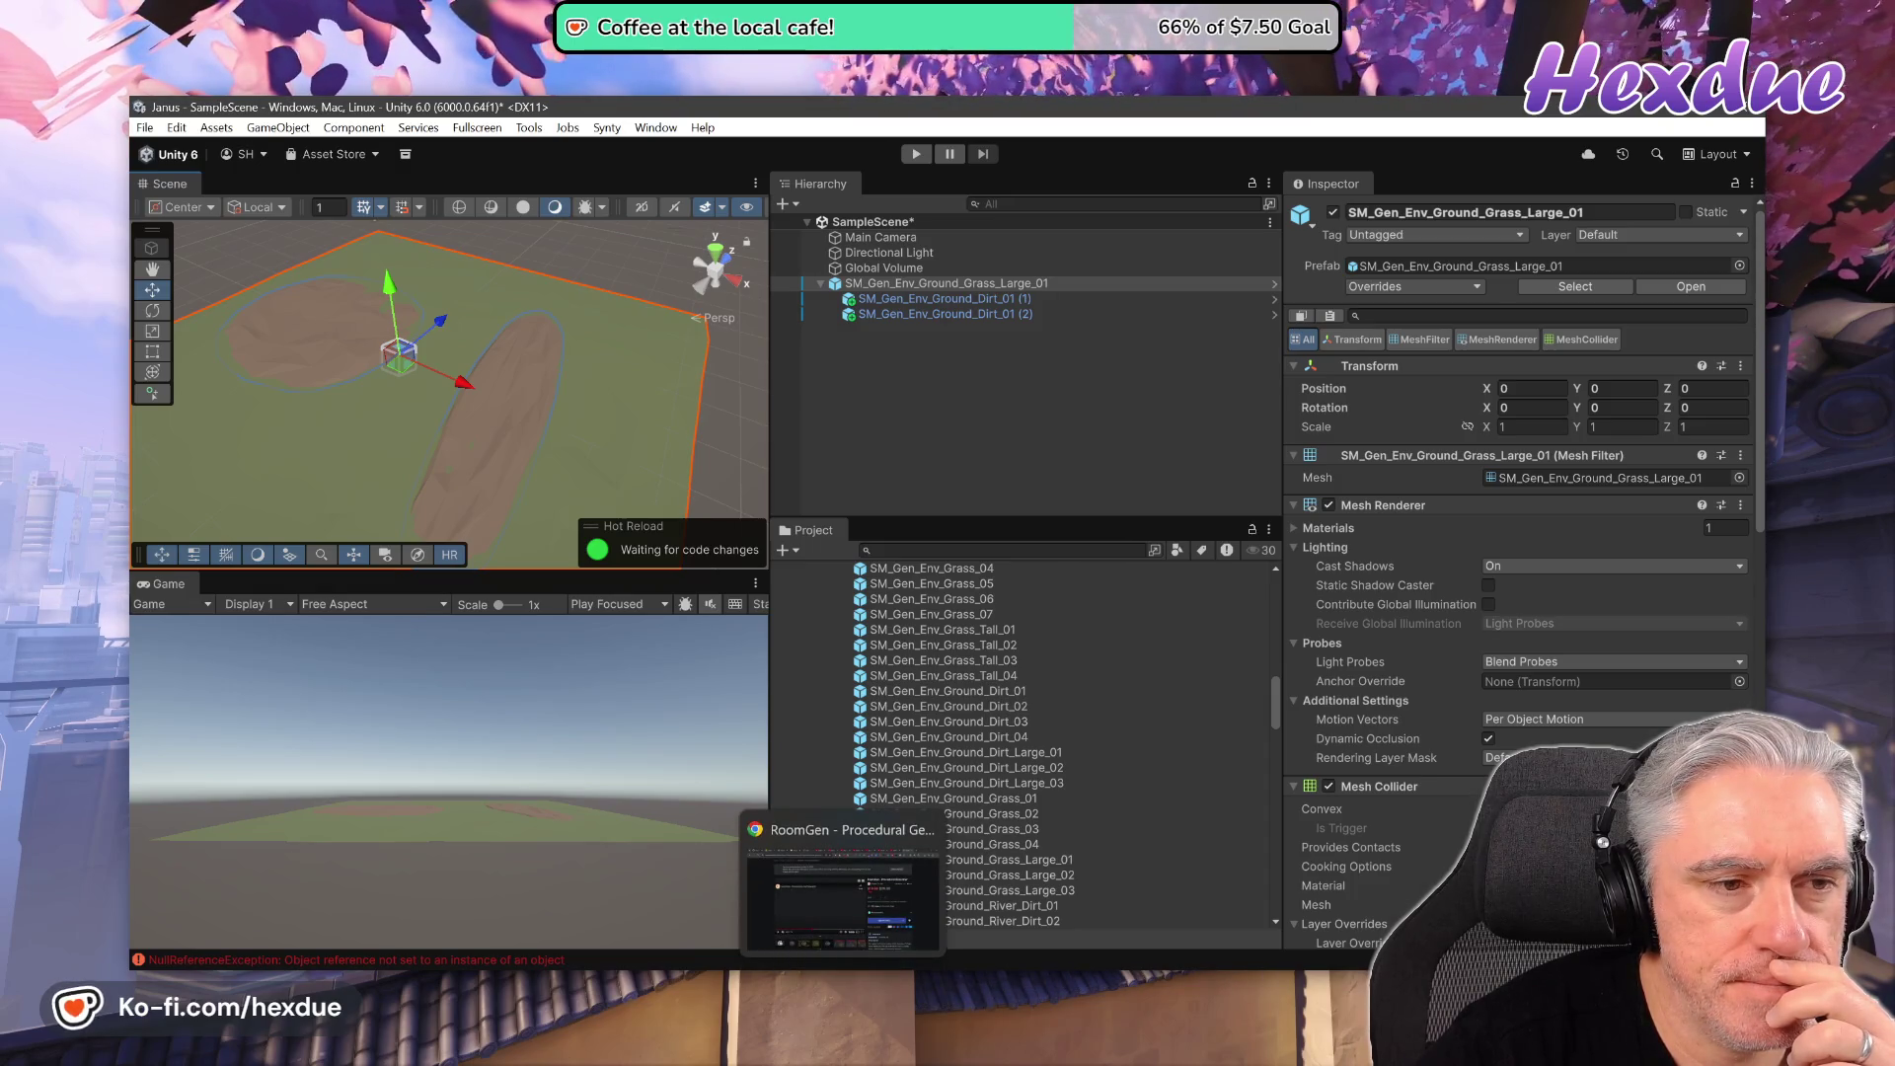
- Seek the RoomGen trailer to 0:48 at the rocky island scene, then switch to the Documentation PDF
{"action": "left_click", "coordinate": [844, 889]}
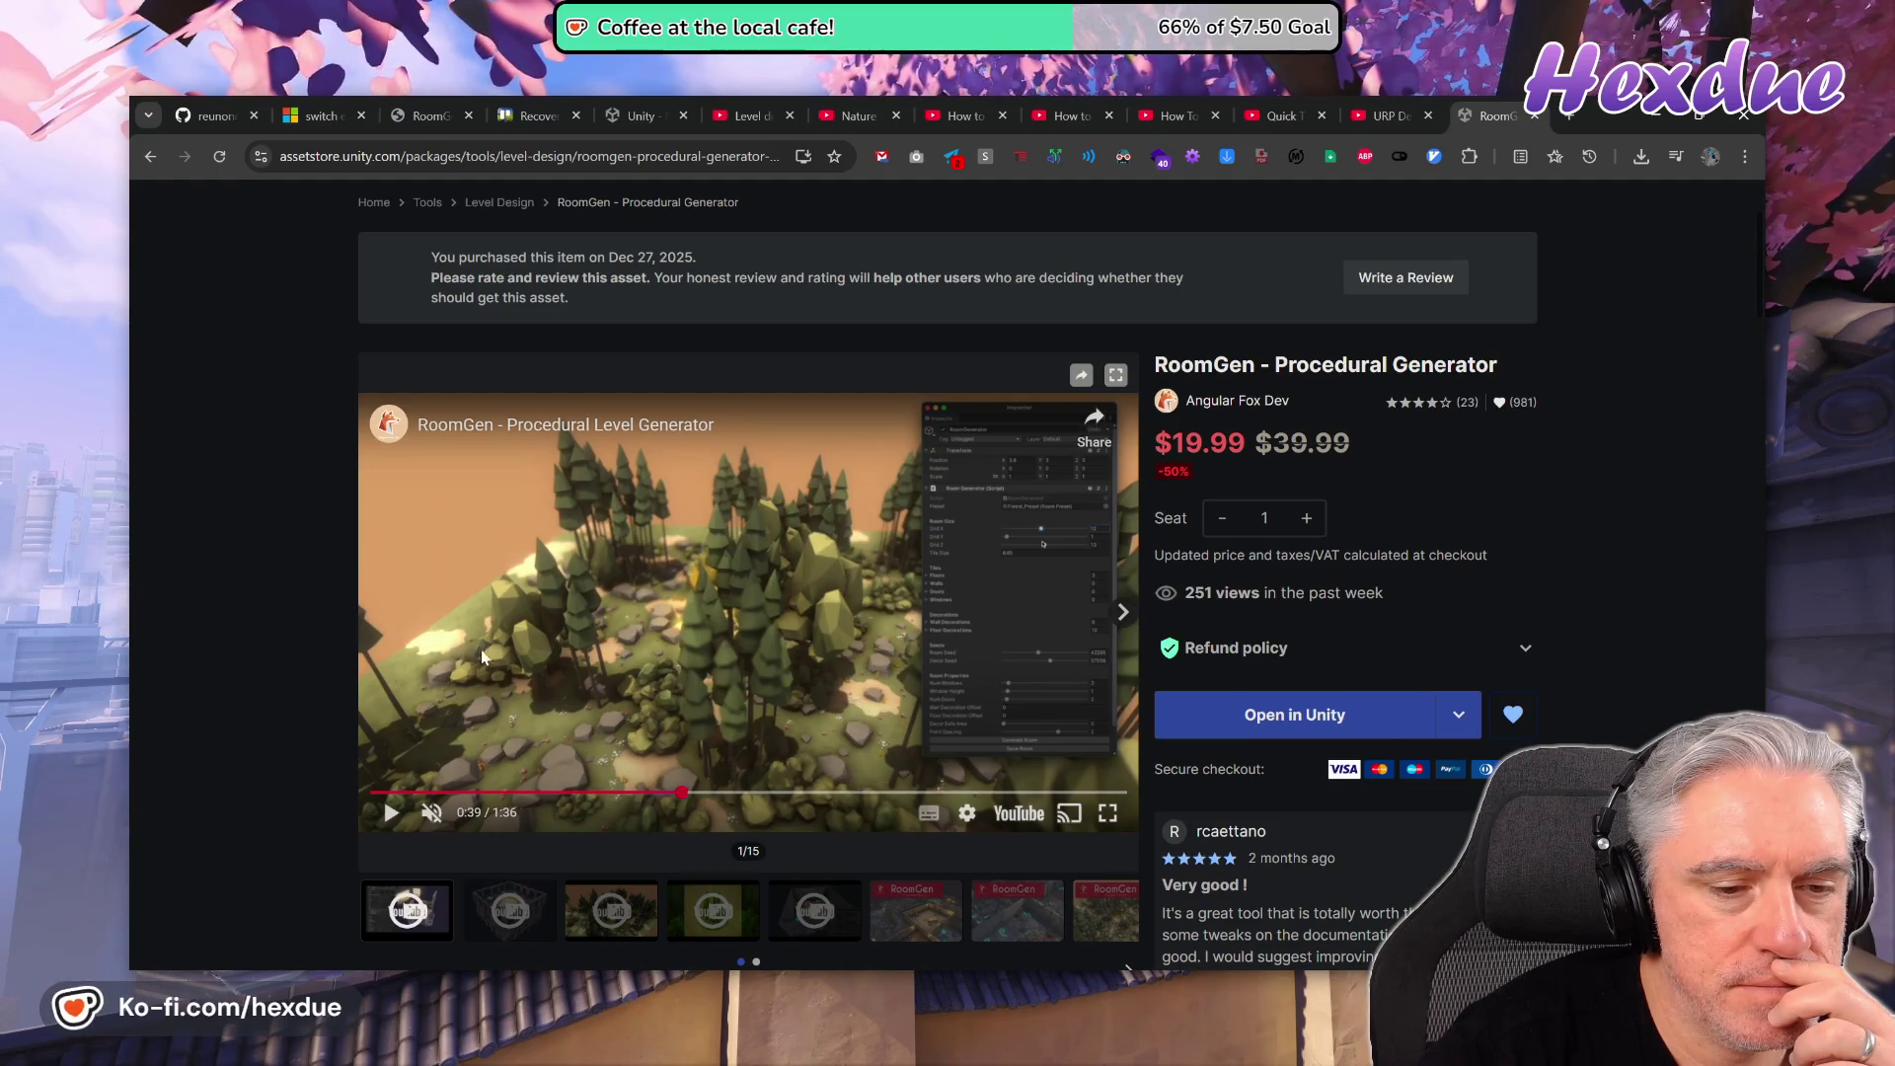
{"action": "left_click", "coordinate": [754, 793]}
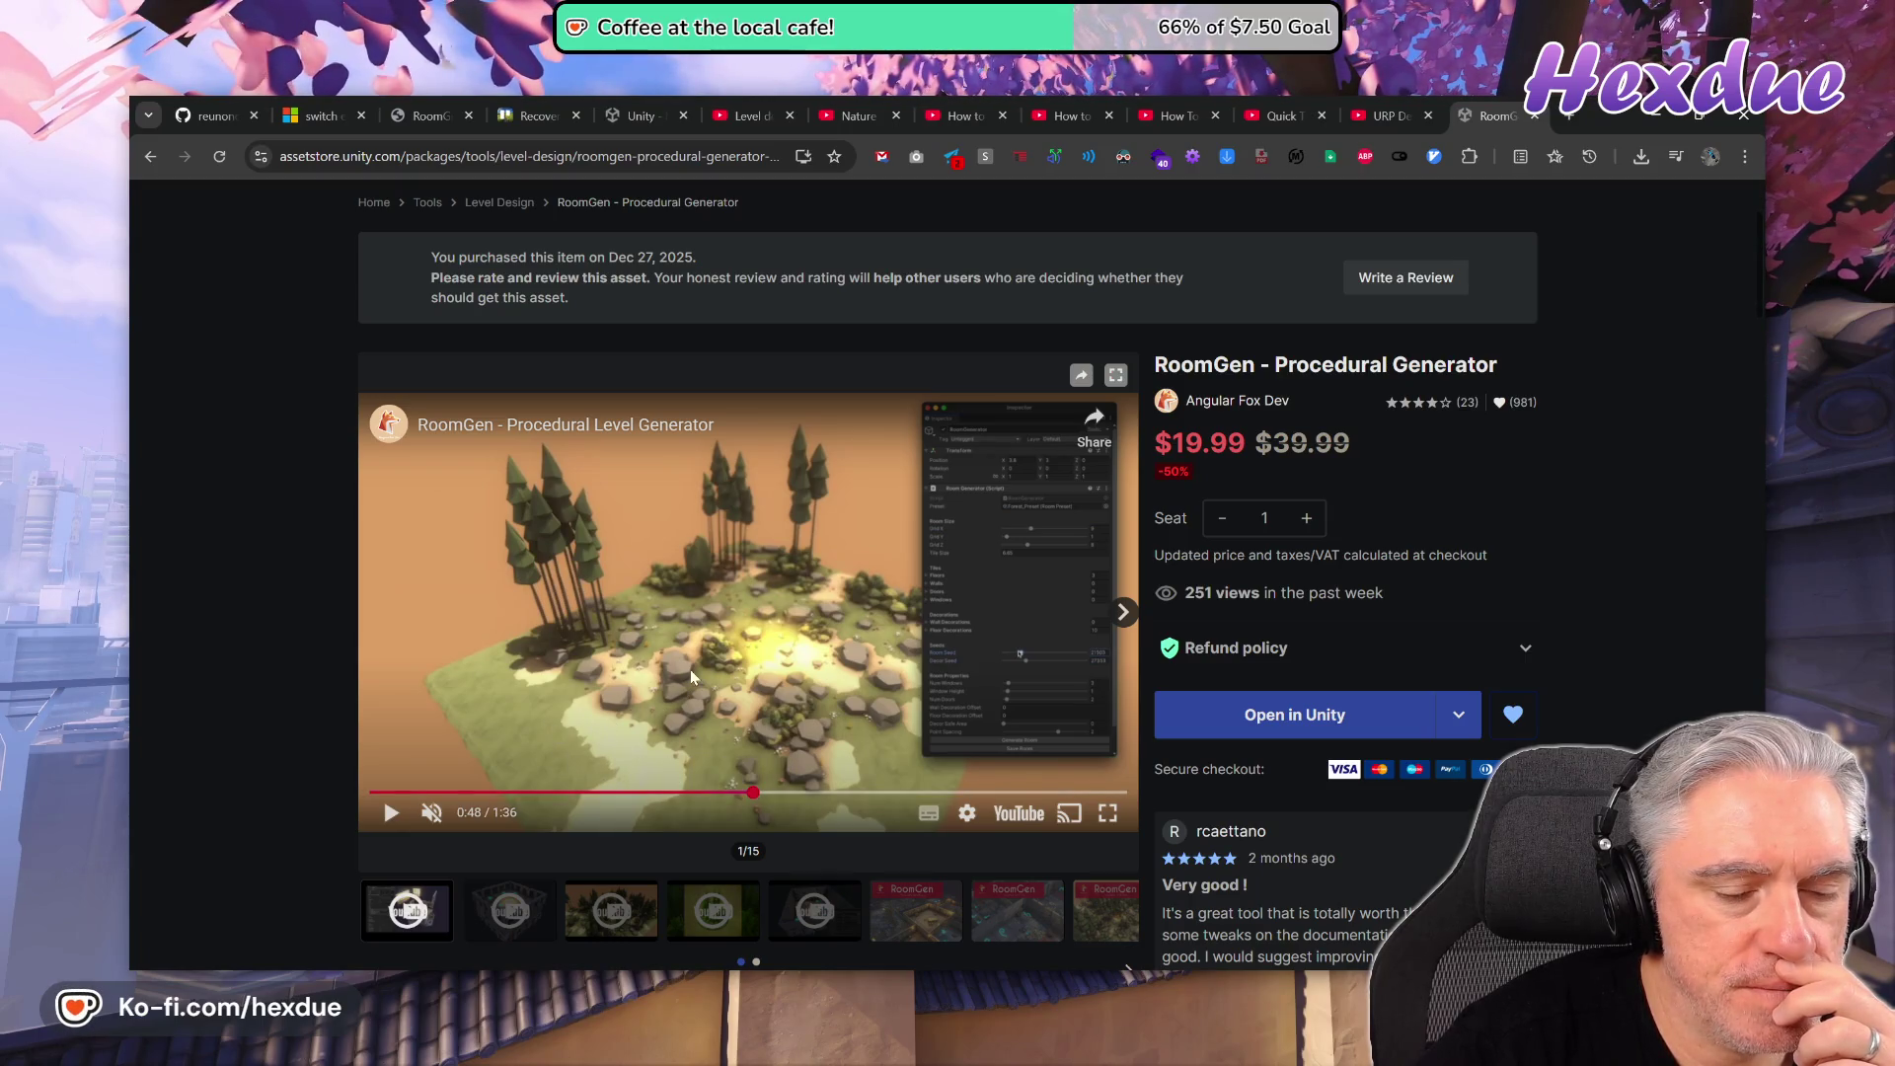
{"action": "mouse_move", "coordinate": [785, 793]}
{"action": "left_mouse_down"}
{"action": "mouse_move", "coordinate": [805, 793]}
{"action": "mouse_move", "coordinate": [748, 793]}
{"action": "left_mouse_up"}
{"action": "left_click", "coordinate": [713, 793]}
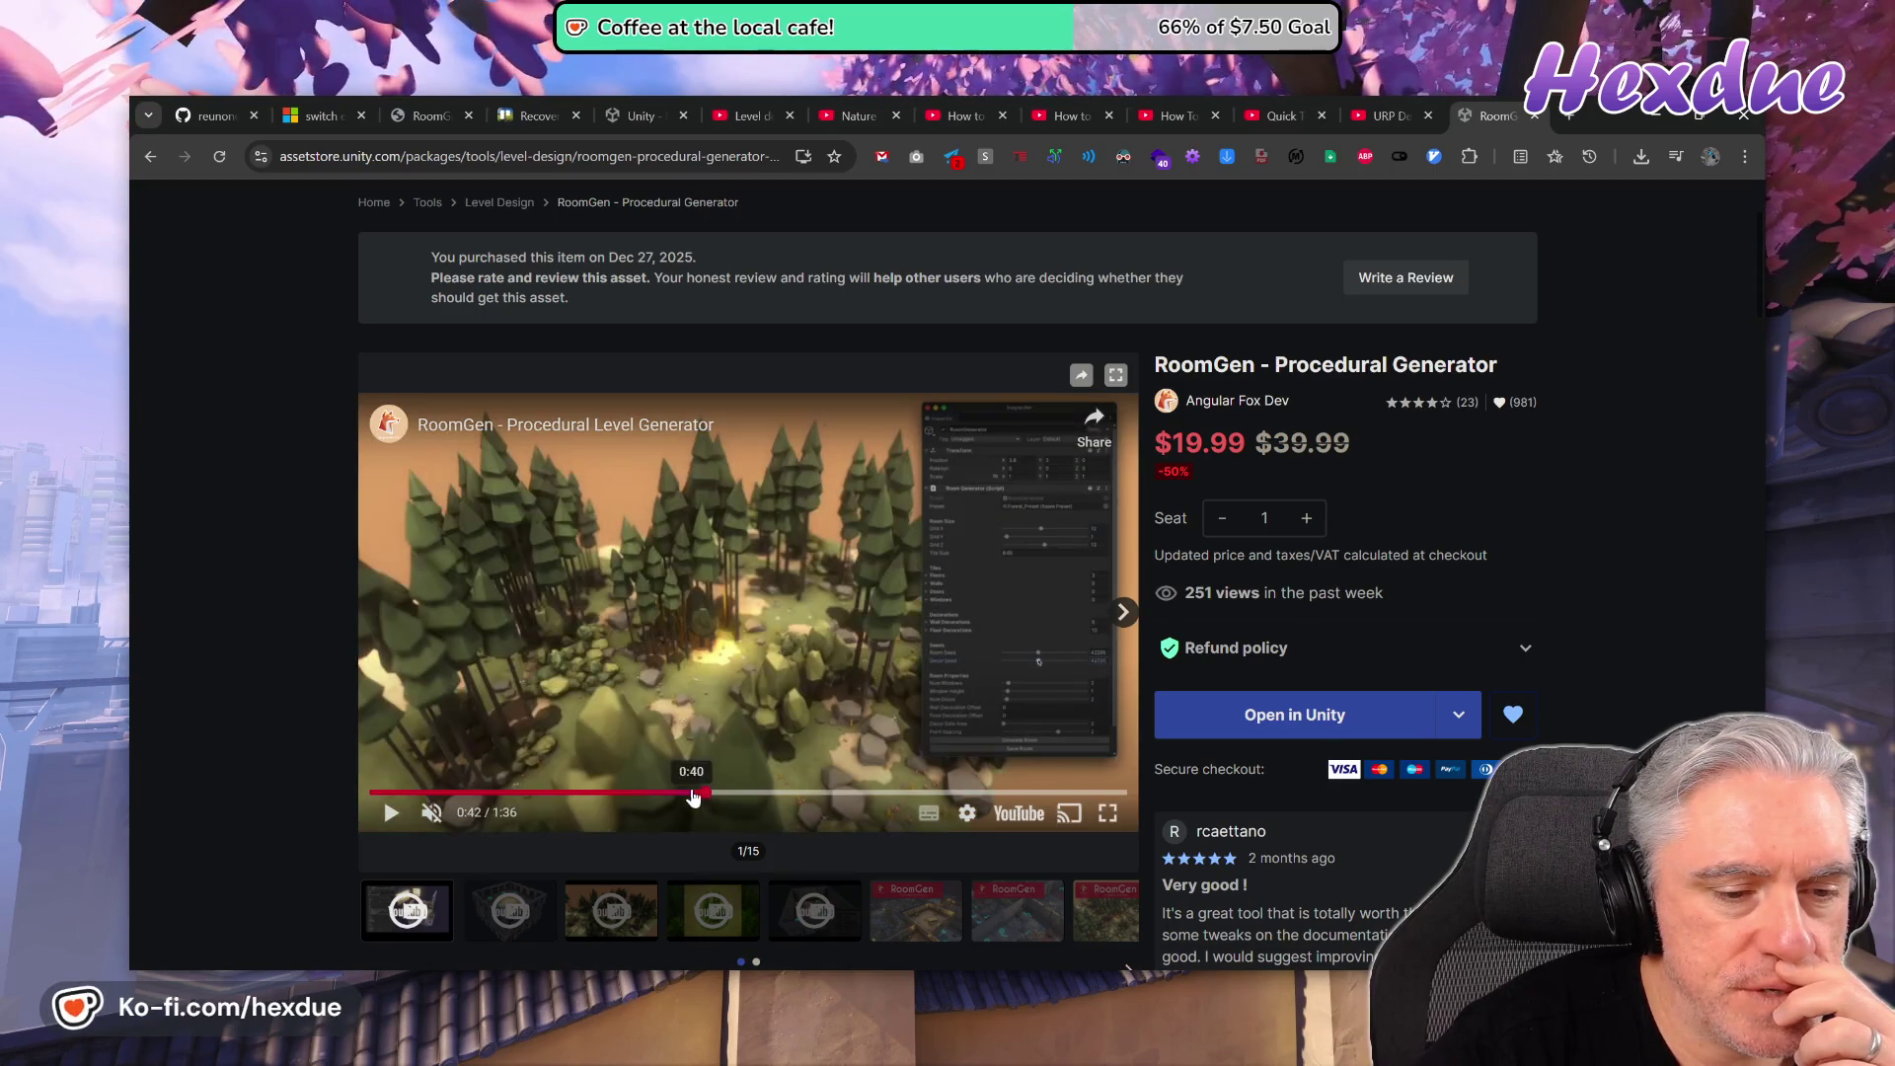
{"action": "left_click", "coordinate": [755, 794]}
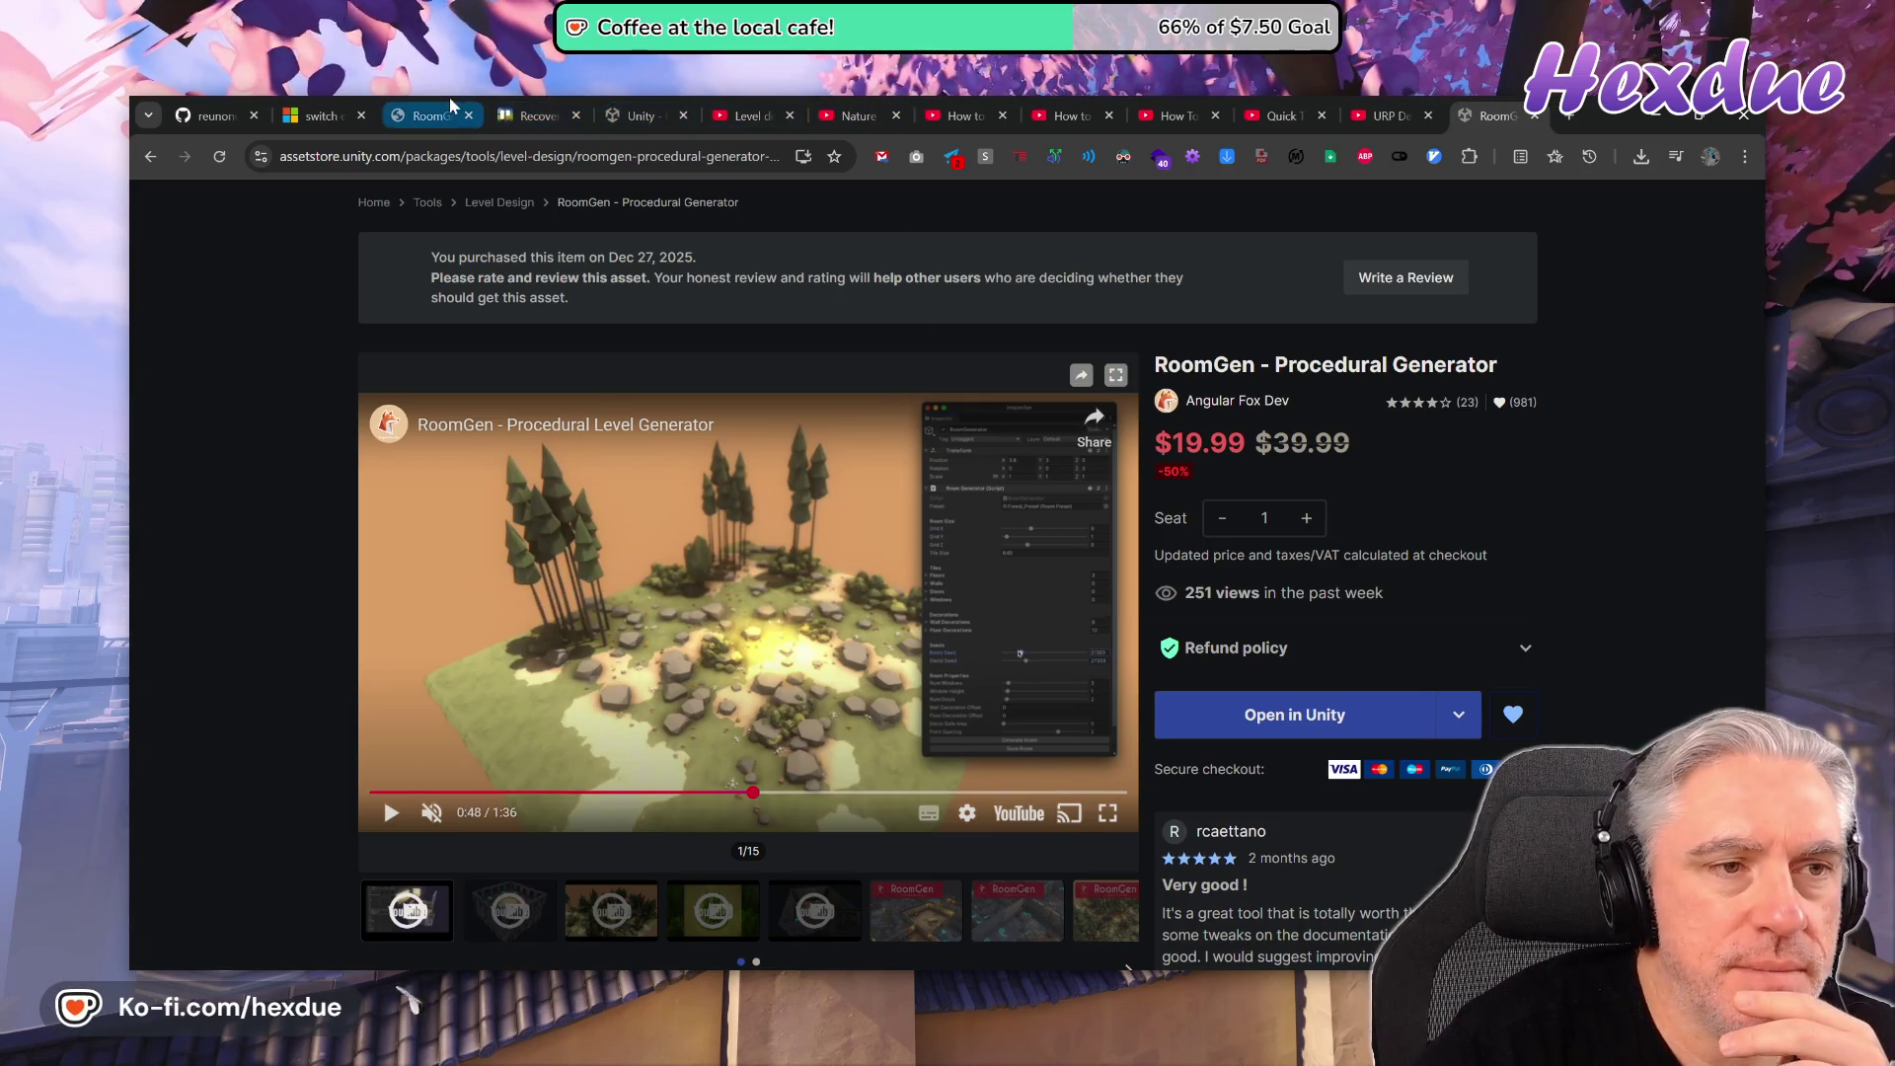
{"action": "left_click", "coordinate": [424, 116]}
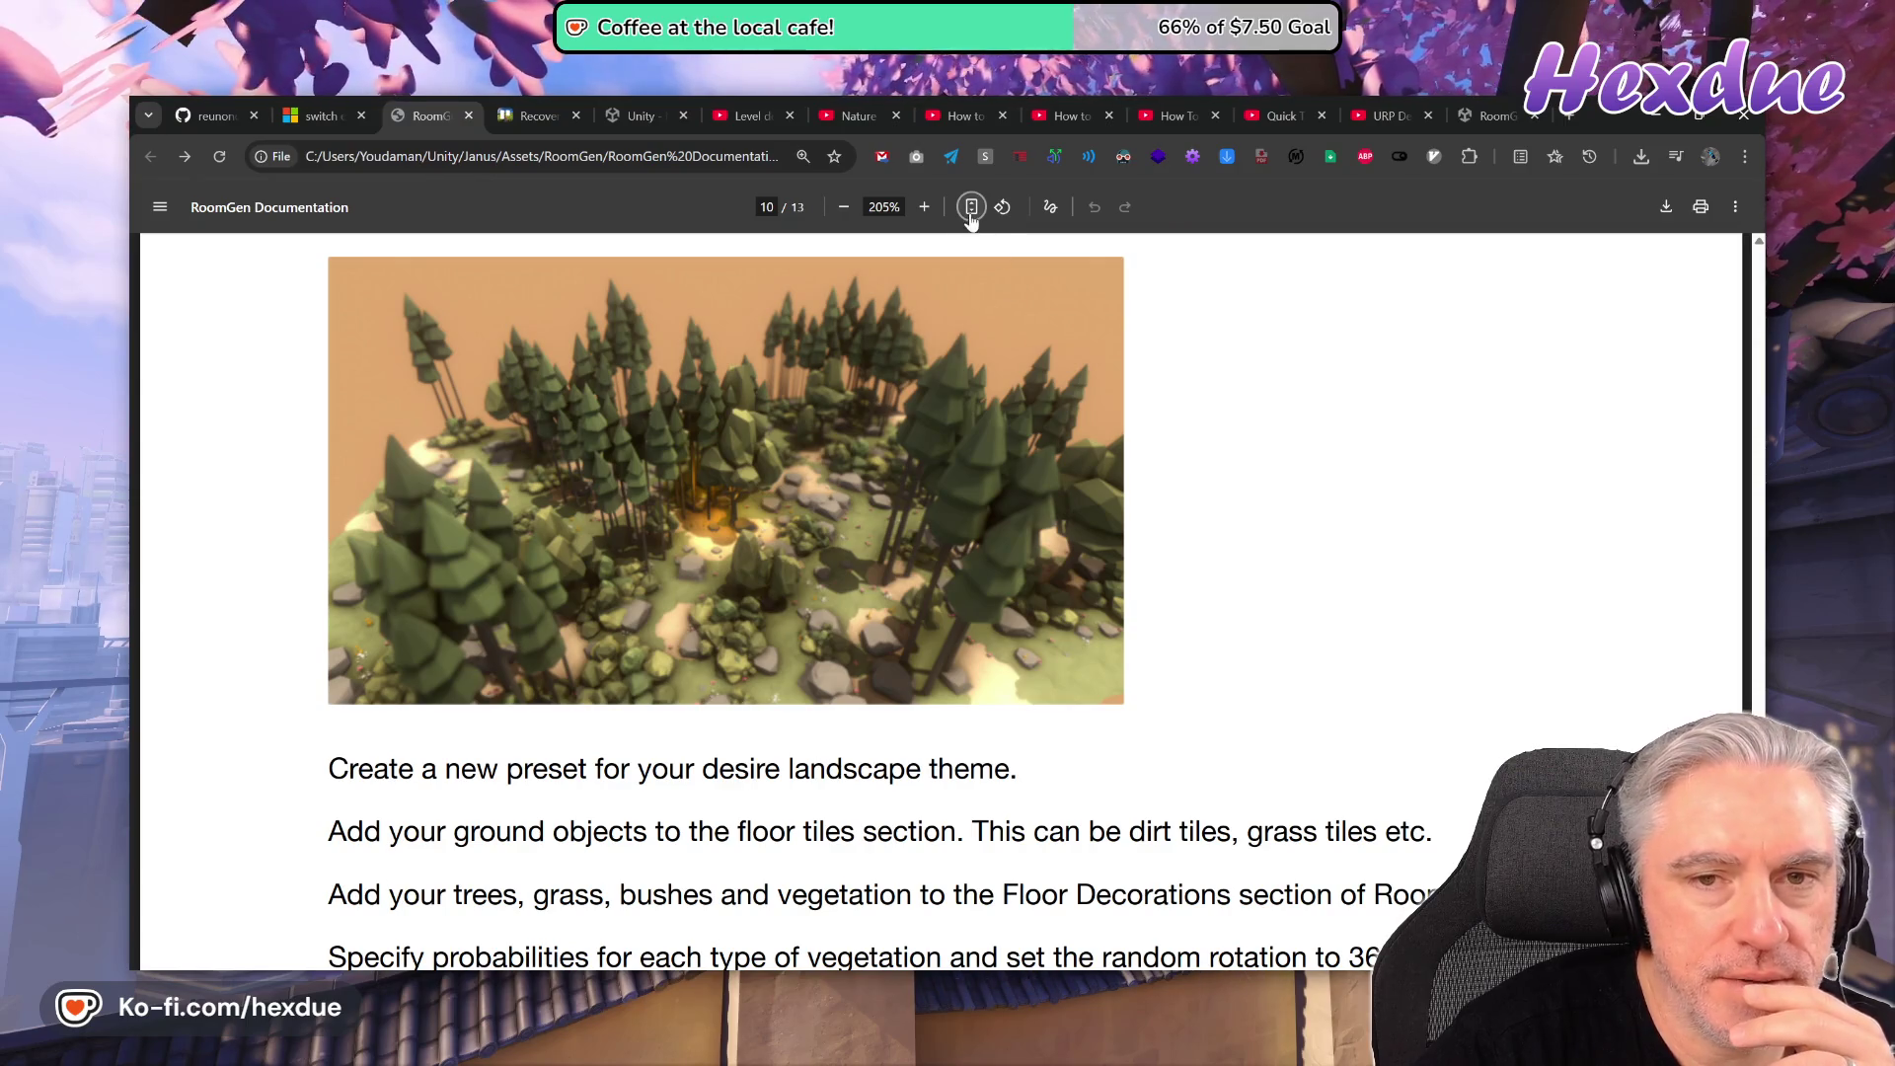
- Fit a whole page in view and scroll back to Customizing Presets on page 2
{"action": "left_click", "coordinate": [970, 209]}
{"action": "scroll", "coordinate": [1086, 647], "scroll_direction": "up", "scroll_amount": 20}
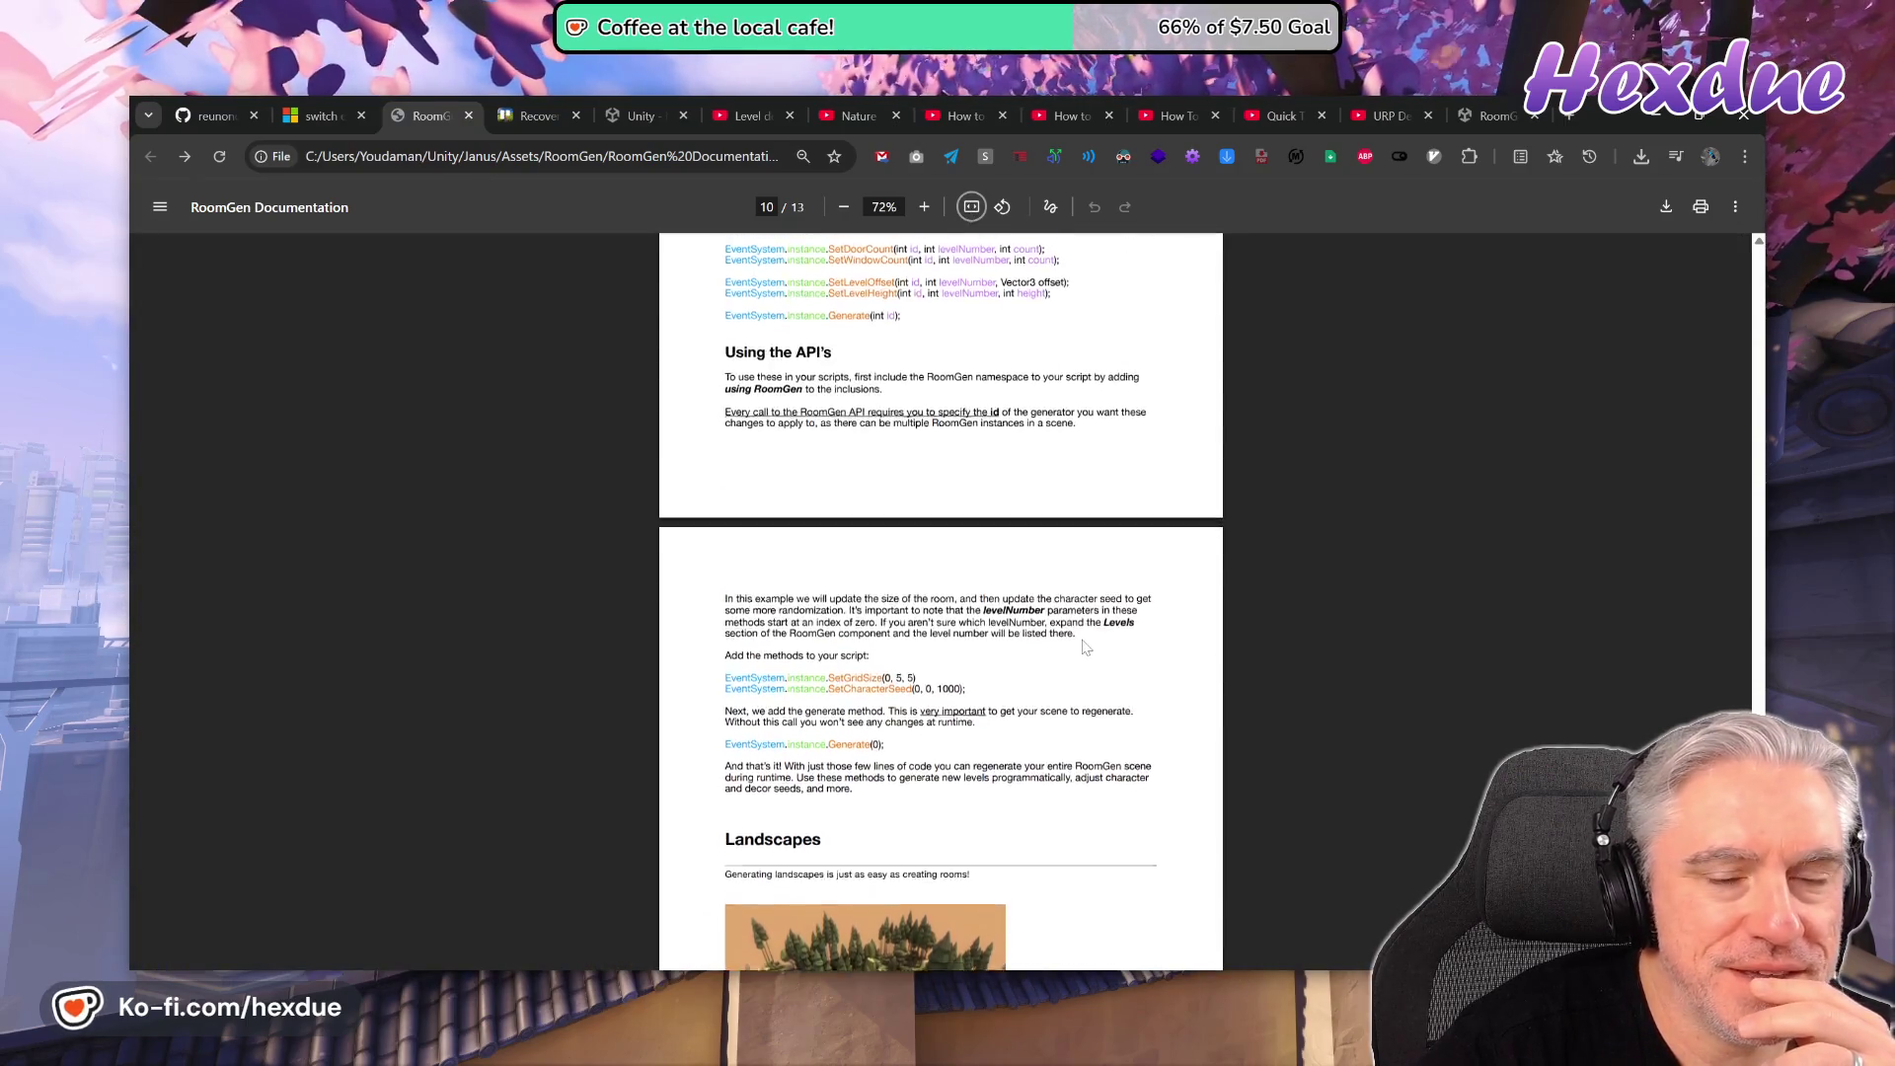
{"action": "scroll", "coordinate": [1083, 646], "scroll_direction": "up", "scroll_amount": 20}
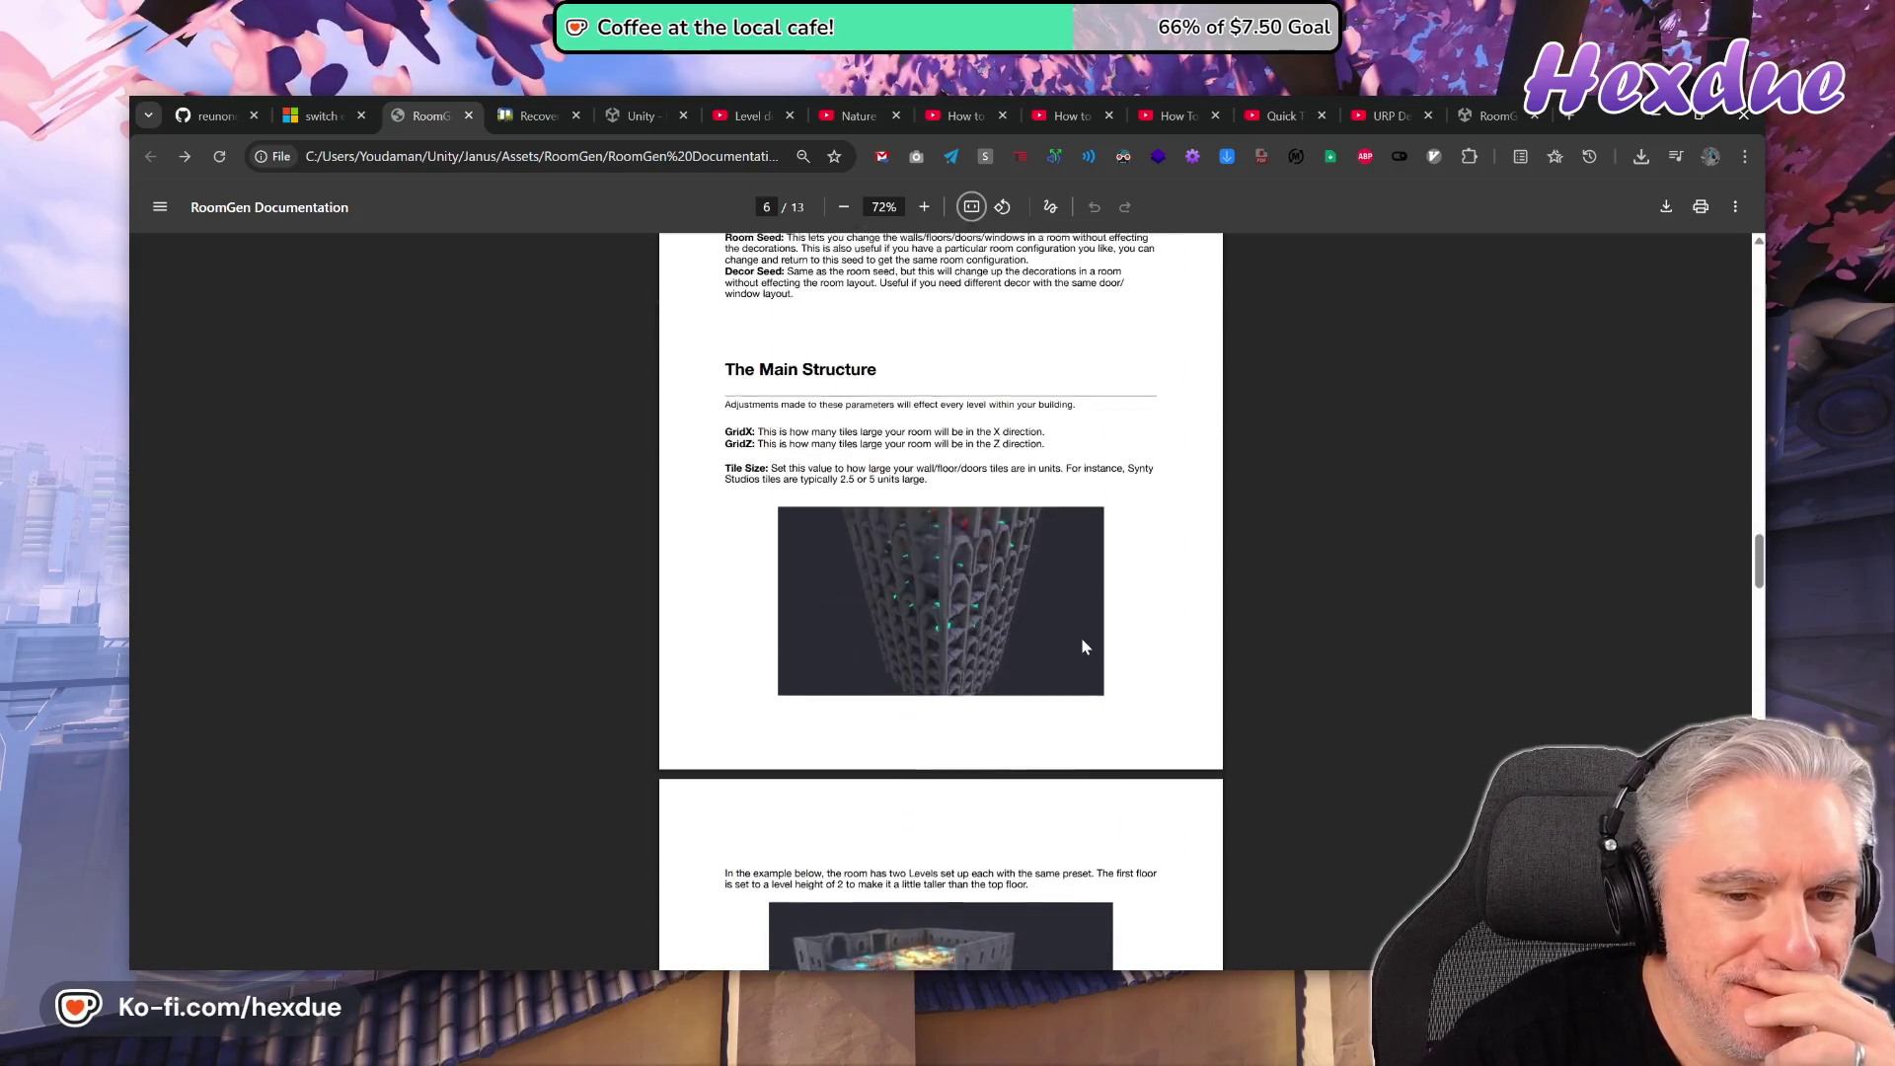
{"action": "scroll", "coordinate": [1083, 645], "scroll_direction": "up", "scroll_amount": 12}
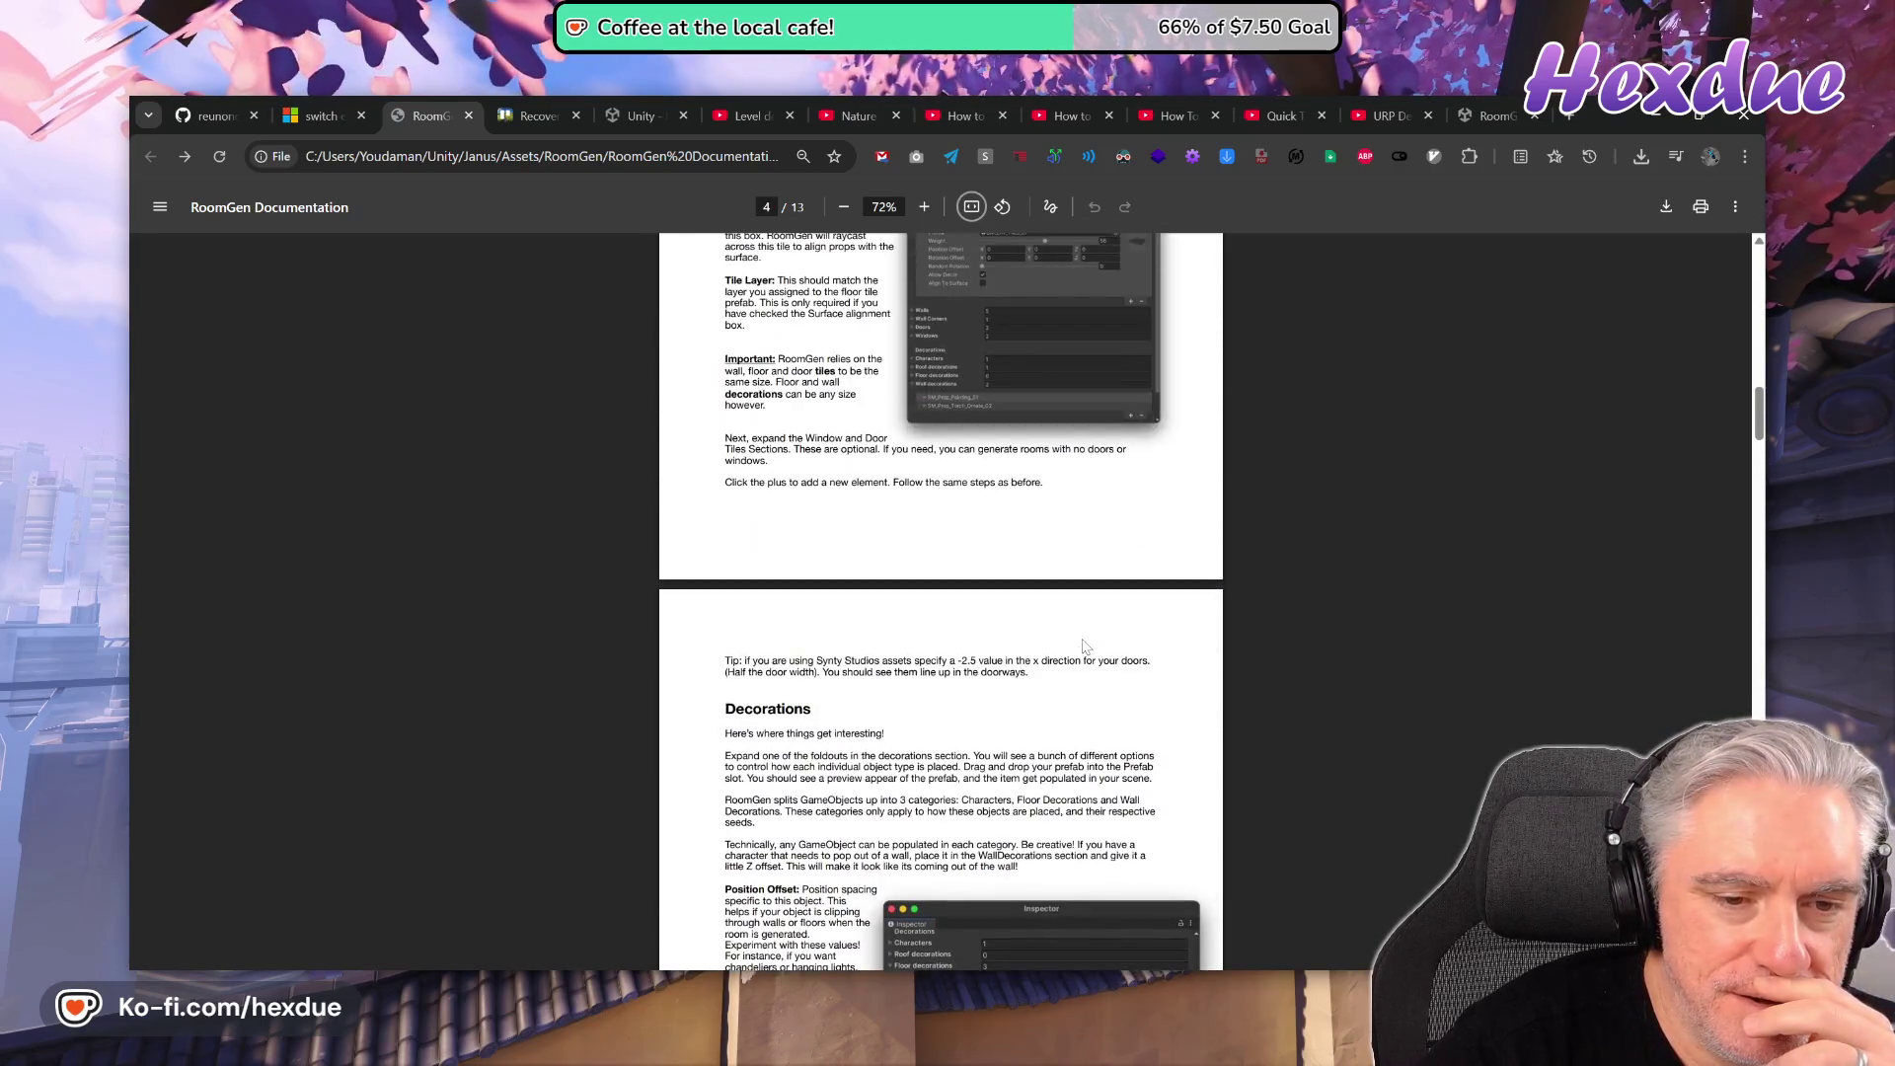
{"action": "scroll", "coordinate": [1086, 647], "scroll_direction": "up", "scroll_amount": 4}
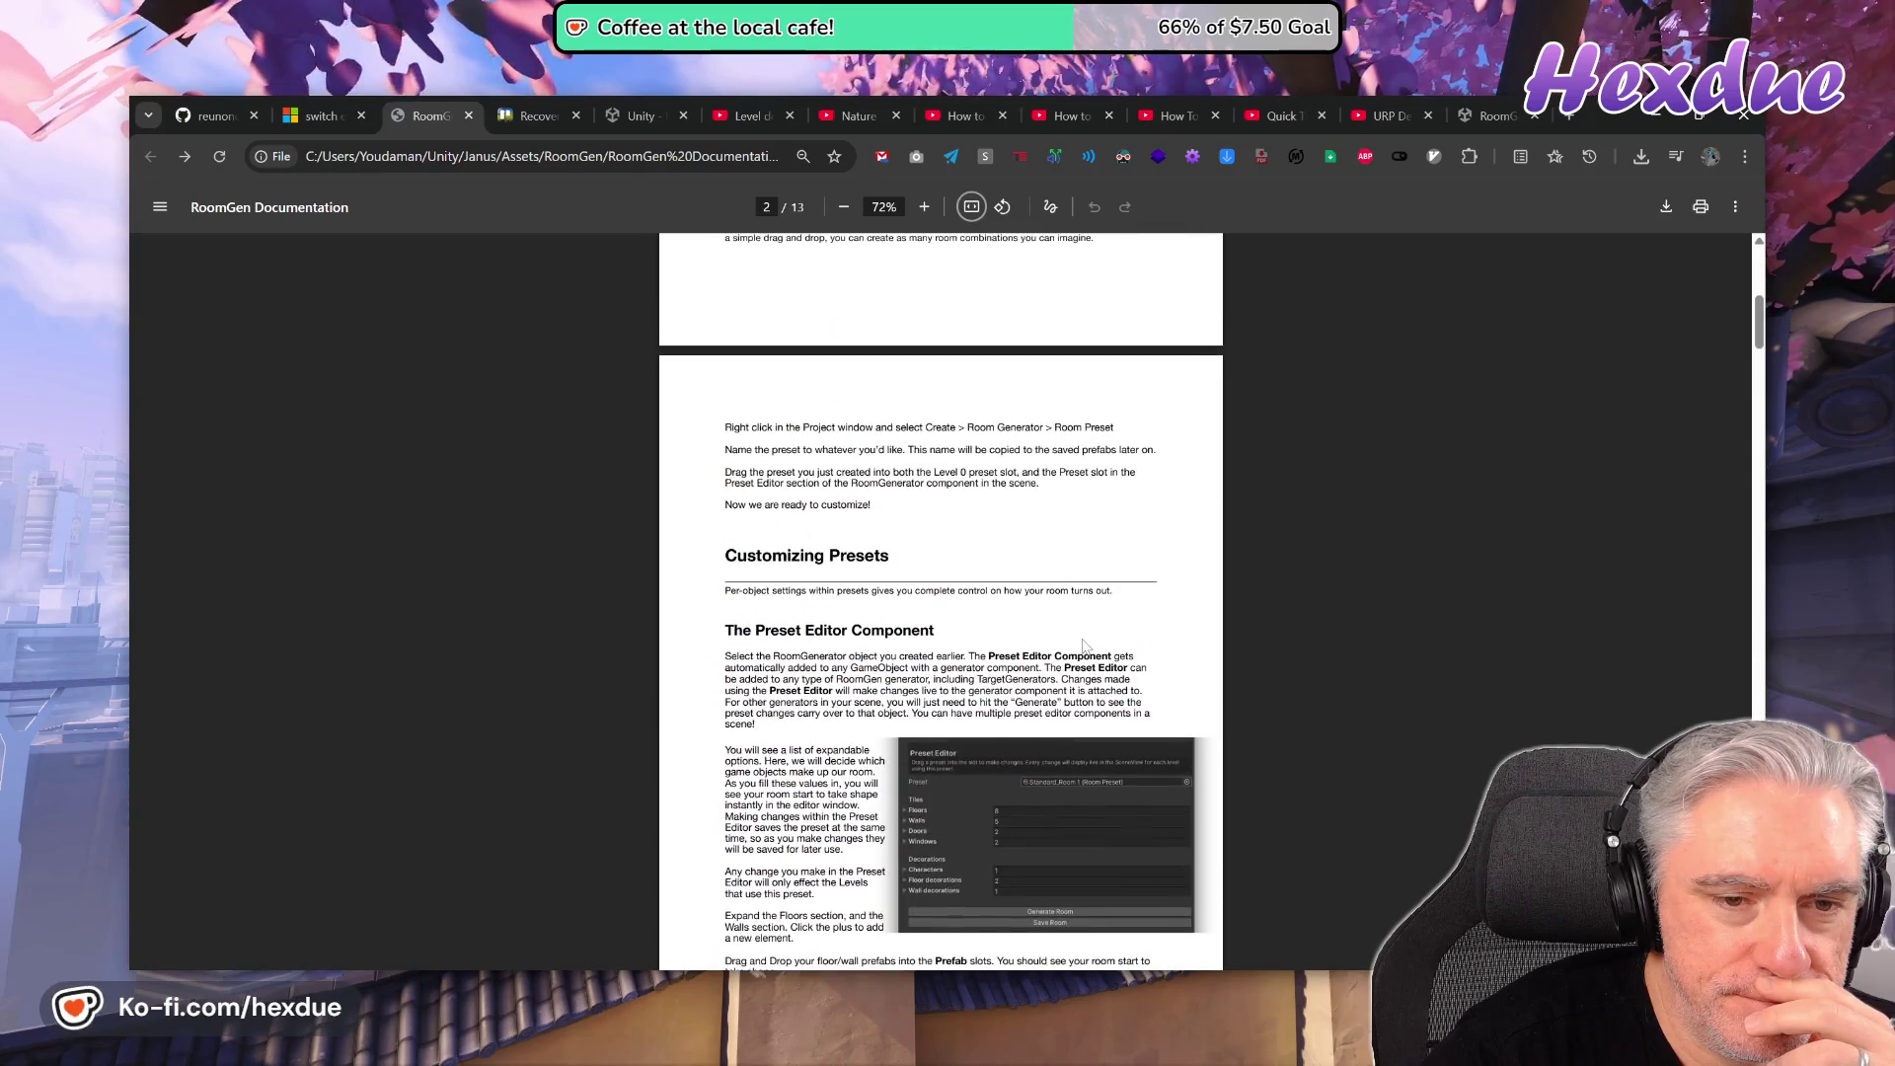
{"action": "scroll", "coordinate": [1082, 646], "scroll_direction": "down", "scroll_amount": 3}
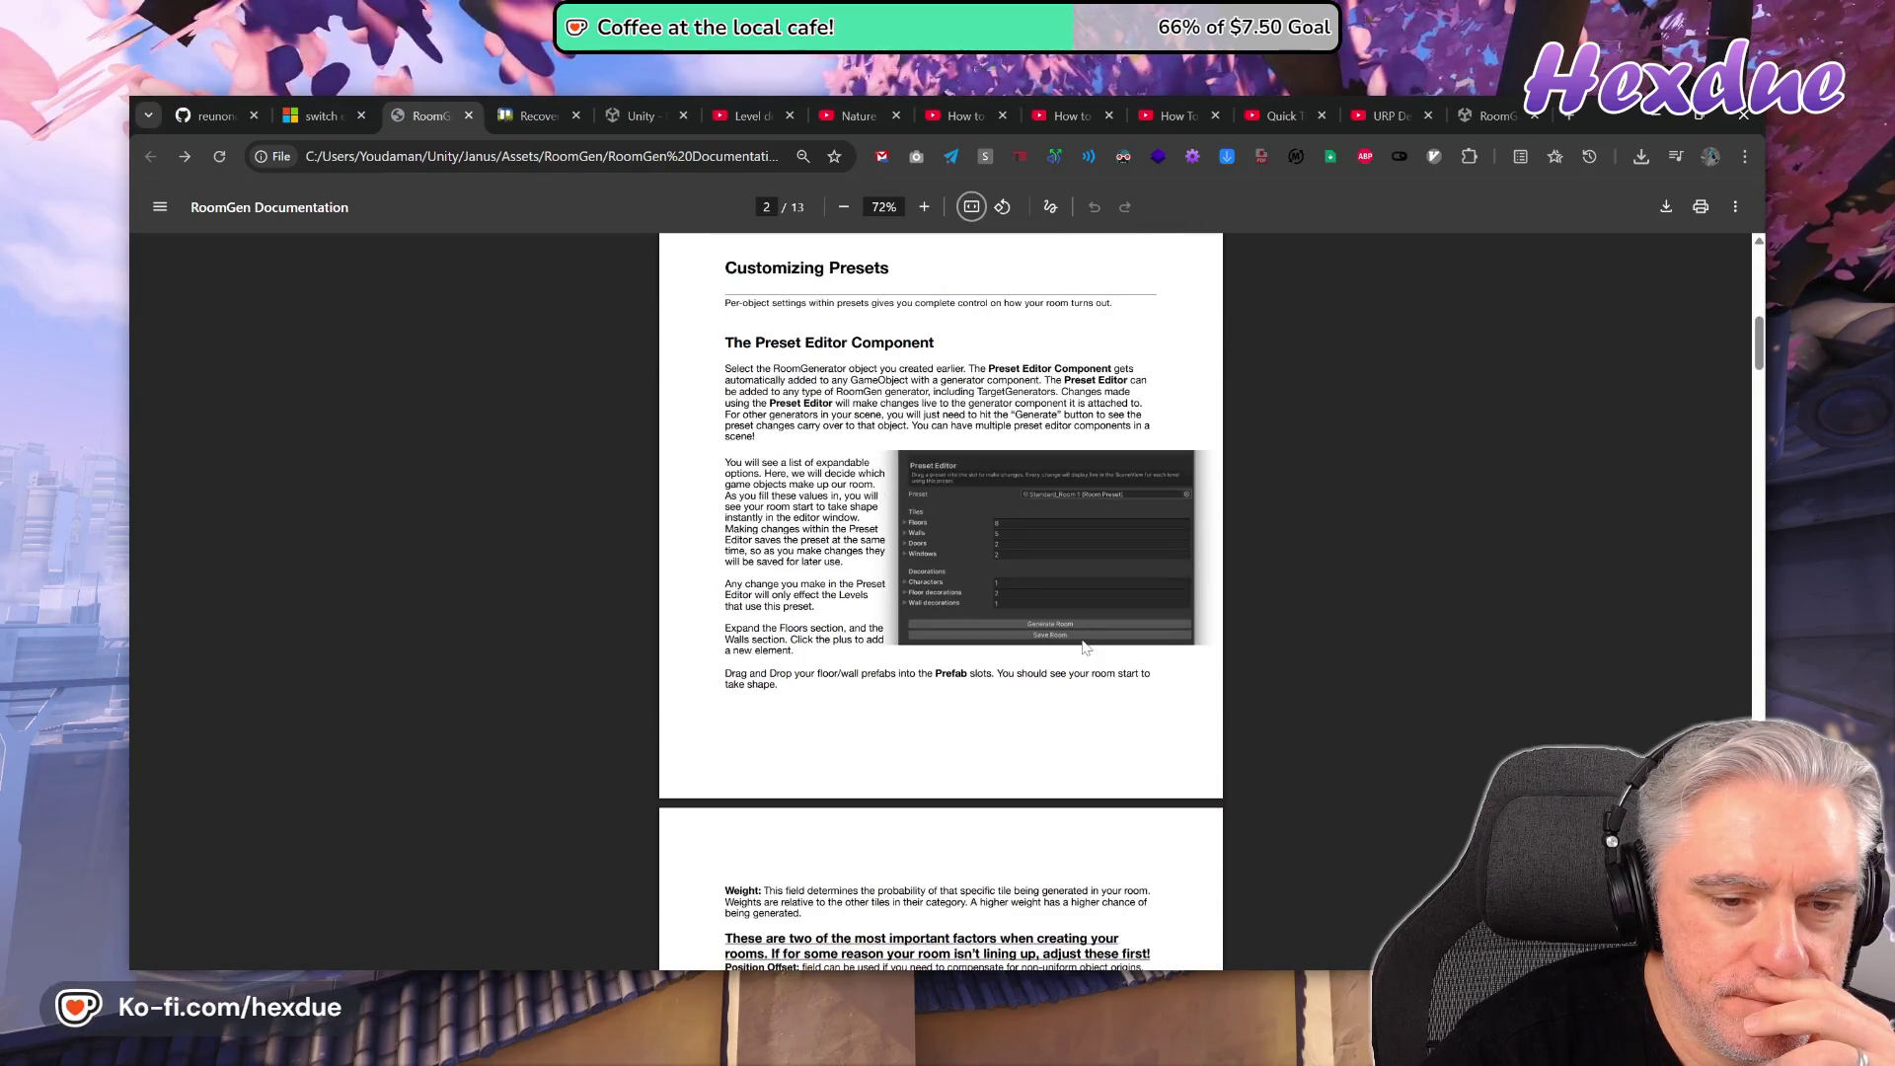
- Fit to width, zoom out to 100%, and scroll to Object Spacing on page 4
{"action": "left_click", "coordinate": [972, 208]}
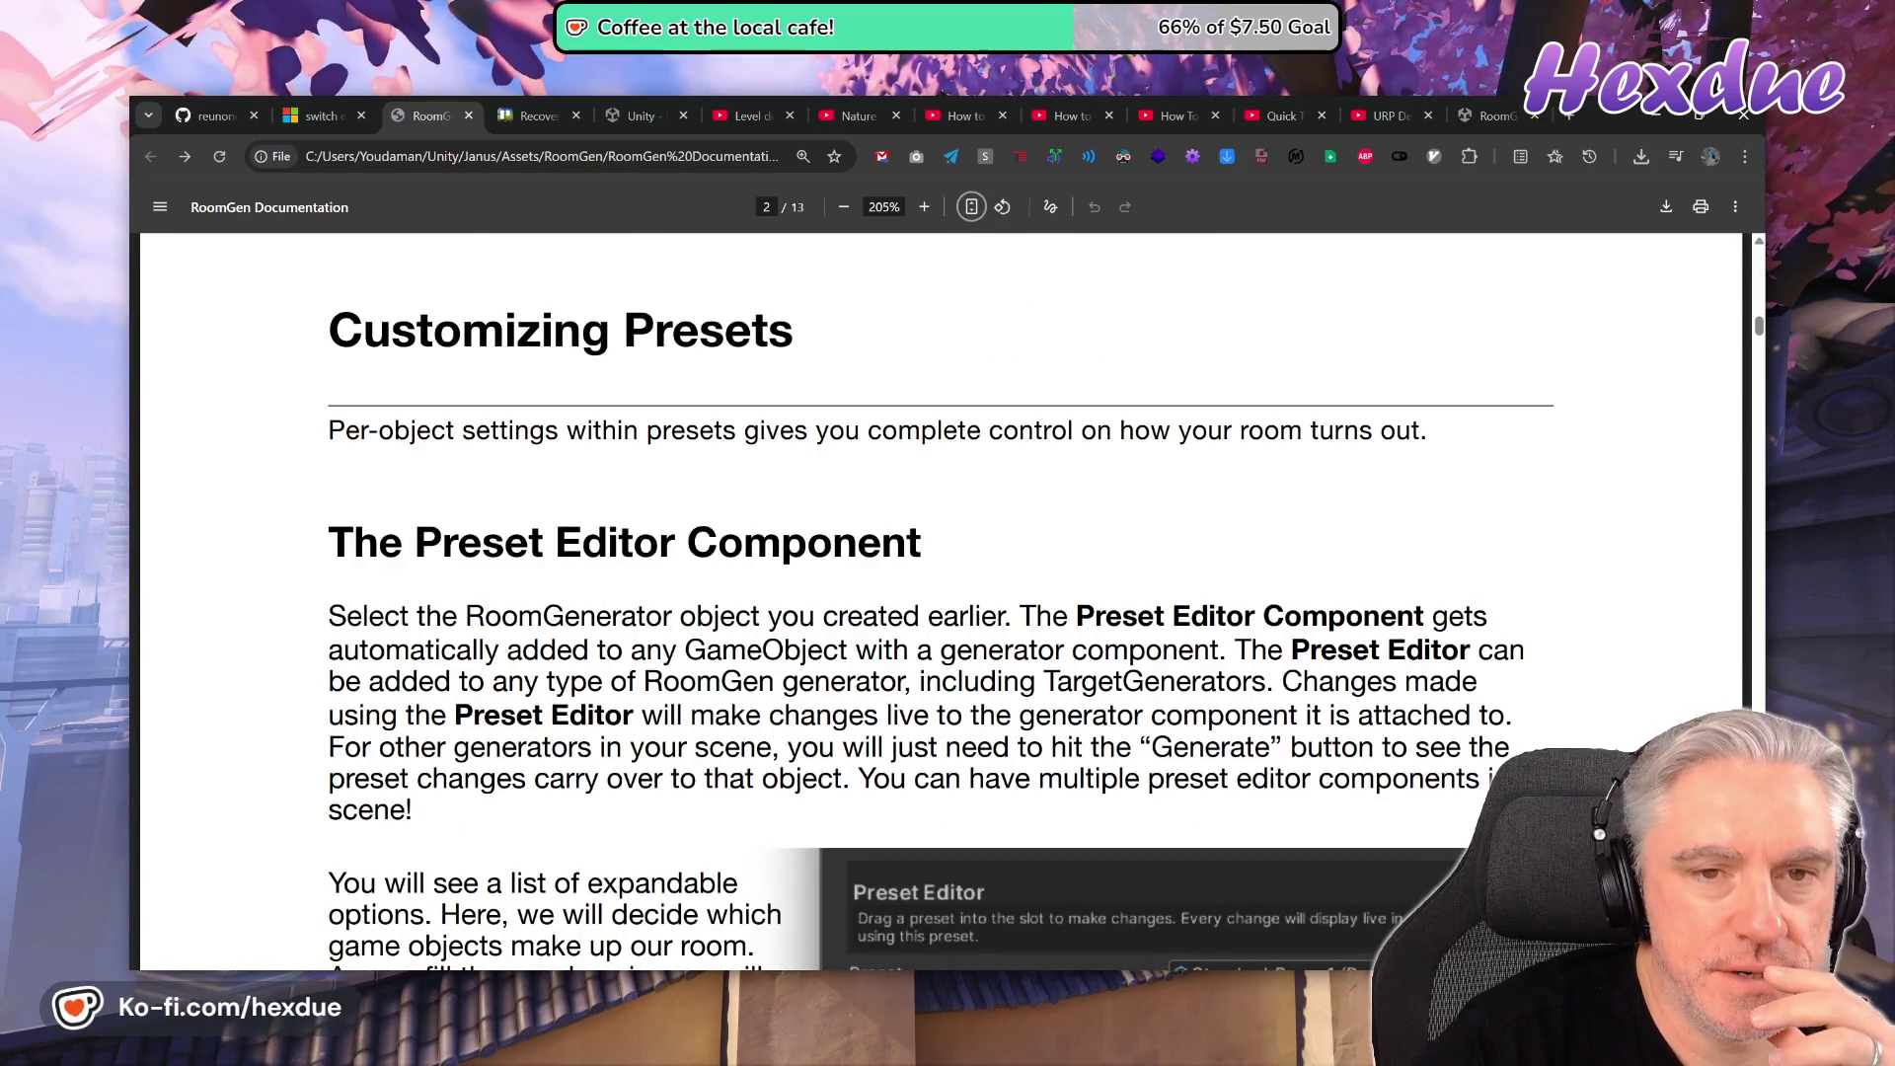
{"action": "left_click", "coordinate": [842, 207]}
{"action": "left_click", "coordinate": [842, 207]}
{"action": "left_click", "coordinate": [842, 207]}
{"action": "left_click", "coordinate": [842, 207]}
{"action": "left_click", "coordinate": [842, 208]}
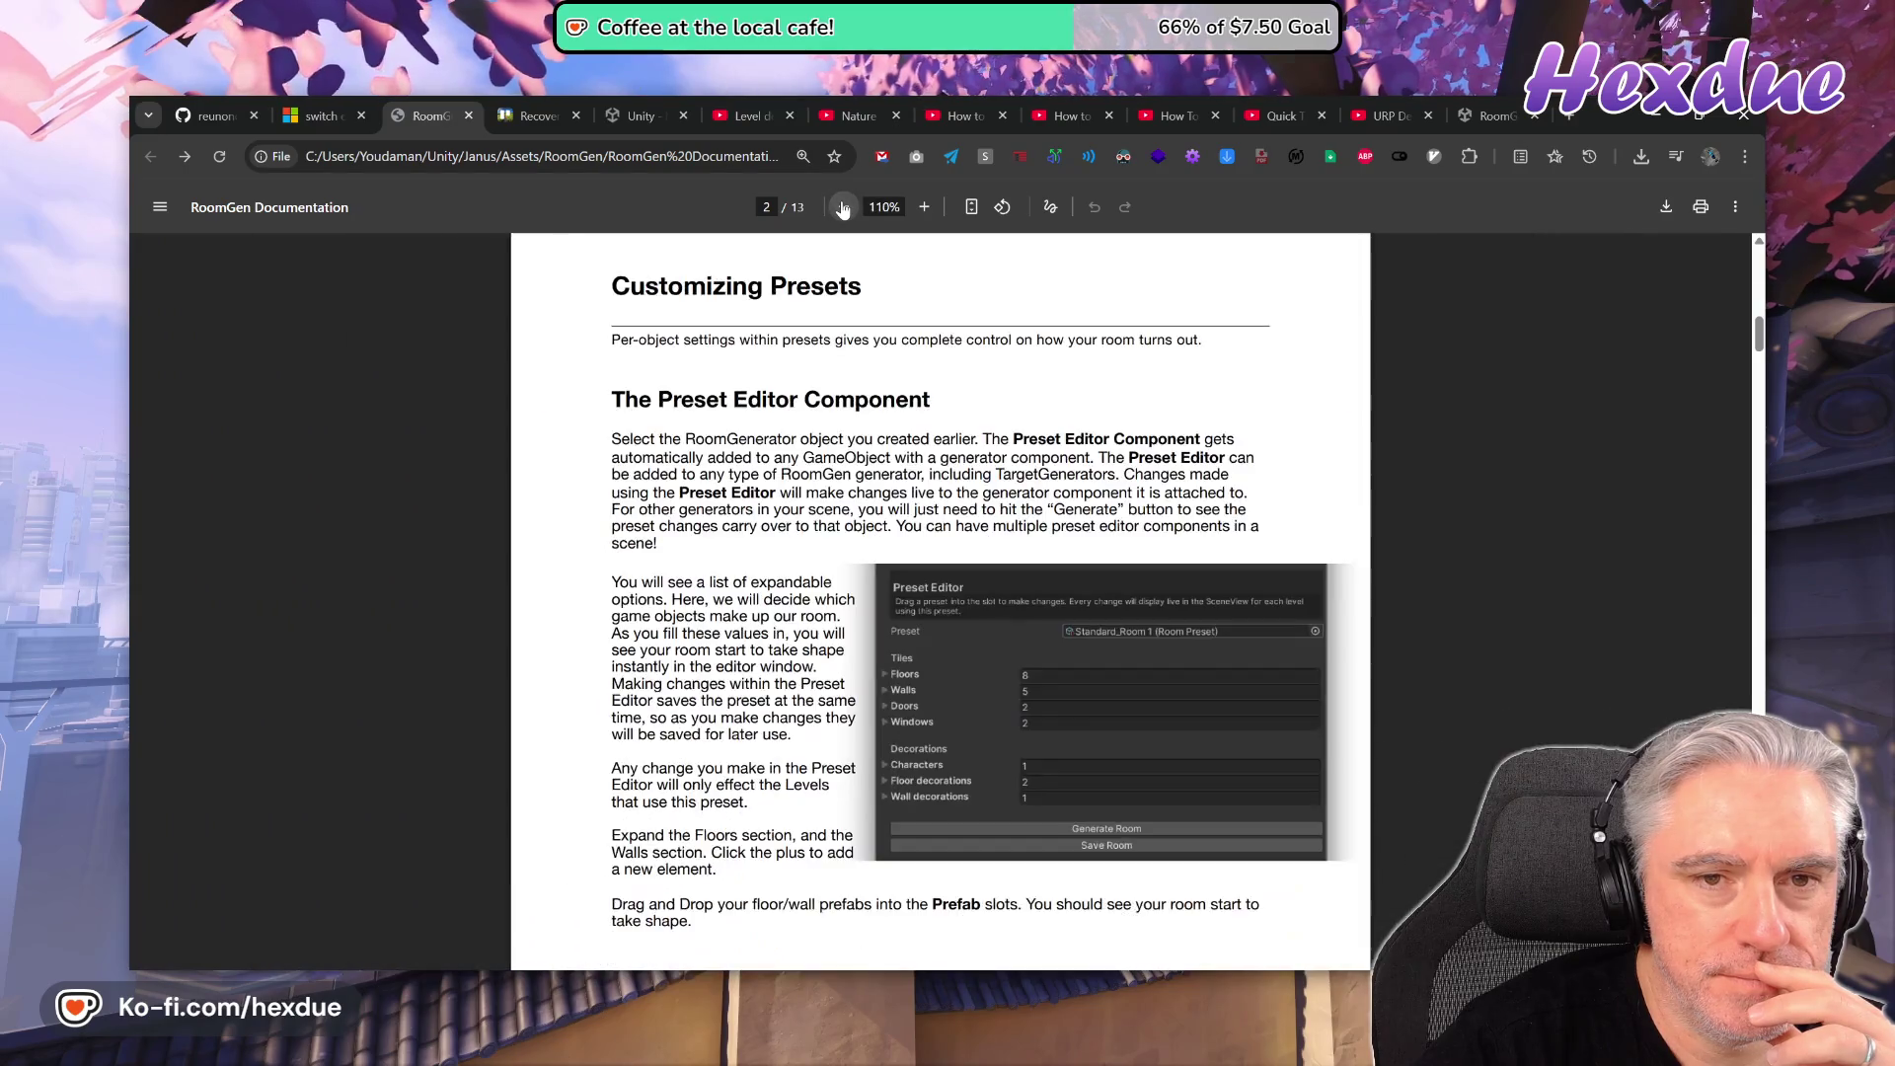
{"action": "left_click", "coordinate": [842, 207]}
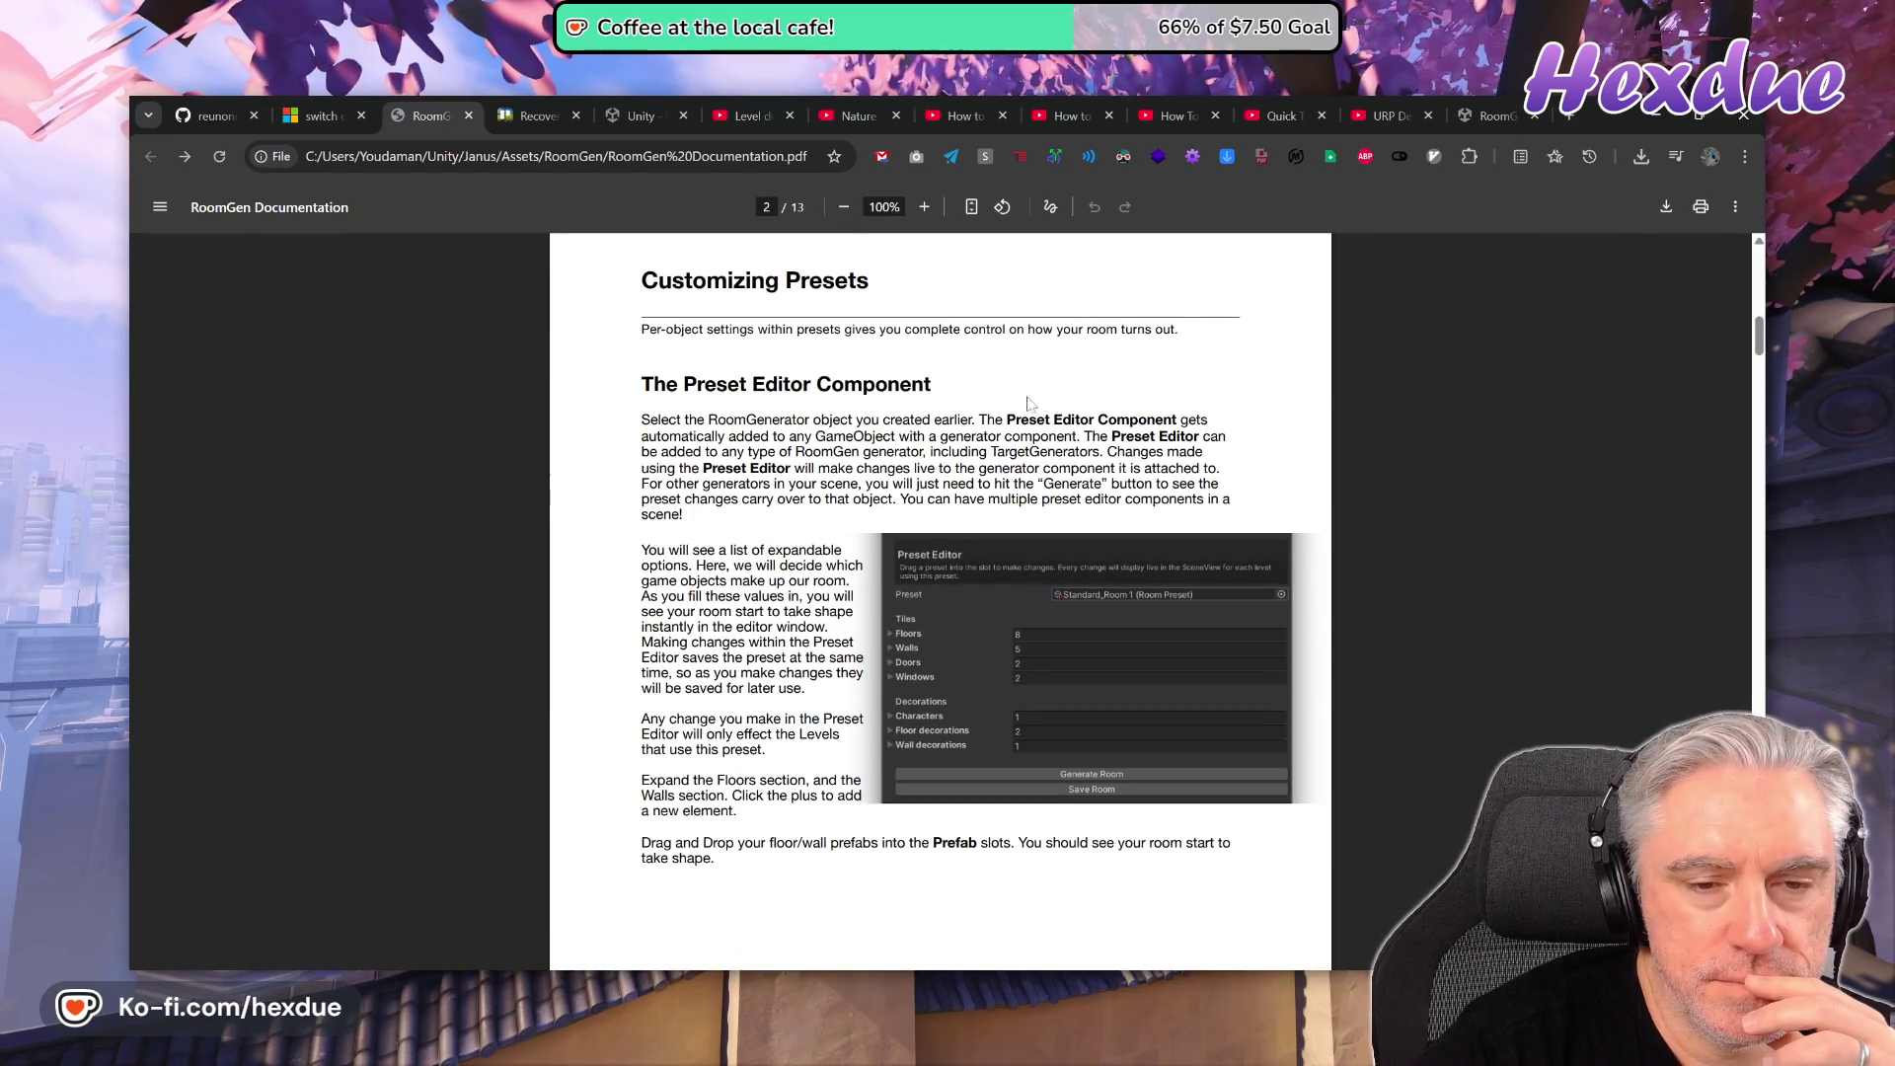
{"action": "scroll", "coordinate": [943, 731], "scroll_direction": "down", "scroll_amount": 20}
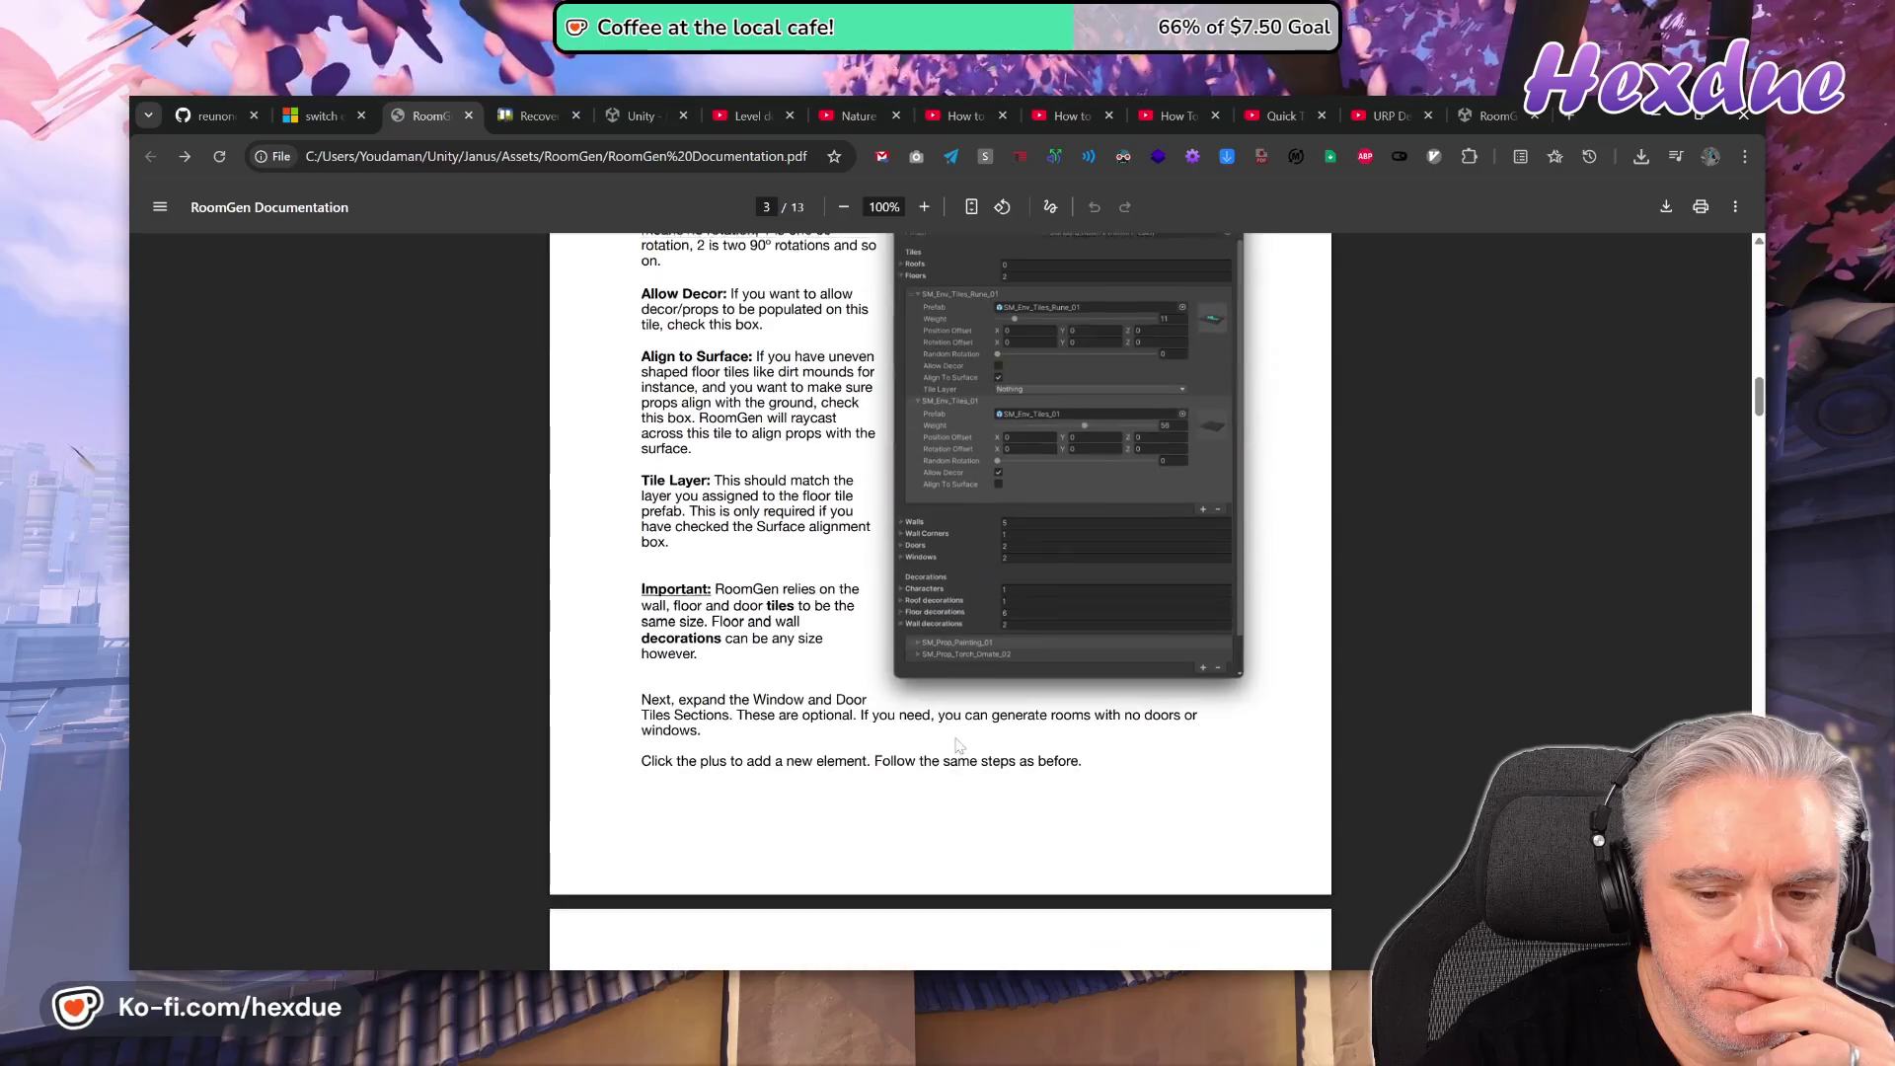
{"action": "scroll", "coordinate": [958, 742], "scroll_direction": "down", "scroll_amount": 10}
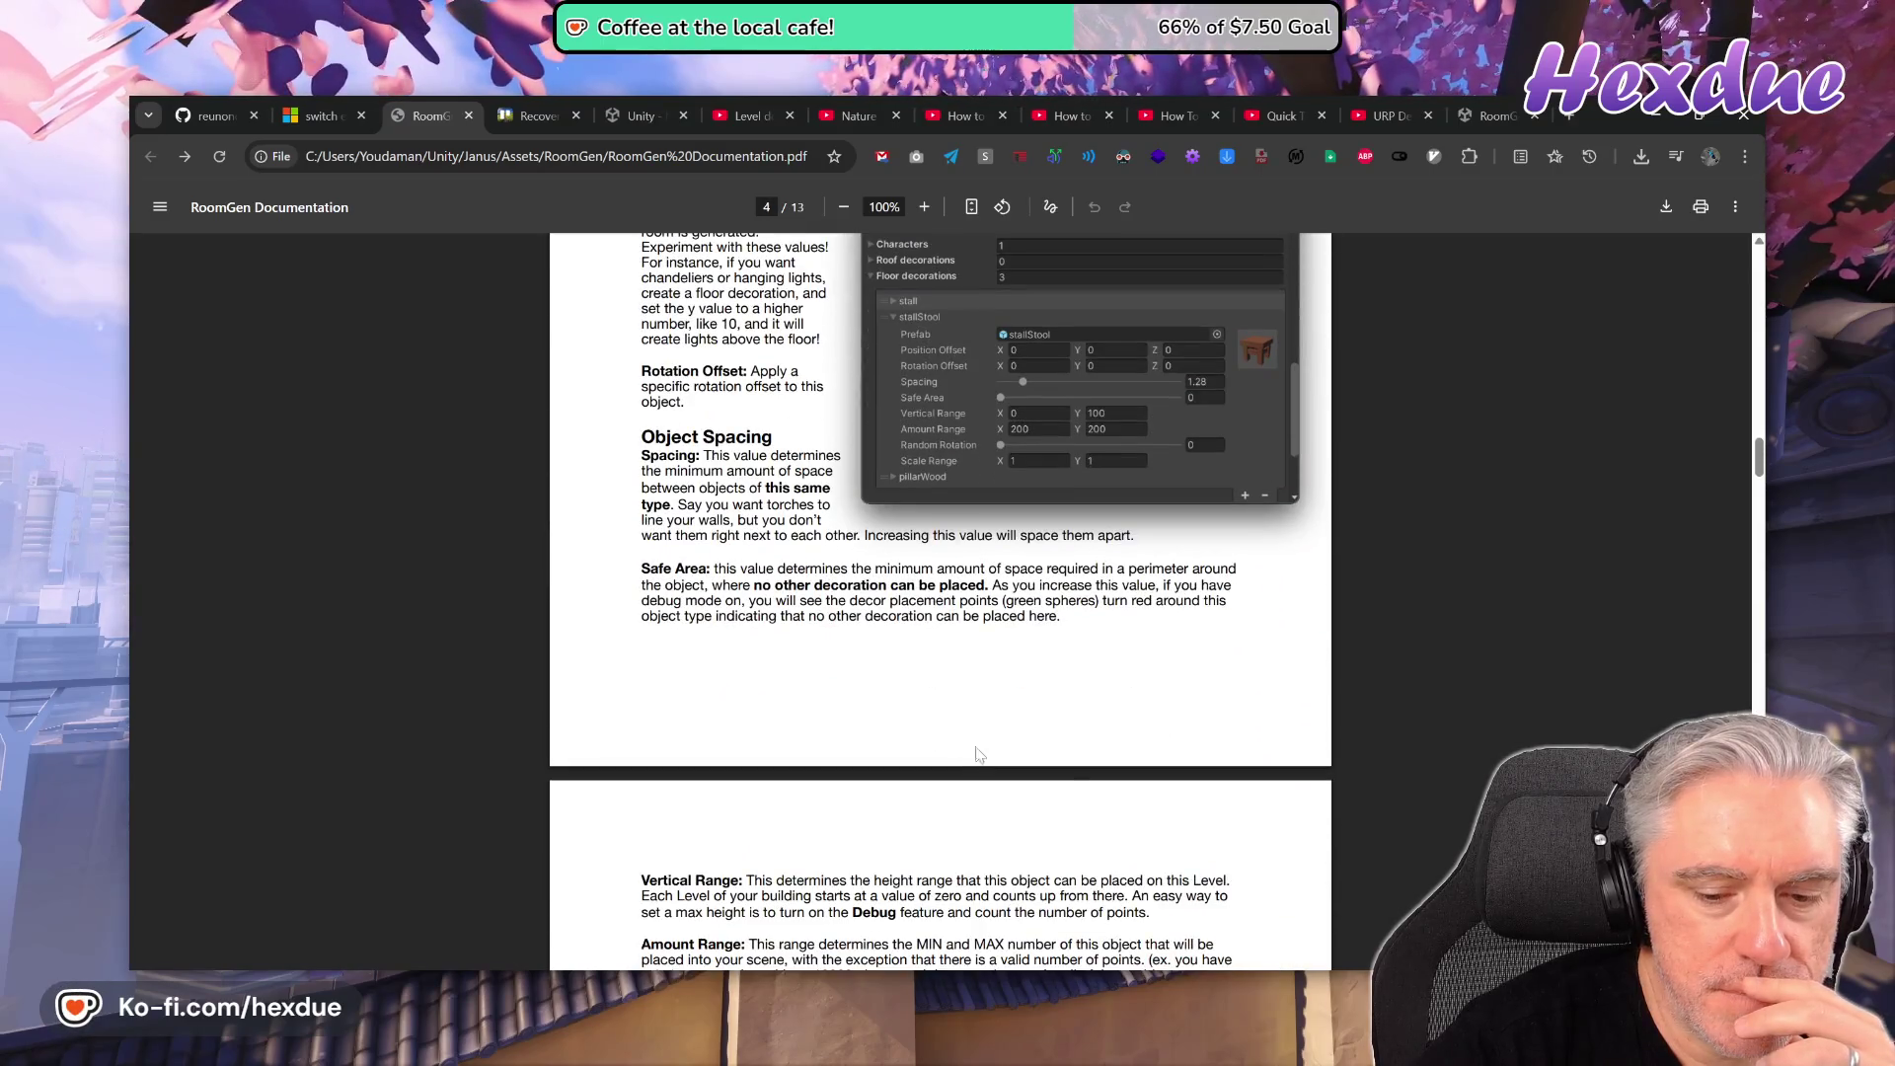
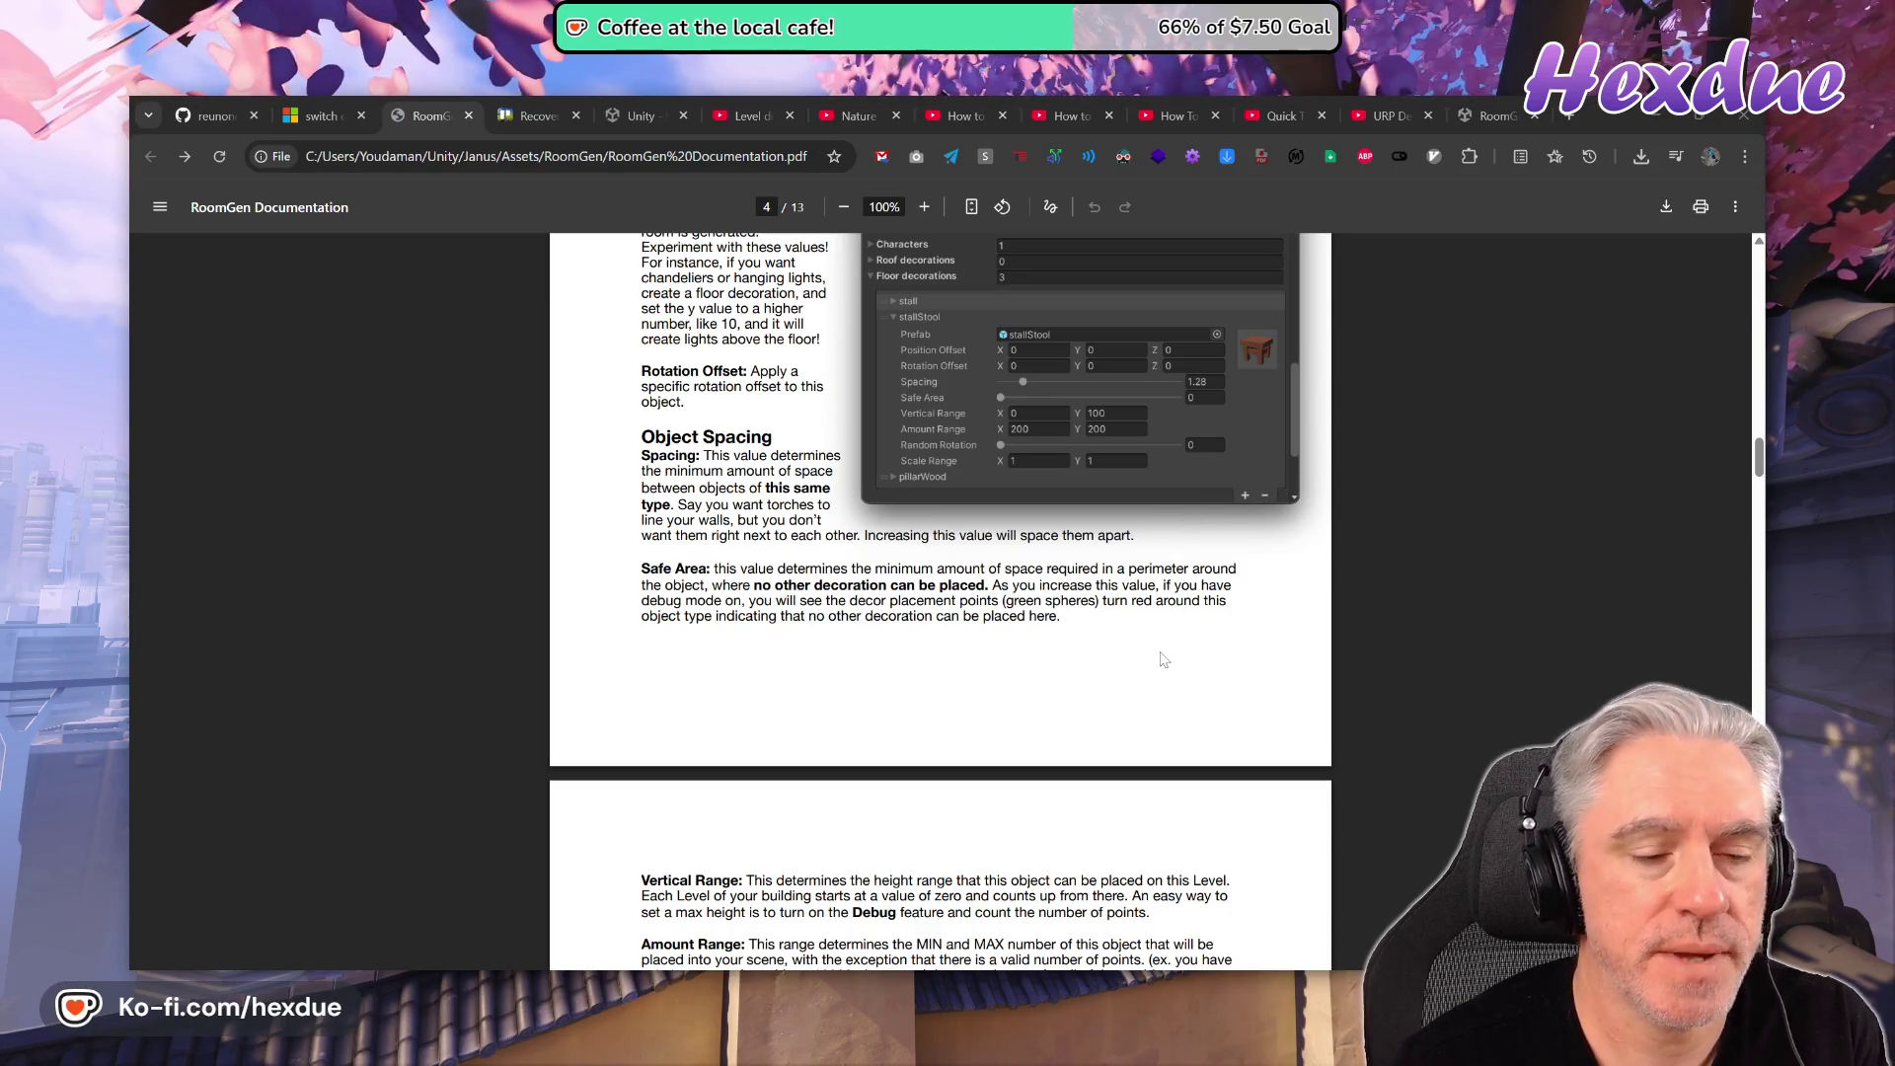
- Return from the RoomGen PDF in Chrome to the Unity editor showing SampleScene
{"action": "mouse_move", "coordinate": [1012, 1061]}
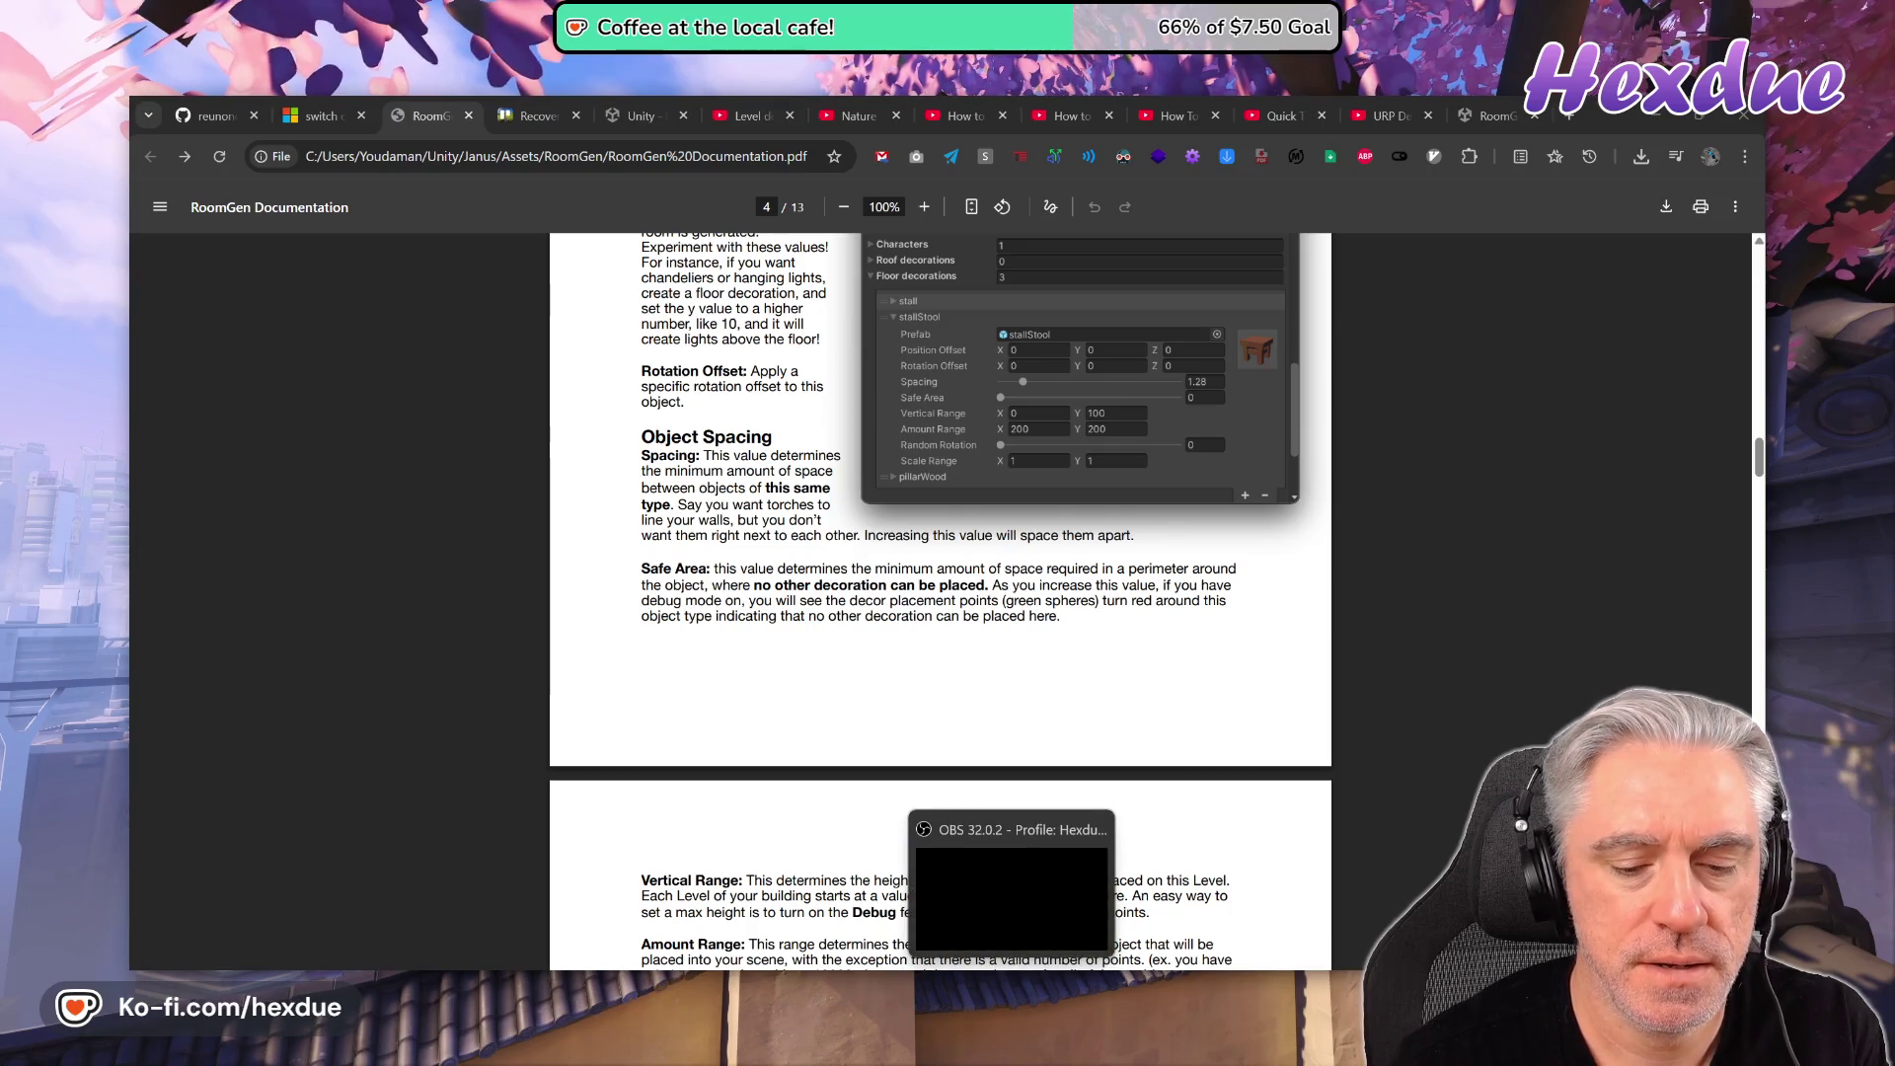
{"action": "left_click", "coordinate": [1179, 1061]}
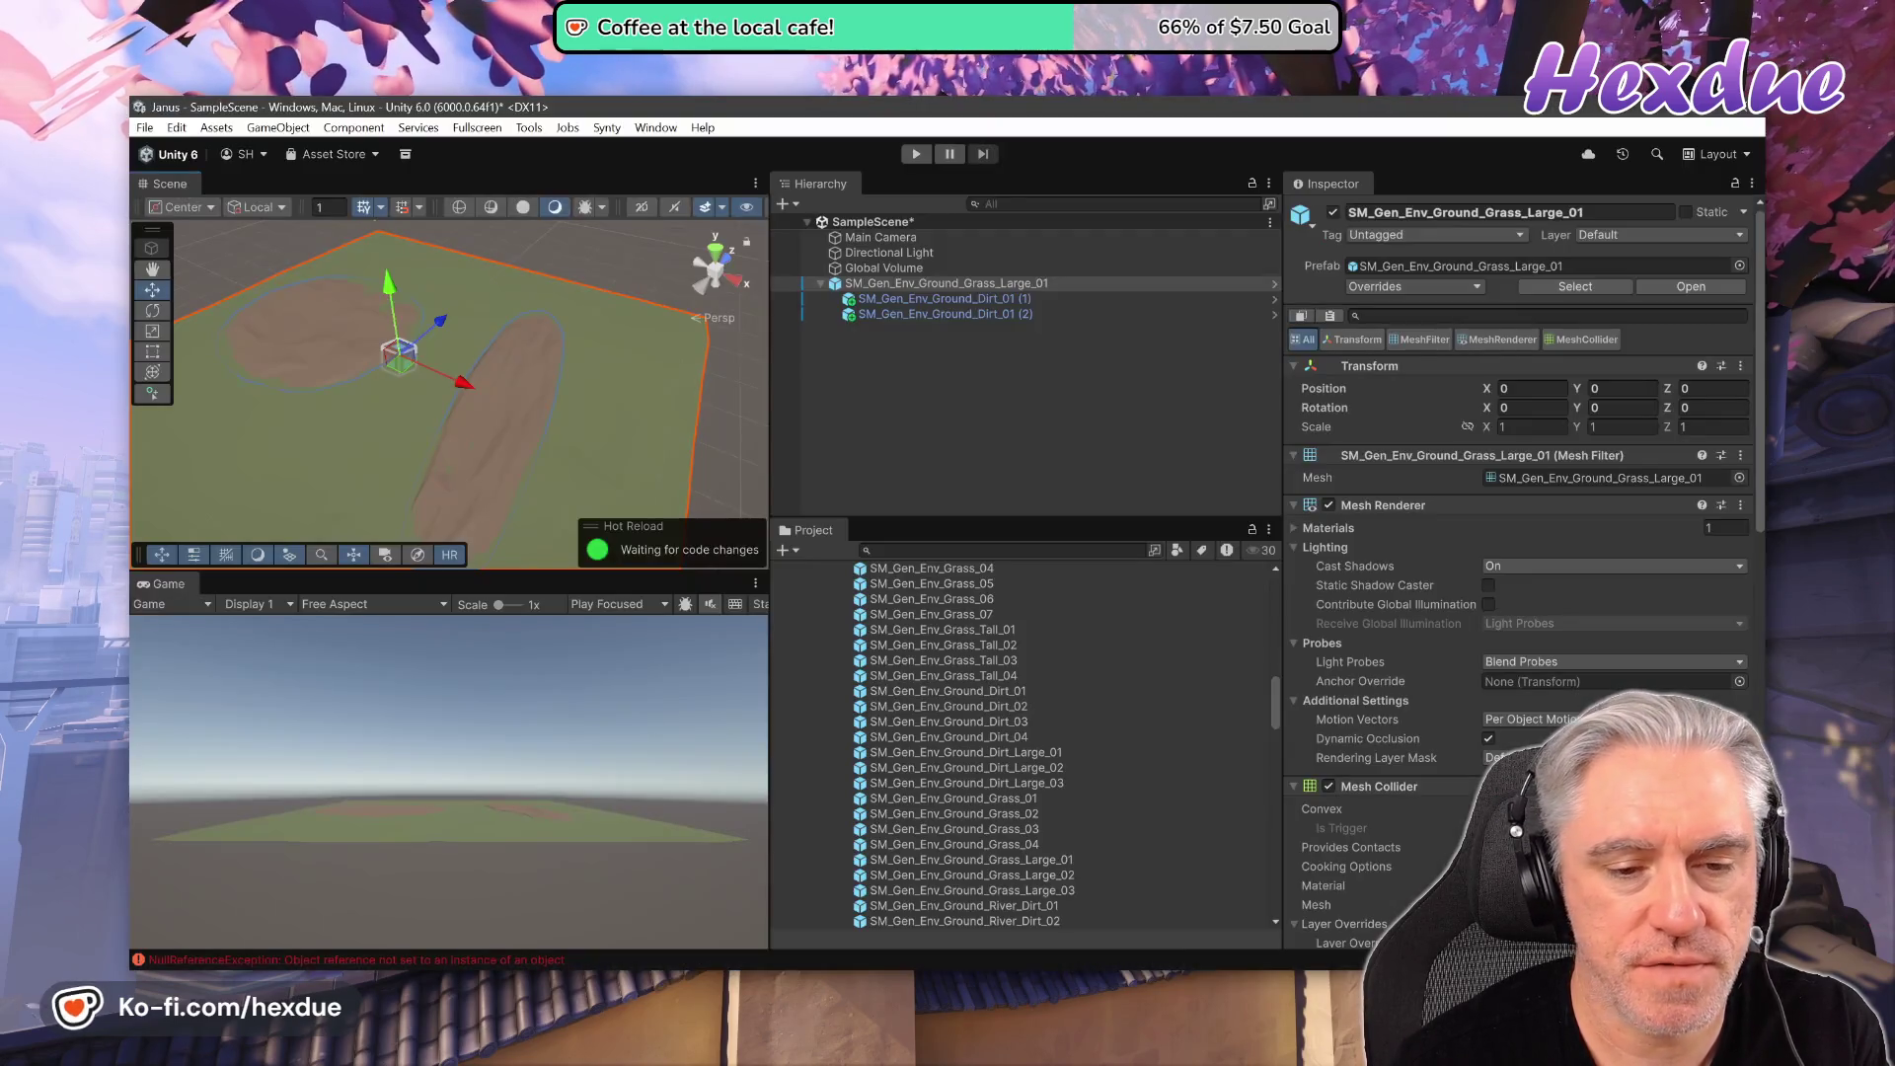